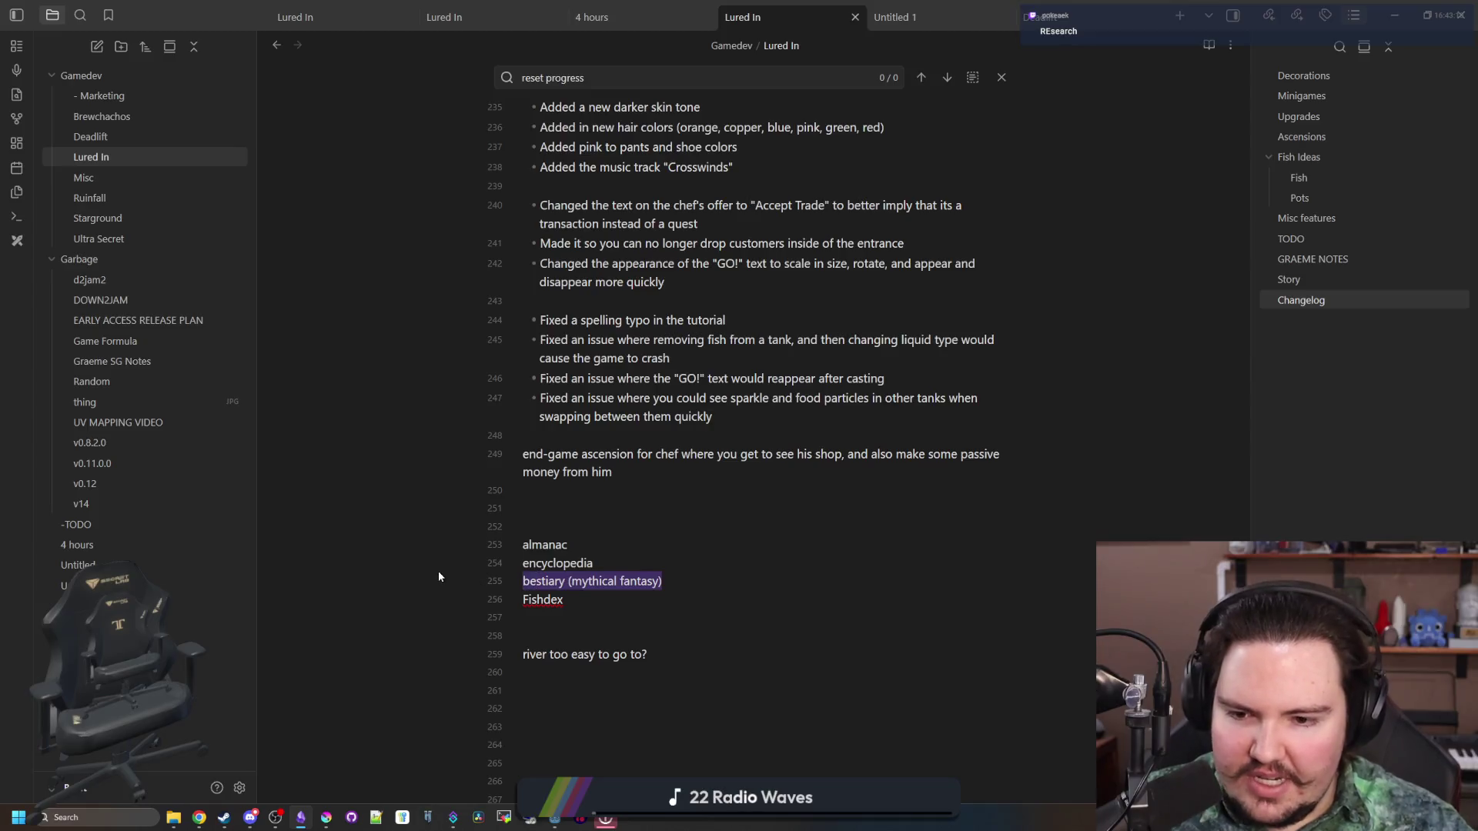
Delete the 'bestiary (mythical fantasy)' line, leaving almanac, encyclopedia and Fishdex
key("BackSpace")
key("BackSpace")
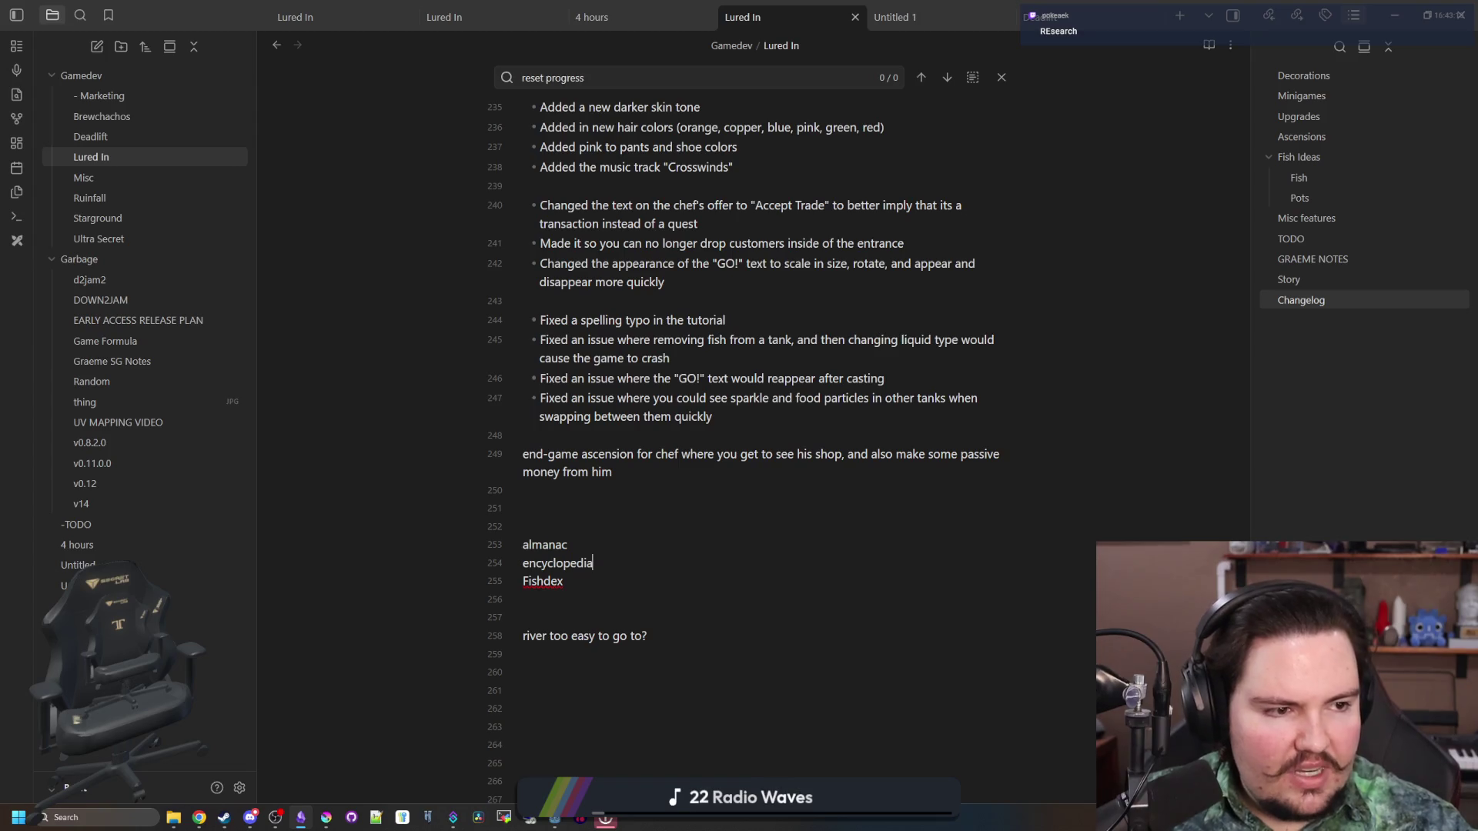
key("alt+Tab")
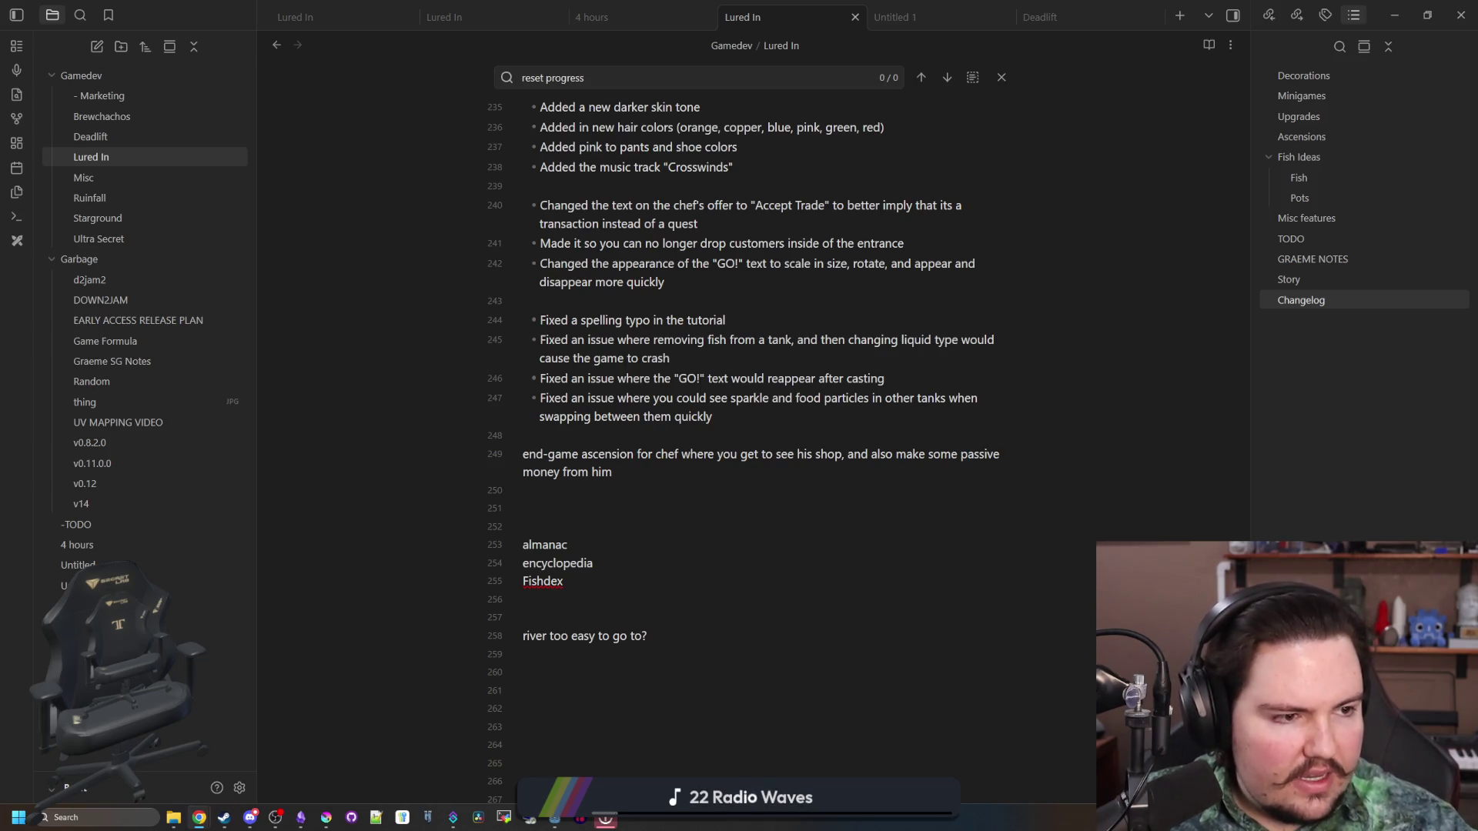
left_click(675, 568)
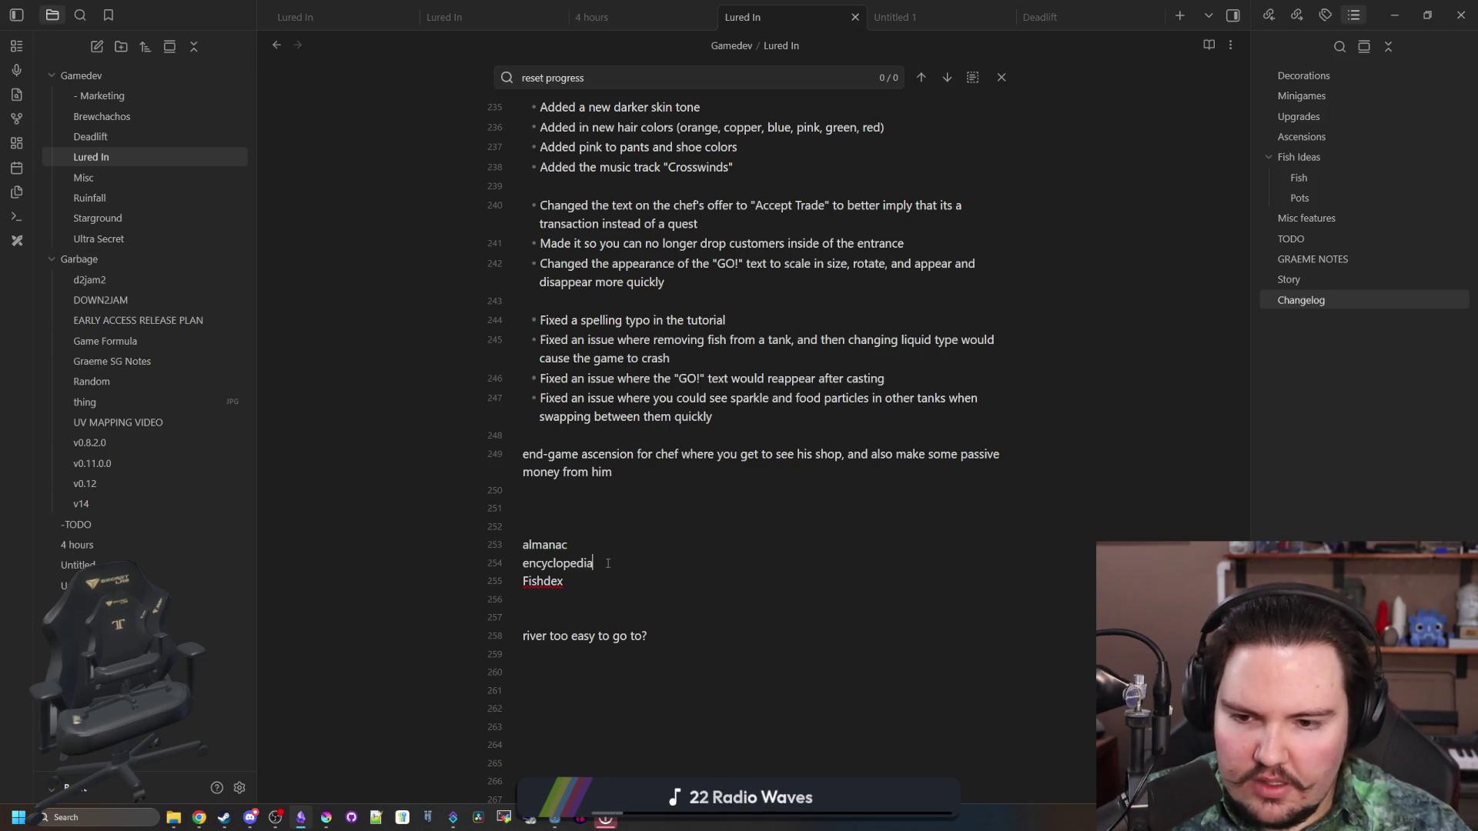
key("alt+Tab")
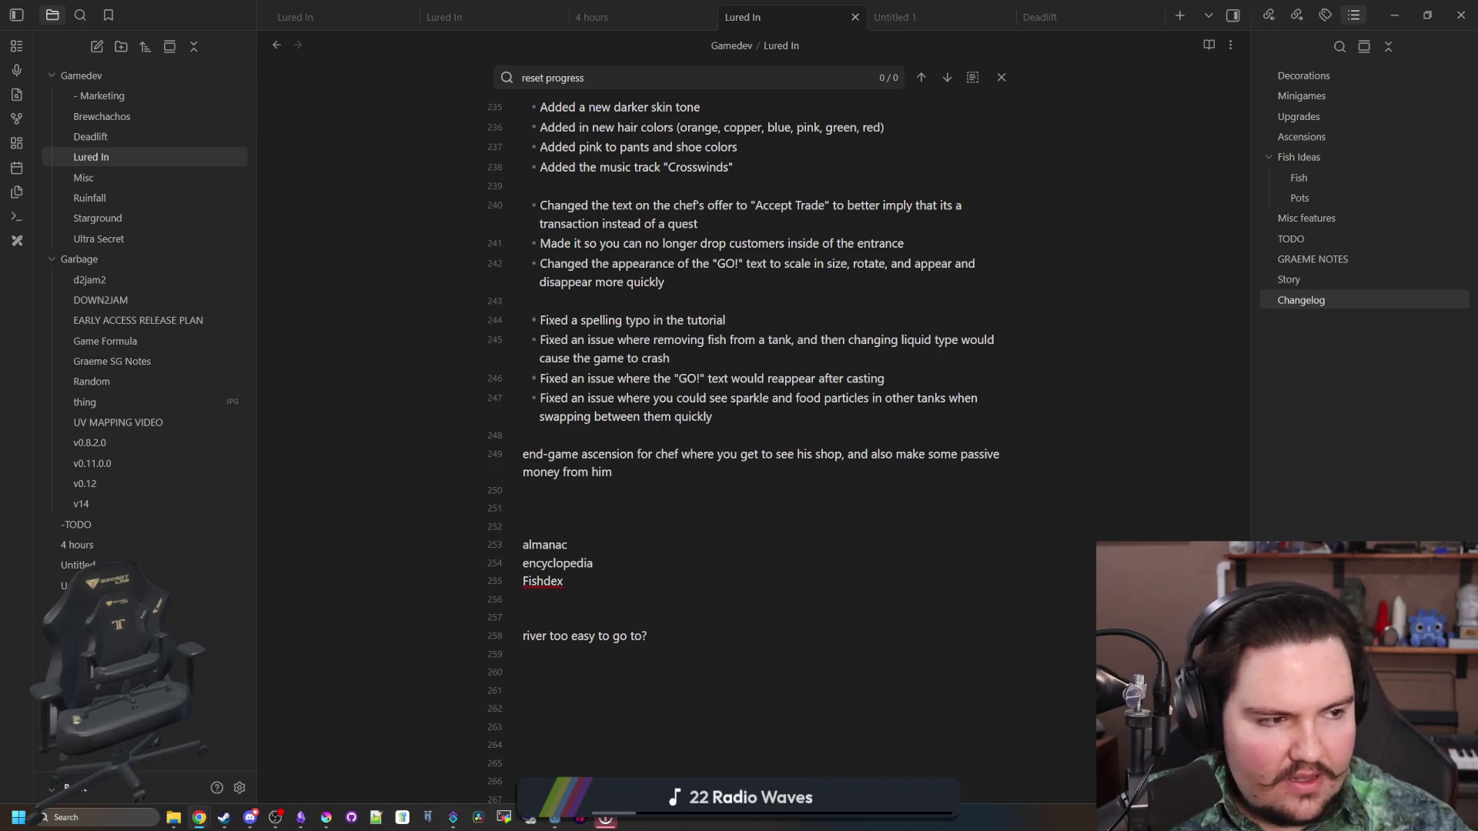
left_click(597, 548)
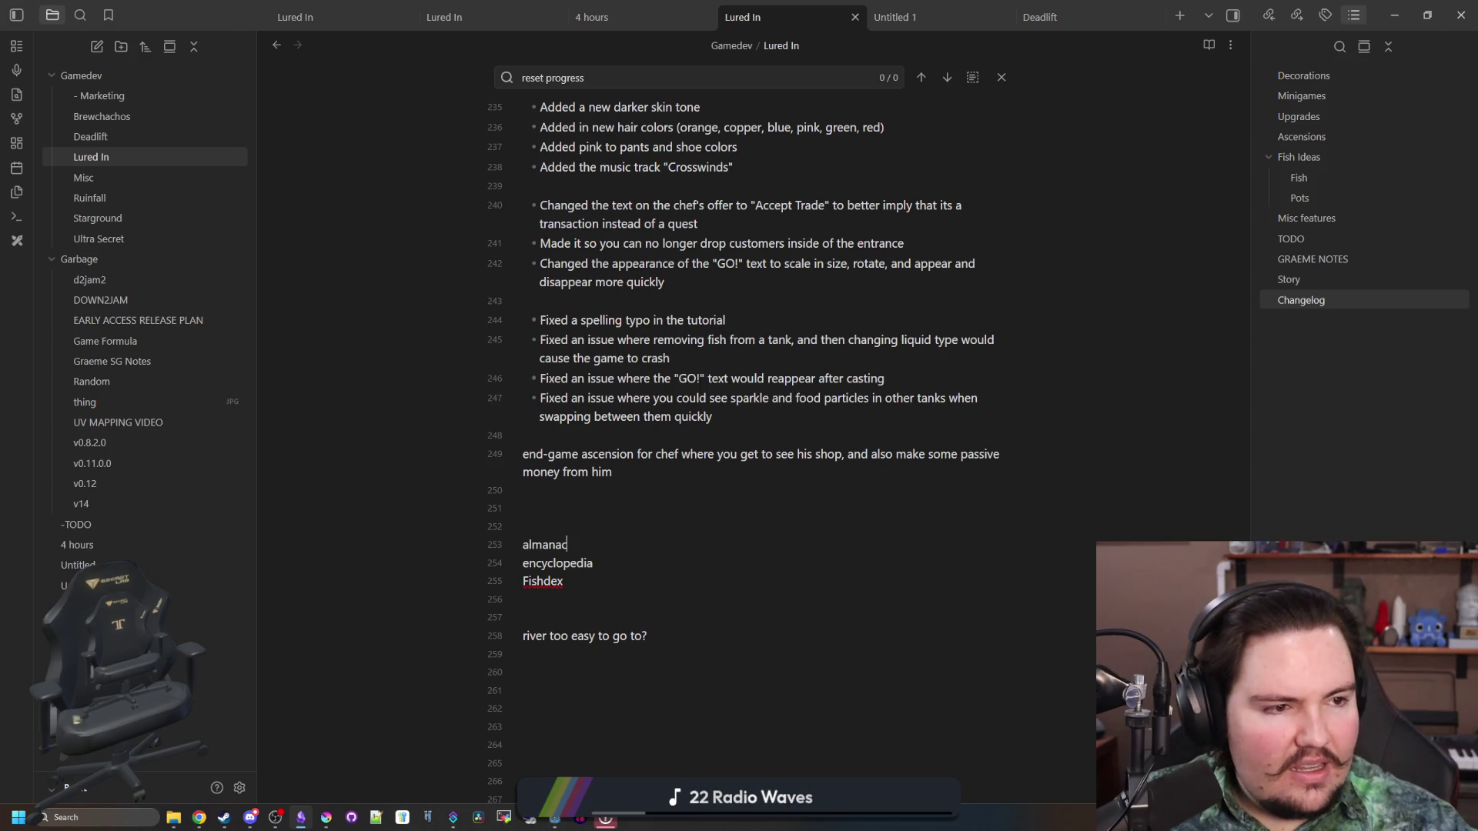
Open a new Chrome tab showing Google's search page
key("alt+Tab")
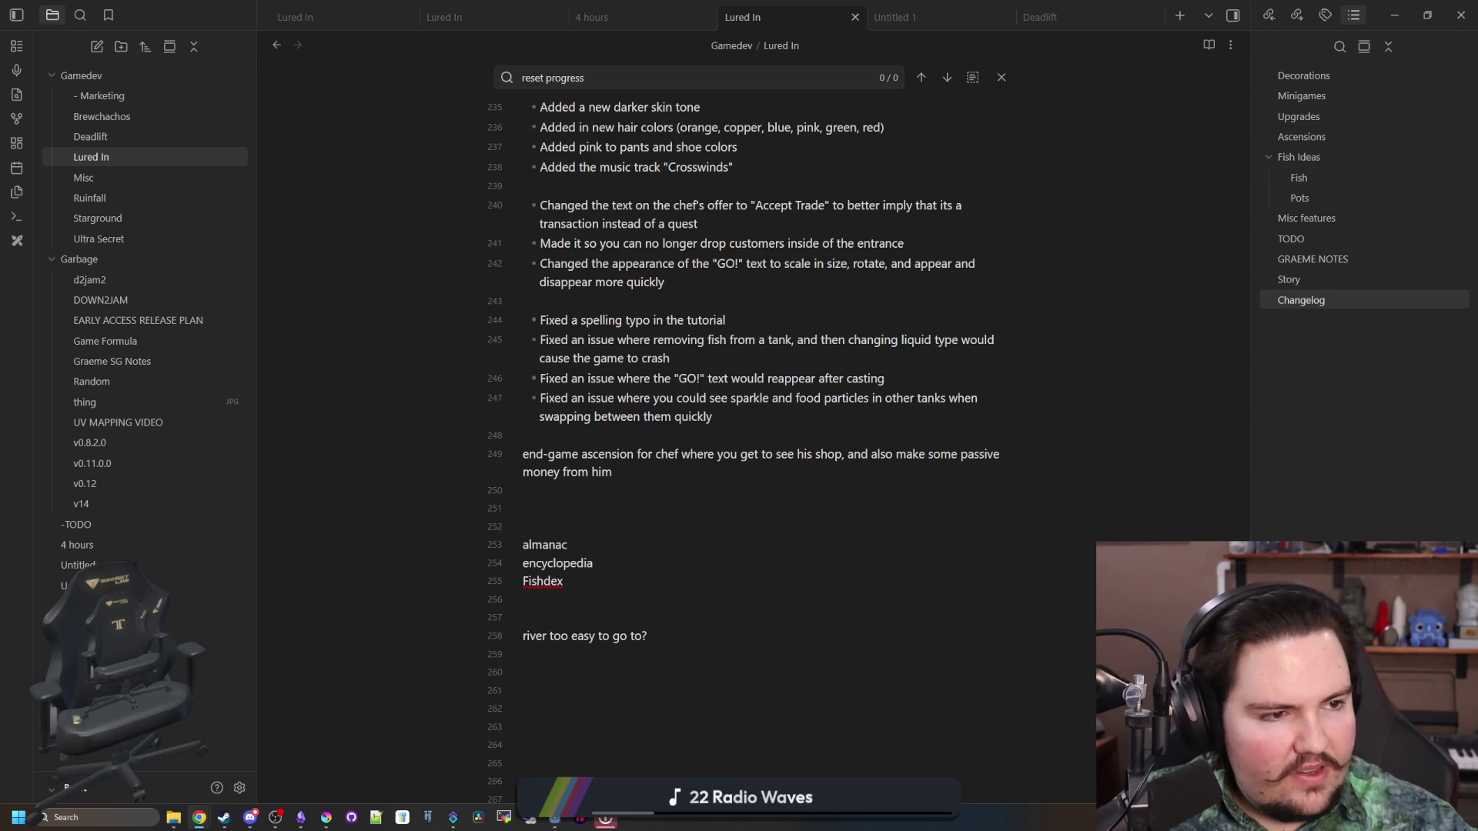
left_click(597, 551)
scroll(597, 551, "down", 1)
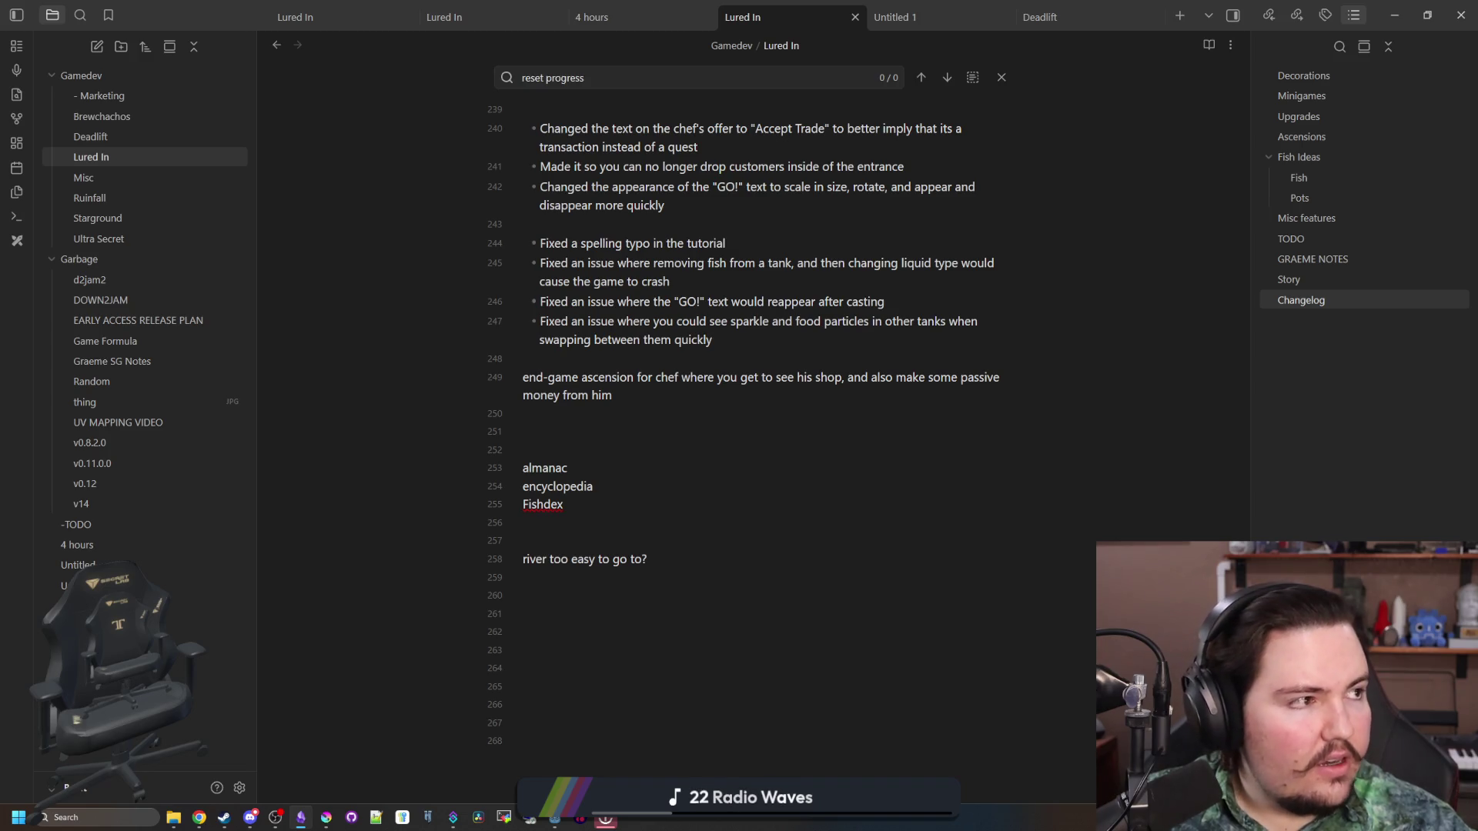
key("super+2")
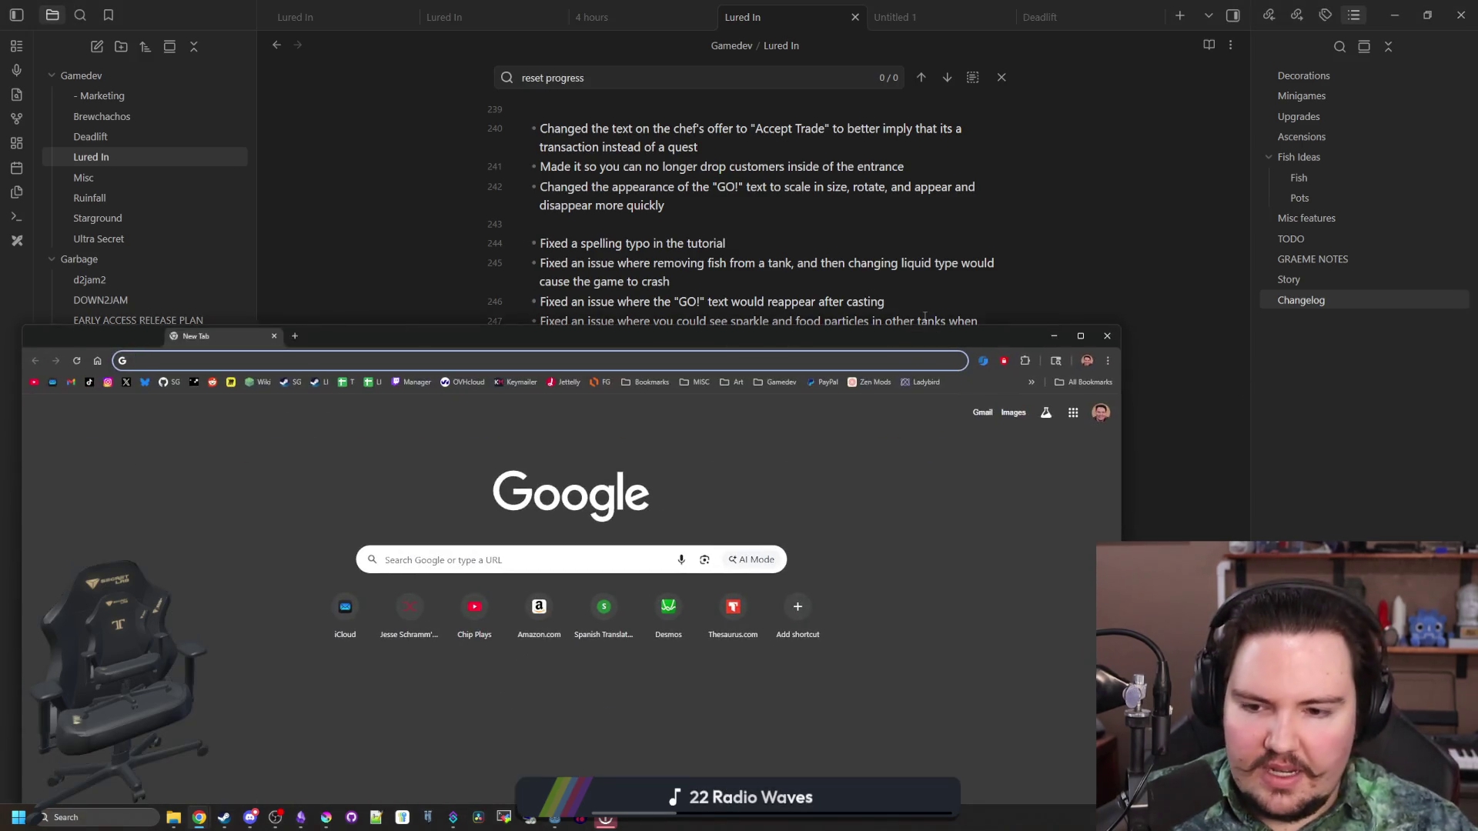
Open the Almanac (PvZ: OE) wiki page for 'pvz almana' at 100% zoom and scroll its grids
type("pvz almana")
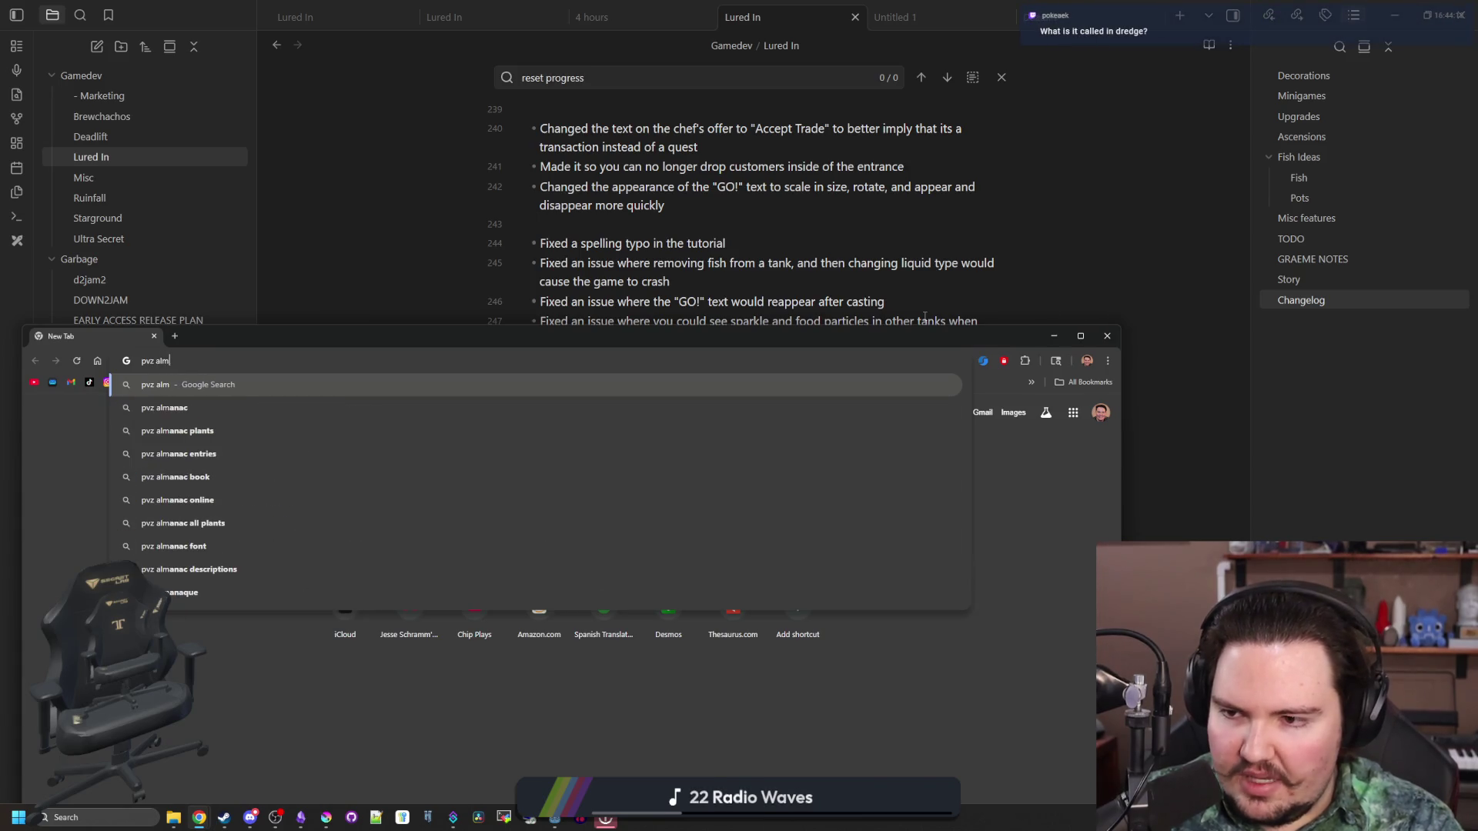
key("Return")
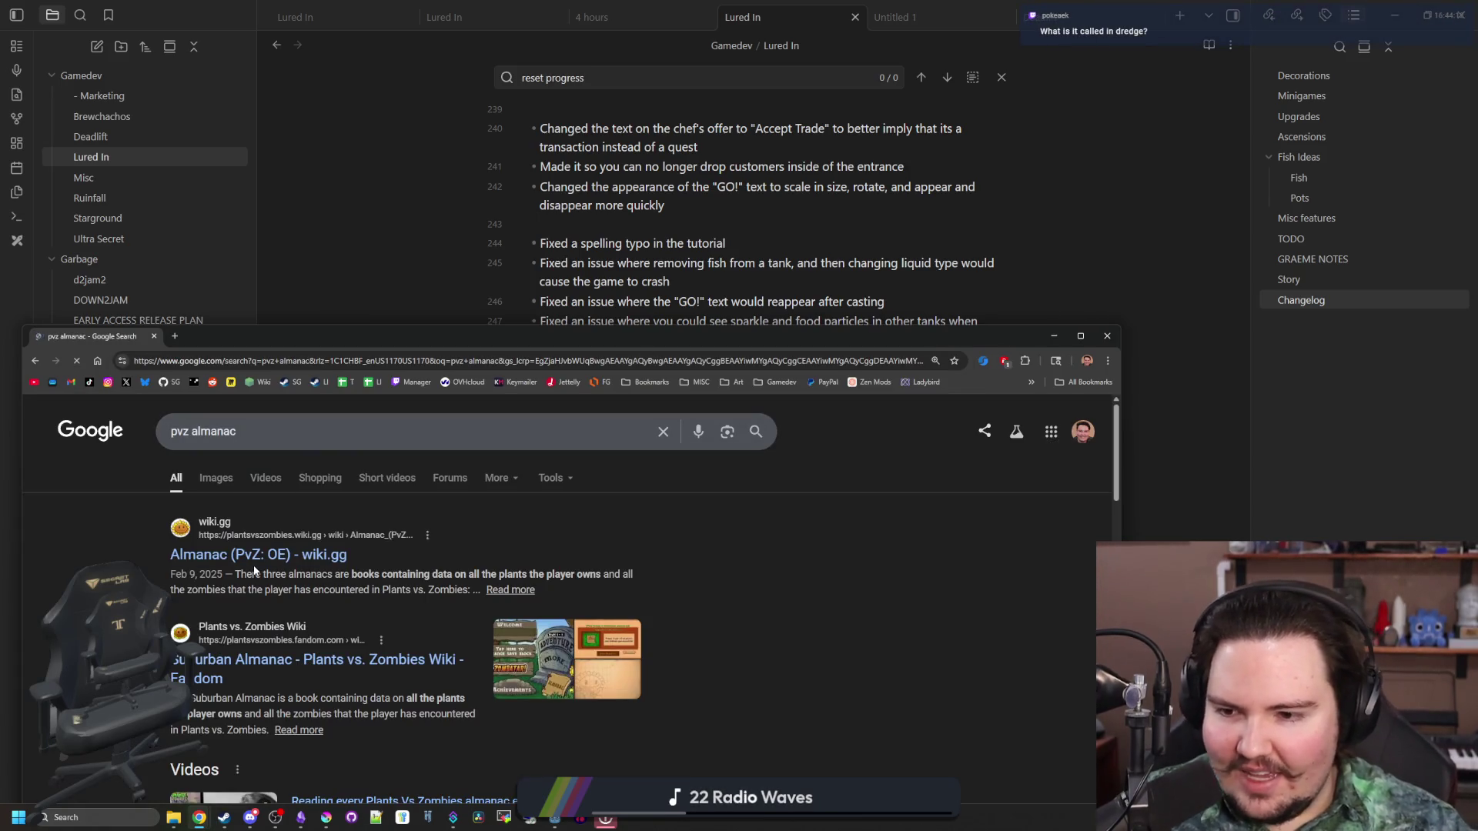
left_click(274, 555)
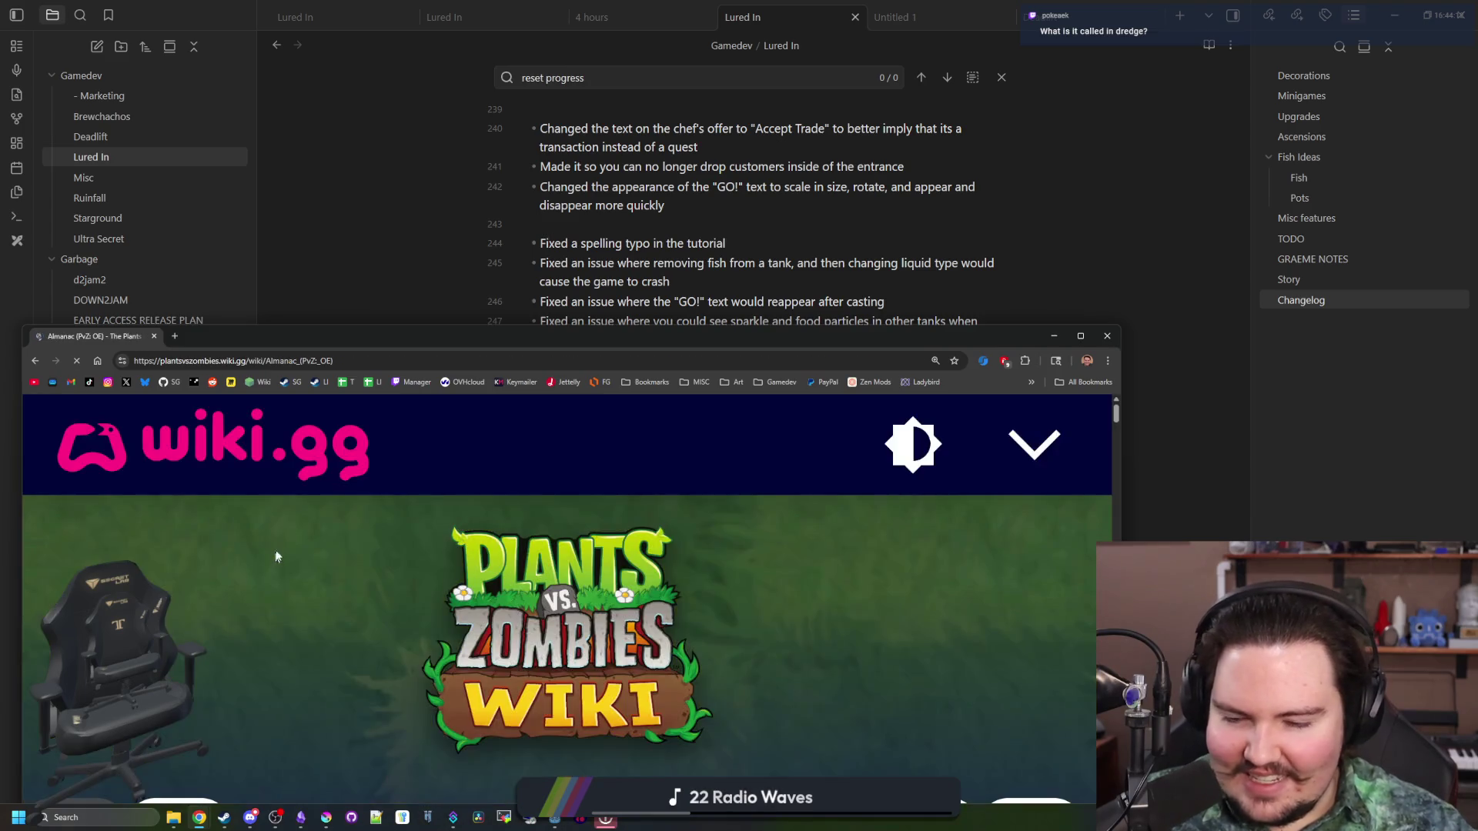
double_click(596, 338)
scroll(700, 367, "down", 10)
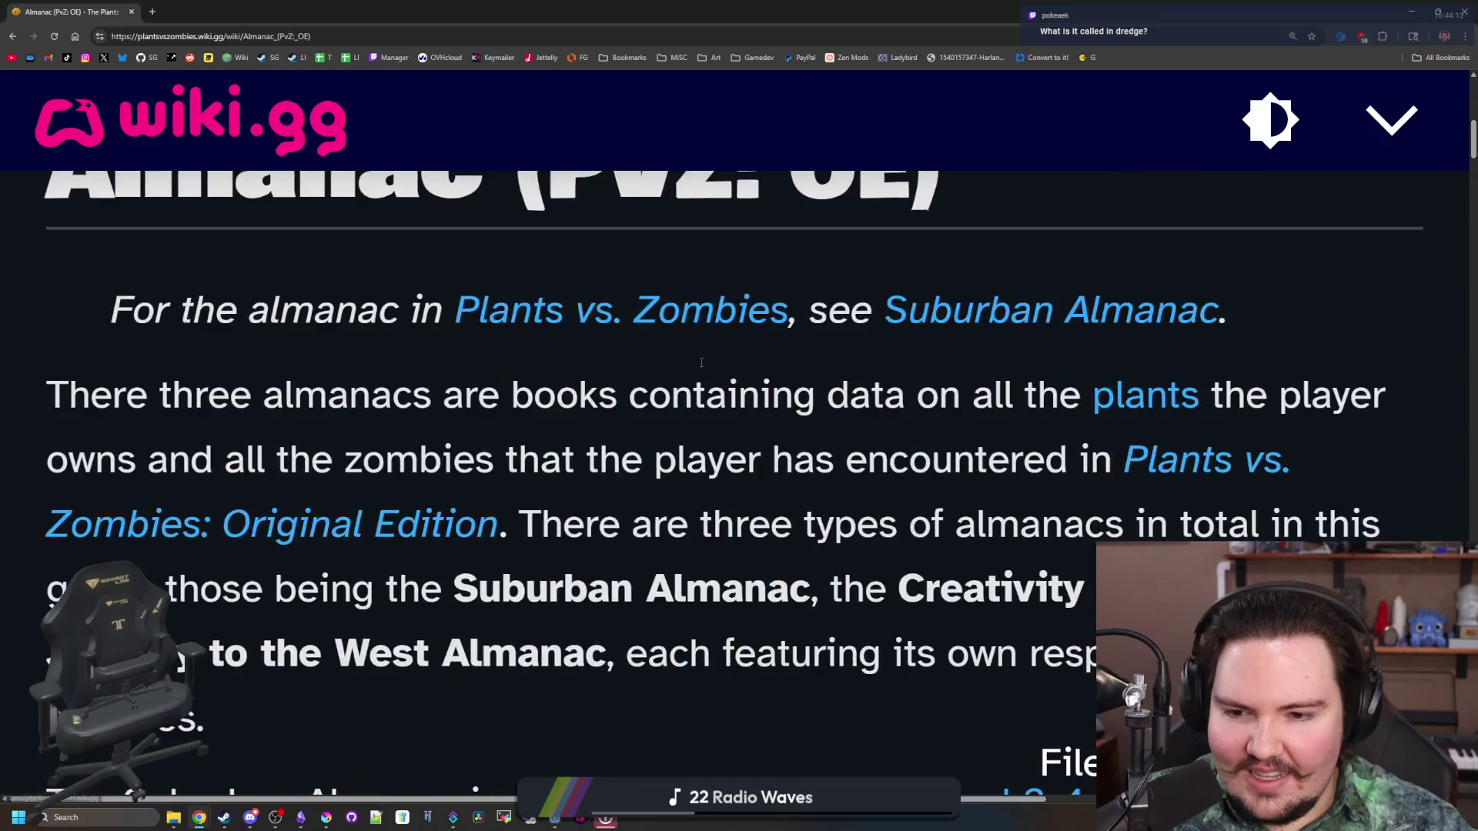
key("ctrl+0")
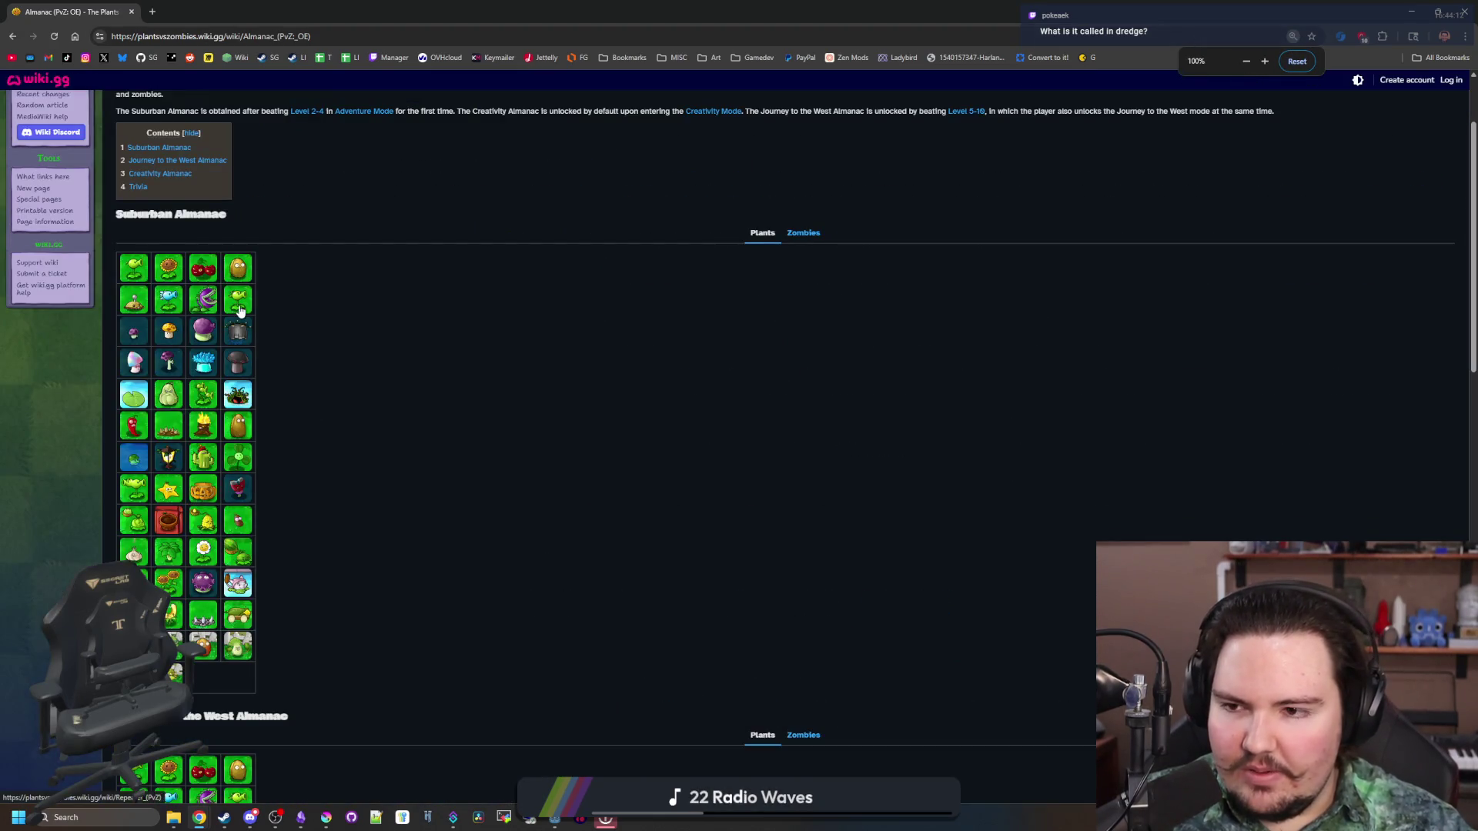
mouse_move(240, 309)
scroll(775, 287, "down", 7)
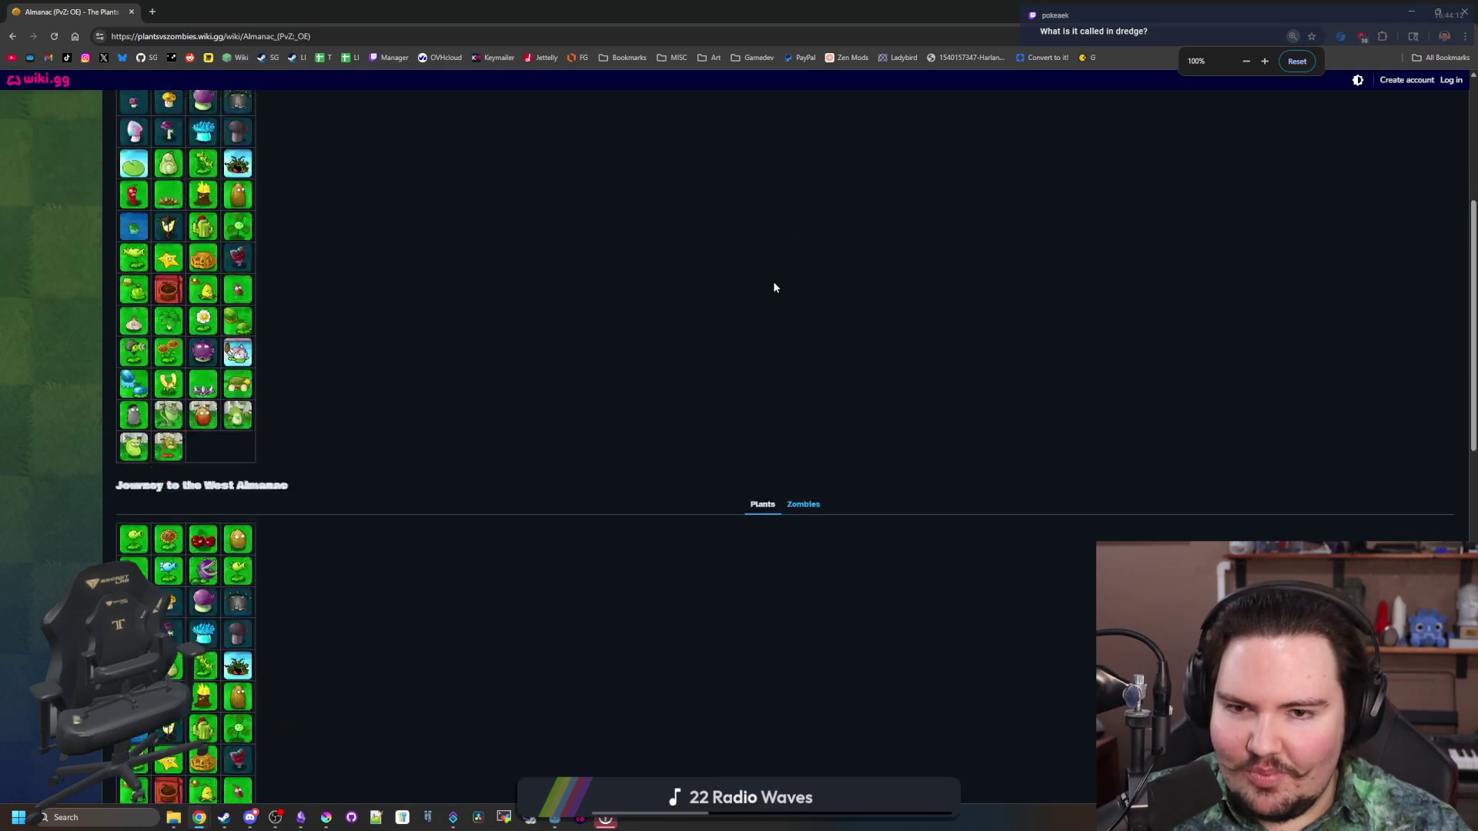
scroll(775, 287, "down", 10)
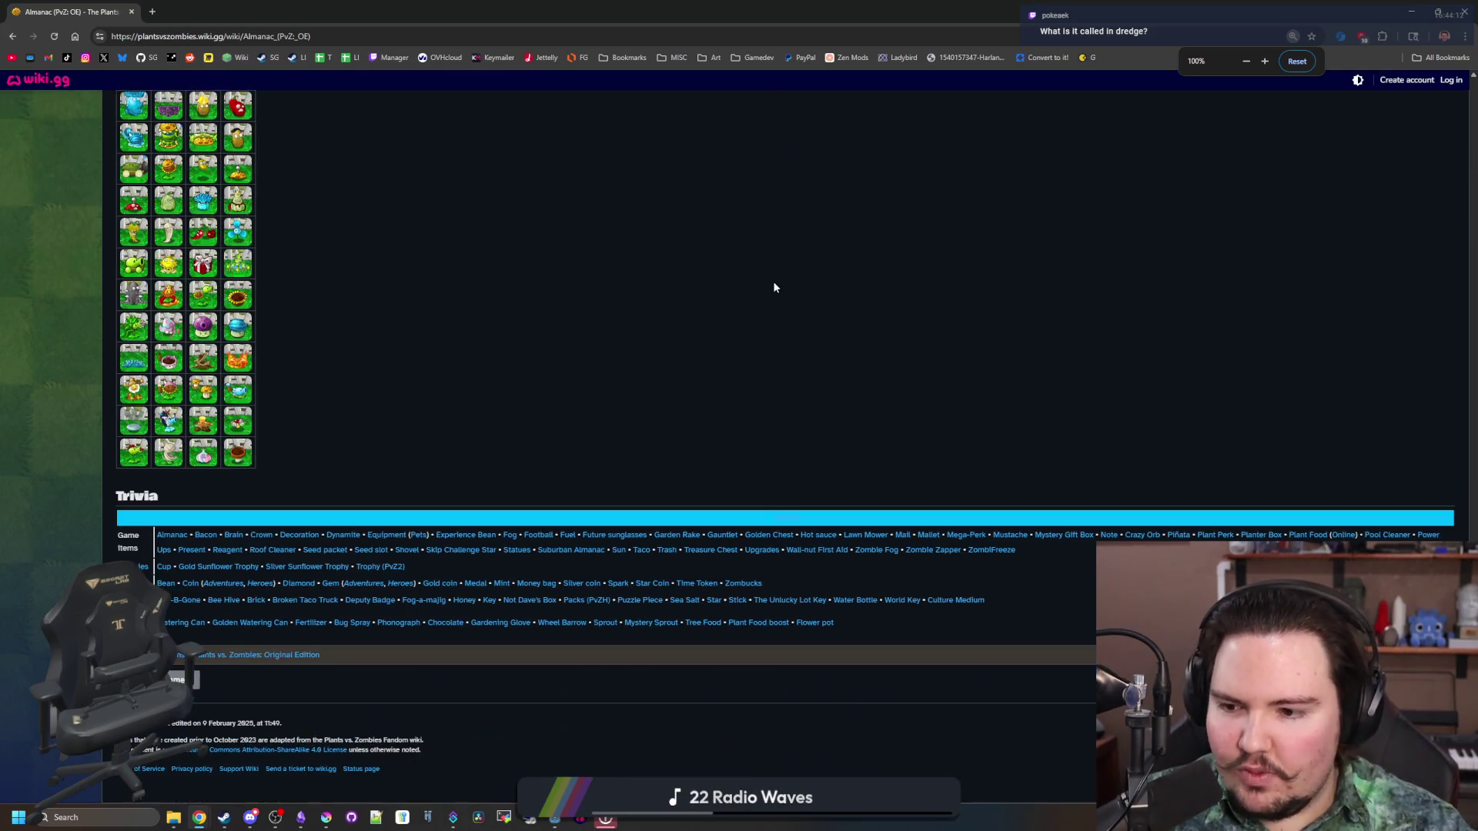
scroll(432, 332, "up", 20)
Run a Google search for 'almanac'
left_click(177, 40)
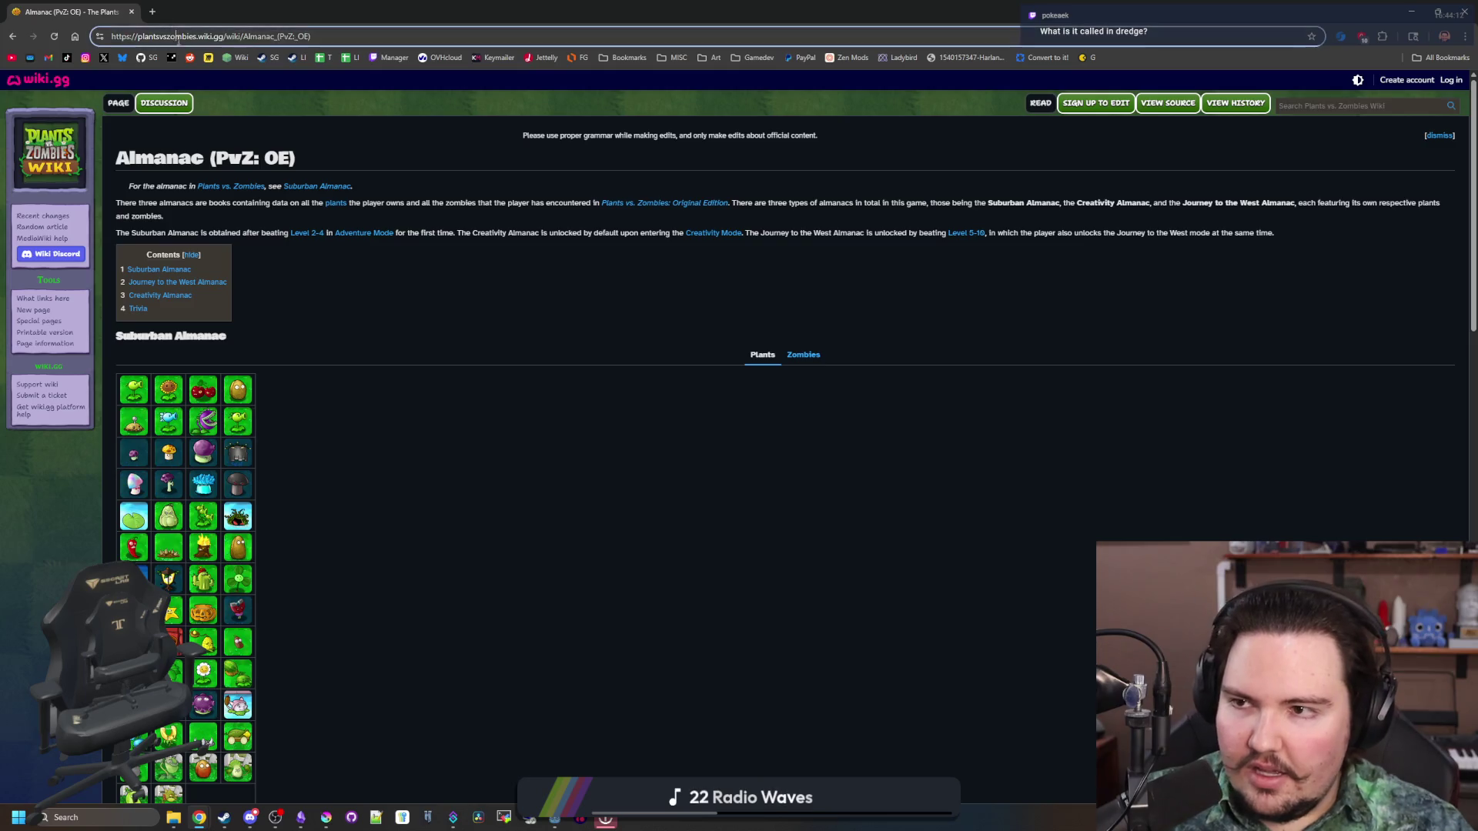
type("almanac")
key("Return")
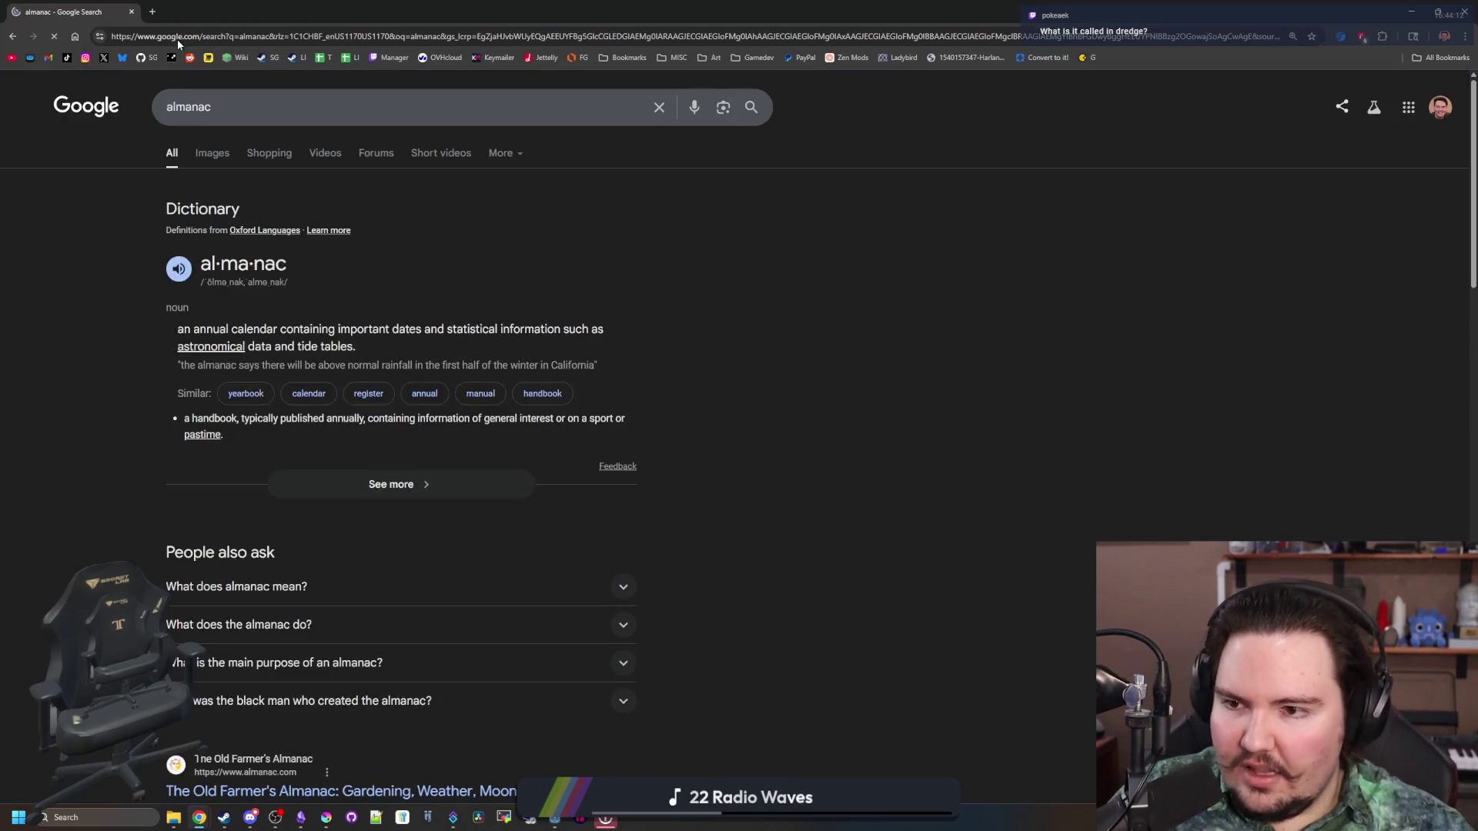
left_click(223, 150)
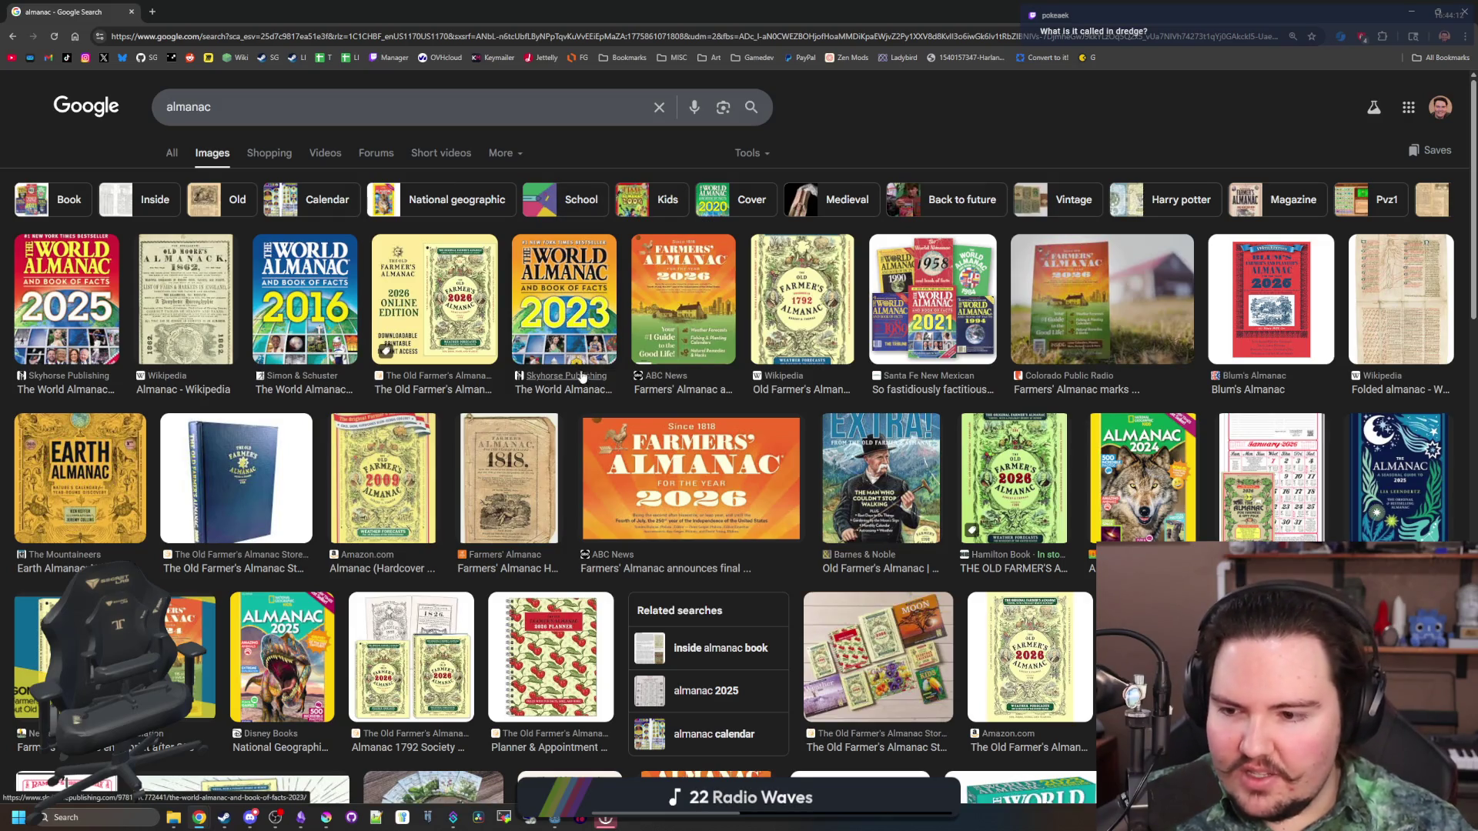
scroll(514, 410, "down", 2)
scroll(514, 409, "down", 3)
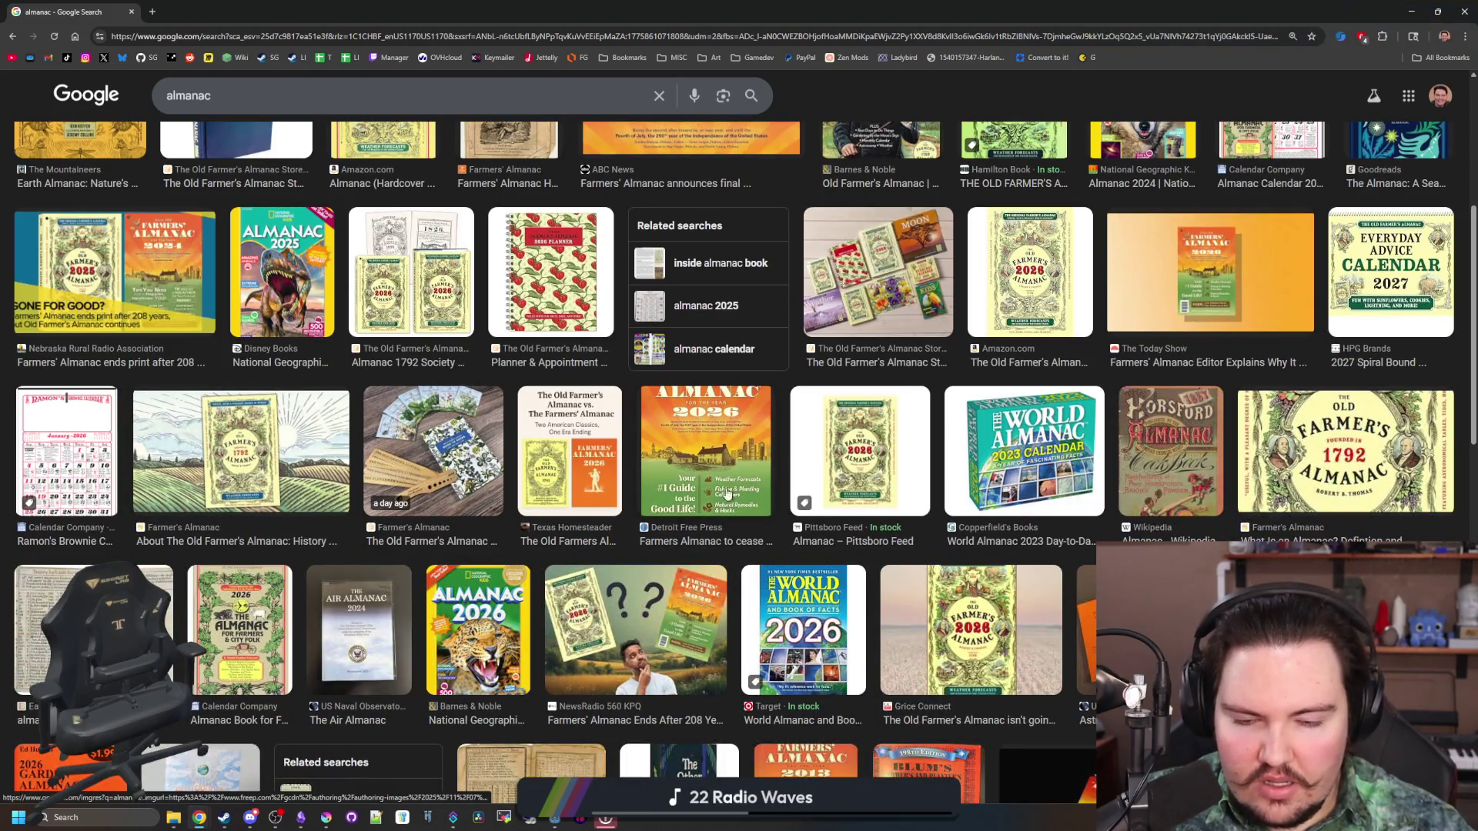
key("alt+Left")
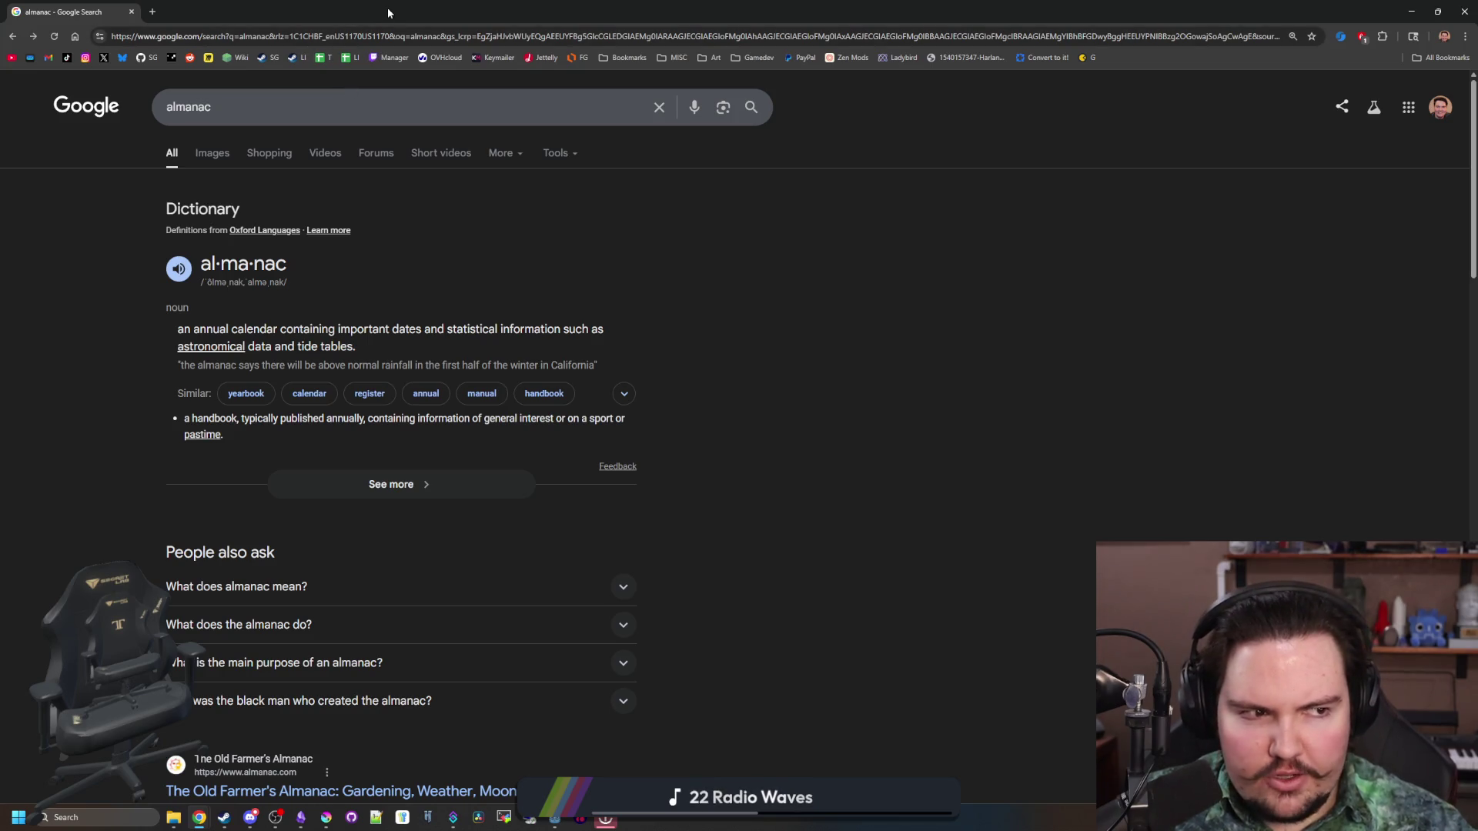
left_click(328, 34)
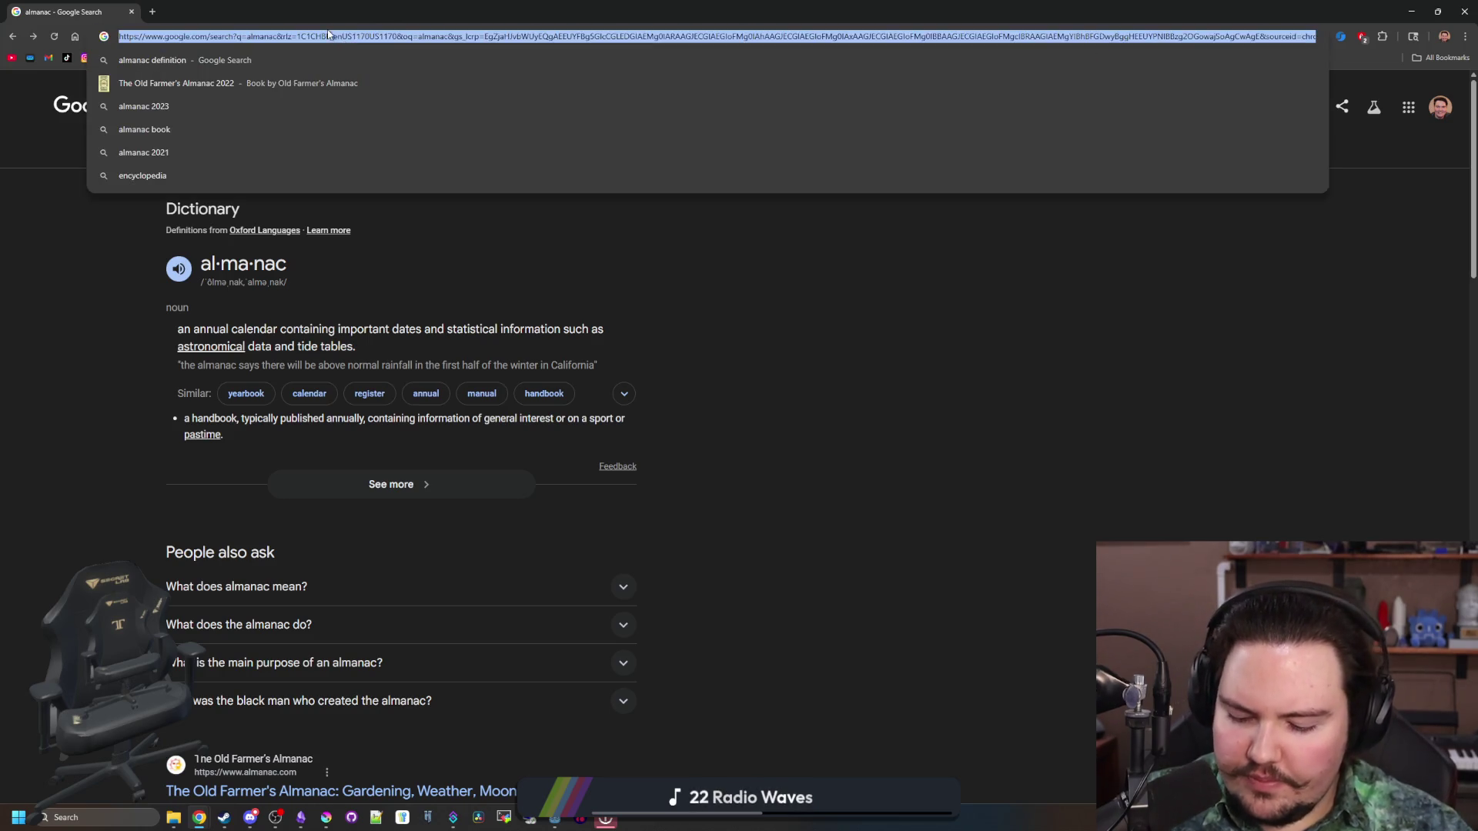
Search 'dredge fish ency' and open the DREDGE Wiki Fish page
type("dredge fish ency")
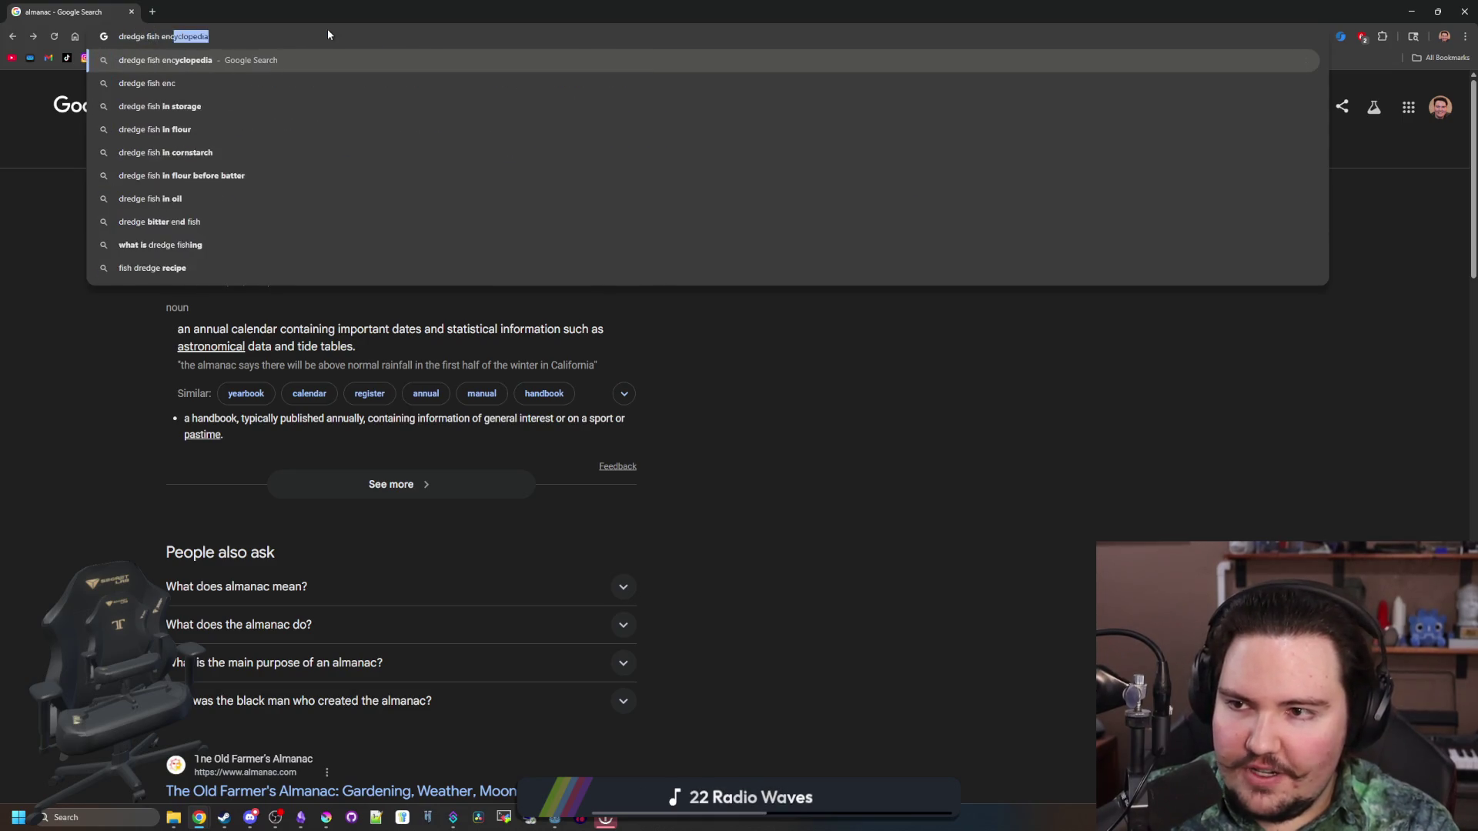
key("Return")
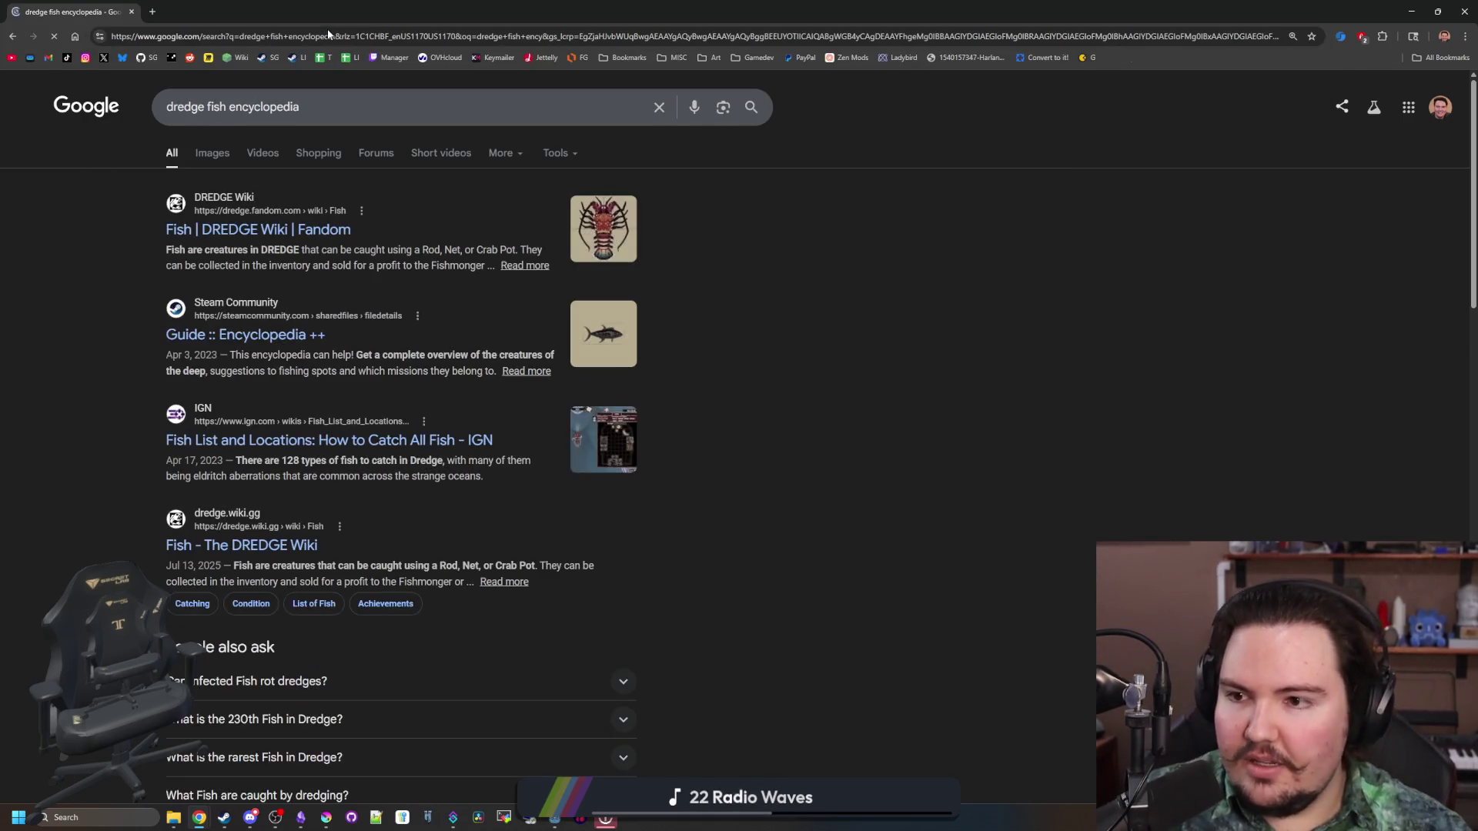
middle_click(303, 231)
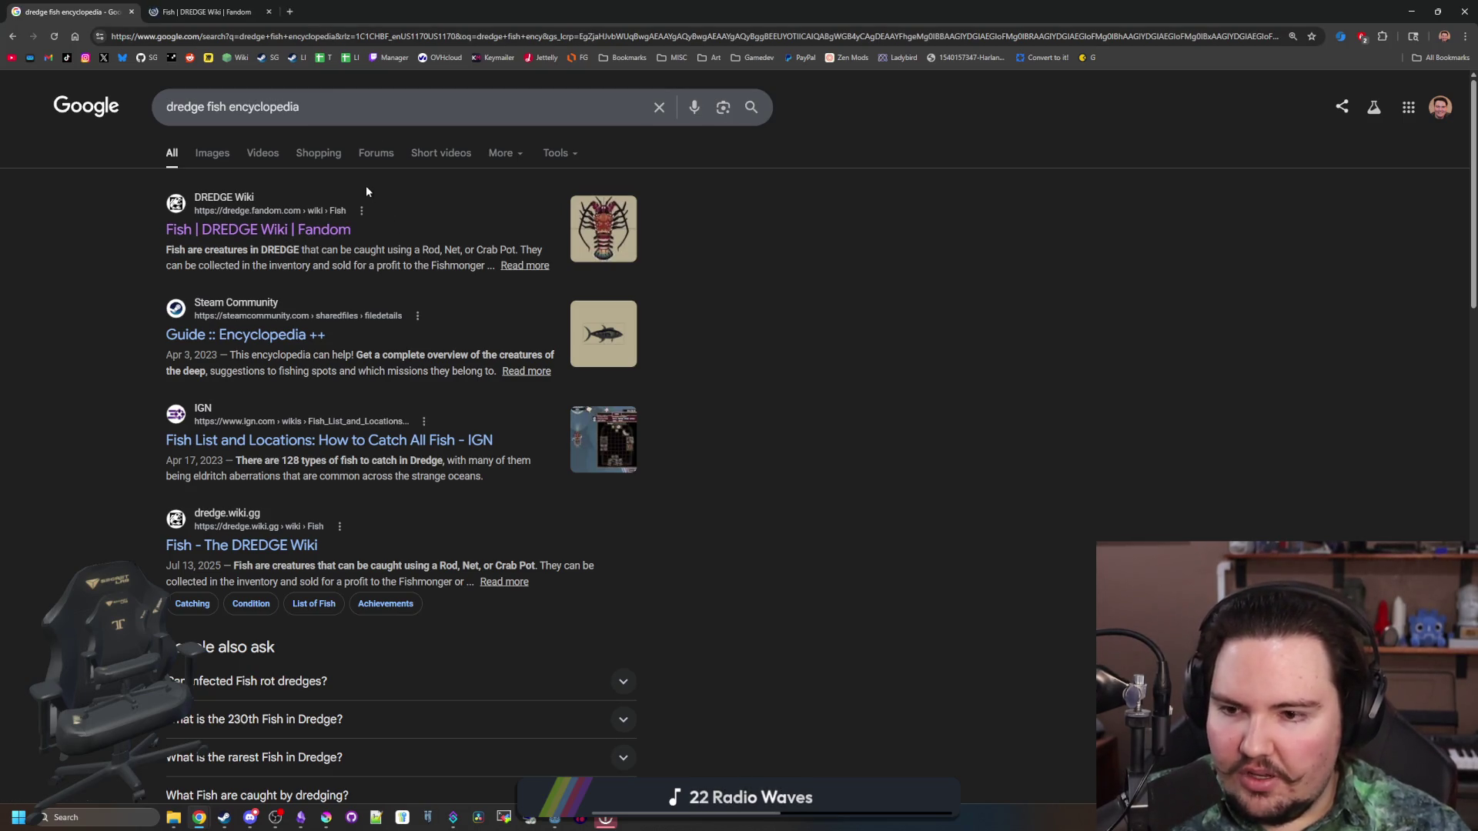
left_click(155, 5)
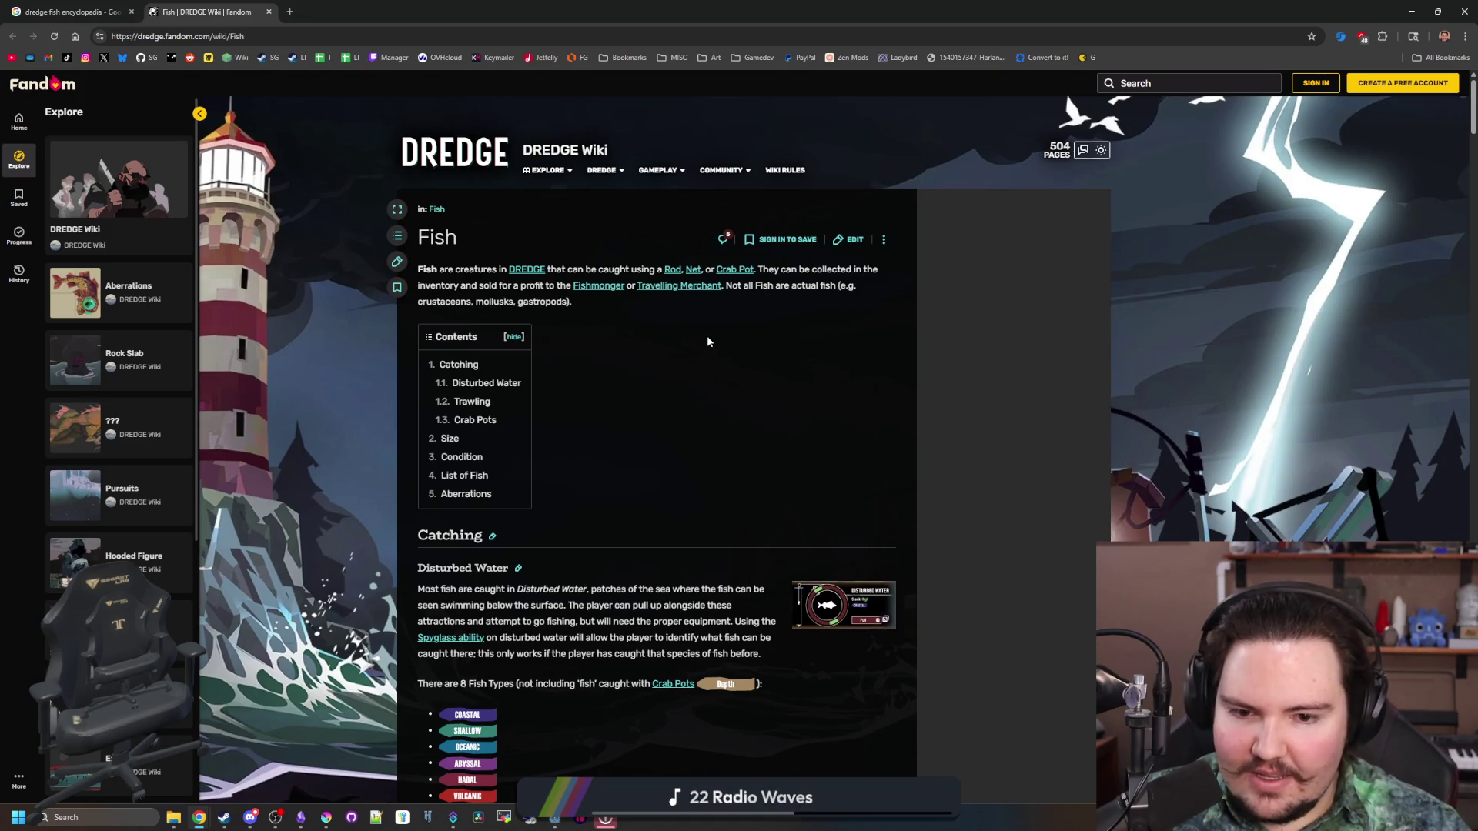
Scroll to the bottom of the Fish page's fish list, then return to the Lured In notes
scroll(708, 348, "down", 3)
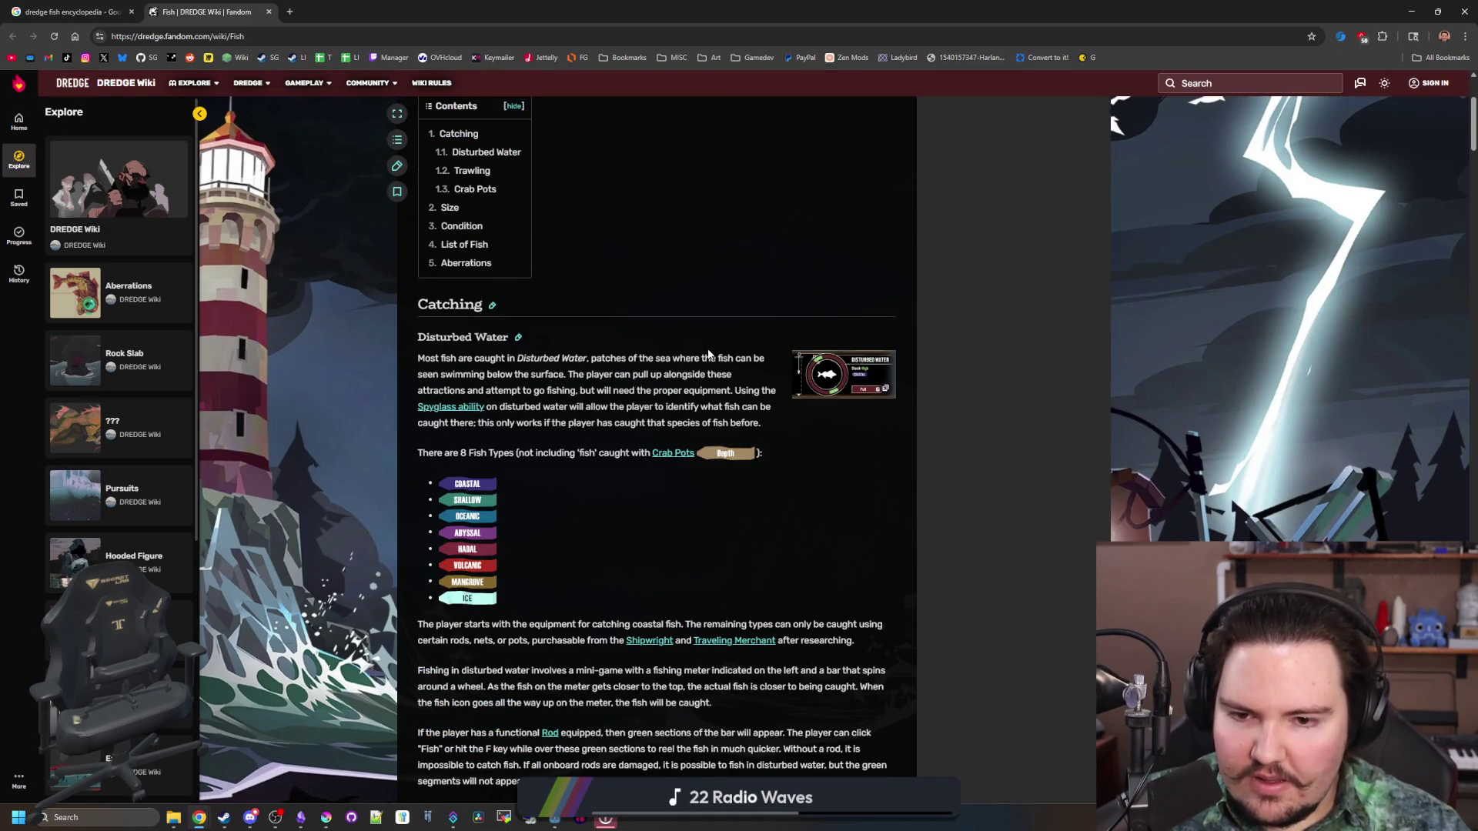
scroll(709, 354, "down", 5)
scroll(708, 354, "down", 3)
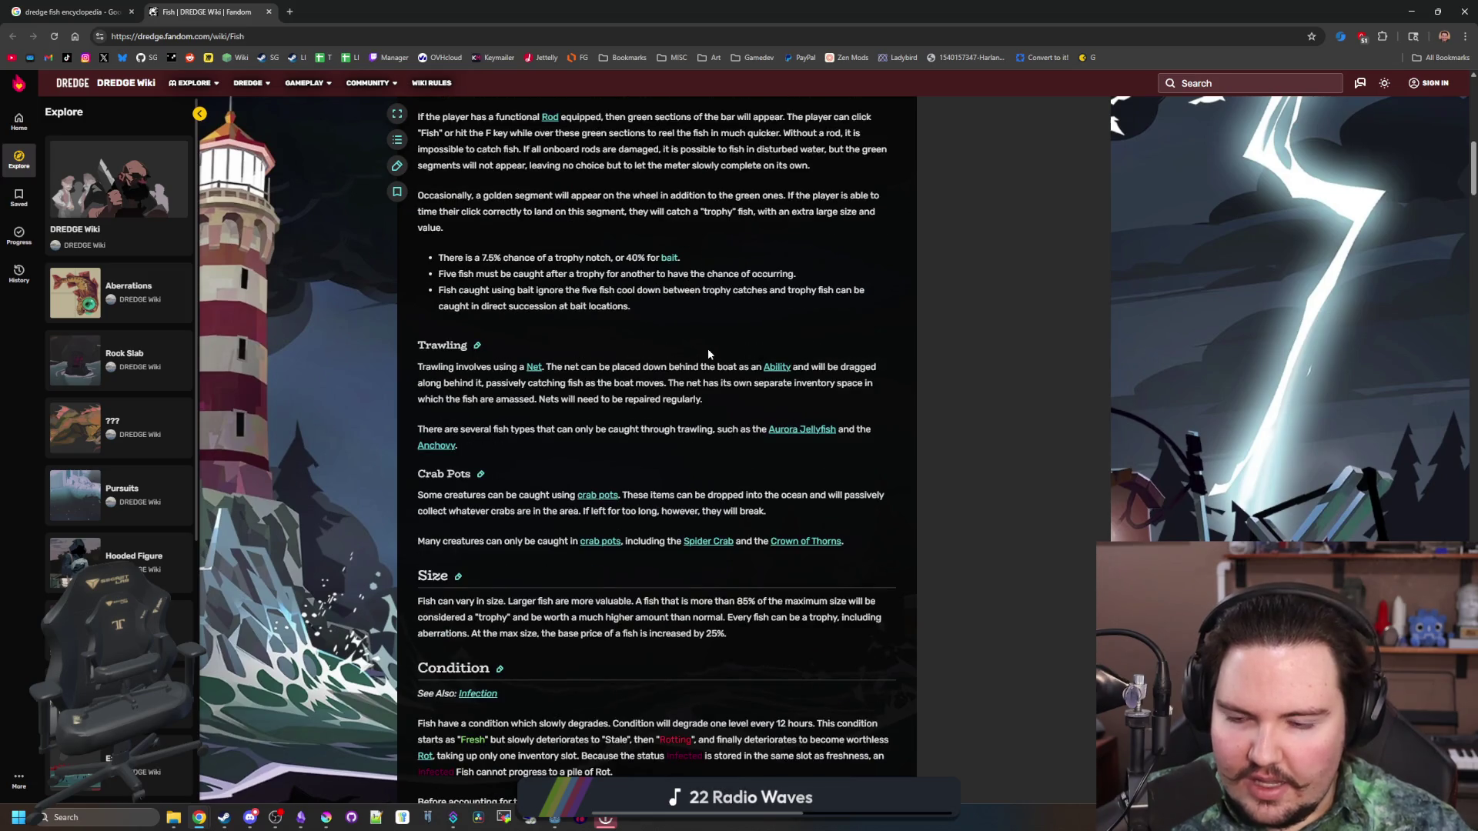
scroll(709, 354, "down", 3)
scroll(708, 354, "down", 13)
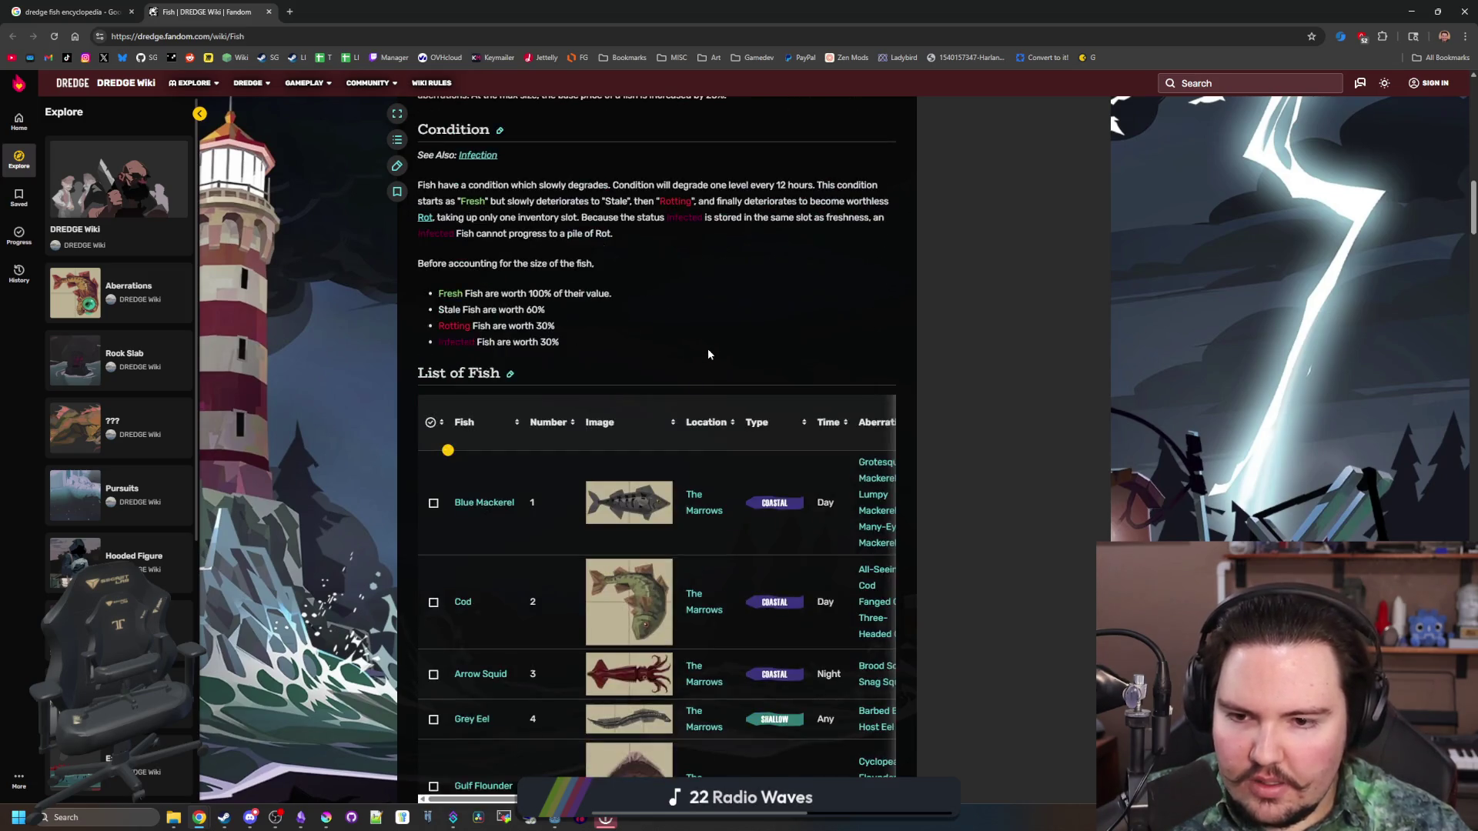
scroll(708, 348, "down", 20)
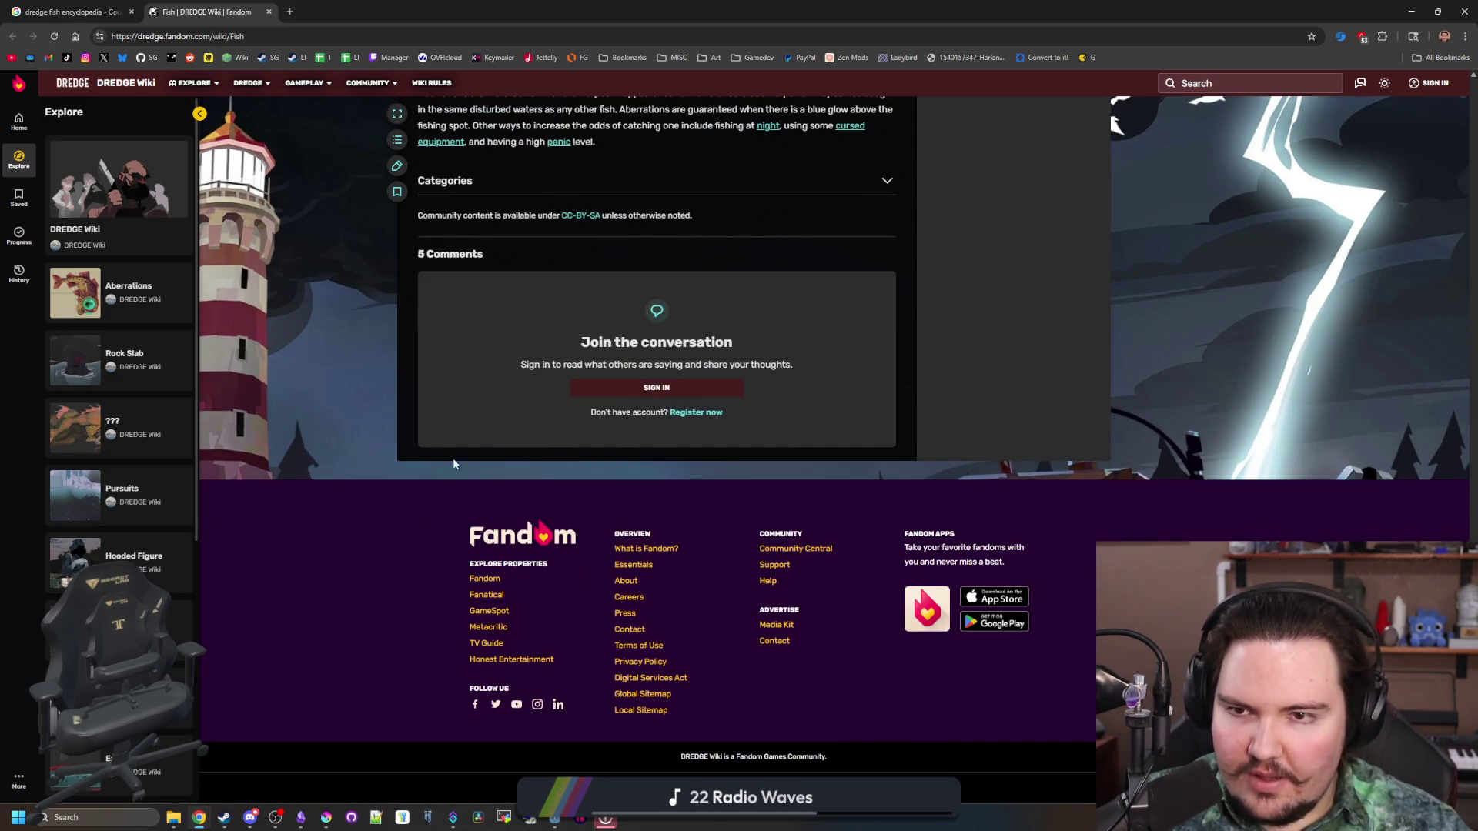
key("alt+Tab")
left_click(225, 818)
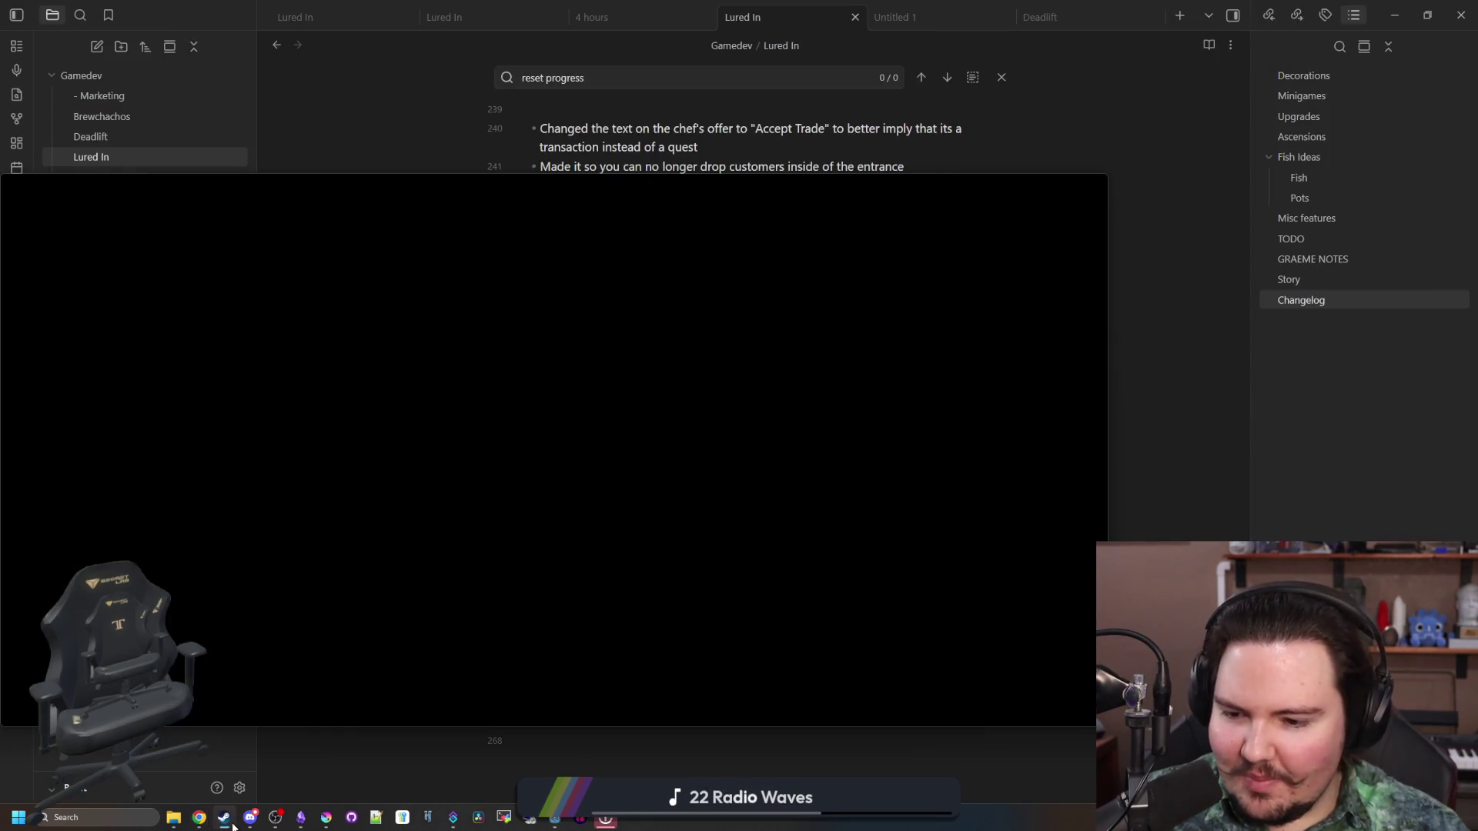
Search the Steam library for 'dre' and launch DREDGE with PLAY
key("ctrl+a")
type("dre")
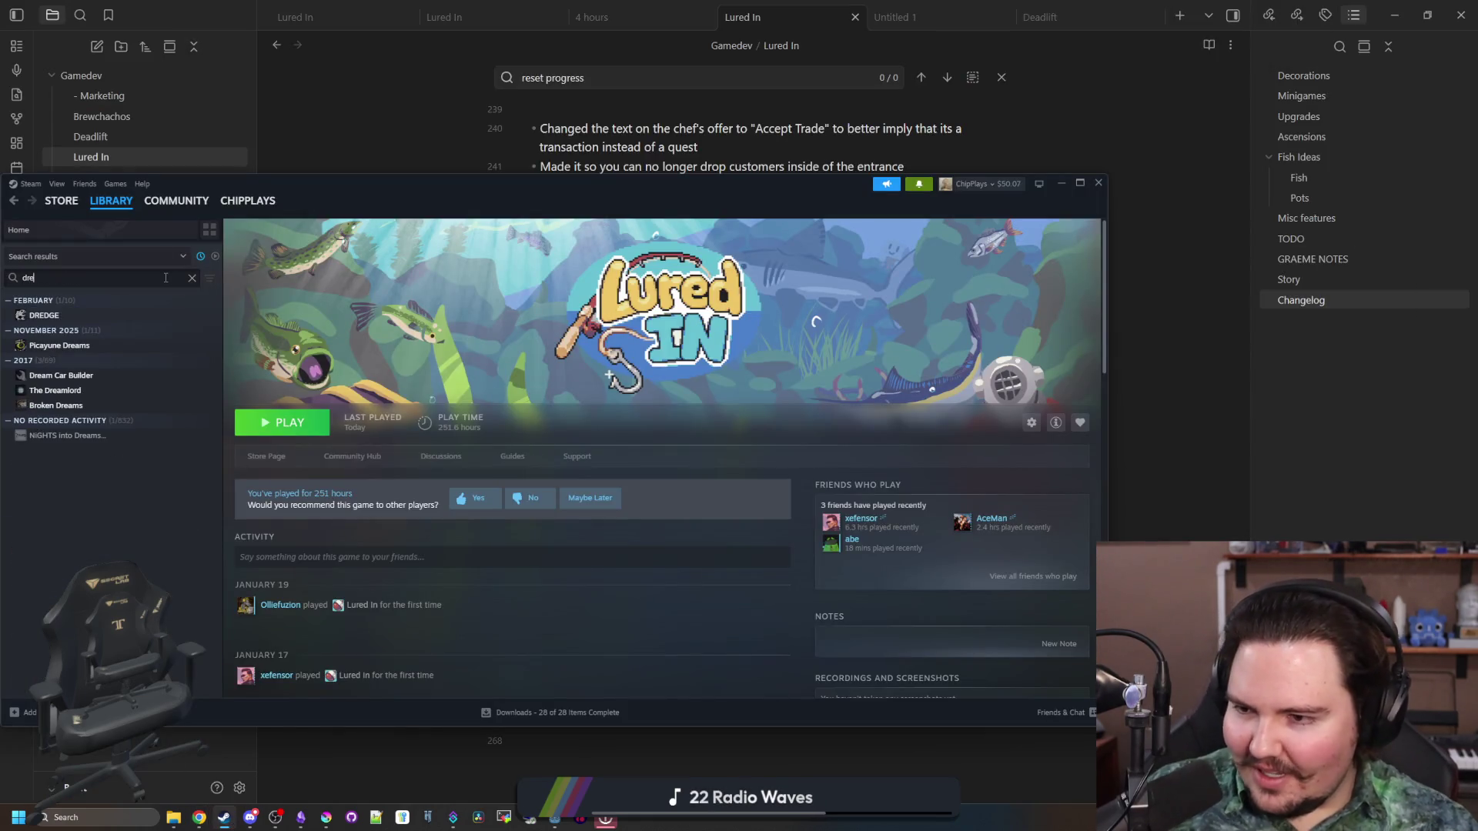
left_click(68, 317)
left_click(282, 421)
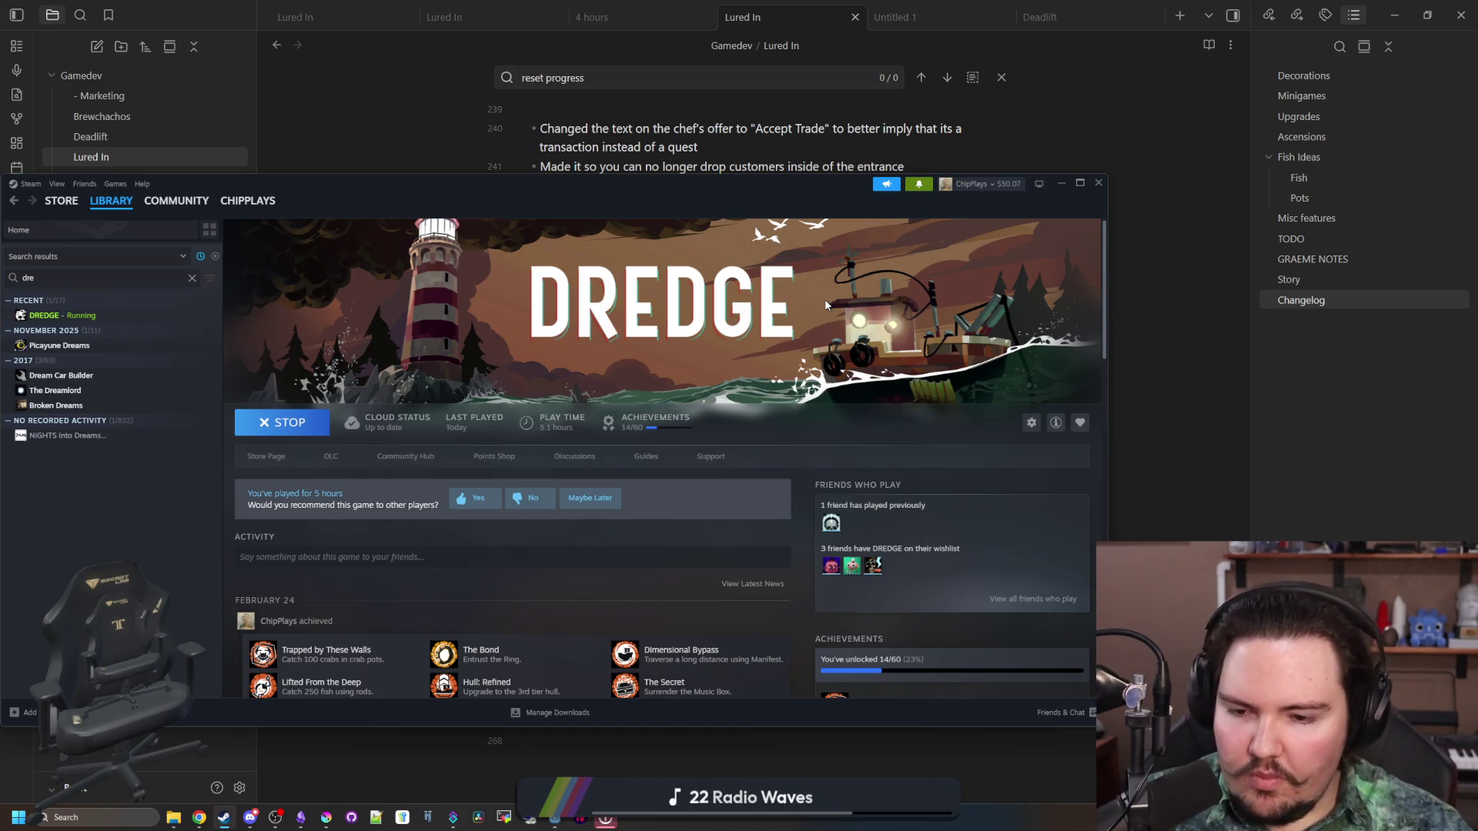
scroll(386, 547, "down", 2)
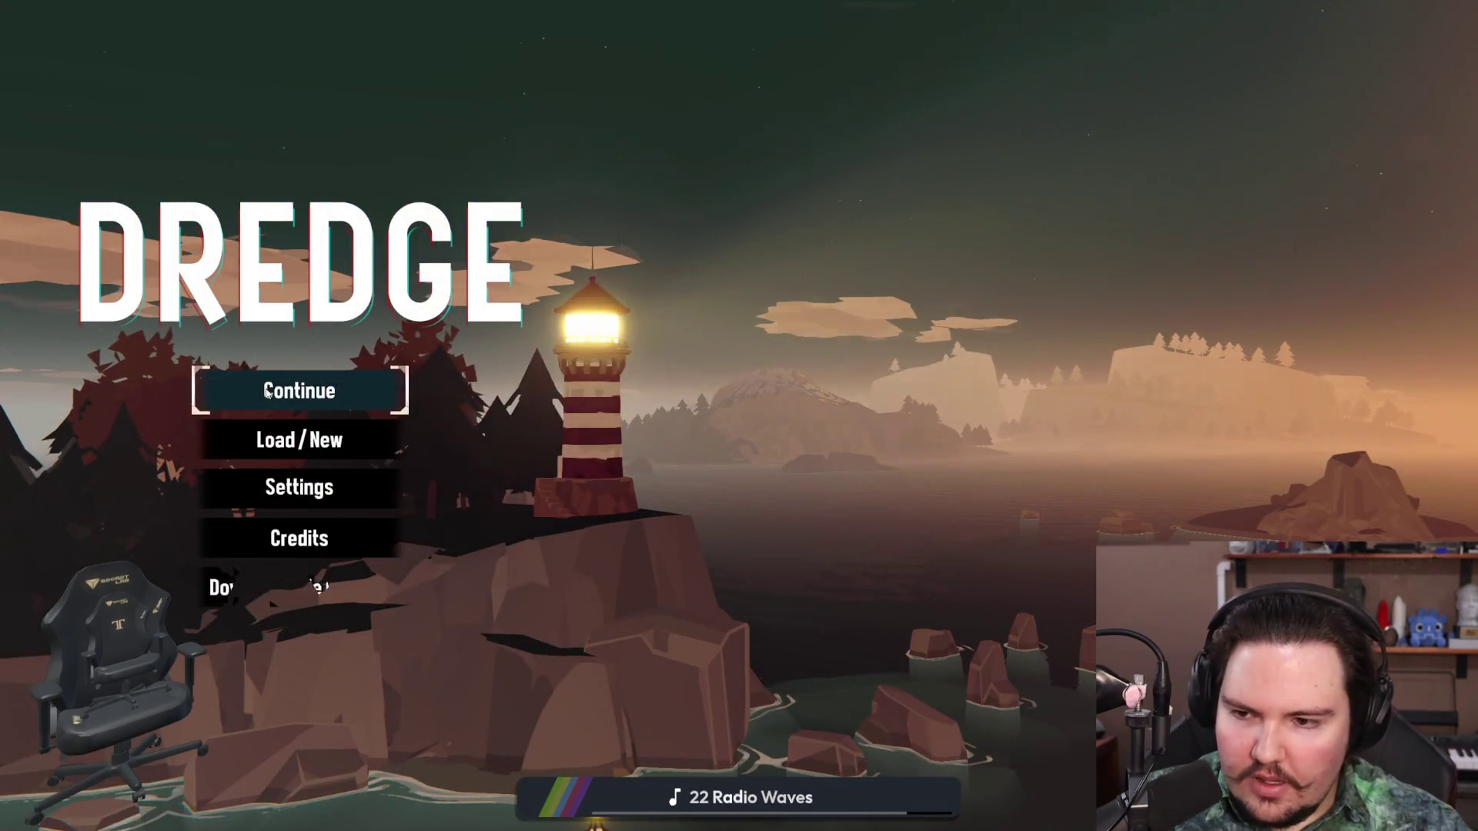
Continue the DREDGE save at Greater Marrow and open the cabin's fish Encyclopedia
left_click(267, 392)
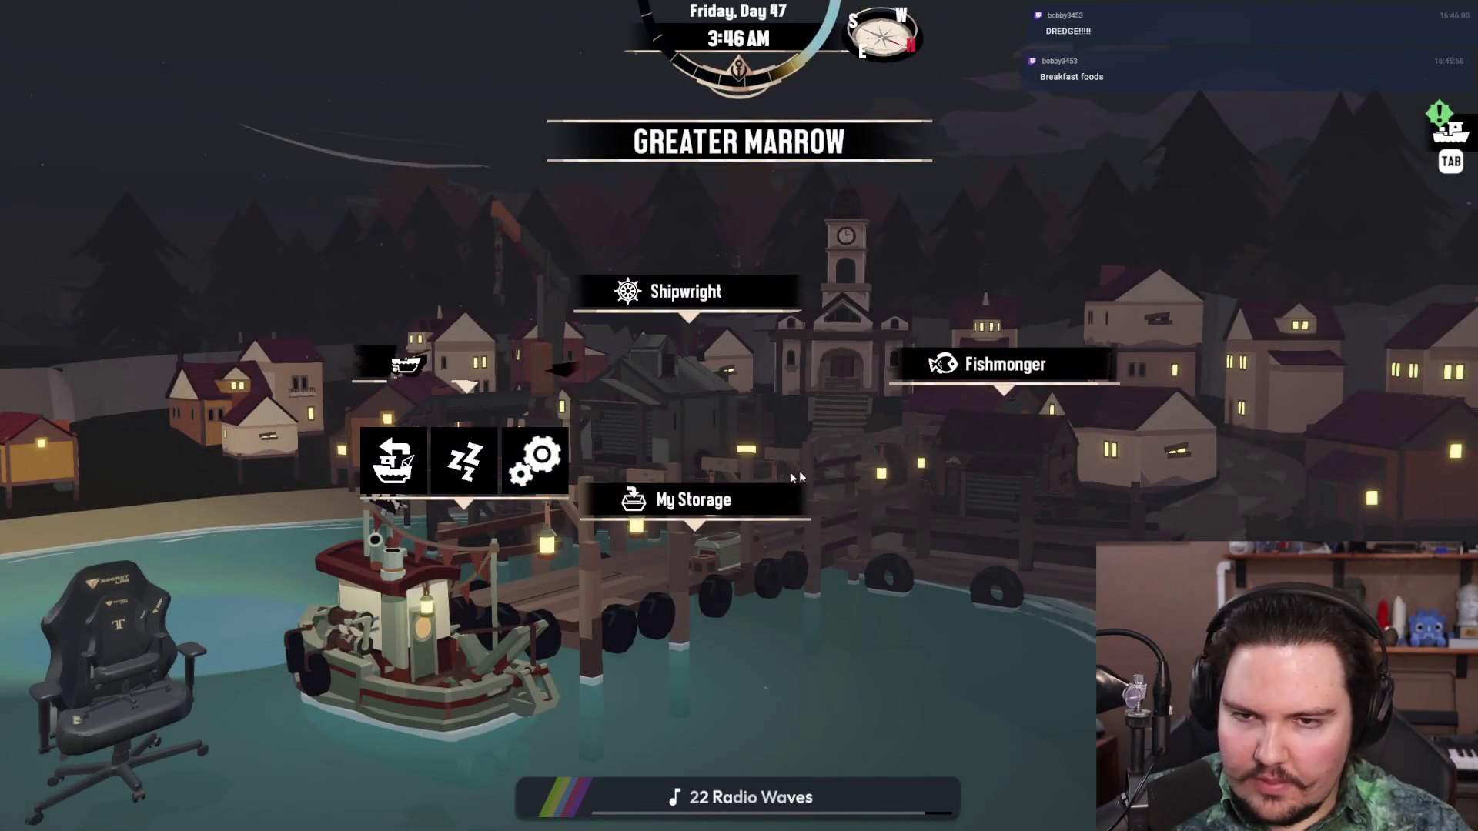
key("Escape")
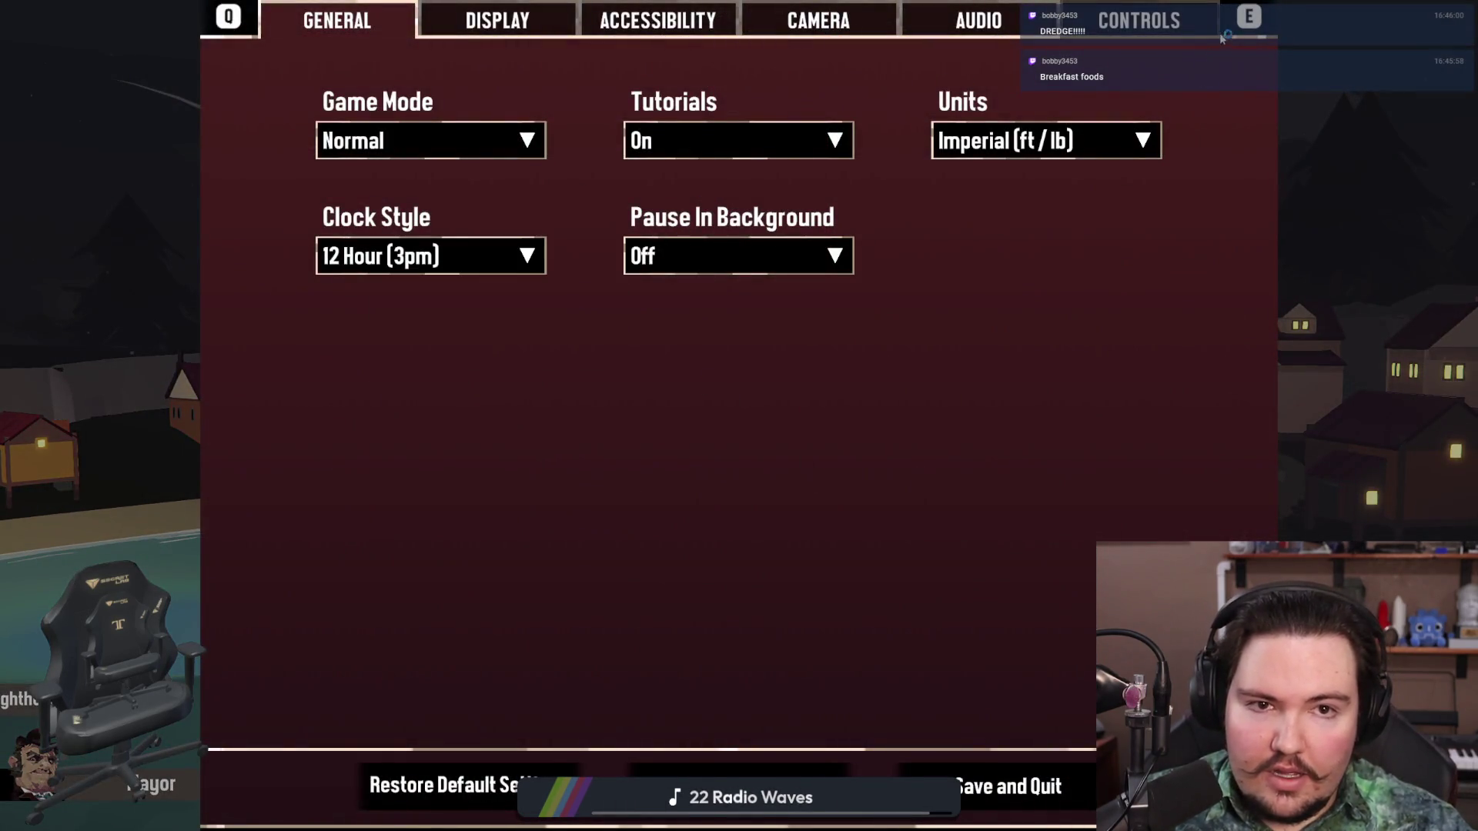
key("Escape")
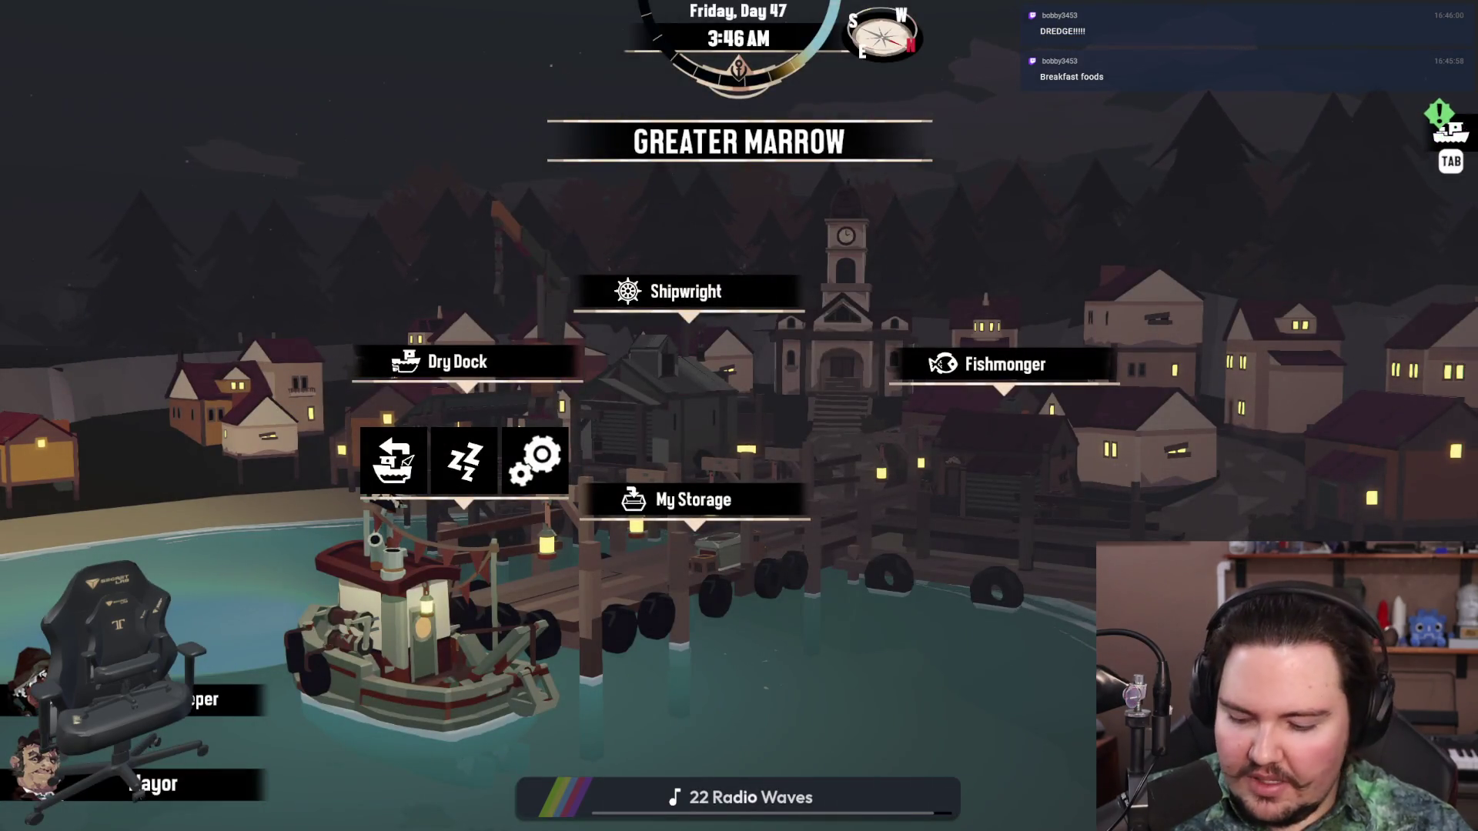
key("space")
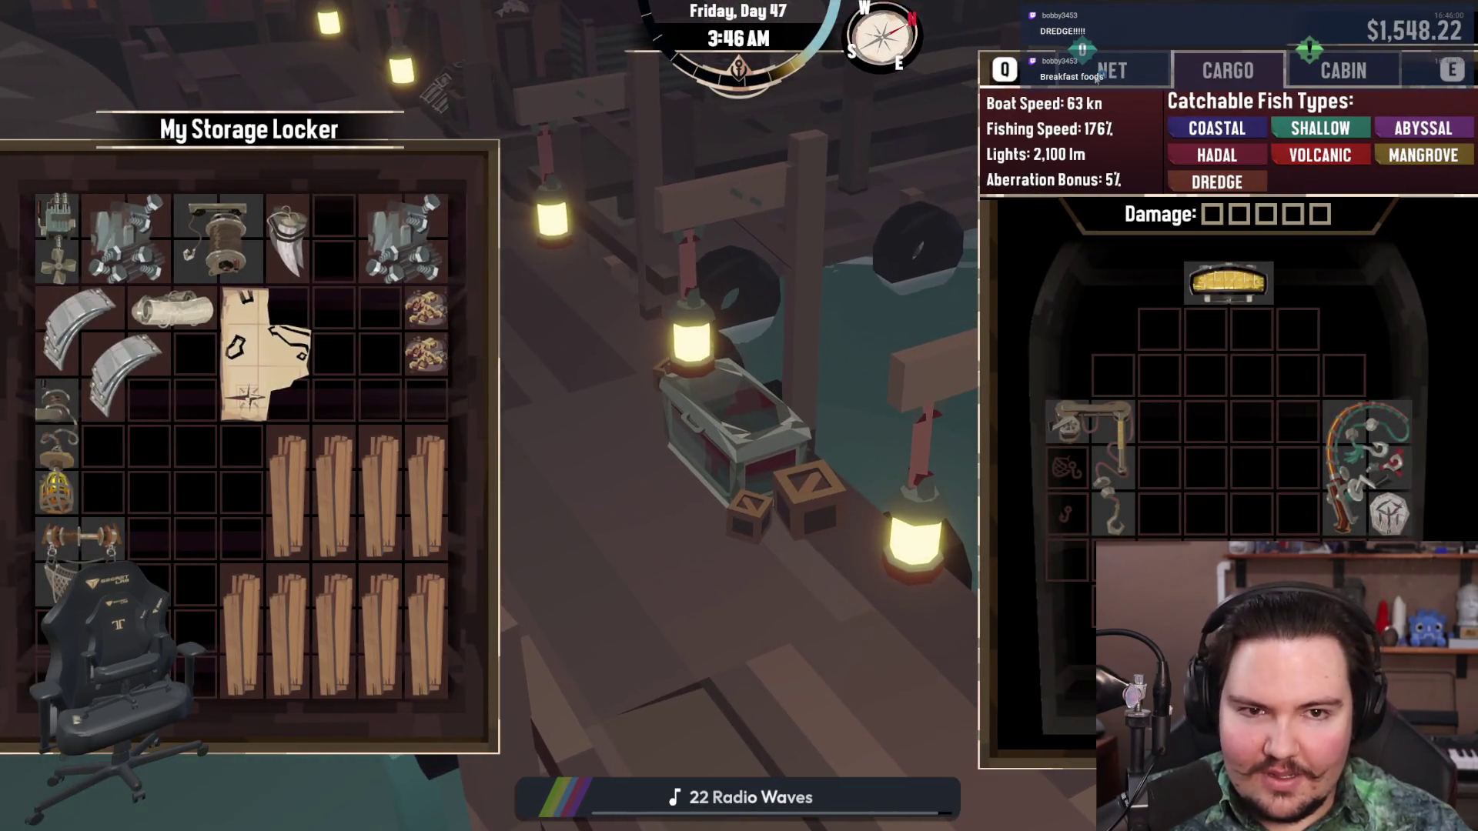
key("e")
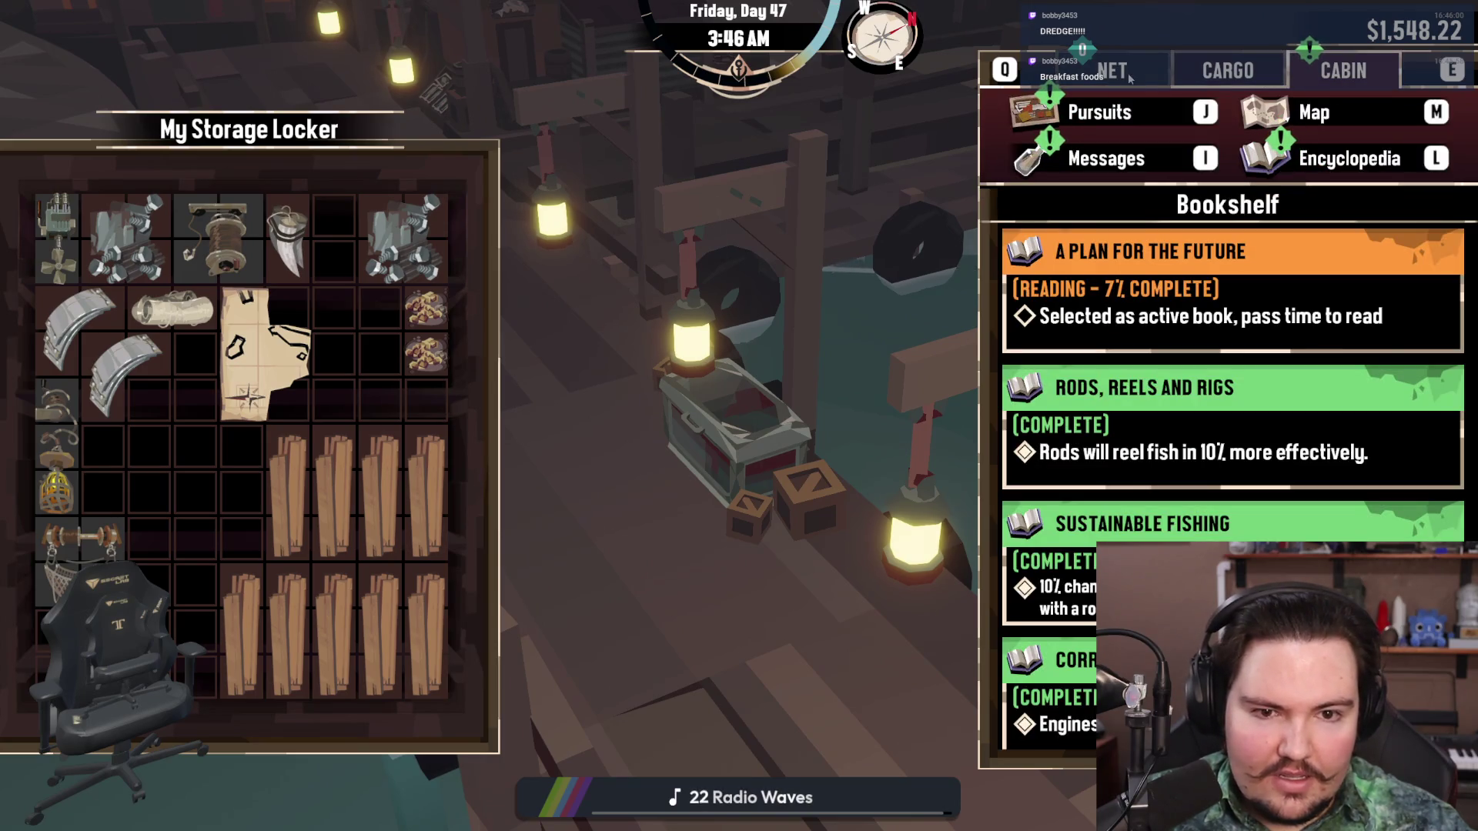
left_click(1338, 165)
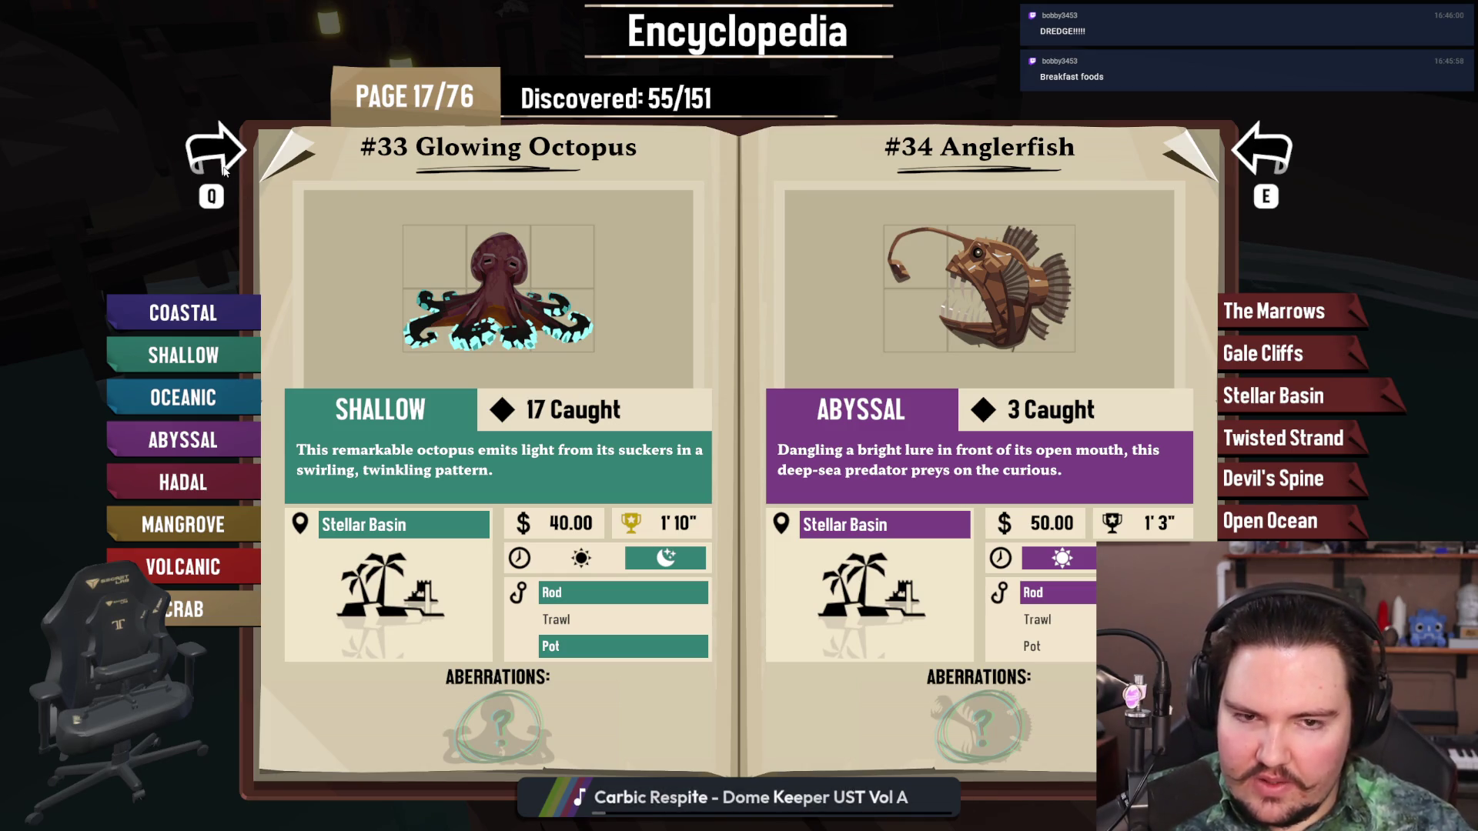
Page the Encyclopedia back from 17/76 to page 1/76
left_click(223, 170)
left_click(223, 169)
left_click(224, 170)
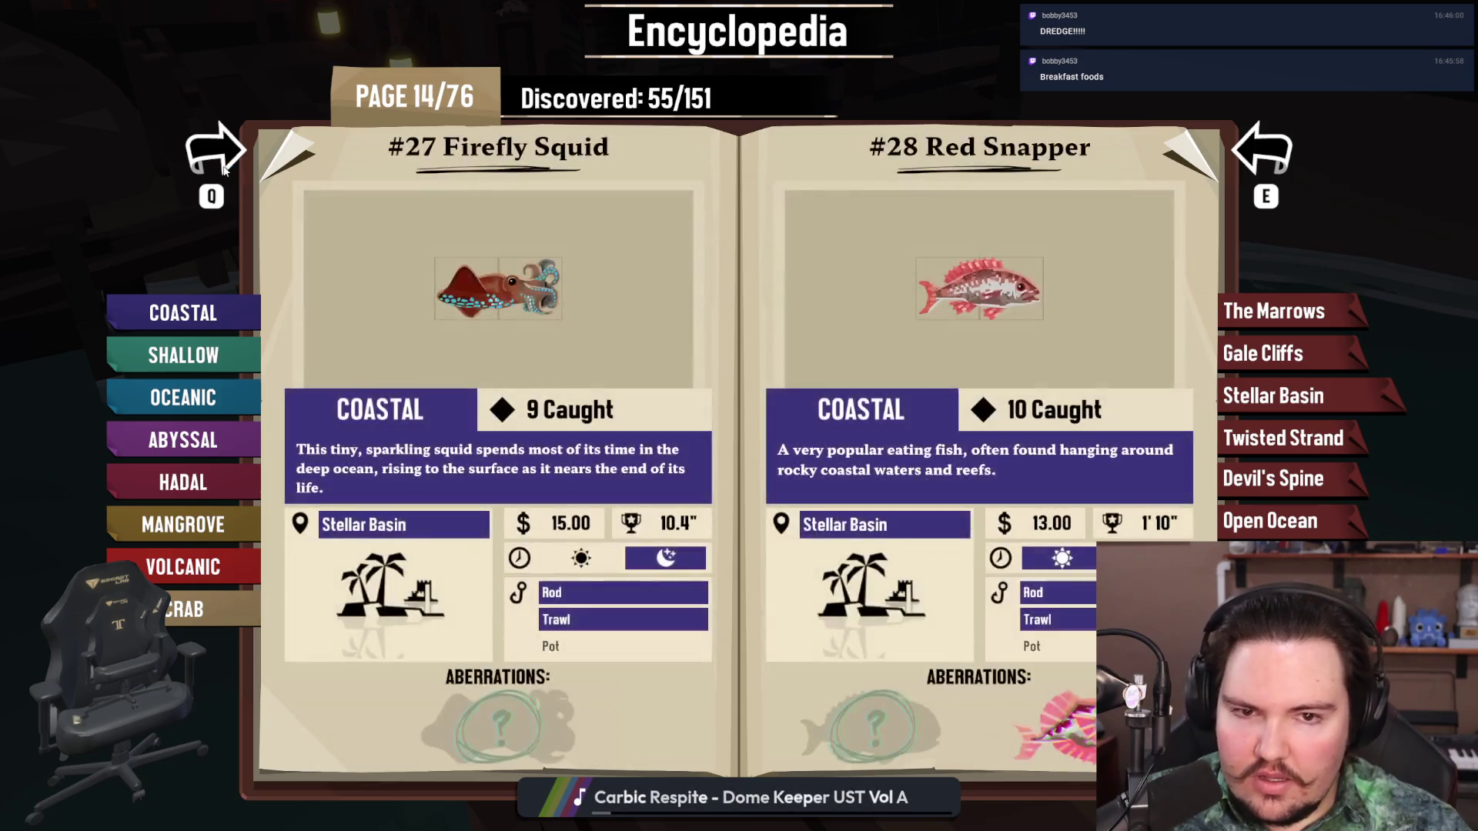
left_click(223, 170)
left_click(223, 169)
left_click(223, 169)
left_click(223, 170)
left_click(223, 170)
left_click(224, 169)
left_click(223, 170)
left_click(223, 170)
left_click(223, 170)
left_click(224, 170)
left_click(224, 170)
left_click(223, 170)
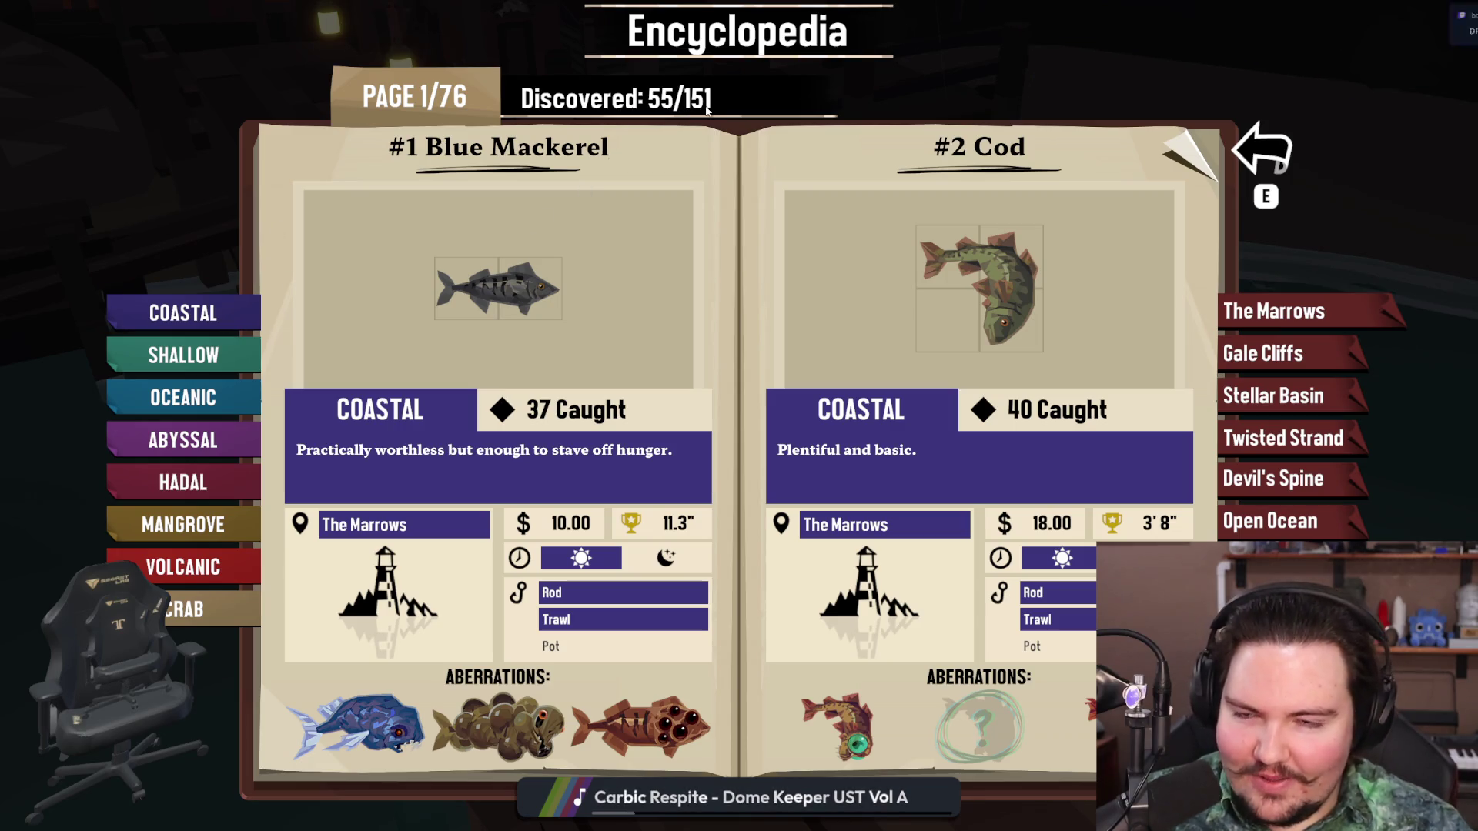
Save and quit DREDGE, close Steam, and return to the Lured In notes
key("Escape")
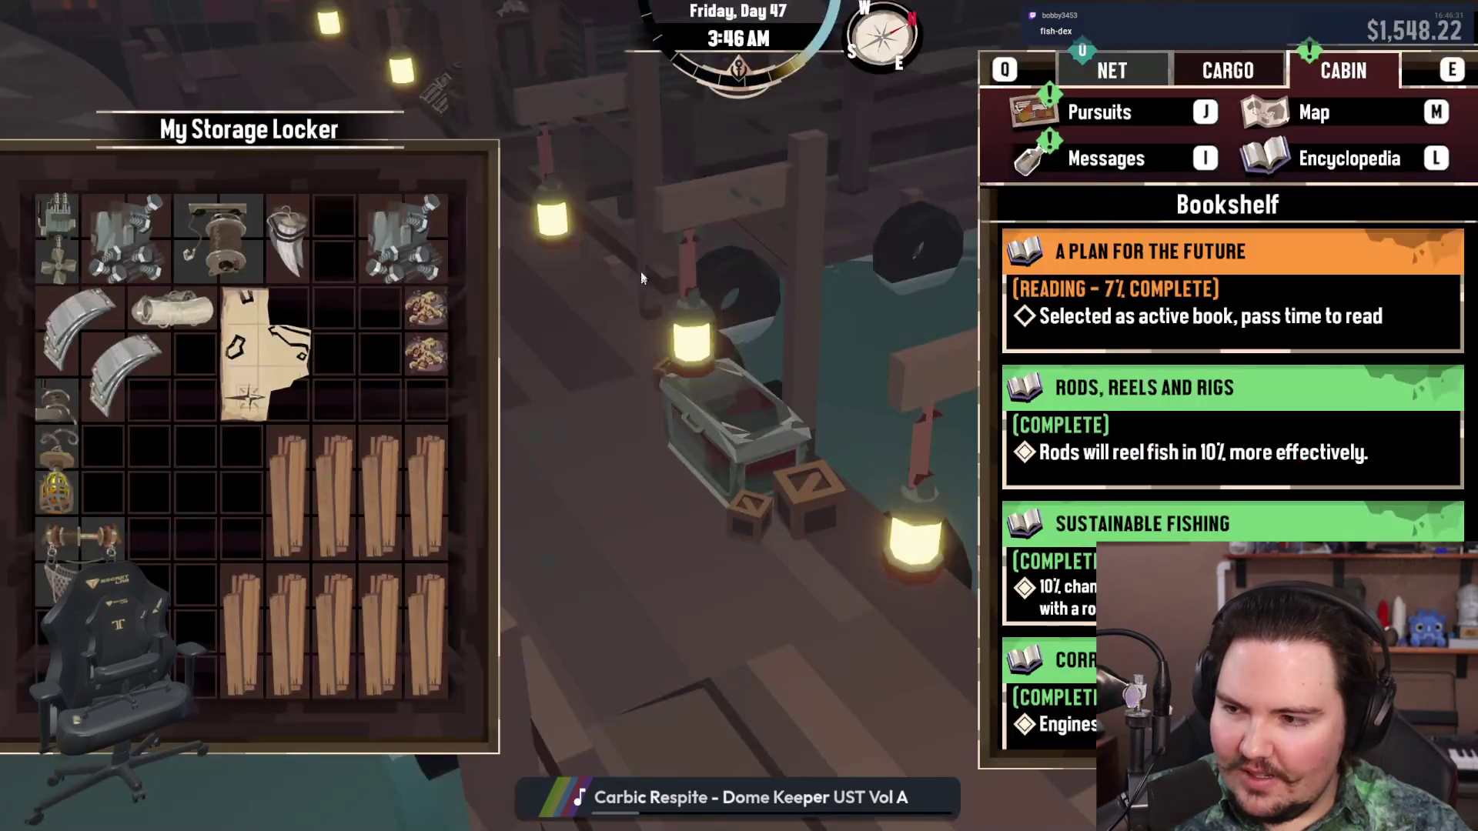
key("Escape")
key("Escape")
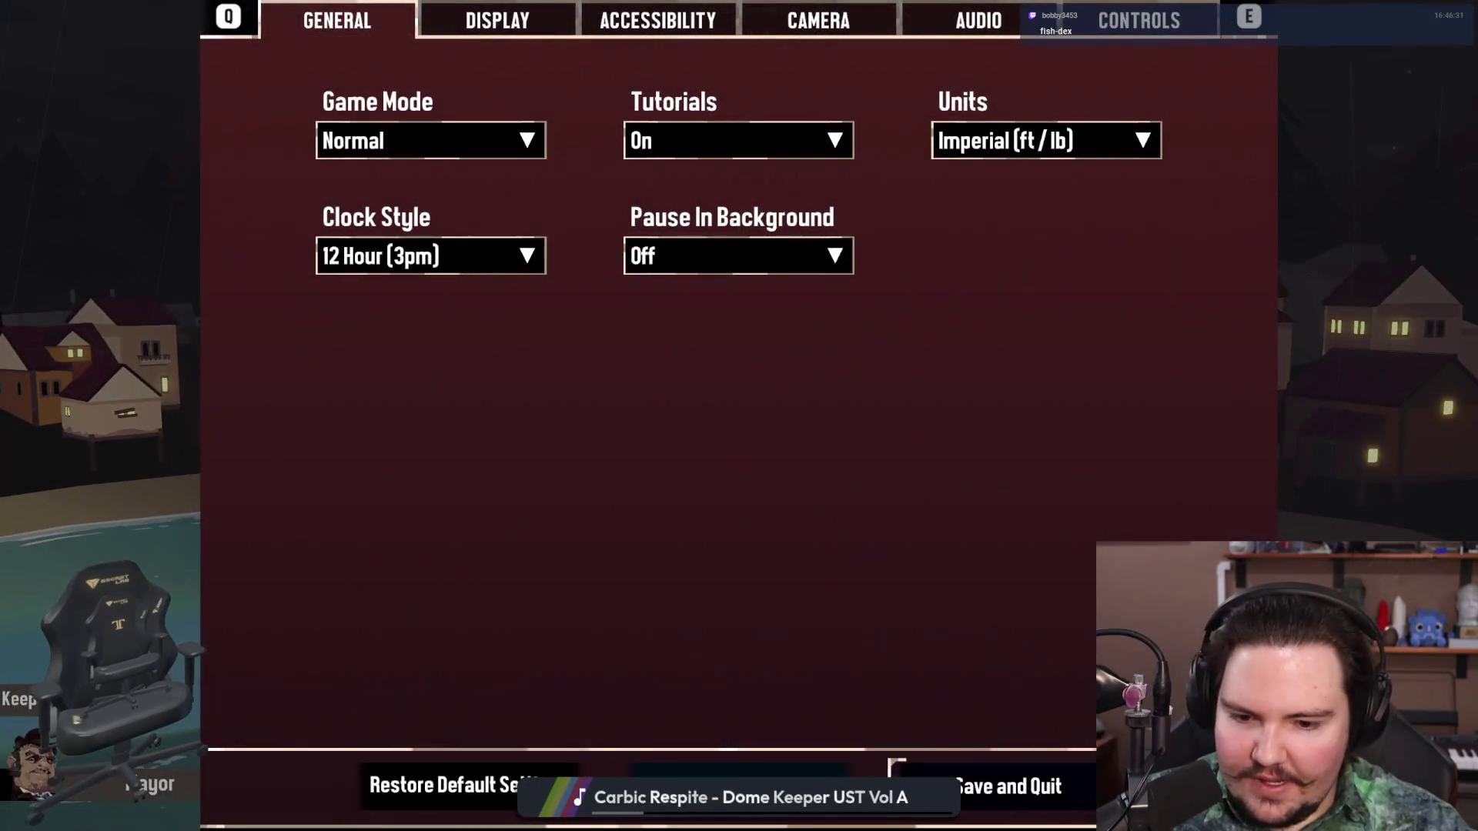
left_click(960, 779)
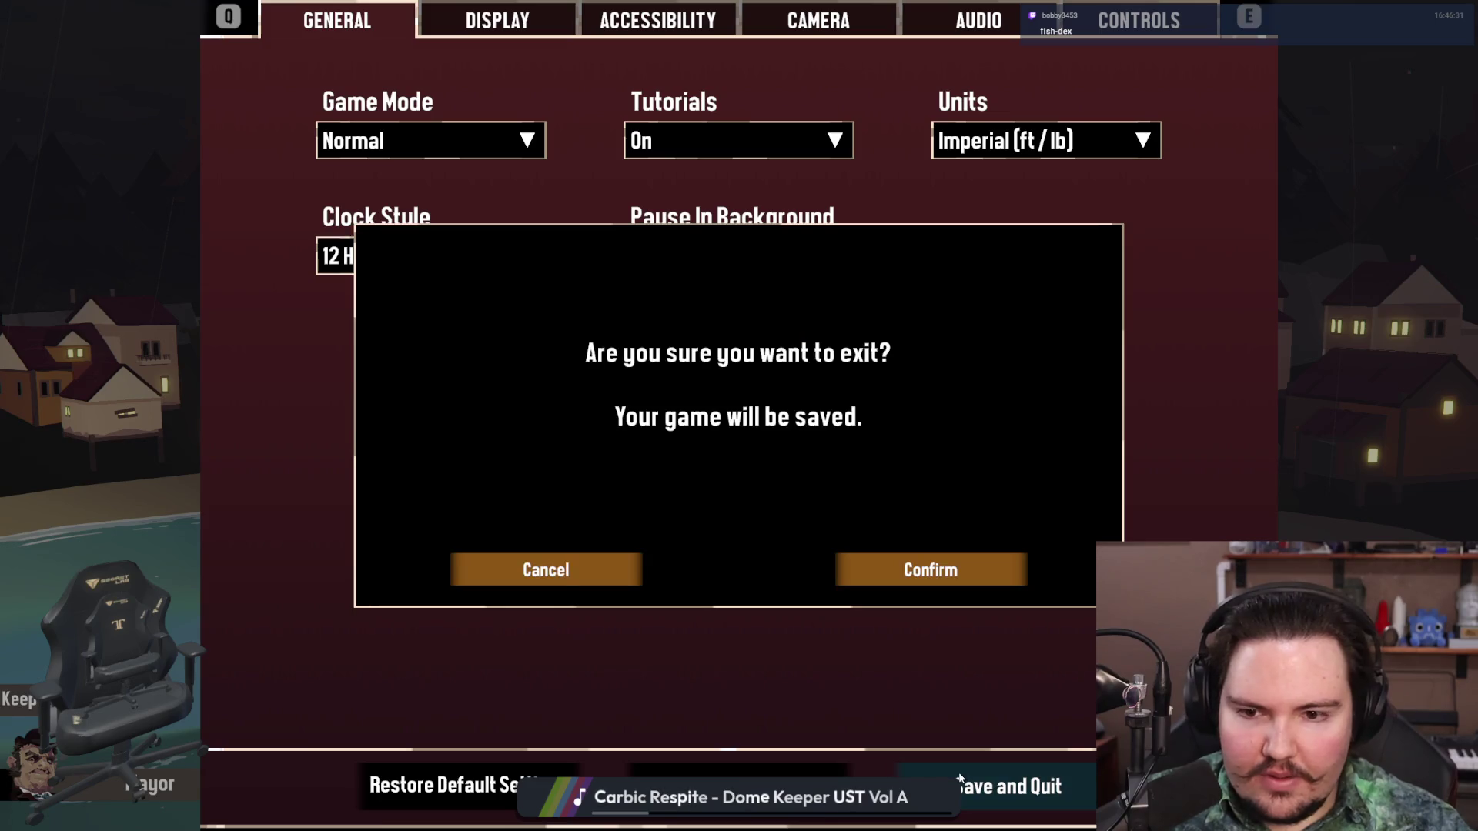
left_click(856, 589)
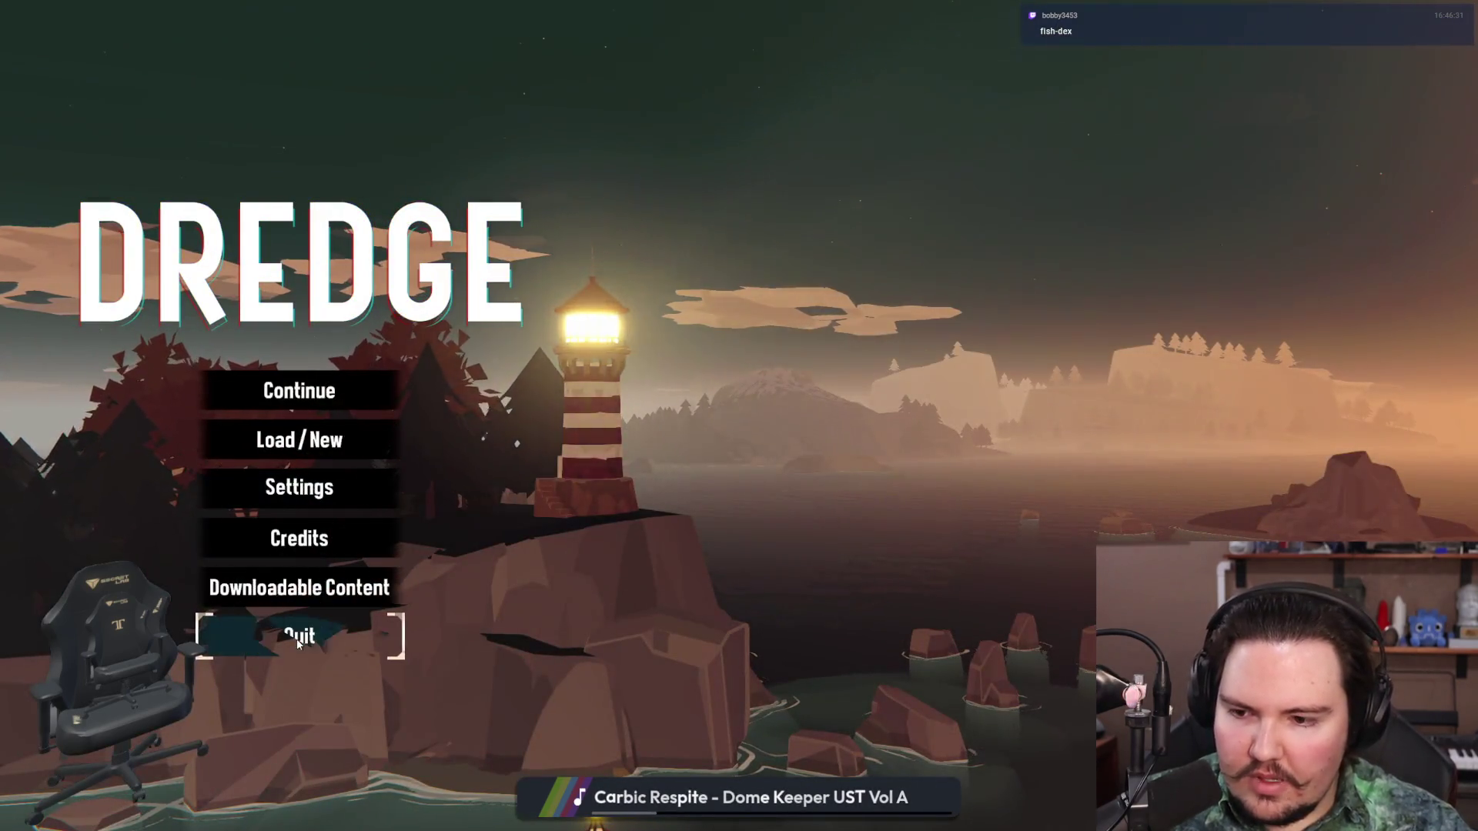
left_click(299, 643)
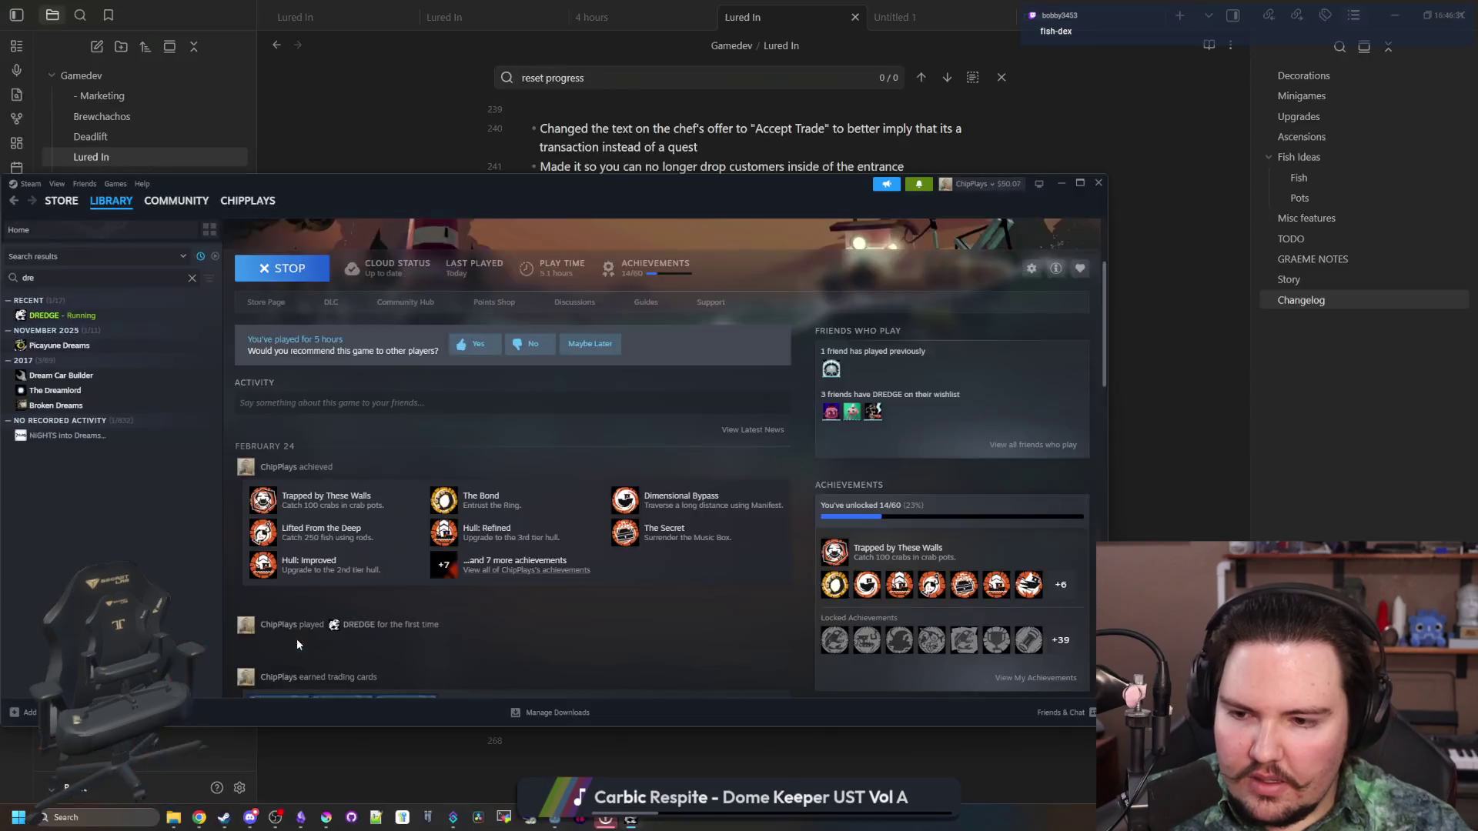
left_click(1061, 184)
left_click(763, 458)
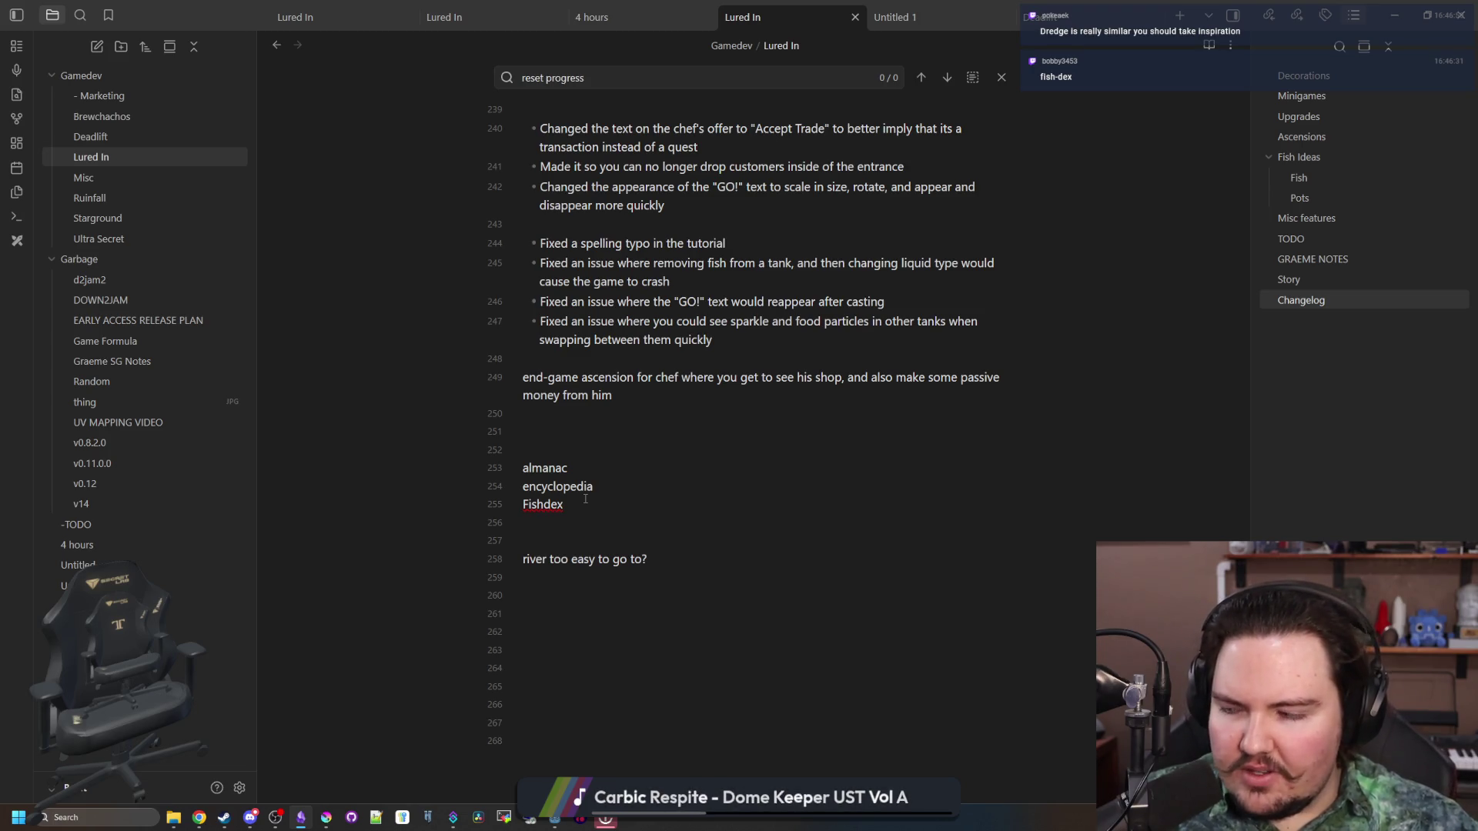
Delete the almanac line and replace 'encyclo' with 'fish' so encyclopedia becomes fishpedia
left_click_drag(568, 468, 463, 470)
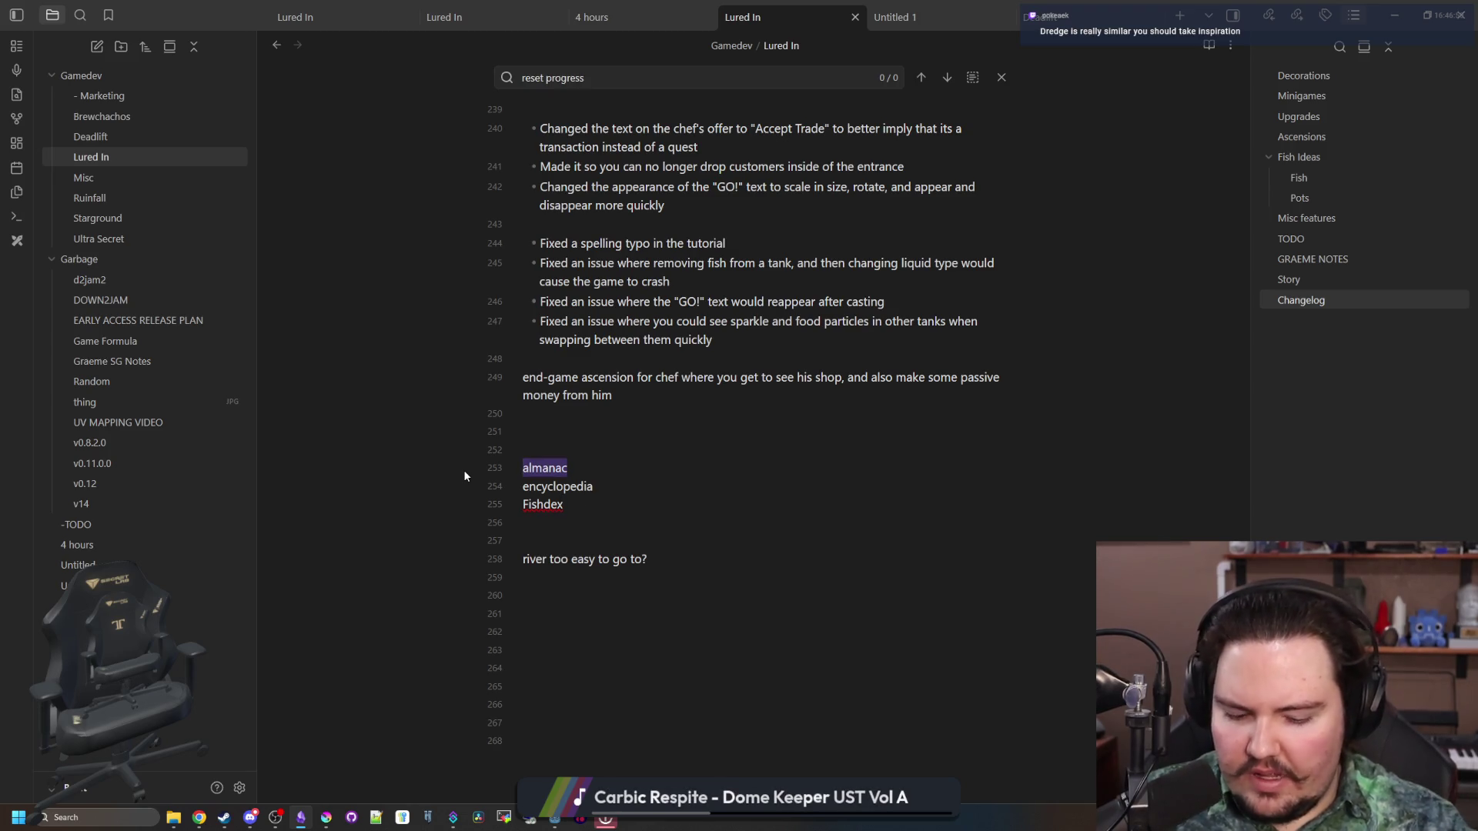
key("BackSpace")
key("BackSpace")
double_click(593, 468)
left_click(572, 470)
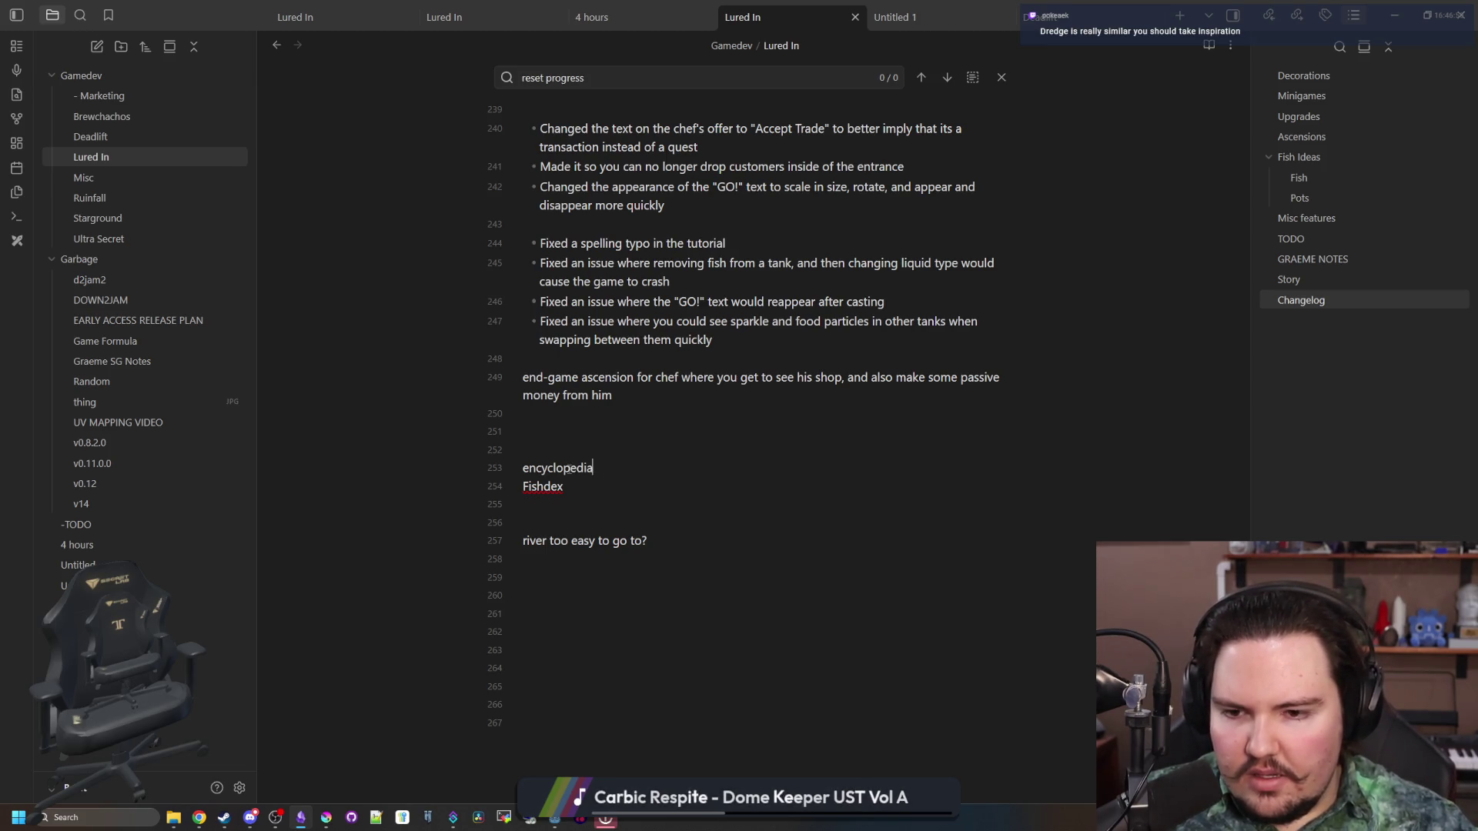
left_click_drag(559, 467, 519, 454)
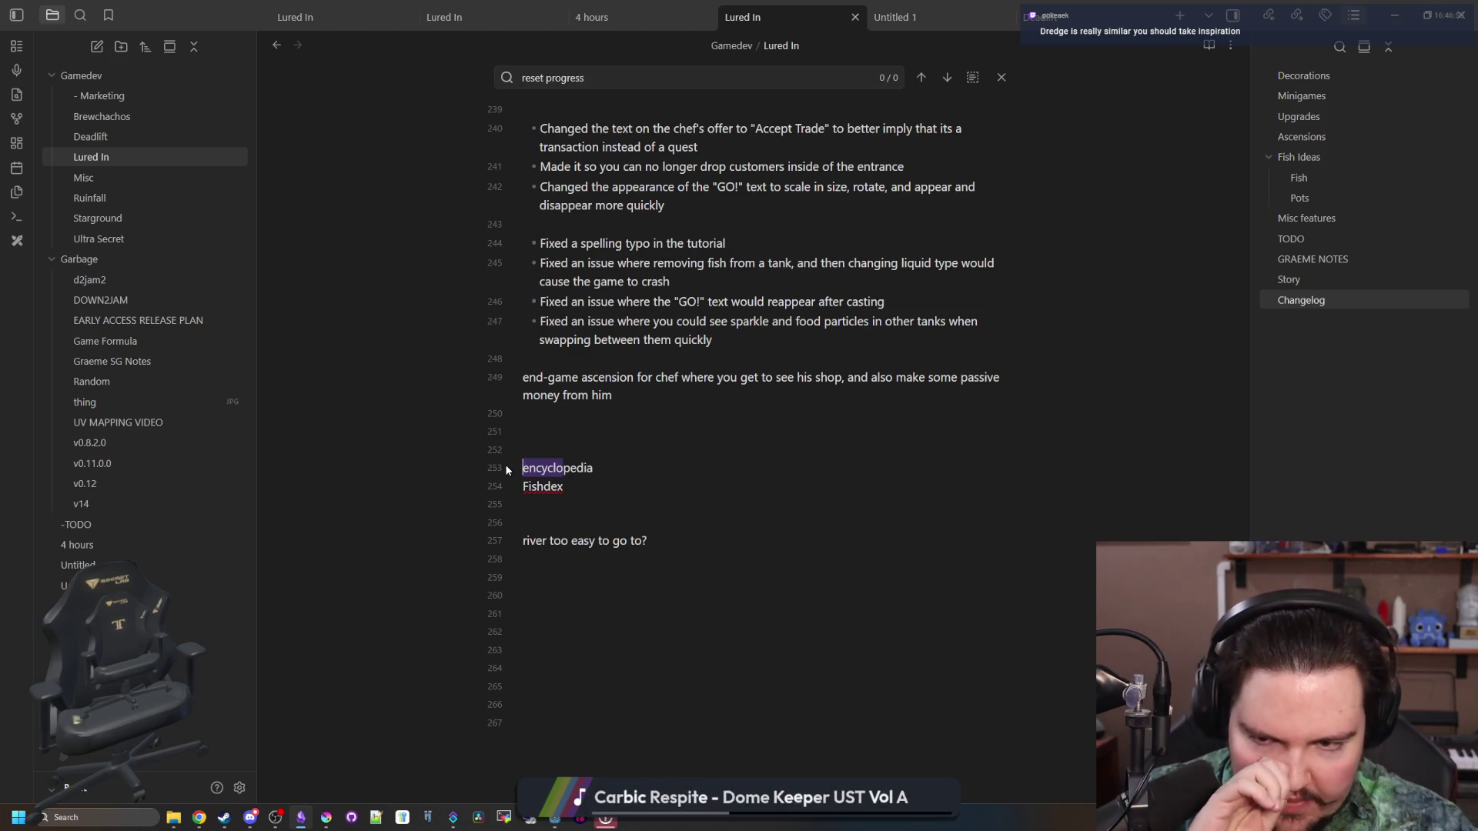
type("Fish")
key("BackSpace")
key("BackSpace")
key("BackSpace")
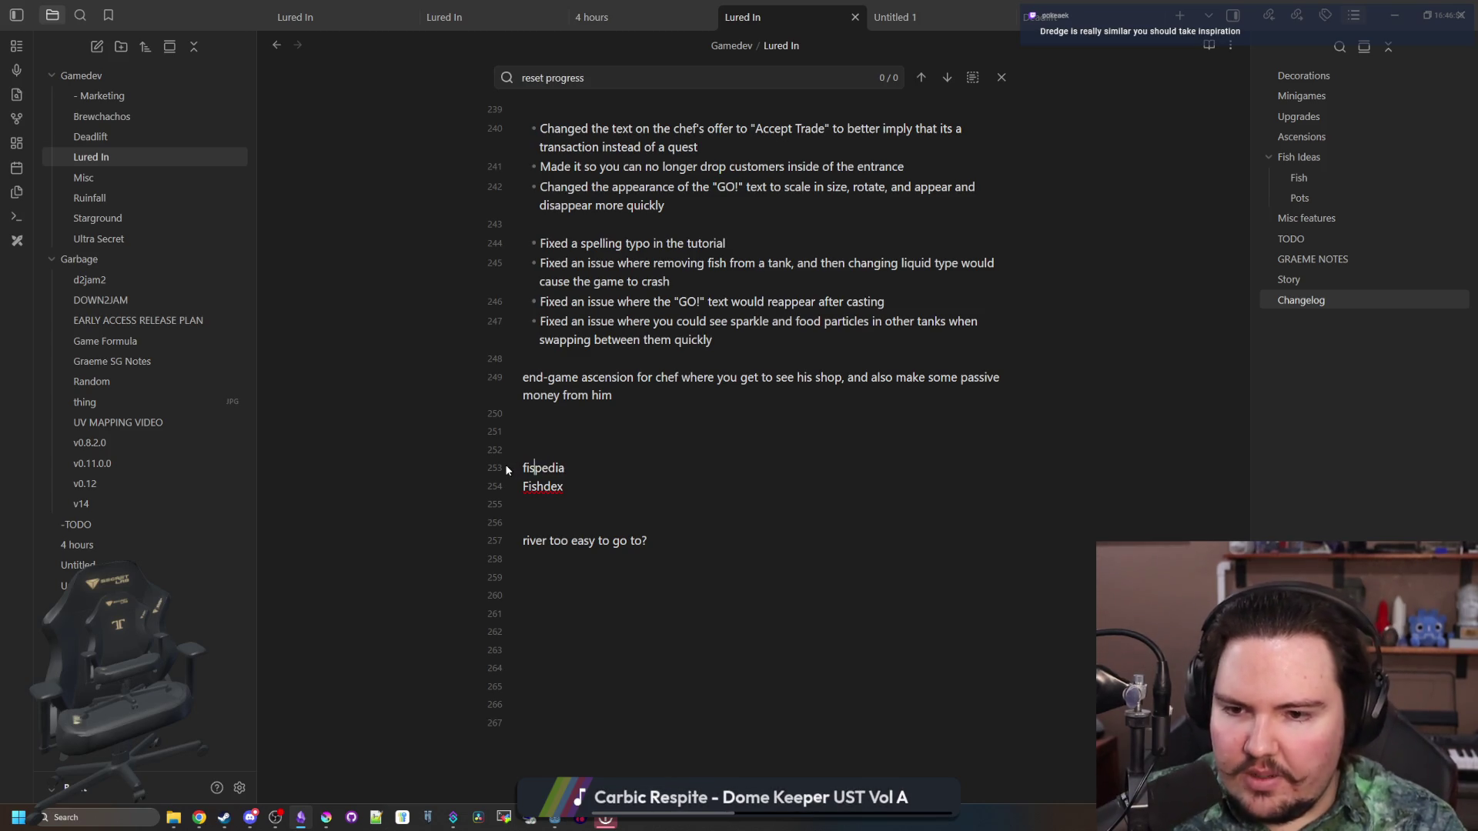
type("fish")
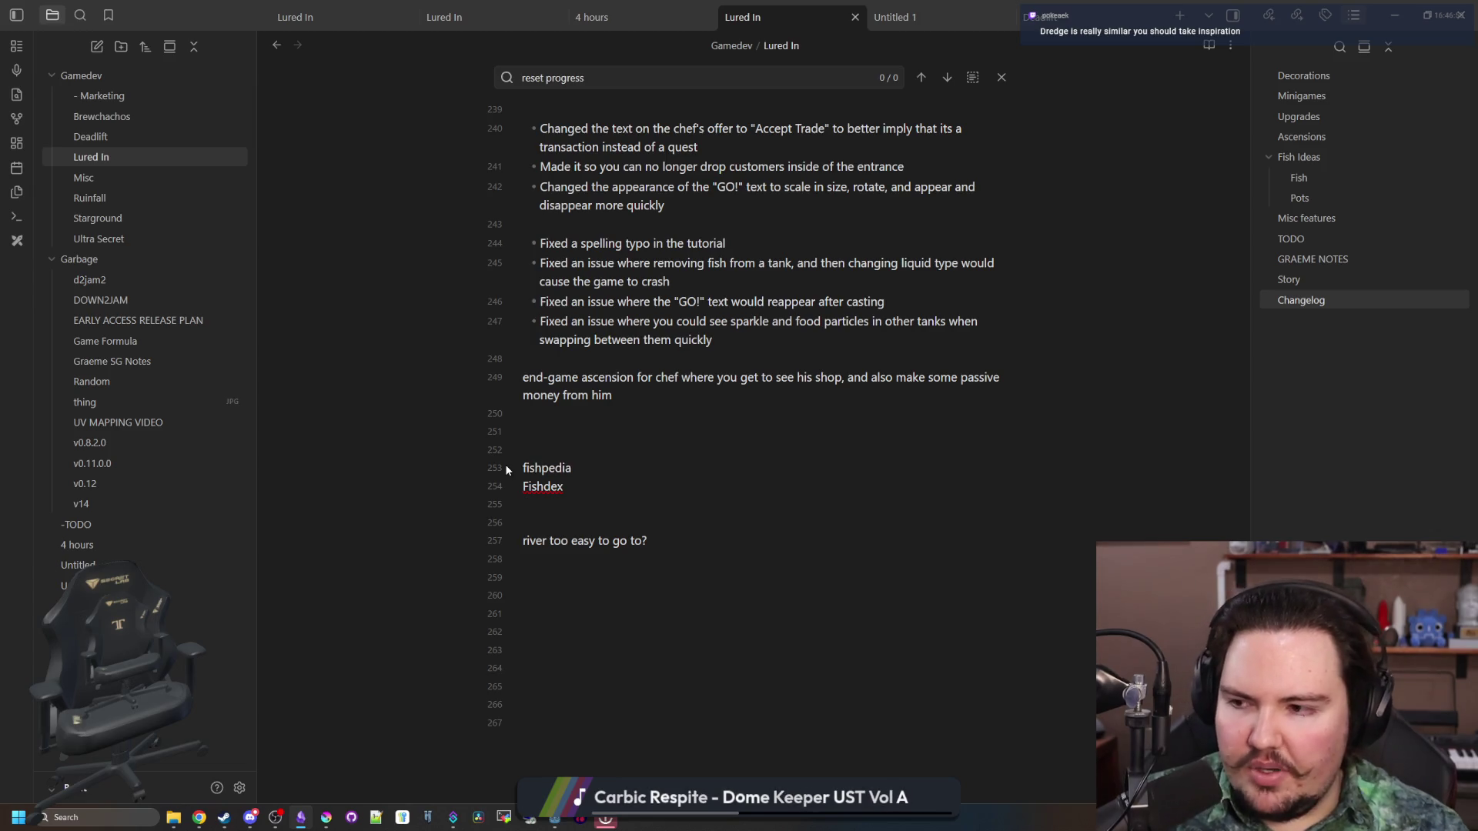
left_click(564, 447)
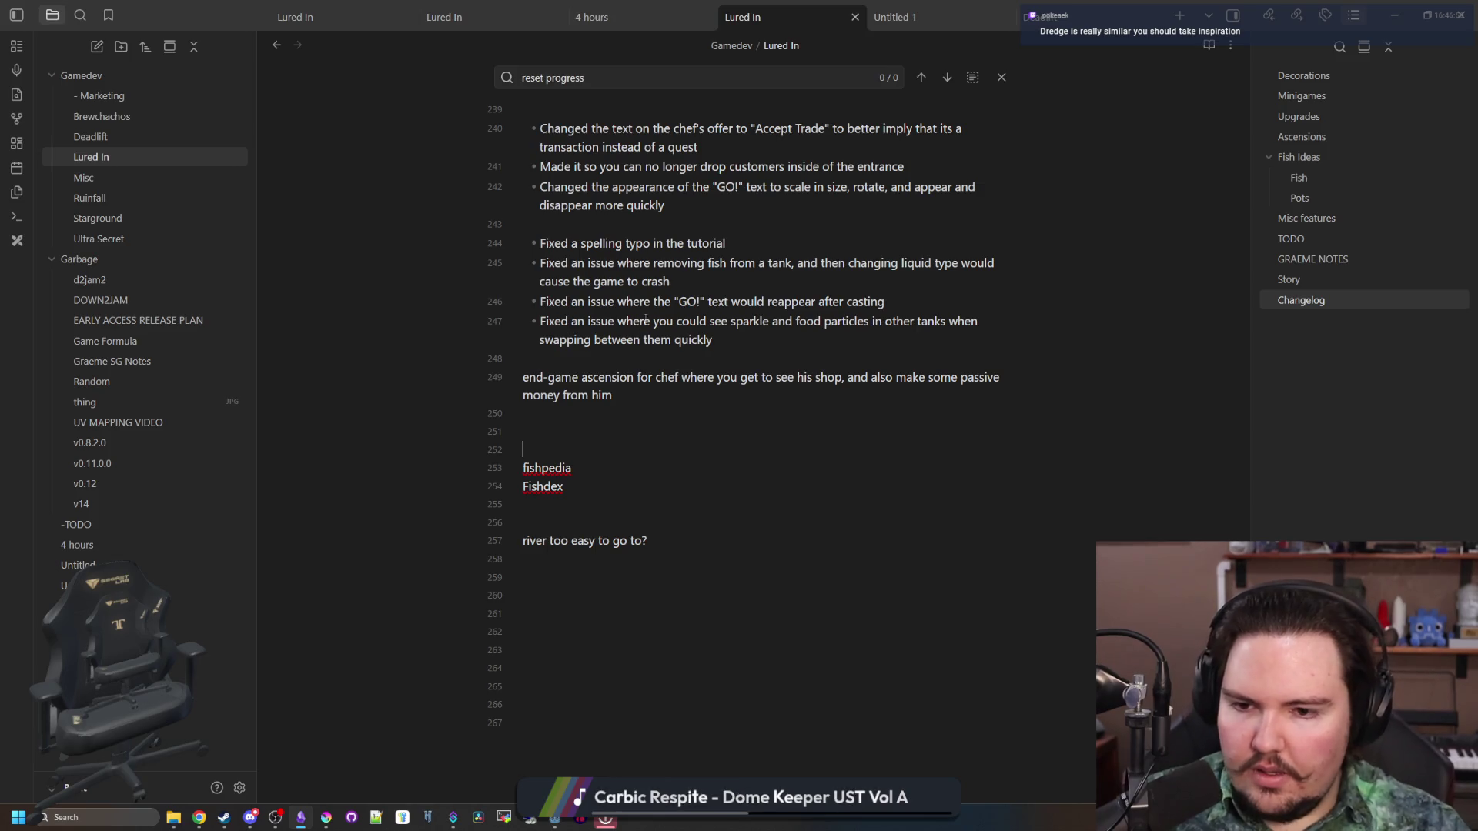
left_click_drag(576, 471, 539, 453)
left_click(543, 455)
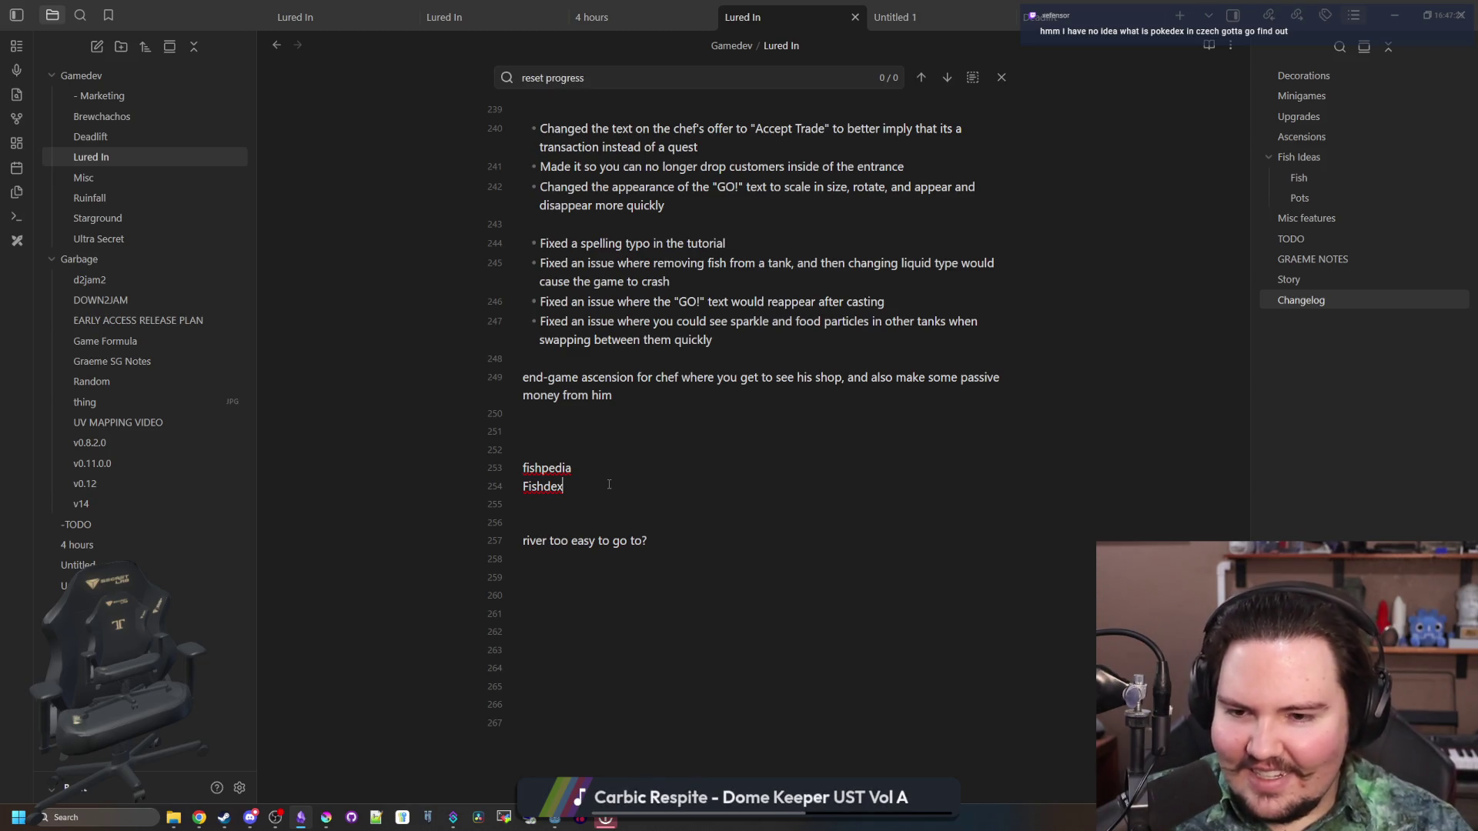
Add a blank line after fishpedia and un-maximize Obsidian to reveal Godot's inventory_menu scene
key("Return")
key("Return")
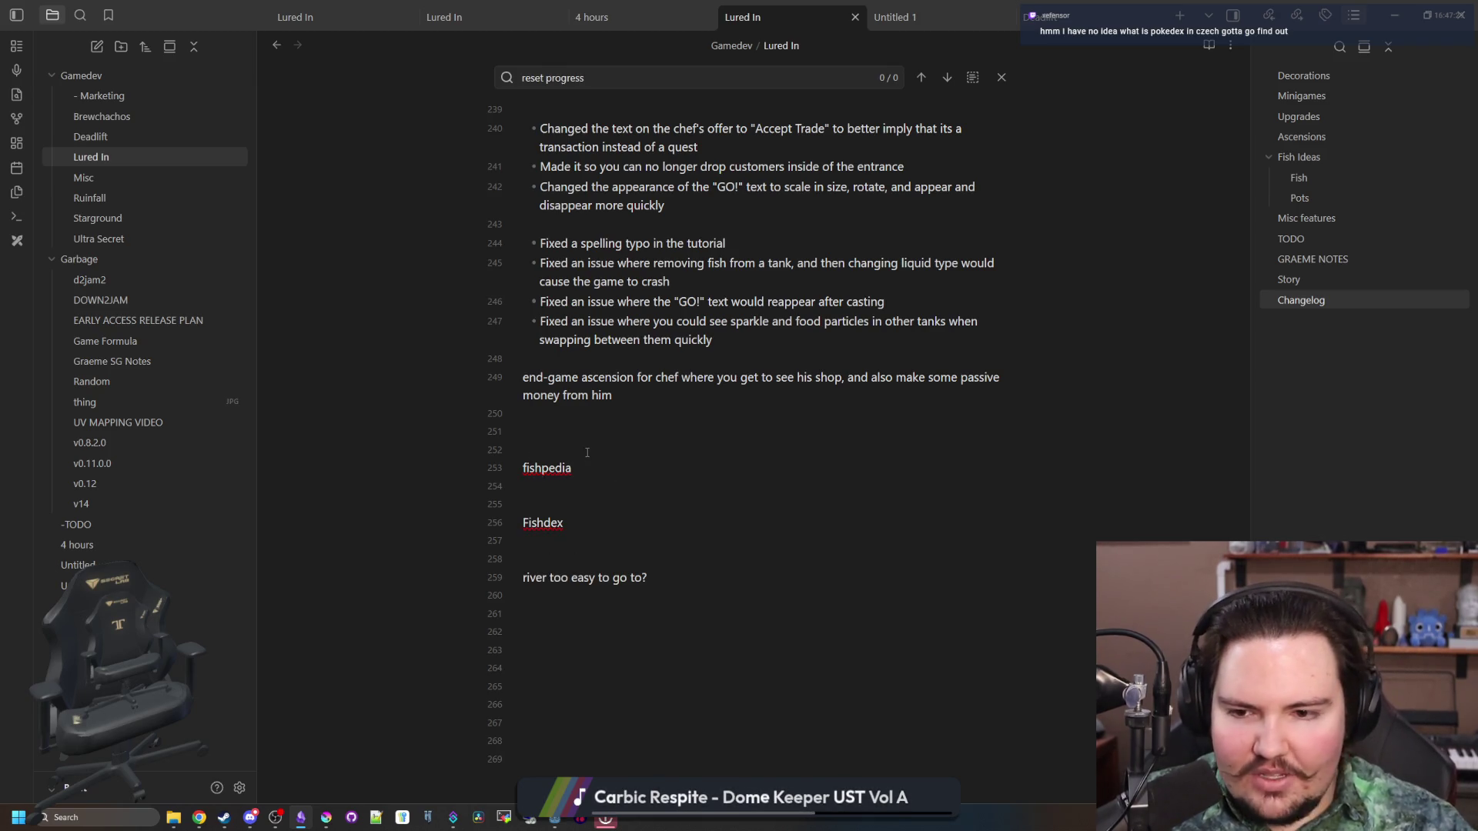
left_click_drag(599, 469, 498, 481)
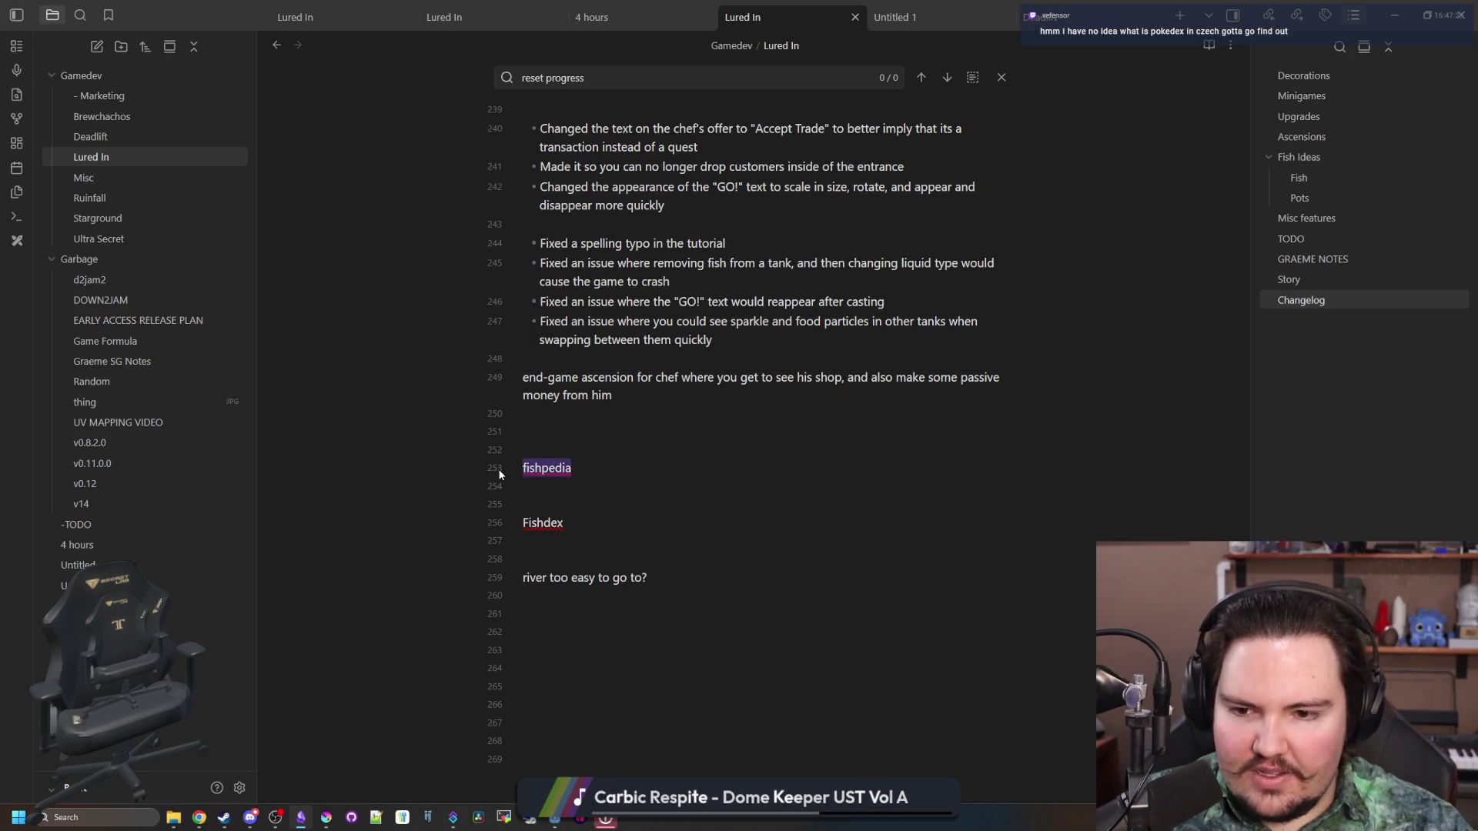
mouse_move(238, 8)
left_mouse_down()
mouse_move(511, 164)
mouse_move(1006, 595)
left_mouse_up()
Rename the Panel node to Fishpedia
scroll(506, 205, "up", 3)
double_click(95, 206)
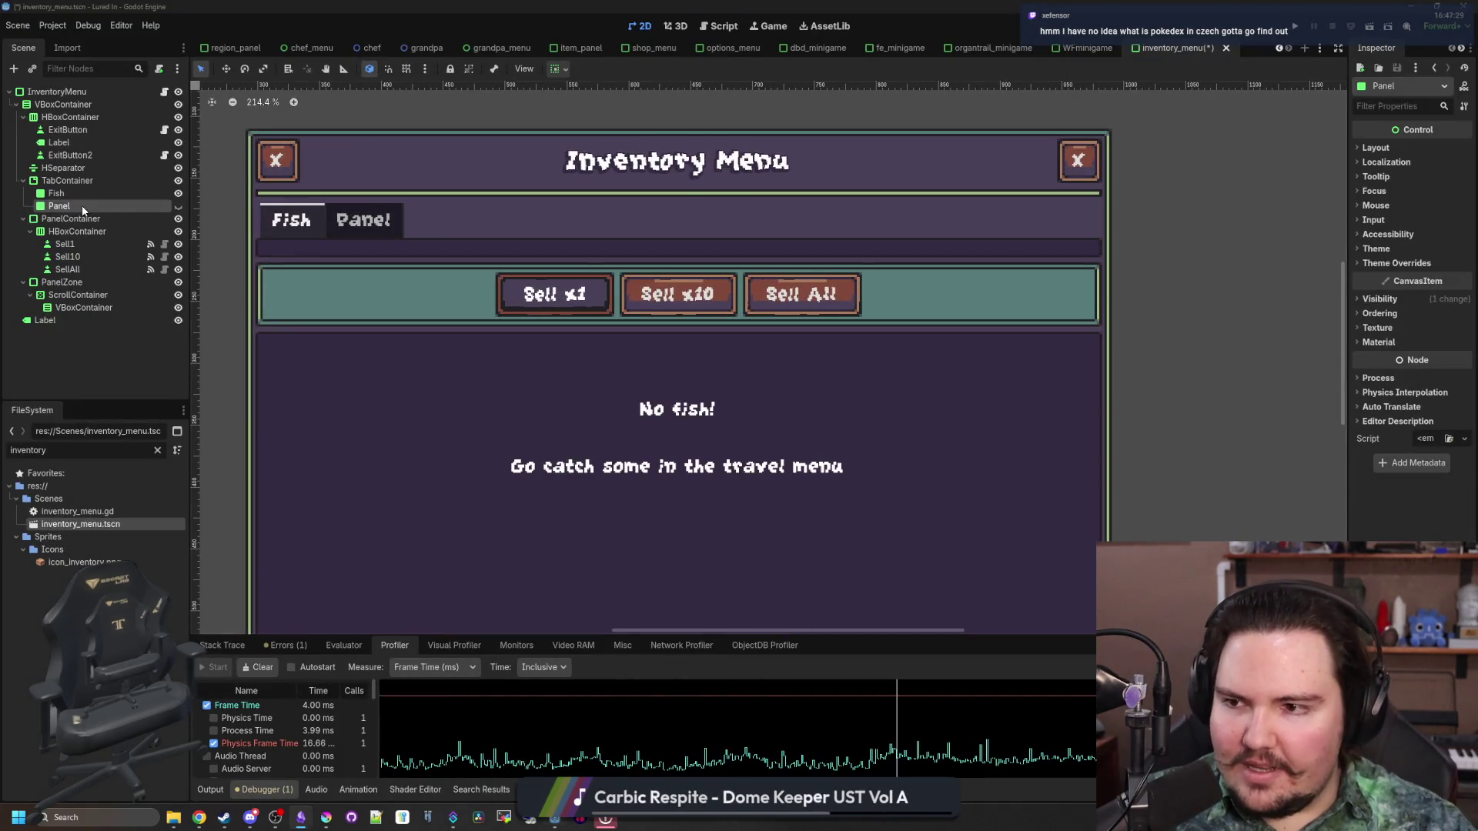
type("Fi")
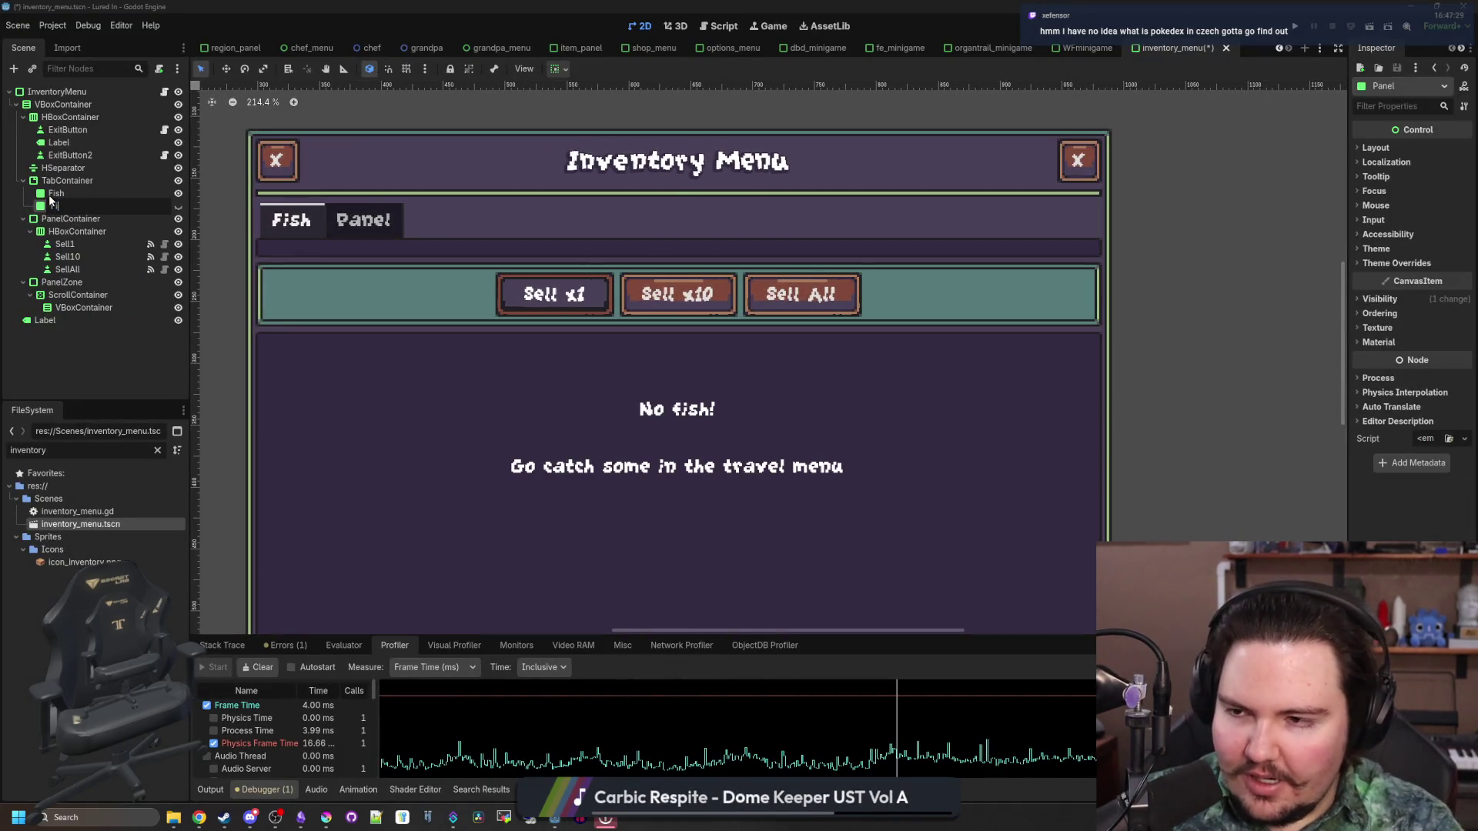
type("shpedia")
key("Return")
Set the TabContainer's Tab Alignment to Center
scroll(445, 370, "down", 5)
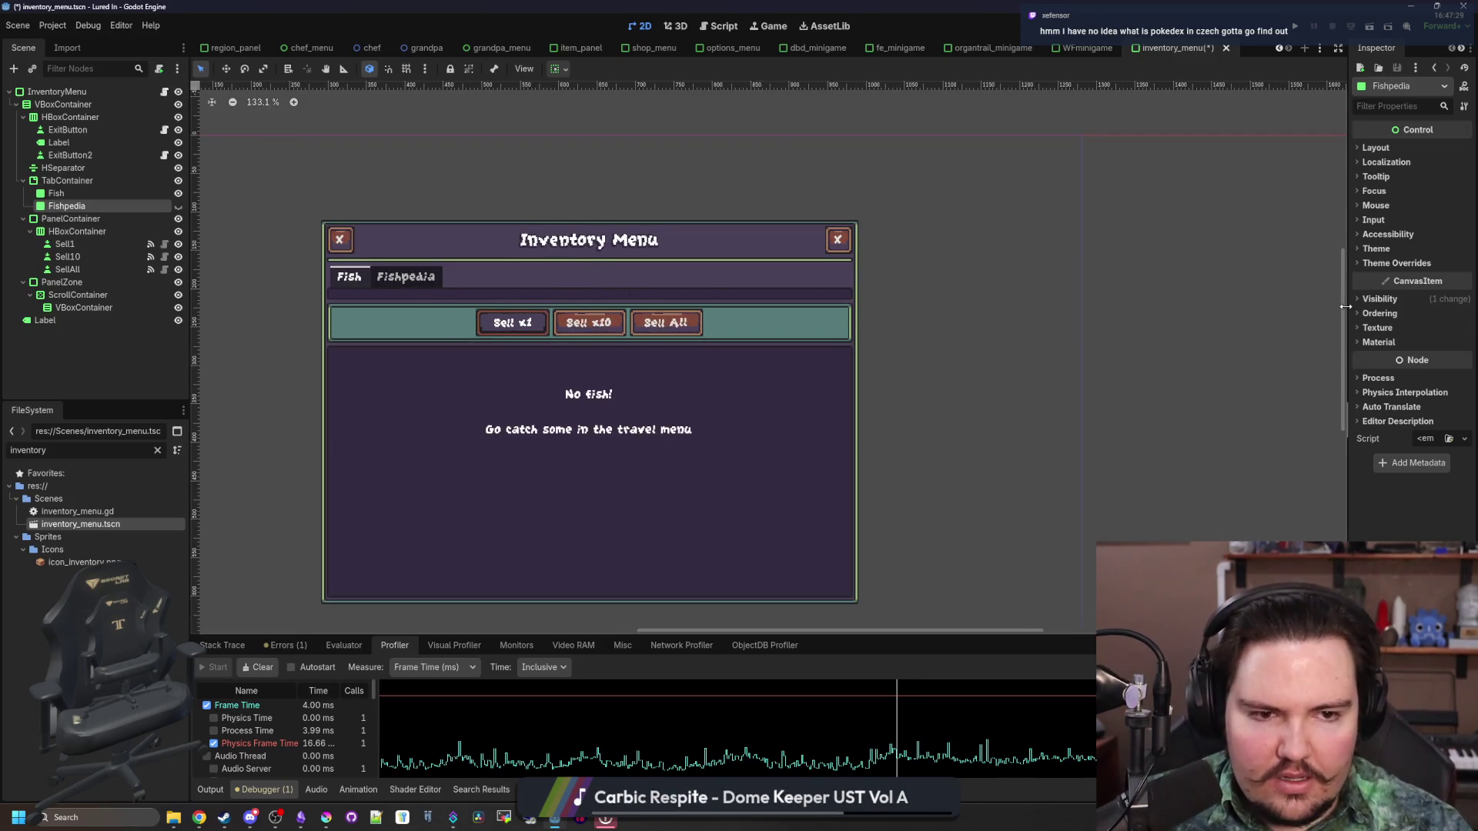
left_click_drag(1349, 298, 1274, 298)
left_click(67, 180)
left_click(1421, 149)
left_click(1411, 182)
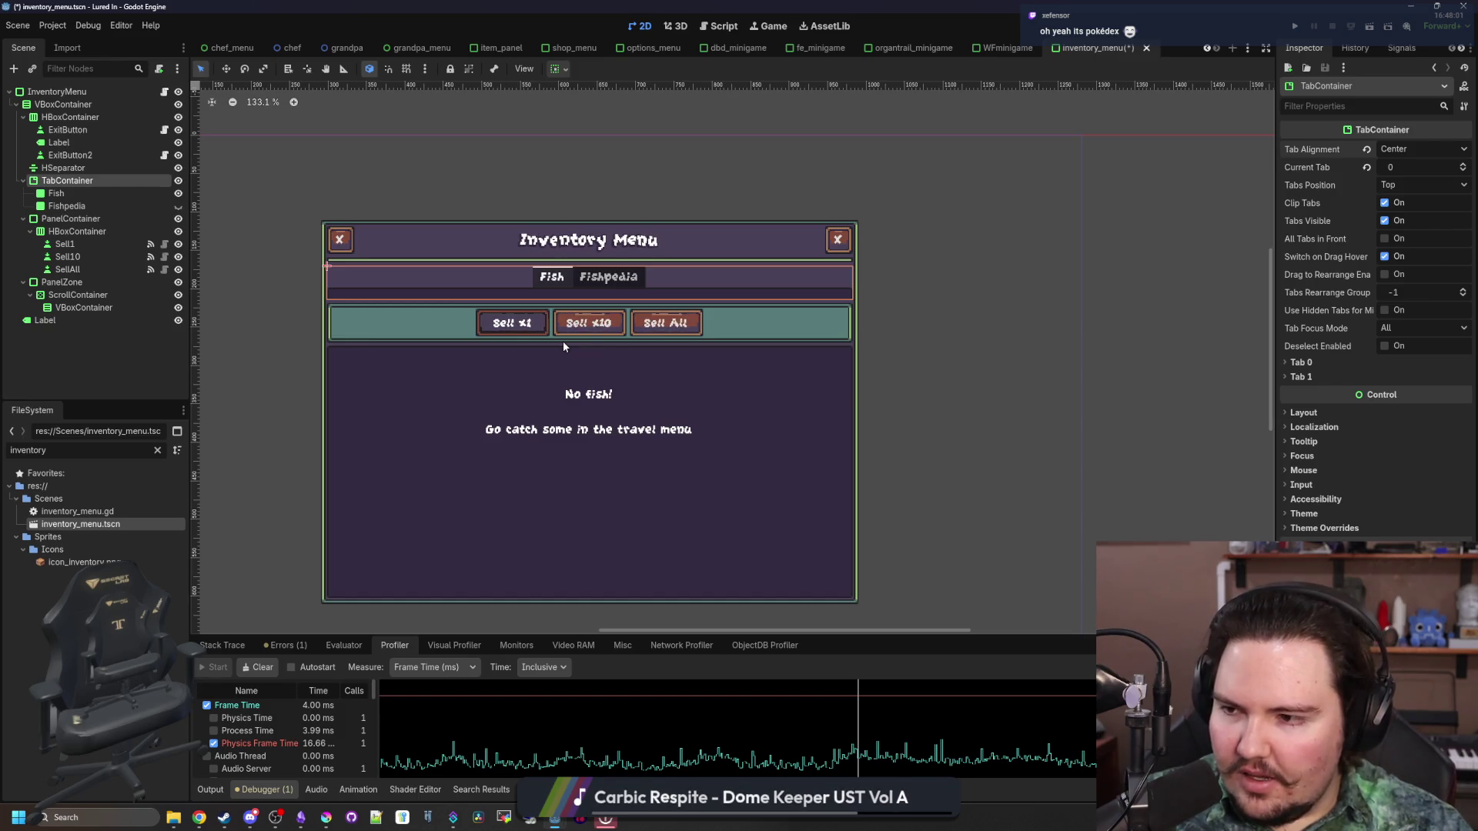
scroll(622, 375, "up", 2)
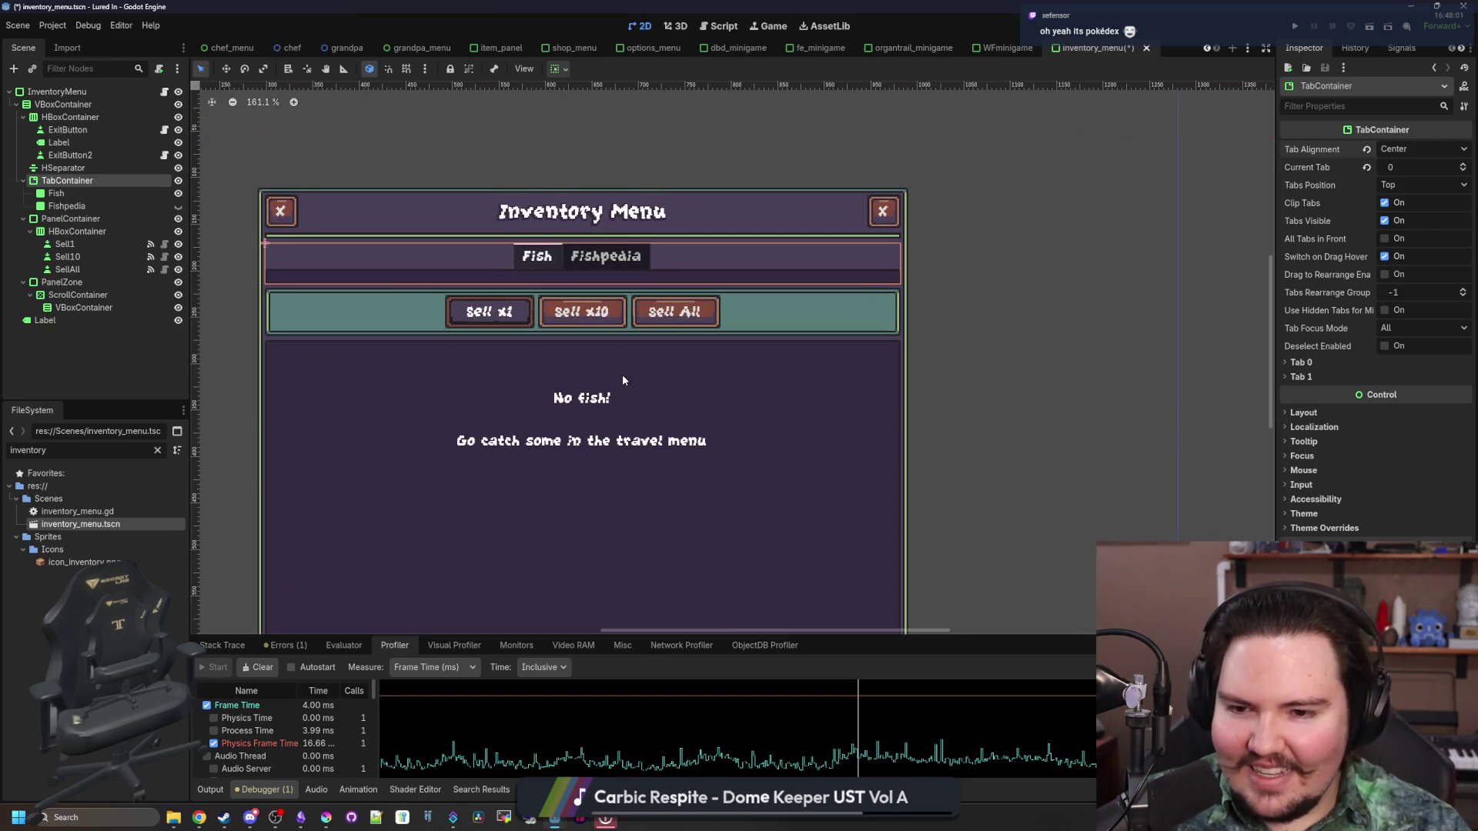
scroll(576, 363, "down", 2)
scroll(510, 473, "up", 1)
scroll(485, 415, "up", 1)
scroll(459, 228, "down", 1)
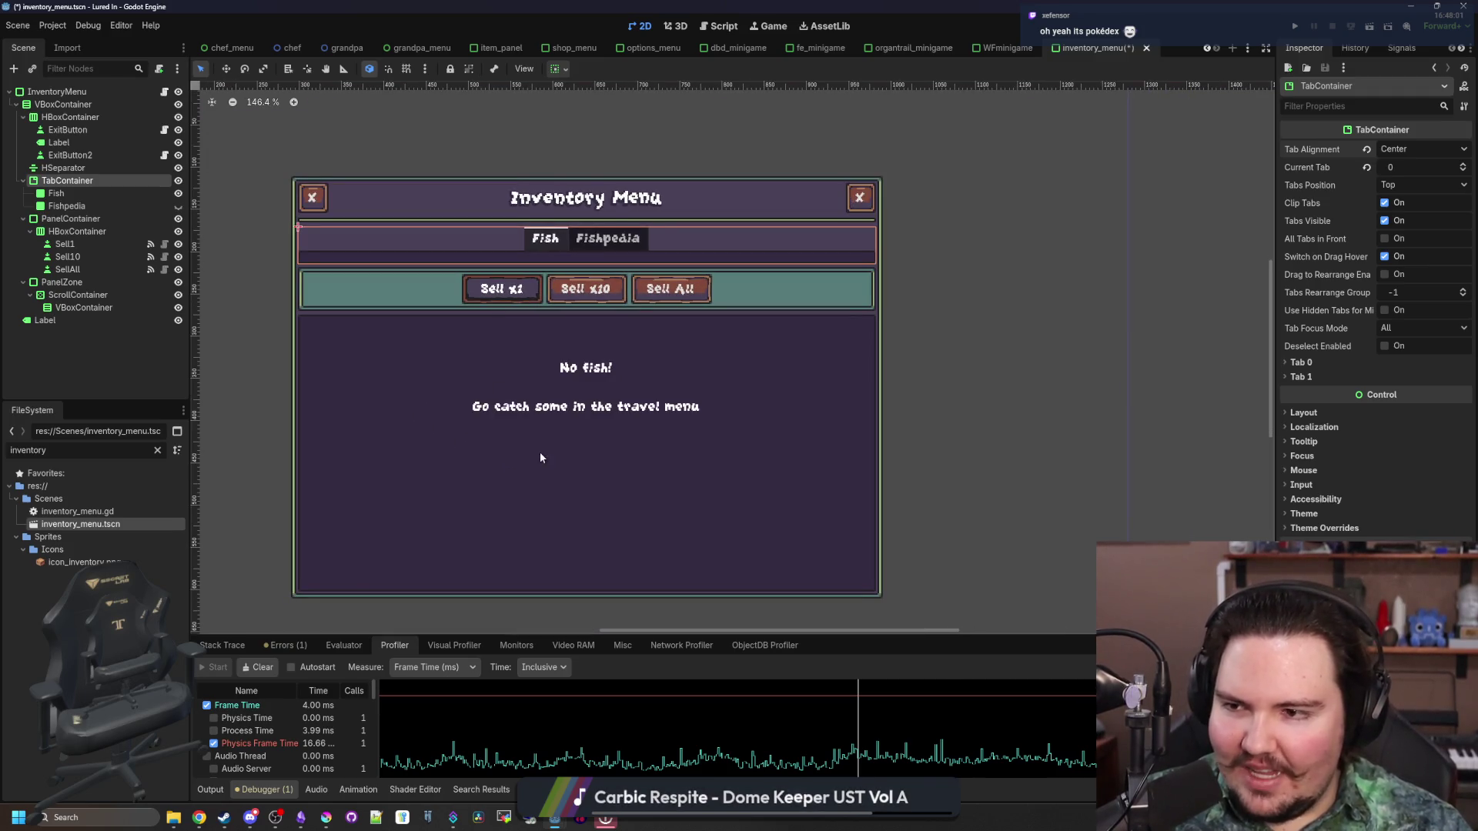
scroll(590, 420, "up", 1)
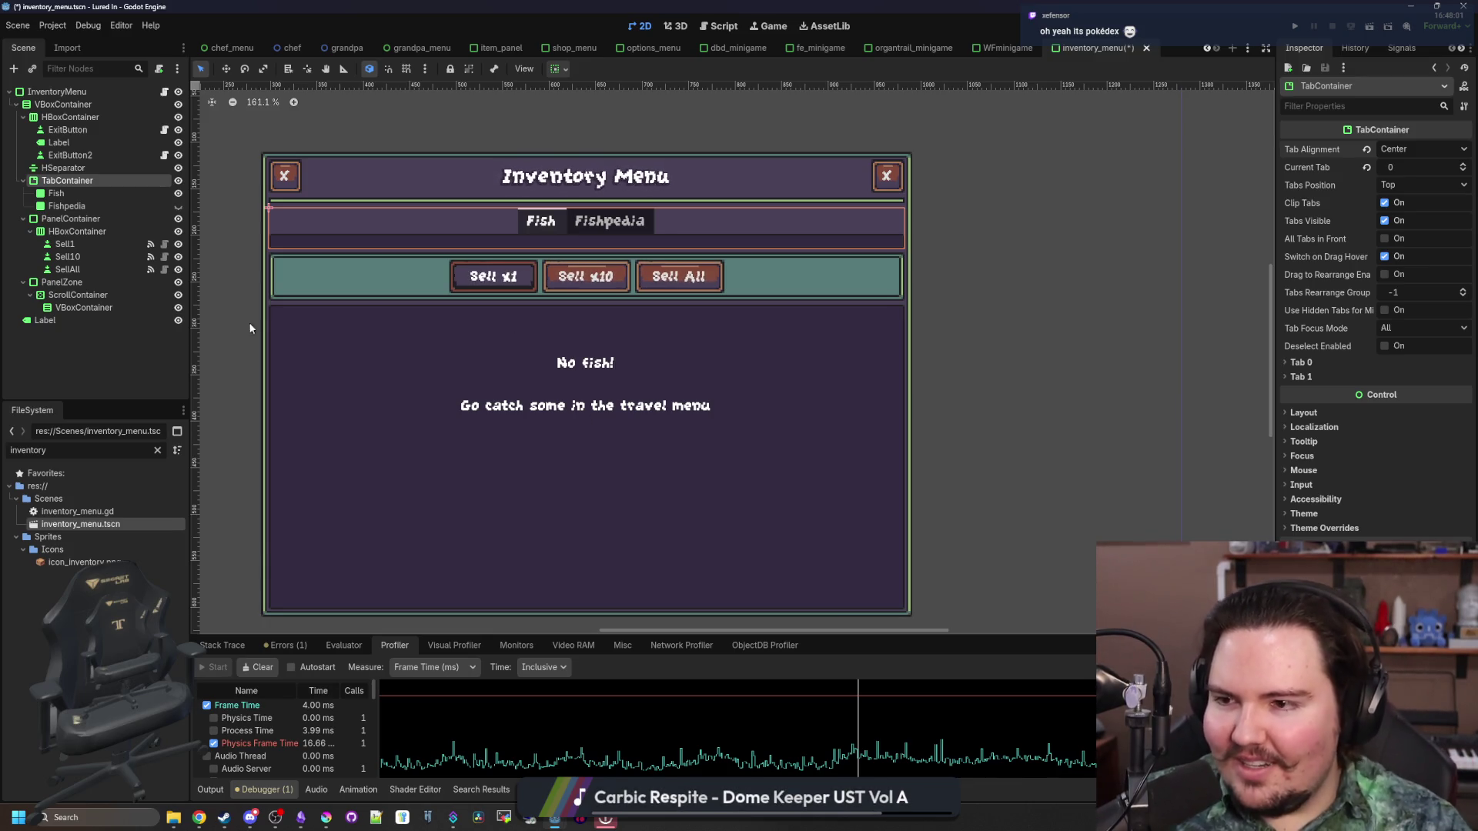
Move the sell-button PanelContainer under the Fish node
left_click(83, 222)
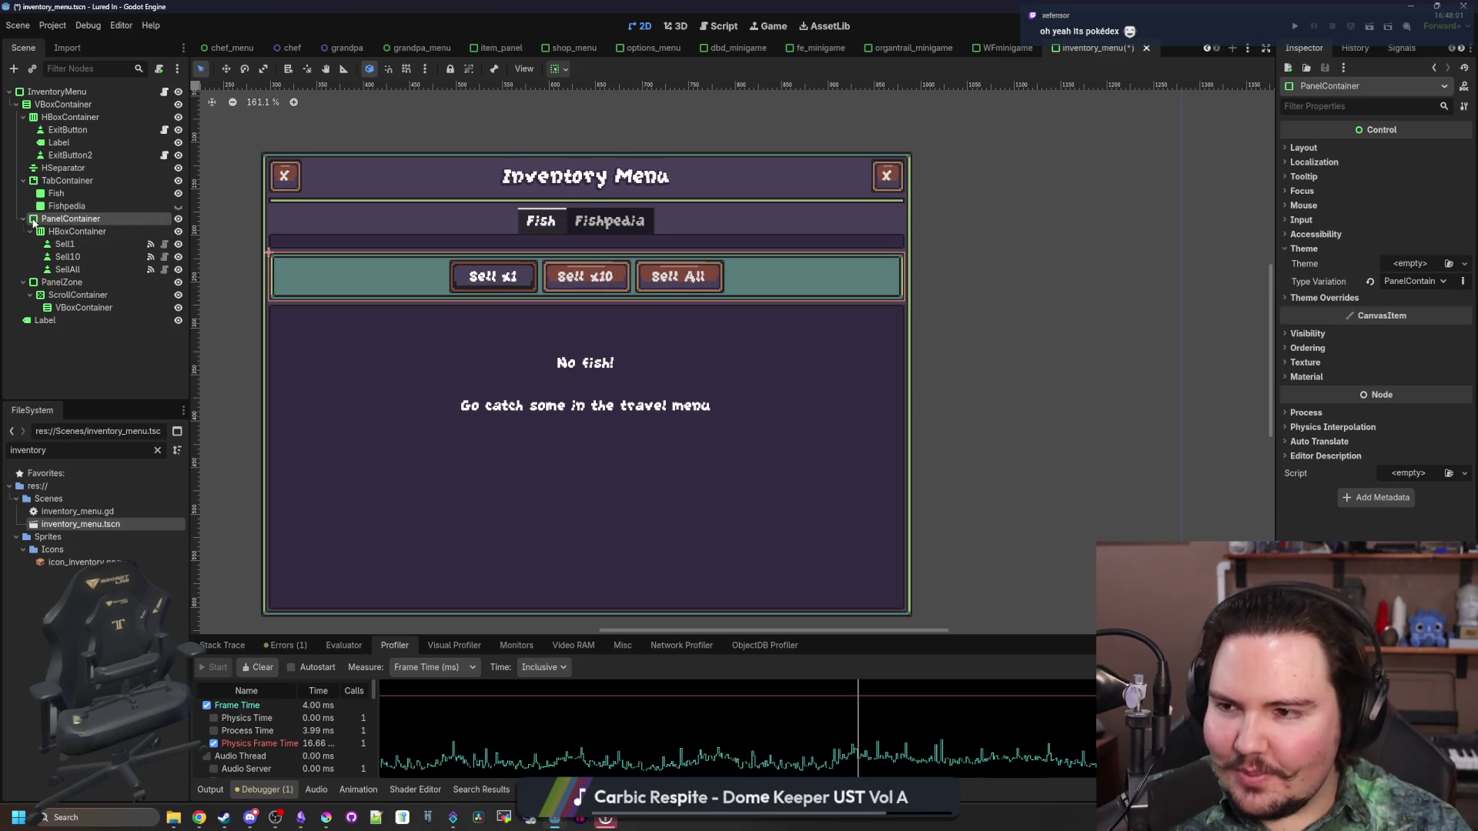
left_click_drag(33, 224, 83, 197)
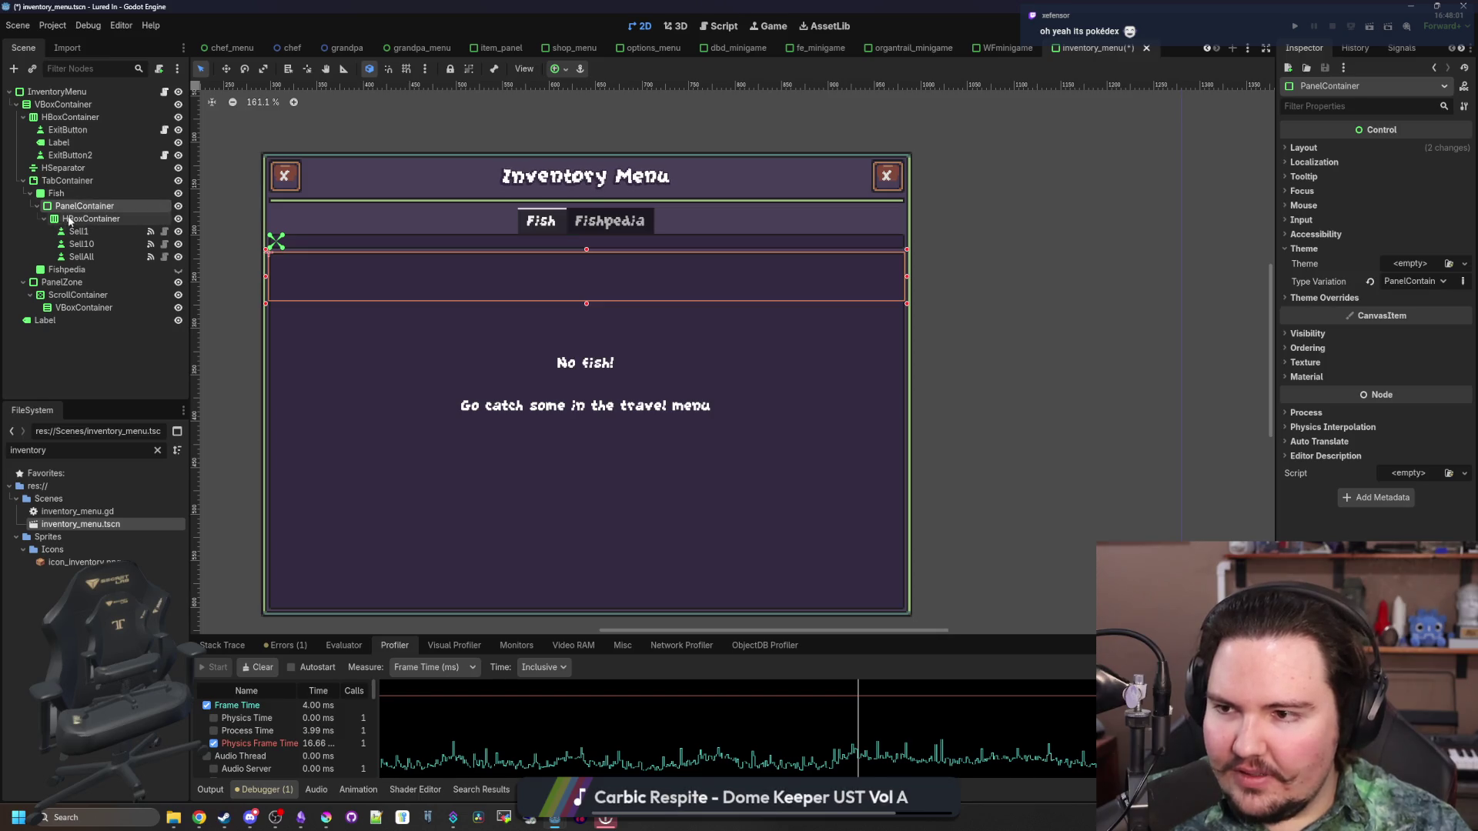
left_click(57, 193)
Change both the Fish and Fishpedia nodes to PanelContainer
right_click(61, 194)
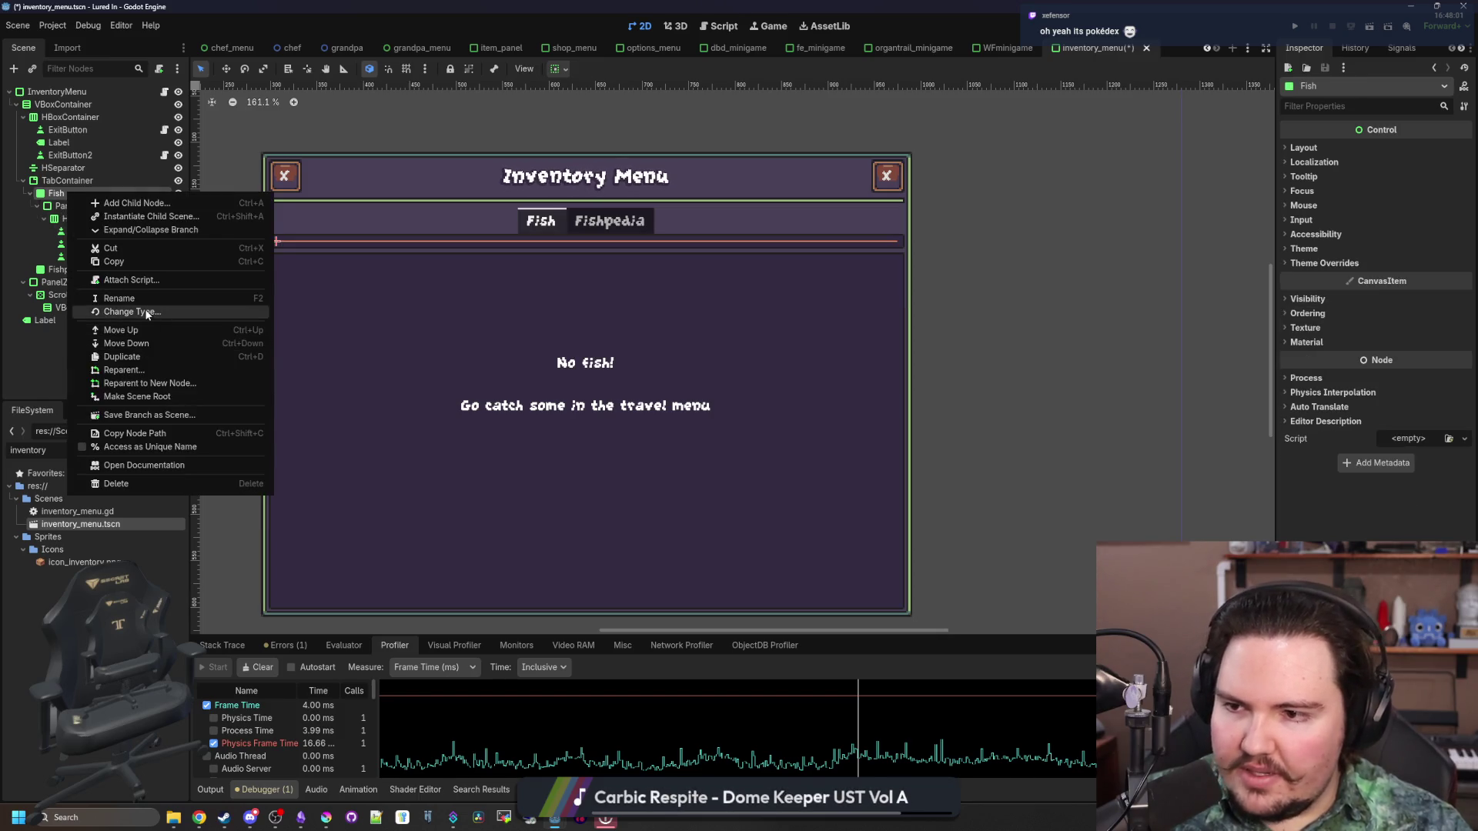
left_click(145, 311)
type("PanelContainer")
key("Return")
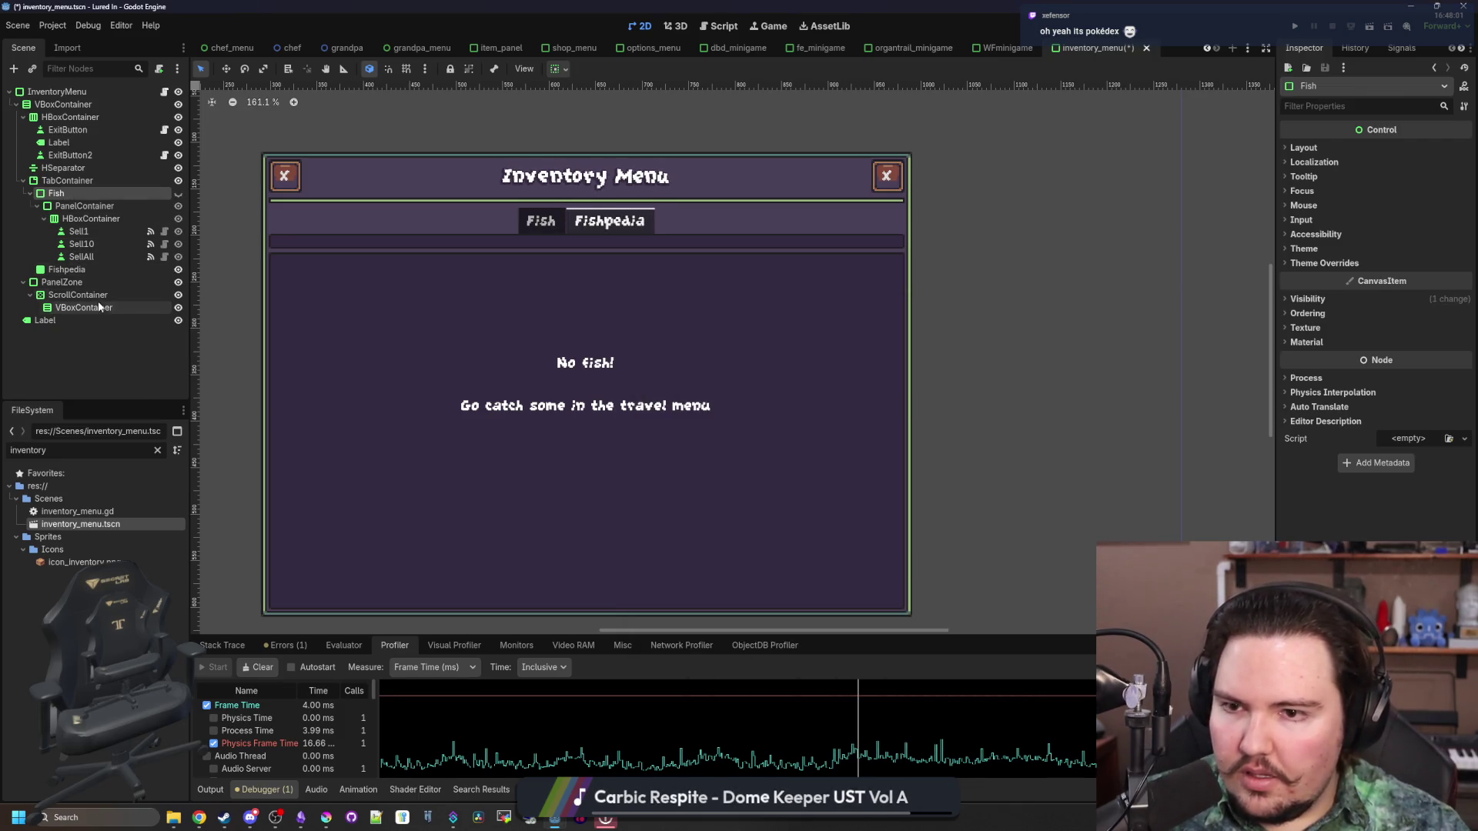
right_click(79, 271)
left_click(144, 392)
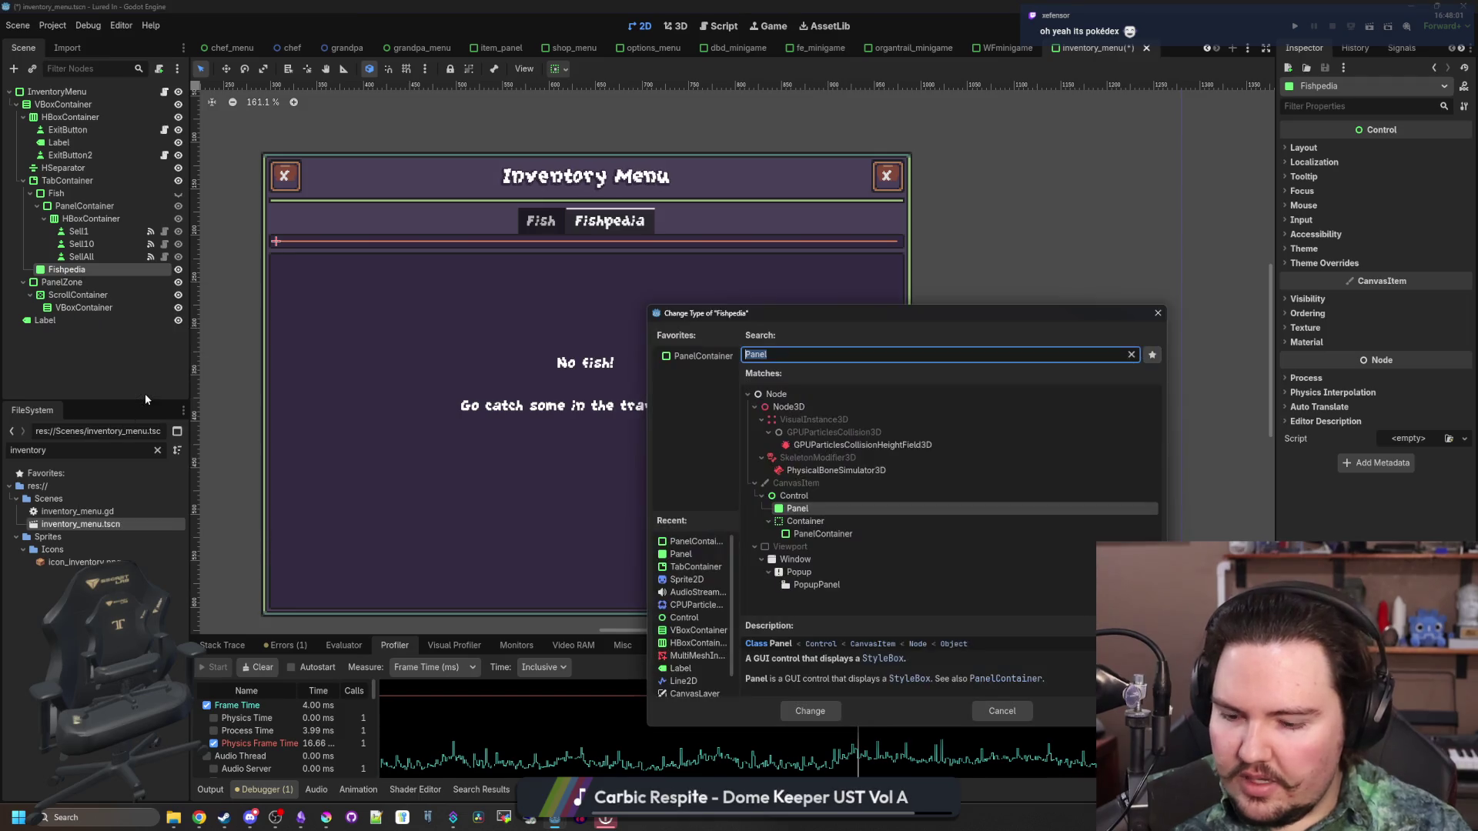
key("Down")
key("Down")
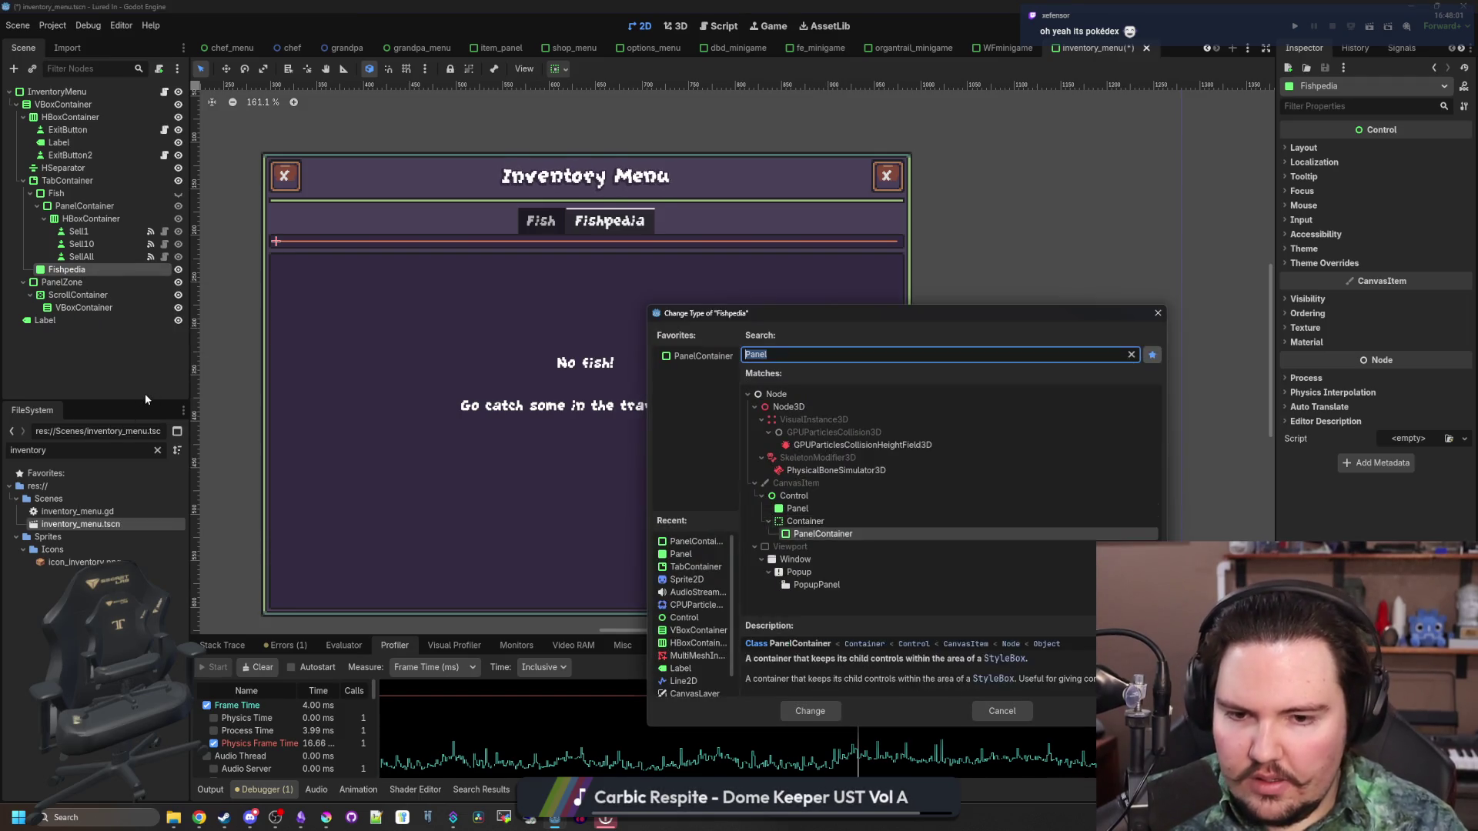
key("Return")
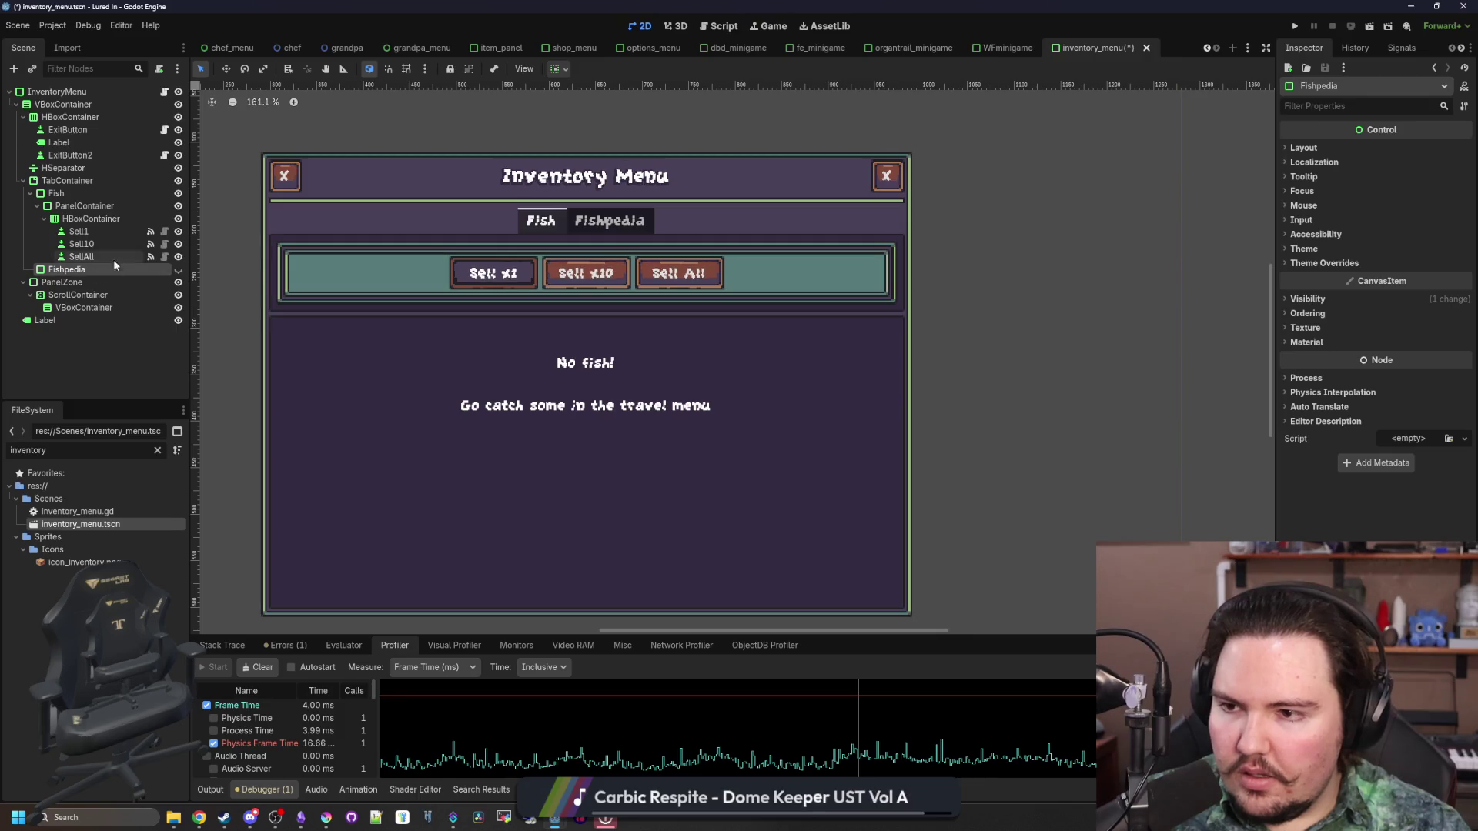
Show the Fishpedia tab and try TabContainer's Use Hidden Tabs, leaving it off
left_click(178, 269)
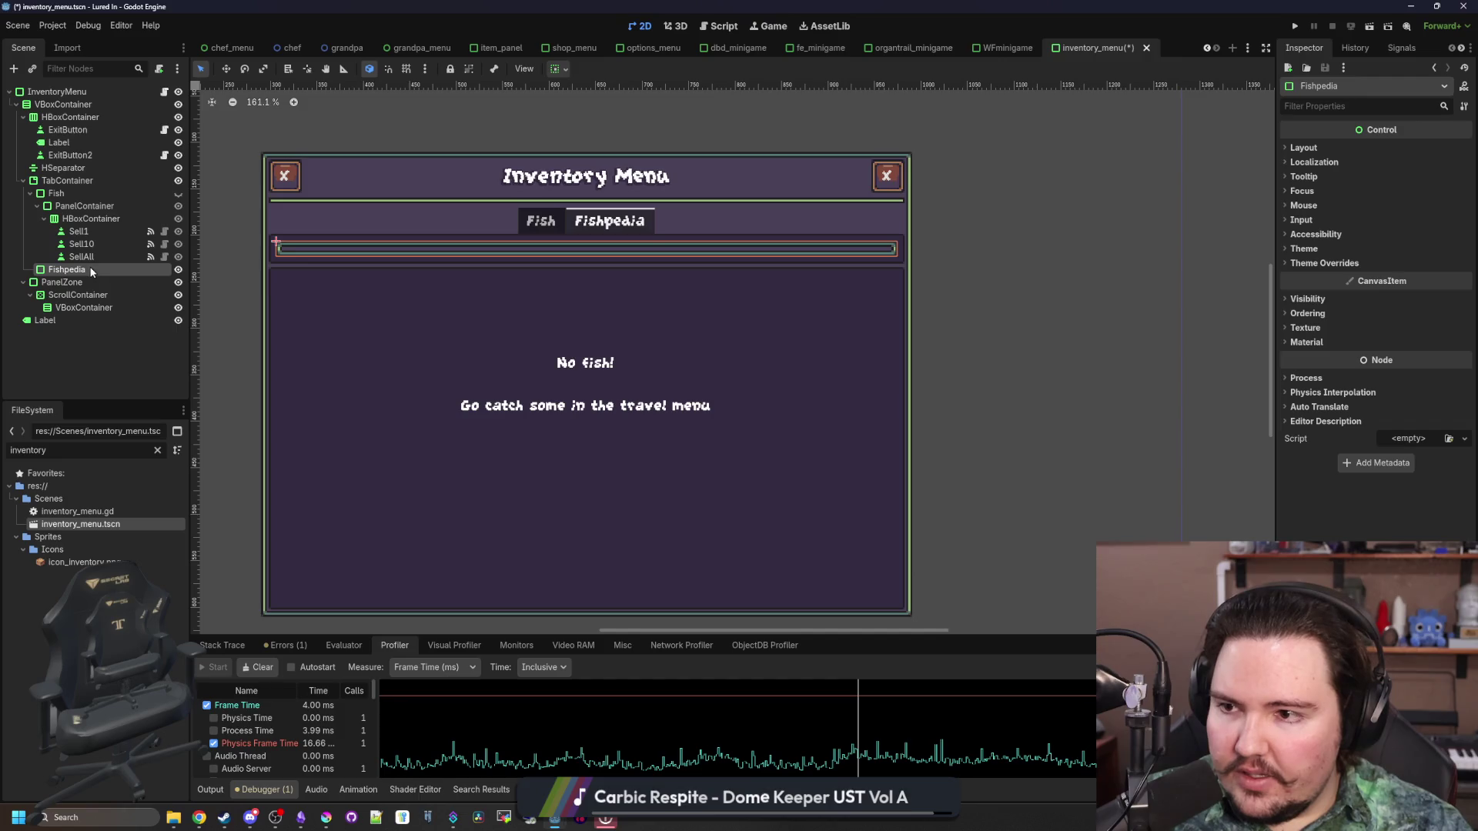
left_click(99, 189)
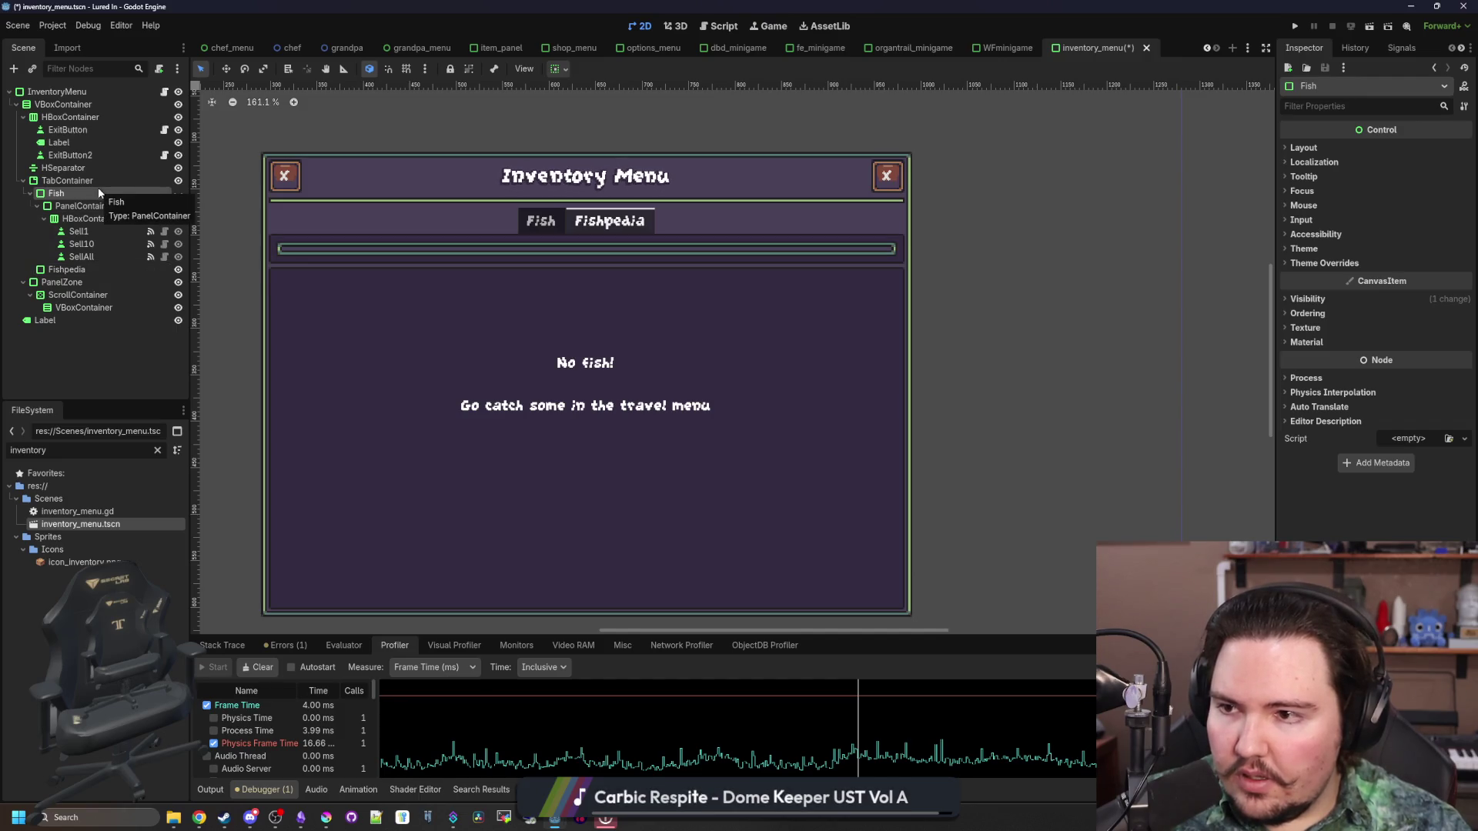
left_click(127, 180)
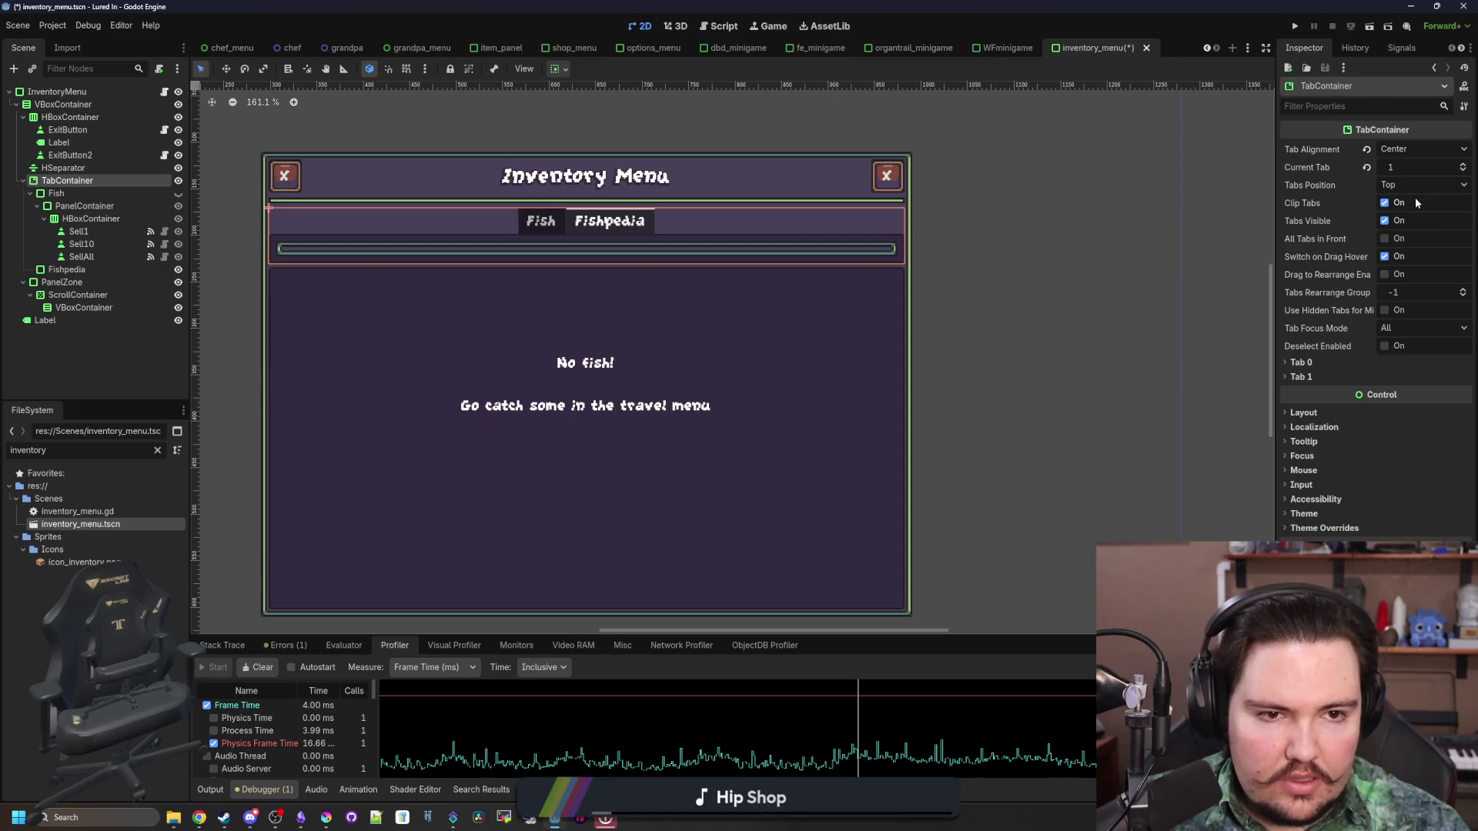
left_click(1384, 310)
left_click(1384, 311)
left_click(1383, 311)
left_click(1383, 311)
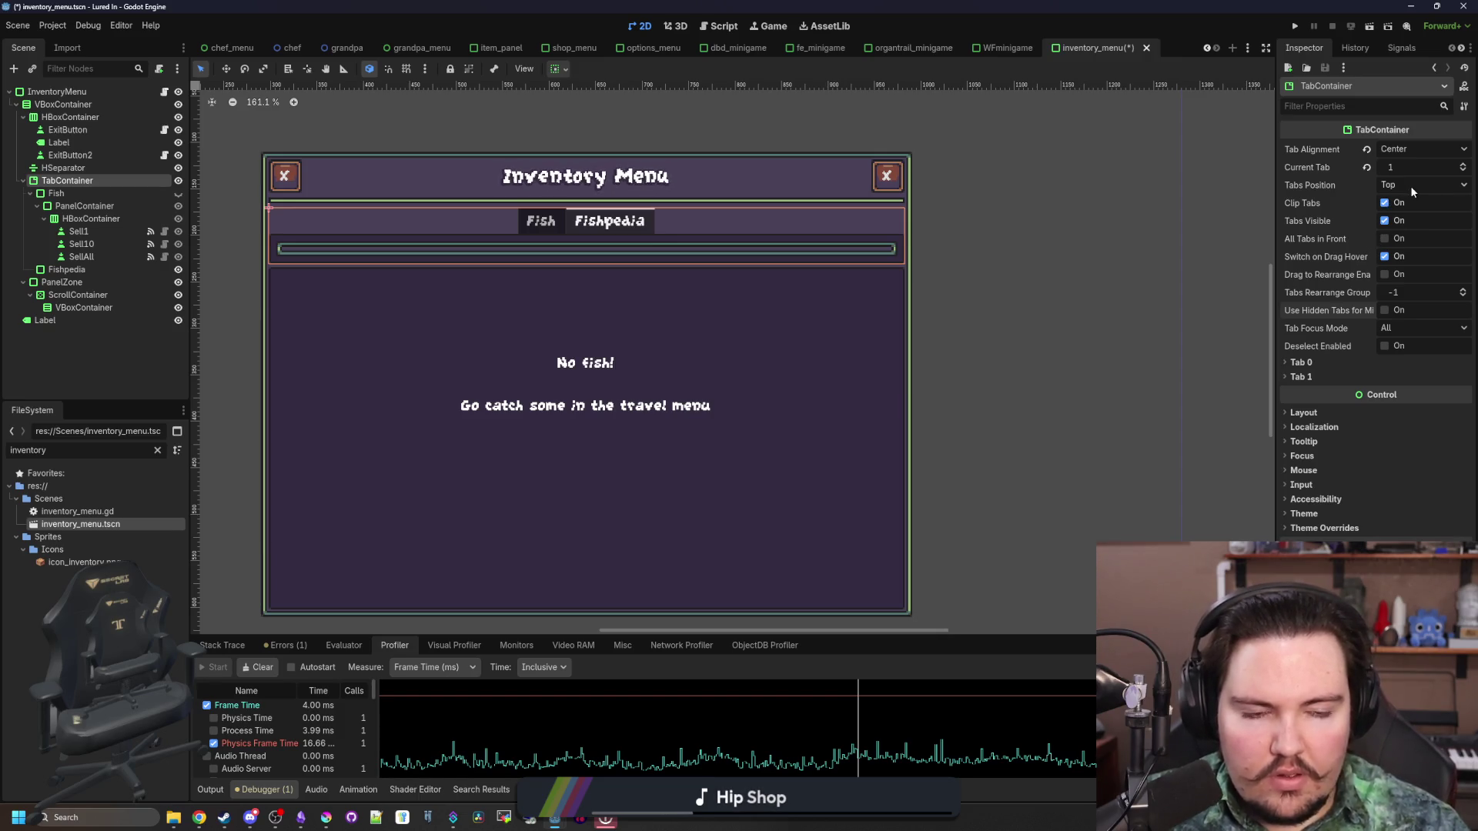
left_click(100, 205)
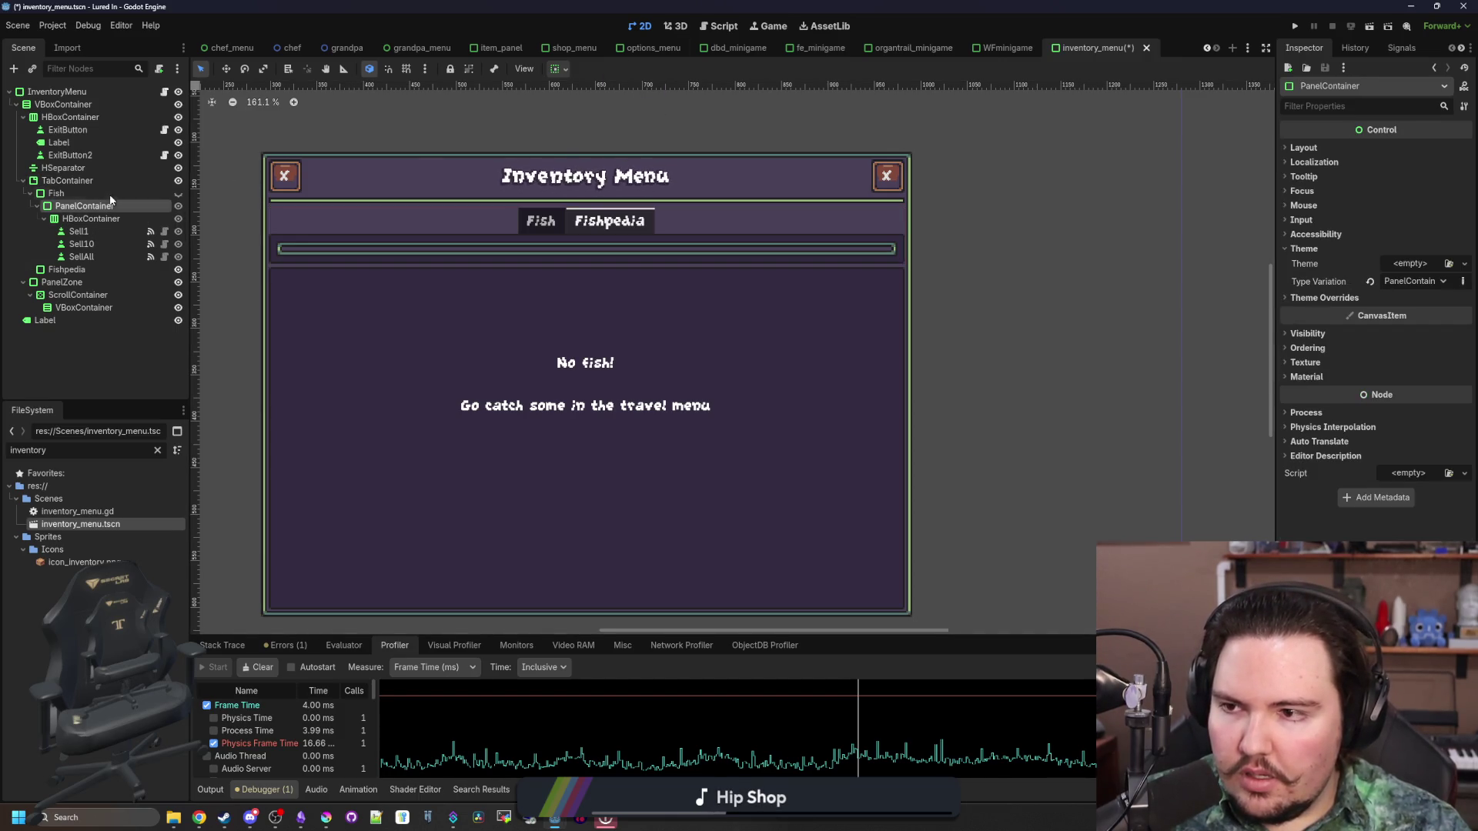
left_click(77, 193)
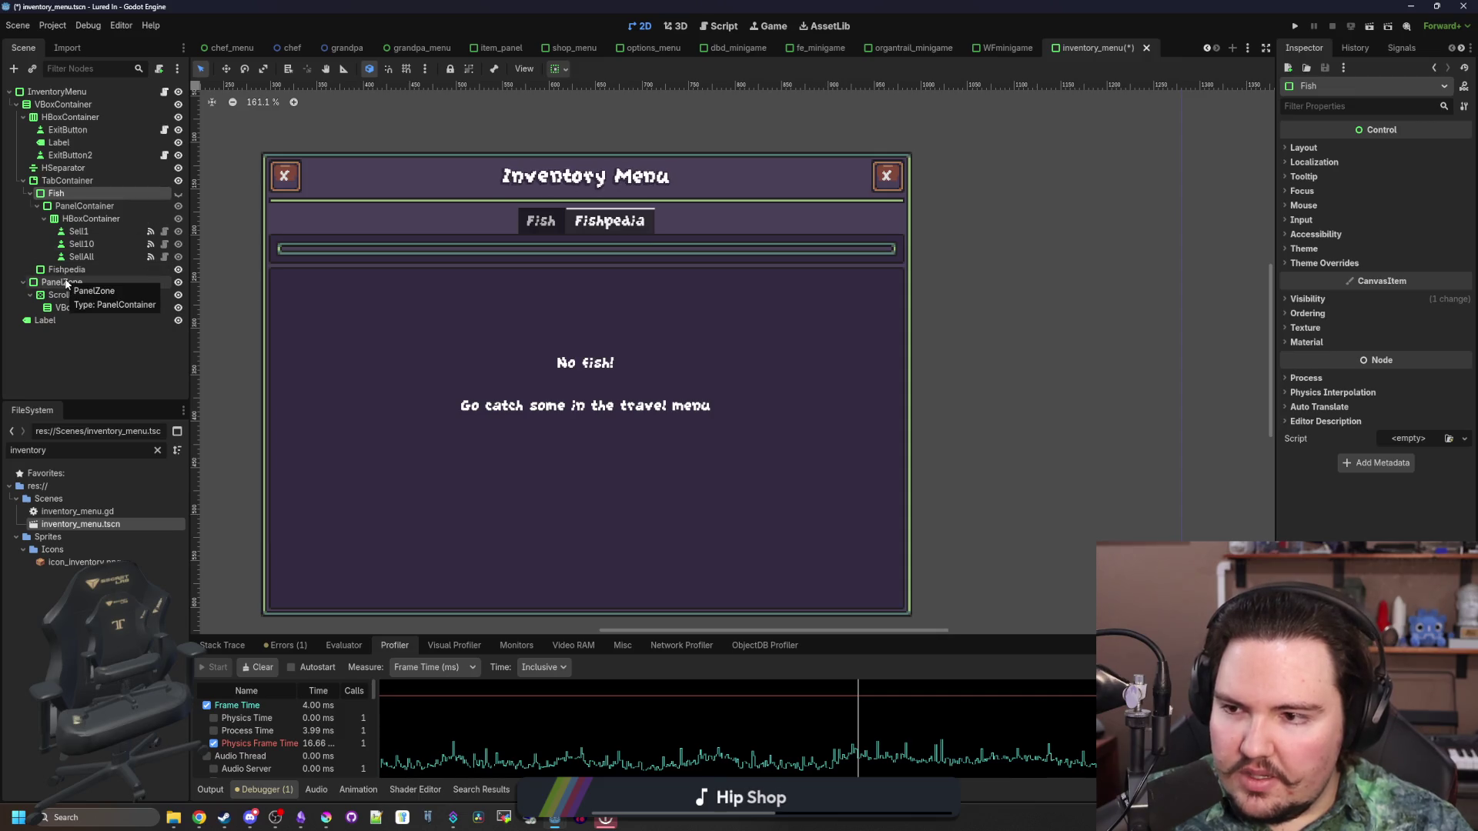
right_click(62, 193)
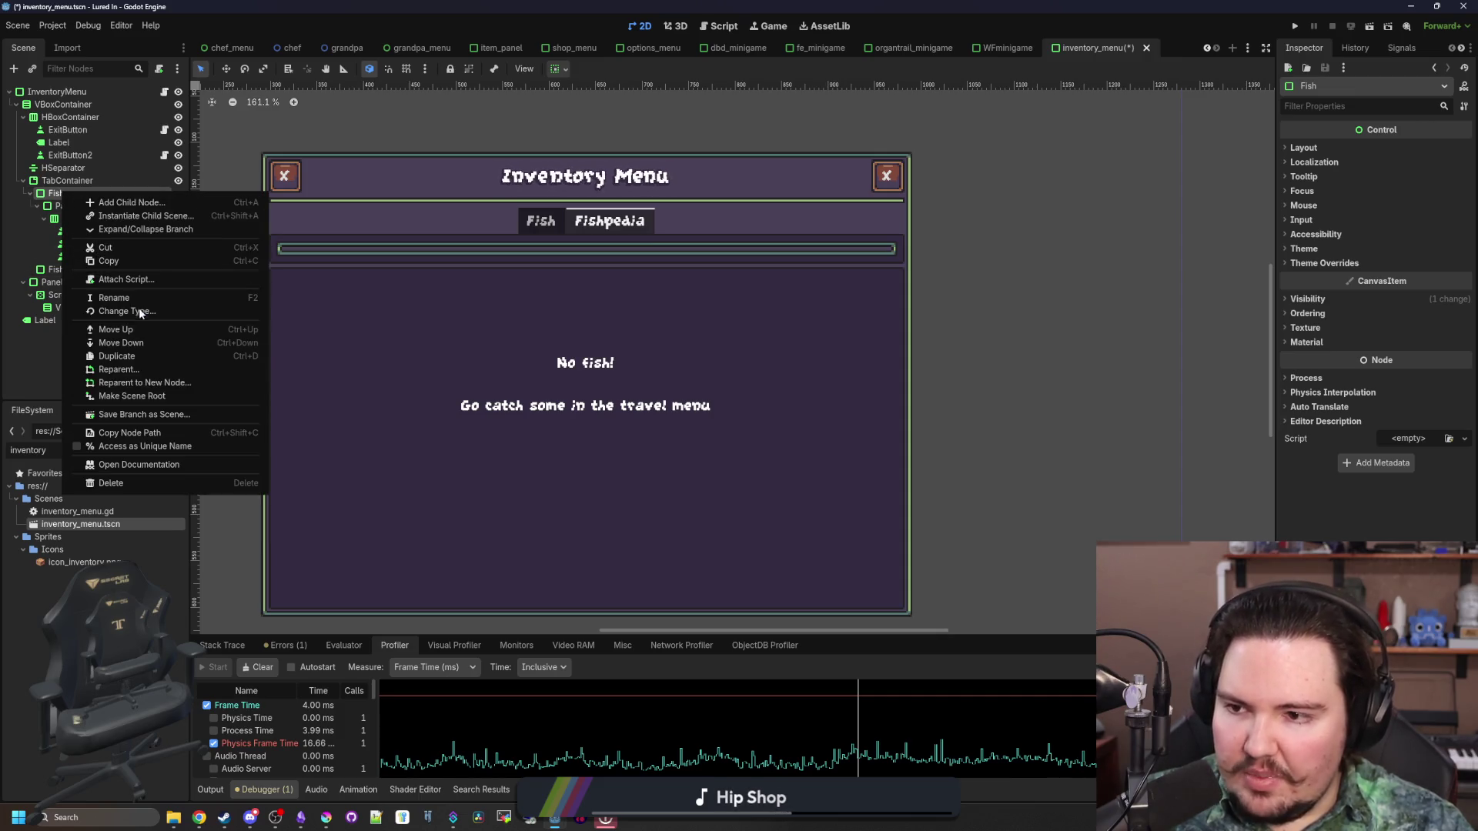
left_click(156, 311)
type("vbox")
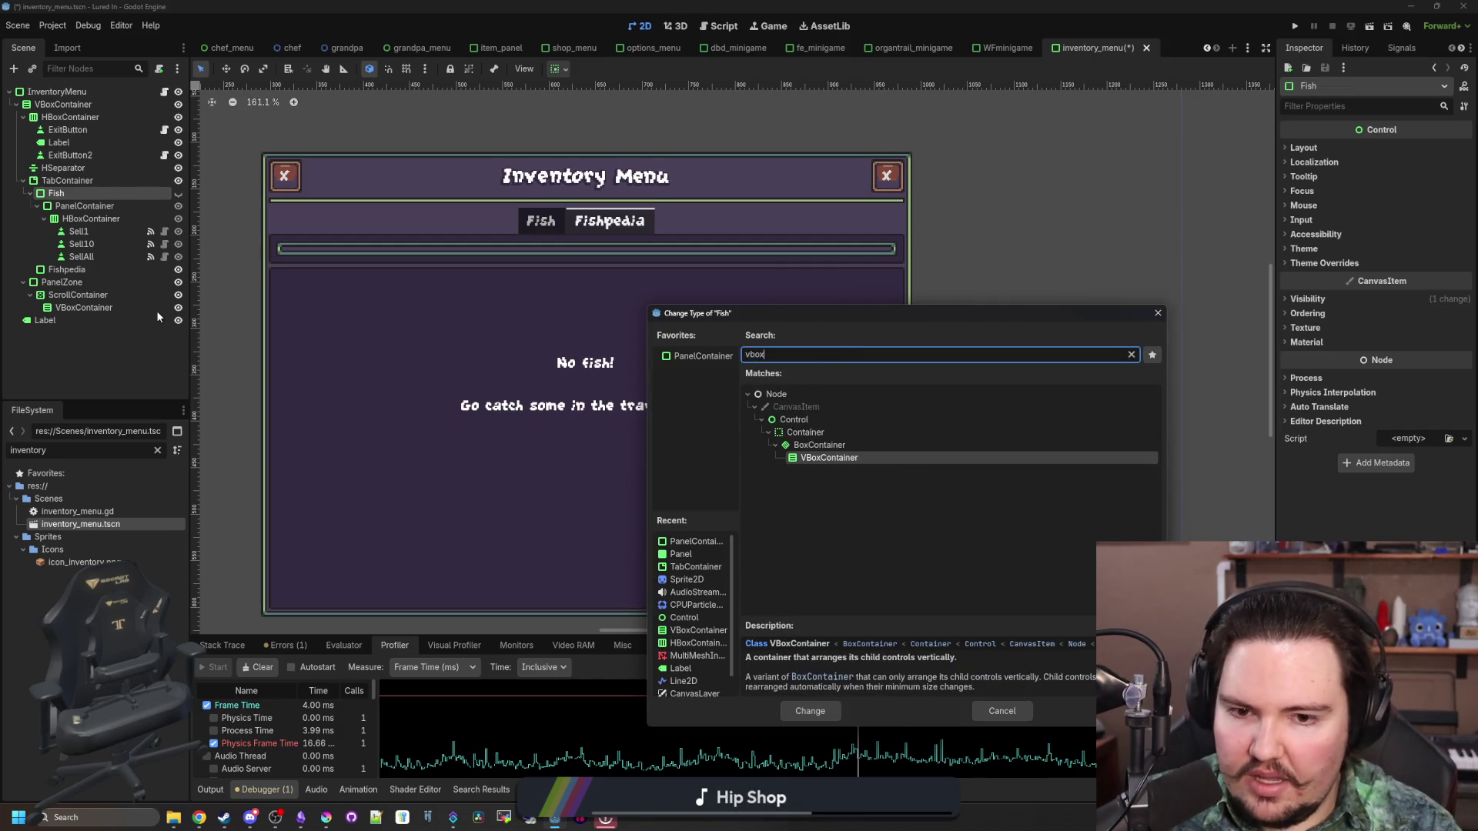
key("Return")
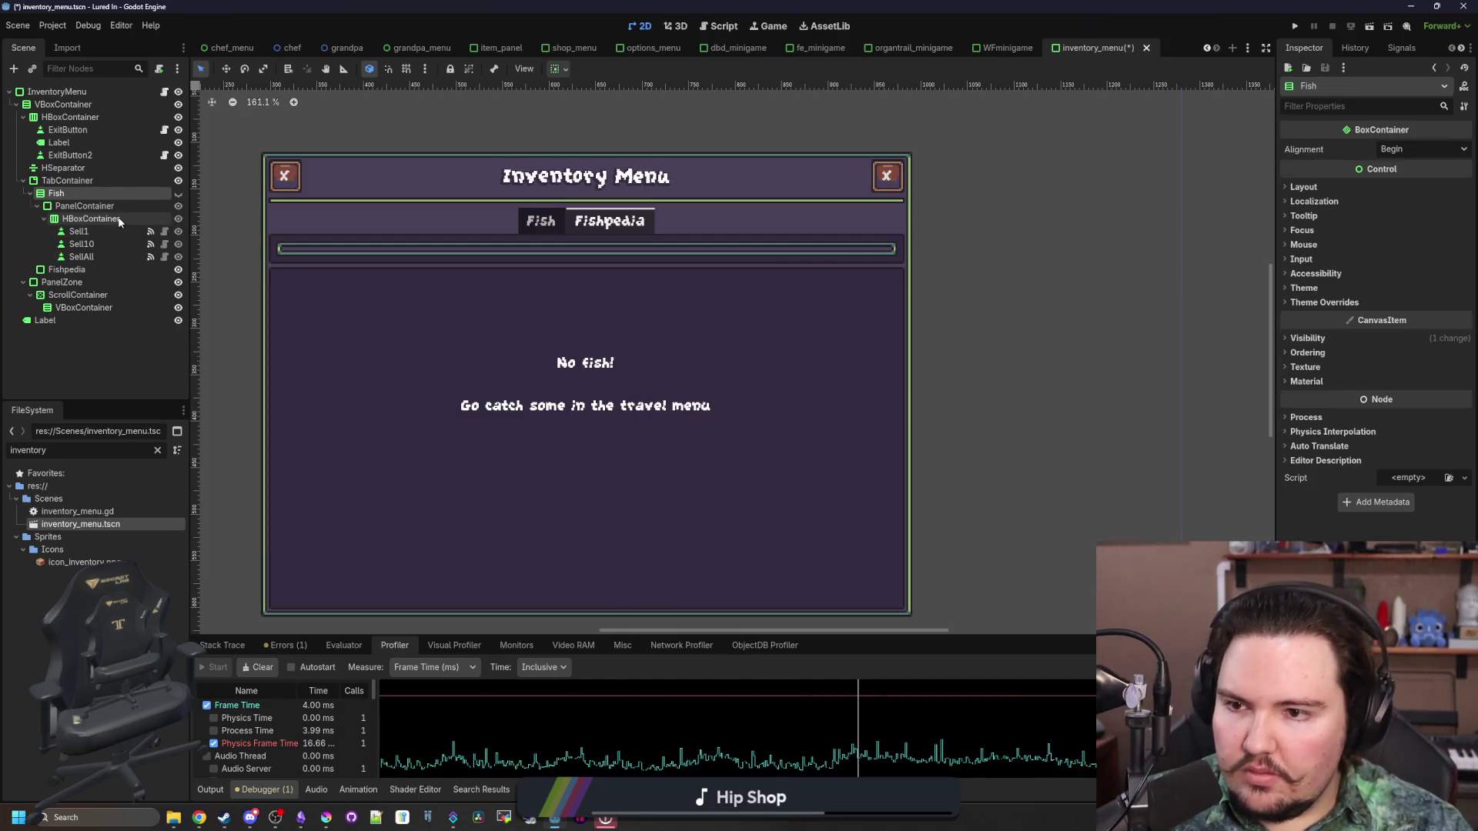
left_click(73, 281)
left_click_drag(80, 277, 77, 199)
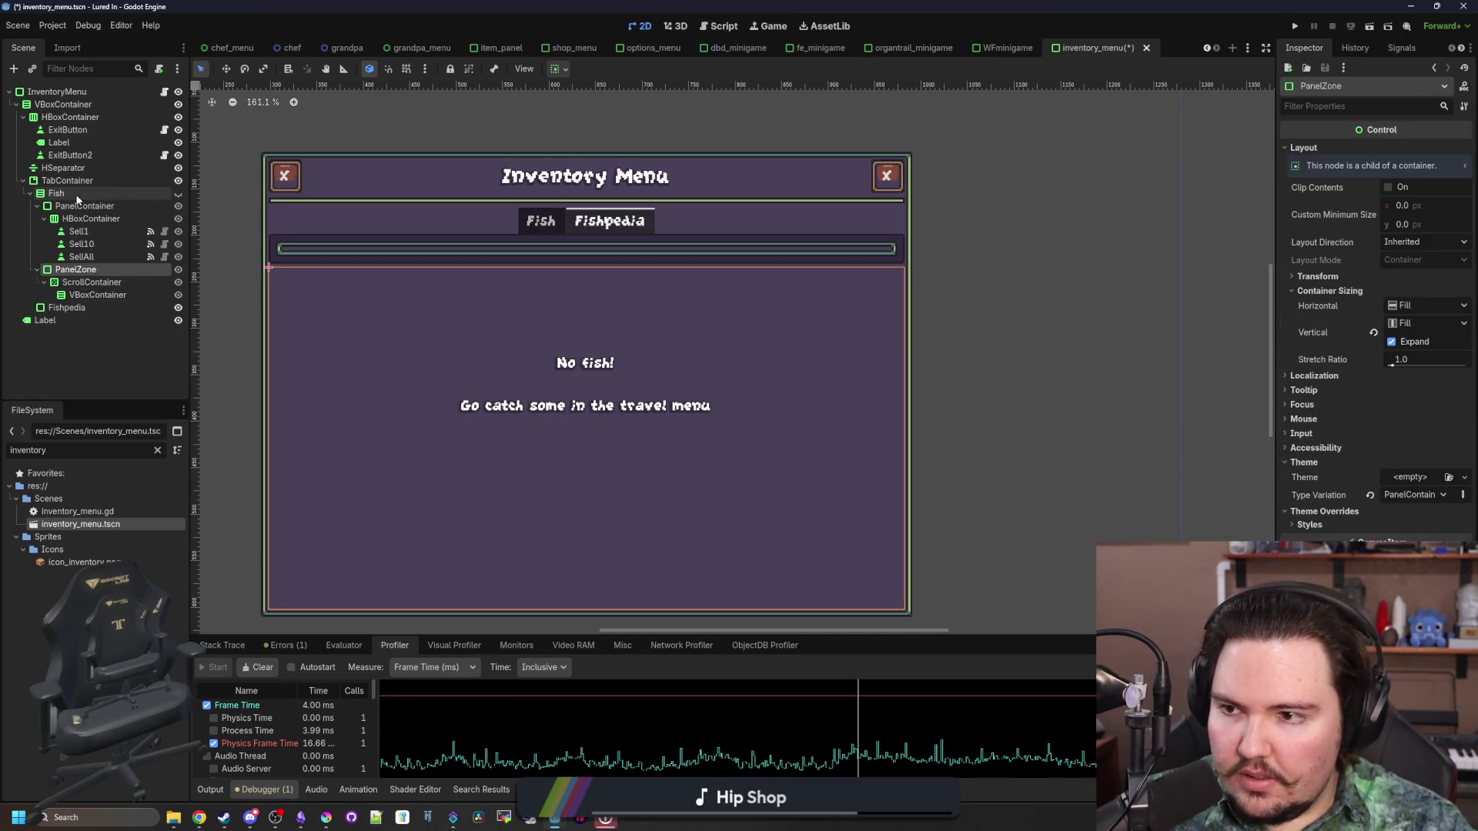
left_click(77, 196)
left_click(179, 193)
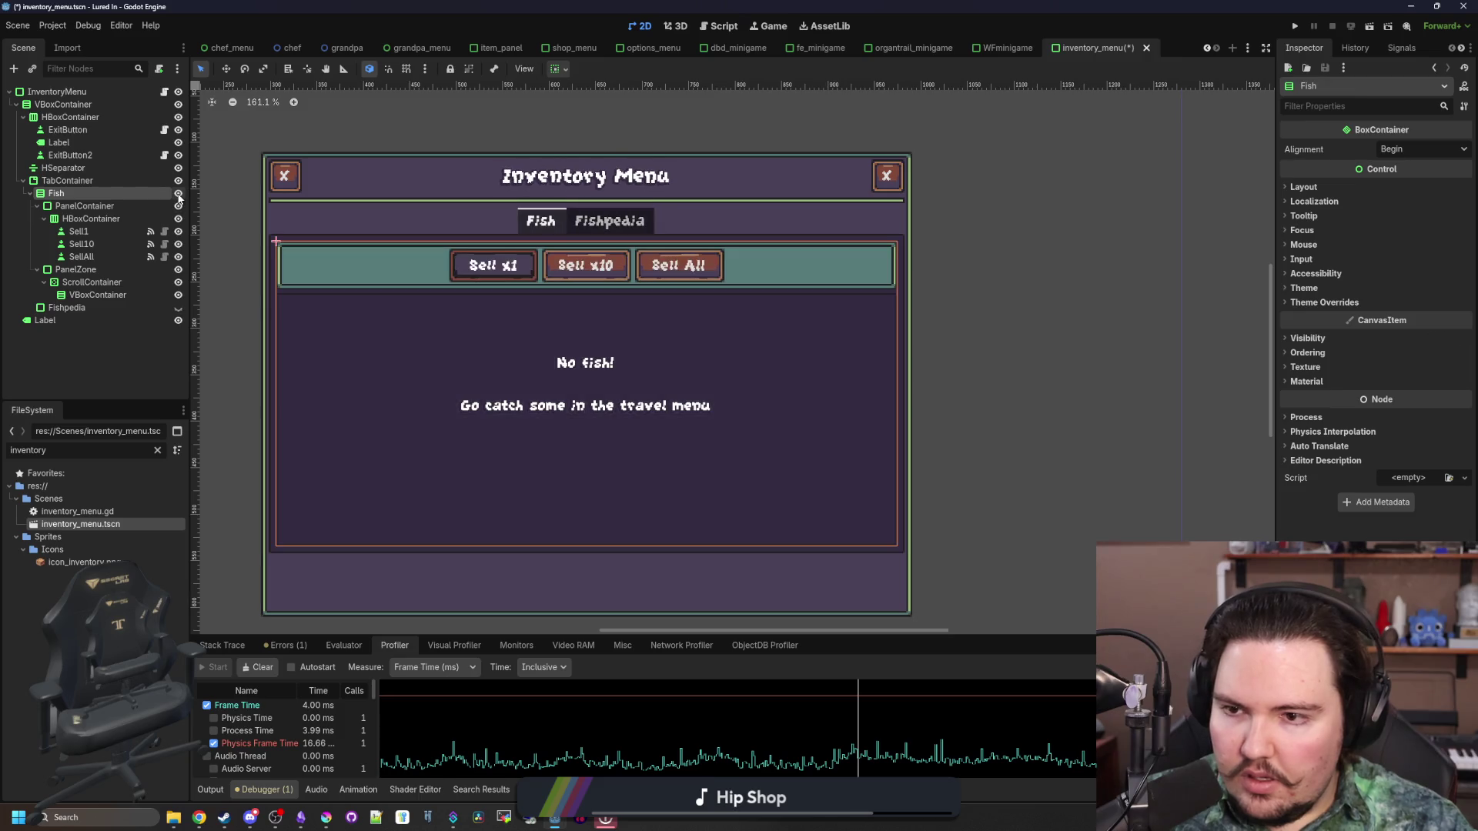
scroll(596, 328, "down", 1)
scroll(529, 413, "up", 2)
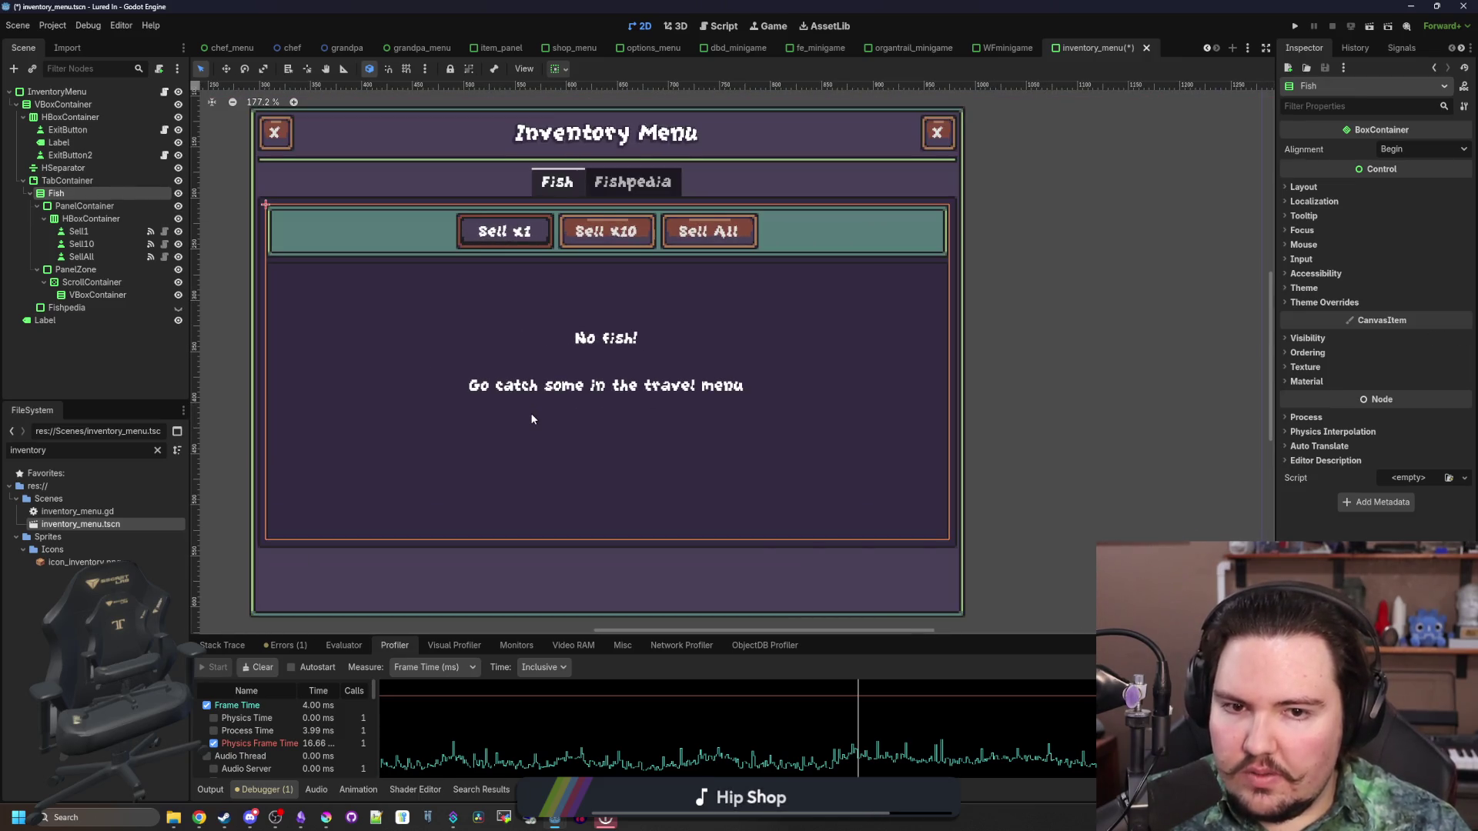
left_click(99, 207)
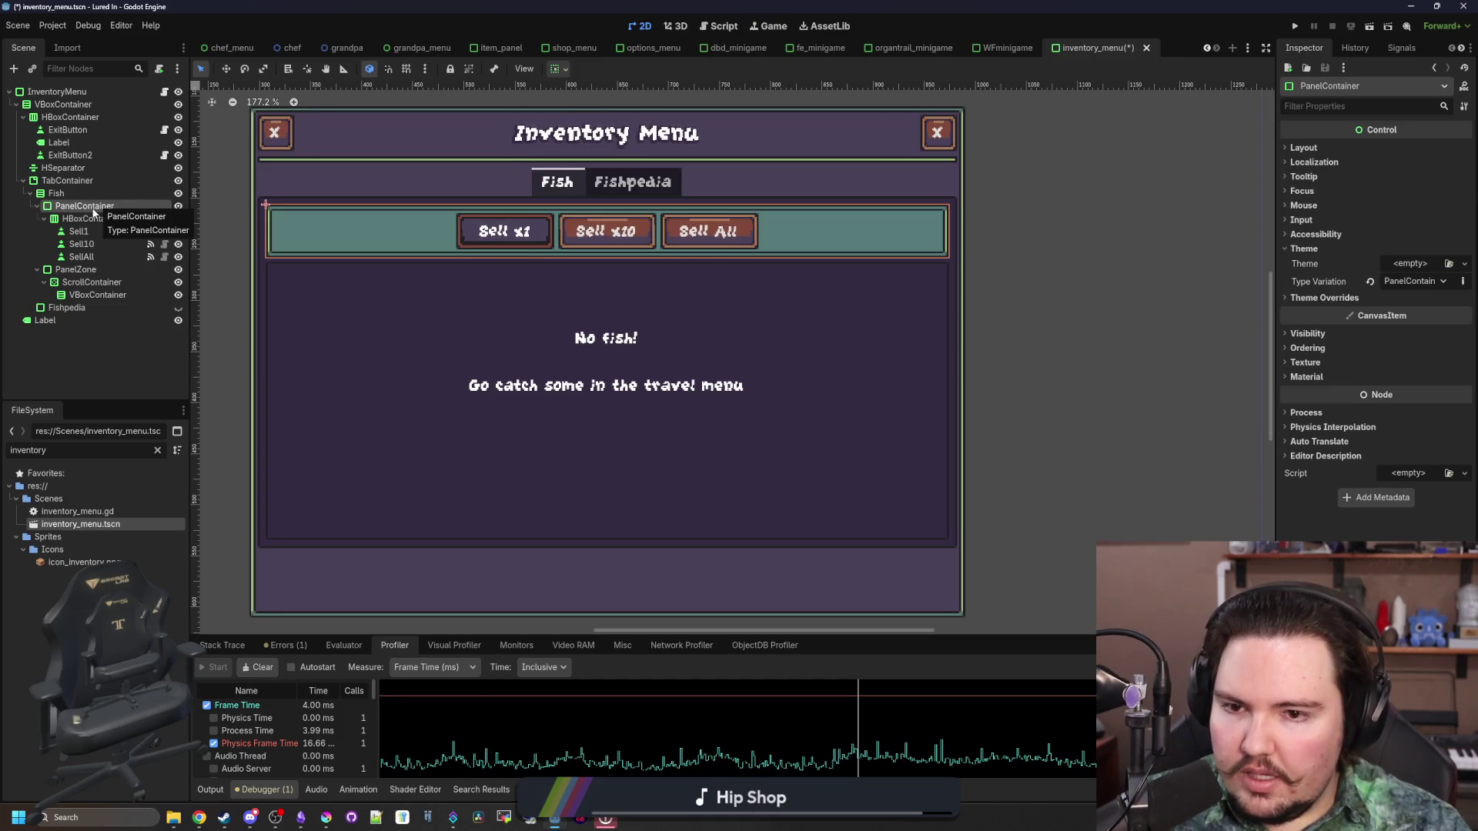
scroll(523, 312, "down", 1)
scroll(523, 312, "up", 2)
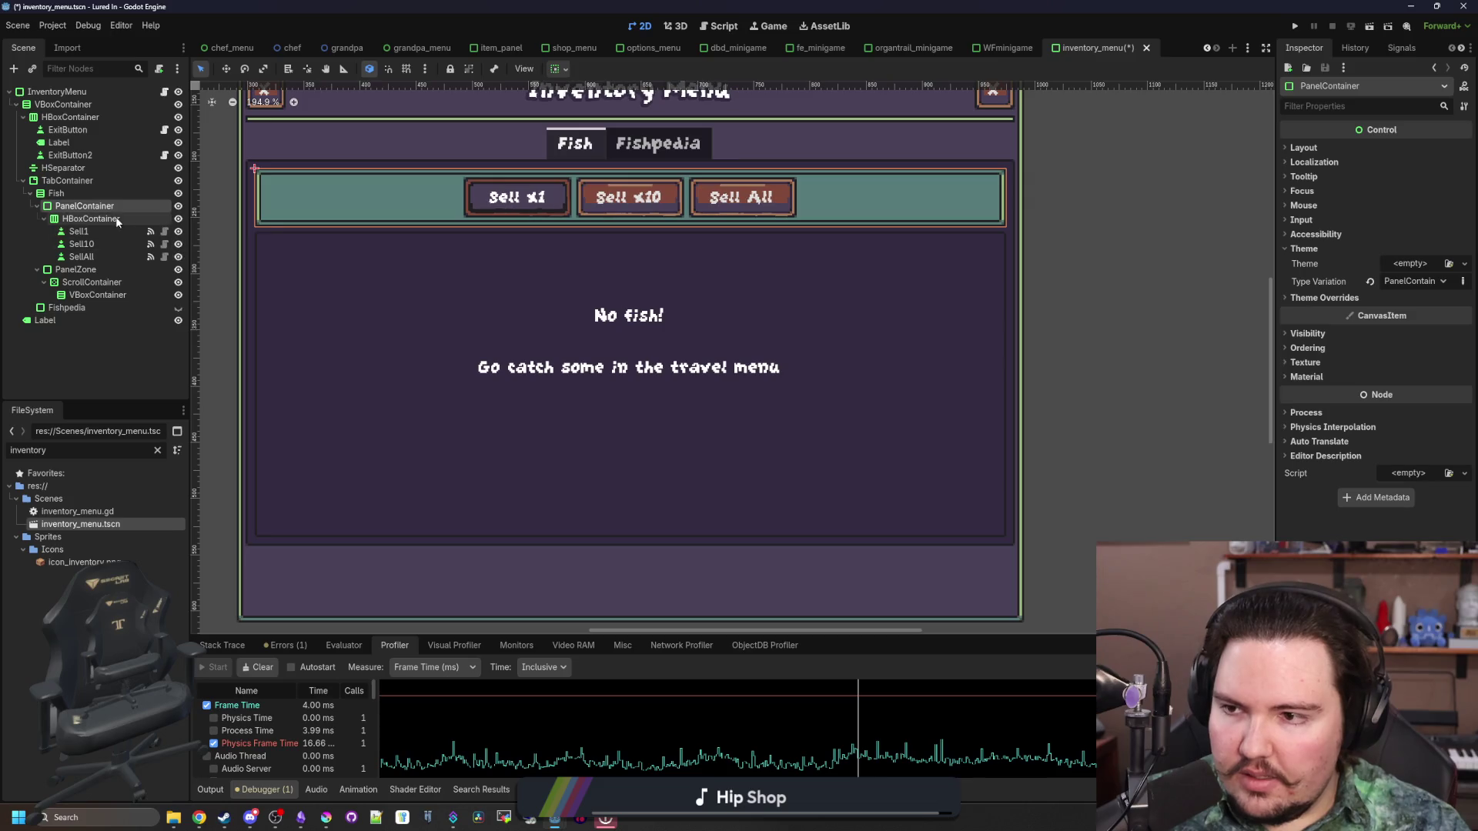
left_click(85, 181)
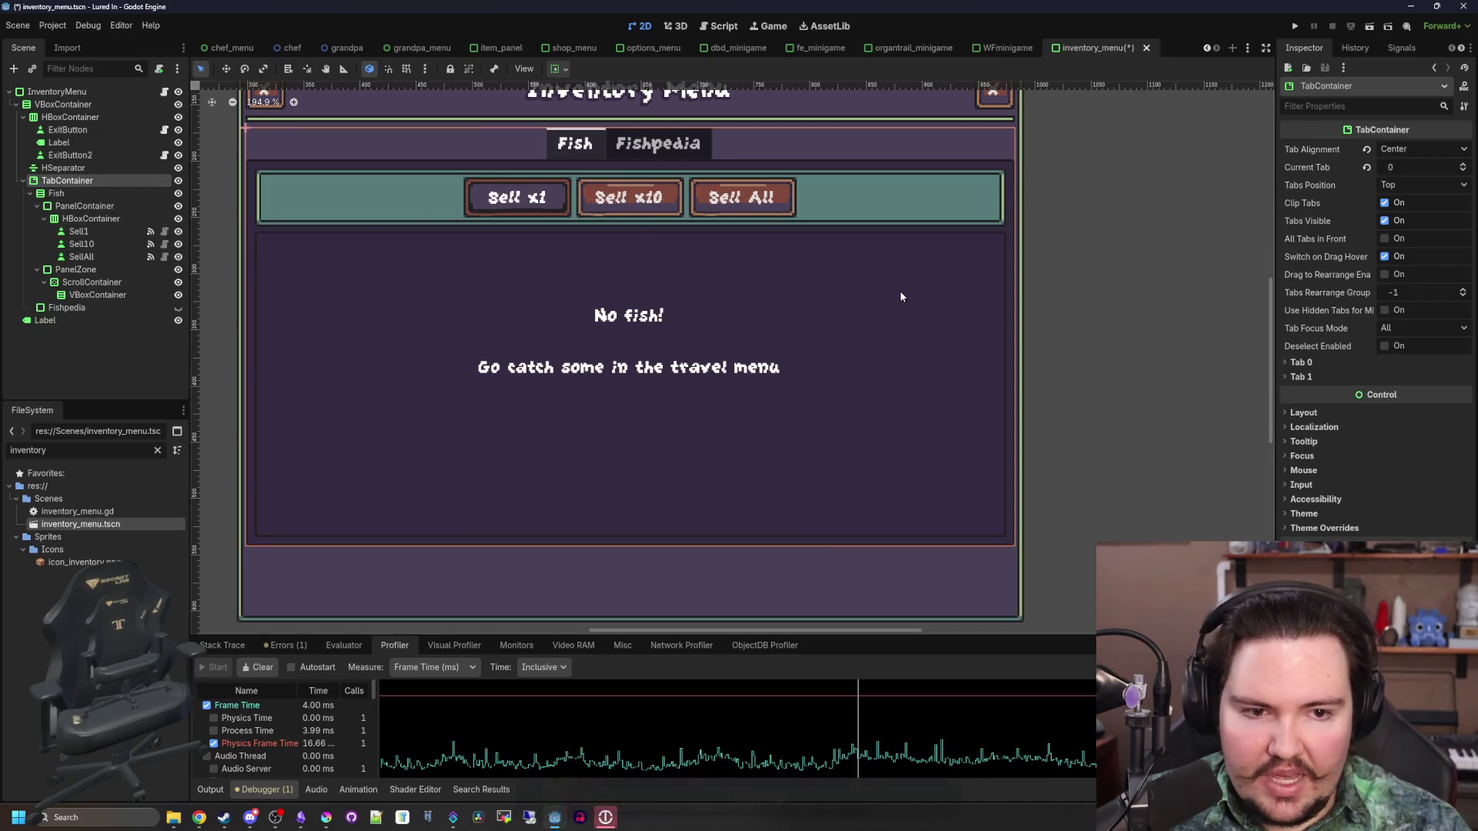
scroll(1089, 254, "down", 2)
scroll(1050, 405, "up", 2)
scroll(1138, 429, "down", 3)
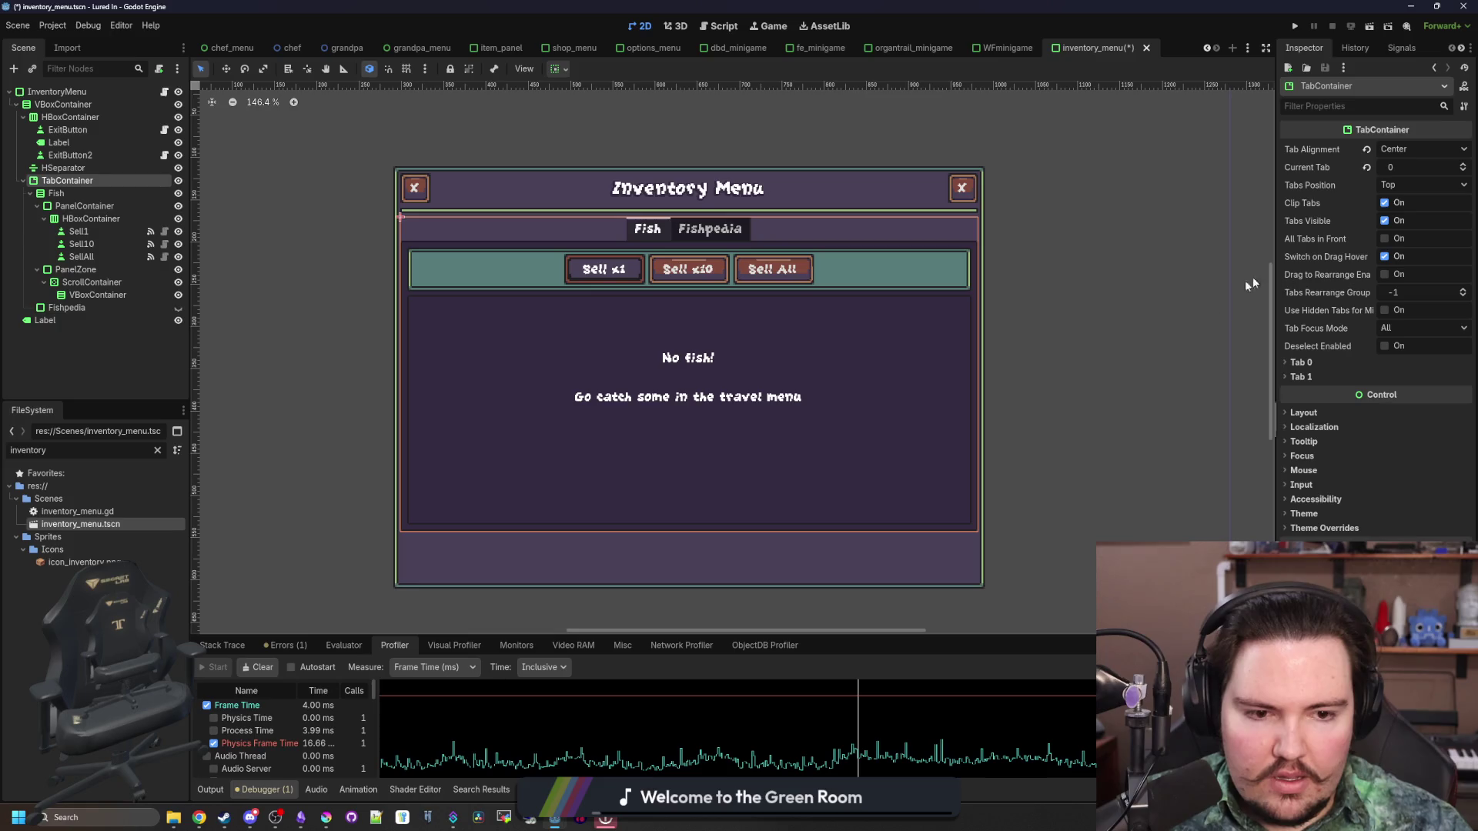
left_click(1332, 514)
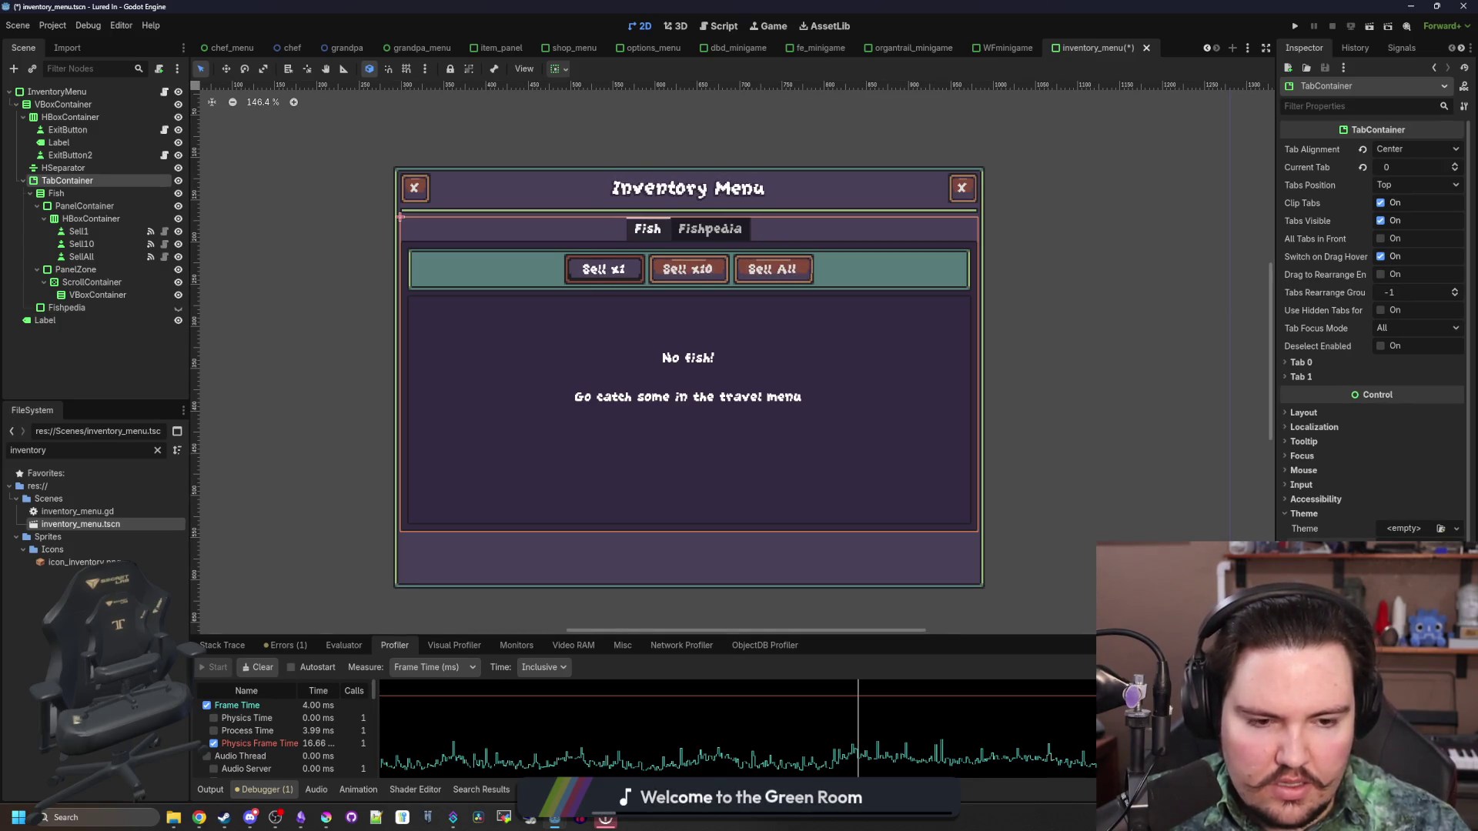
scroll(1371, 346, "down", 2)
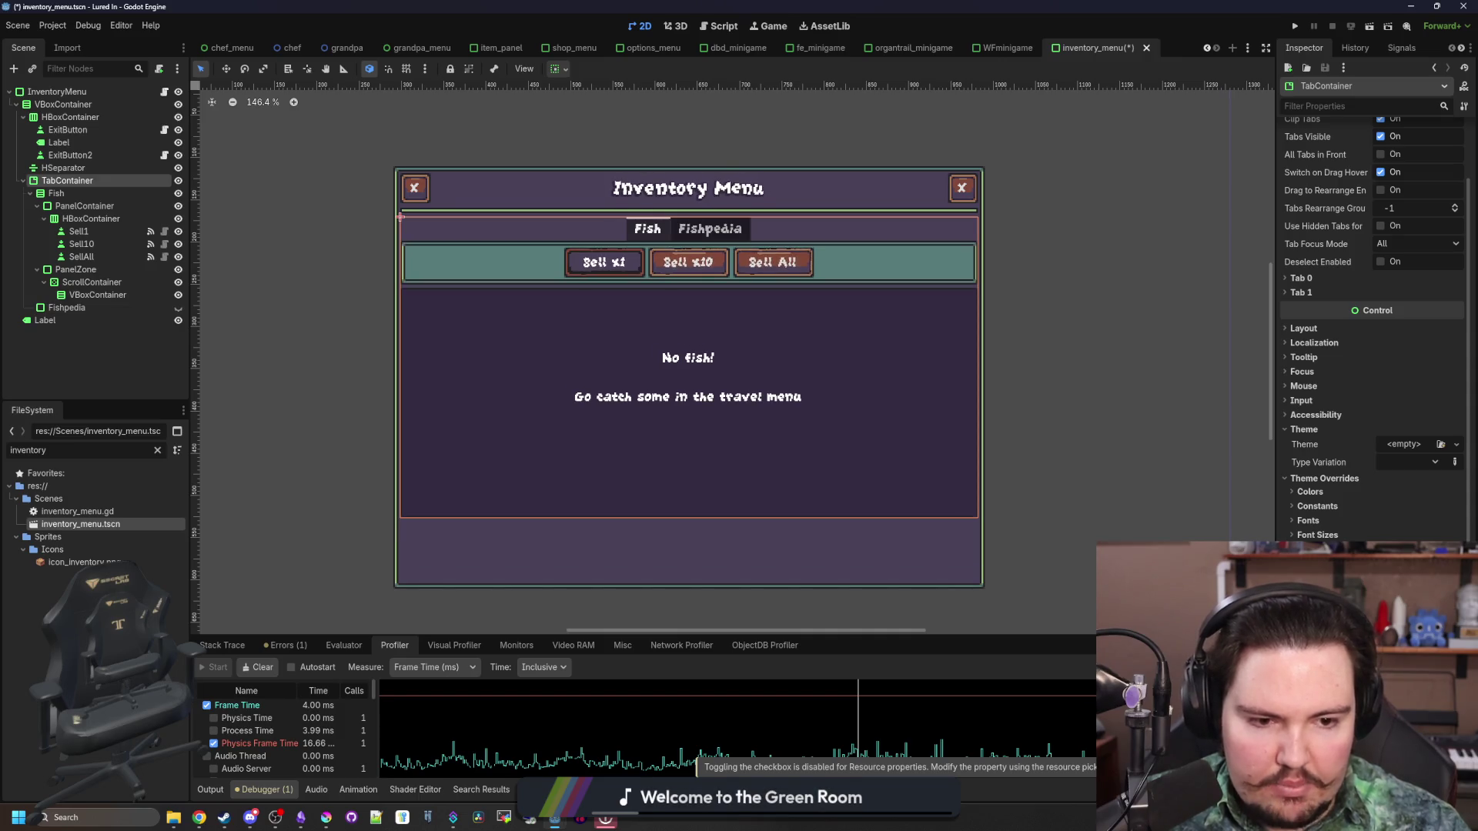
scroll(847, 411, "up", 2)
scroll(693, 385, "down", 3)
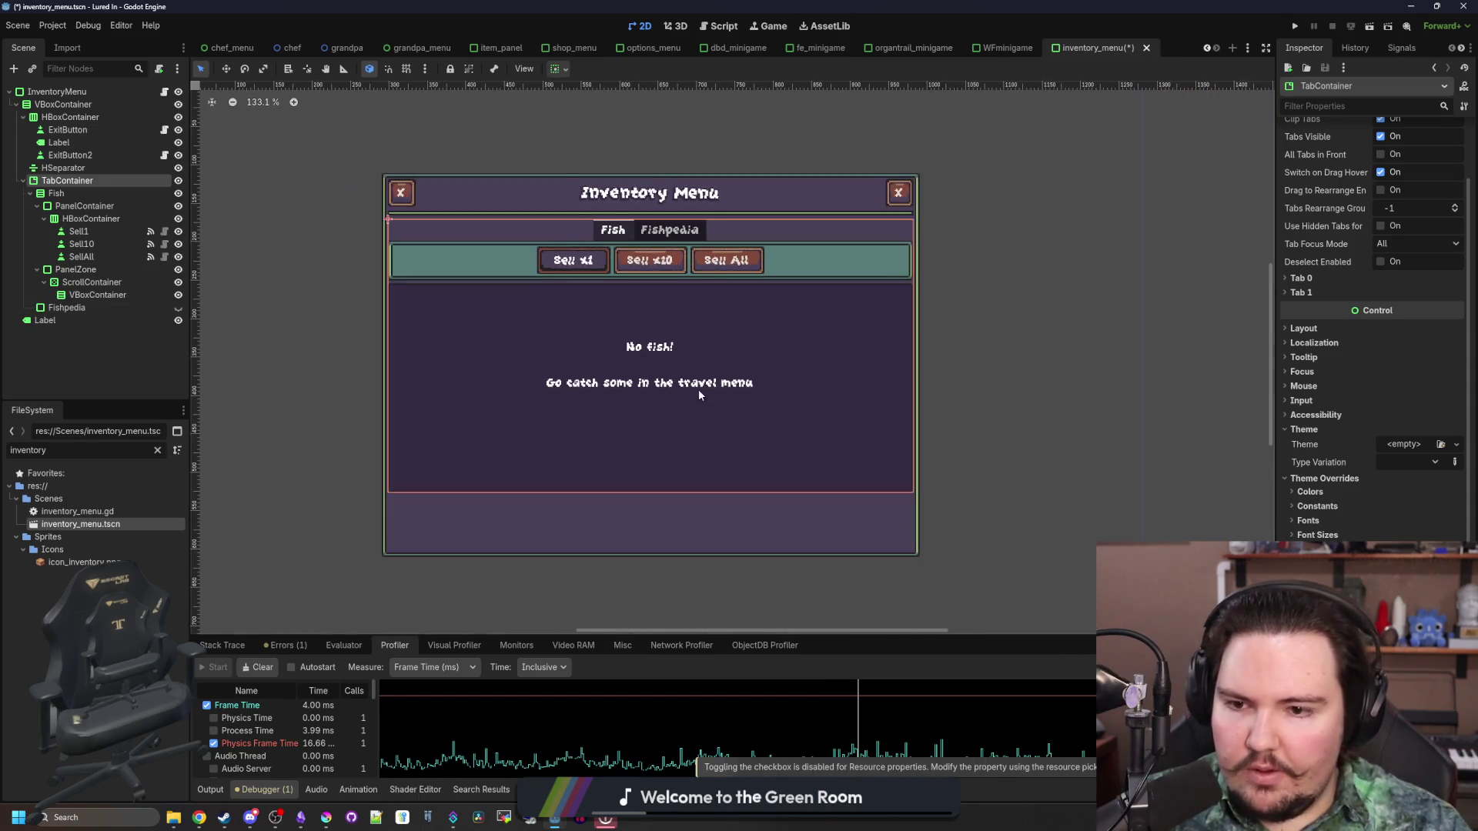
scroll(699, 389, "up", 1)
left_click(75, 196)
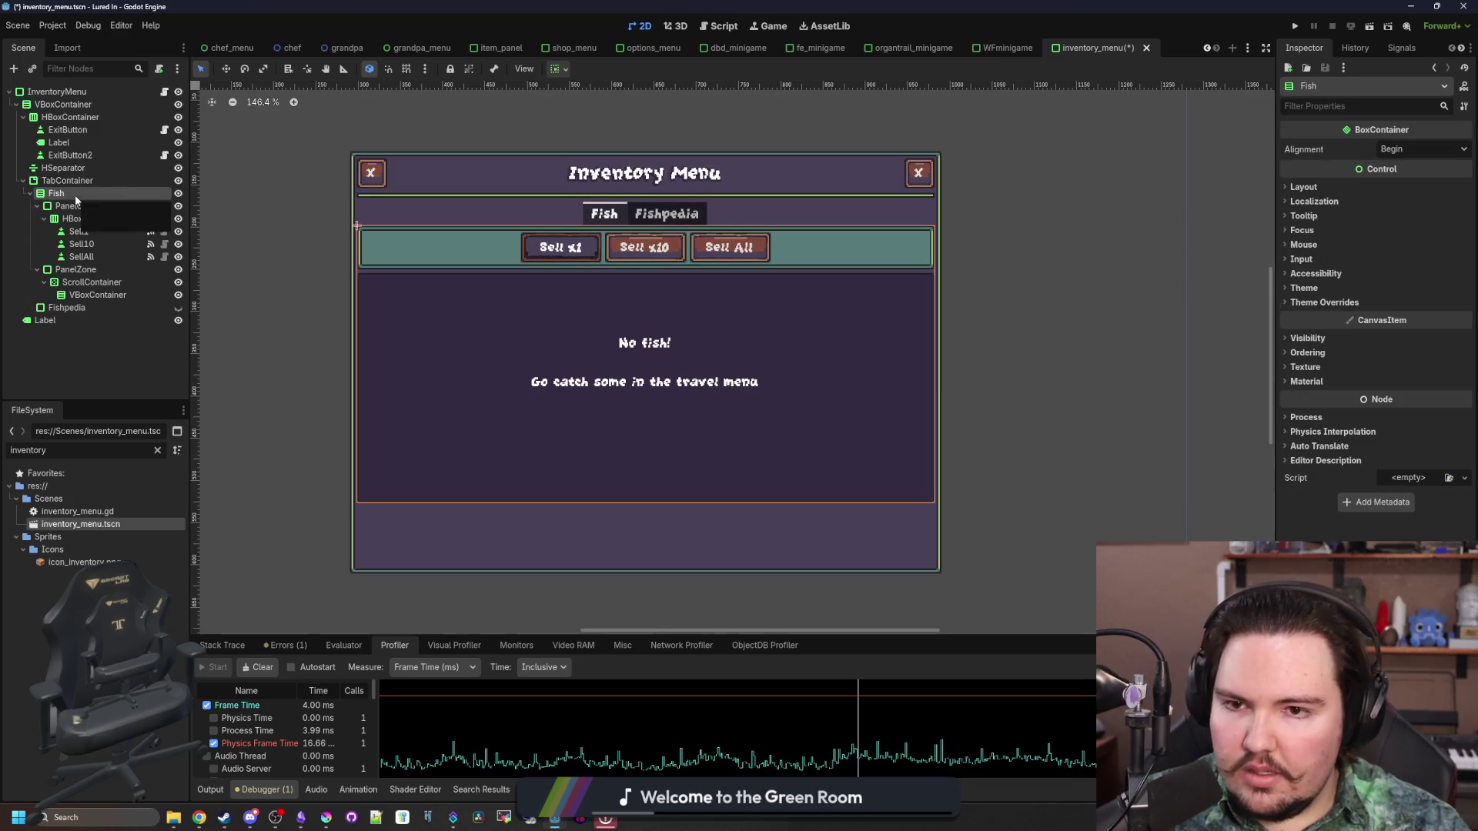
left_click(92, 206)
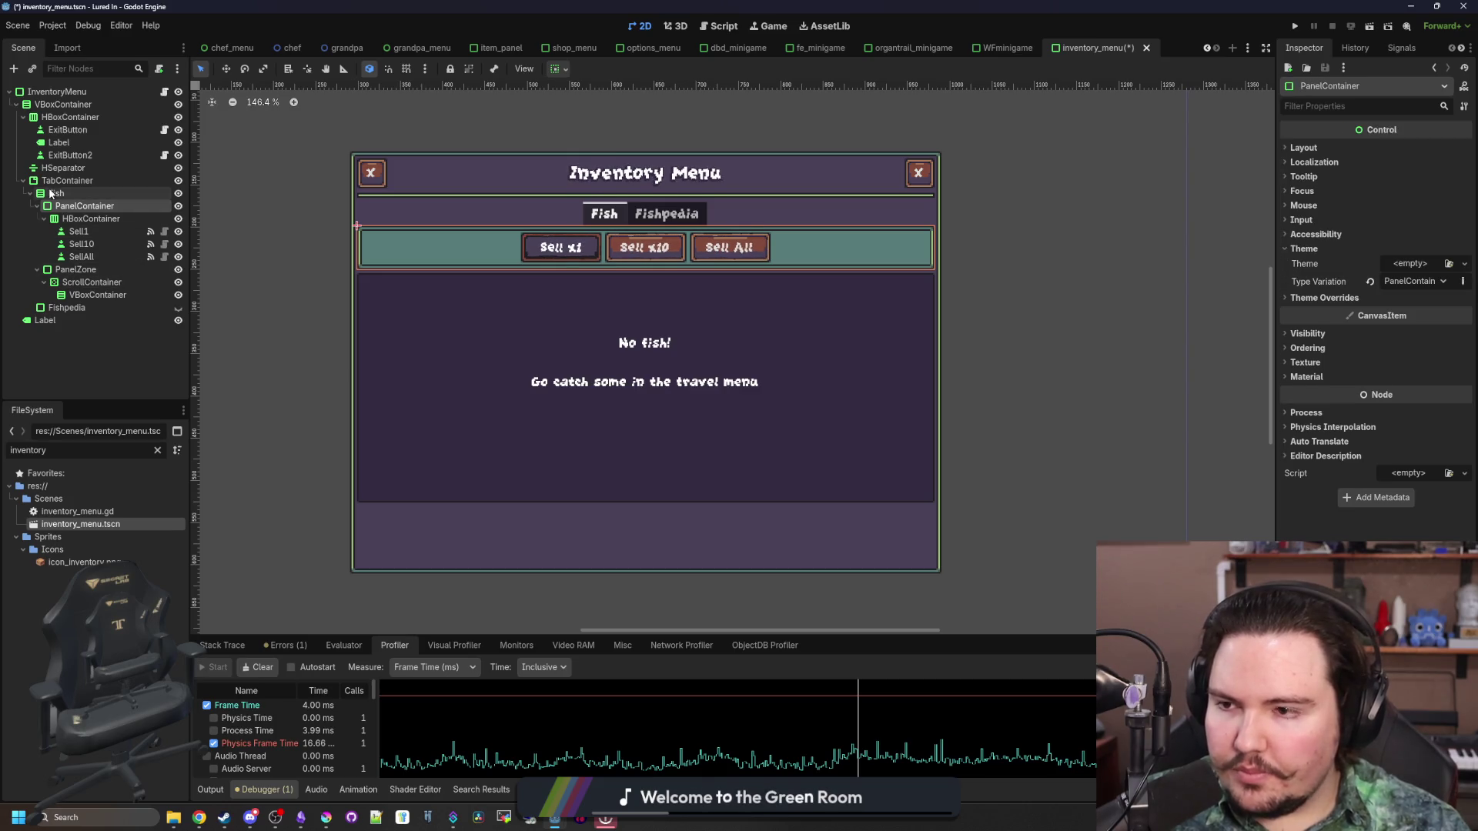
left_click(75, 269)
left_click(64, 308)
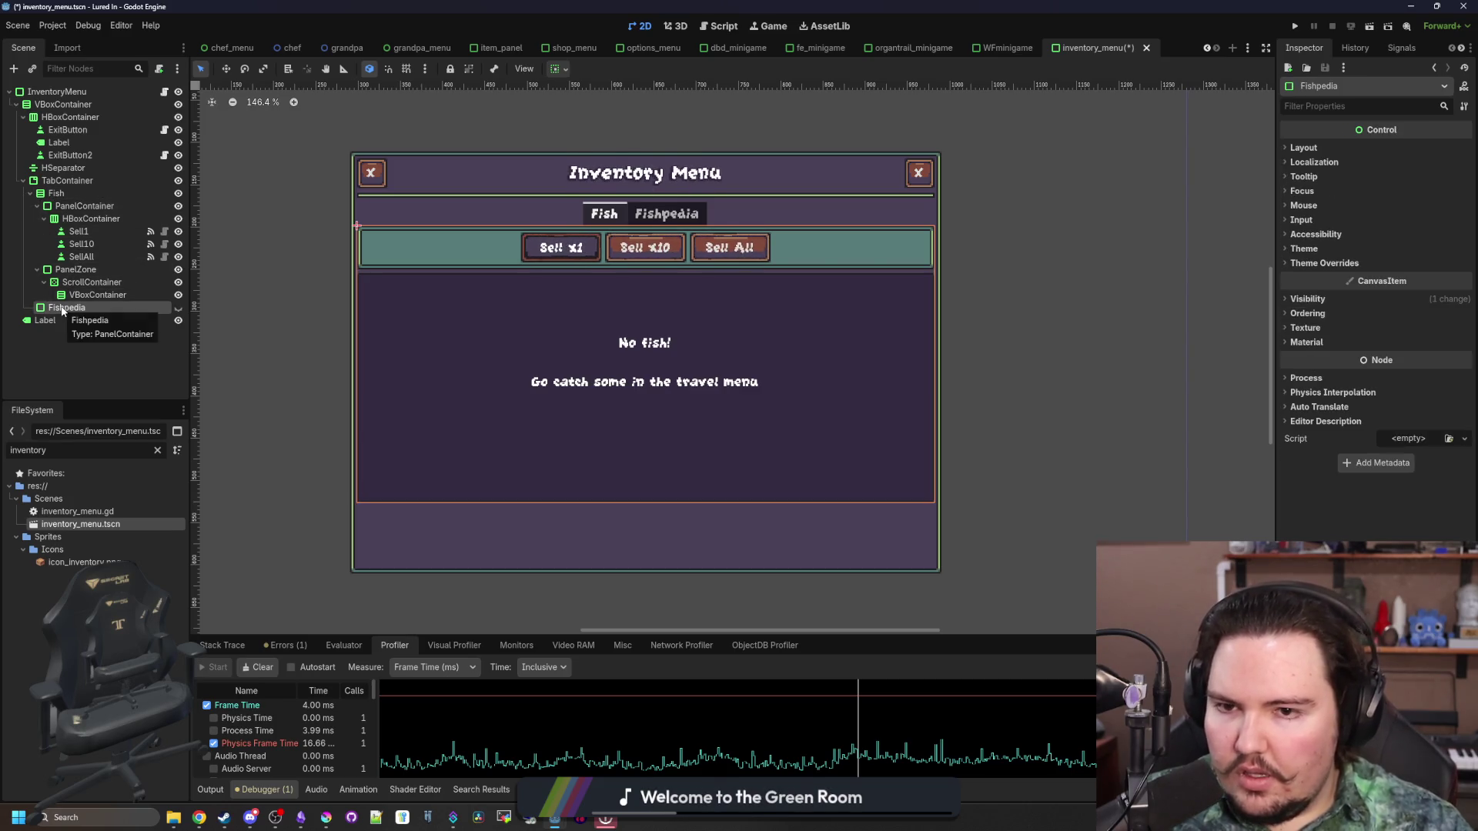
left_click(178, 307)
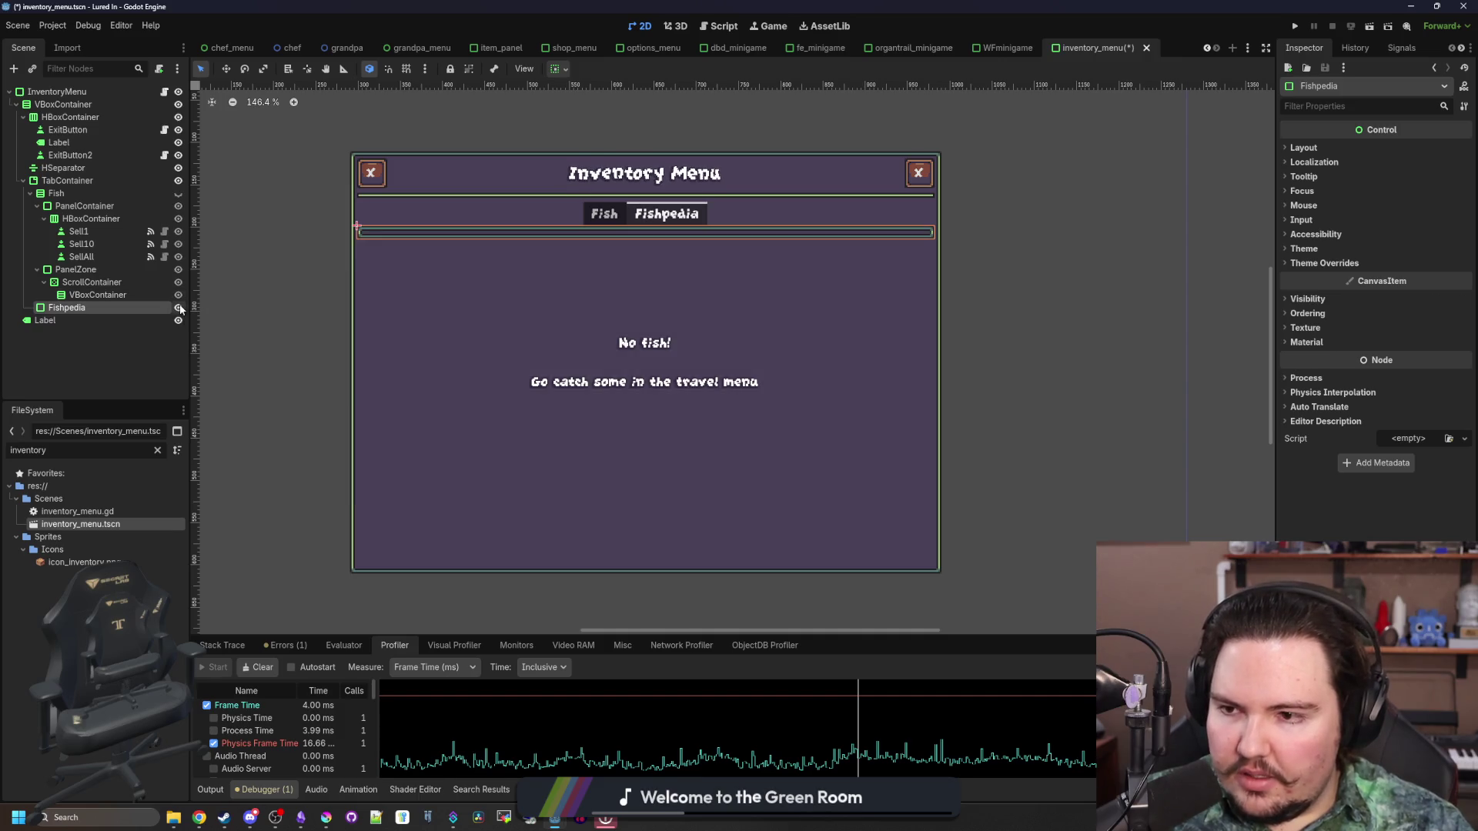
left_click(178, 308)
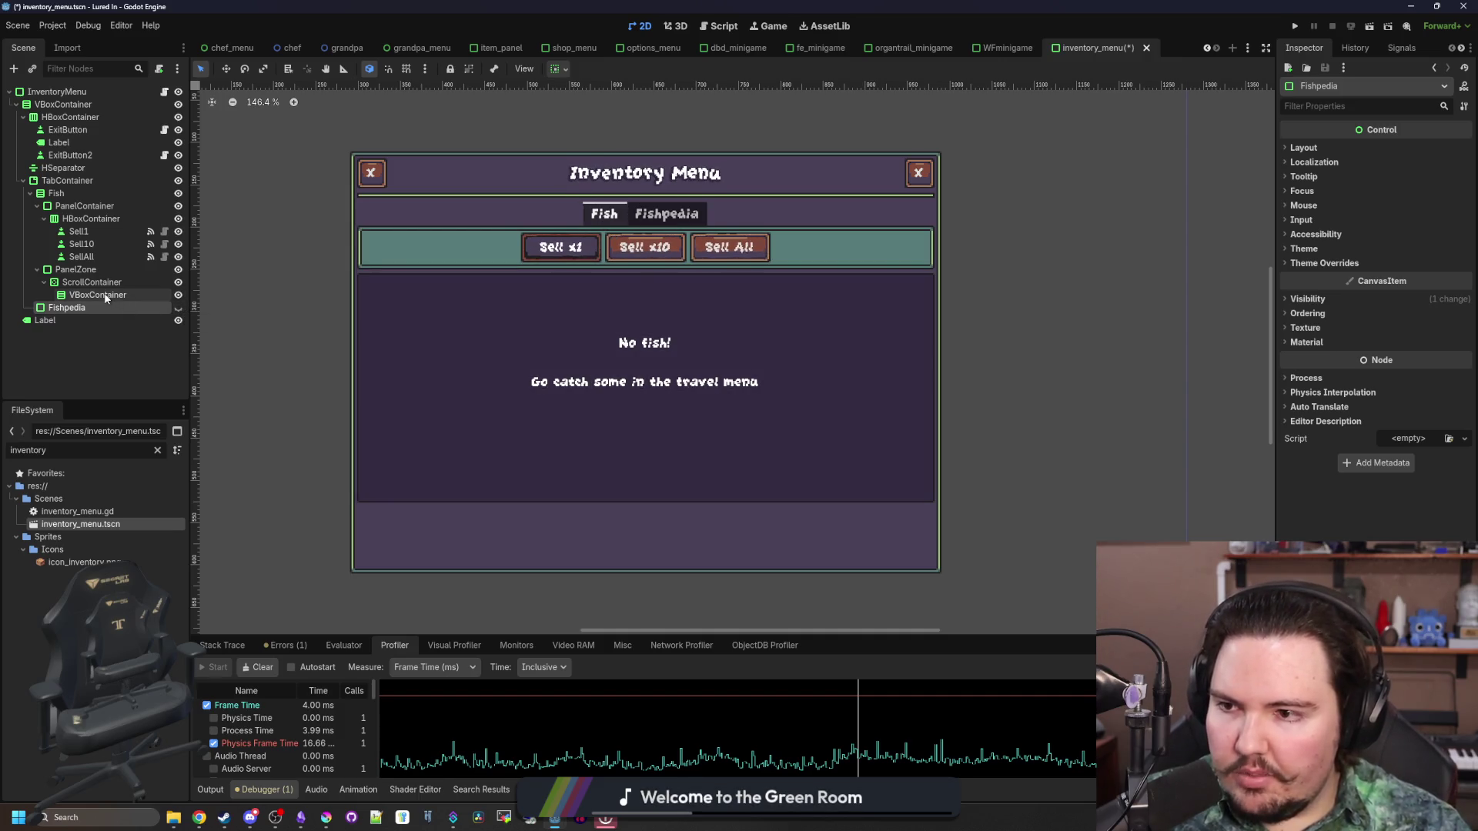
left_click(79, 207)
left_click(73, 192)
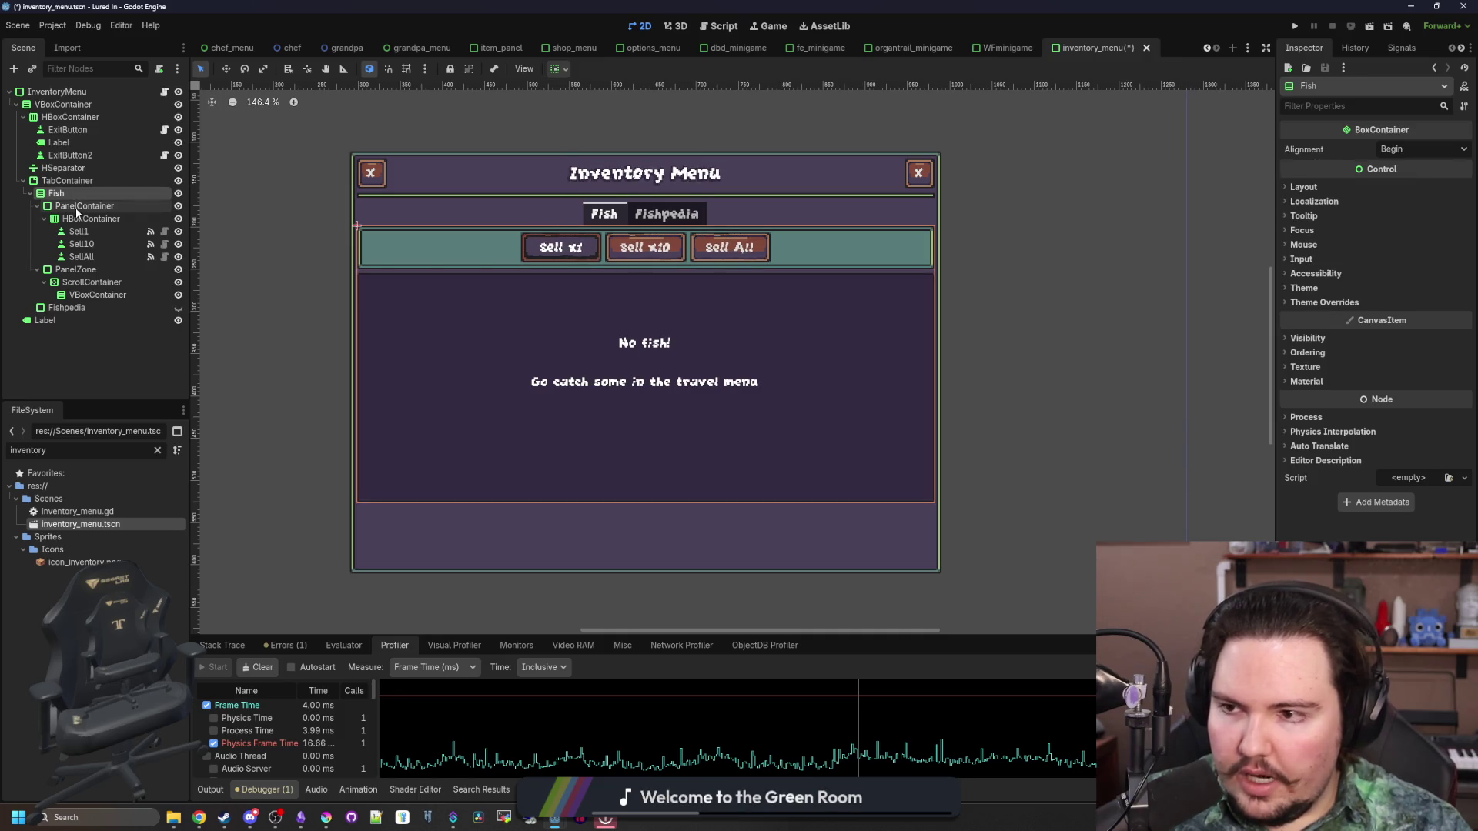
left_click(75, 206)
left_click(37, 206)
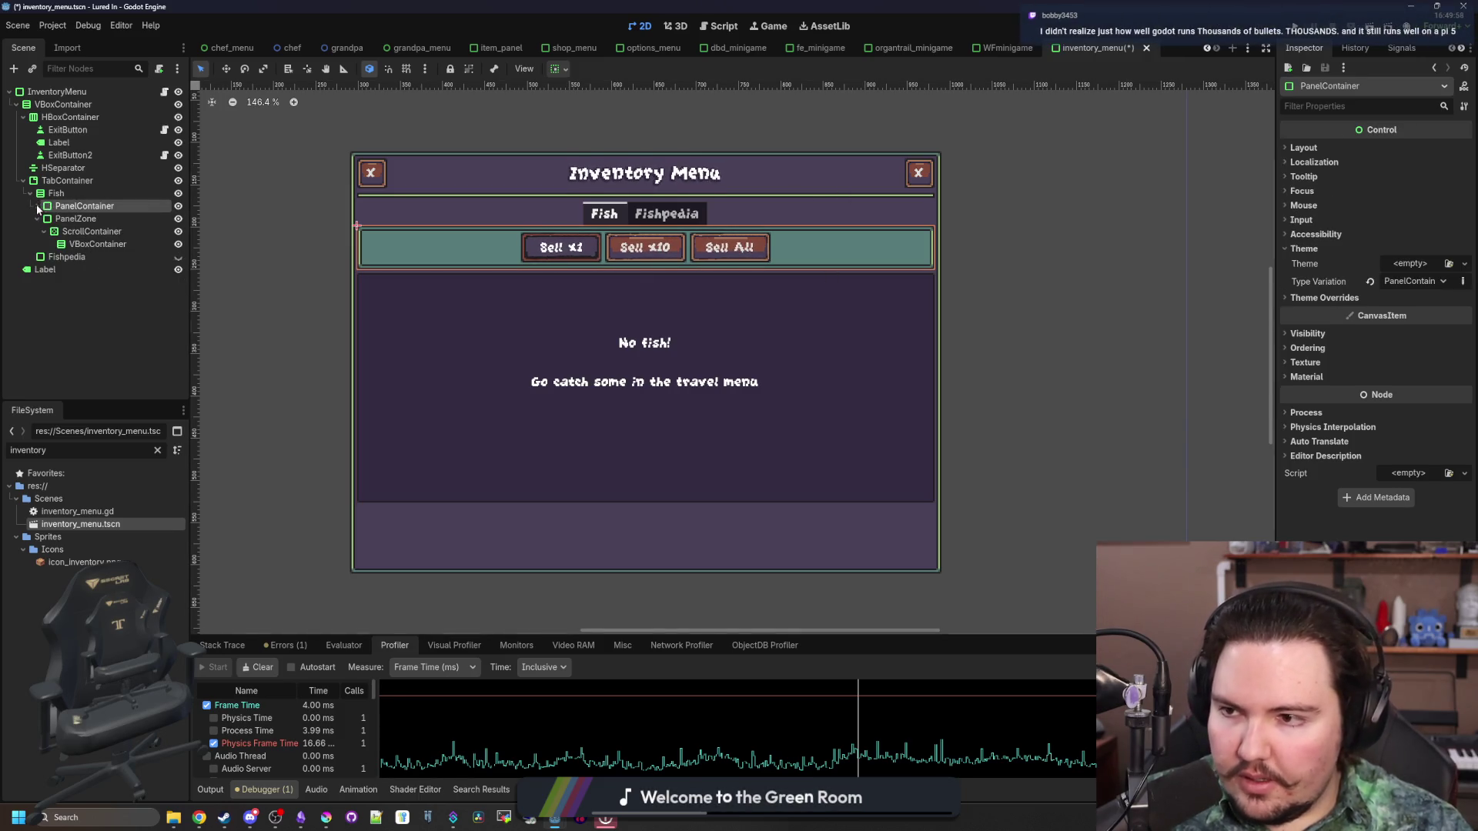
left_click(76, 219)
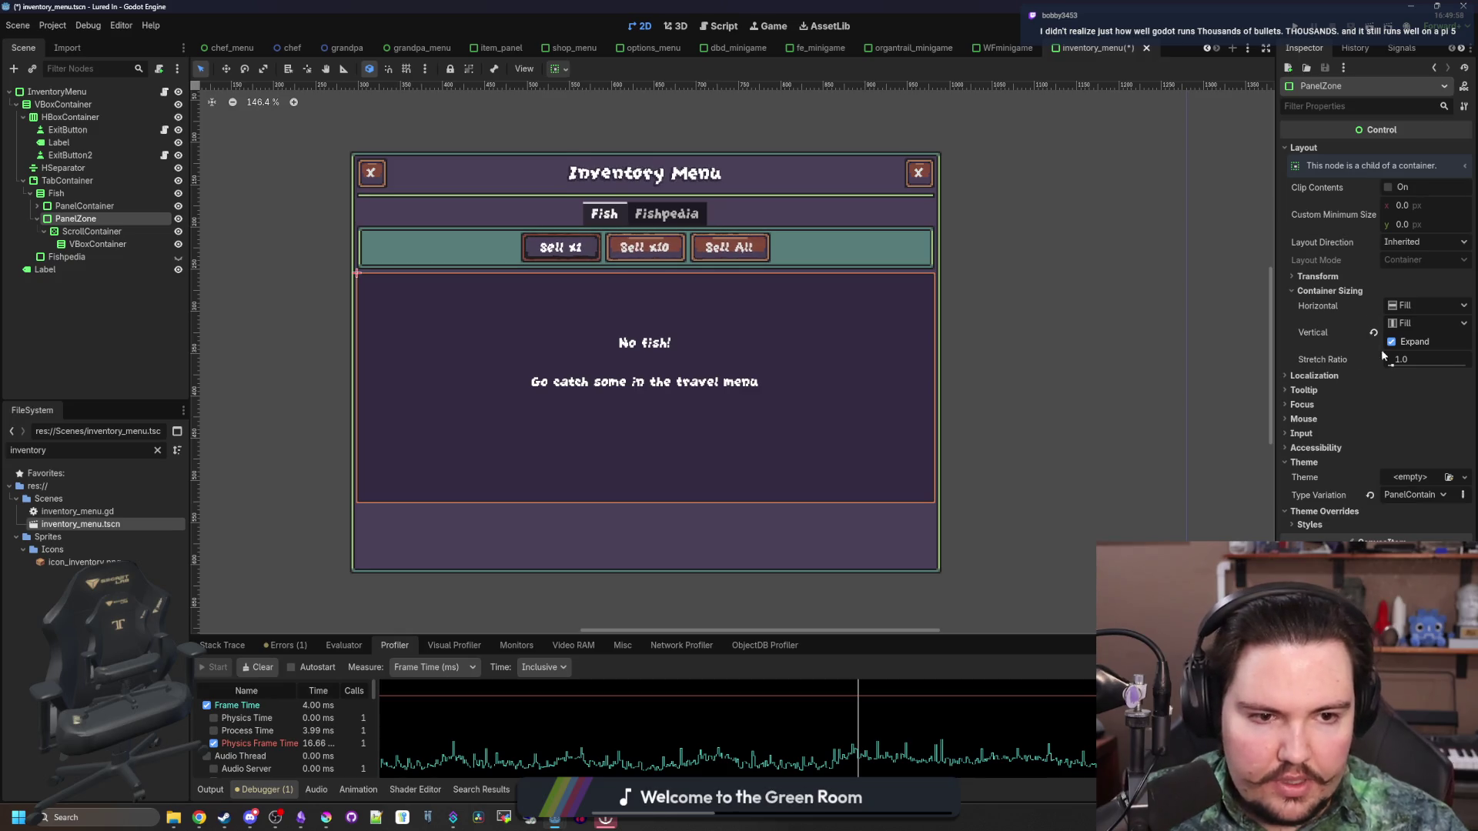
left_click(56, 193)
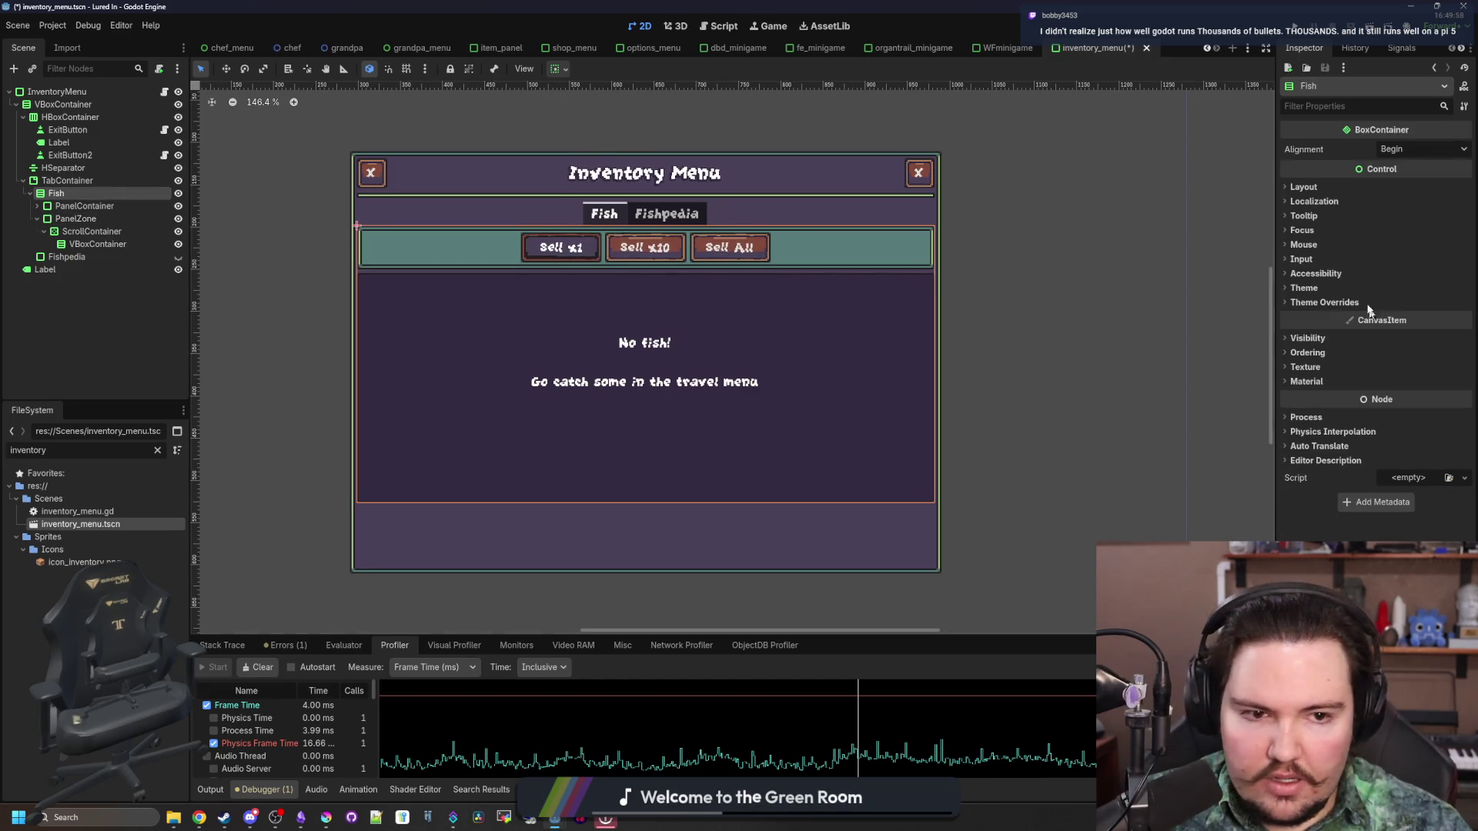
left_click(1303, 187)
left_click(1329, 329)
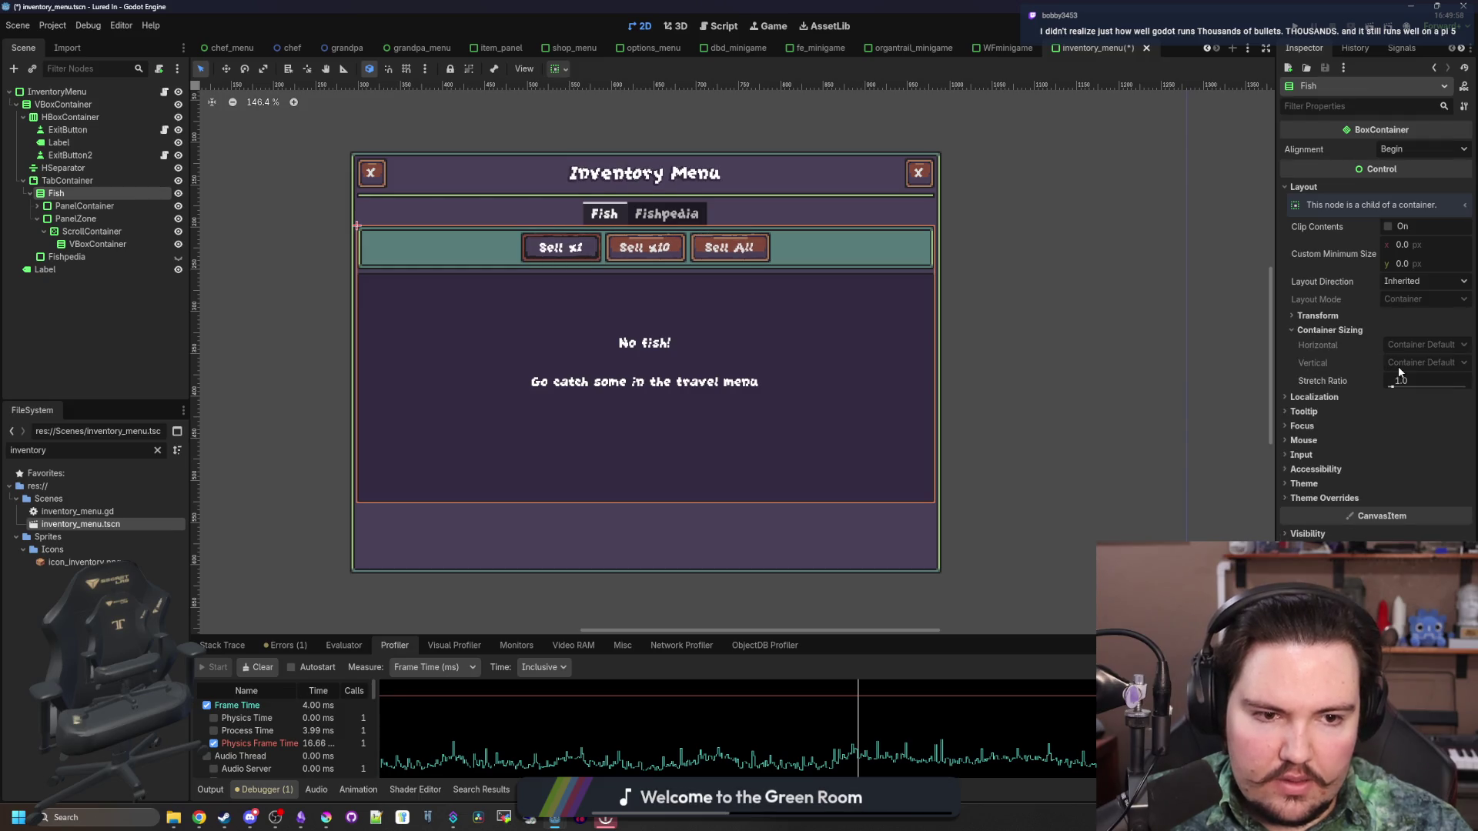
left_click(1337, 317)
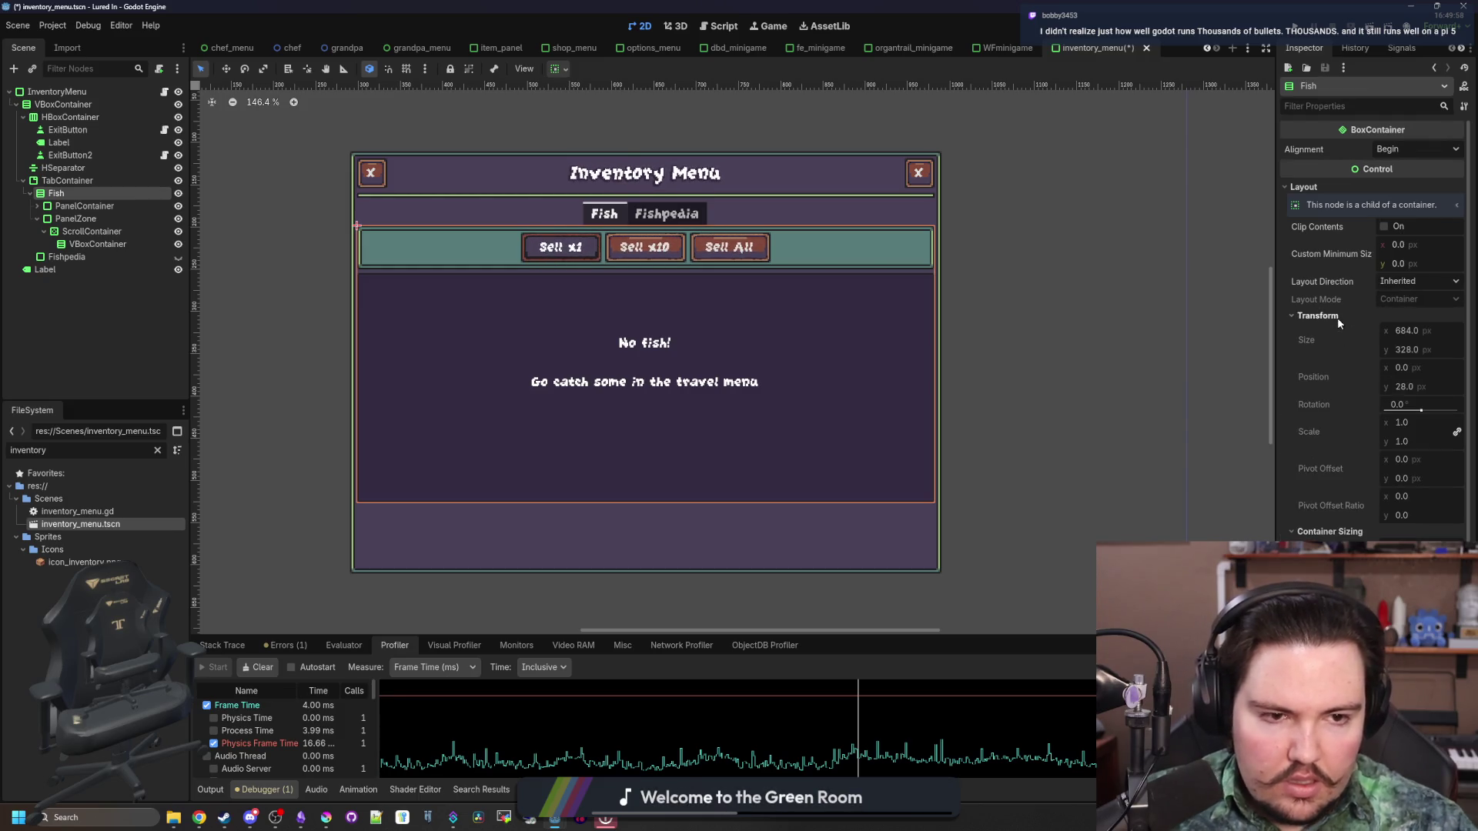
left_click(108, 180)
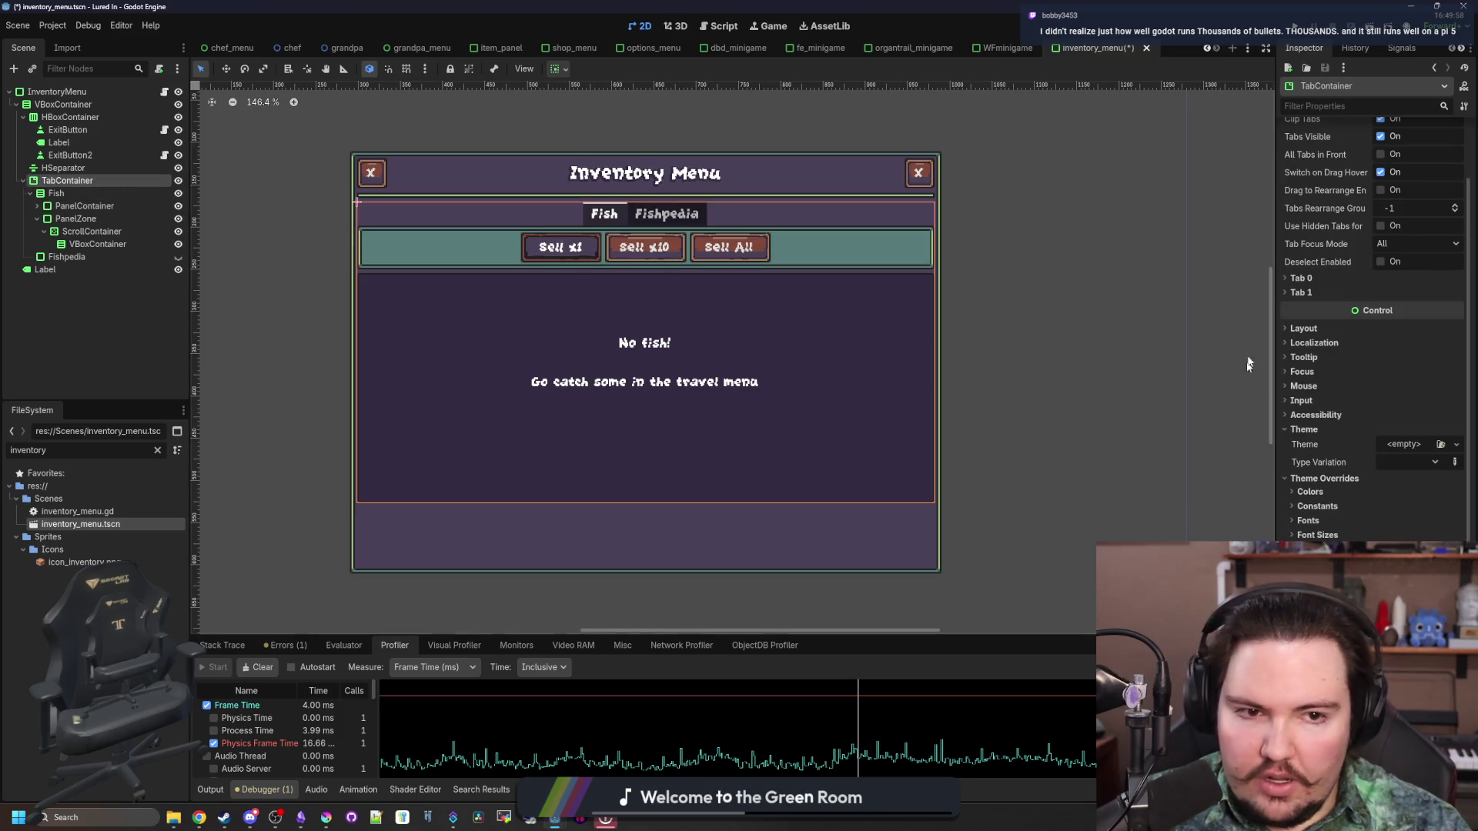
scroll(1334, 445, "down", 2)
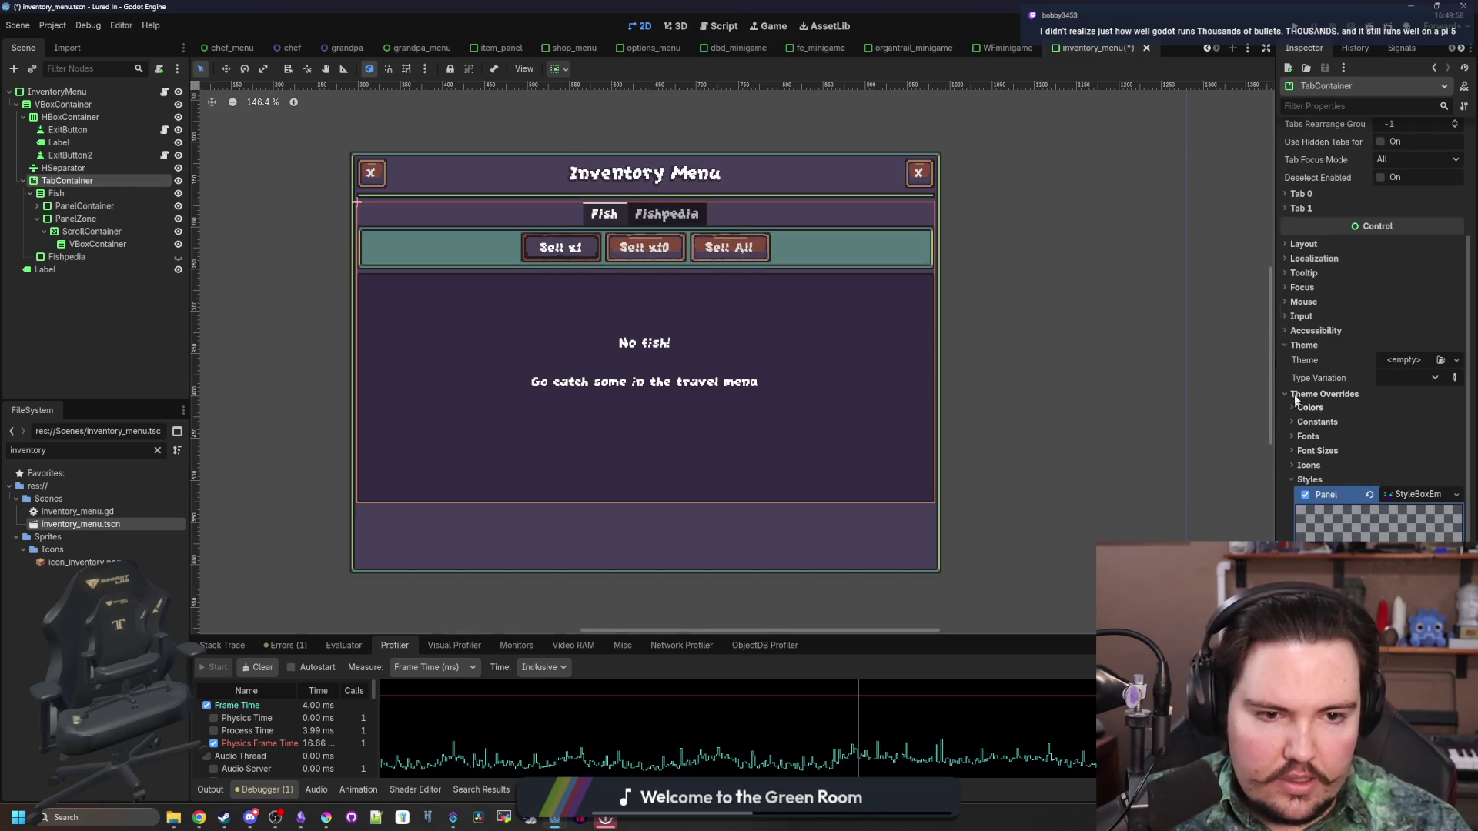
scroll(1286, 390, "up", 5)
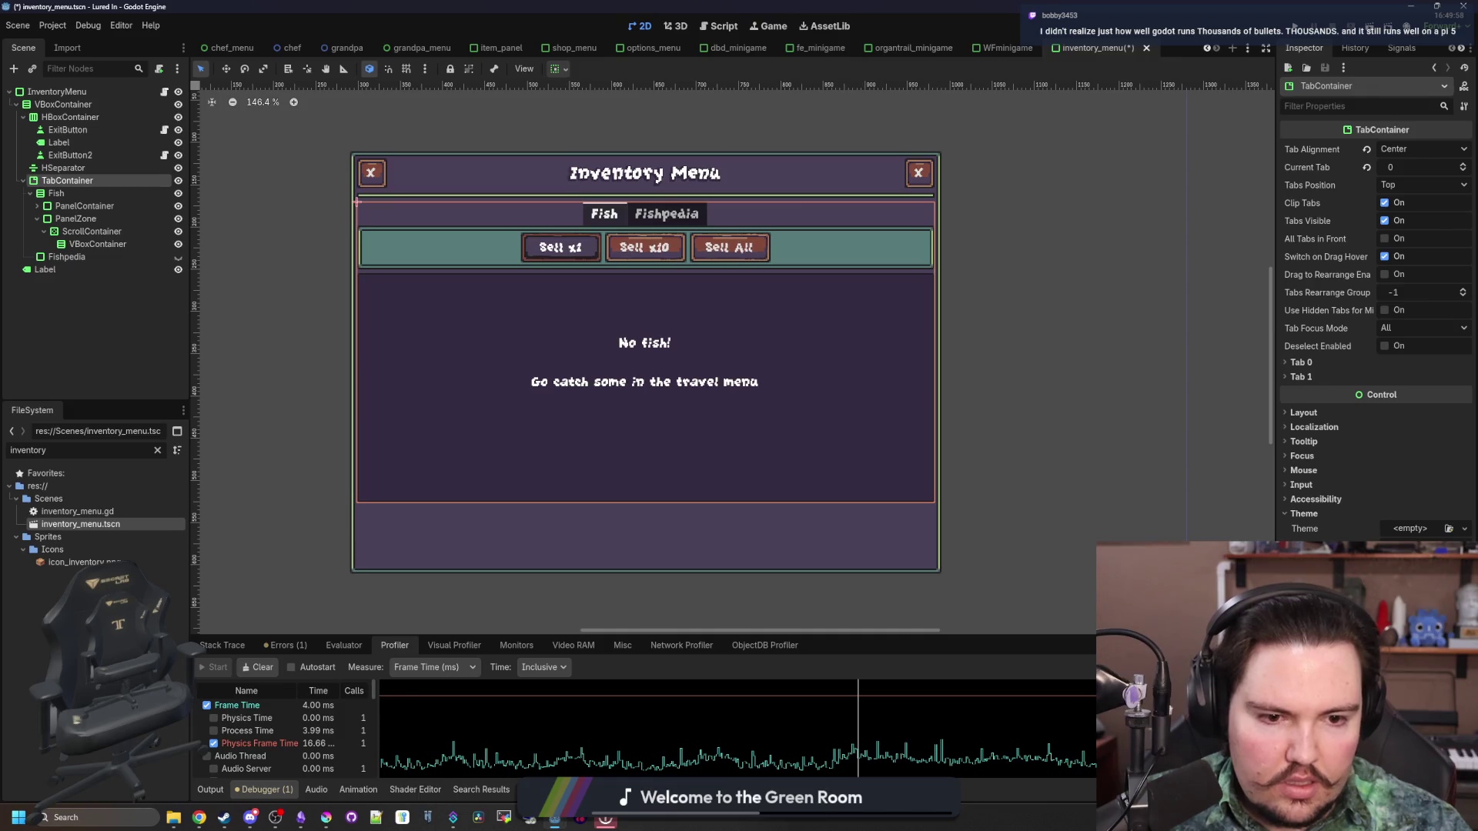
left_click(1303, 413)
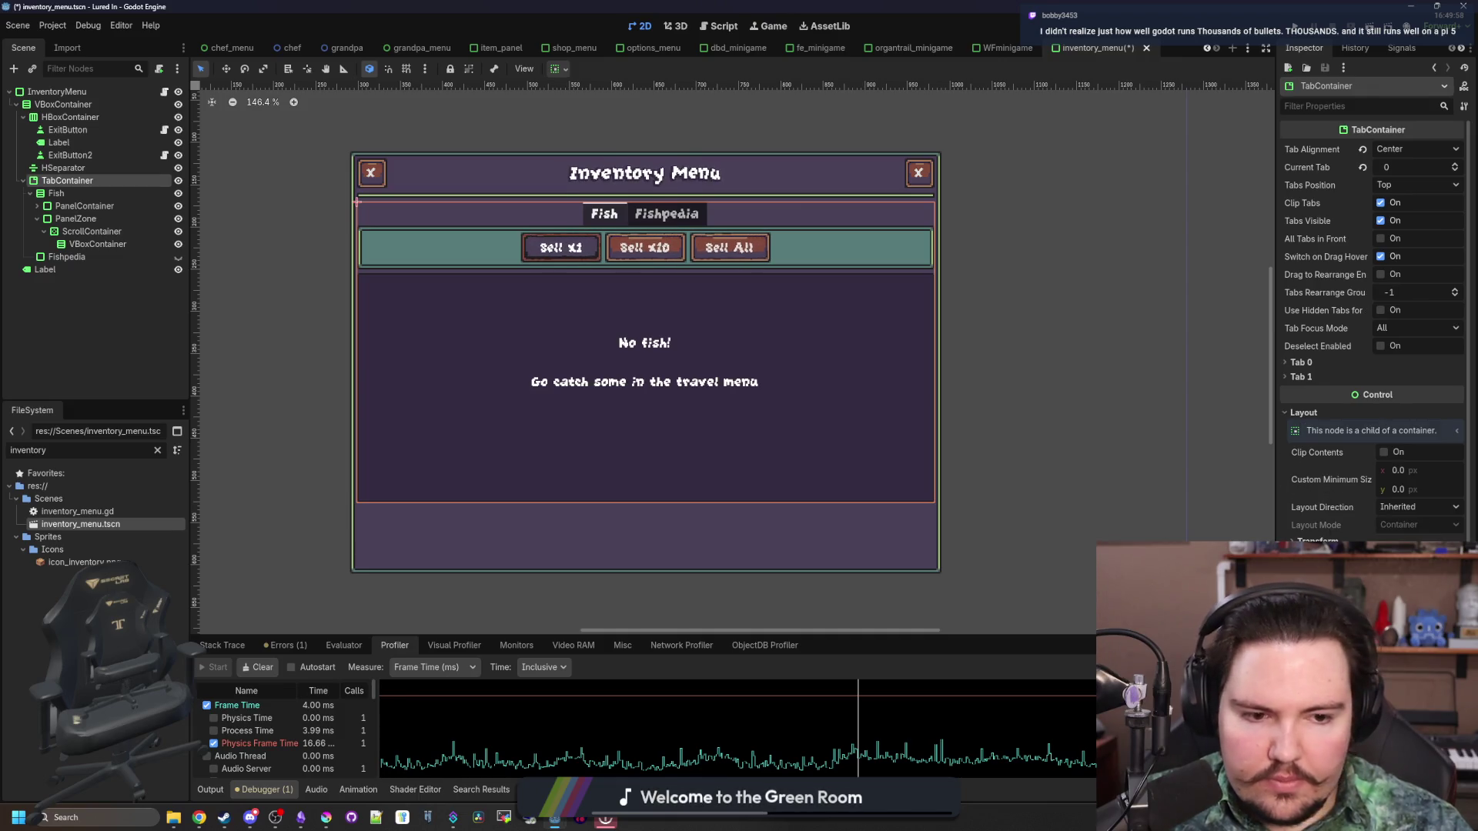
scroll(611, 402, "down", 1)
scroll(612, 402, "up", 2)
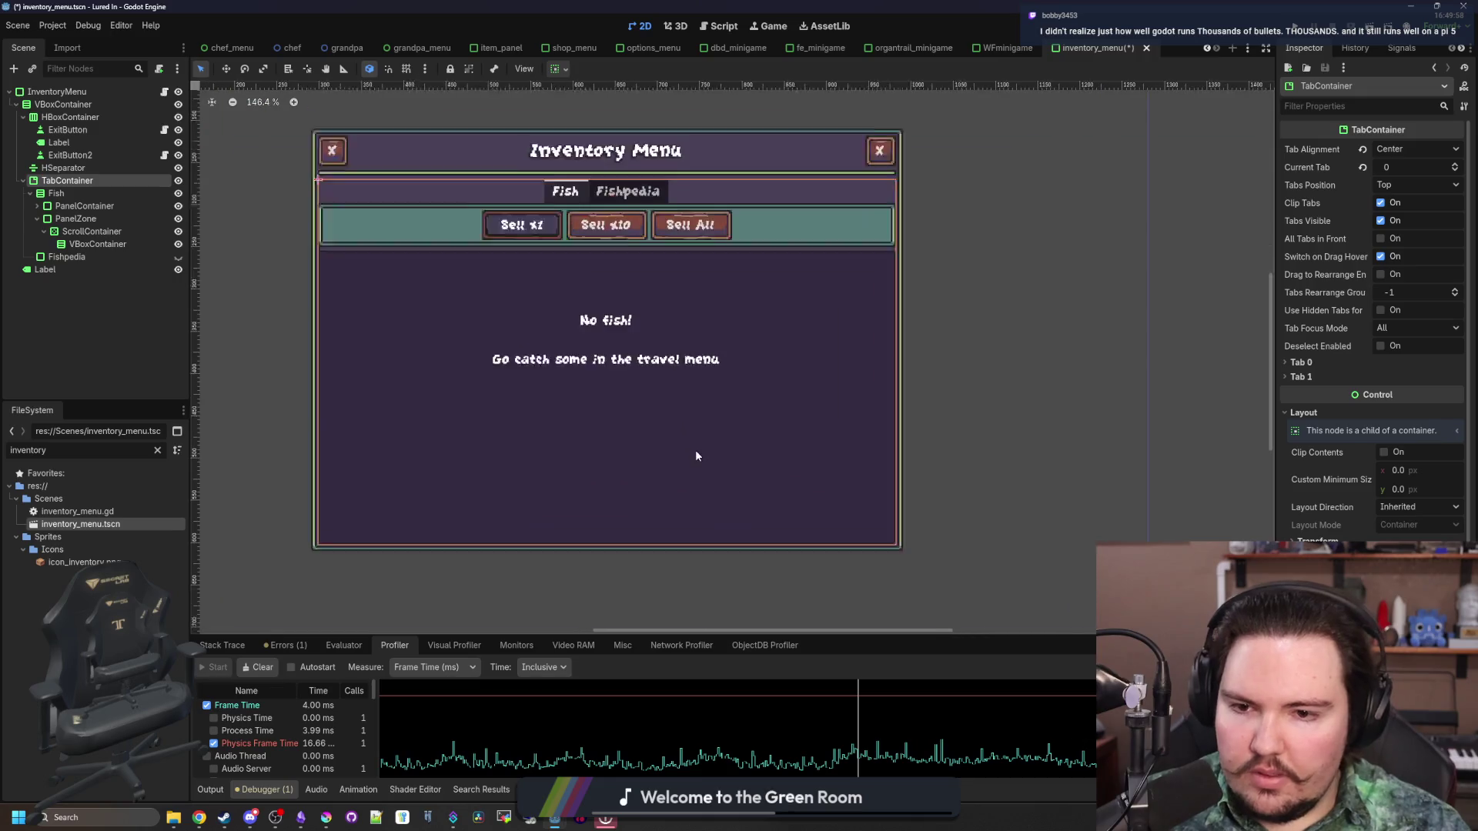
left_click(77, 206)
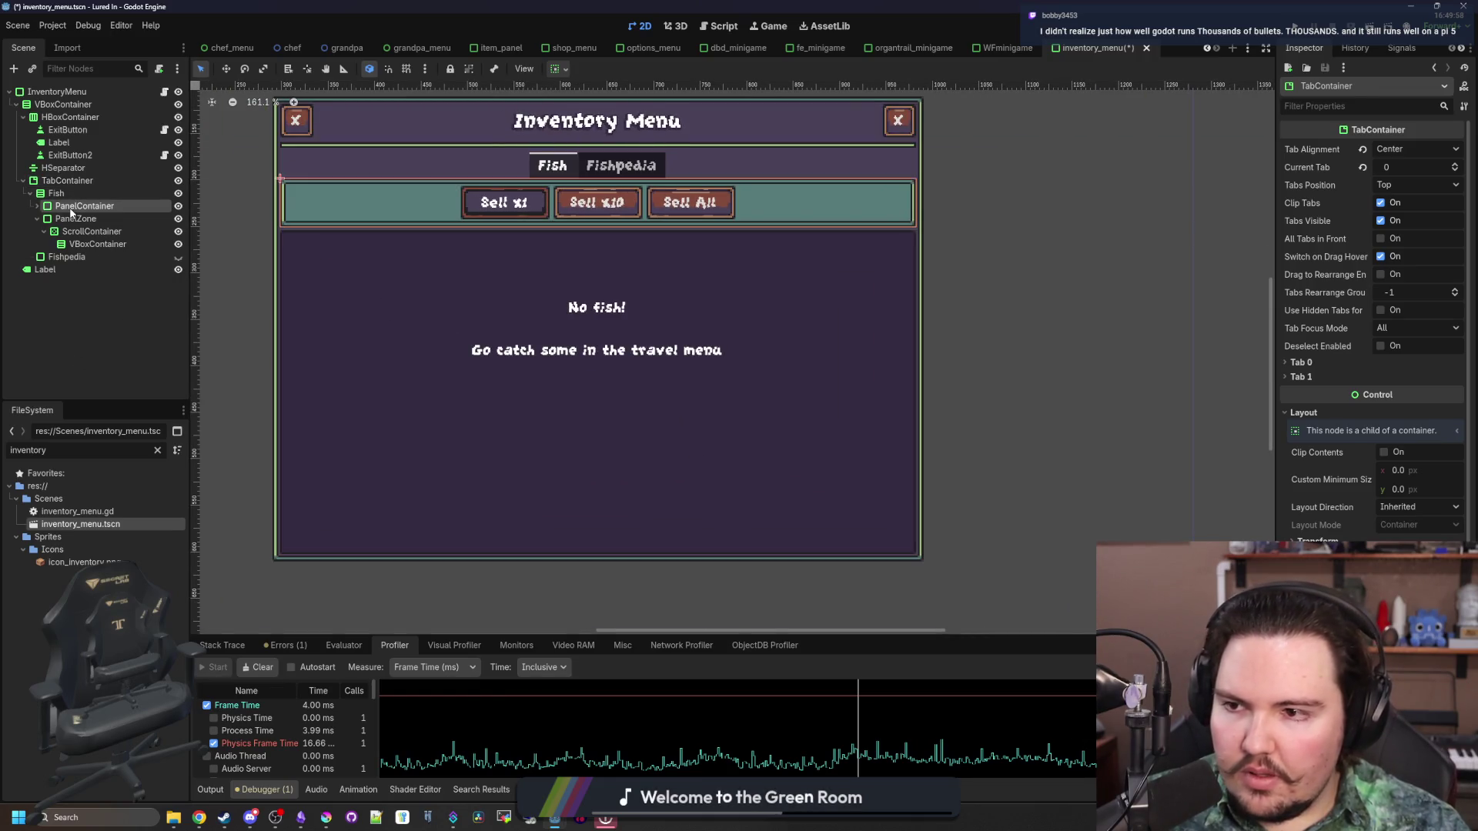
left_click(158, 219)
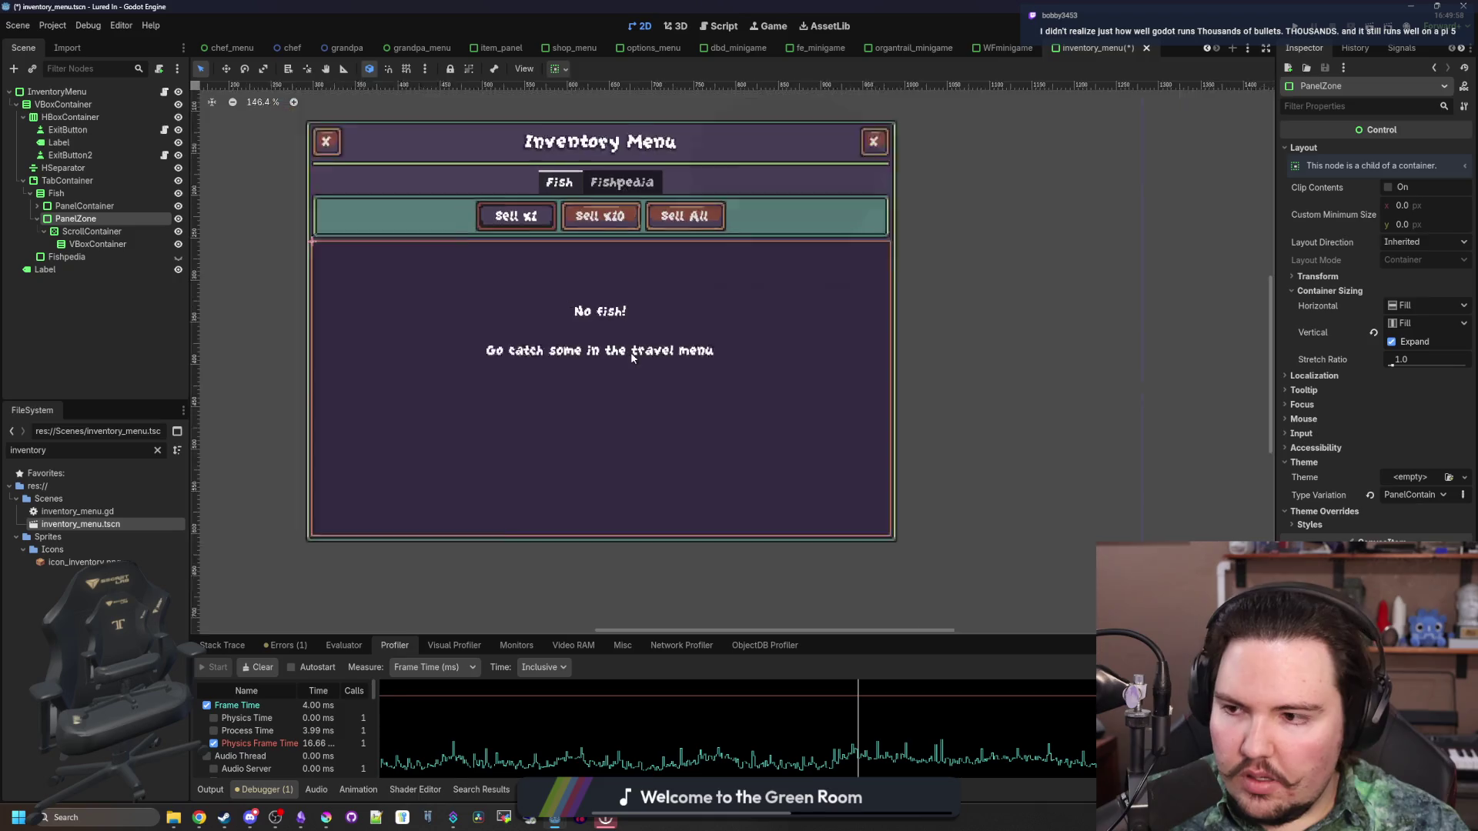
scroll(260, 246, "up", 1)
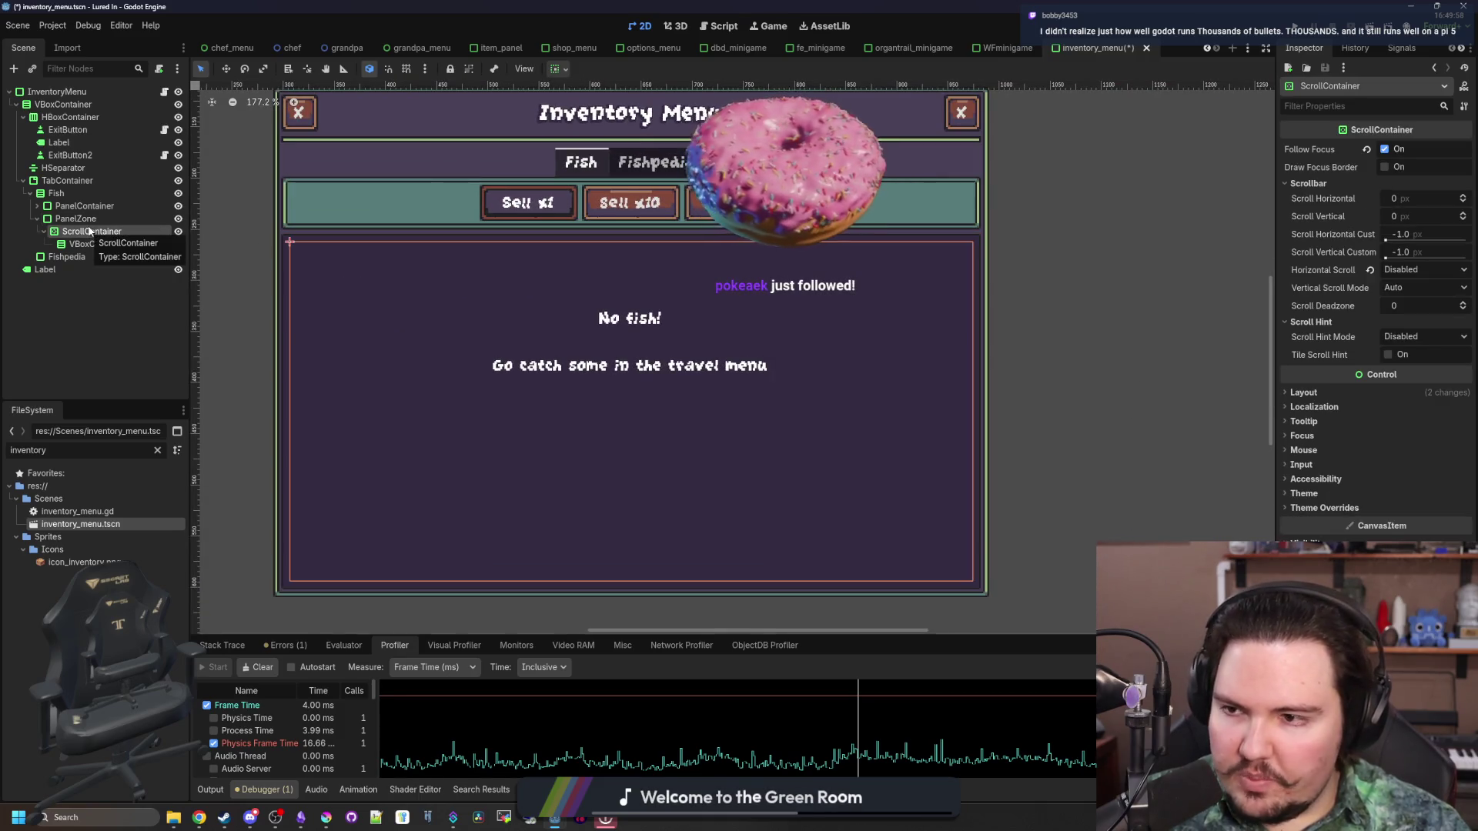
Save the inventory menu scene with its Fish tab layout changes
key("ctrl+s")
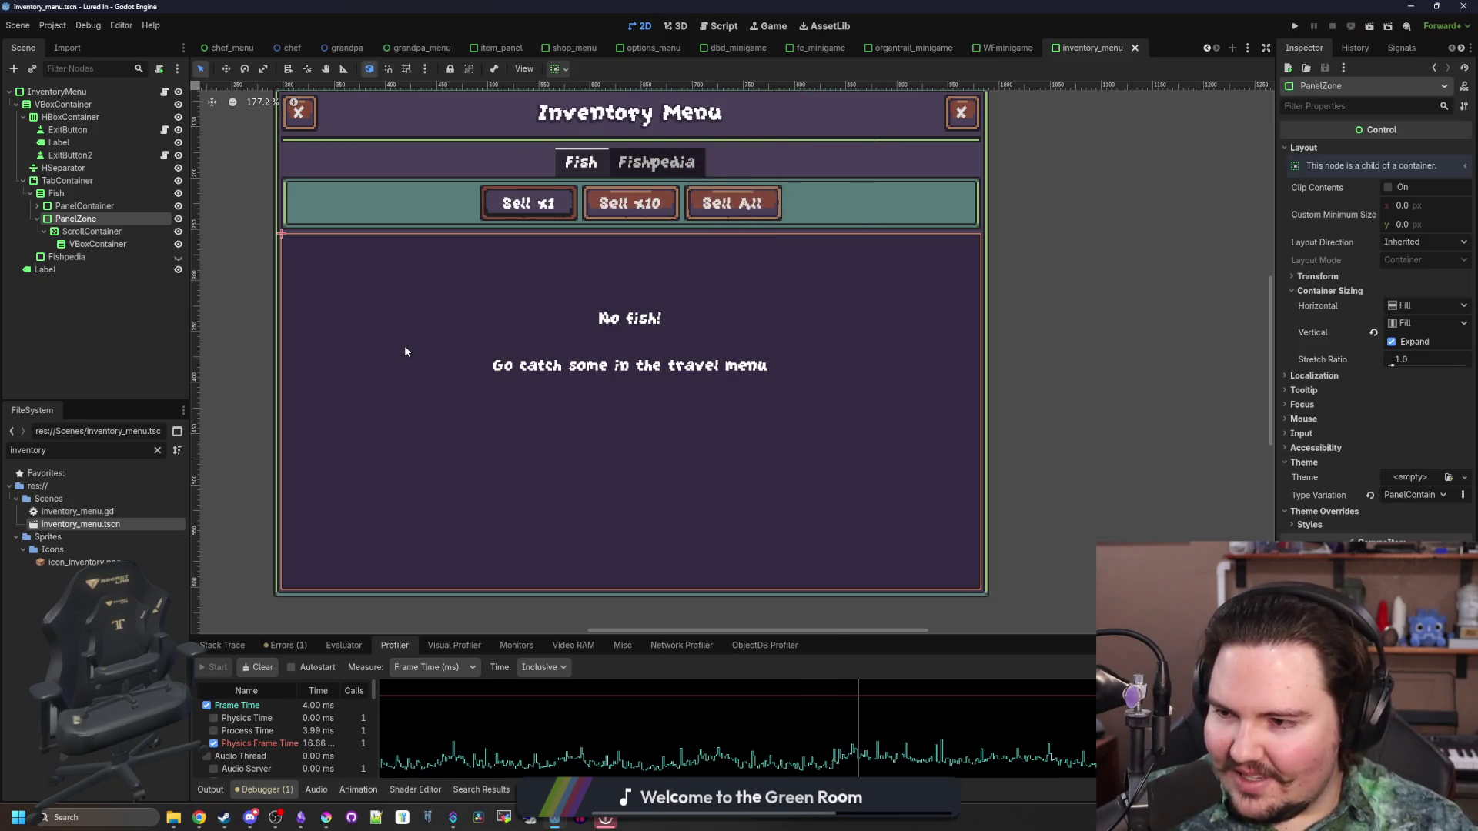
scroll(692, 389, "down", 3)
key("ctrl+s")
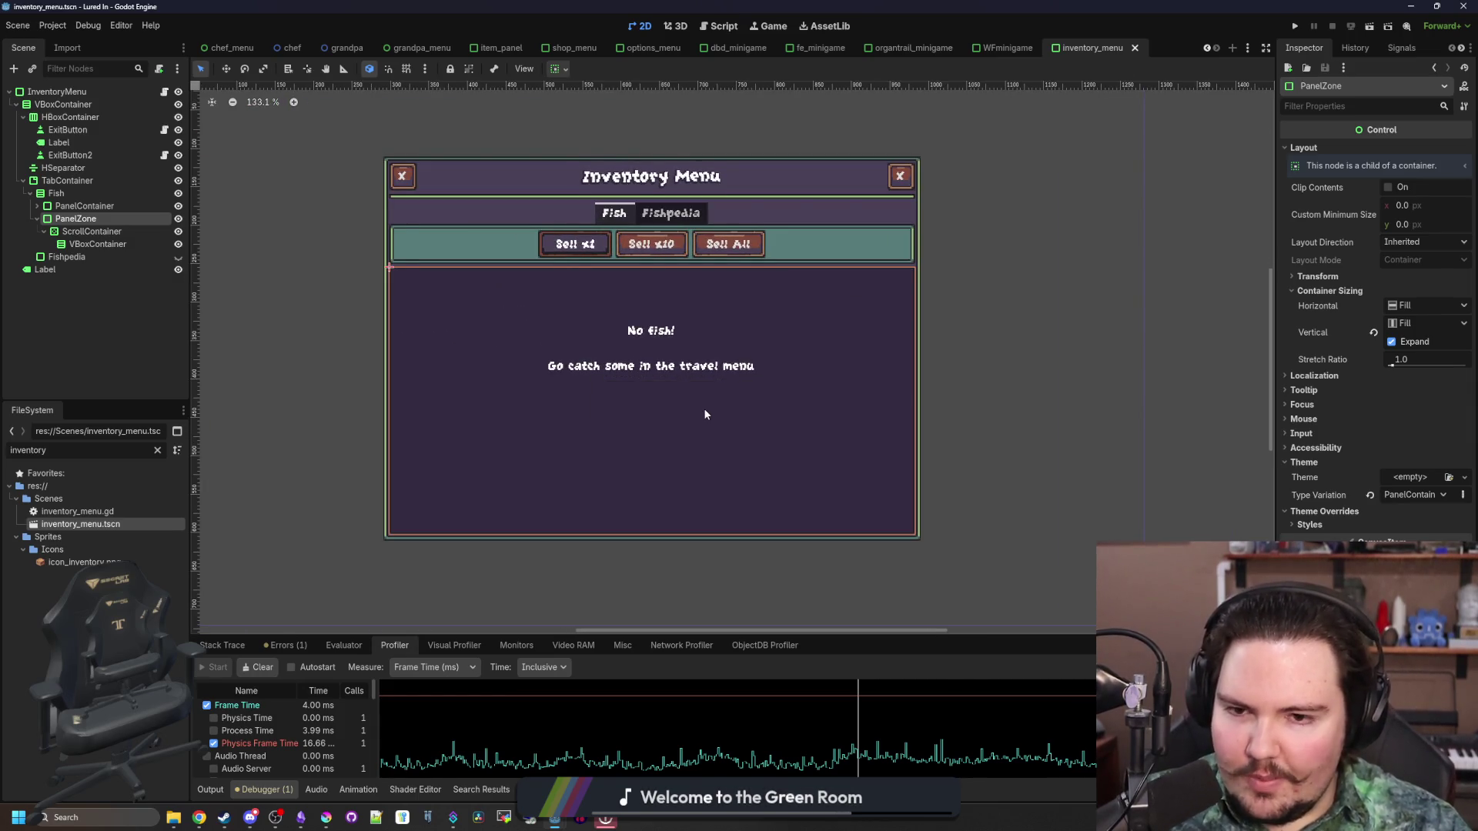
Inspect the Label, VBoxContainer, PanelZone and No fish! Label nodes
left_click(64, 142)
left_click(77, 243)
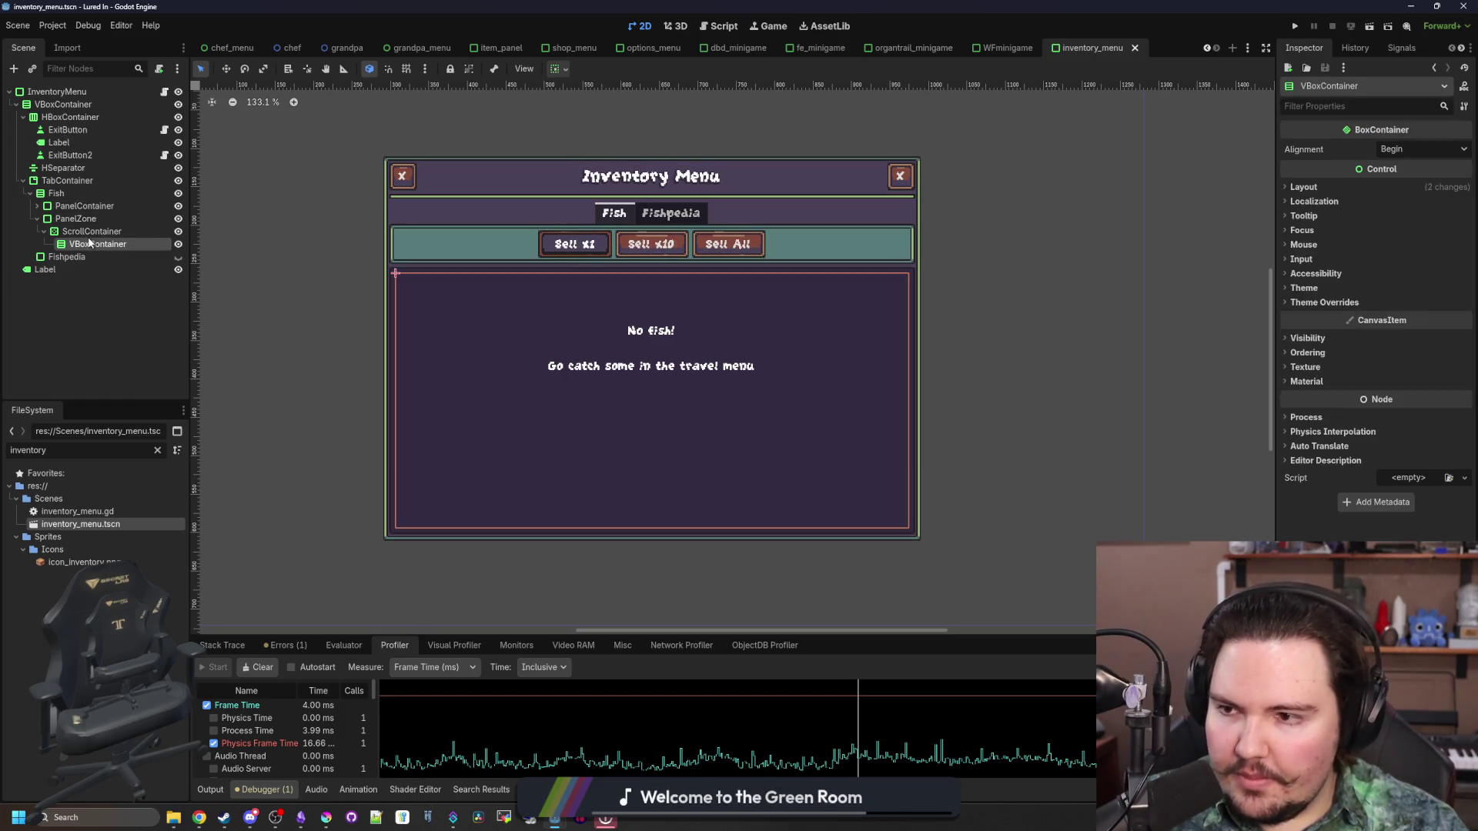
left_click(77, 231)
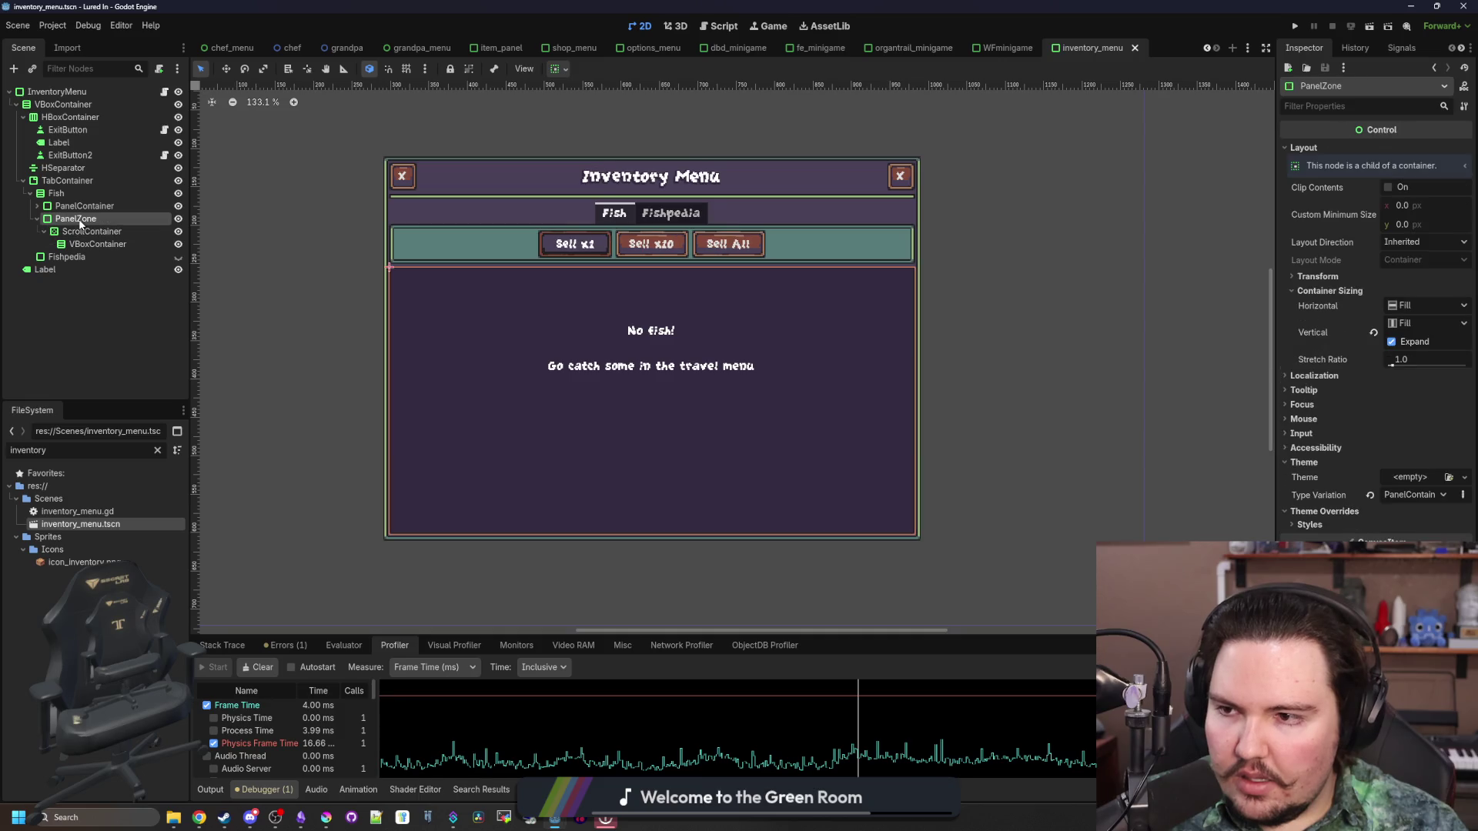
left_click(676, 337)
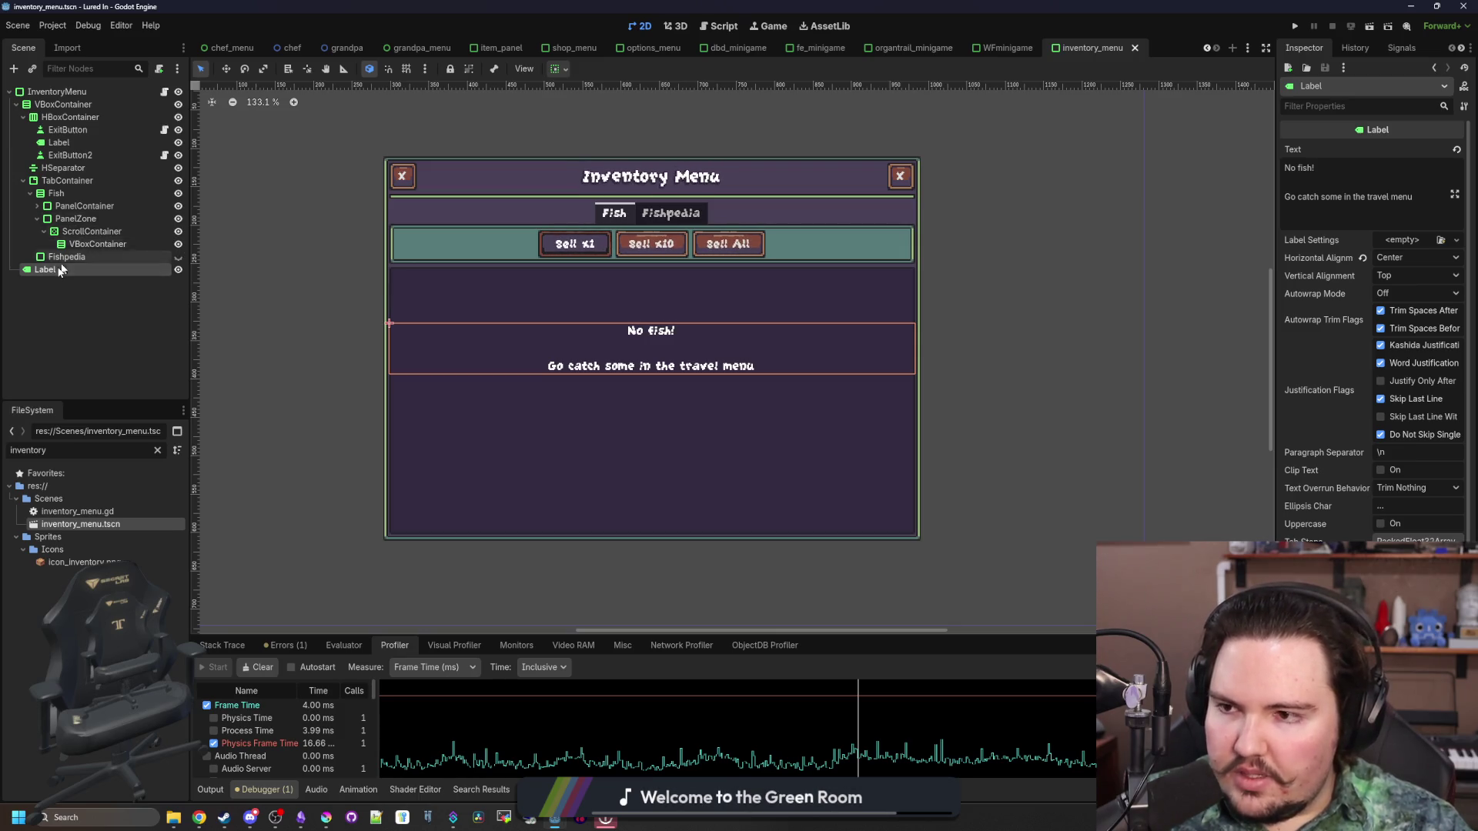
Move the No fish! Label into the scroll list's VBoxContainer under PanelZone
left_click(75, 219)
mouse_move(59, 271)
left_mouse_down()
mouse_move(99, 214)
mouse_move(81, 233)
left_mouse_up()
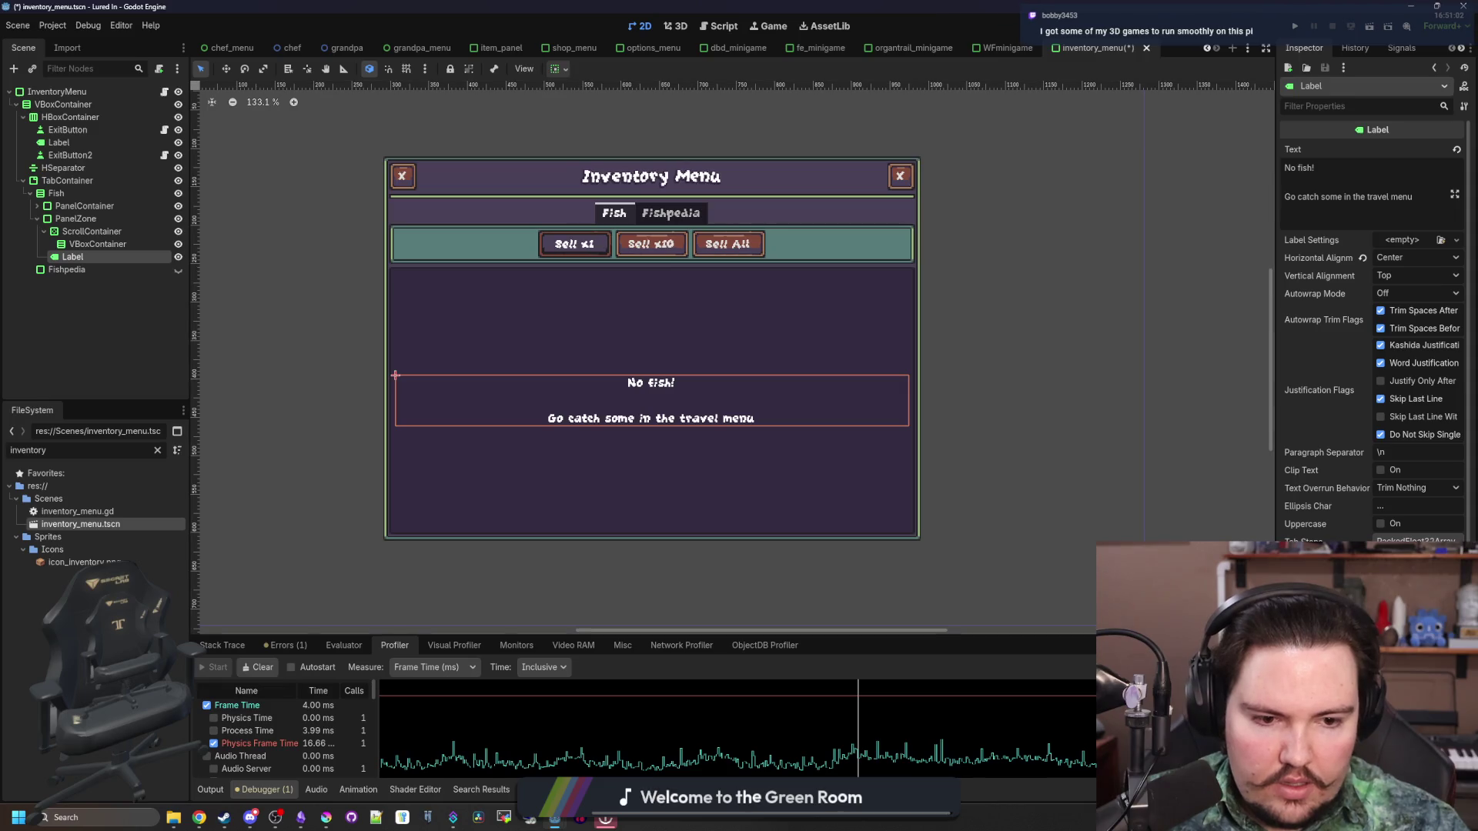
scroll(1399, 499, "down", 3)
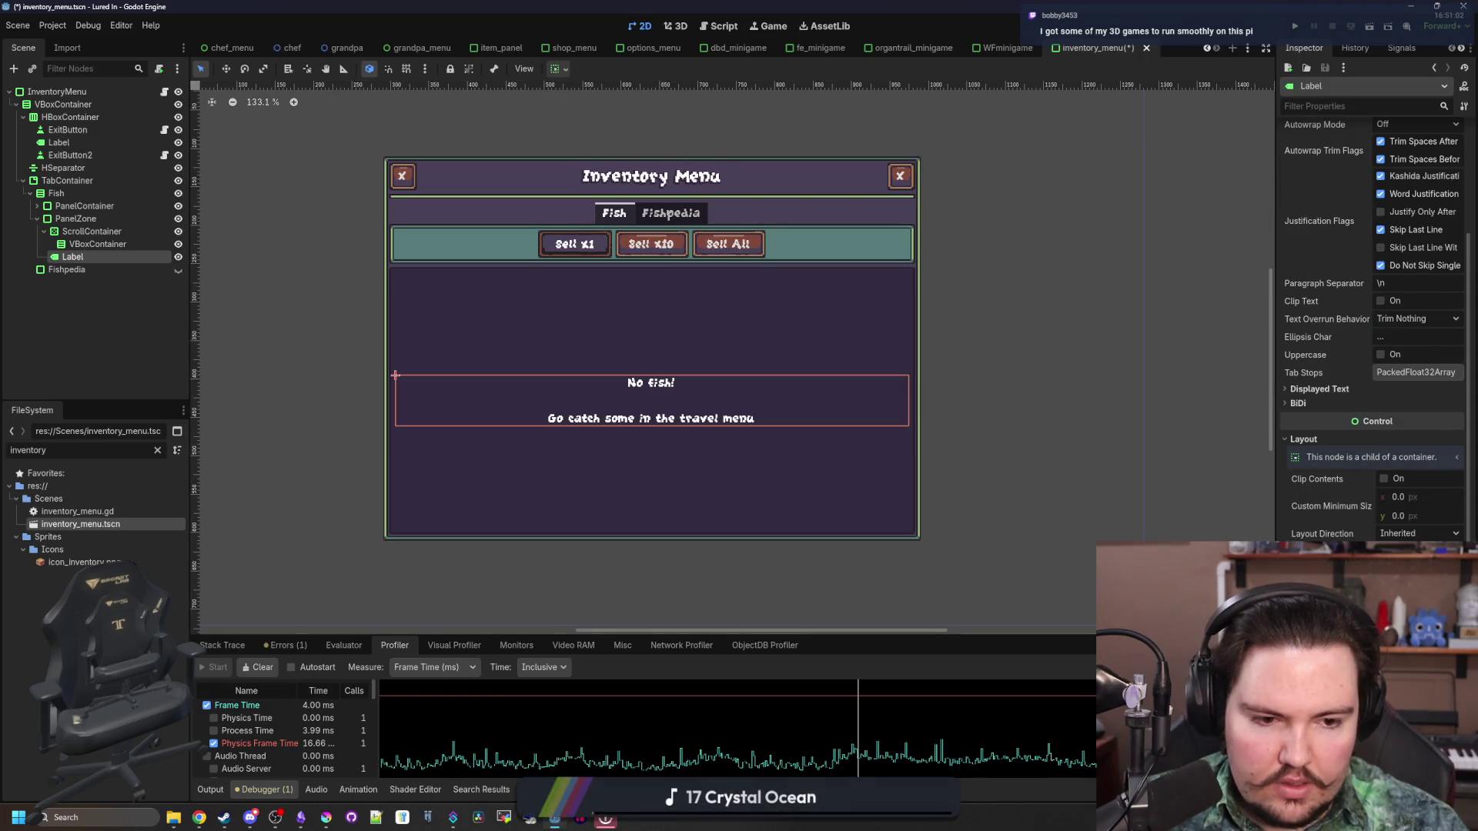
left_click(81, 219)
Set the No fish! Label's Vertical Alignment to Center
left_click(87, 257)
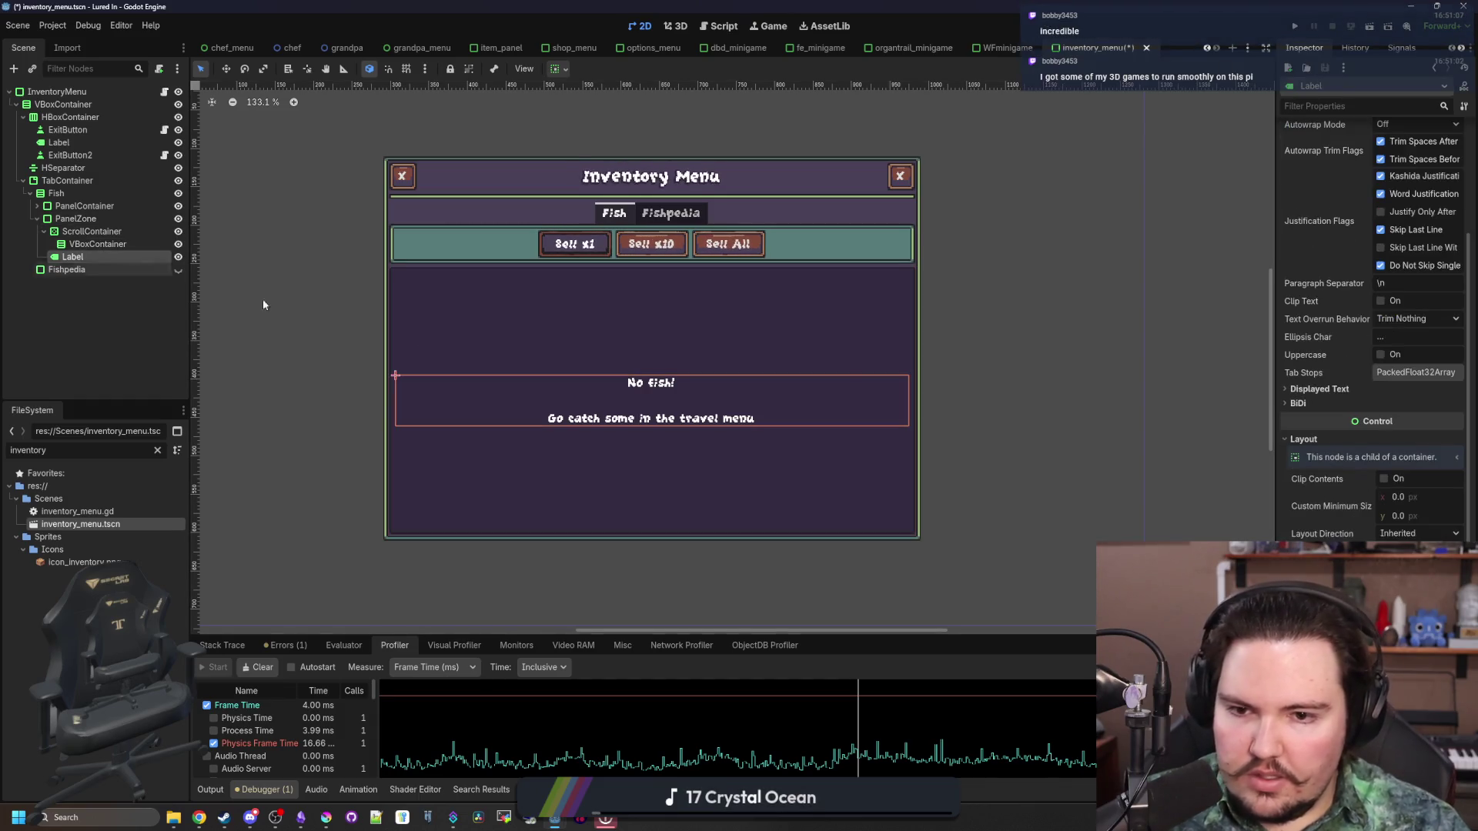
scroll(1326, 397, "up", 3)
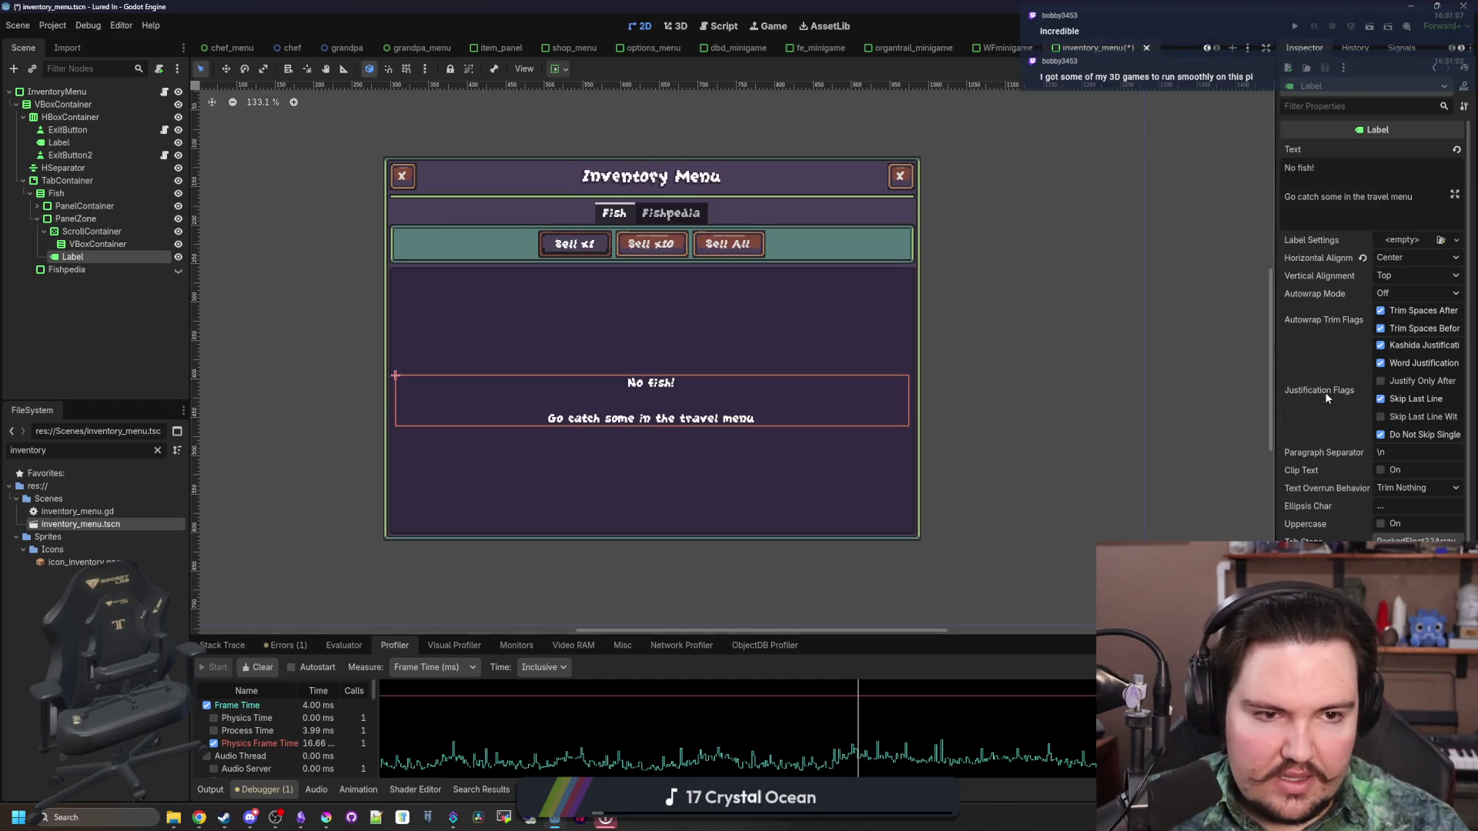
left_click(1383, 279)
left_click(1409, 309)
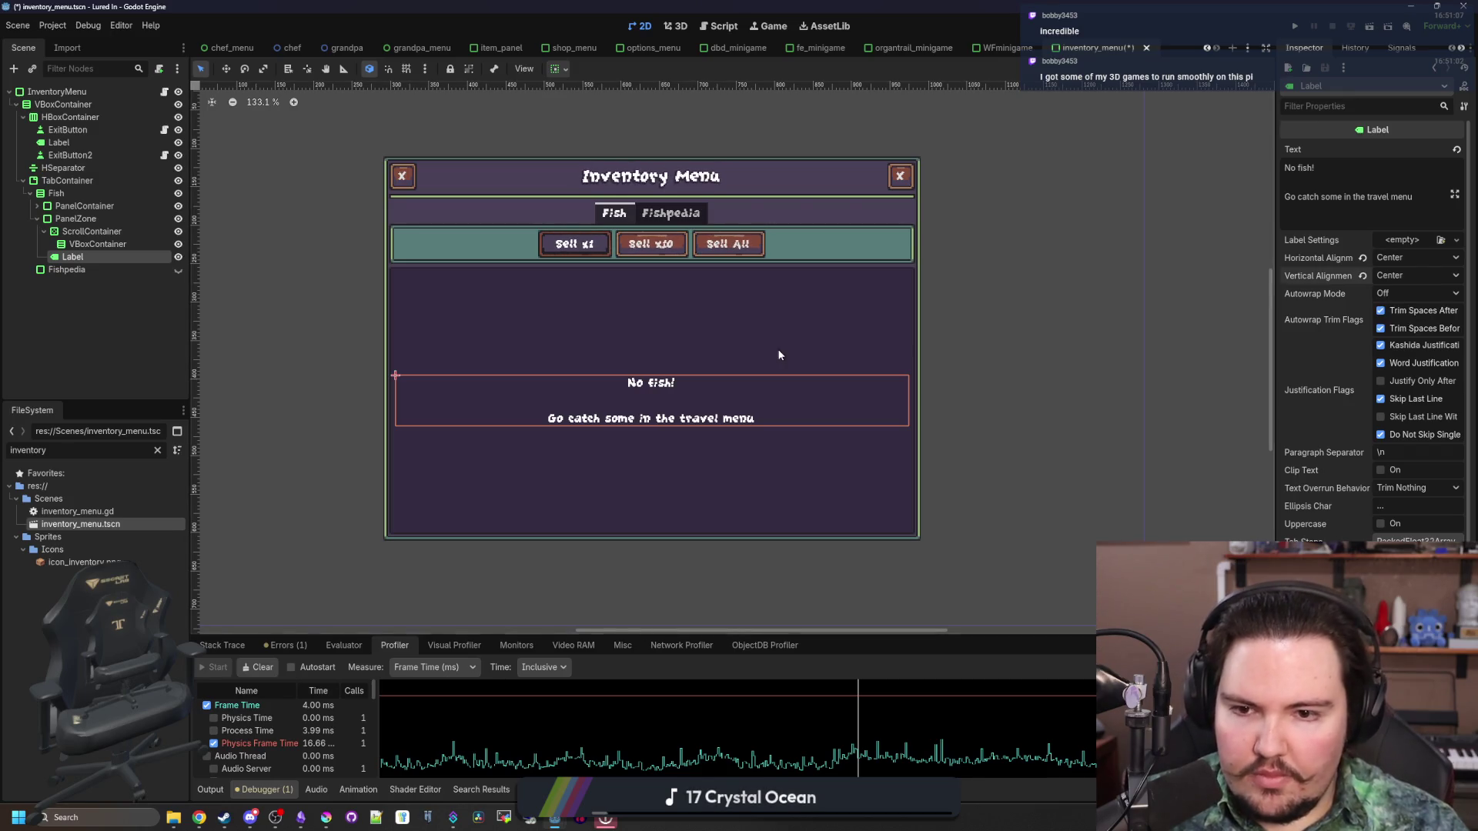
scroll(1350, 319, "down", 5)
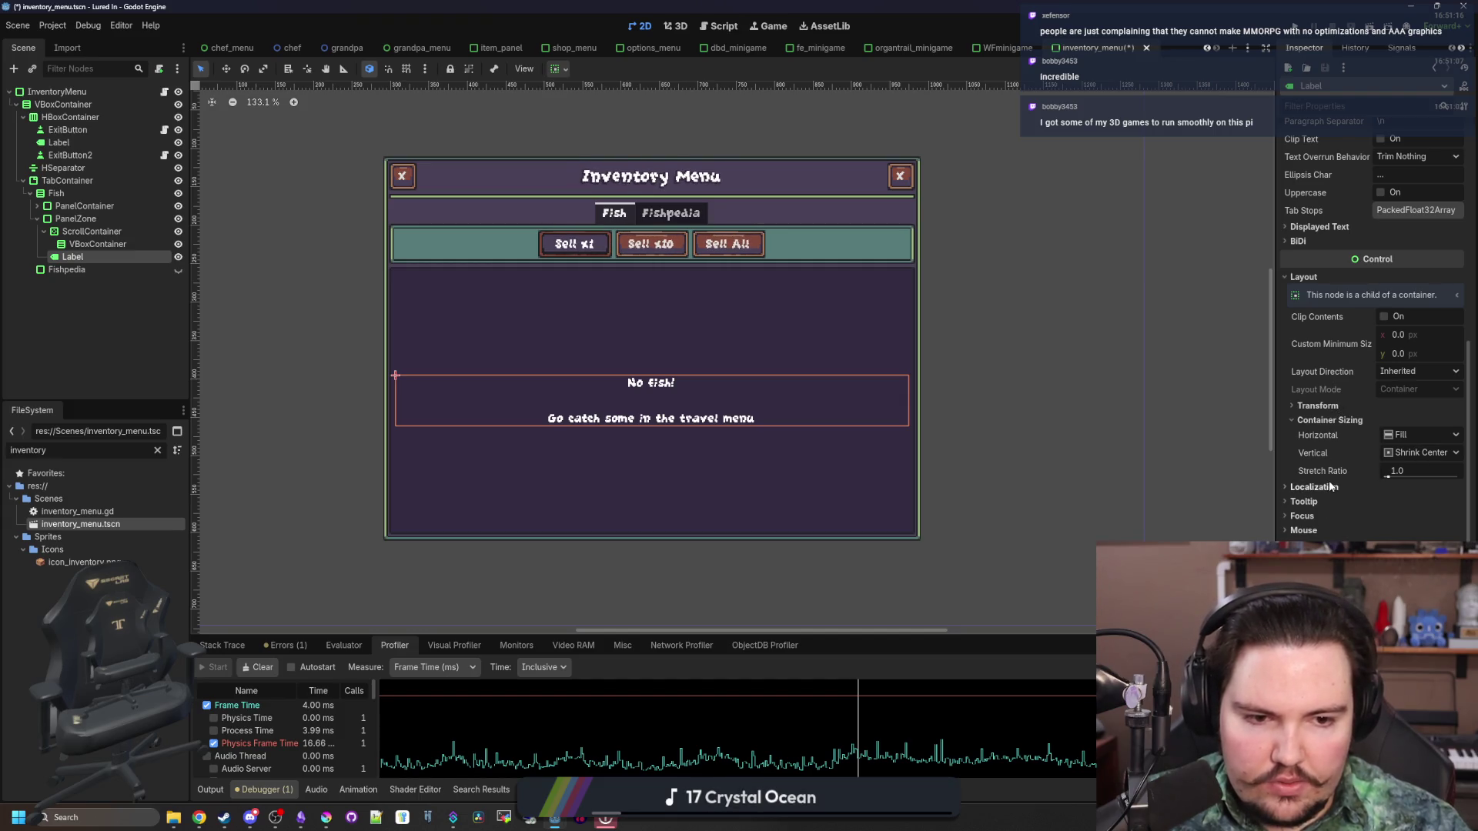
left_click(1323, 403)
left_click(1323, 405)
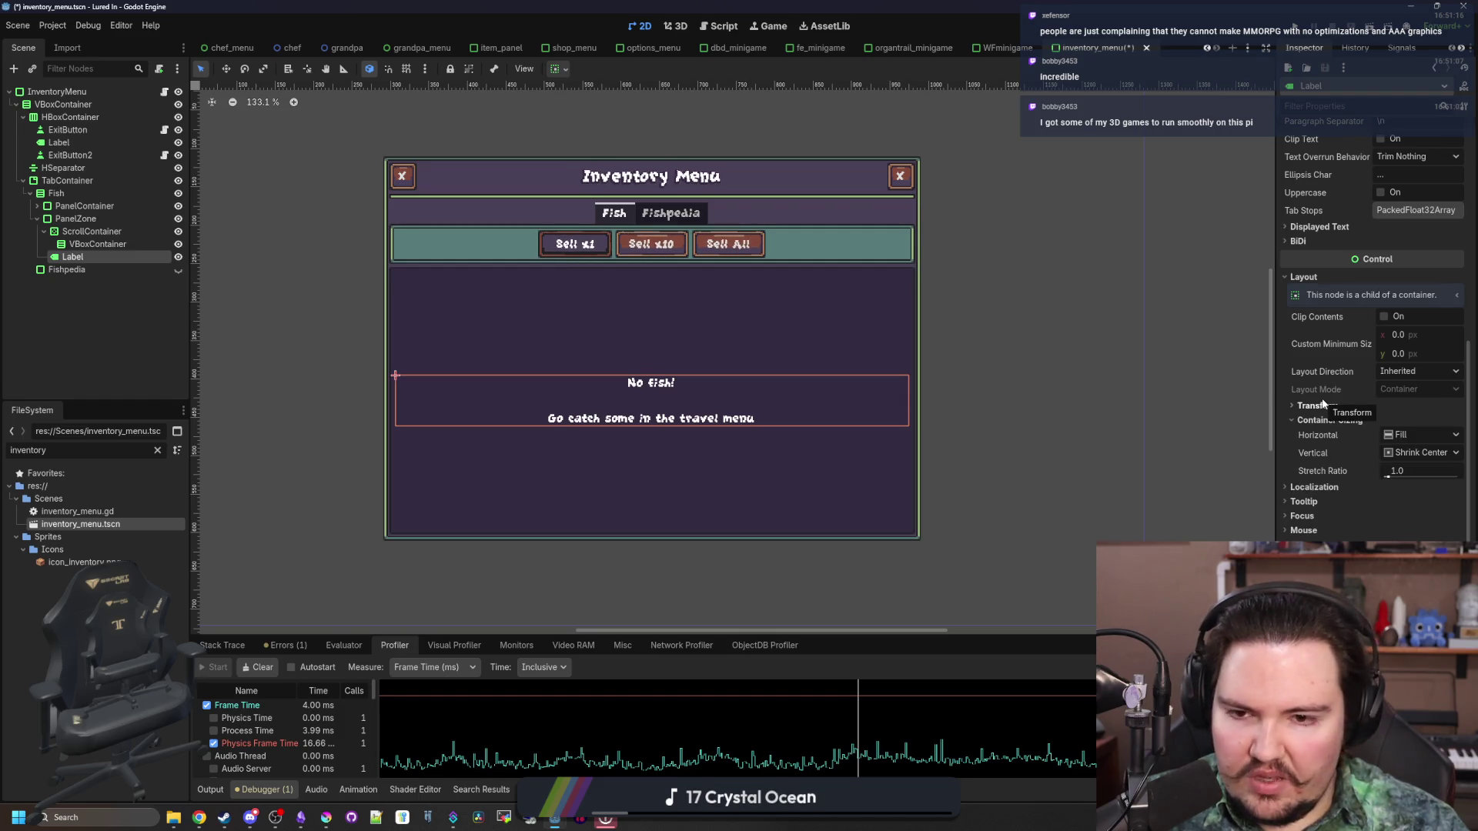
scroll(1323, 403, "up", 5)
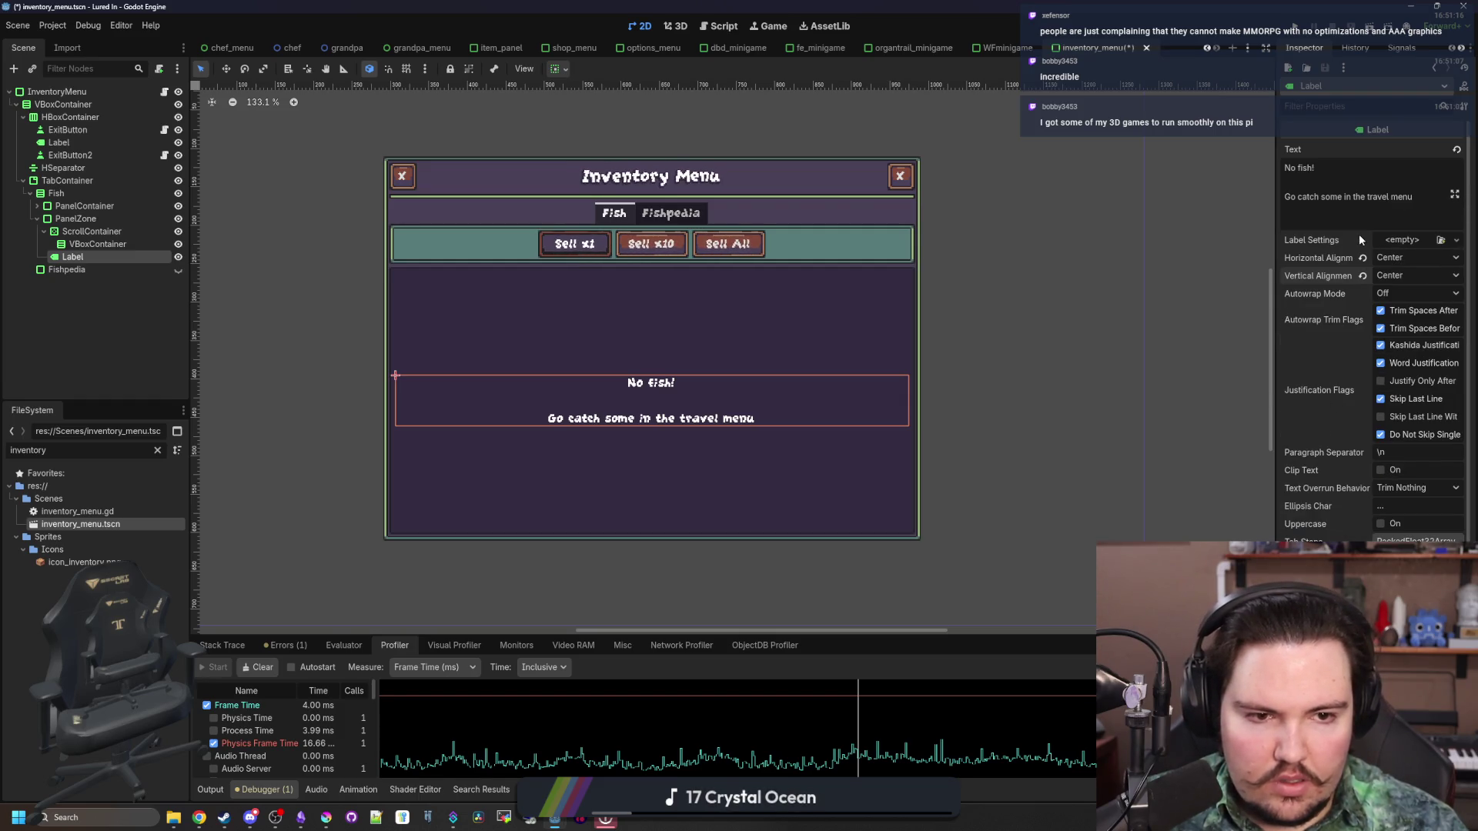
Add blank lines after the label's text and deselect it to preview placement
left_click(1422, 194)
key("Return")
key("Return")
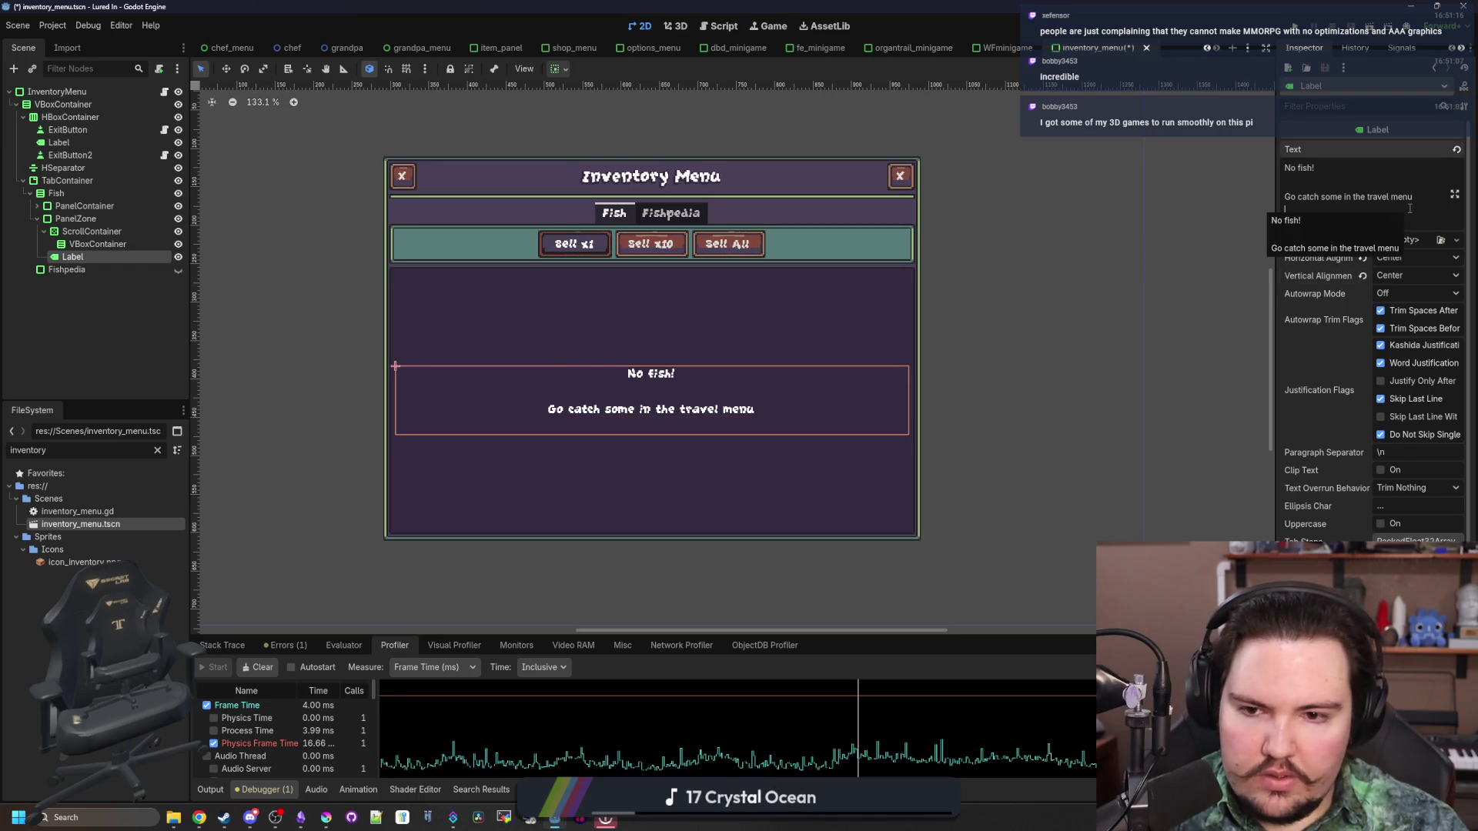
left_click(82, 317)
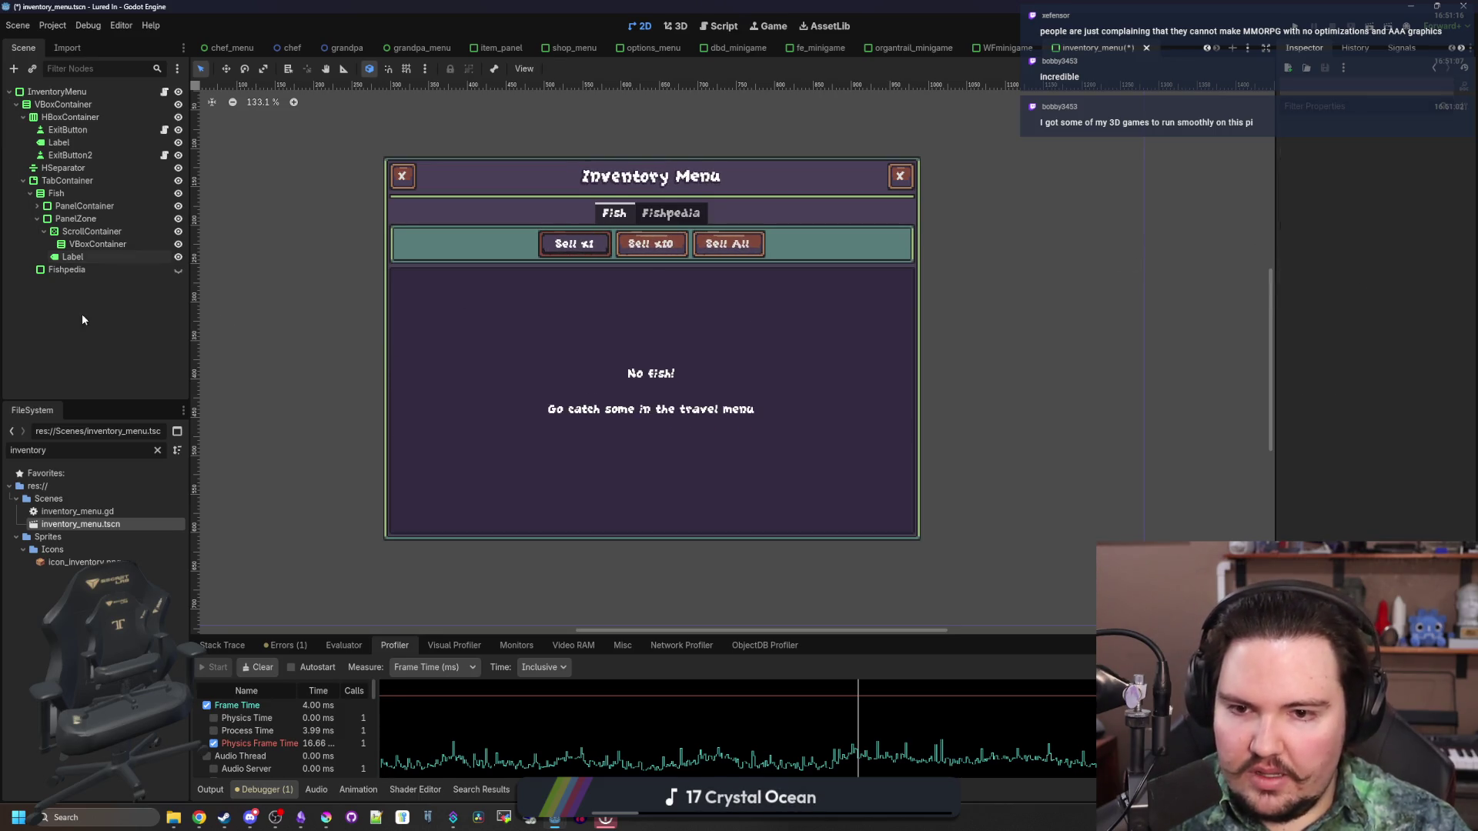
left_click(80, 259)
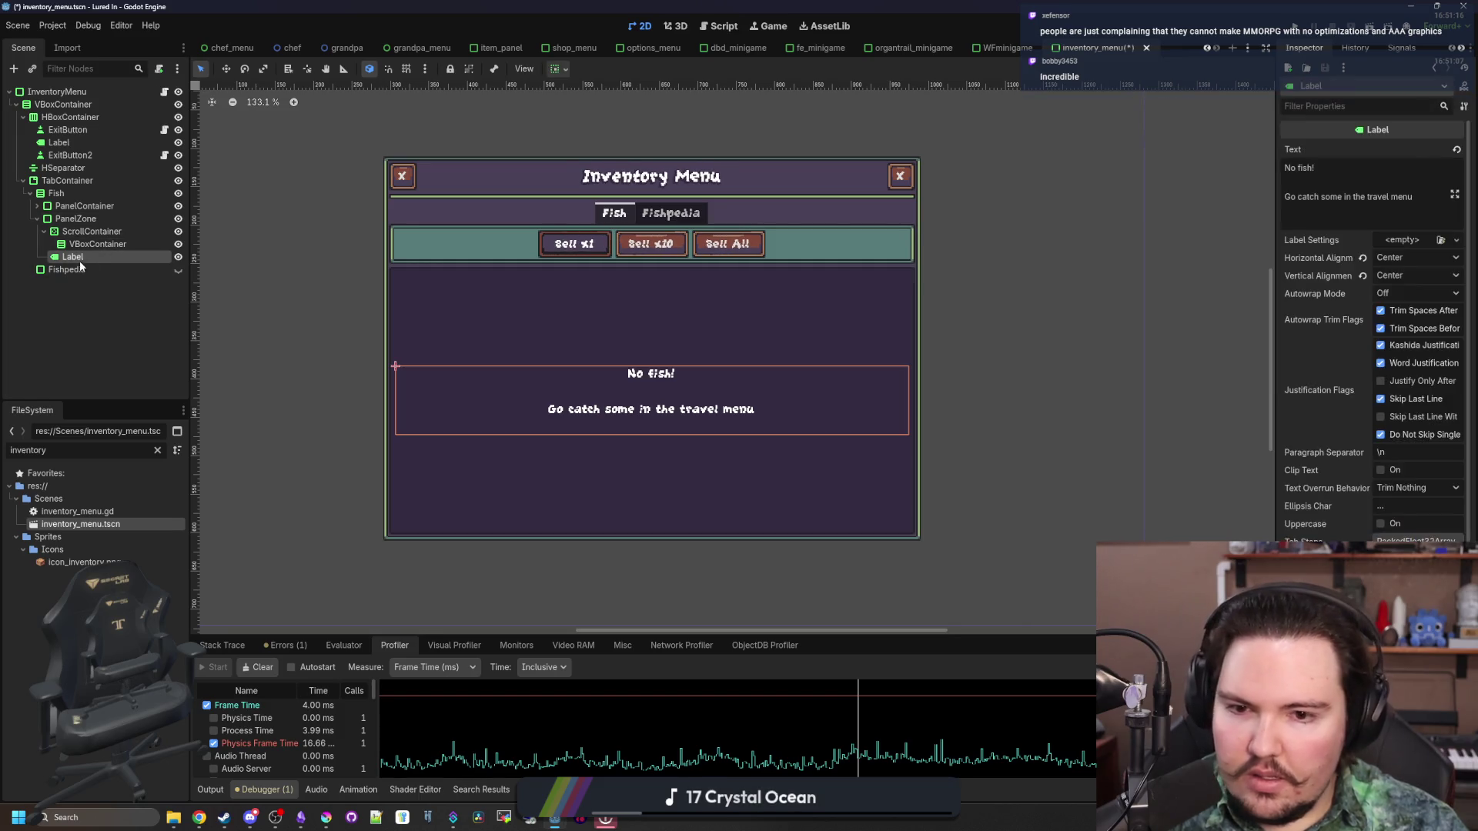
left_click(131, 339)
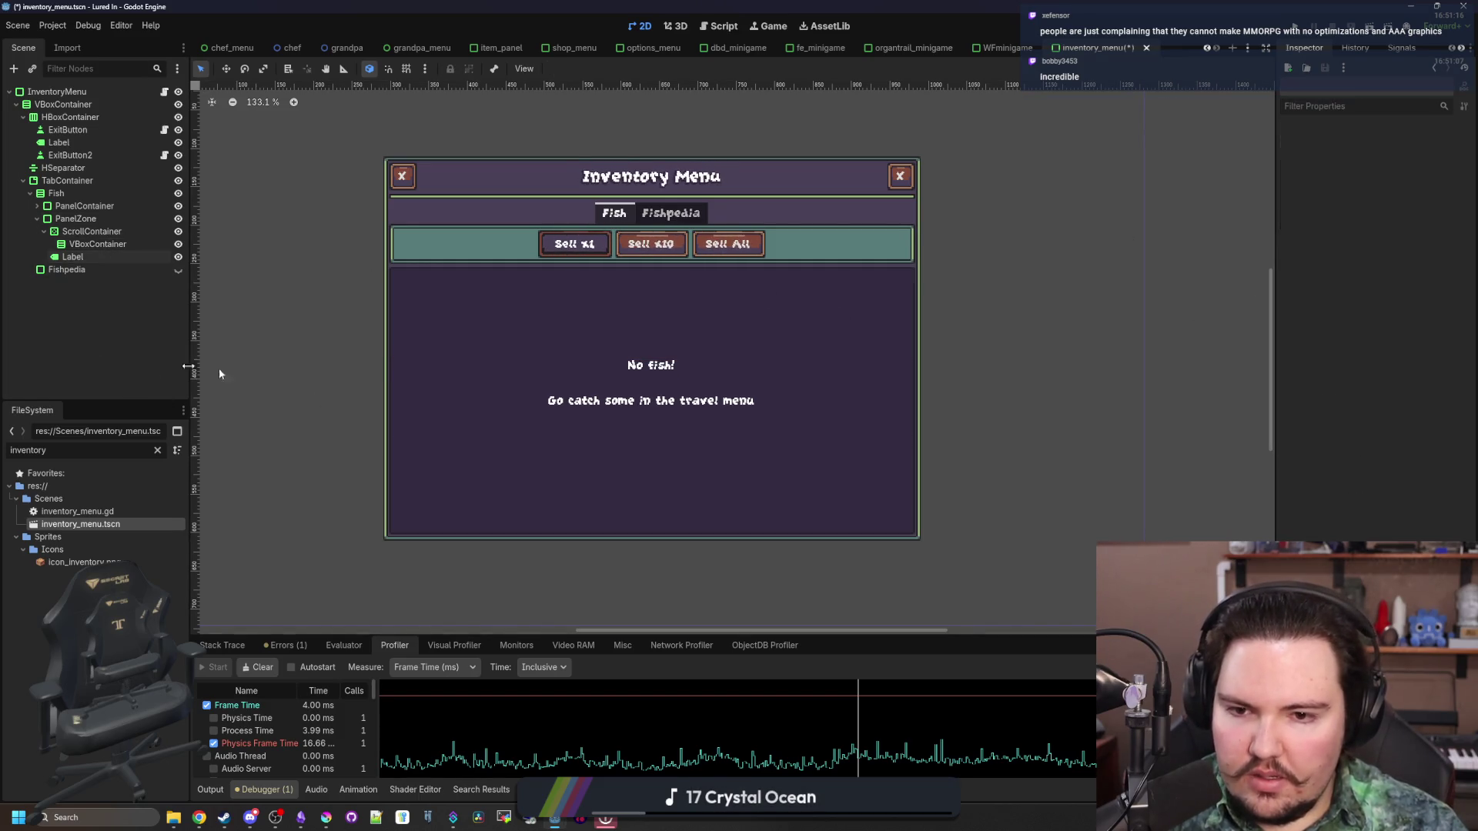
scroll(616, 374, "down", 2)
scroll(616, 375, "up", 3)
Drop the Label node's path onto line 9 of inventory_menu.gd
key("ctrl+s")
left_click(164, 92)
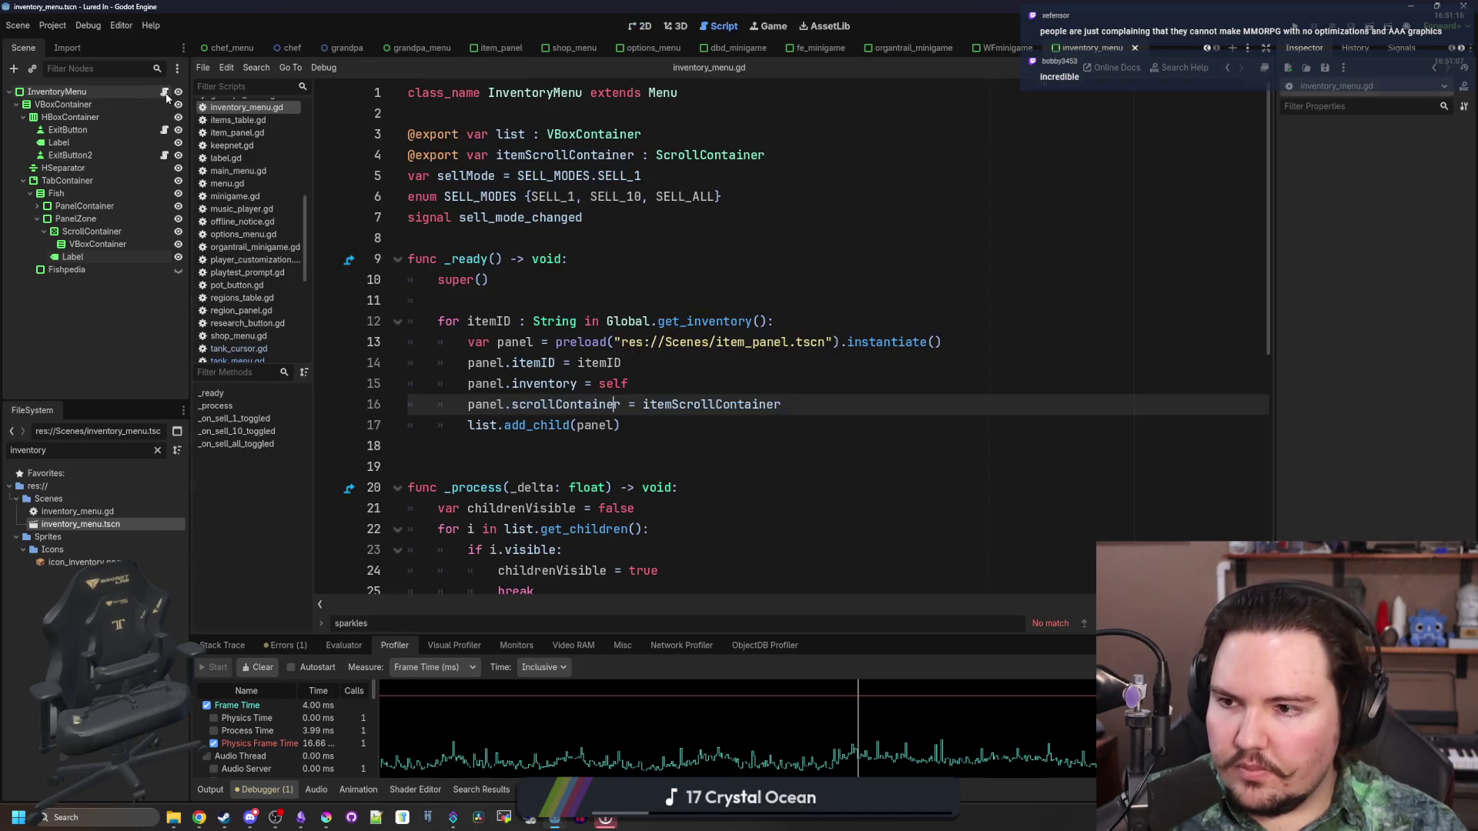
left_click(348, 237)
key("ctrl+s")
left_click_drag(73, 256, 431, 240)
key("Return")
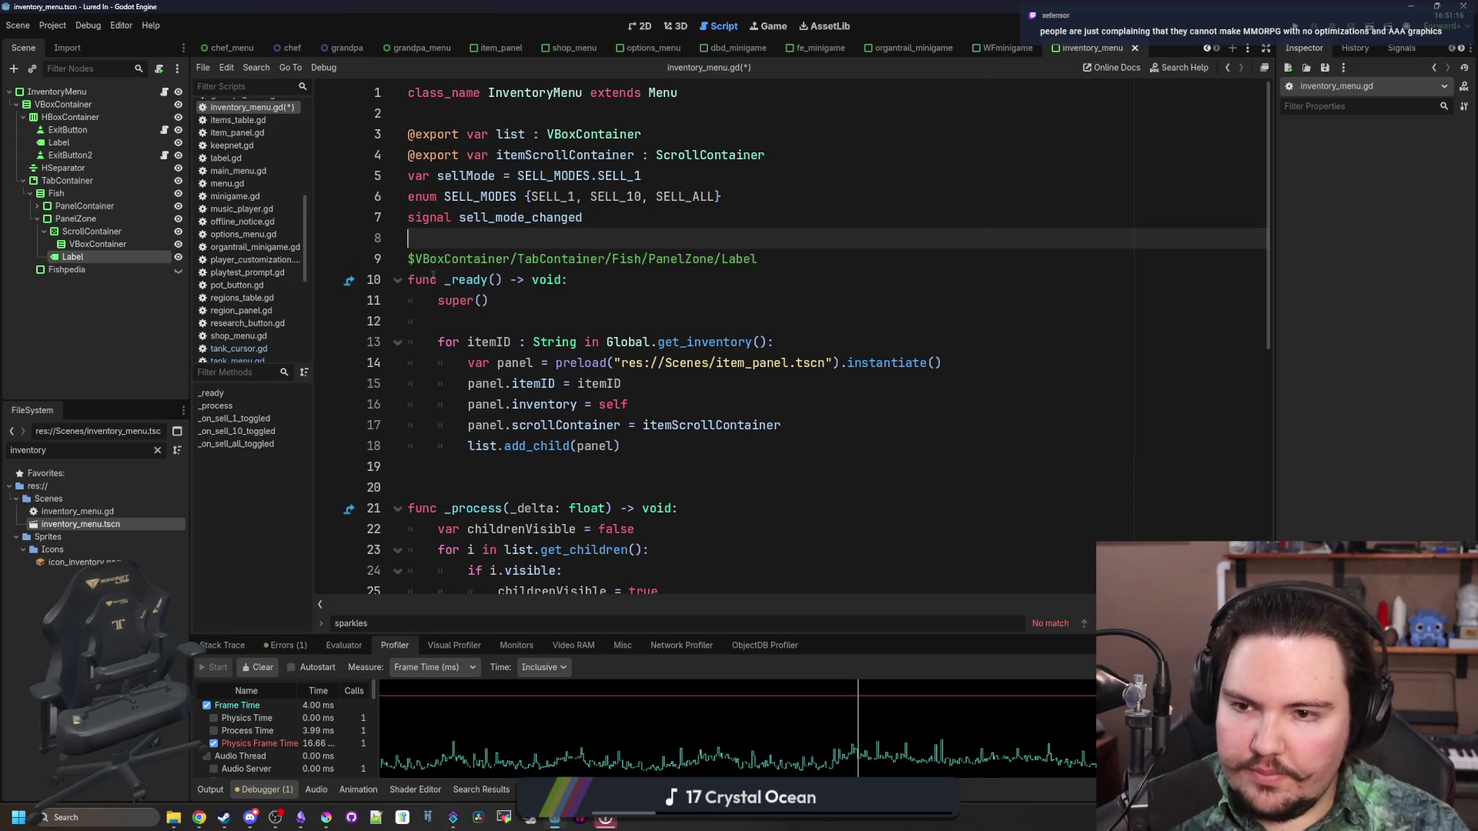
left_click(786, 266)
key("Return")
left_click(407, 258)
type("var noFishLabel : ")
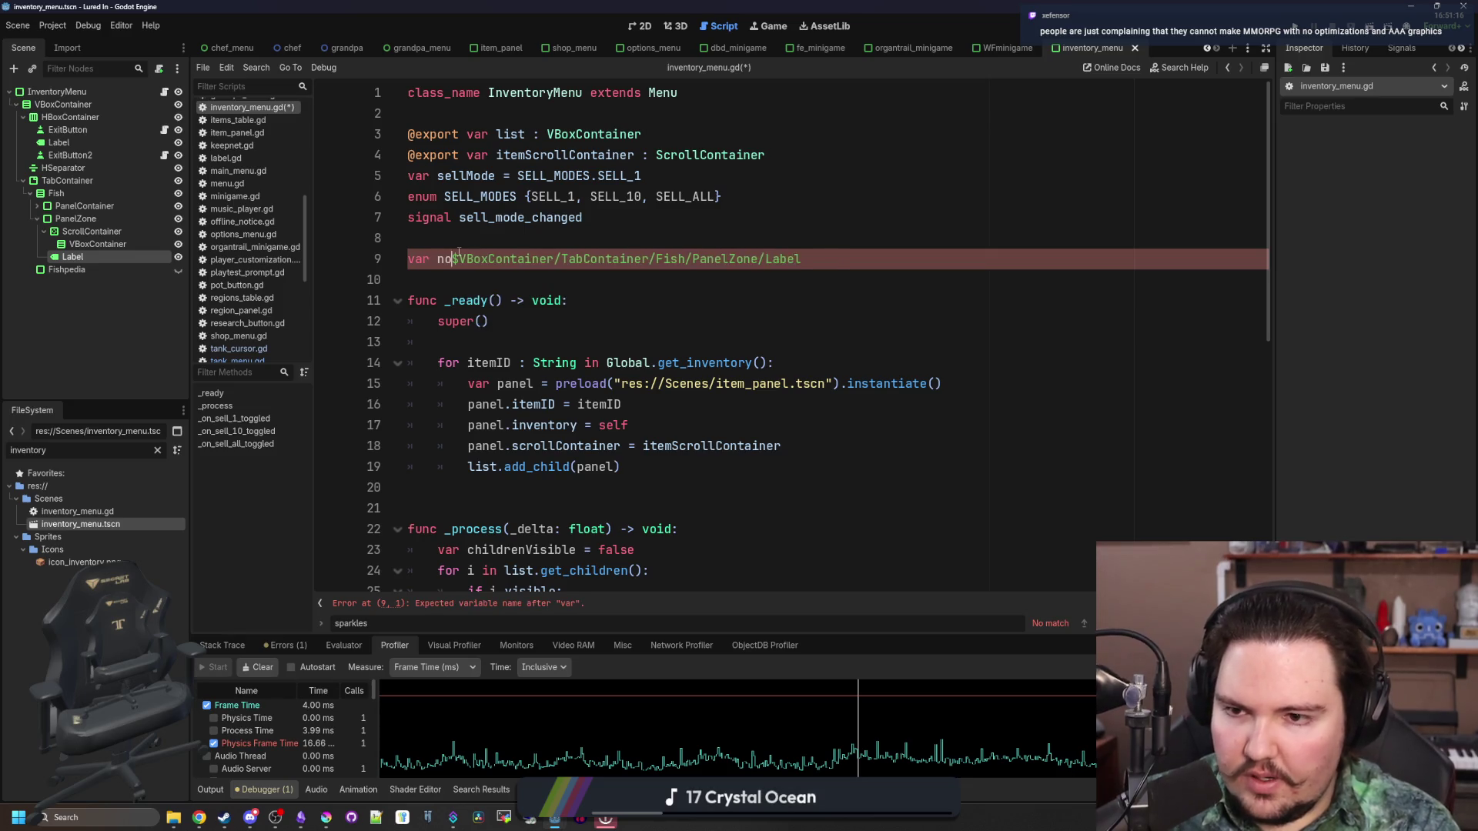
type("Label =")
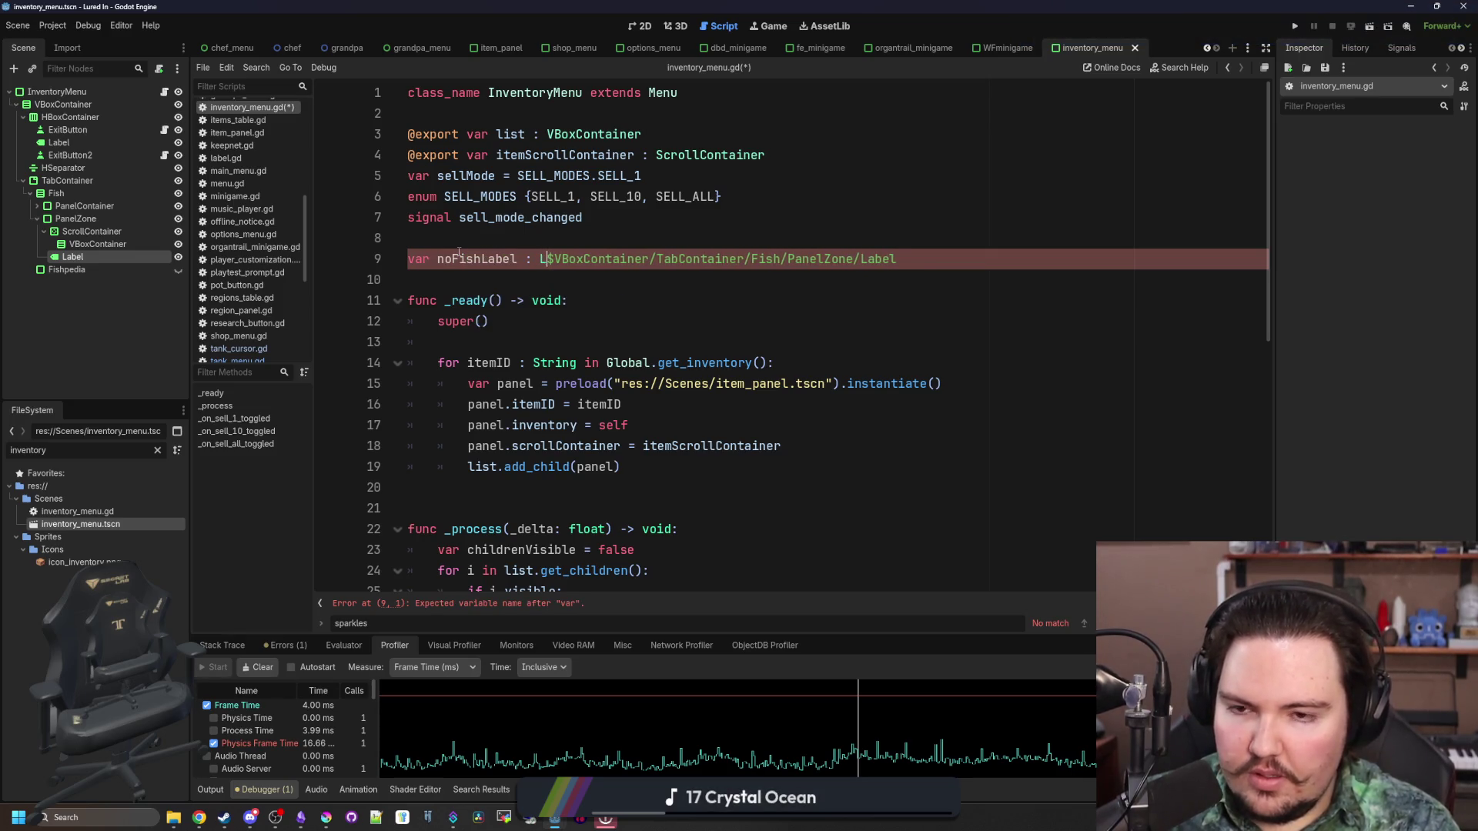
left_click(636, 225)
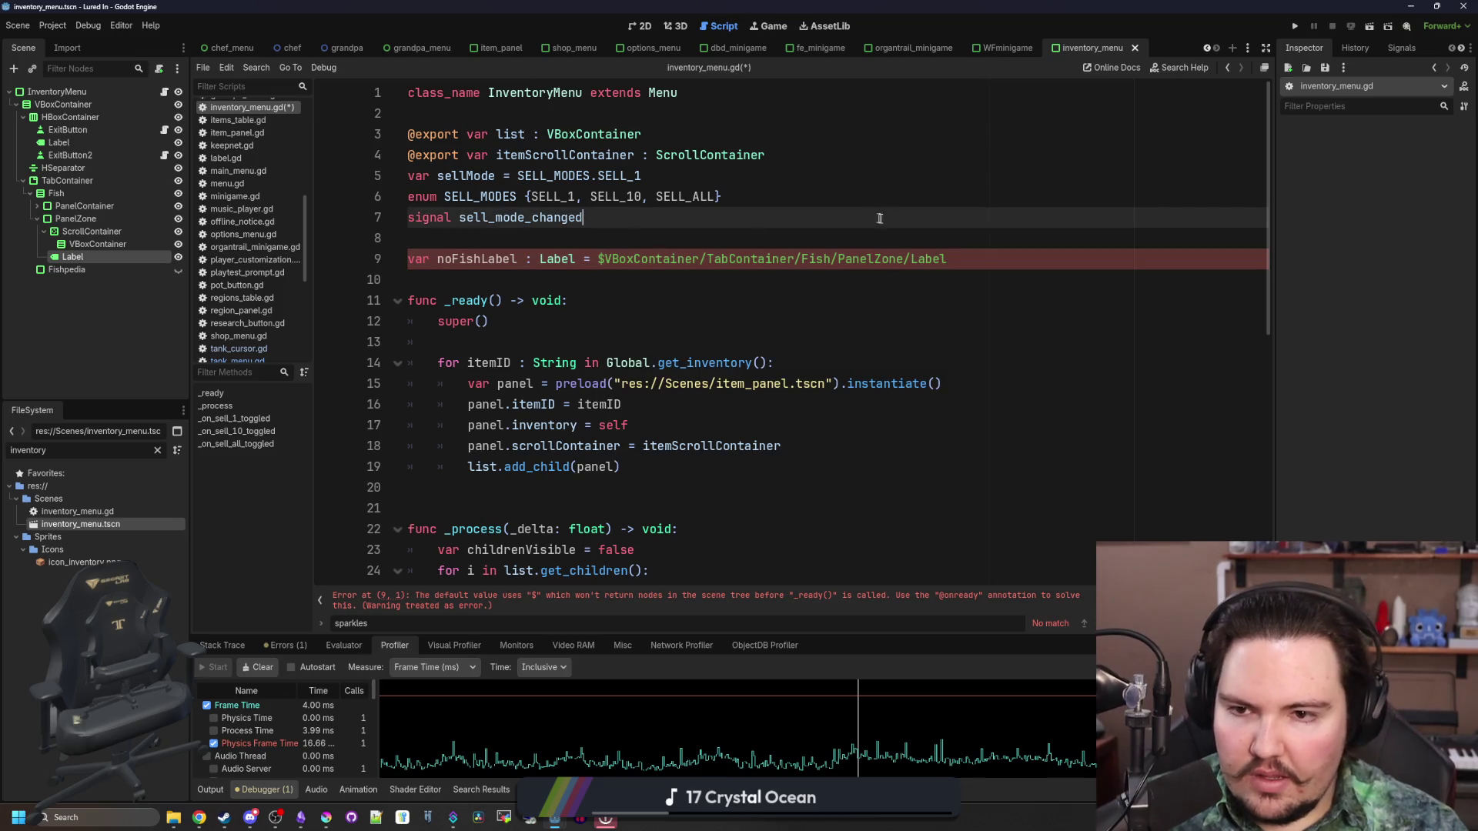
left_click(410, 259)
type("@")
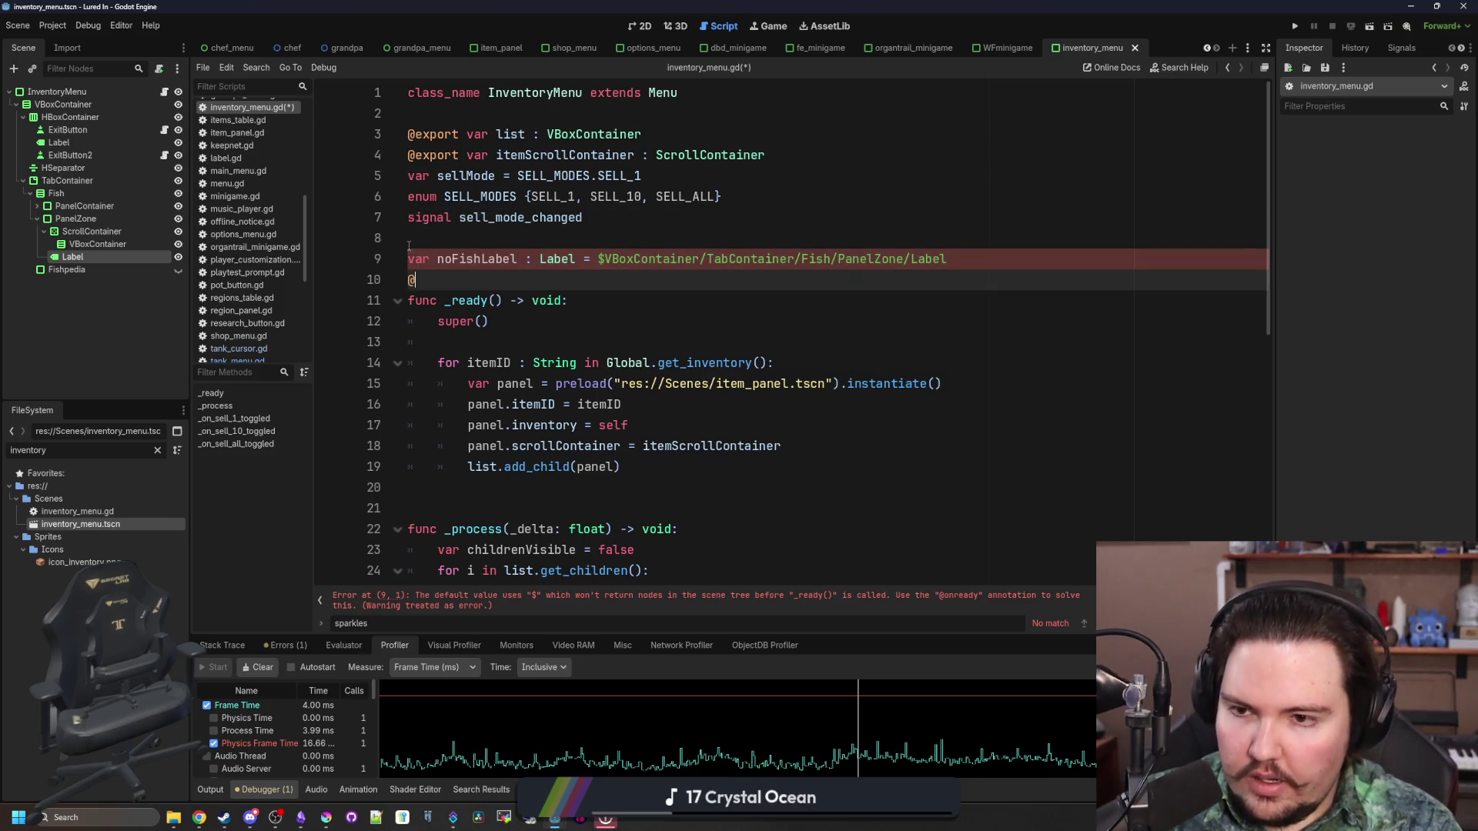
type("onready")
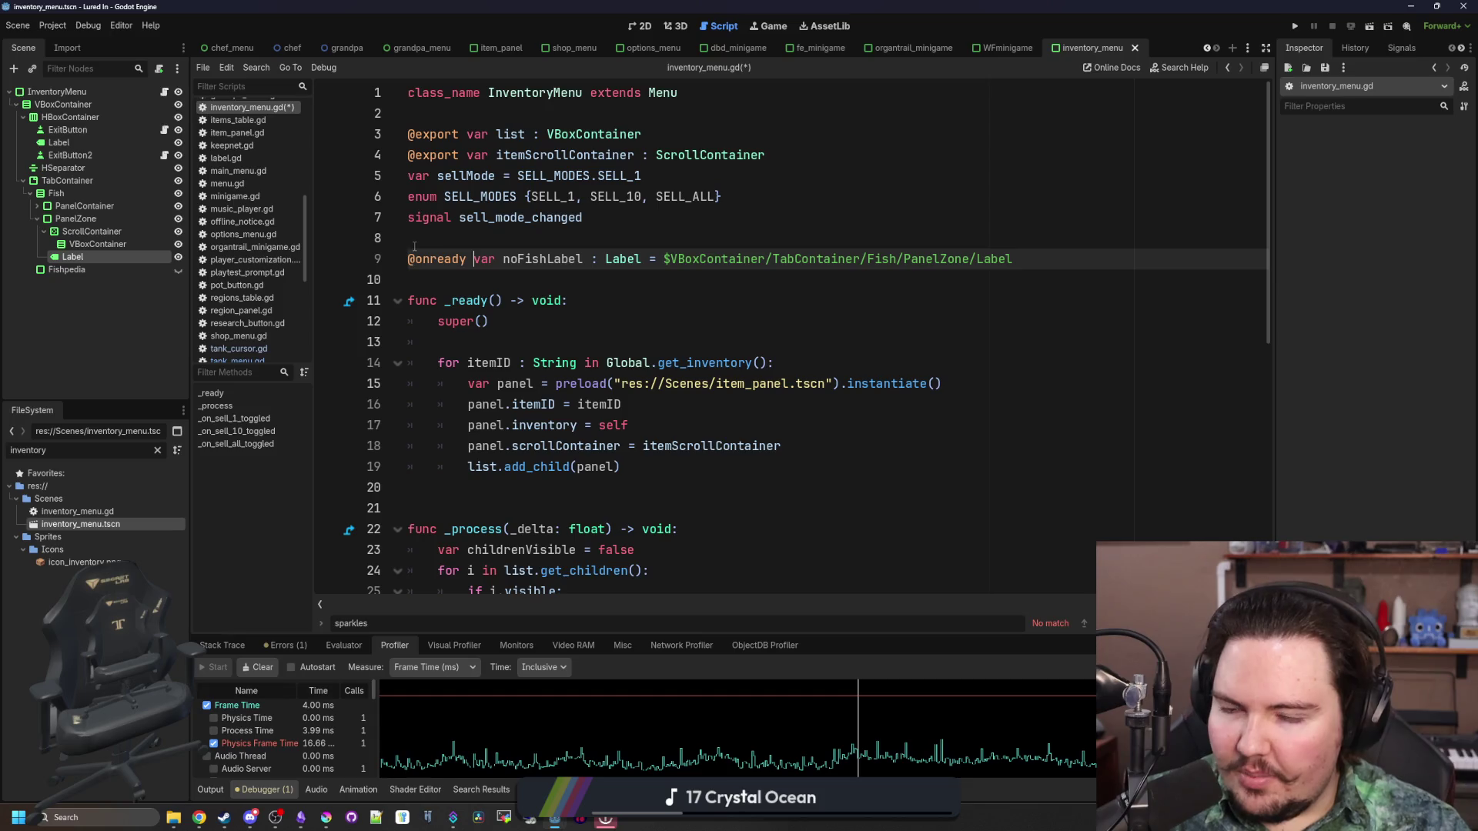
left_click(693, 197)
left_click_drag(1056, 260, 663, 260)
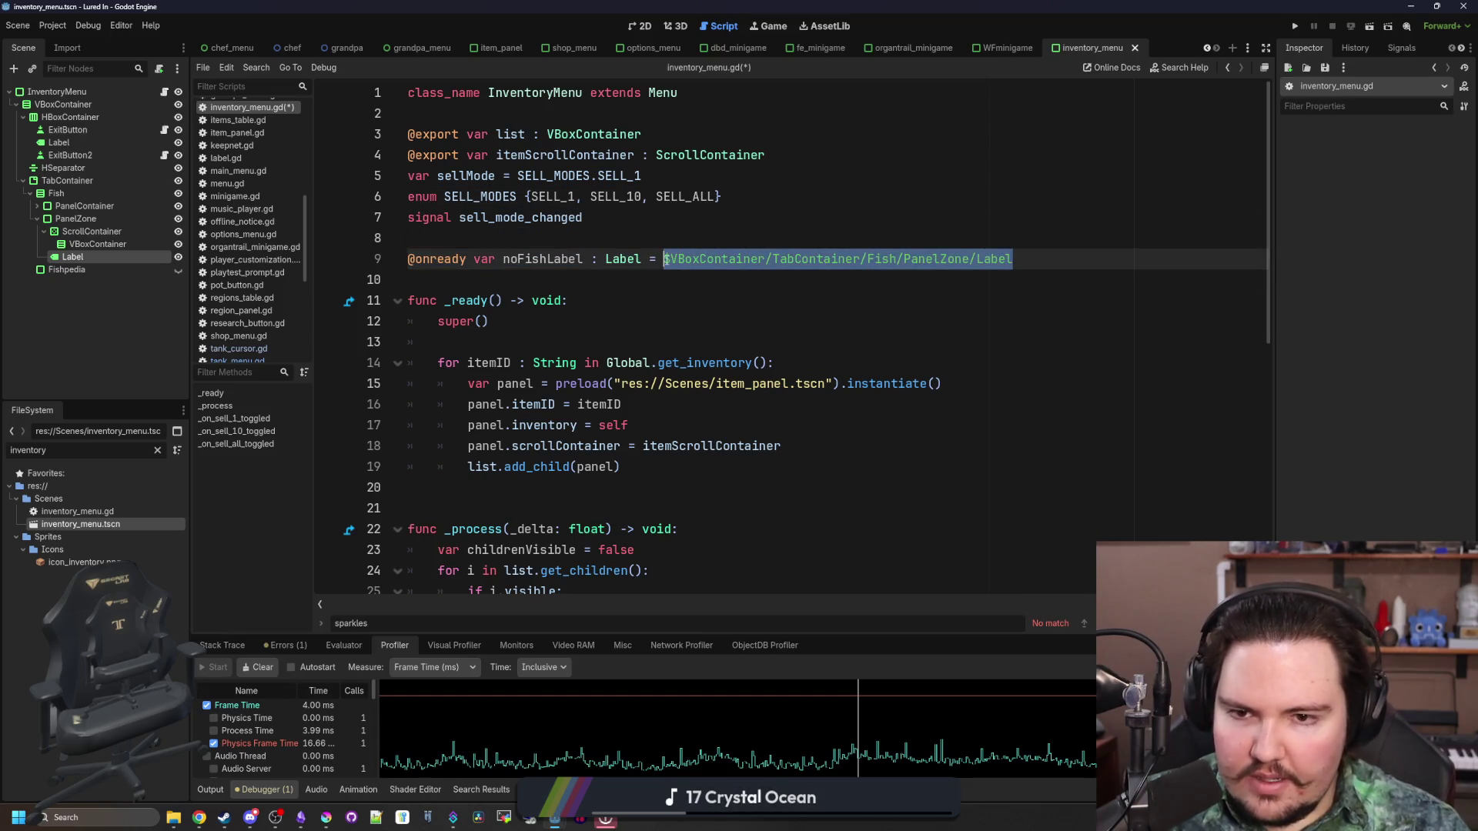
left_click(663, 239)
key("ctrl+s")
Replace $Label on line 29 with noFishLabel
left_click(645, 26)
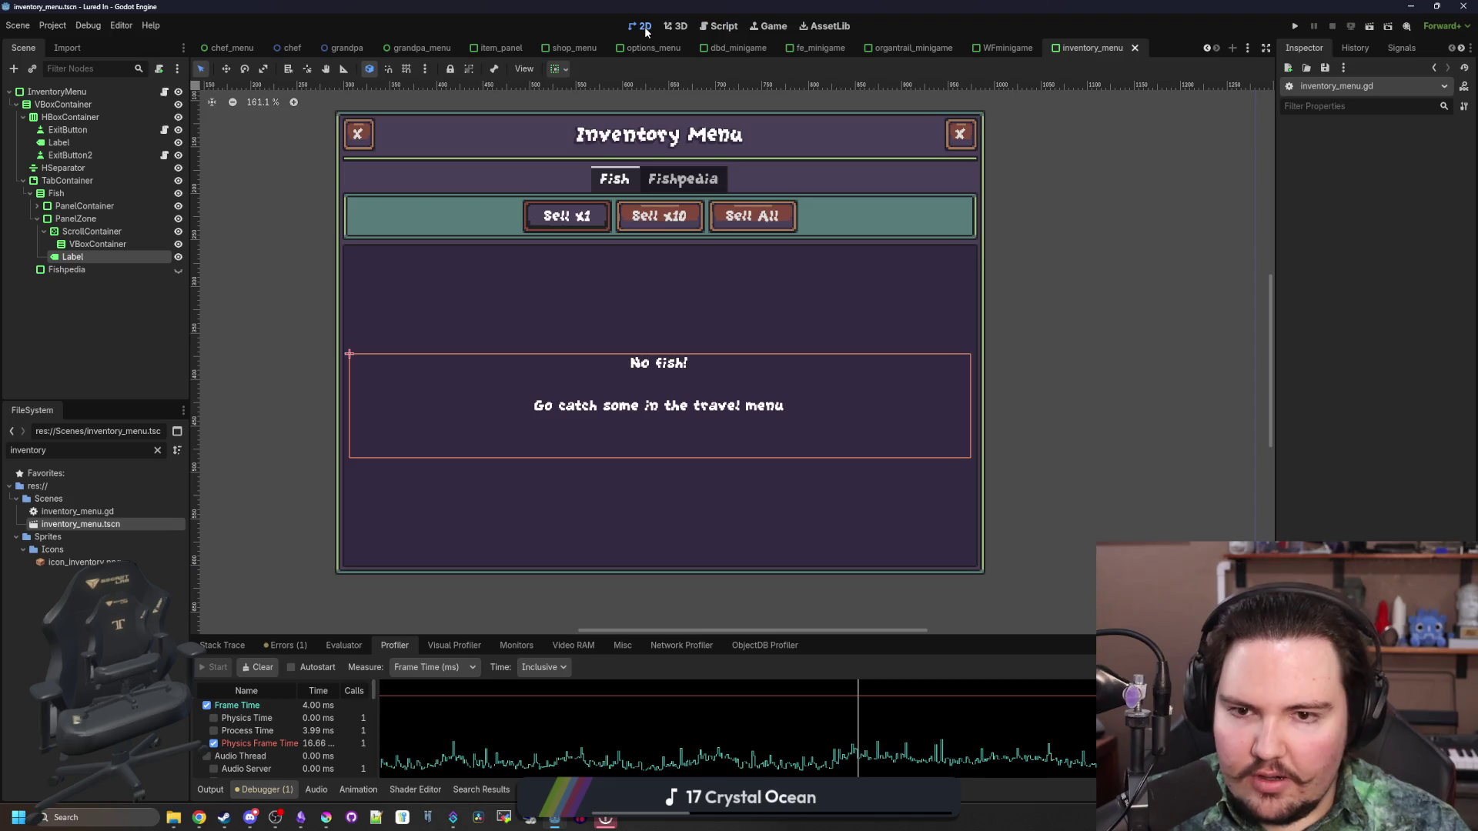
left_click(164, 92)
scroll(693, 308, "down", 8)
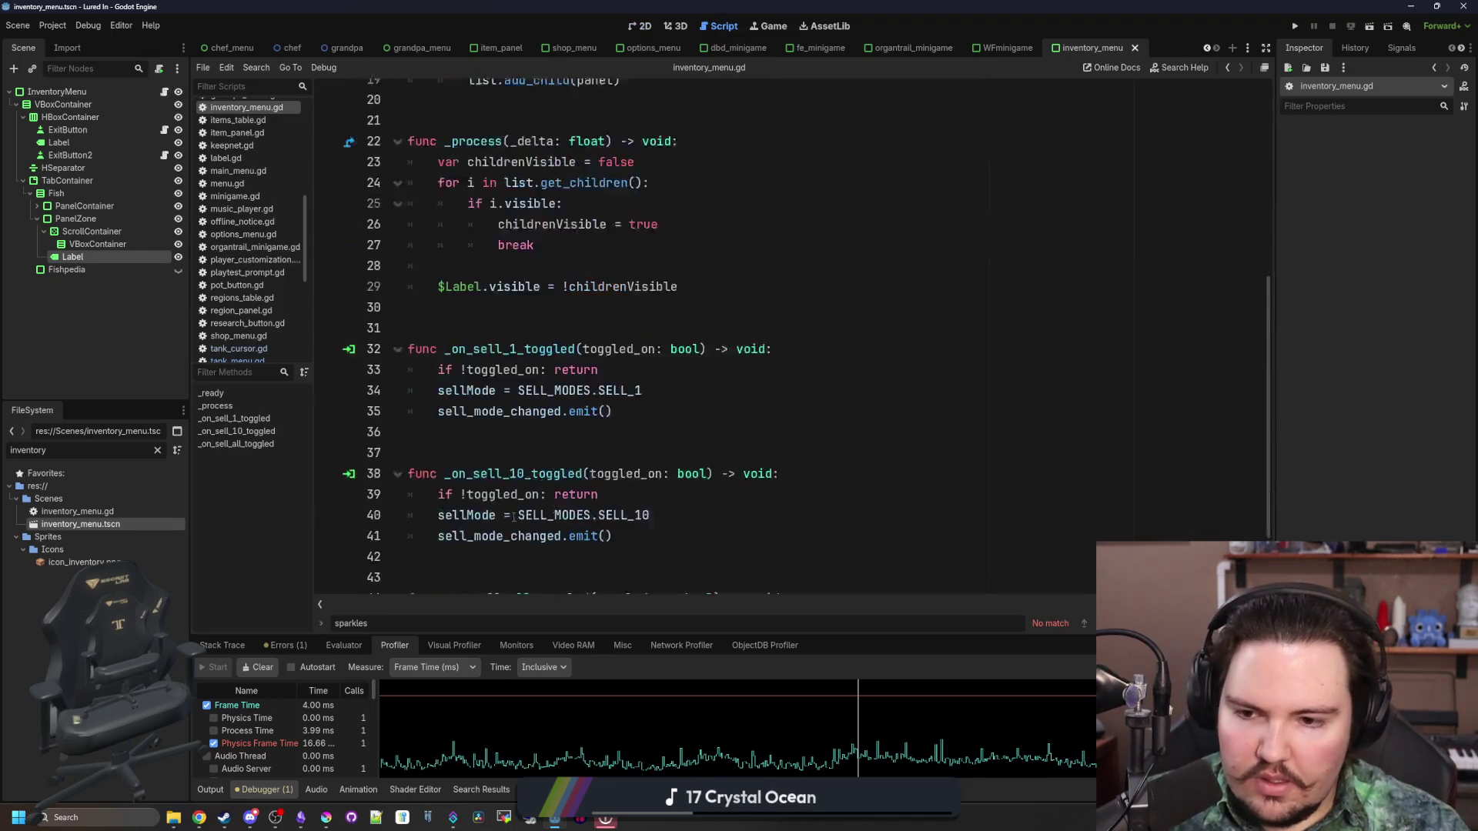
left_click(483, 196)
key("BackSpace")
key("BackSpace")
type("no")
key("Return")
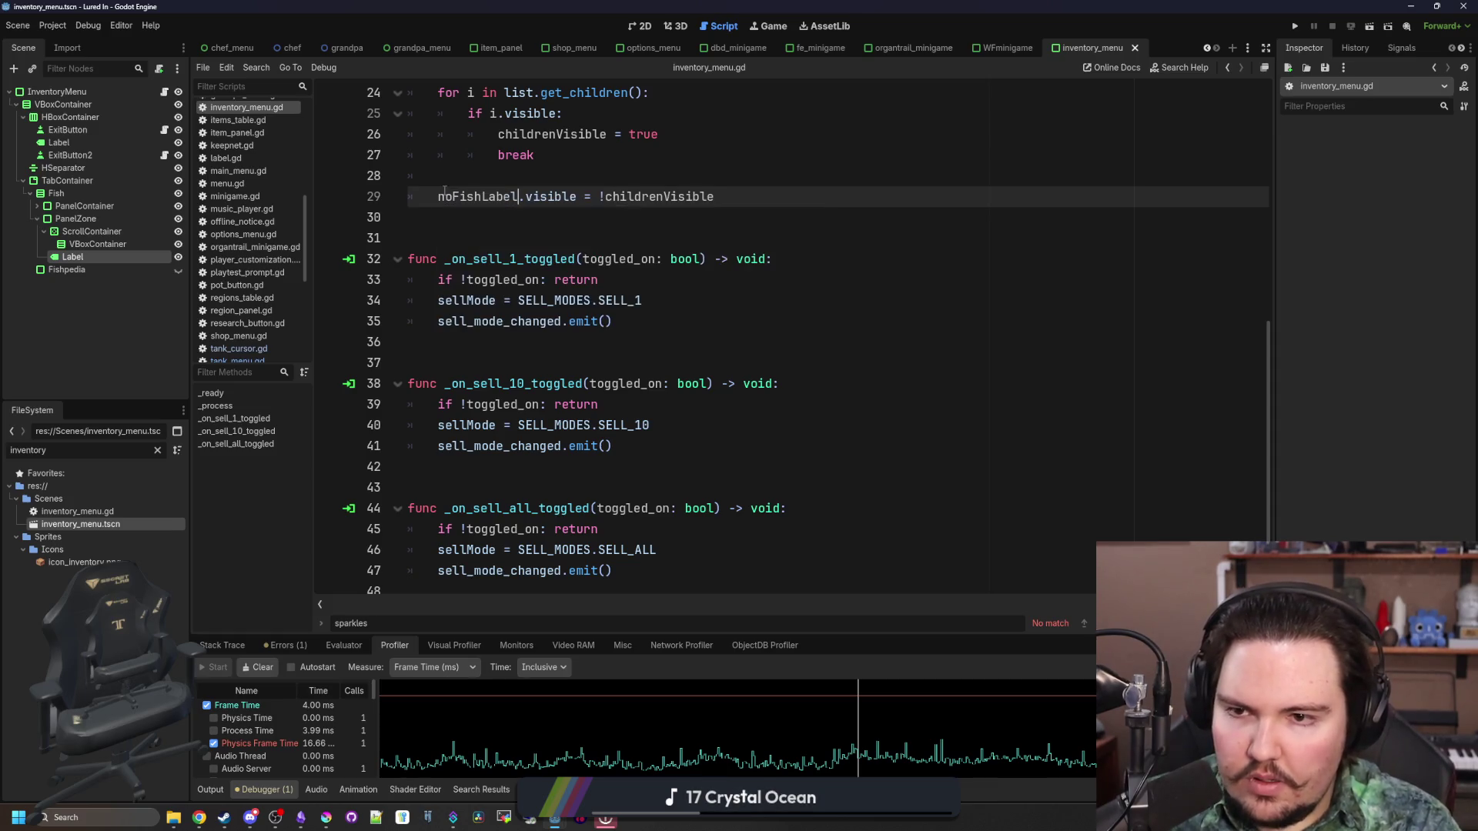
Check the inventory menu layout, then return to the script
scroll(445, 190, "up", 8)
left_click(555, 279)
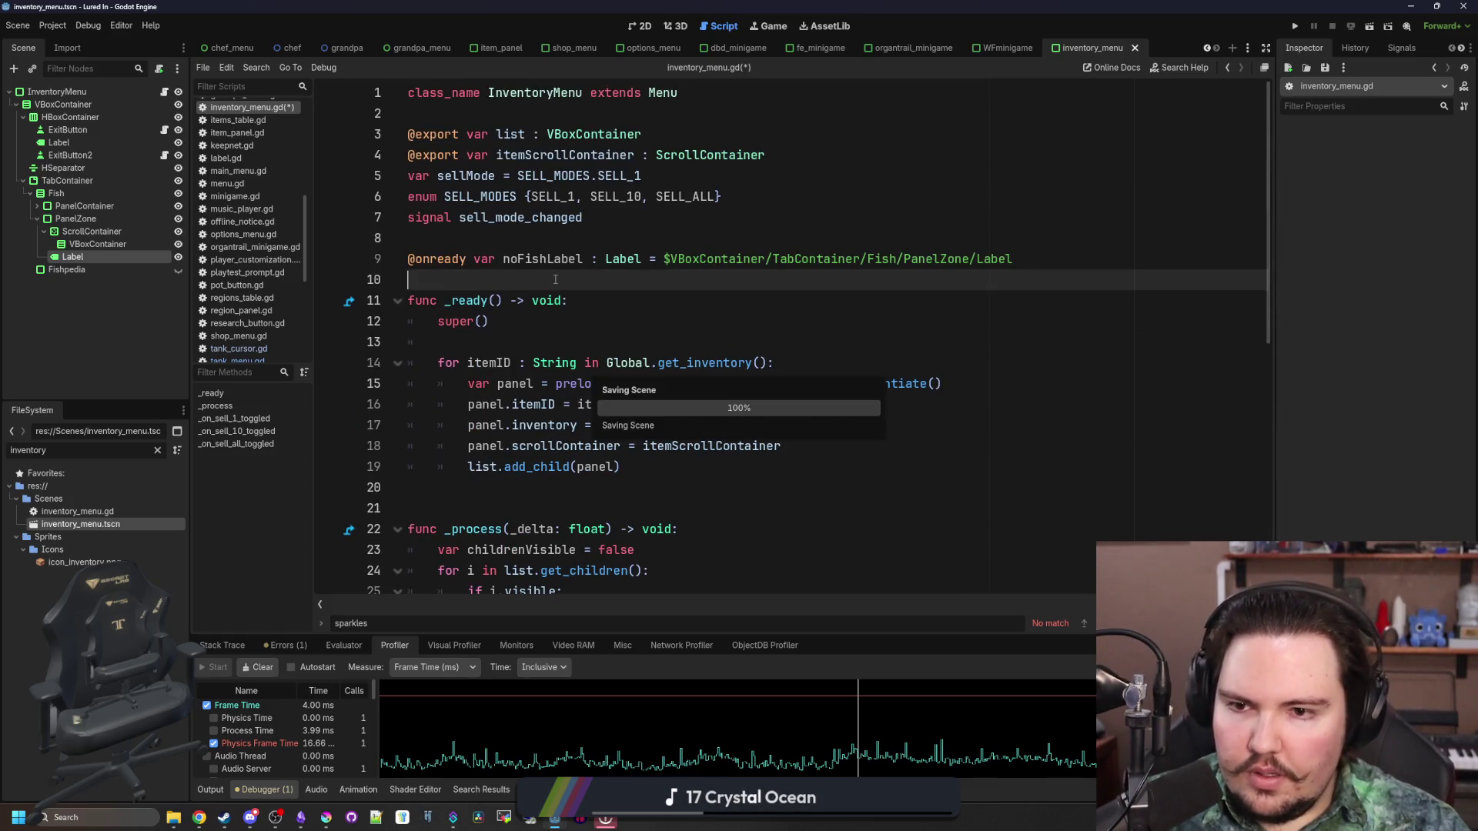
left_click(644, 30)
scroll(659, 358, "down", 2)
scroll(654, 365, "up", 2)
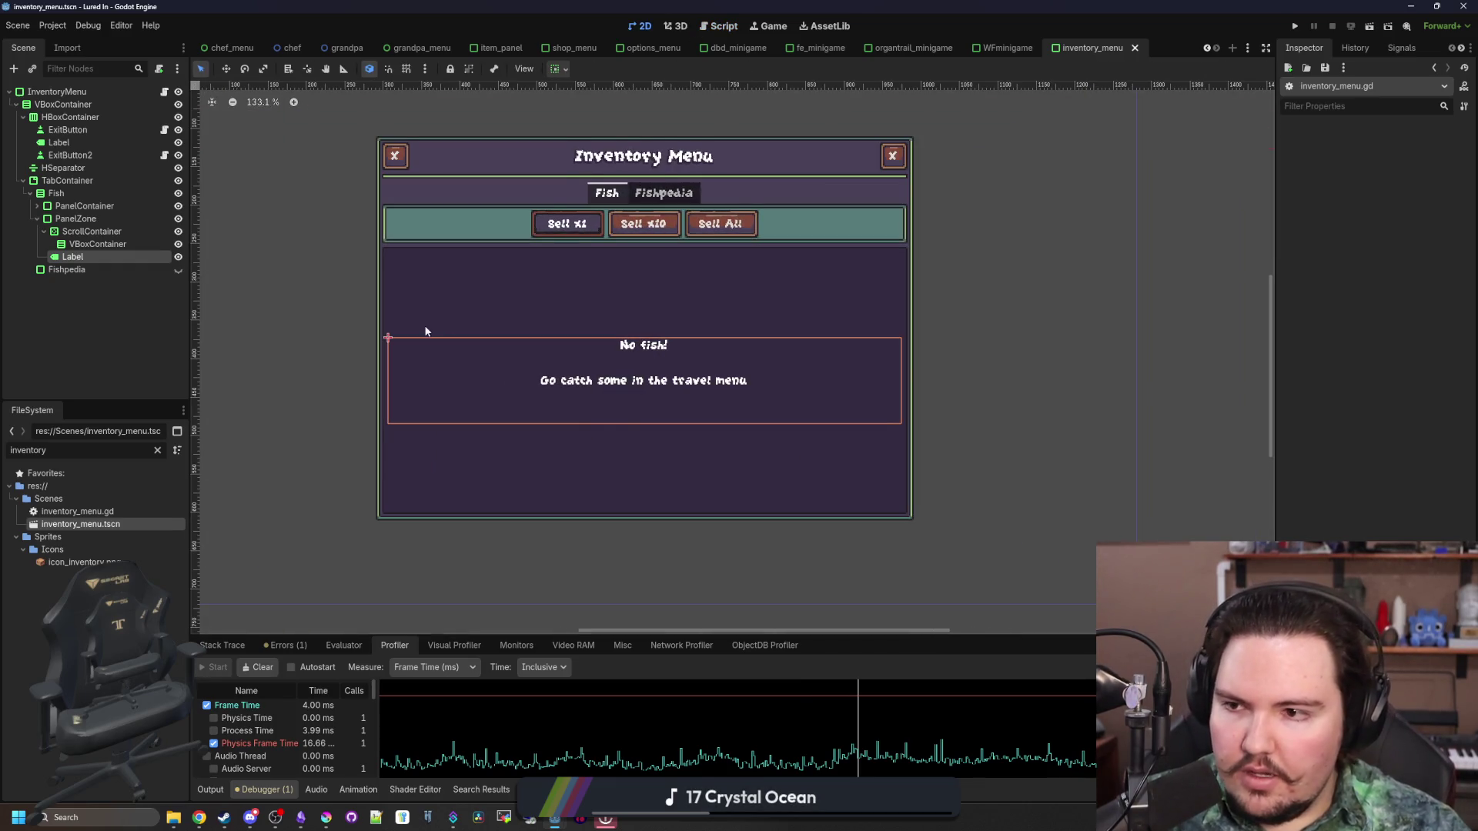
left_click(164, 91)
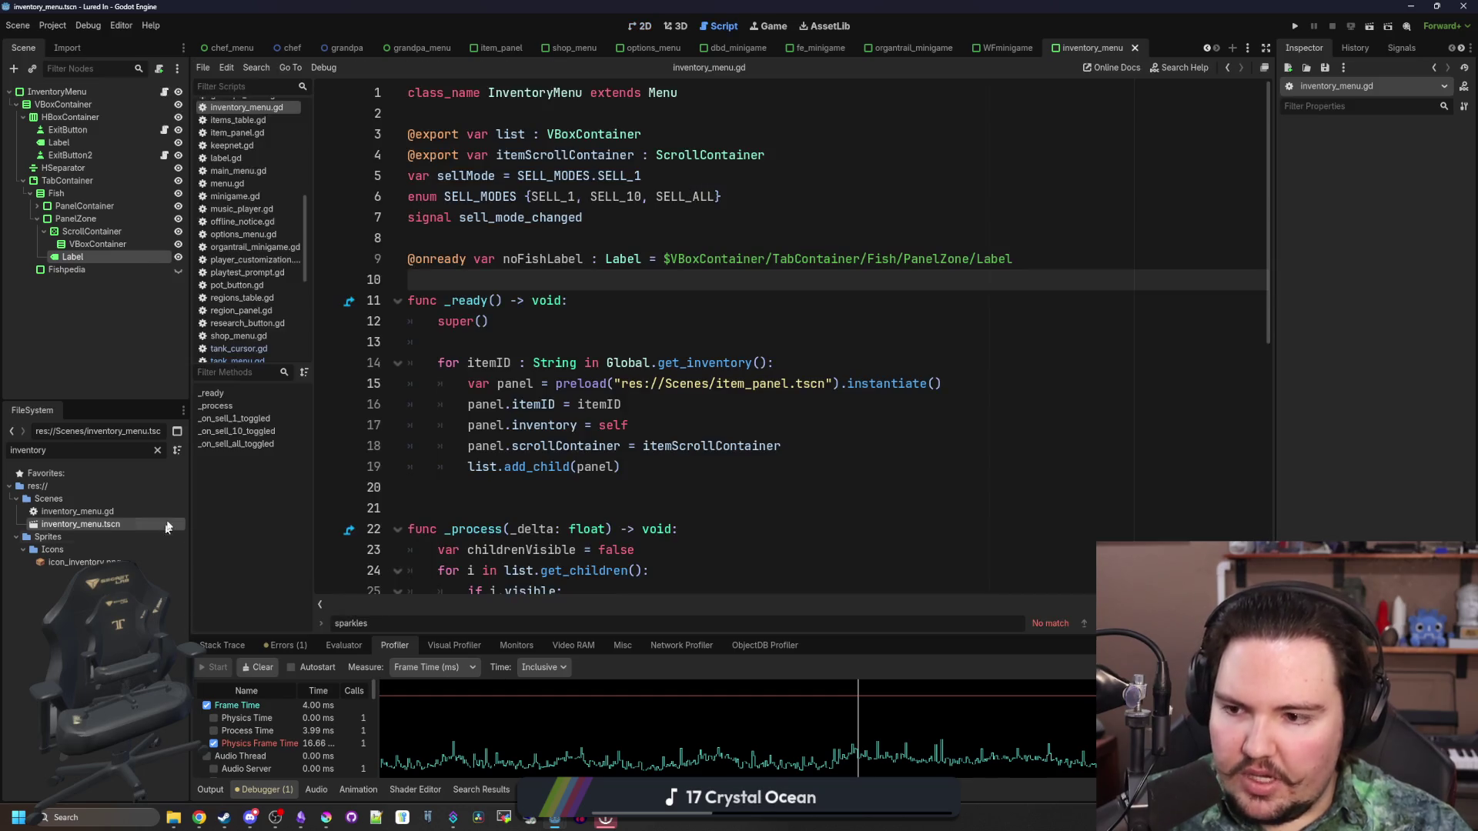
Open shop_menu via the 'shop' file filter and select its _process tab-switching code
left_click(158, 450)
type("upgra")
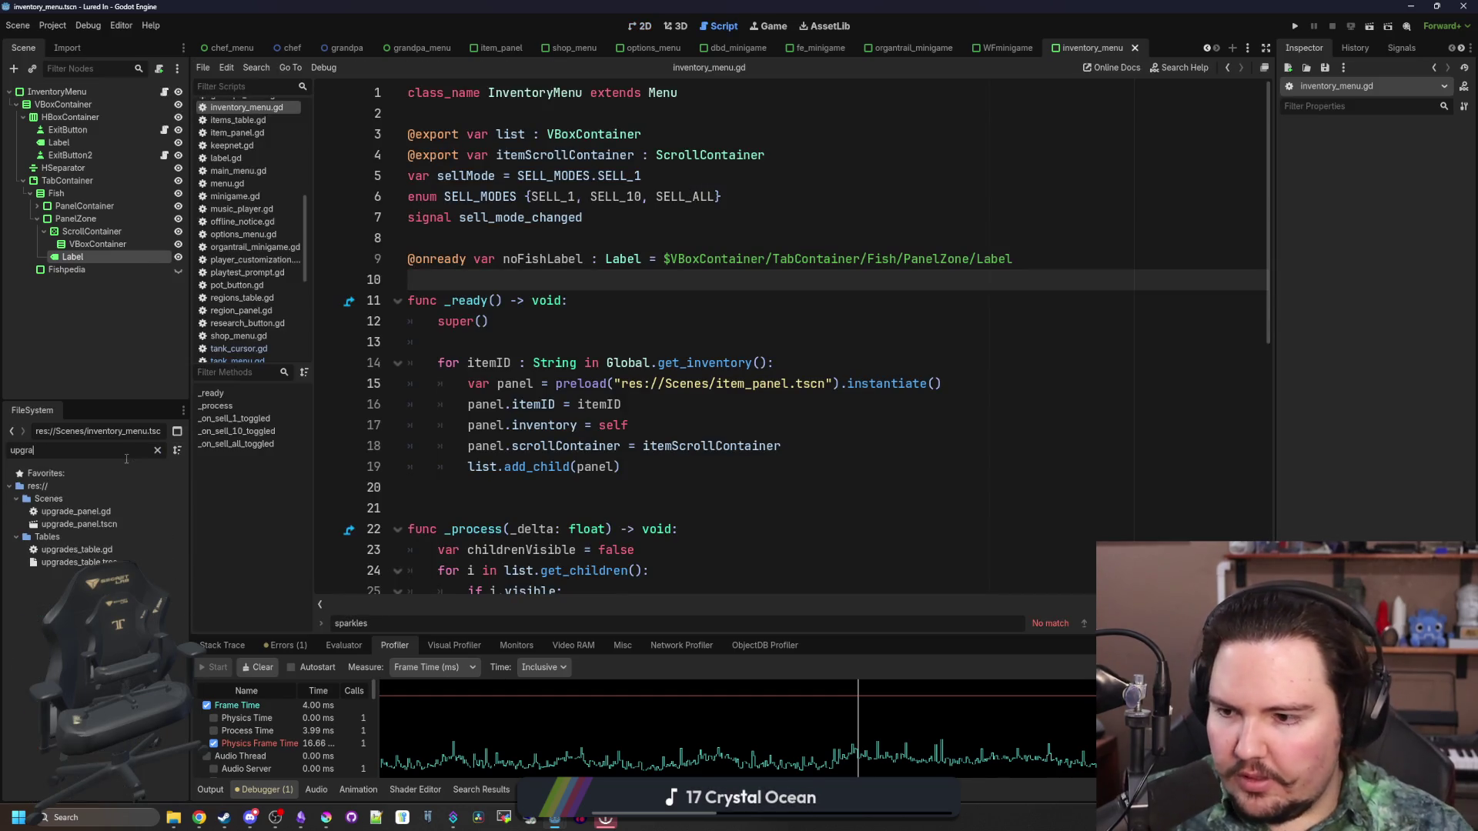
key("BackSpace")
key("BackSpace")
key("BackSpace")
type("shop")
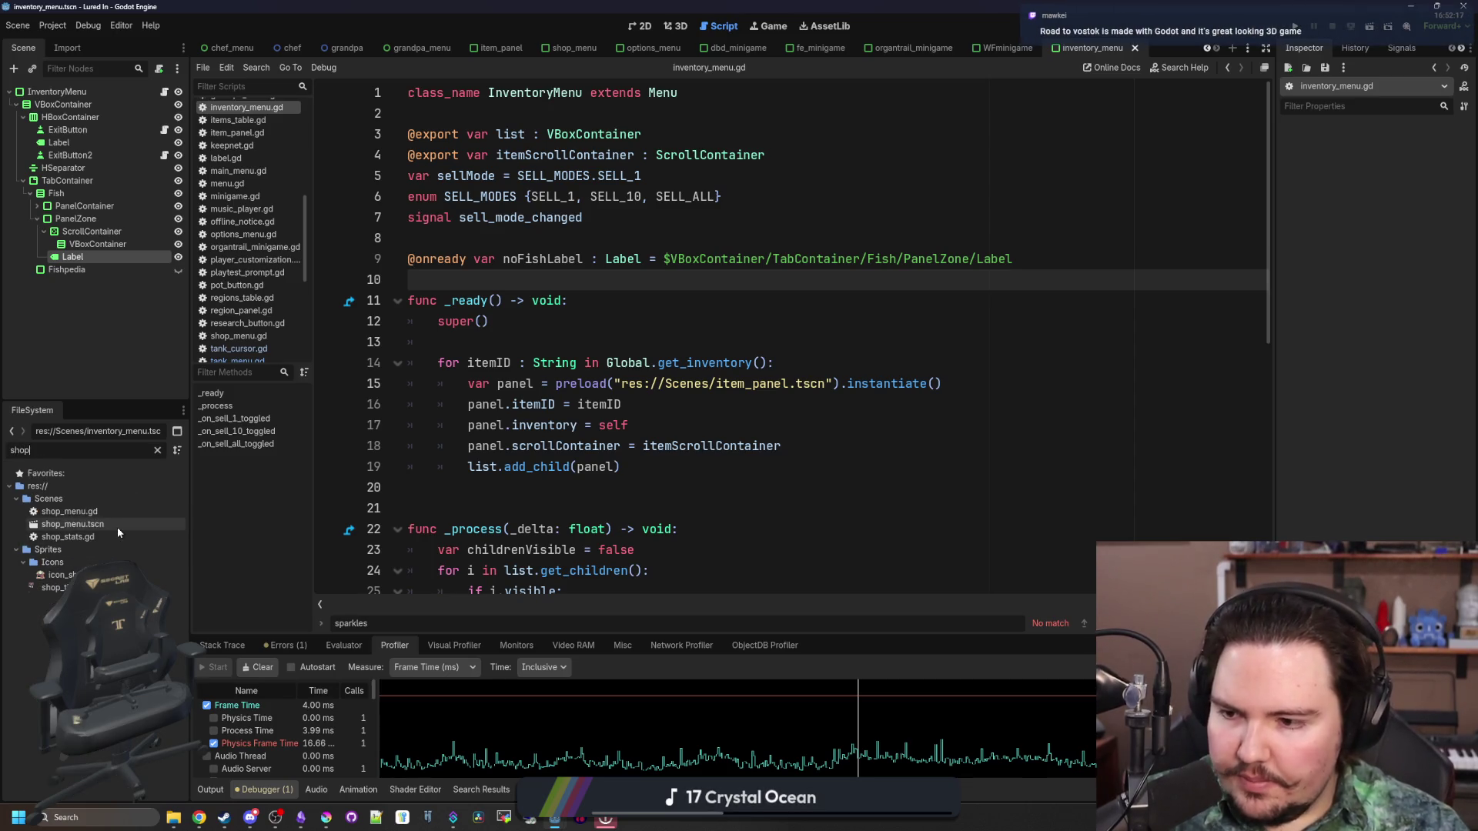
left_click(117, 526)
double_click(117, 527)
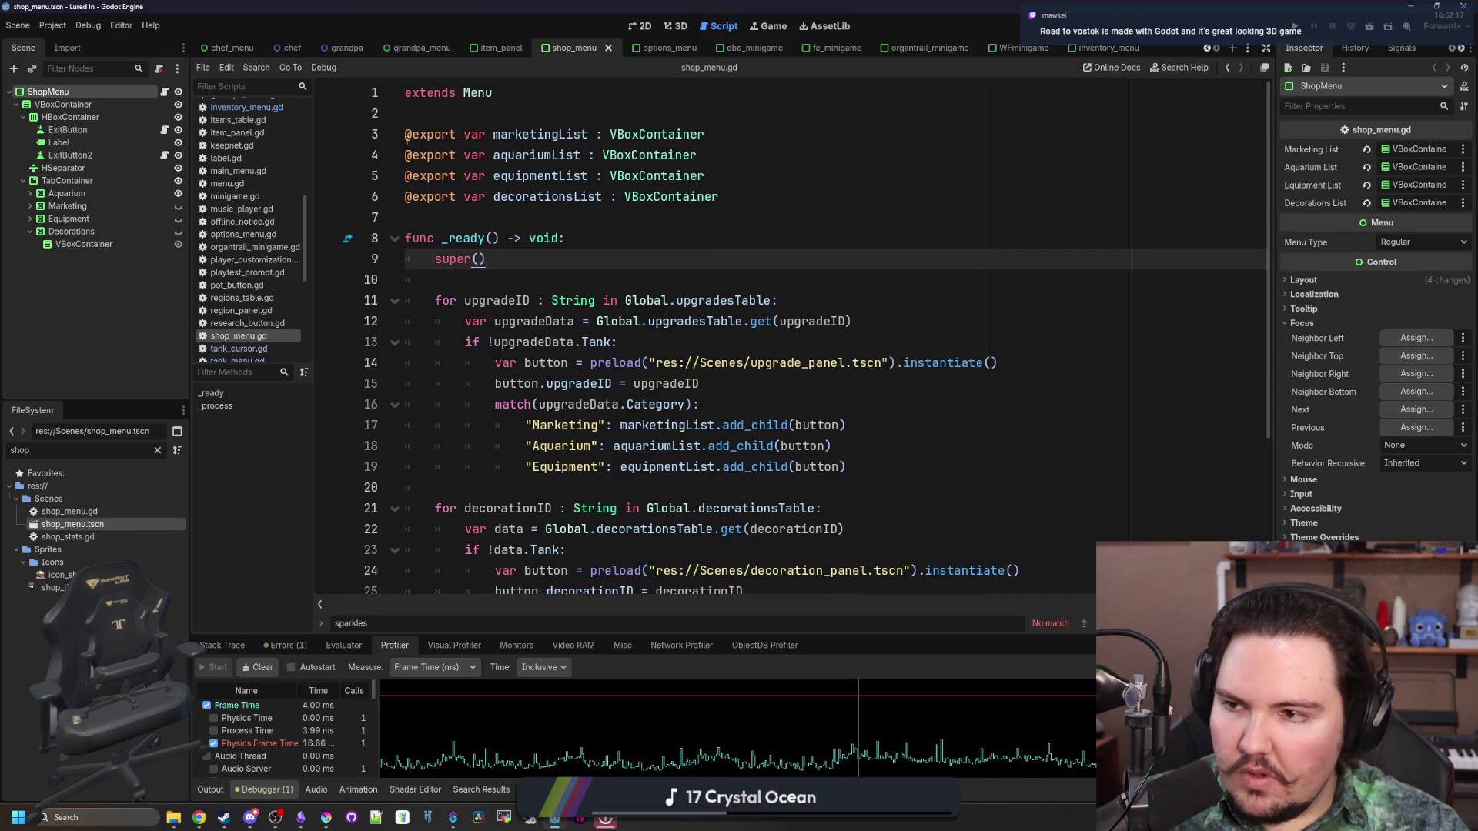
scroll(860, 492, "down", 3)
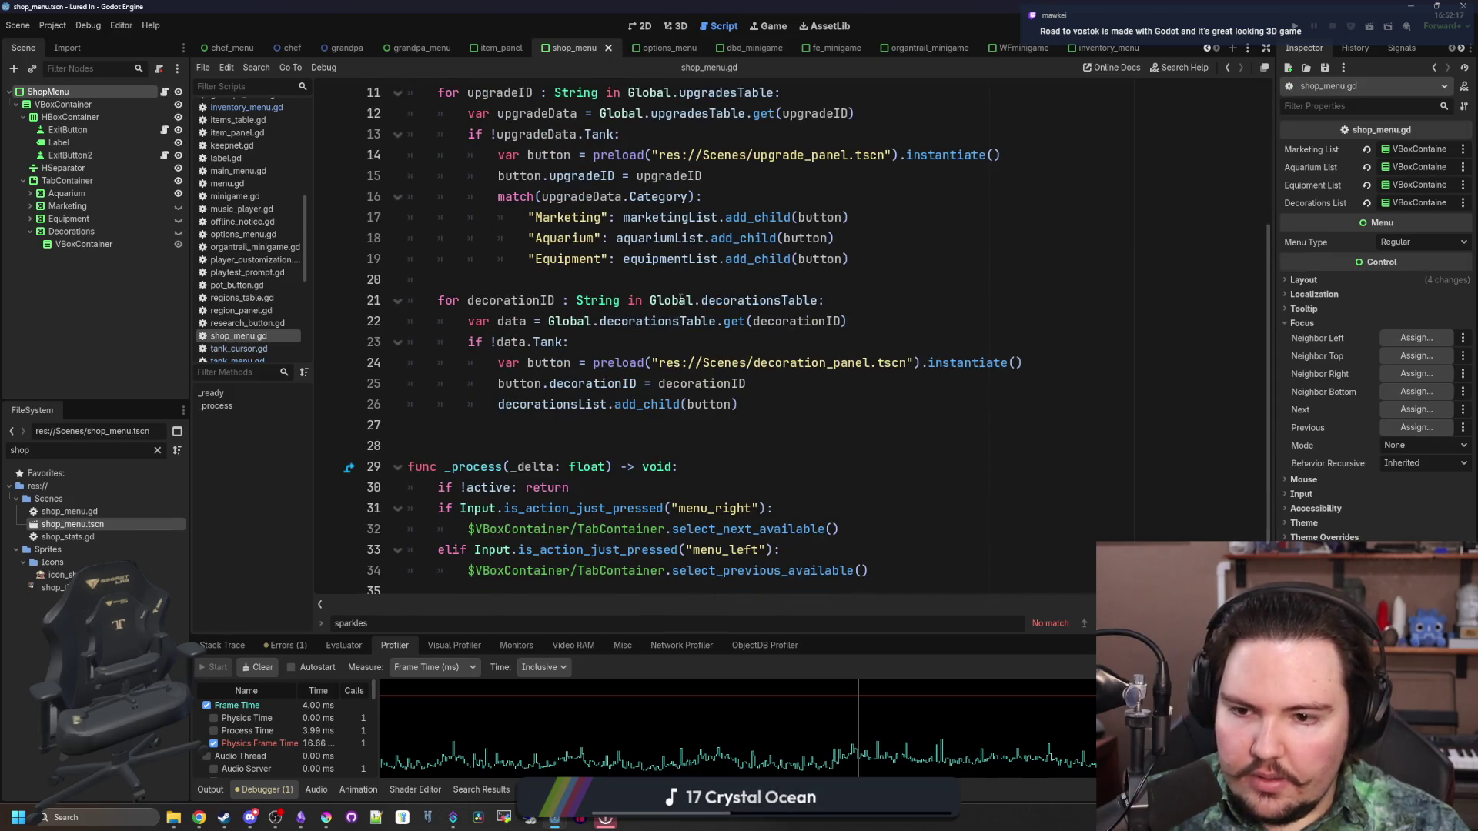
left_click(859, 489)
left_click_drag(894, 561, 380, 469)
key("ctrl+c")
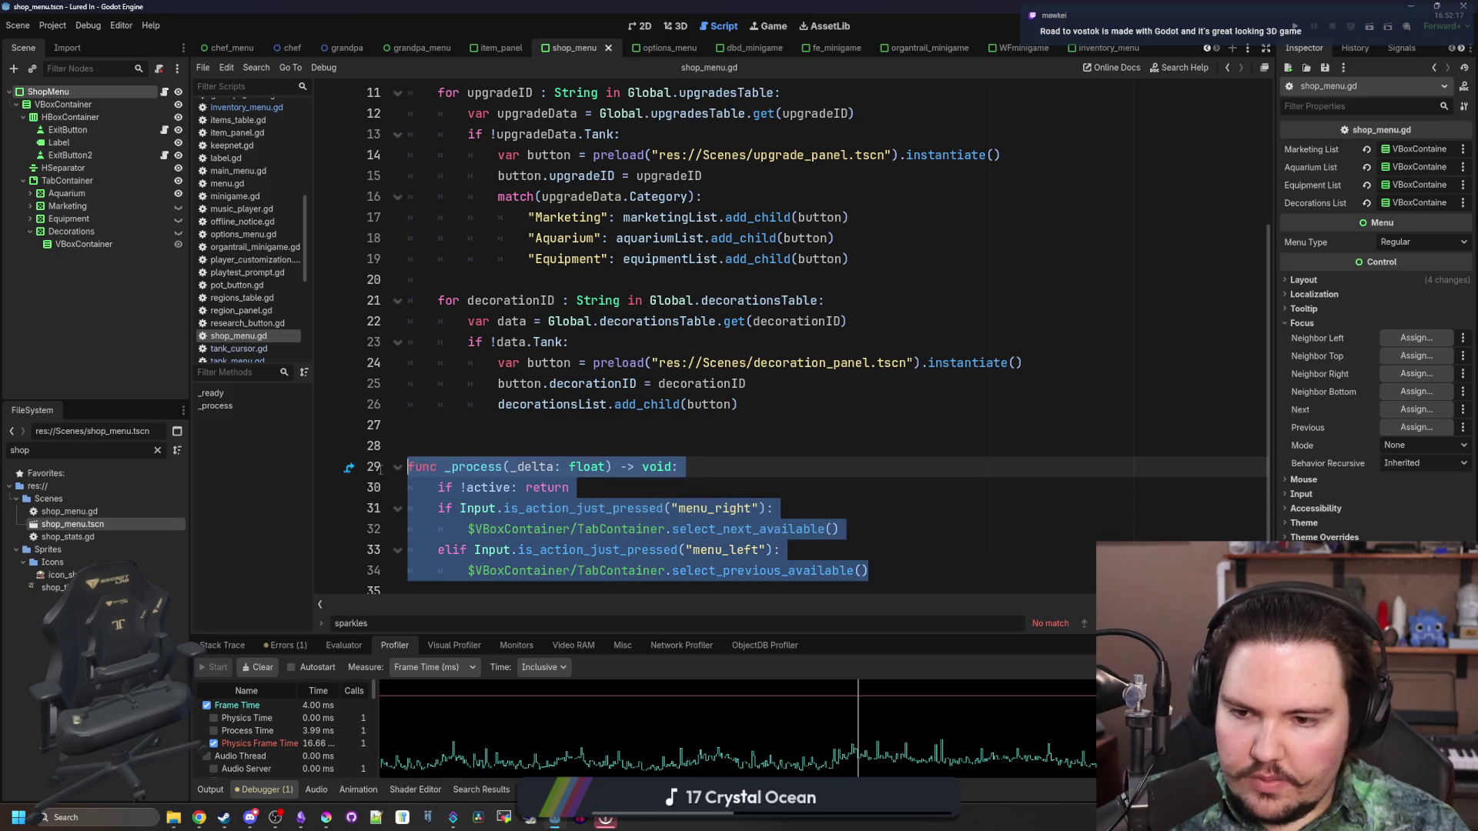
Paste the menu_right/menu_left code after line 29 and delete the duplicate func header
left_click(233, 109)
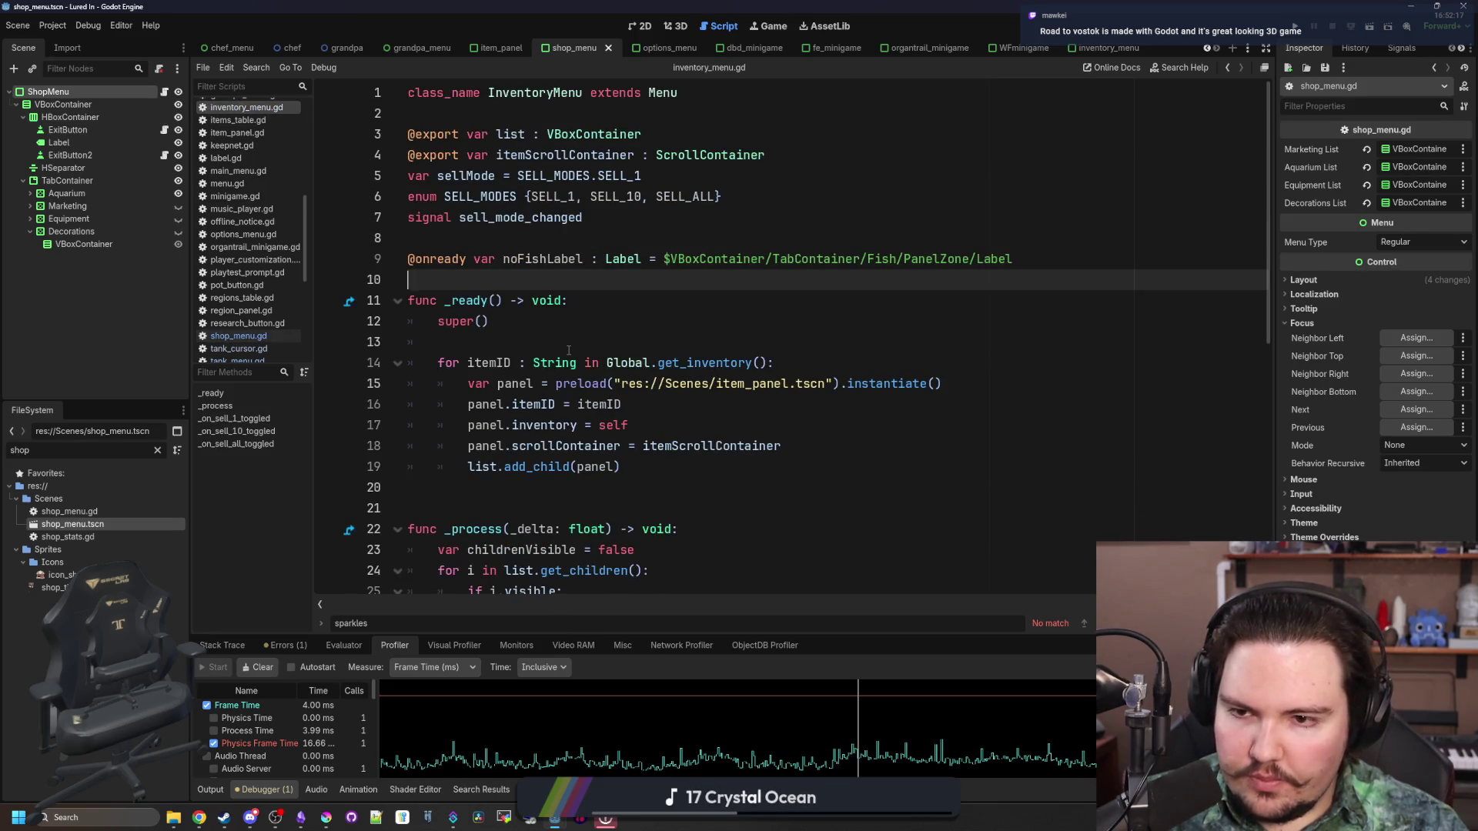
scroll(568, 350, "down", 4)
left_click(731, 425)
key("Return")
key("Return")
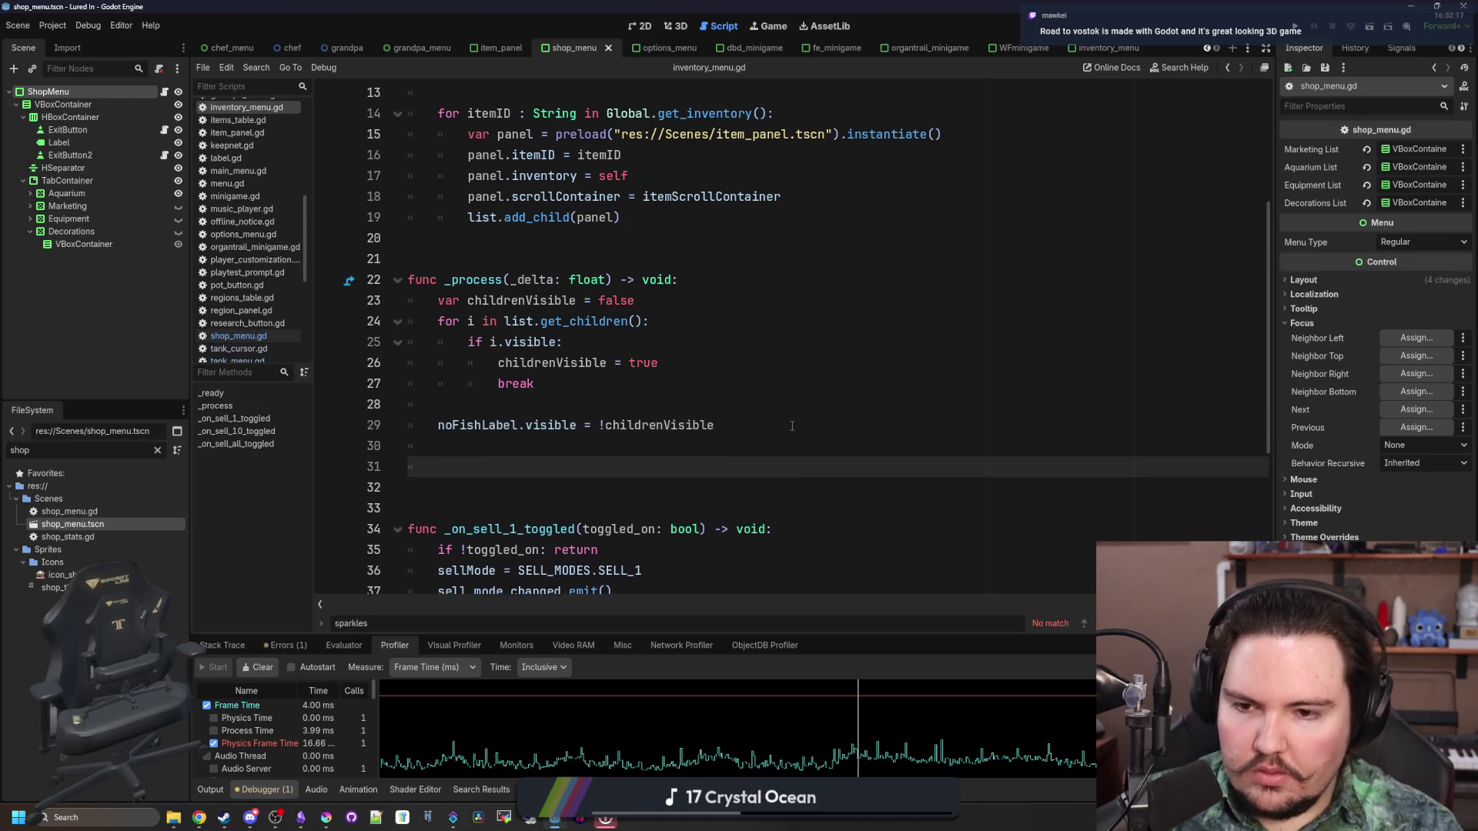
key("ctrl+v")
left_click_drag(751, 472, 579, 445)
key("BackSpace")
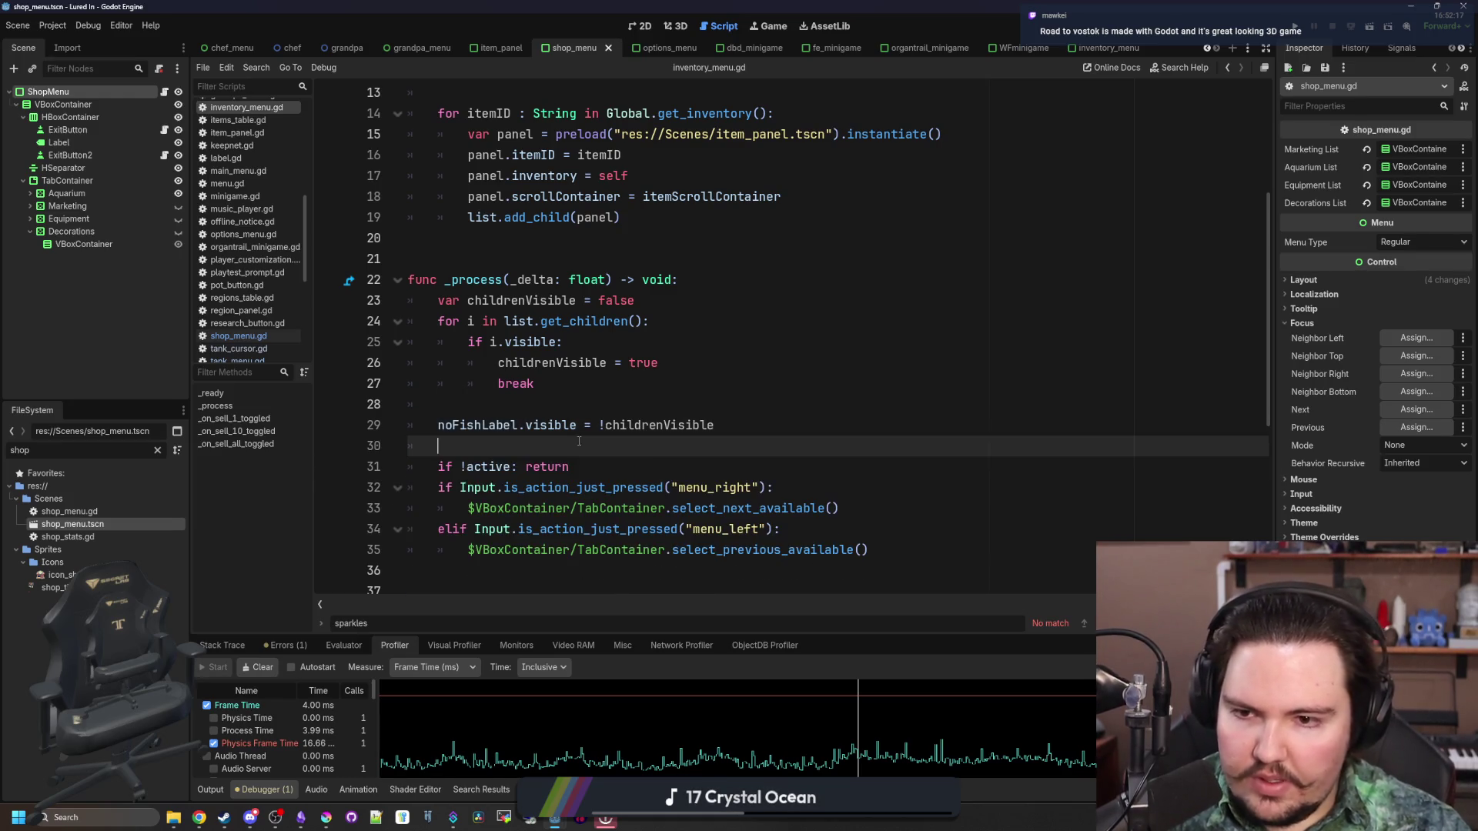
Save the inventory menu script, undoing a stray TabContainer path insertion
scroll(597, 468, "down", 1)
left_click(550, 502)
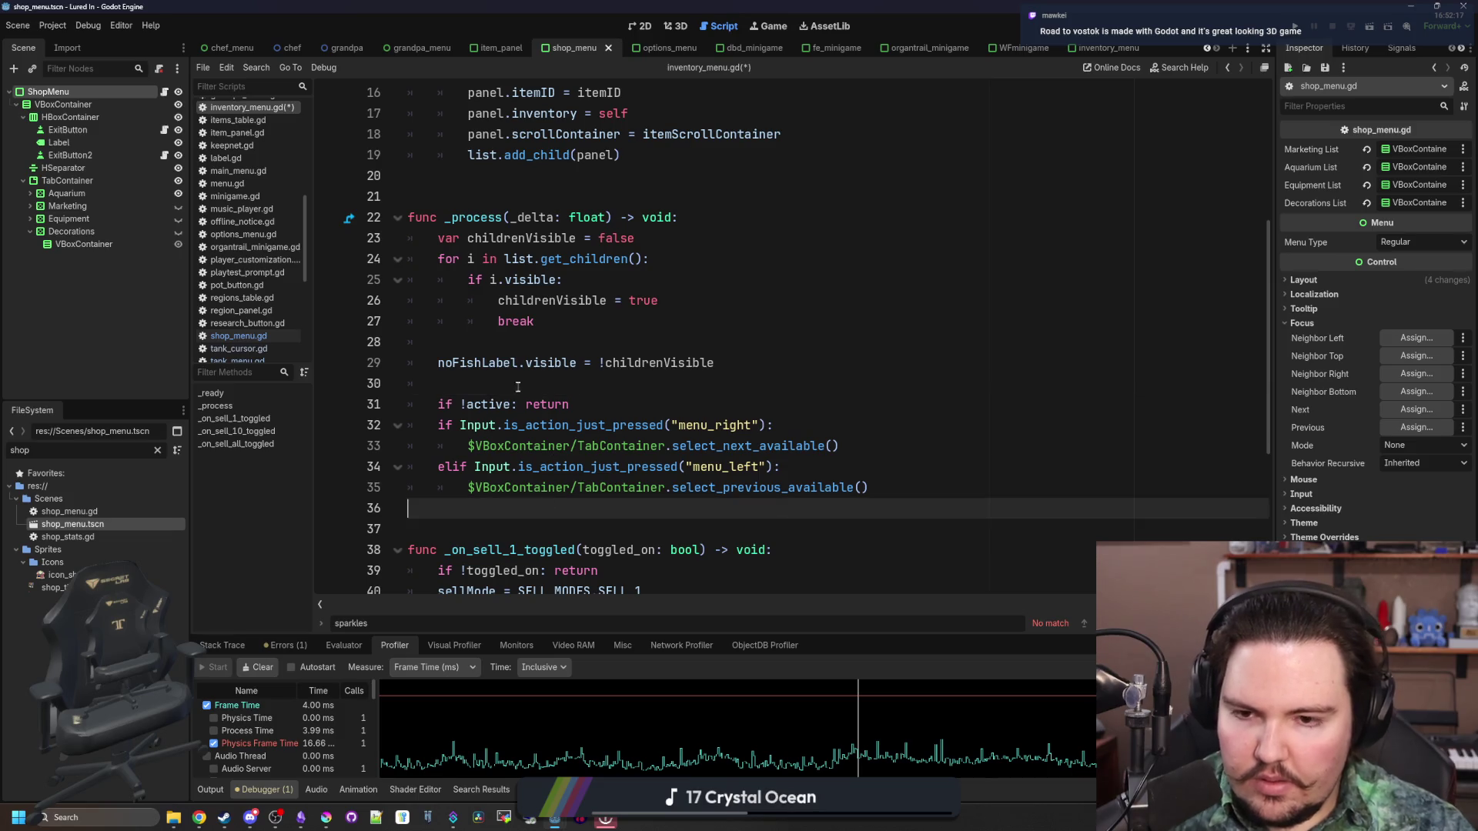
left_click(524, 387)
key("ctrl+s")
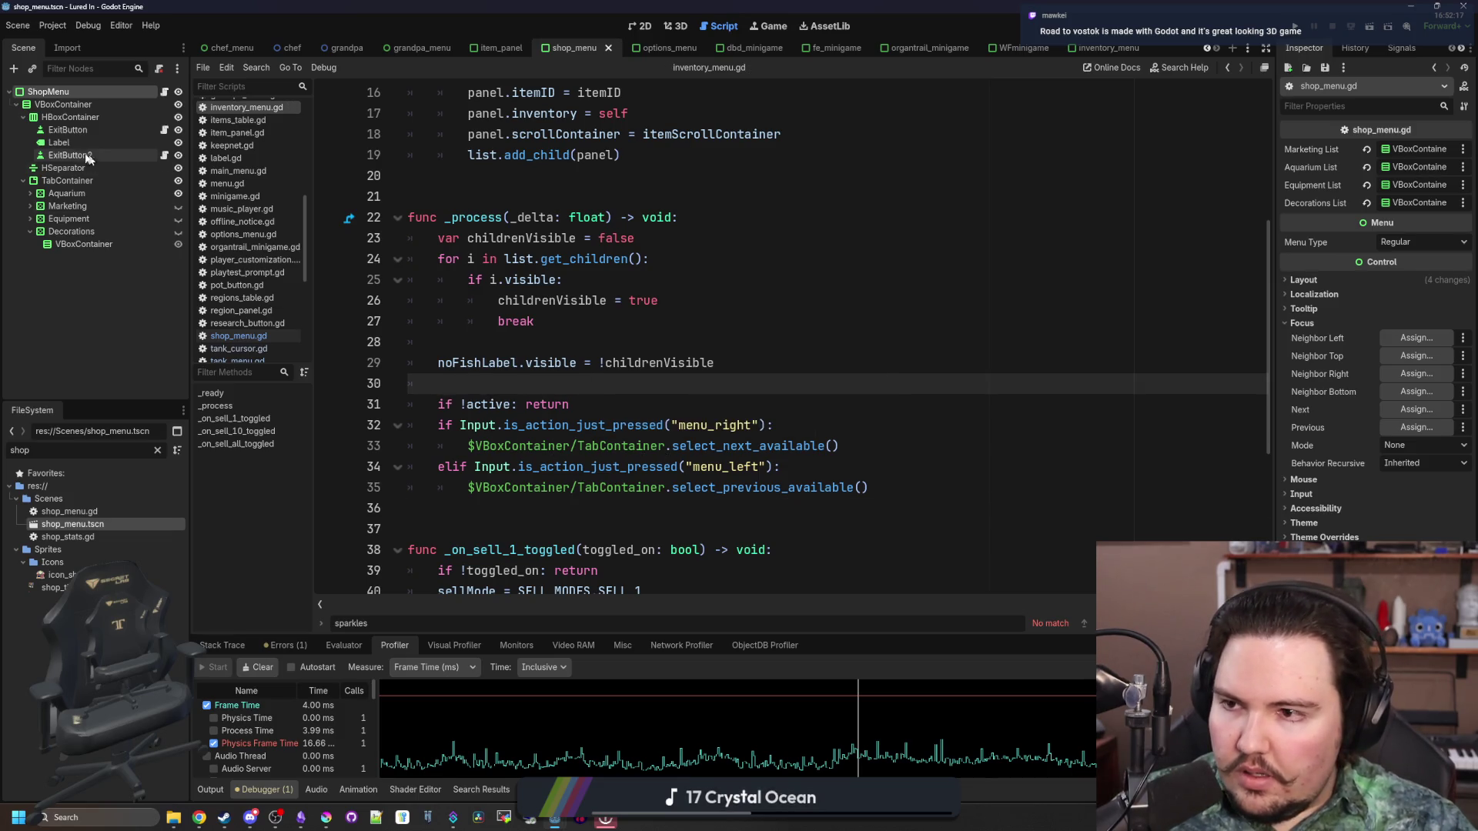
mouse_move(67, 180)
left_mouse_down()
mouse_move(627, 362)
mouse_move(550, 379)
left_mouse_up()
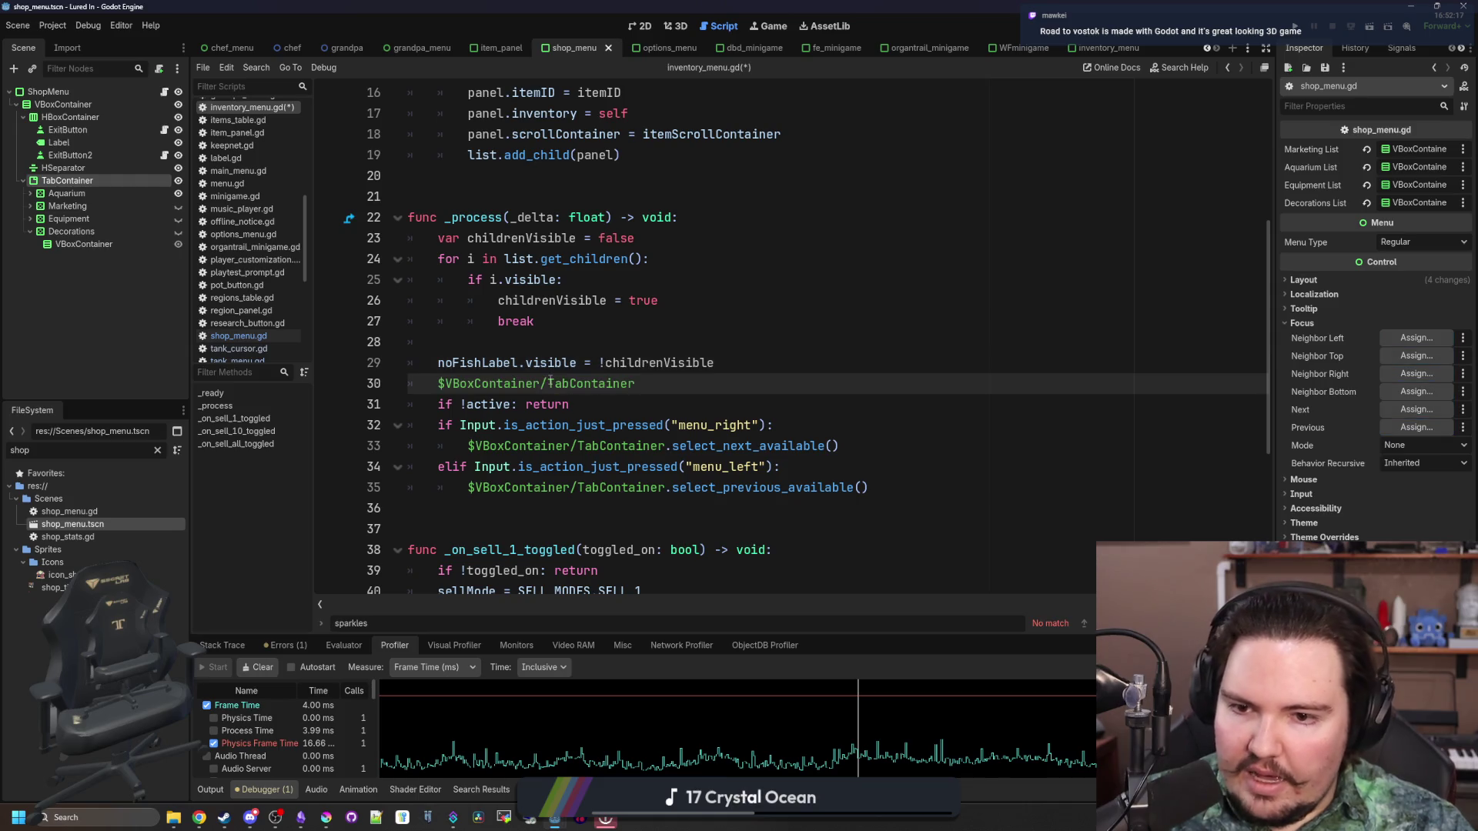
key("ctrl+z")
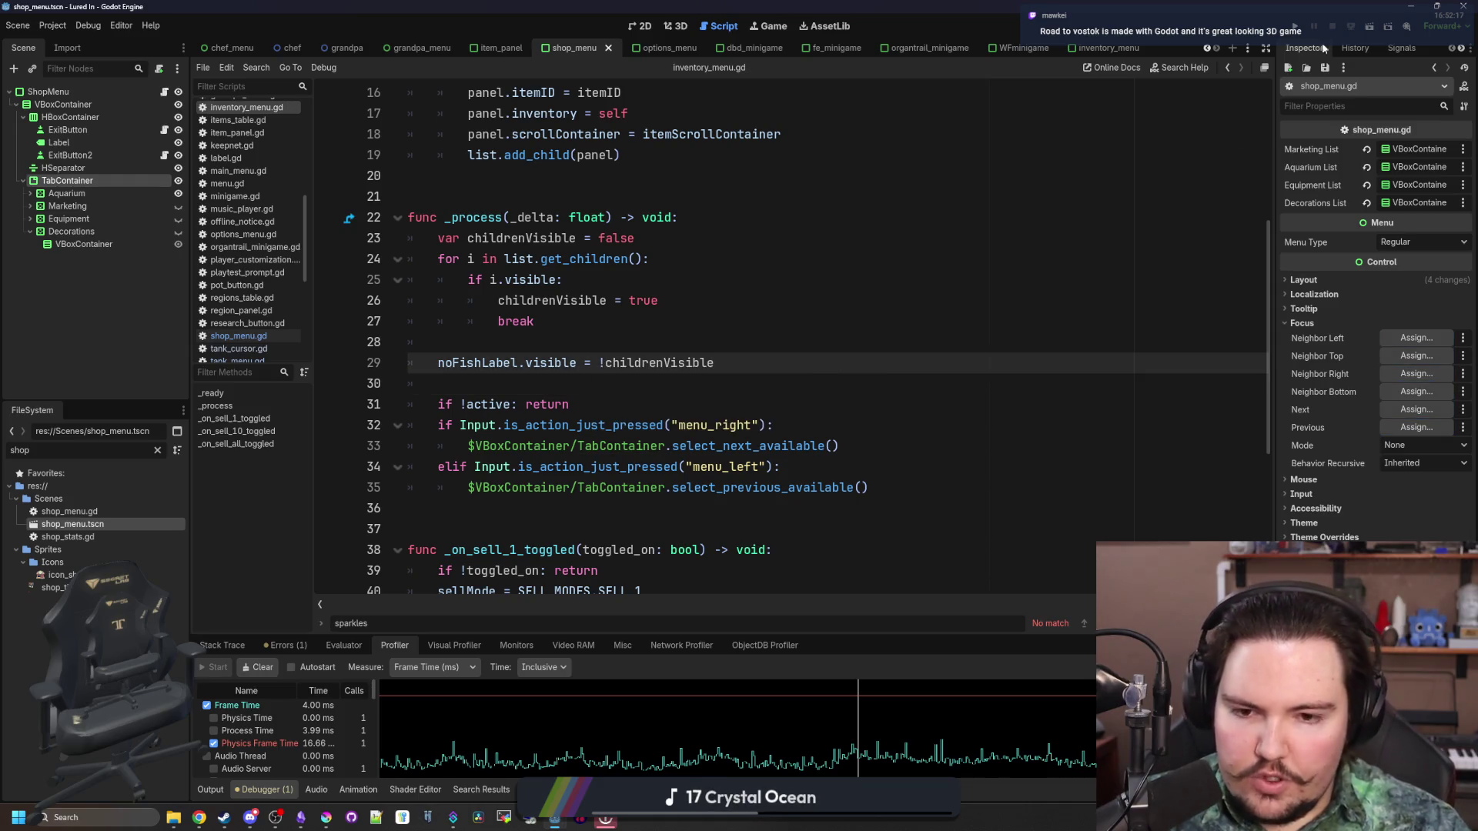
Run the game, dismiss the feedback and welcome-back popups, and maximize the window
left_click(1296, 36)
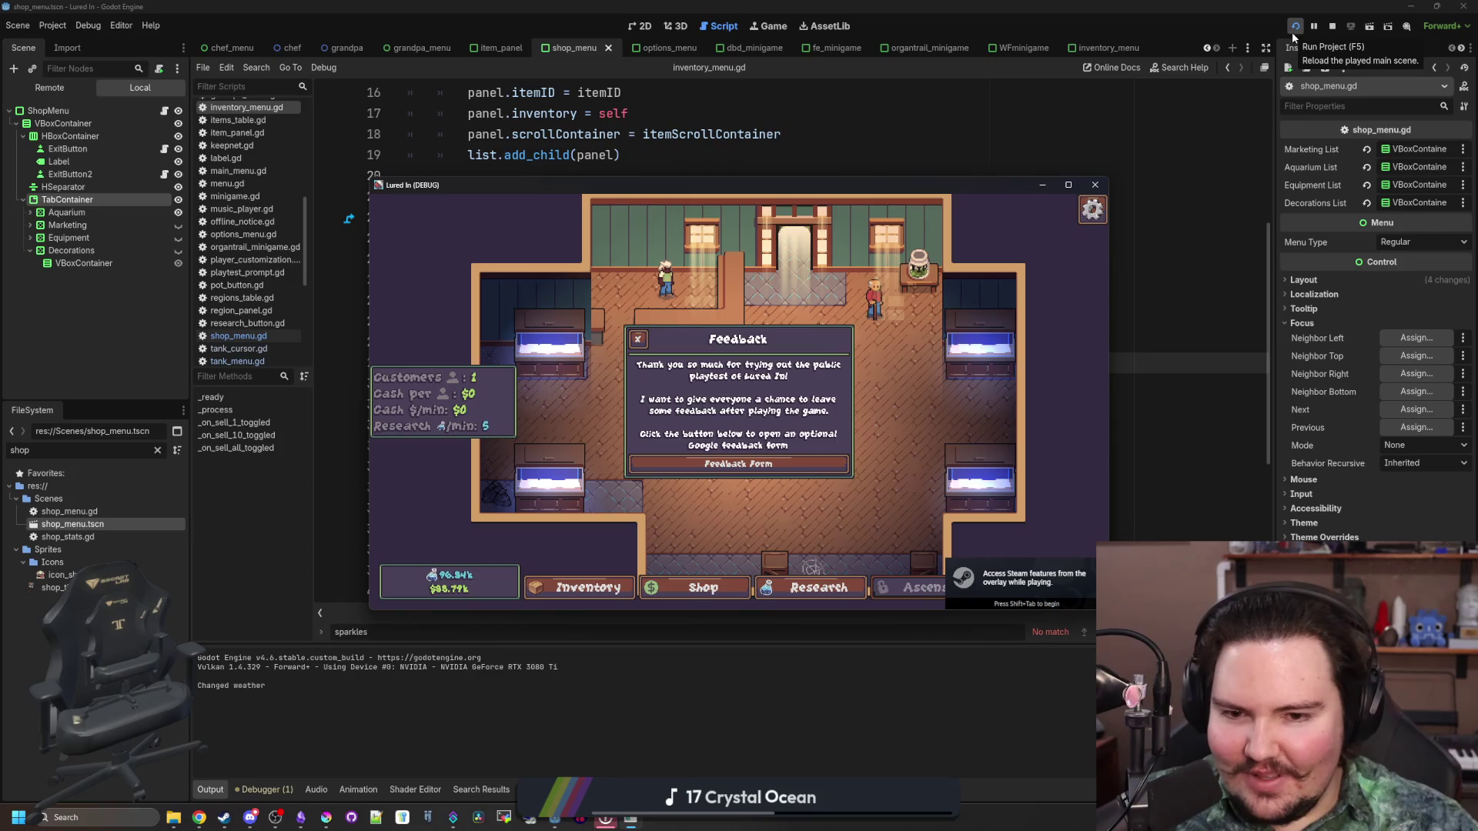
left_click(638, 339)
key("Return")
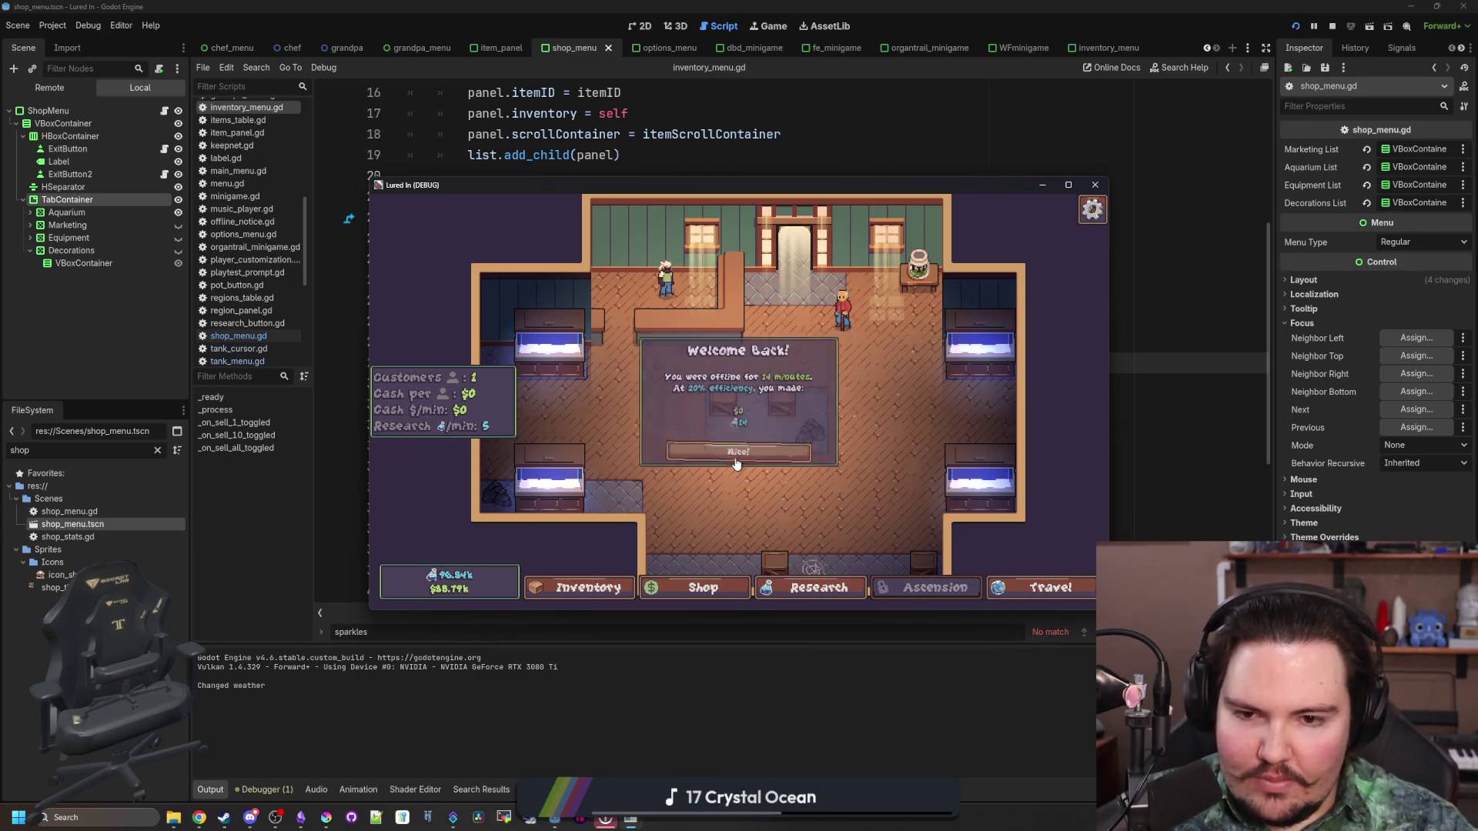
left_click(1069, 185)
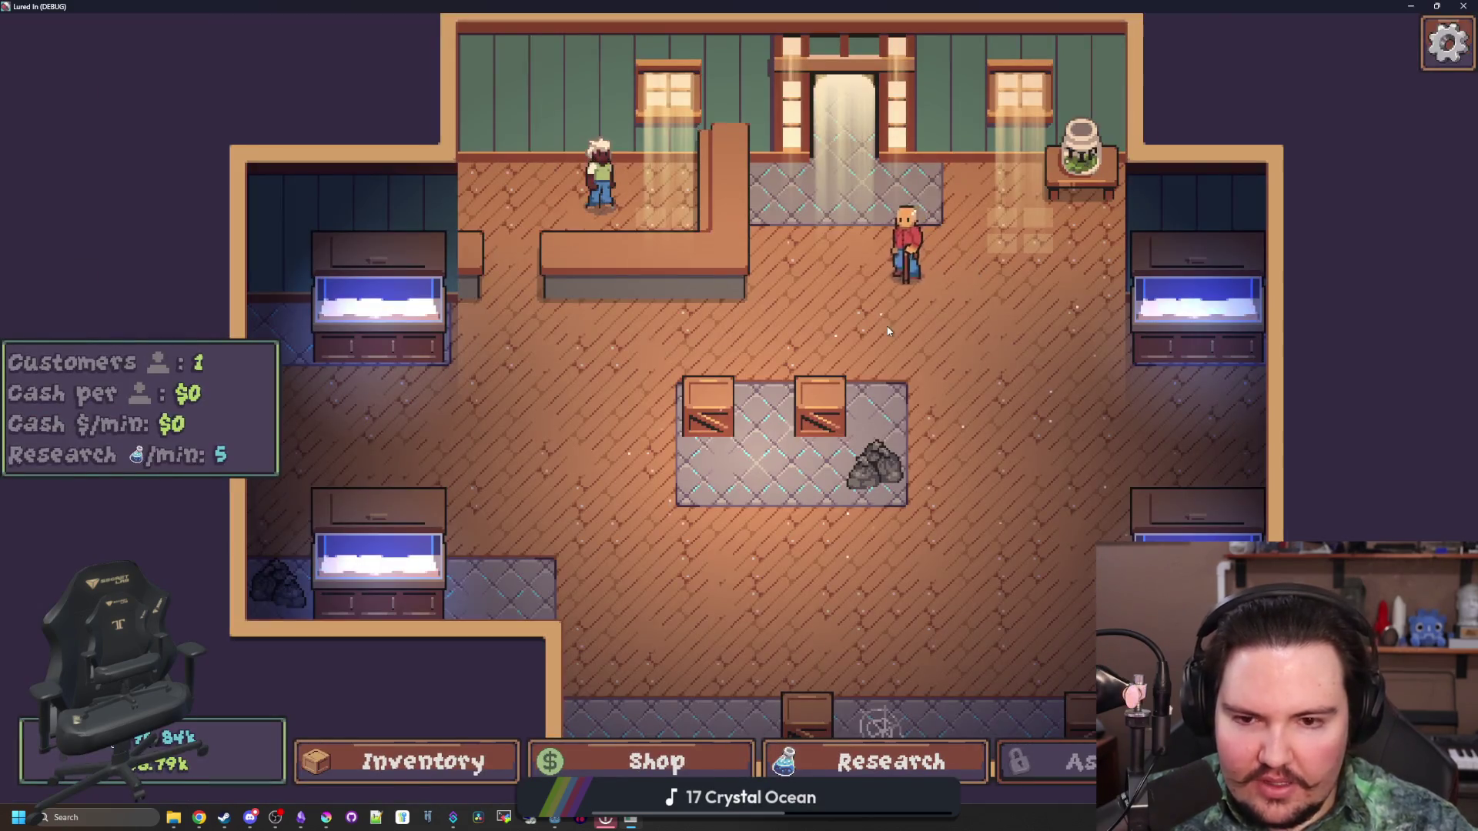
scroll(847, 654, "down", 2)
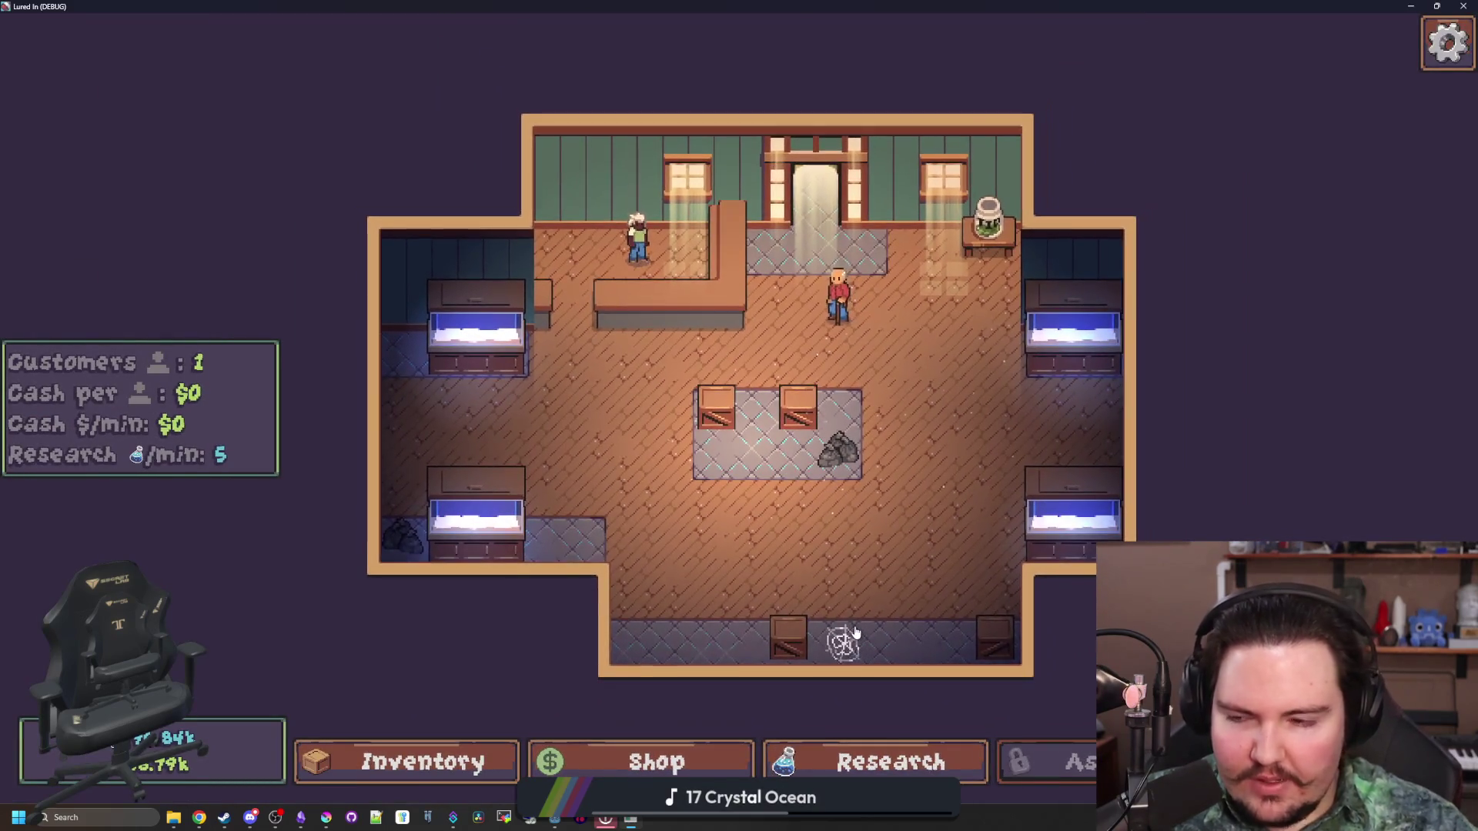
key("Escape")
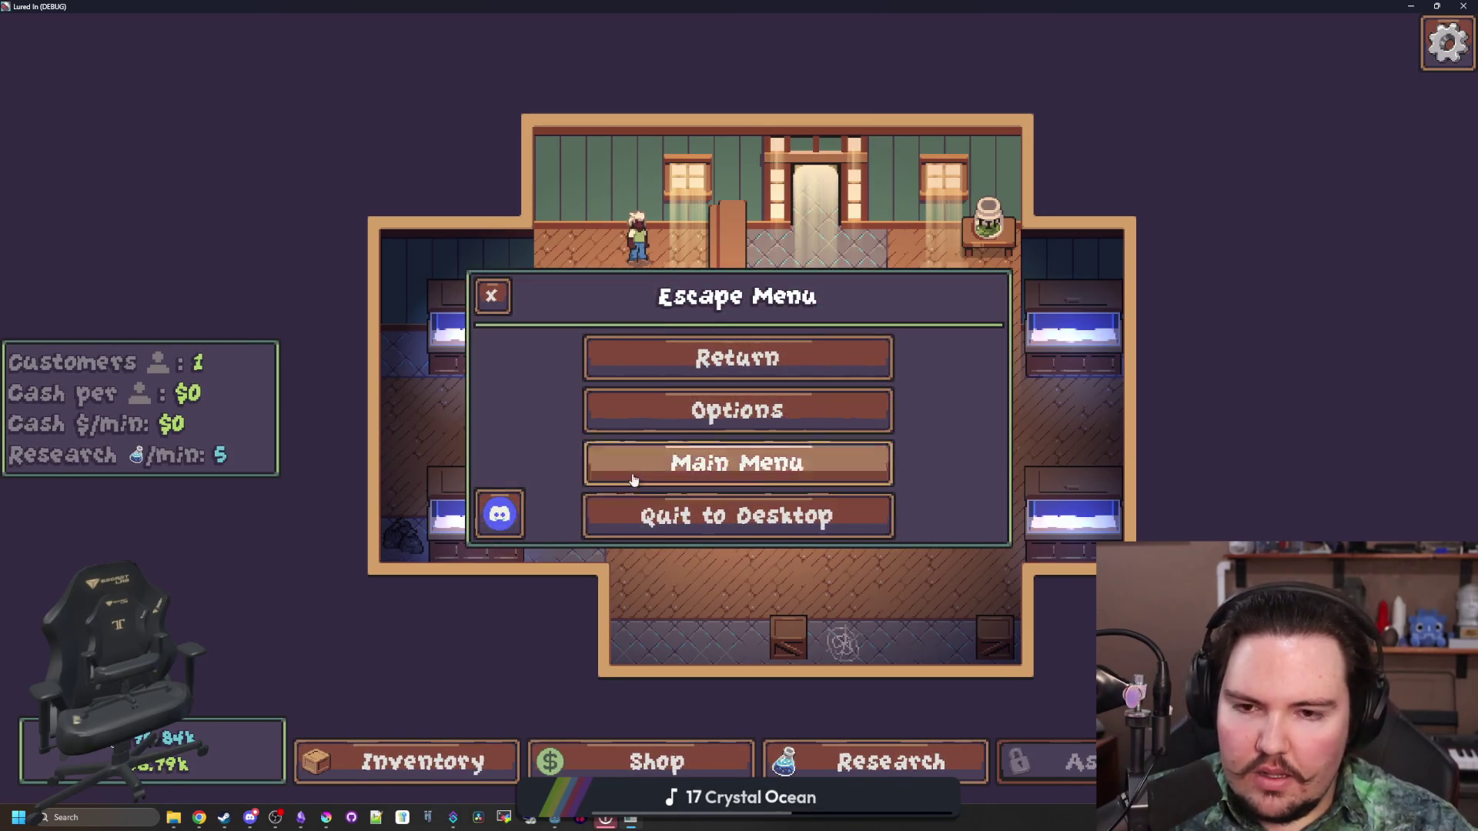
left_click(488, 294)
scroll(493, 785, "up", 2)
Open the Inventory Menu and click between the Fish and Fishpedia tabs
left_click(494, 784)
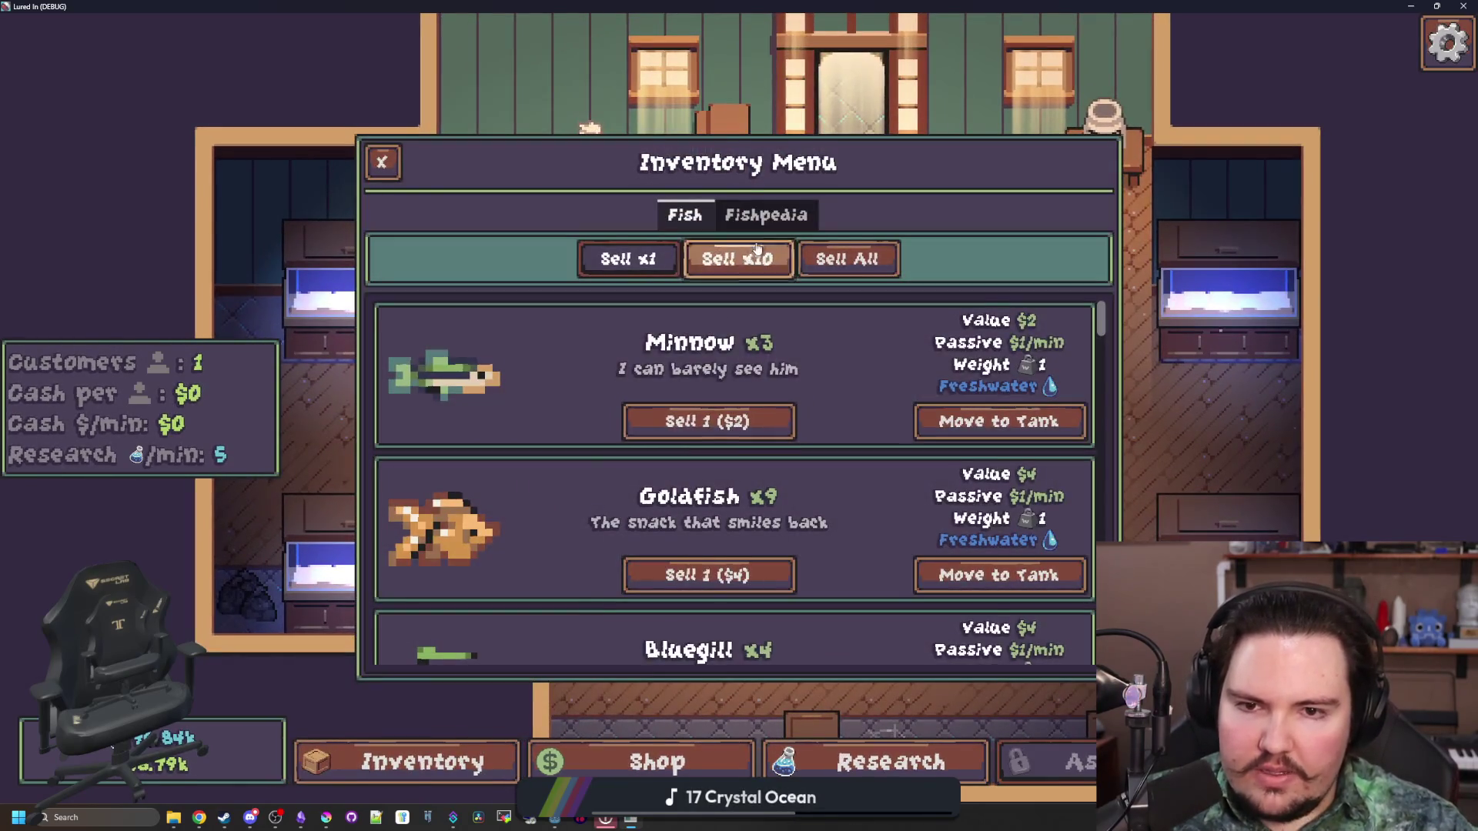
scroll(897, 385, "down", 5)
scroll(905, 426, "up", 5)
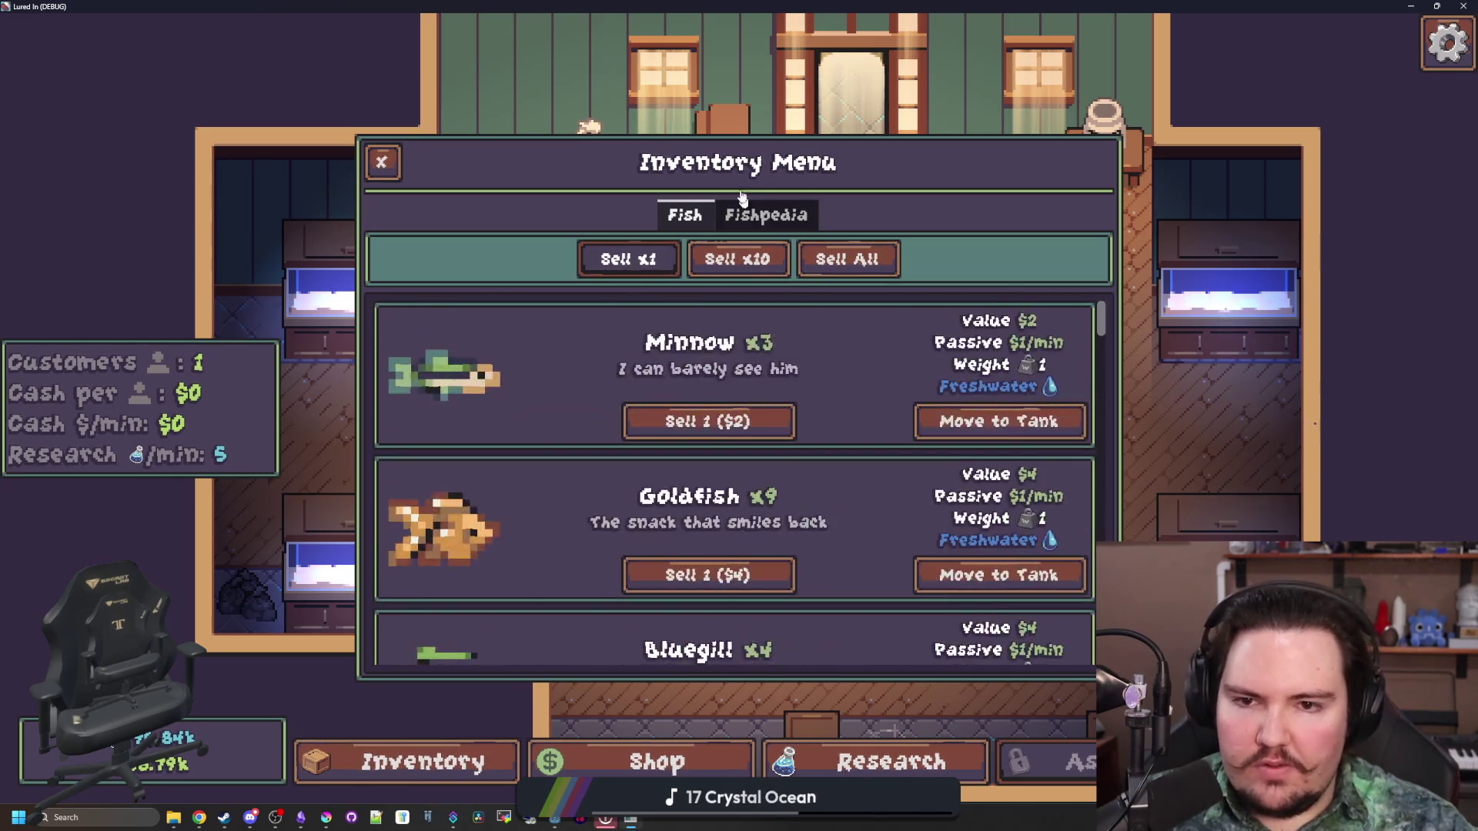
left_click(766, 215)
left_click(676, 222)
left_click(766, 215)
key("super+Down")
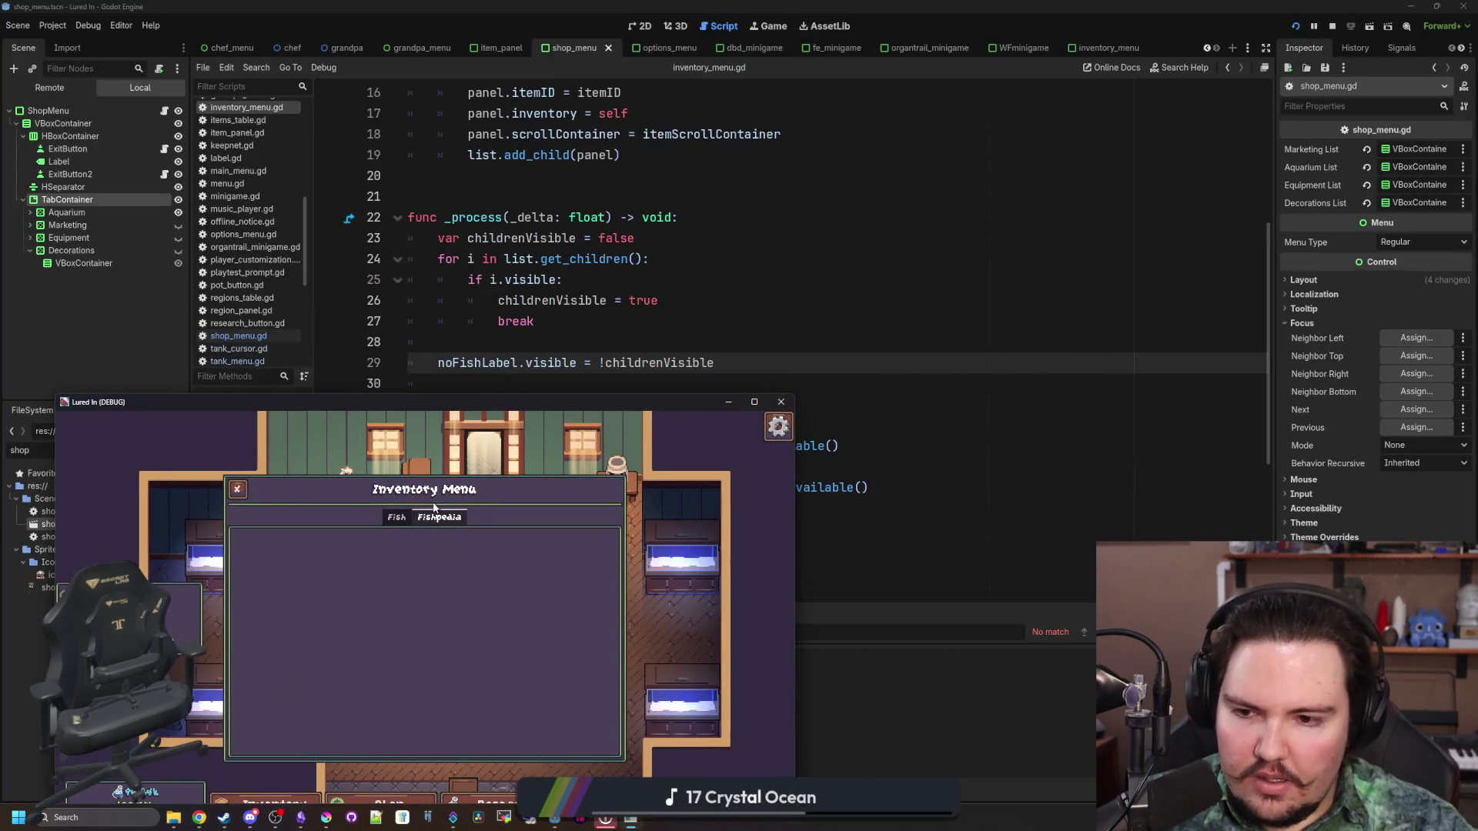
left_click(397, 517)
left_click_drag(587, 399, 592, 6)
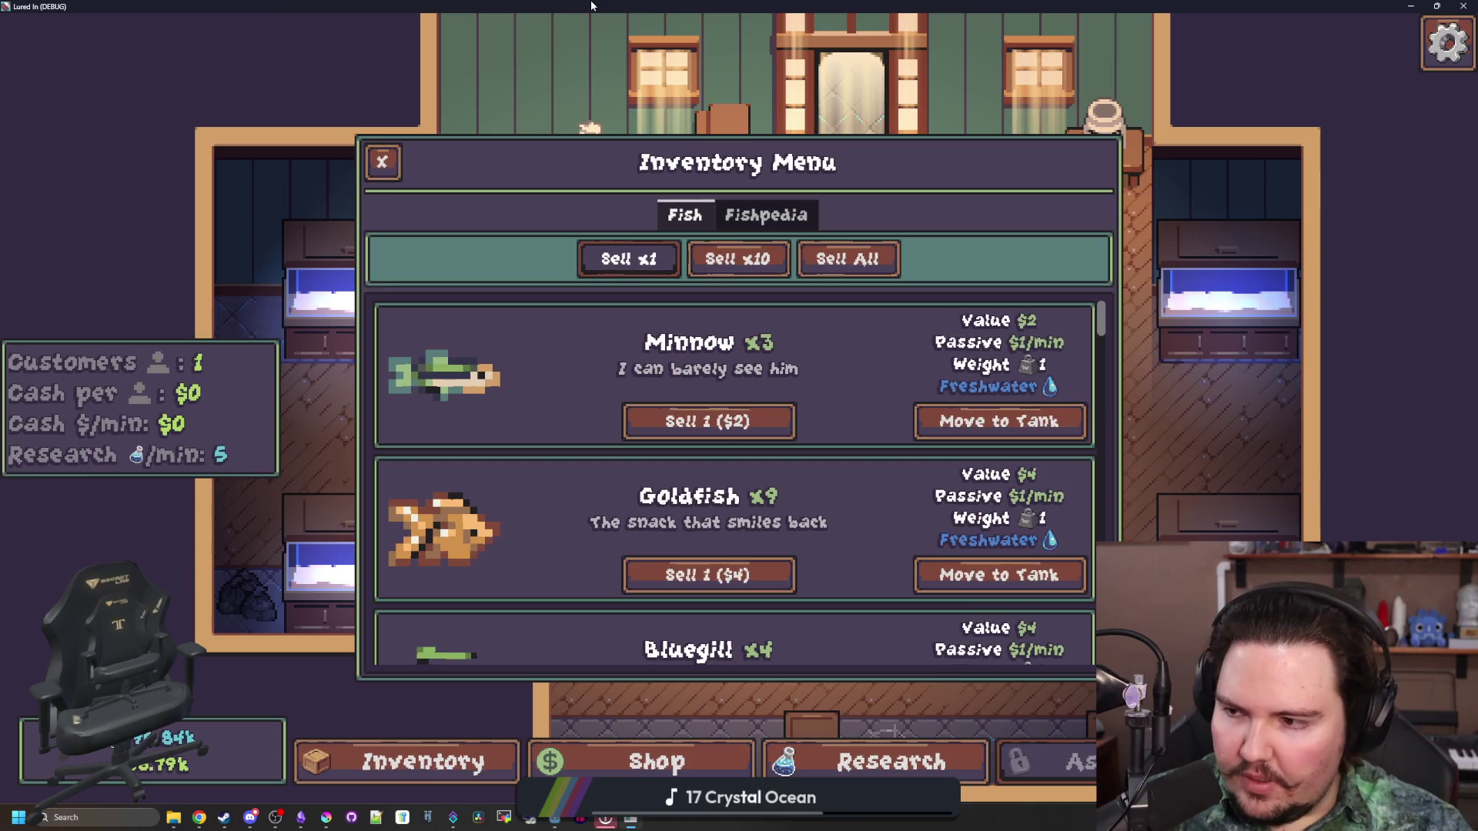
Flip between Fish and Fishpedia with the Right and Left keys, then close the menu
key("Right")
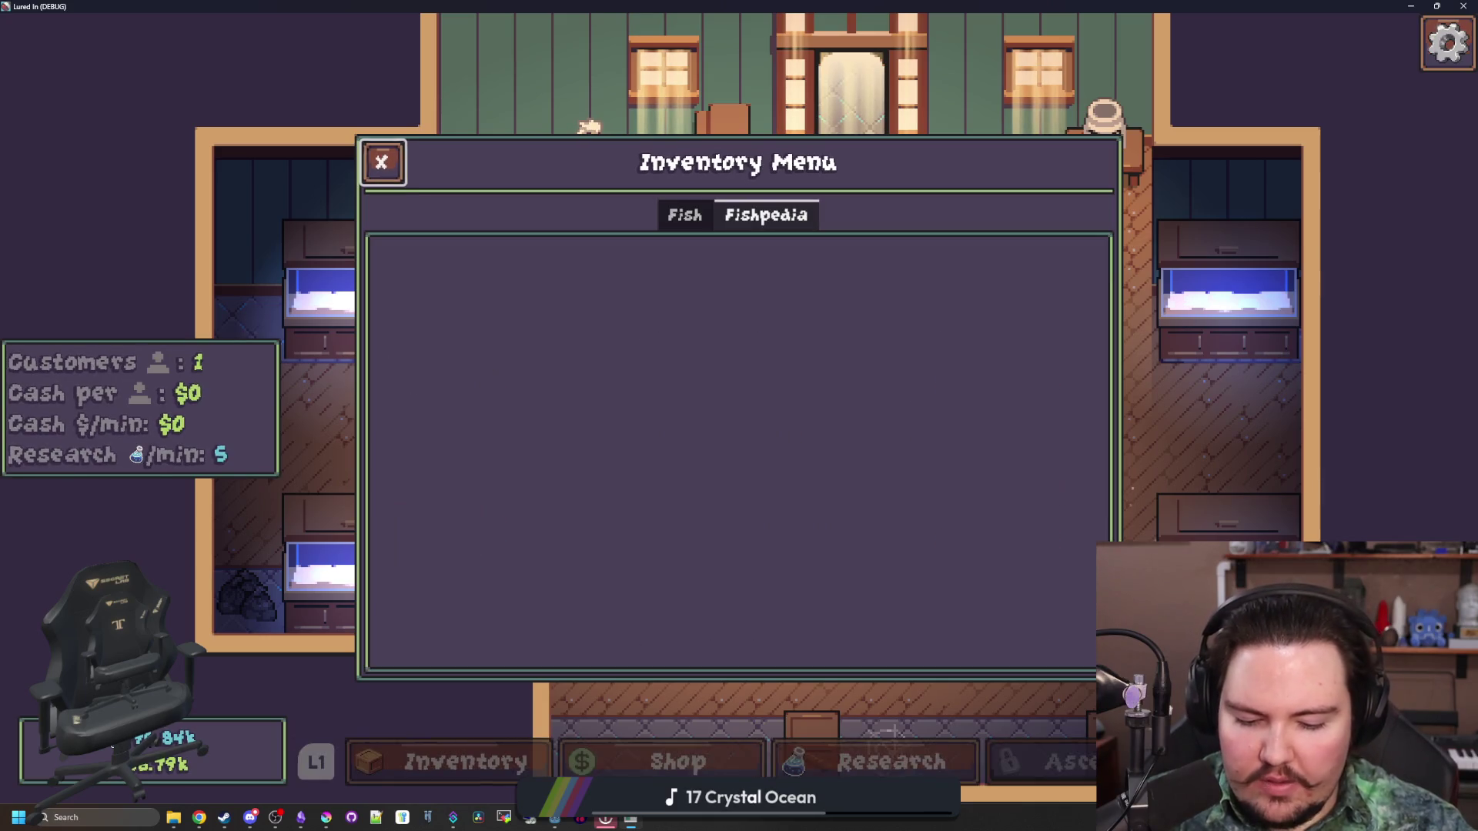
key("Left")
key("Right")
key("Left")
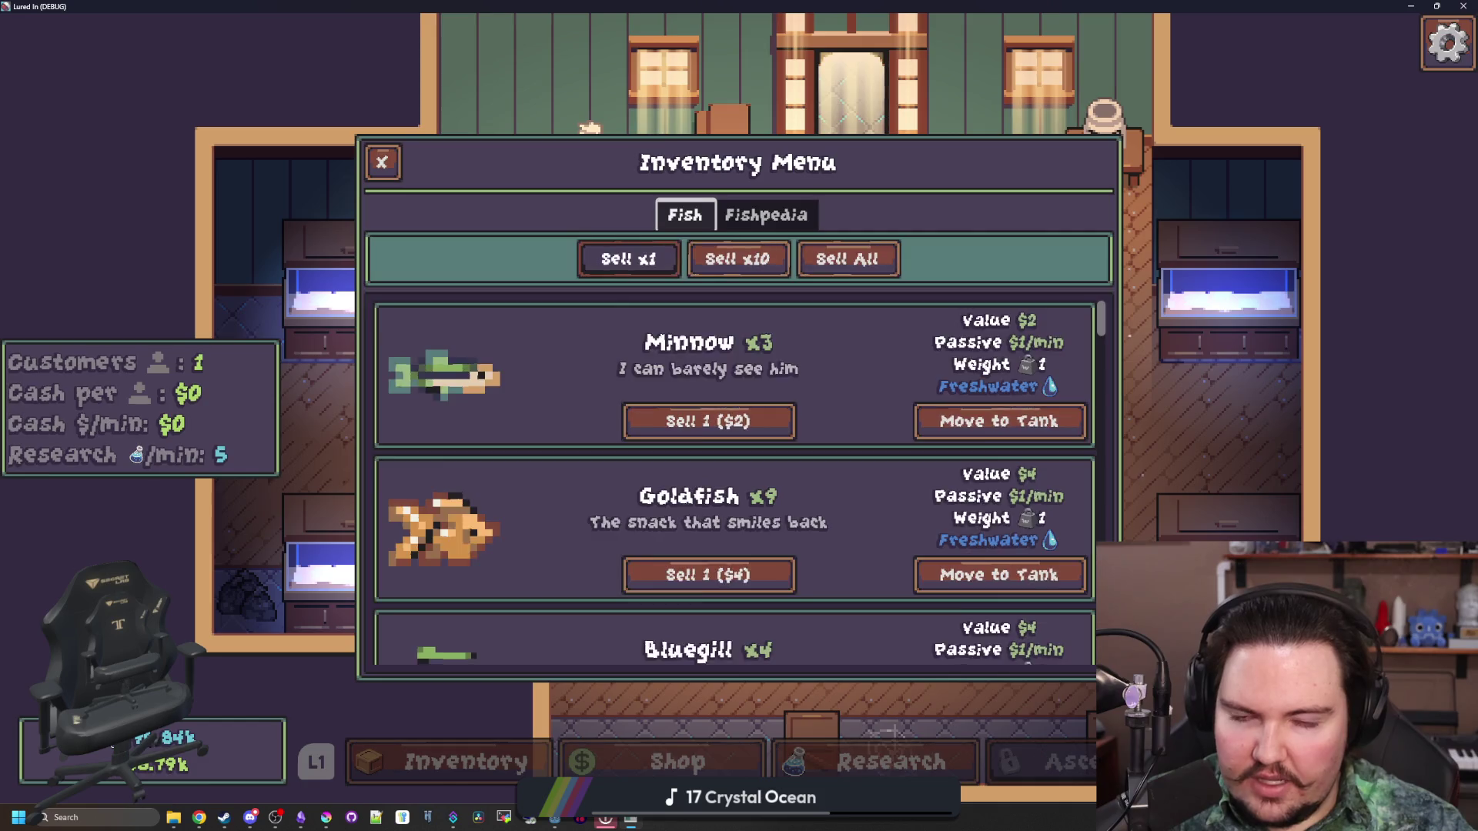
key("Right")
key("Escape")
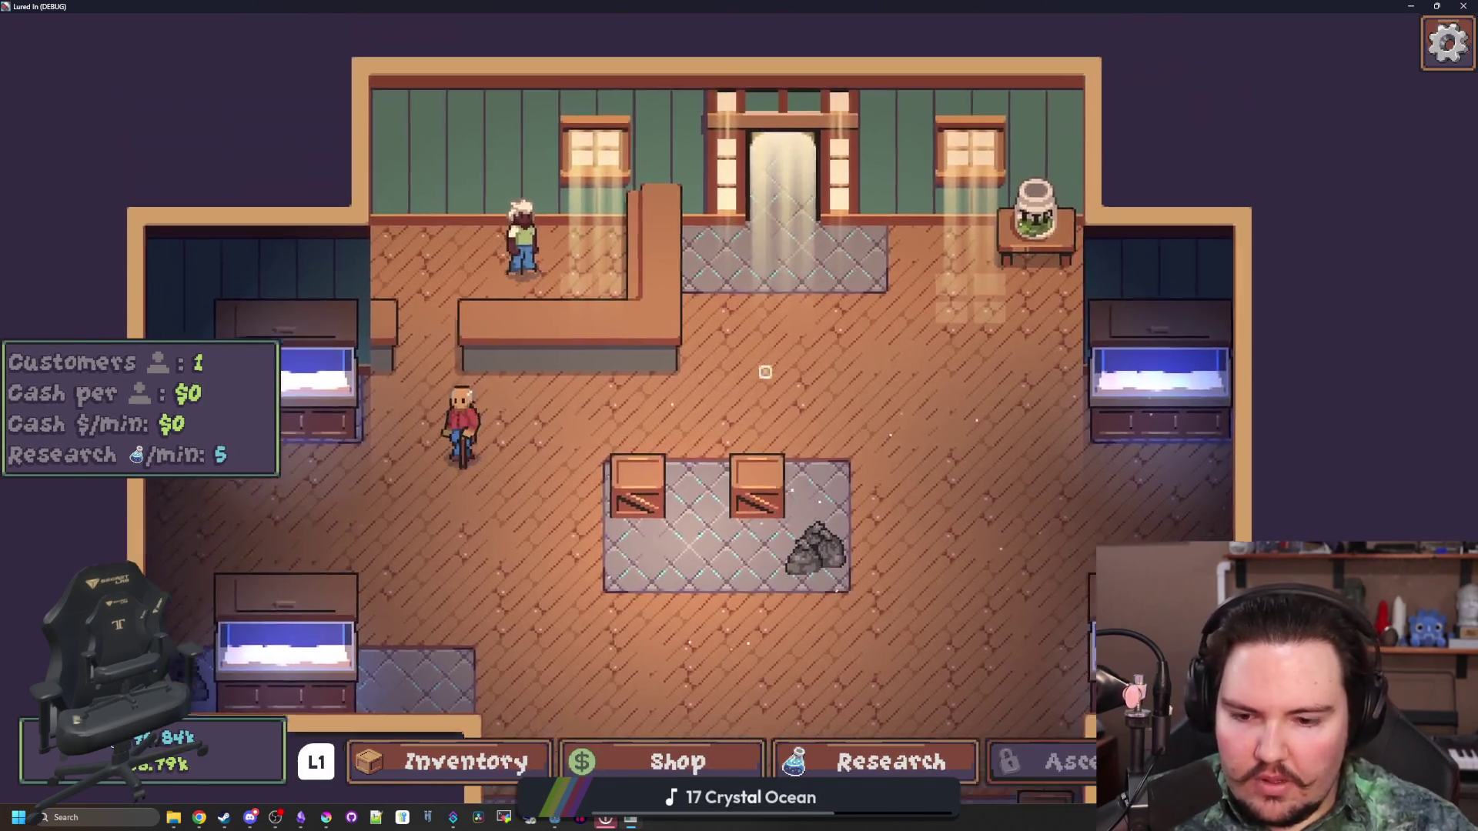
Reopen the inventory with I, retest Left/Right tab flipping, and exit full screen with F11
key("i")
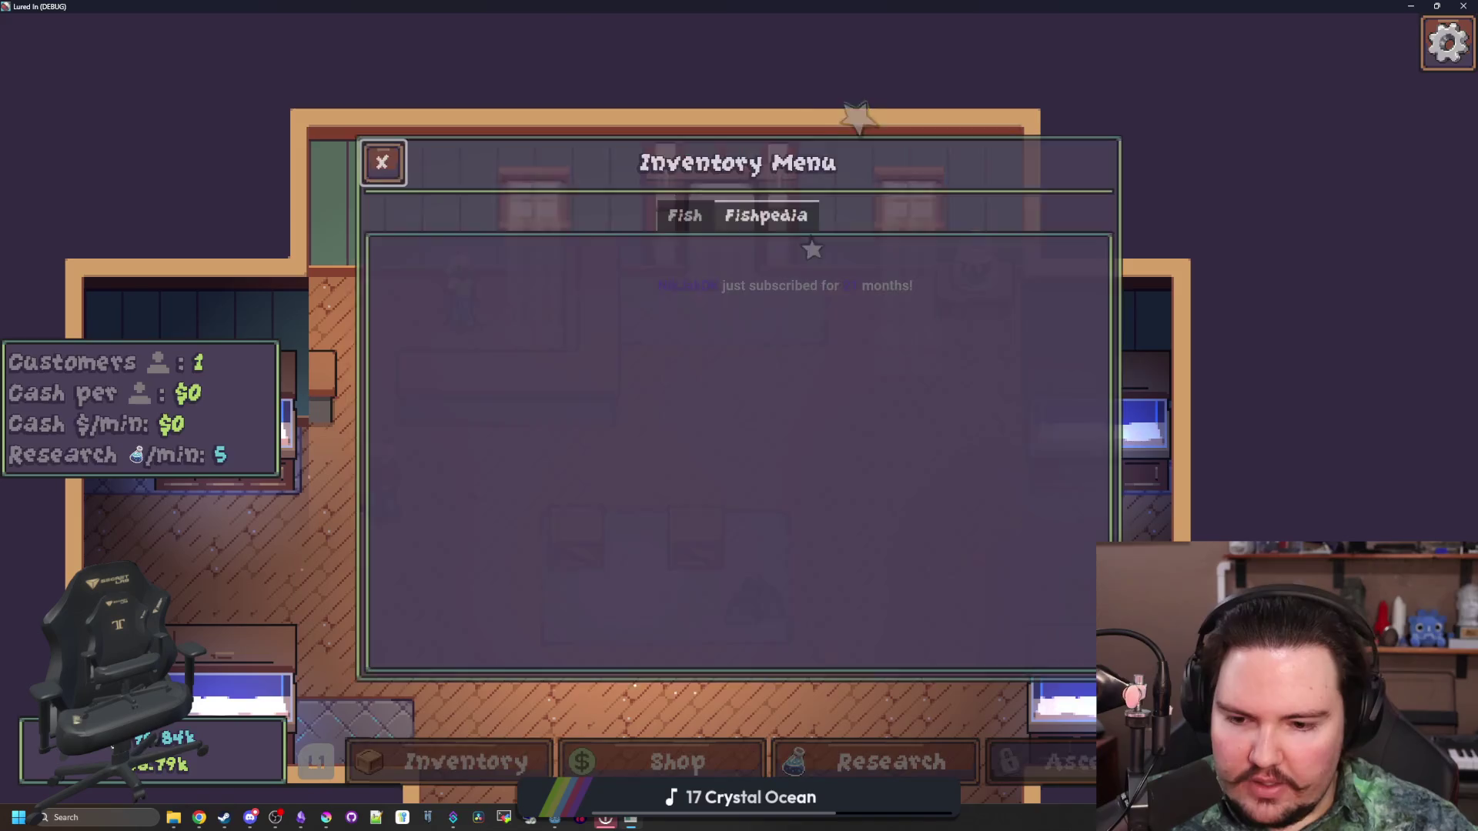
key("Left")
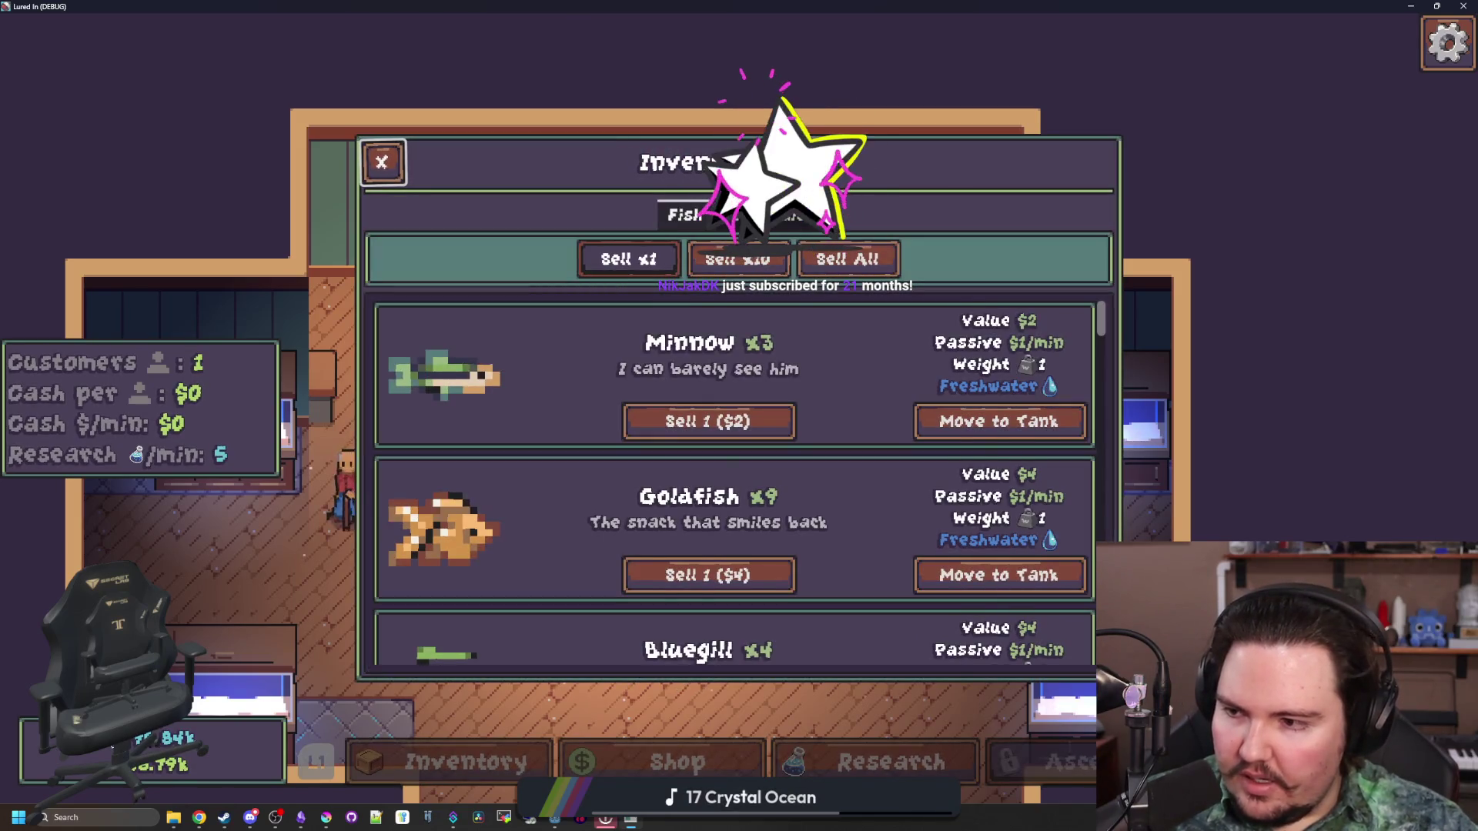
key("Right")
key("Left")
key("Right")
key("Left")
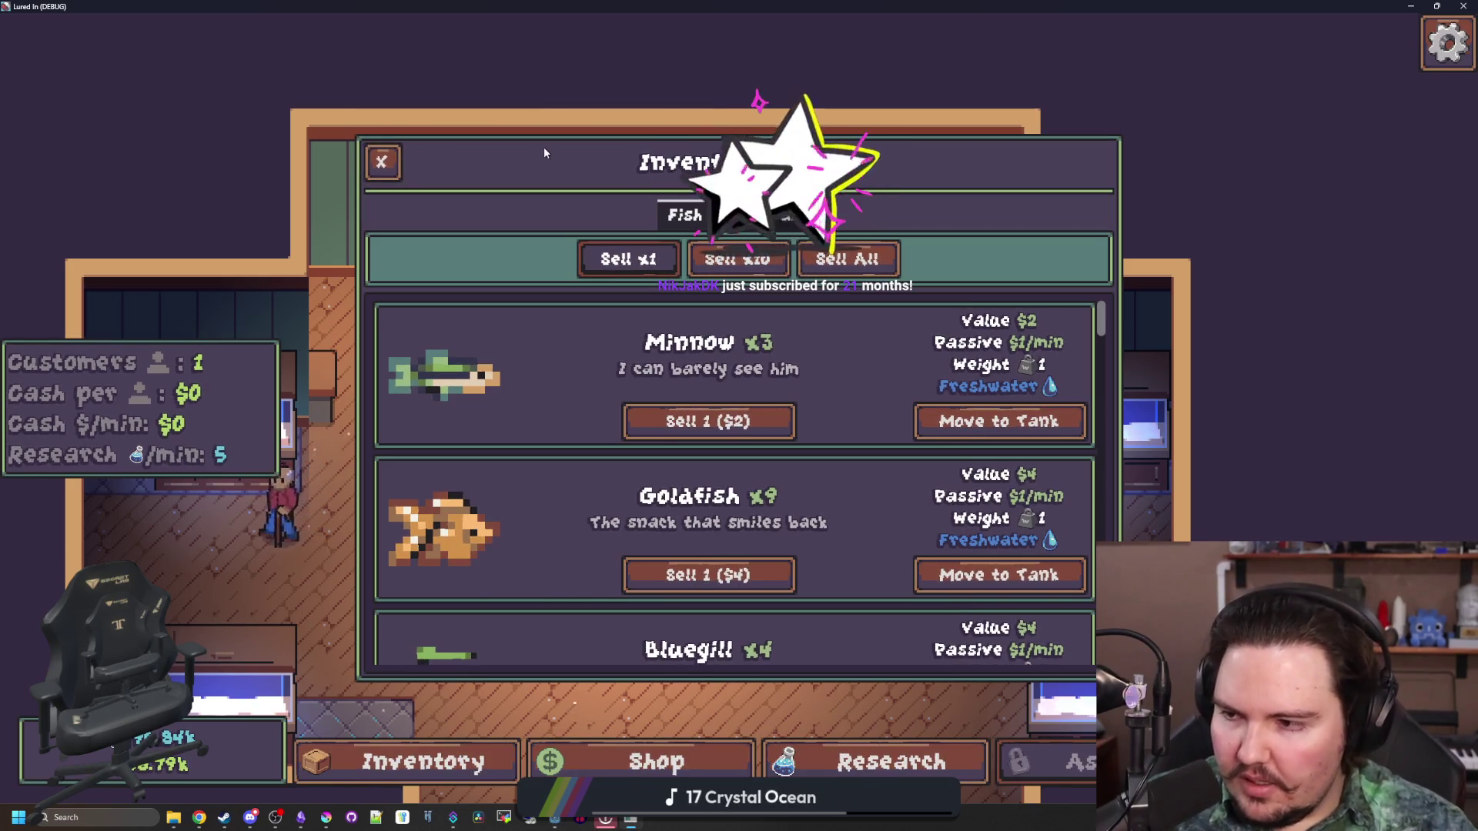
key("F11")
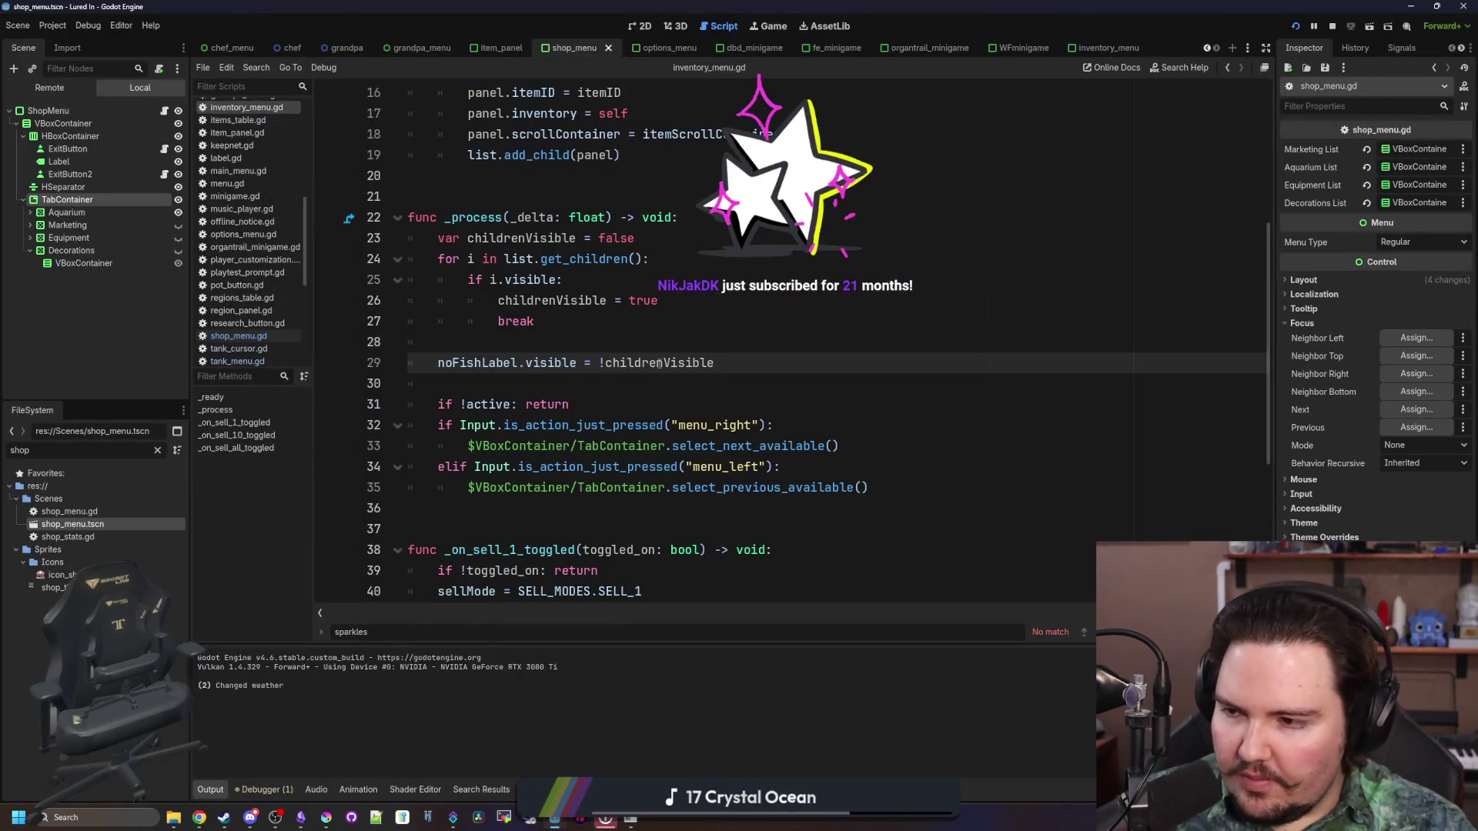
Save the scene and scripts back in the inventory menu script editor
left_click(508, 373)
left_click(515, 363)
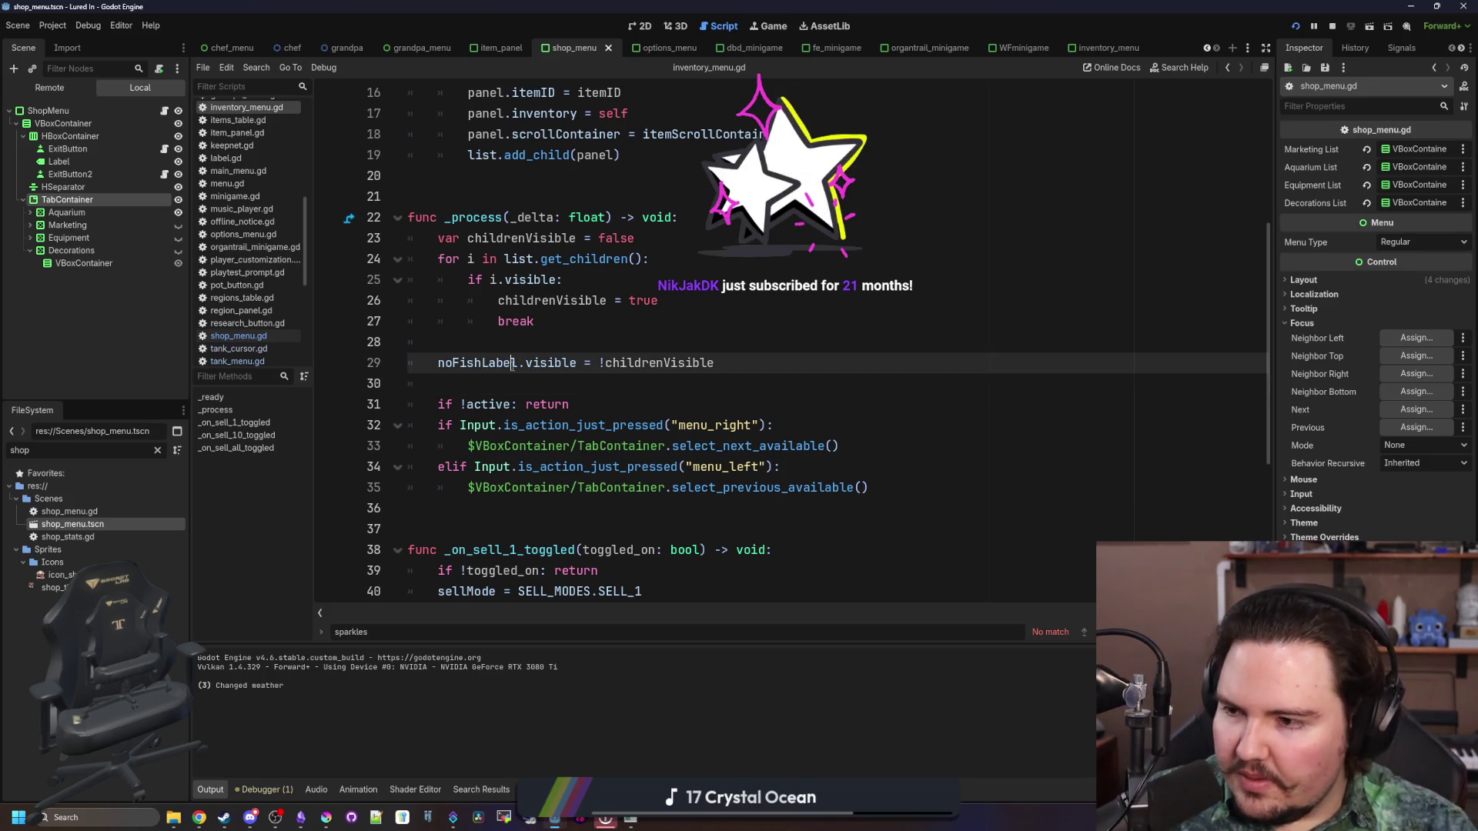
left_click(553, 340)
key("ctrl+s")
left_click(606, 820)
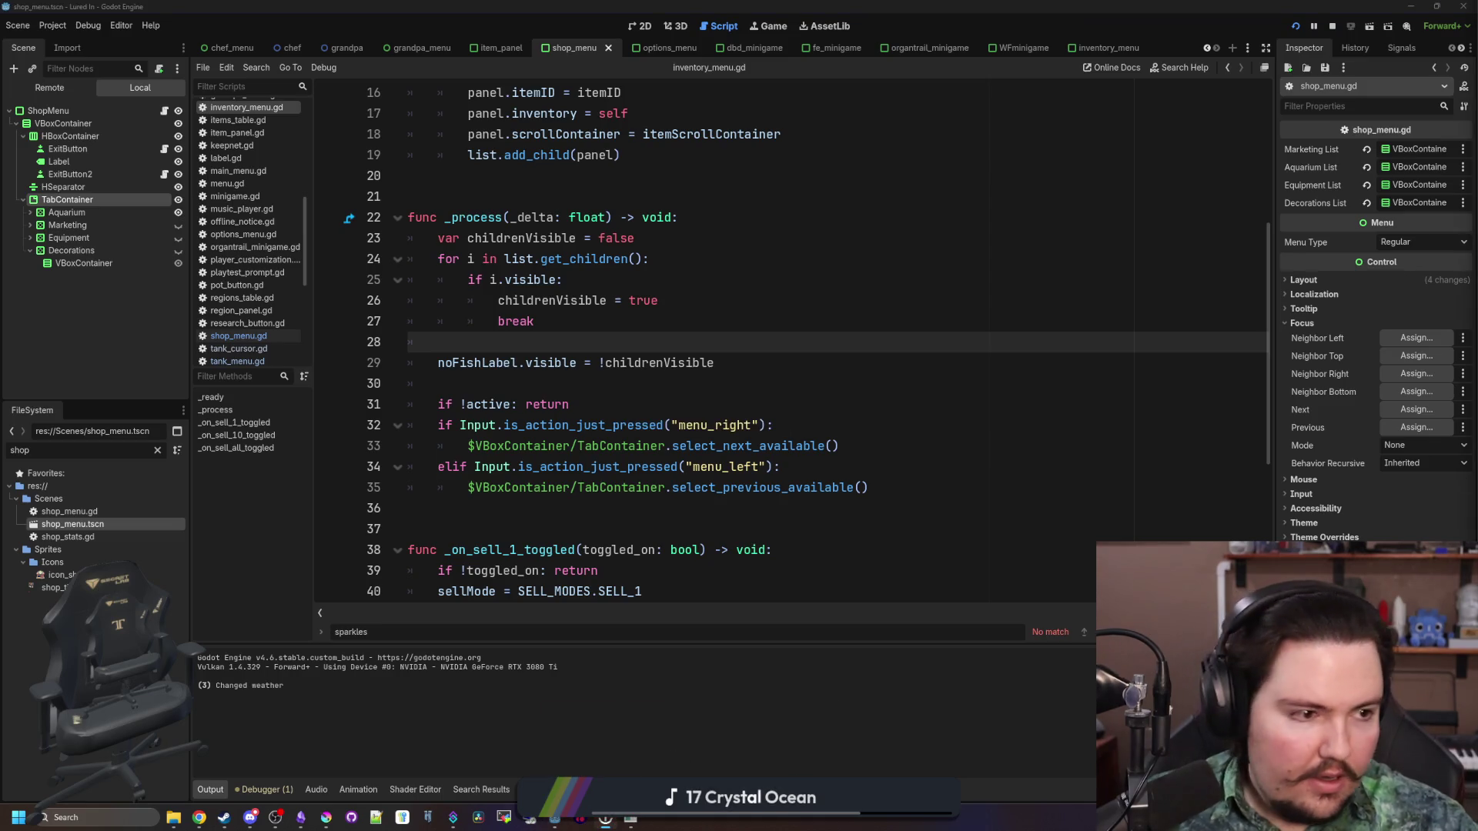
left_click(738, 386)
left_click(772, 321)
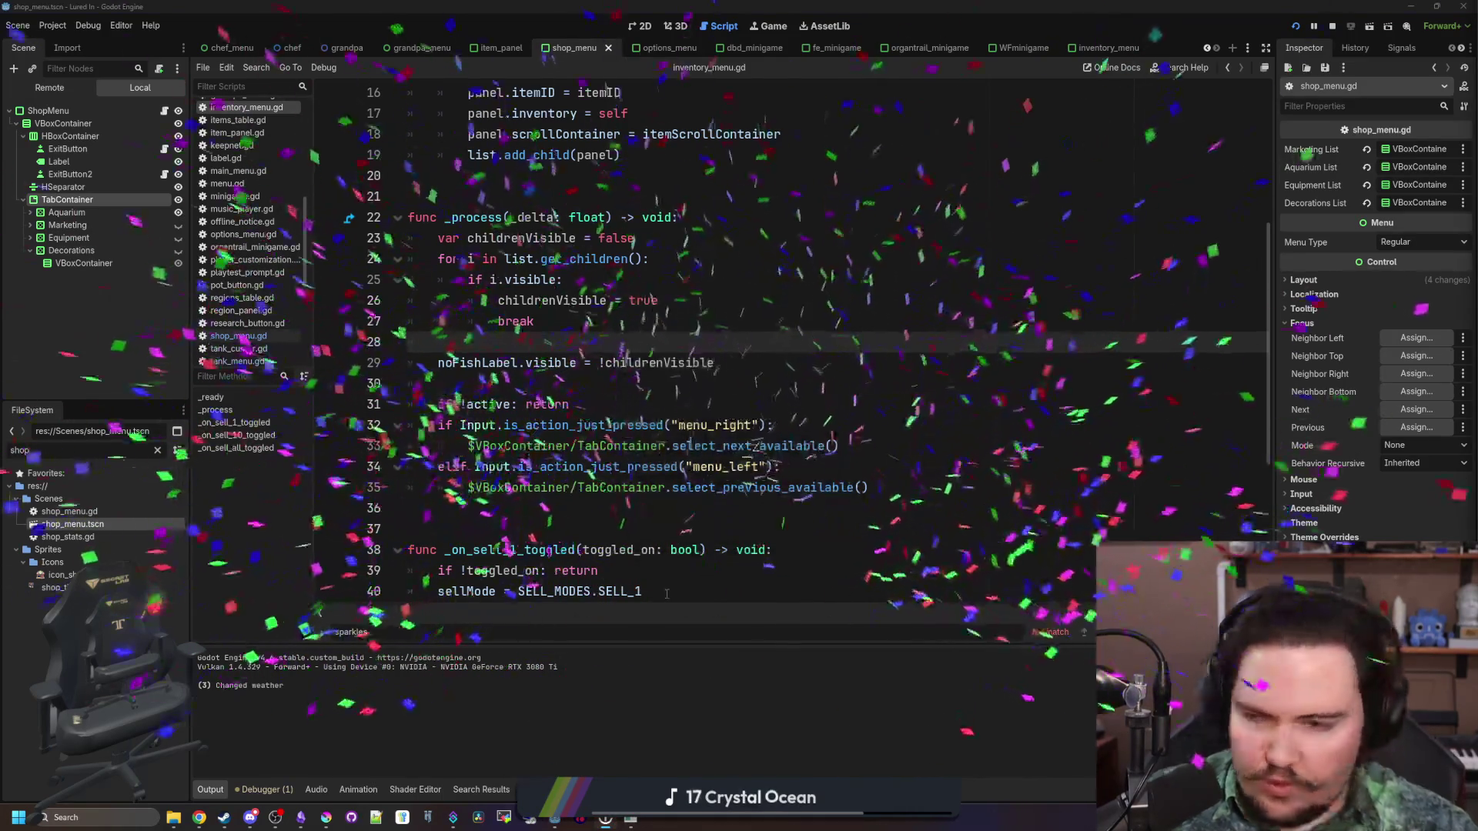
key("Home")
left_click(476, 340)
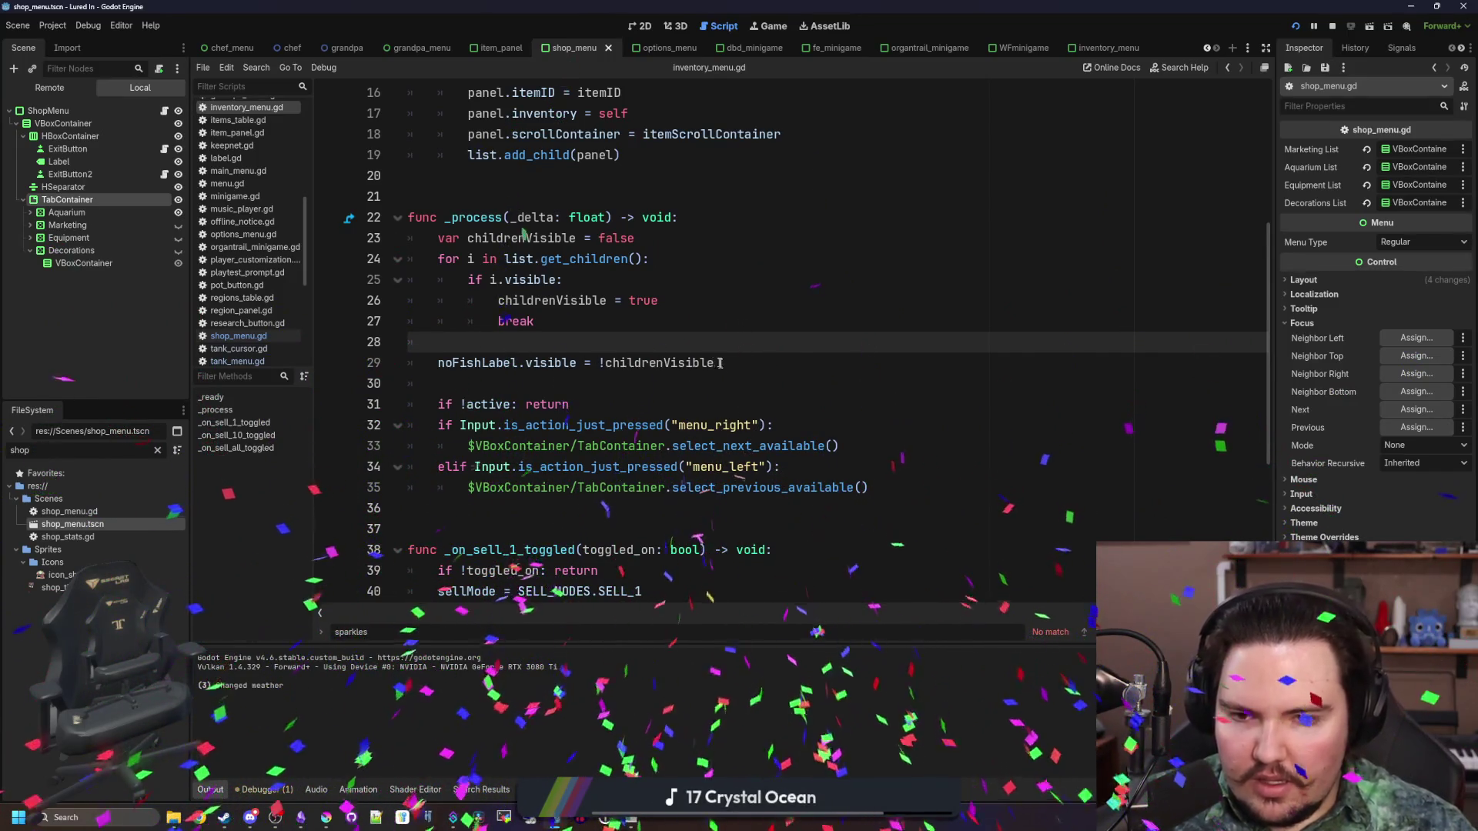
left_click(594, 357)
key("Up")
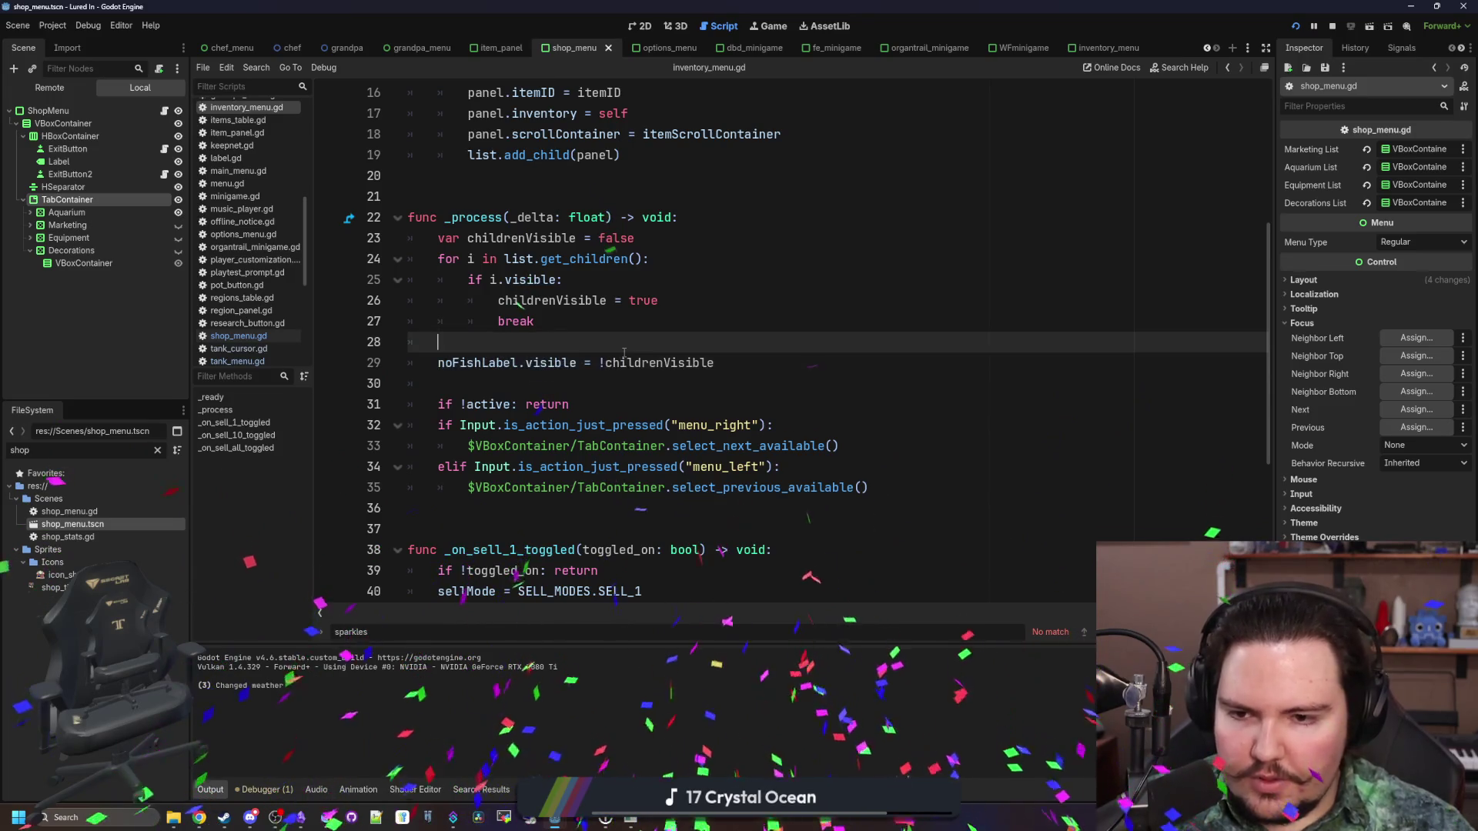
Select shop_menu's TabContainer, widen the Inspector, and check its Tab Focus Mode
mouse_move(631, 818)
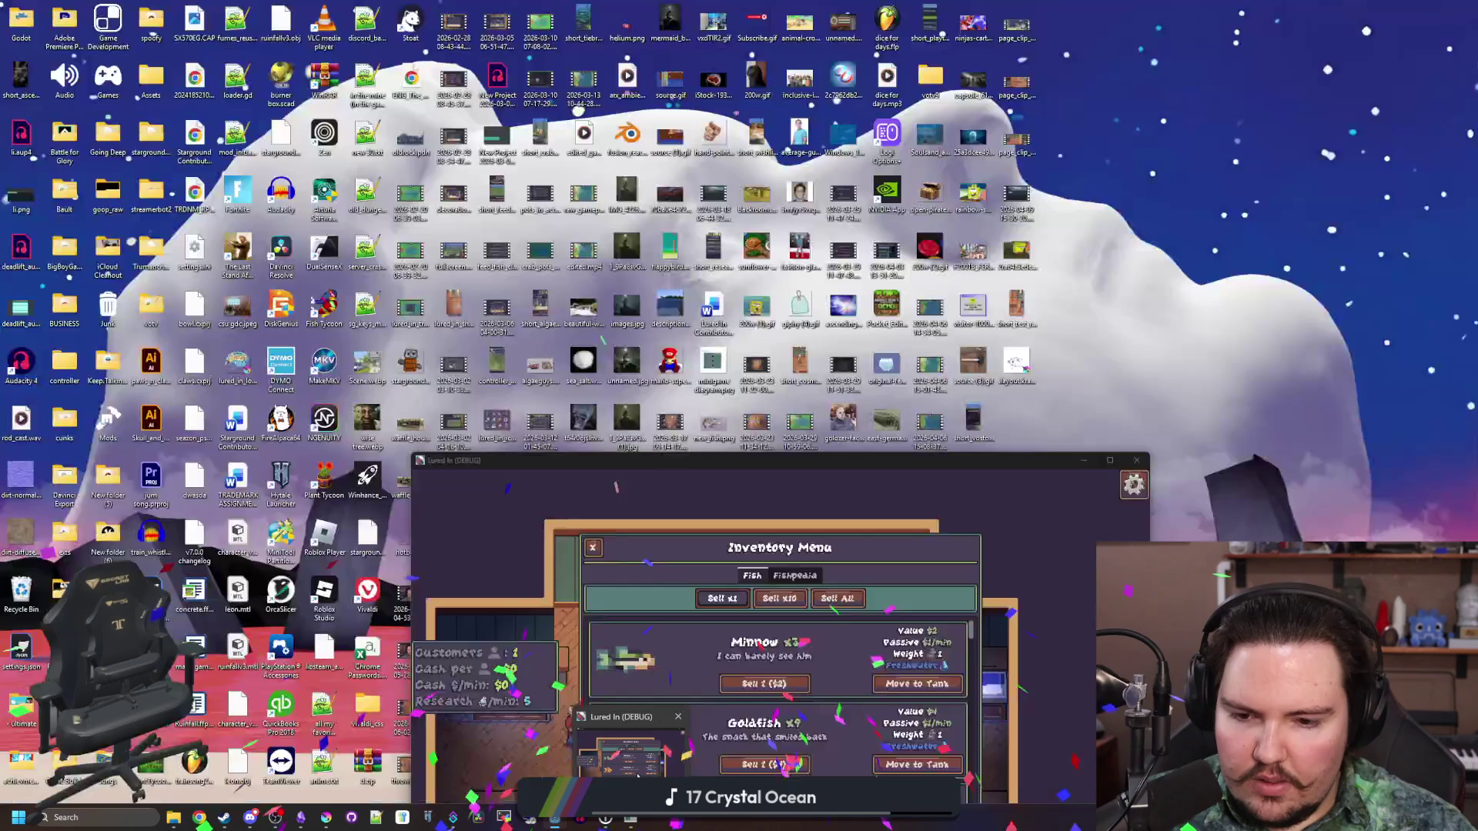
mouse_move(638, 774)
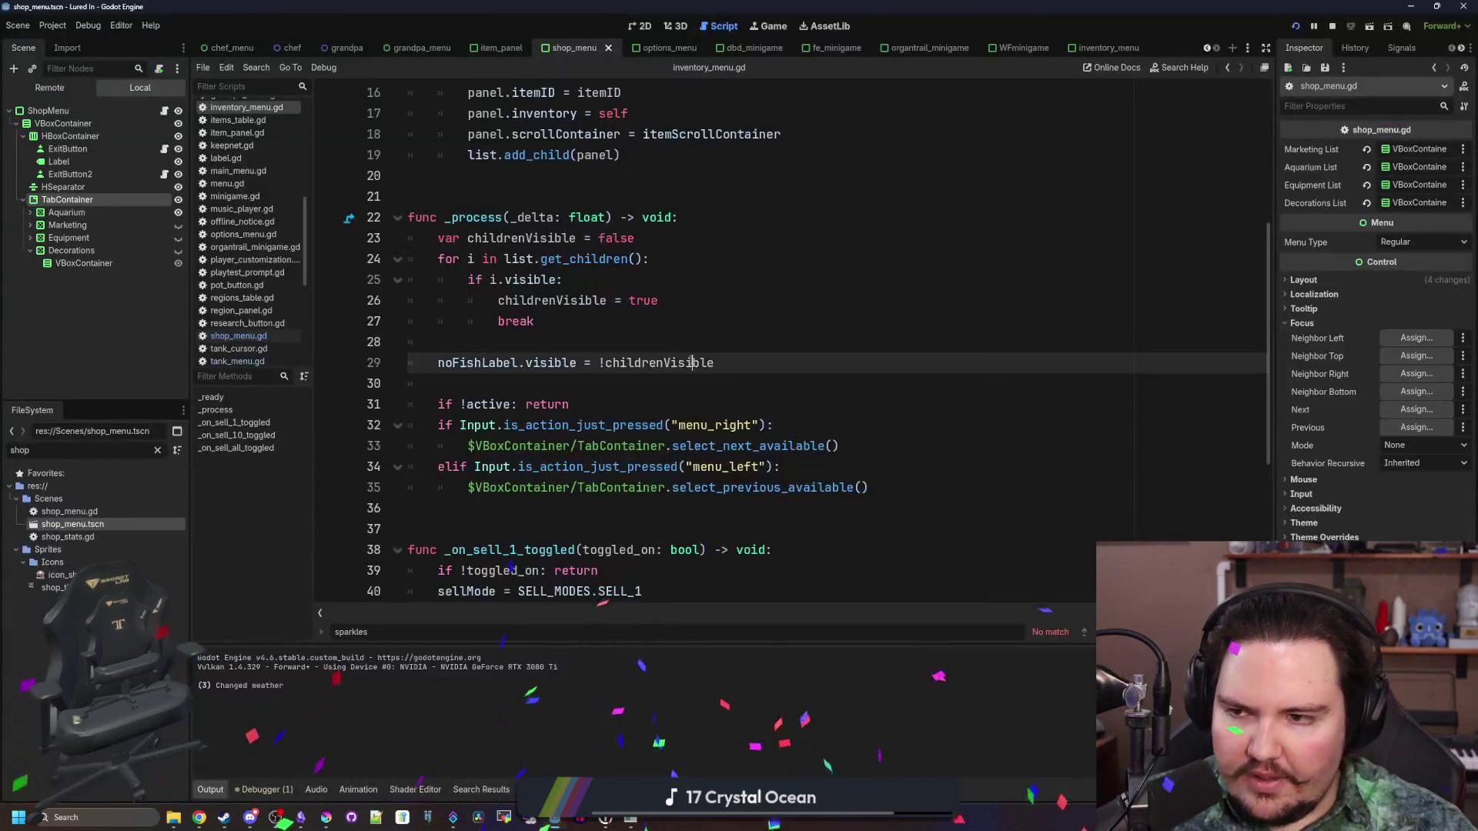
left_click(86, 215)
left_click(67, 199)
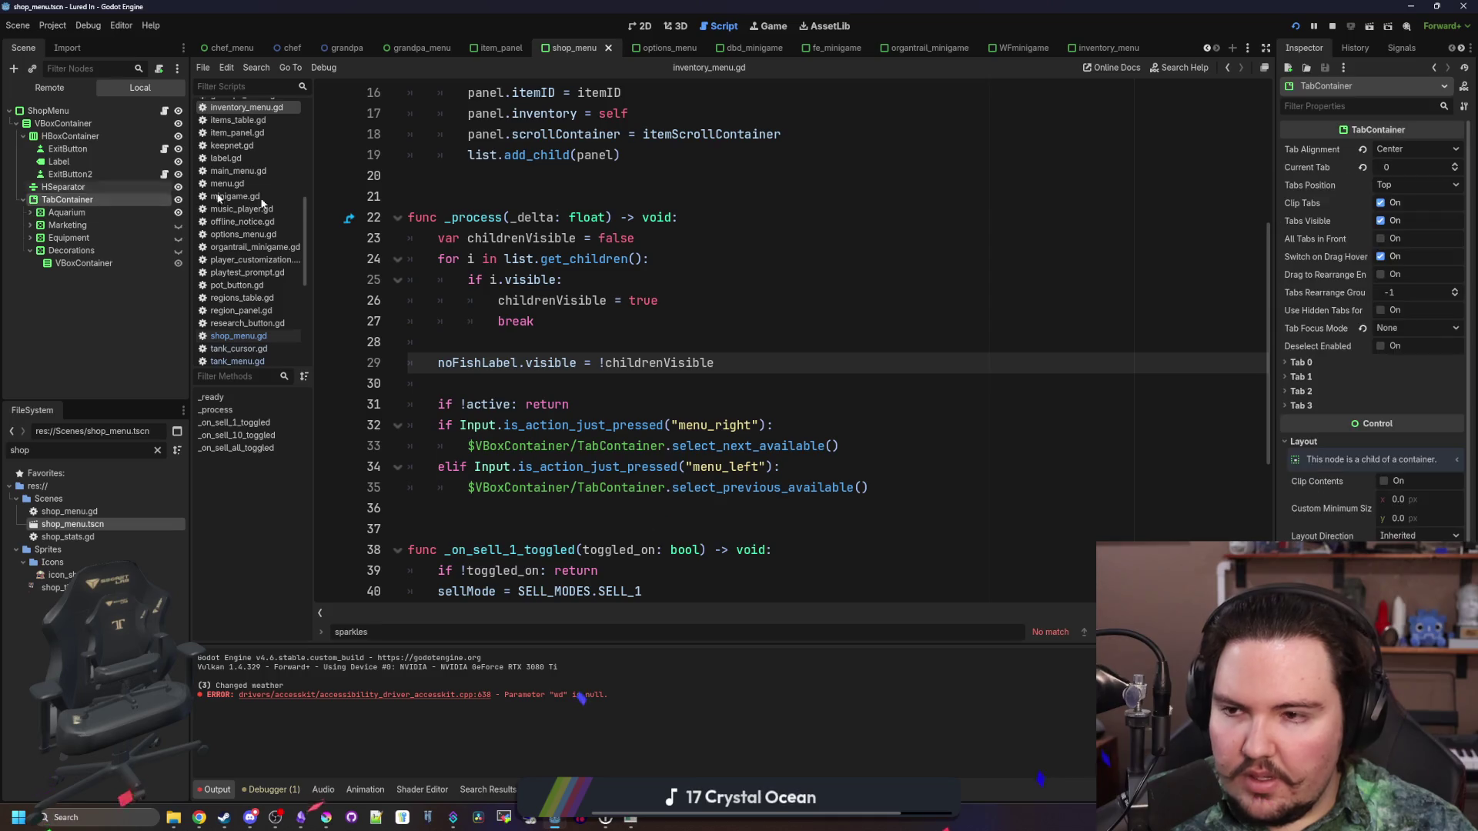
left_click_drag(1276, 284, 1057, 289)
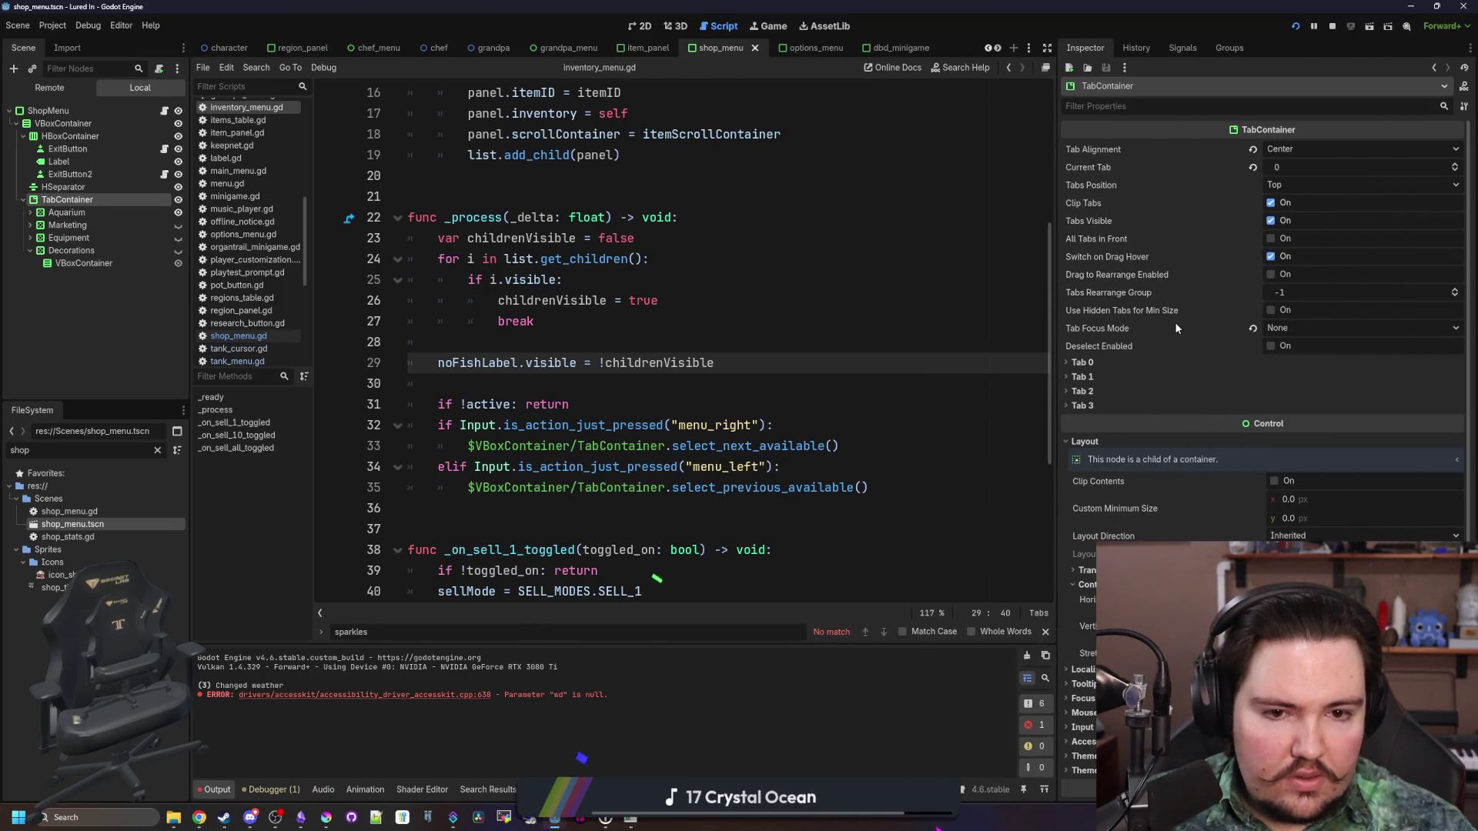
left_click(1292, 330)
left_click(1292, 329)
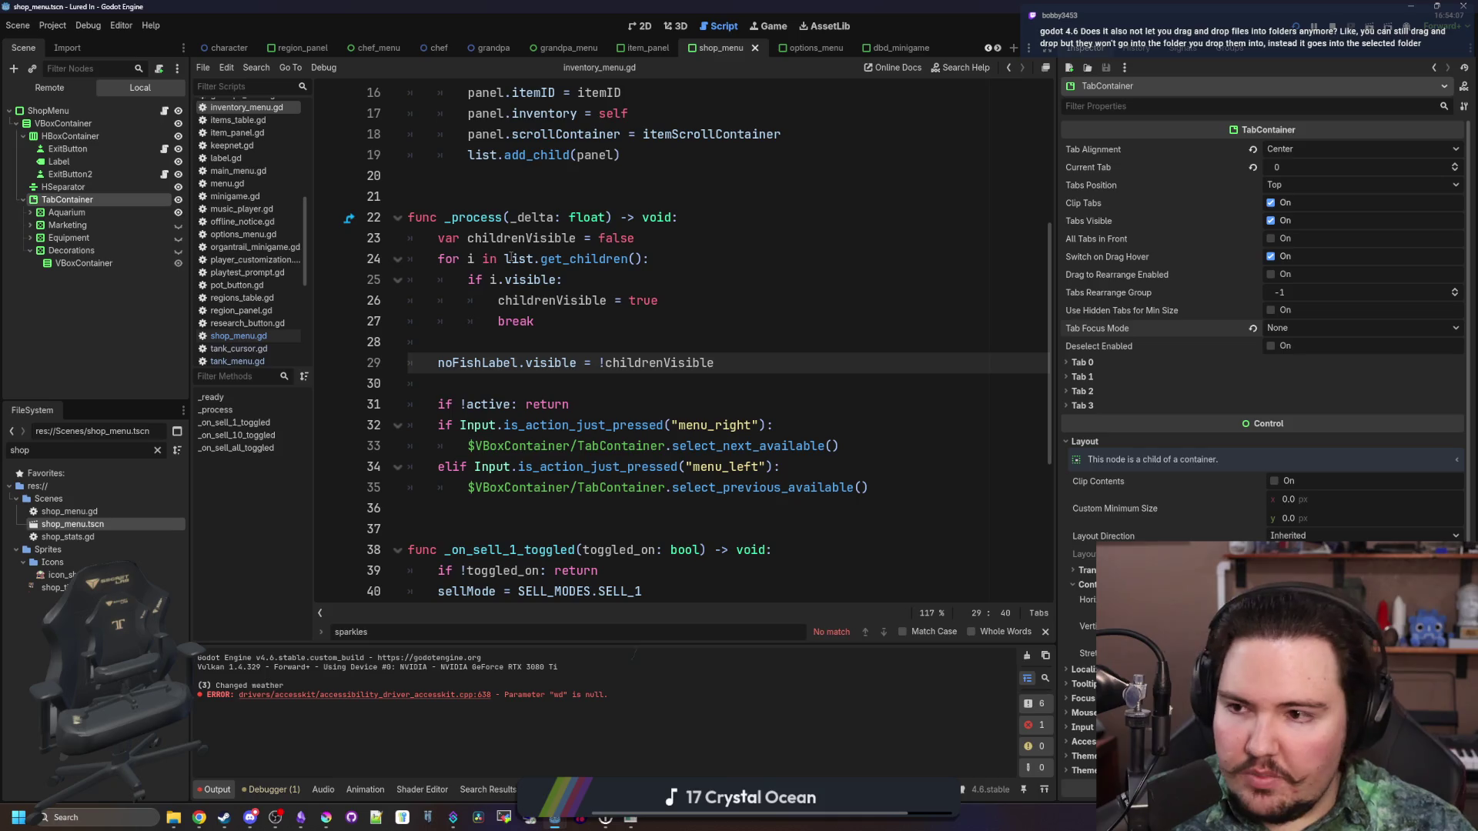
left_click(700, 246)
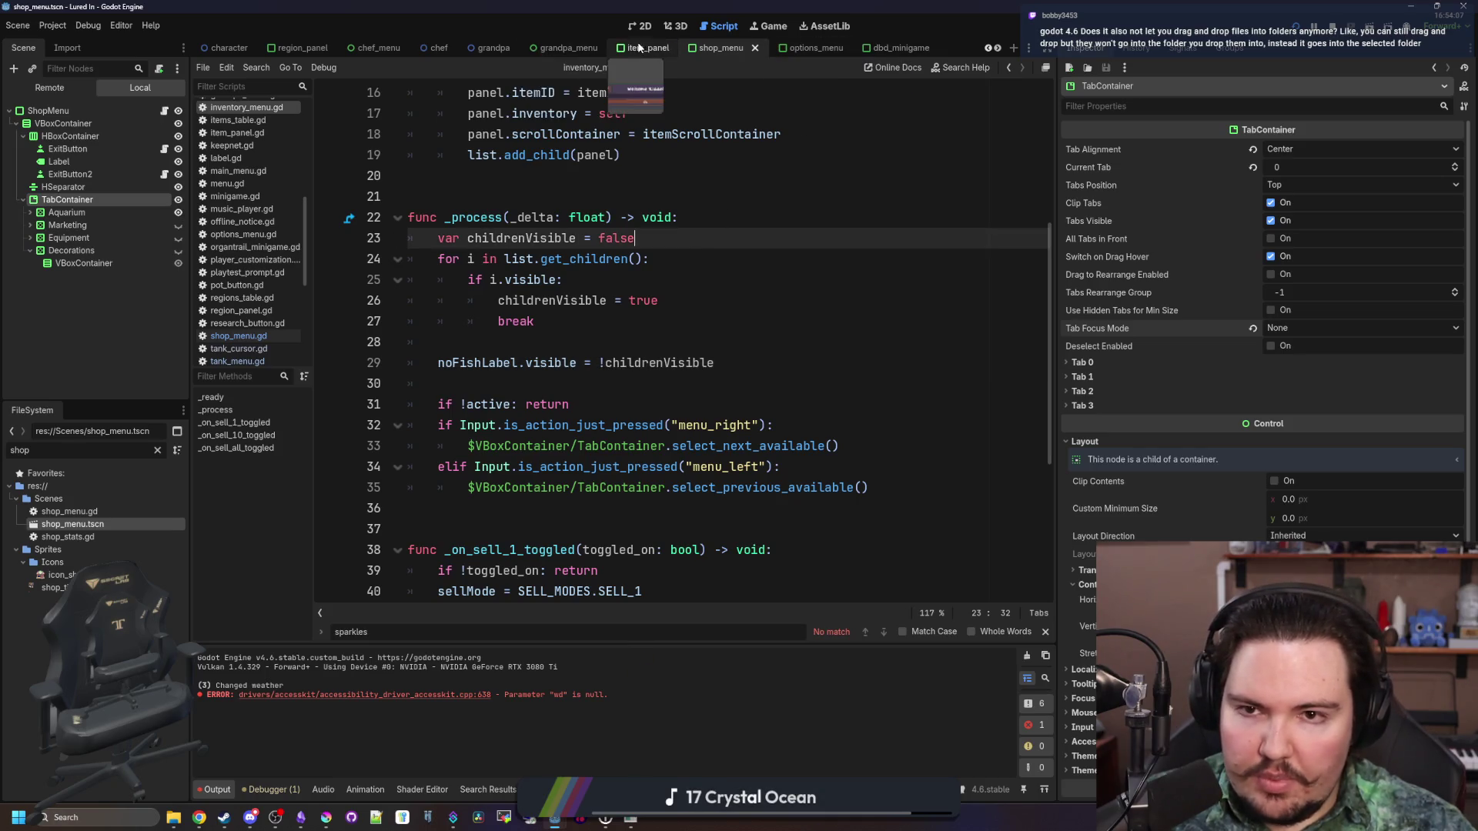
Filter FileSystem for 'inventory' and open inventory_menu.tscn
left_click(157, 450)
type("inventory")
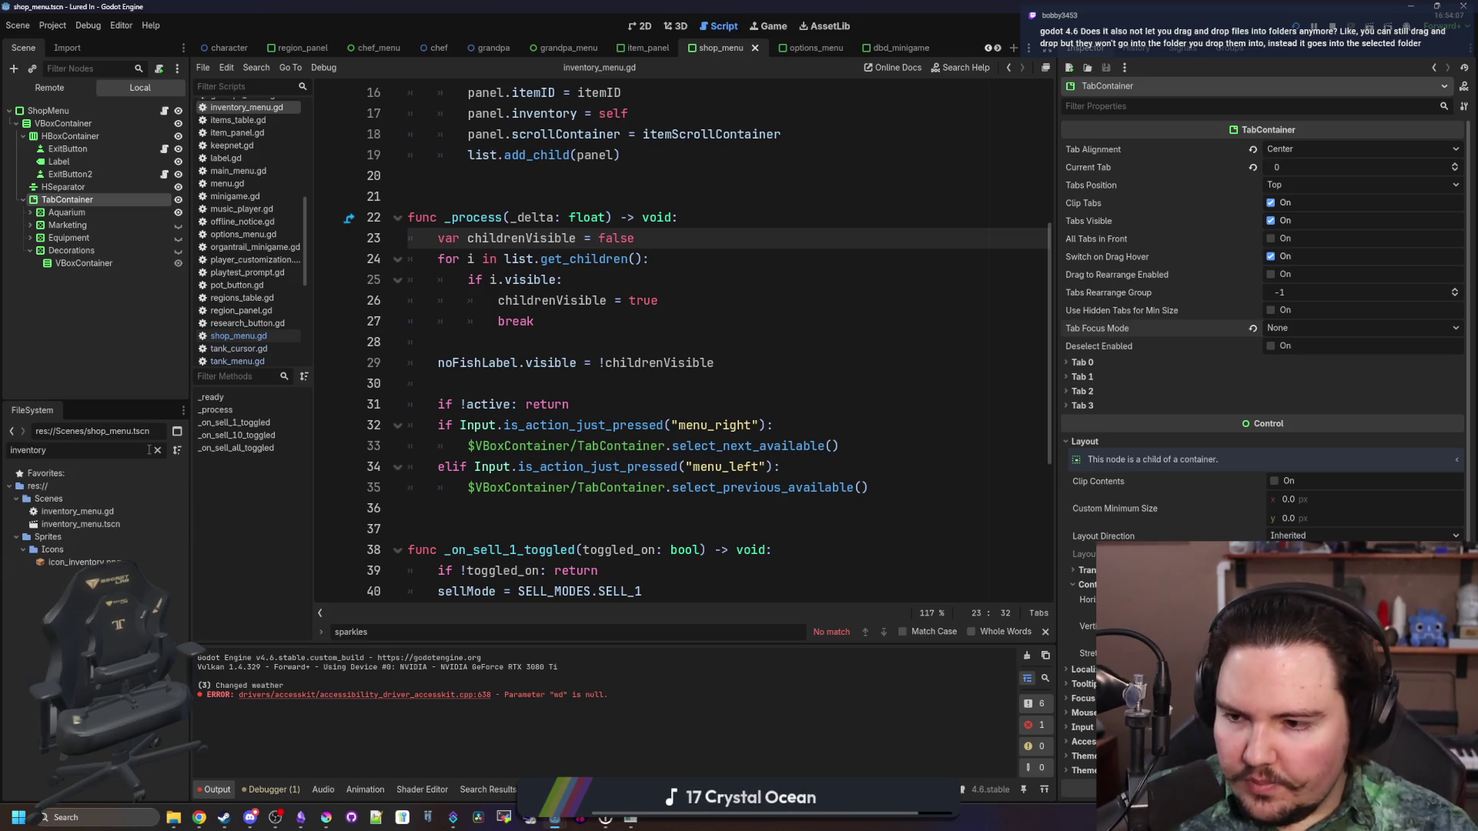
double_click(85, 524)
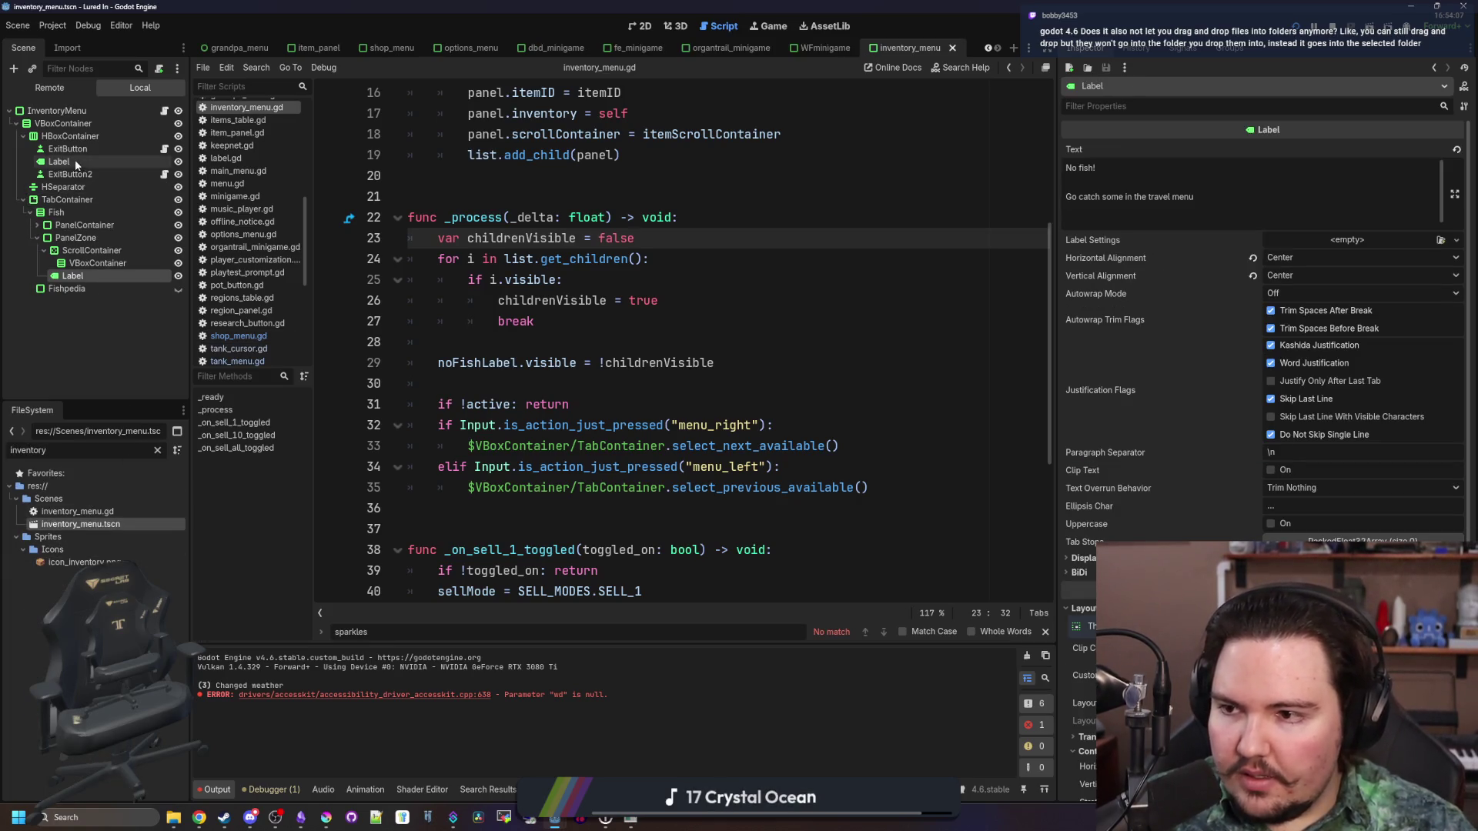
Set the inventory TabContainer's Tab Focus Mode to None, save, and relaunch the game
left_click(69, 199)
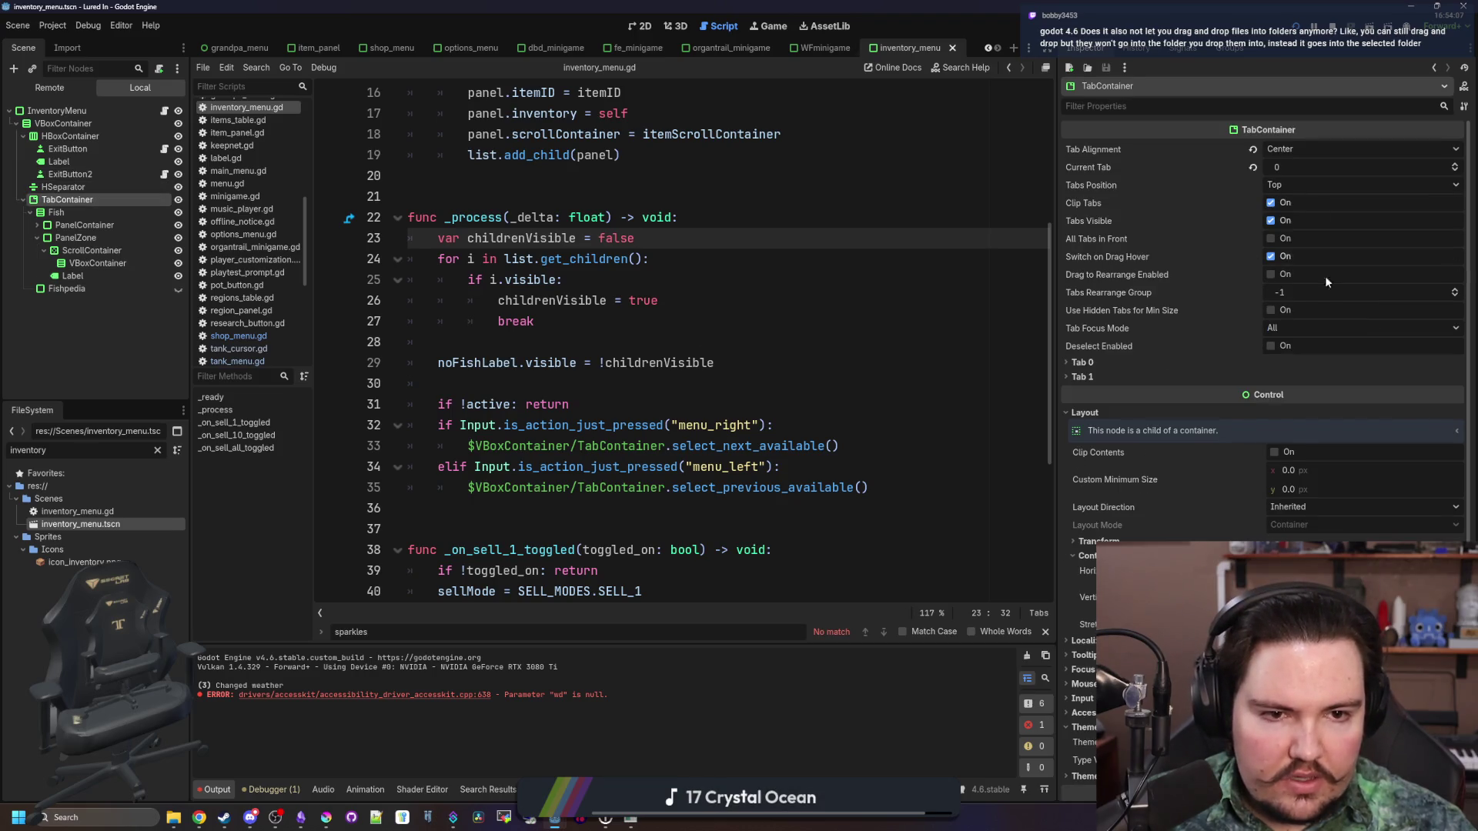
left_click(1292, 331)
left_click(1295, 344)
left_click(952, 321)
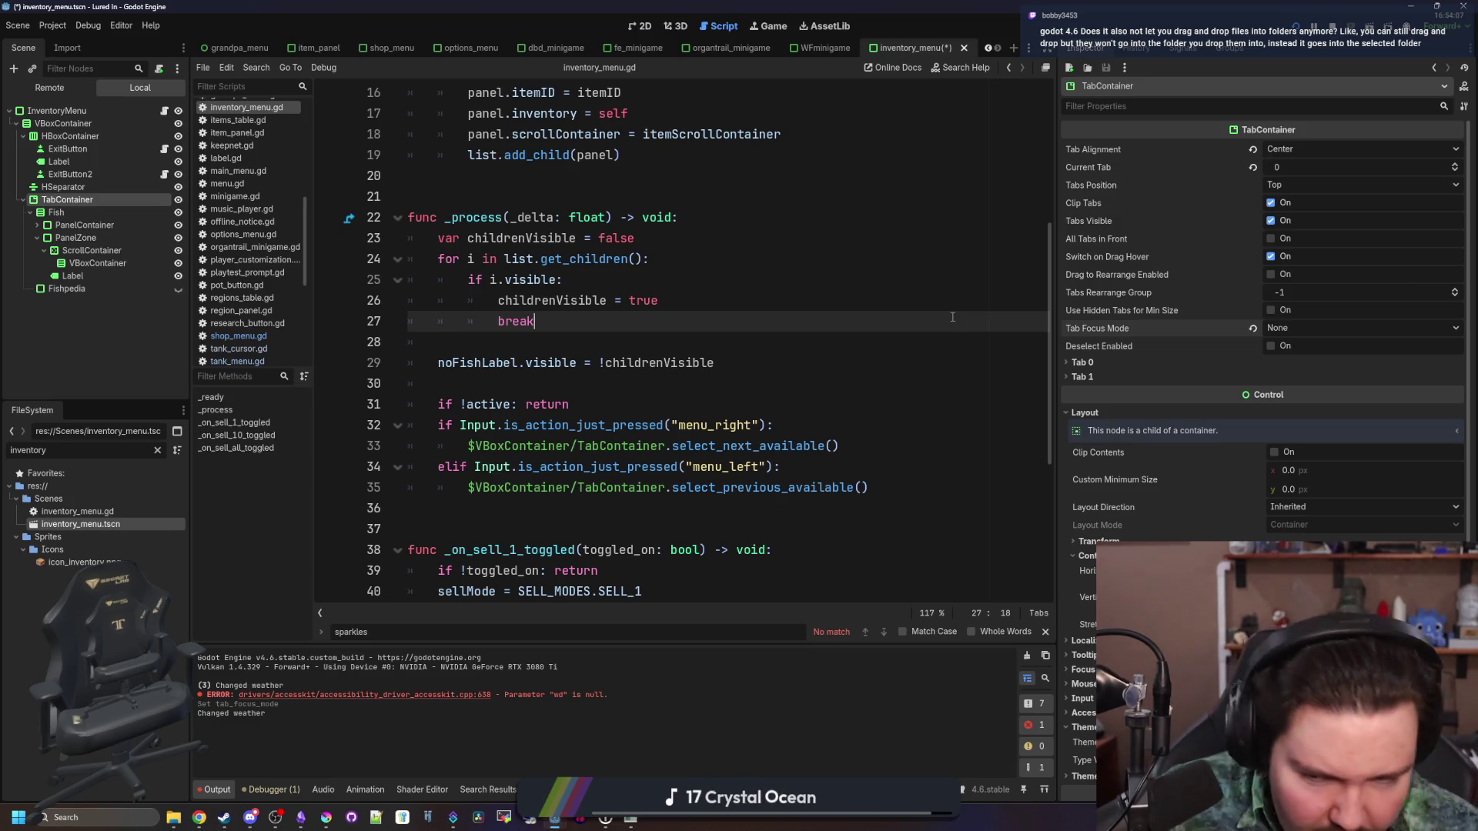
key("ctrl+s")
left_click(823, 300)
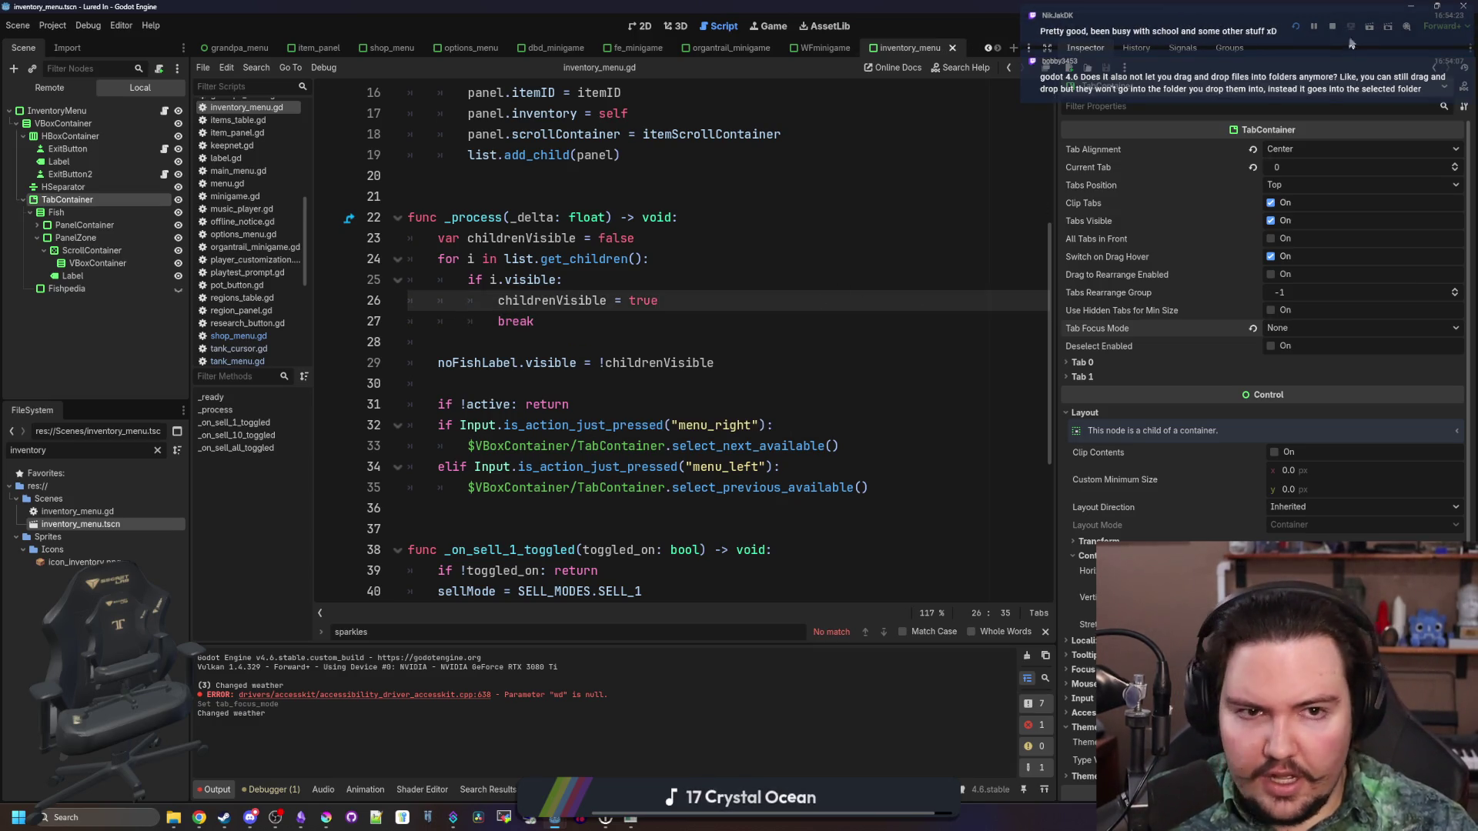
left_click(1297, 28)
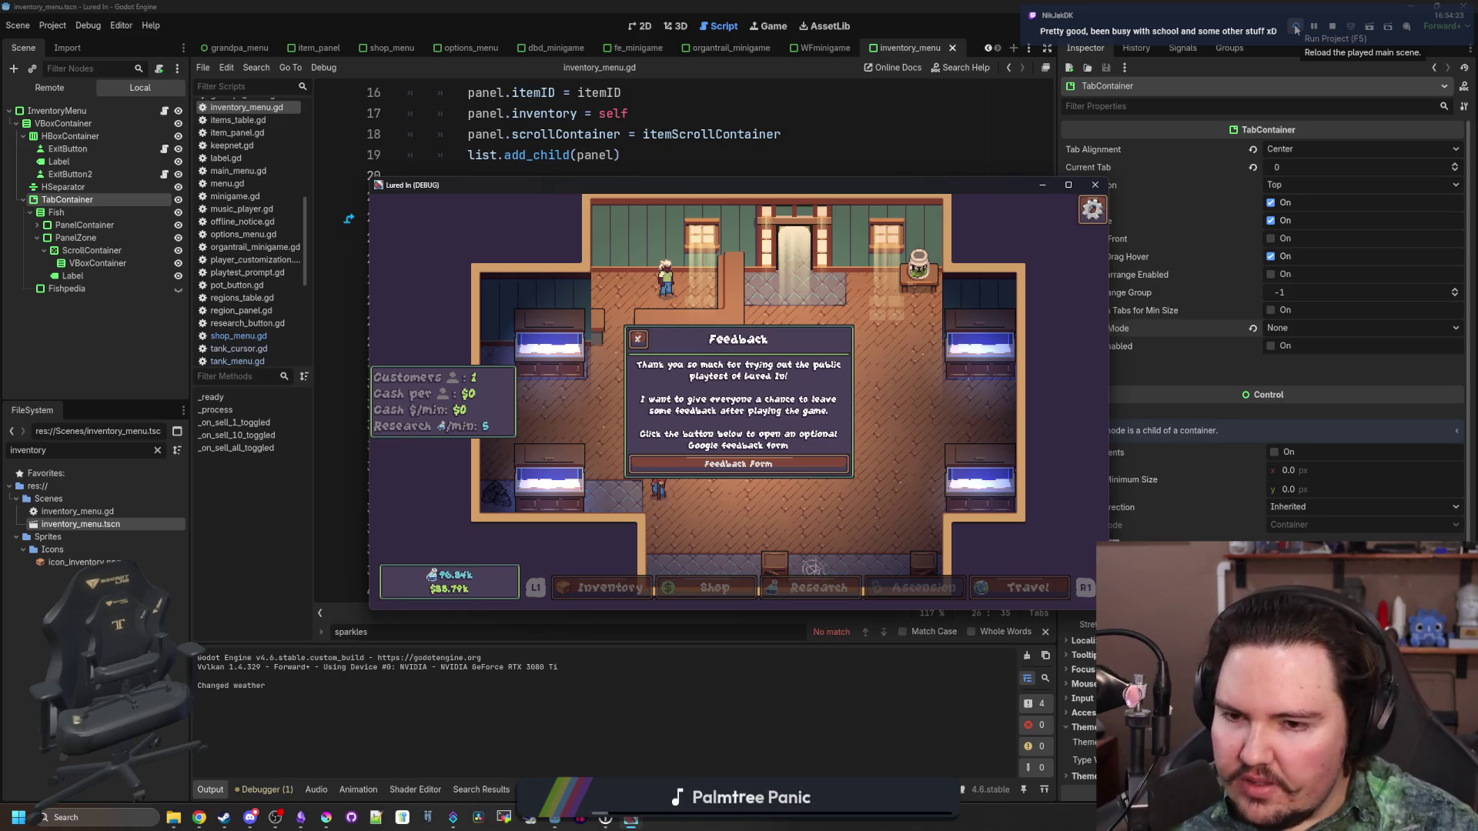
Stop the test run and bring heart-png-15.png from File Explorer into the Sprites/Icons folder
key("F8")
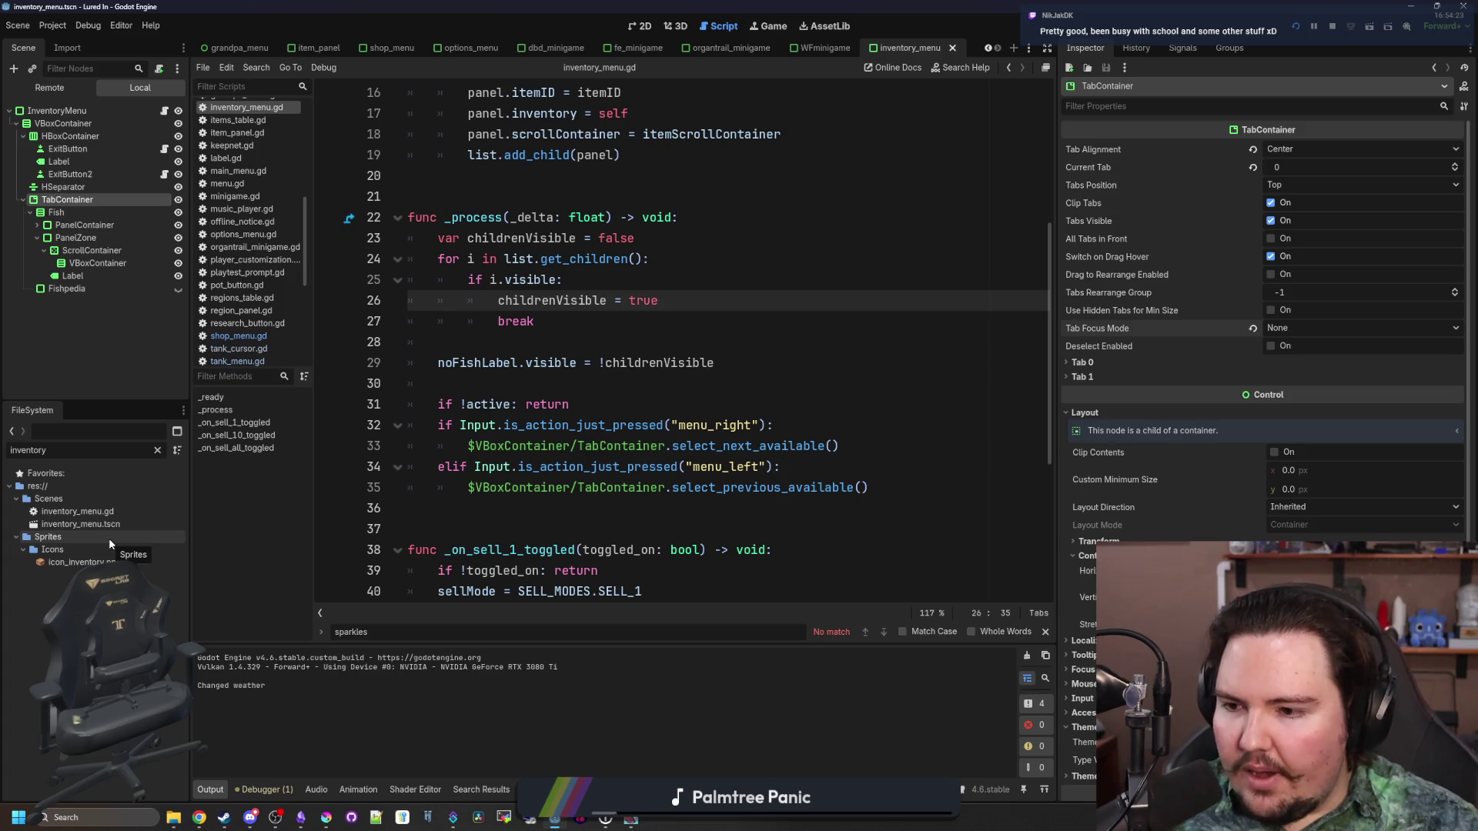
left_click(50, 551)
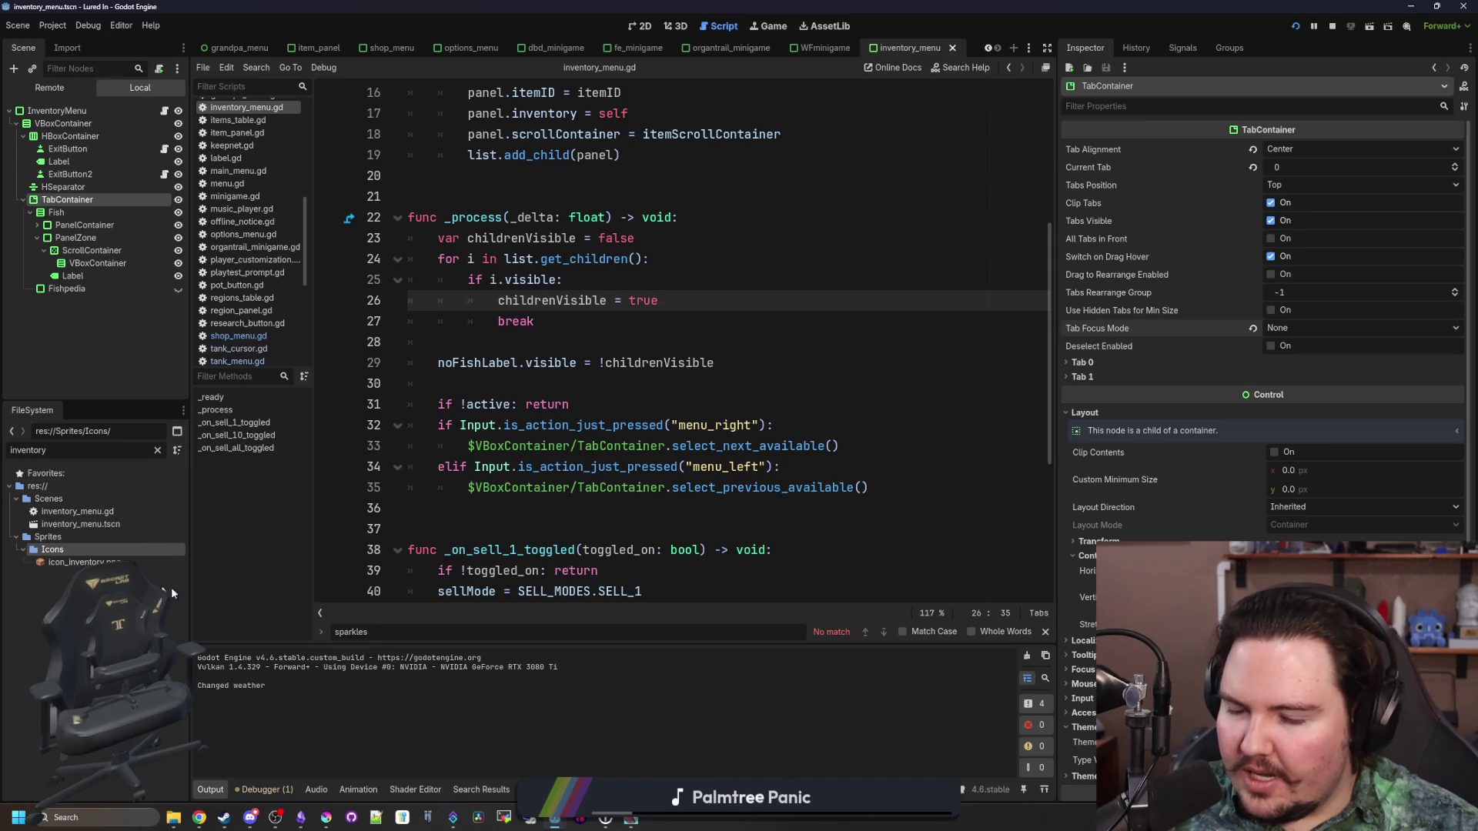
left_click(174, 821)
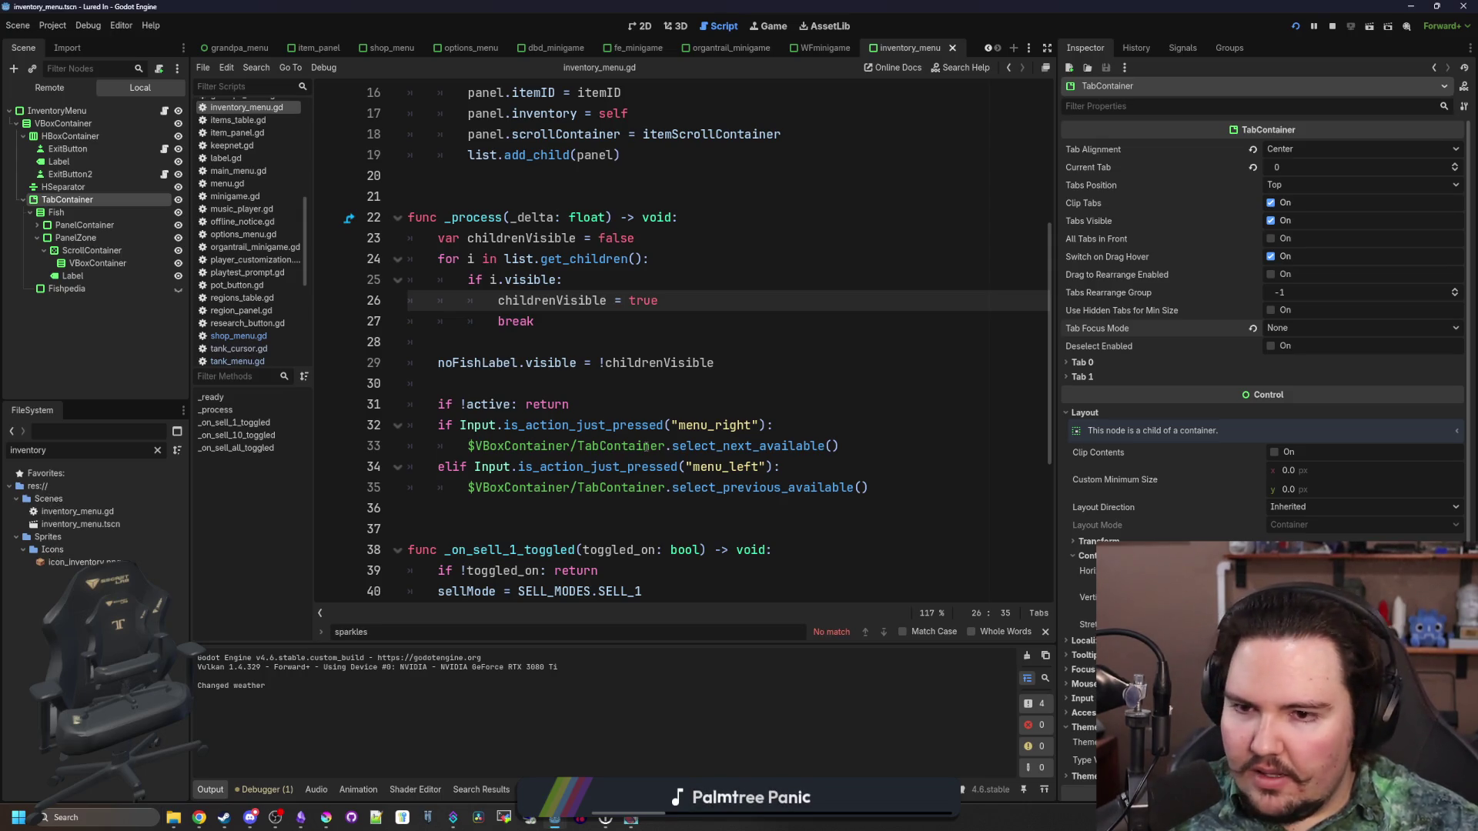
left_click(657, 398)
left_click(594, 390)
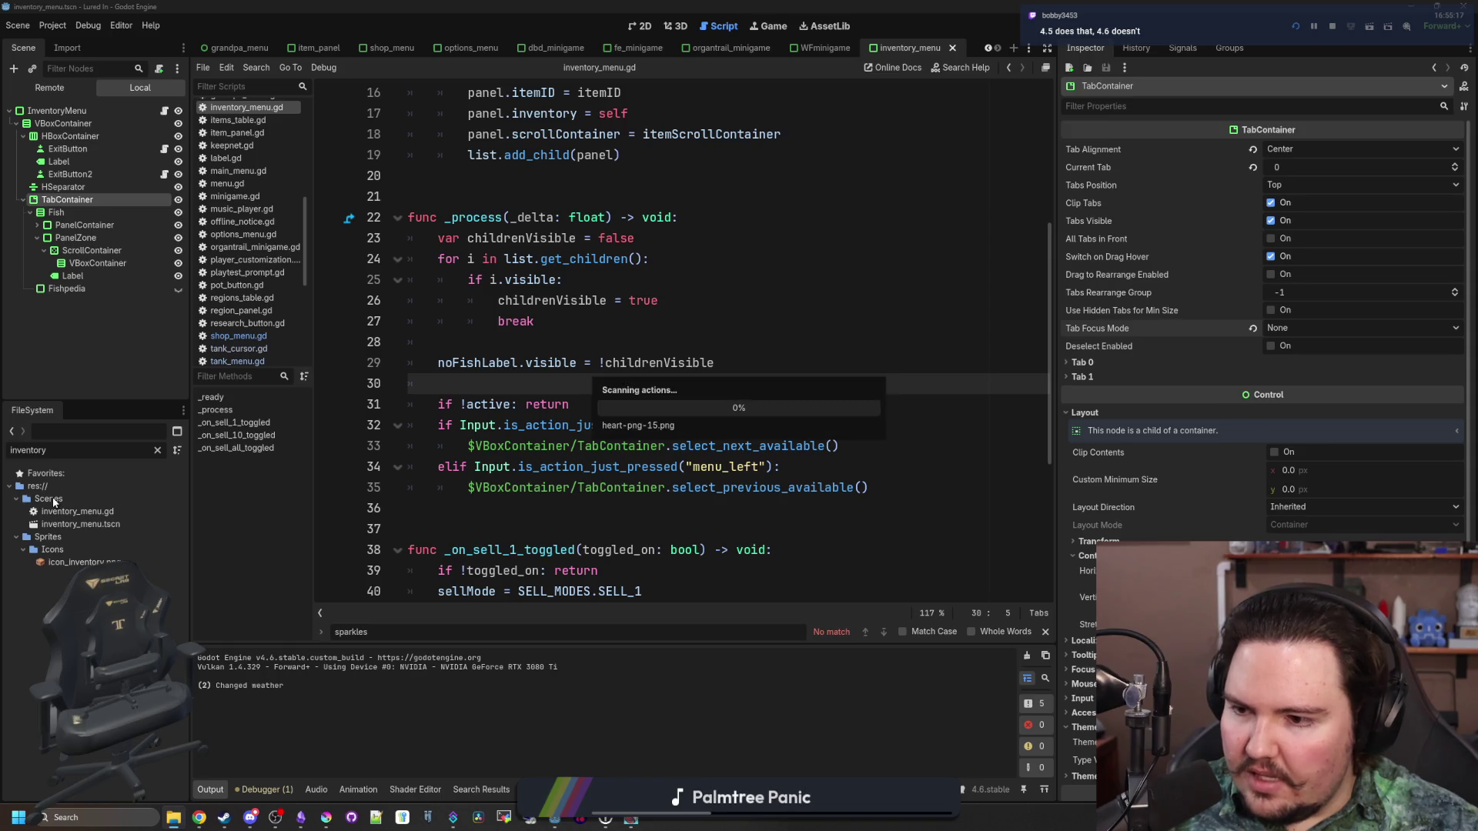
Filter the FileSystem for 'hear' and delete the heart-png-15.png image
left_click(158, 450)
type("hear")
left_click(62, 511)
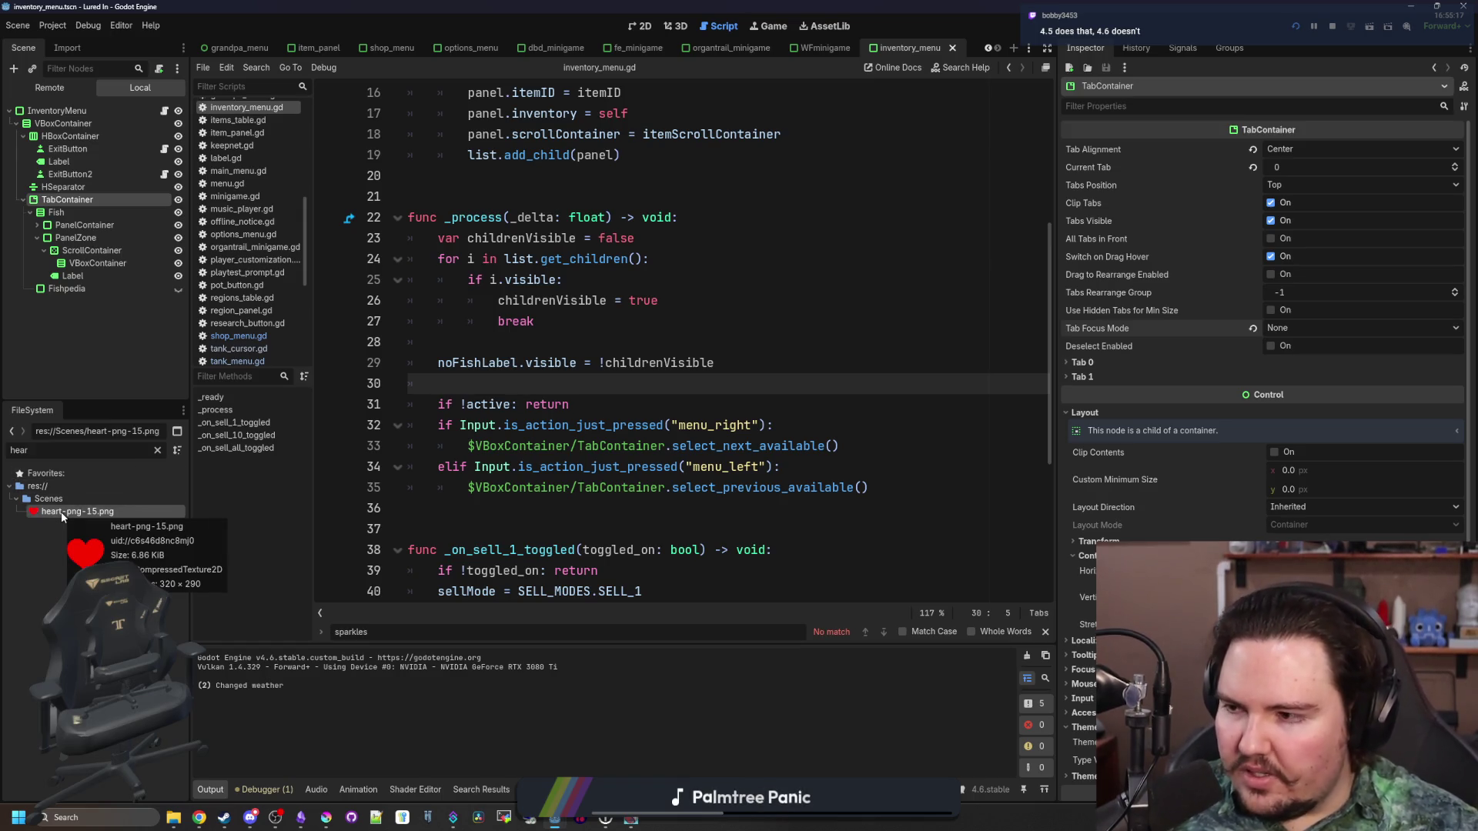
right_click(89, 514)
left_click(208, 672)
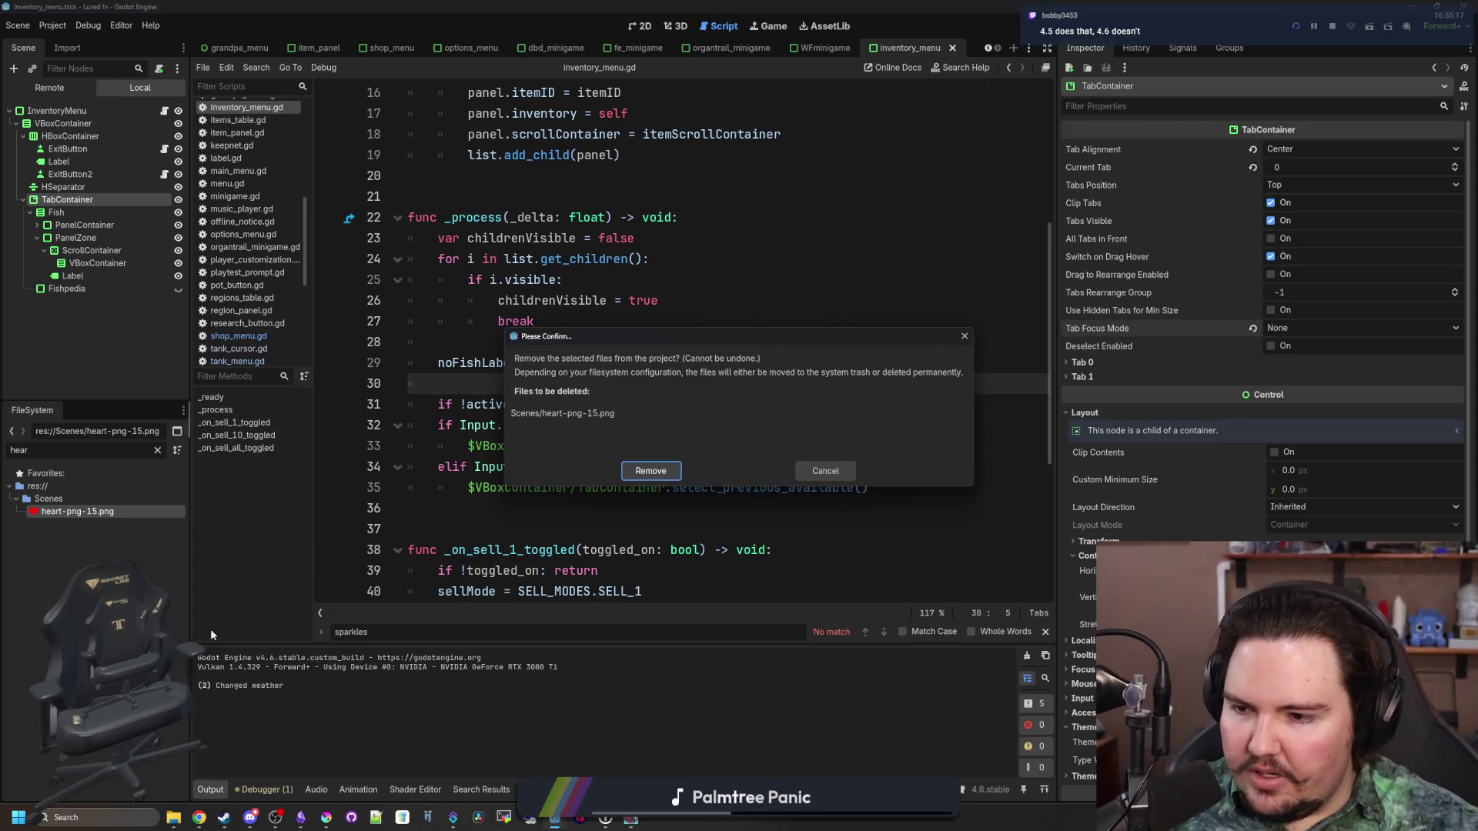
left_click(668, 474)
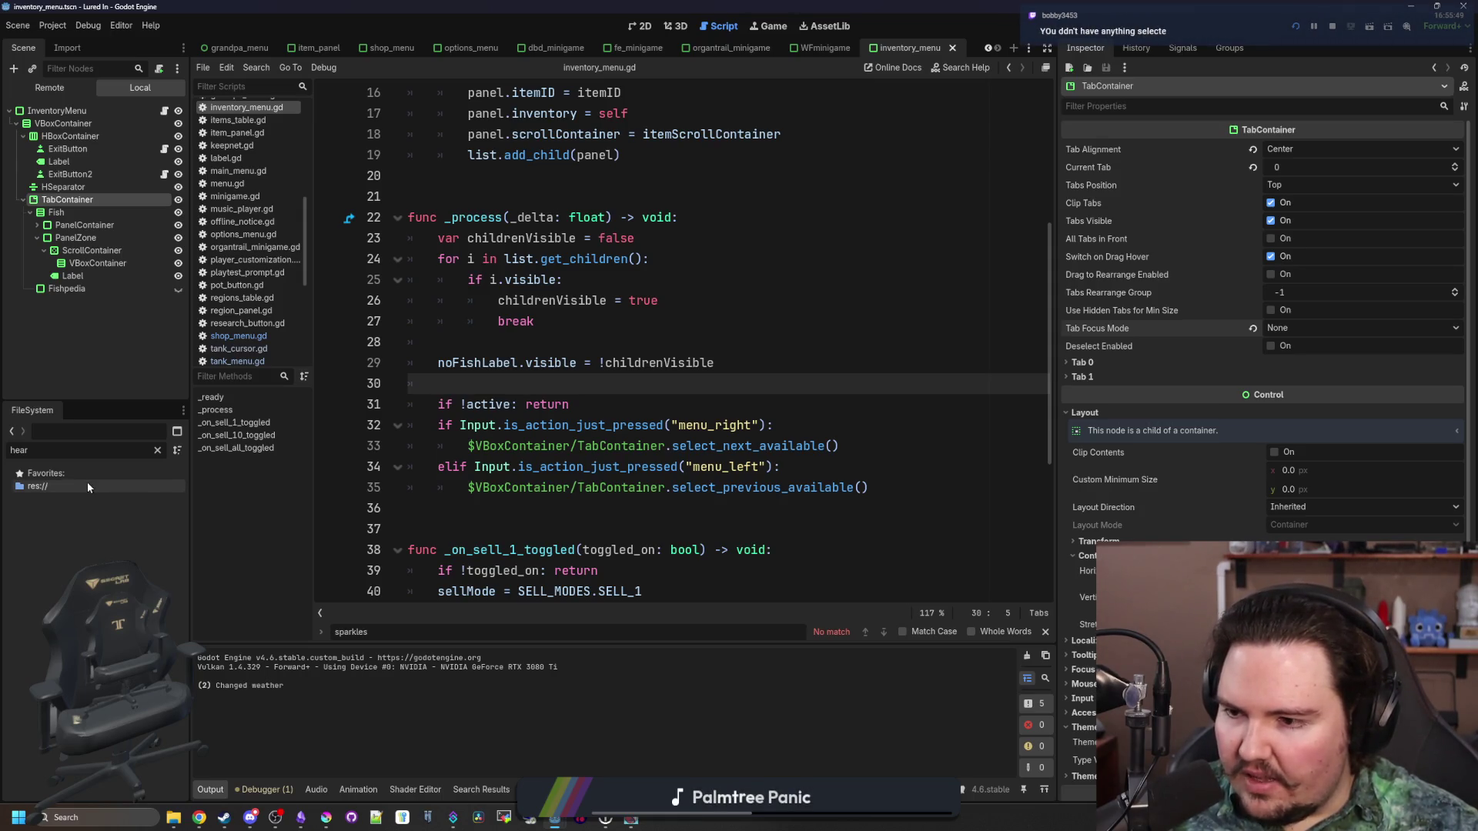
Clear the filter and delete the leftover heart-png-15.png copy from the Krita folder
left_click(158, 450)
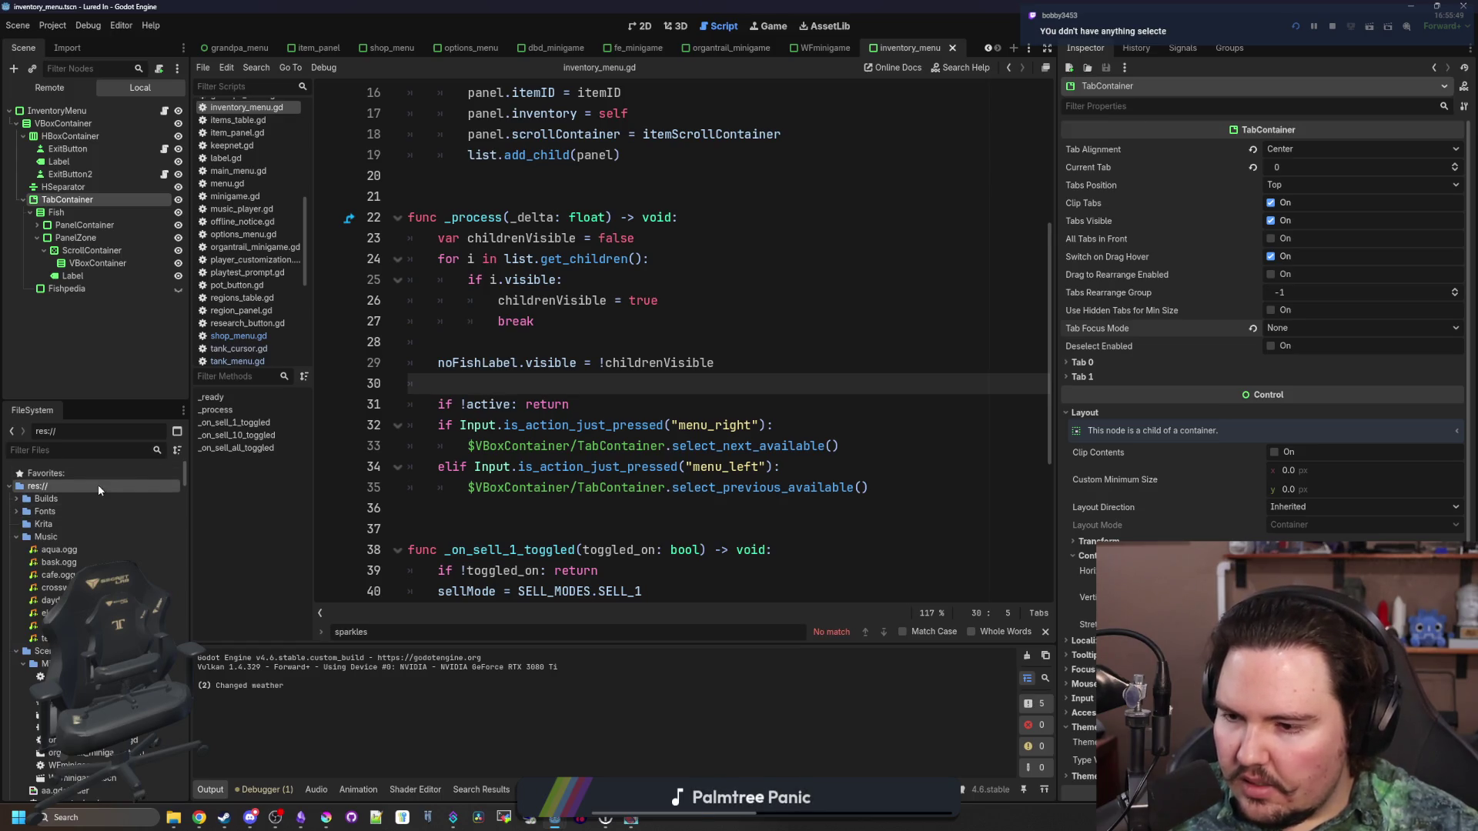
left_click(71, 539)
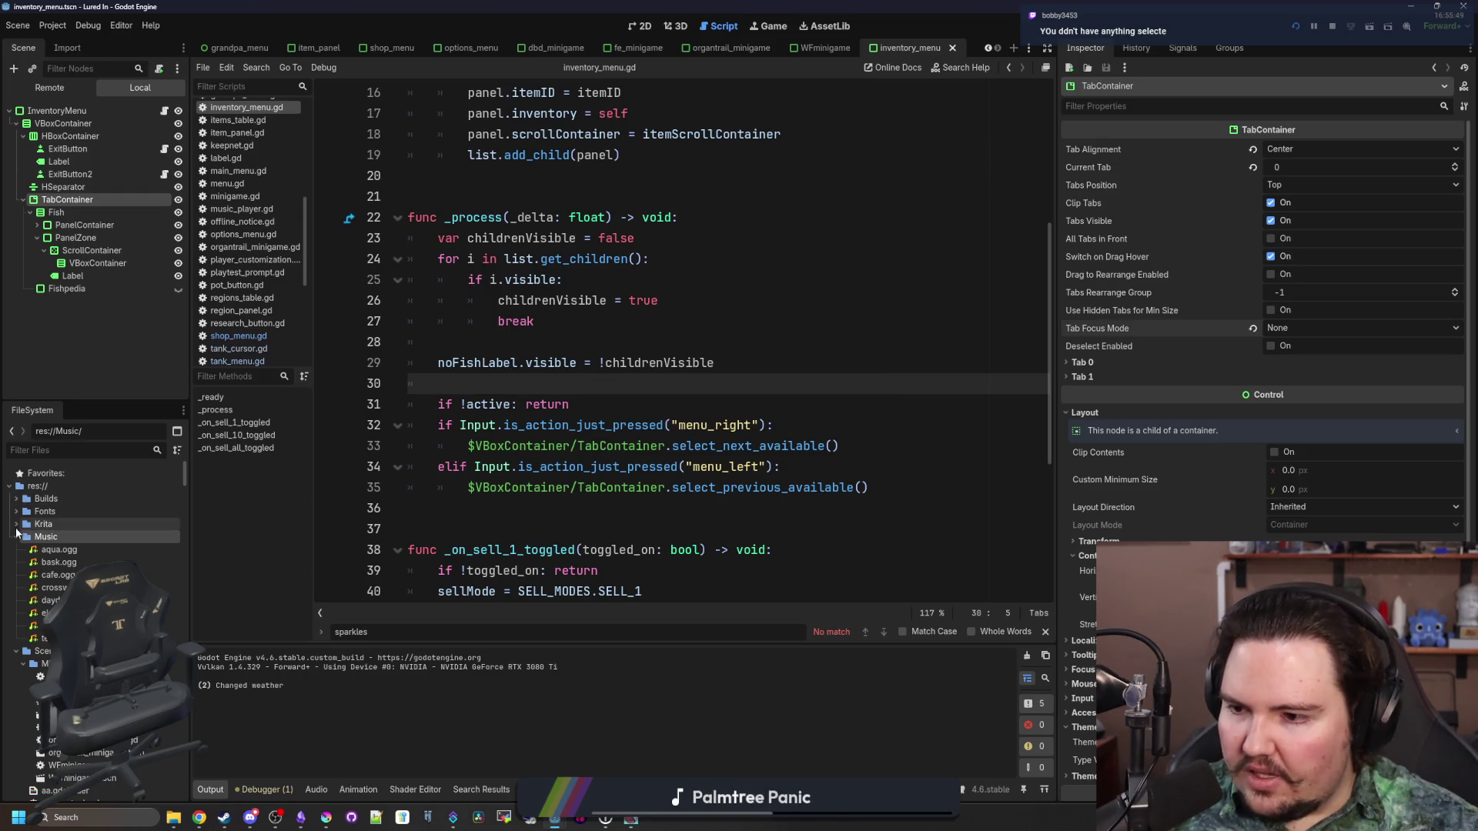
left_click(17, 524)
left_click(69, 536)
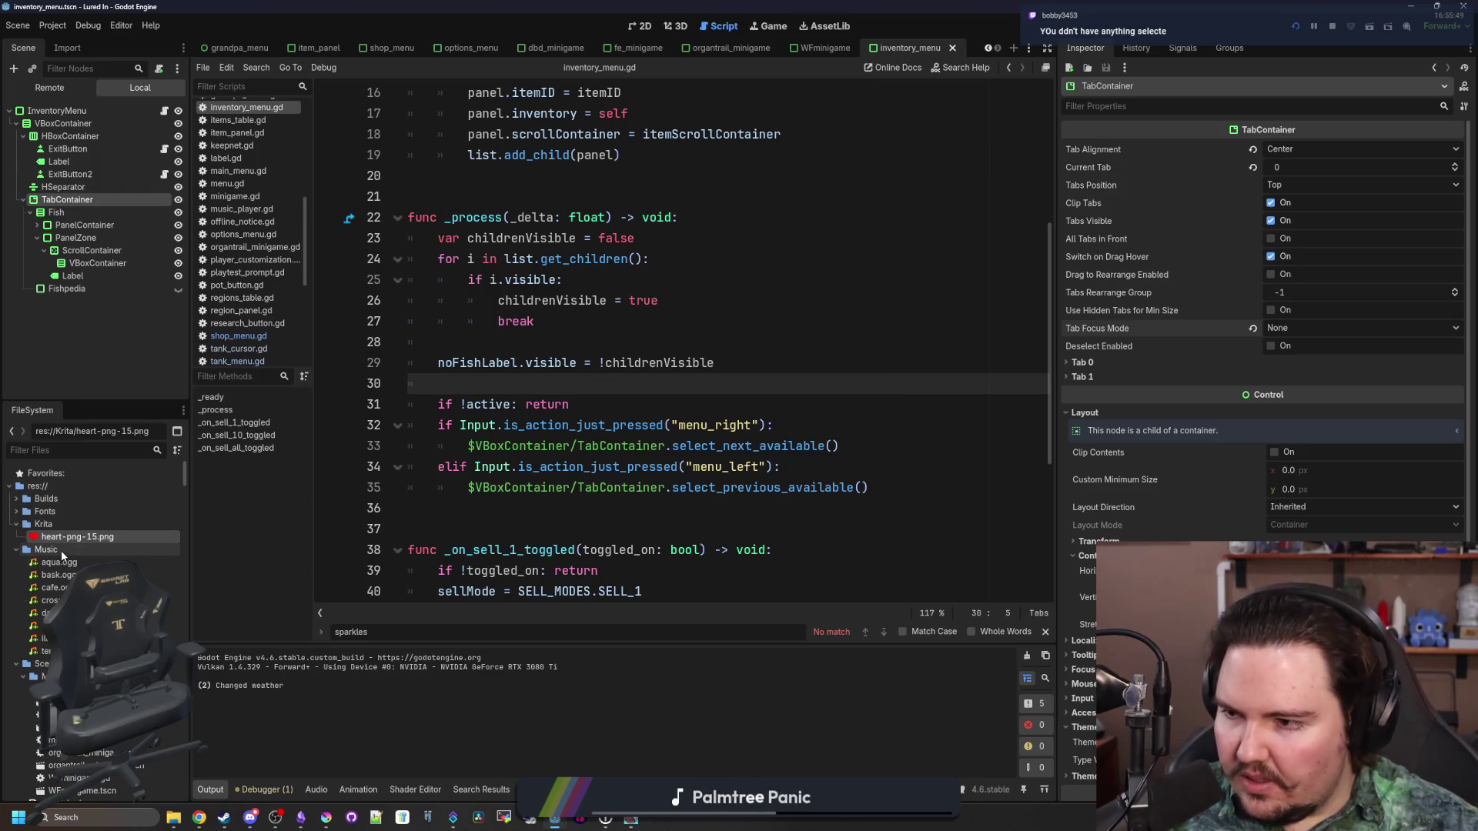
key("Delete")
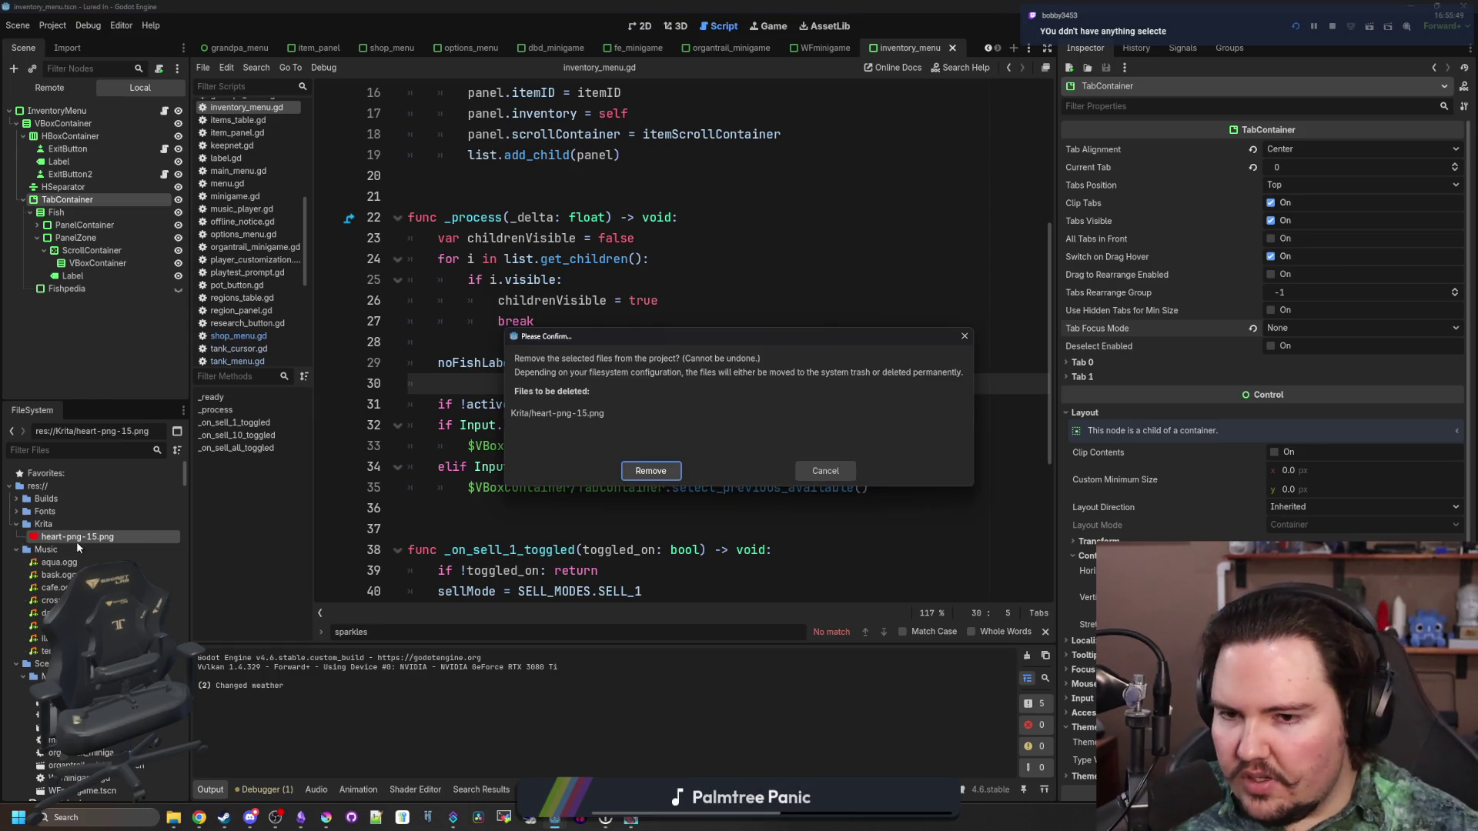
key("Return")
left_click(59, 536)
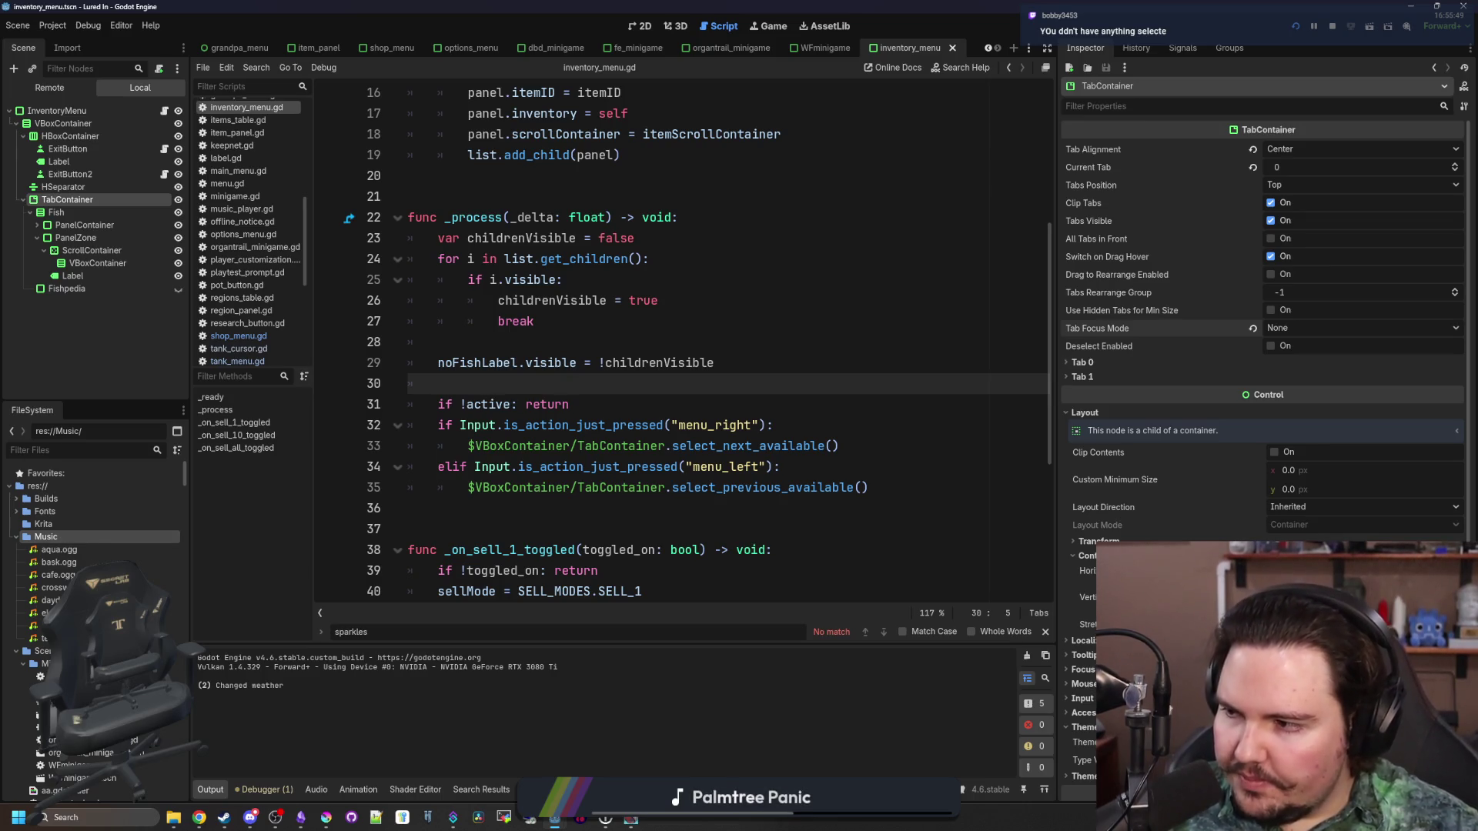
left_click(627, 467)
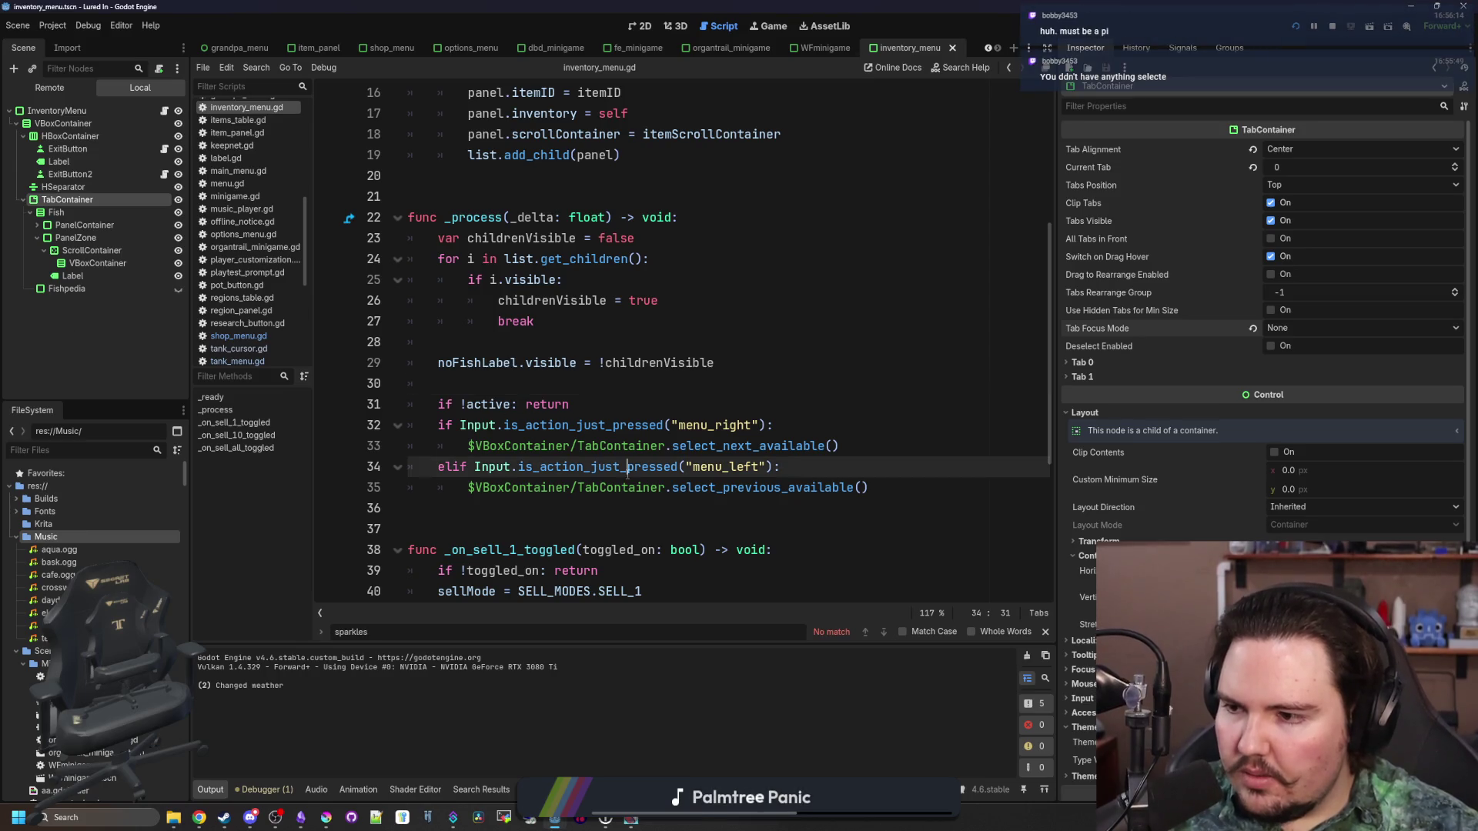
In the running game, dismiss the Welcome Back message and open the inventory menu maximized
left_click(592, 382)
left_click(518, 342)
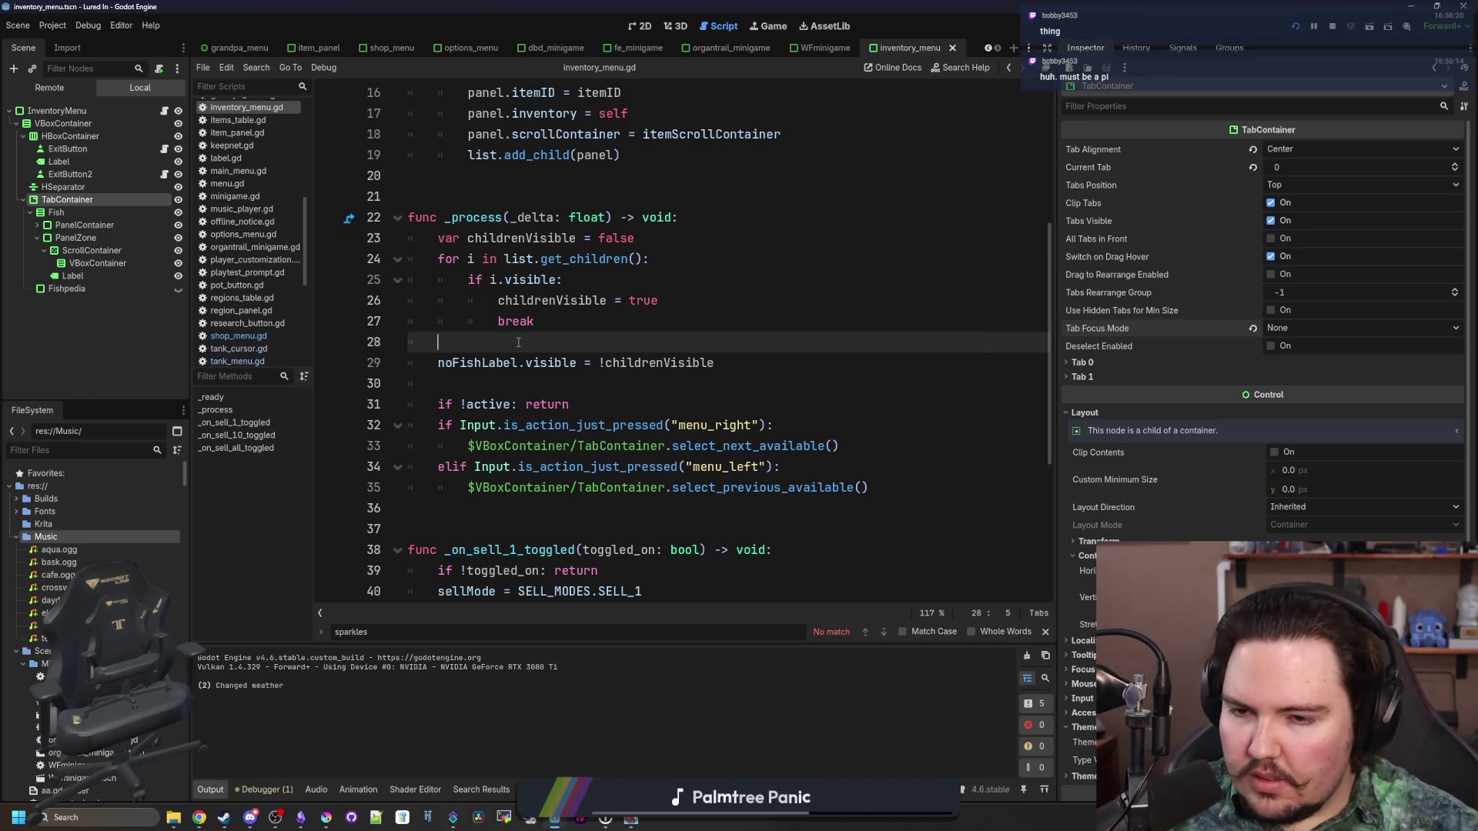
key("Down")
key("Down")
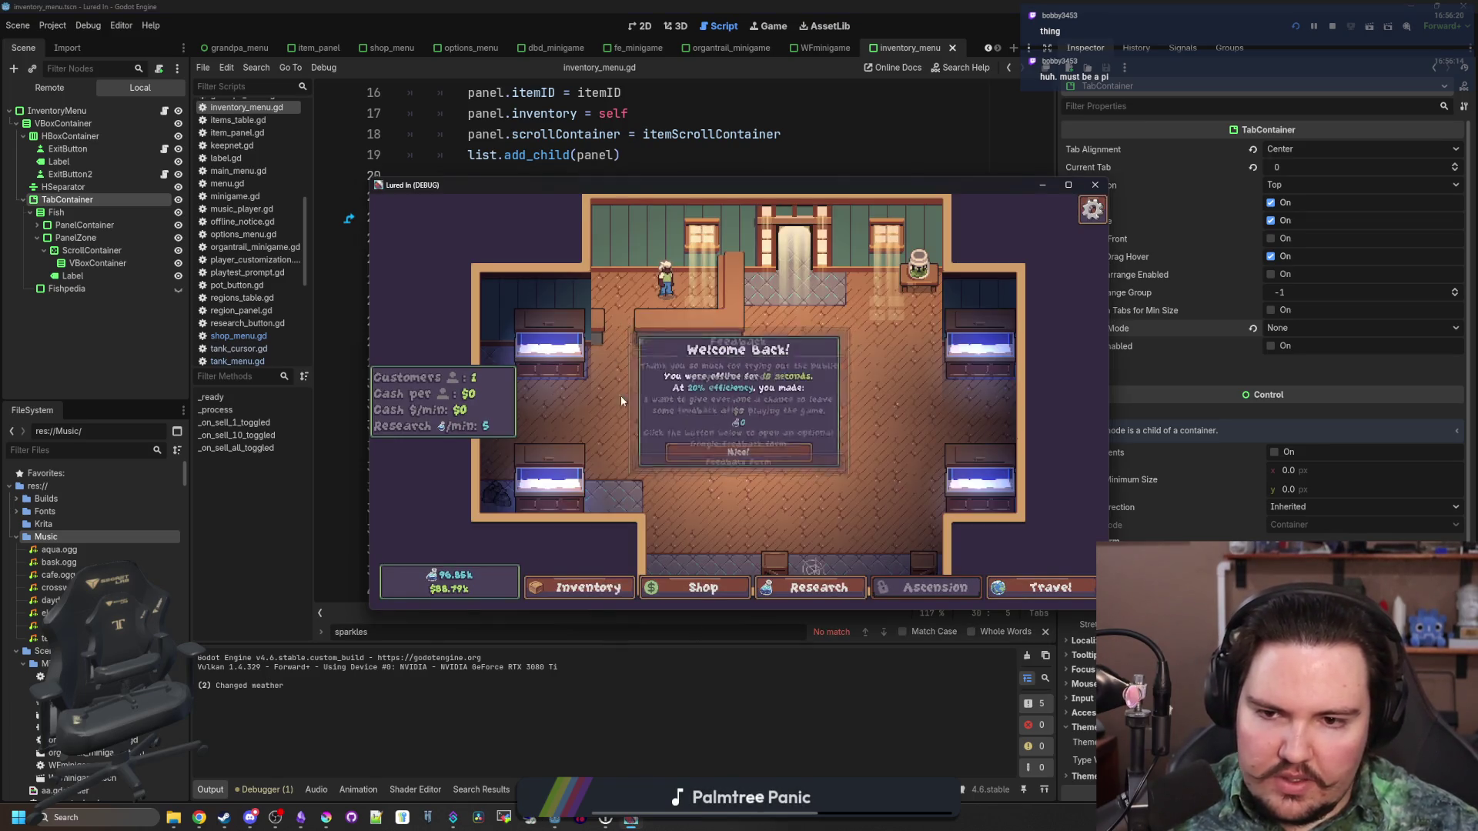
left_click(709, 454)
left_click(593, 589)
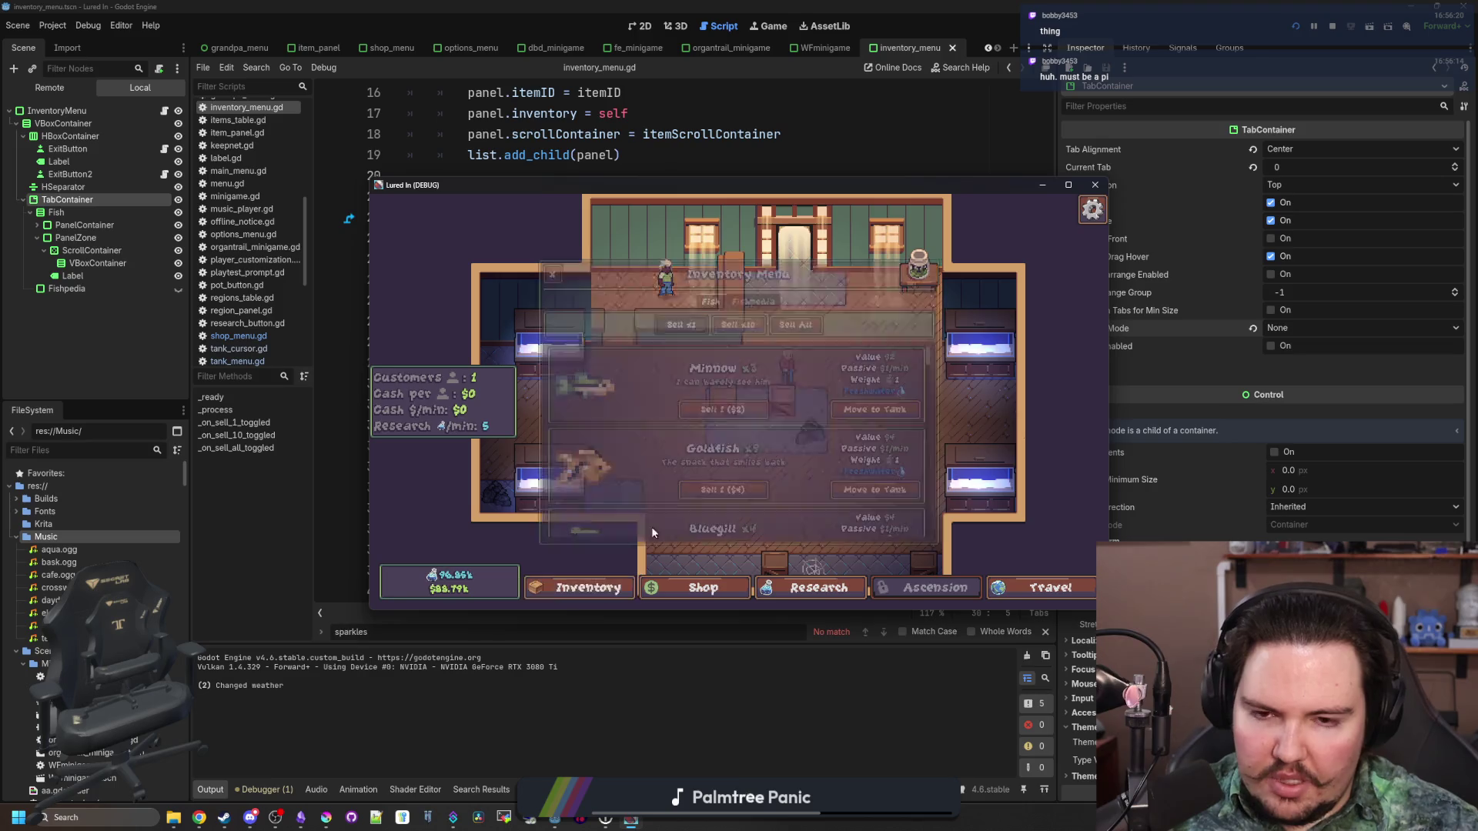
left_click(1068, 186)
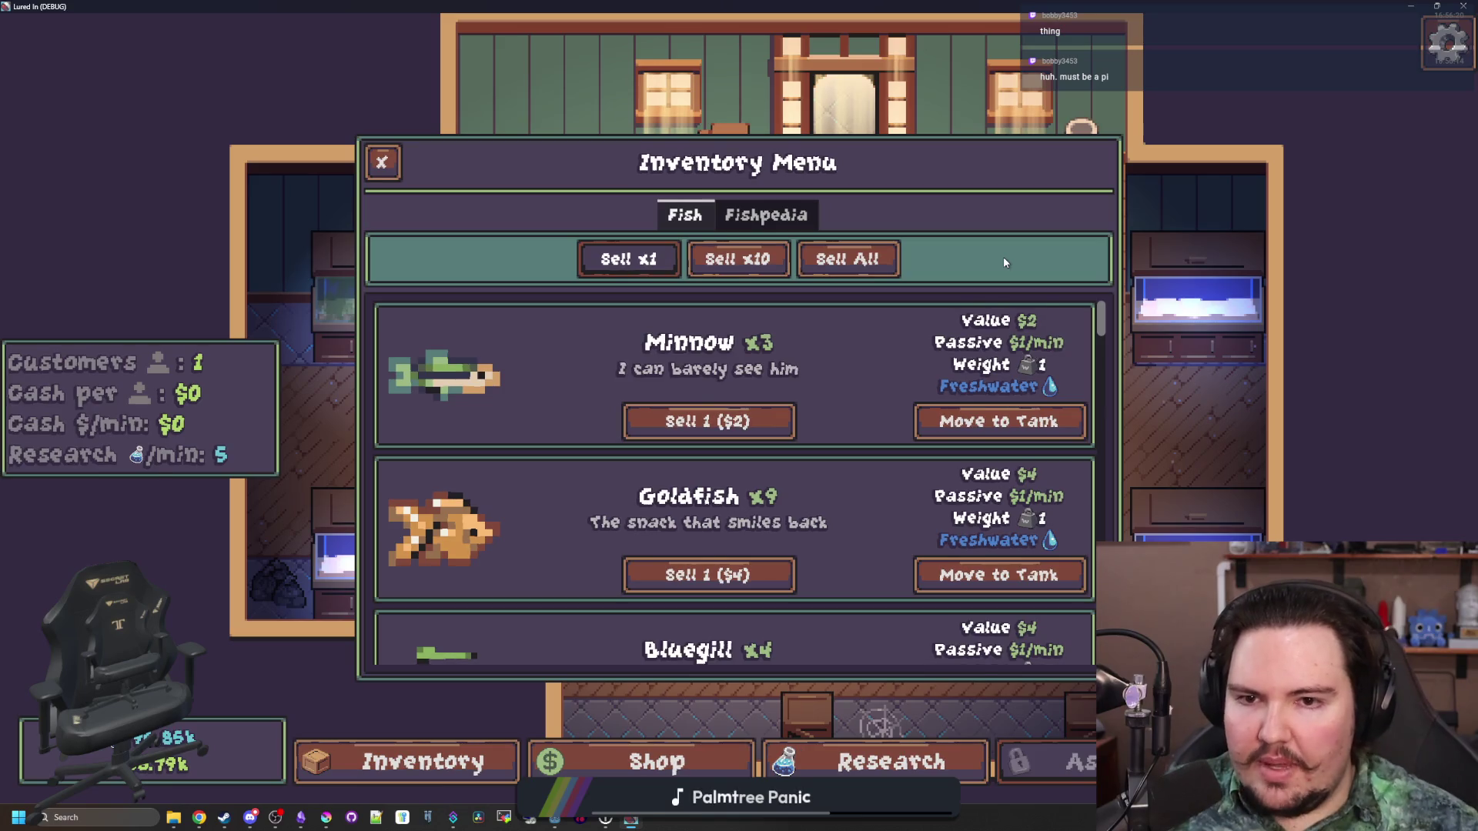
Switch between the Fish and Fishpedia tabs with Tab, browse the fish list, then close the game
key("Tab")
key("Tab")
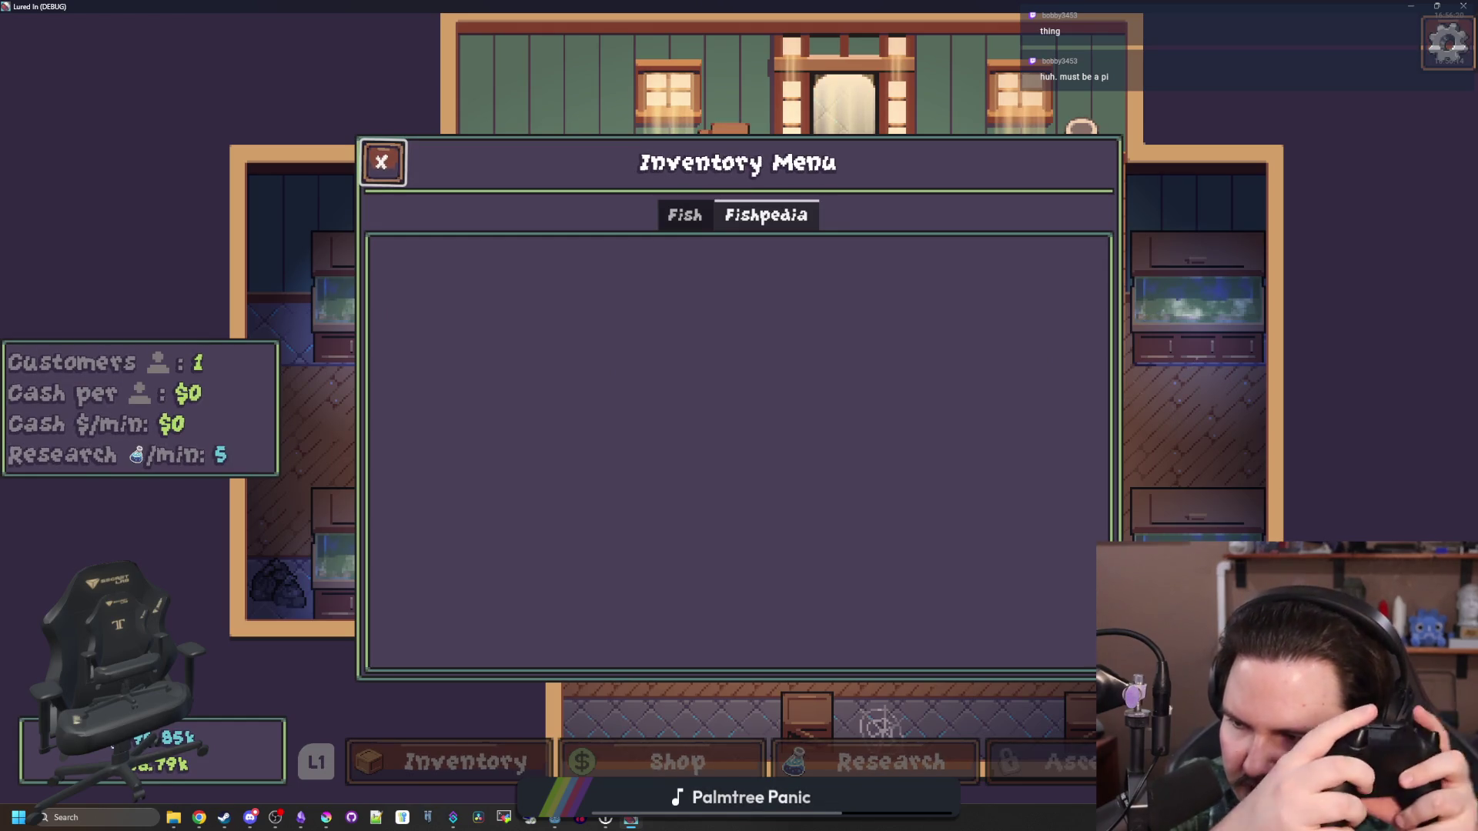
key("Tab")
key("Down")
key("Down")
key("Down")
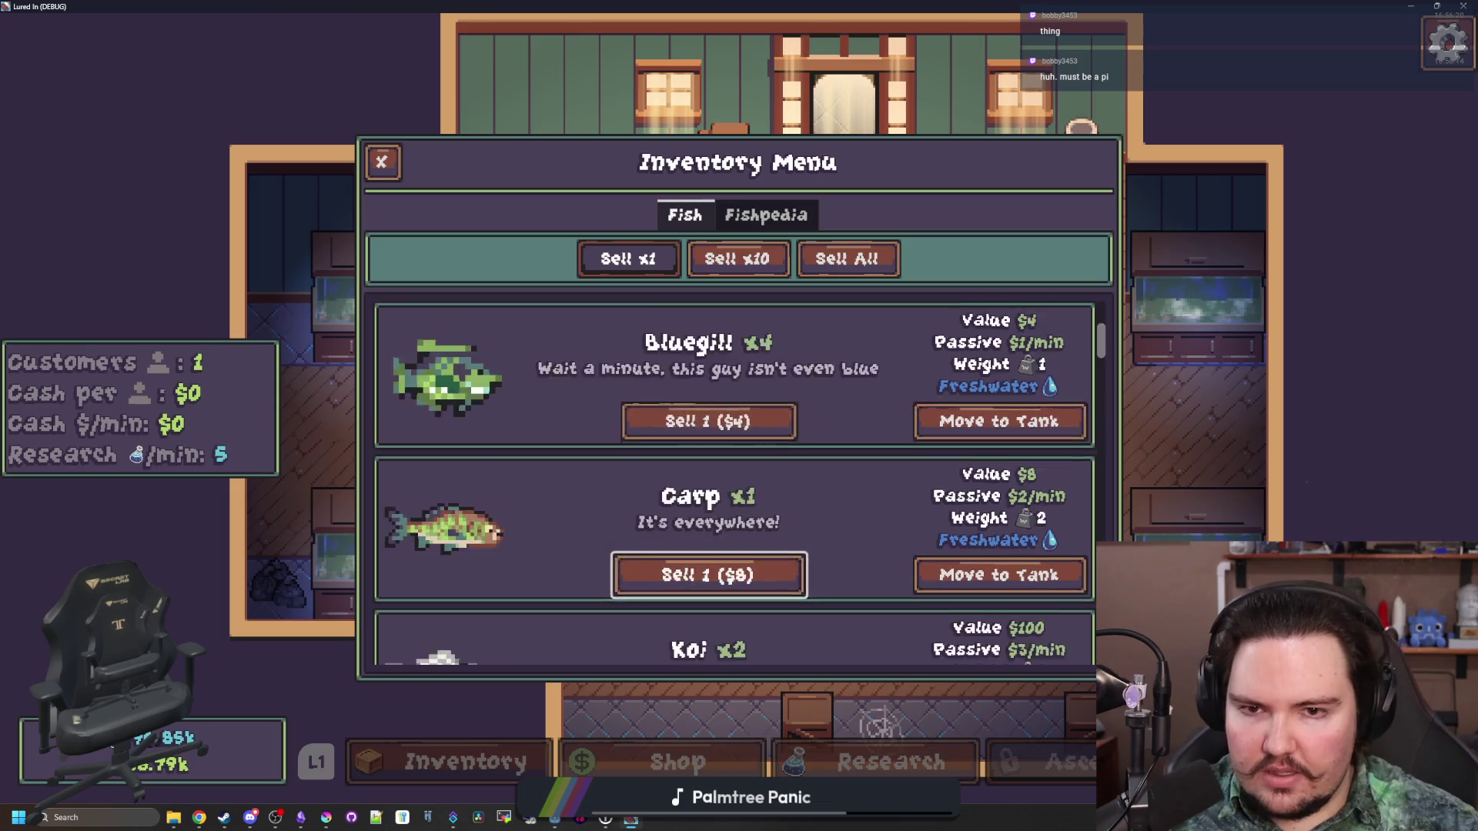
key("Tab")
key("Tab")
key("Down")
key("Down")
key("Down")
key("Down")
key("Down")
key("Down")
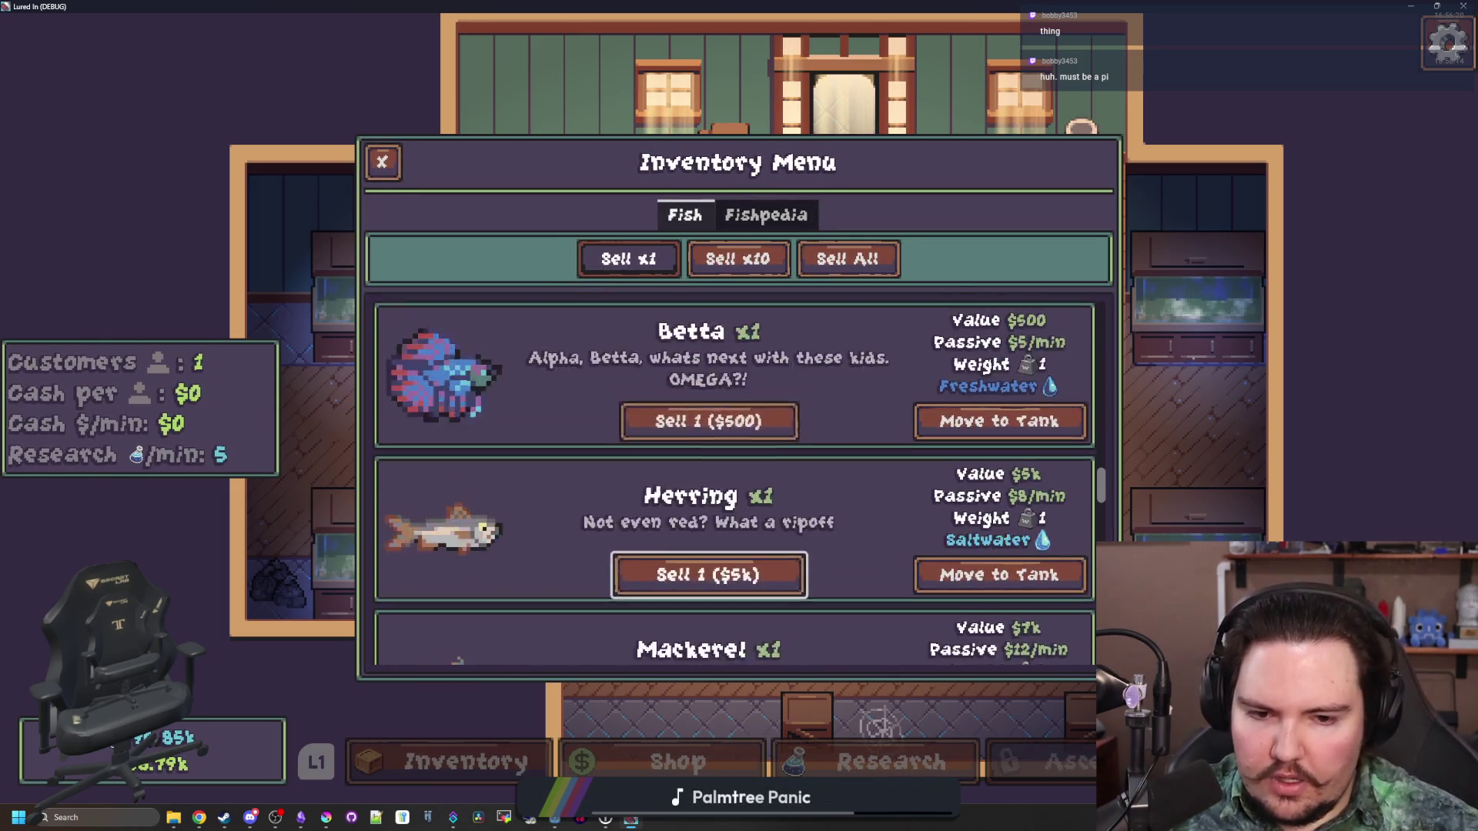
key("Up")
key("Up")
key("Up")
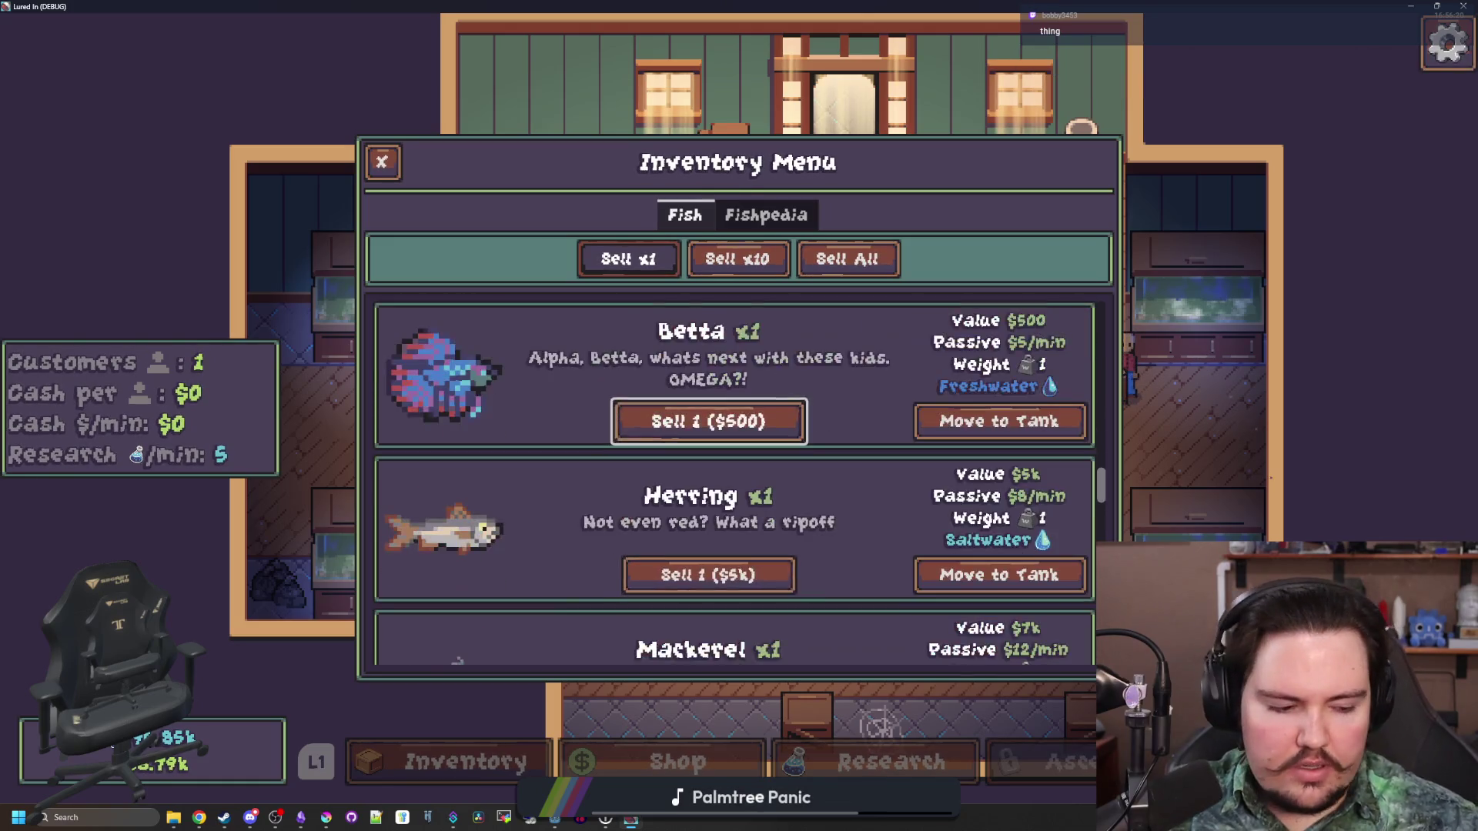
key("Tab")
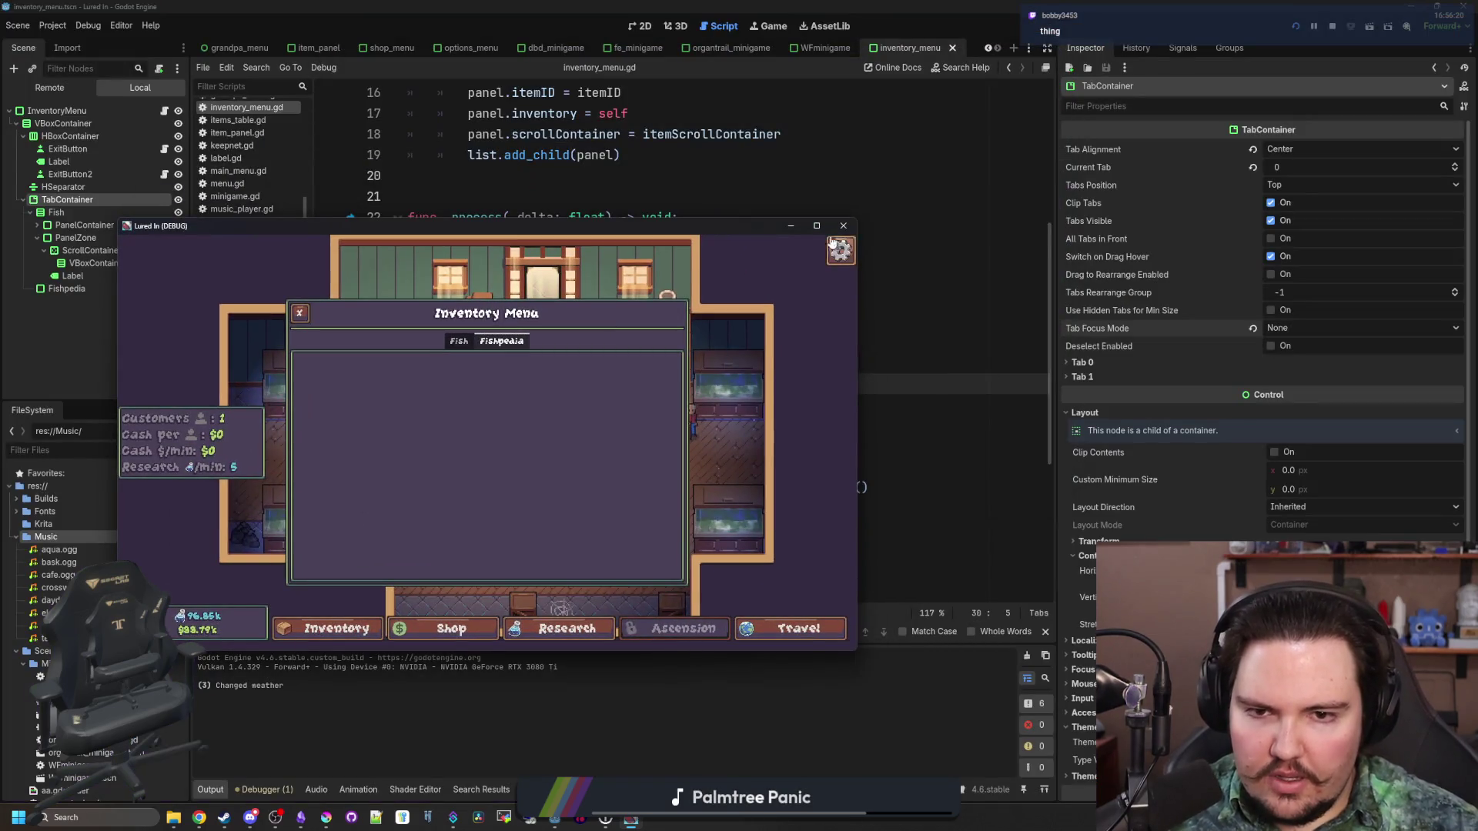
left_click(842, 250)
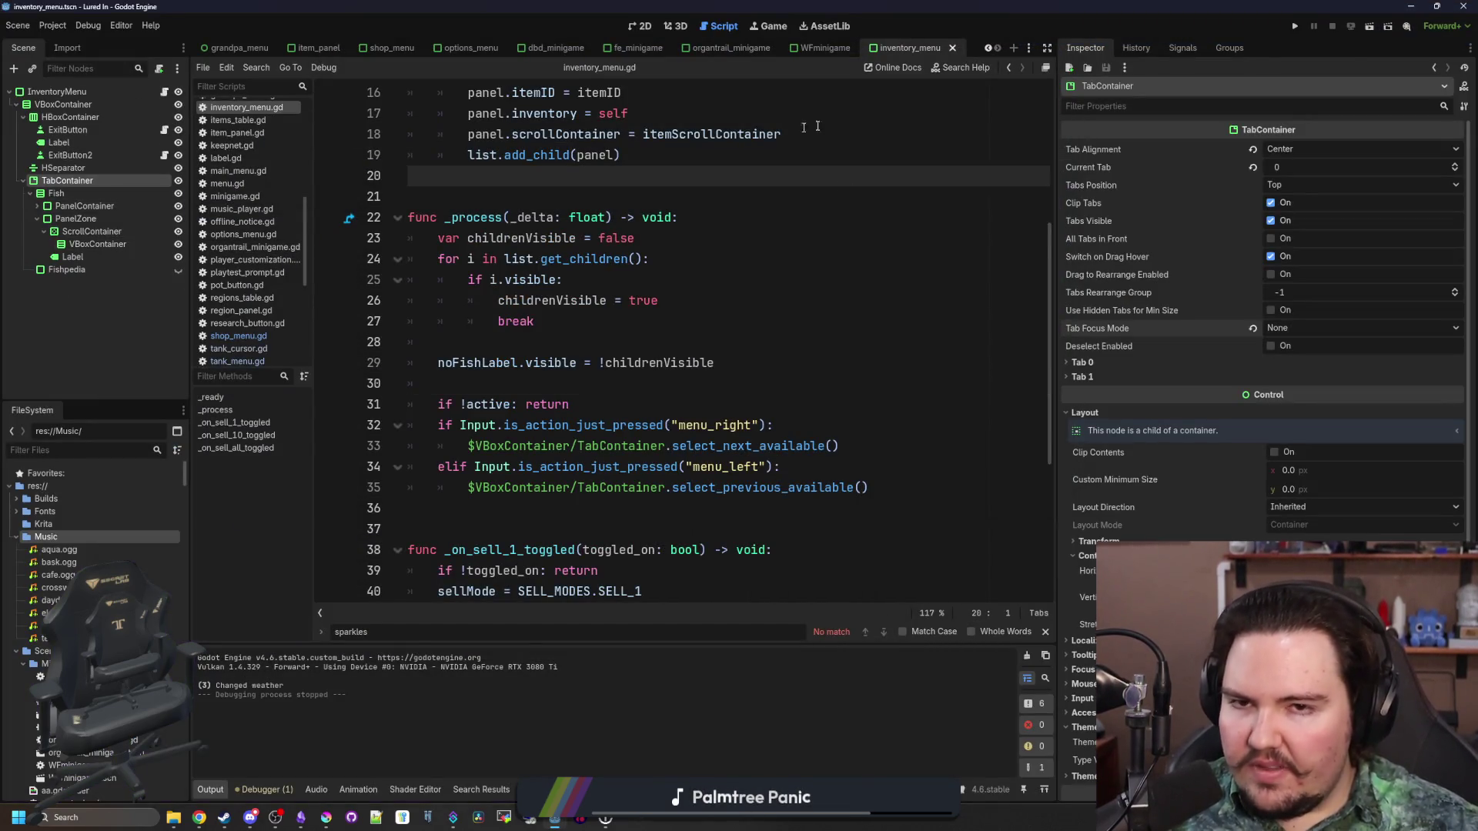
Make the Fishpedia node visible and set its theme Type Variation to PanelContainer3
left_click(640, 26)
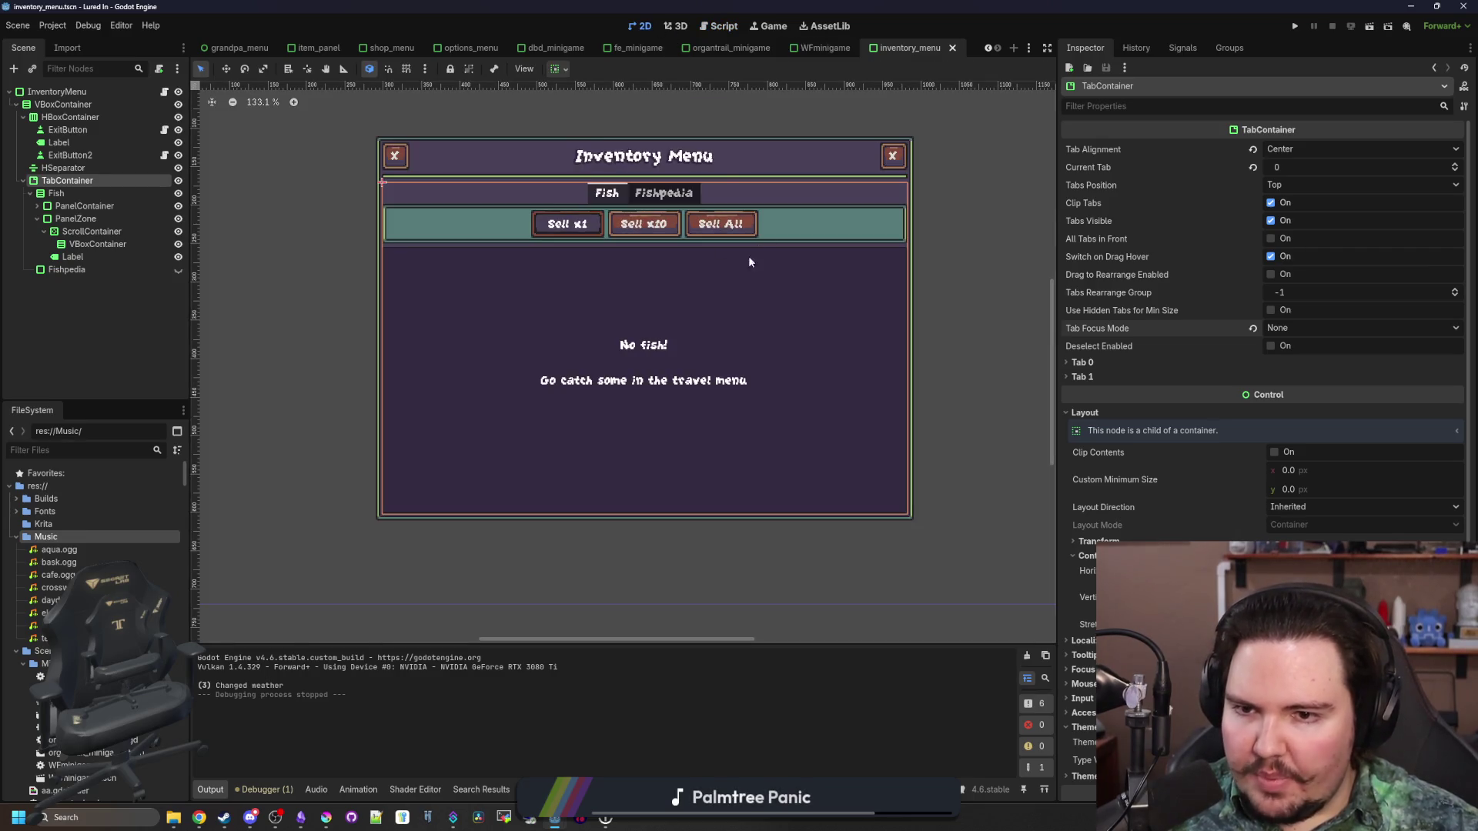
left_click(79, 269)
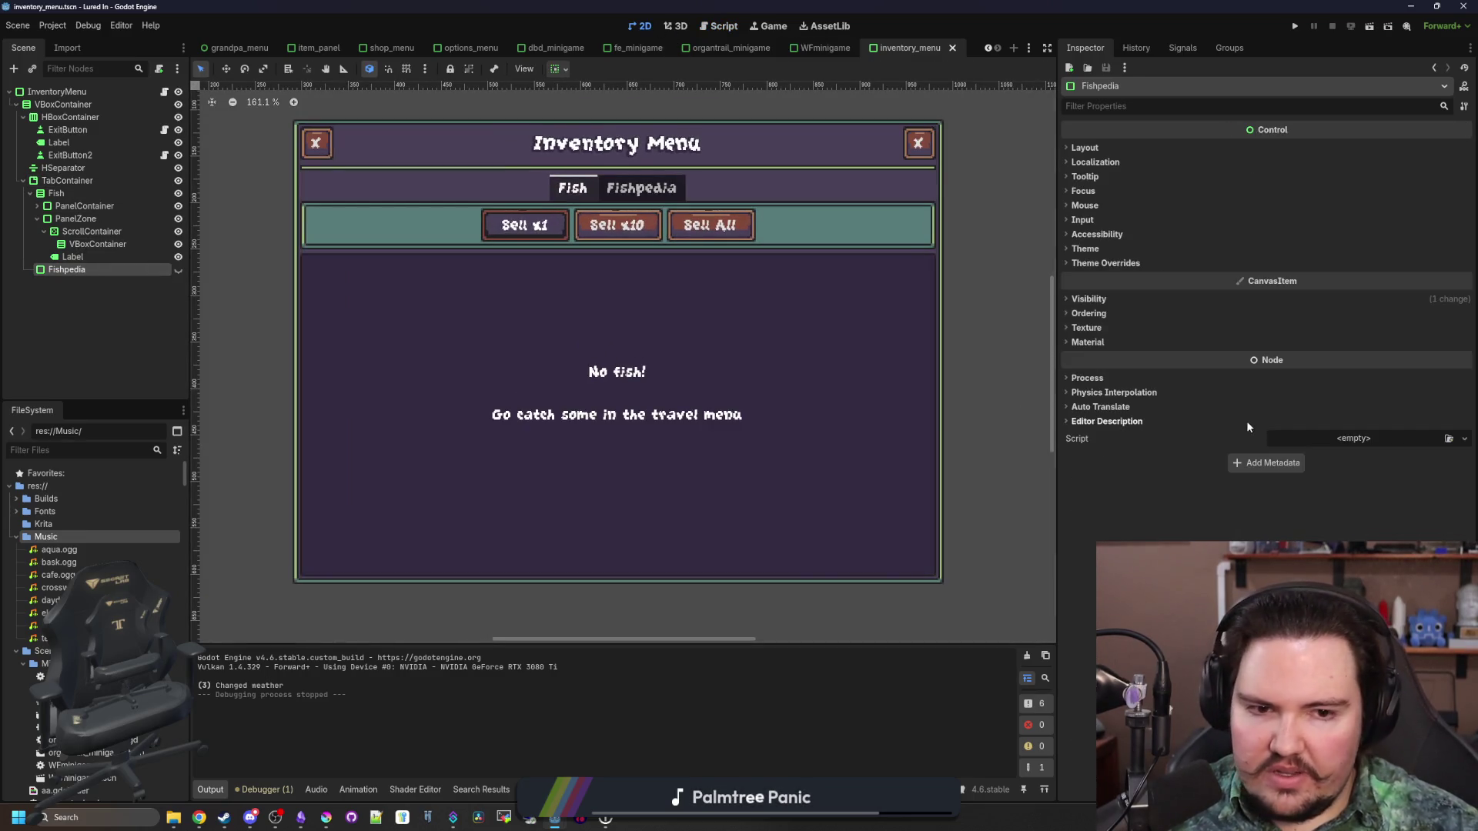
left_click(1104, 252)
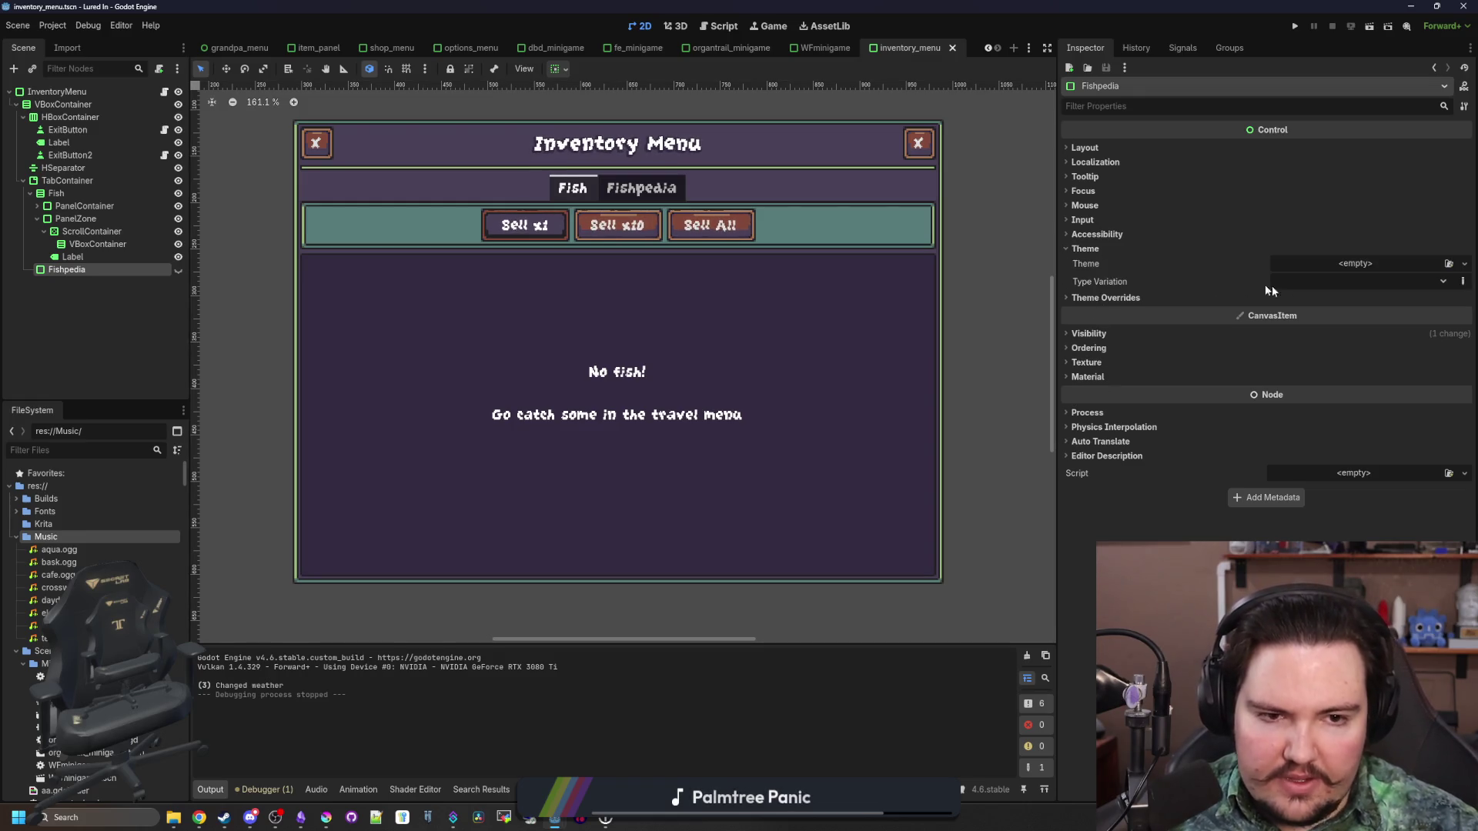
left_click(1310, 285)
left_click(1320, 317)
left_click(177, 270)
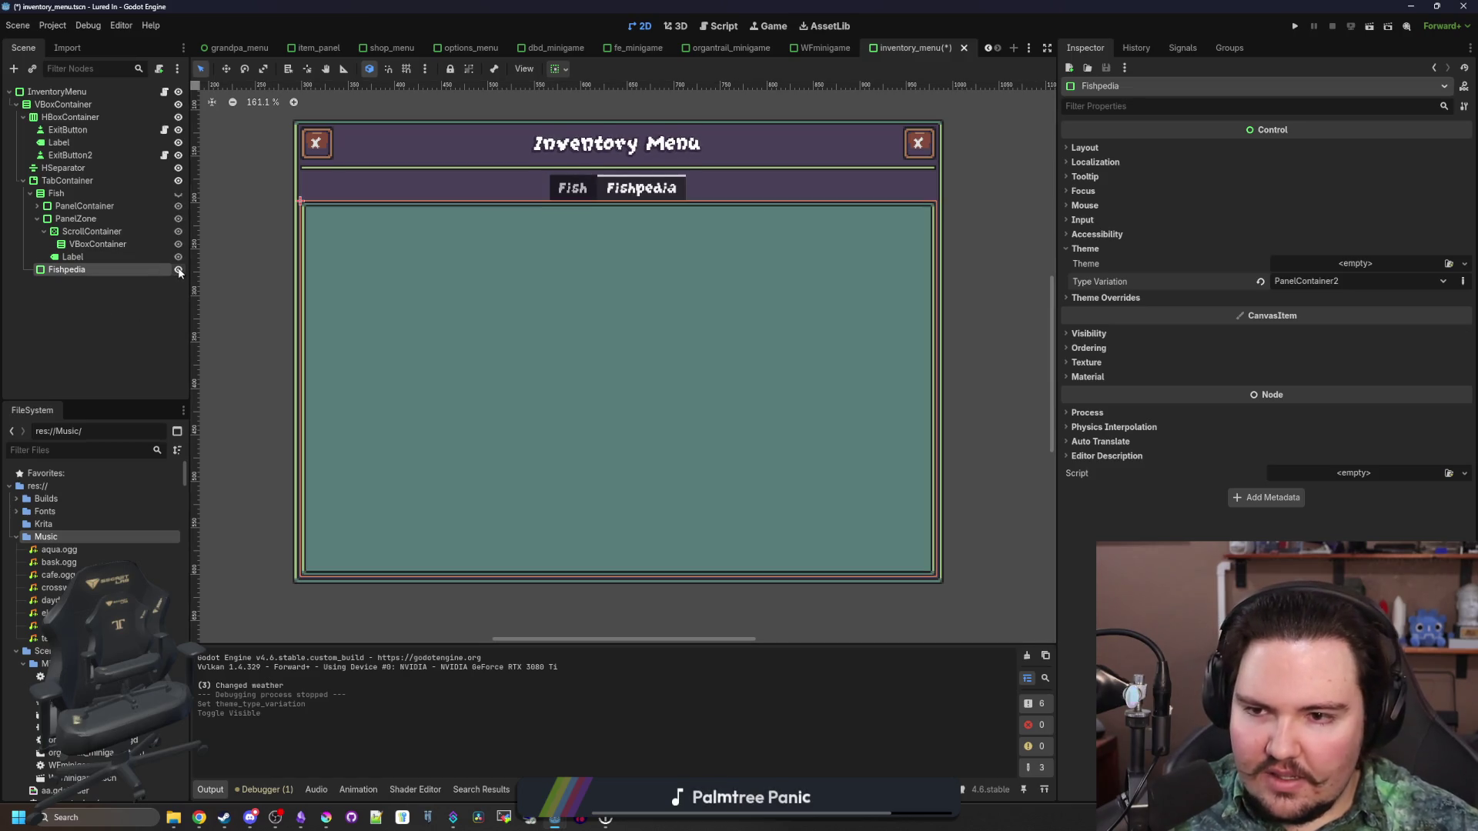
left_click(1324, 282)
left_click(1336, 329)
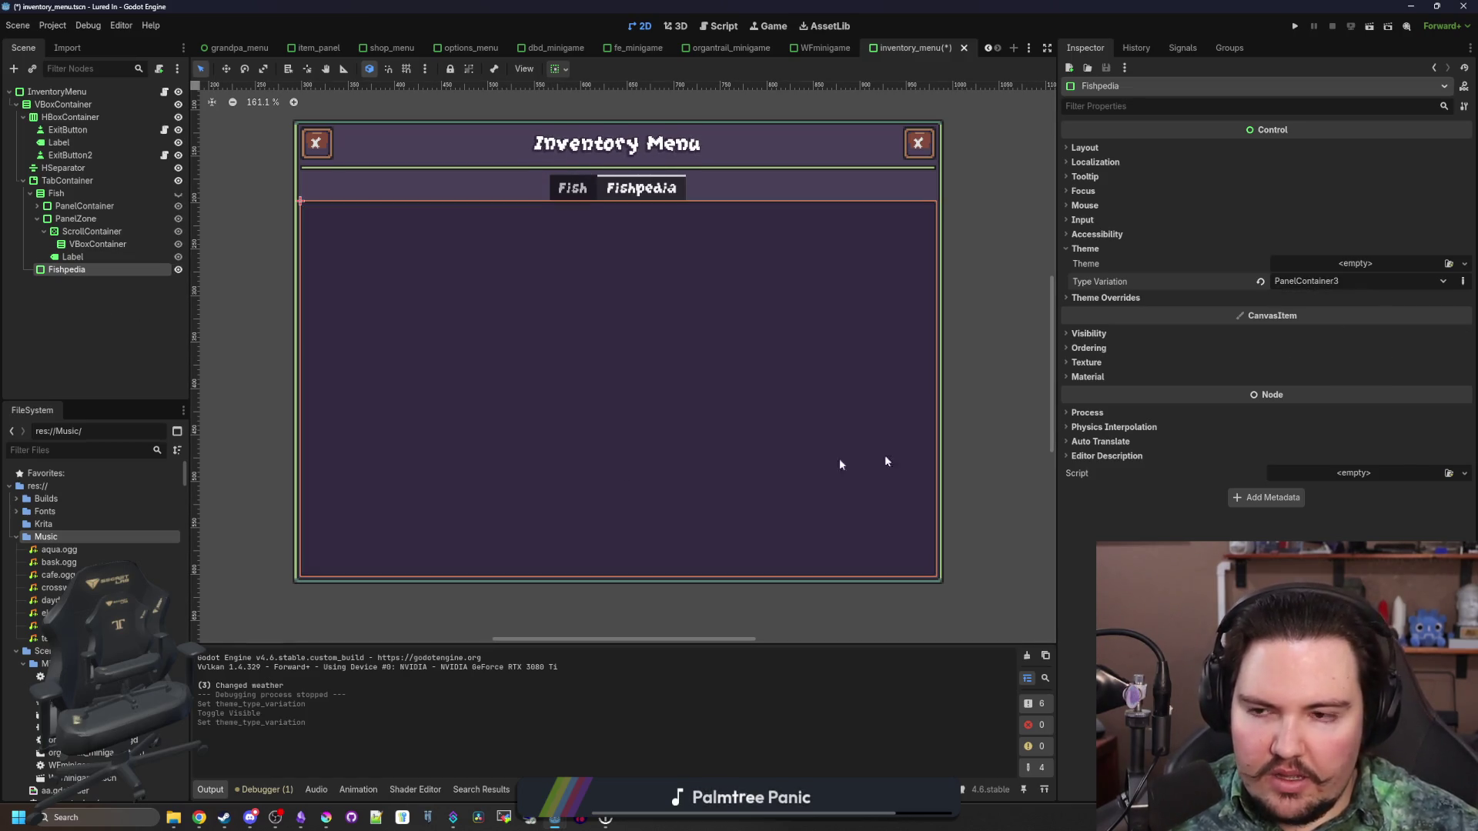
Deselect Fishpedia and save the inventory_menu scene with Ctrl+S
left_click(126, 334)
scroll(807, 320, "down", 2)
scroll(677, 257, "up", 3)
key("ctrl+s")
scroll(533, 277, "down", 1)
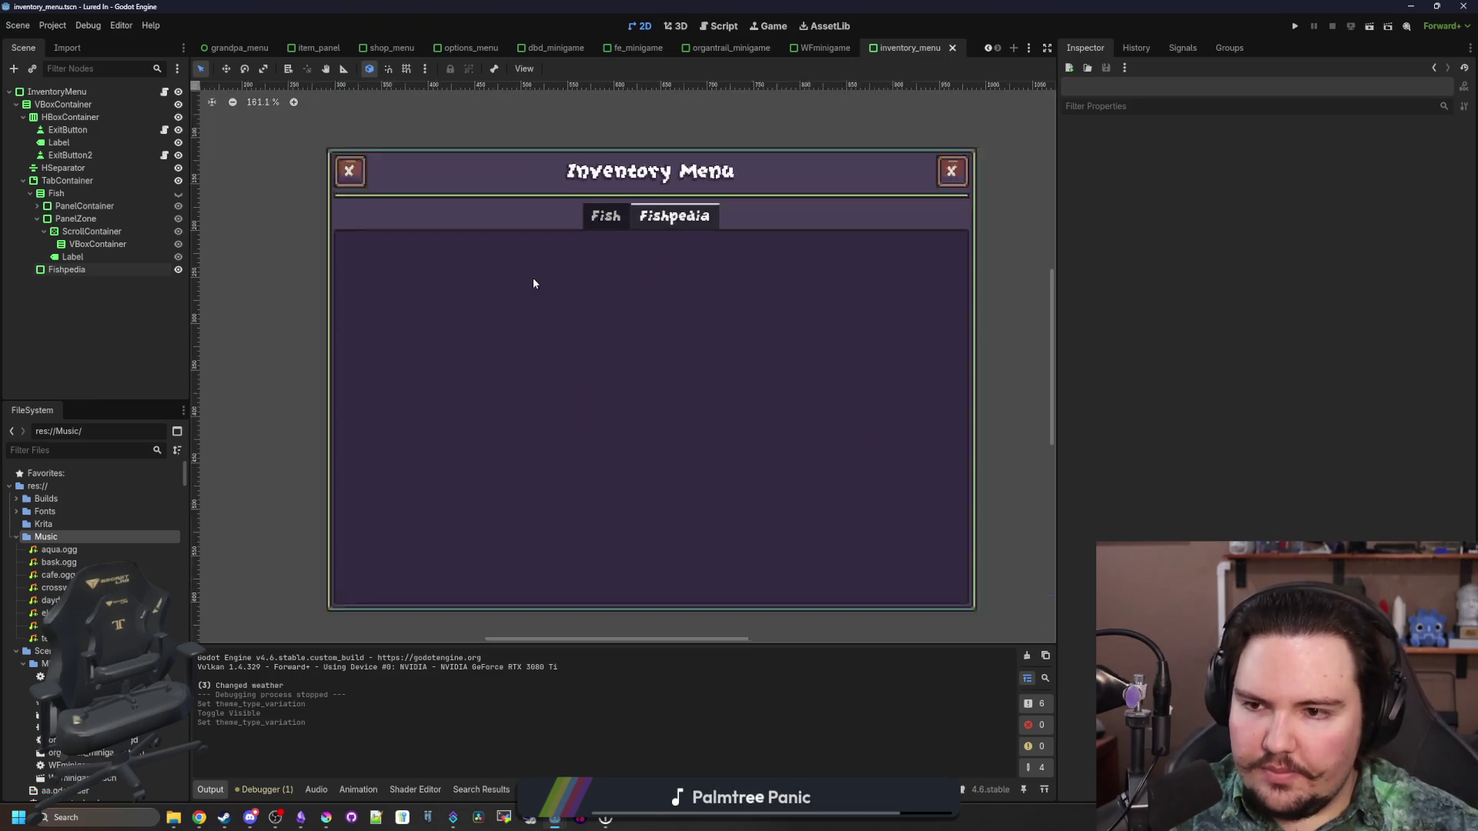
scroll(739, 370, "up", 1)
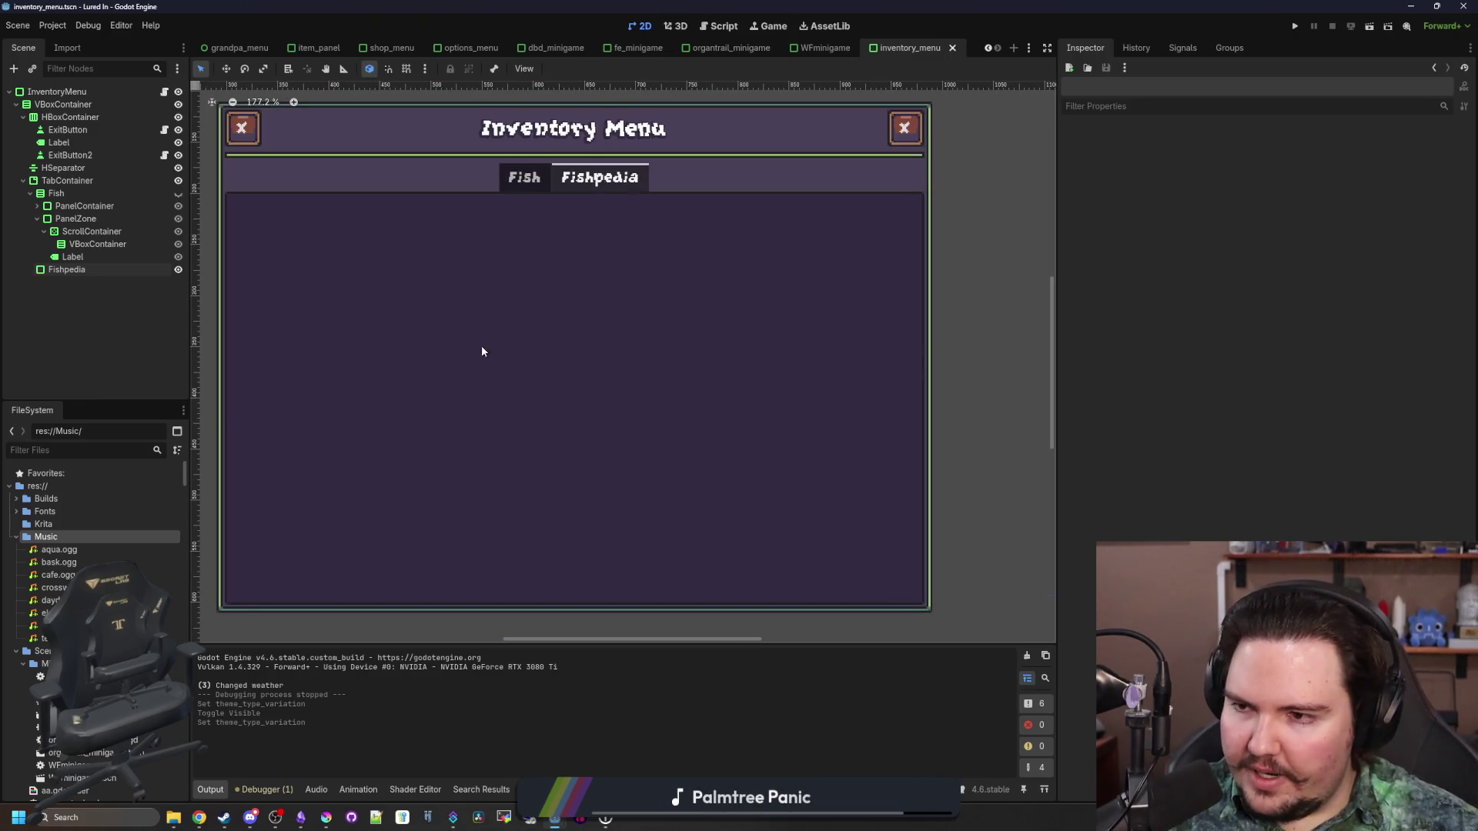
scroll(539, 385, "down", 1)
key("ctrl+s")
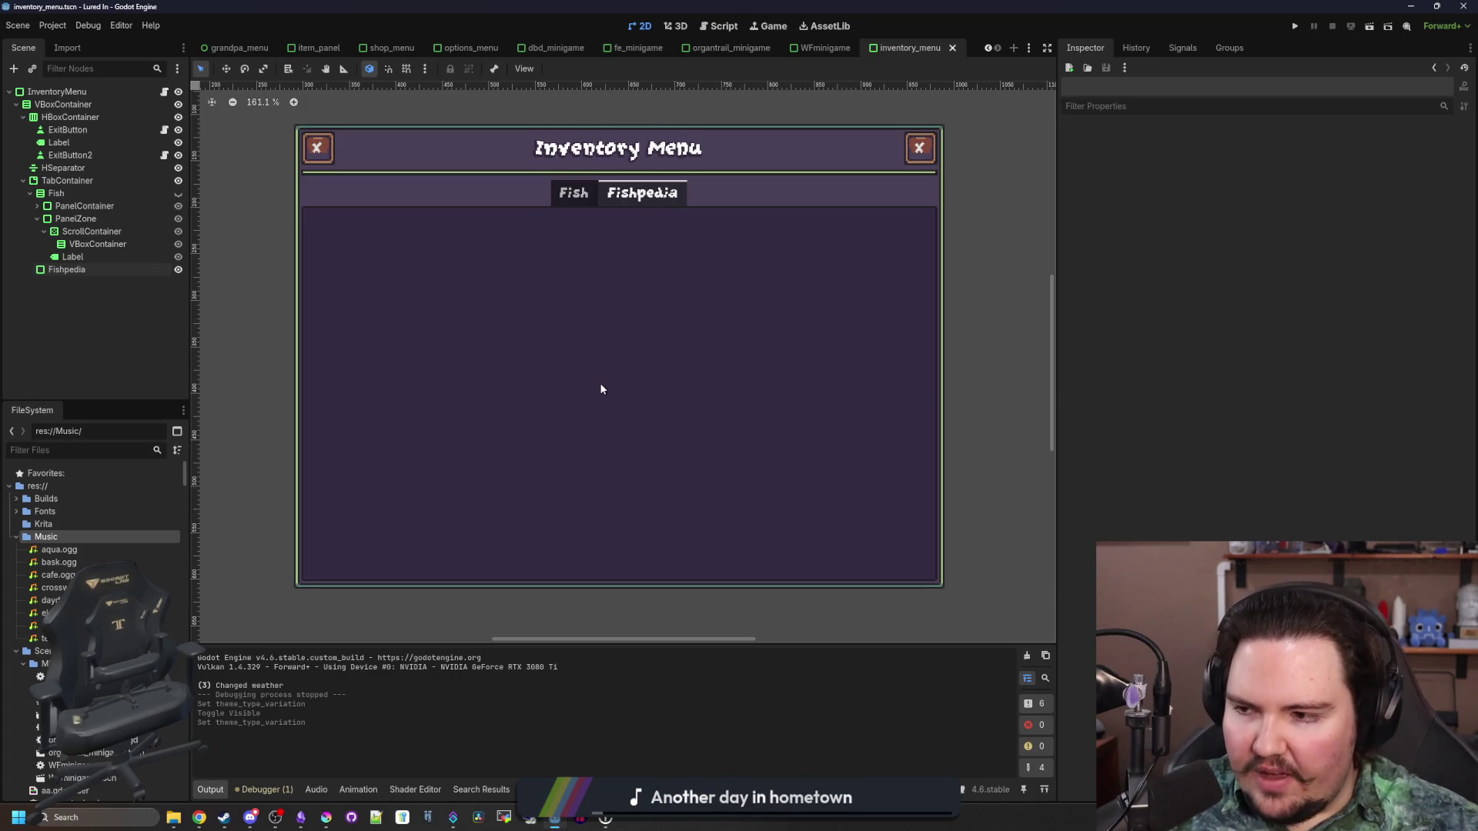
Add a ScrollContainer under Fishpedia with Follow Focus enabled
right_click(108, 275)
left_click(108, 268)
right_click(109, 268)
left_click(151, 284)
type("scroll")
key("Down")
key("Down")
key("Return")
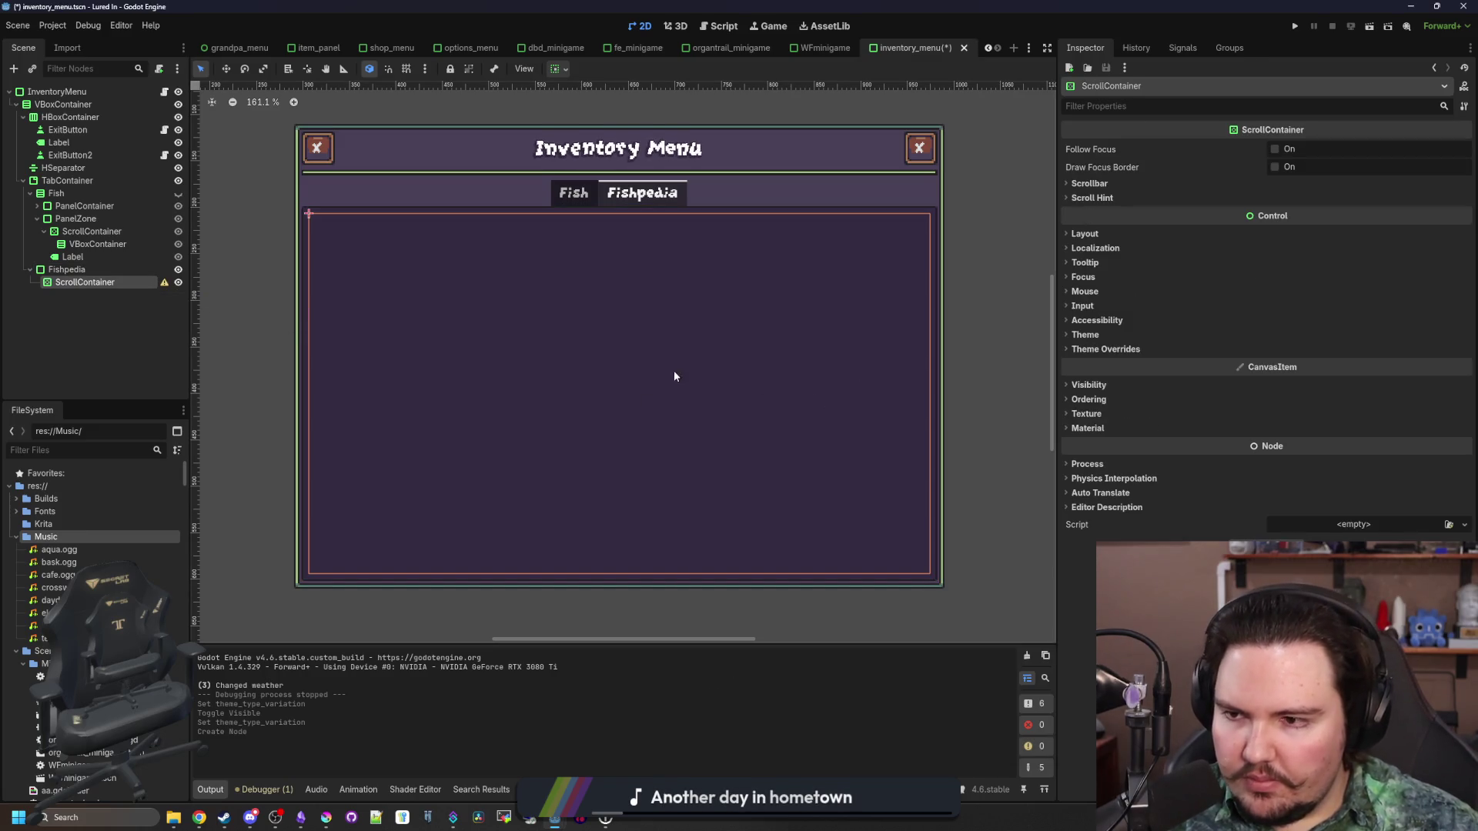
left_click(1275, 150)
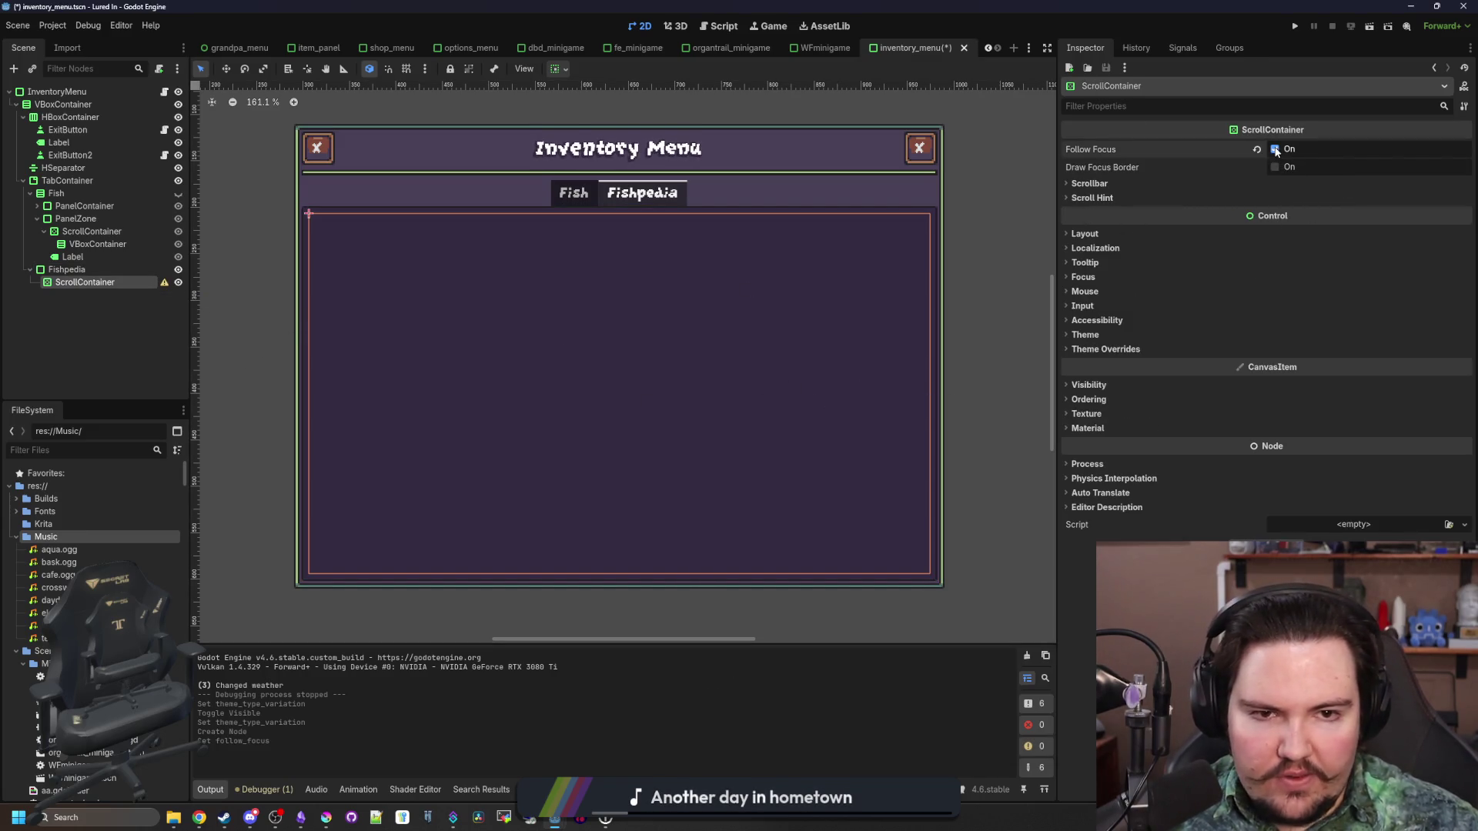
Add a TextureRect and an HSeparator as children of the ScrollContainer
right_click(89, 285)
left_click(123, 289)
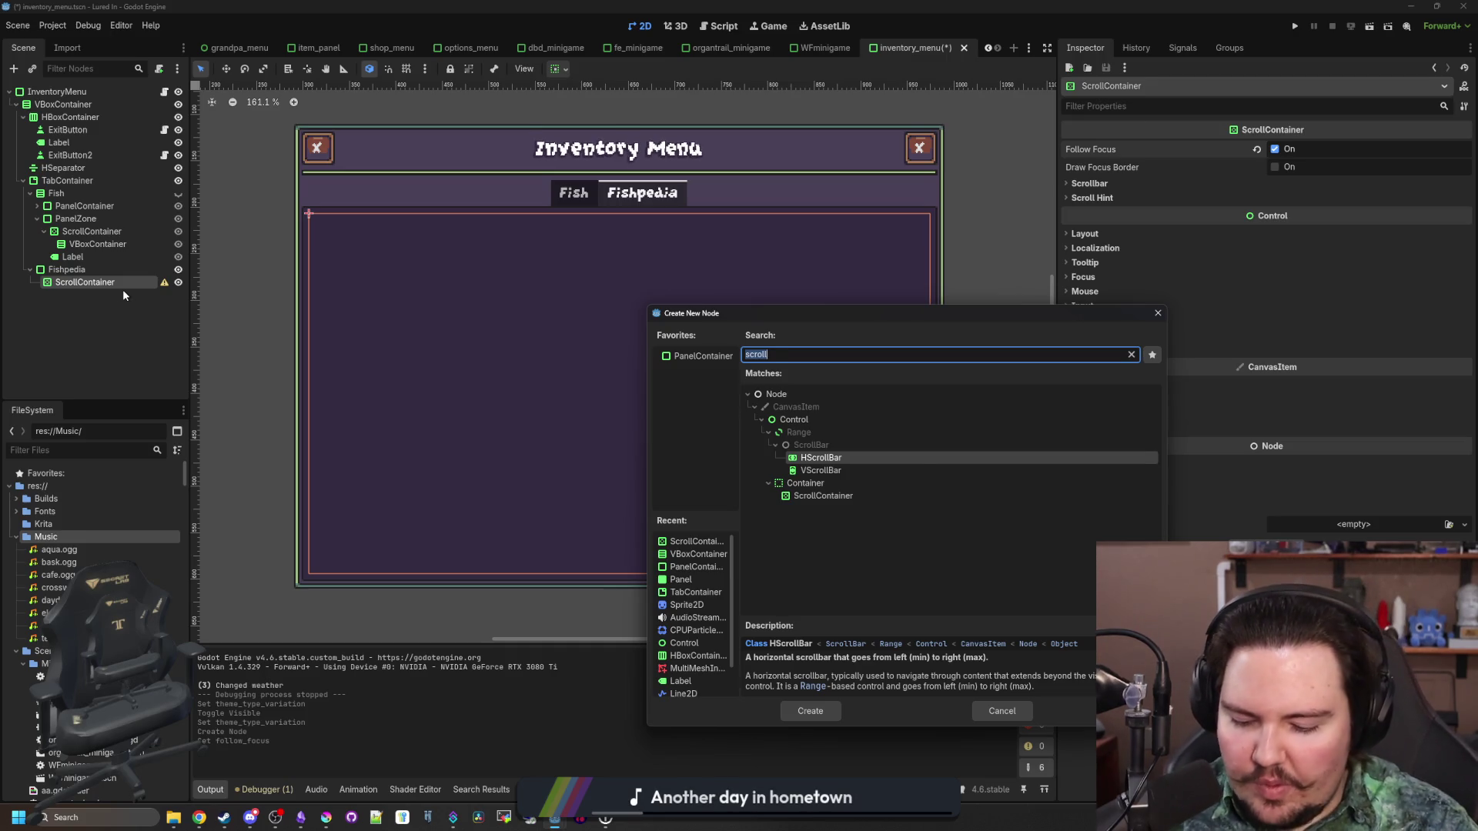
type("texture")
key("Return")
key("ctrl+a")
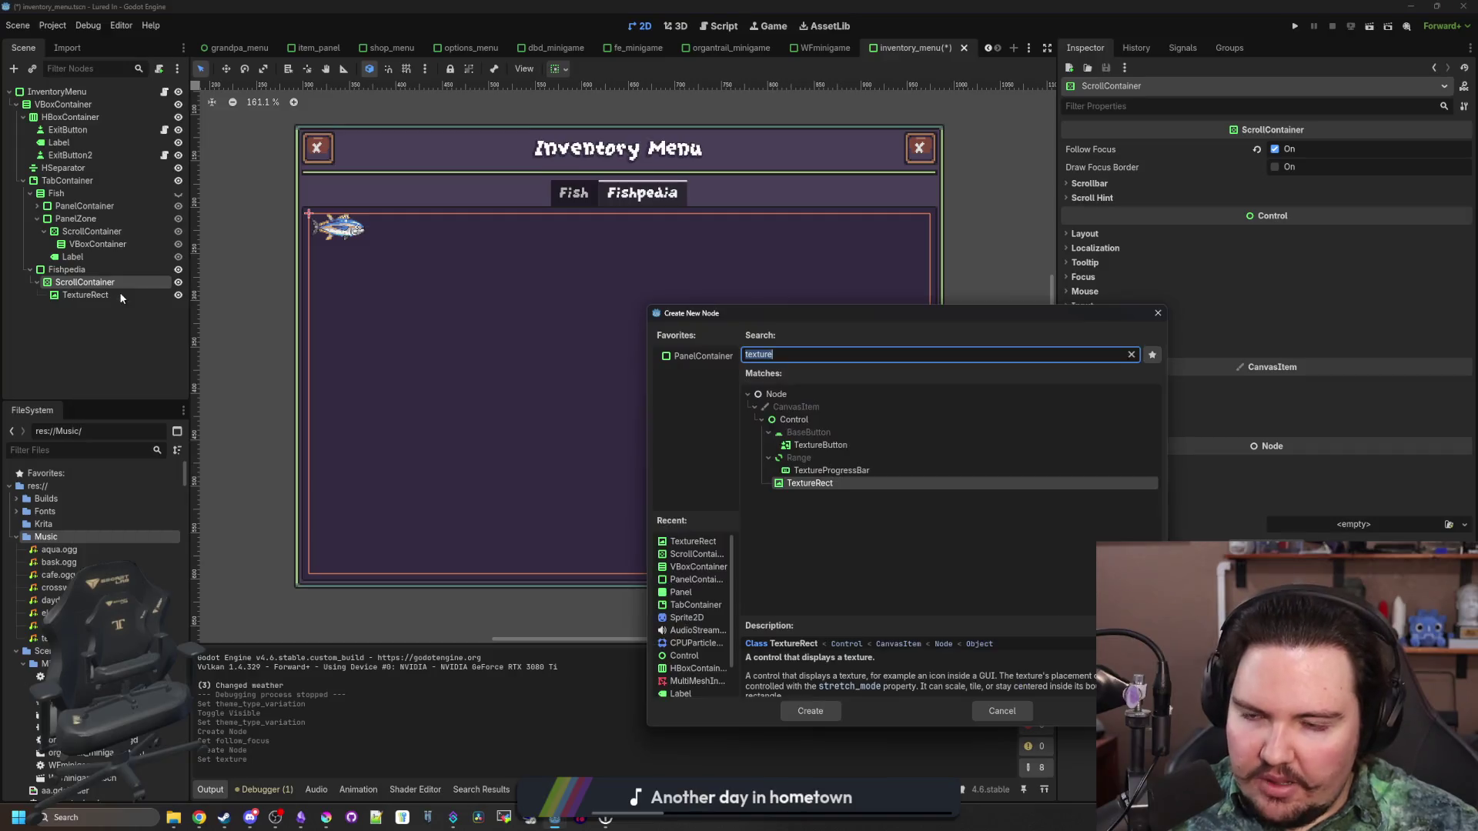
type("separ")
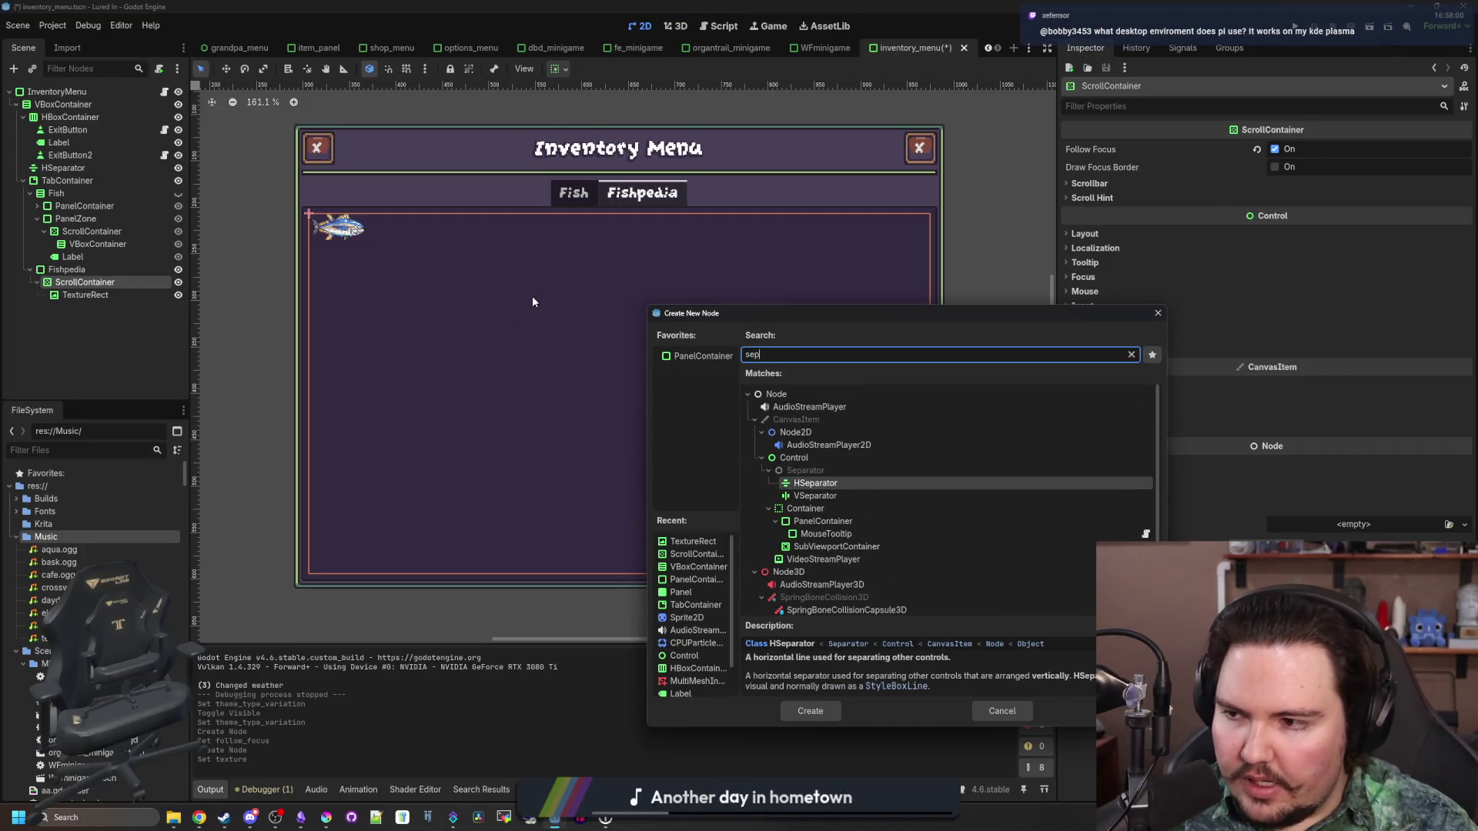
key("Return")
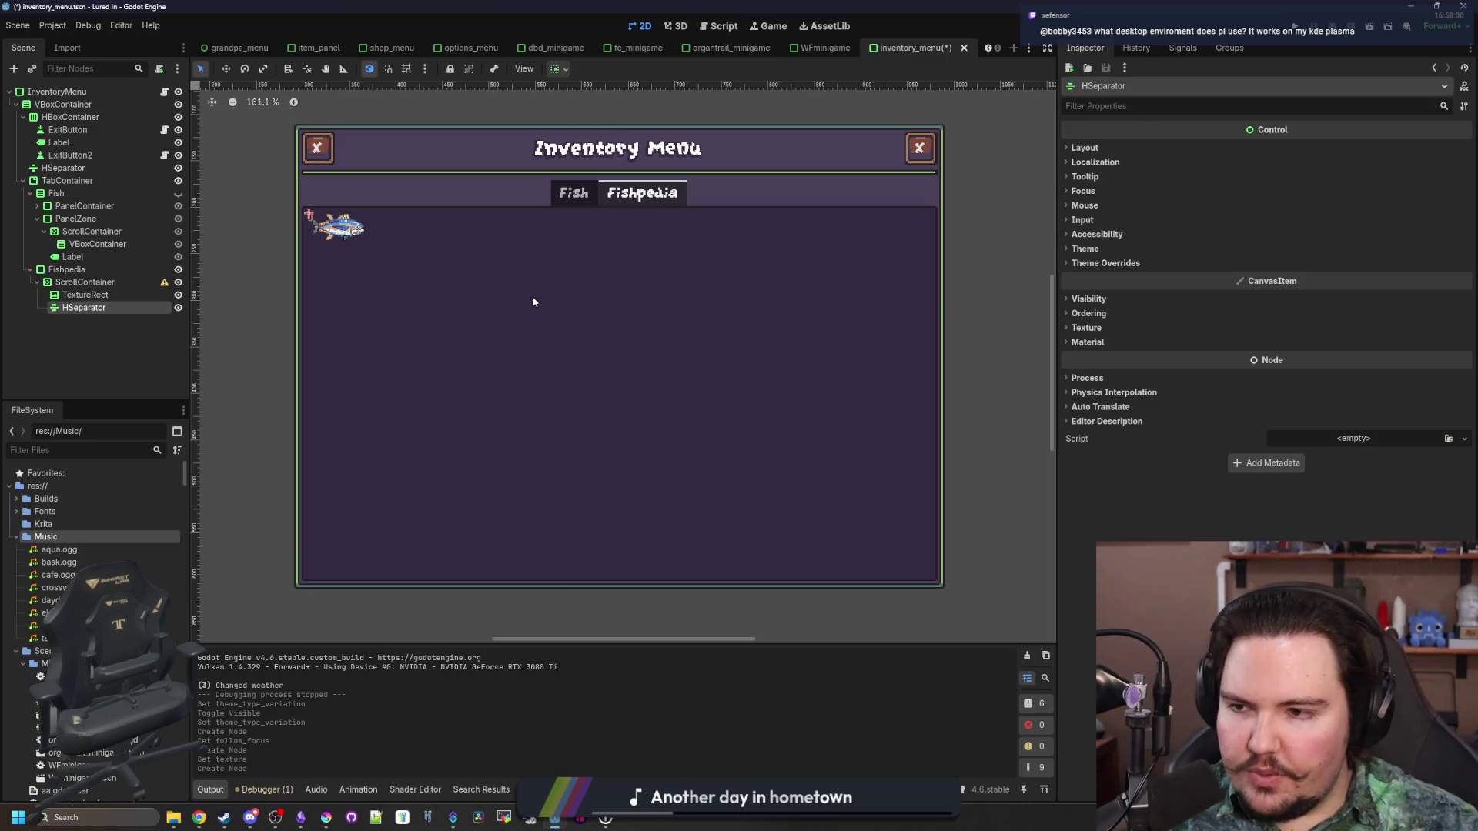
Add a VBoxContainer to the ScrollContainer and move the TextureRect and HSeparator into it
scroll(377, 236, "up", 3)
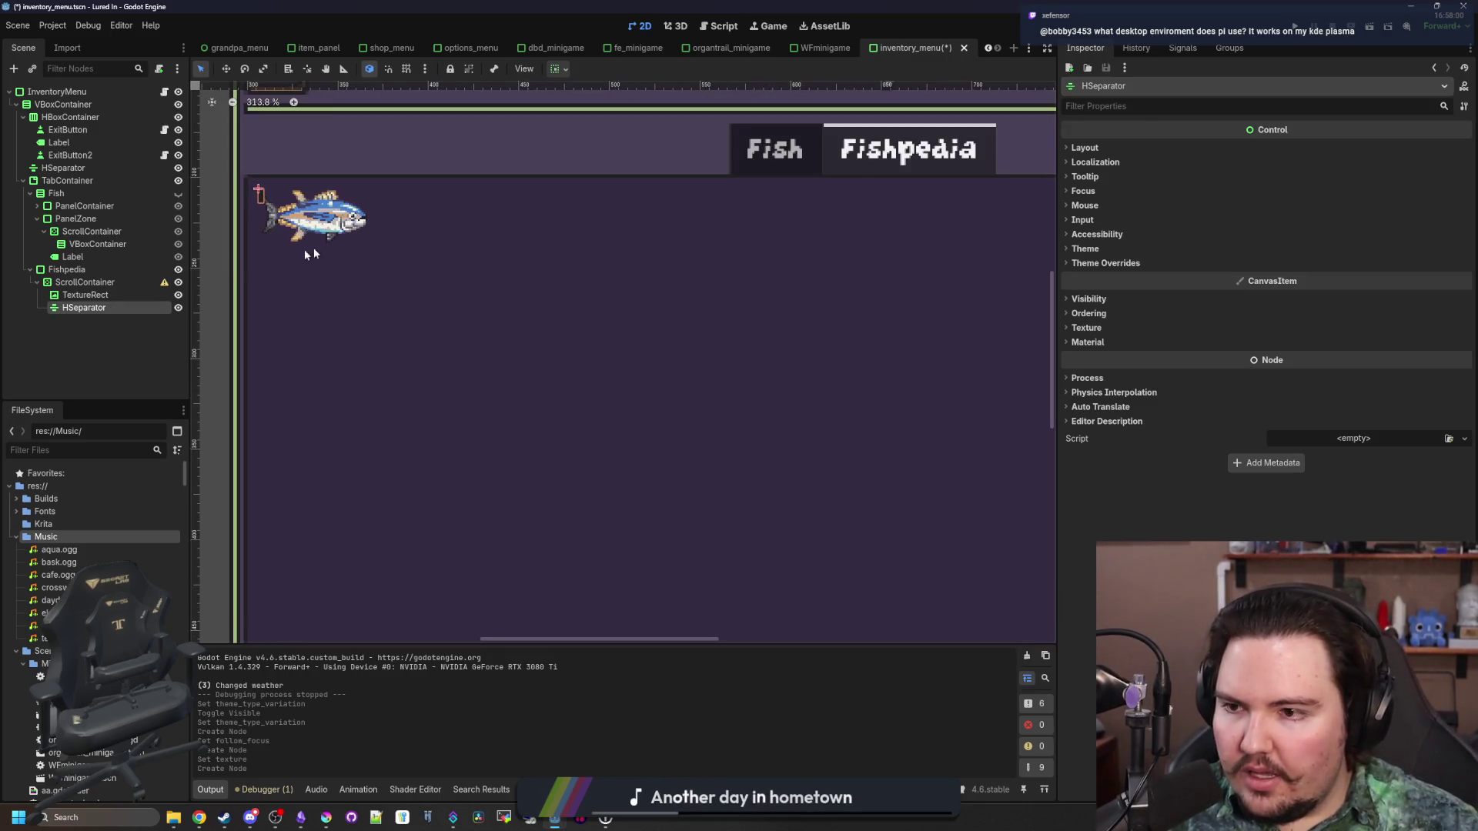
right_click(106, 285)
left_click(112, 293)
type("vbox")
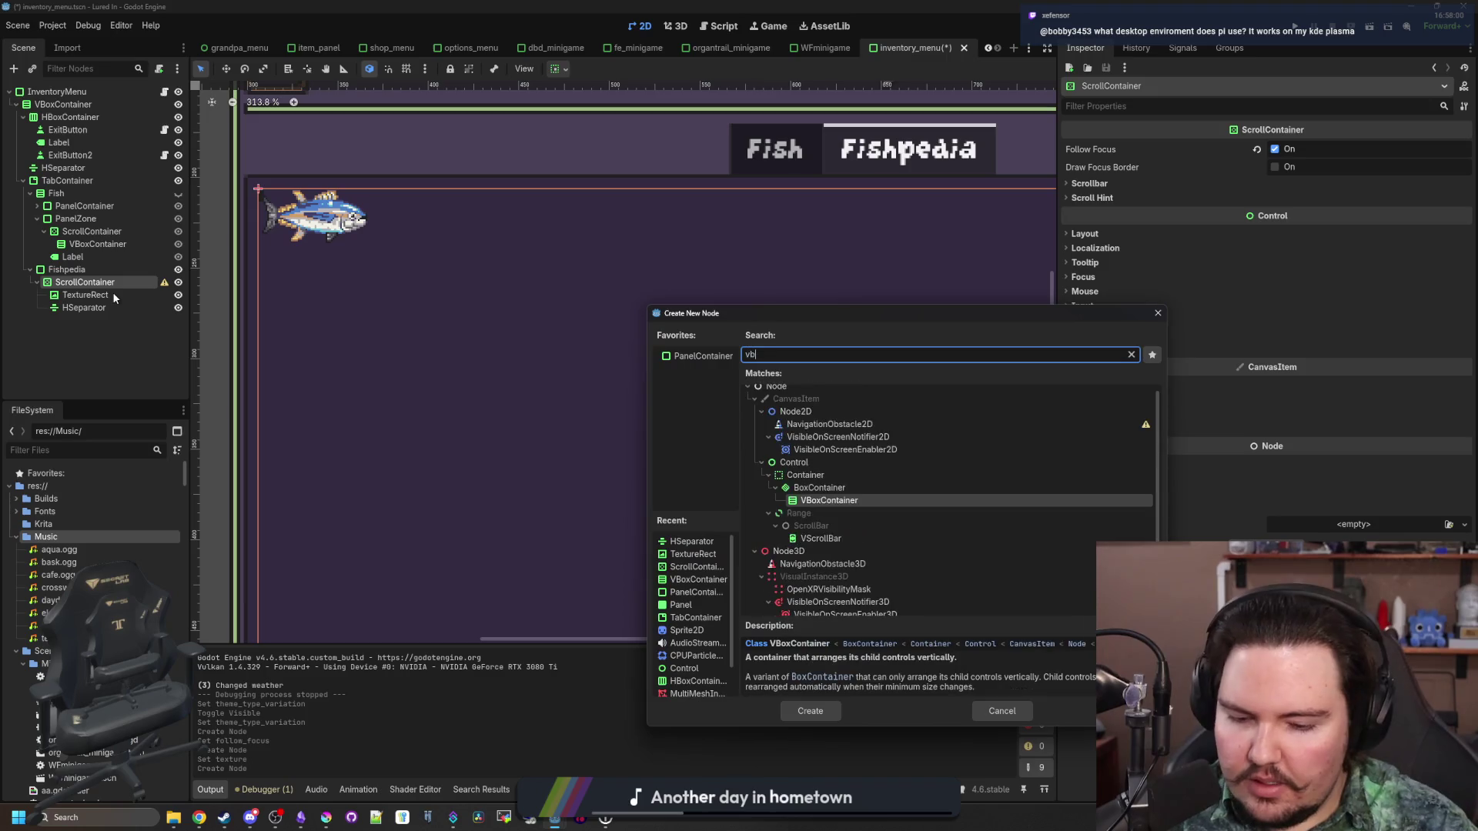
key("Return")
left_click_drag(91, 320, 91, 295)
left_click(80, 308)
left_click(85, 321, "shift")
Set the VBoxContainer's Container Sizing to Expand both horizontally and vertically
left_click(91, 295)
scroll(207, 311, "down", 2)
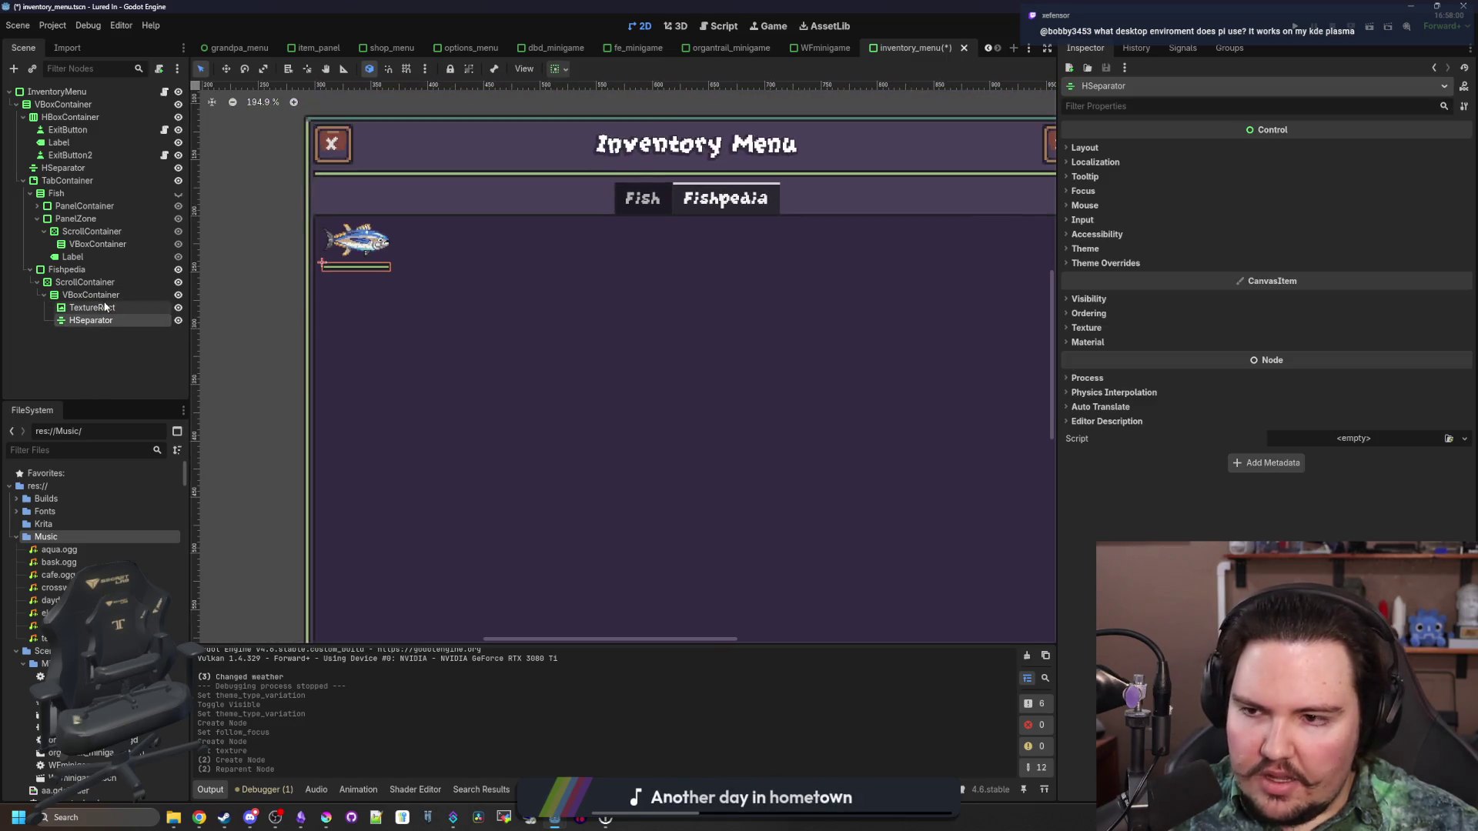
left_click(1130, 188)
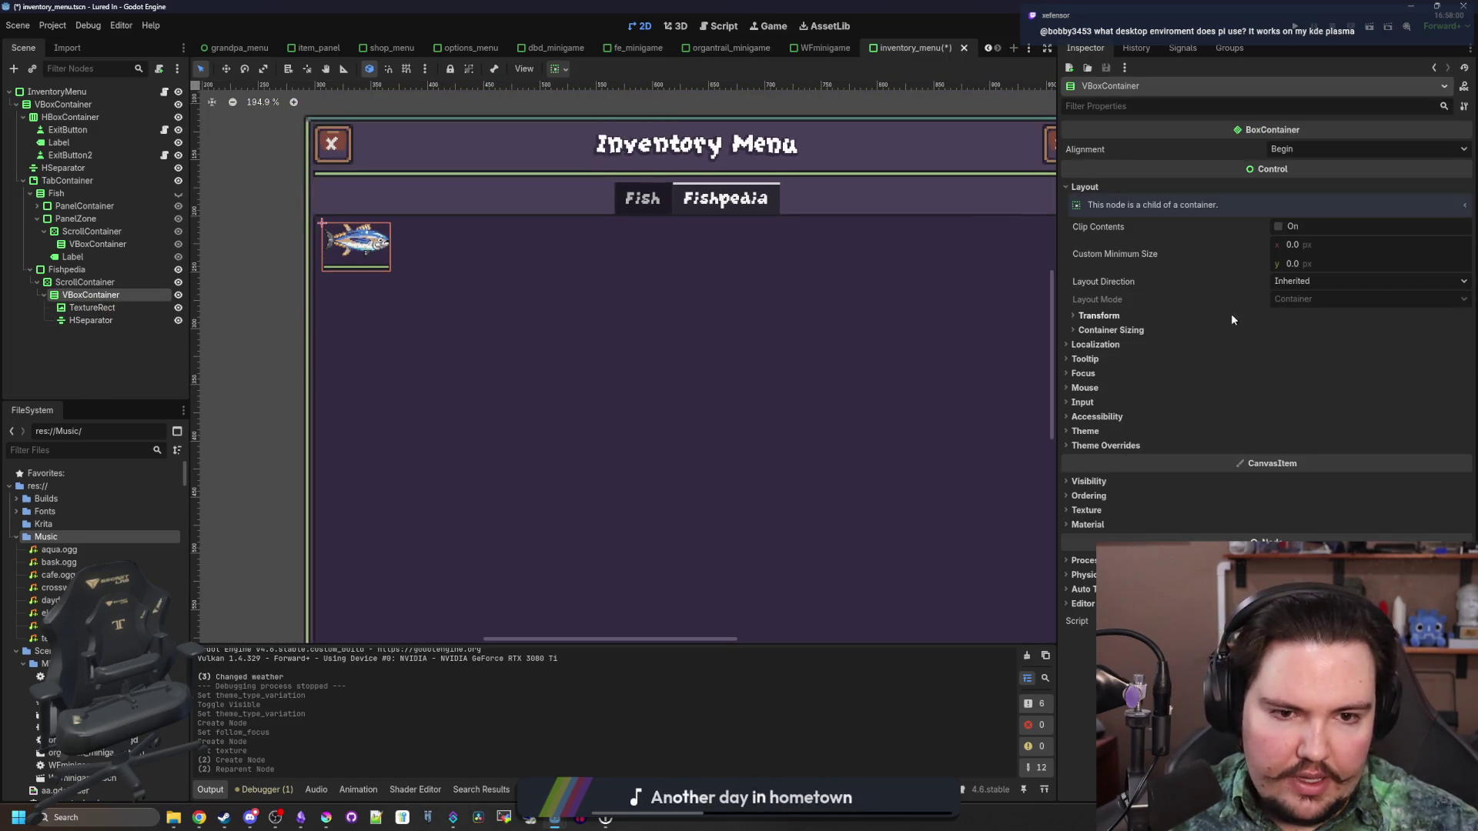
left_click(1199, 329)
left_click(1282, 362)
left_click(1283, 399)
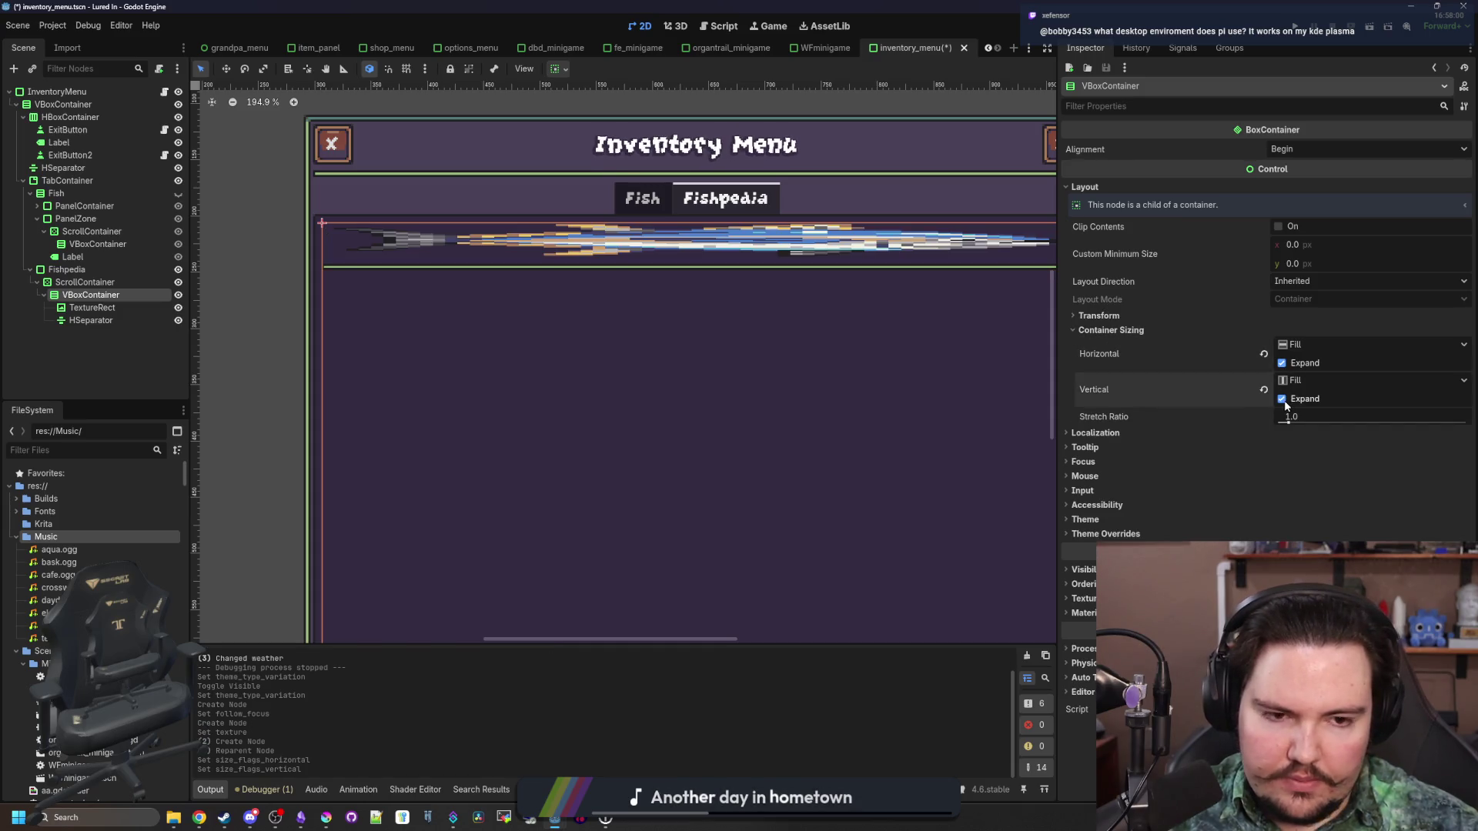
scroll(500, 284, "down", 3)
scroll(593, 316, "up", 1)
left_click(77, 325)
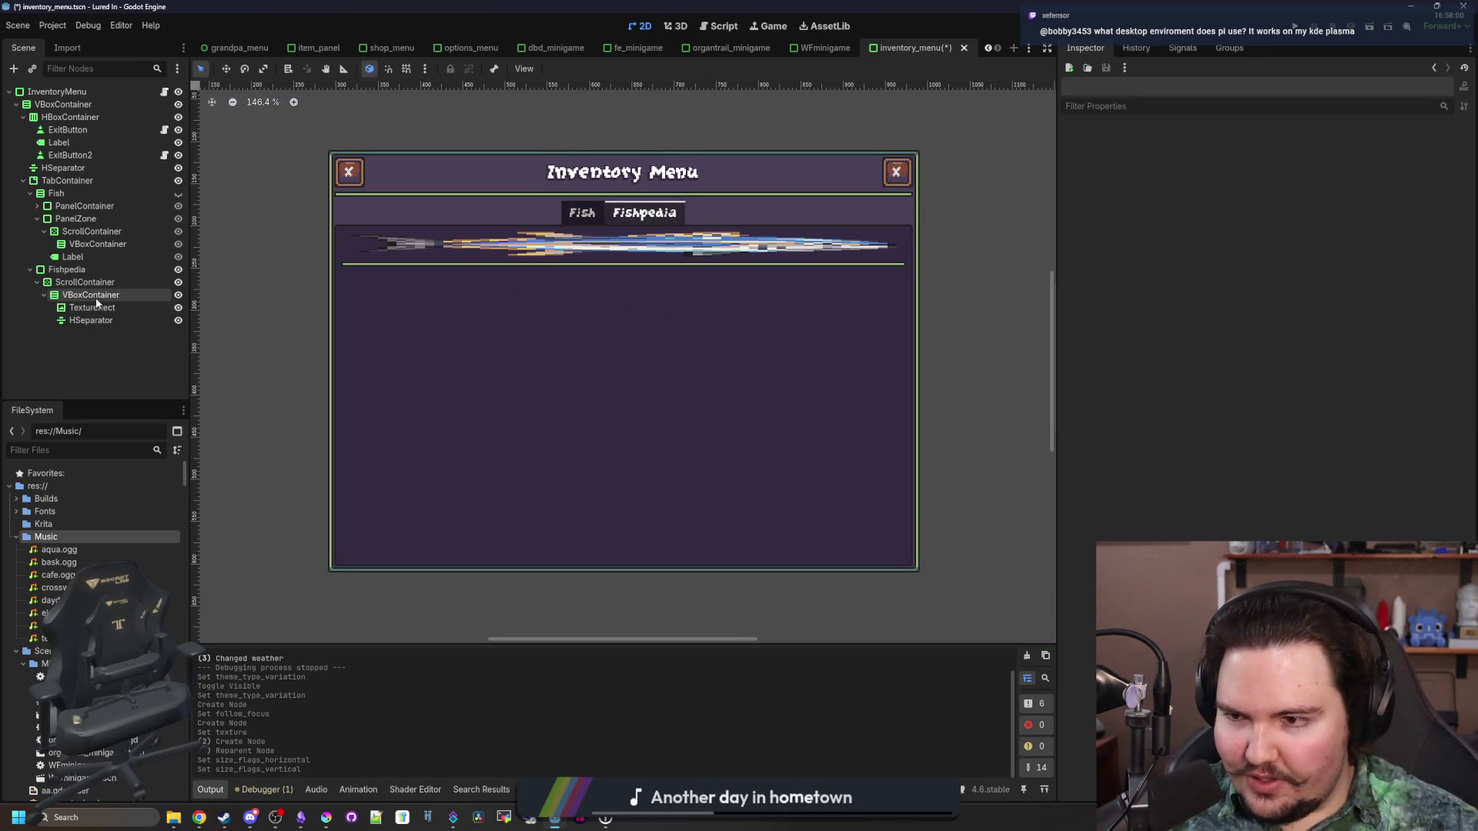
left_click(101, 283)
left_click(439, 244)
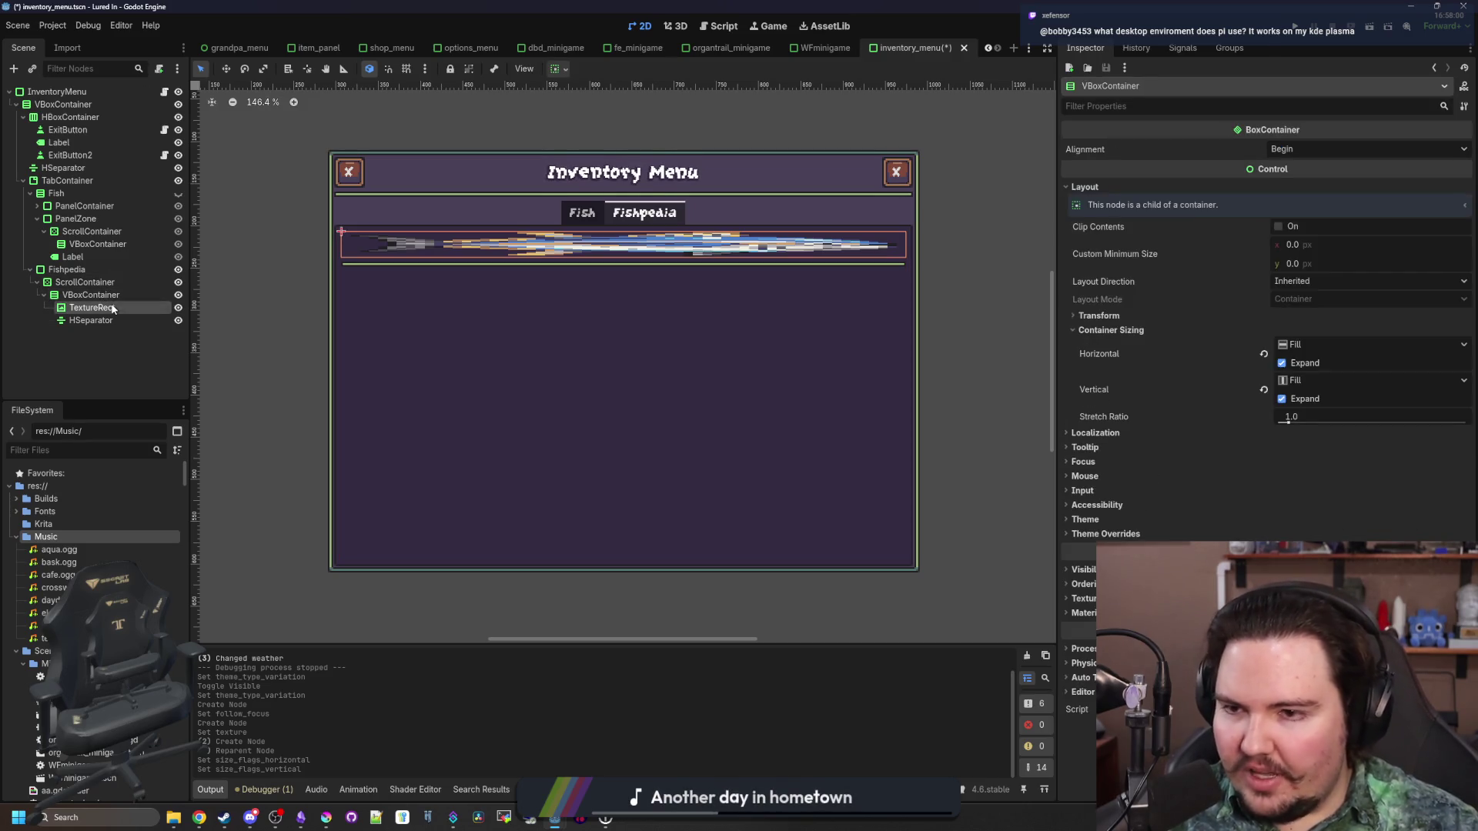
left_click(108, 282)
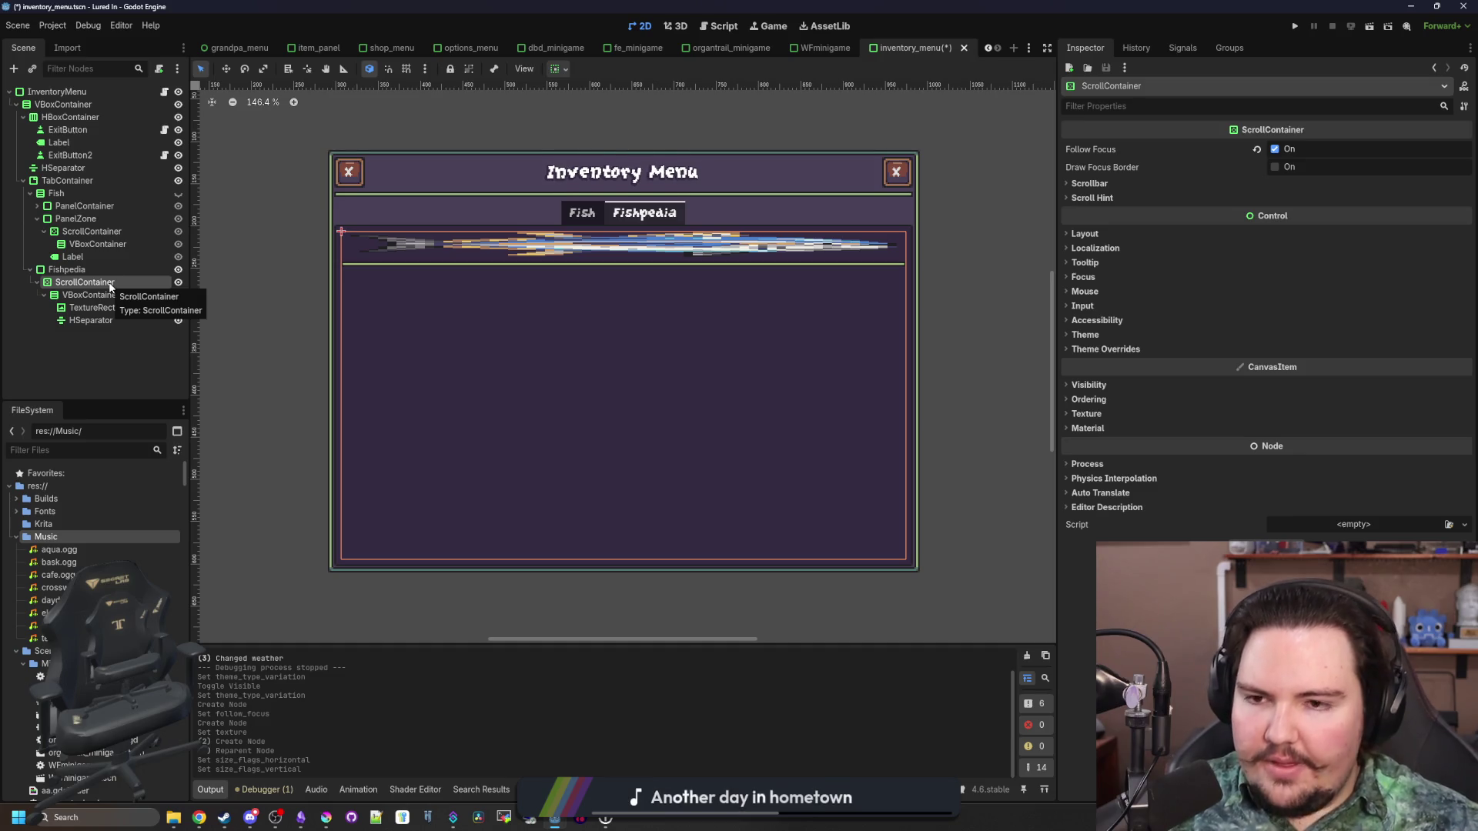
Scroll to review the Fishpedia scroll list with its fish banner and separator line
scroll(337, 445, "down", 2)
scroll(518, 437, "up", 1)
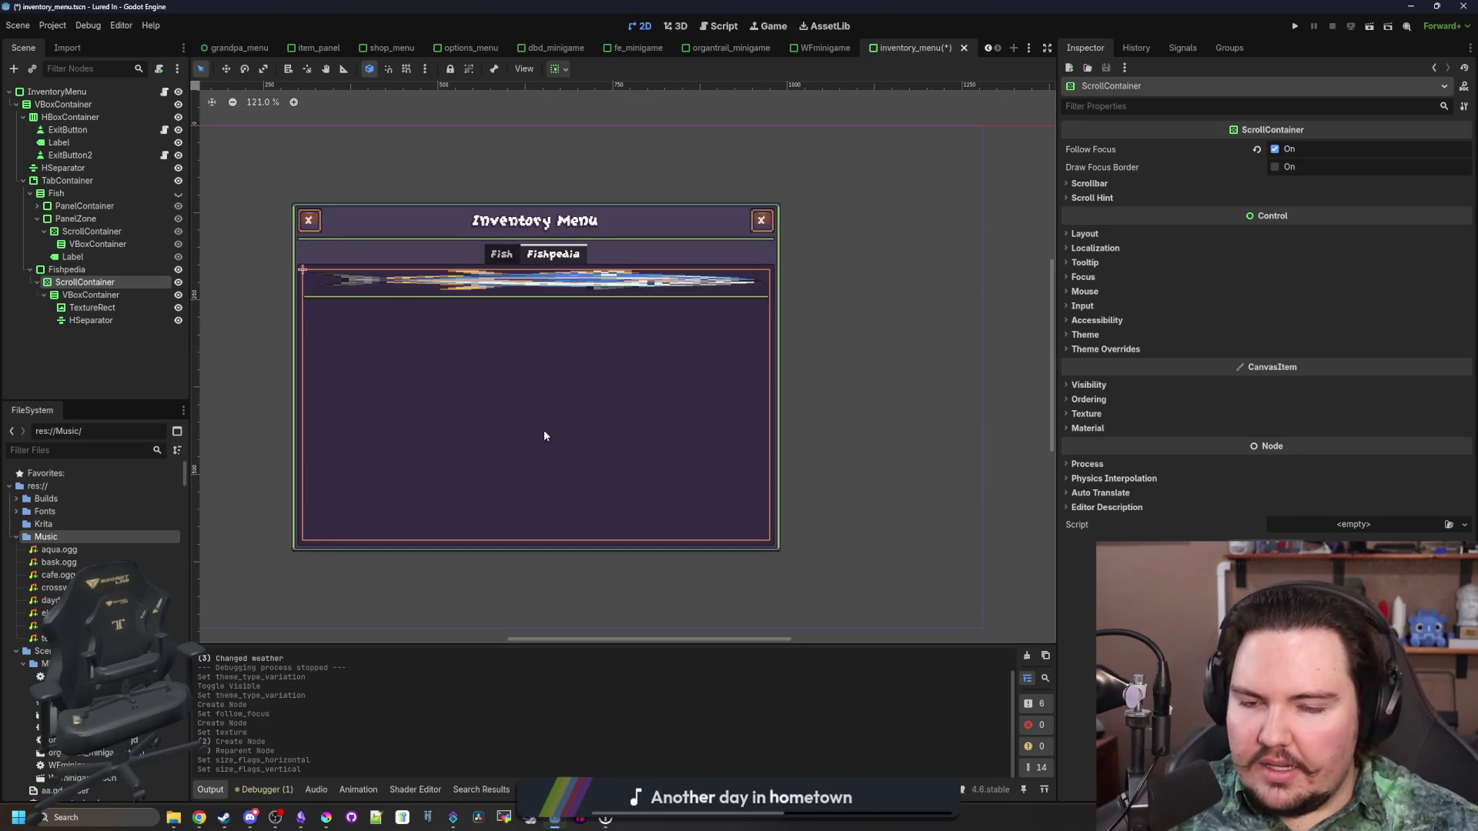
scroll(543, 430, "down", 1)
scroll(750, 389, "up", 1)
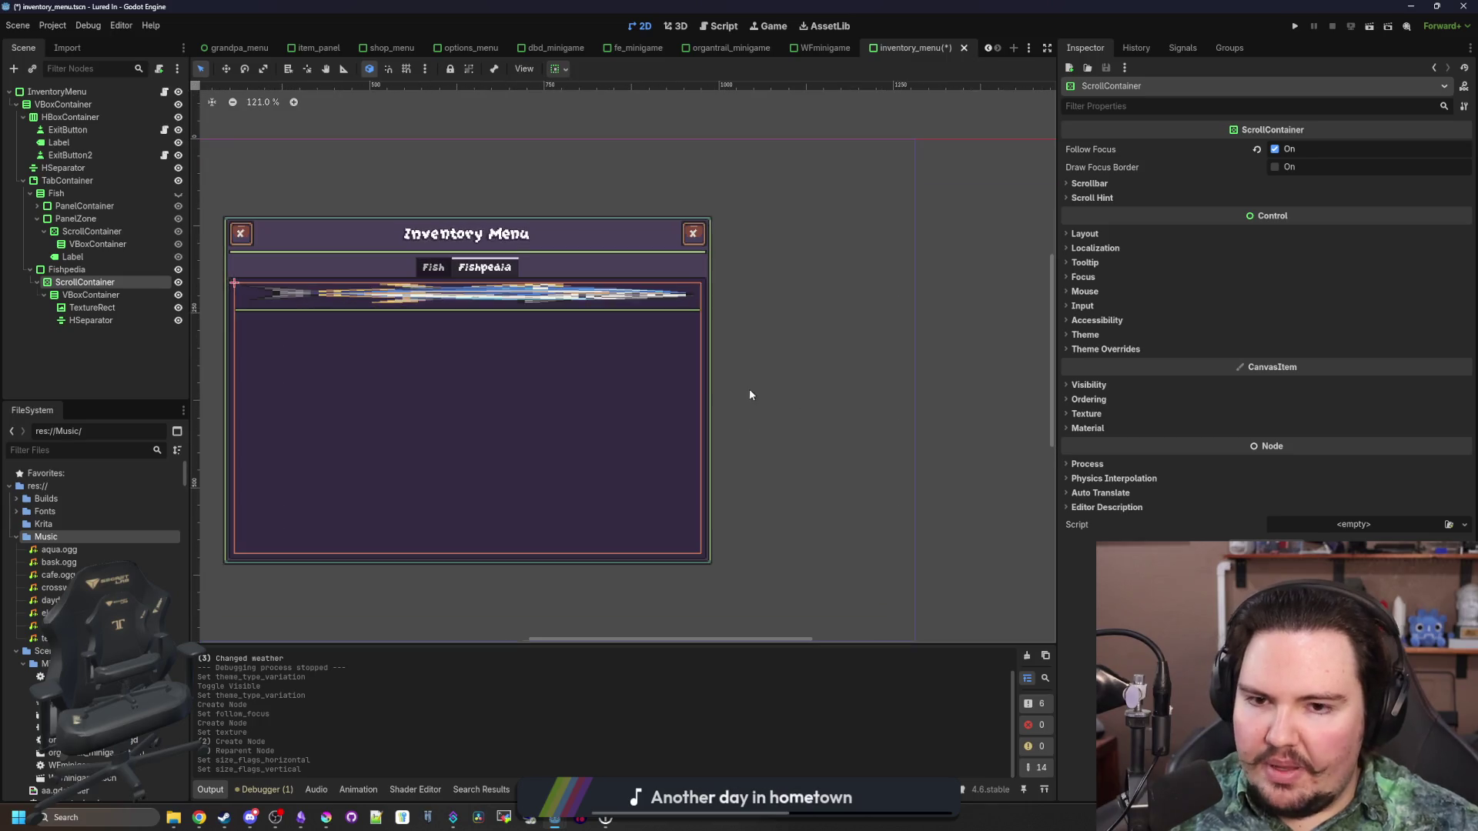
scroll(505, 450, "up", 1)
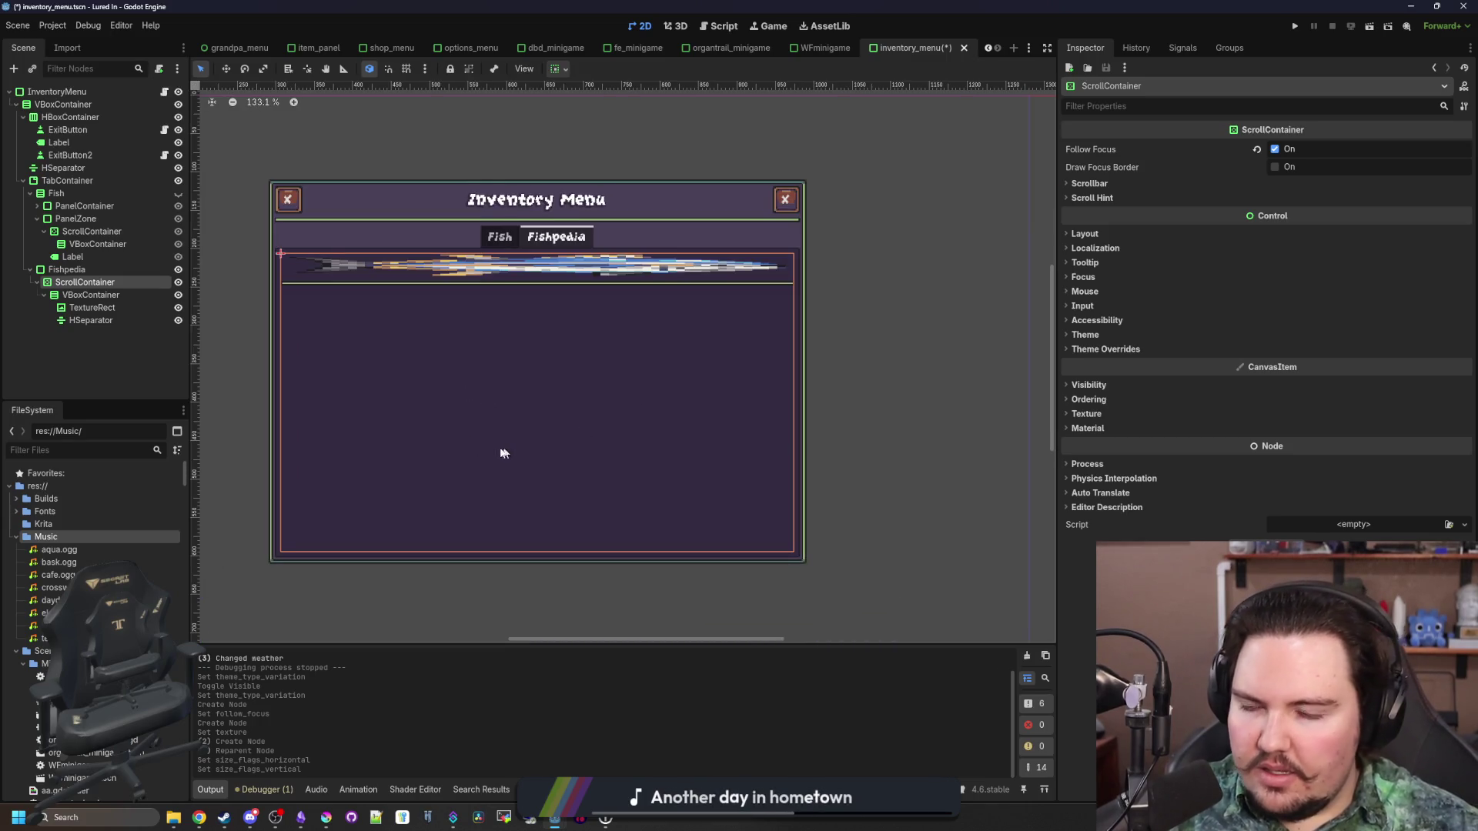
Add an HBoxContainer under Fishpedia and move the ScrollContainer fish list into it
left_click(75, 270)
right_click(76, 276)
left_click(103, 282)
key("Return")
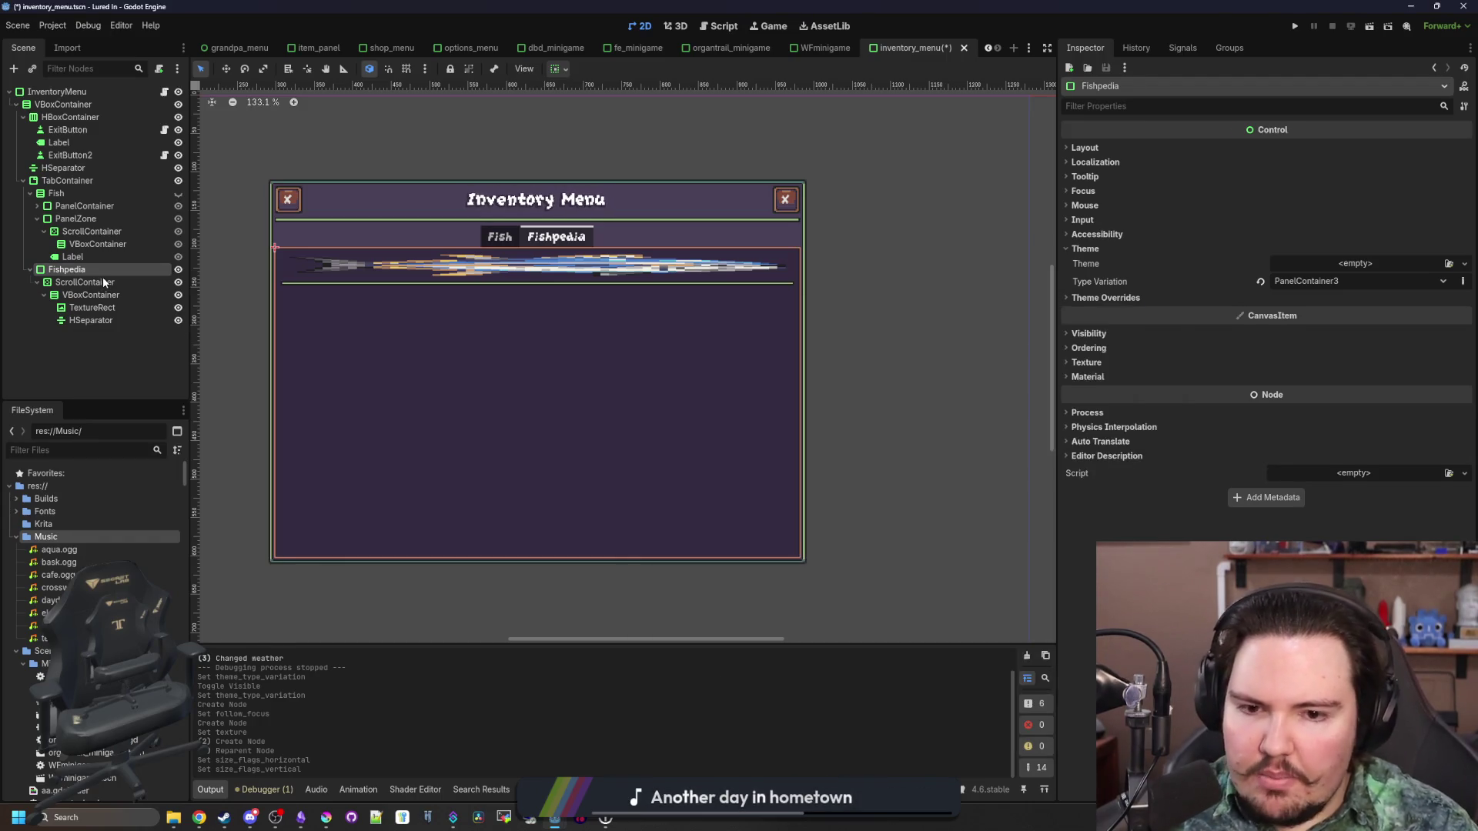
left_click_drag(75, 283, 84, 333)
Add a TextureRect node under Fishpedia
left_click(101, 283)
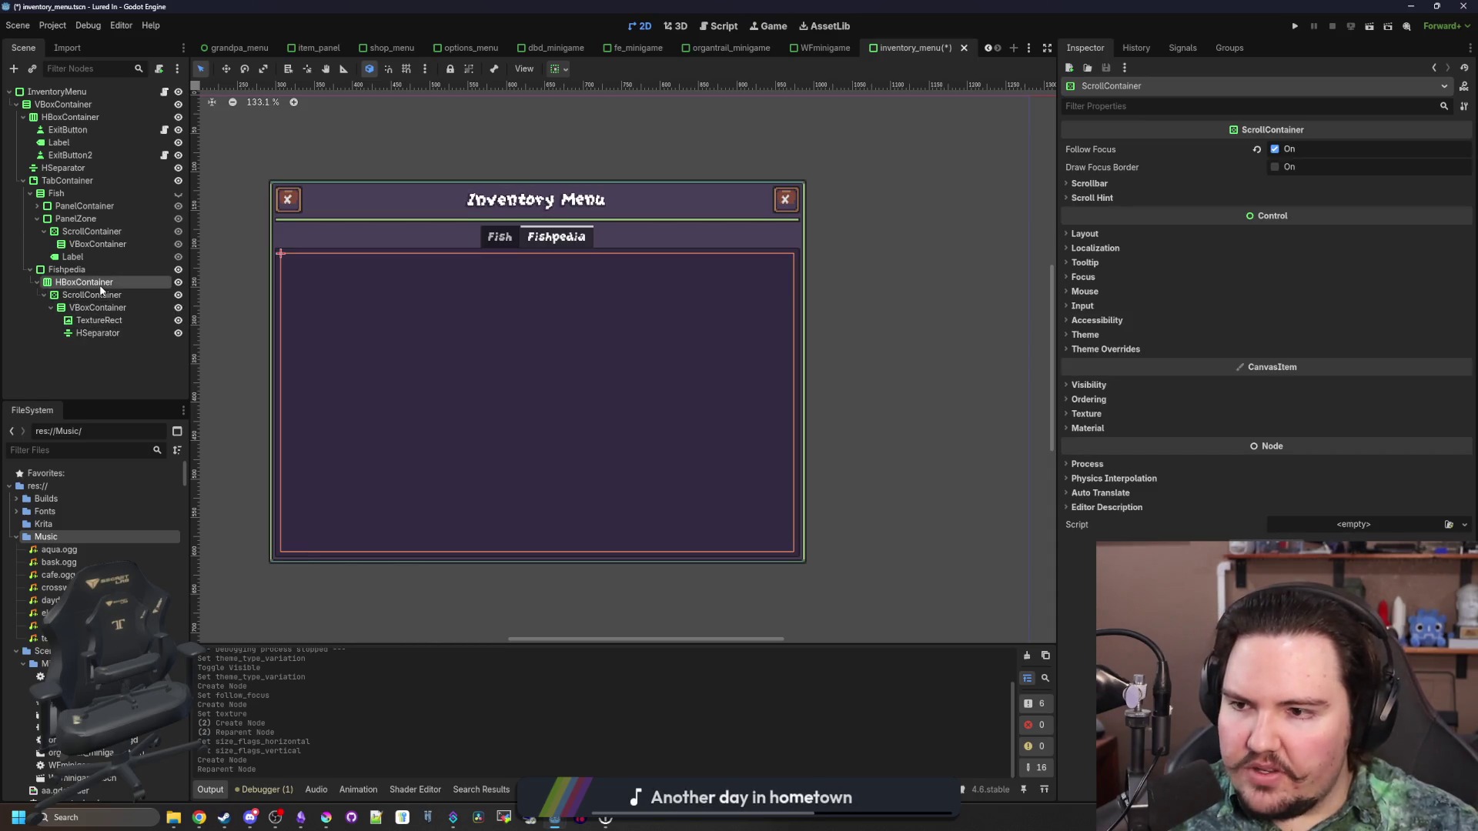
right_click(101, 283)
left_click(132, 296)
type("texture")
key("Return")
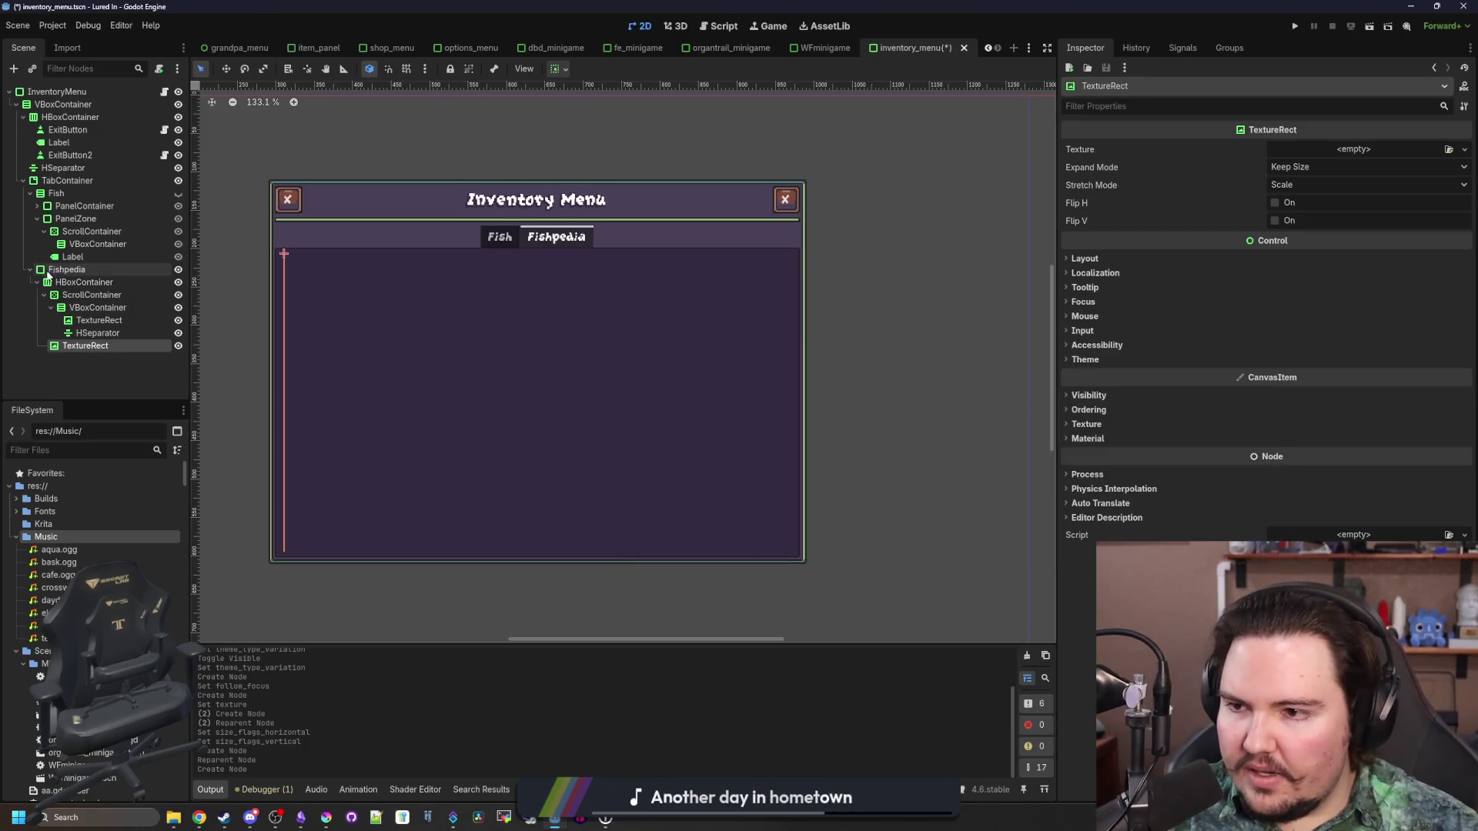
Add a VBoxContainer detail column inside the HBoxContainer
left_click(85, 283)
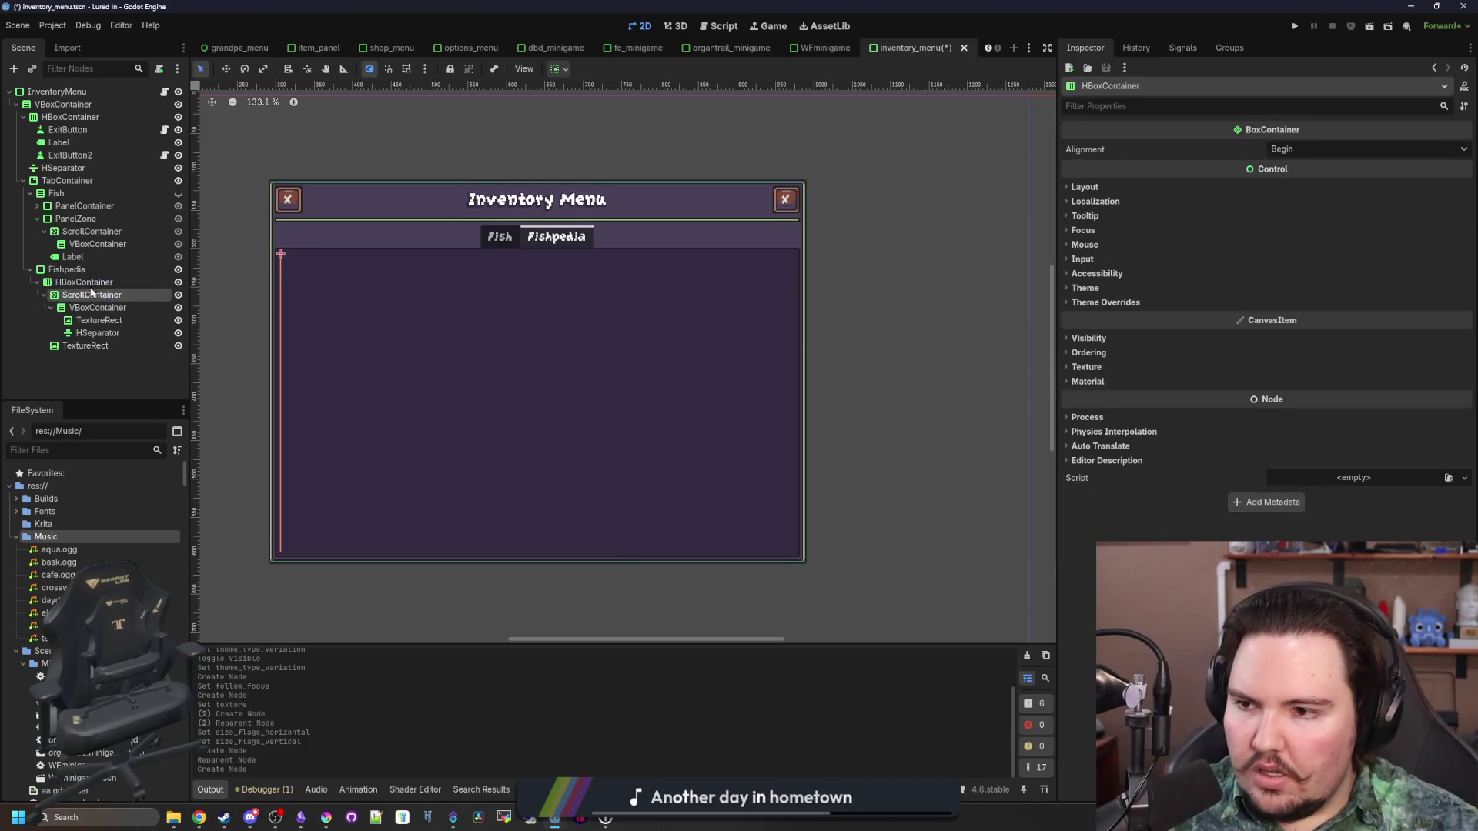
right_click(86, 281)
left_click(122, 290)
type("vbo")
key("Return")
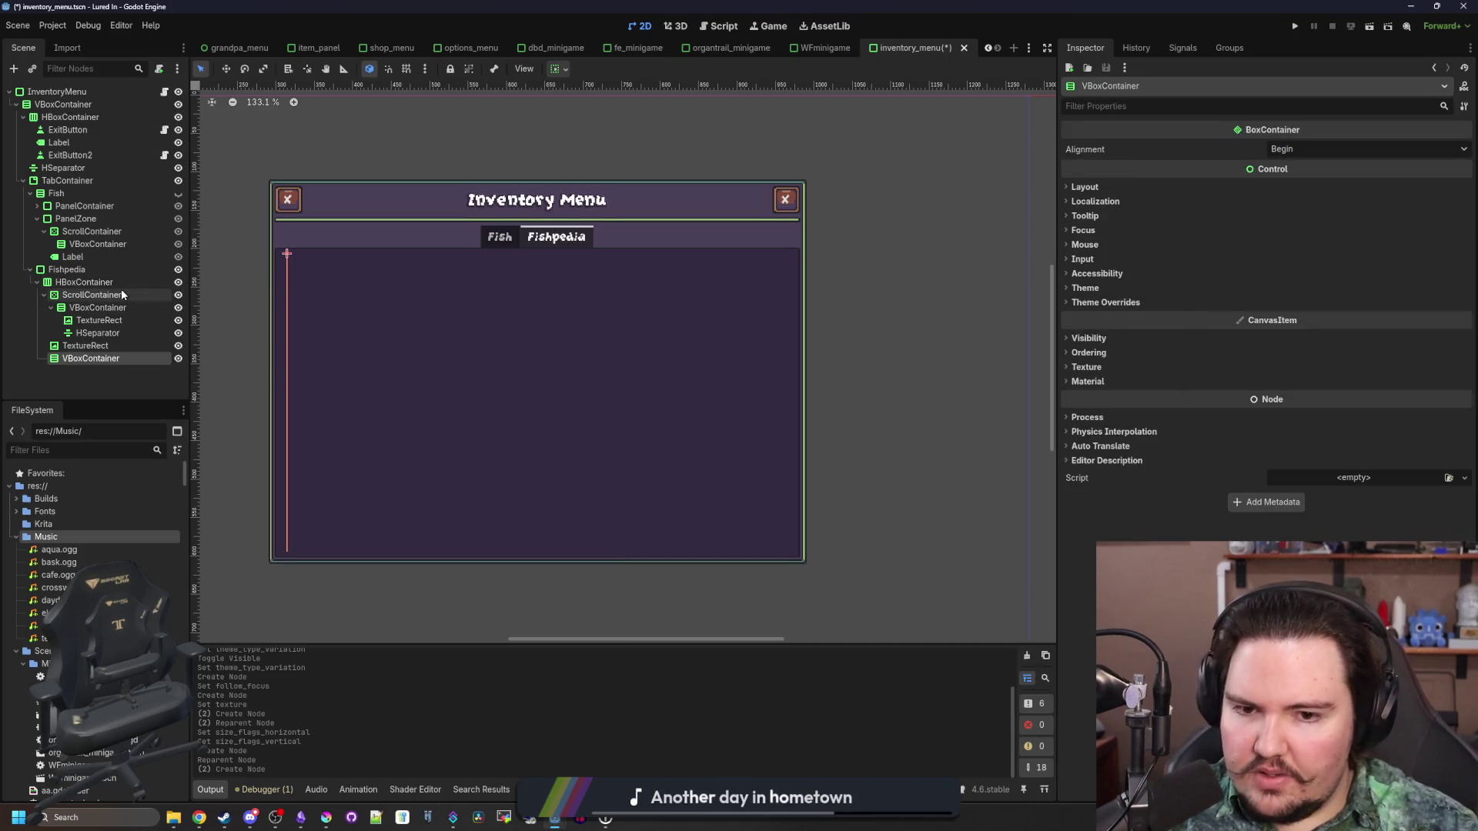
Set both the ScrollContainer and the VBoxContainer to Horizontal Expand
left_click(89, 295)
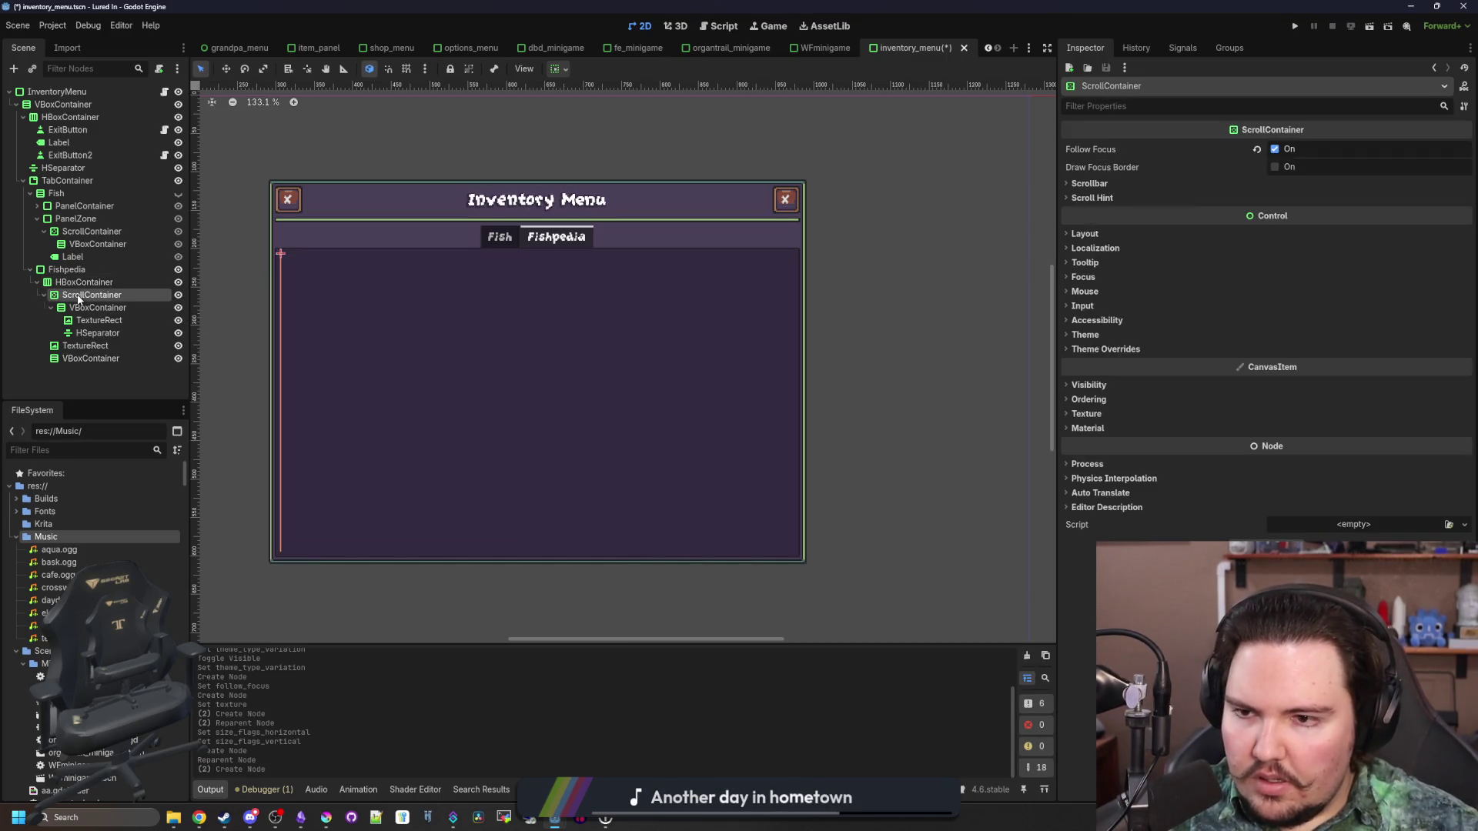
left_click(1093, 234)
left_click(1149, 380)
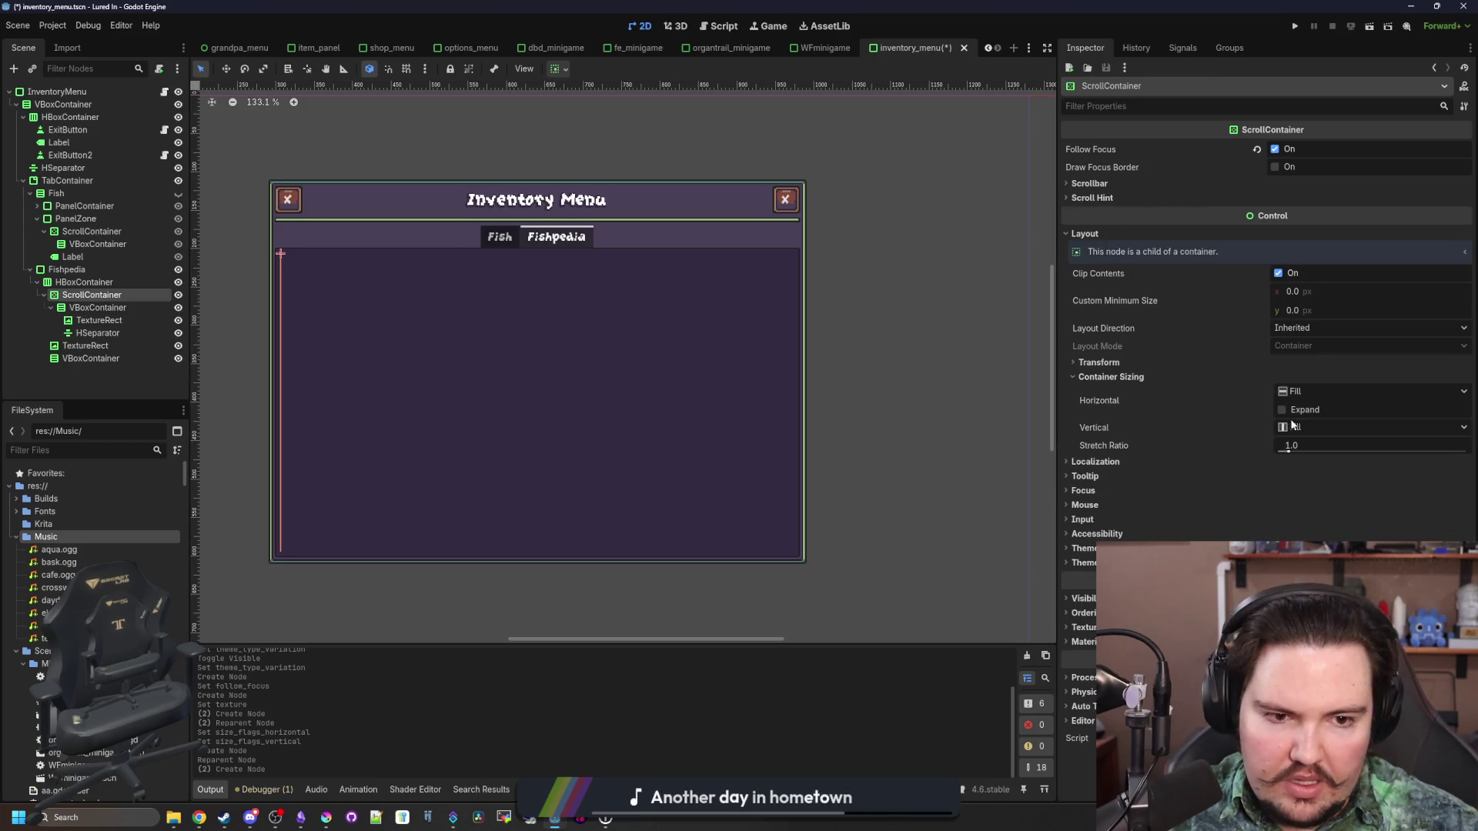
left_click(1282, 410)
left_click(98, 358)
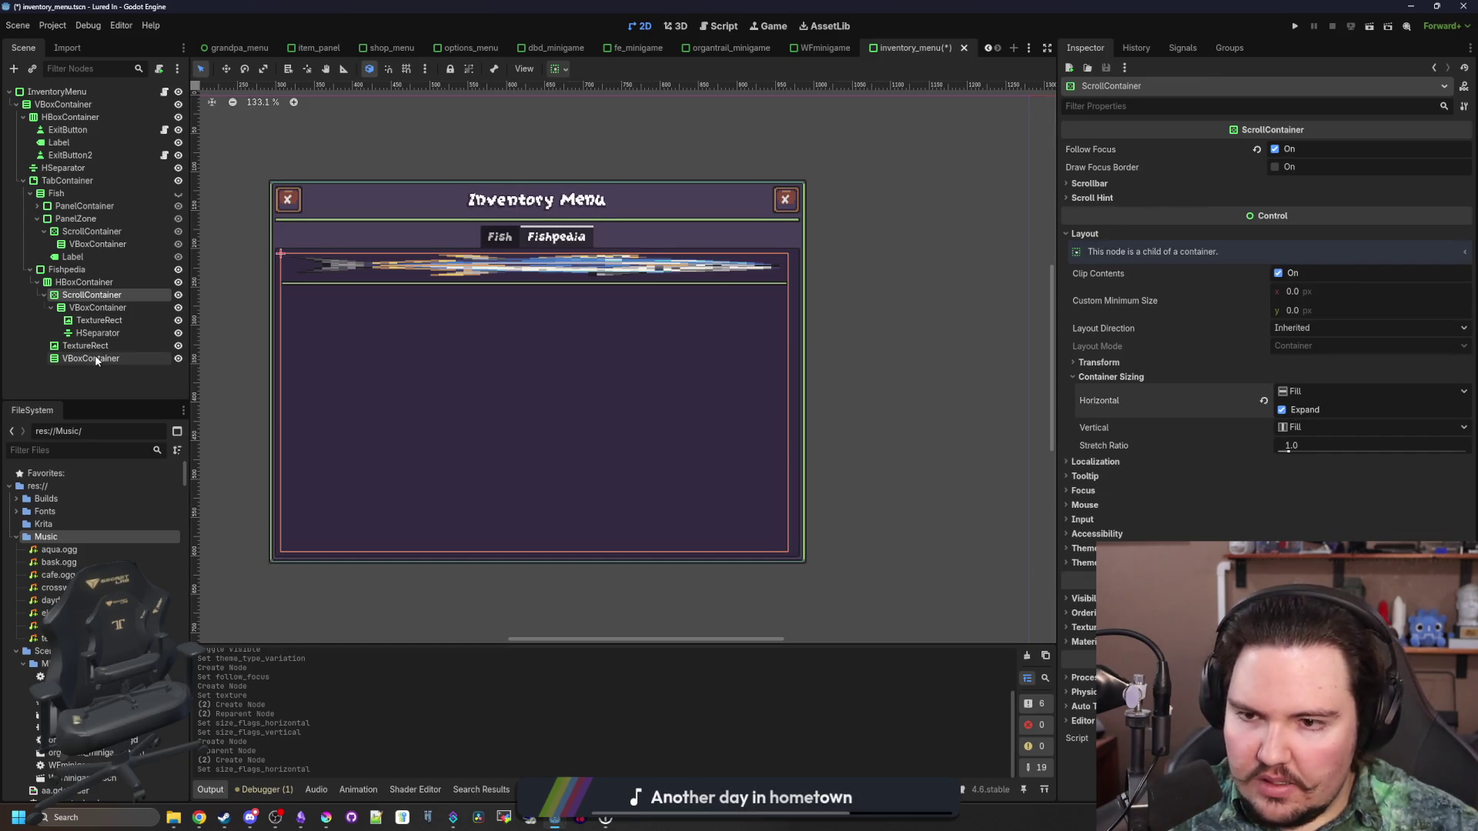
left_click(1098, 187)
left_click(1144, 331)
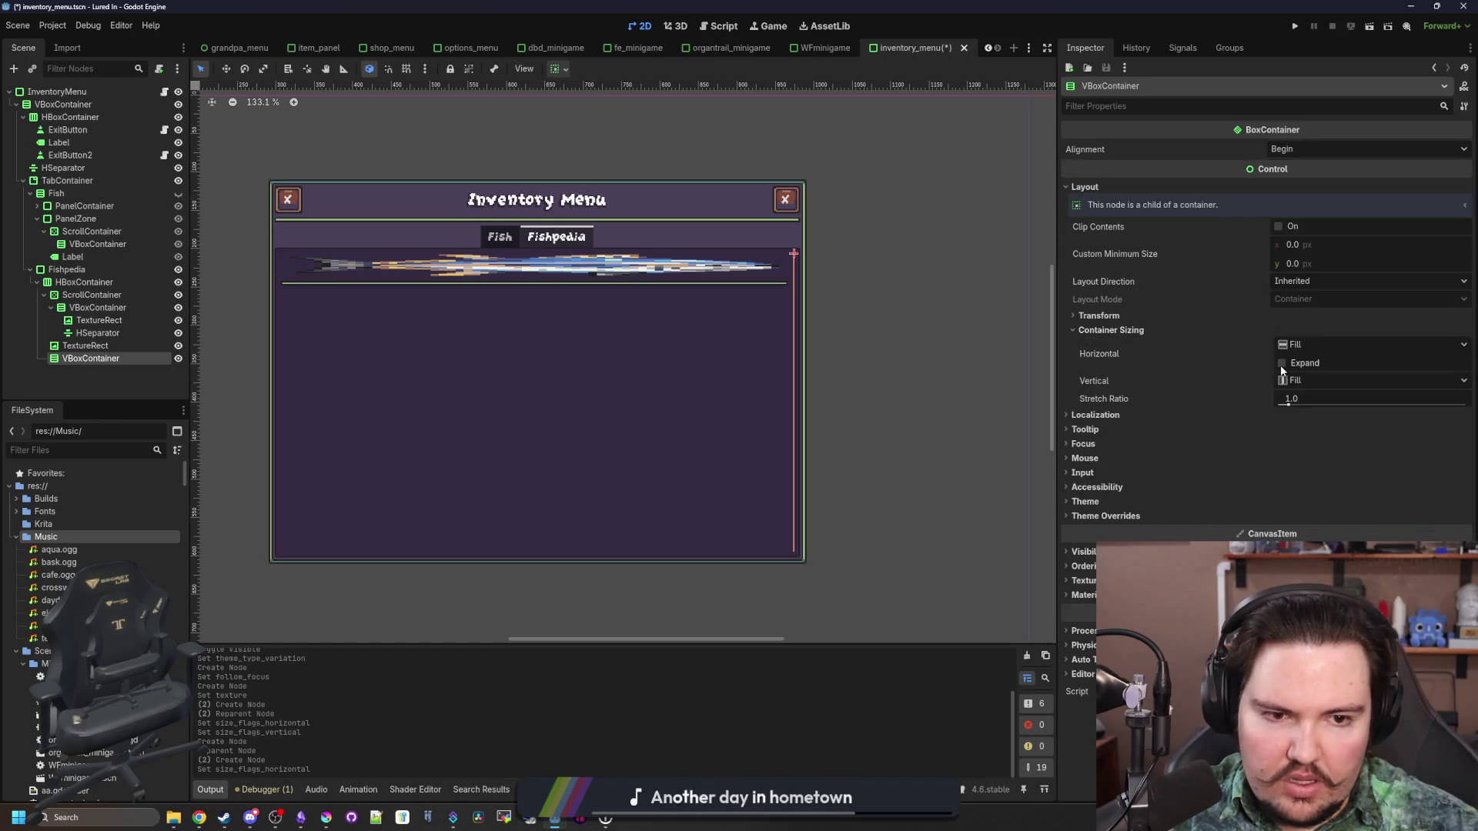
left_click(1282, 363)
scroll(614, 373, "up", 1)
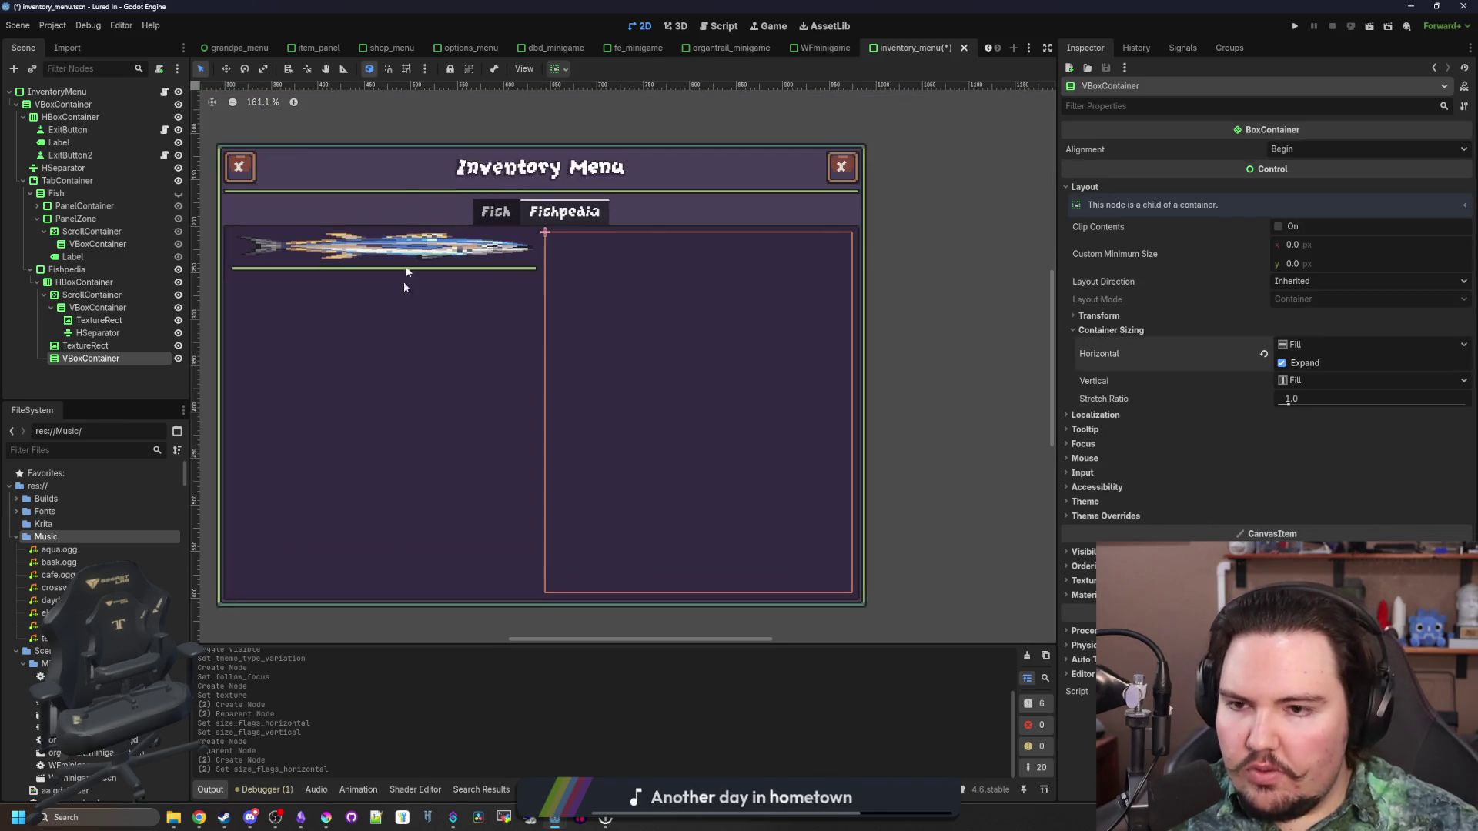
scroll(422, 334, "down", 1)
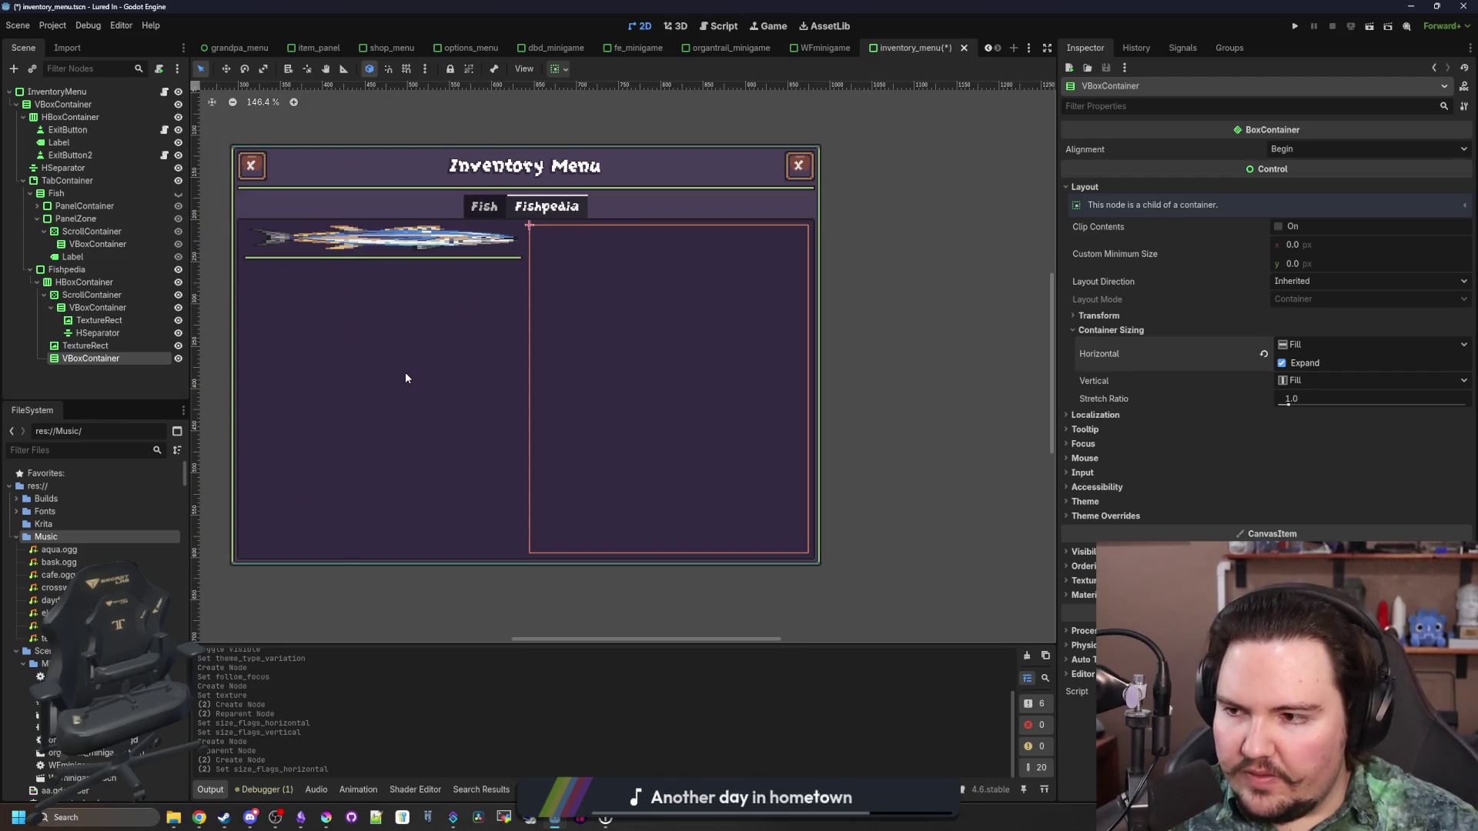
Move the TextureRect into the VBoxContainer and insert a VSeparator between list and detail column
left_click(113, 348)
left_click(84, 358)
left_click_drag(85, 346, 78, 359)
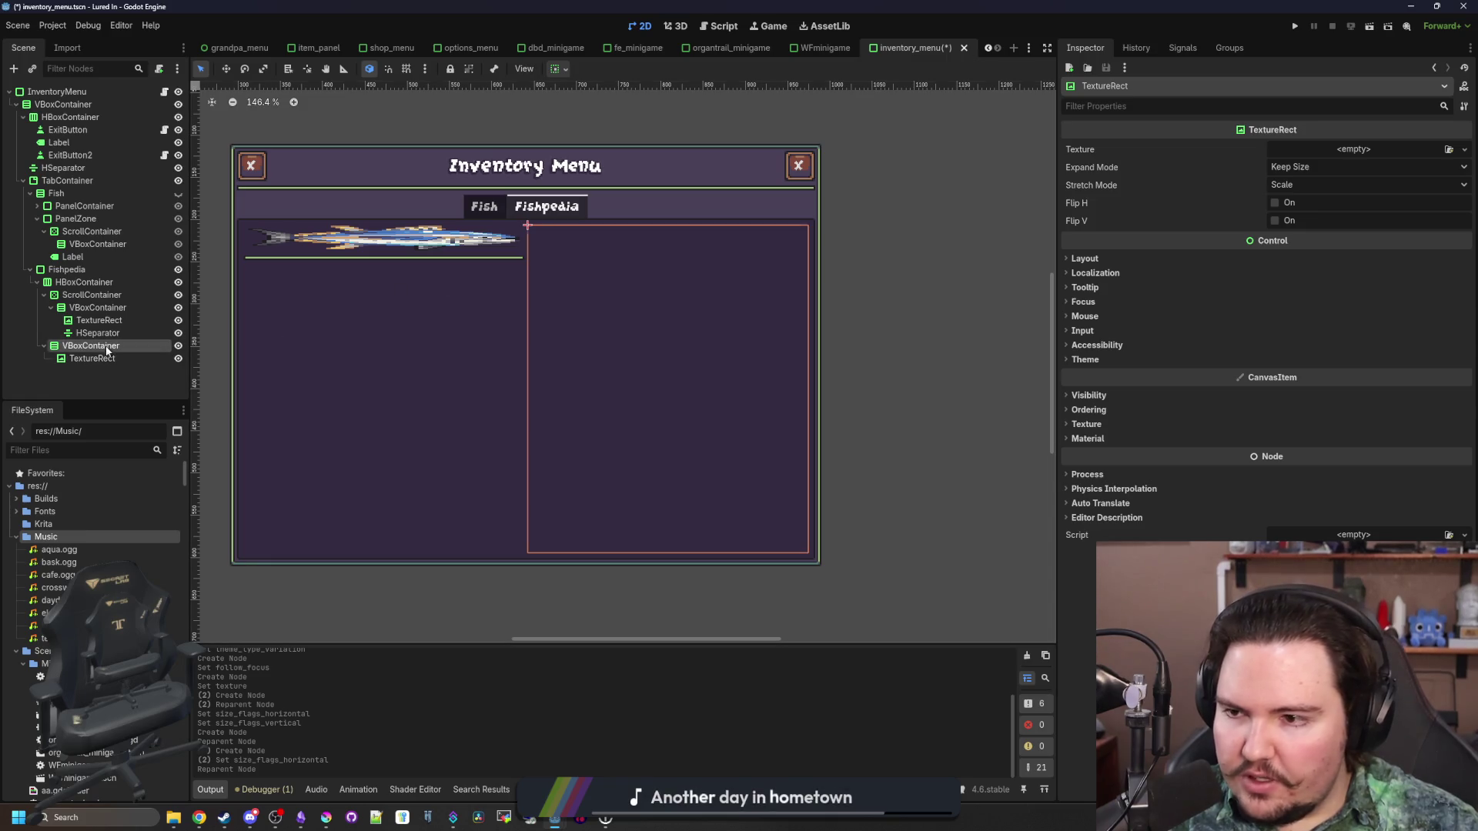
left_click(114, 284)
right_click(113, 286)
left_click(112, 289)
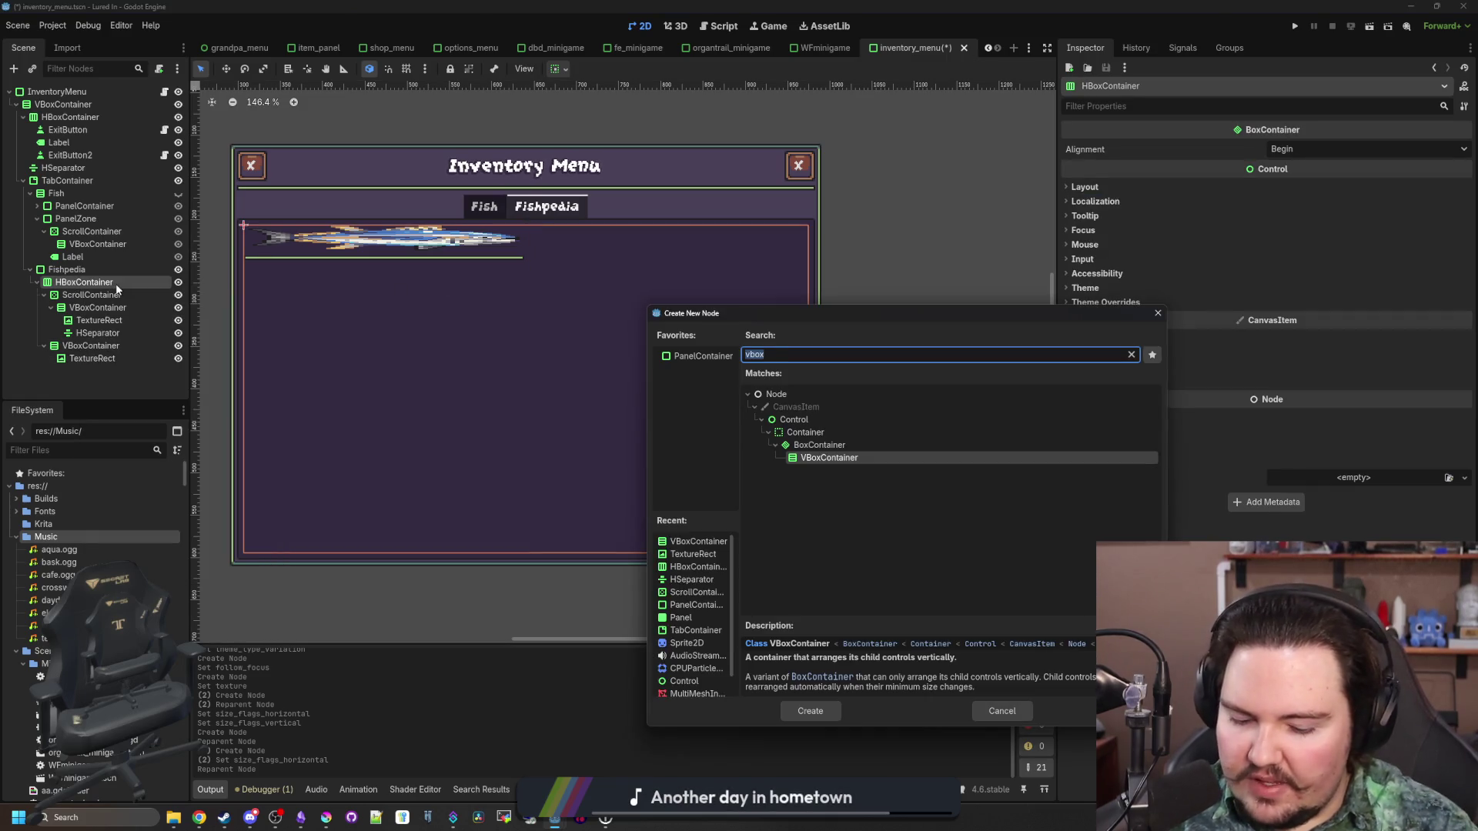
type("separ")
key("Down")
key("Return")
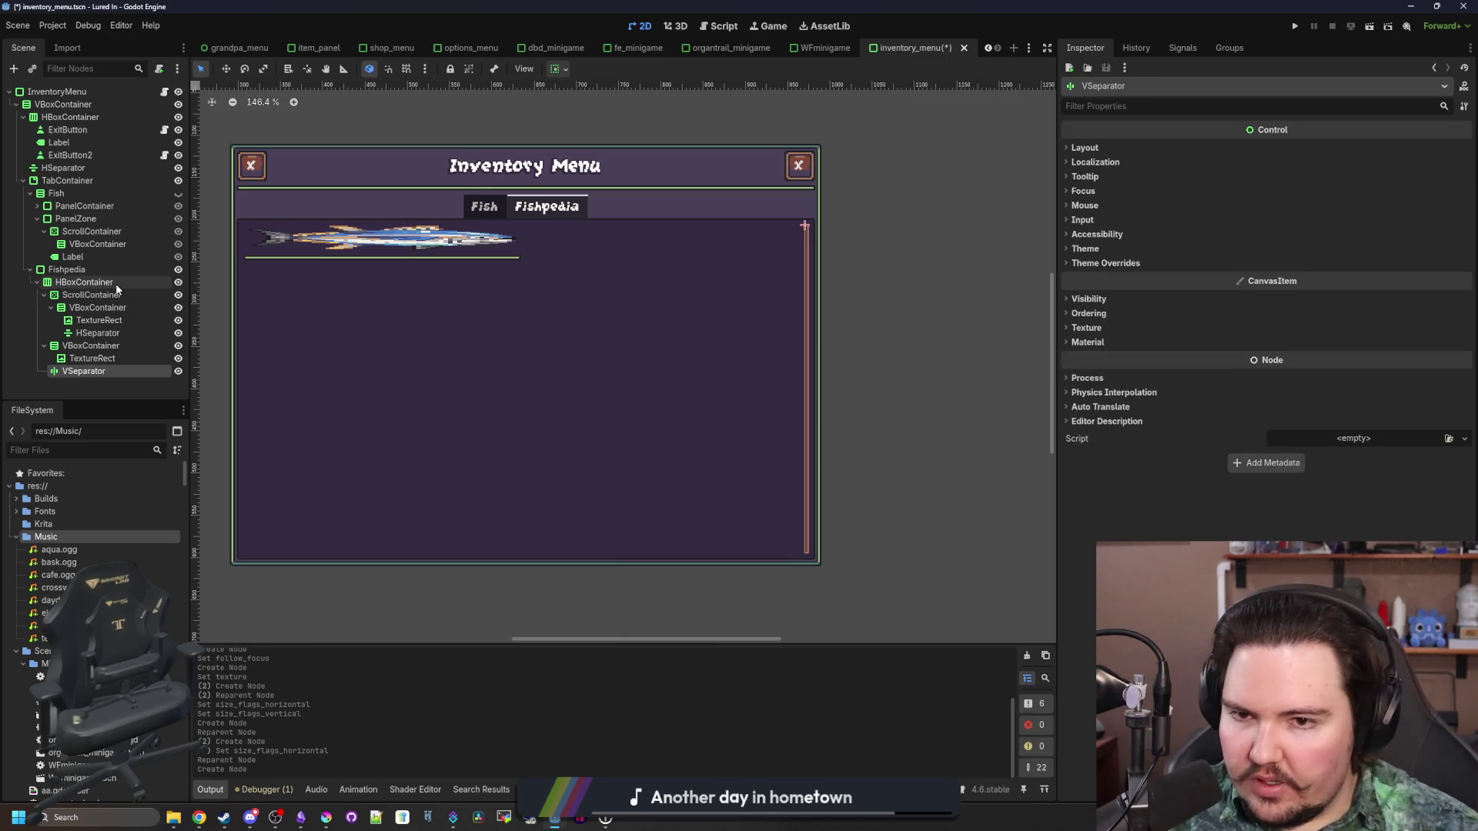
mouse_move(92, 374)
left_mouse_down()
mouse_move(90, 292)
mouse_move(89, 343)
left_mouse_up()
left_click(642, 555)
Find main_theme.tres by filtering for 'theme', open it in the Theme editor, and enlarge the panel
left_click(146, 449)
type("theme")
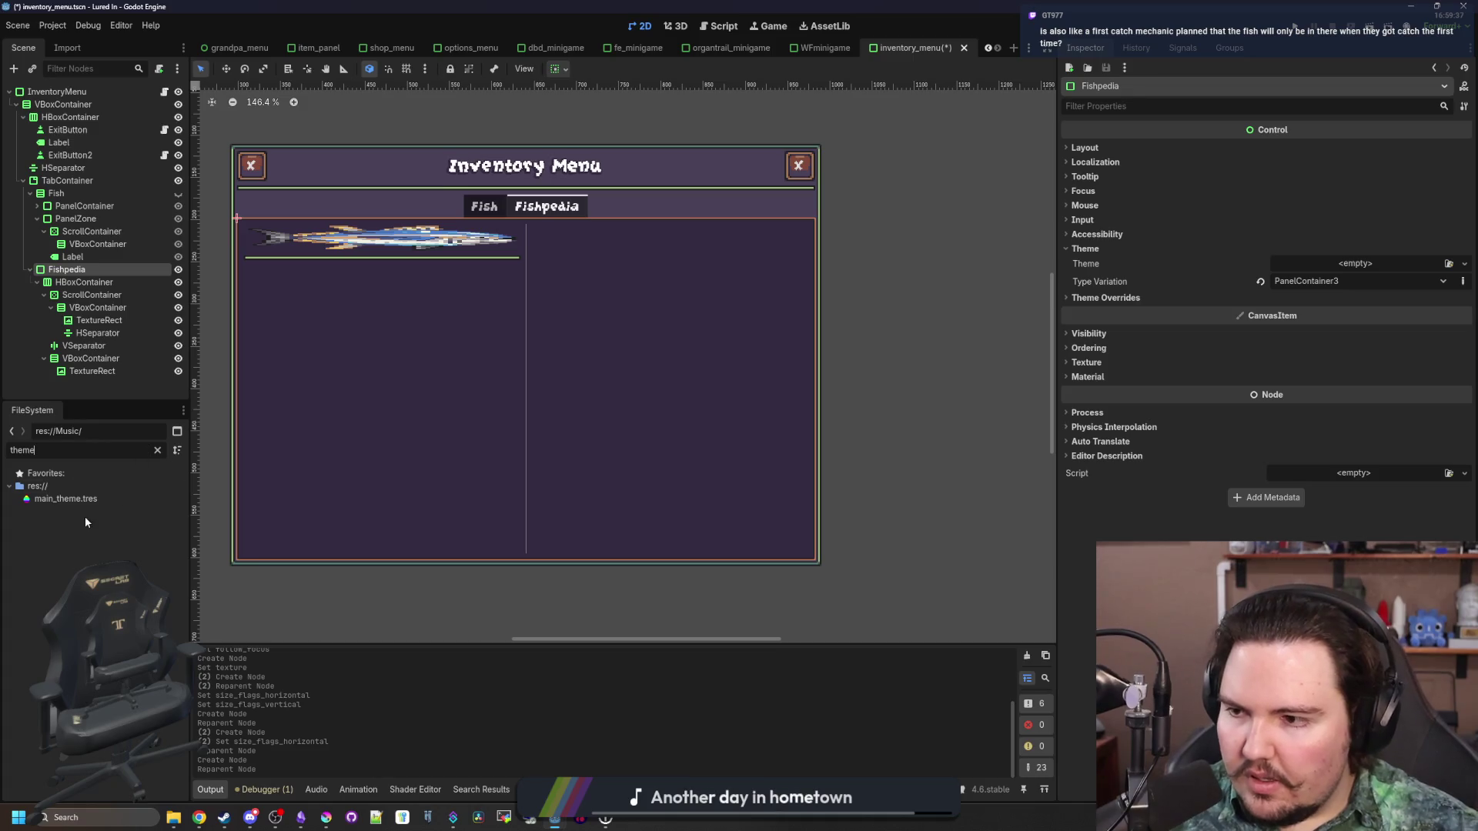
double_click(77, 499)
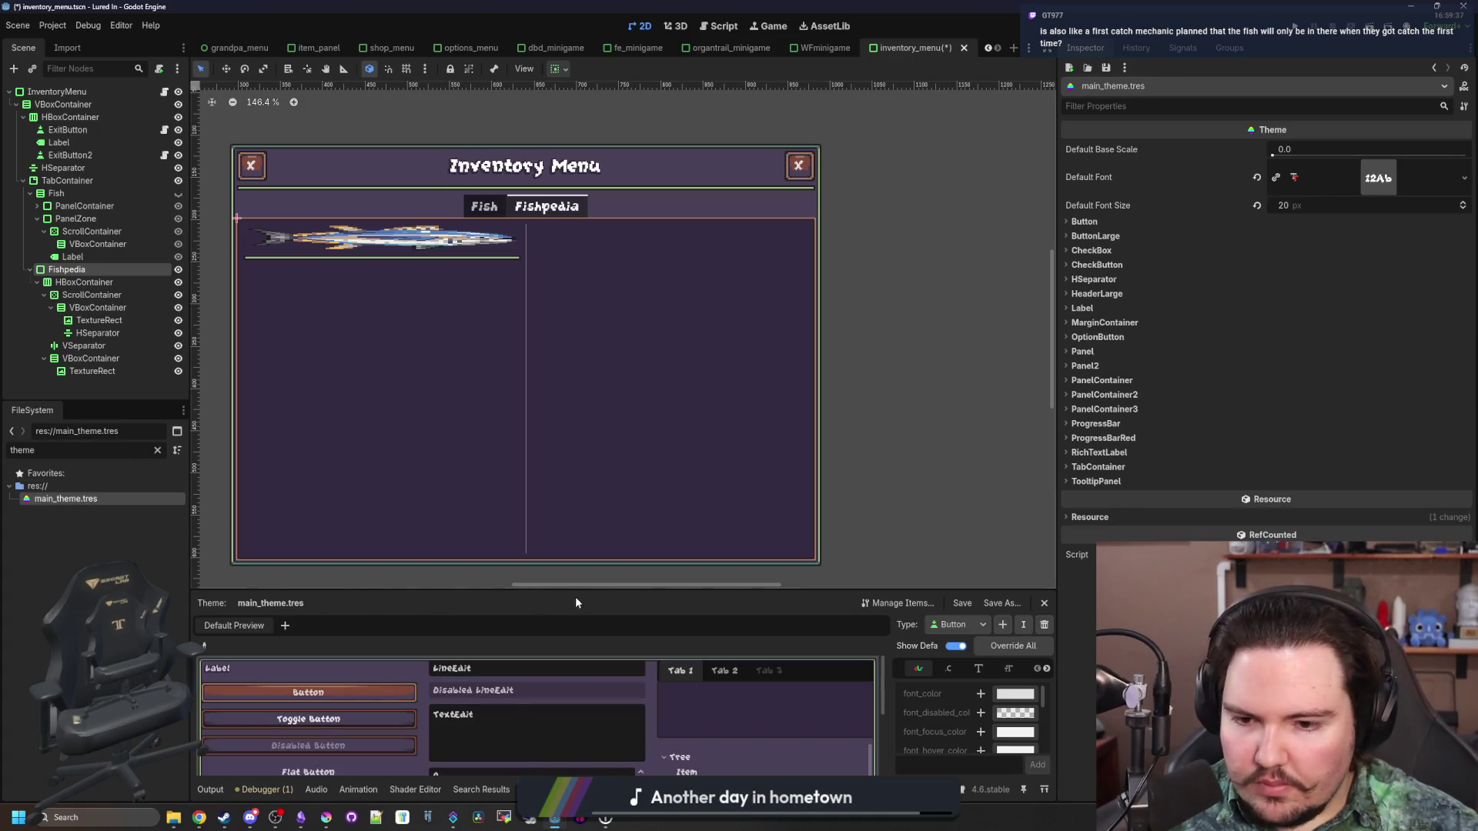
left_click_drag(584, 589, 584, 493)
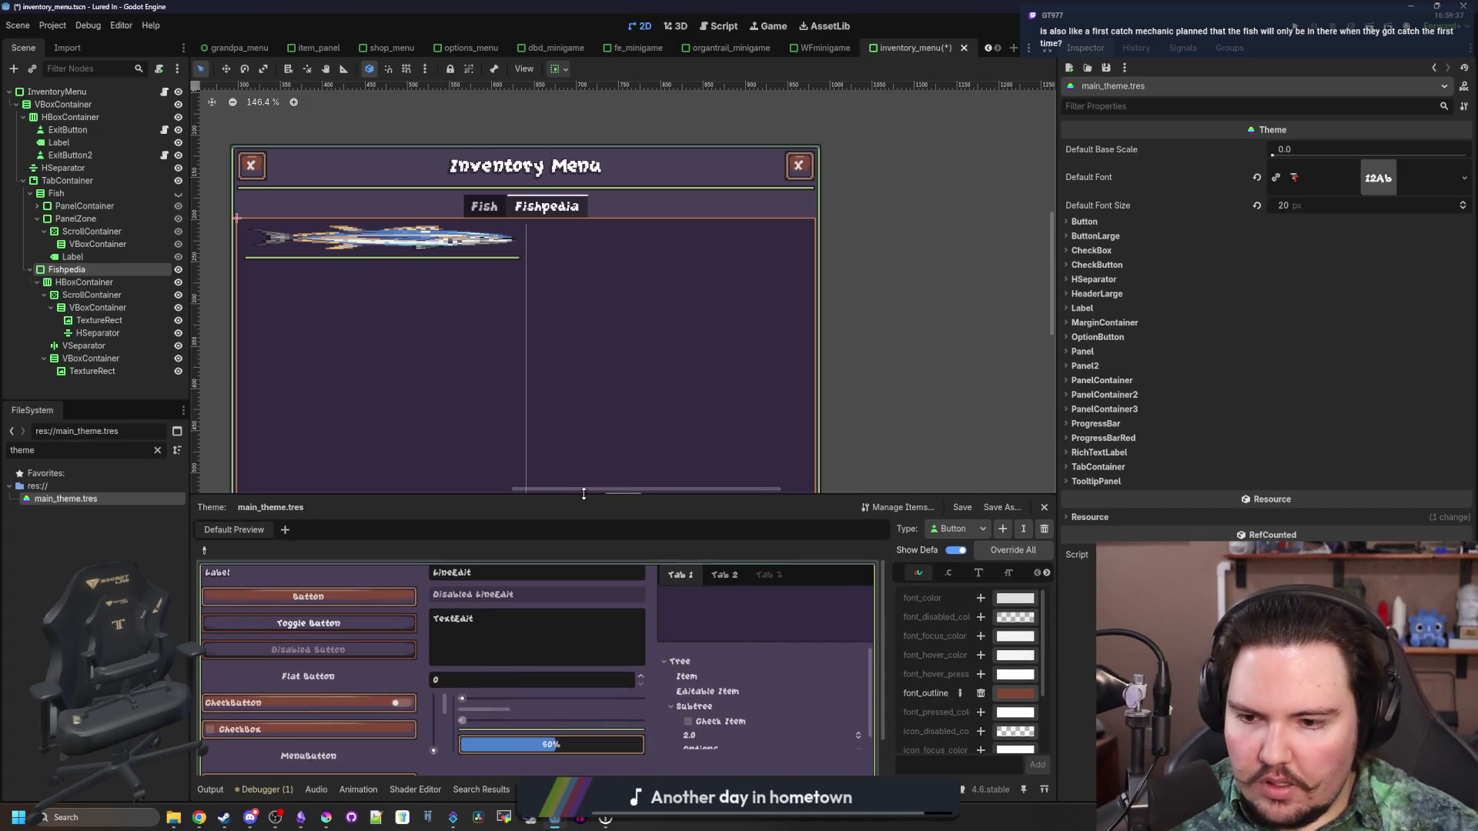
Inspect the HSeparator type's separator stylebox settings in the theme
left_click(204, 552)
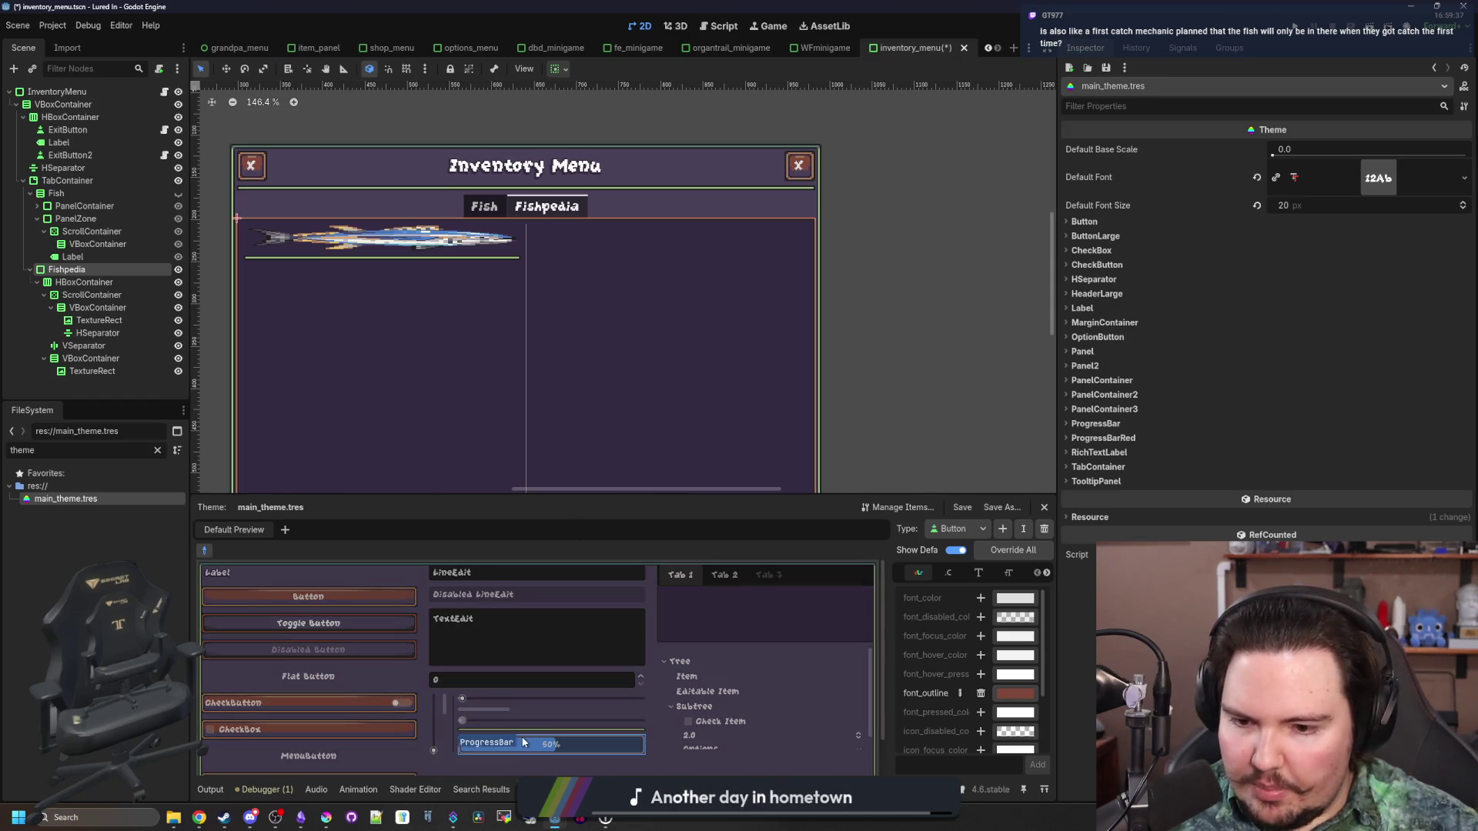
left_click(531, 730)
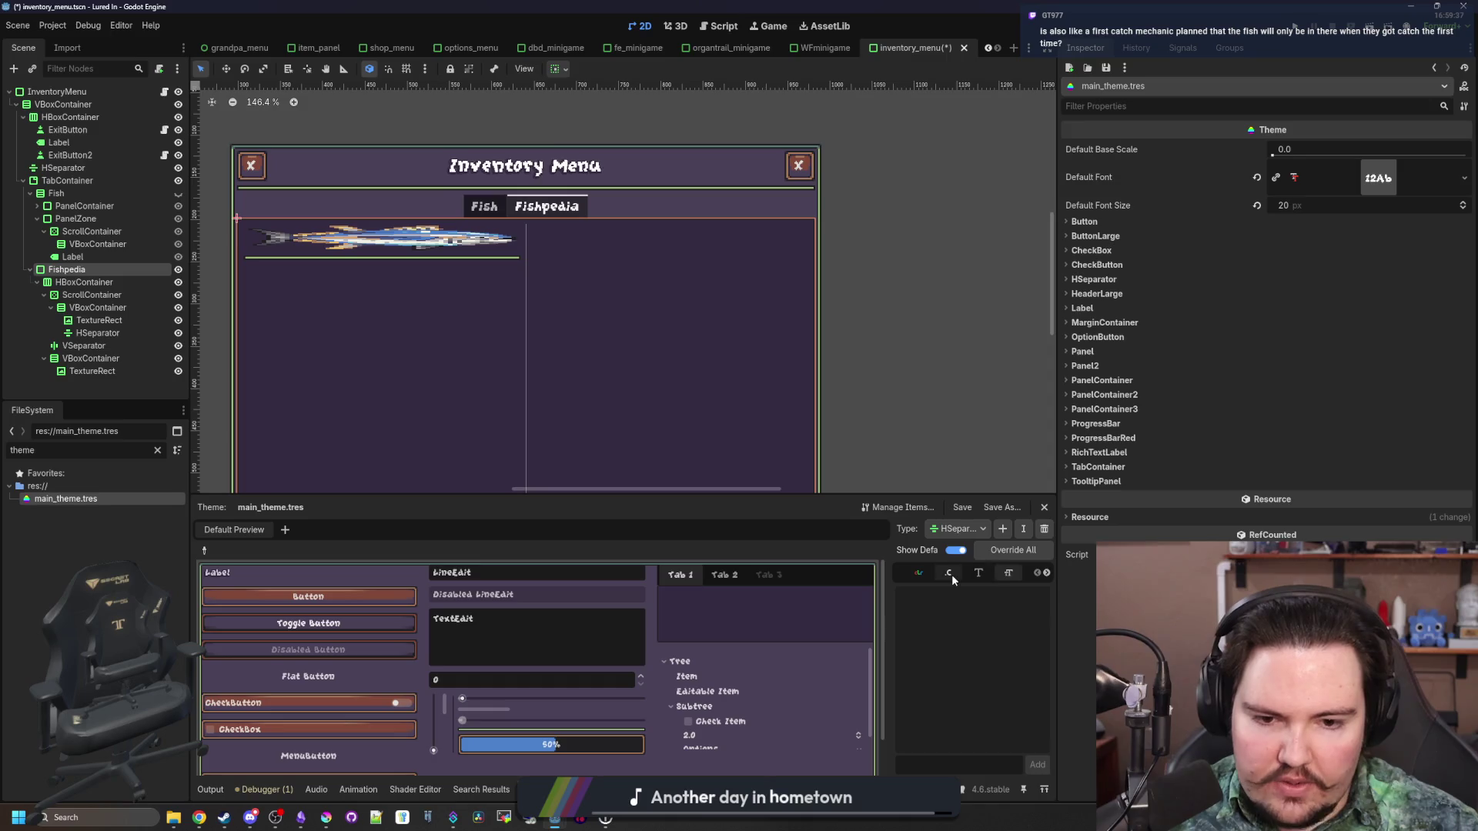
left_click(1047, 573)
left_click(1047, 573)
left_click(1008, 574)
left_click(1040, 598)
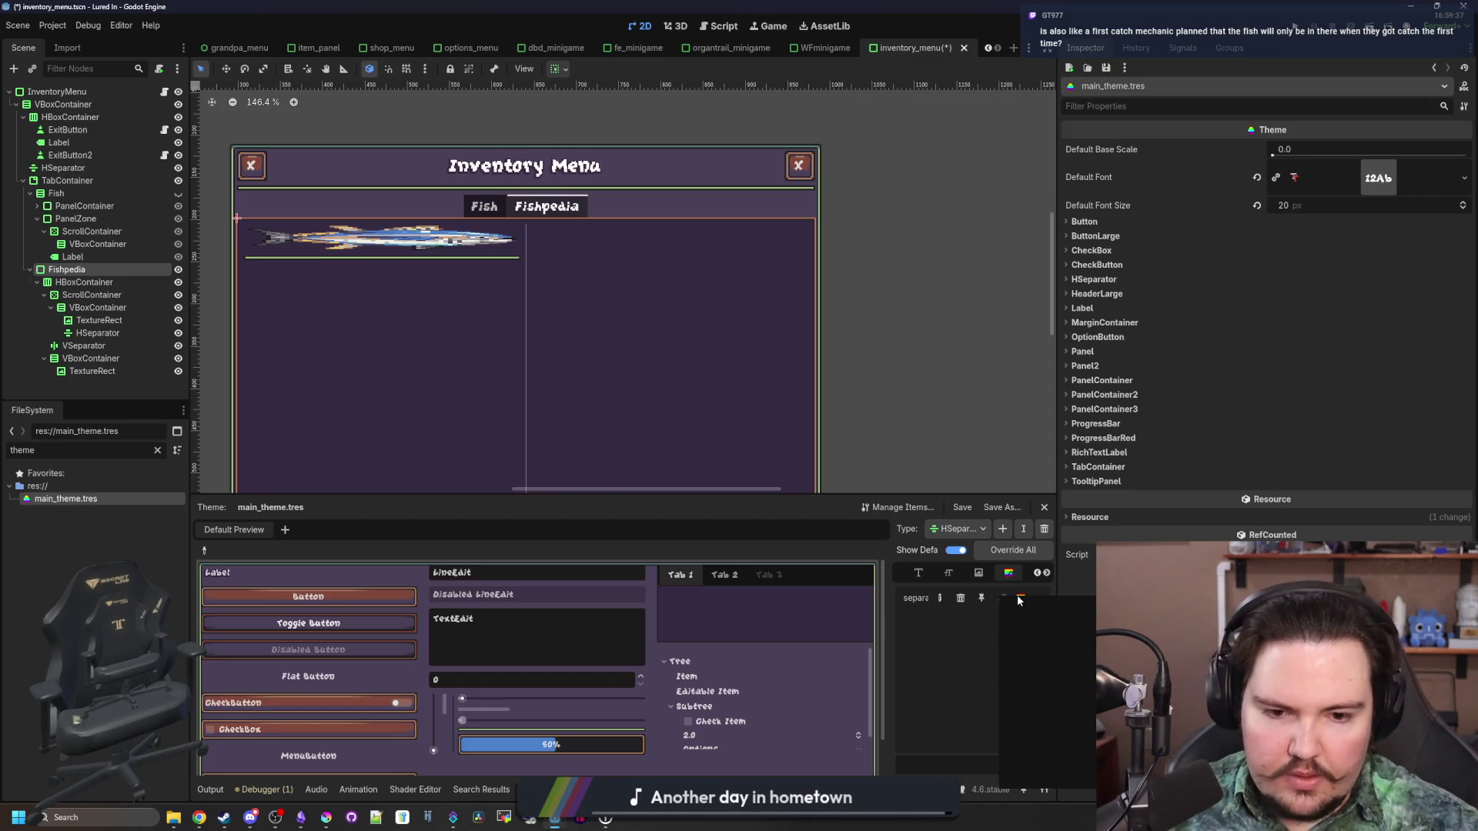
left_click(1047, 780)
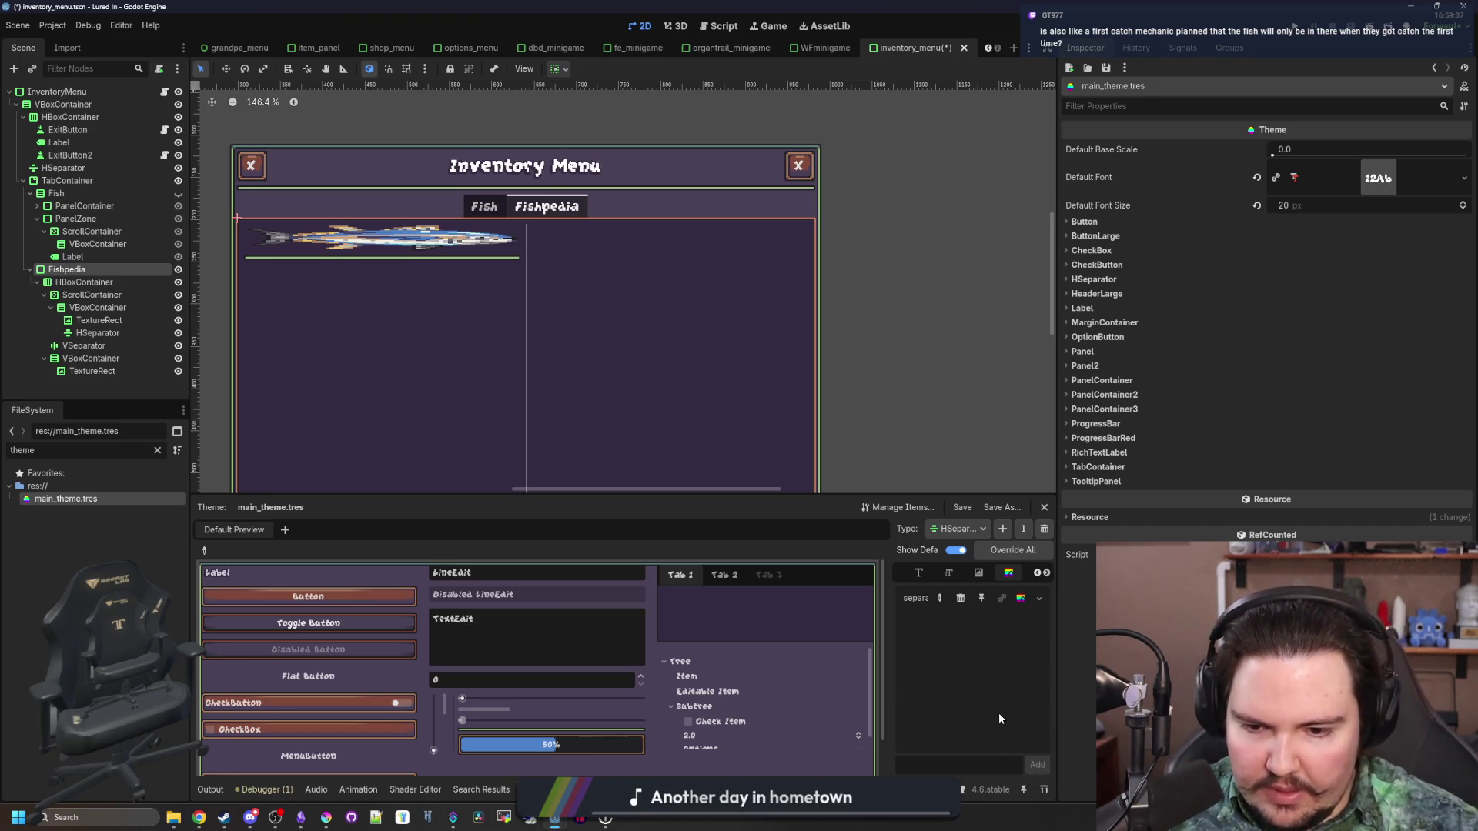
Add VSeparator to the theme, give its separator style a new StyleBoxFlat, and open it for editing
left_click(205, 551)
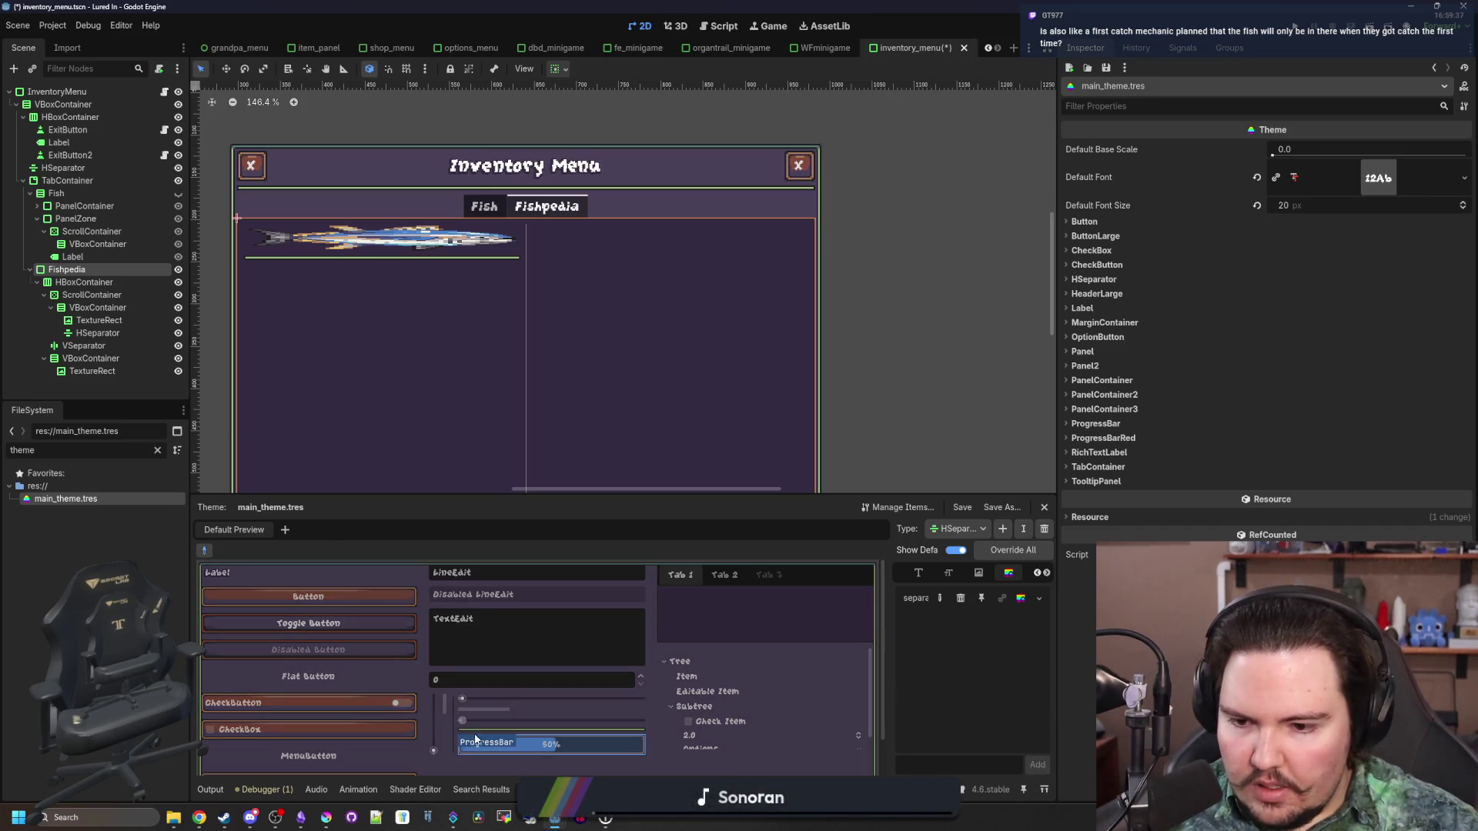
left_click(452, 732)
right_click(1006, 596)
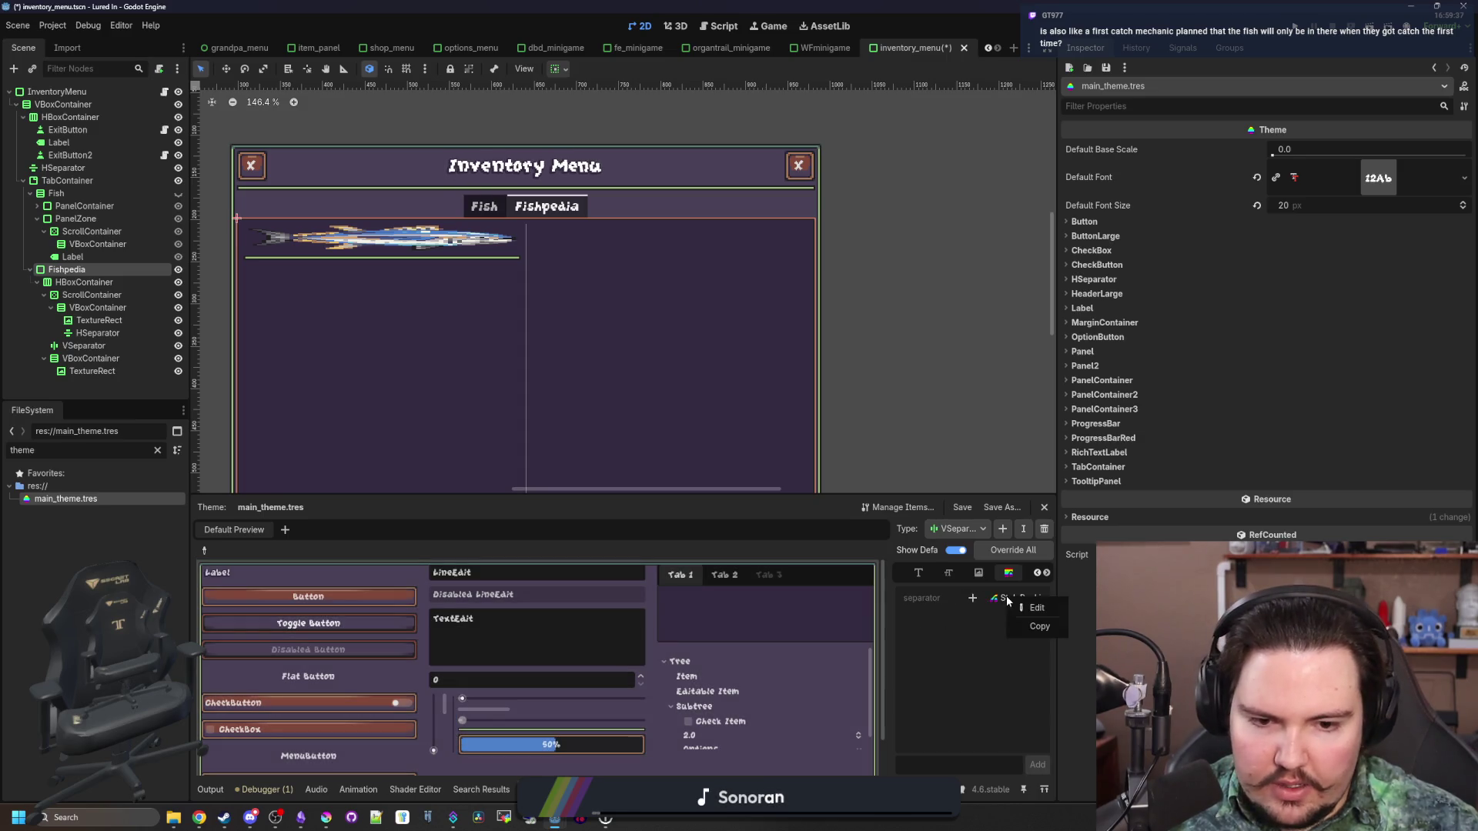
left_click(1039, 627)
left_click(972, 598)
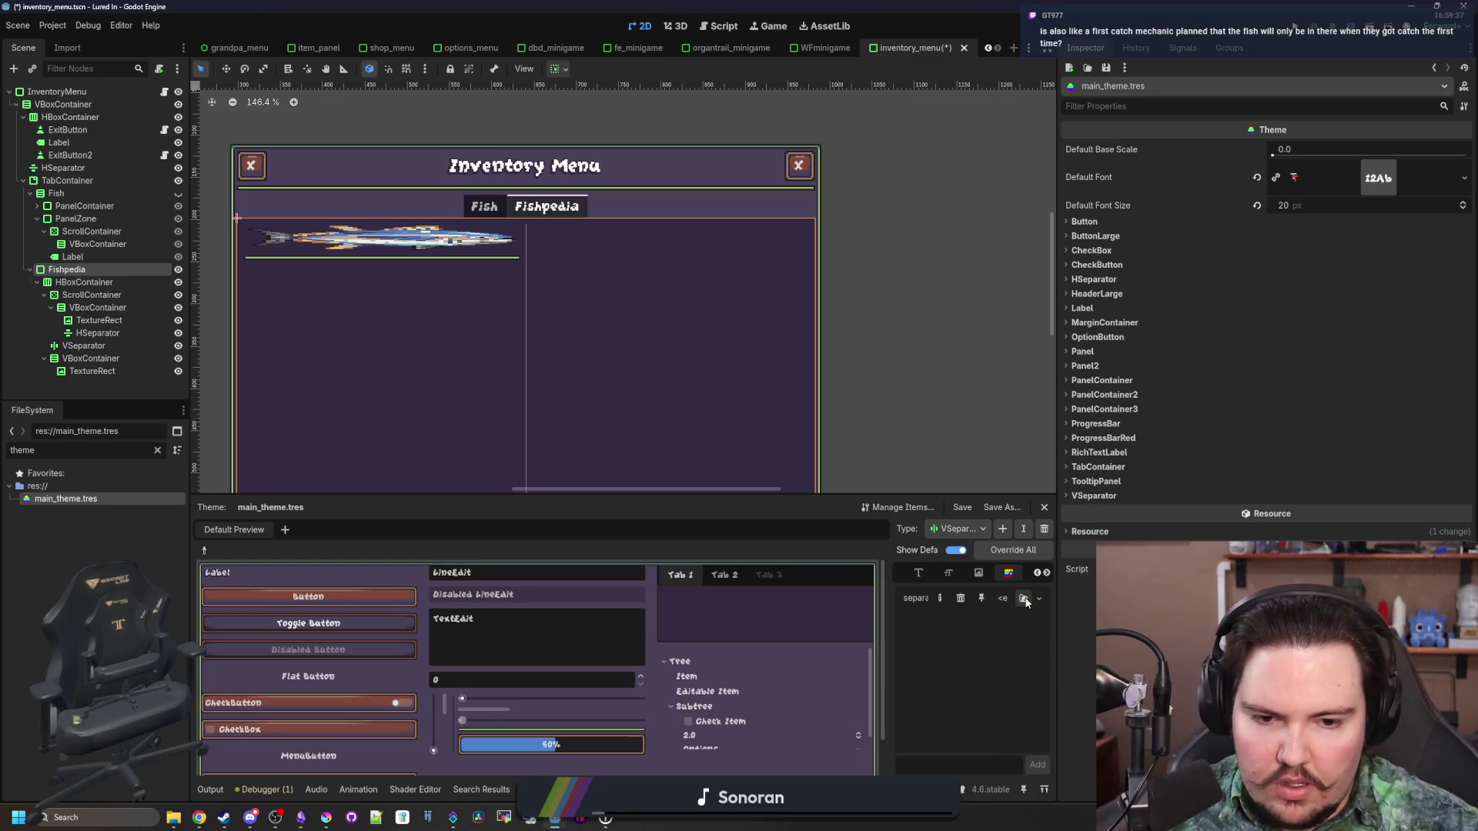
left_click(1013, 602)
left_click(1070, 730)
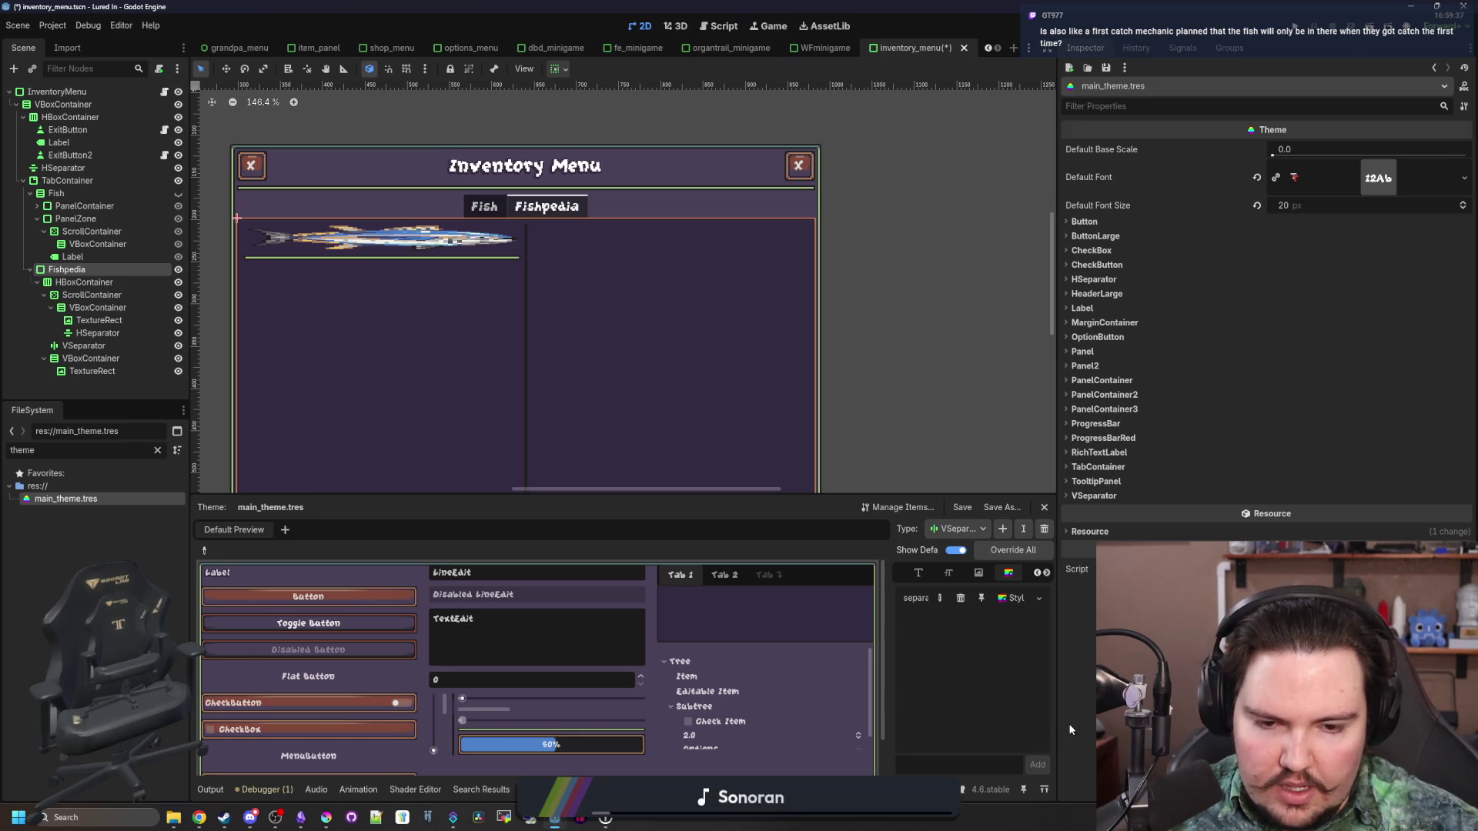
left_click(1016, 599)
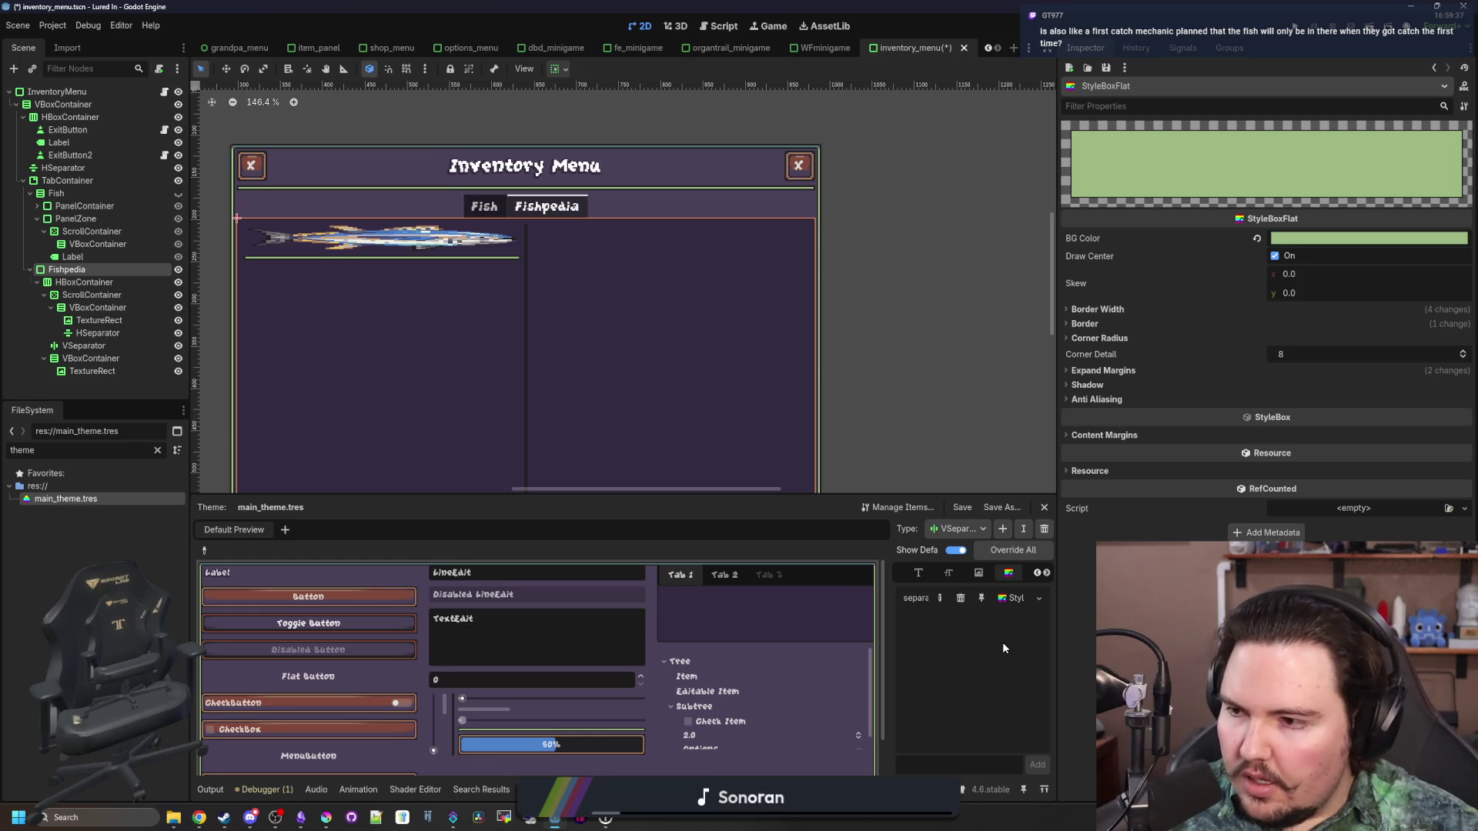
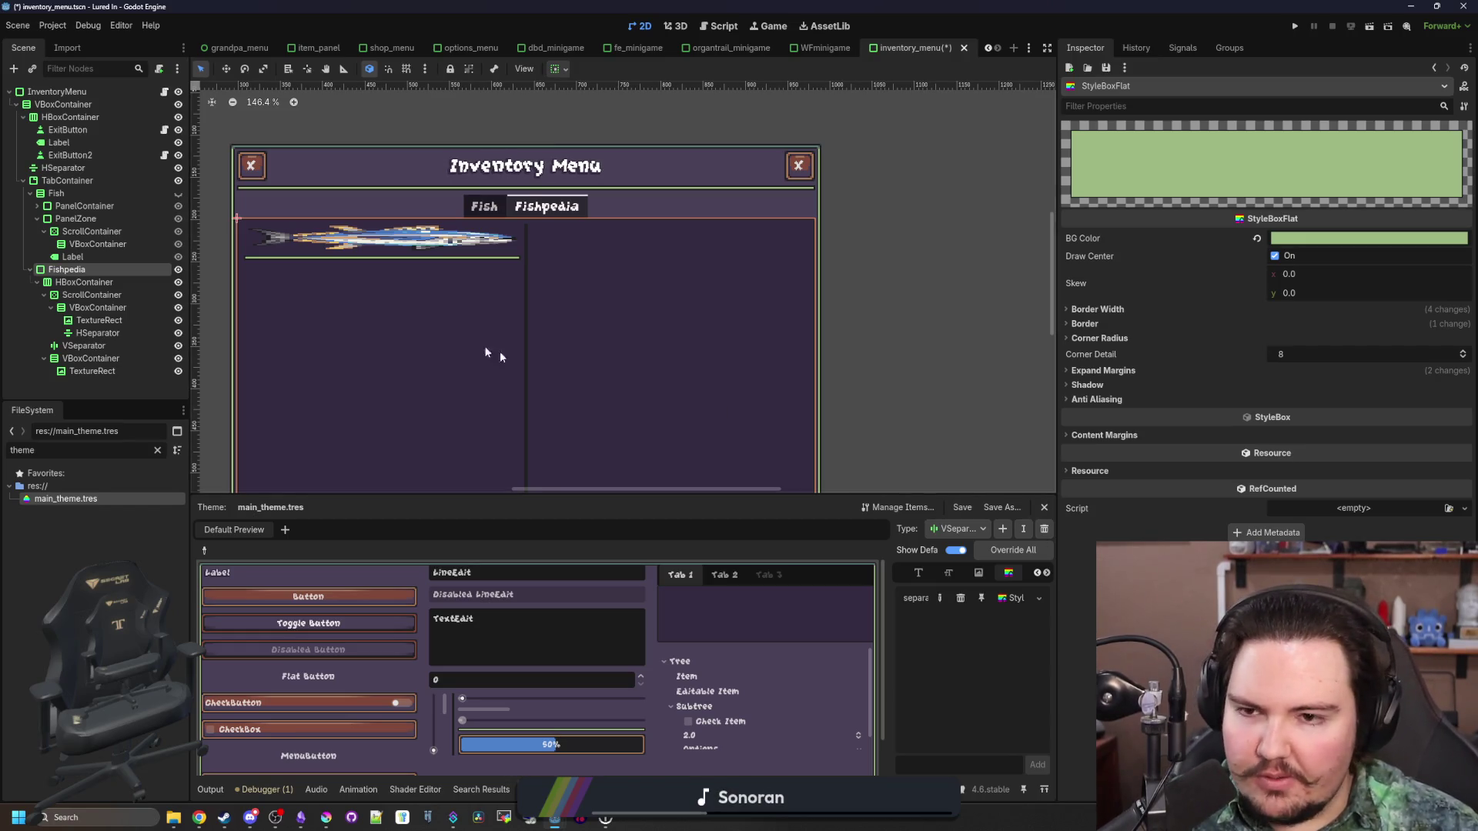
Set the VSeparator style's expand margins to 1 px left and right, 0 top and bottom
scroll(556, 396, "up", 1)
scroll(607, 238, "down", 3)
scroll(479, 403, "up", 2)
scroll(505, 265, "up", 1)
scroll(525, 340, "down", 3)
scroll(526, 346, "up", 2)
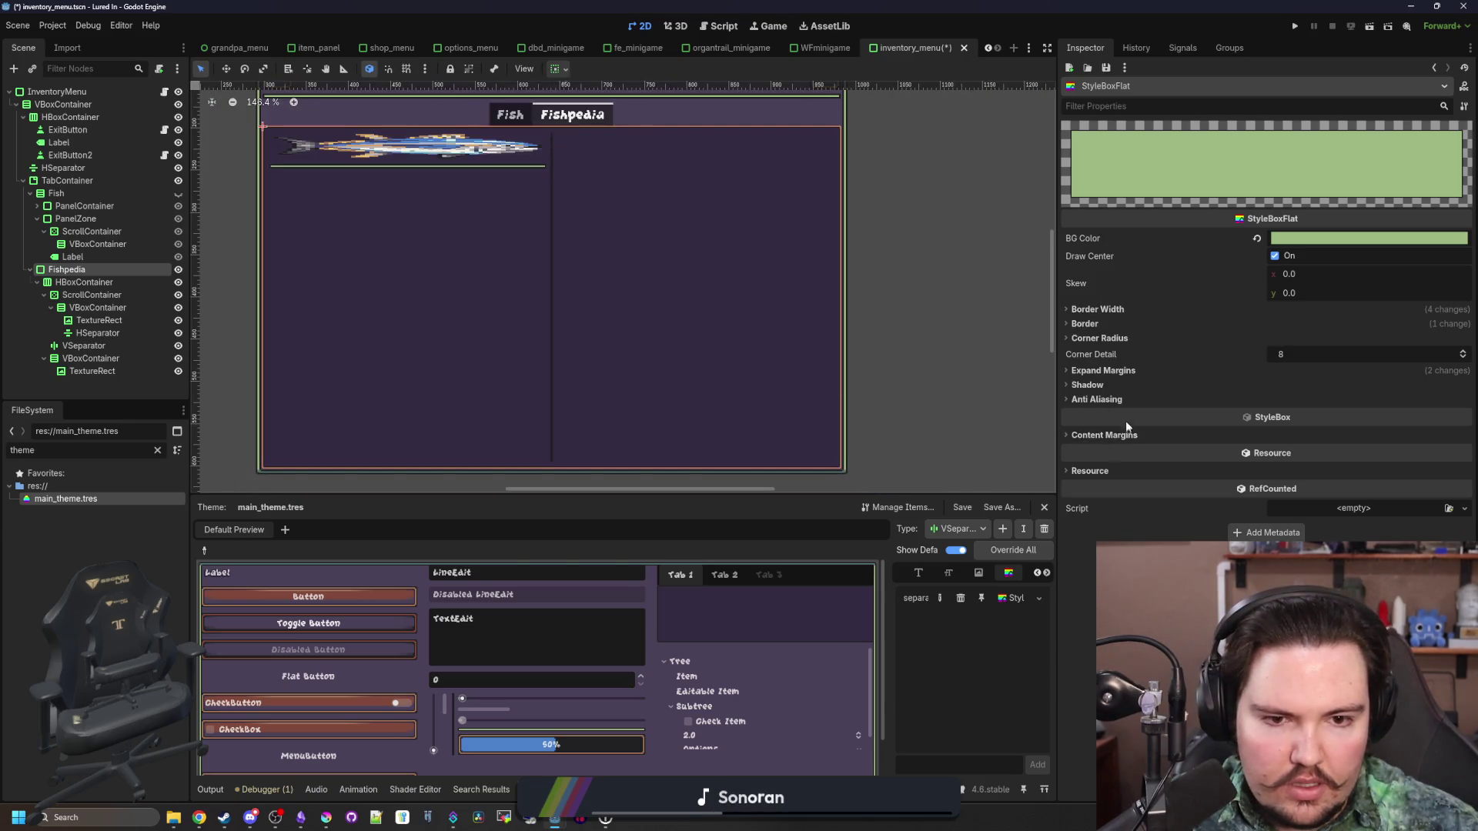
left_click(1126, 372)
left_click(1315, 416)
type("1")
left_click(1307, 387)
type("1")
left_click(1295, 437)
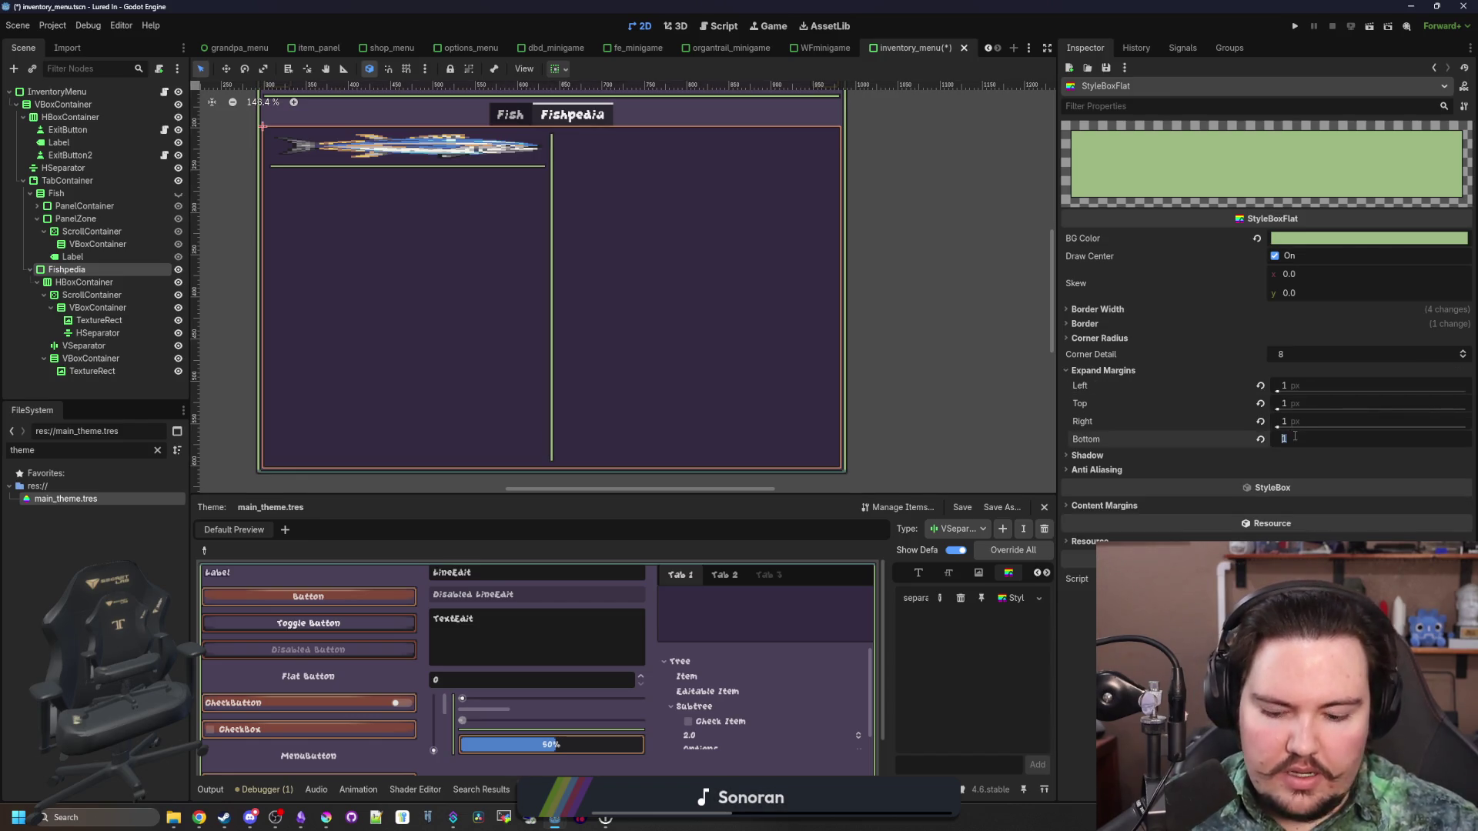
type("0")
left_click(1304, 403)
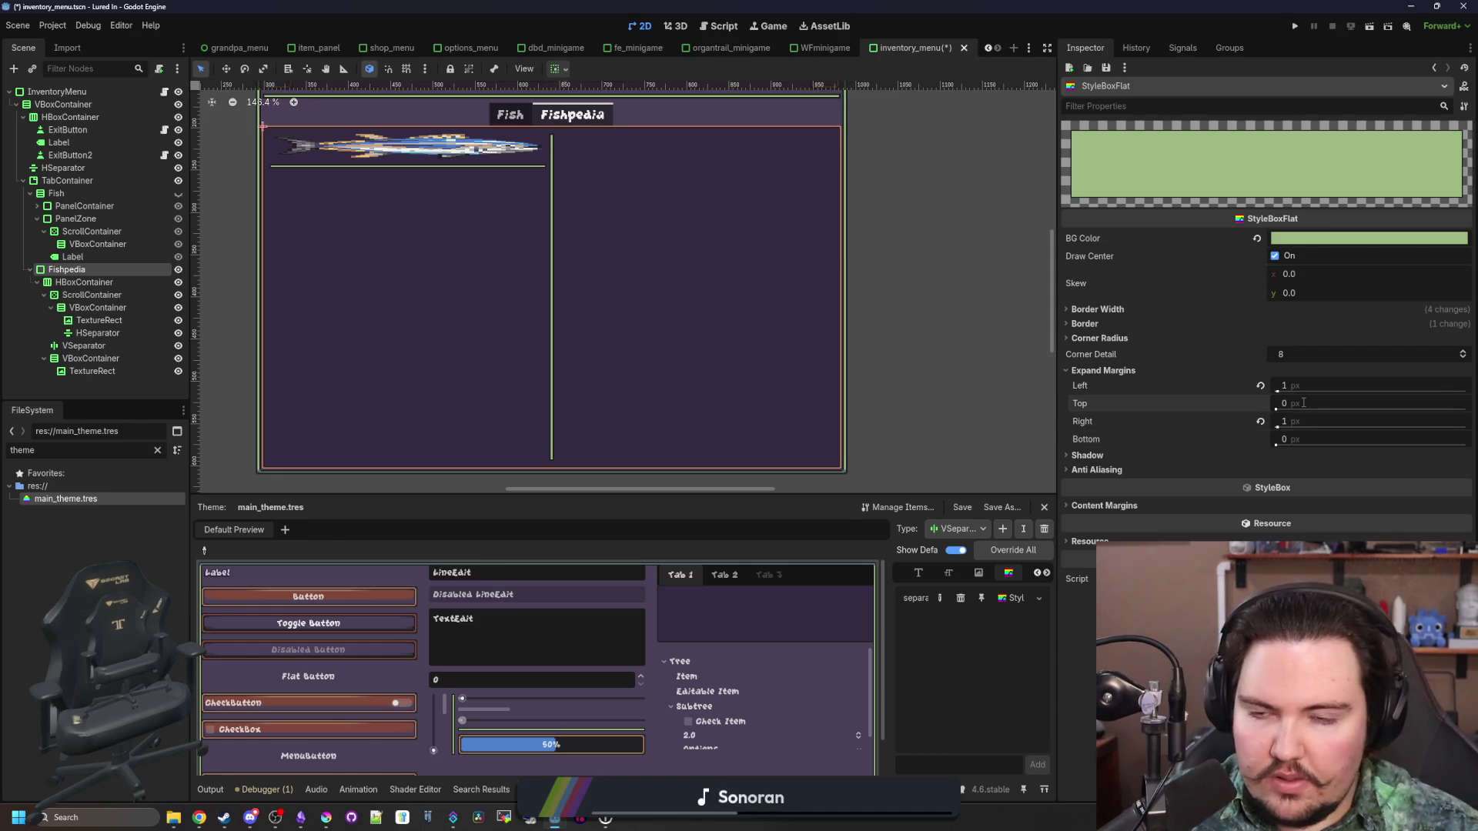
Save inventory_menu.tscn and select the Fishpedia HBoxContainer node
scroll(567, 217, "up", 3)
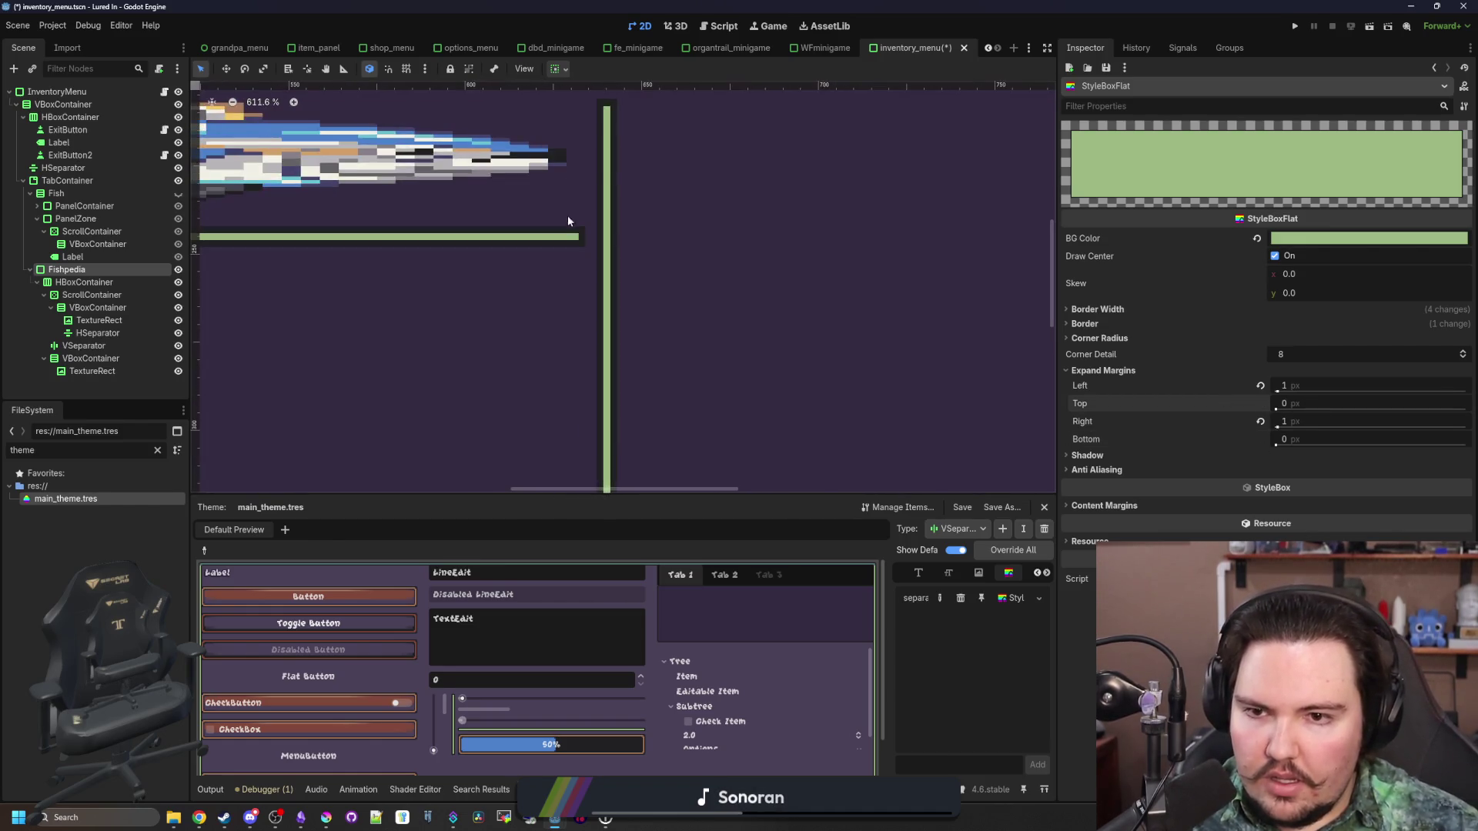
scroll(566, 231, "down", 5)
key("ctrl+s")
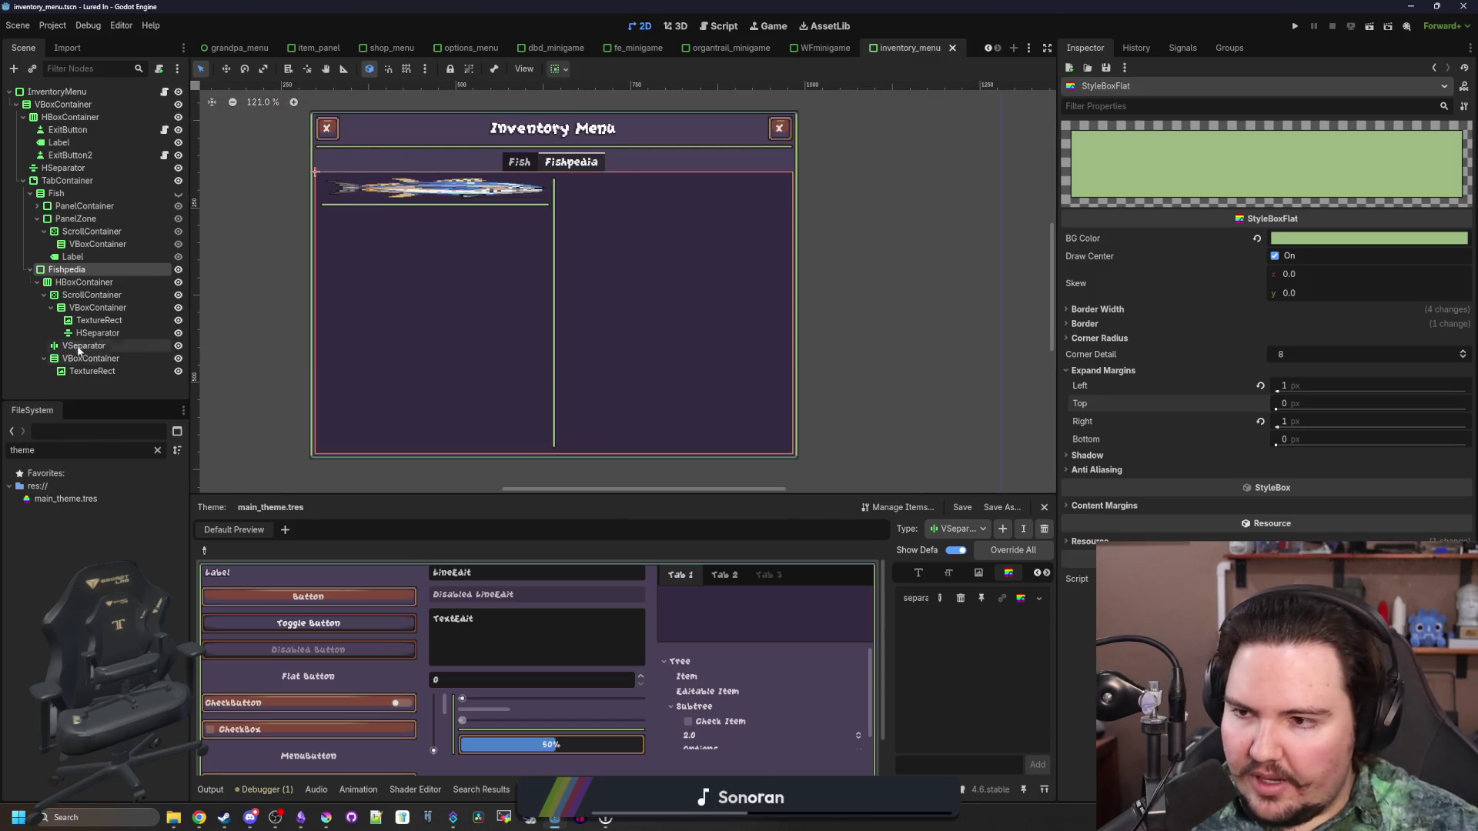
left_click(80, 282)
key("ctrl+s")
left_click(97, 332)
Quick-load the bluefin tuna image as the info panel TextureRect's texture
left_click(91, 358)
left_click(93, 371)
left_click(1464, 150)
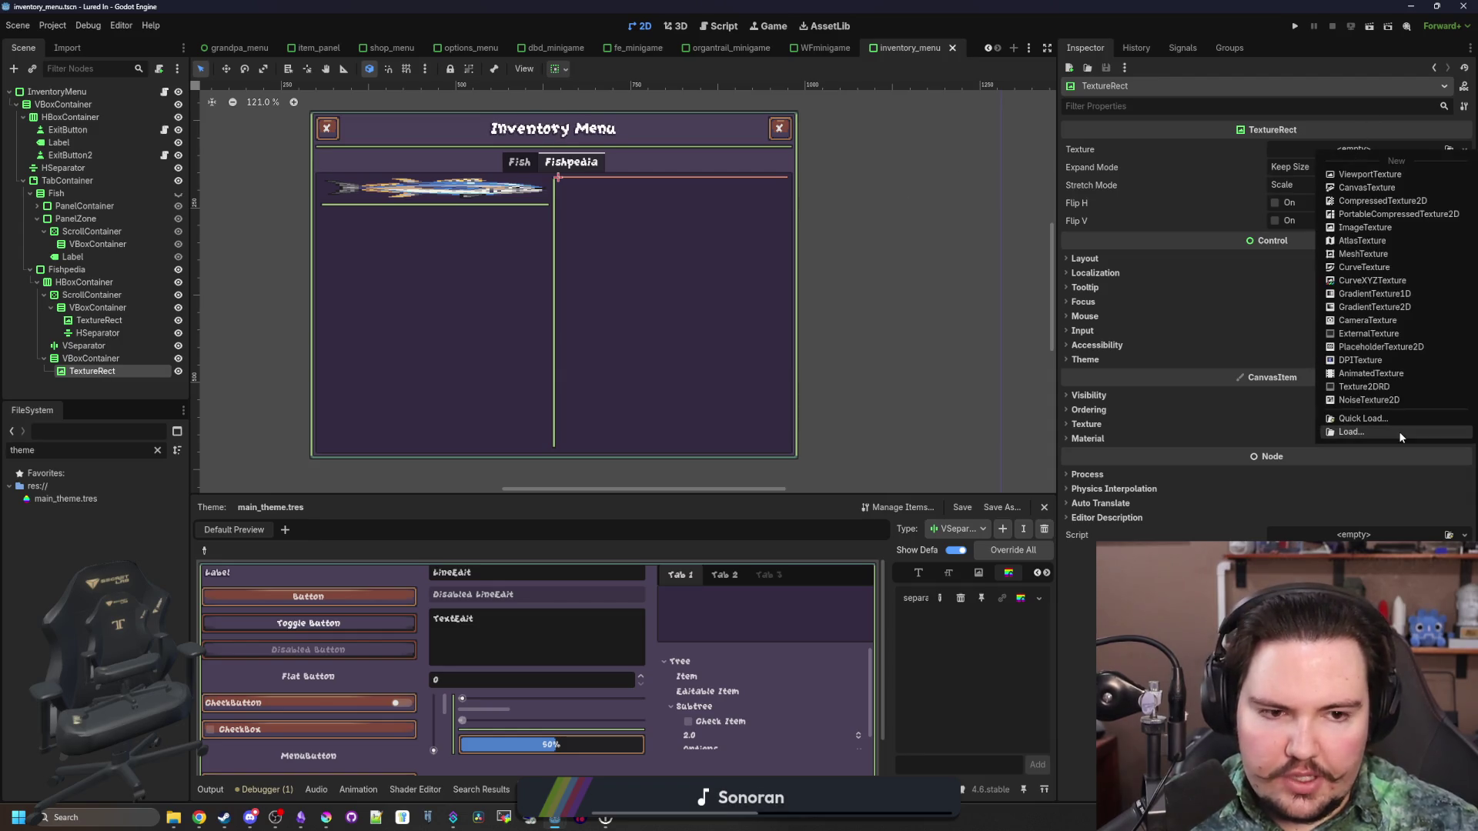
left_click(1398, 416)
double_click(557, 286)
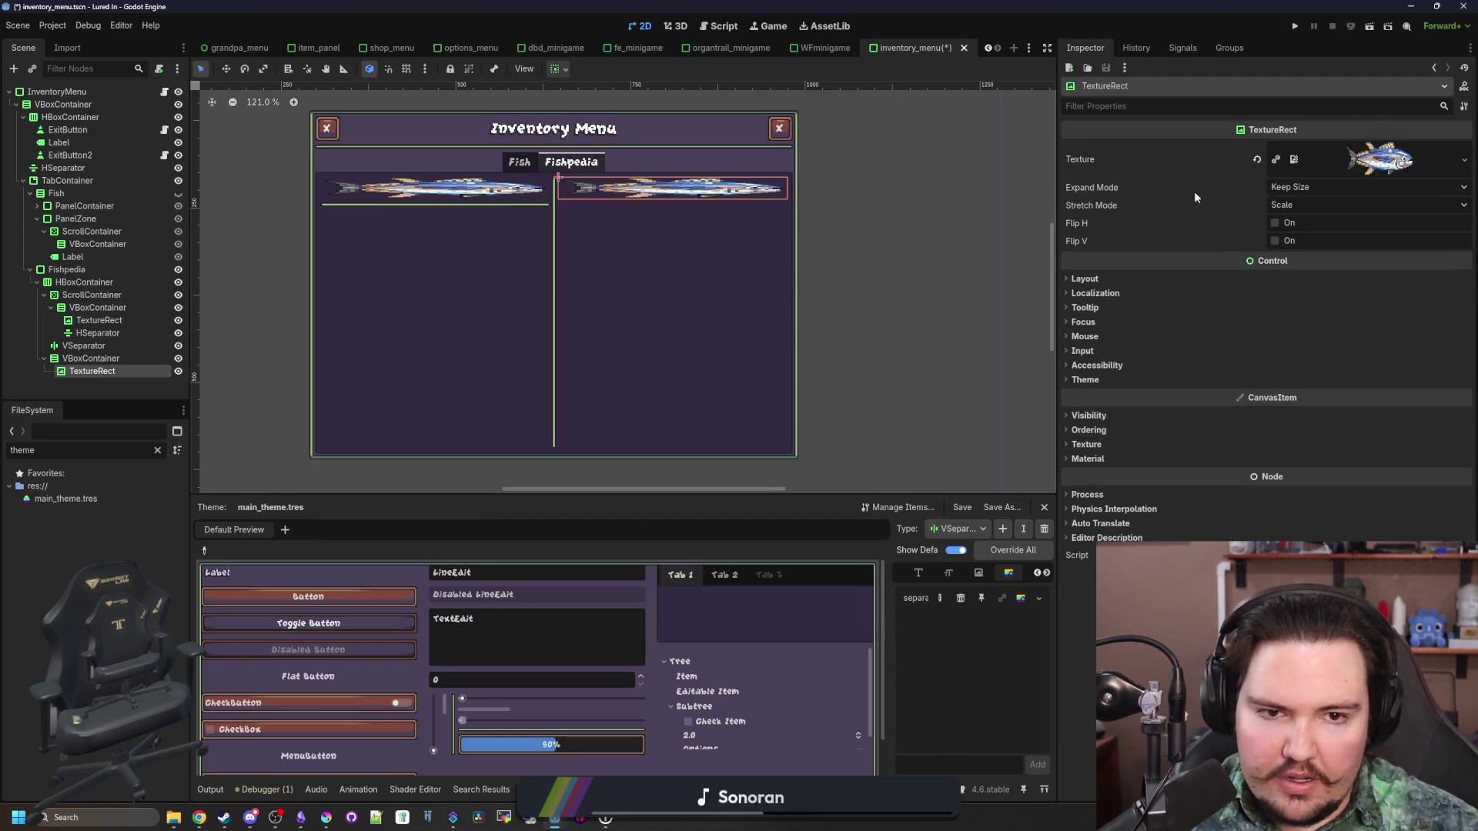
Set the TextureRect to Keep Aspect Centered stretch and Fit Width expand mode
left_click(1367, 205)
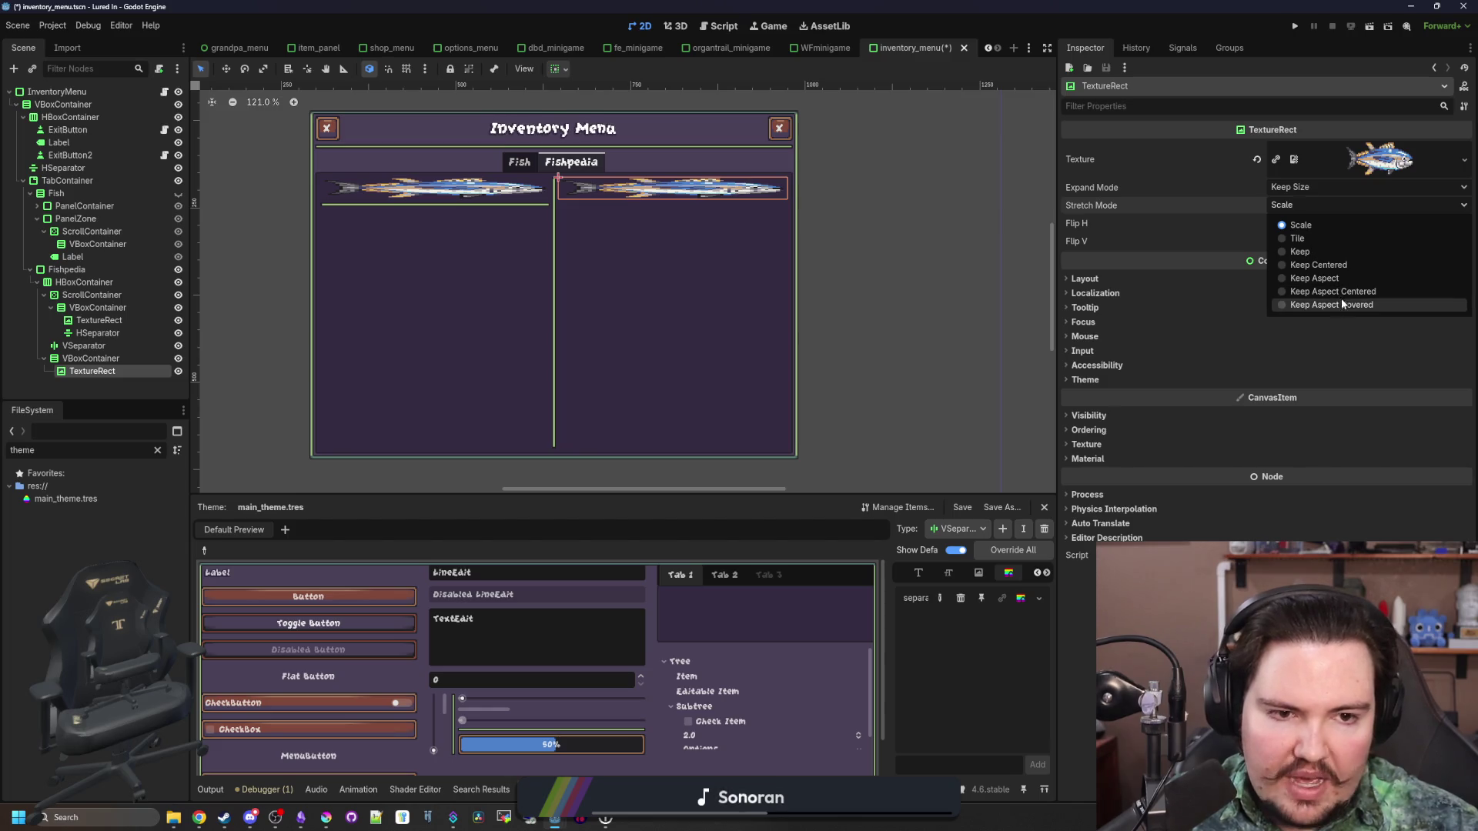
left_click(1343, 292)
left_click(1308, 189)
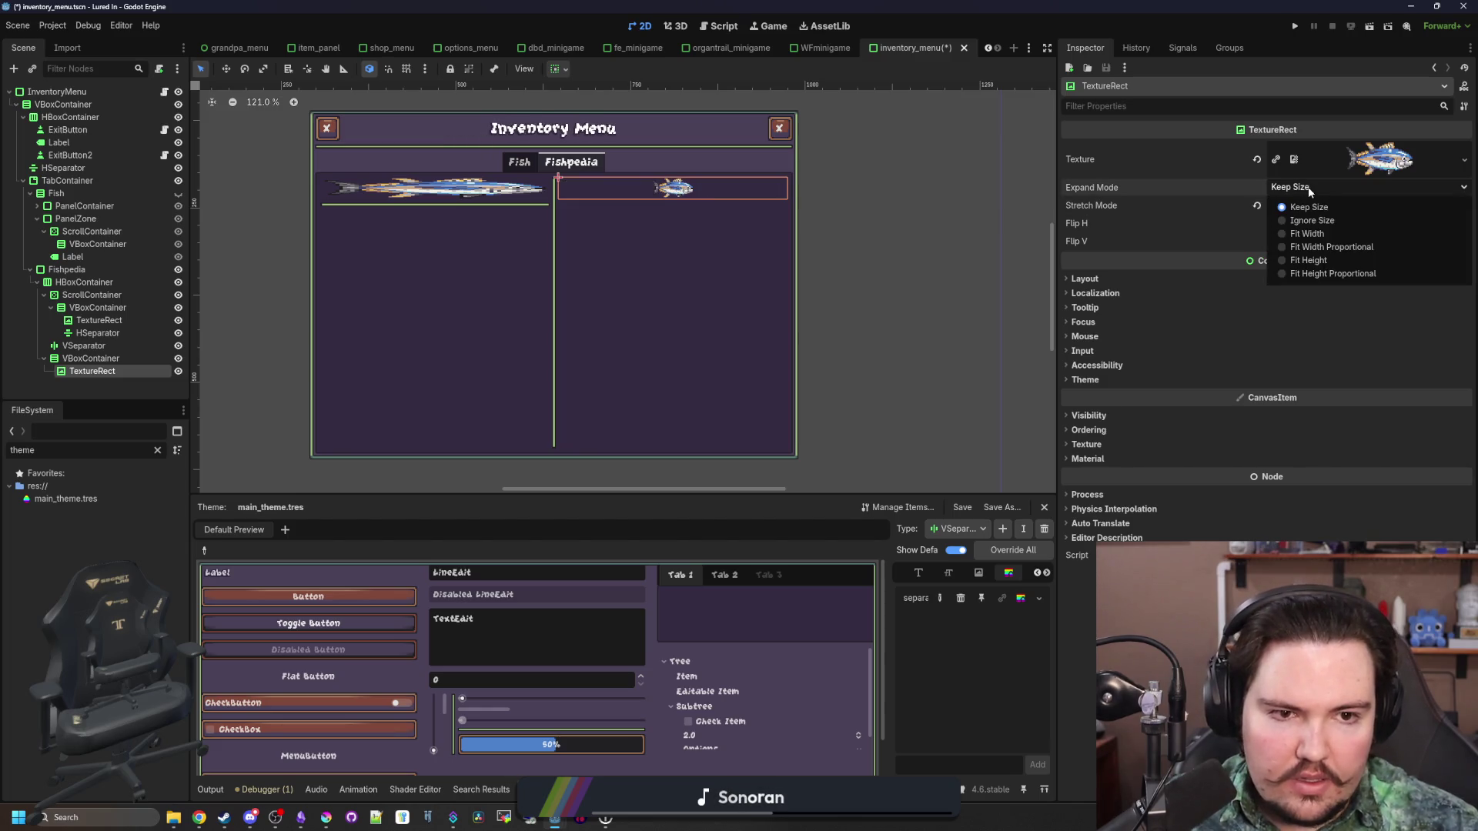
left_click(1310, 237)
left_click(1309, 189)
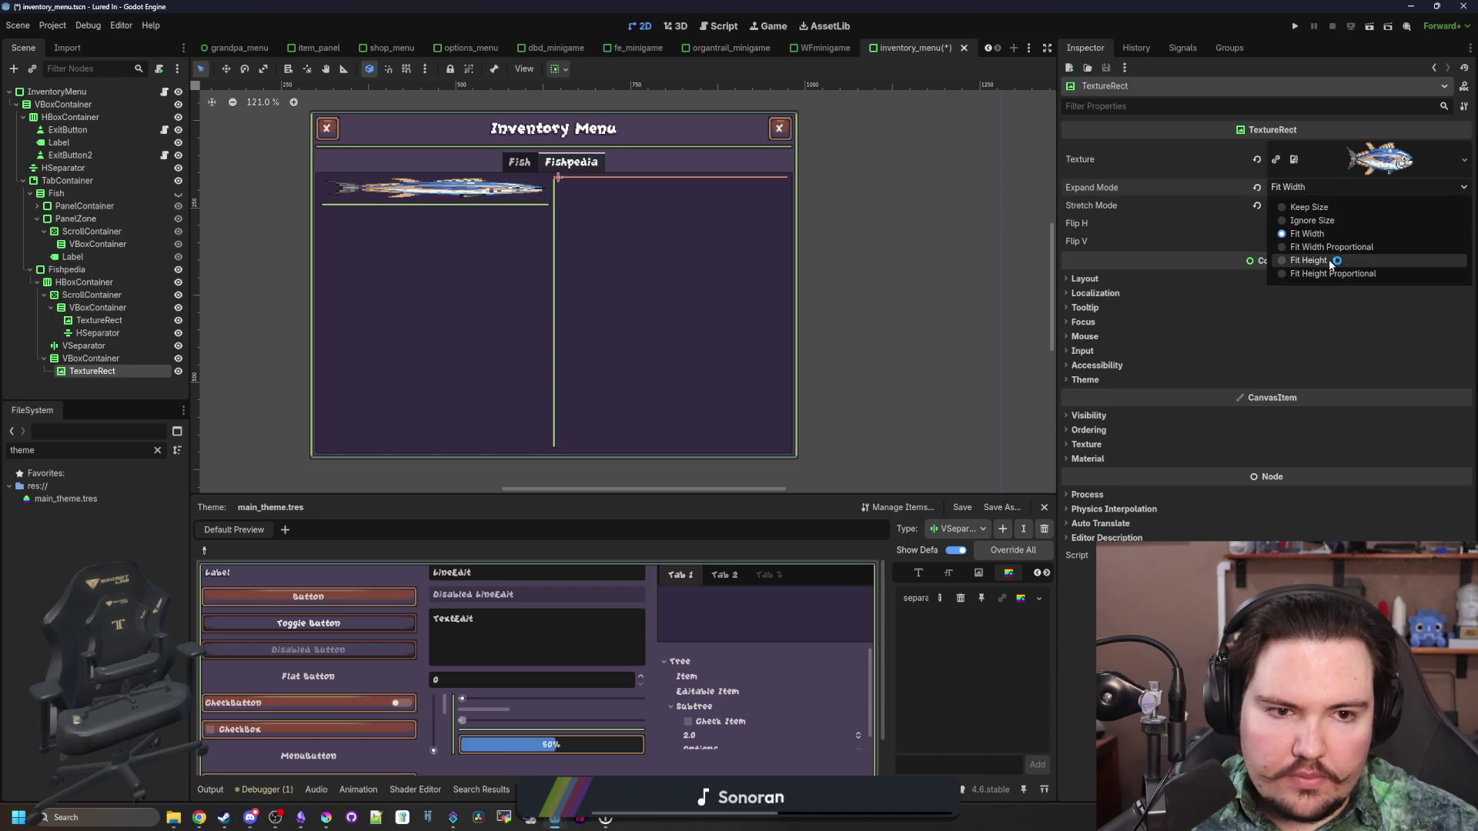
left_click(1332, 264)
left_click(1286, 188)
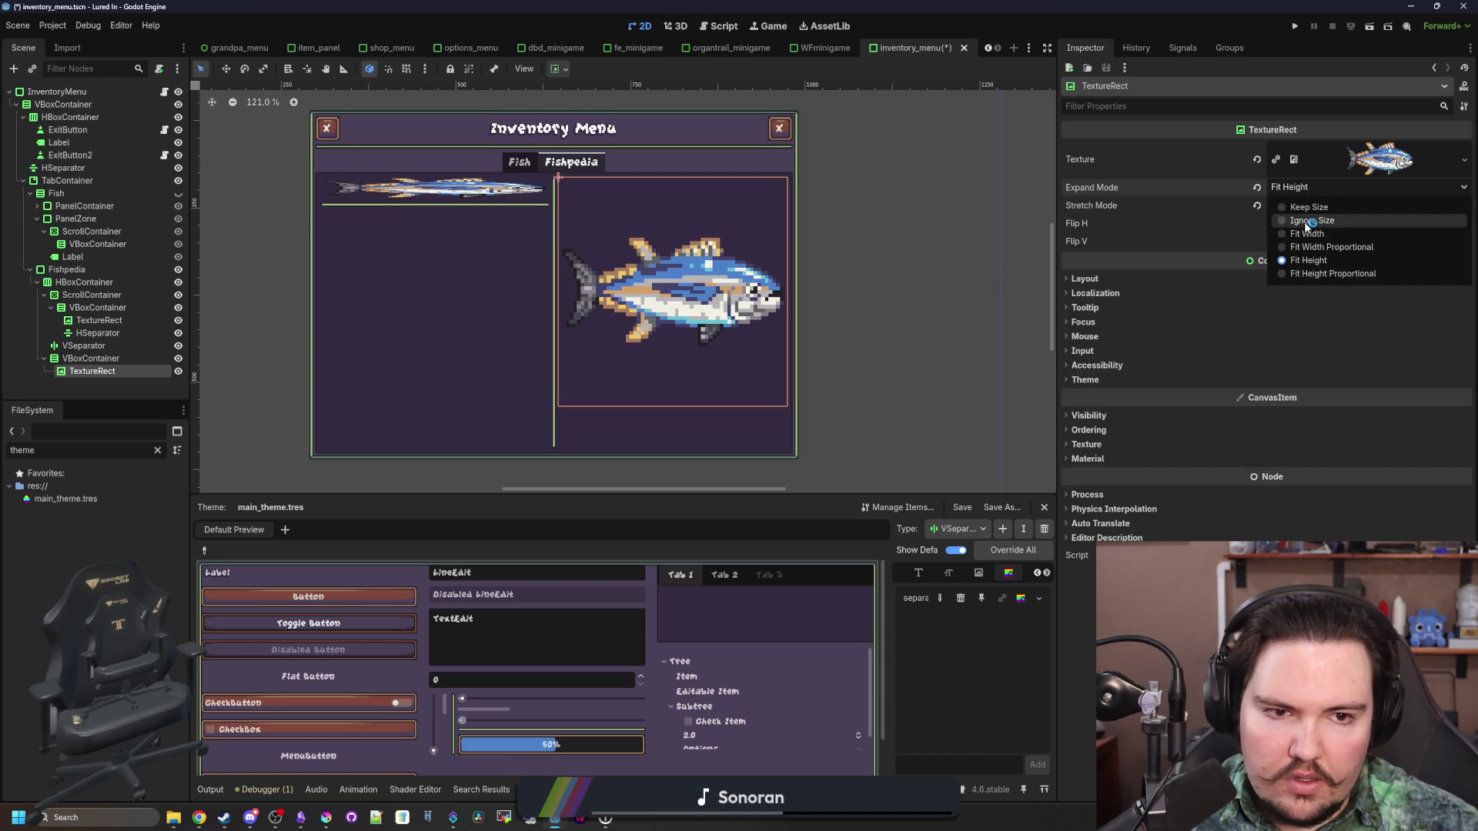
left_click(1309, 232)
Give the TextureRect a custom minimum height of 128 px
left_click(1147, 275)
mouse_move(1301, 355)
left_mouse_down()
mouse_move(1347, 355)
mouse_move(1297, 354)
left_mouse_up()
left_click(1297, 355)
type("128")
key("Return")
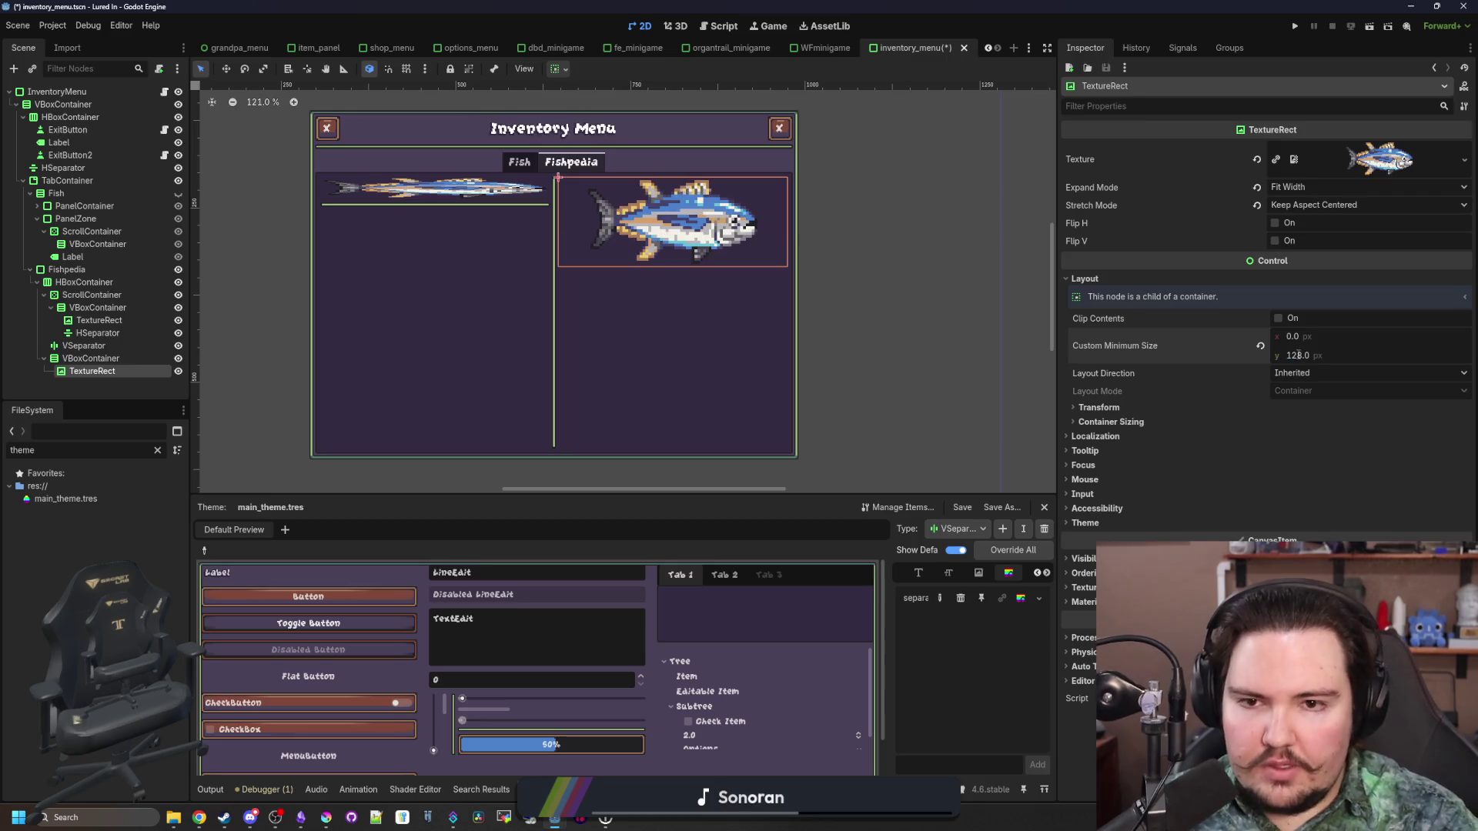
scroll(664, 228, "up", 2)
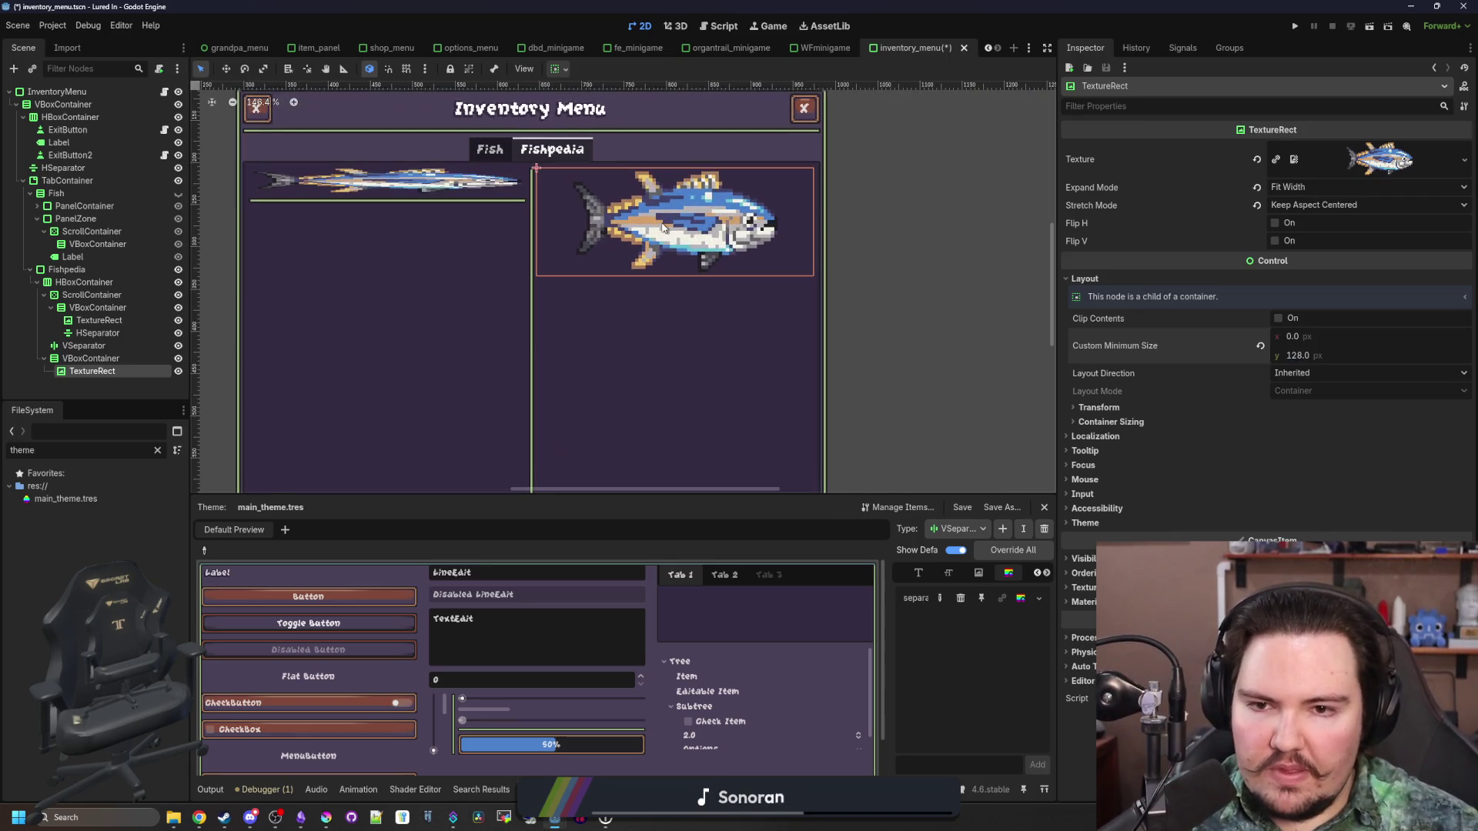
left_click(1464, 160)
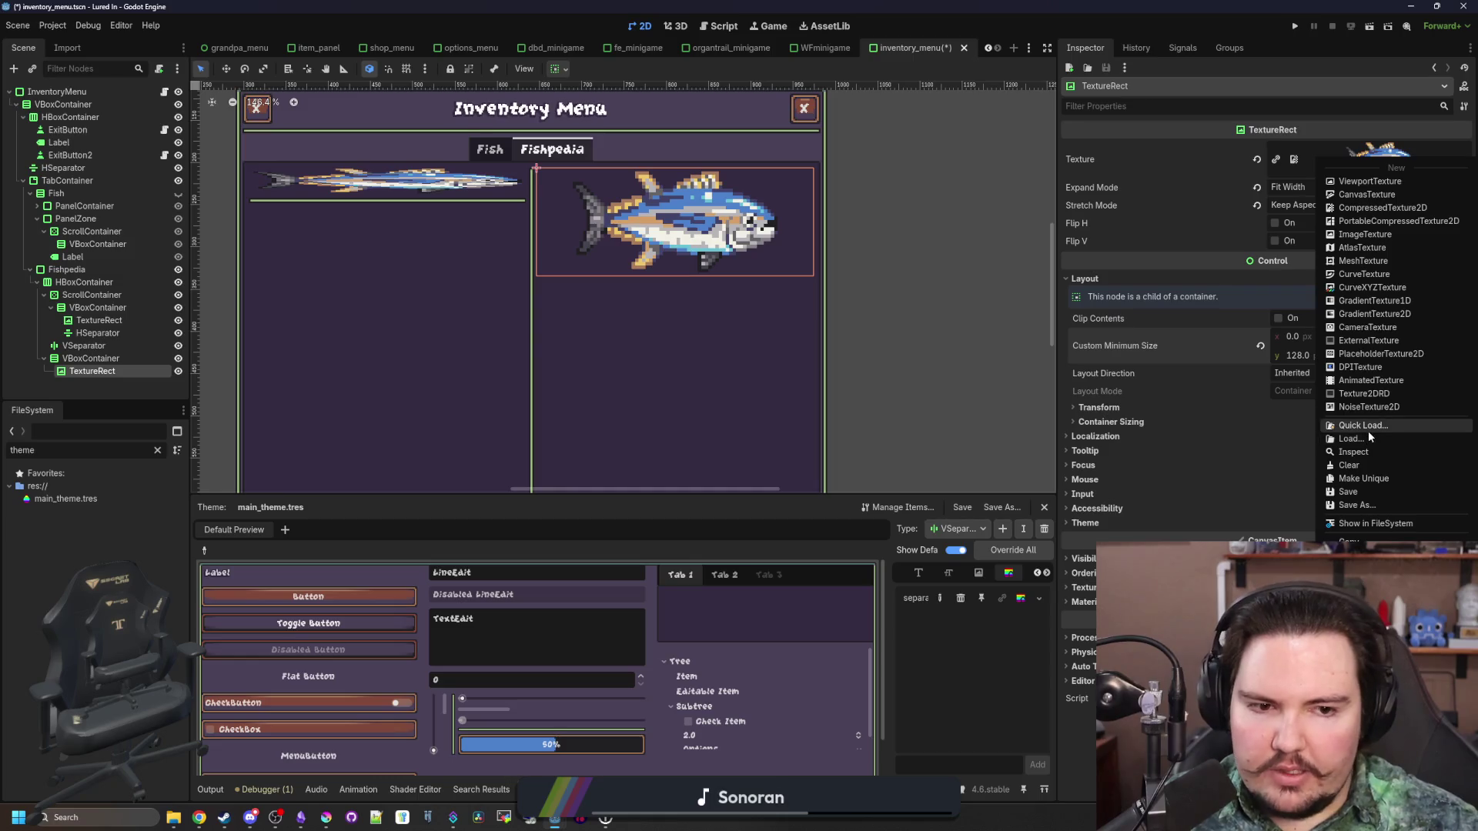
Quick-load betta.png as the TextureRect's texture
left_click(1369, 431)
type("betta")
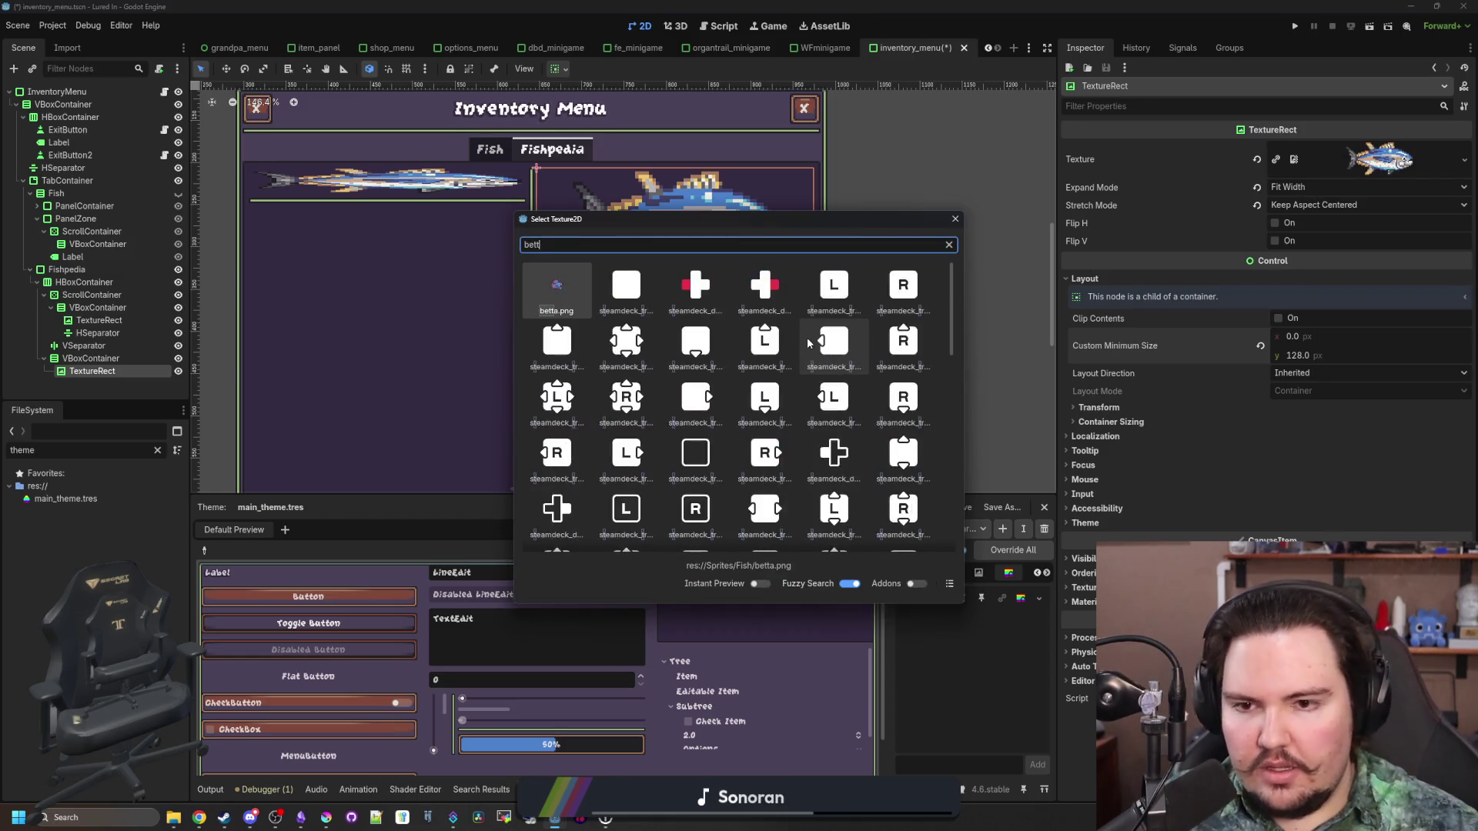
double_click(533, 274)
scroll(770, 292, "down", 4)
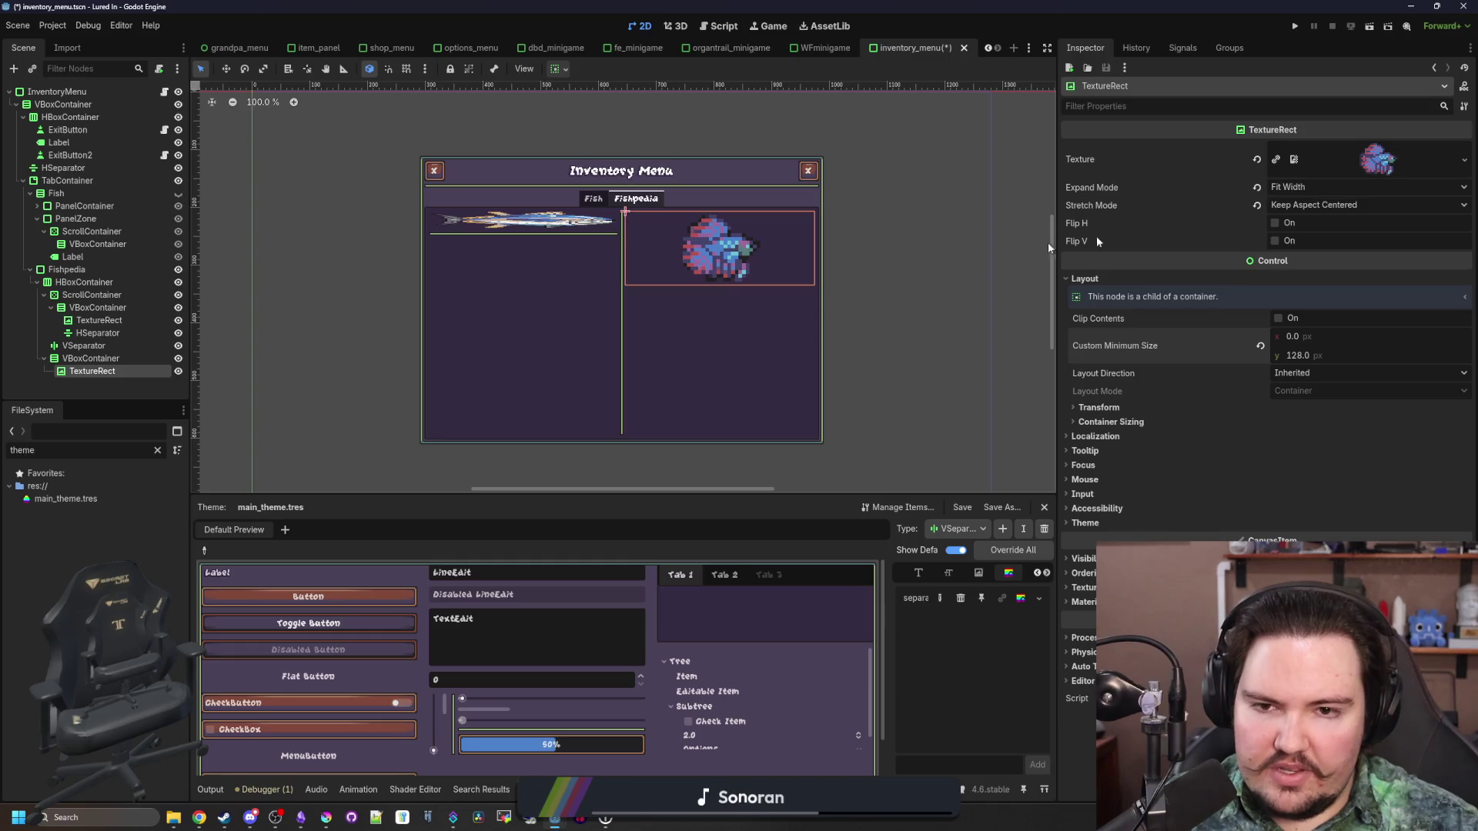
Swap the texture to sunfish.png via Quick Load
left_click(1464, 160)
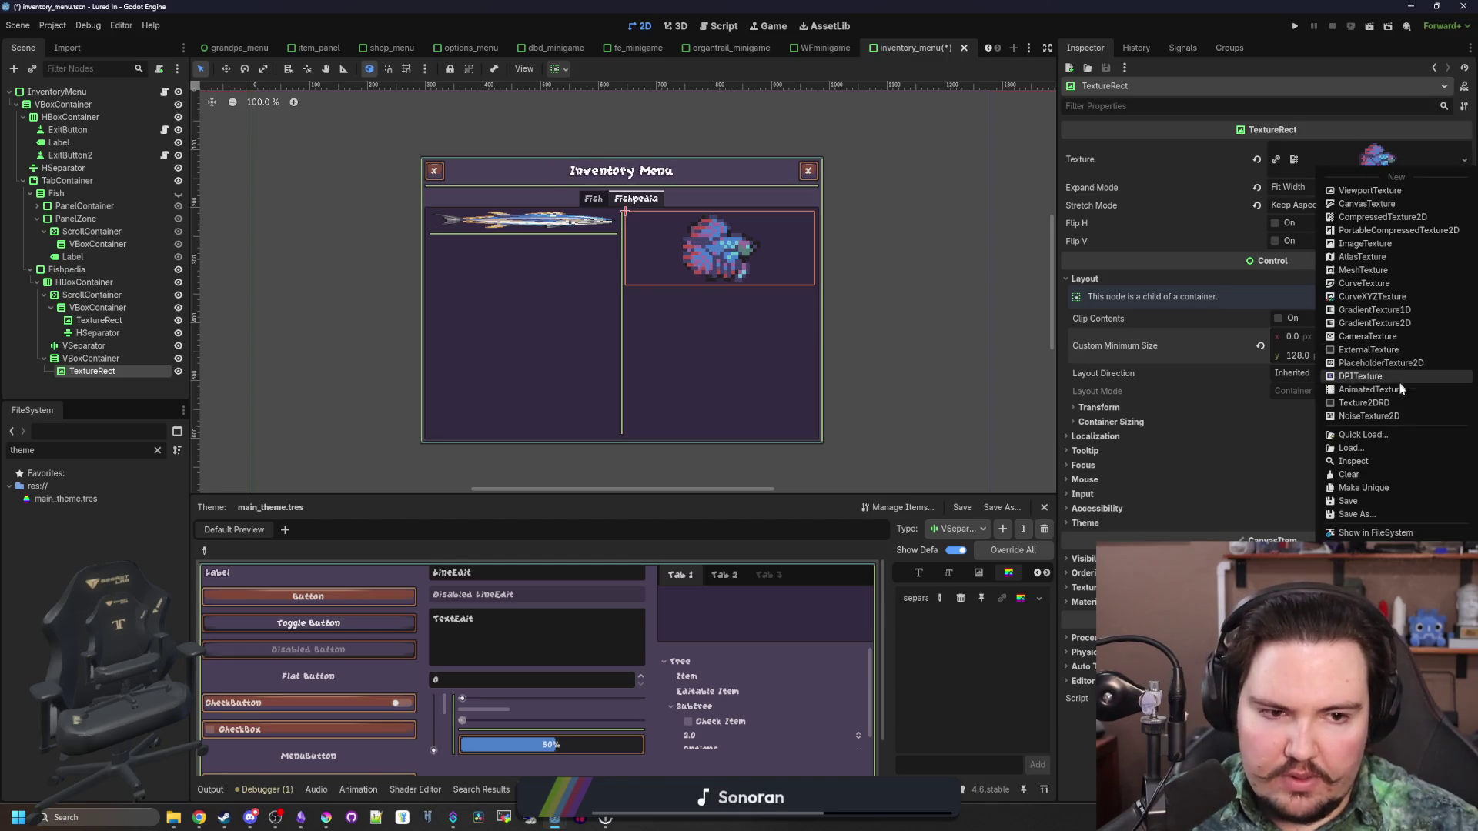
left_click(1388, 437)
scroll(802, 421, "down", 5)
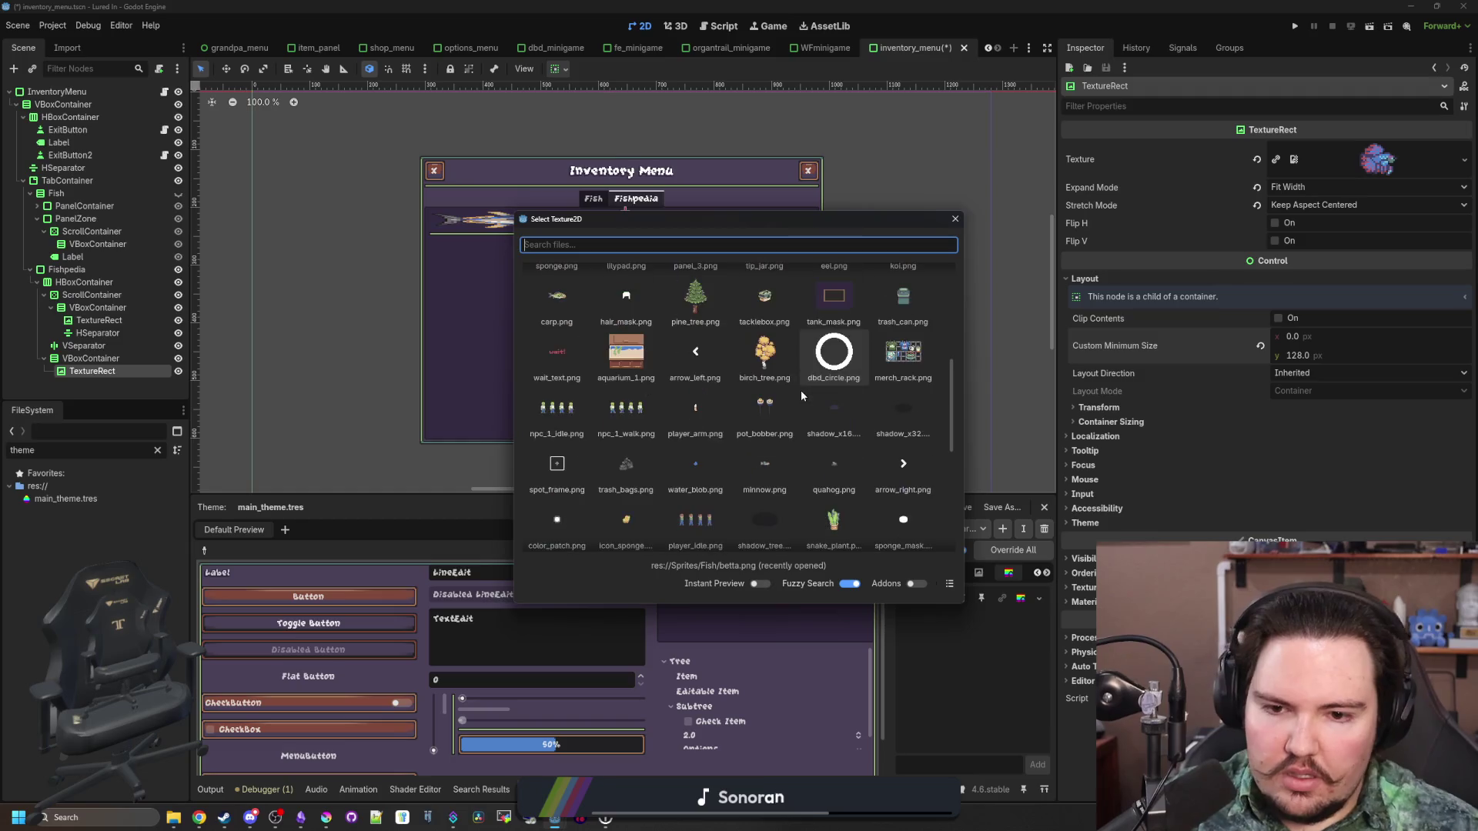
scroll(804, 397, "down", 3)
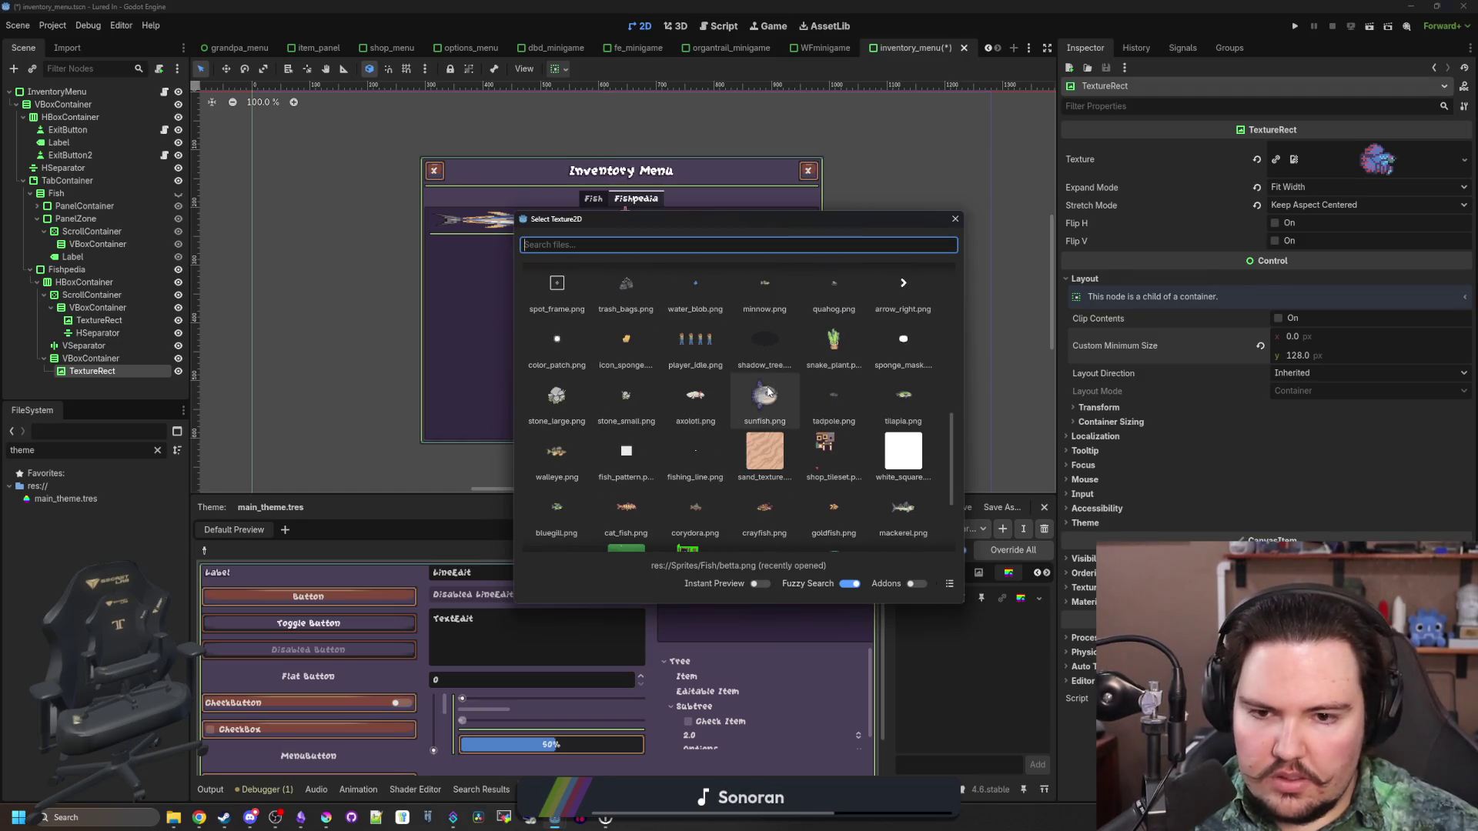
double_click(764, 394)
scroll(764, 298, "up", 2)
scroll(757, 288, "up", 3)
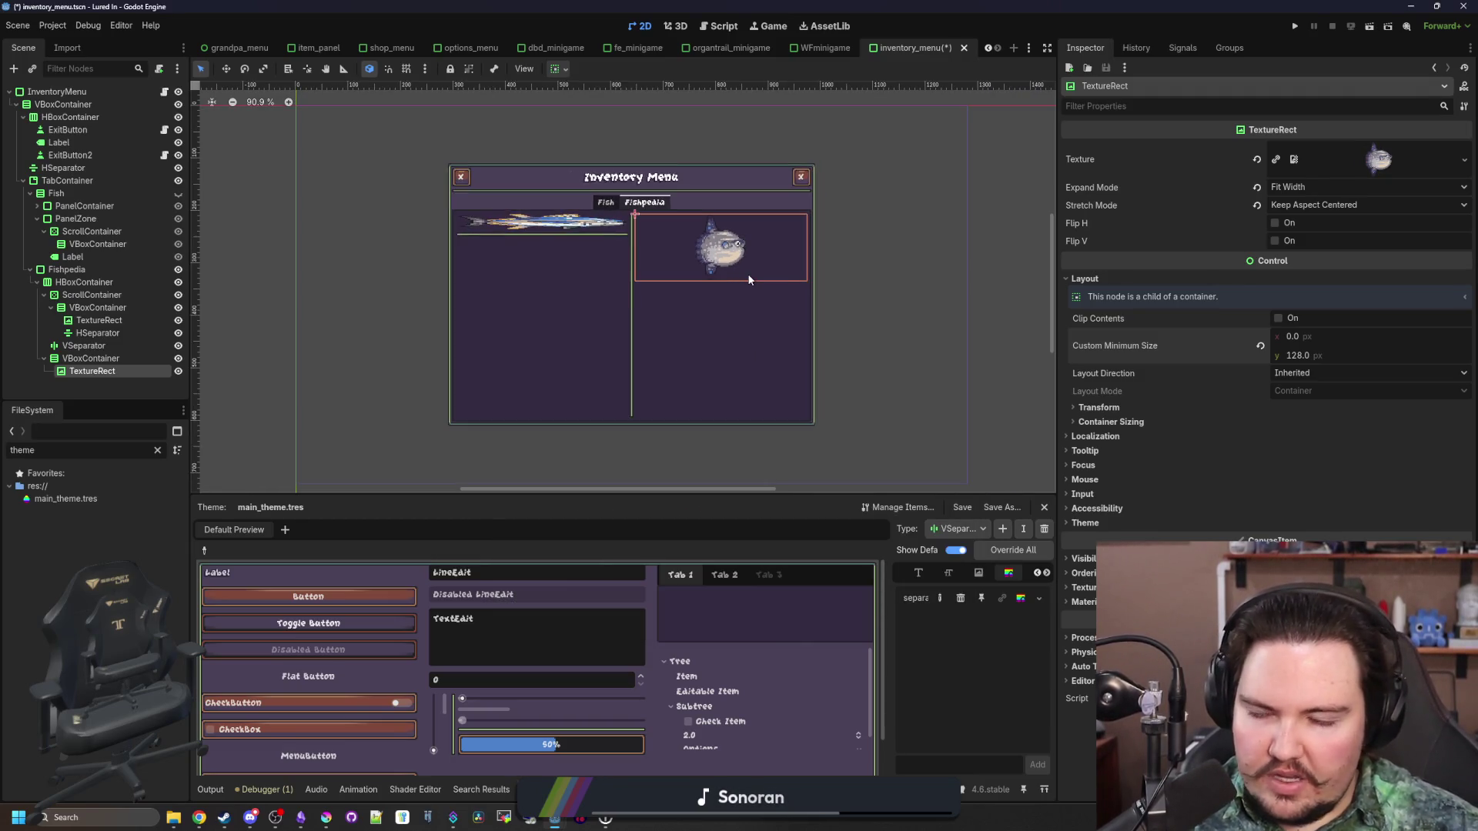
scroll(747, 274, "down", 5)
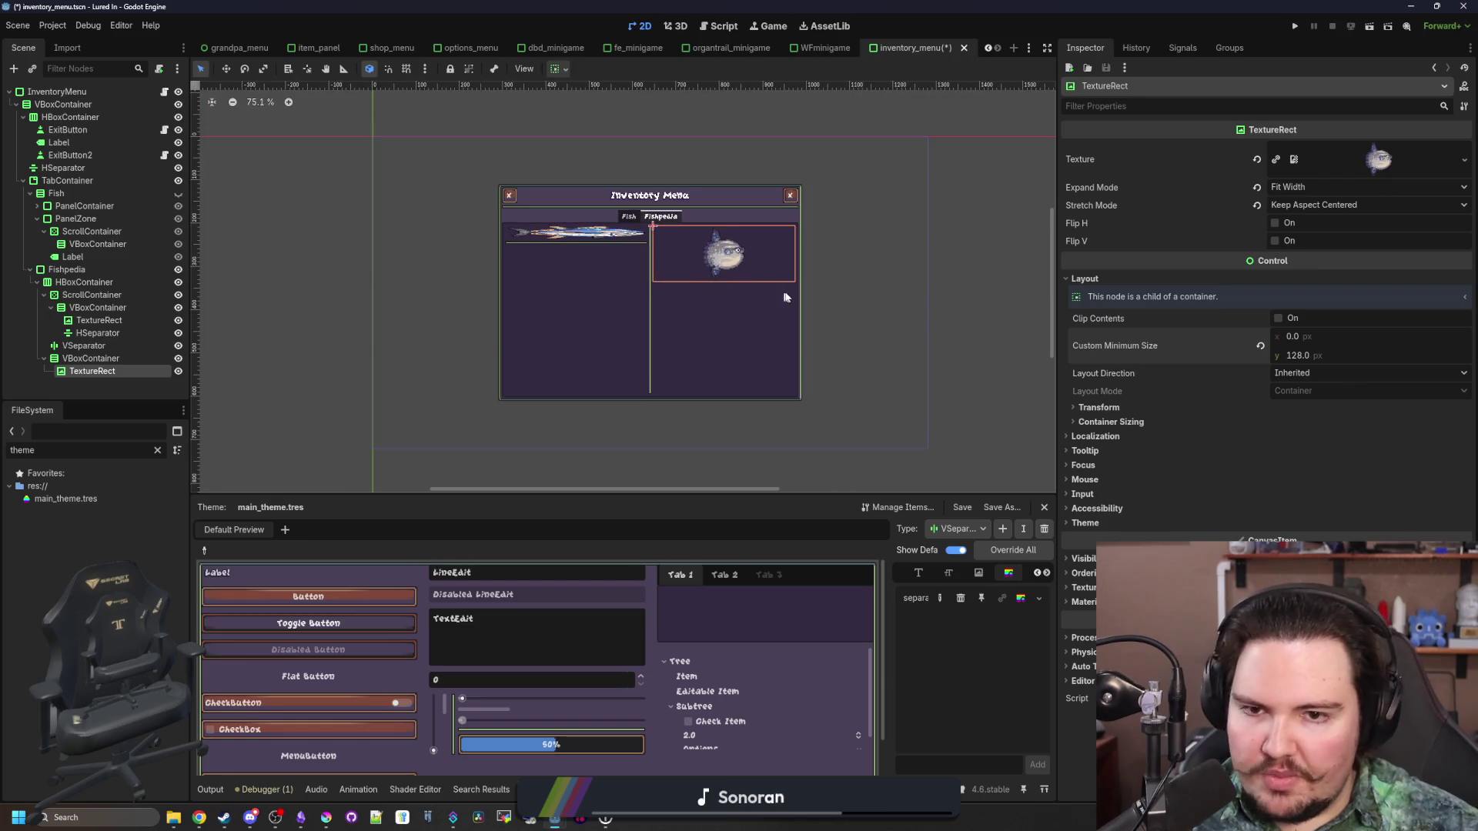
left_click(91, 359)
right_click(100, 360)
Add a Label child to the info column for the 'Epic fish' text
left_click(132, 371)
type("label")
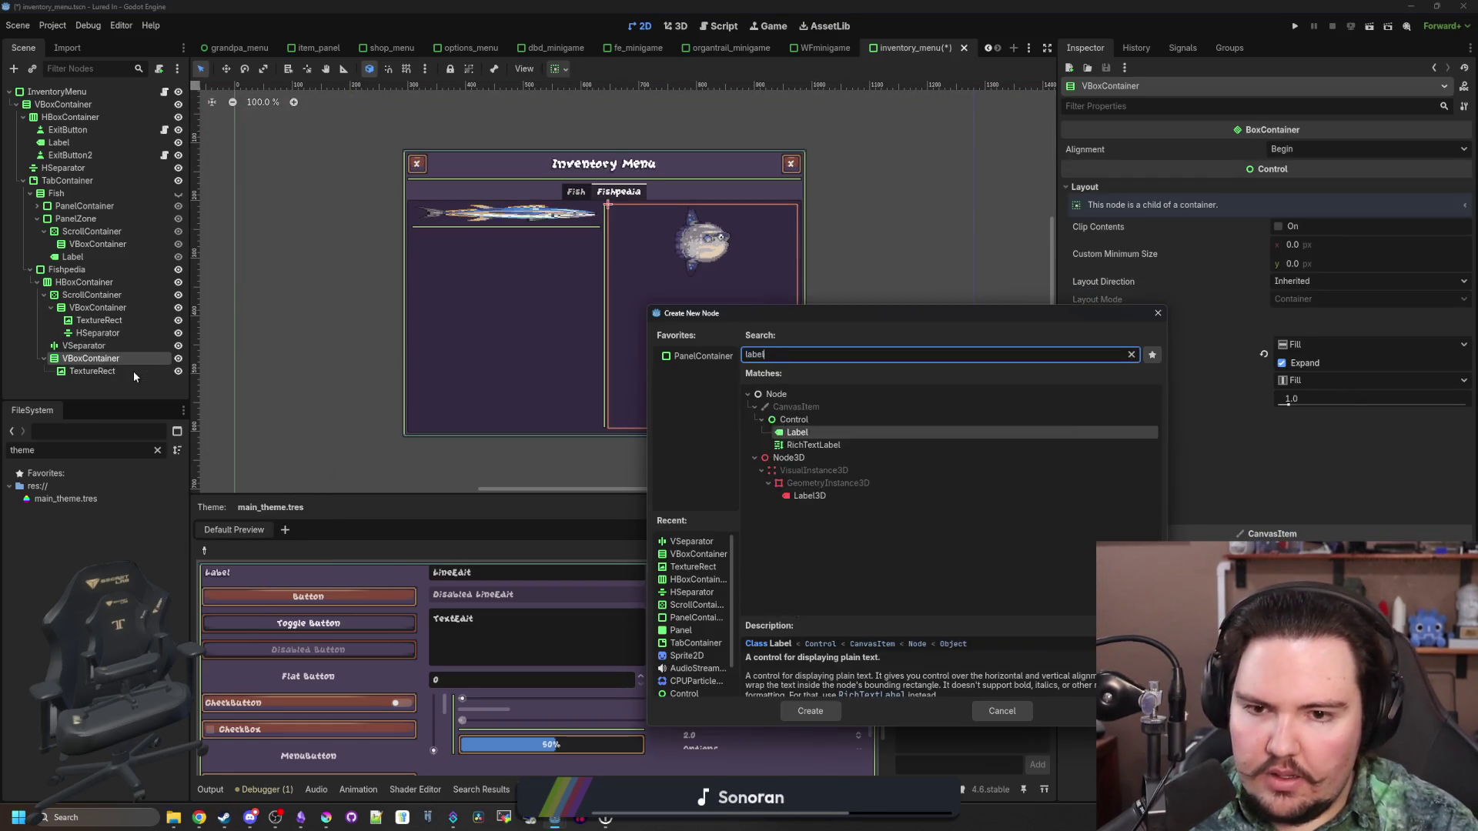
key("Return")
left_click(1253, 176)
type("Epic fish")
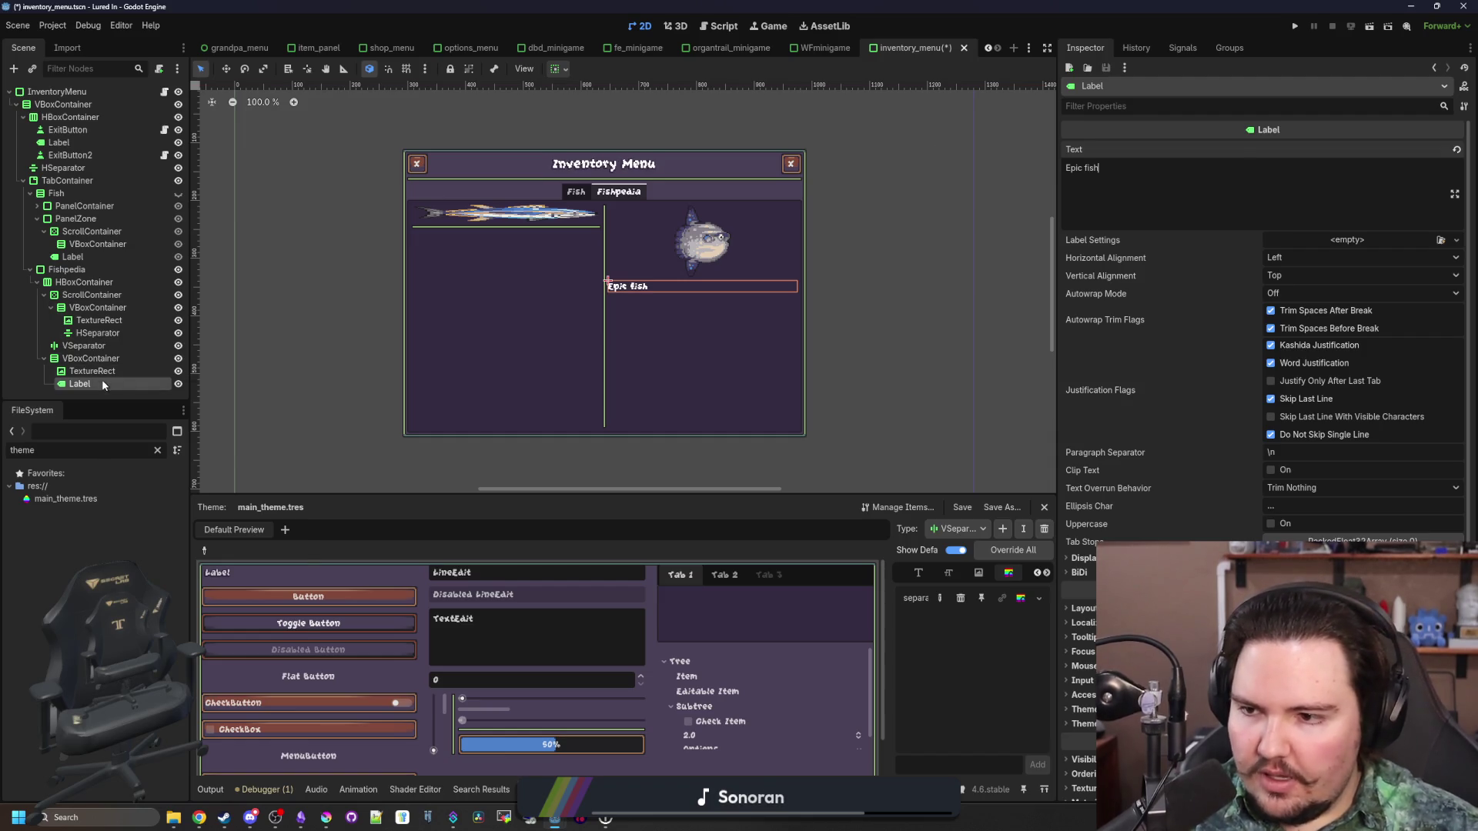
Convert the label into a RichTextLabel and enable Fit Content
right_click(102, 380)
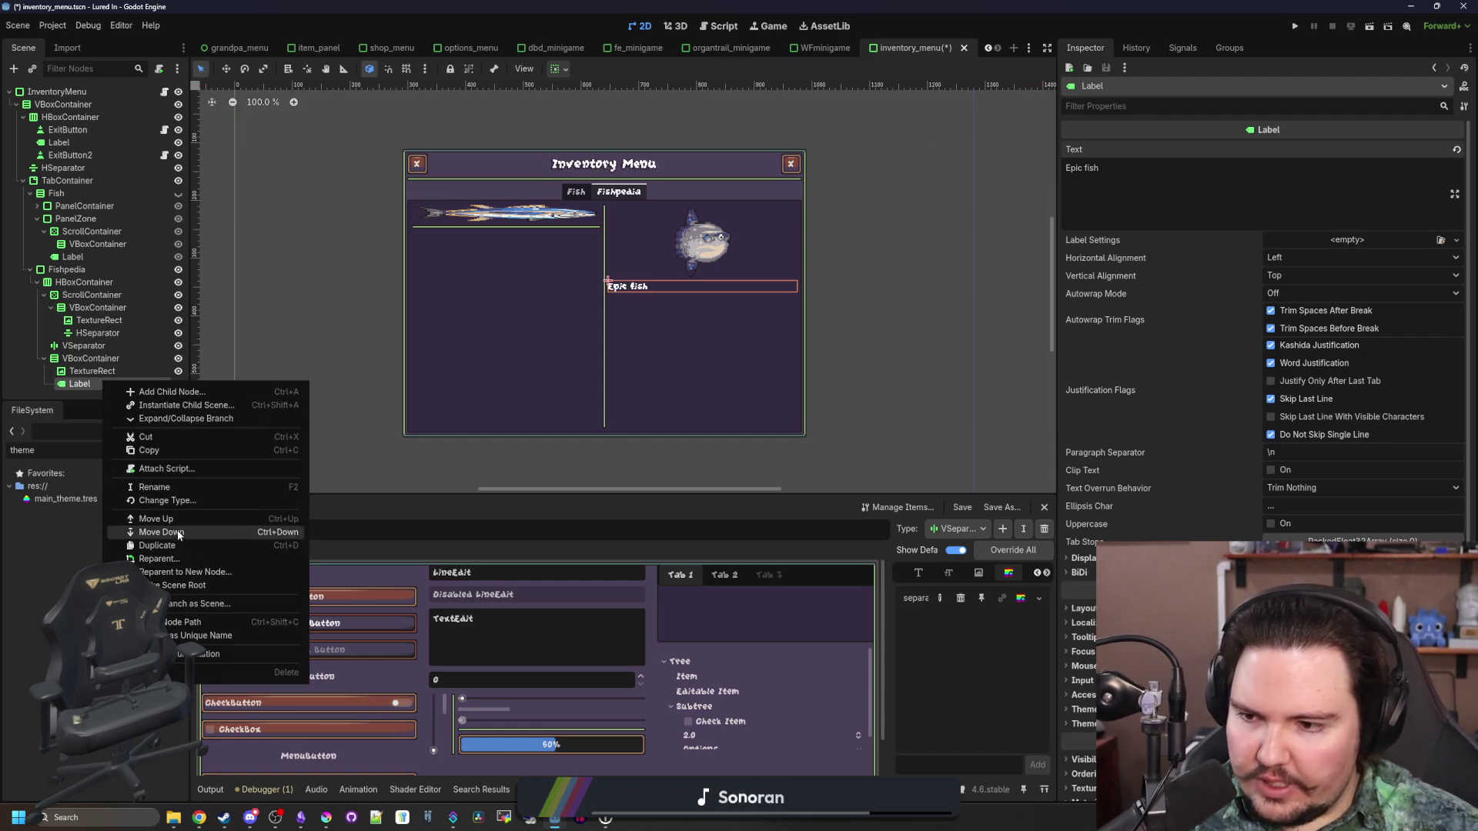
left_click(185, 500)
type("rich")
key("Return")
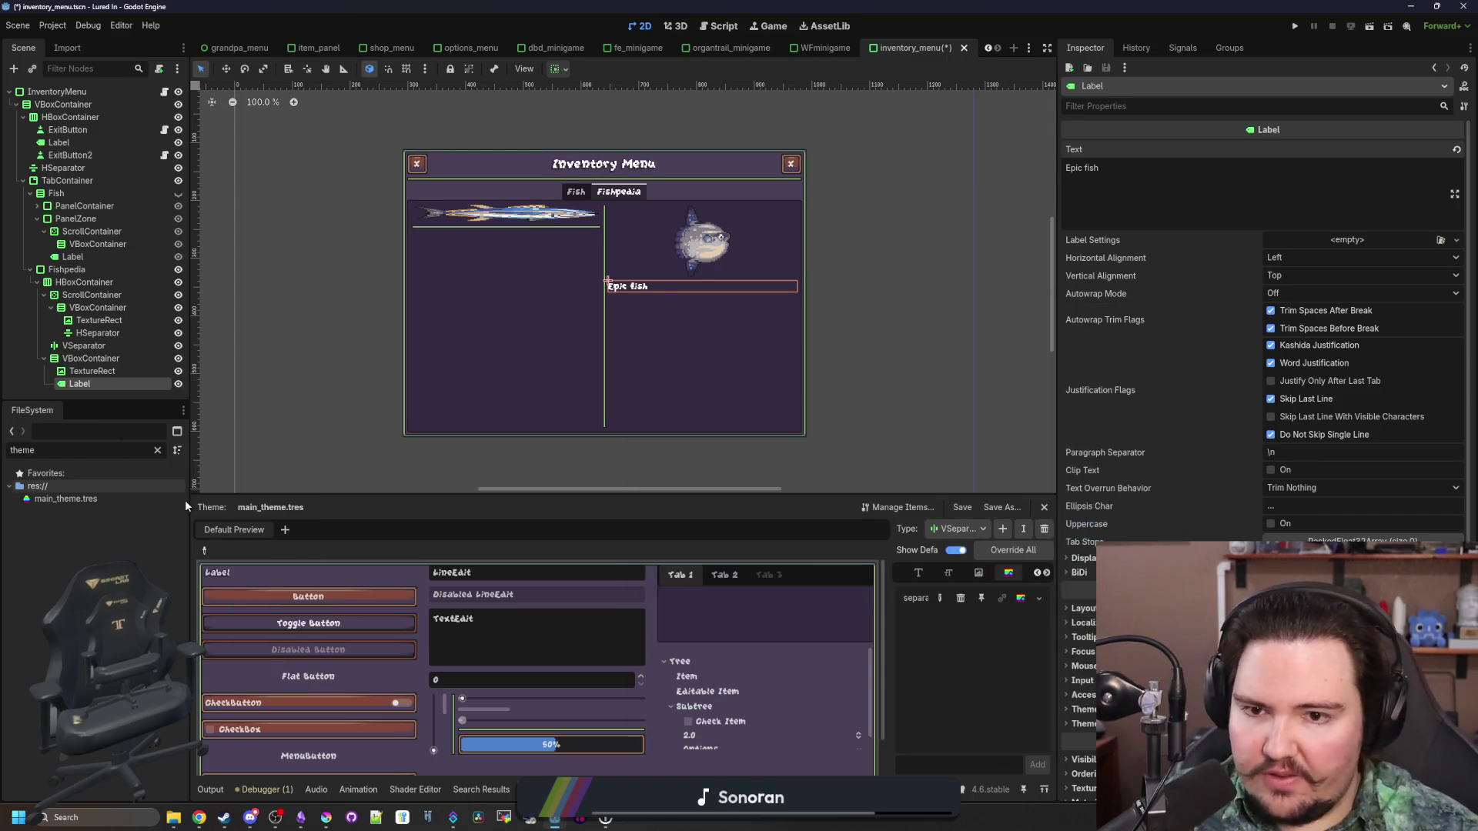
left_click(1271, 258)
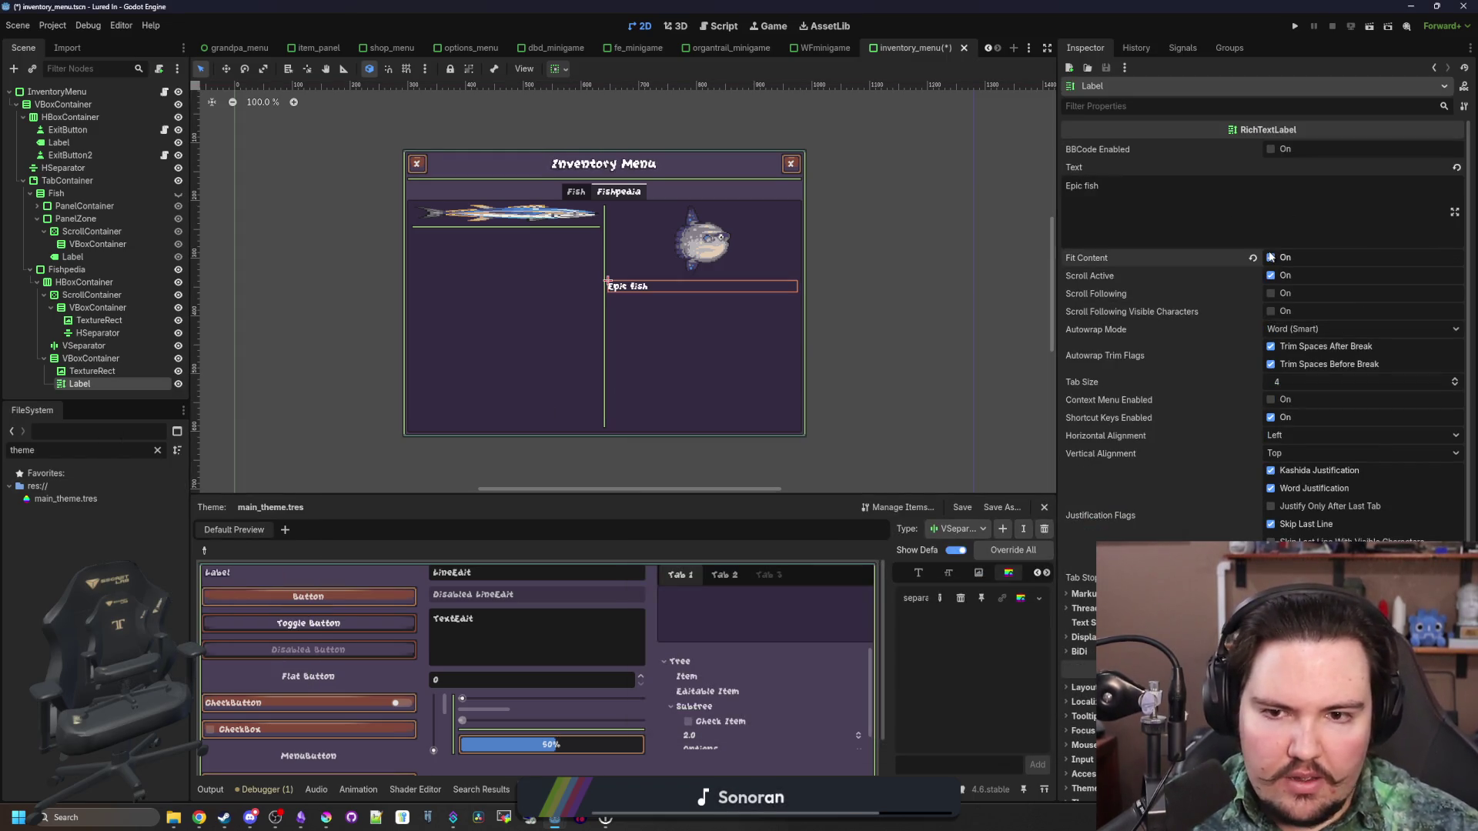
Set the label's vertical container sizing to Expand, then review the image and label settings
scroll(1201, 370, "down", 3)
left_click(1086, 539)
scroll(1201, 369, "up", 3)
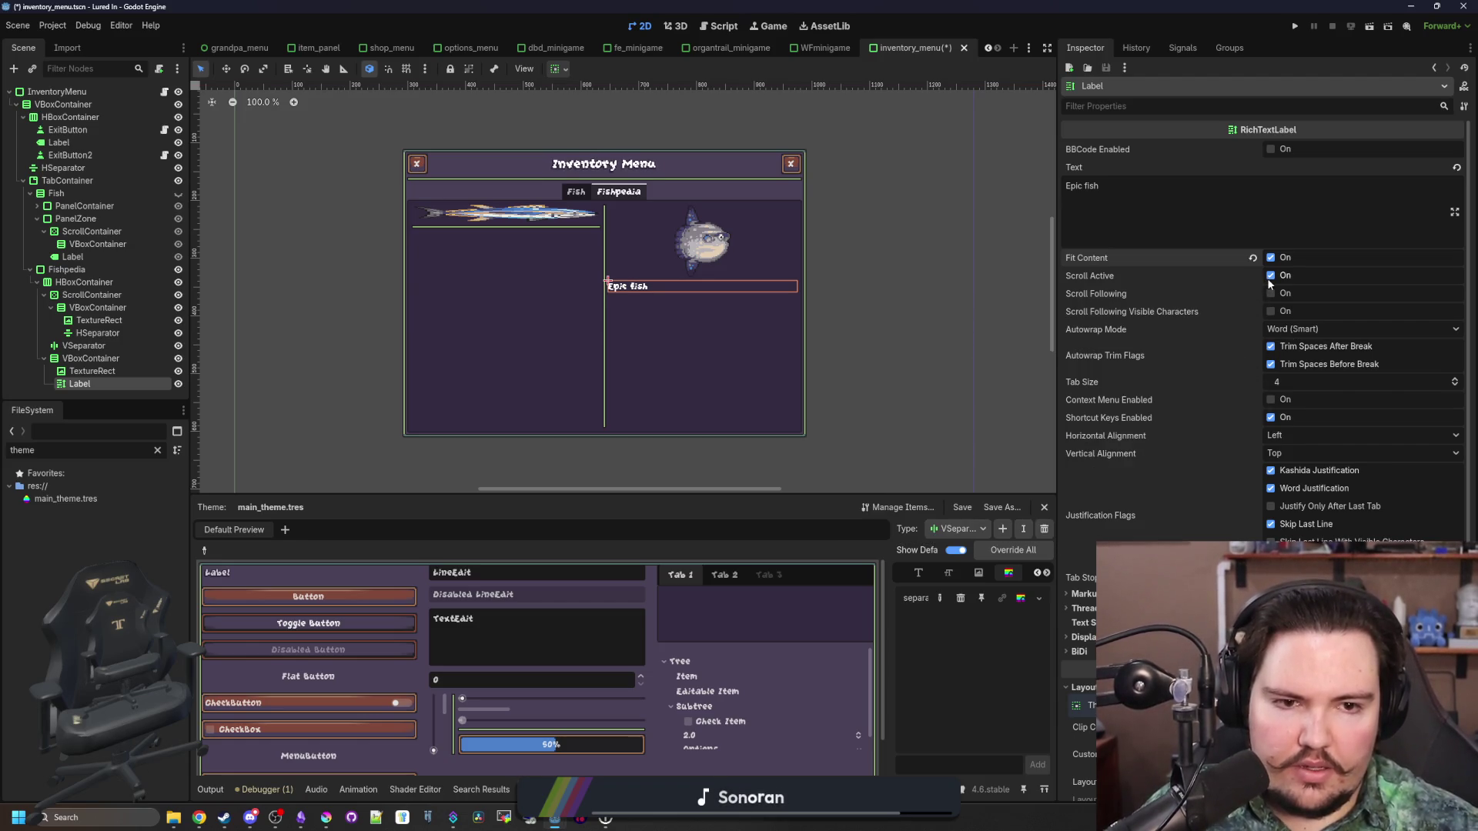
scroll(1204, 485, "down", 5)
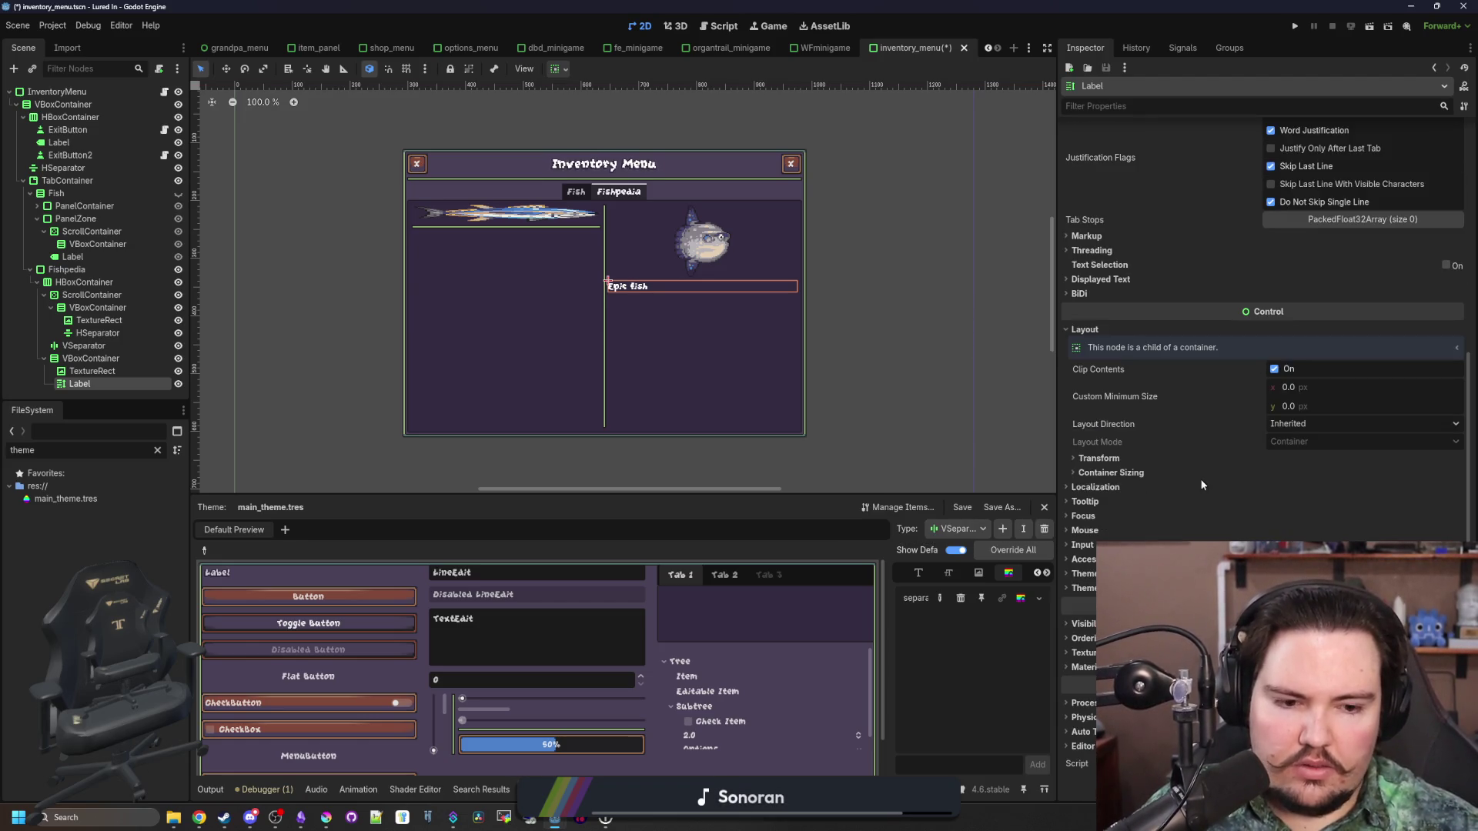
left_click(1133, 472)
left_click(1278, 523)
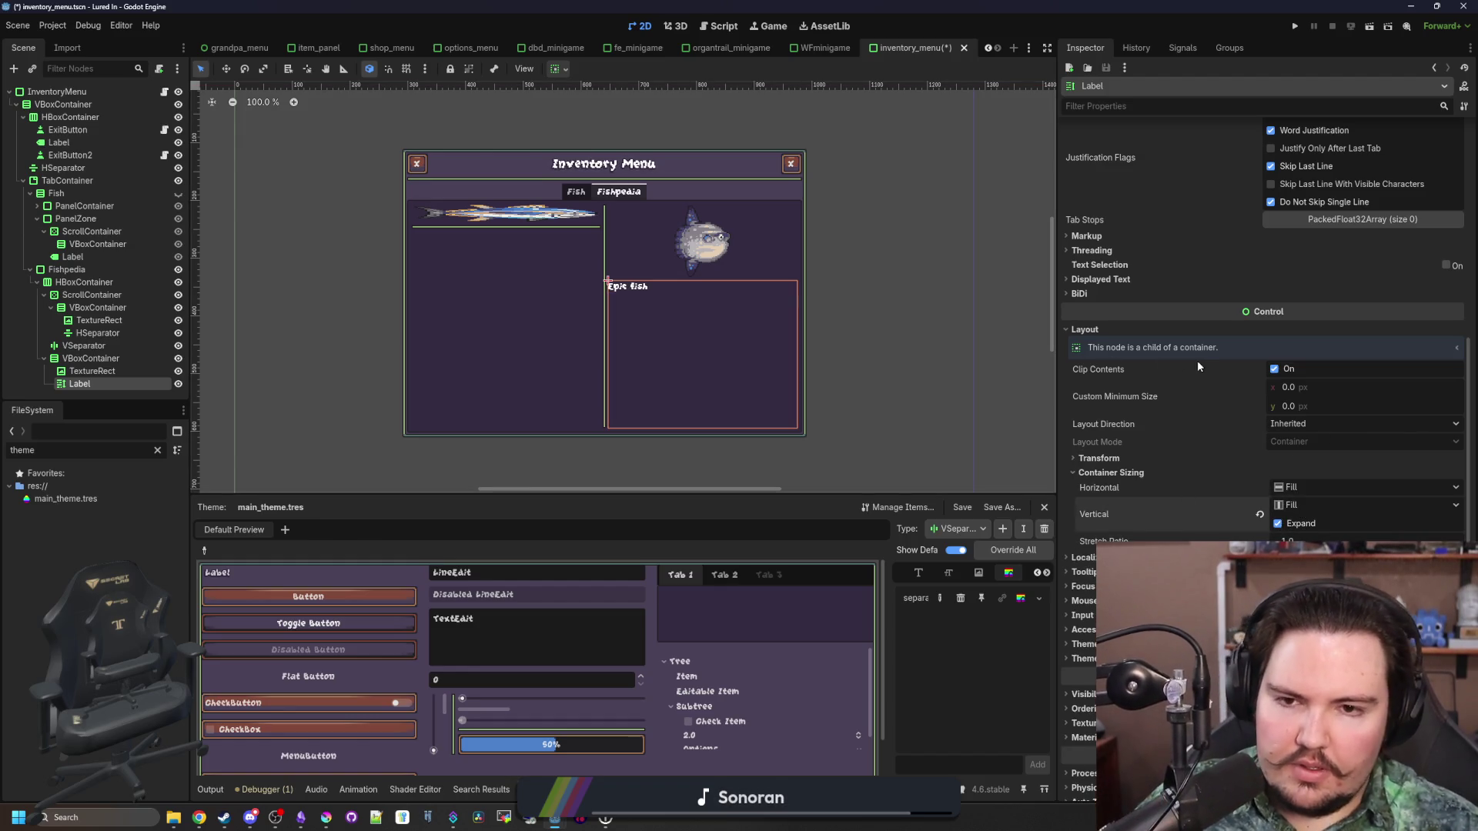
scroll(1199, 366, "up", 5)
scroll(738, 285, "up", 3)
scroll(728, 293, "down", 3)
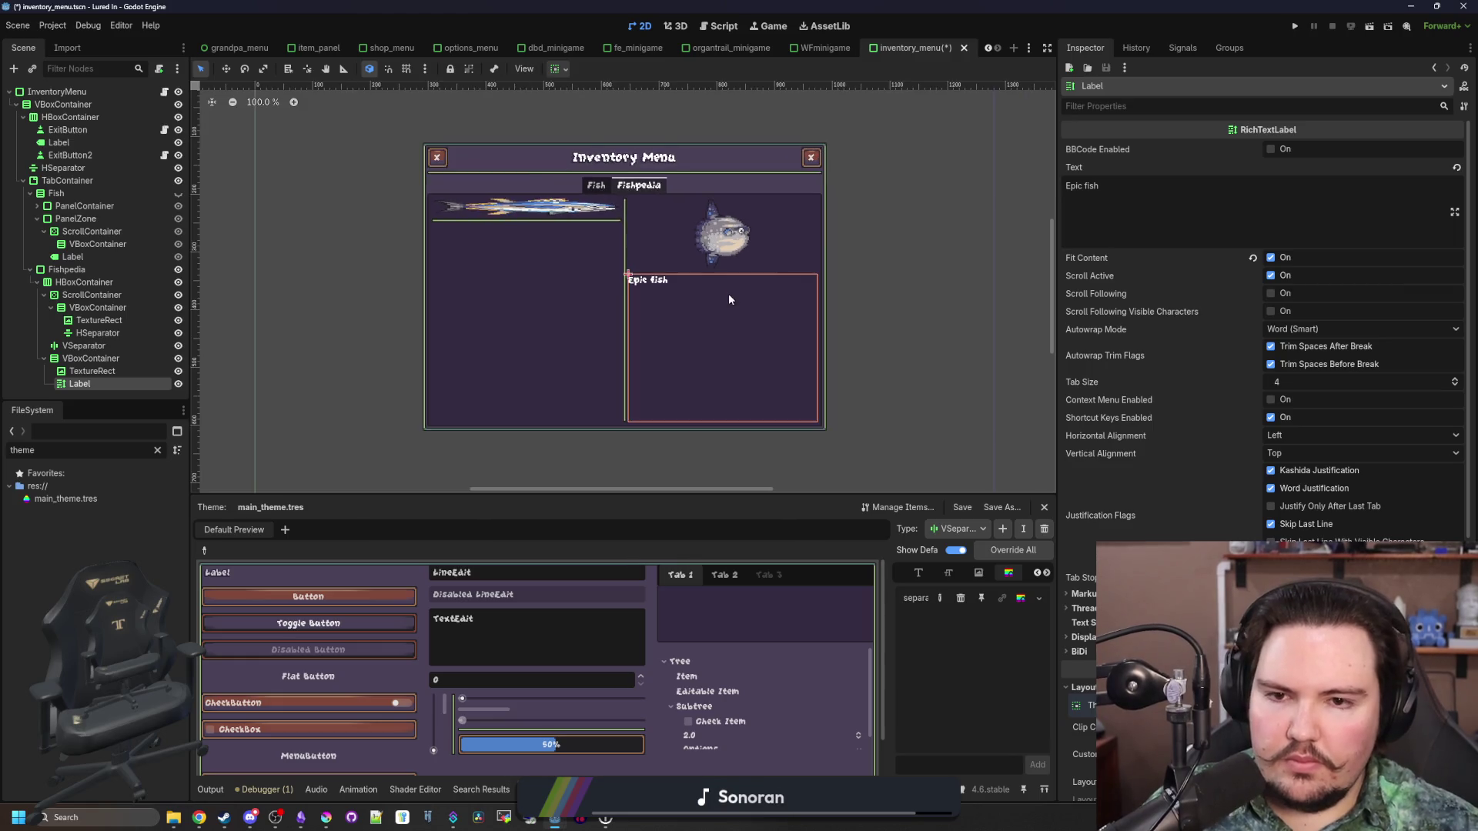
scroll(728, 293, "up", 3)
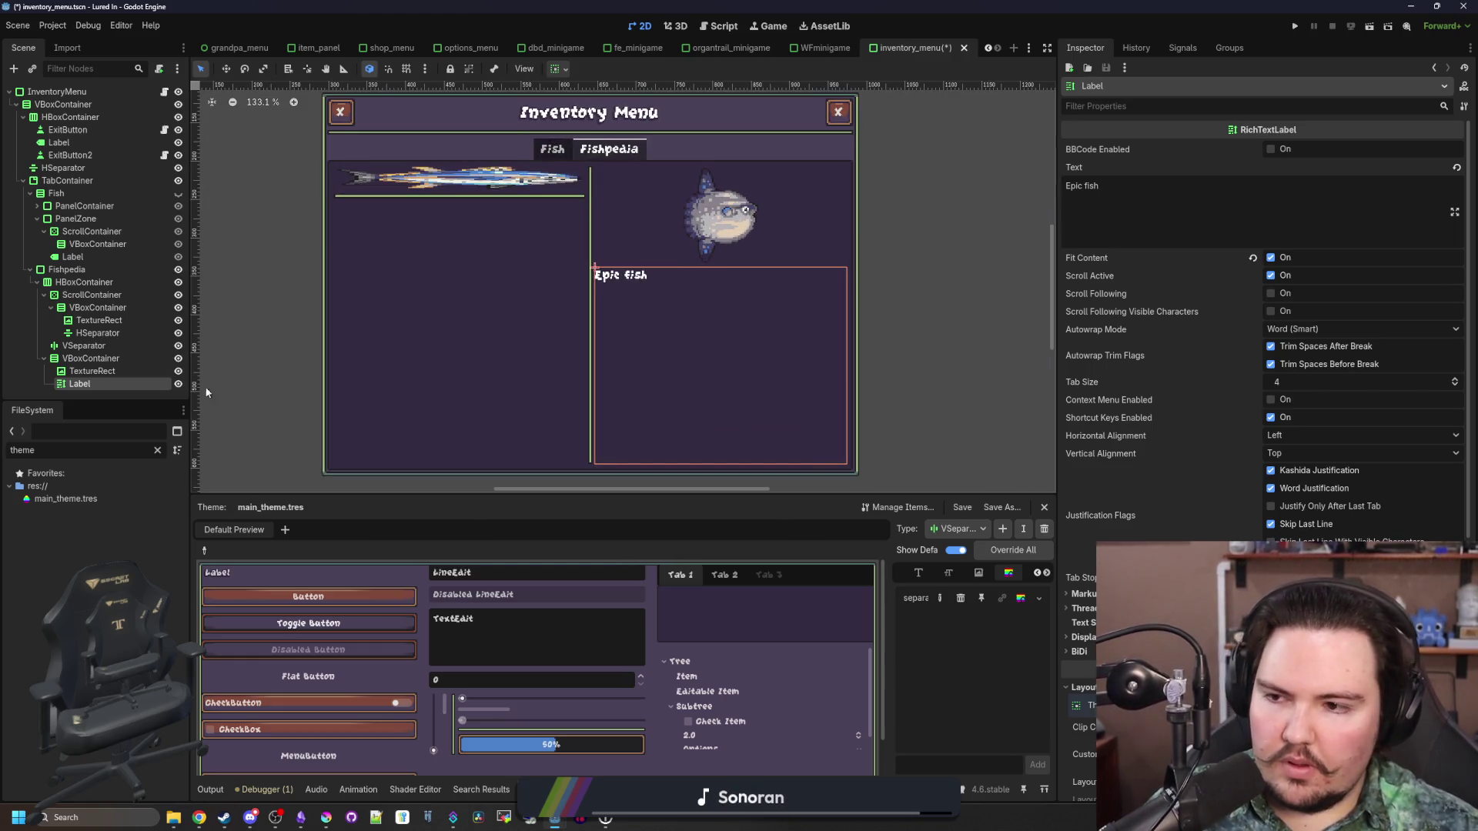
left_click(106, 373)
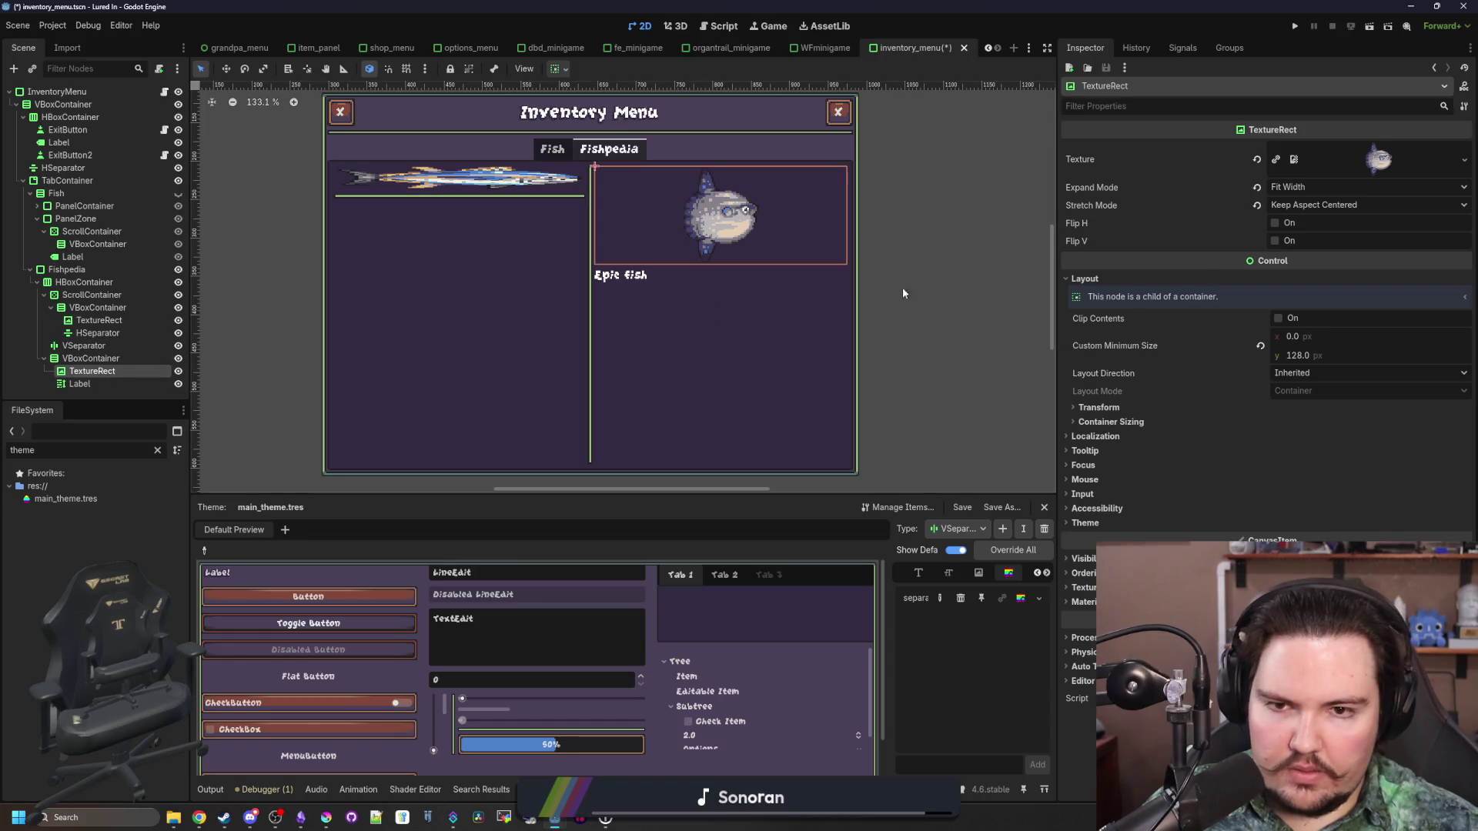
left_click(128, 384)
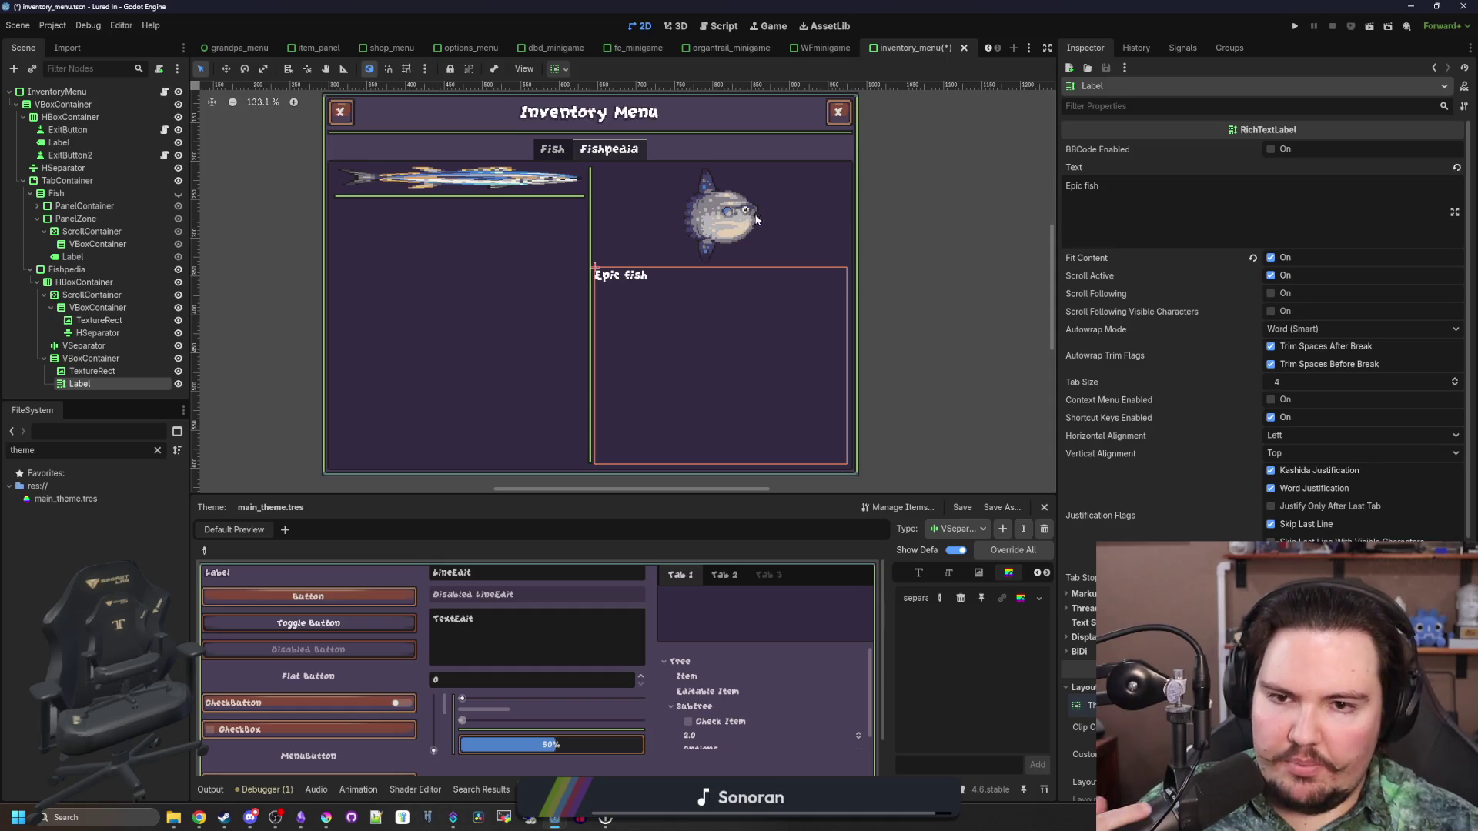
Add a Panel node to the info column above the fish image
right_click(92, 360)
left_click(125, 375)
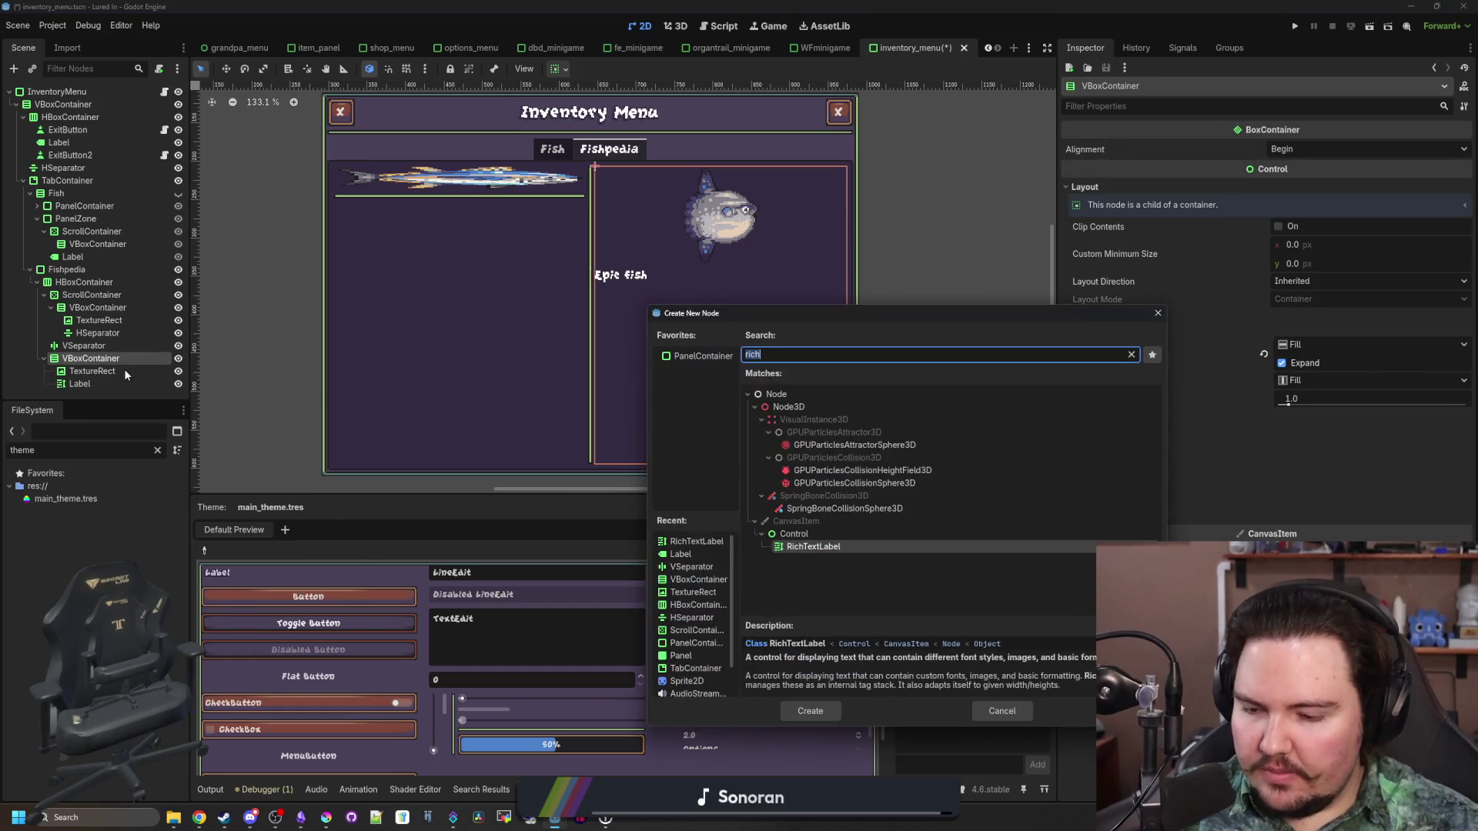
type("panel")
key("Return")
left_click_drag(99, 388, 95, 363)
Change the Panel into a PanelContainer and move the fish TextureRect inside it
right_click(96, 363)
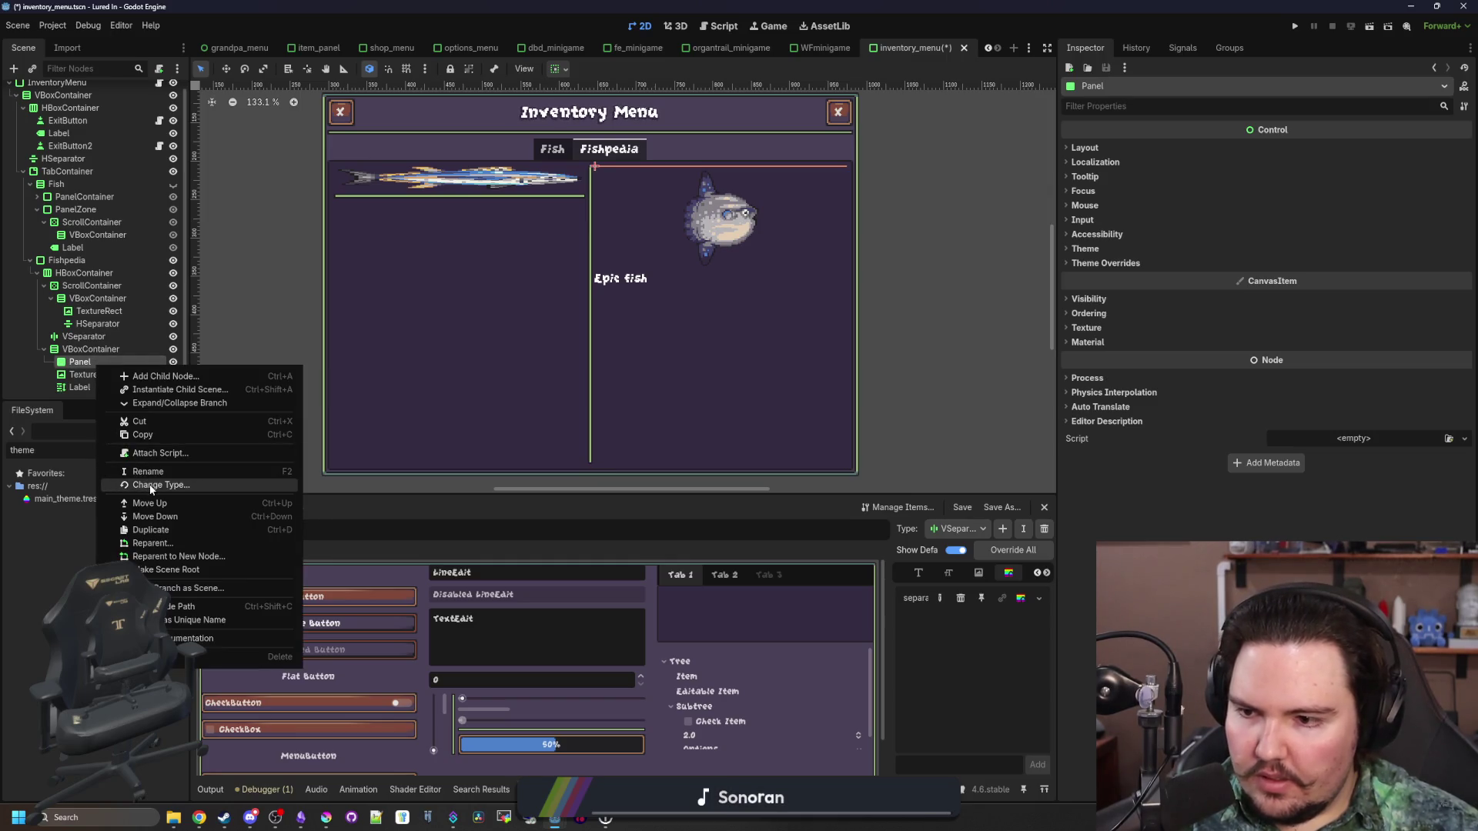
left_click(150, 486)
type("container")
key("Return")
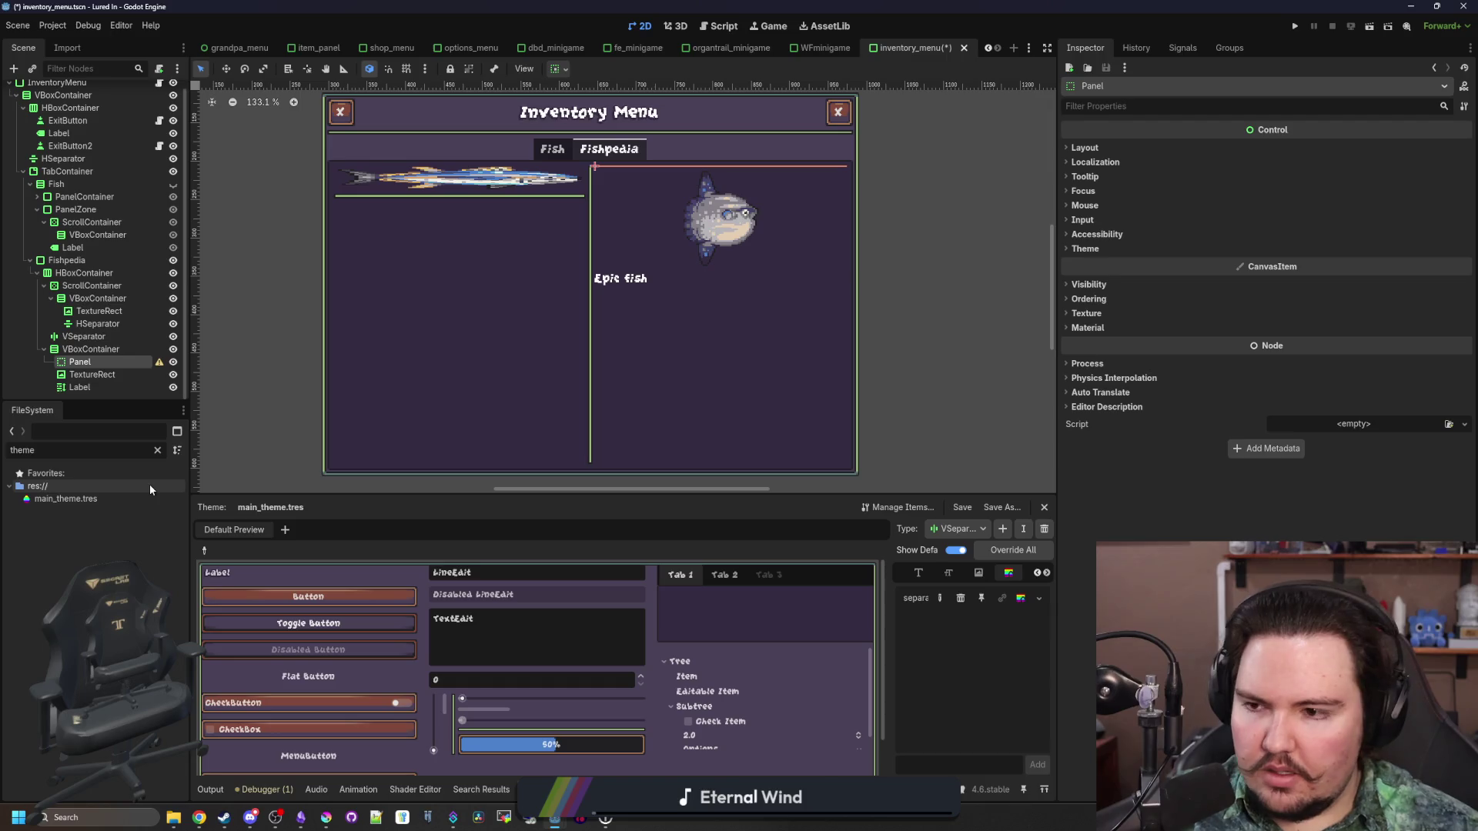
right_click(114, 359)
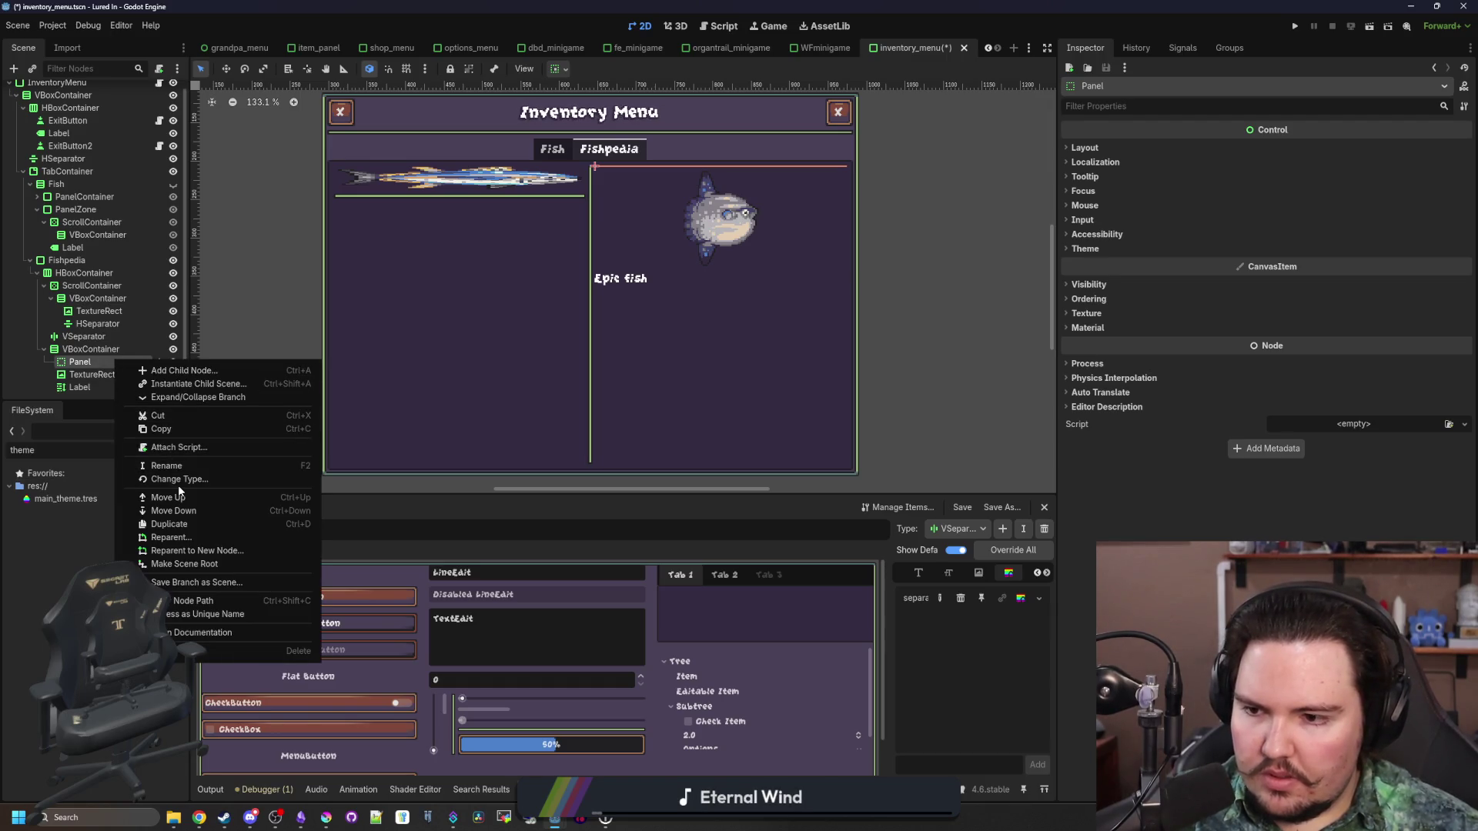
left_click(178, 485)
type("panelCon")
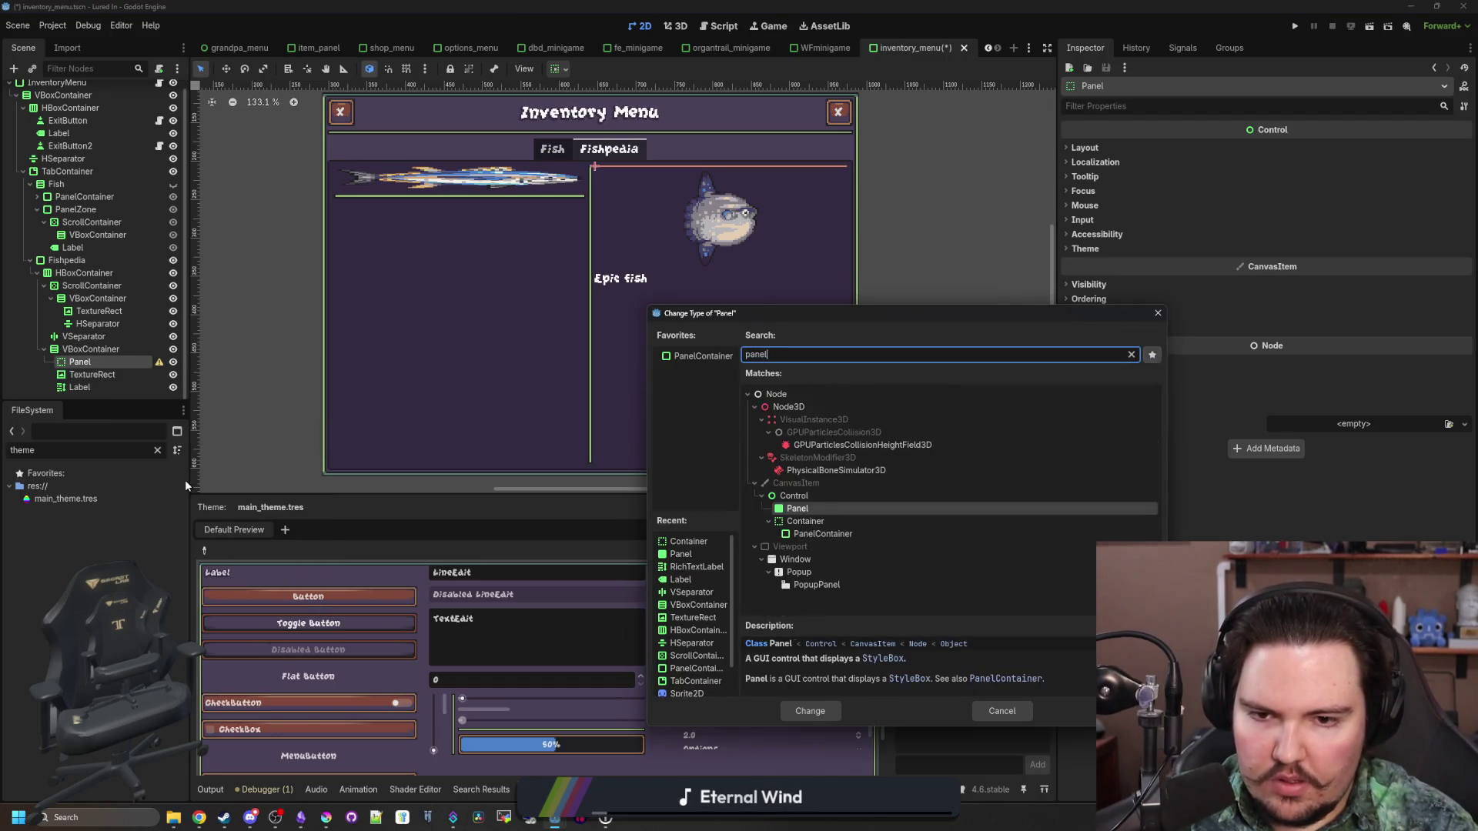
key("Return")
left_click_drag(119, 377, 119, 364)
Set the Epic fish label's horizontal alignment to Center
left_click(122, 338)
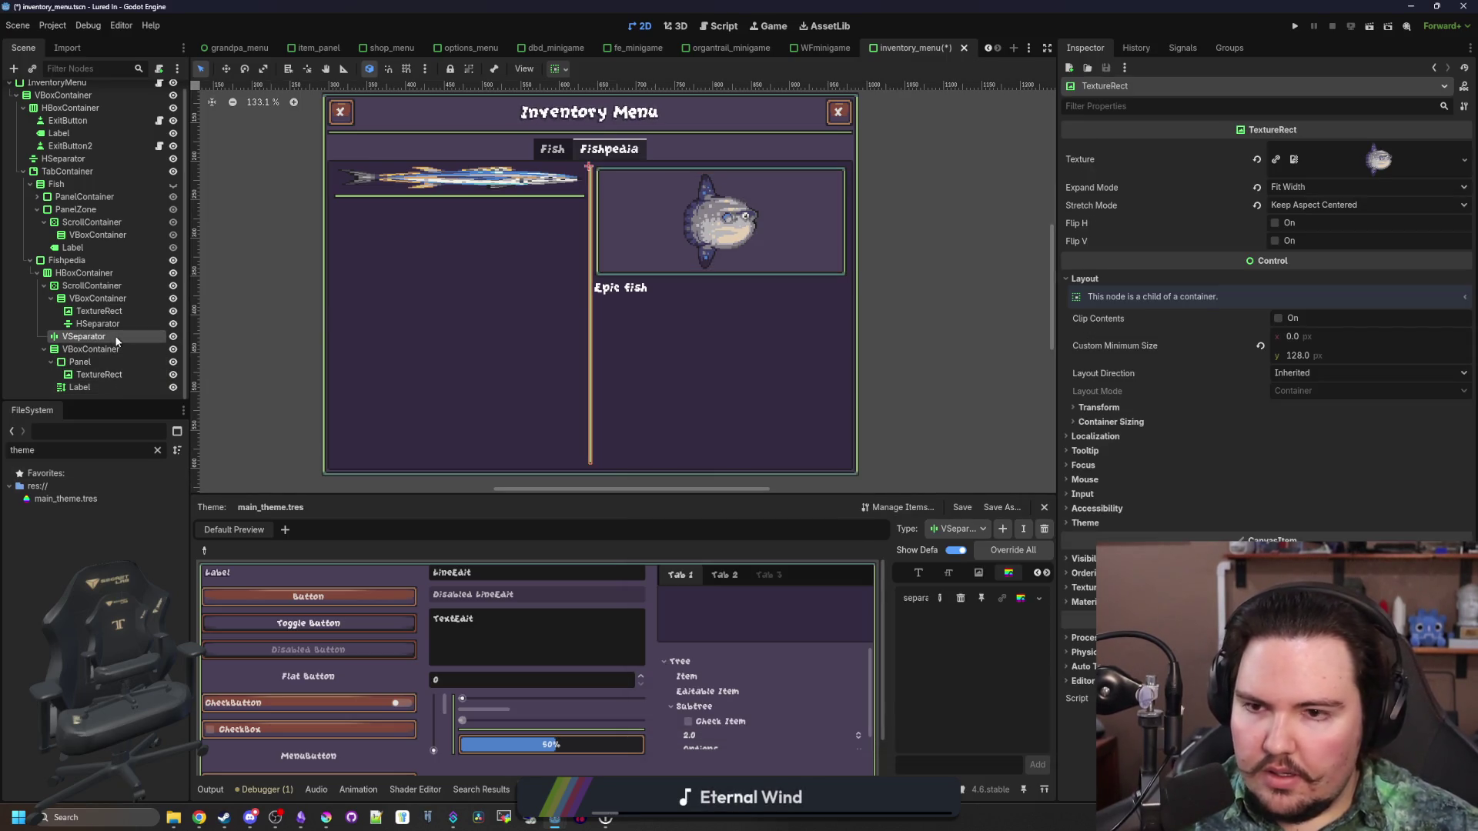
scroll(768, 275, "down", 5)
scroll(768, 274, "up", 2)
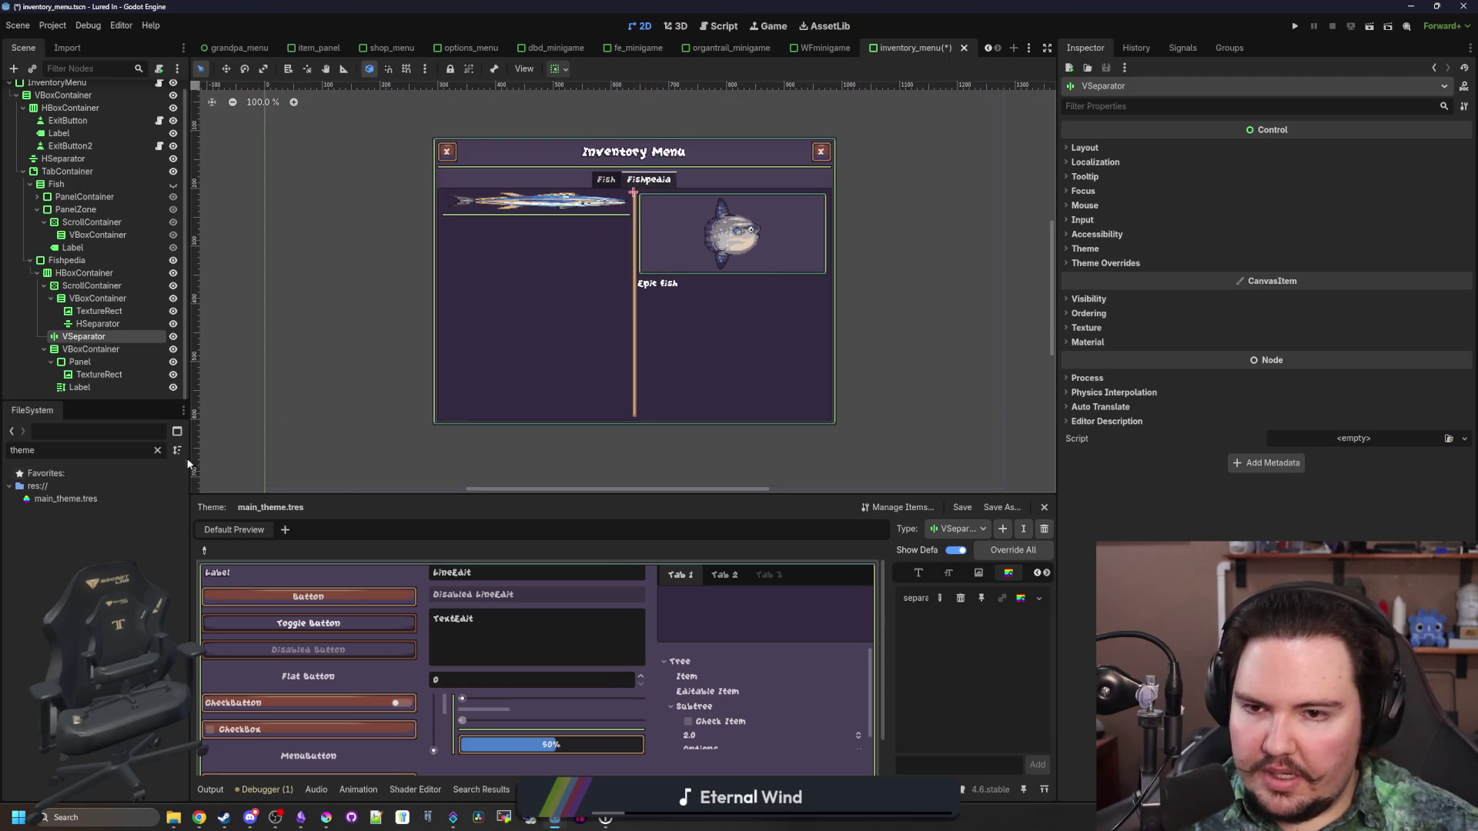
left_click(77, 387)
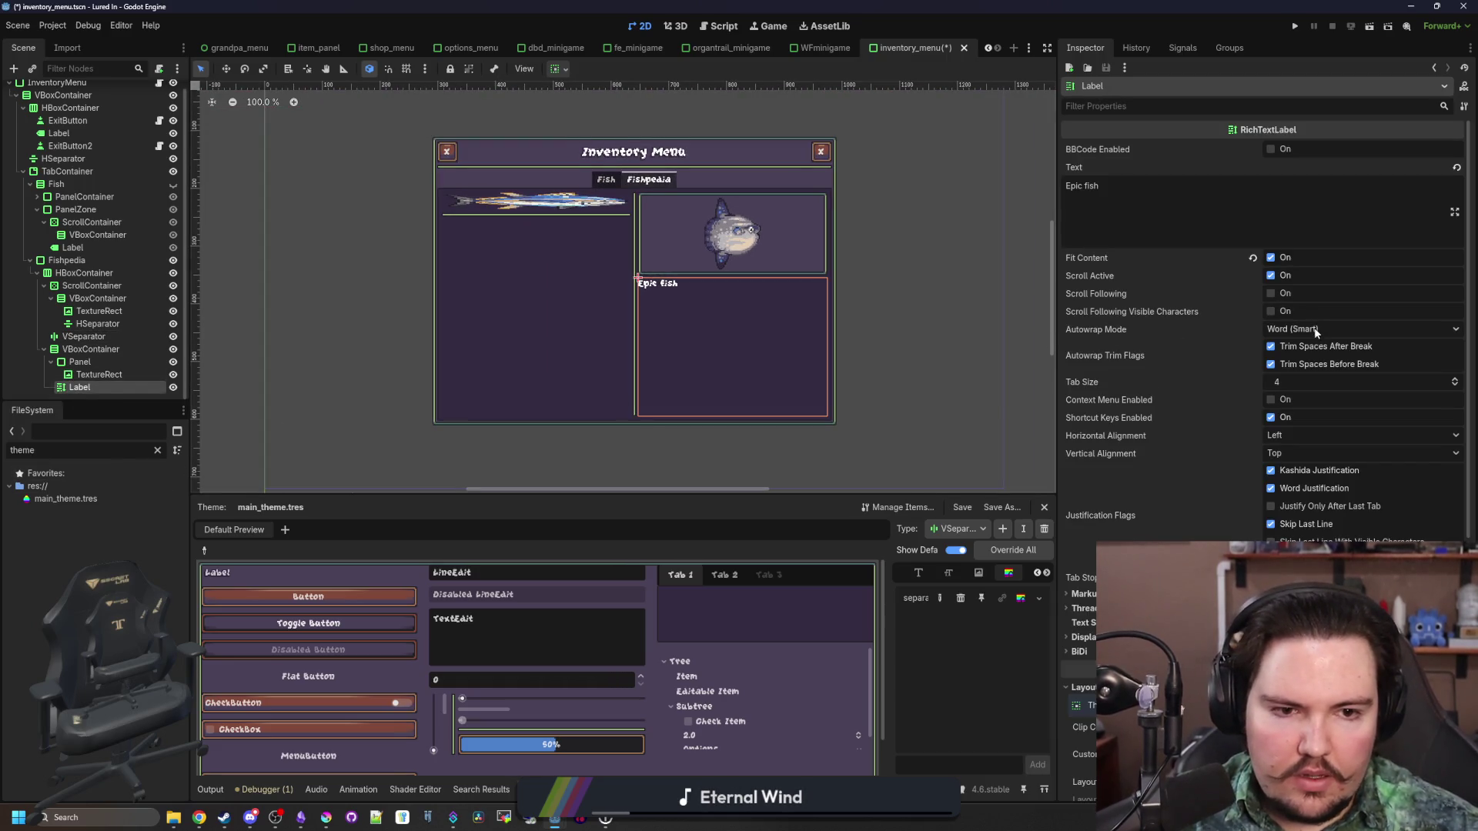
left_click(1290, 434)
left_click(1286, 469)
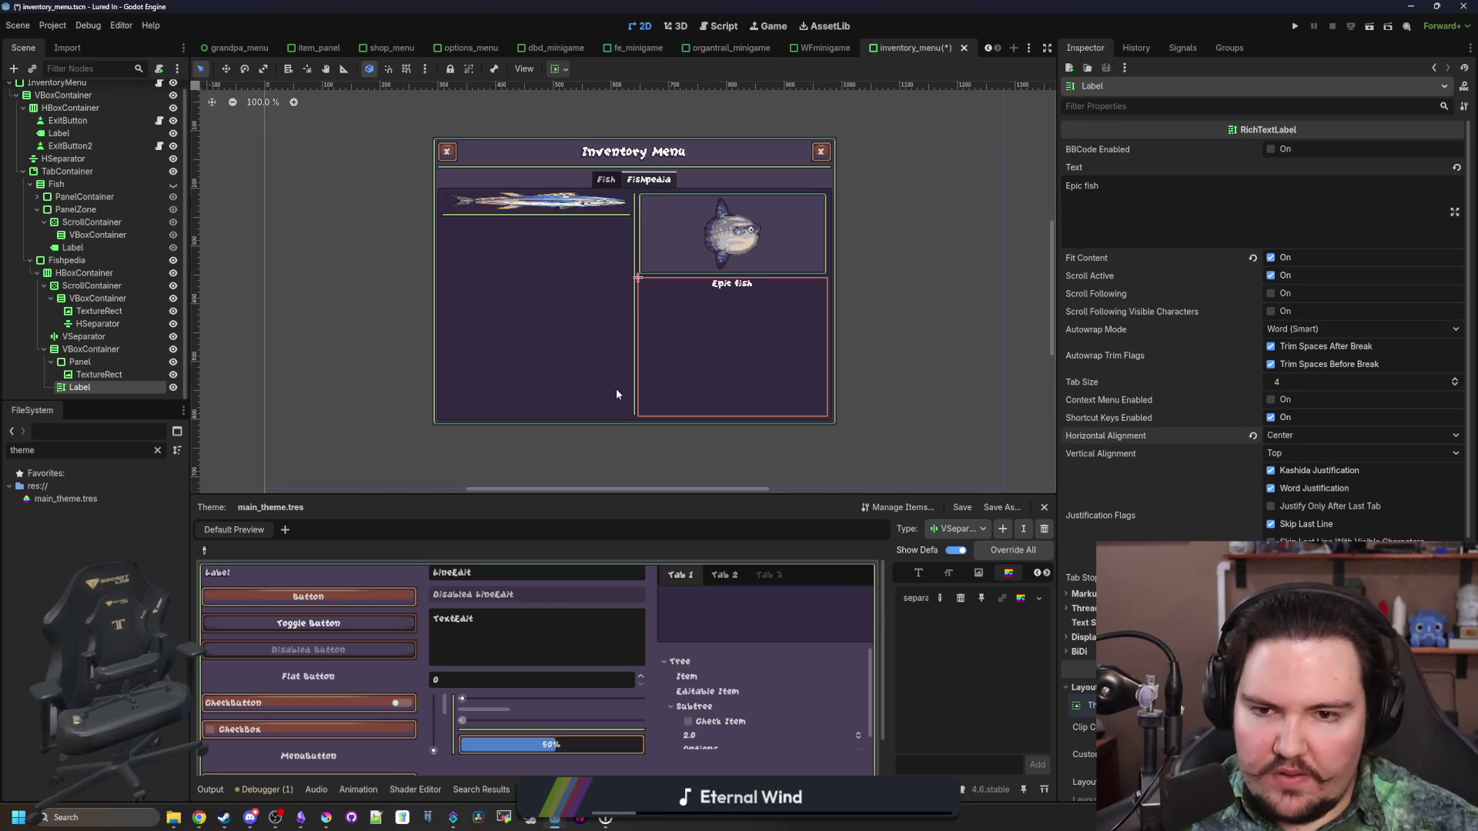
Search the web for 'godot updates'
mouse_move(202, 817)
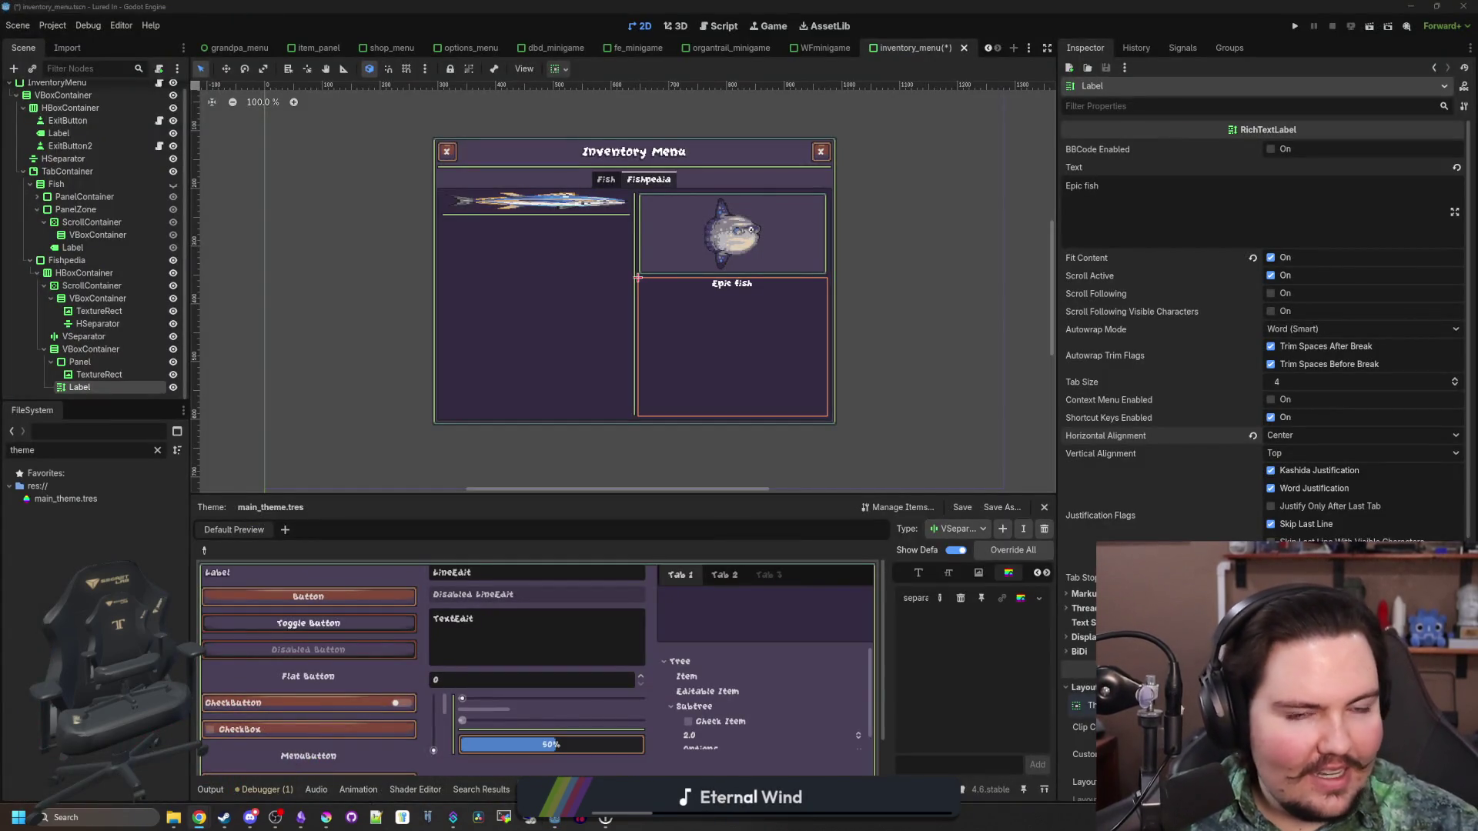
type("godot updates")
key("Return")
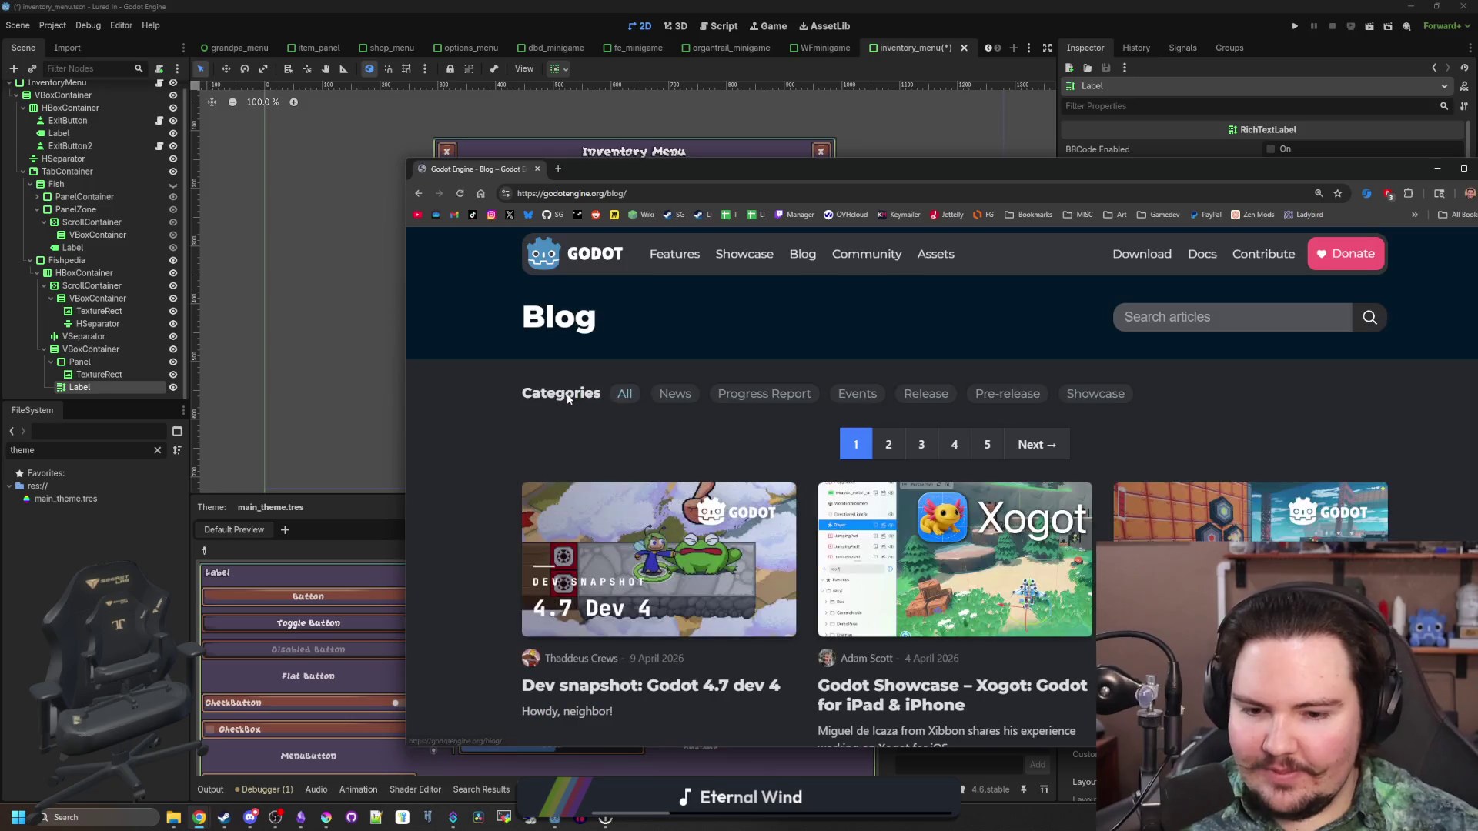
Open the 'Dev snapshot: Godot 4.7 dev 4' post full screen and read its custom_maximum_size section
left_click(682, 529)
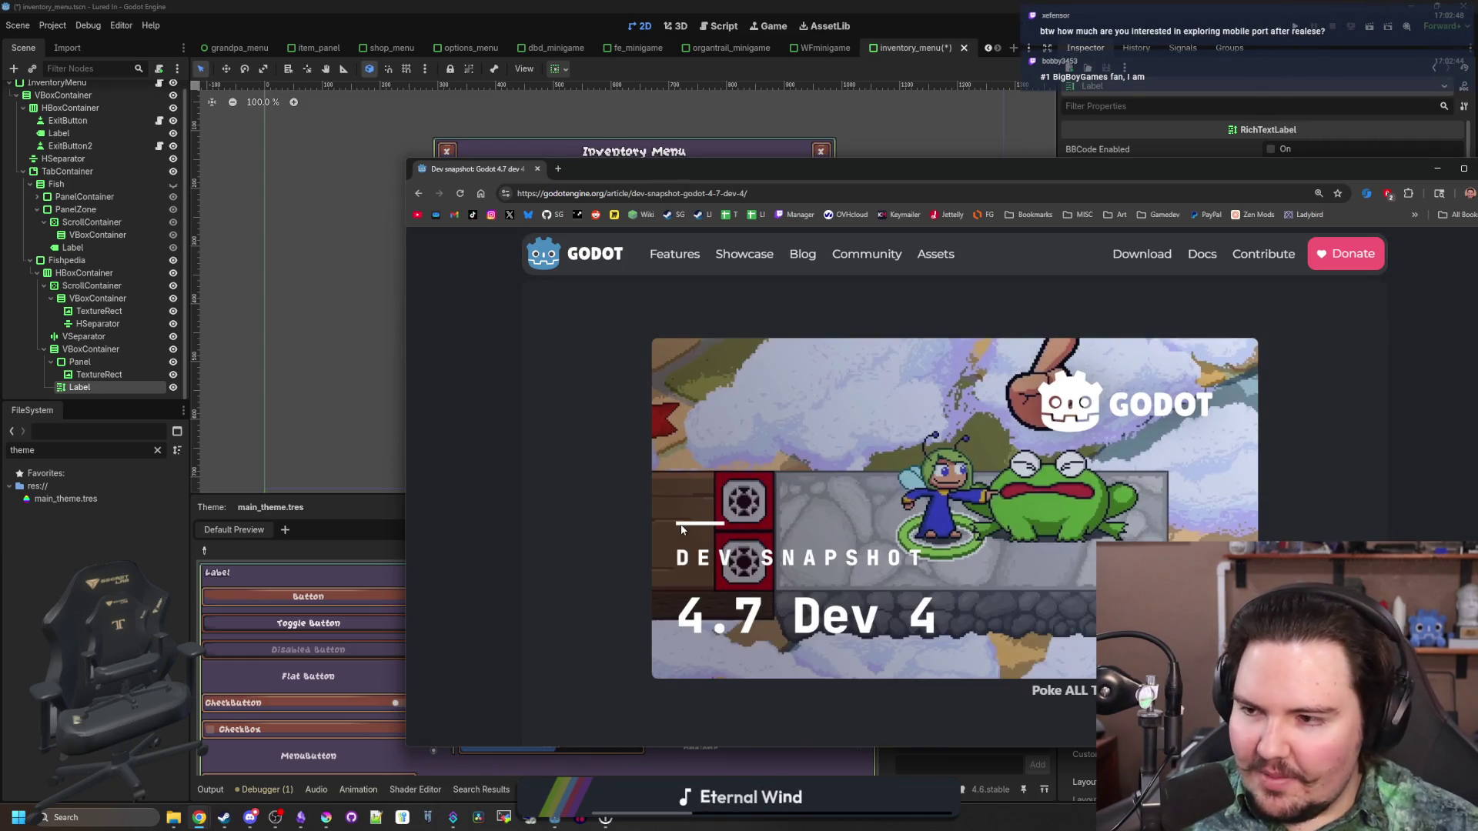
mouse_move(1113, 164)
left_mouse_down()
mouse_move(1055, 127)
mouse_move(949, 6)
left_mouse_up()
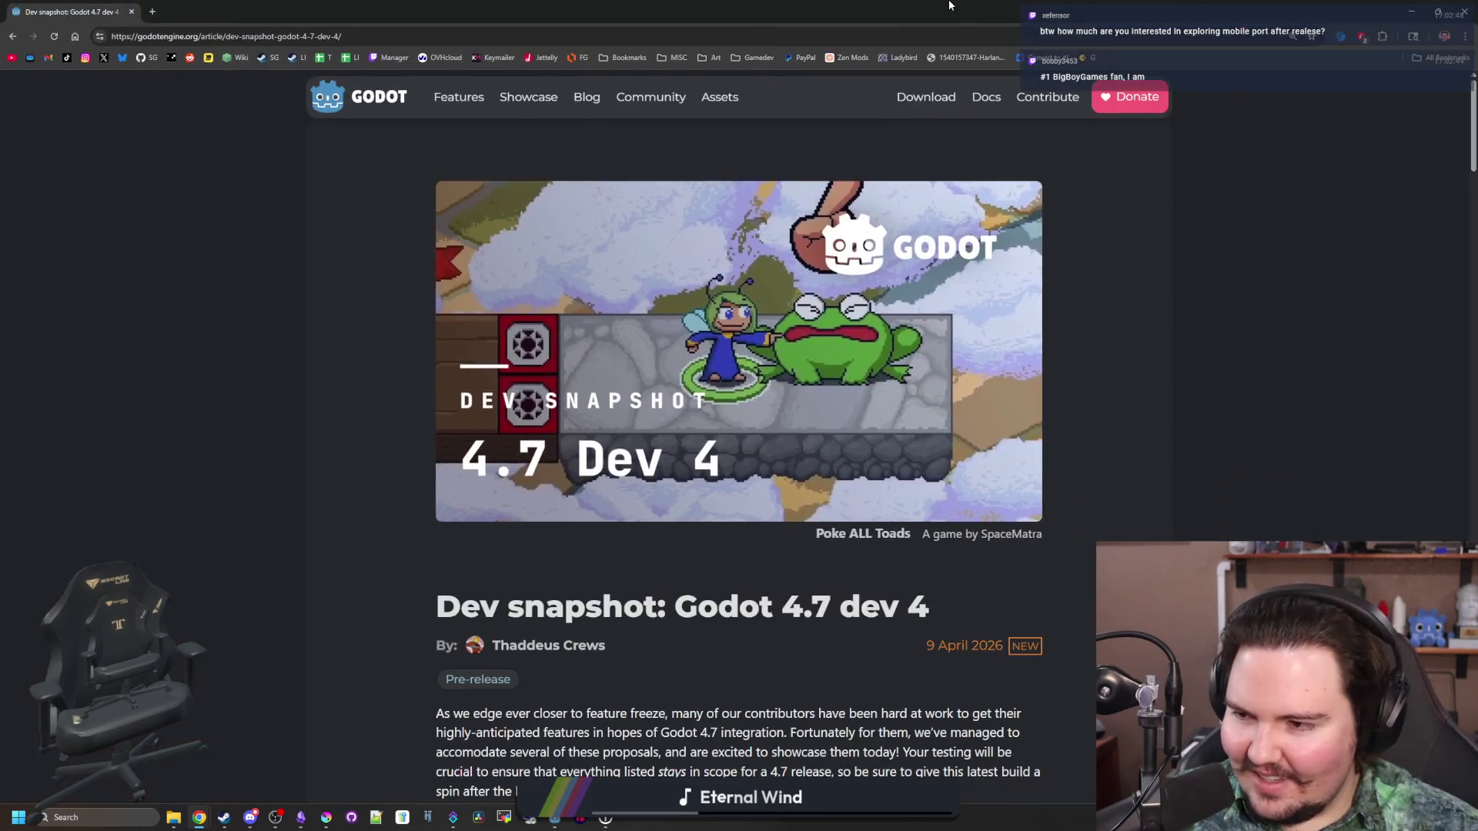
scroll(318, 483, "down", 10)
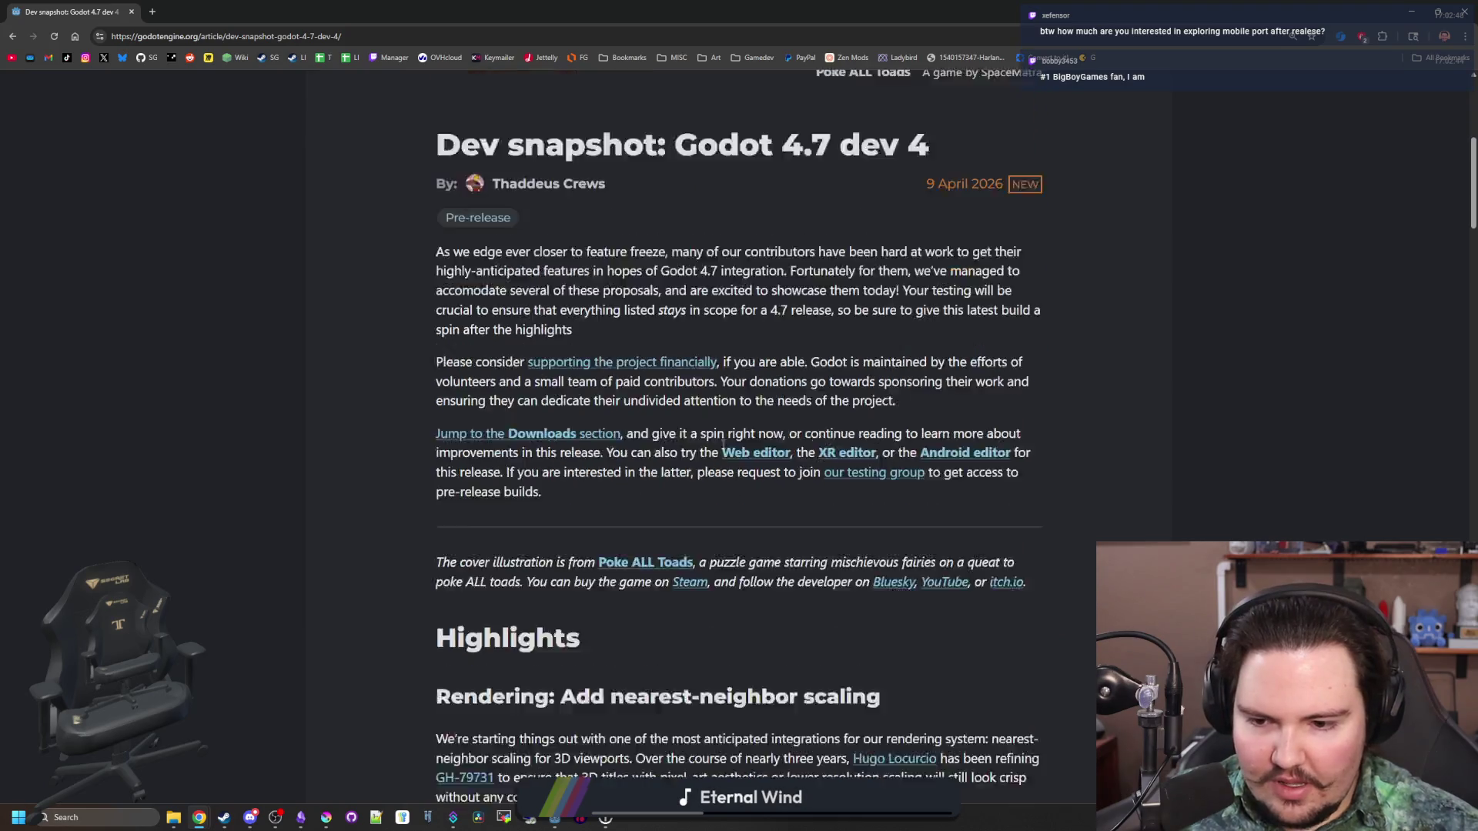
scroll(684, 401, "down", 10)
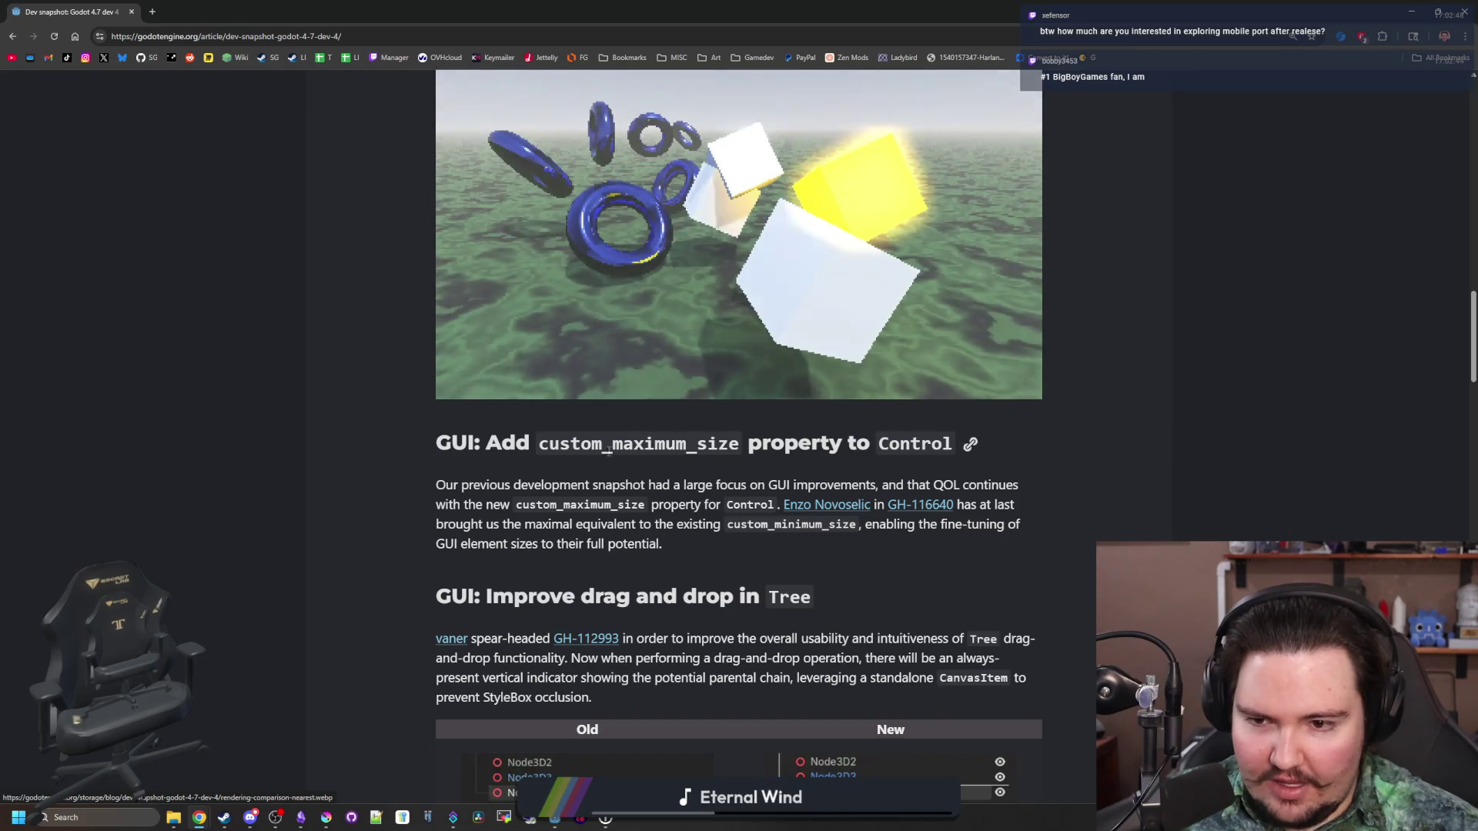
left_click_drag(539, 443, 740, 450)
left_click(741, 449)
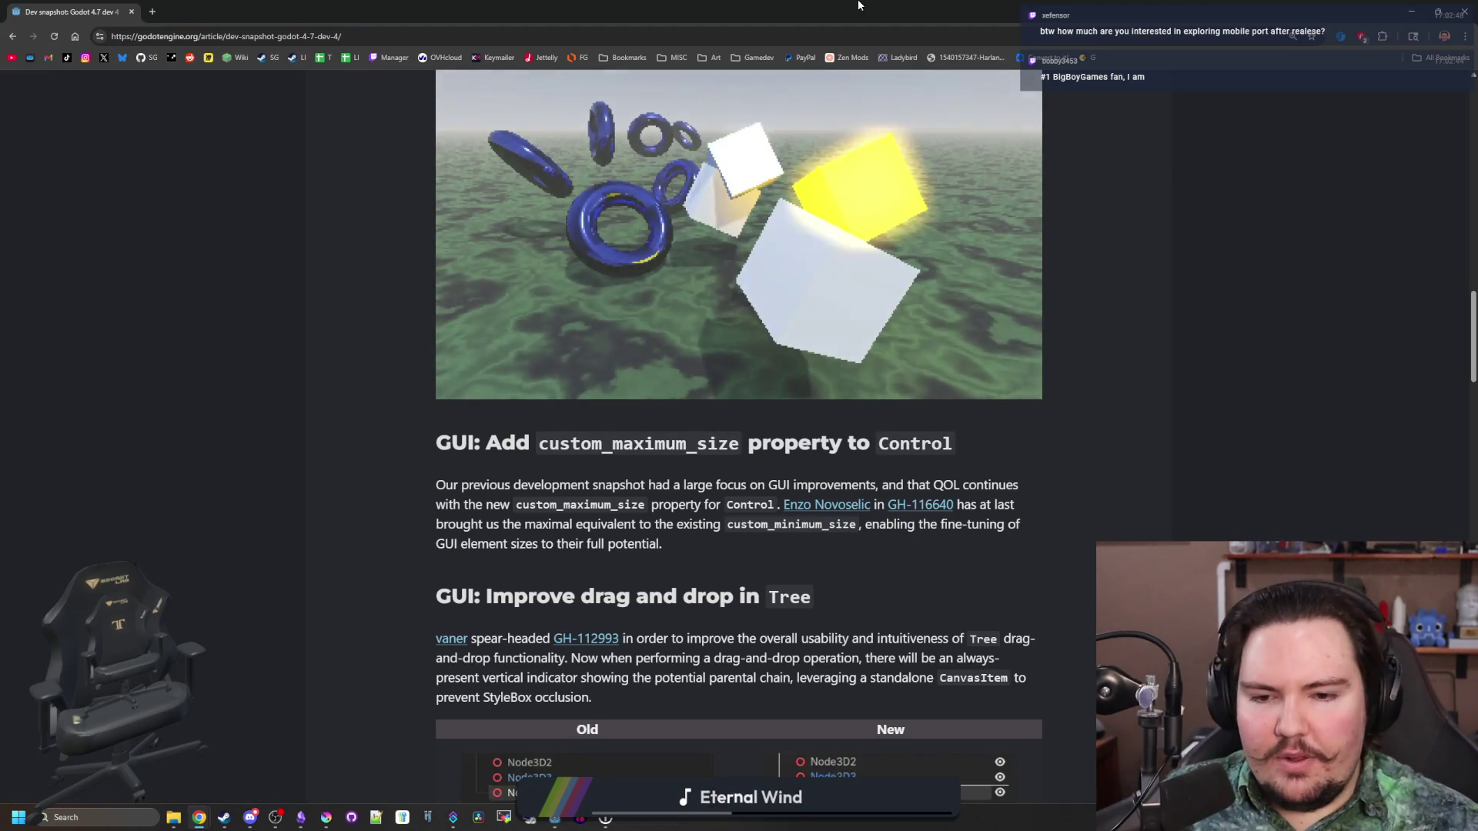
key("alt+Tab")
scroll(780, 286, "up", 2)
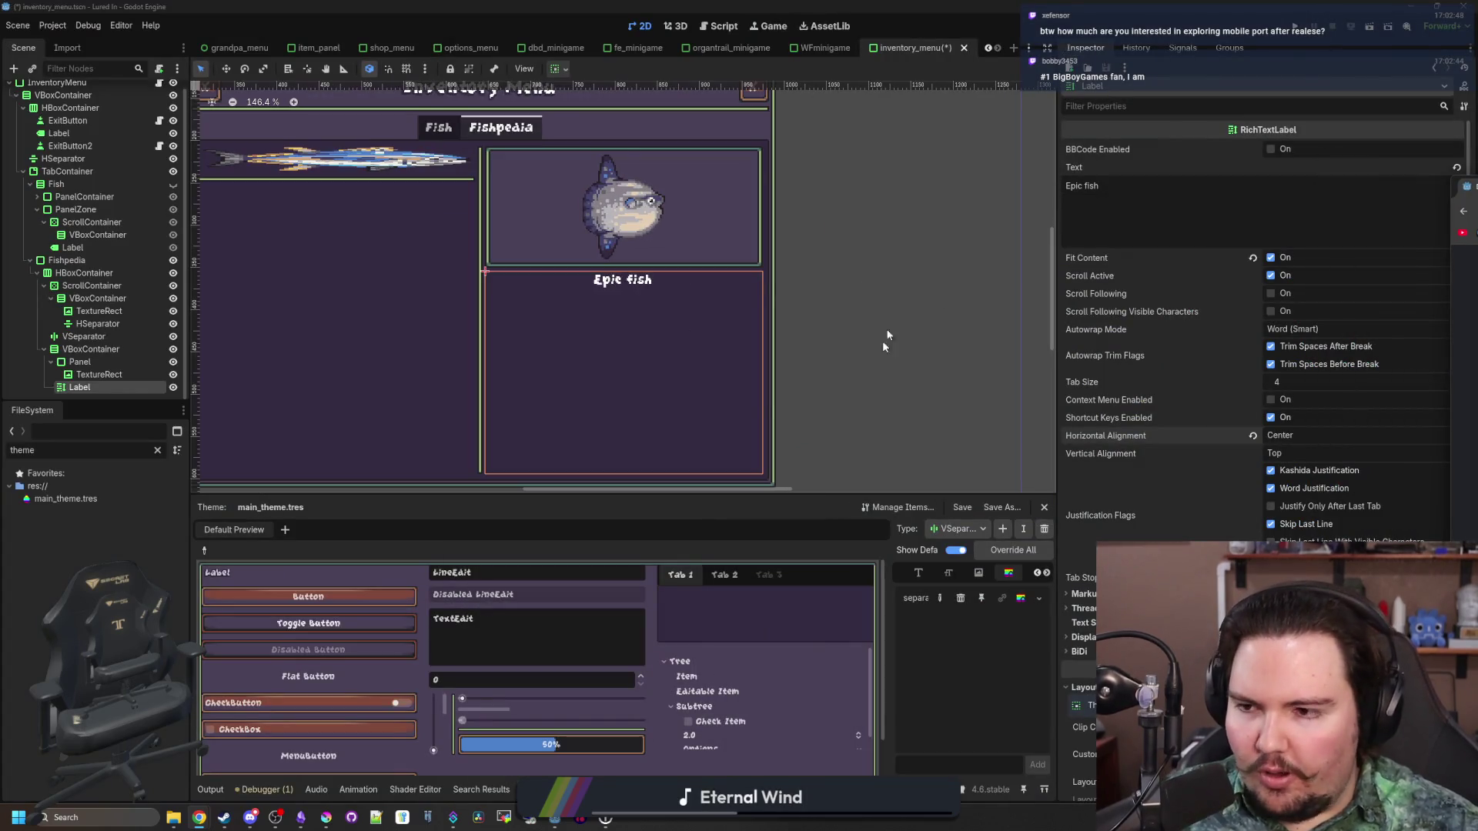
scroll(886, 340, "down", 3)
left_click(99, 375)
scroll(493, 231, "up", 3)
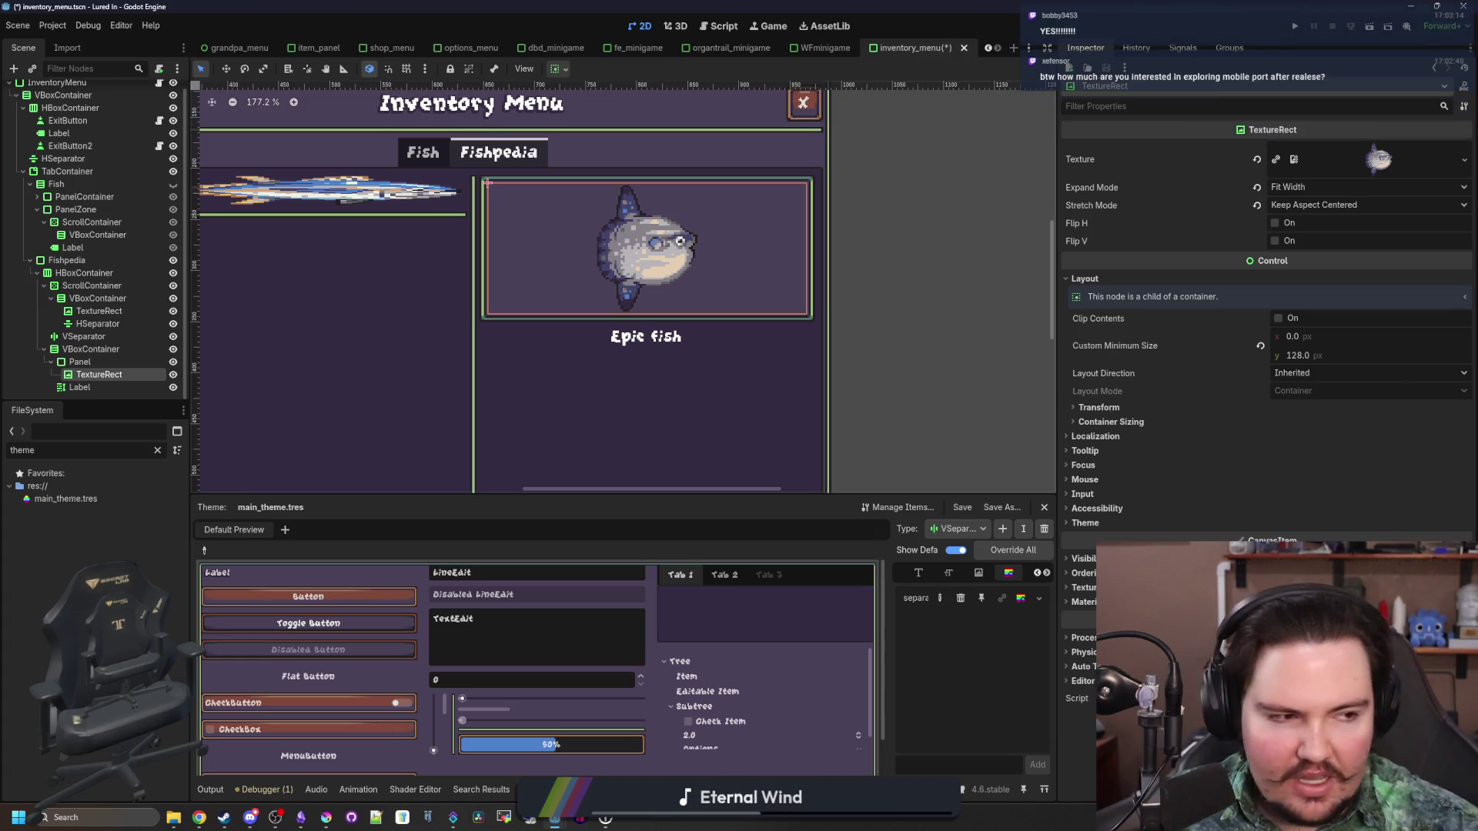
key("alt+Tab")
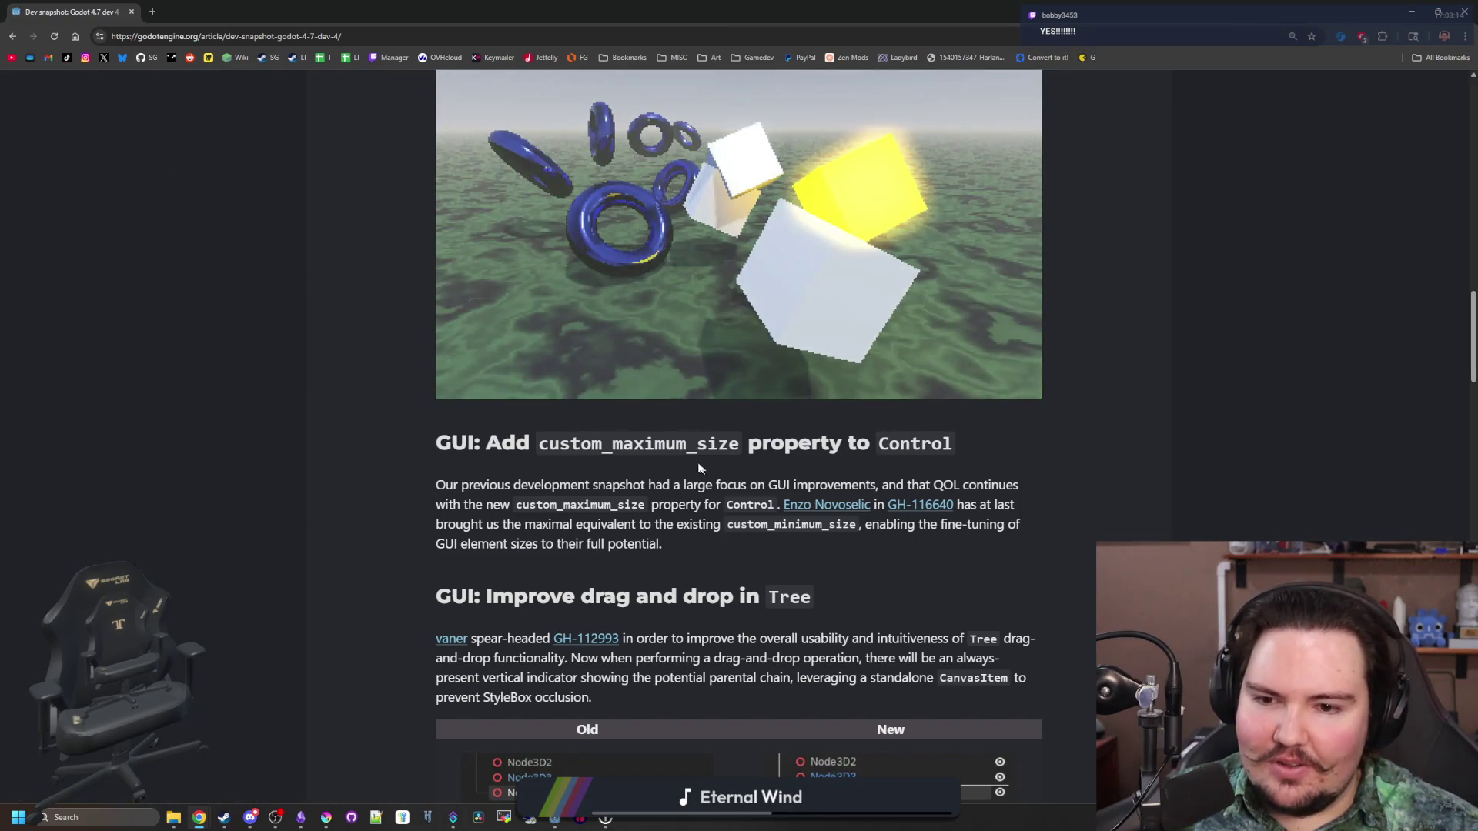
left_click_drag(663, 435, 615, 438)
left_click(615, 439)
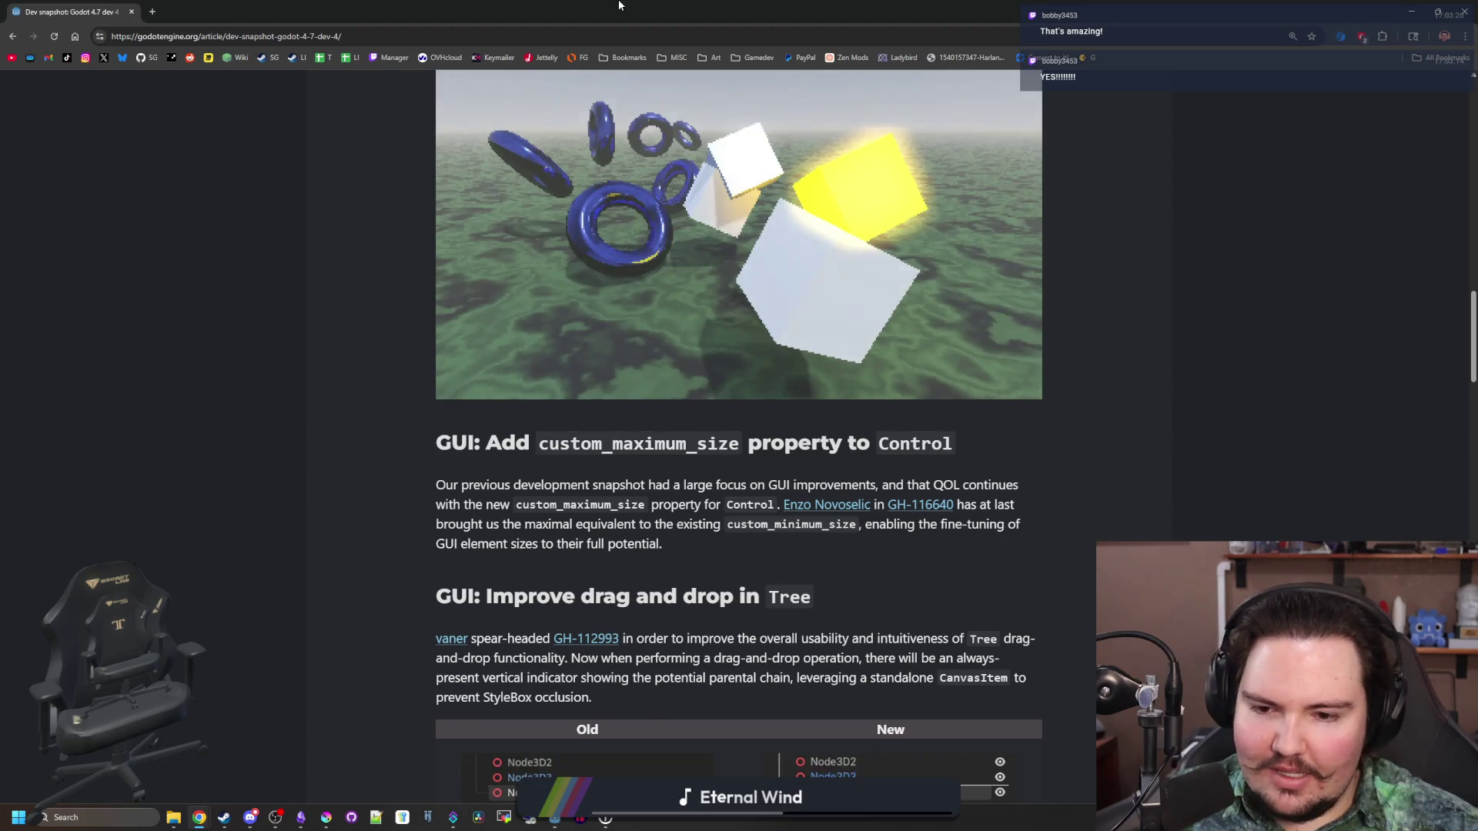
key("alt+Tab")
scroll(497, 316, "down", 5)
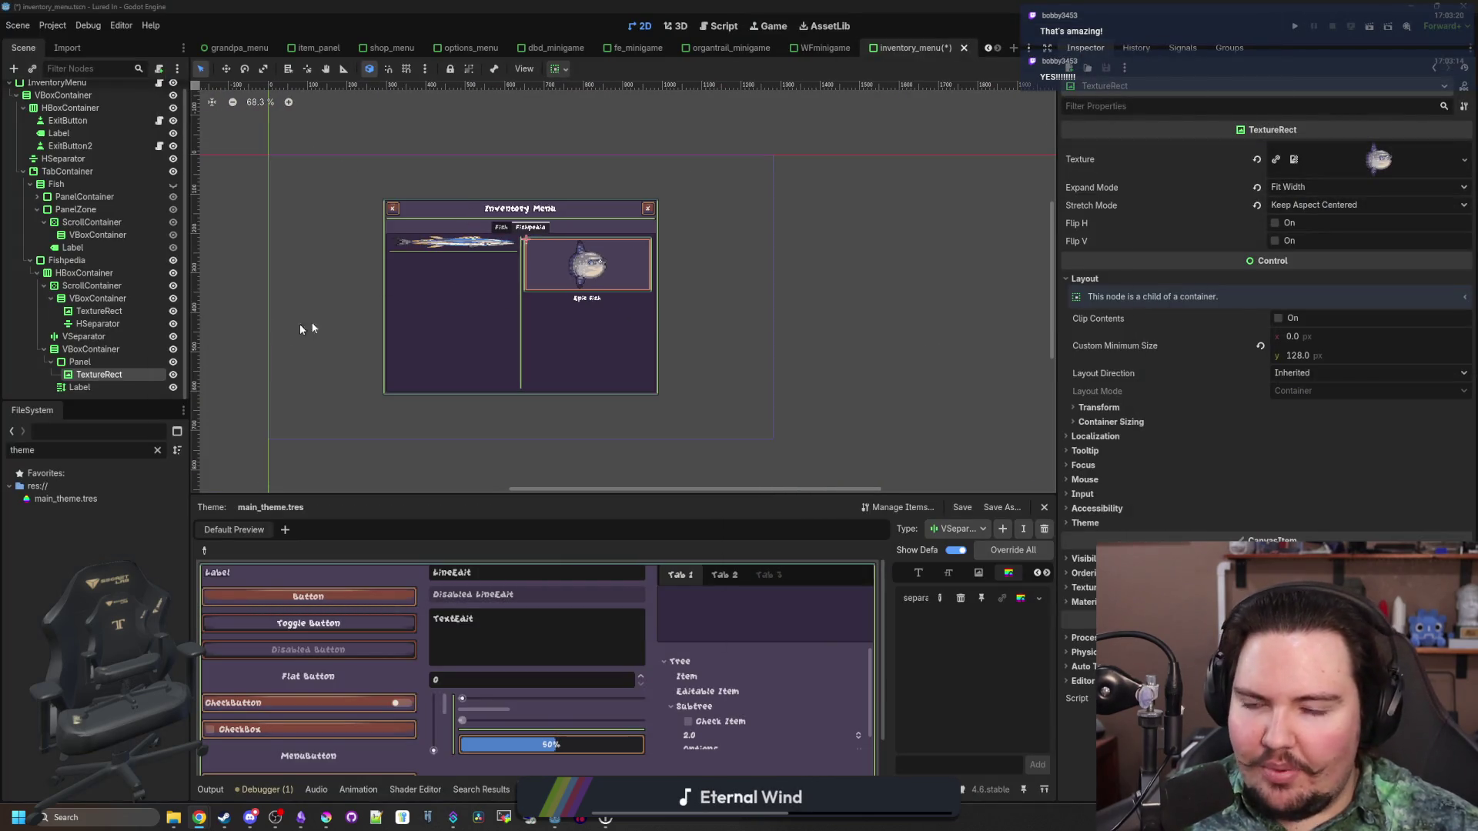
scroll(448, 329, "up", 2)
scroll(399, 247, "down", 2)
scroll(468, 299, "up", 1)
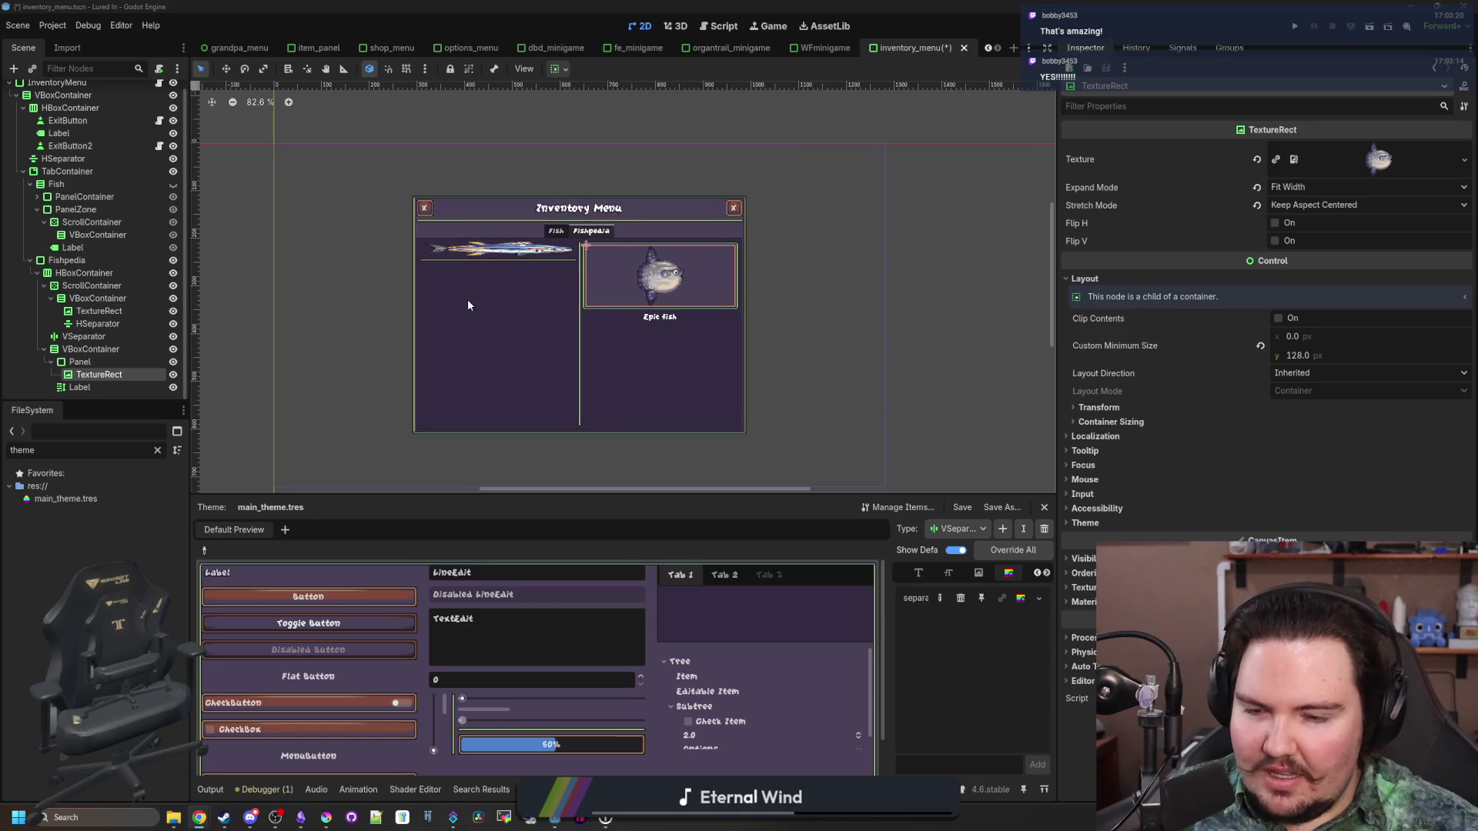
scroll(308, 248, "up", 2)
scroll(71, 206, "up", 1)
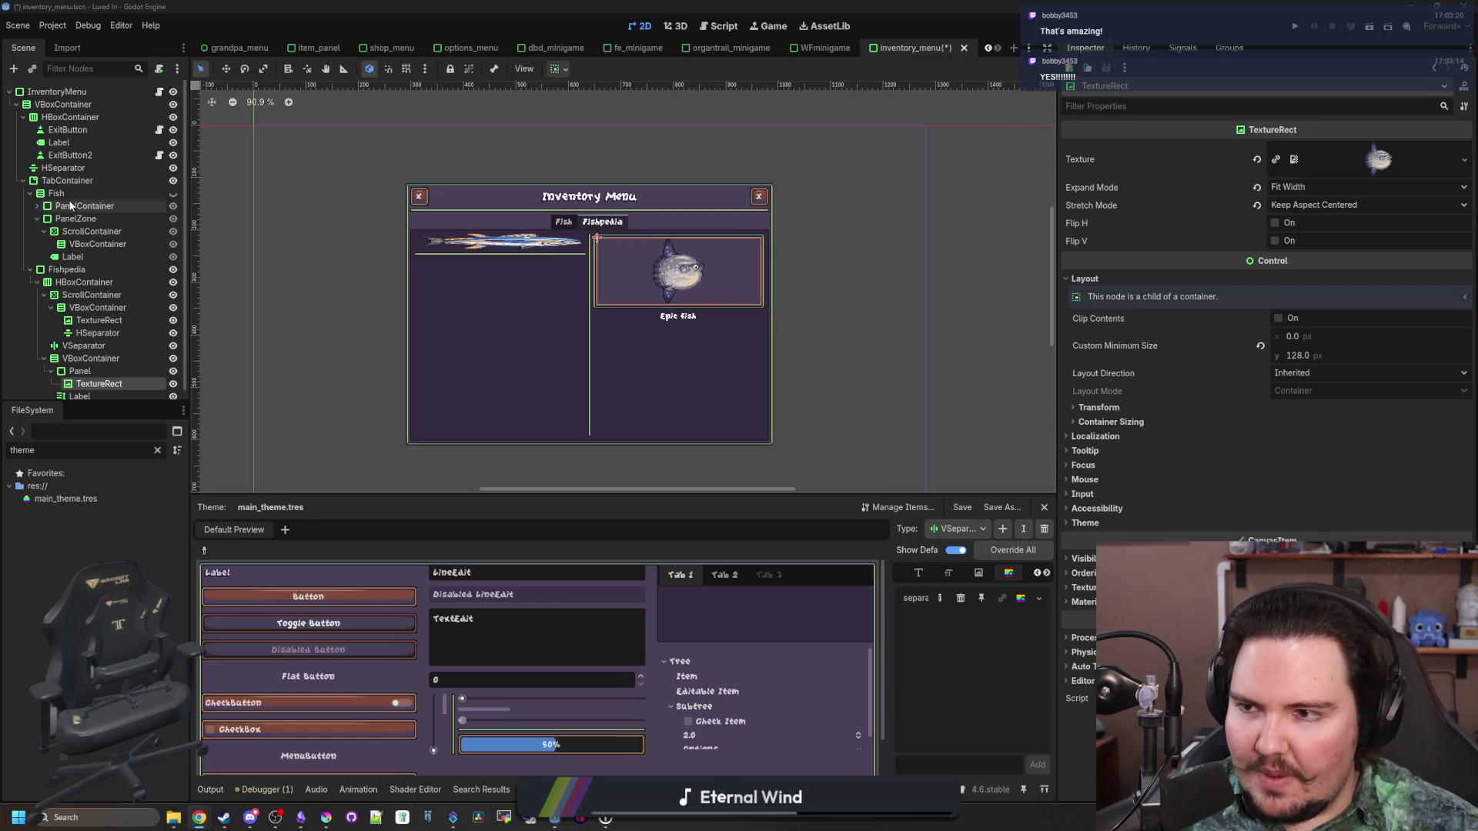
left_click(457, 242)
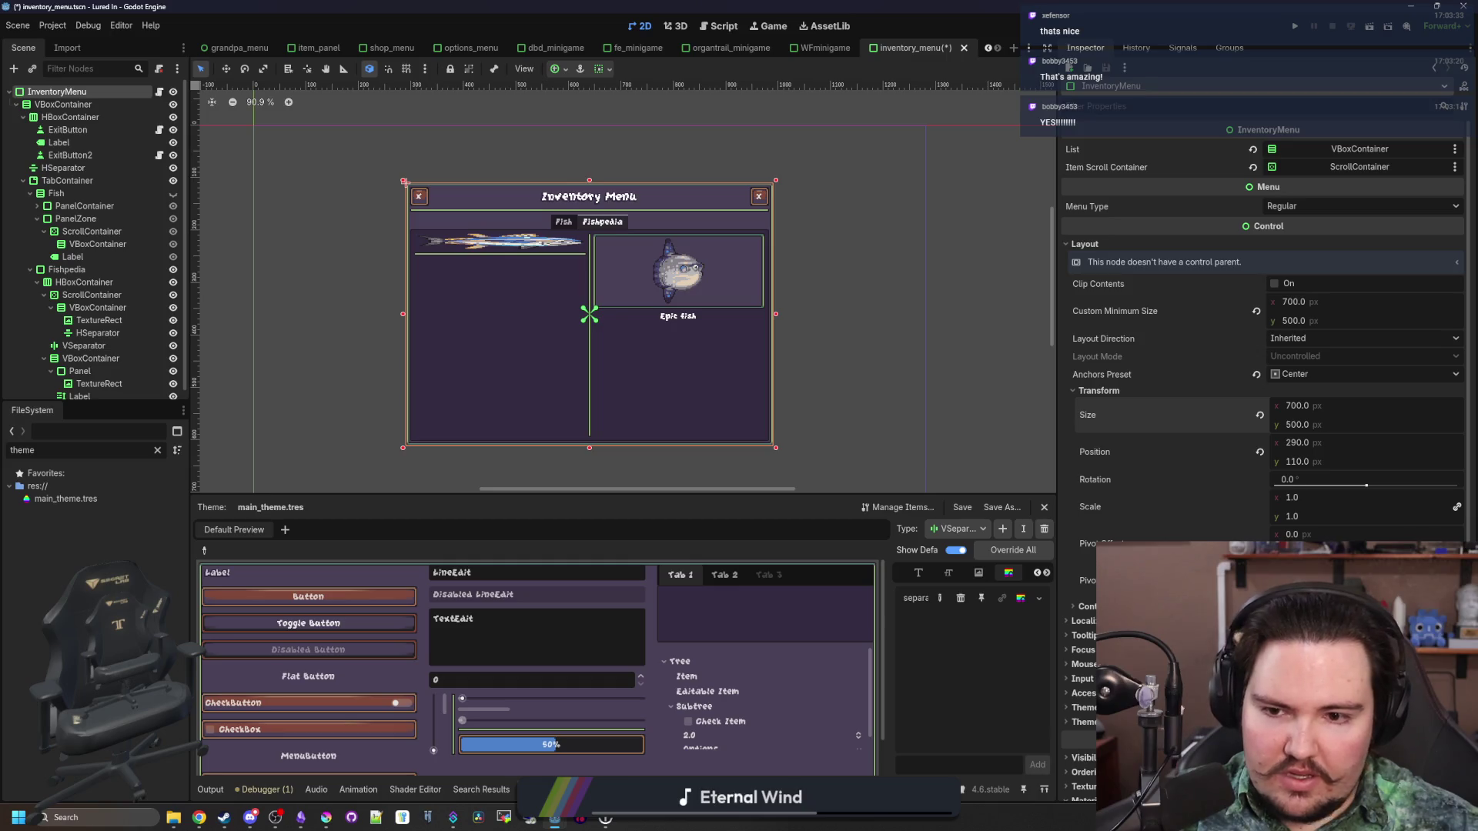
scroll(588, 328, "down", 2)
scroll(544, 397, "up", 2)
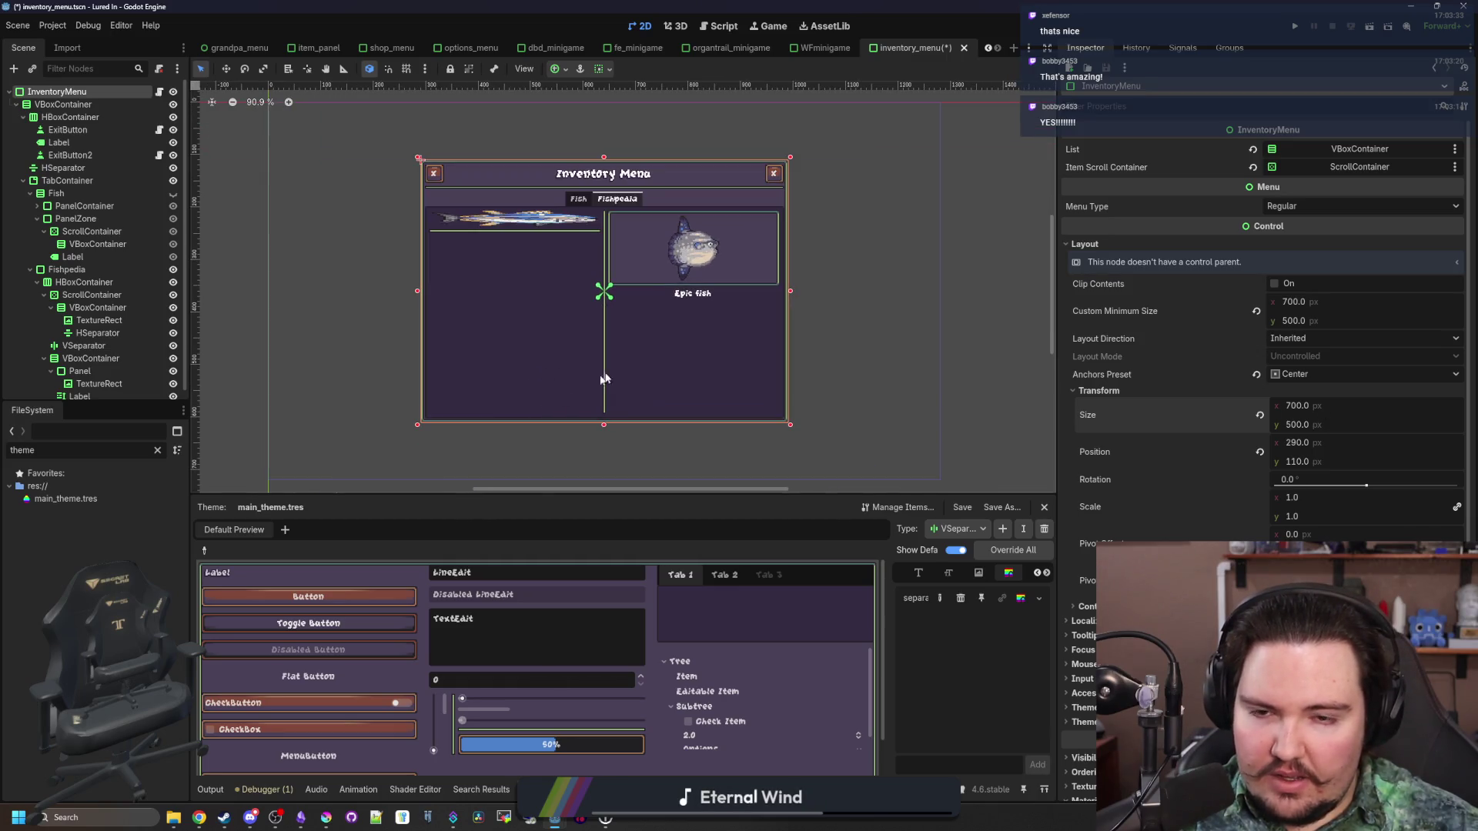
scroll(650, 373, "up", 1)
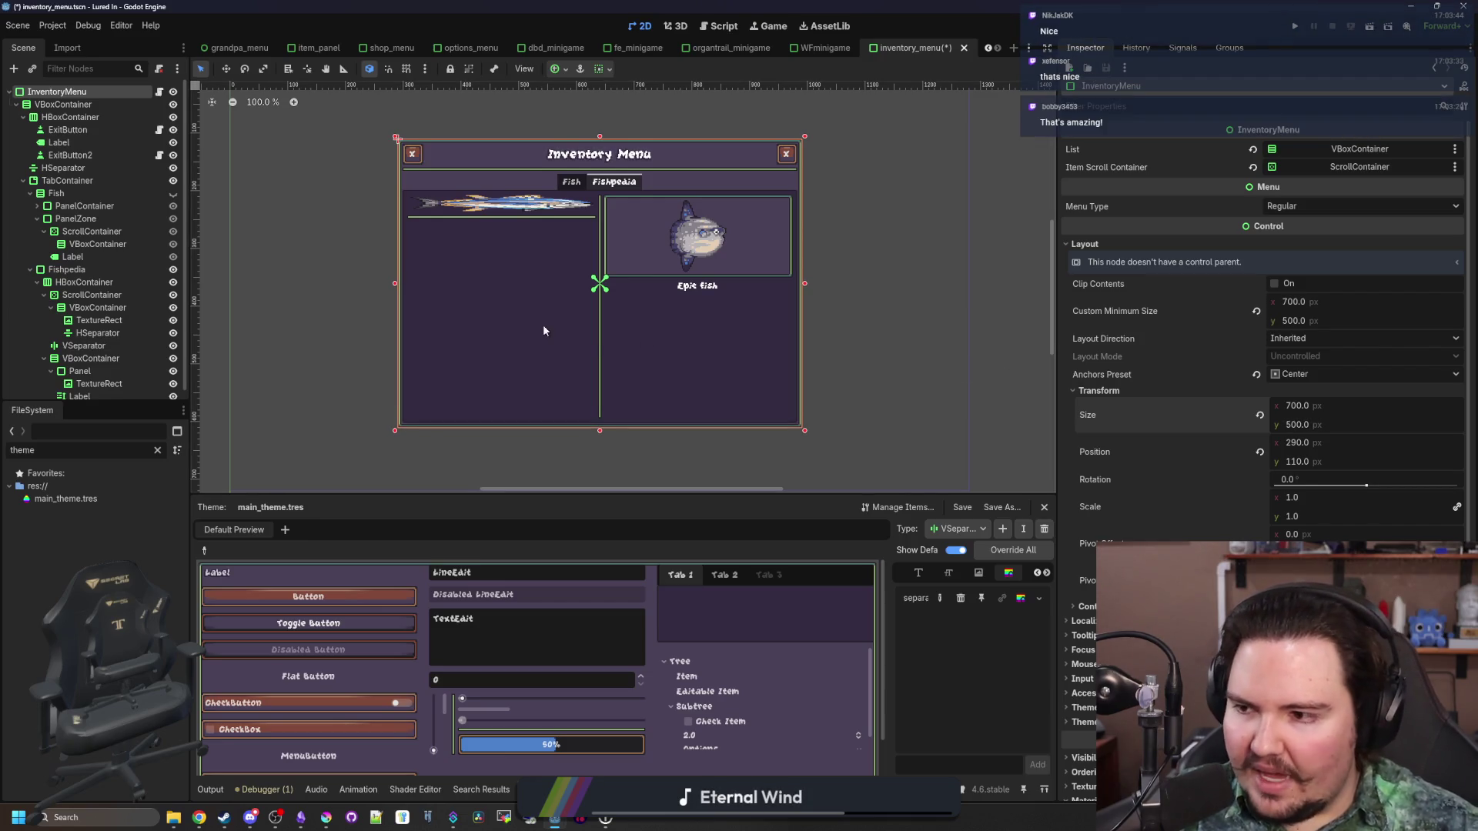
scroll(394, 320, "down", 3)
scroll(649, 247, "up", 4)
left_click(649, 246)
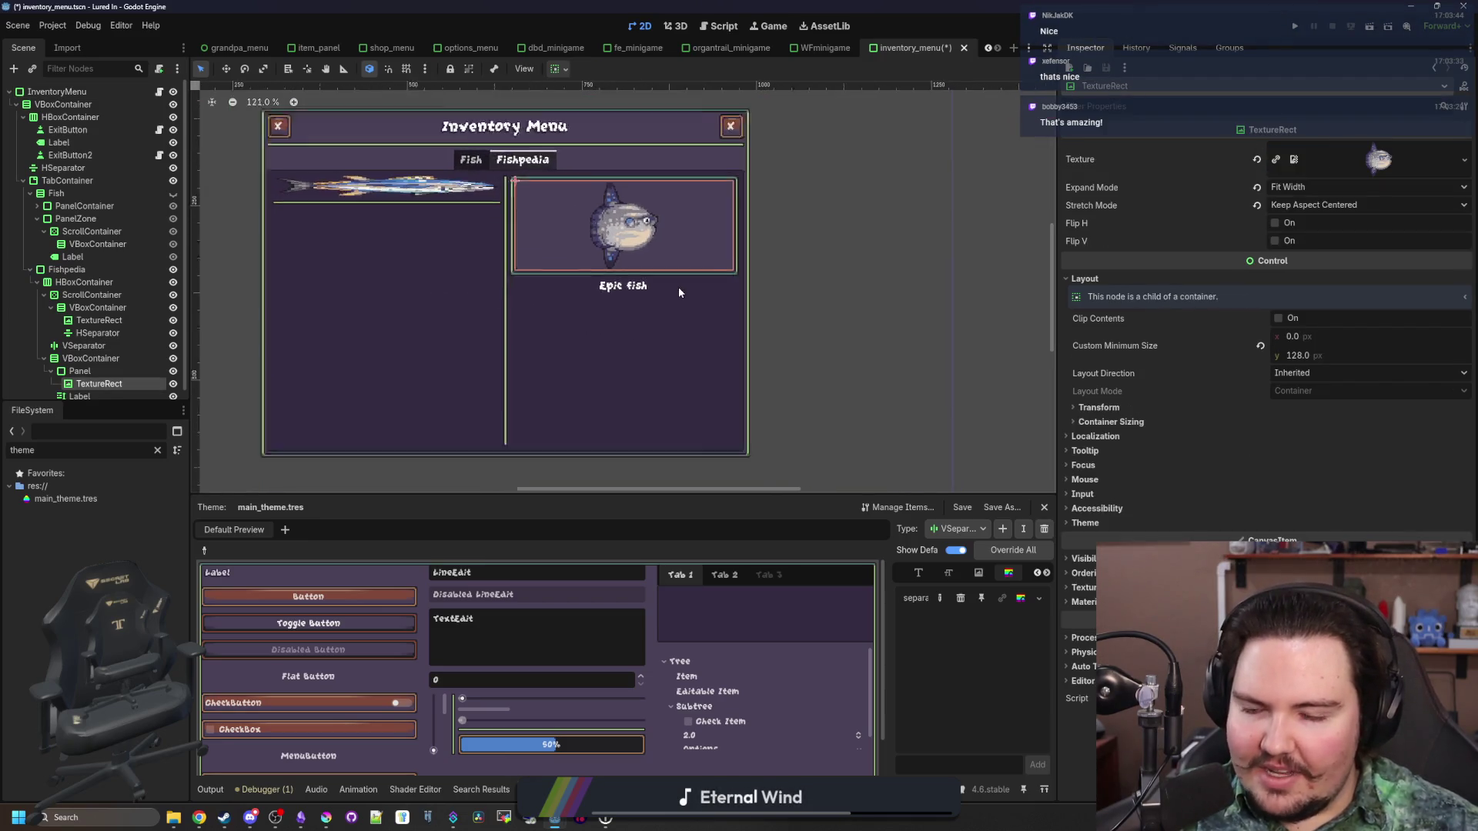
scroll(677, 287, "down", 3)
scroll(603, 339, "up", 3)
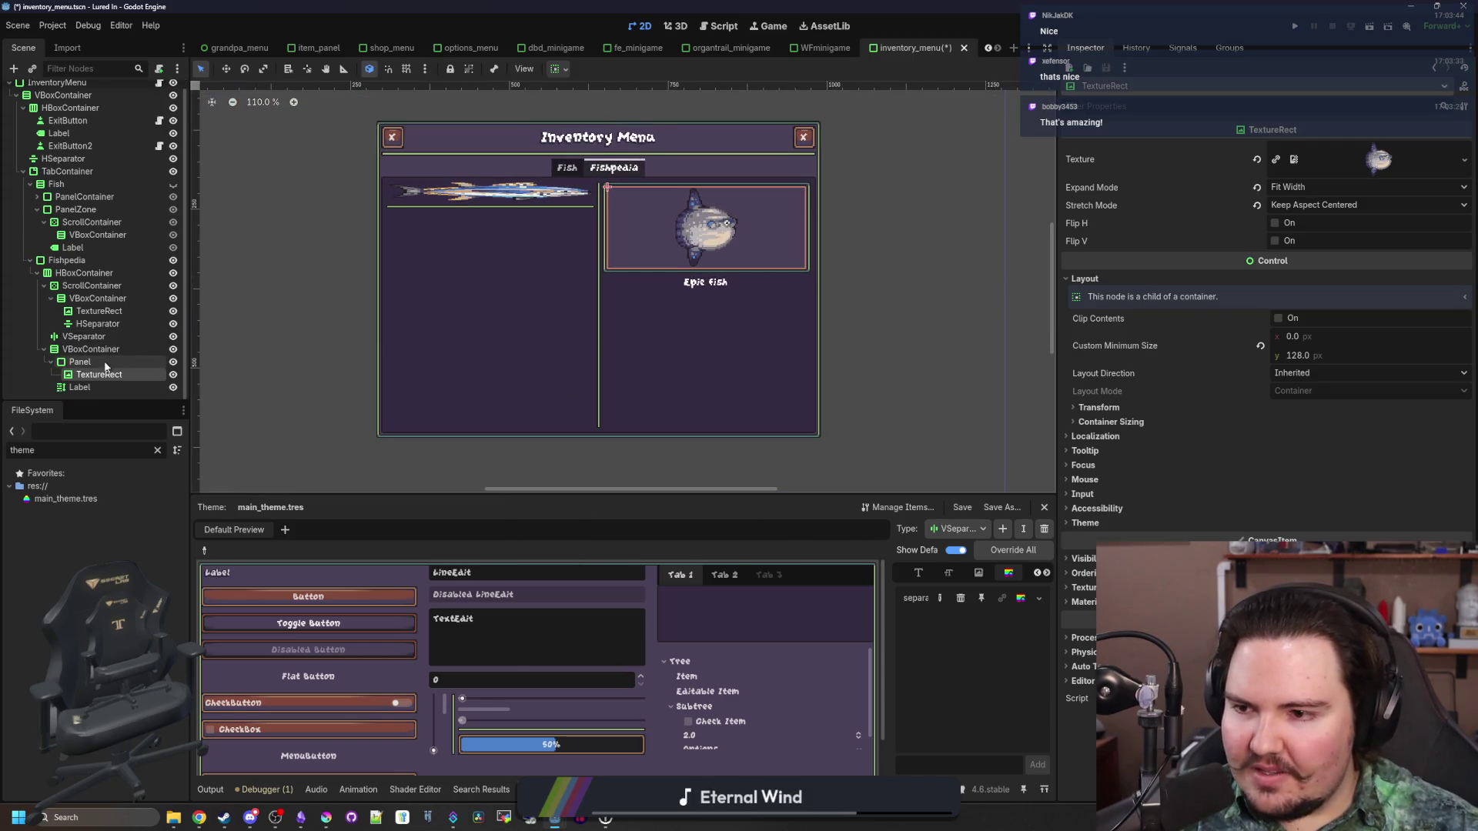
Rename the info column's VBoxContainer to InfoPanel
left_click(74, 351)
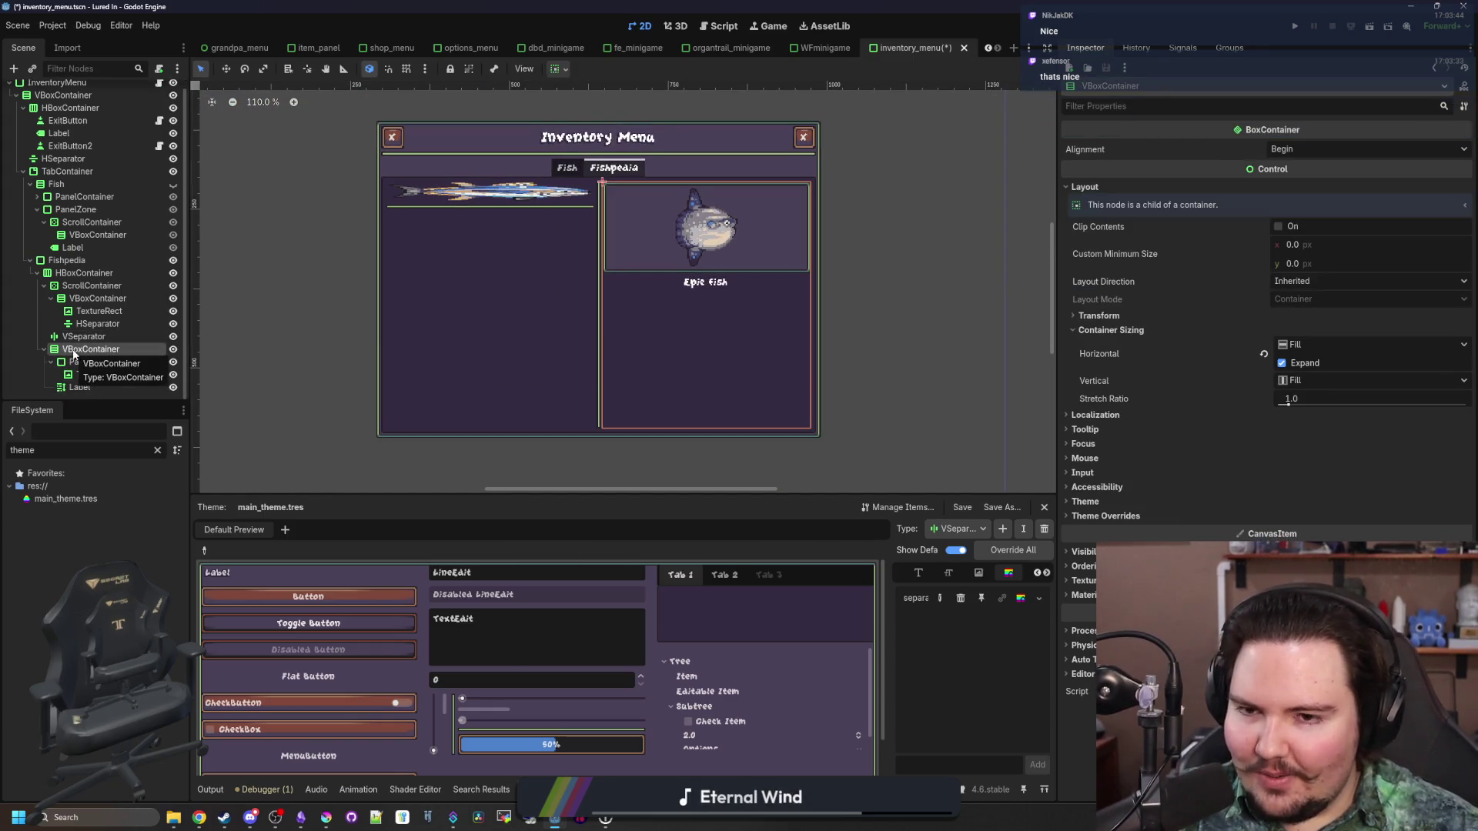
double_click(74, 352)
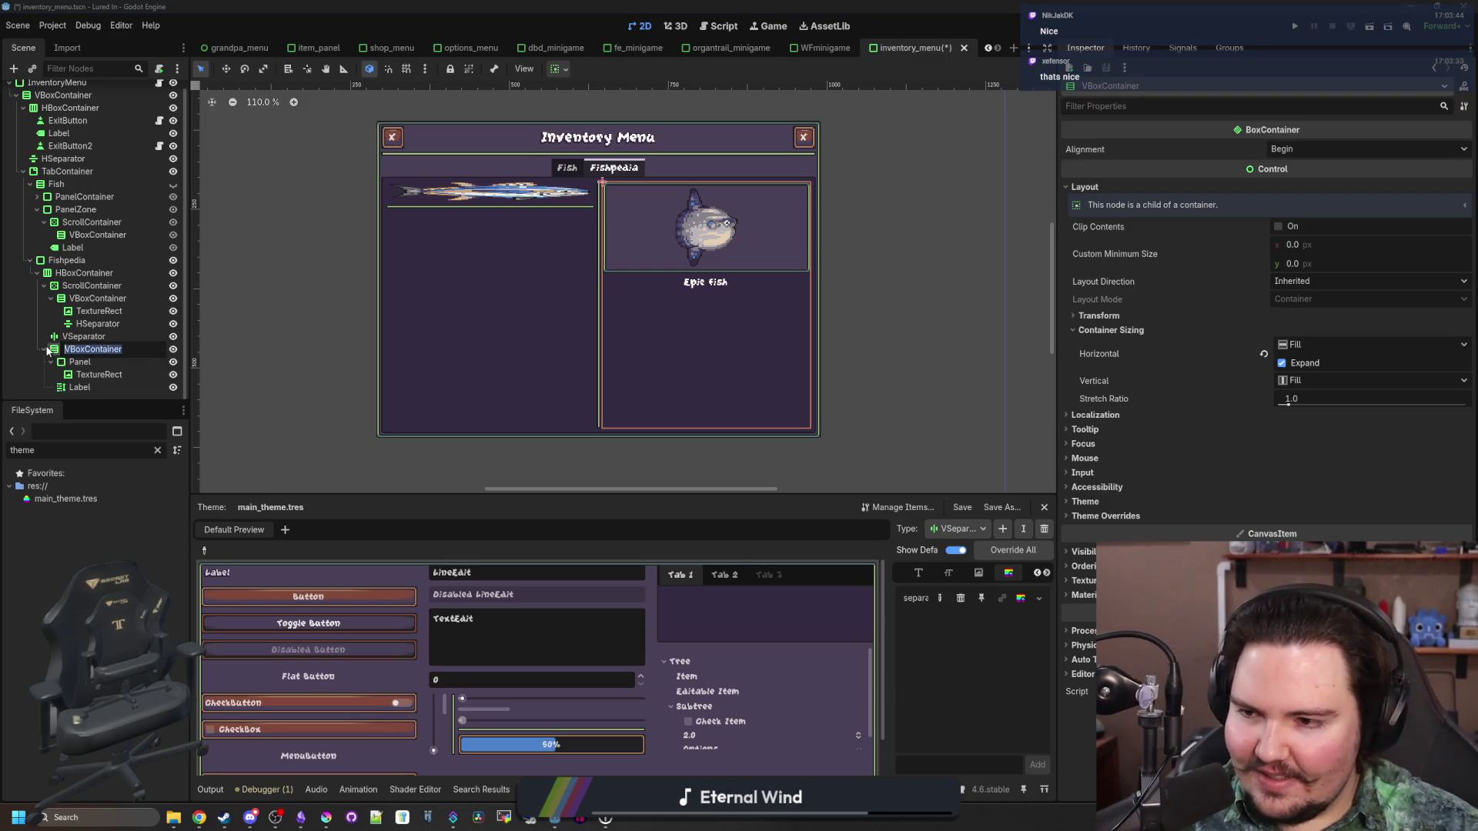
type("InfoPanel")
key("Return")
Inspect the Fishpedia ScrollContainer's children, select its TextureRect, then return to the dev 4 article
left_click(81, 288)
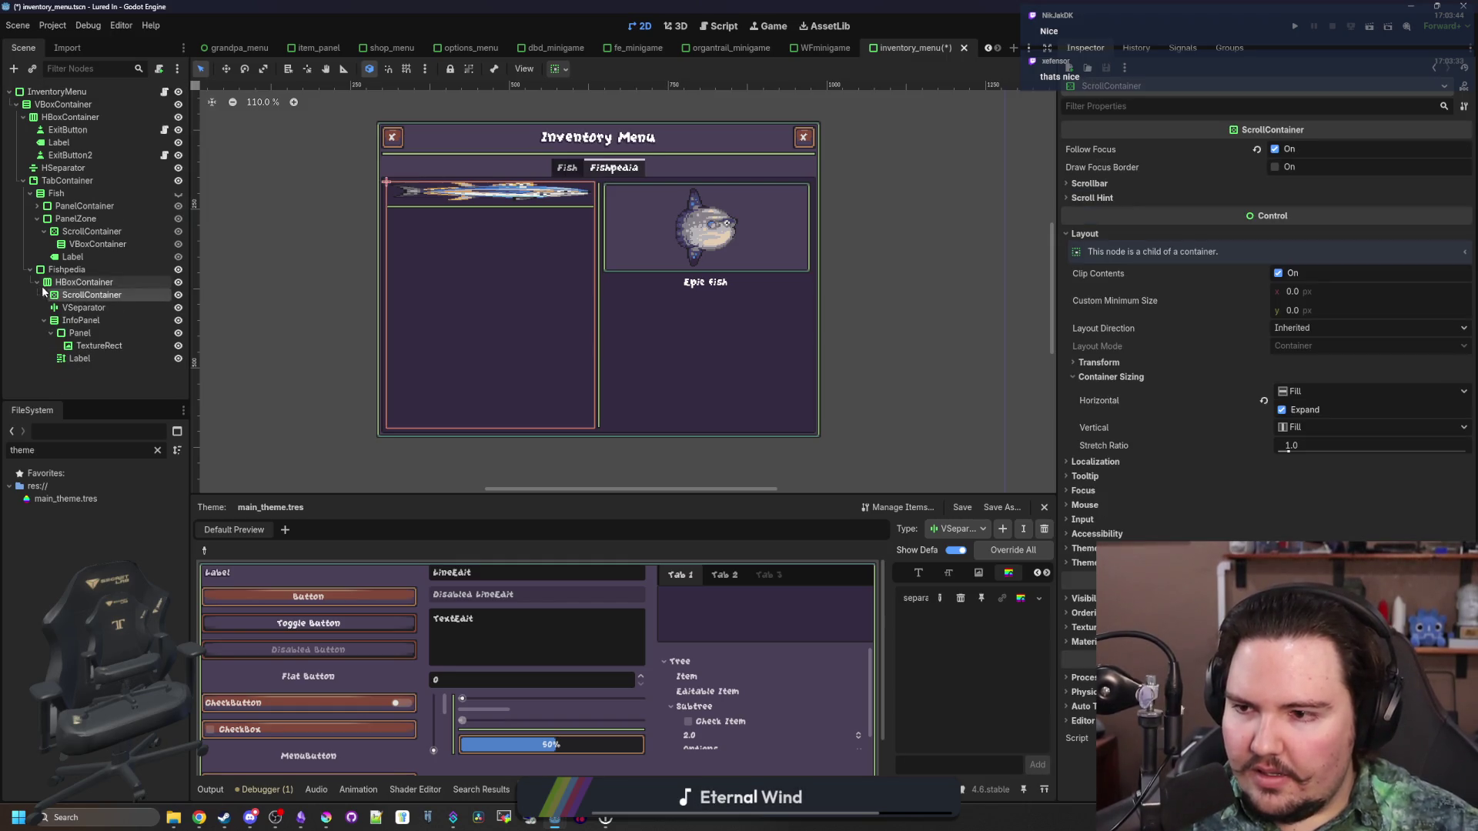
left_click(97, 307)
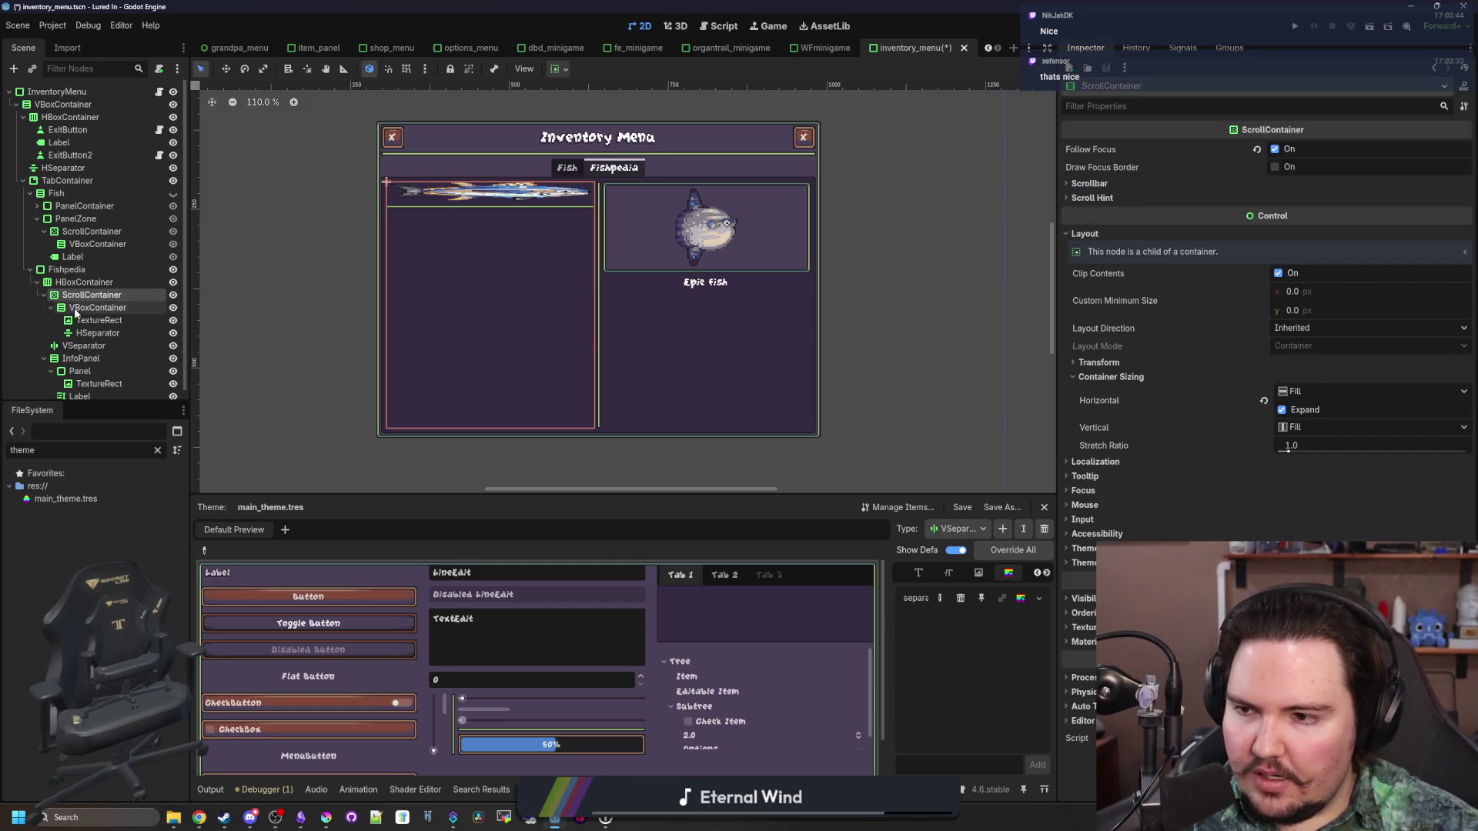
left_click(99, 320)
left_click(102, 333)
left_click(110, 321)
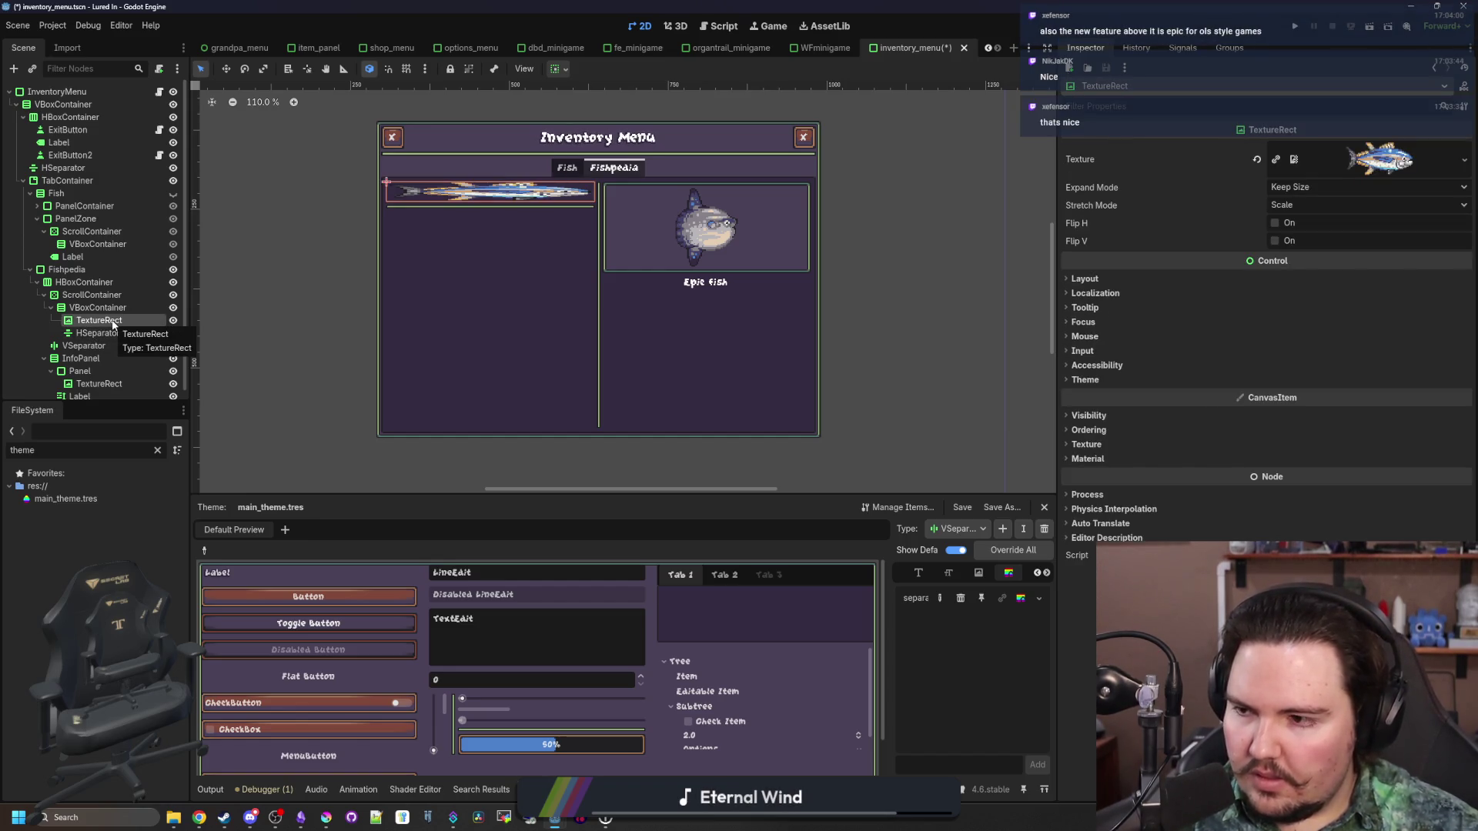
mouse_move(1447, 259)
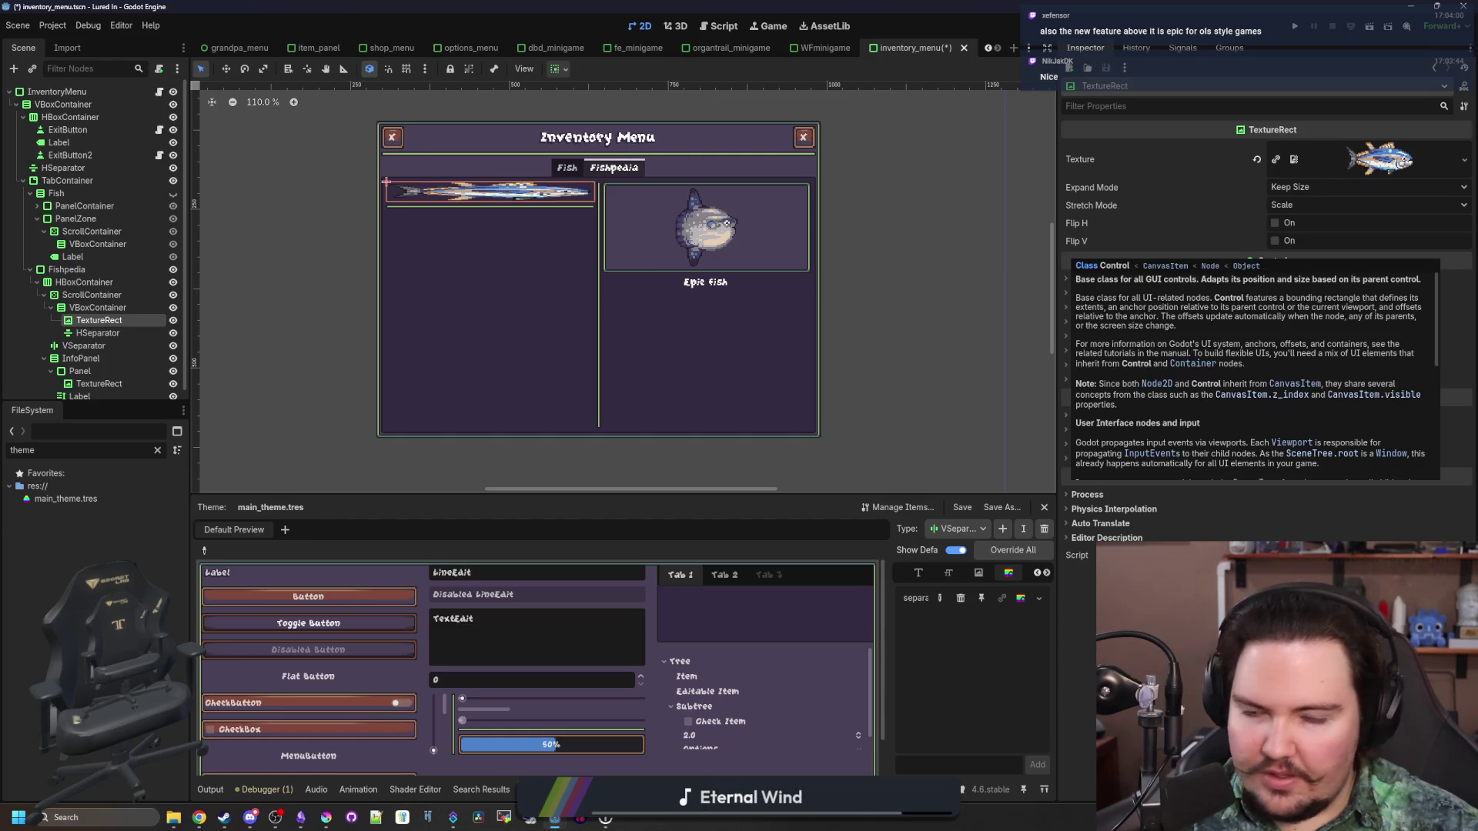
key("alt+Tab")
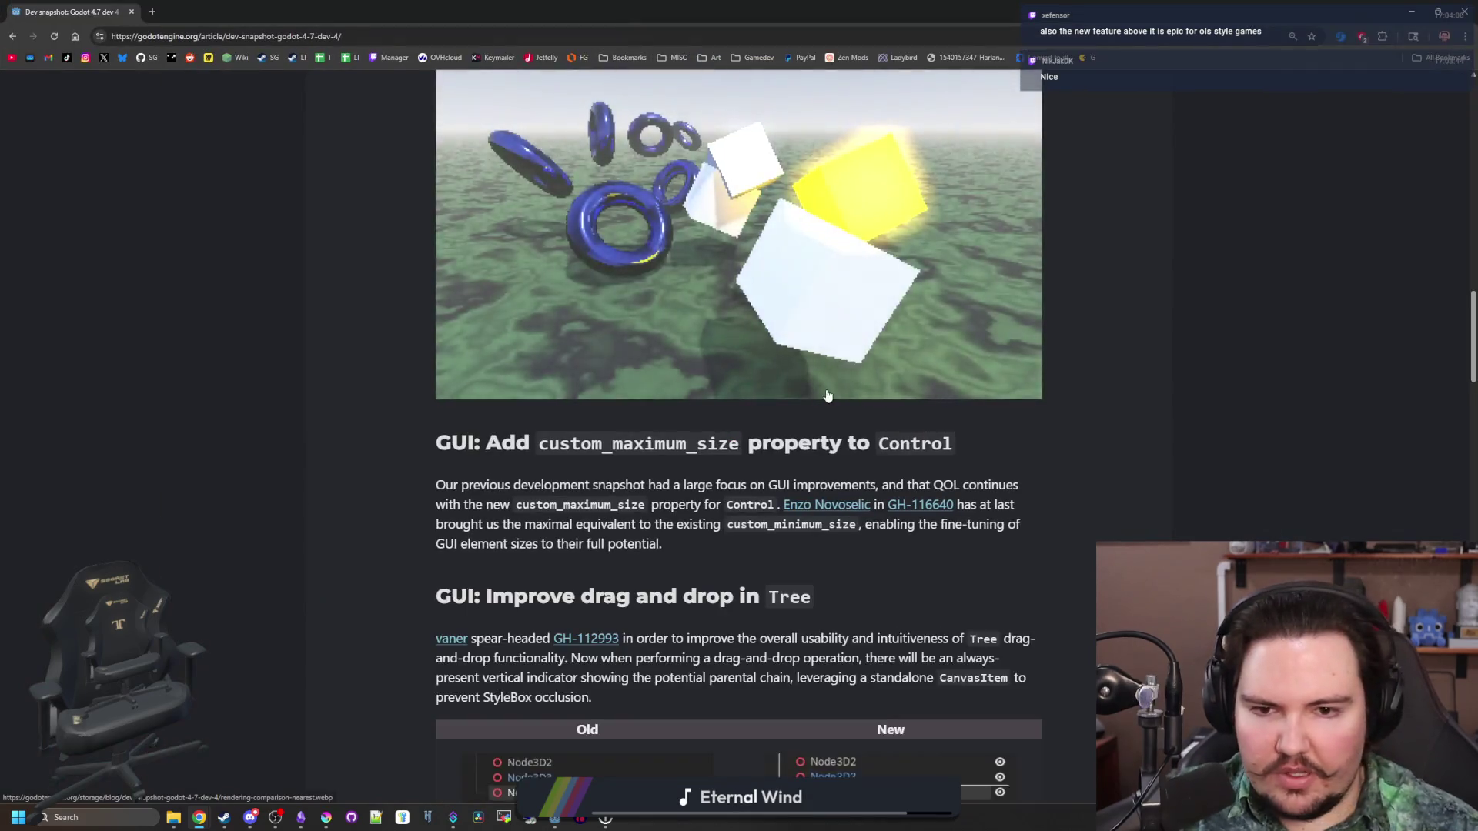
scroll(624, 322, "up", 6)
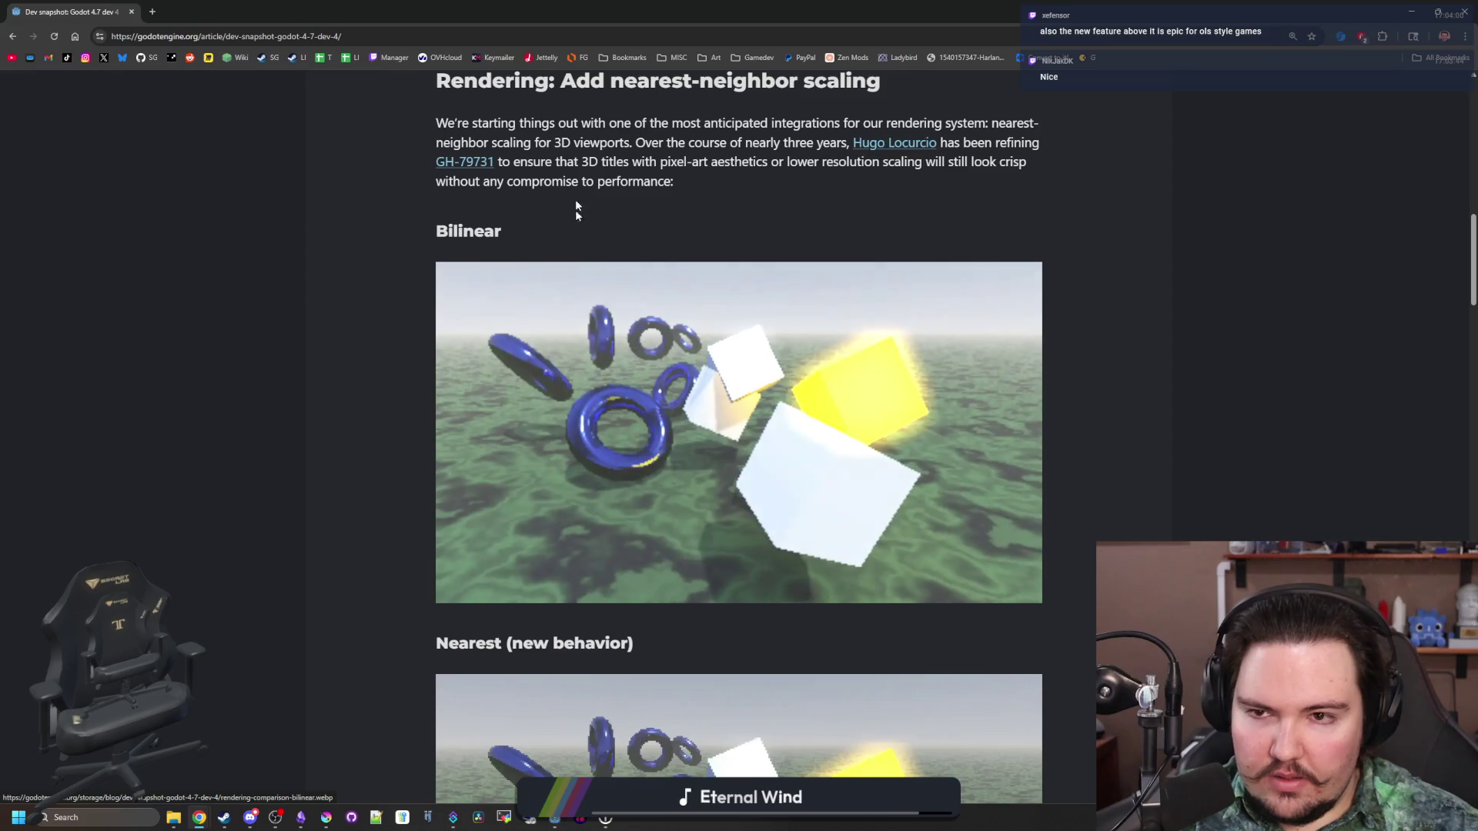
scroll(752, 465, "down", 6)
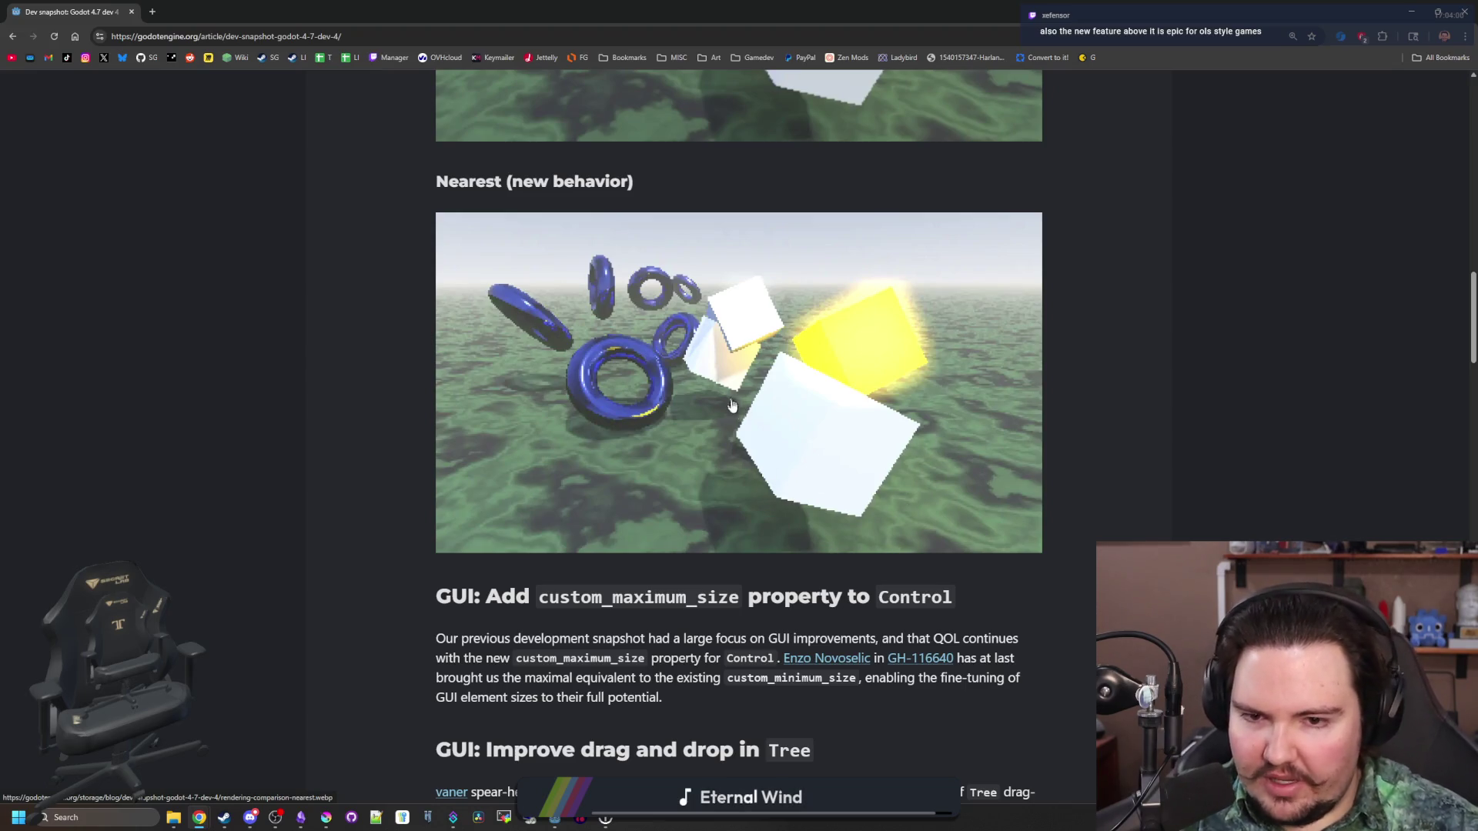
scroll(733, 416, "down", 1)
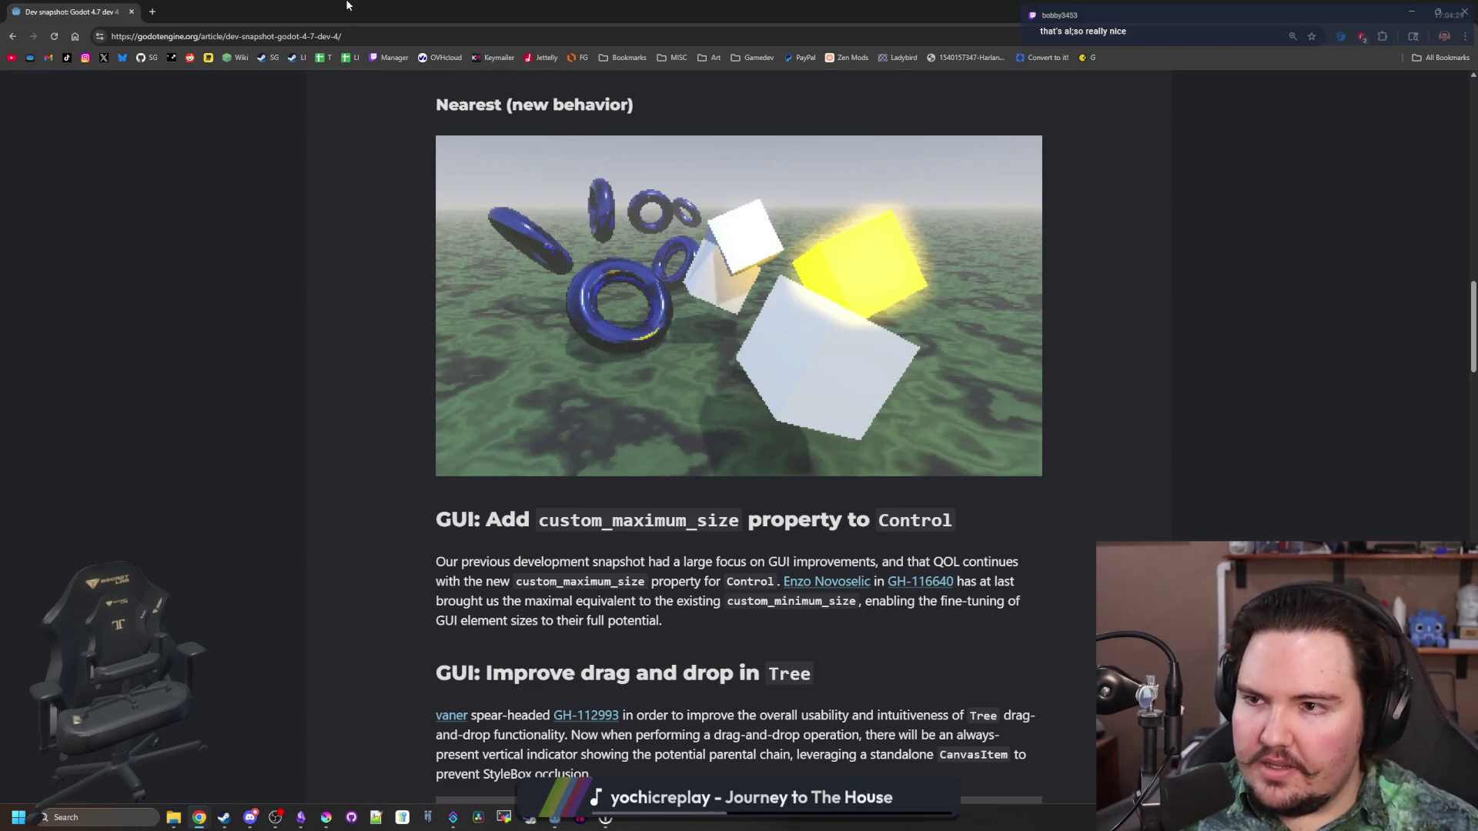
scroll(328, 377, "down", 14)
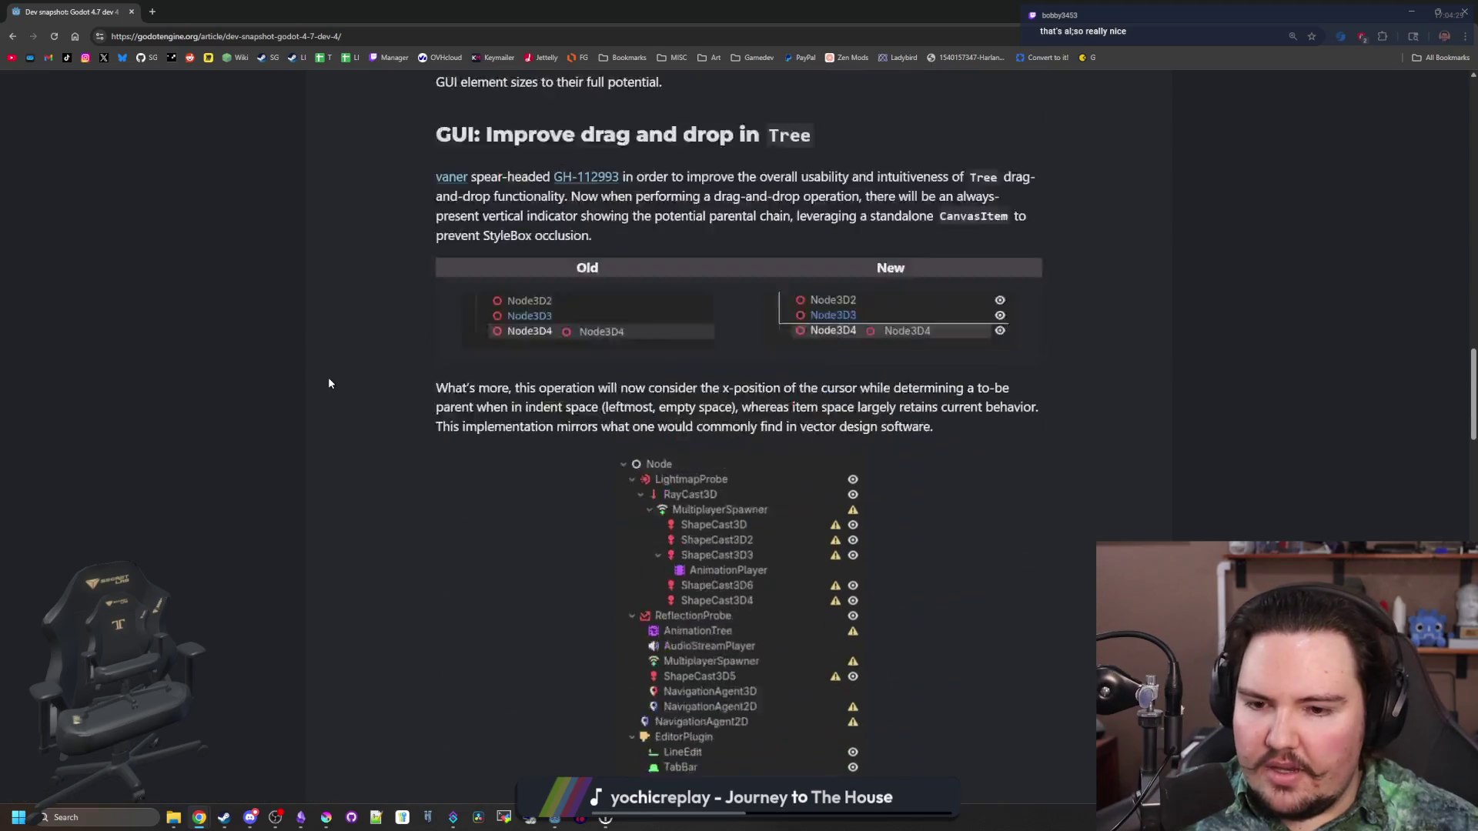
scroll(203, 400, "down", 20)
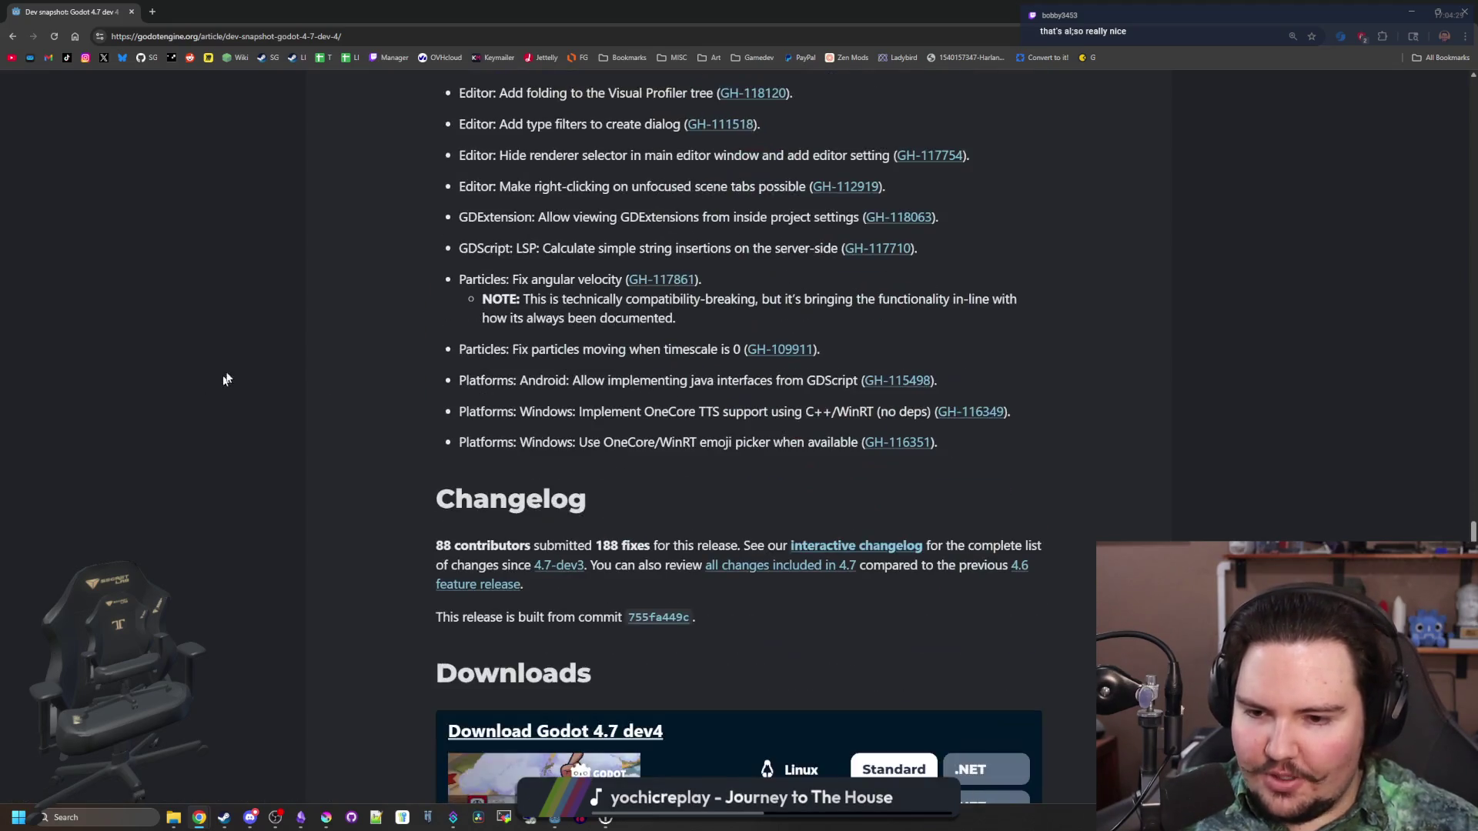
scroll(228, 375, "down", 9)
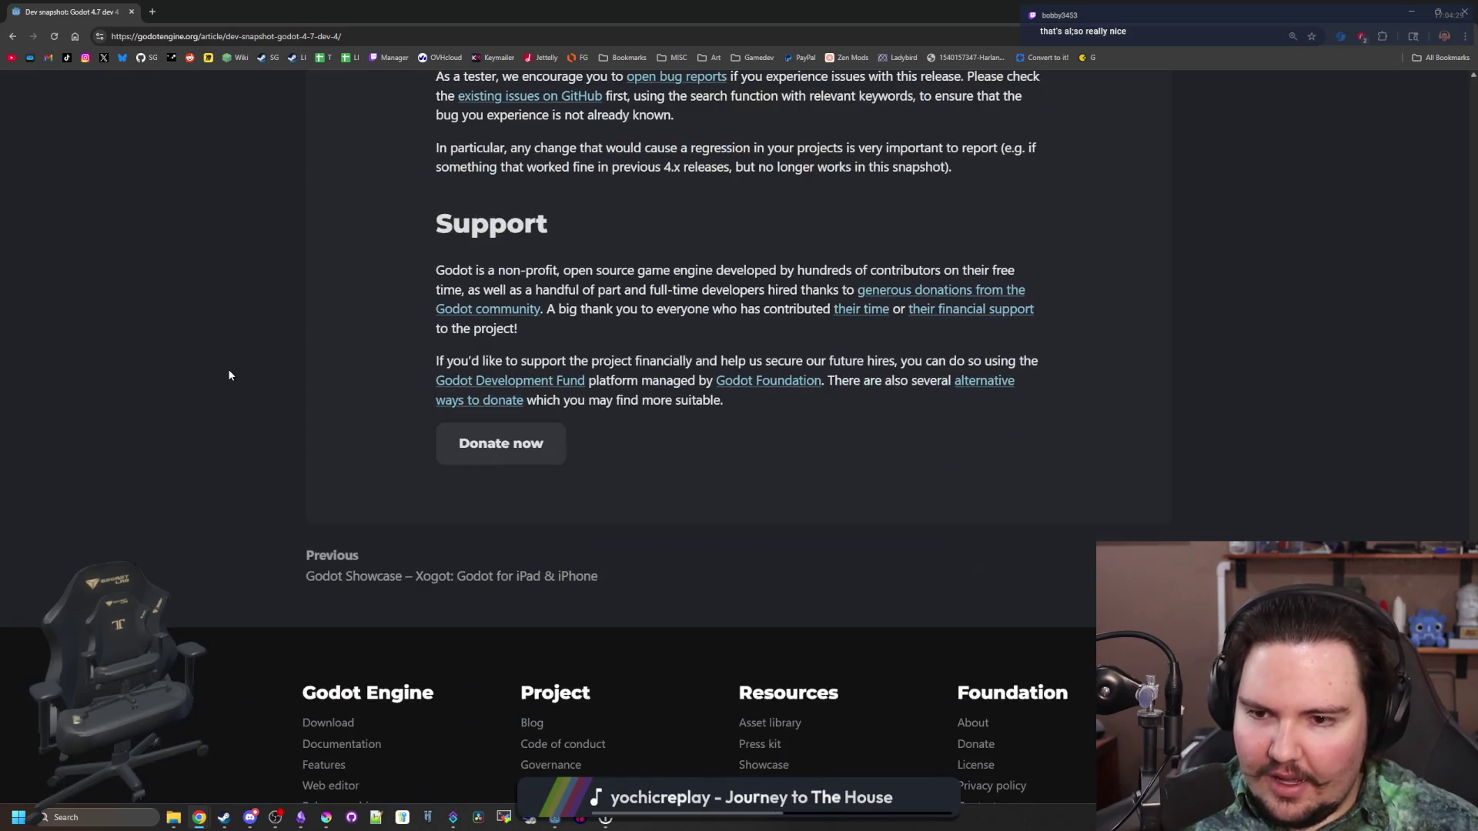
scroll(229, 375, "up", 20)
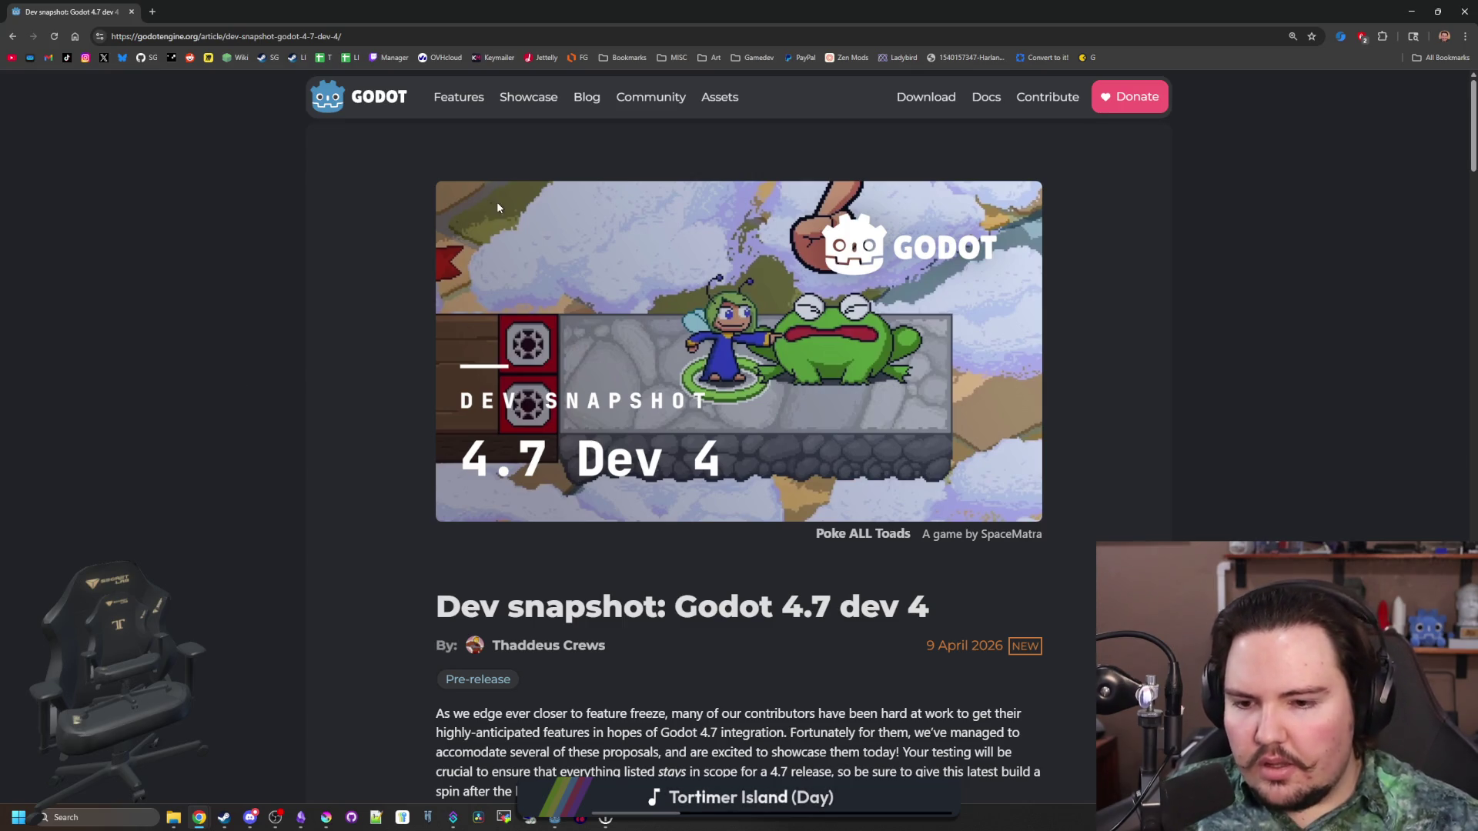
Scroll through the Godot 4.7 dev 4 article, then restore Chrome from full screen to reveal the editor
scroll(668, 373, "down", 12)
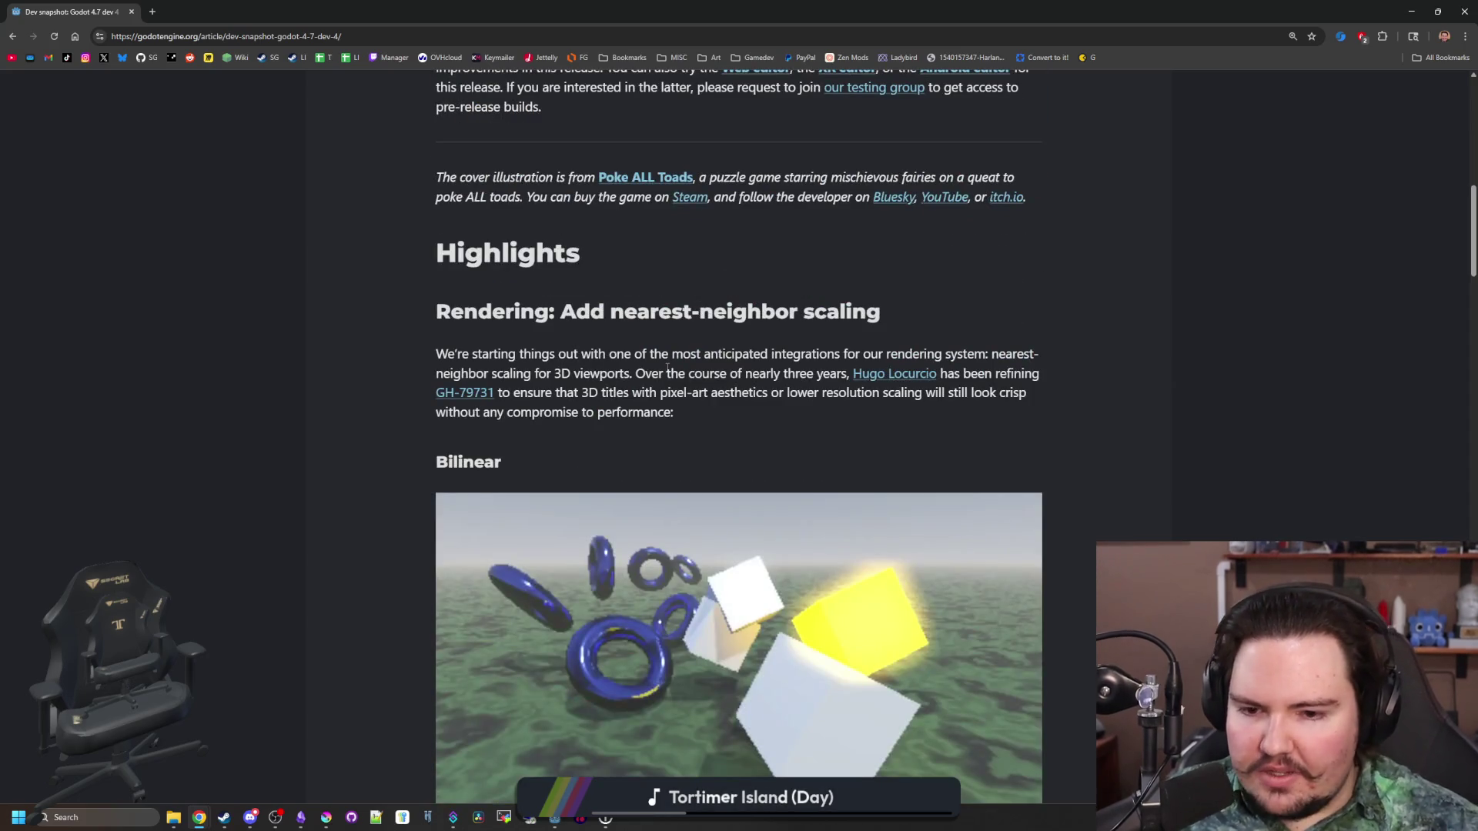
scroll(668, 372, "down", 5)
scroll(668, 372, "down", 10)
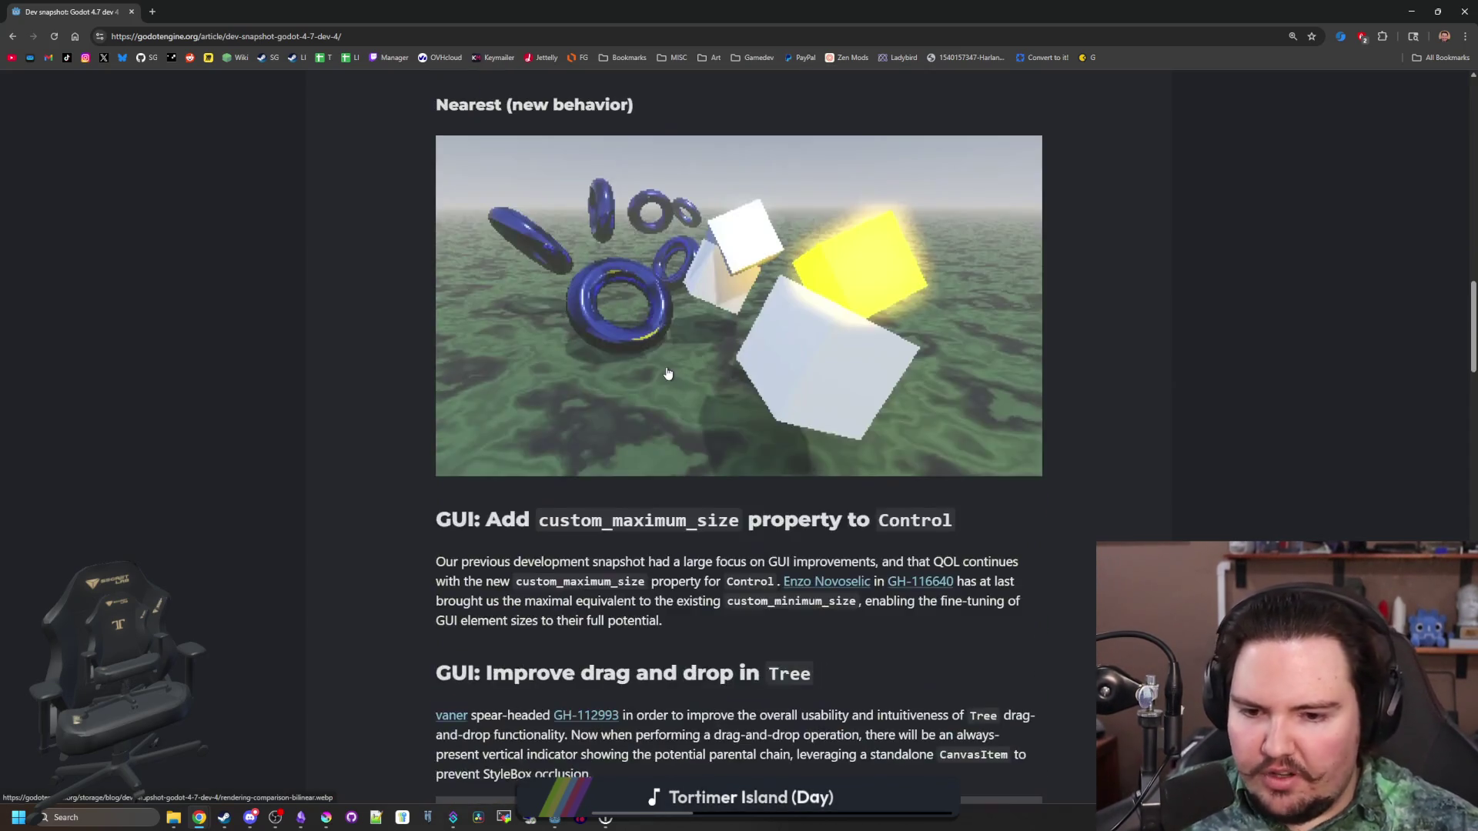
scroll(669, 368, "down", 20)
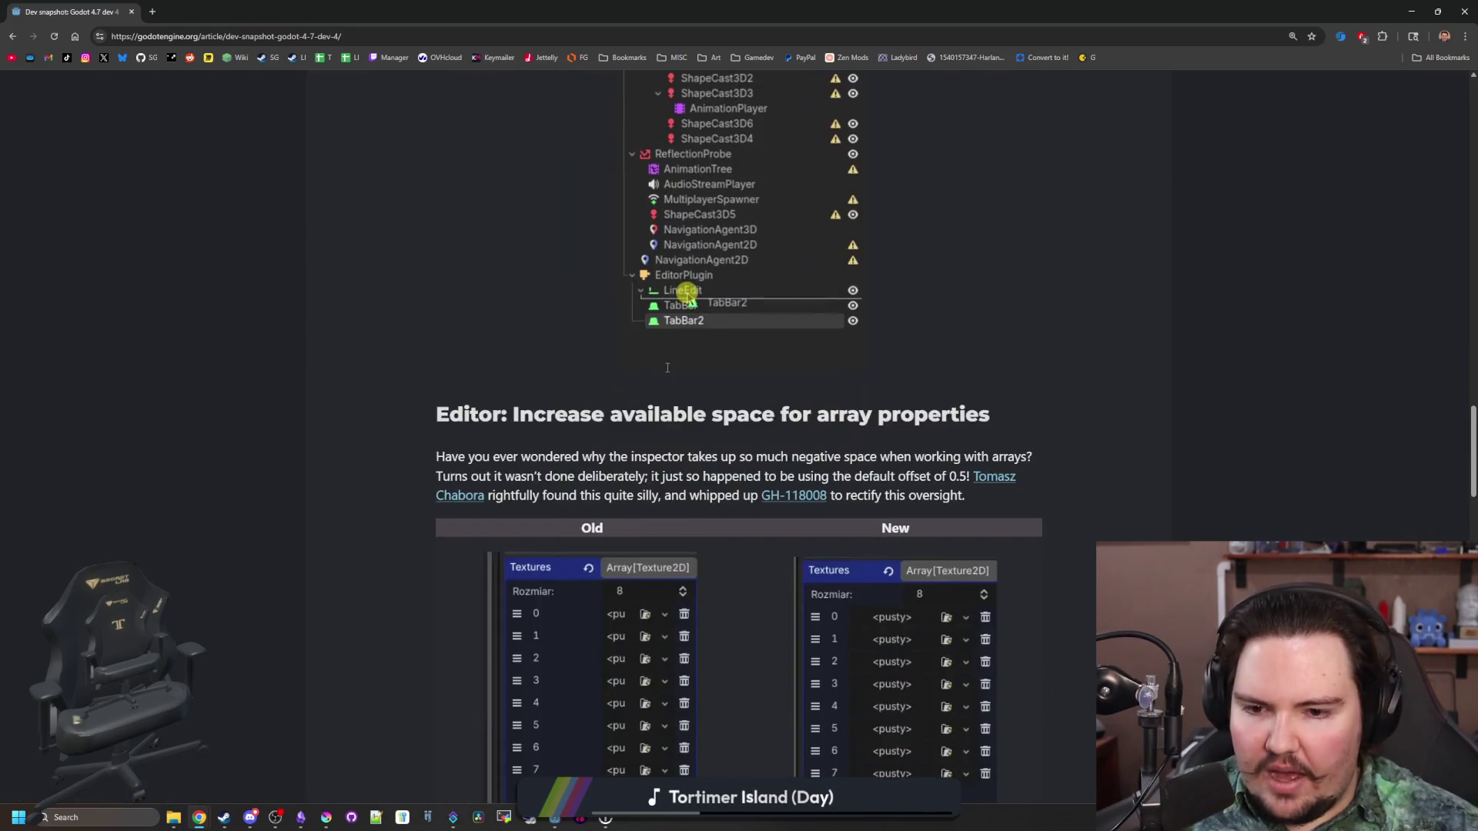
scroll(667, 368, "down", 19)
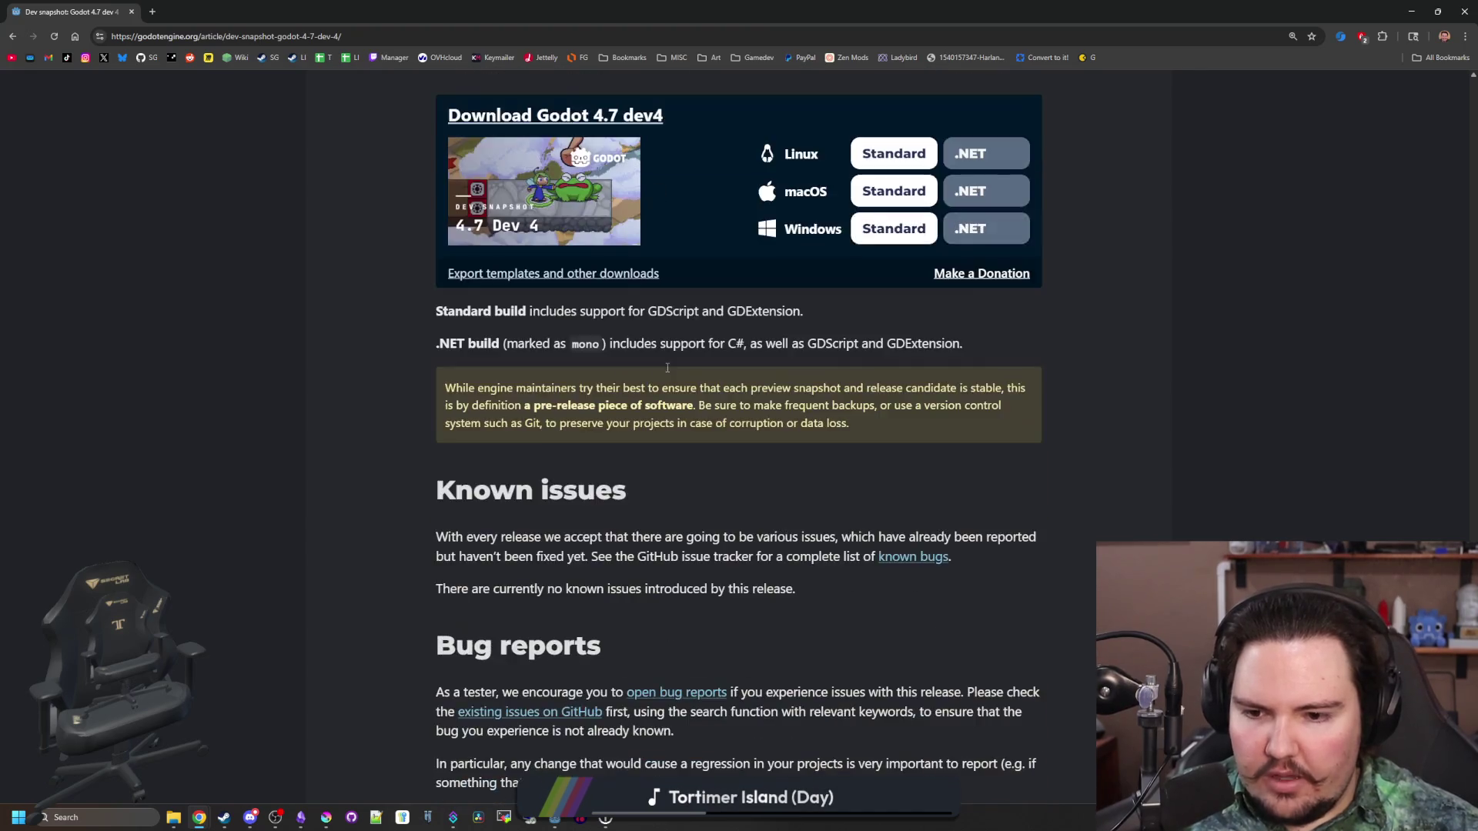
scroll(798, 447, "up", 20)
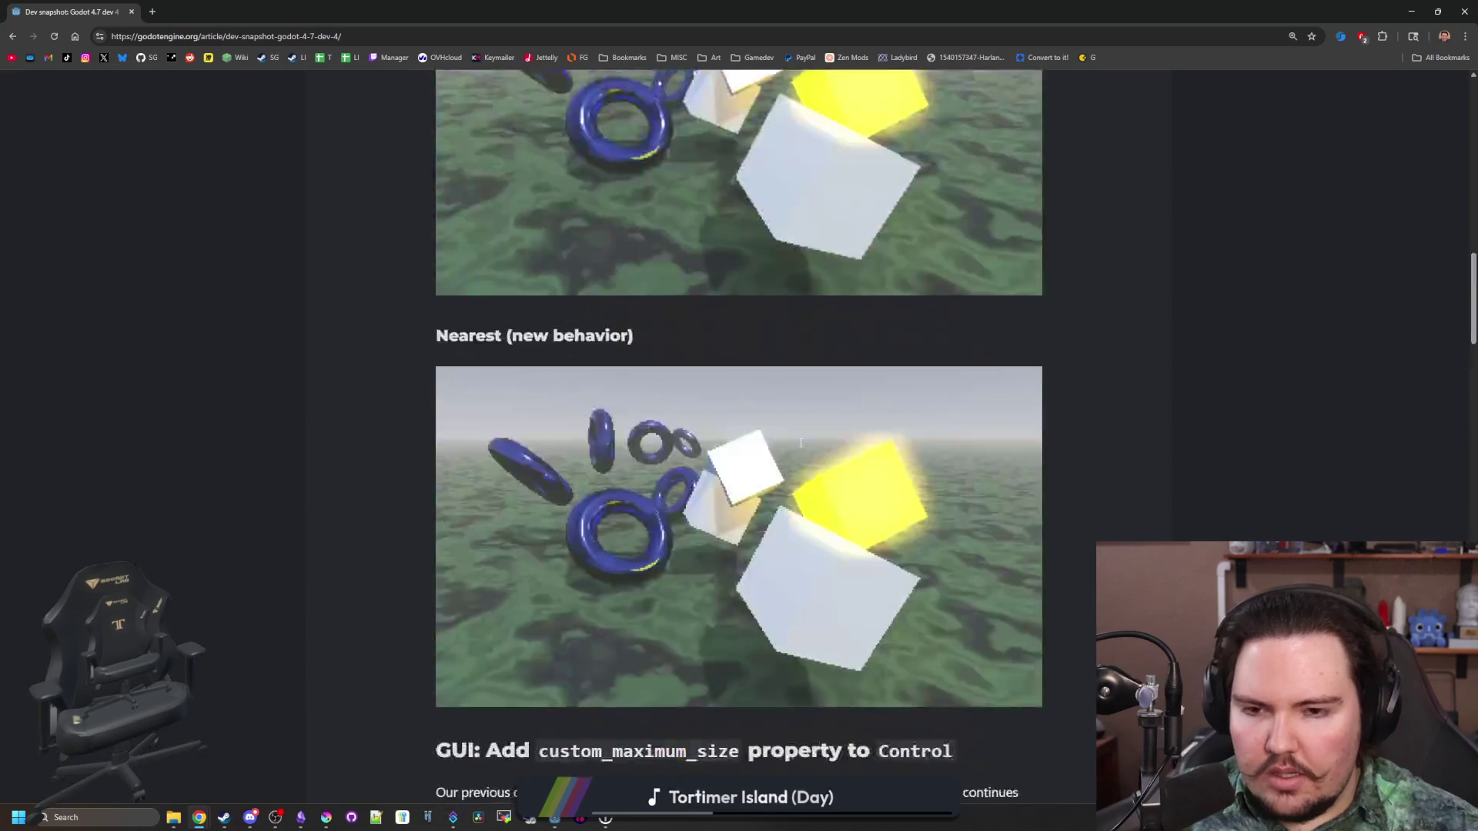
scroll(275, 418, "up", 1)
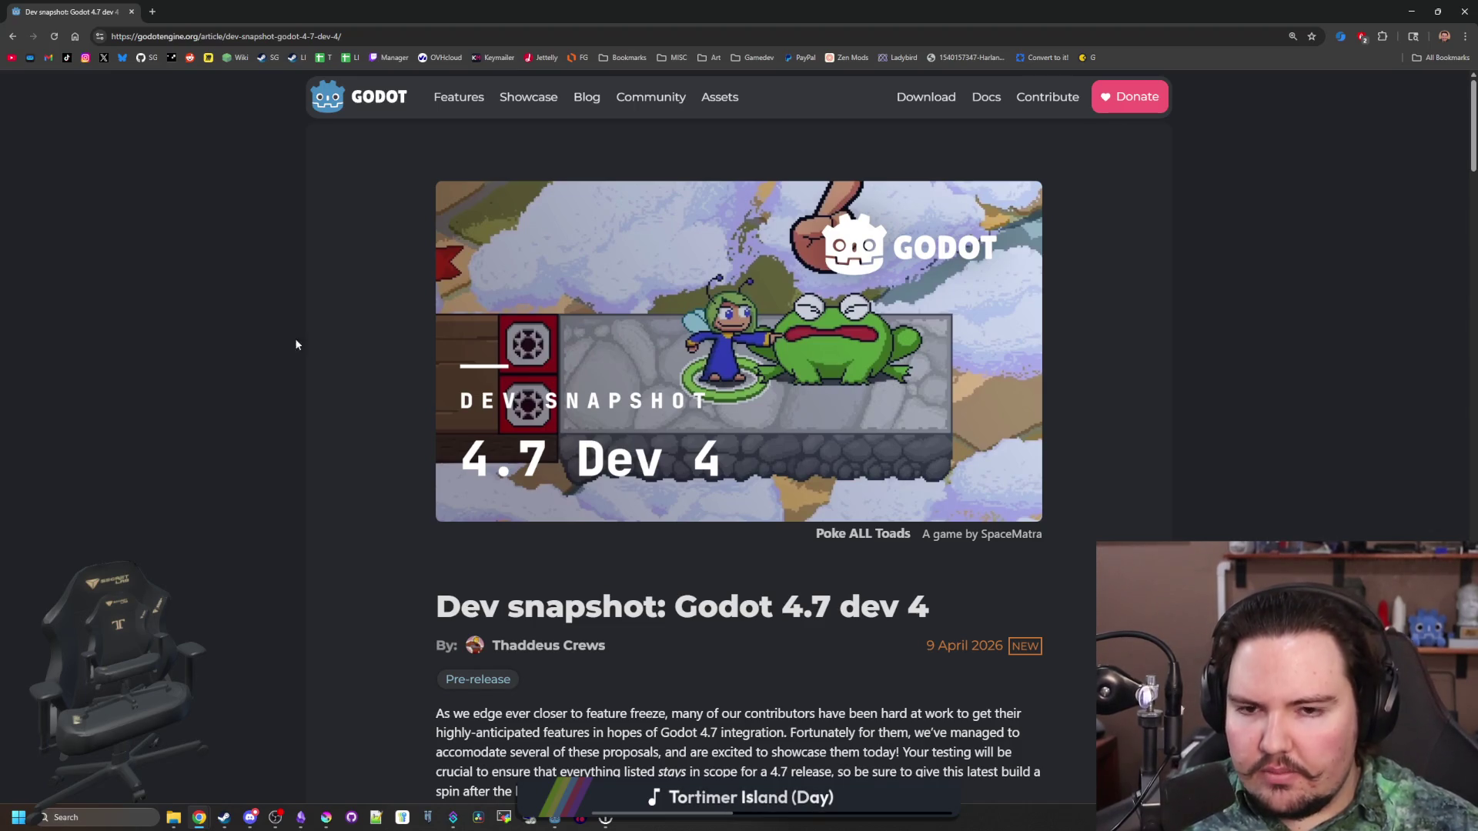
left_click_drag(298, 8, 774, 410)
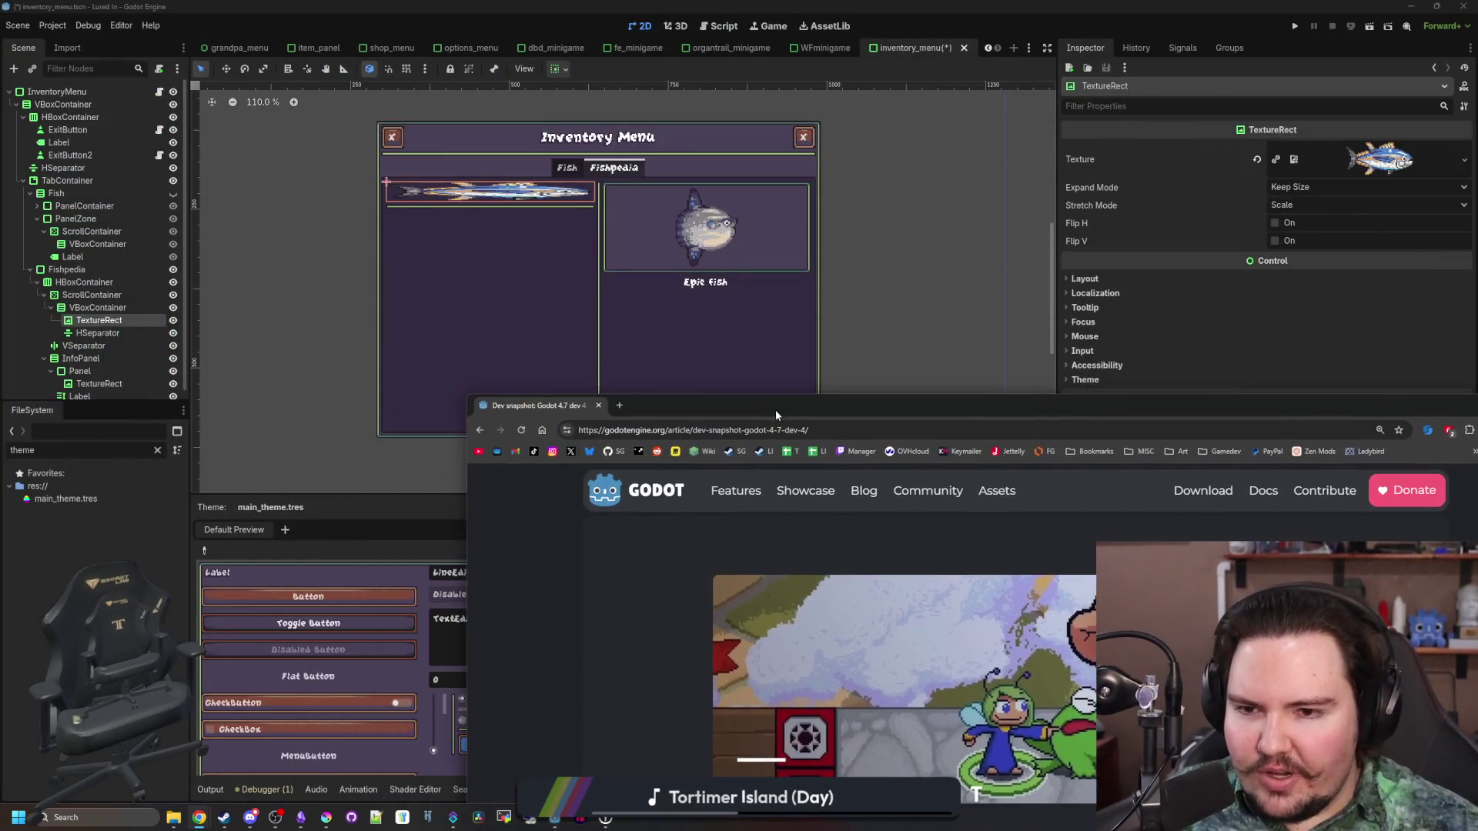
Close the article tab, collapse the Fish tab branch and select the Fishpedia node
left_click(600, 406)
scroll(673, 271, "up", 2)
scroll(673, 271, "down", 2)
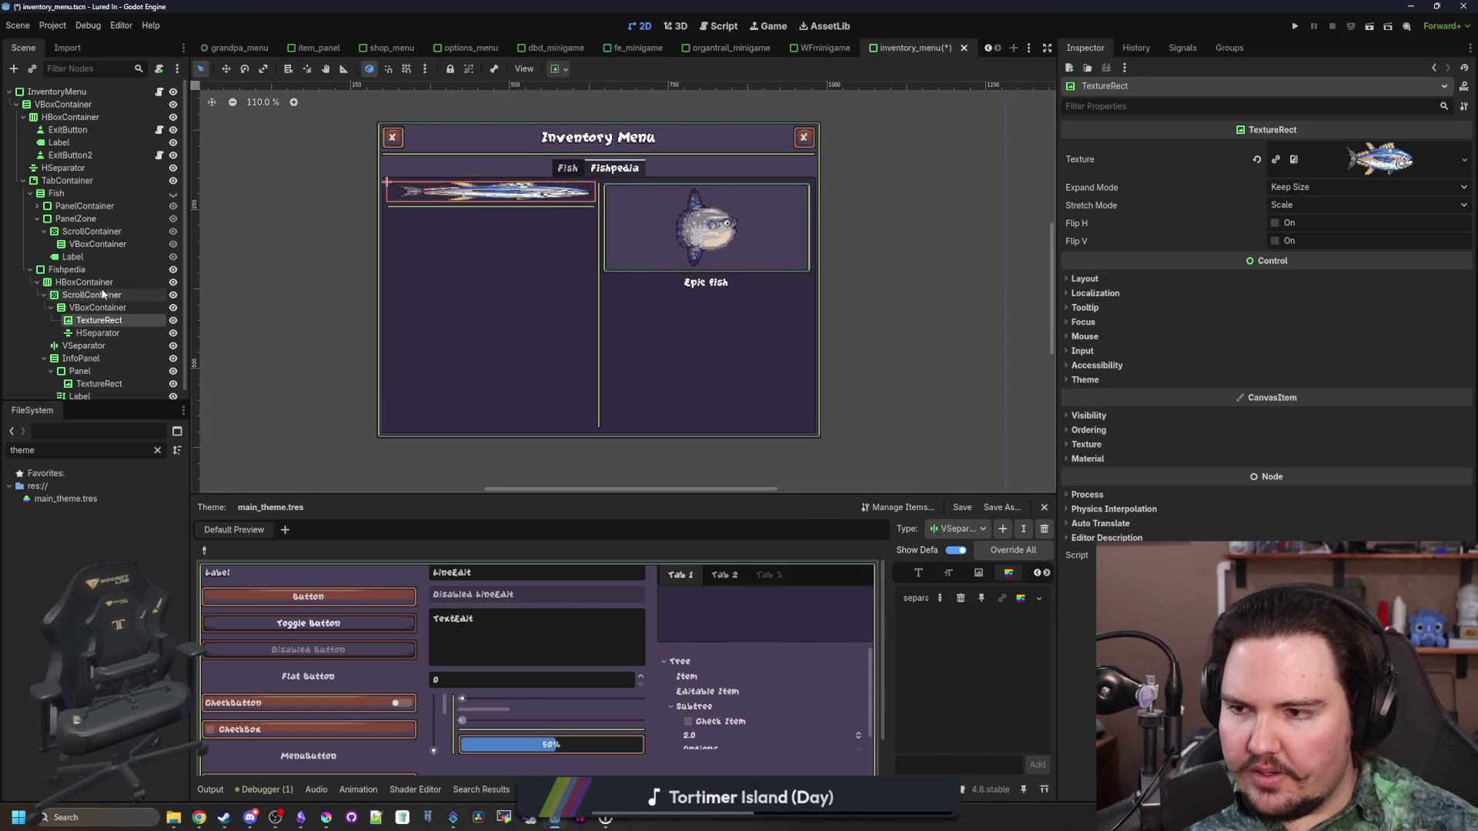
scroll(89, 261, "down", 1)
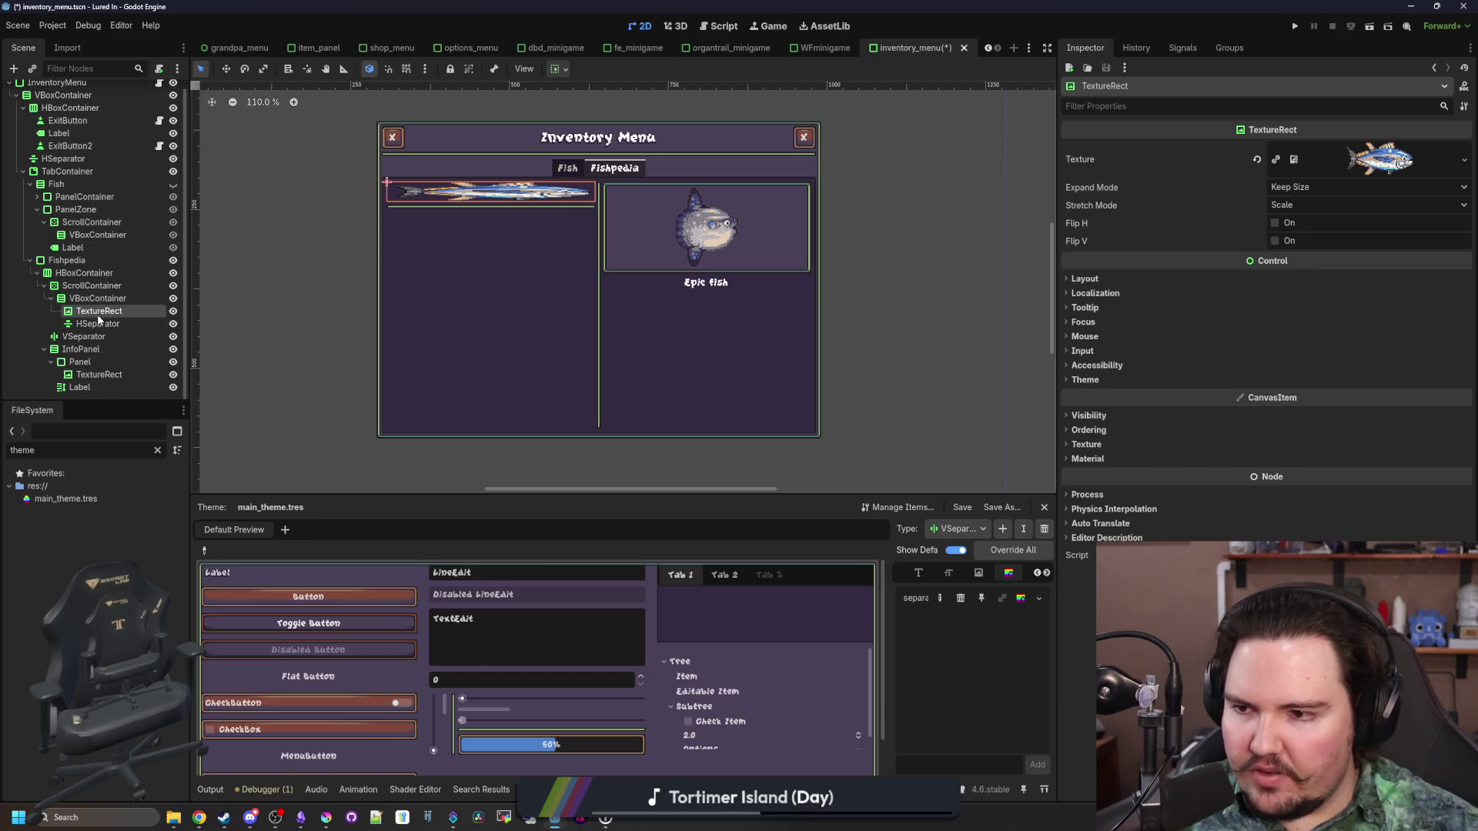
left_click(100, 247)
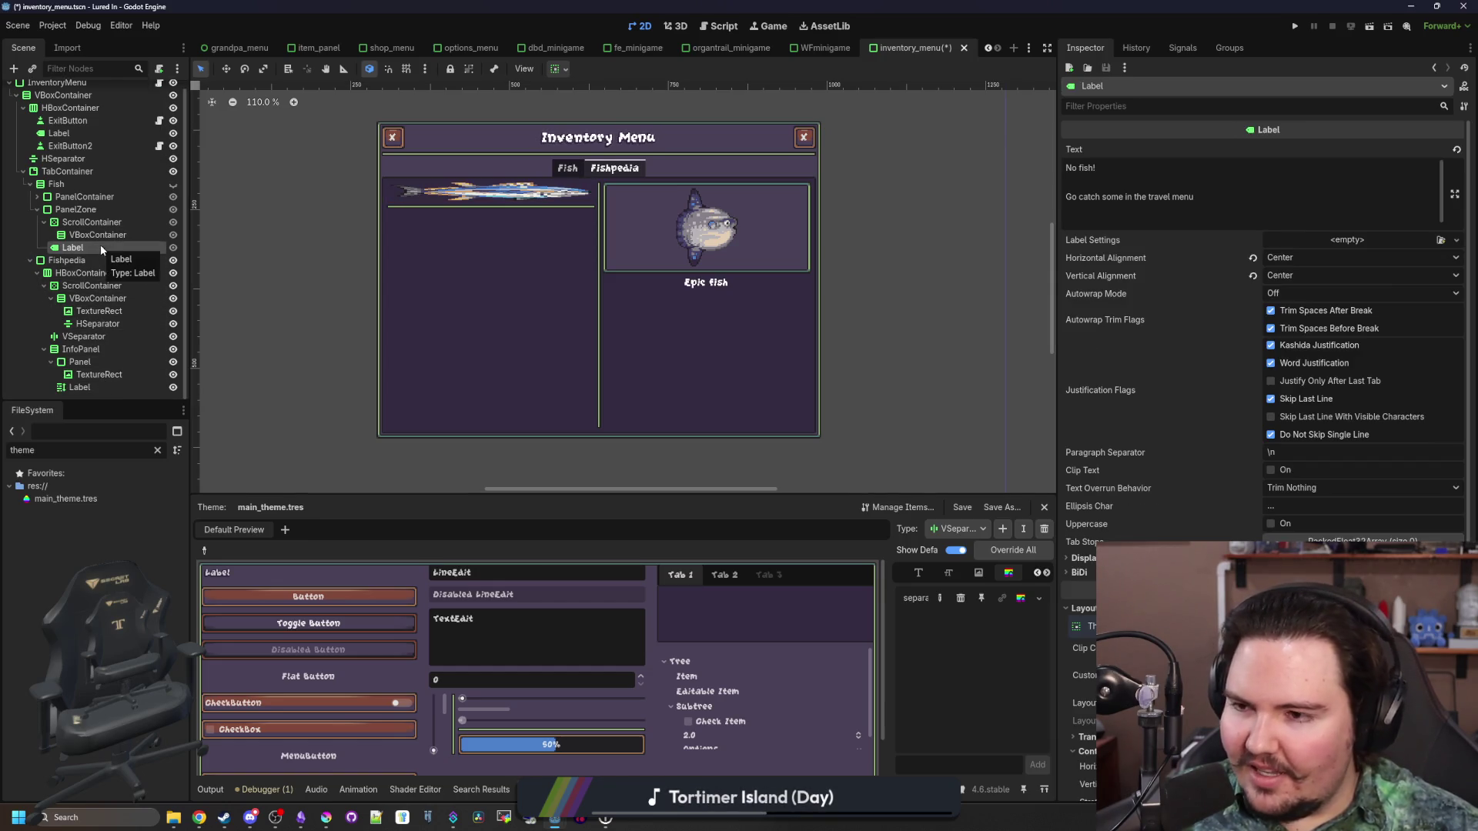
left_click(50, 188)
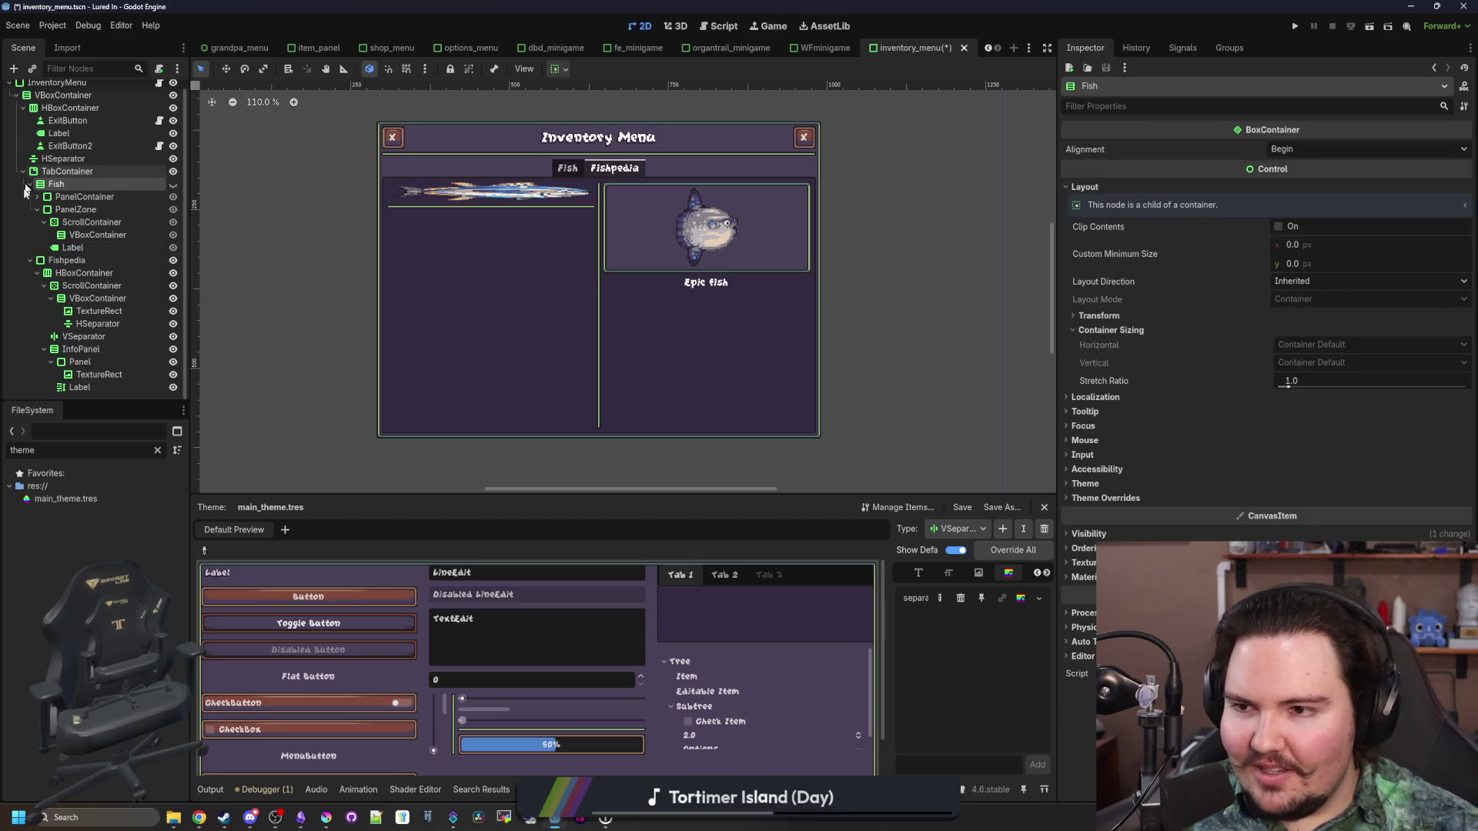
left_click(30, 184)
left_click(66, 206)
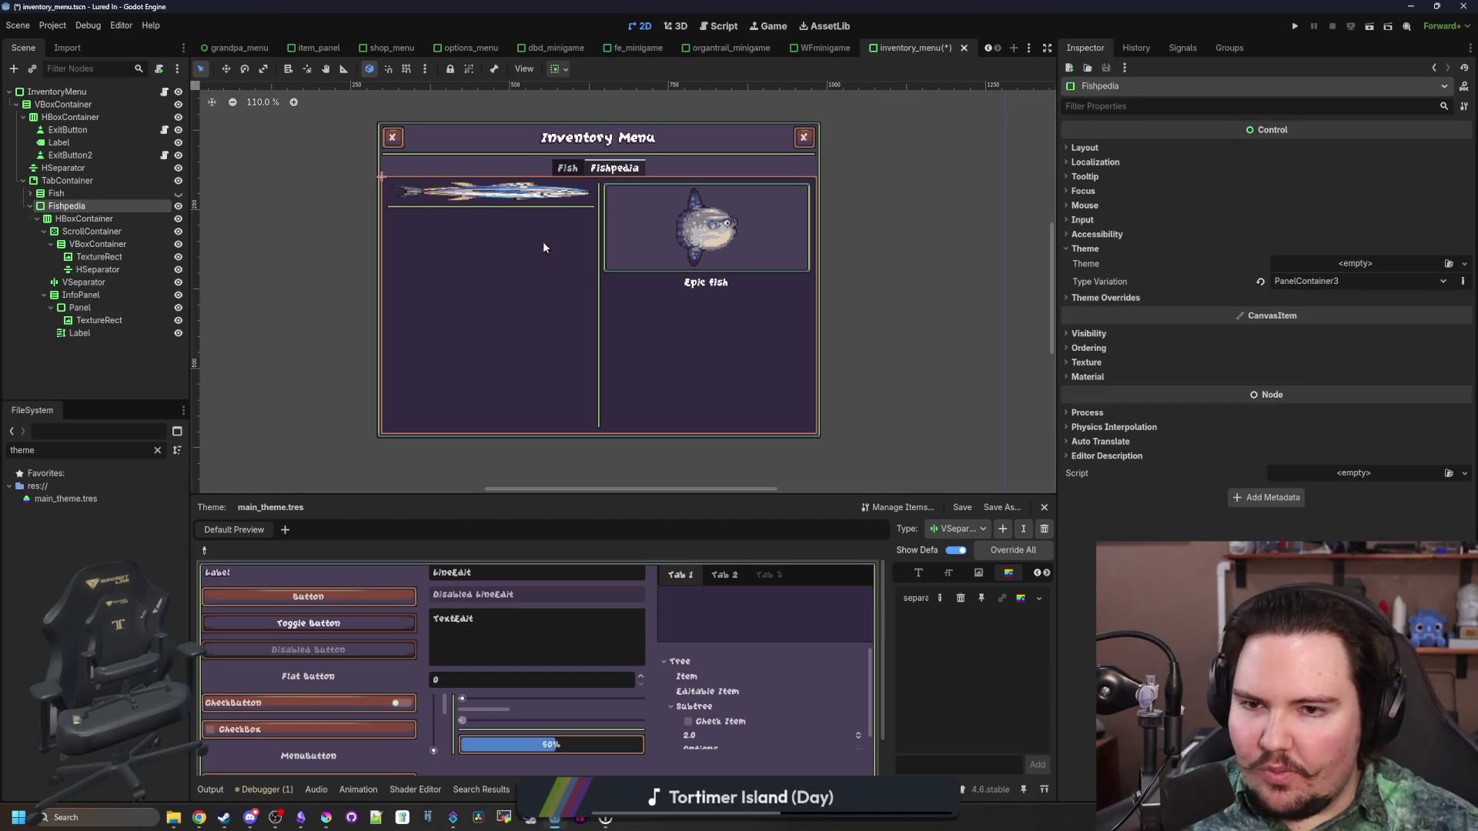
scroll(543, 242, "up", 2)
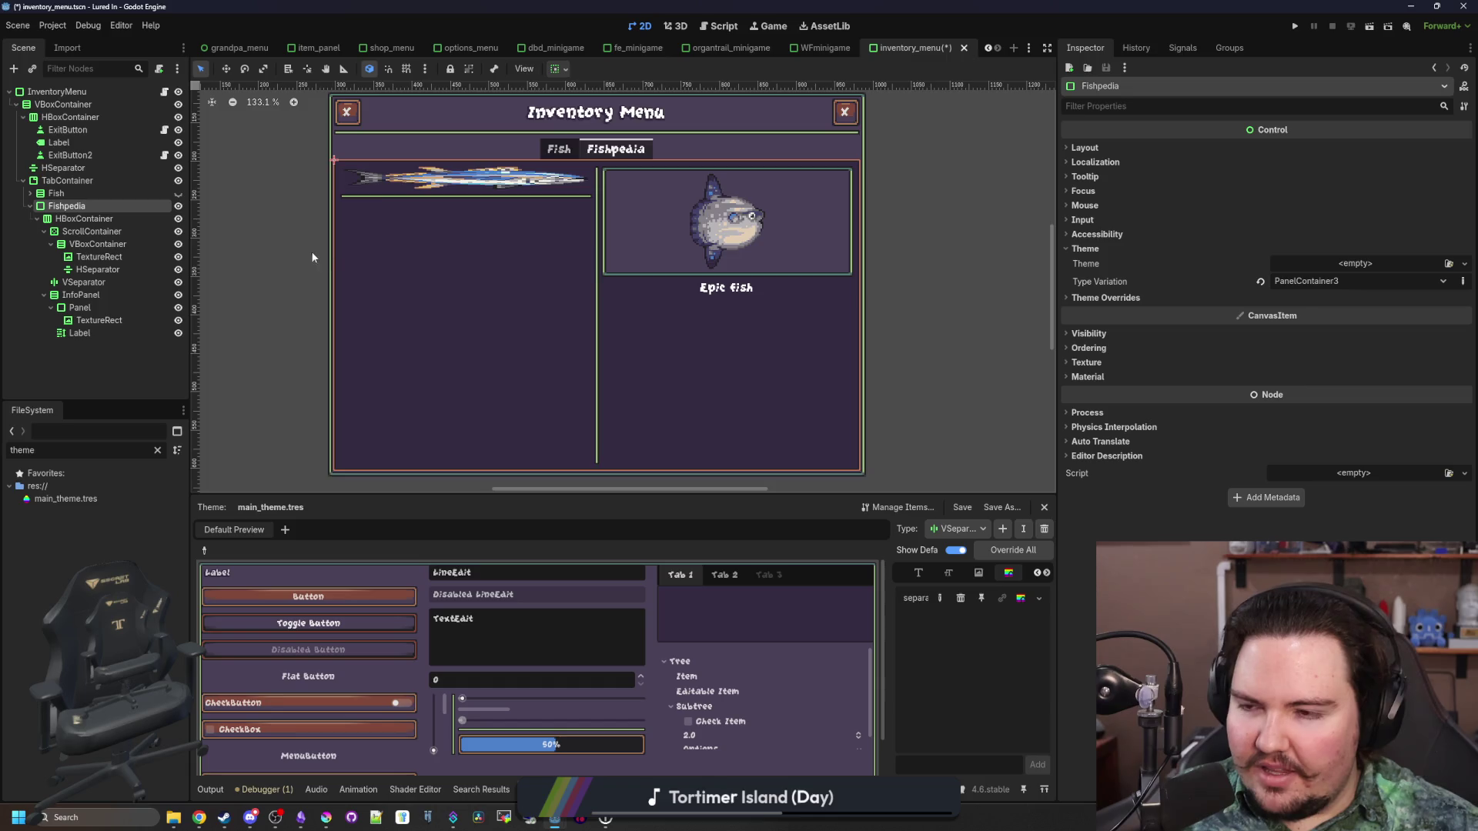
Set the Fishpedia list TextureRect's stretch mode to Keep Aspect Centered
left_click(94, 257)
left_click(1298, 201)
left_click(1310, 309)
left_click(1314, 204)
left_click(1352, 288)
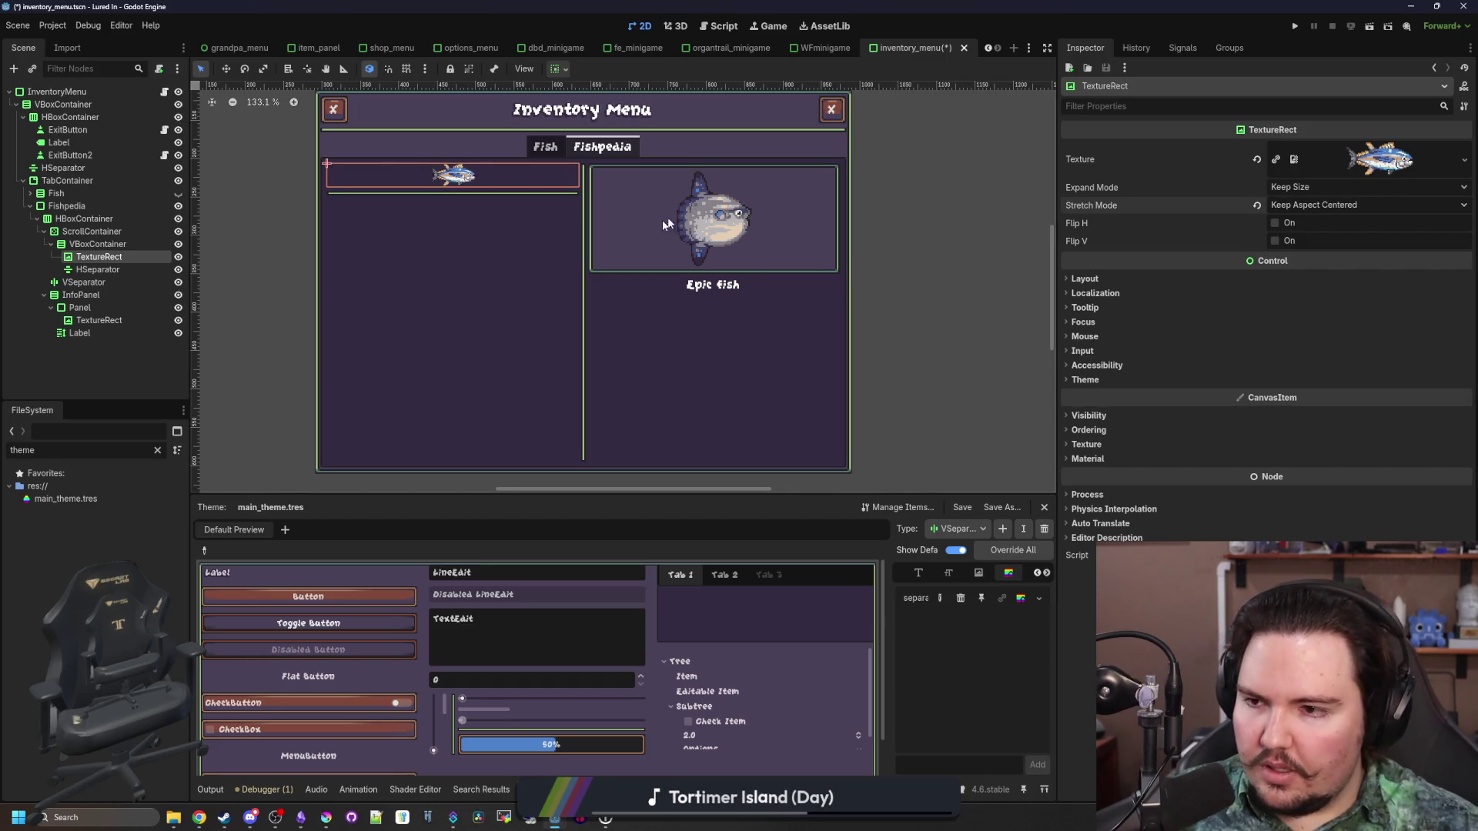
Add an AnimatedButton child node to the Fishpedia VBoxContainer
right_click(98, 243)
left_click(130, 251)
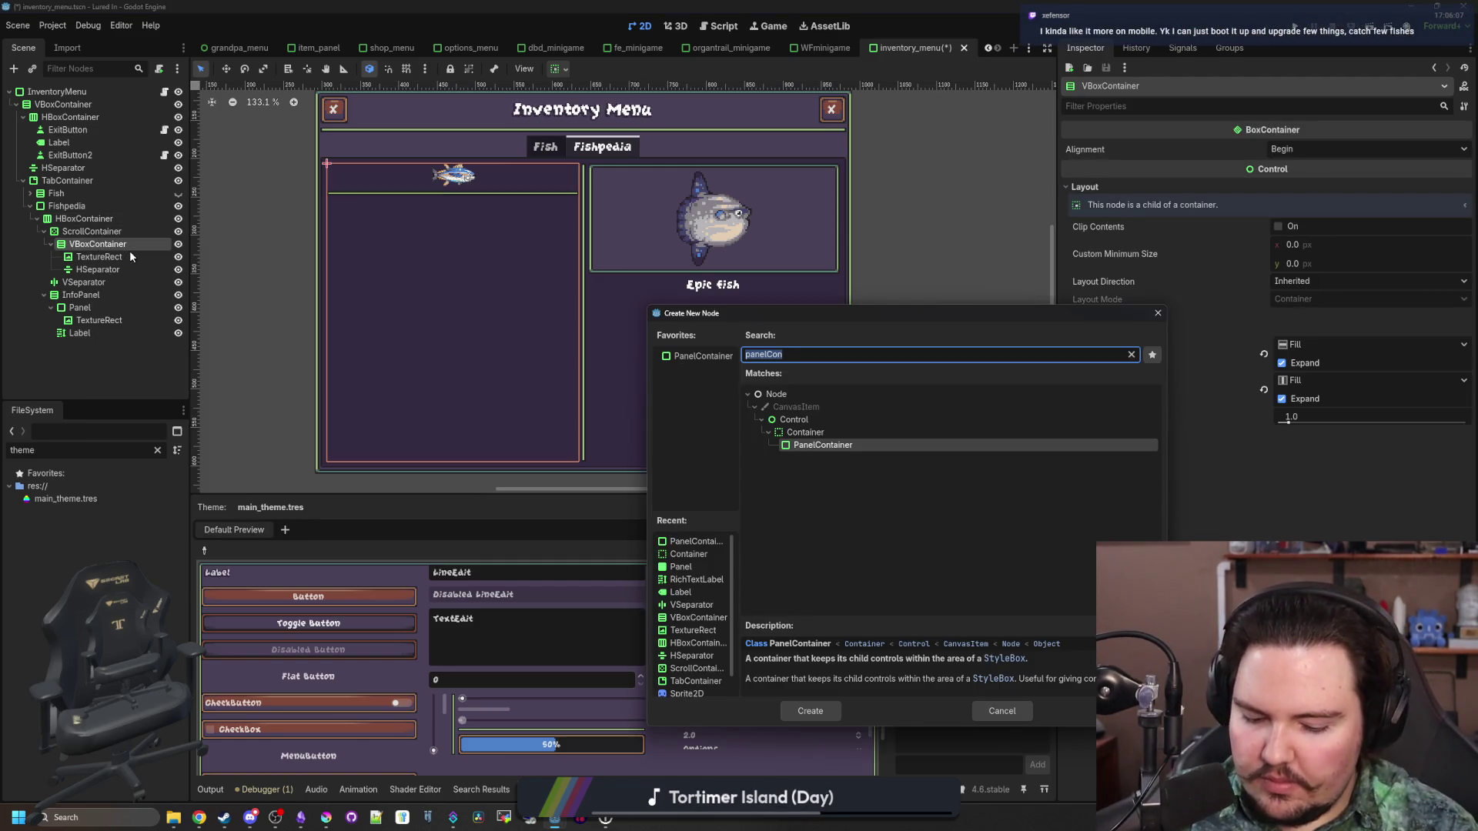
type("animatedbutton")
key("Return")
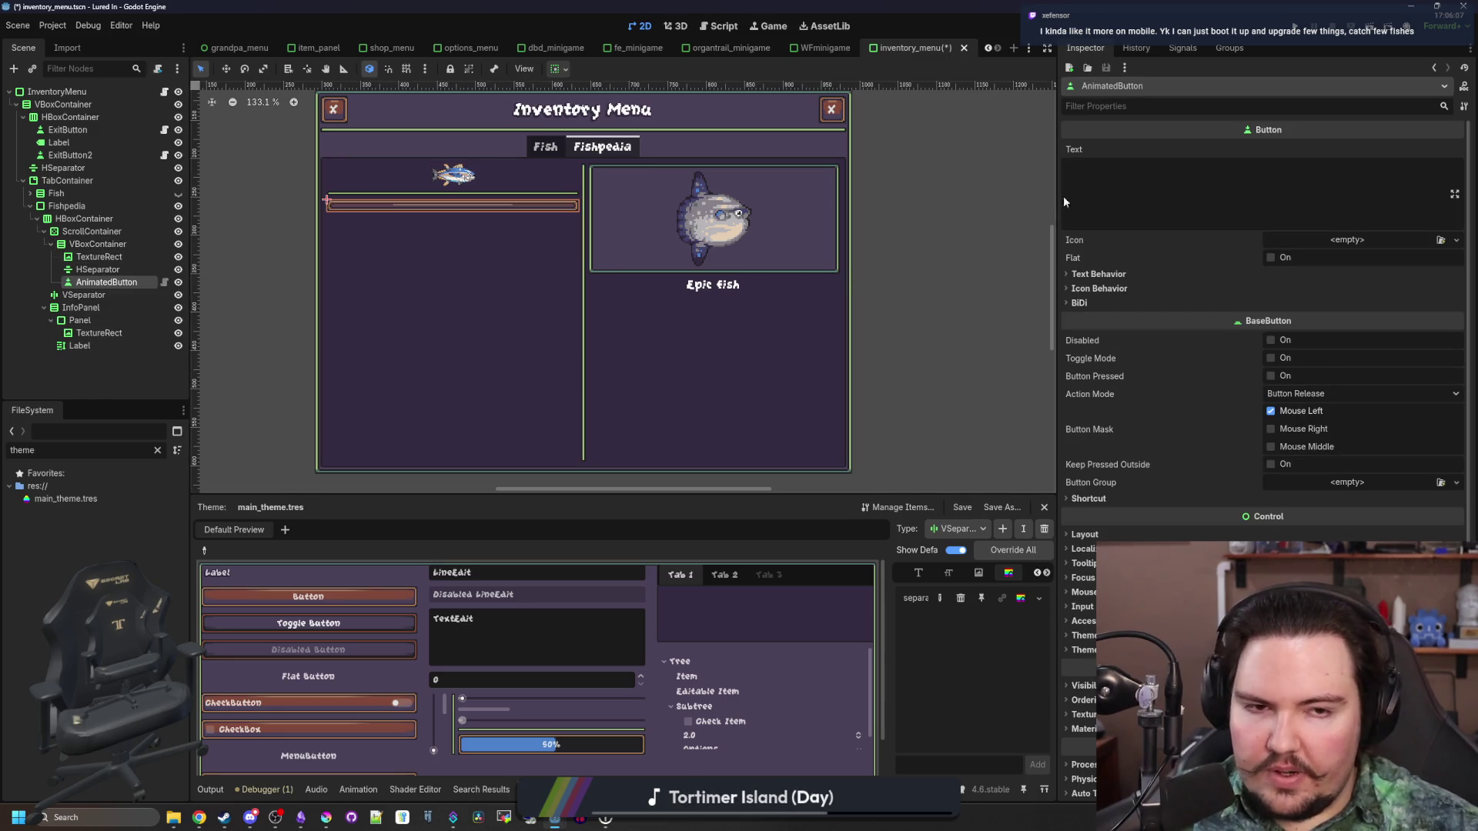
Quick-load the bluefin tuna texture as the button's icon
left_click(1344, 241)
left_click(1382, 505)
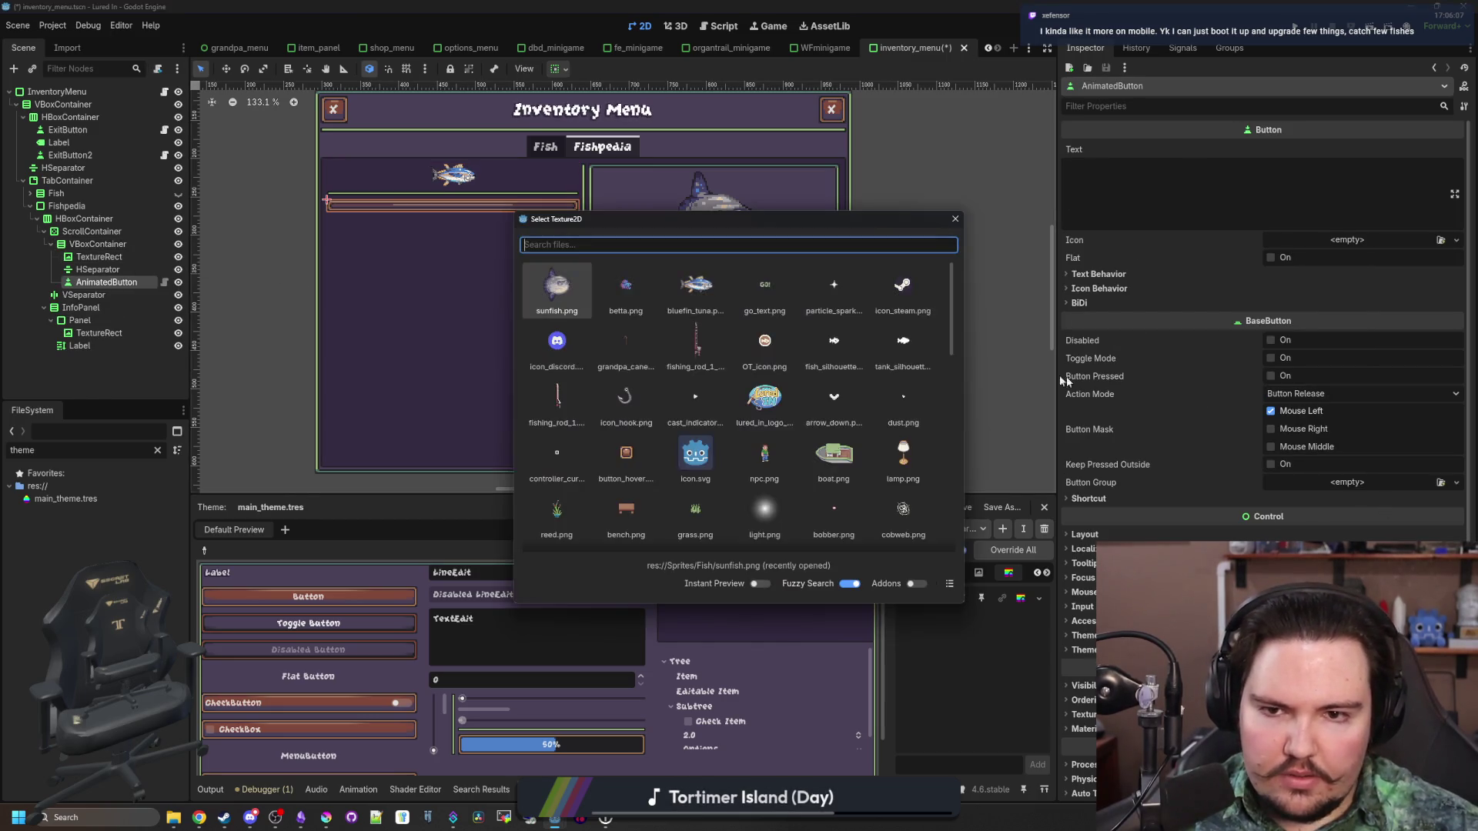
double_click(706, 283)
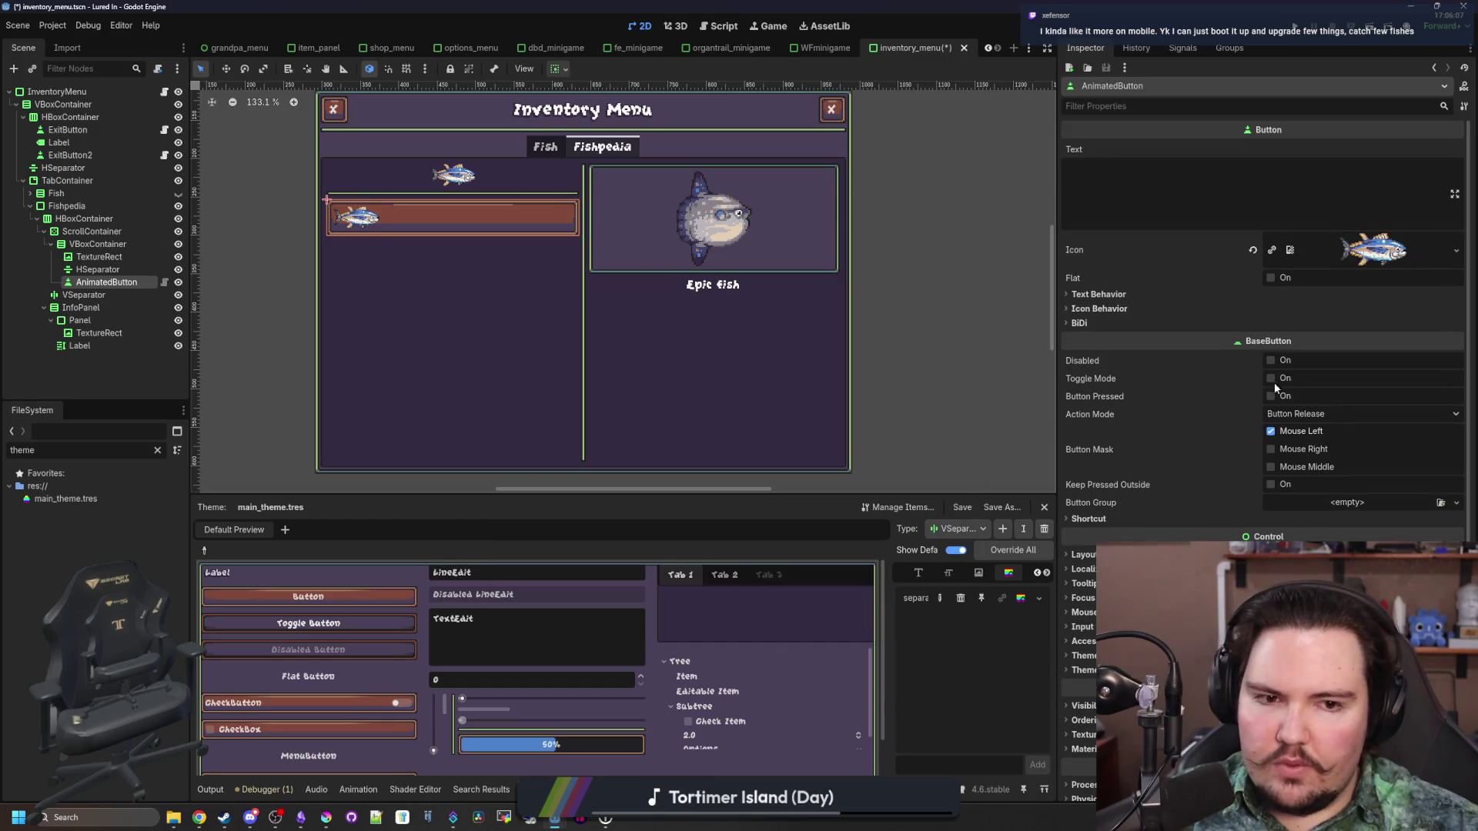
Try fill sizing on the button, revert it, and reselect the VBoxContainer
left_click(1082, 554)
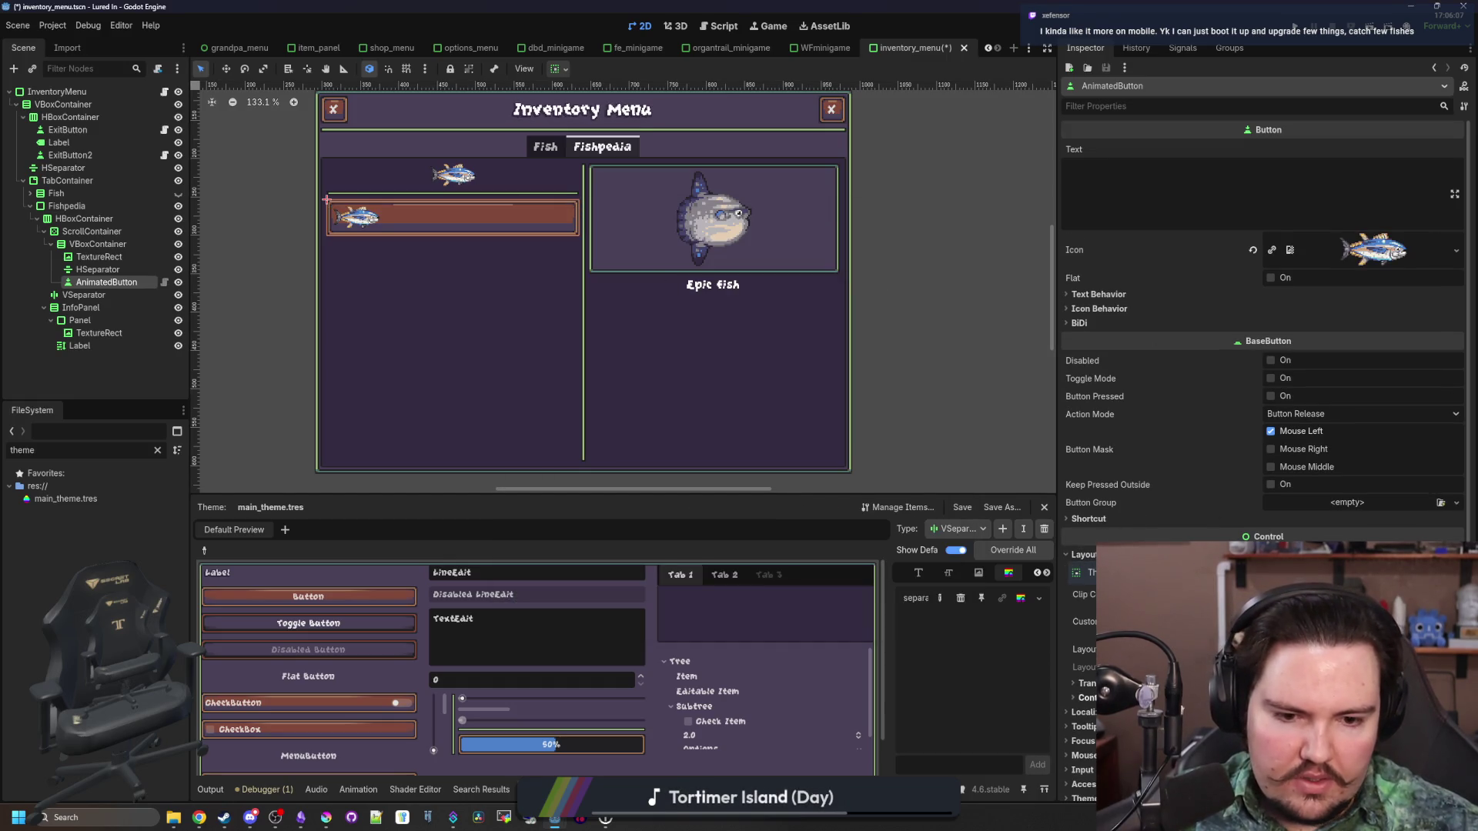
left_click(1086, 697)
left_click(1401, 739)
left_click(1401, 739)
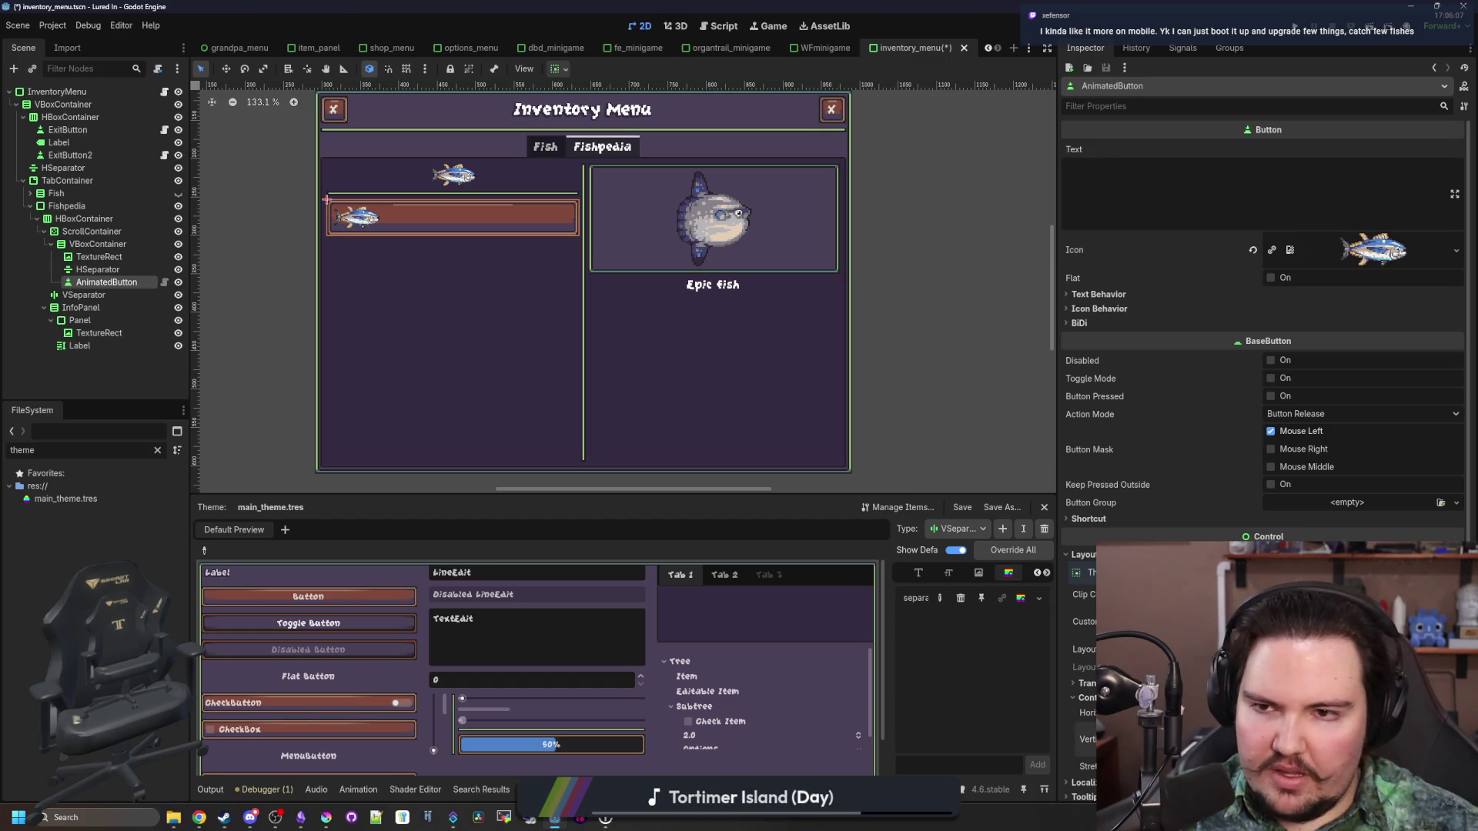
left_click(98, 244)
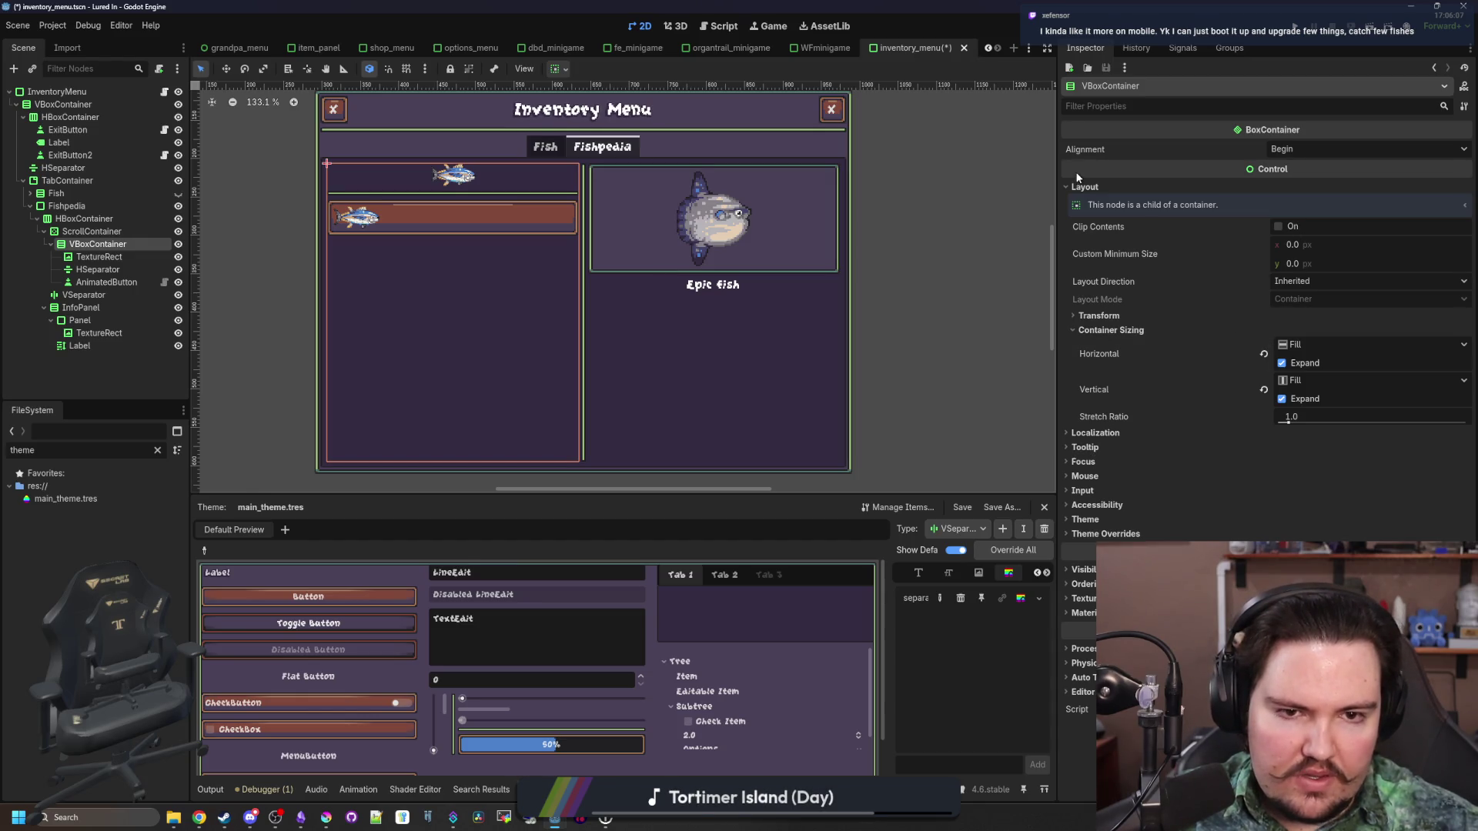
Select the fish button and enter a trial custom minimum size with height 164
left_click(1098, 315)
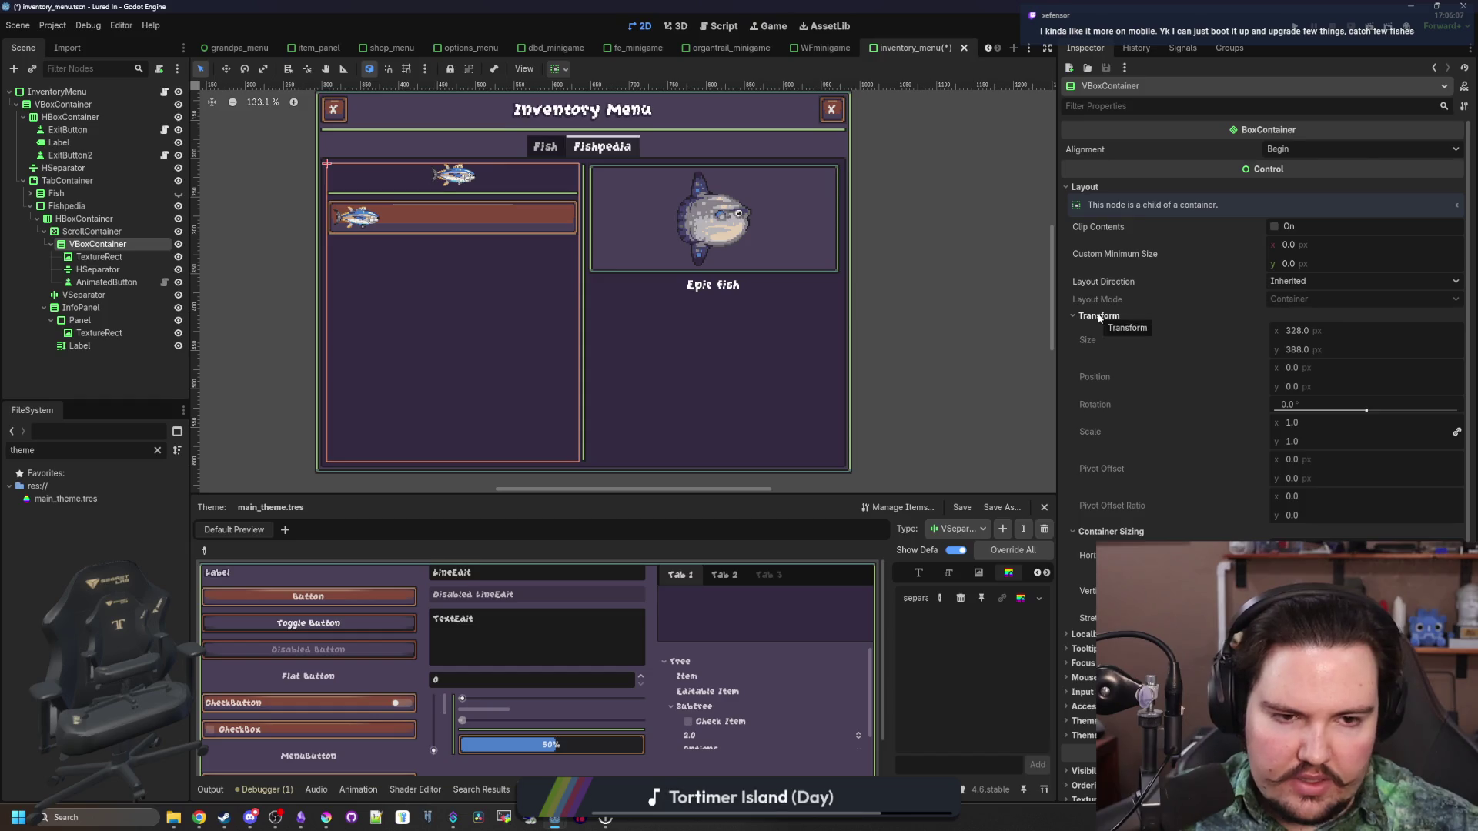
left_click(1099, 316)
left_click(108, 283)
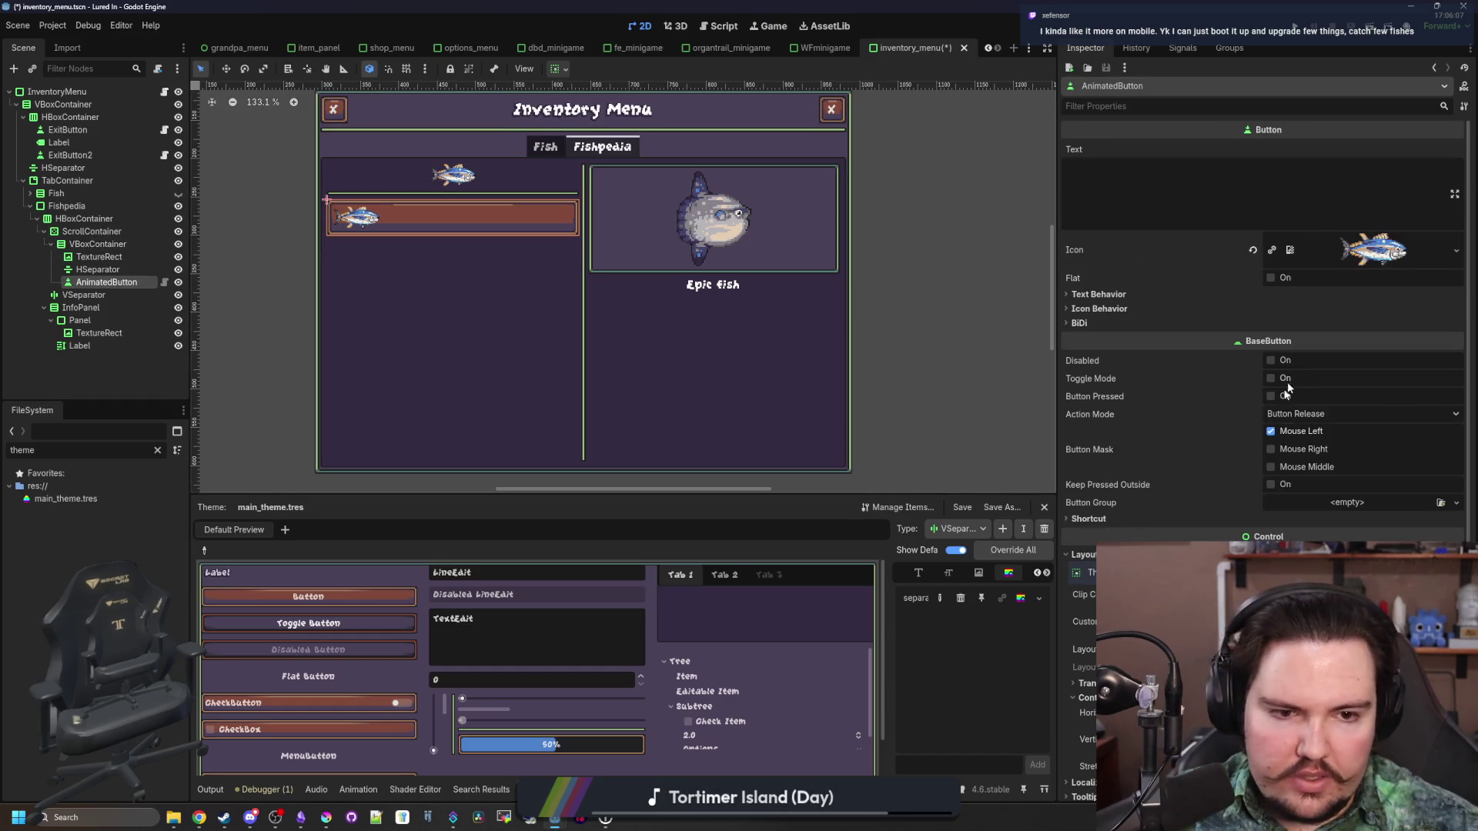
scroll(1311, 402, "down", 5)
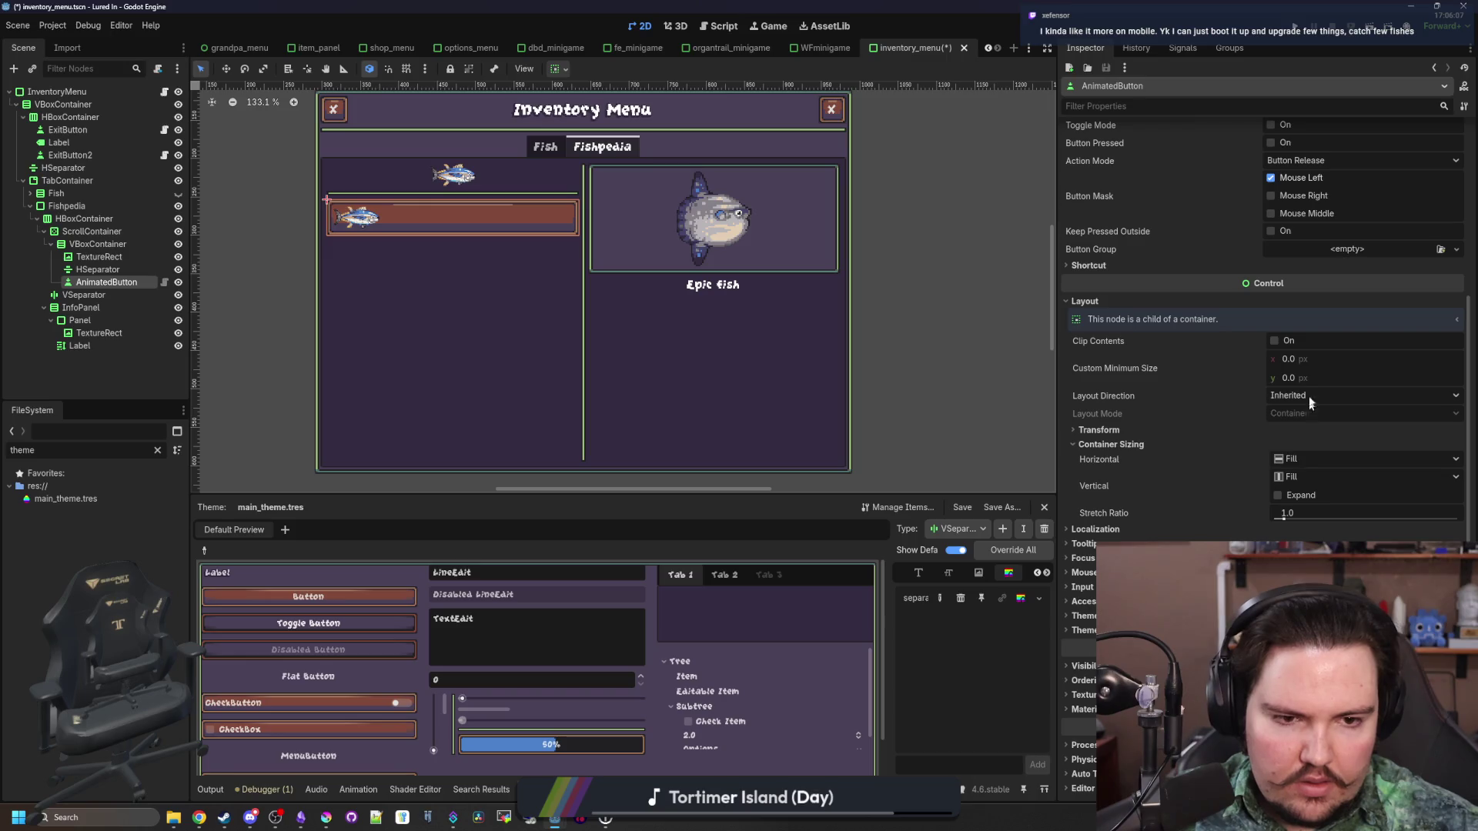
left_click(1295, 357)
type("32")
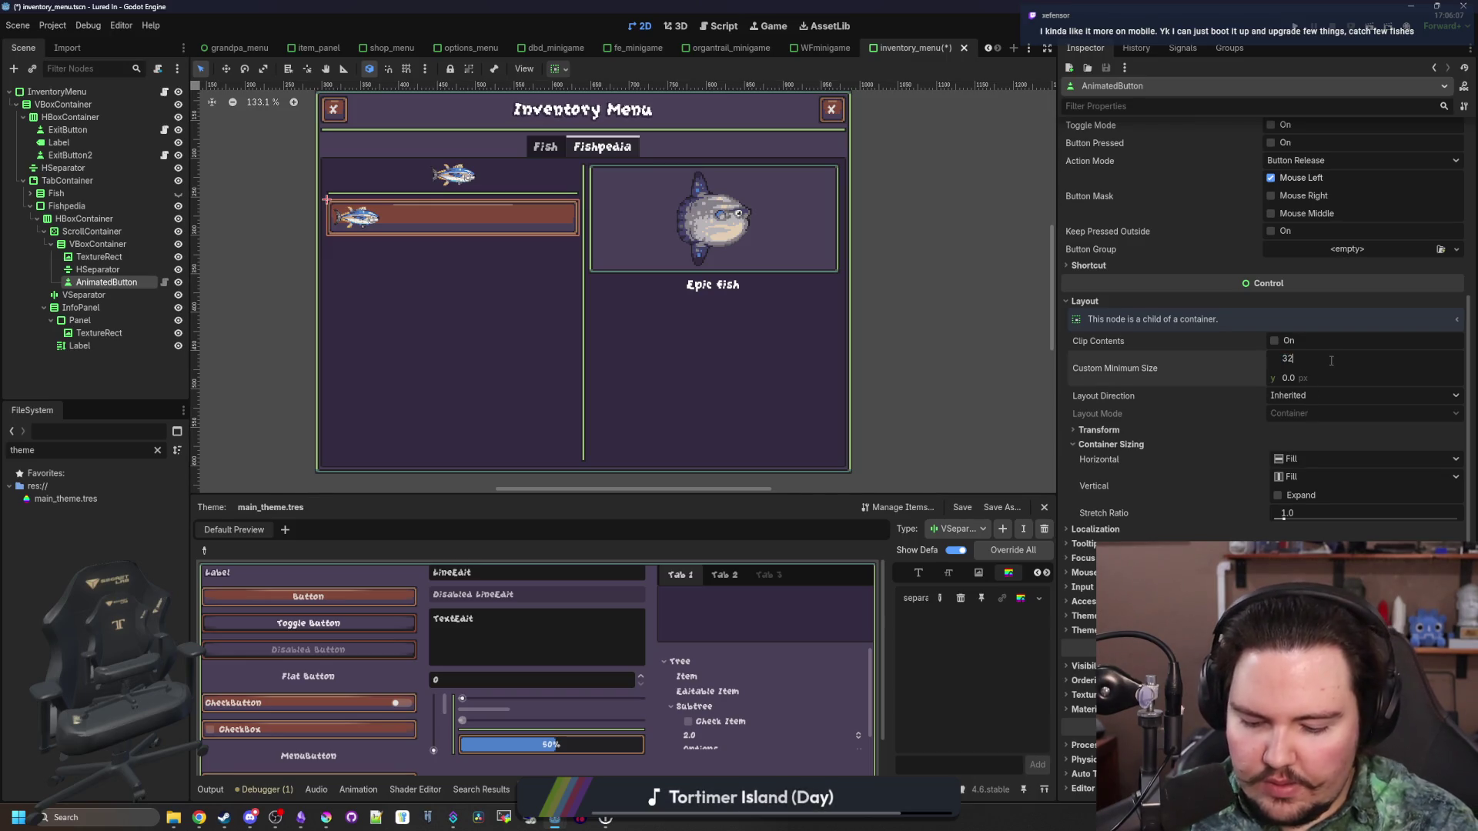
type("82")
left_click(1313, 375)
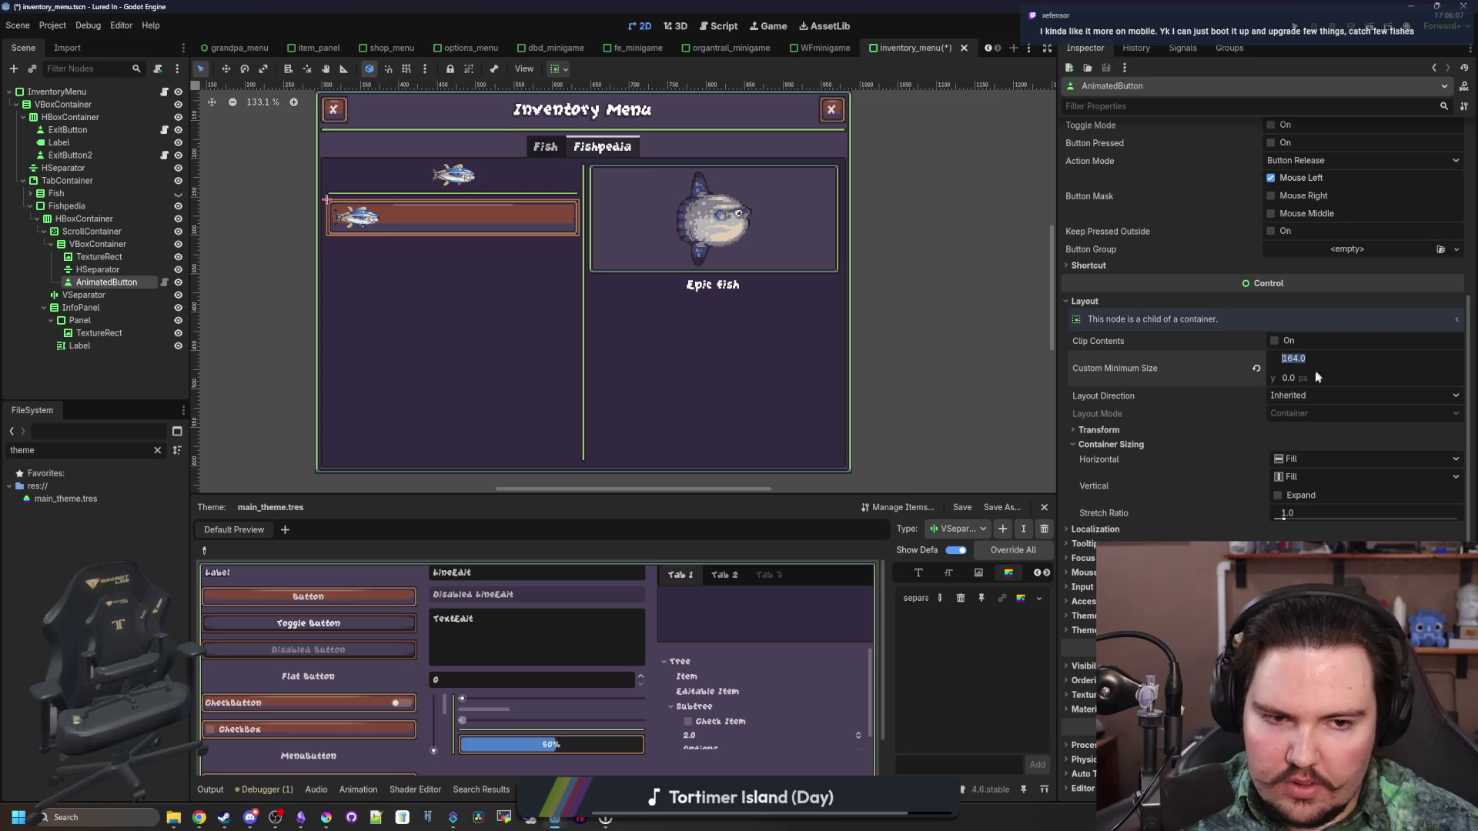
type("164")
key("Return")
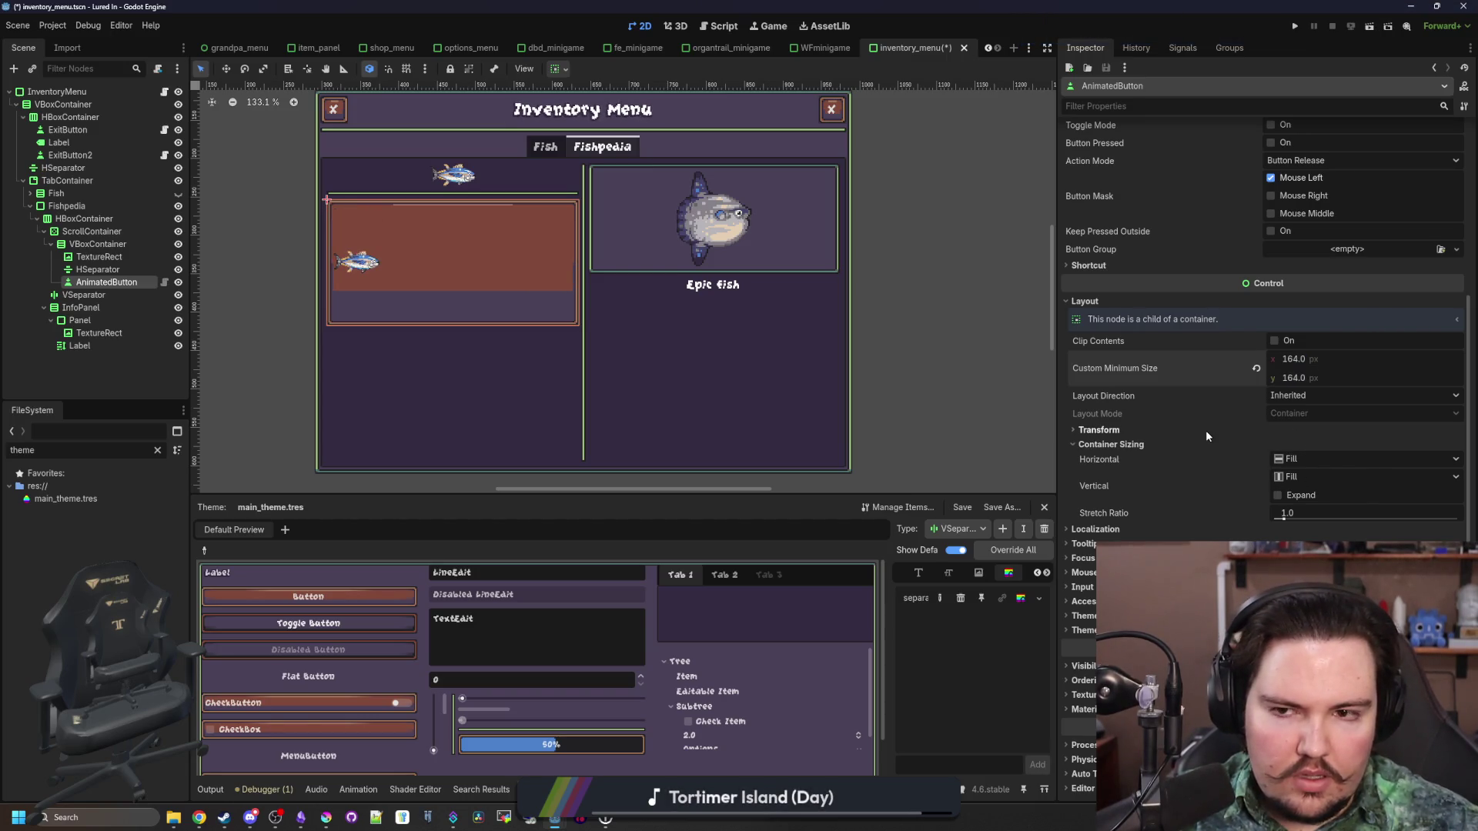
Set the button's horizontal and vertical container sizing to Shrink Center
left_click(1309, 459)
left_click(1323, 504)
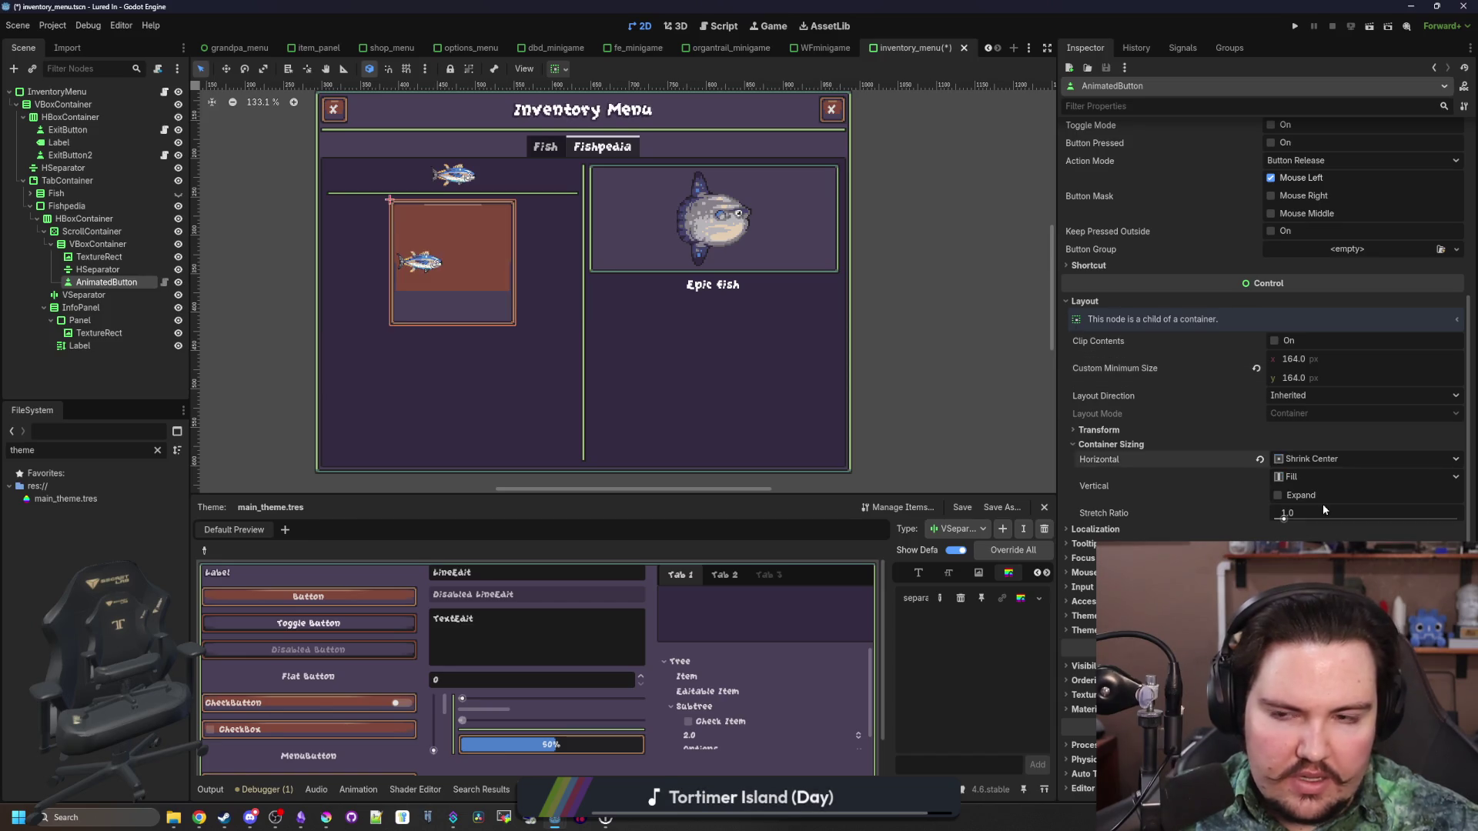
left_click(1292, 495)
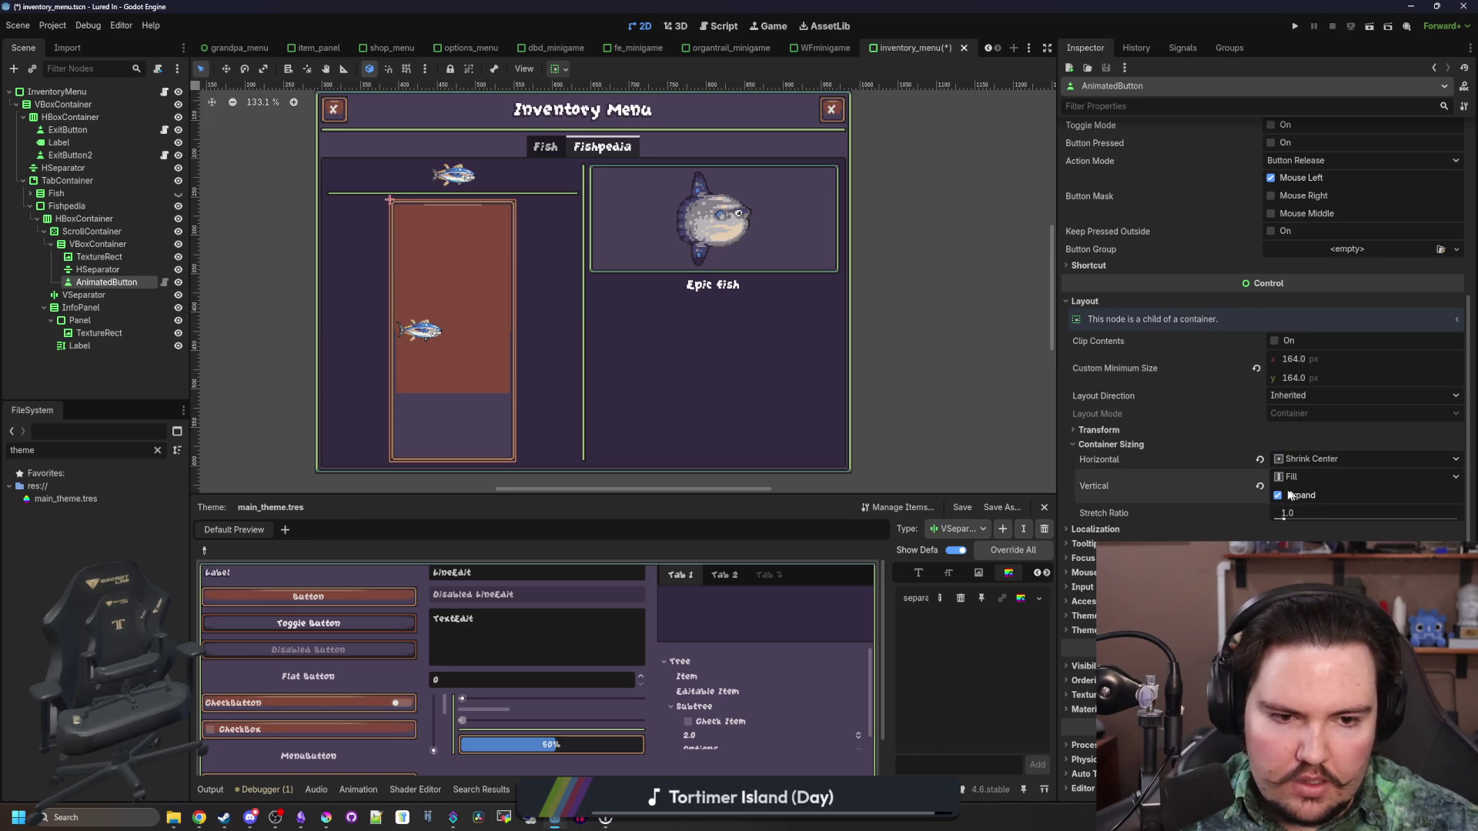
left_click(1292, 496)
left_click(1309, 477)
left_click(1323, 525)
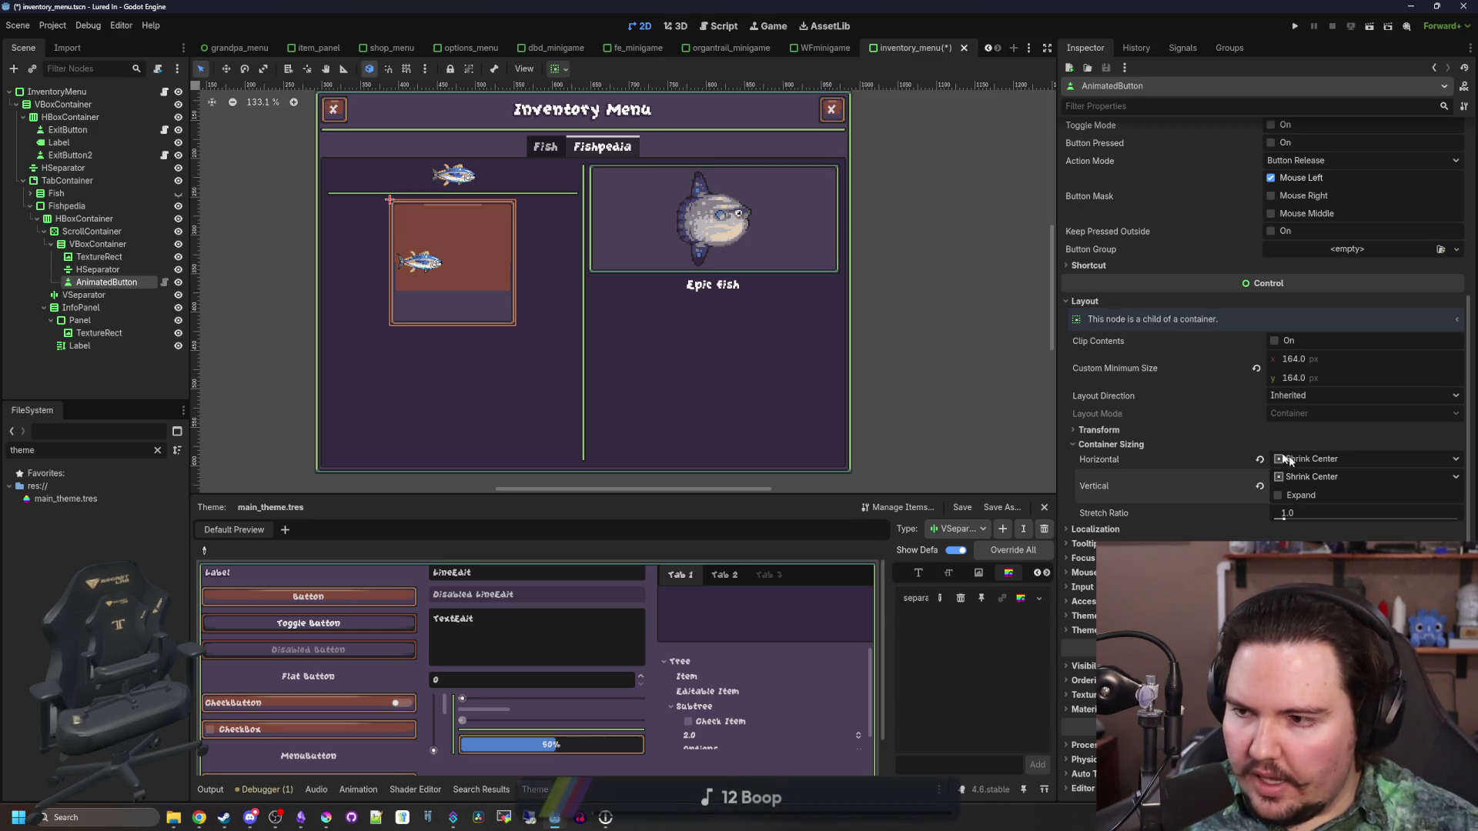
Center the button's icon alignment and enable Expand Icon
scroll(1211, 415, "up", 3)
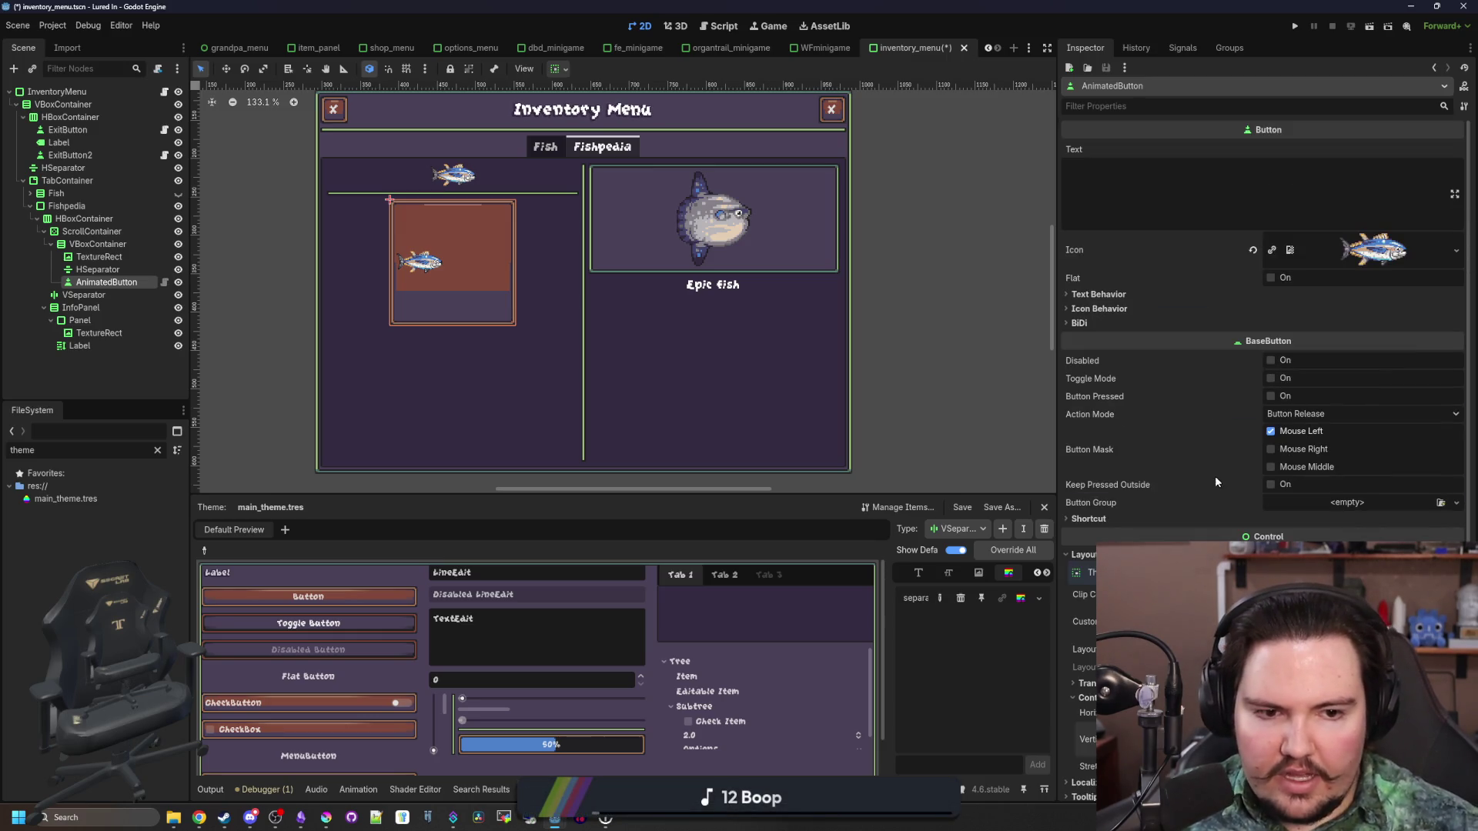
left_click(1108, 308)
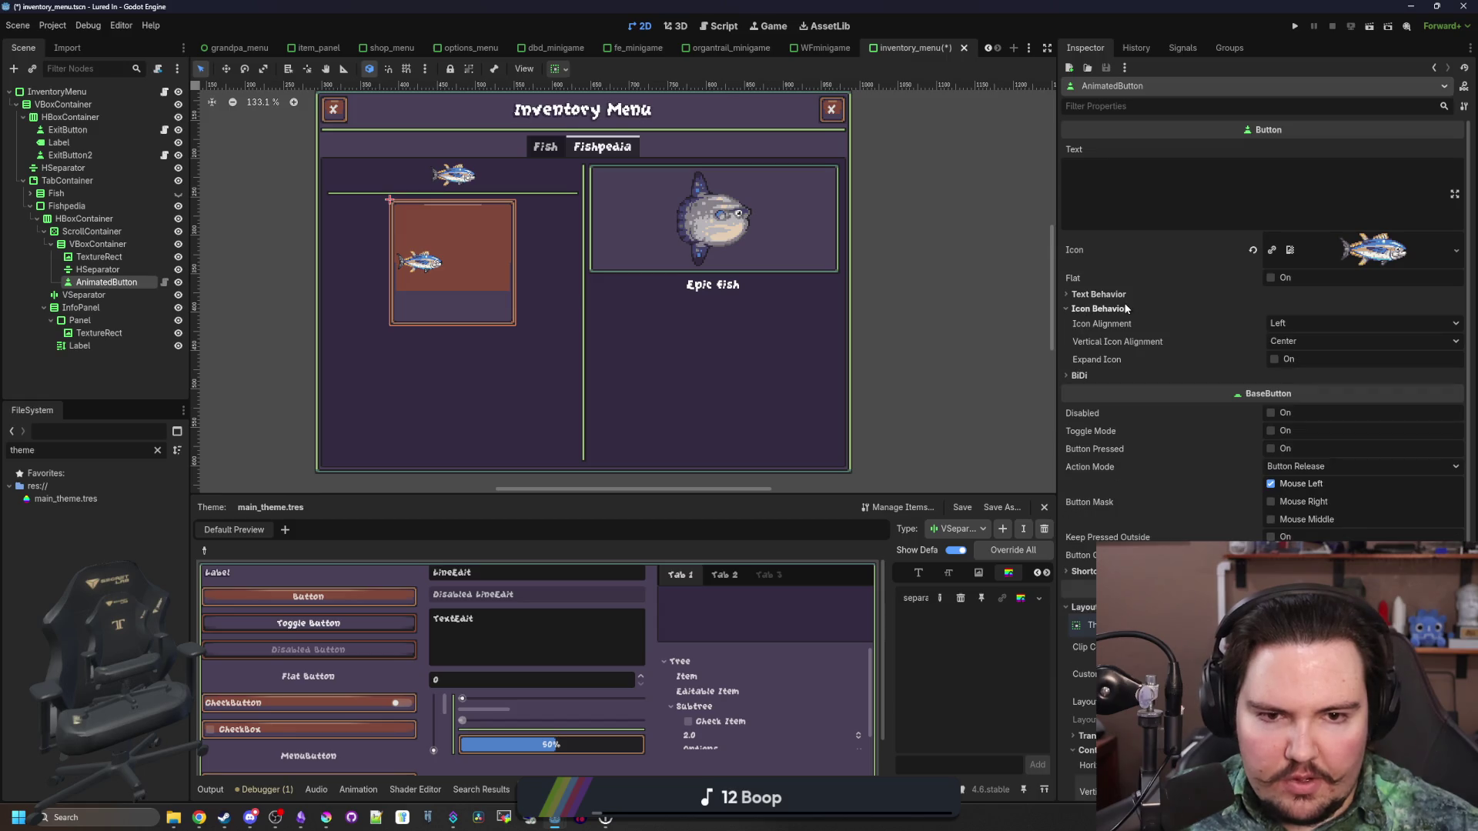
left_click(1291, 344)
left_click(1309, 319)
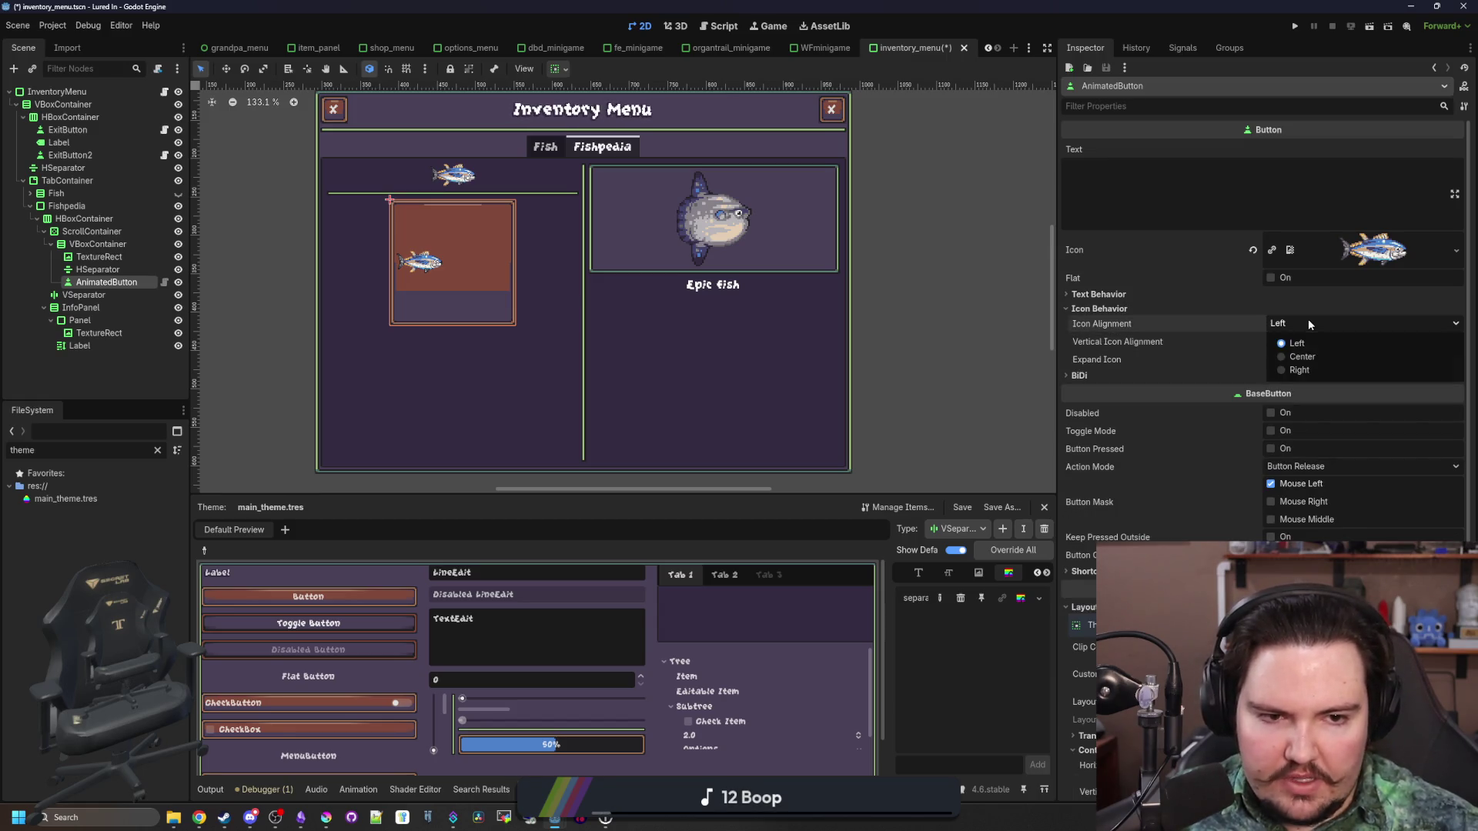
left_click(1302, 356)
left_click(1275, 359)
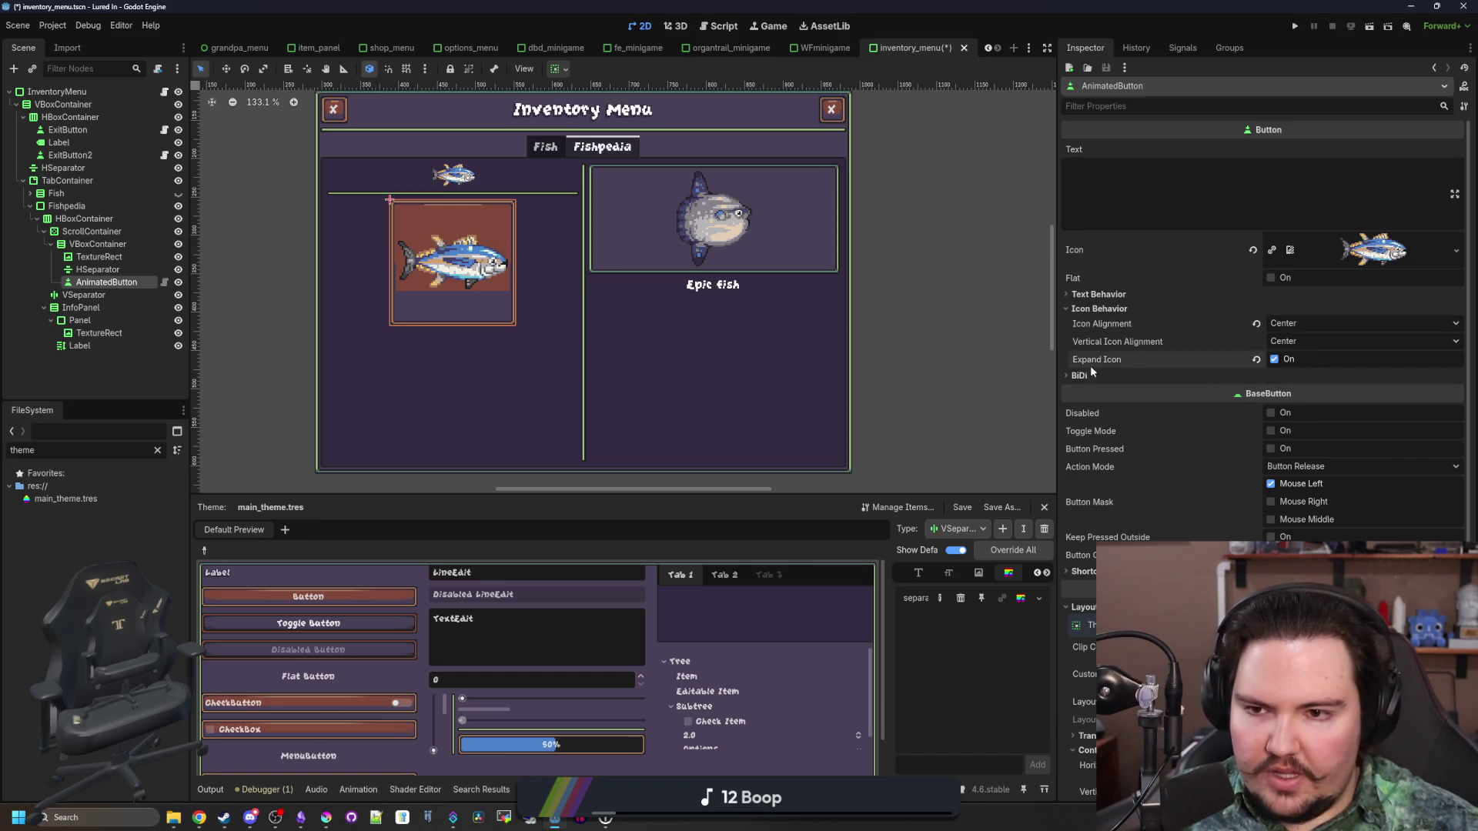
Change the button's custom minimum size to 128 × 128
scroll(639, 225, "down", 2)
scroll(639, 225, "up", 2)
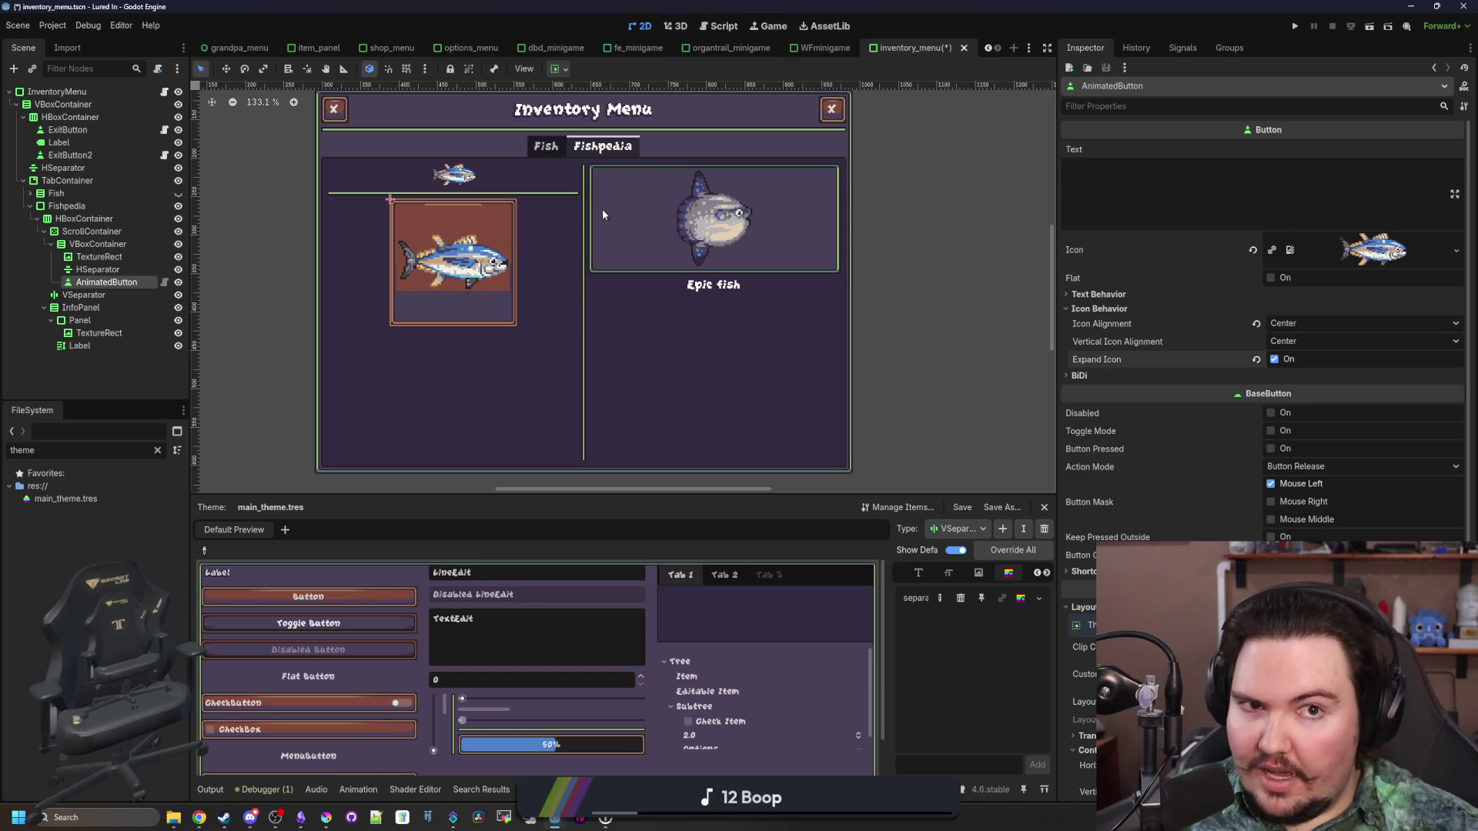
scroll(1193, 358, "down", 5)
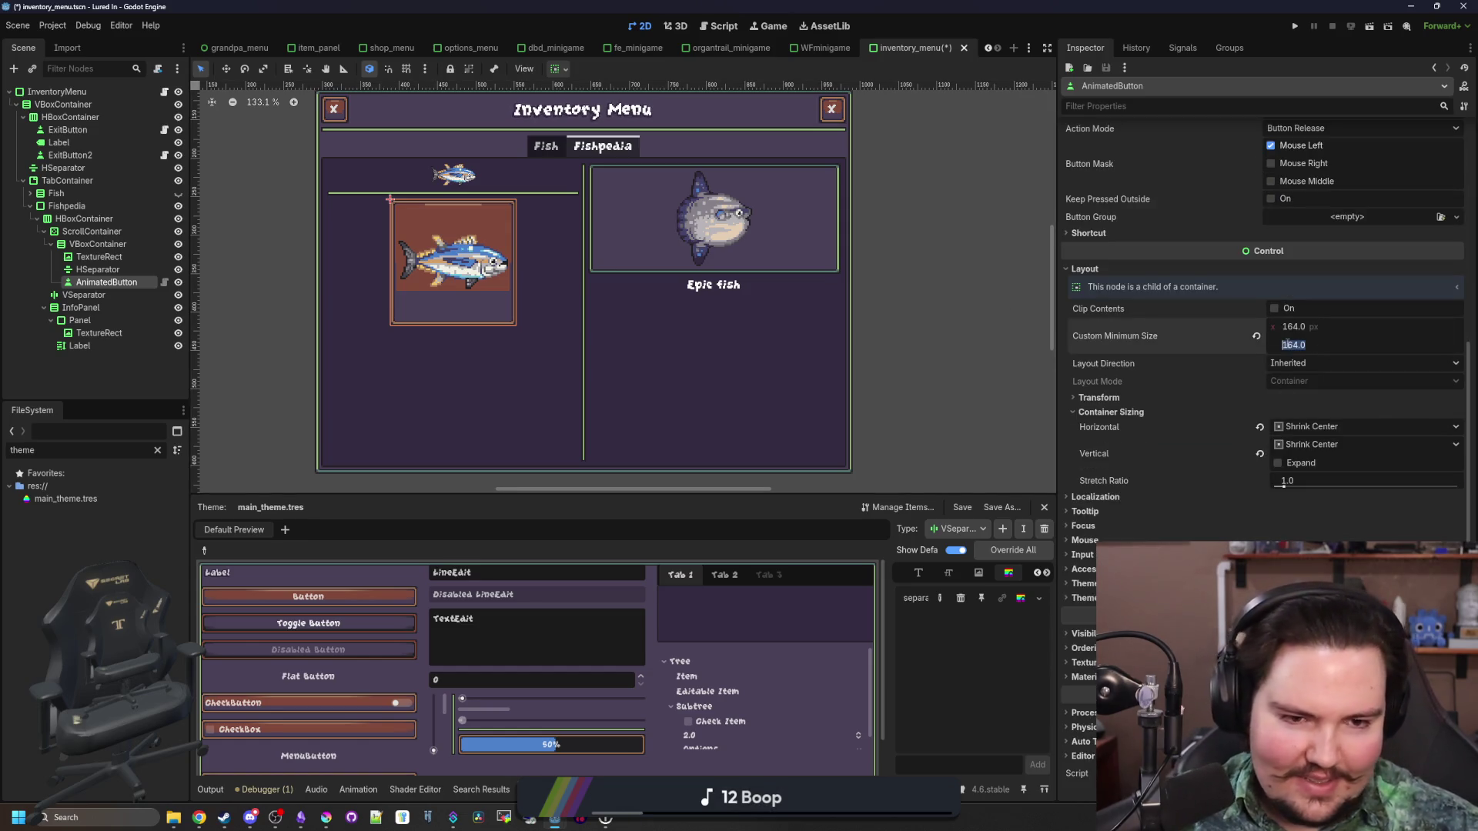
left_click_drag(1291, 346, 1263, 347)
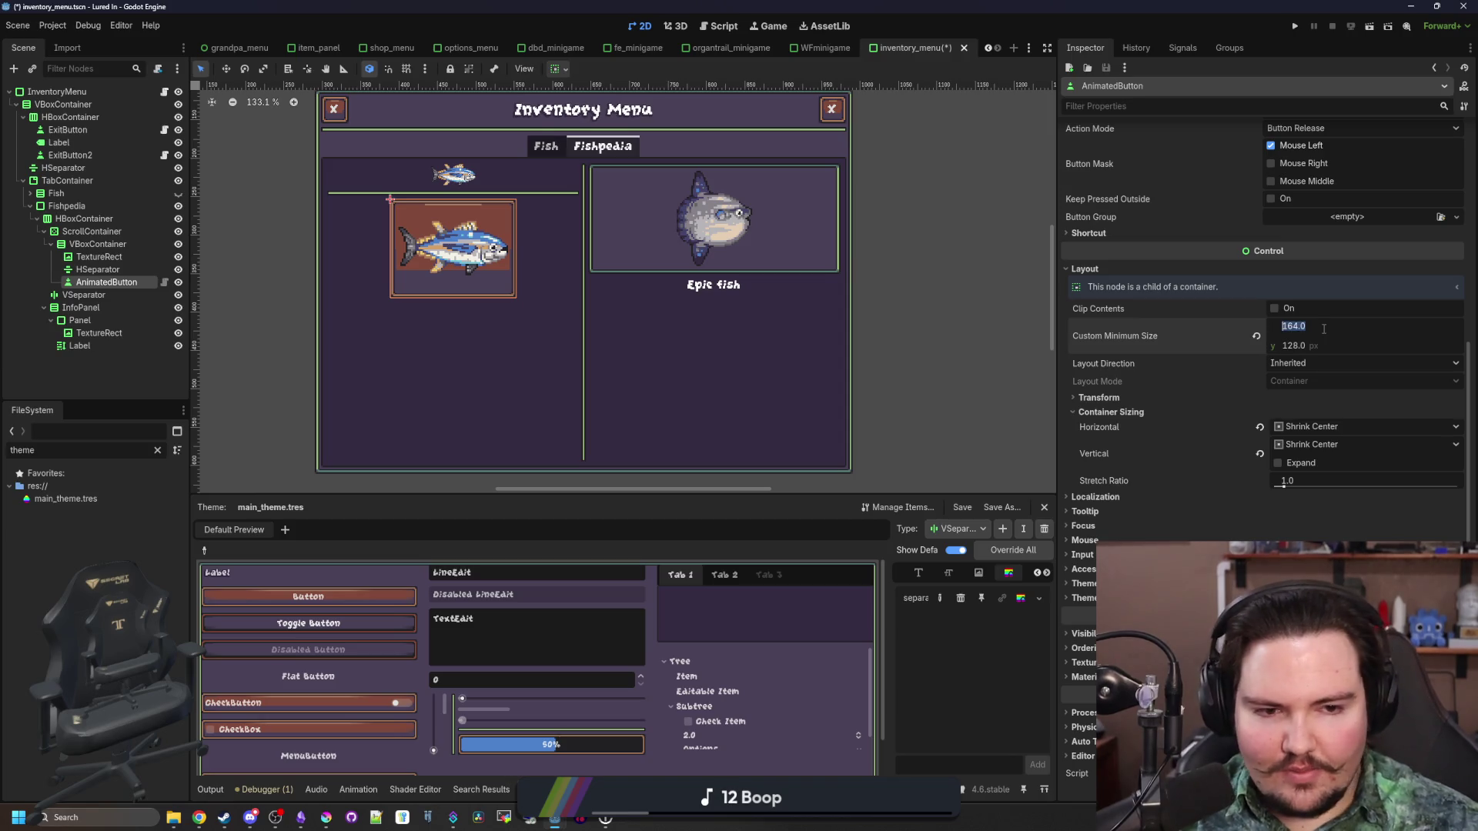
left_click(1294, 326)
type("128")
key("Return")
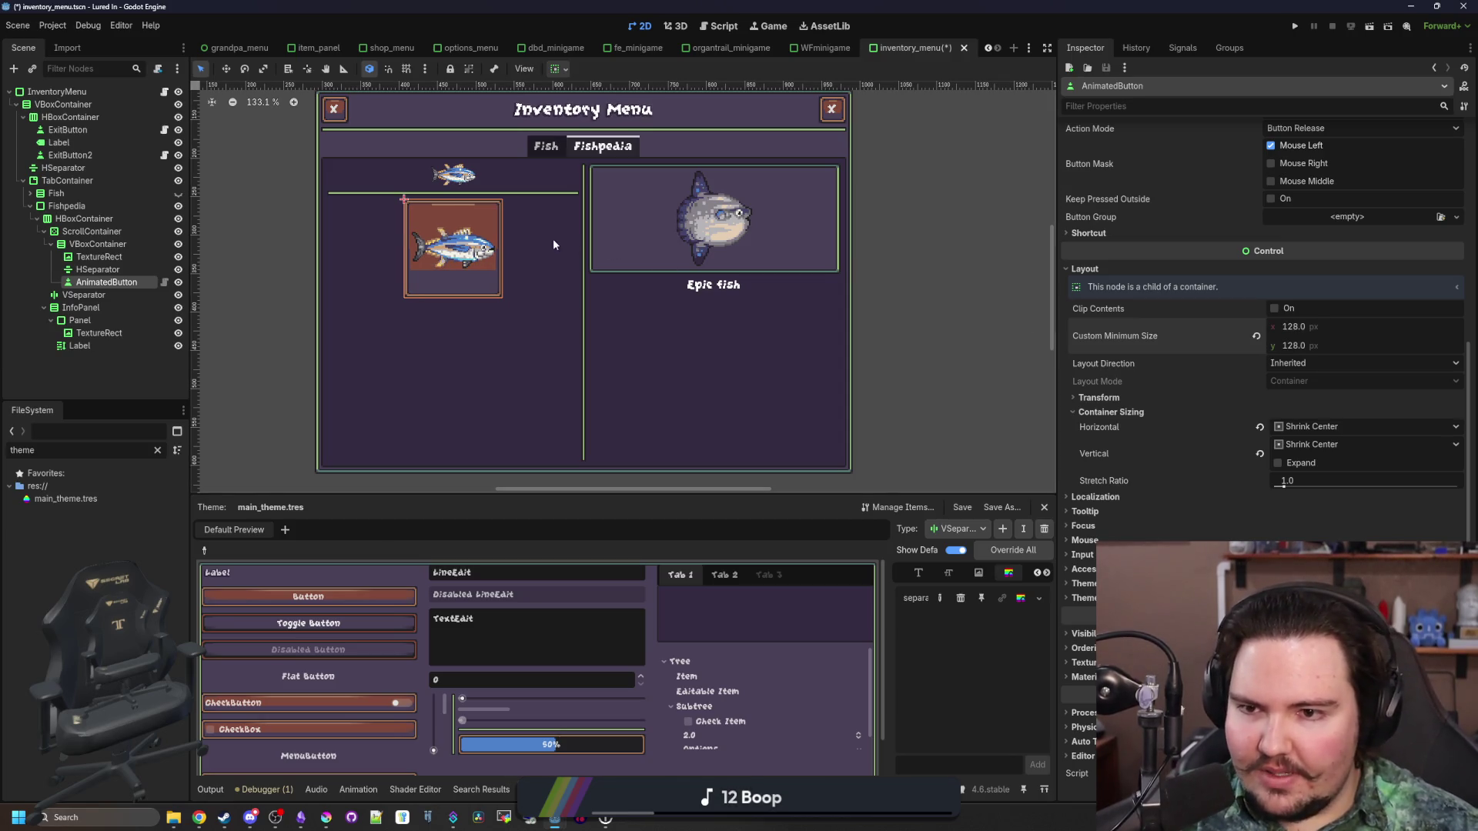
scroll(498, 252, "up", 1)
scroll(470, 277, "down", 2)
scroll(445, 298, "up", 1)
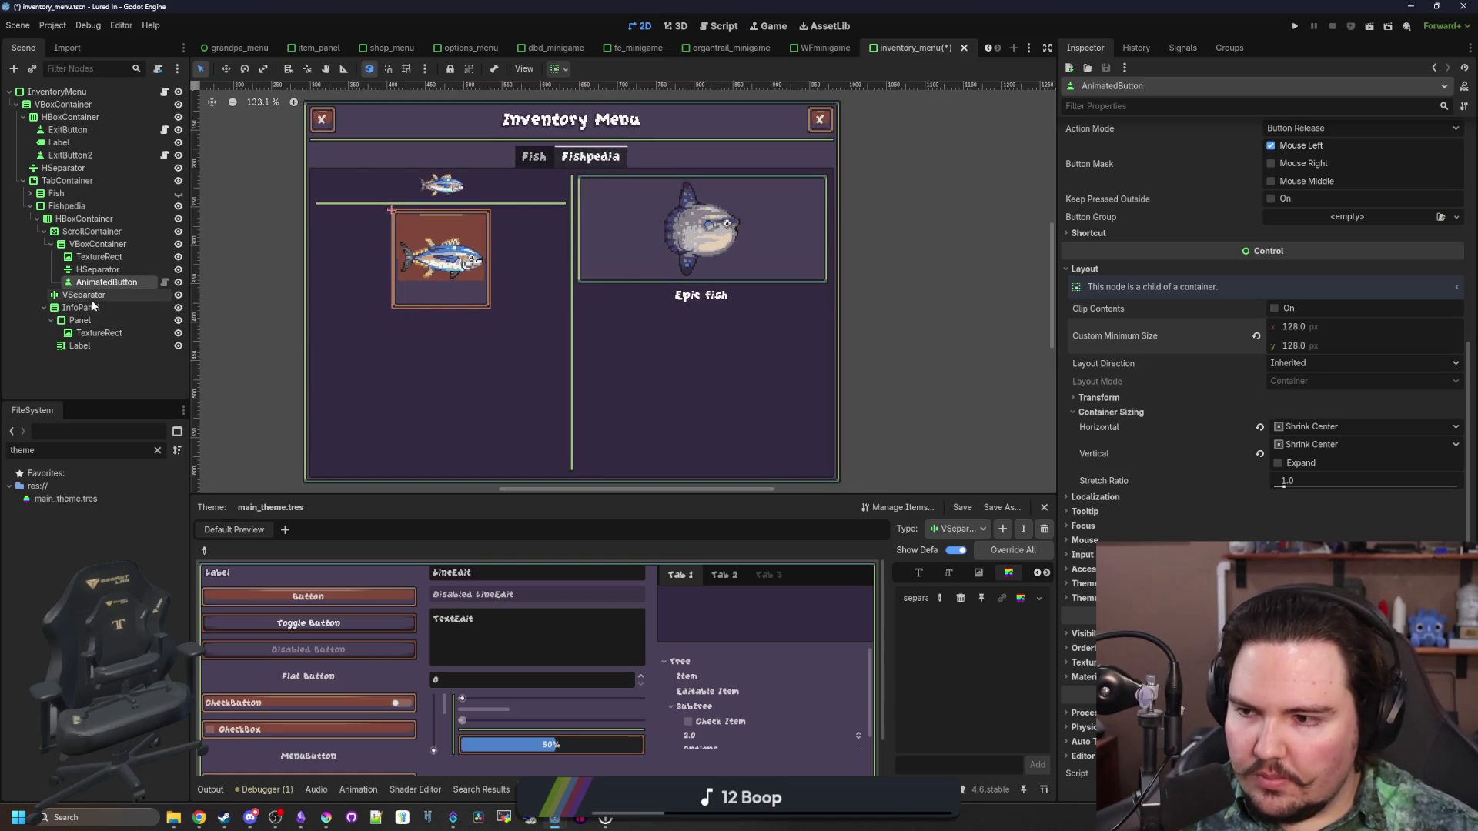
Save the inventory menu scene with Ctrl+S
left_click(117, 286)
key("ctrl+s")
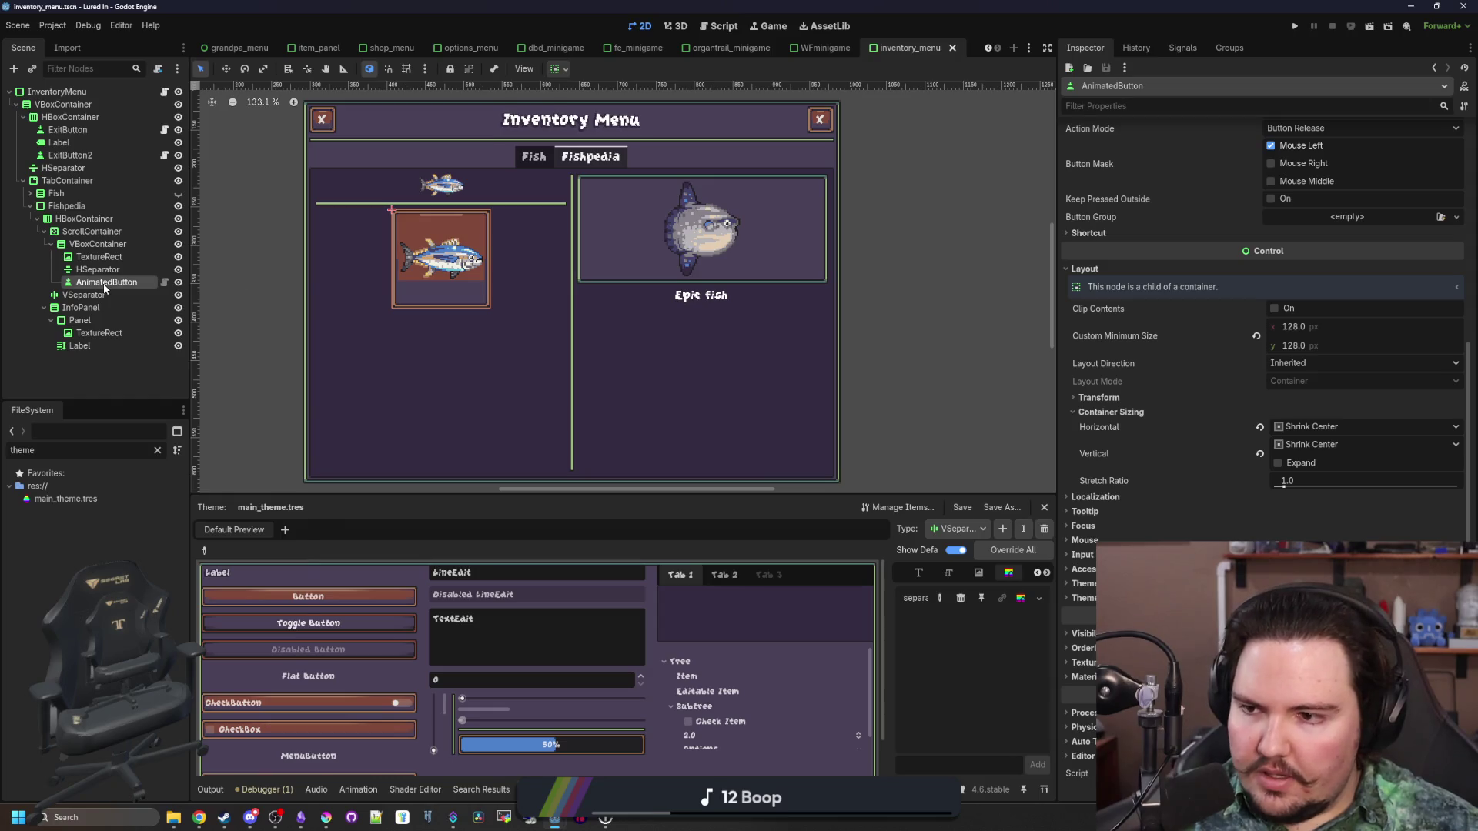
right_click(108, 285)
left_click(170, 372)
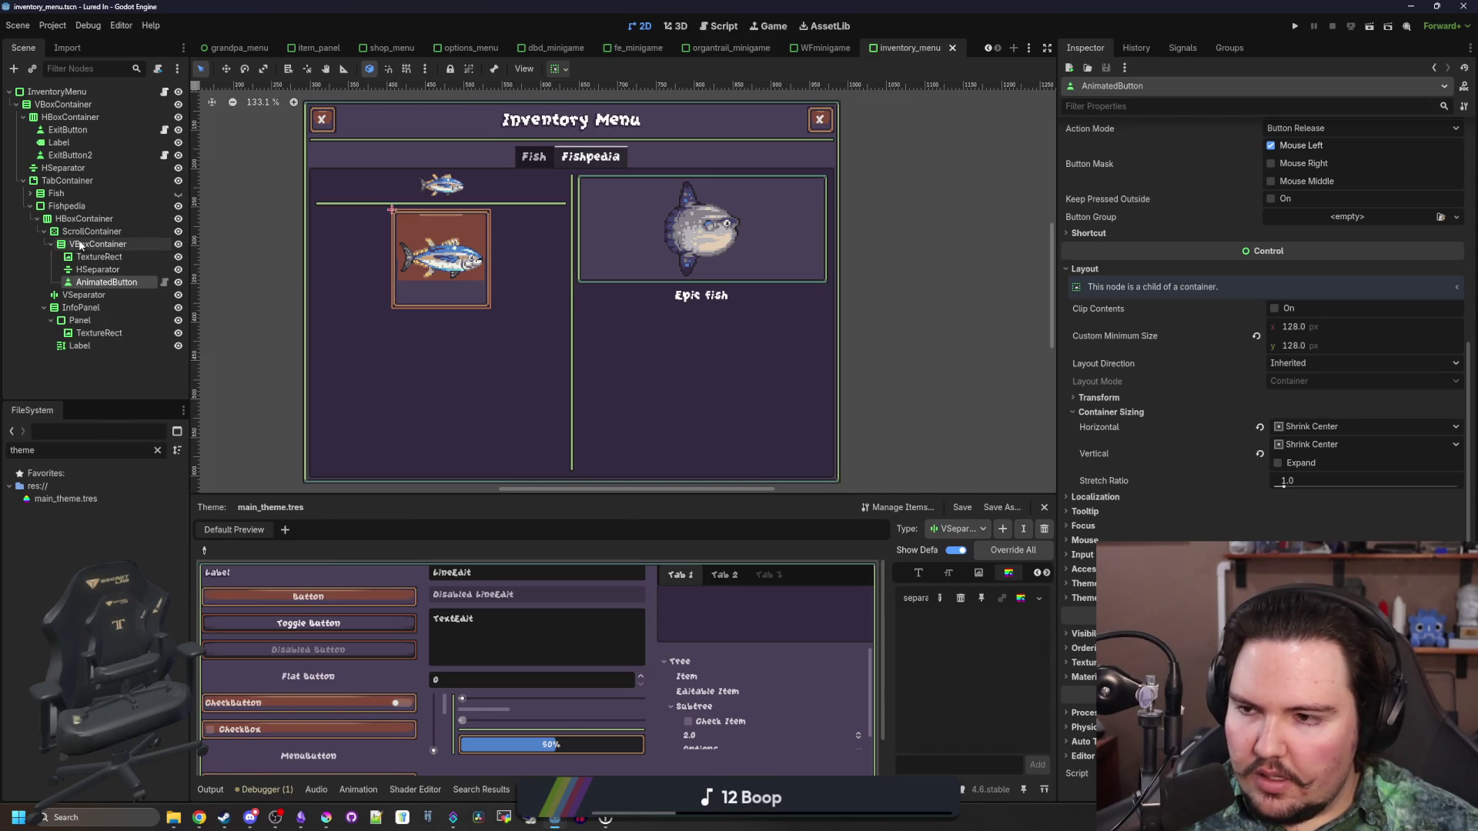
Start adding a child to the VBoxContainer, clearing the search to browse Control node types
left_click(80, 245)
right_click(80, 245)
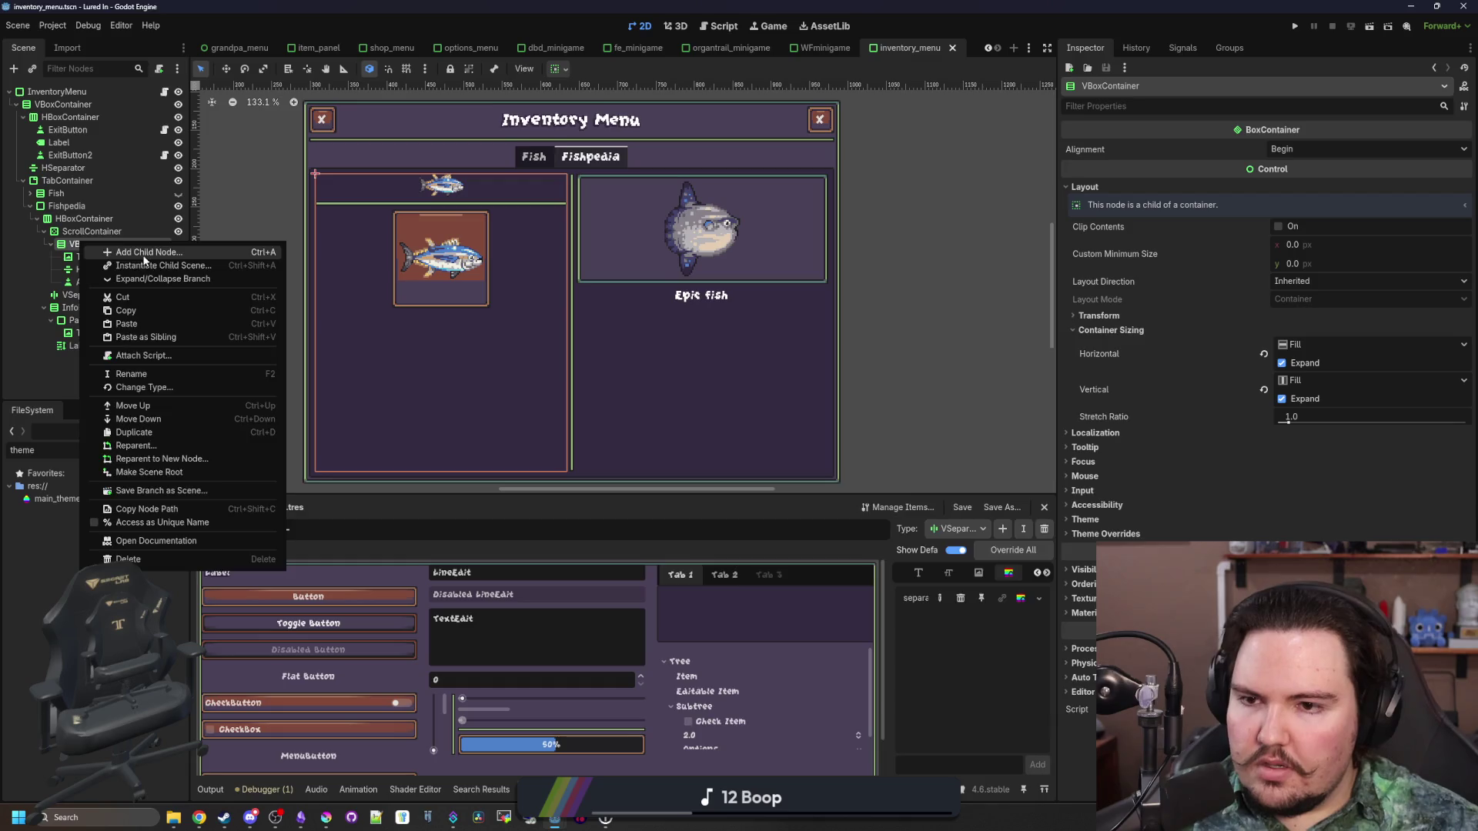
left_click(144, 253)
scroll(1003, 429, "up", 2)
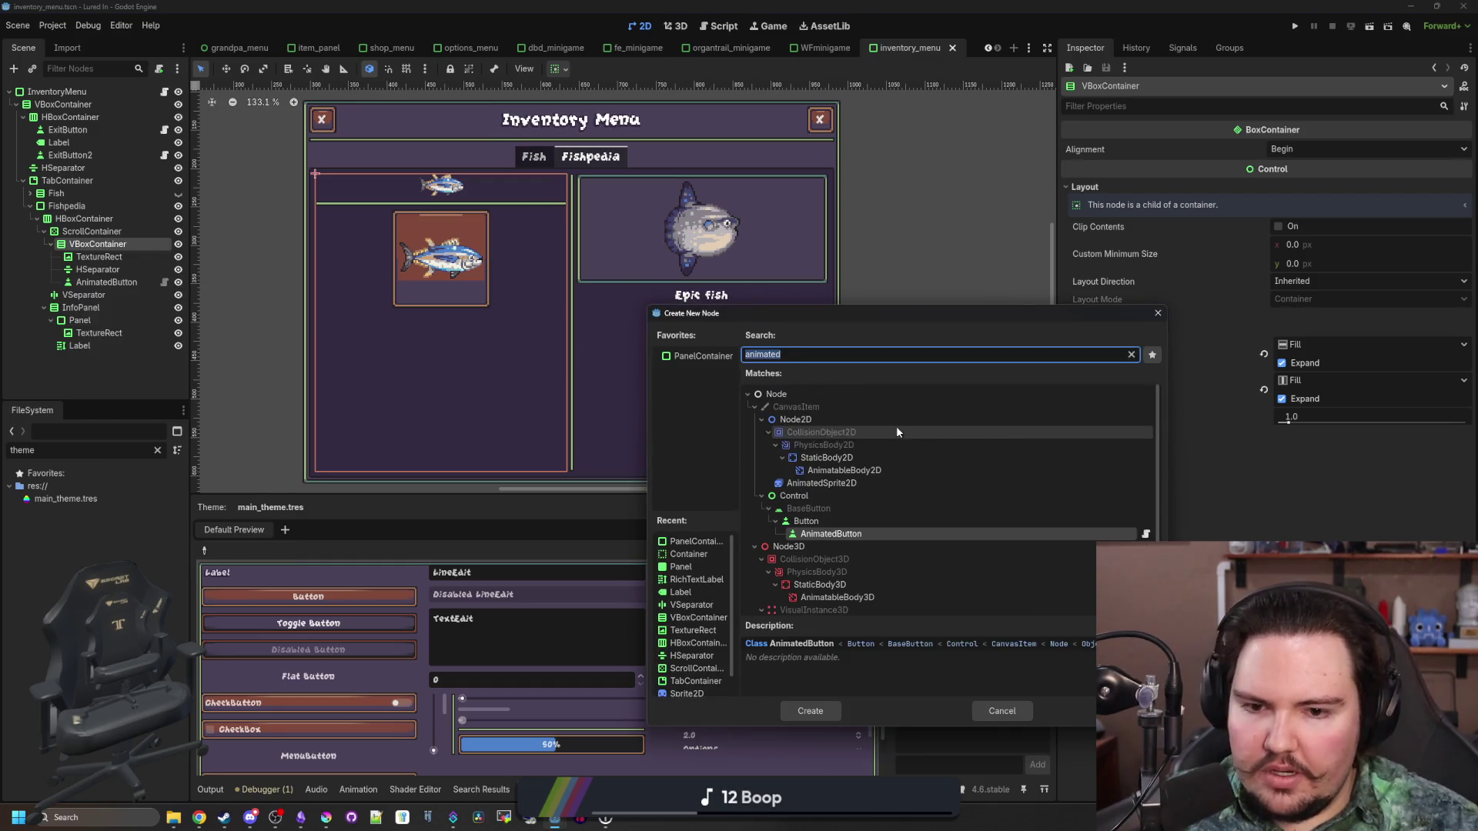
left_click(804, 495)
left_click(1130, 356)
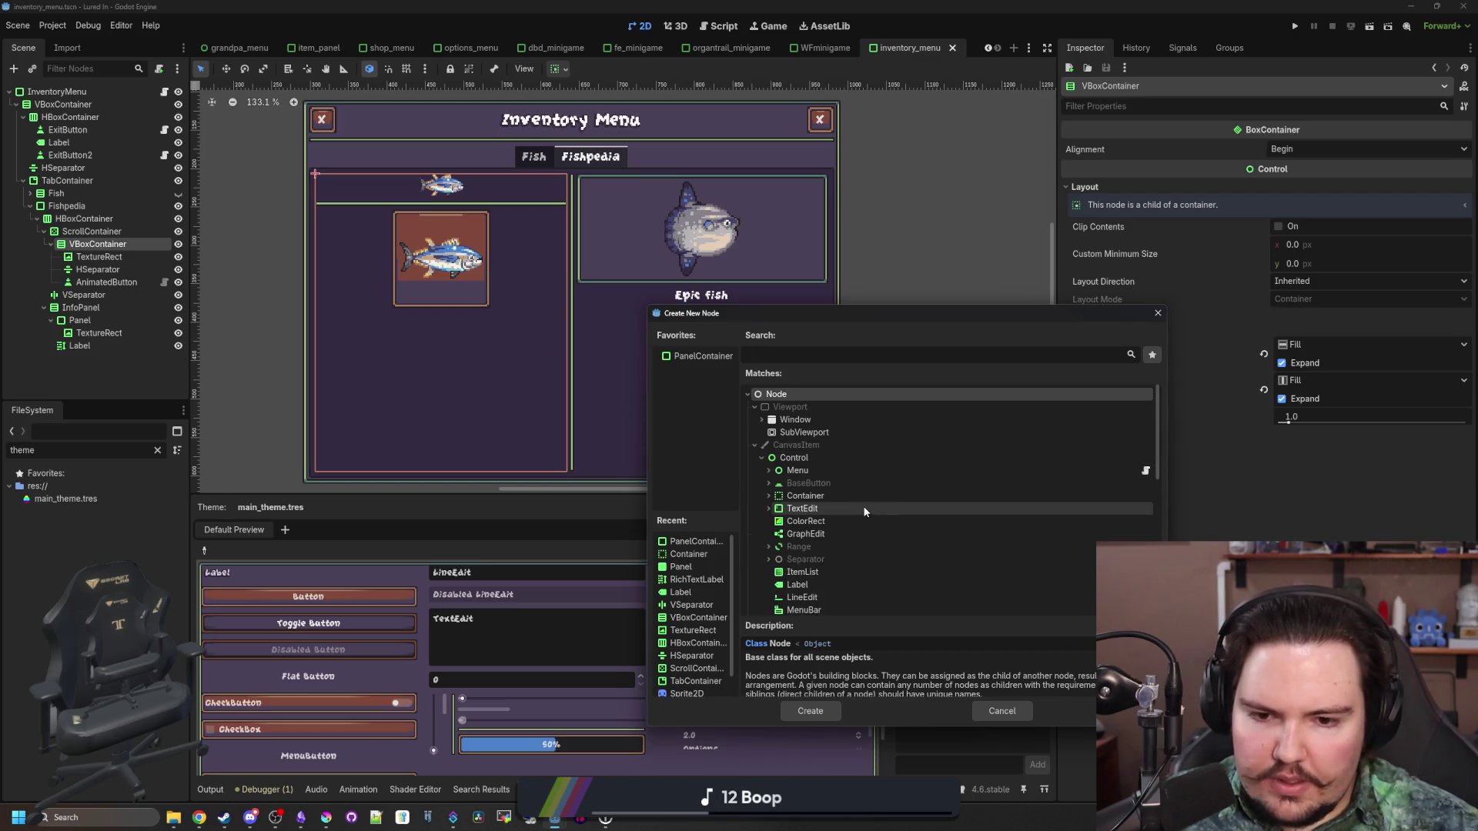
scroll(862, 505, "down", 2)
left_click(844, 516)
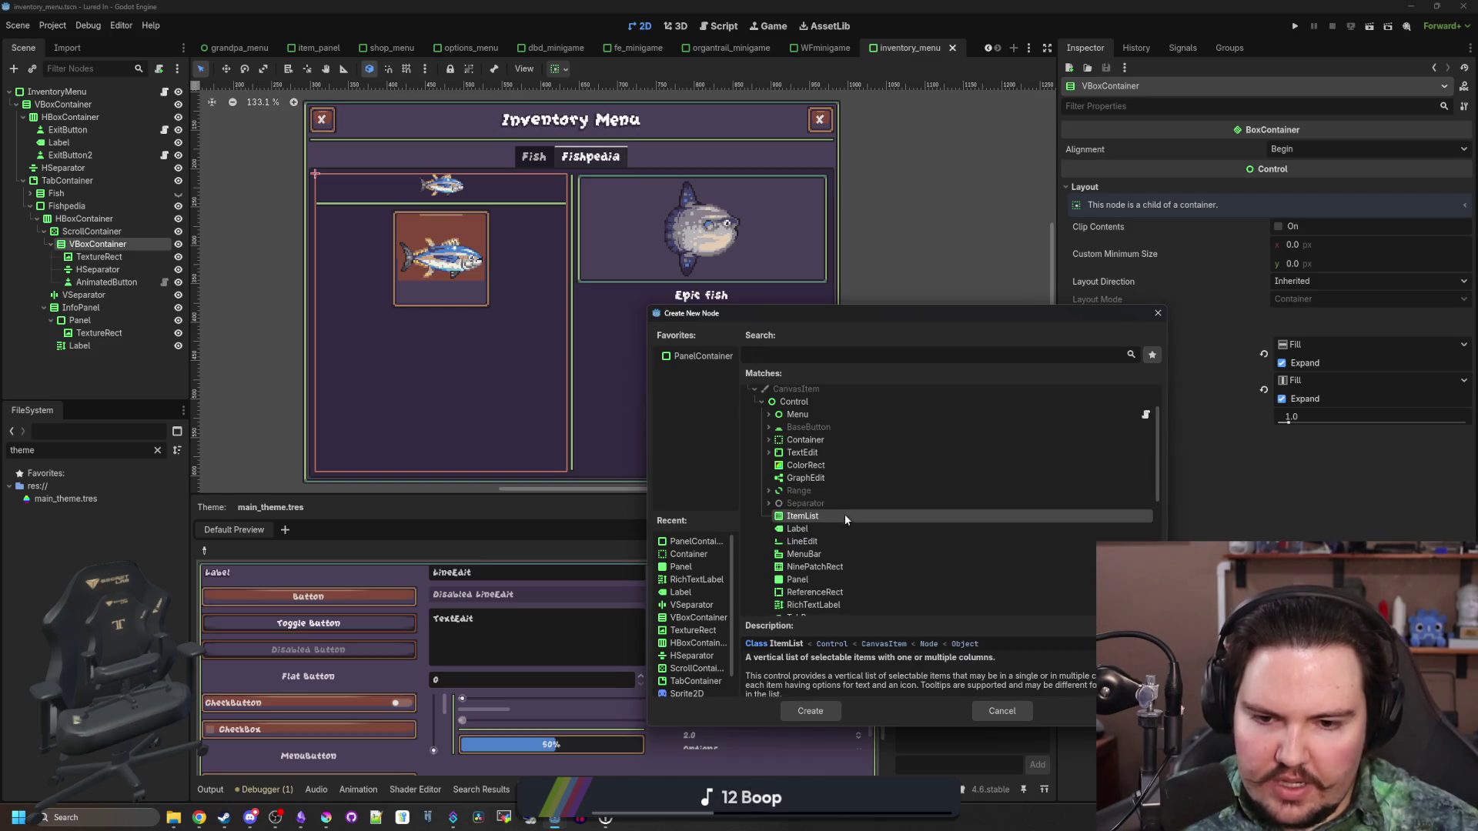
scroll(839, 546, "down", 2)
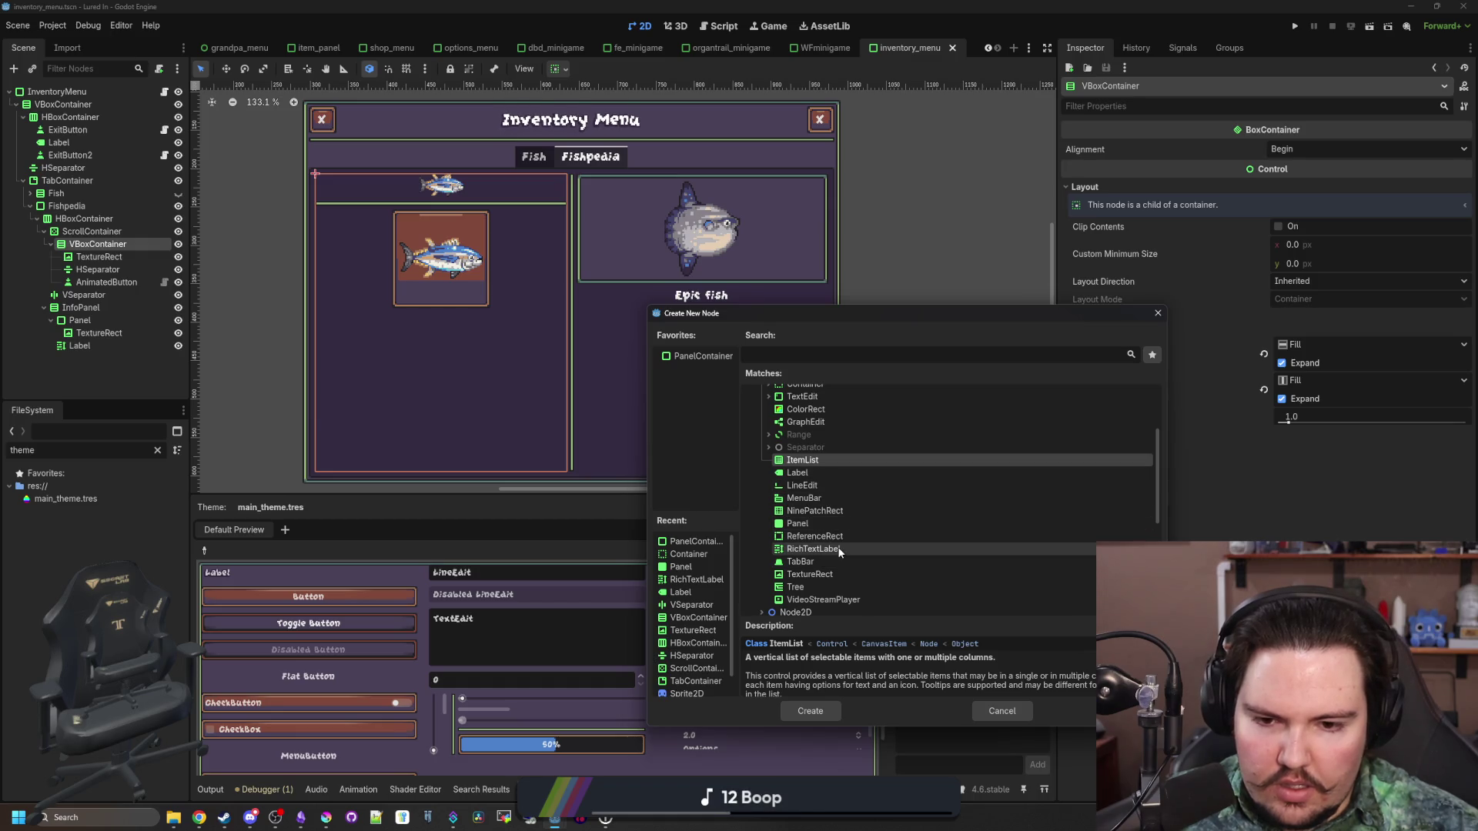
scroll(840, 550, "up", 1)
scroll(767, 480, "up", 1)
Add a FlowContainer from the container types and move it under the ScrollContainer
left_click(767, 439)
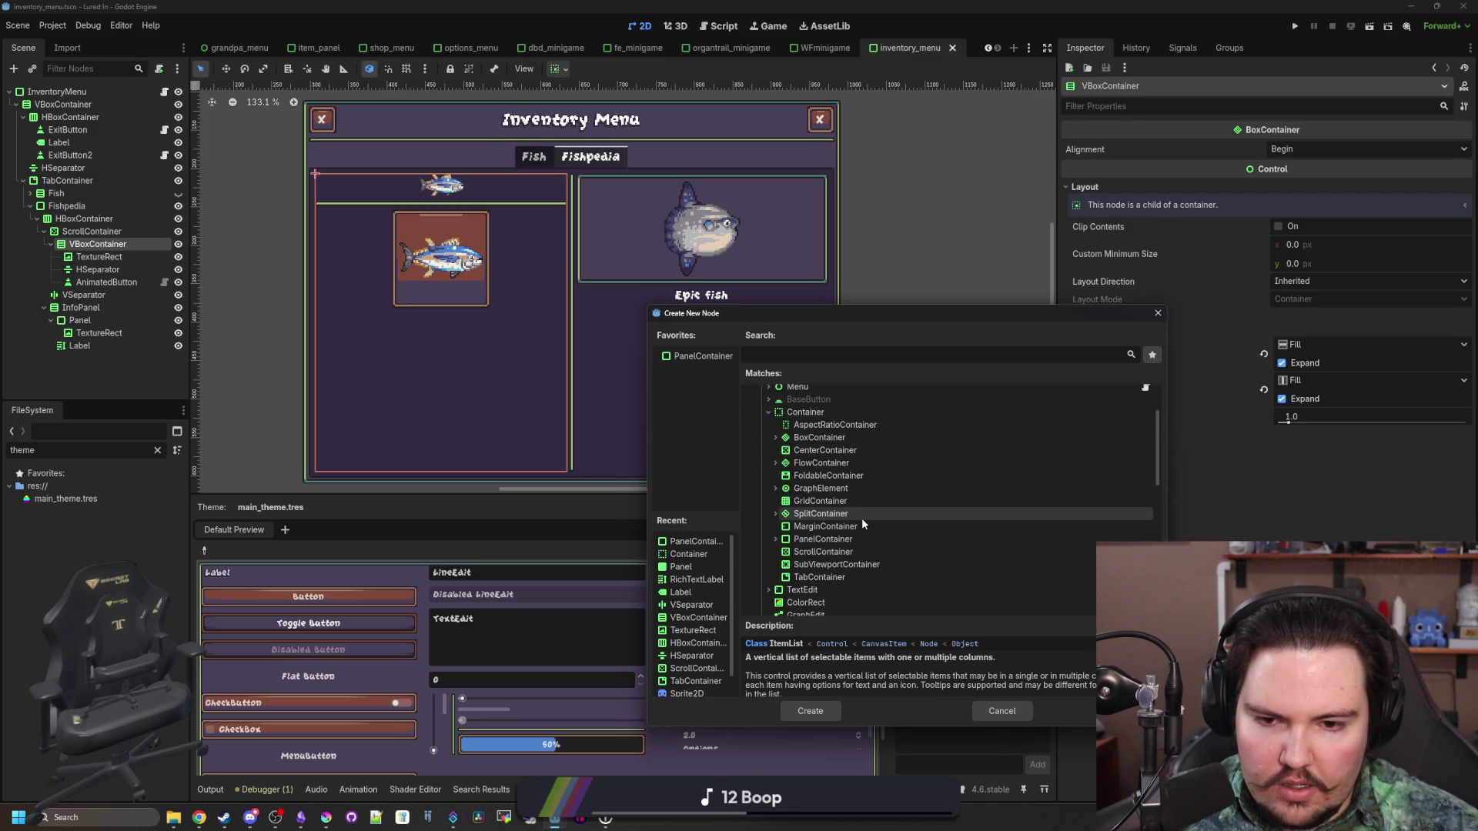
left_click(861, 519)
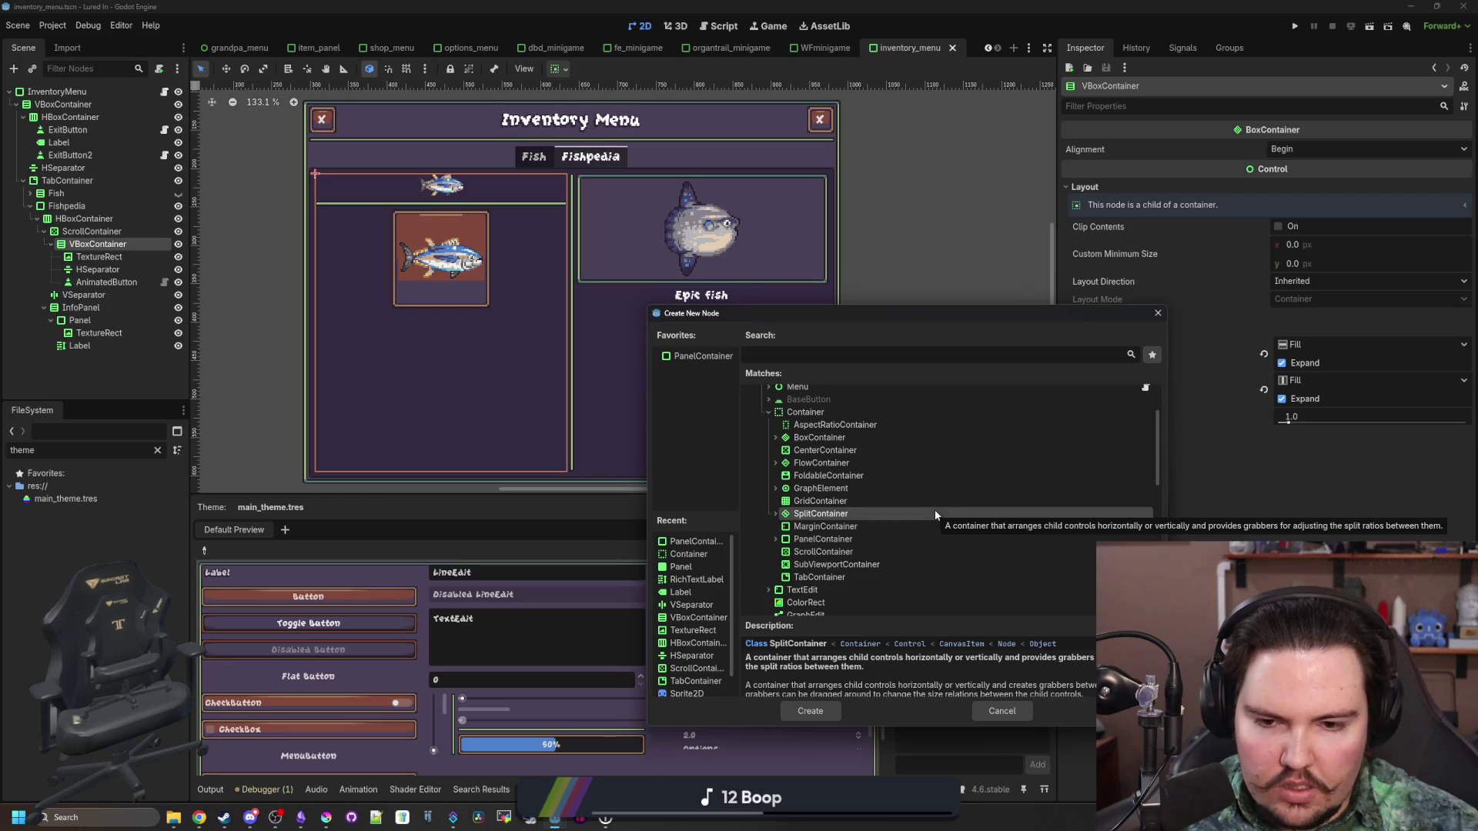
scroll(934, 509, "down", 1)
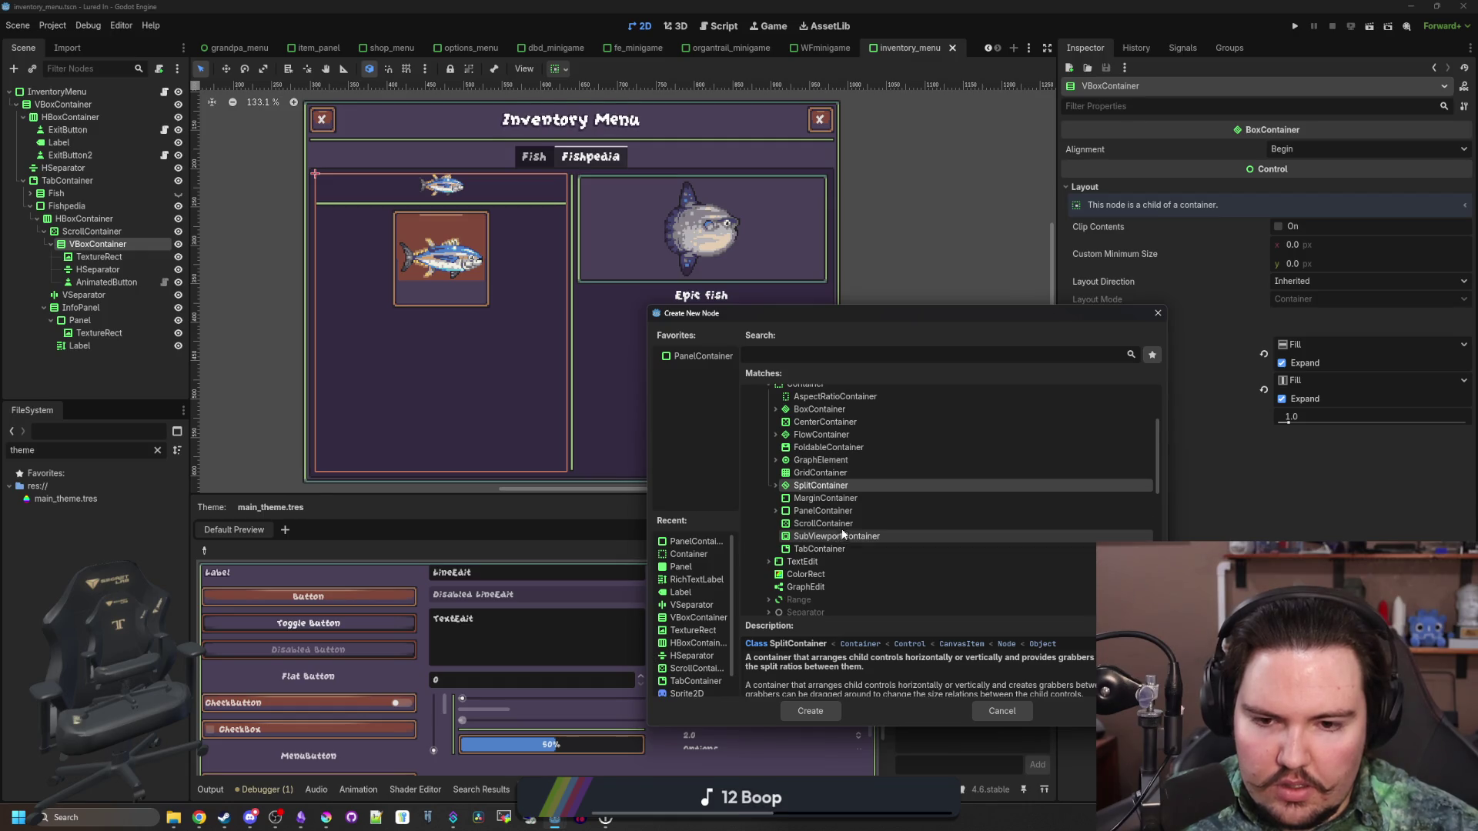
scroll(836, 522, "up", 1)
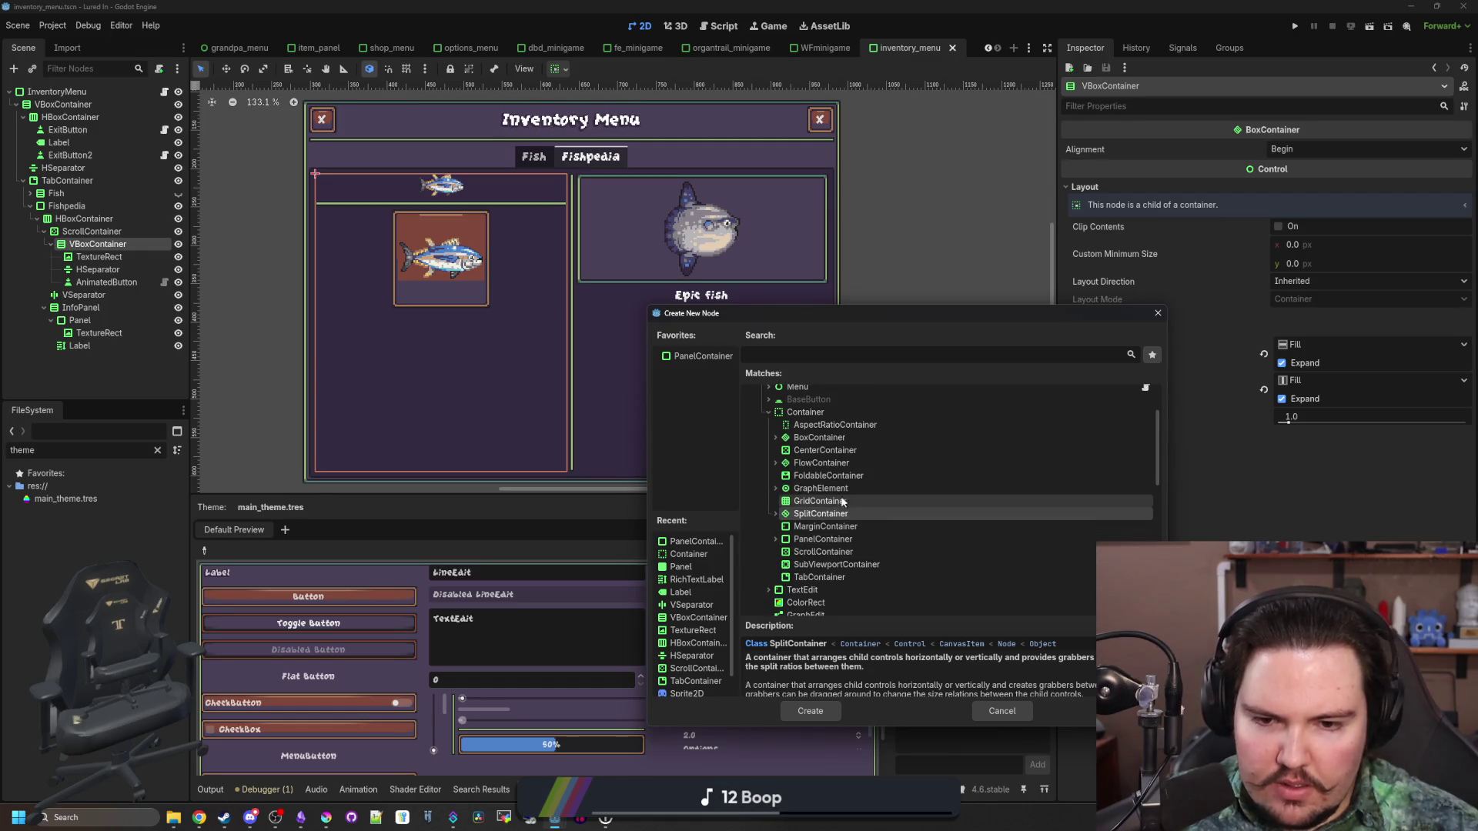
double_click(834, 463)
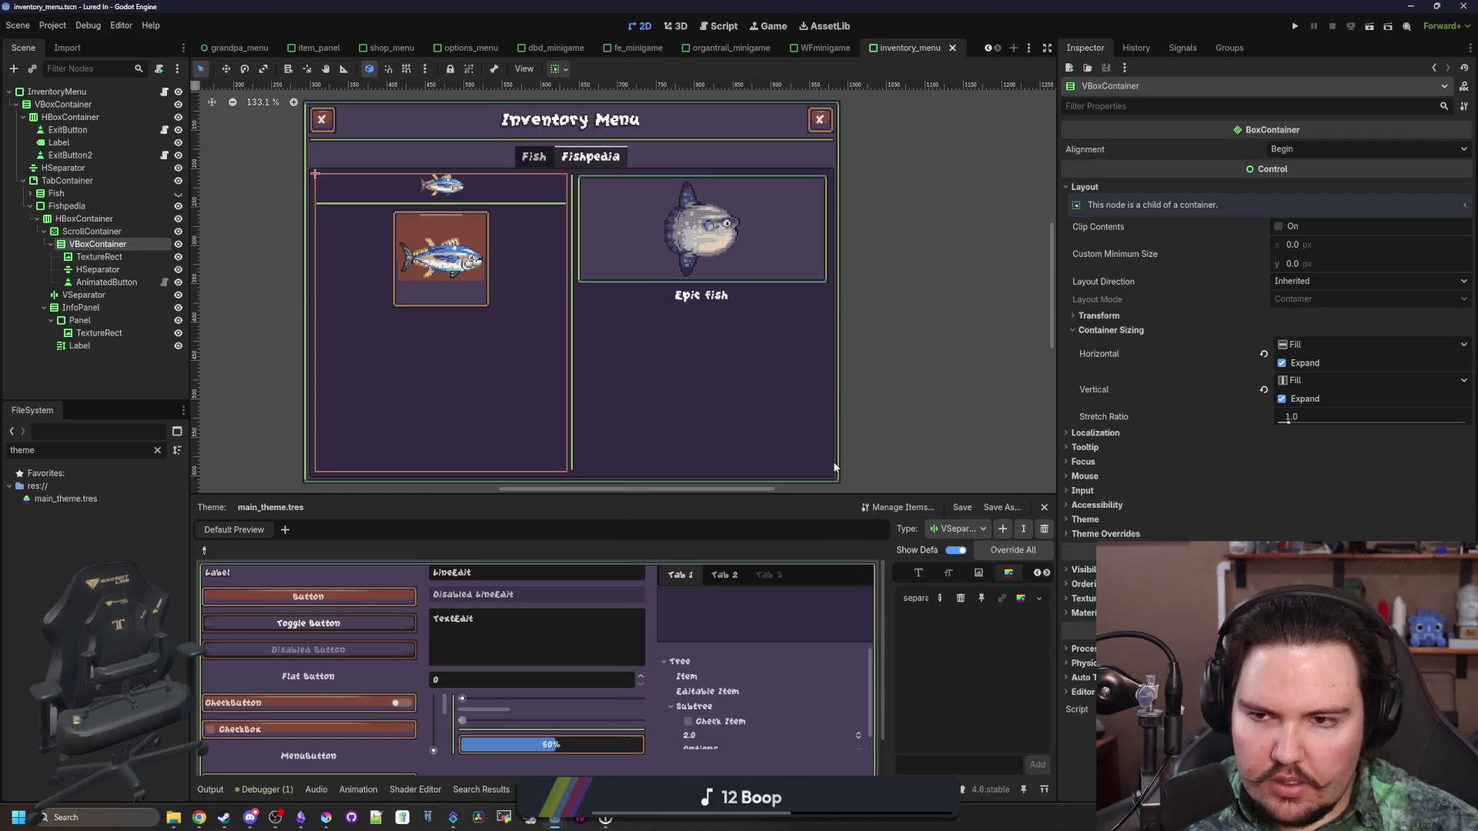
left_click_drag(113, 298, 100, 244)
Move the TextureRect, HSeparator and AnimatedButton into the FlowContainer
left_click(99, 269)
left_click(92, 296, "shift")
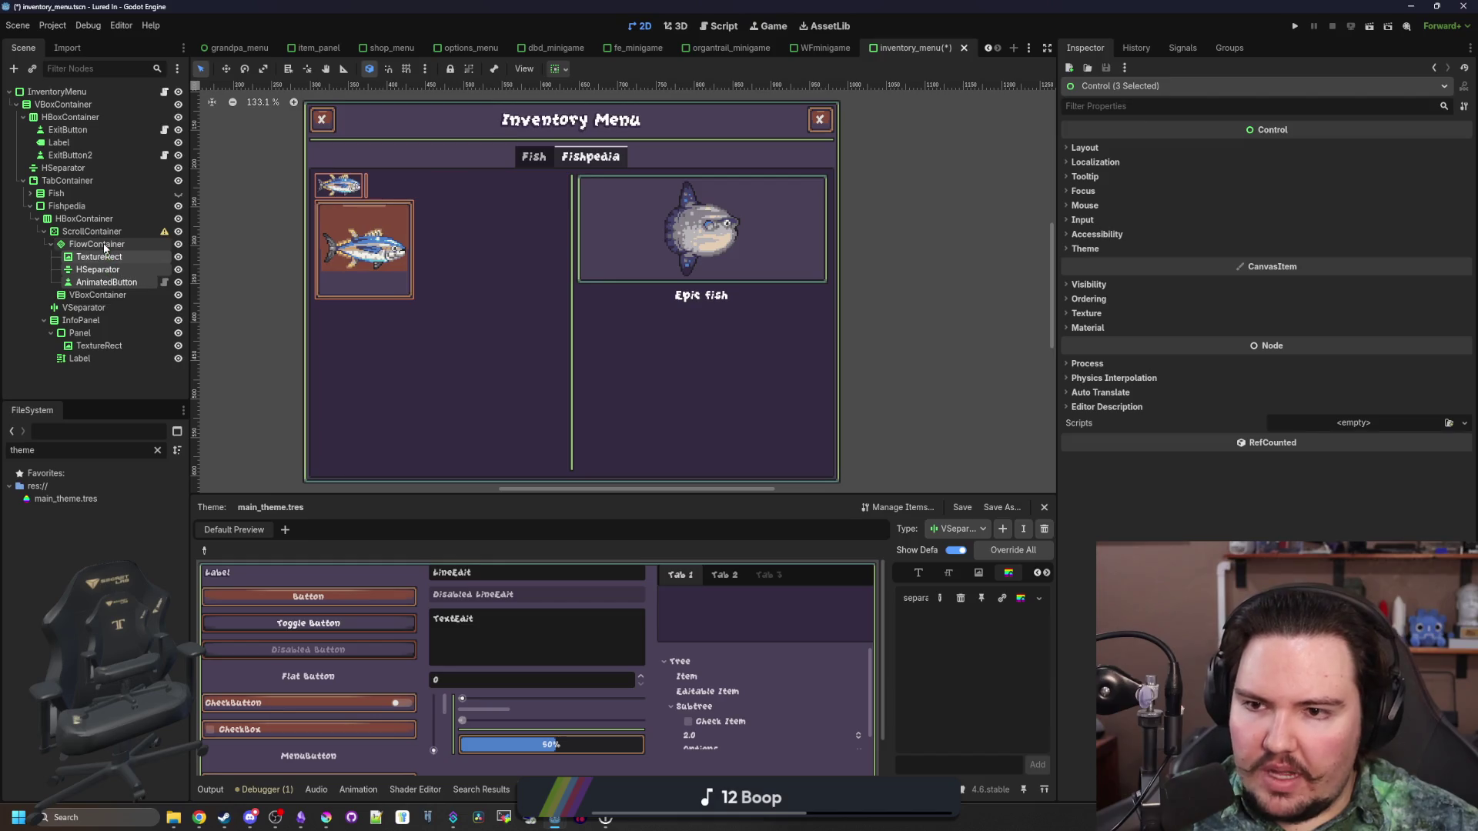
left_click(117, 268)
Enable horizontal and vertical Expand on the FlowContainer
left_click(97, 244)
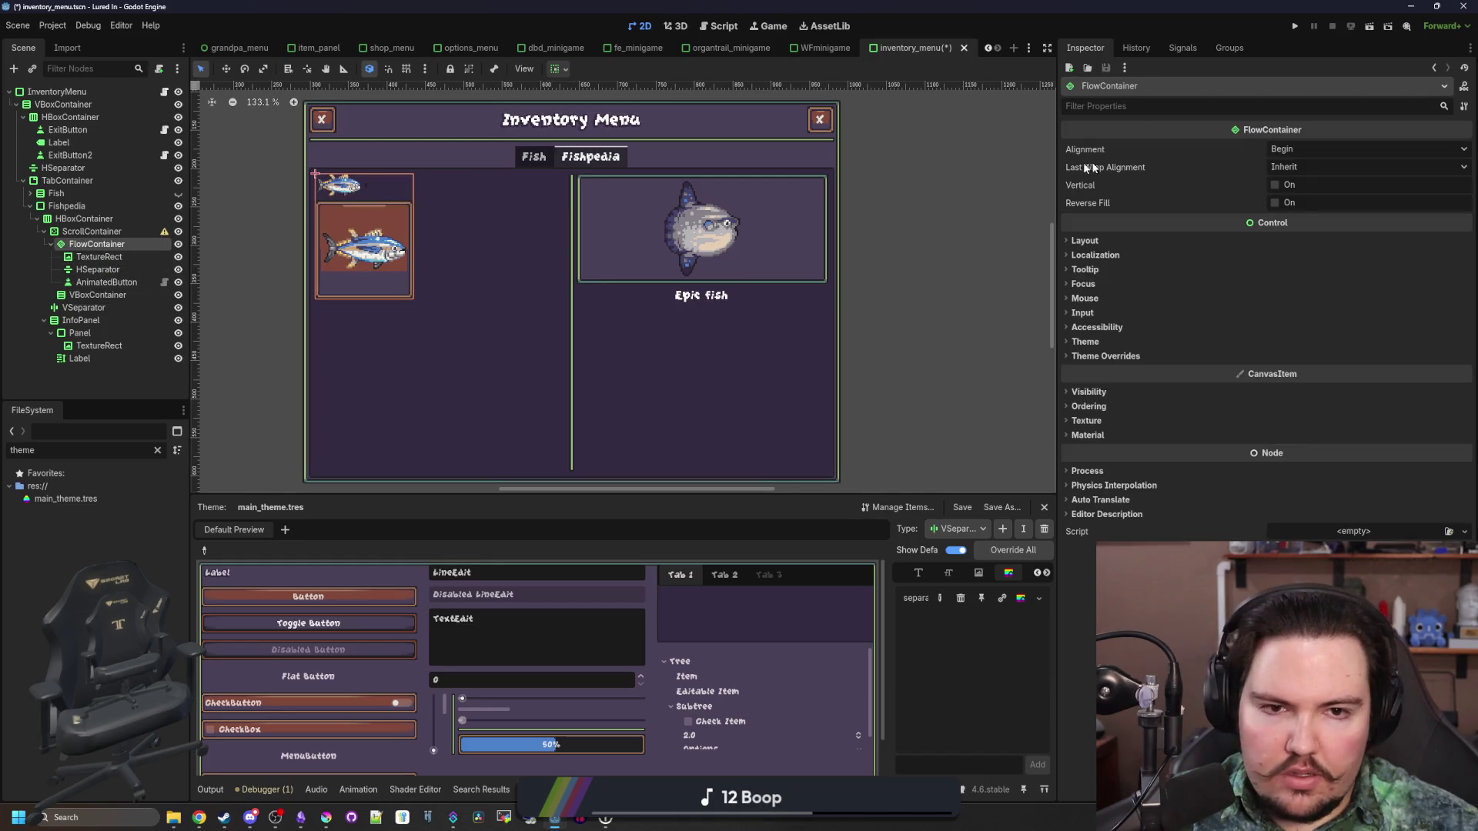
left_click(1085, 241)
left_click(1111, 383)
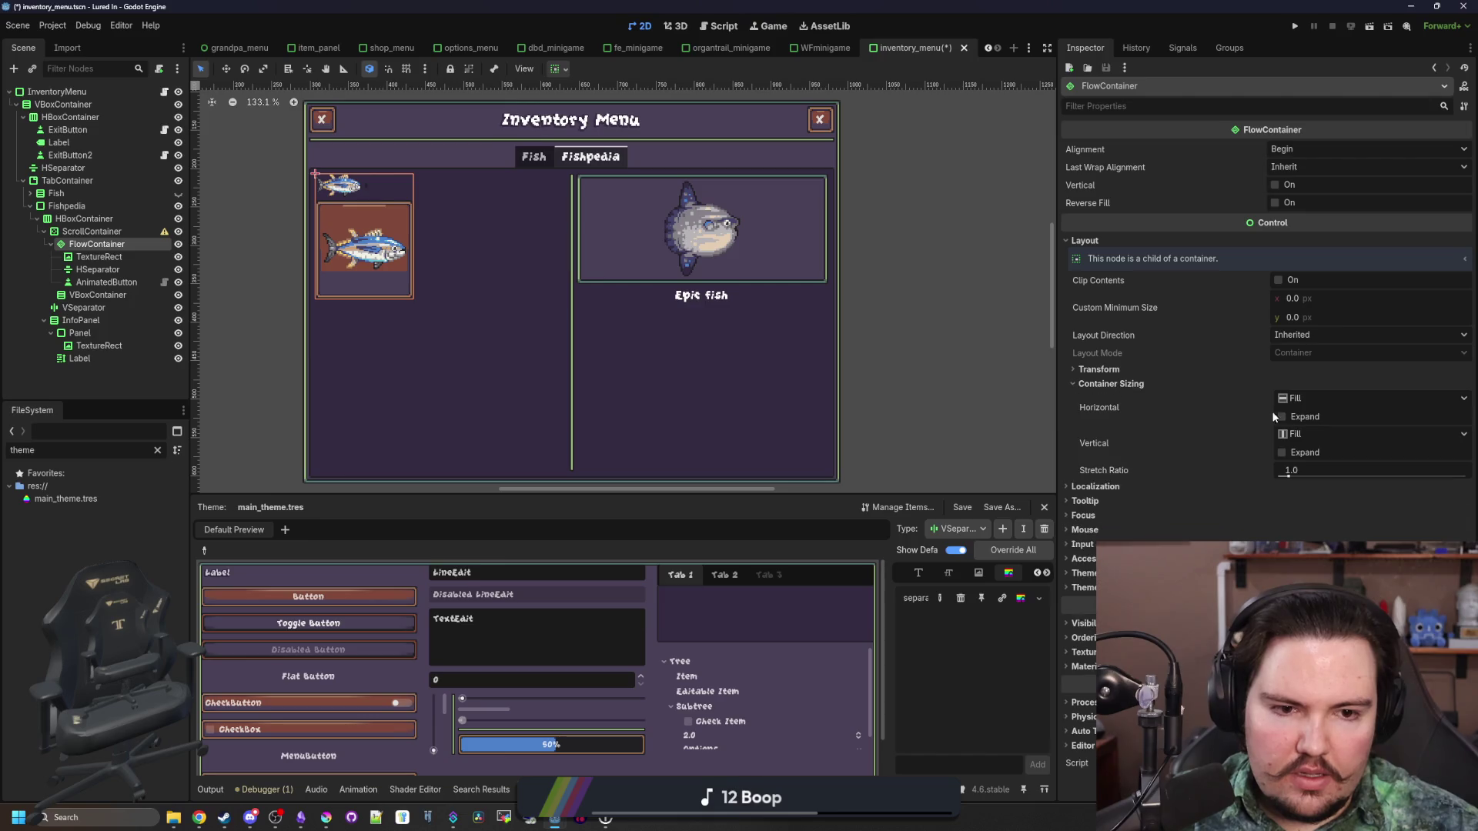
left_click(1281, 416)
left_click(1286, 455)
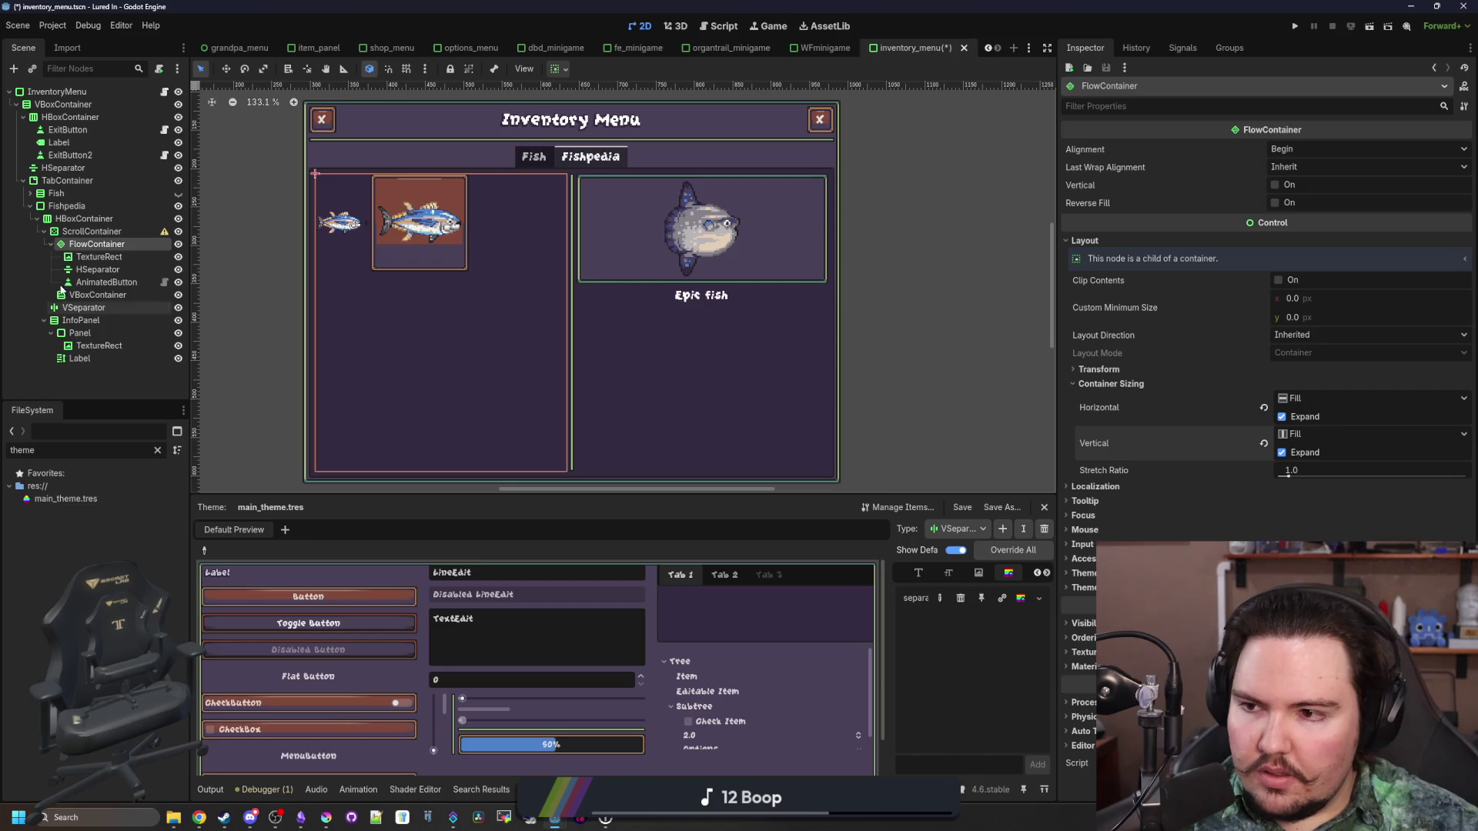
Try horizontal expand on the small fish TextureRect, then undo it
left_click(99, 256)
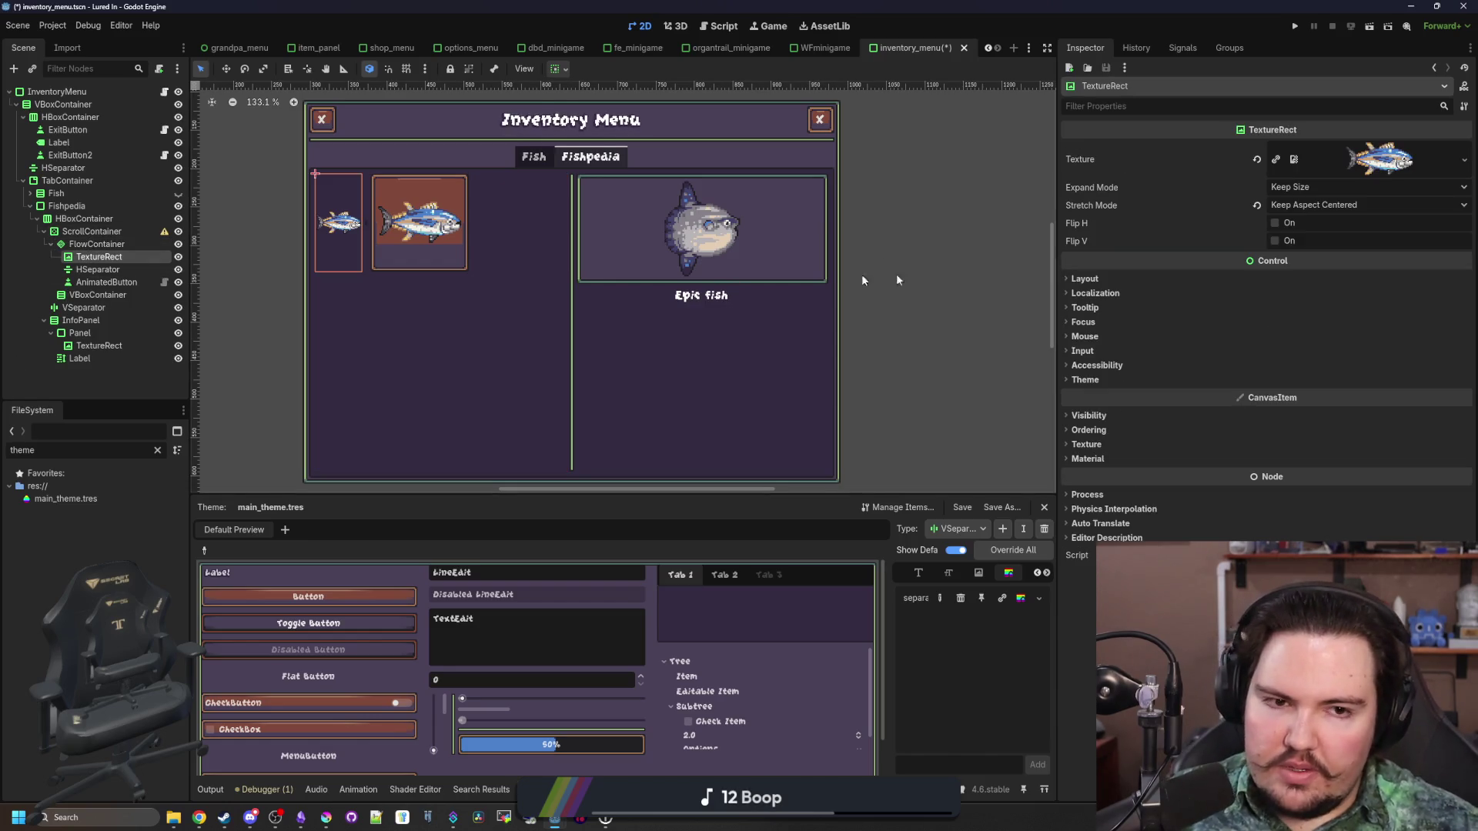
left_click(1129, 277)
left_click(1148, 422)
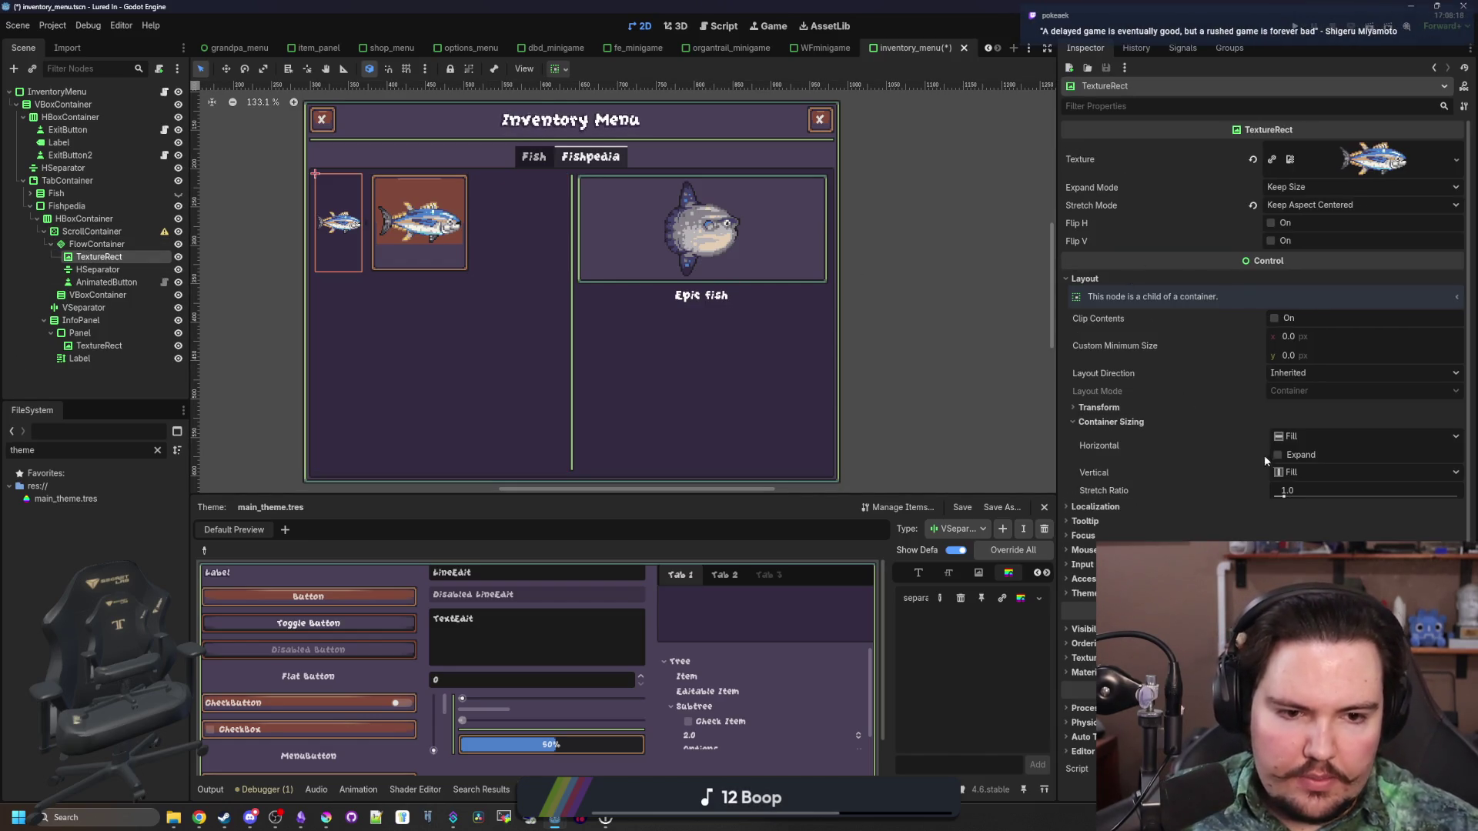
left_click(1278, 454)
left_click(1278, 454)
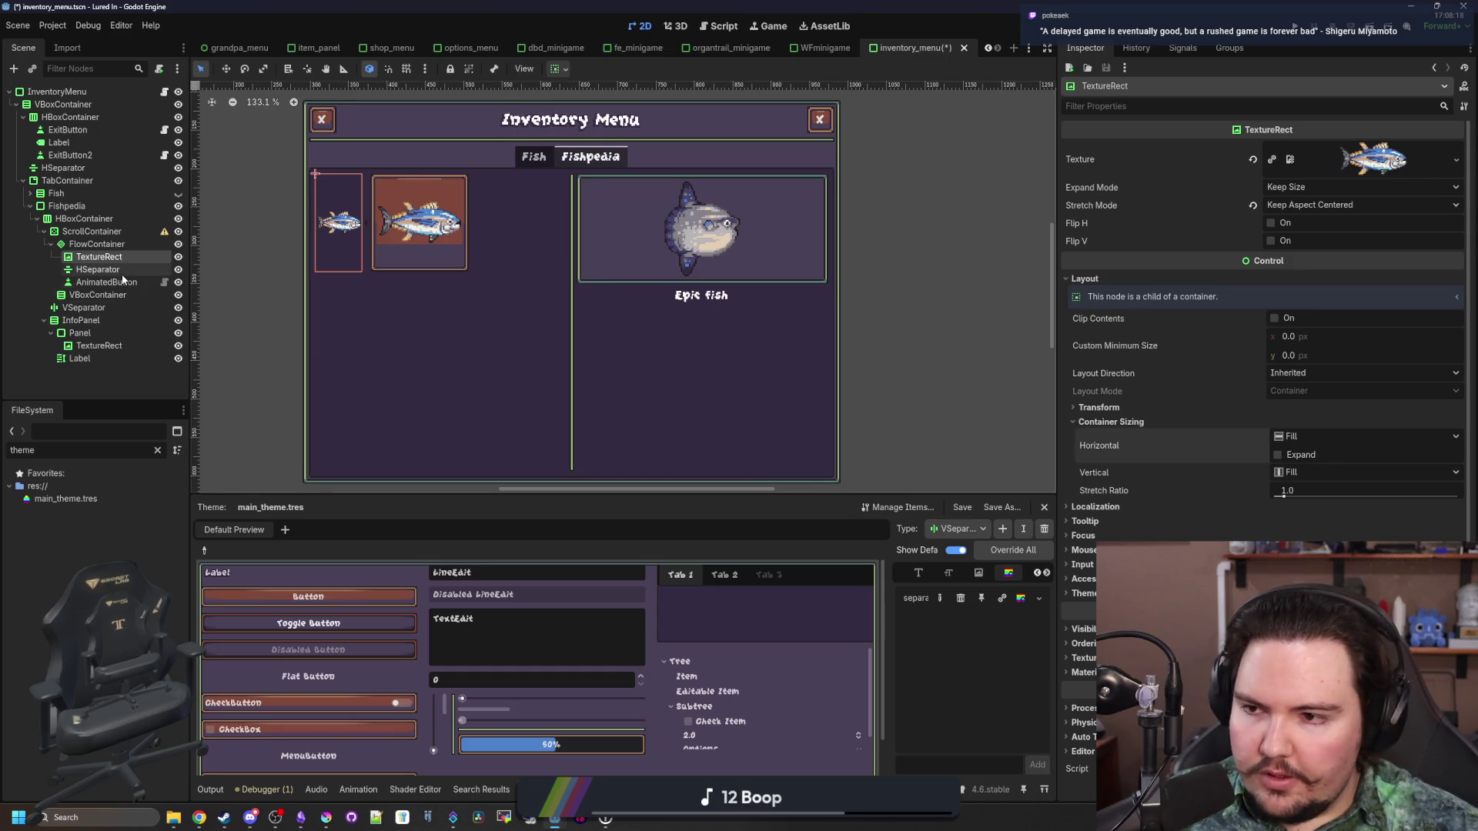
Give the HSeparator horizontal expand and a 256 px minimum width
left_click(98, 269)
left_click(1074, 148)
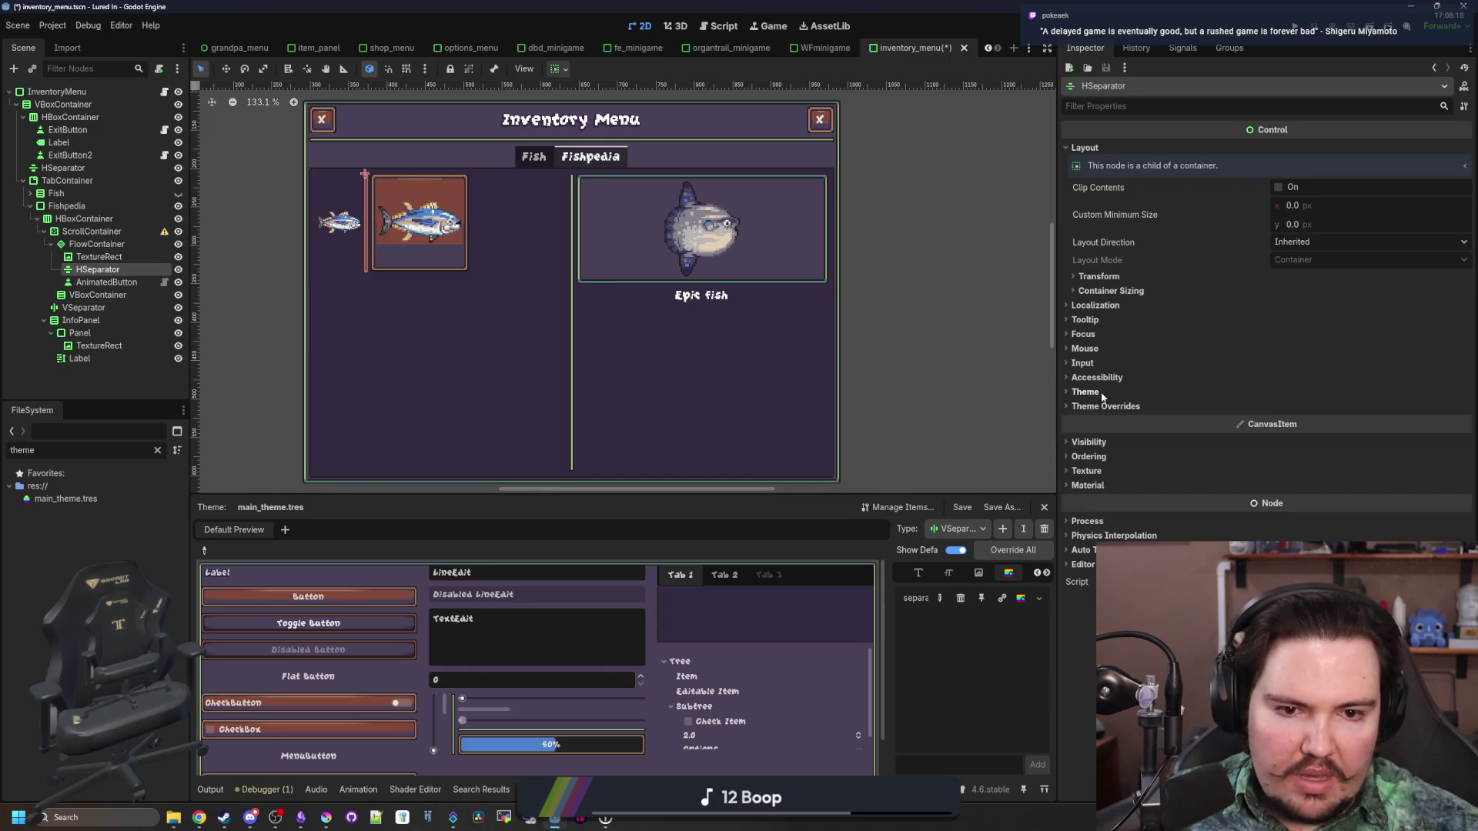
left_click(1113, 291)
left_click(1282, 324)
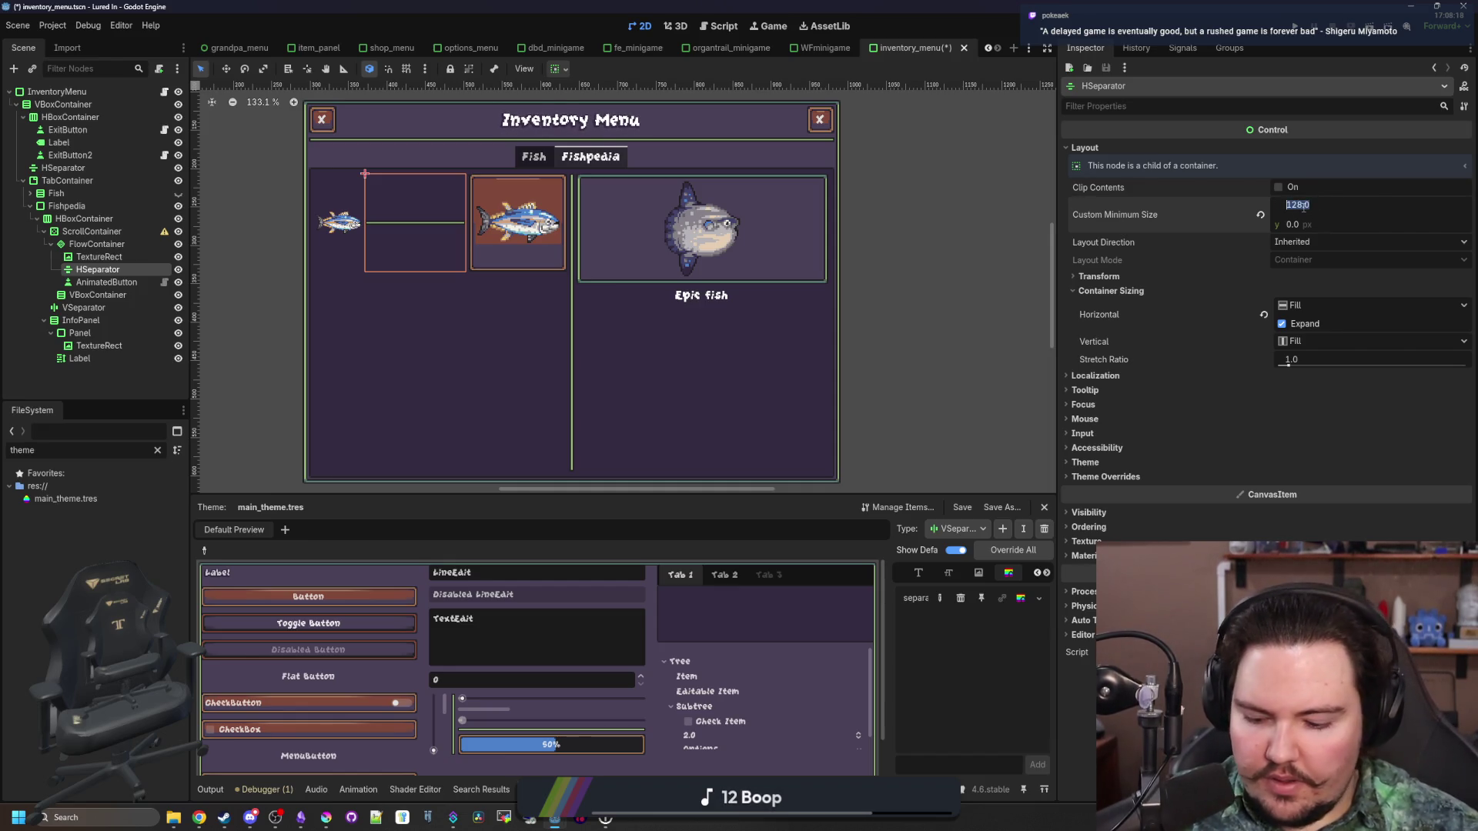
type("256")
key("Return")
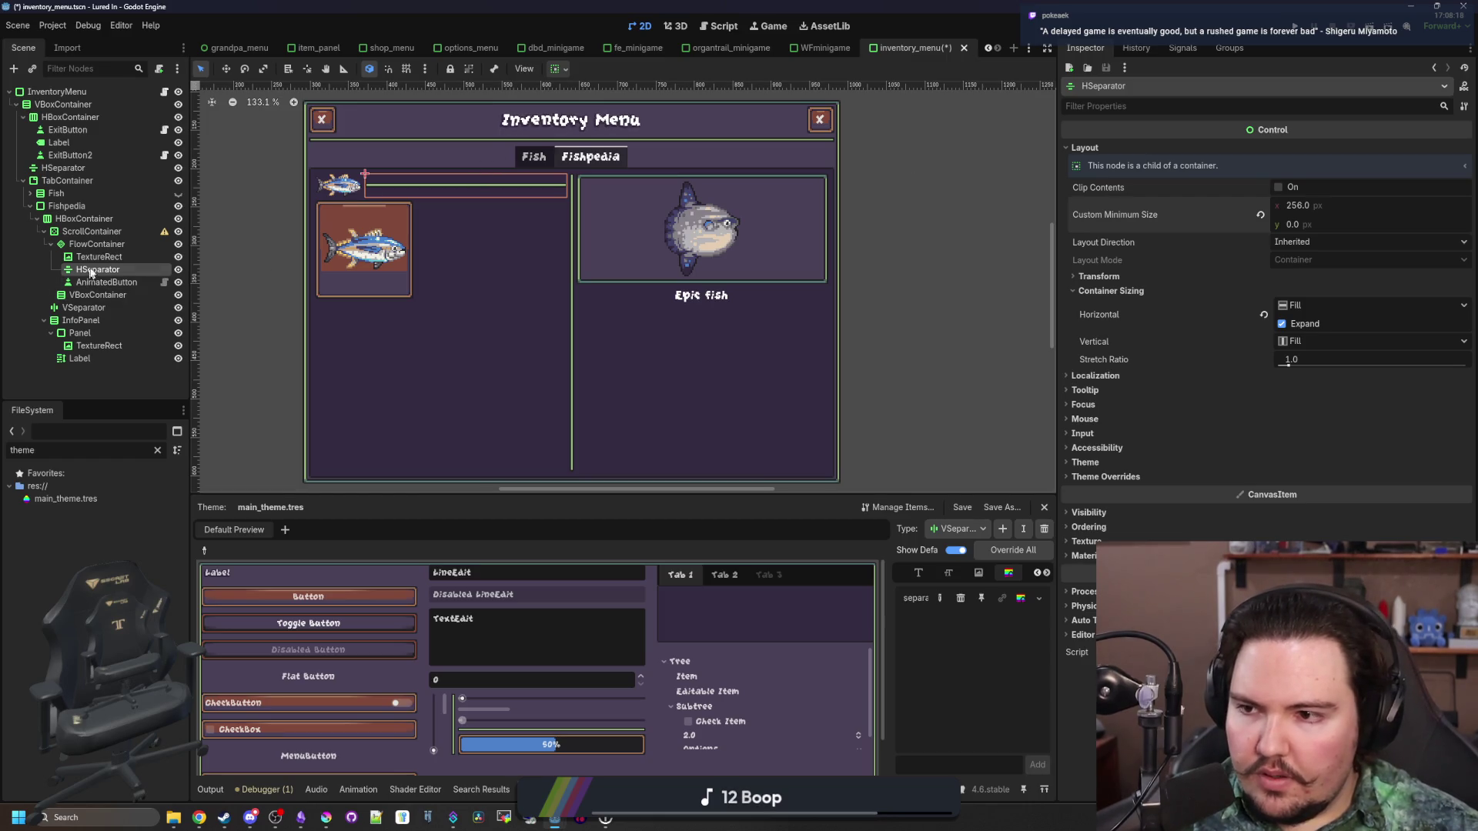
Delete the small fish TextureRect
left_click(95, 259)
right_click(96, 262)
left_click(193, 595)
key("Return")
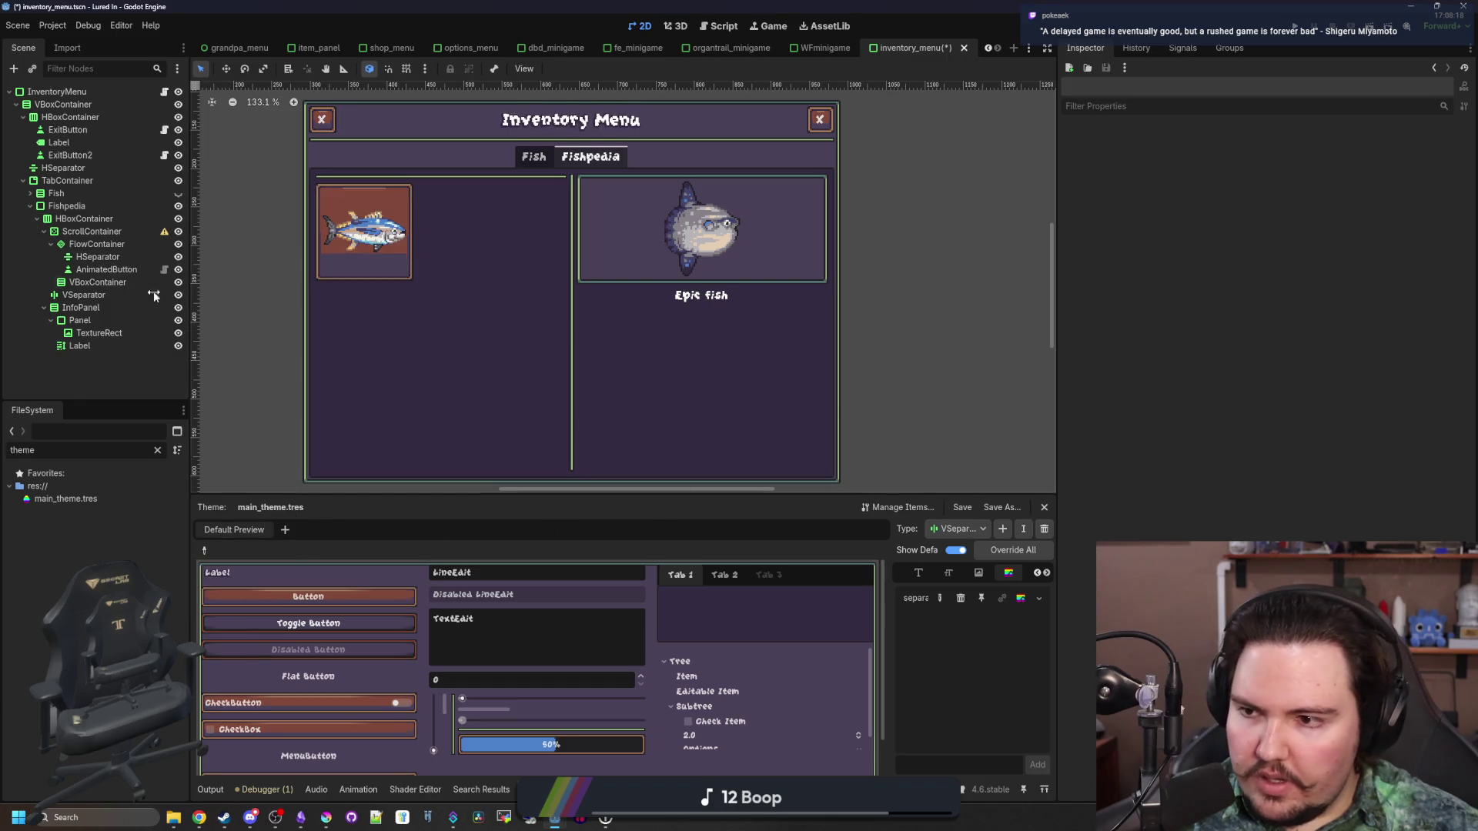
Move the separator below the fish button and try Center alignment before reverting to Begin
left_click_drag(96, 257, 87, 277)
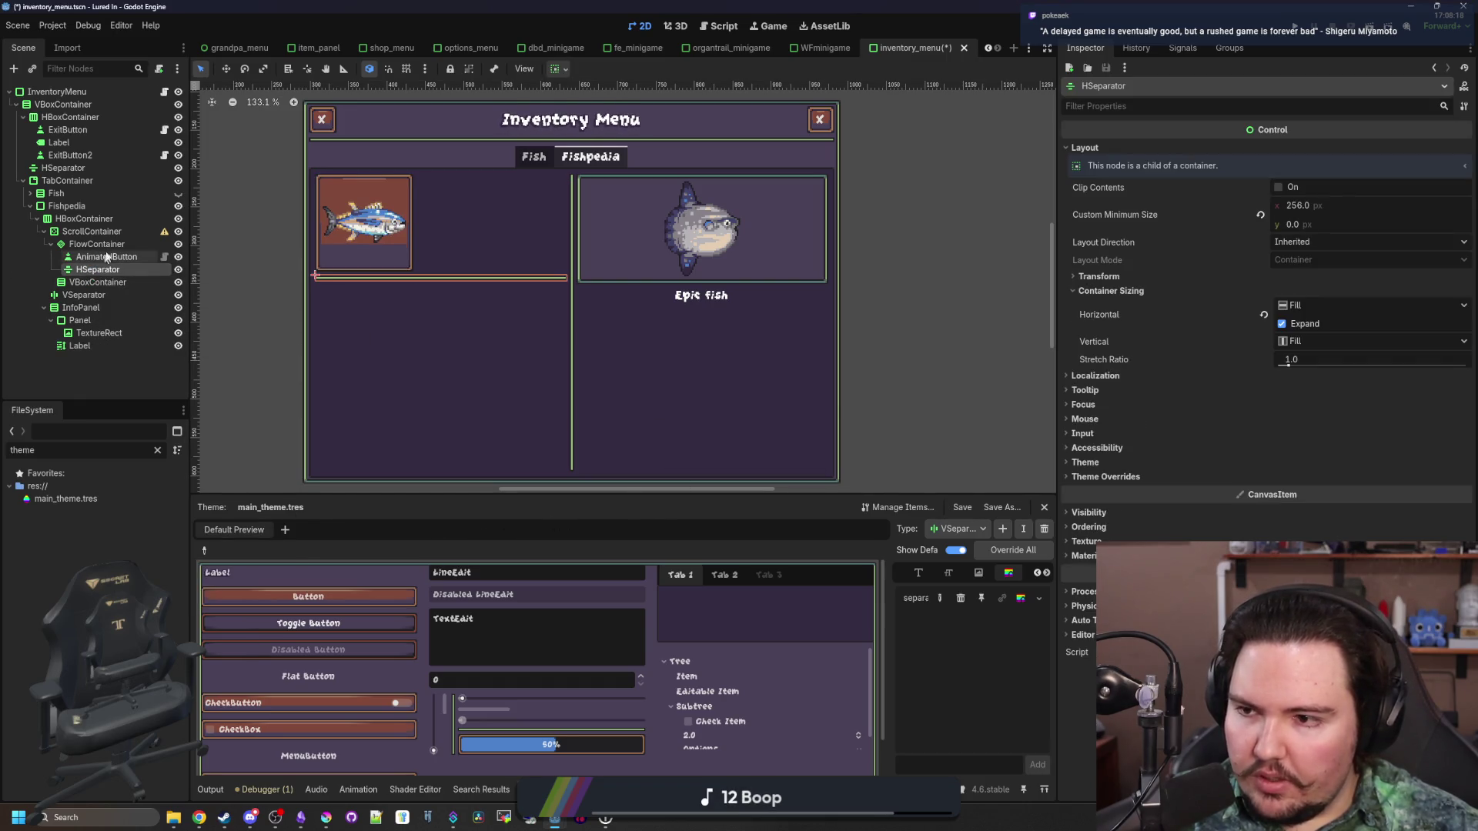
left_click(1301, 148)
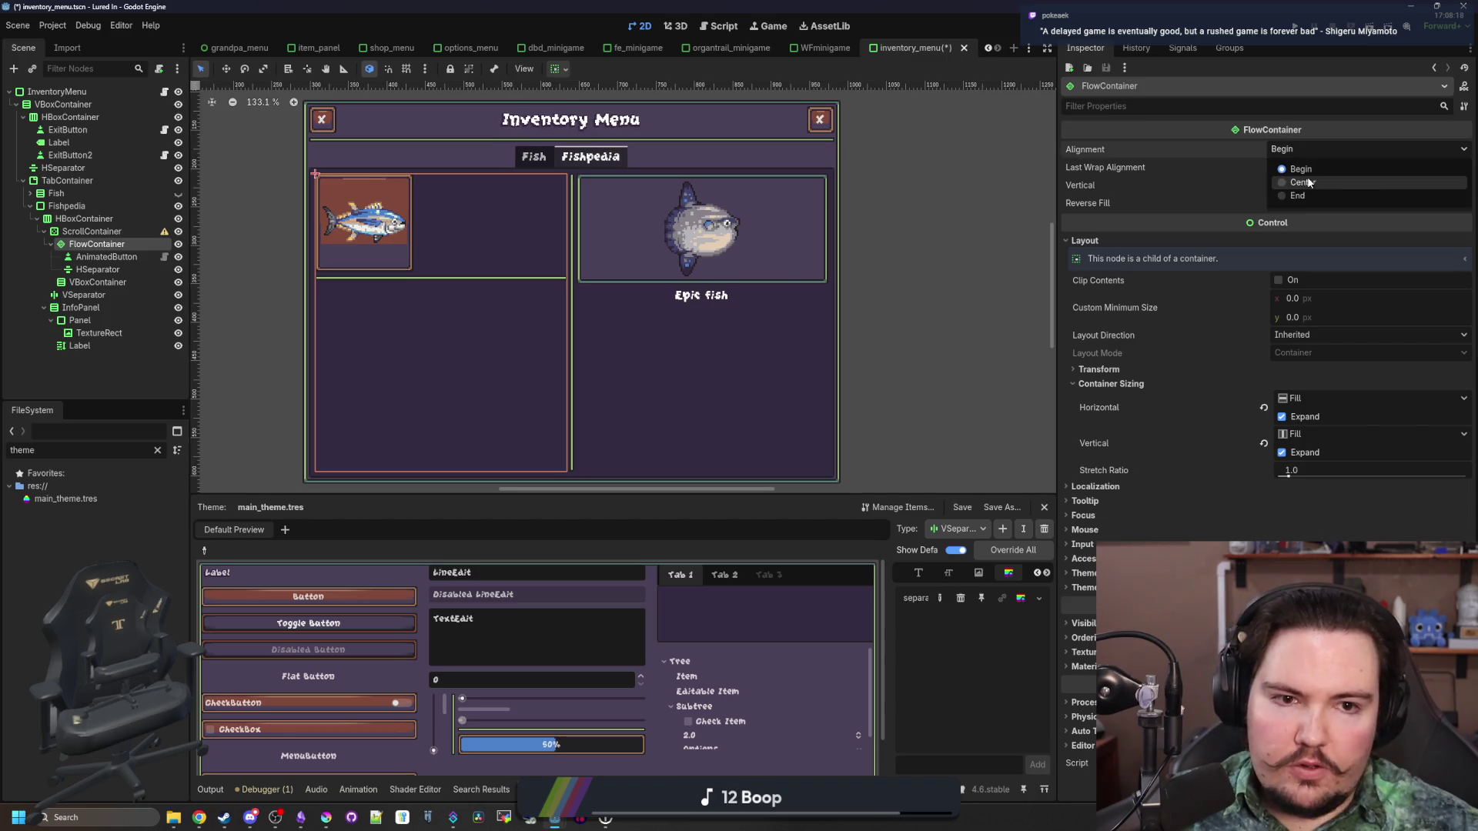
left_click(1363, 183)
right_click(116, 260)
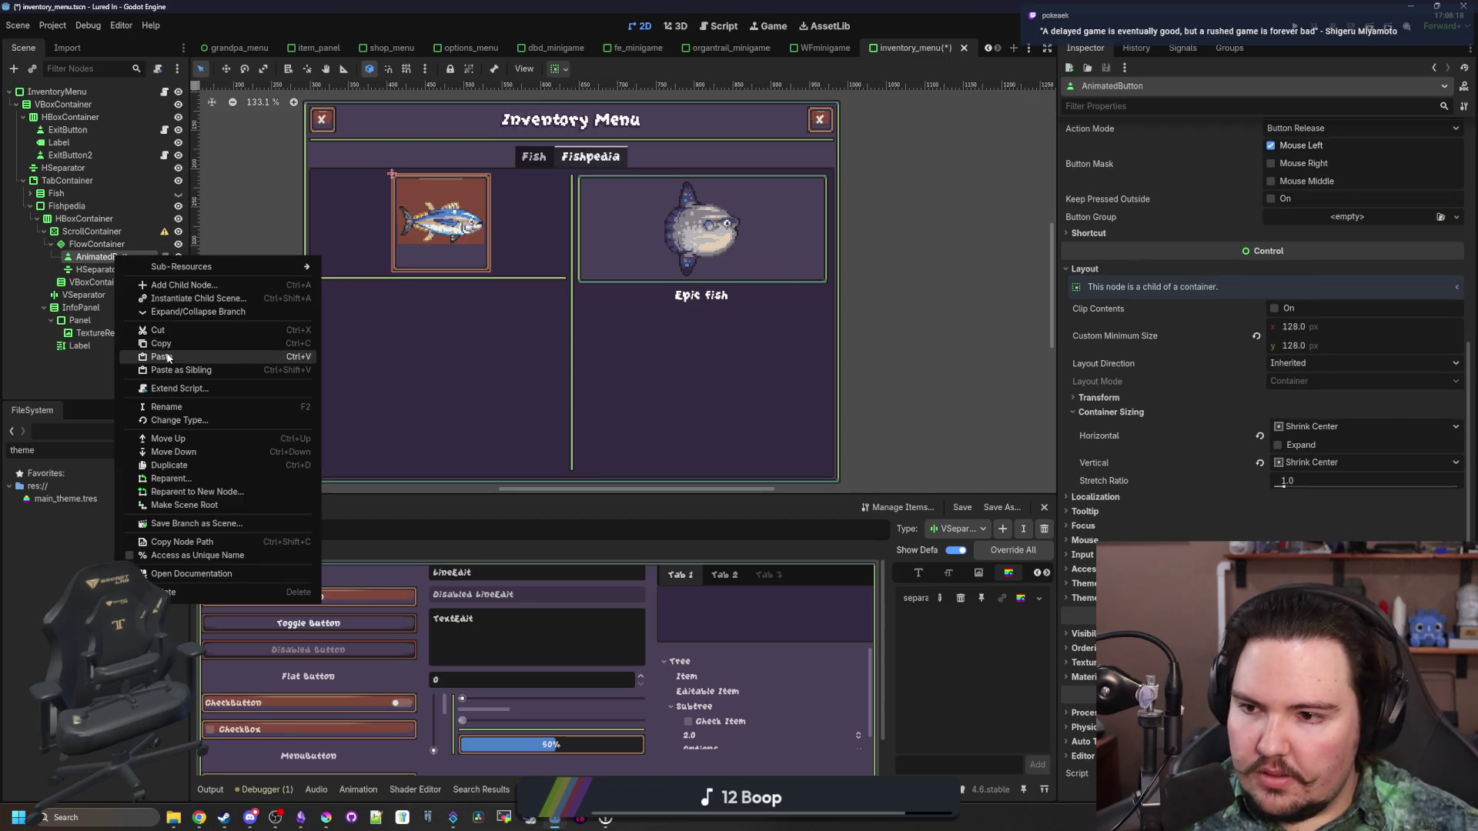
left_click(181, 345)
left_click(123, 245)
left_click(1301, 148)
left_click(1309, 165)
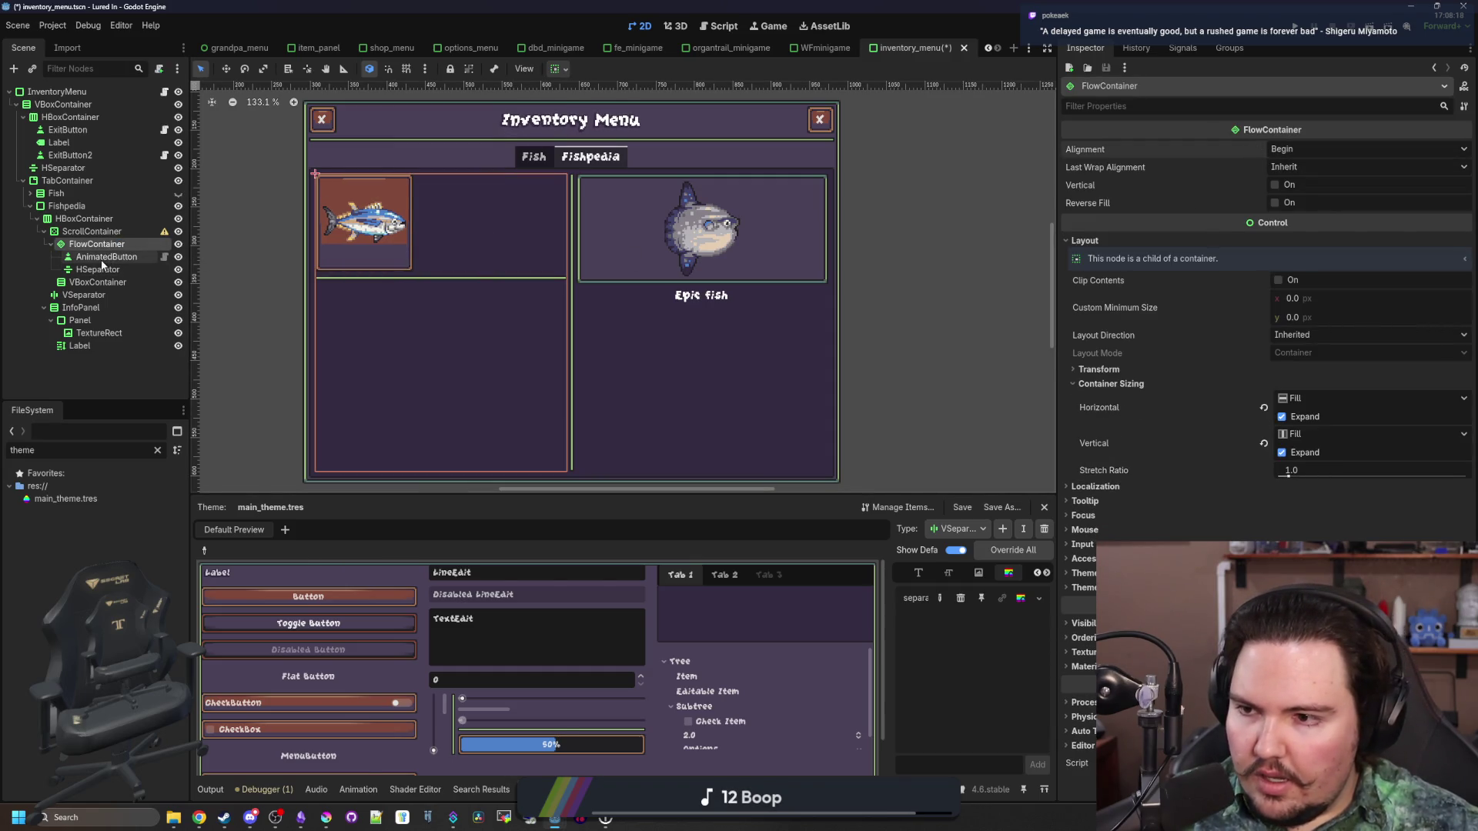
Copy and paste the AnimatedButton, placing AnimatedButton2 above the separator
right_click(107, 259)
left_click(162, 348)
right_click(119, 258)
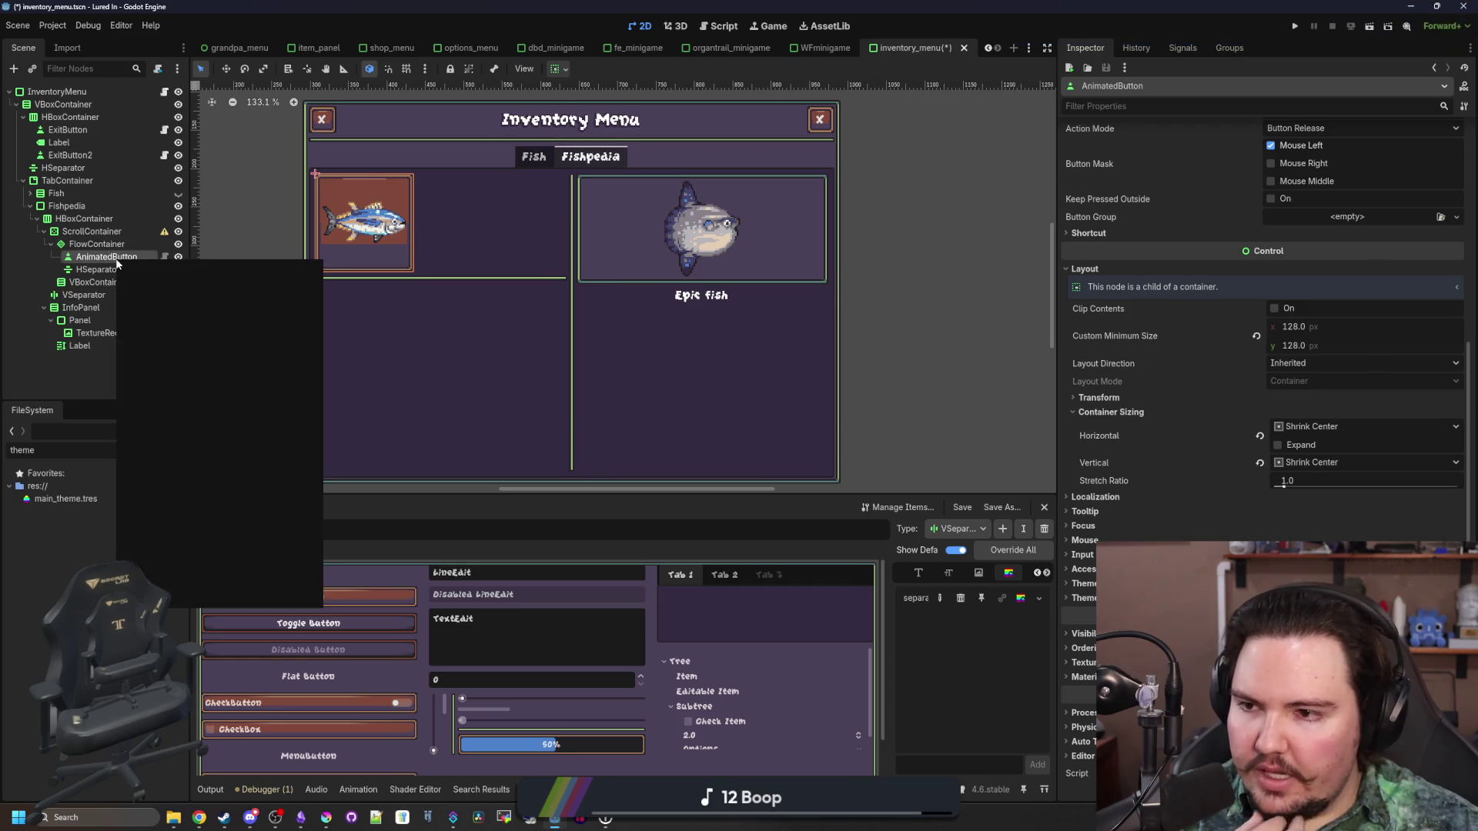
left_click(177, 374)
left_click_drag(107, 282, 116, 268)
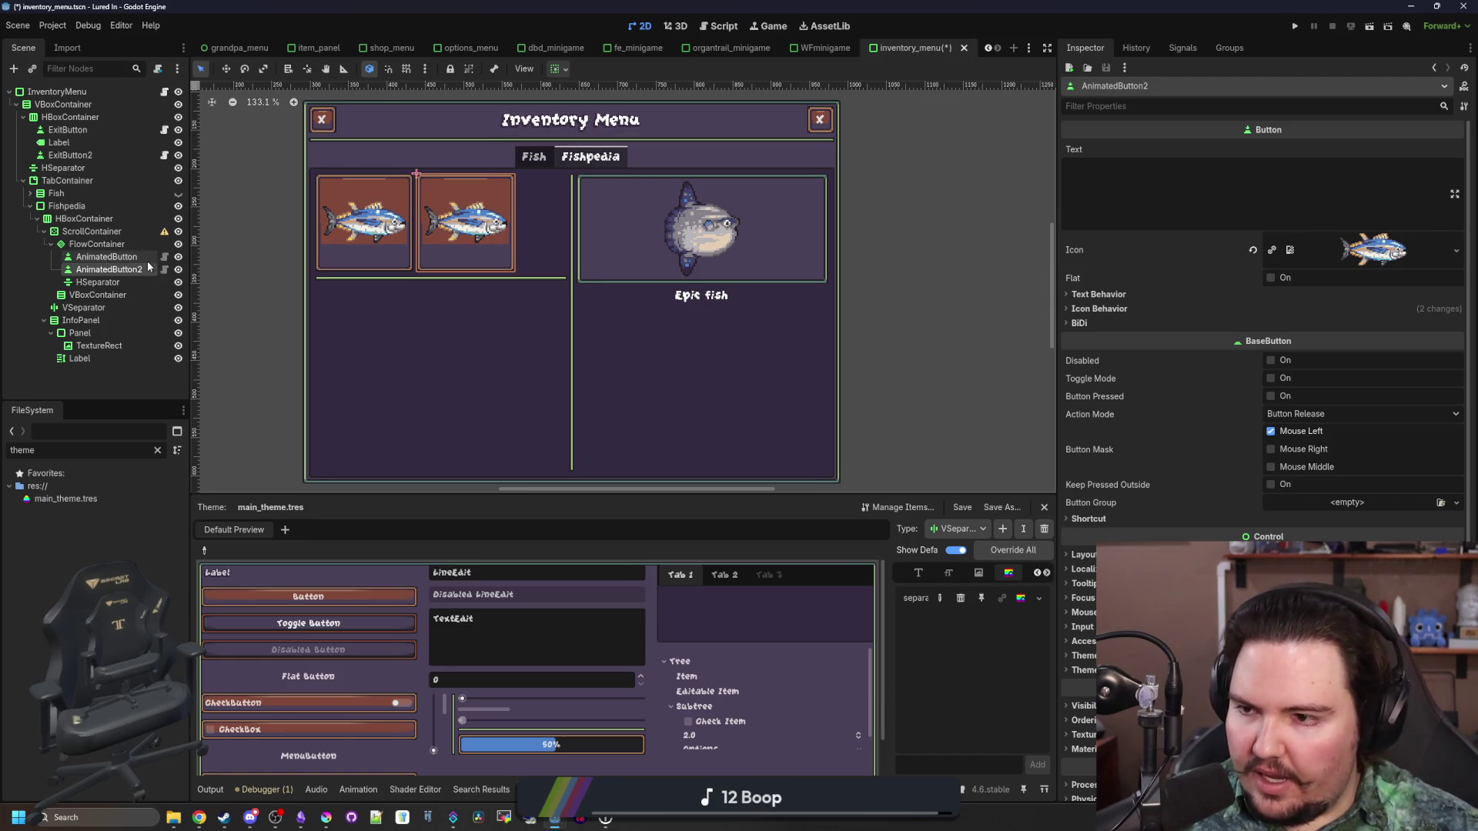
left_click(104, 246)
left_click(105, 258)
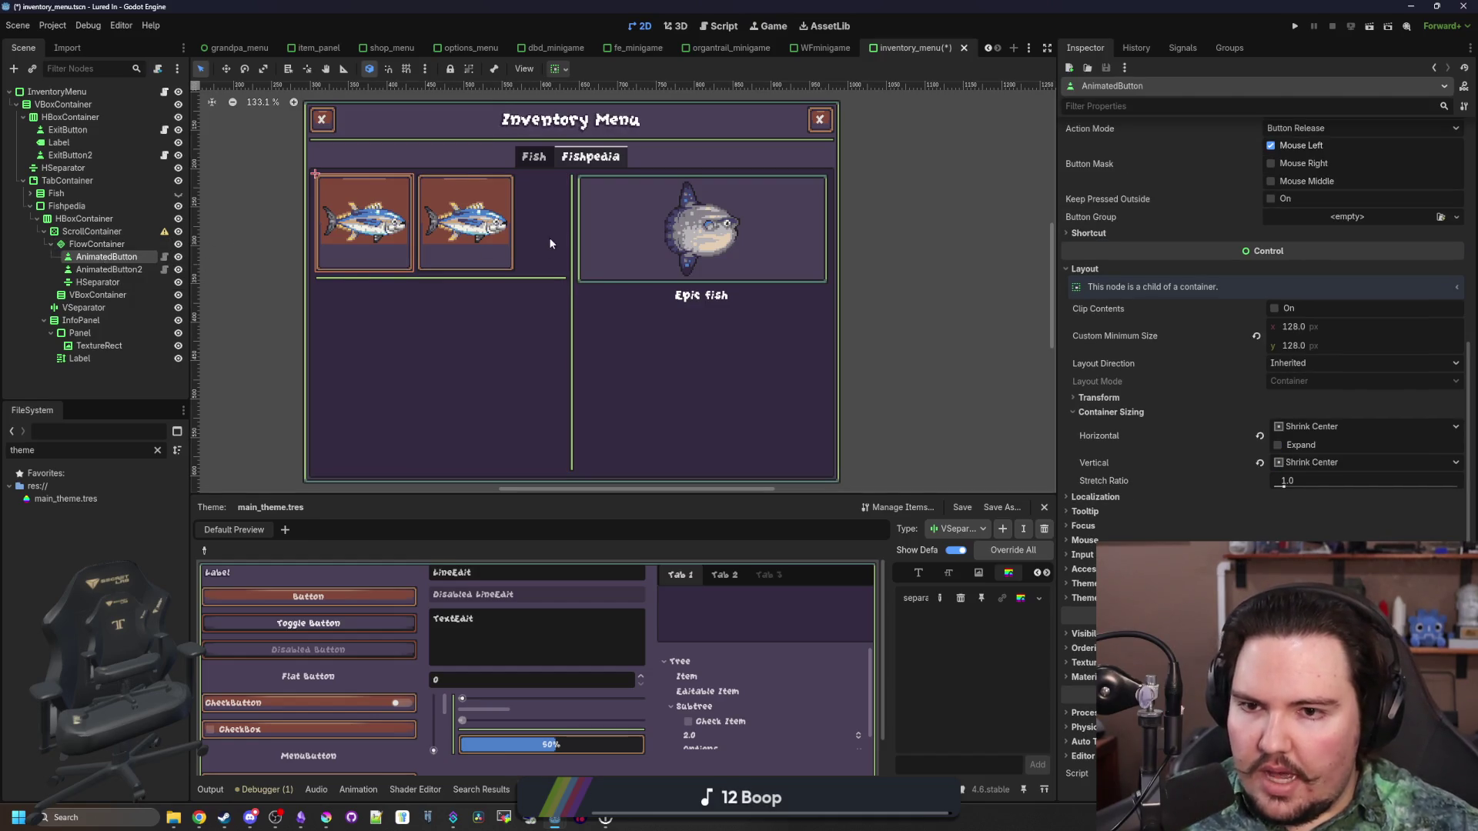
Inspect the ScrollContainer's sizing options, then select the Epic fish InfoPanel
scroll(580, 205, "up", 4)
scroll(582, 224, "down", 5)
scroll(711, 303, "up", 1)
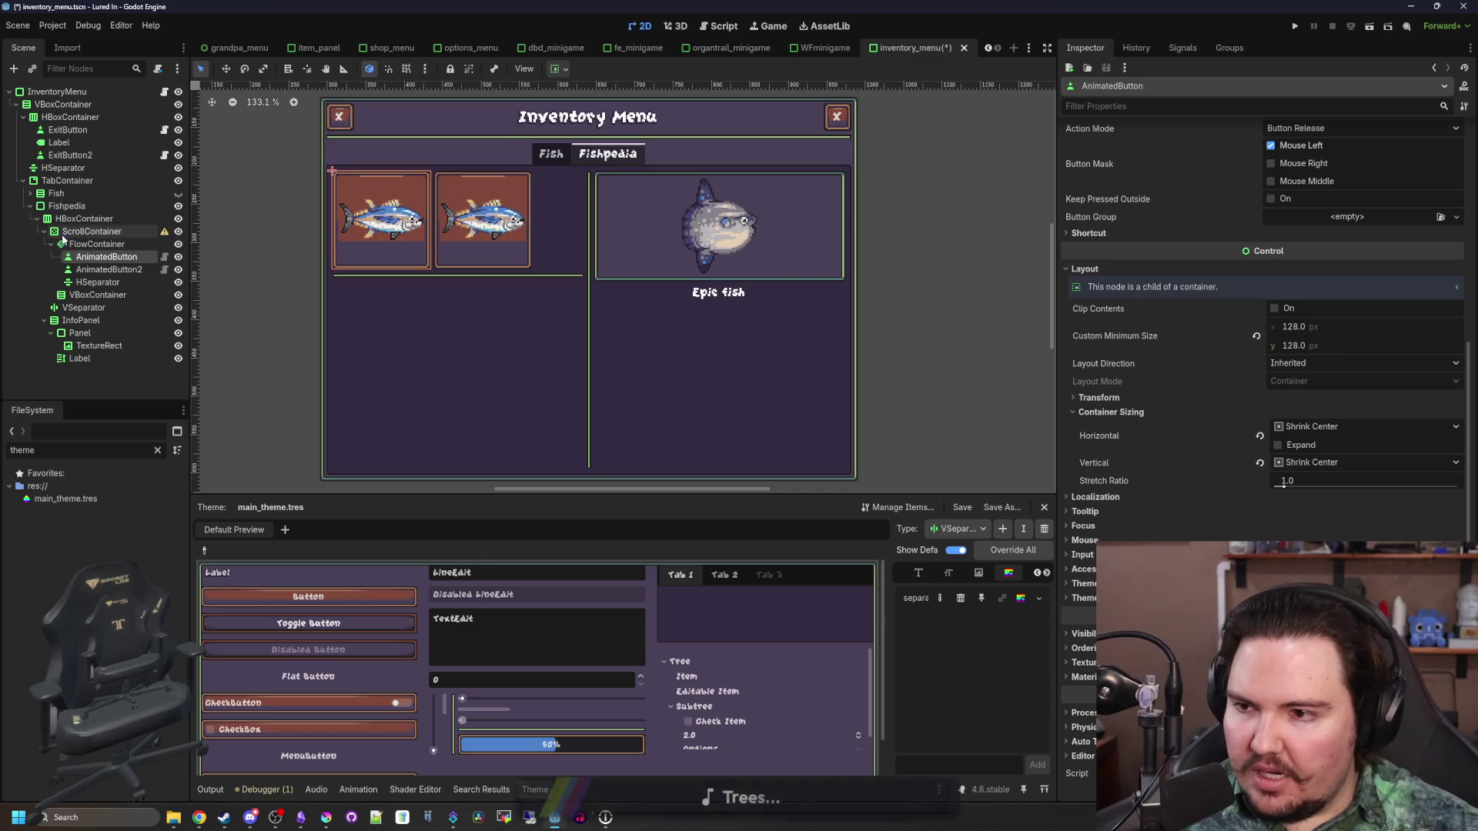
left_click(86, 231)
left_click(83, 221)
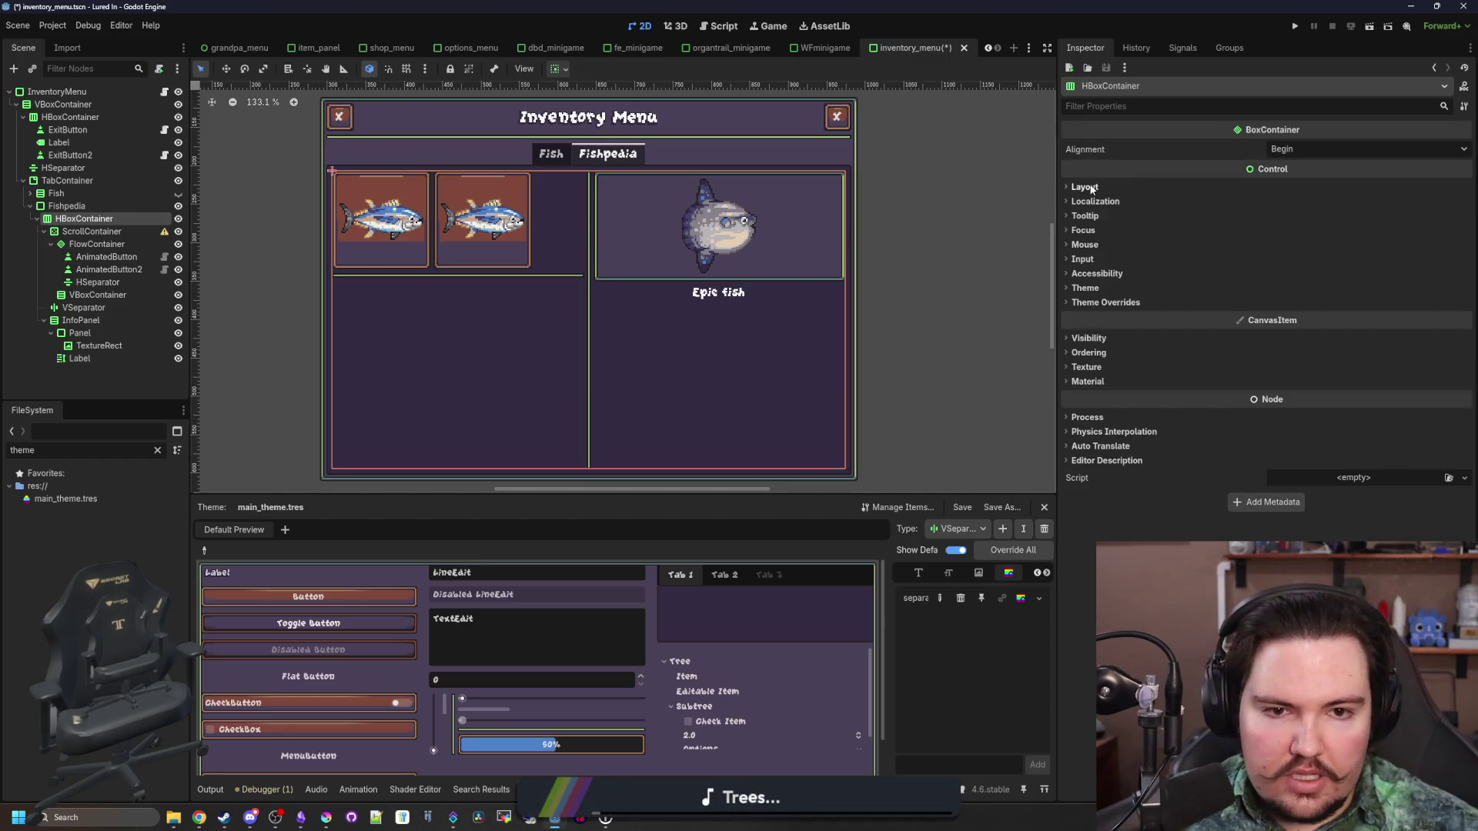
left_click(53, 206)
left_click(83, 219)
left_click(87, 231)
left_click(80, 321)
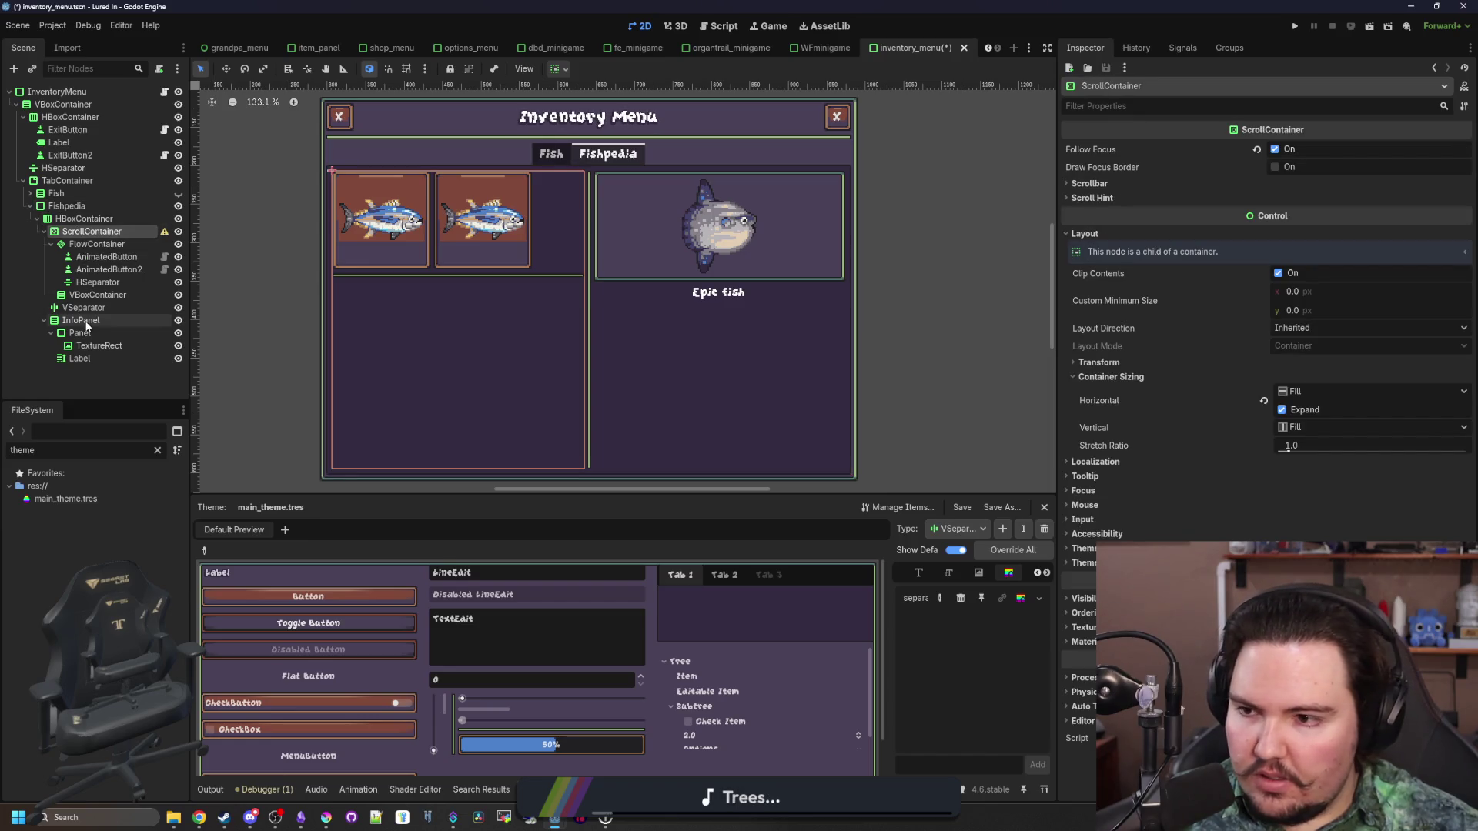
Try InfoPanel stretch ratios of 1.2, 1.3 and 1.5
left_click(1296, 397)
type("1.2")
key("Return")
left_click(1303, 400)
type("1.3")
key("Return")
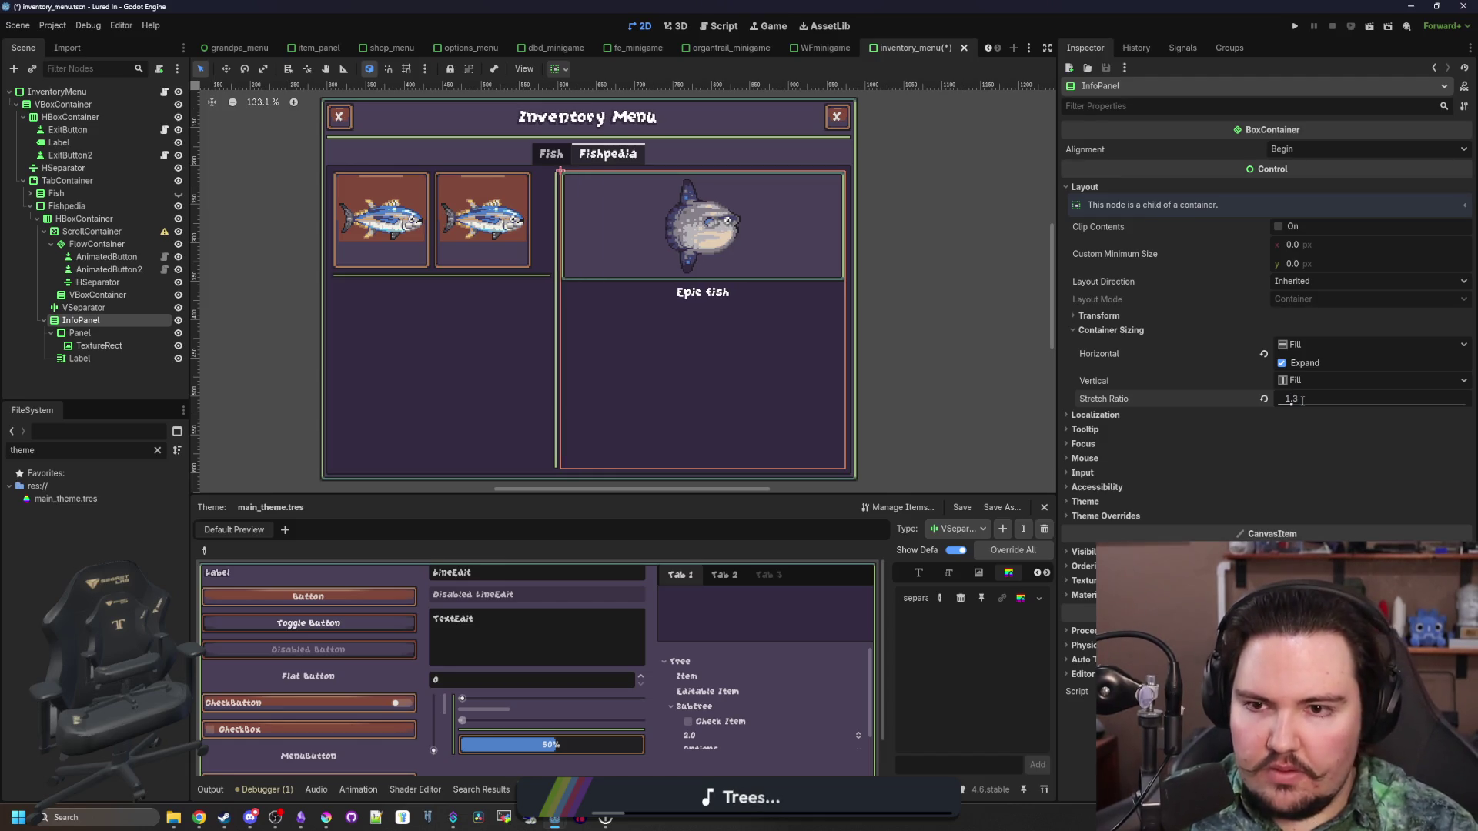
type("1.5")
key("Return")
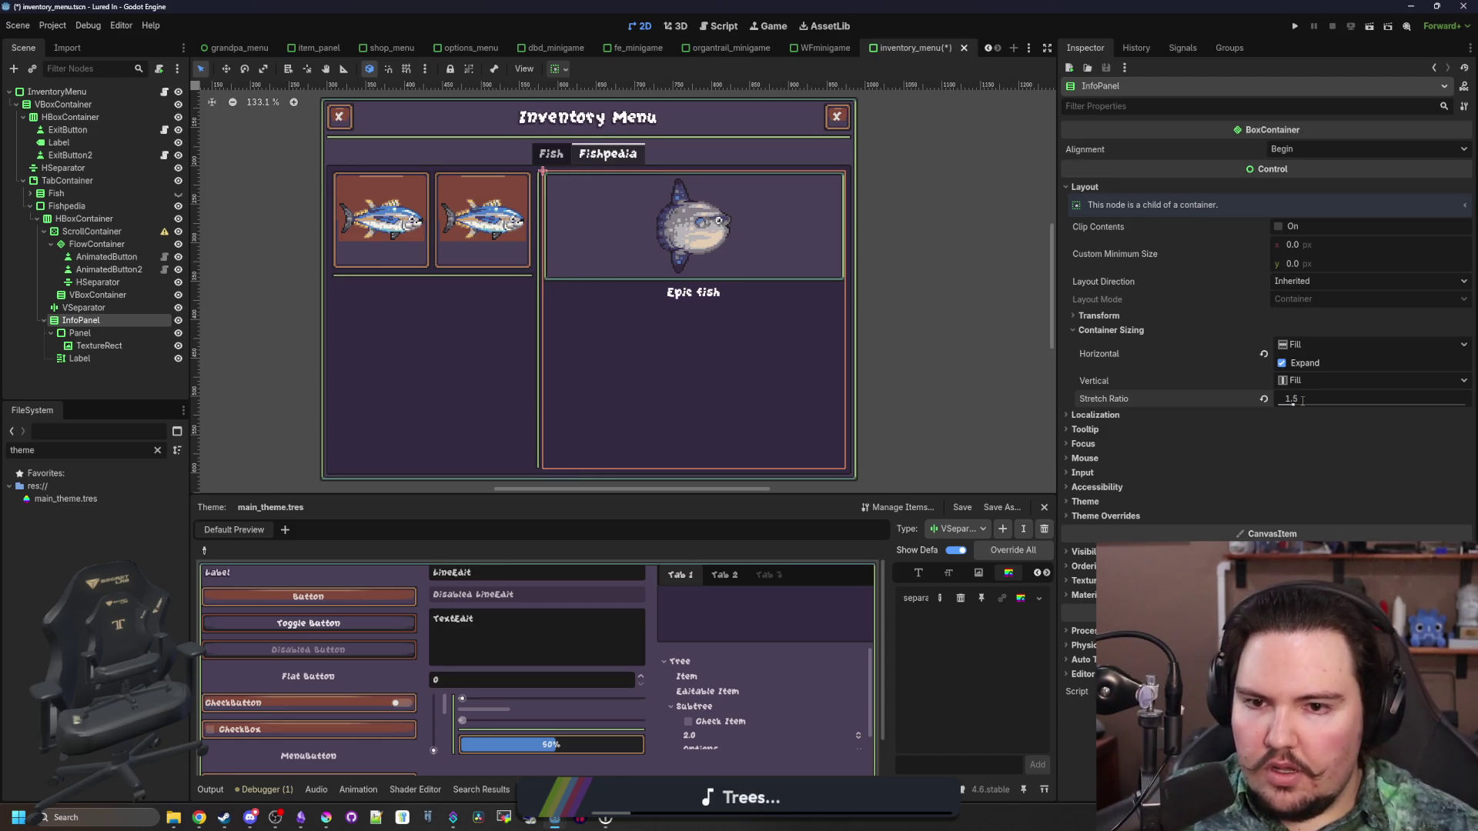
scroll(585, 246, "up", 7)
scroll(602, 266, "down", 8)
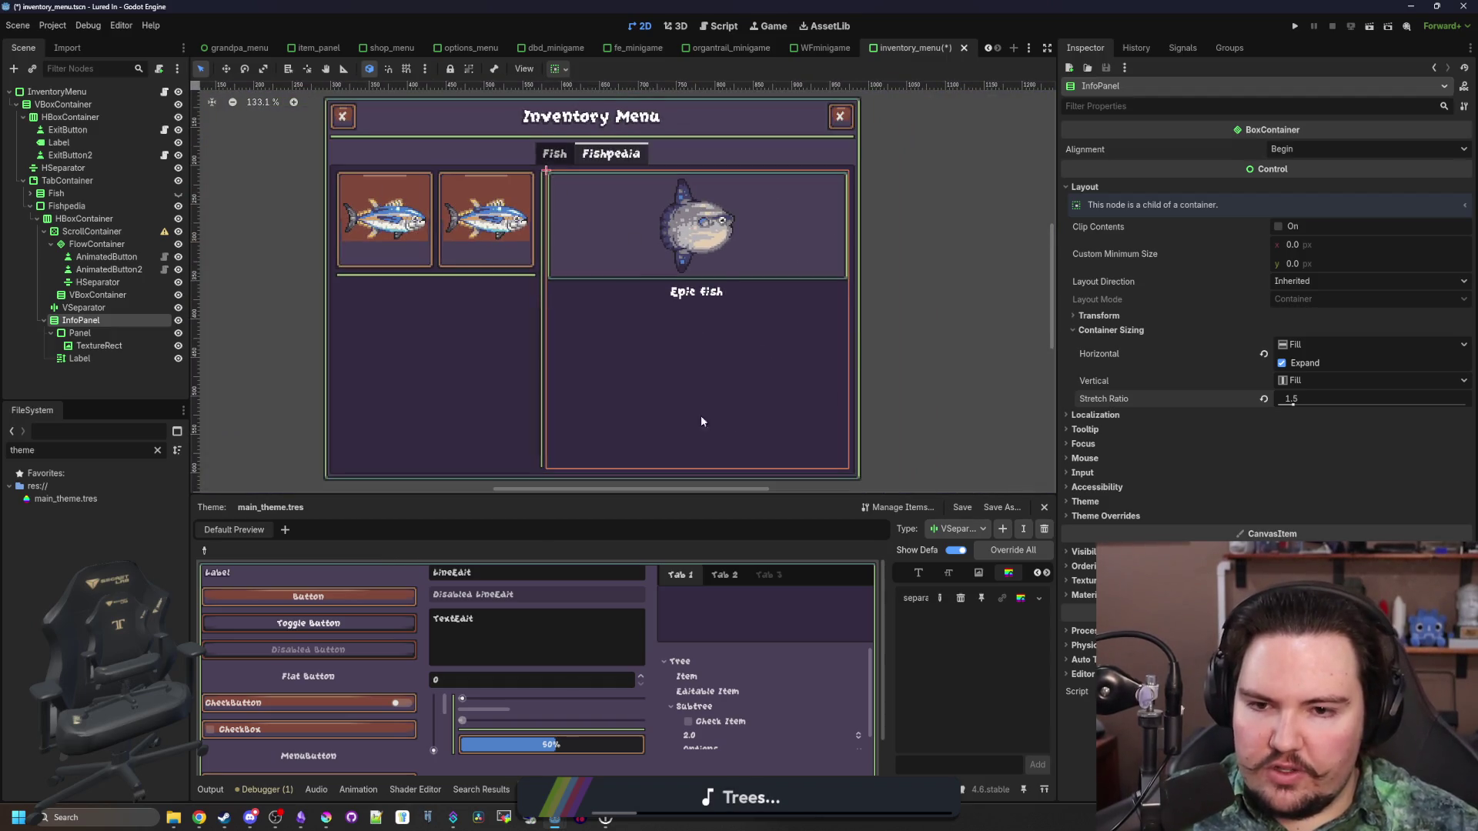
scroll(588, 208, "up", 9)
scroll(483, 286, "down", 1)
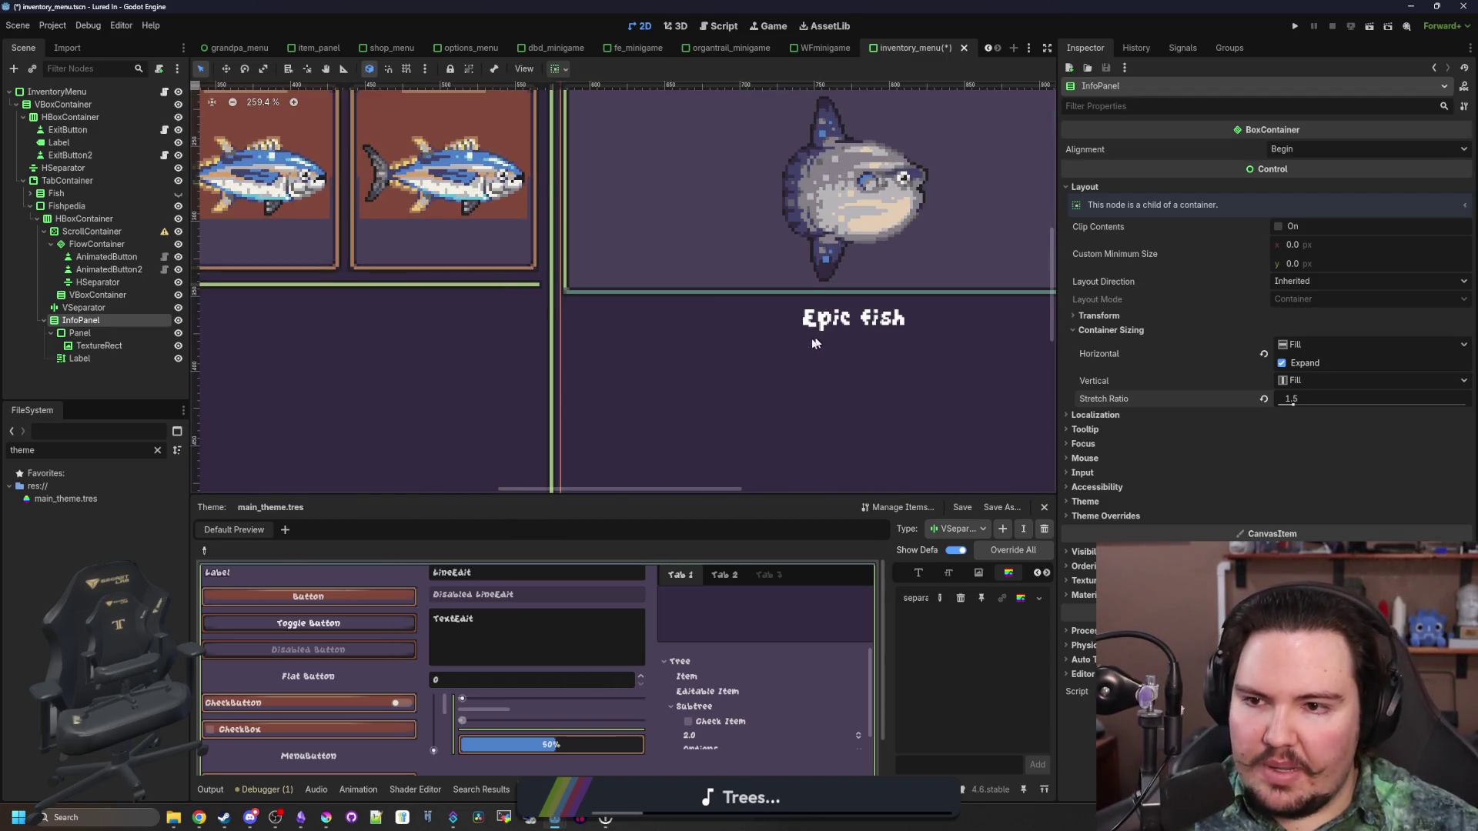
scroll(395, 177, "up", 3)
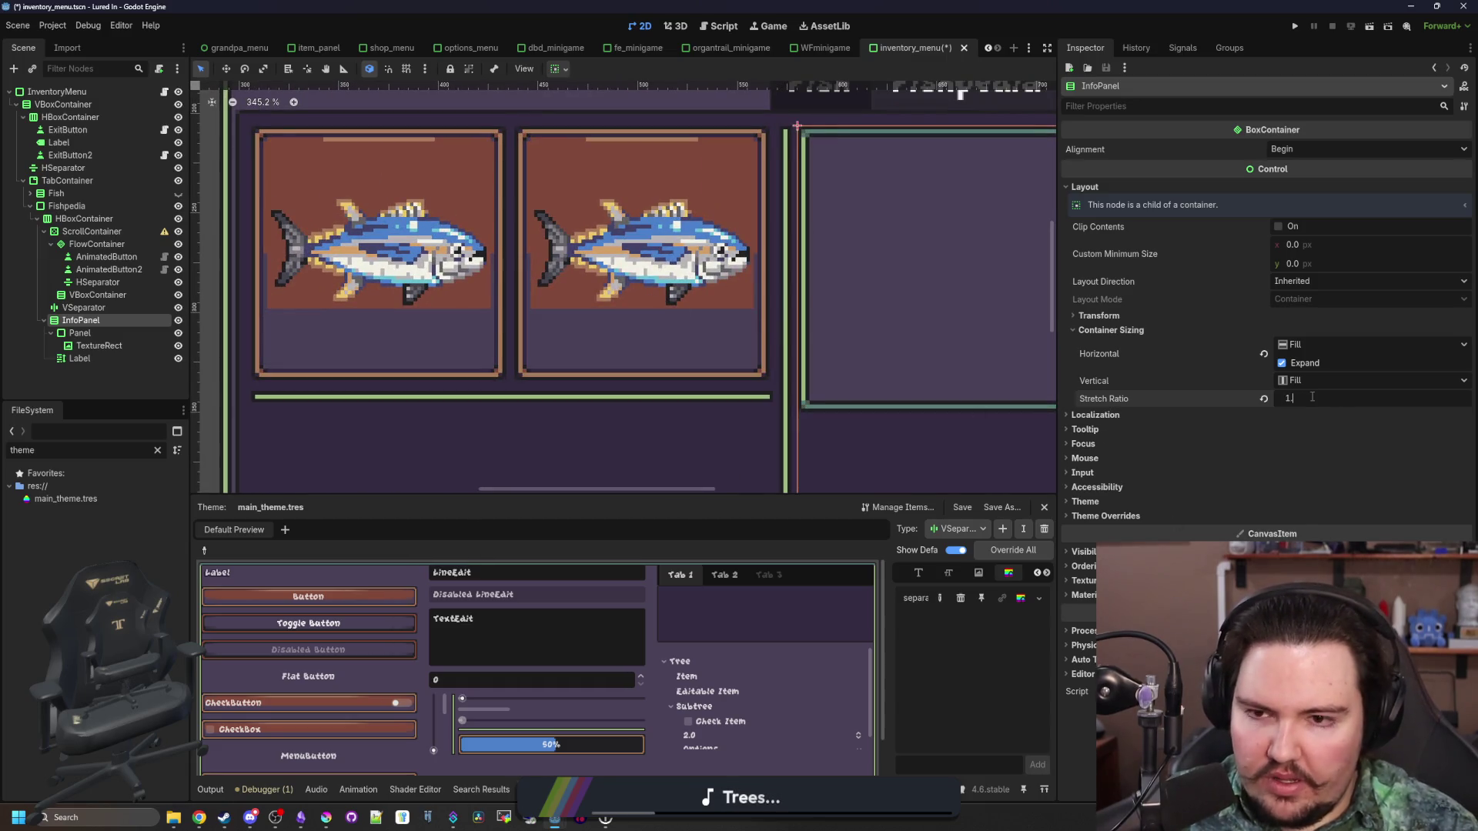
Fine-tune the stretch ratio through 1.6, 1.51 and 1.53, settling on 1.52
type(".6")
key("Return")
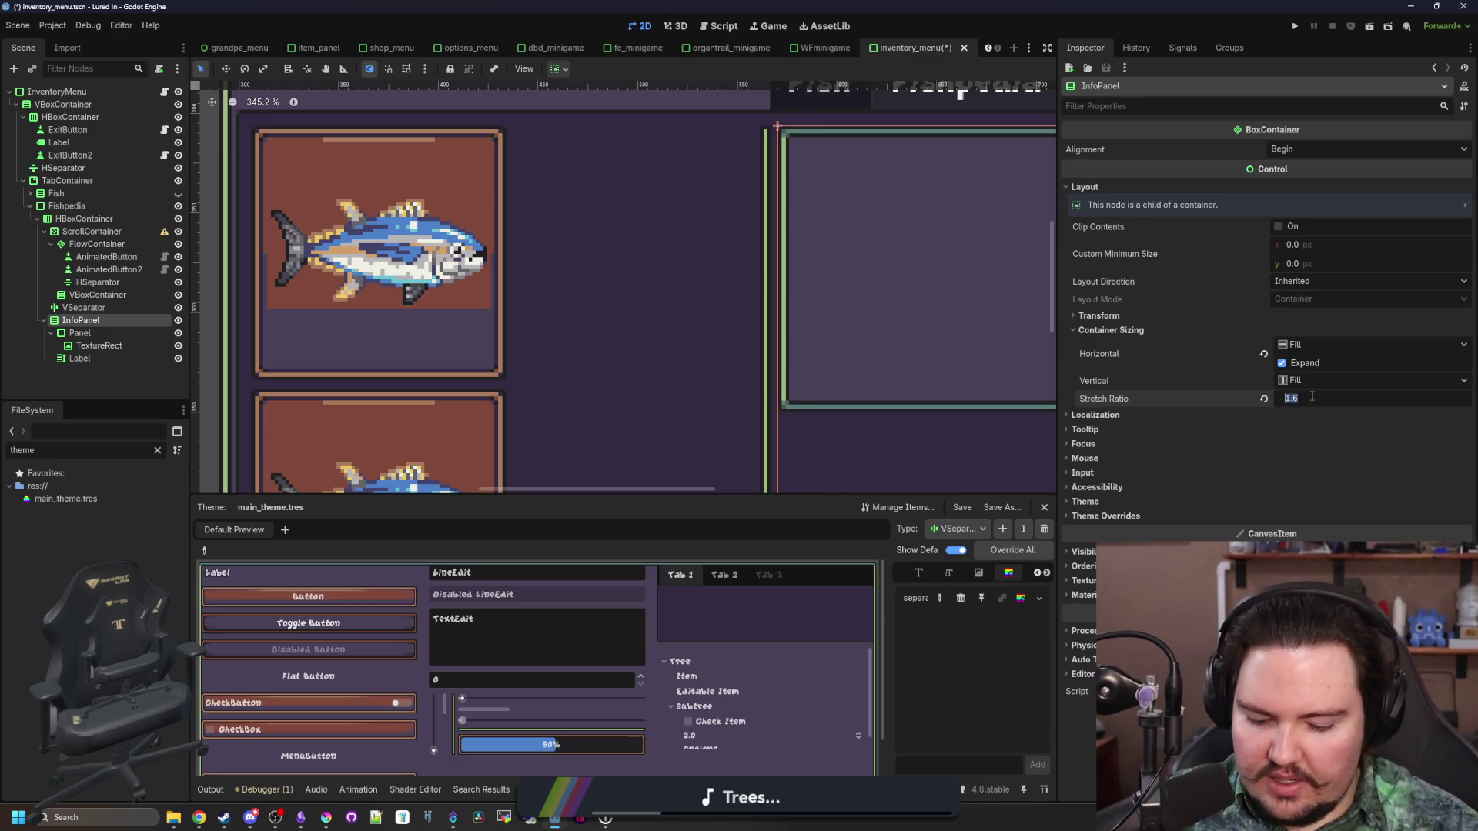
type("1")
key("Return")
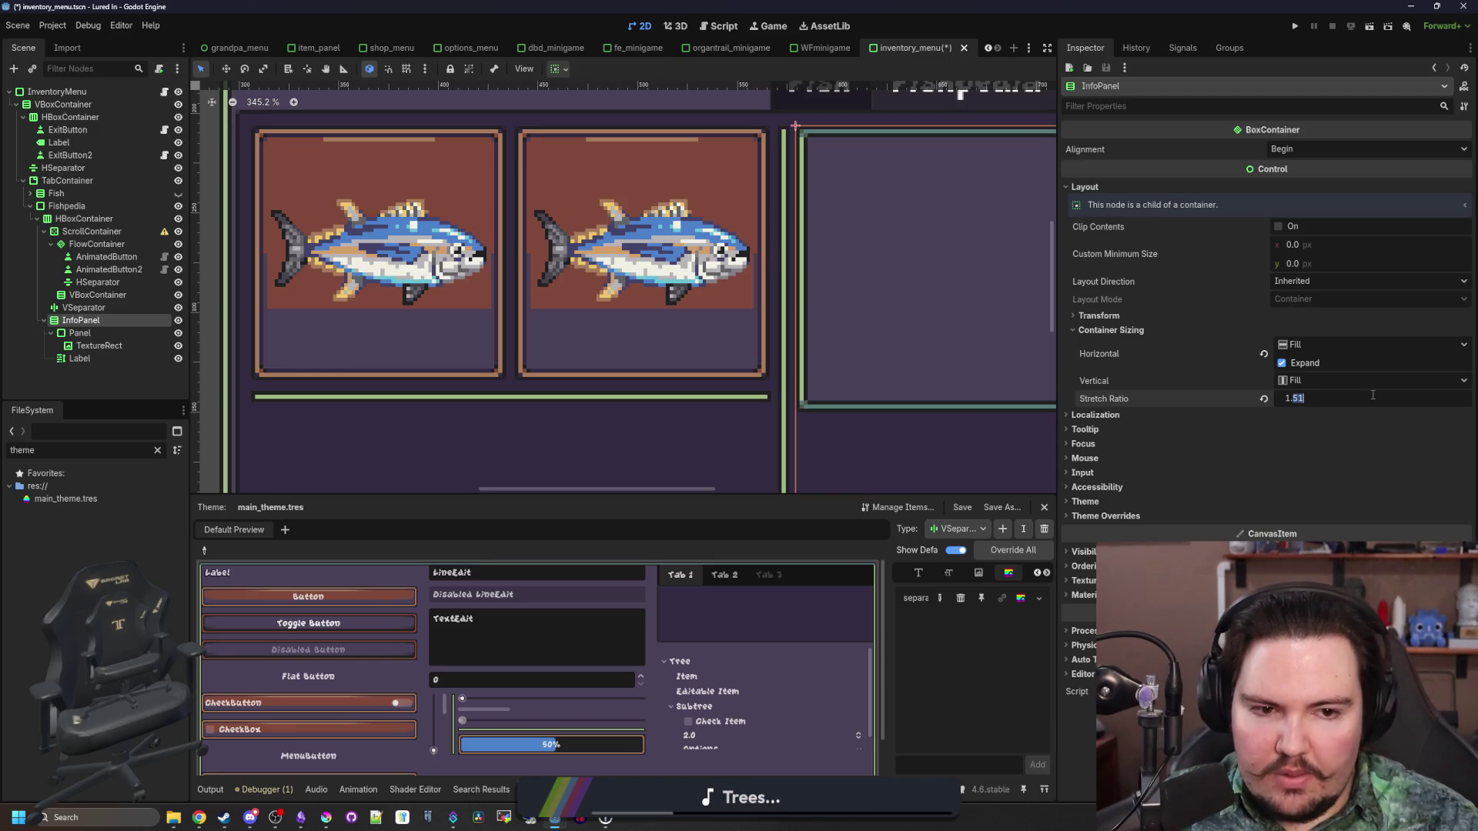
type("2")
key("Return")
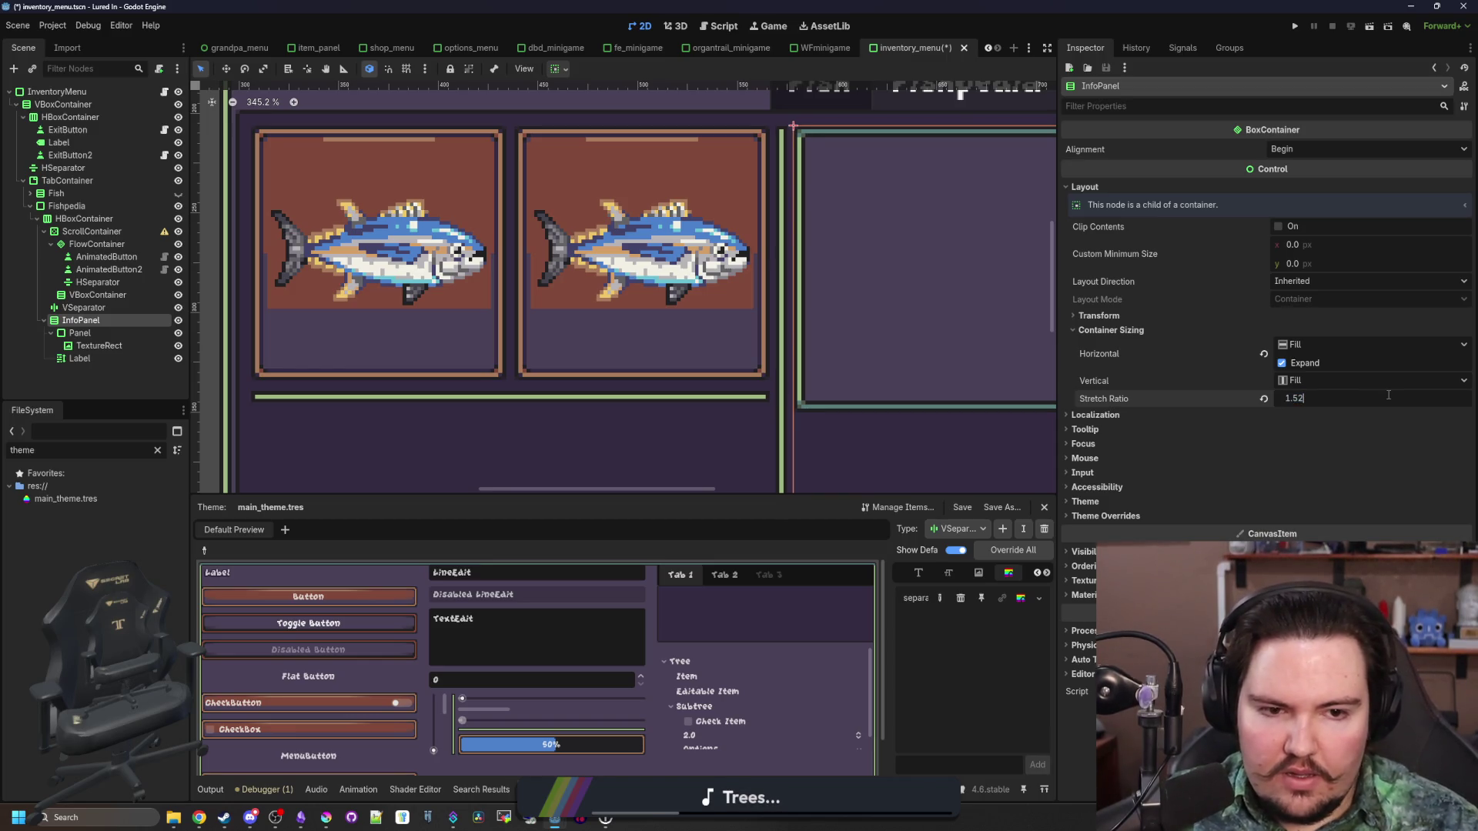
key("BackSpace")
type("3")
key("Return")
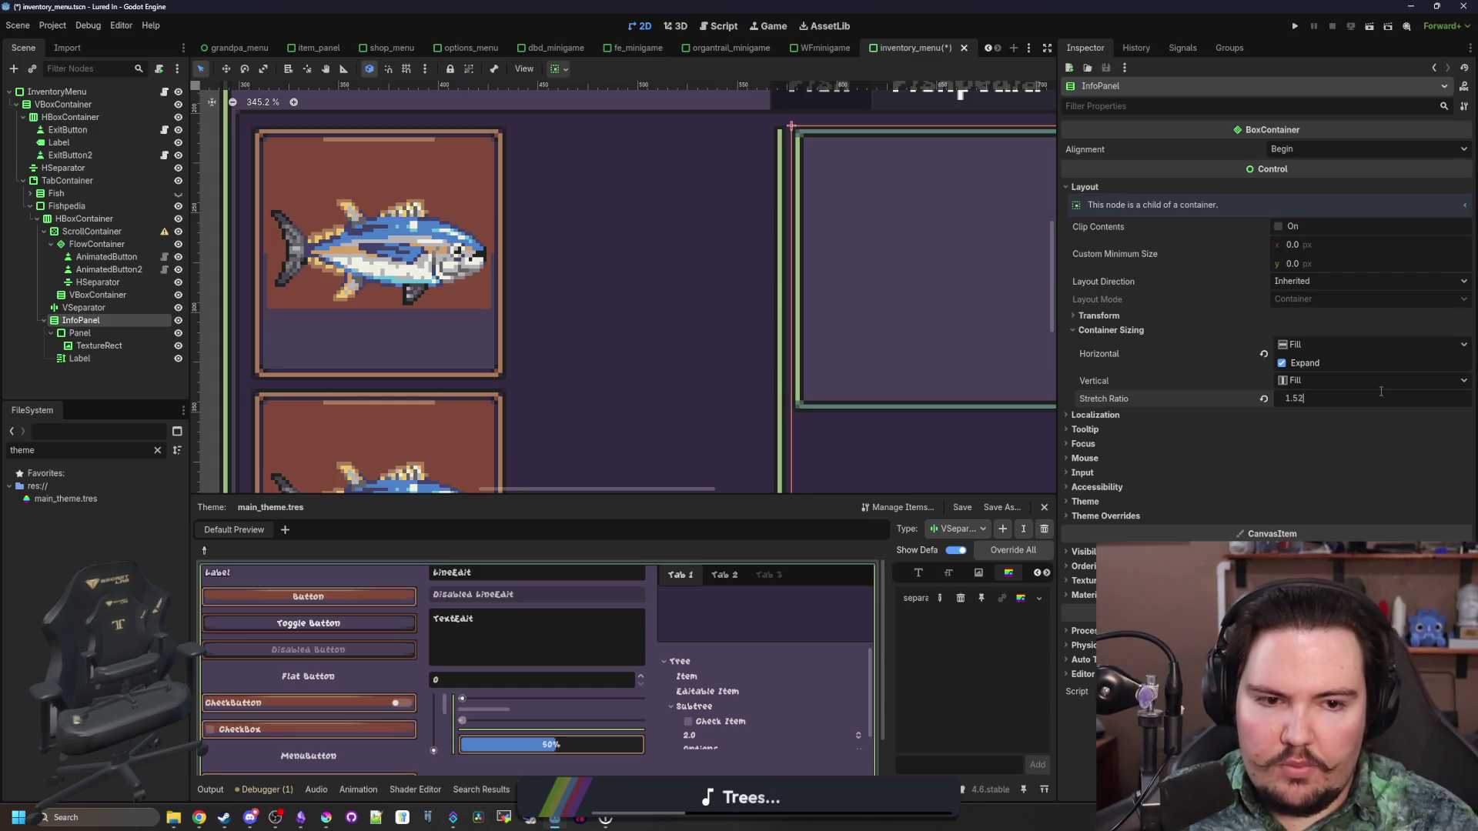
key("Return")
scroll(450, 220, "down", 5)
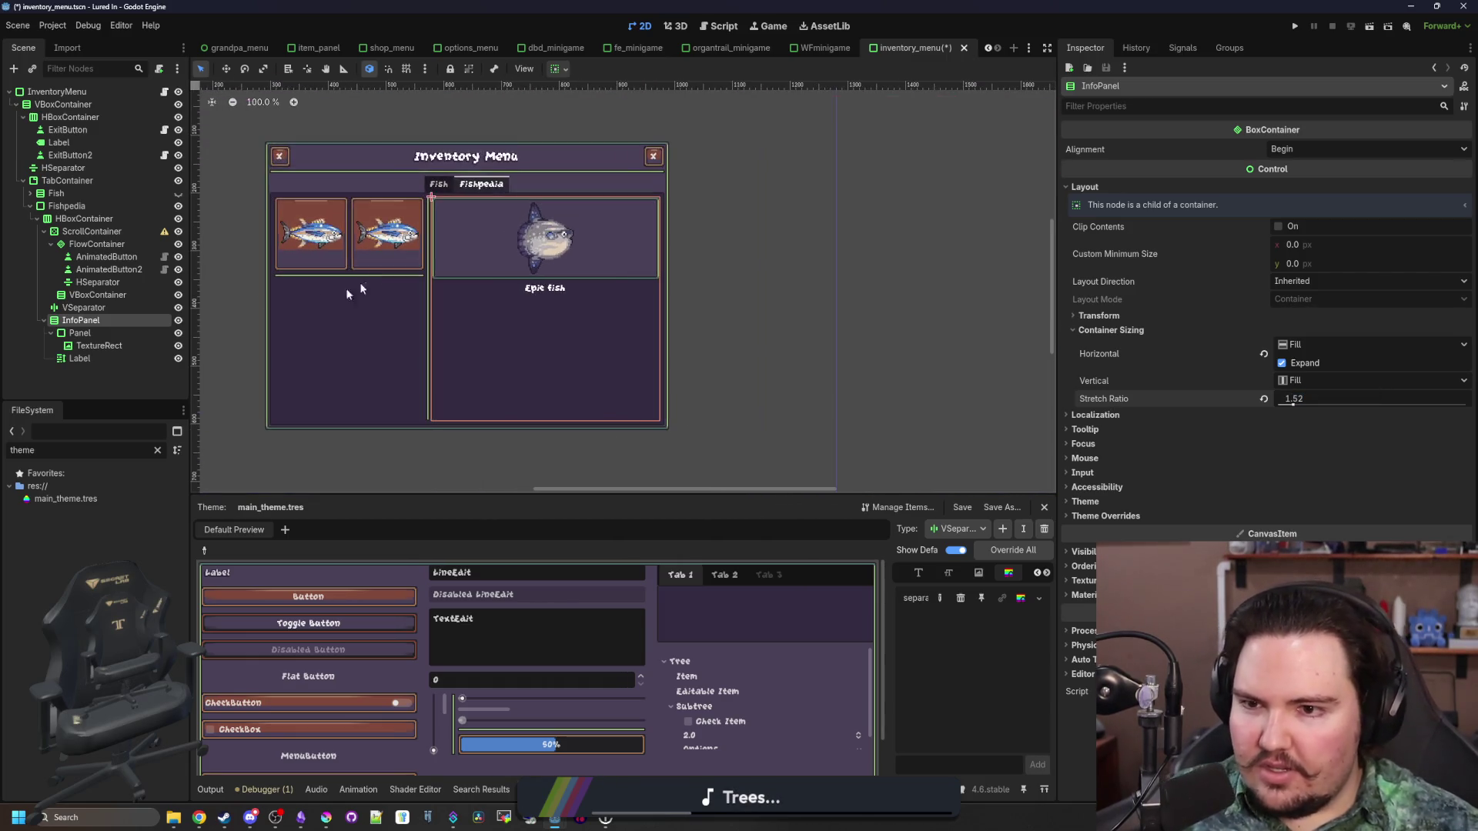
left_click(84, 307)
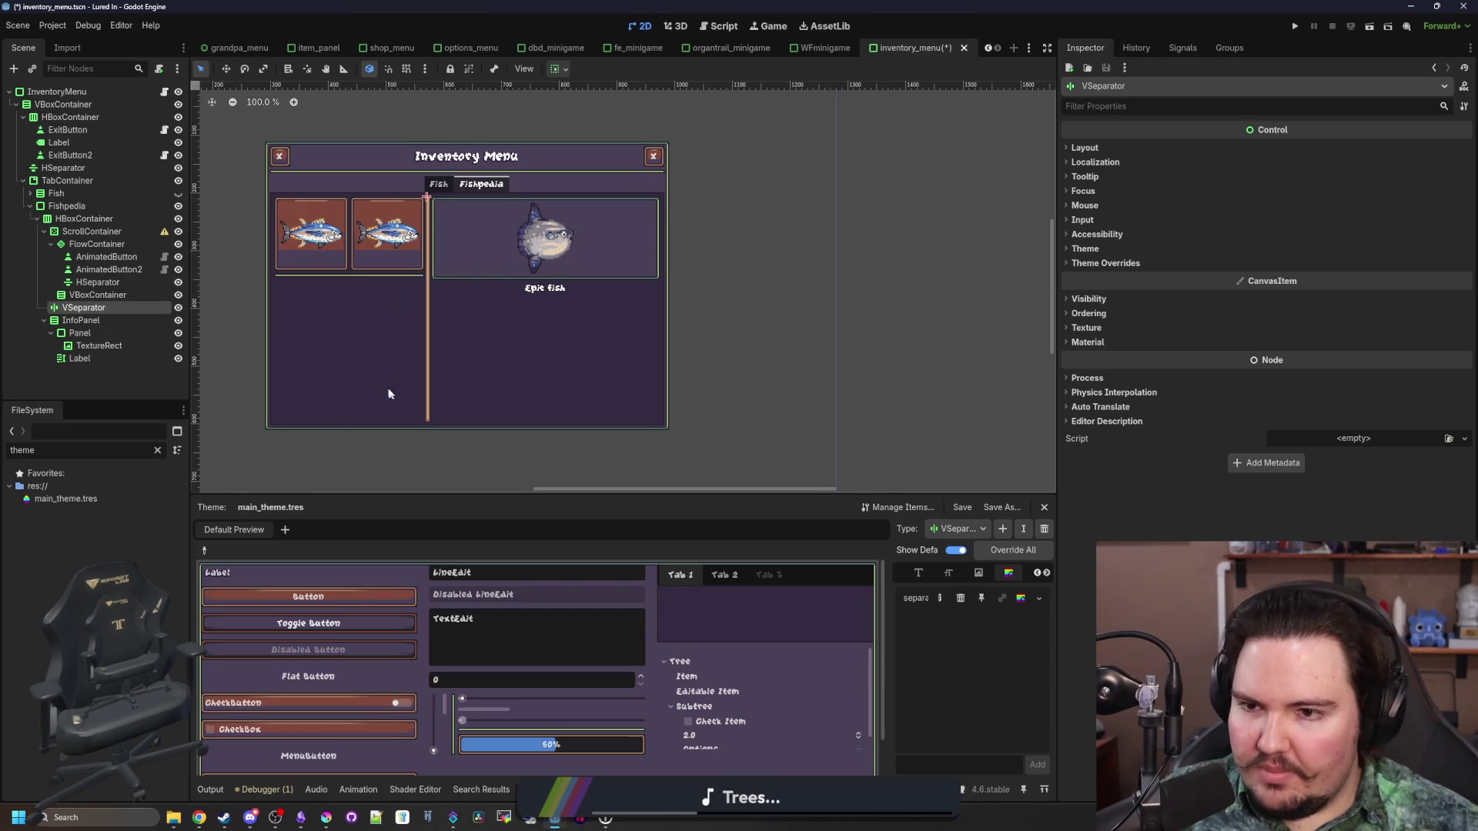
Give the first fish button a custom minimum height of 92
left_click(106, 256)
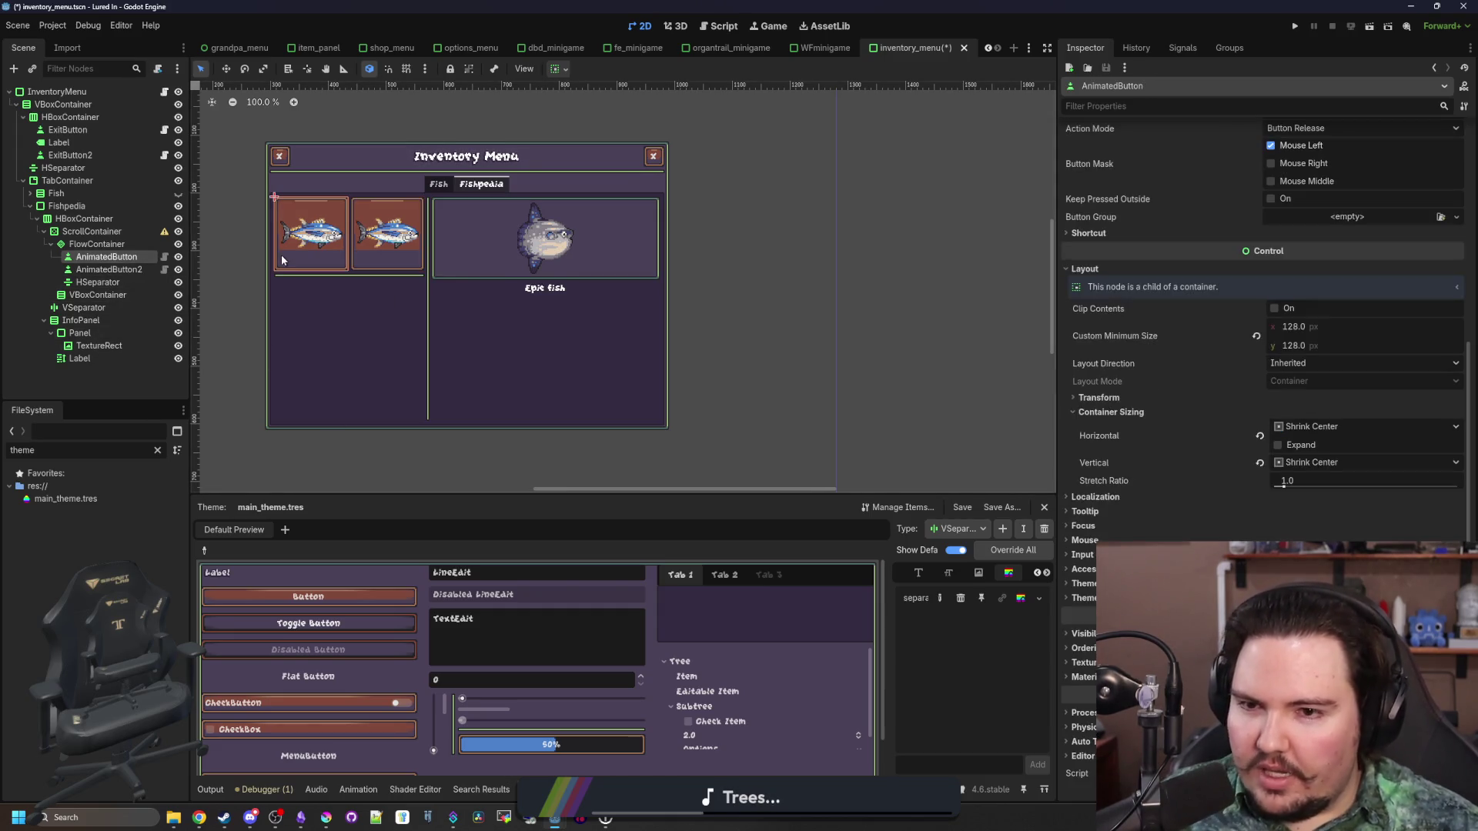
scroll(282, 260, "up", 3)
scroll(682, 286, "down", 1)
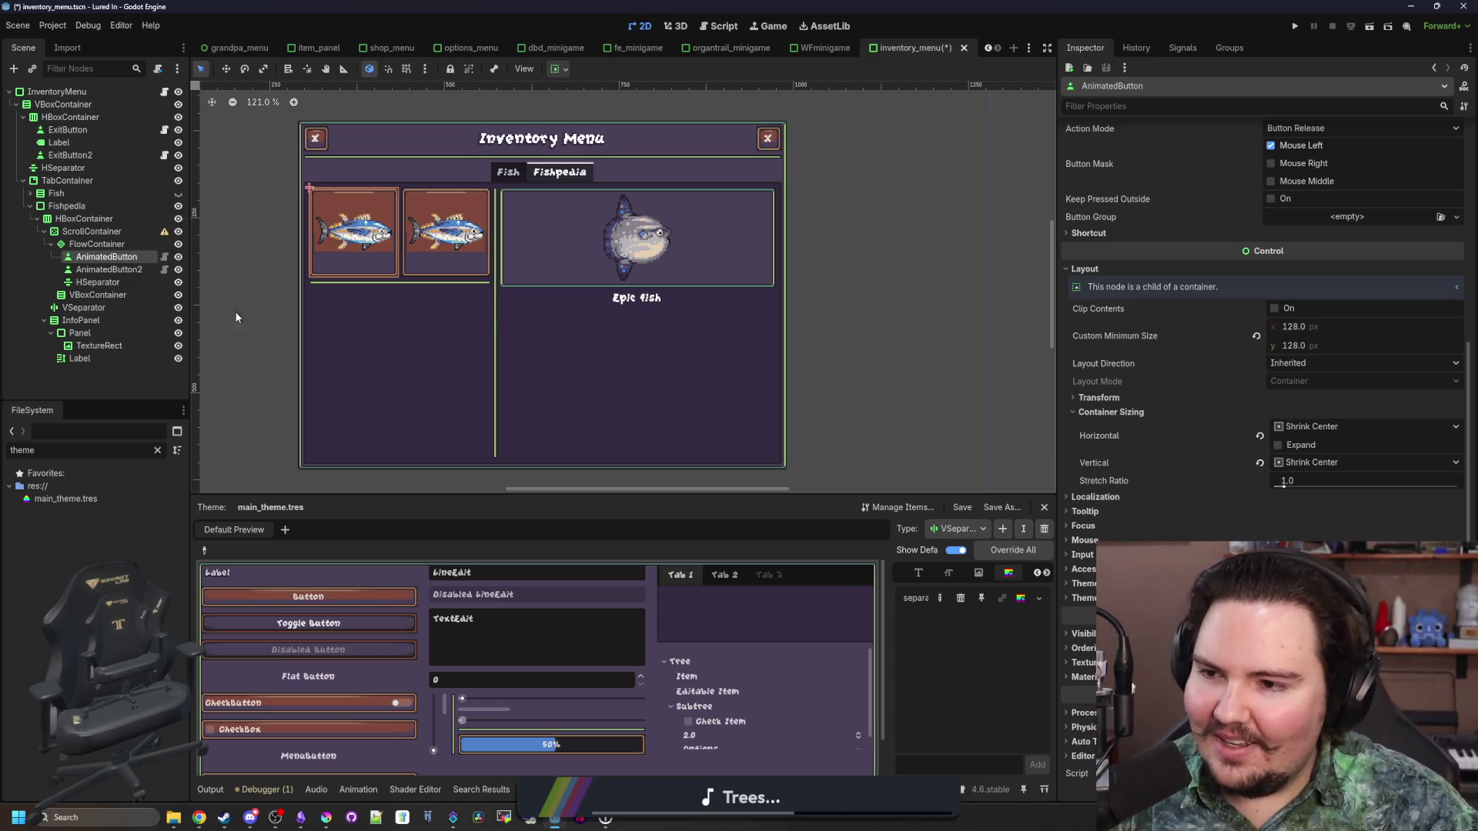
left_click(100, 282)
left_click(108, 269)
left_click(106, 256)
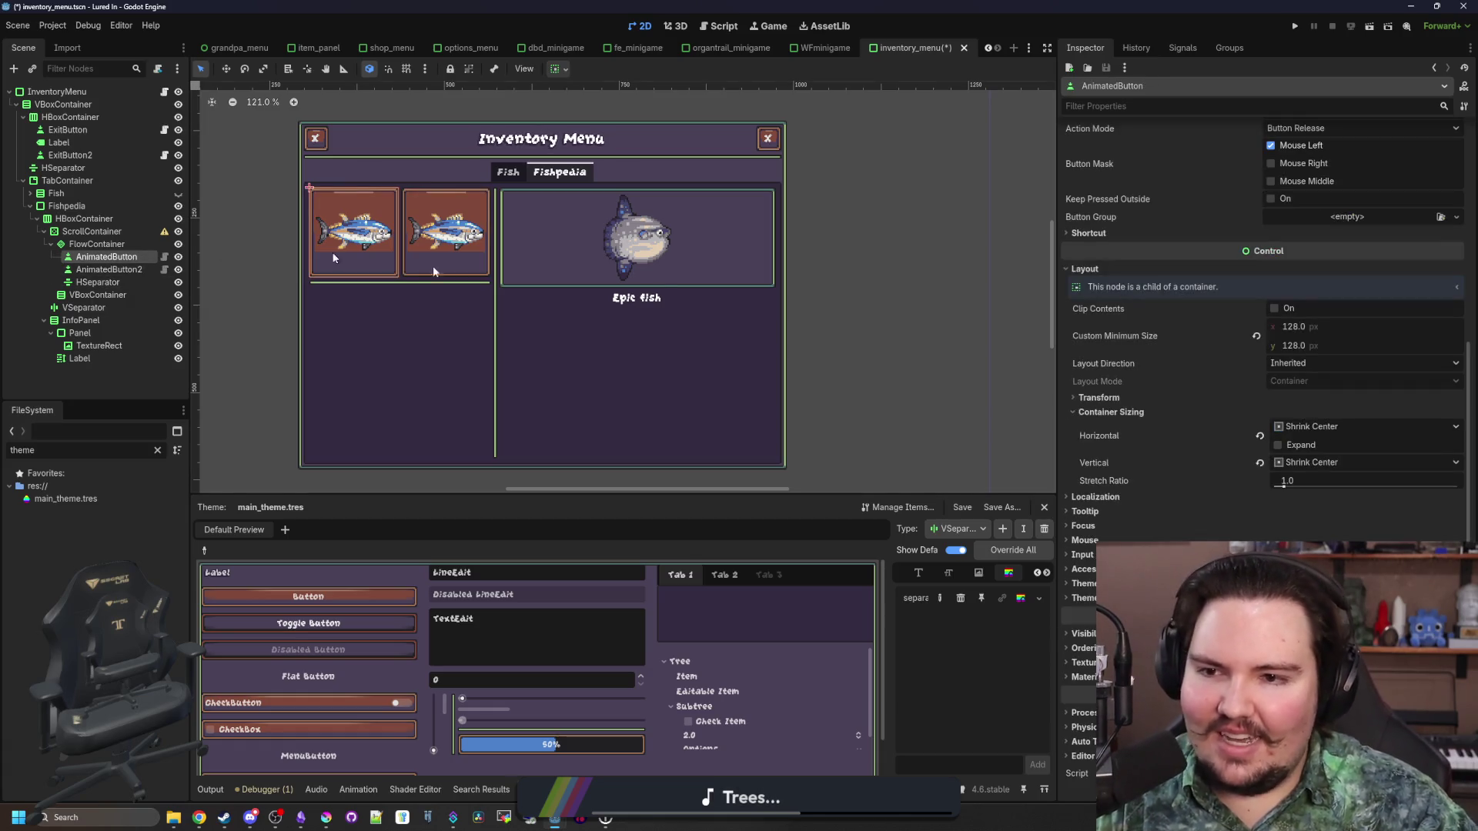
left_click(1301, 345)
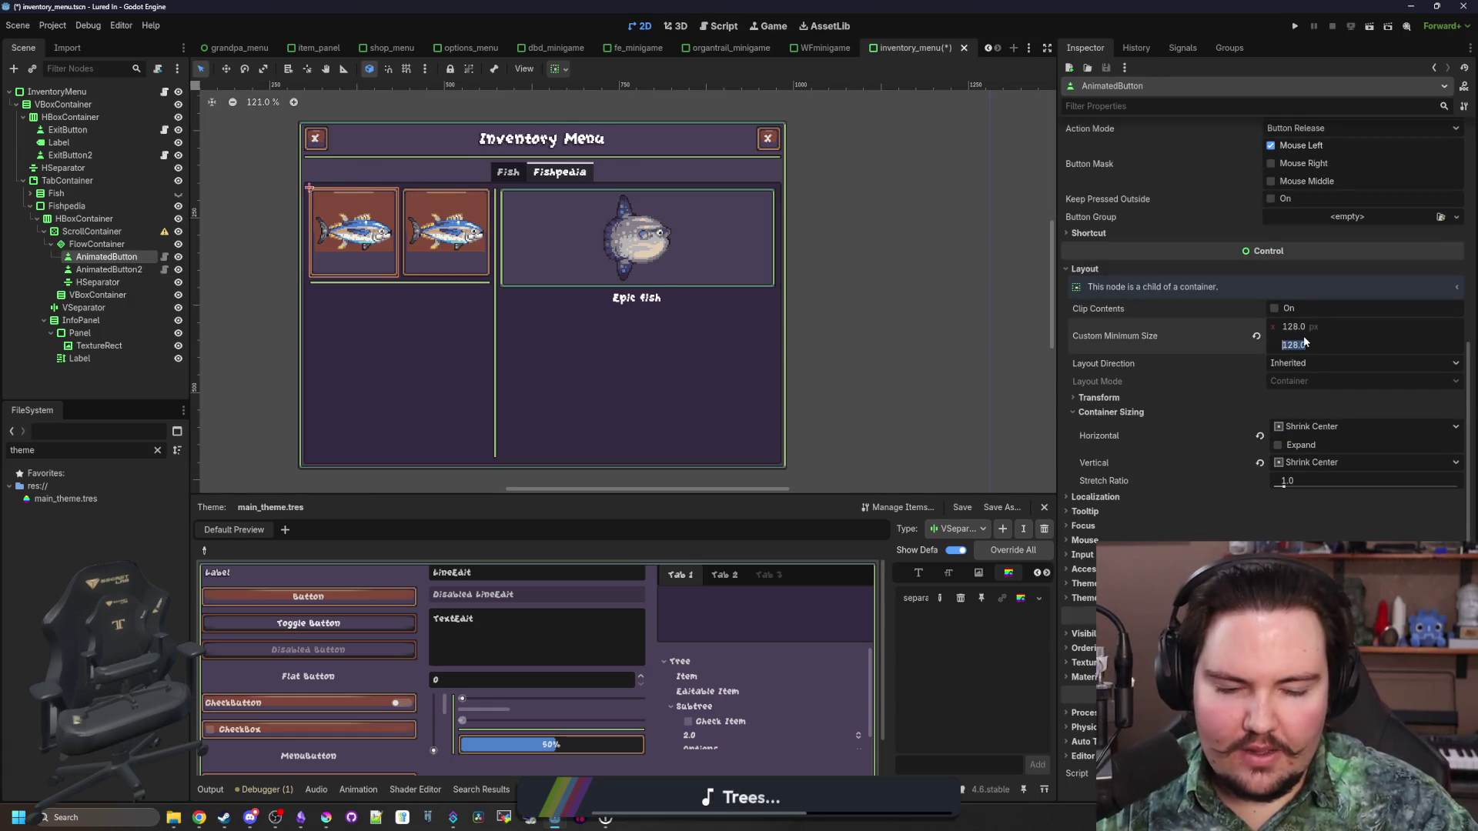
type("92")
key("Return")
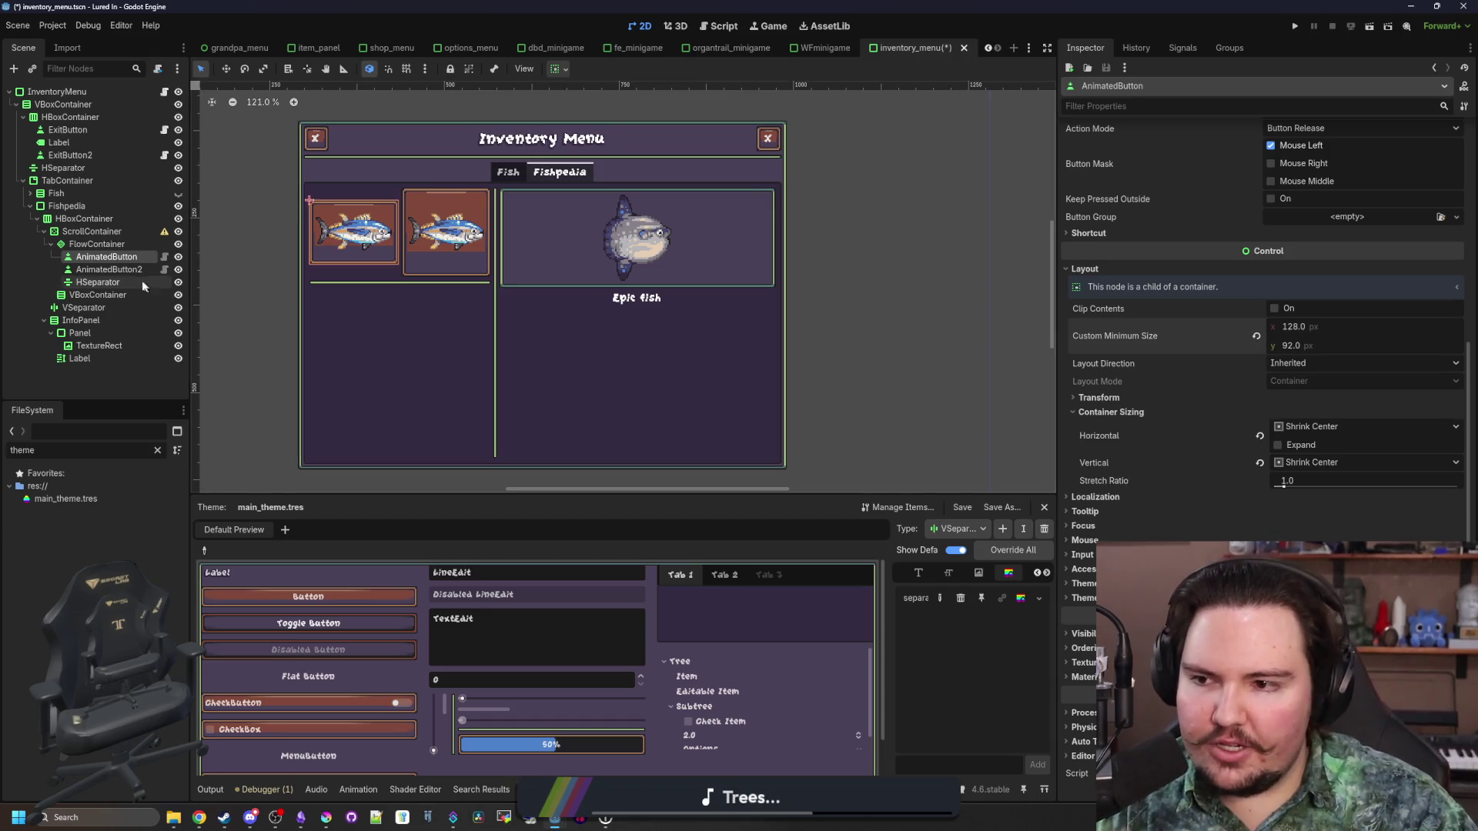
Set the second fish button's minimum height to 92 and save inventory_menu.tscn
left_click(128, 271)
scroll(1111, 418, "down", 2)
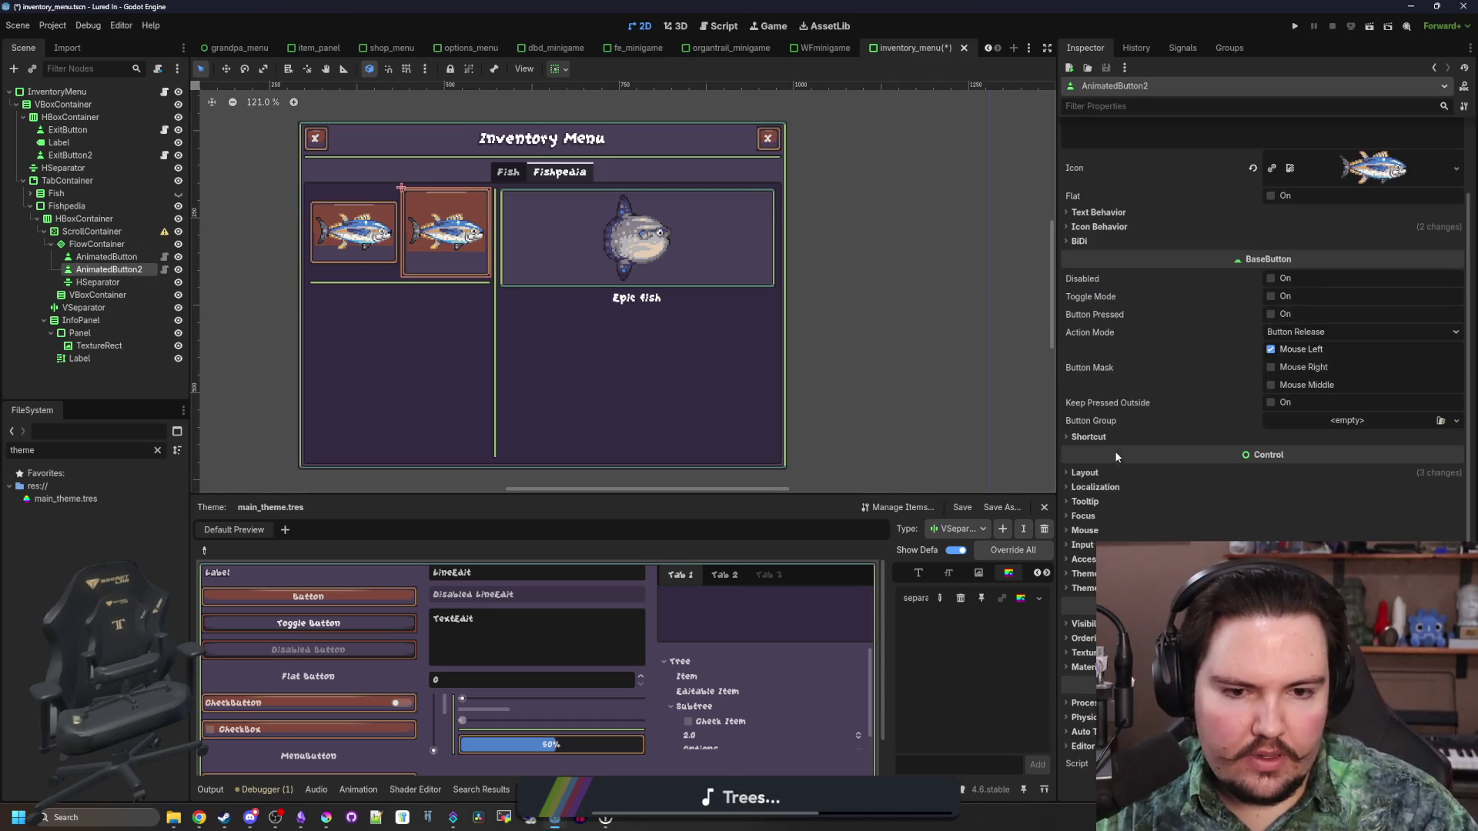
left_click(1301, 548)
type("92")
key("Return")
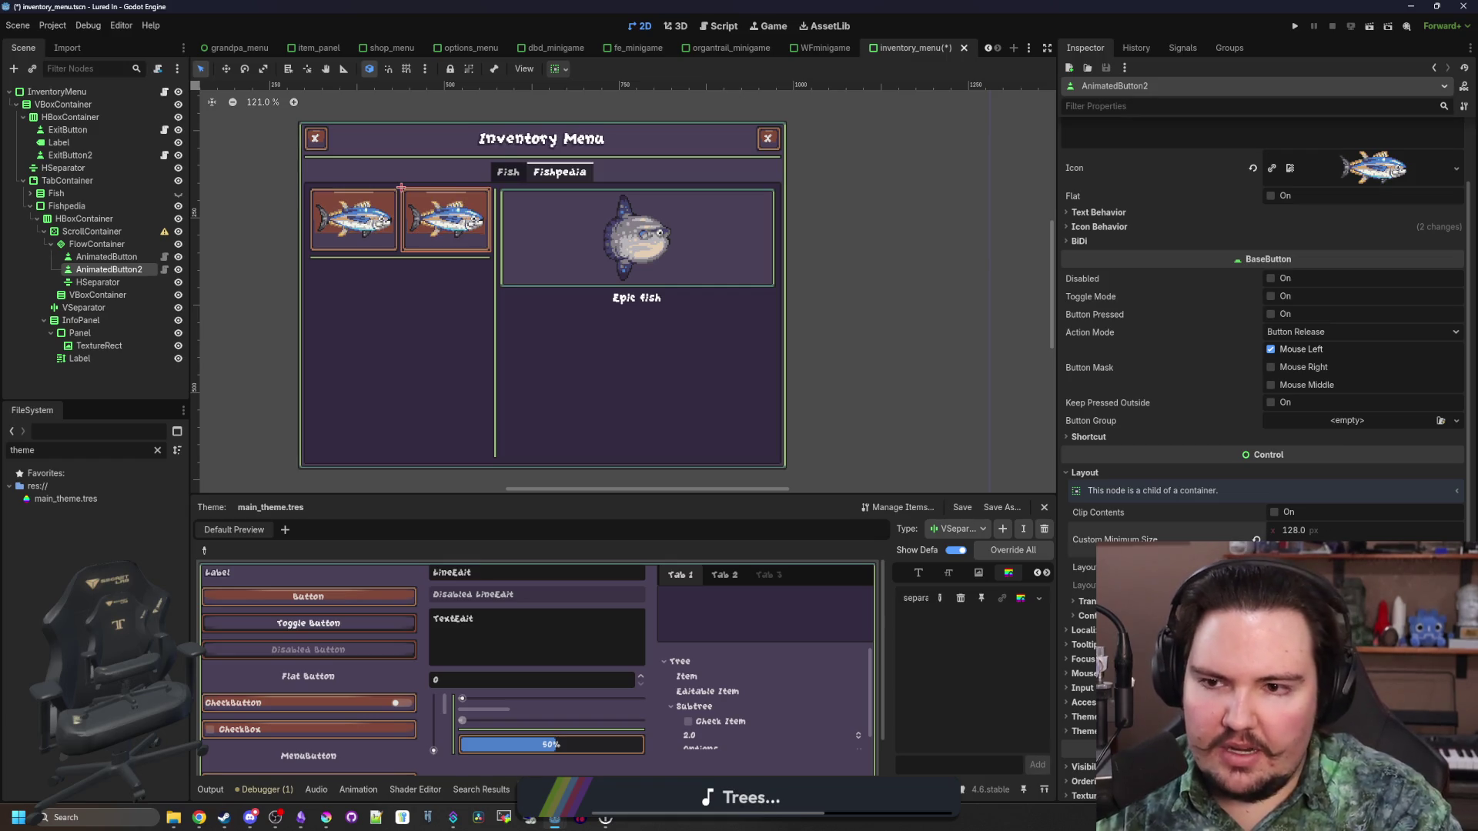
key("ctrl+s")
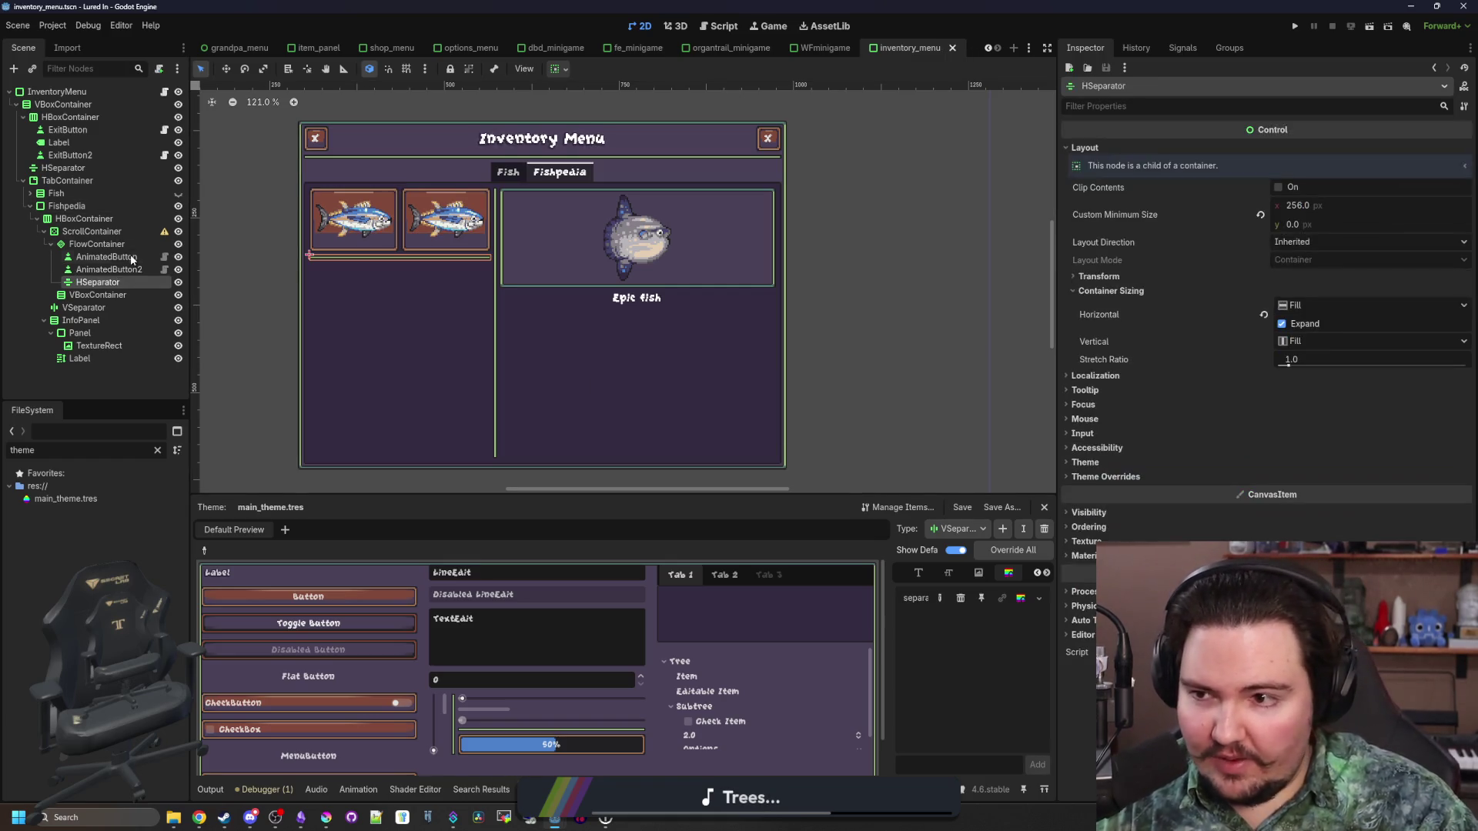
Inspect the flow container, scroll container and fish buttons in the scene tree
left_click(131, 259)
left_click(140, 247)
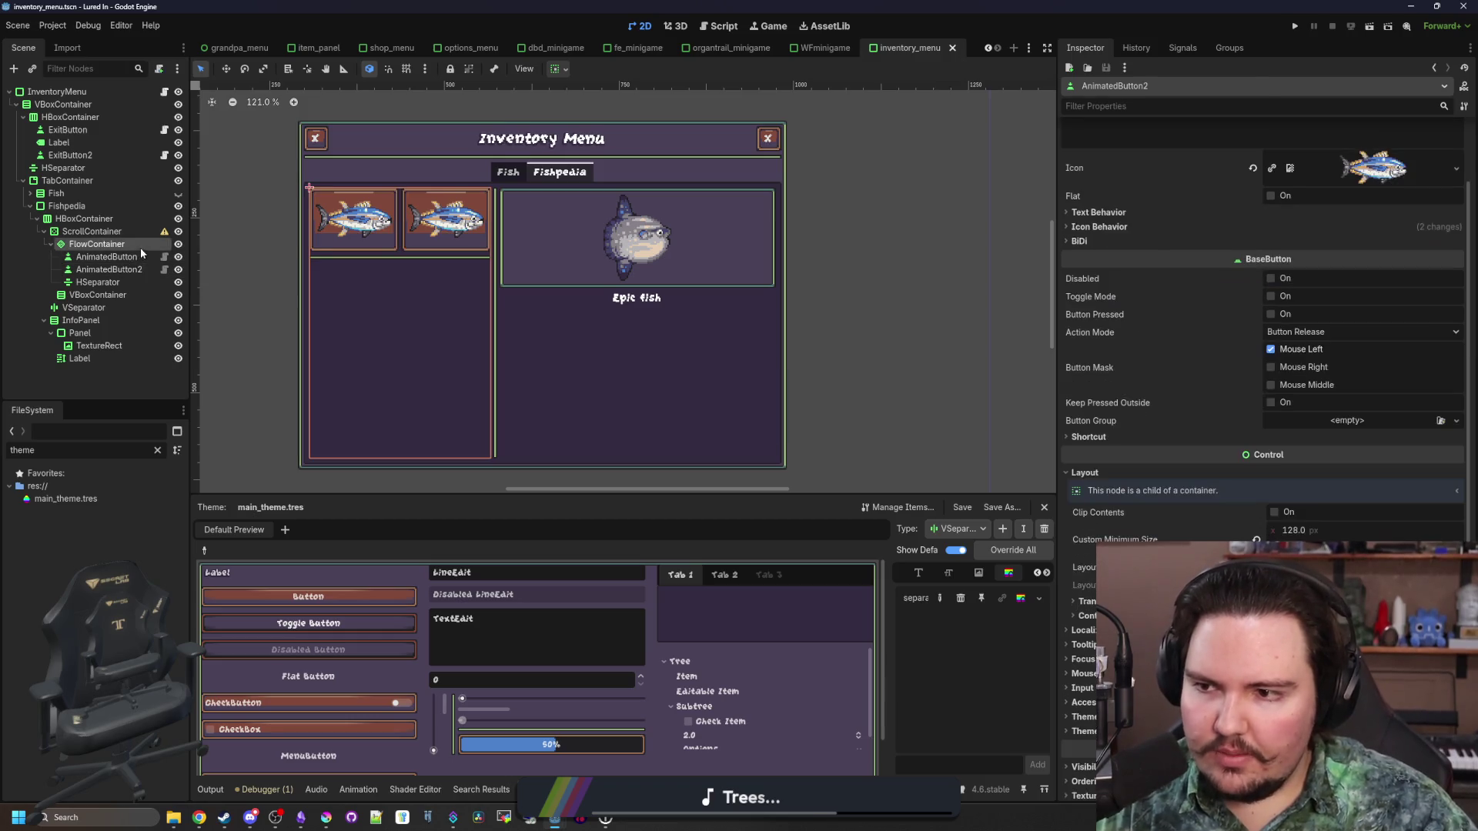
left_click(91, 231)
left_click(98, 244)
left_click(100, 258)
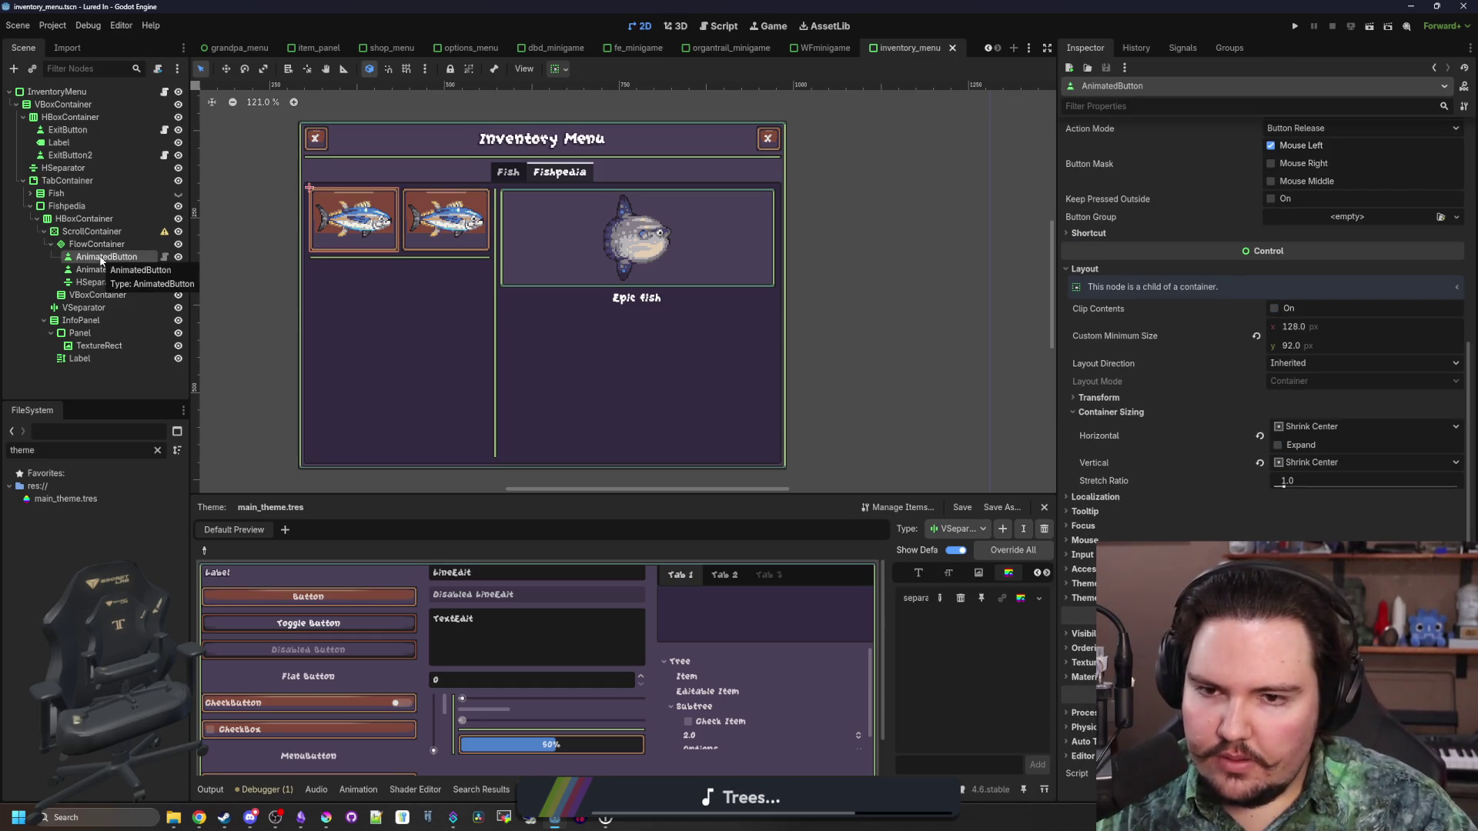
left_click(104, 269)
Rename the first fish button to FishpediaButton
right_click(122, 260)
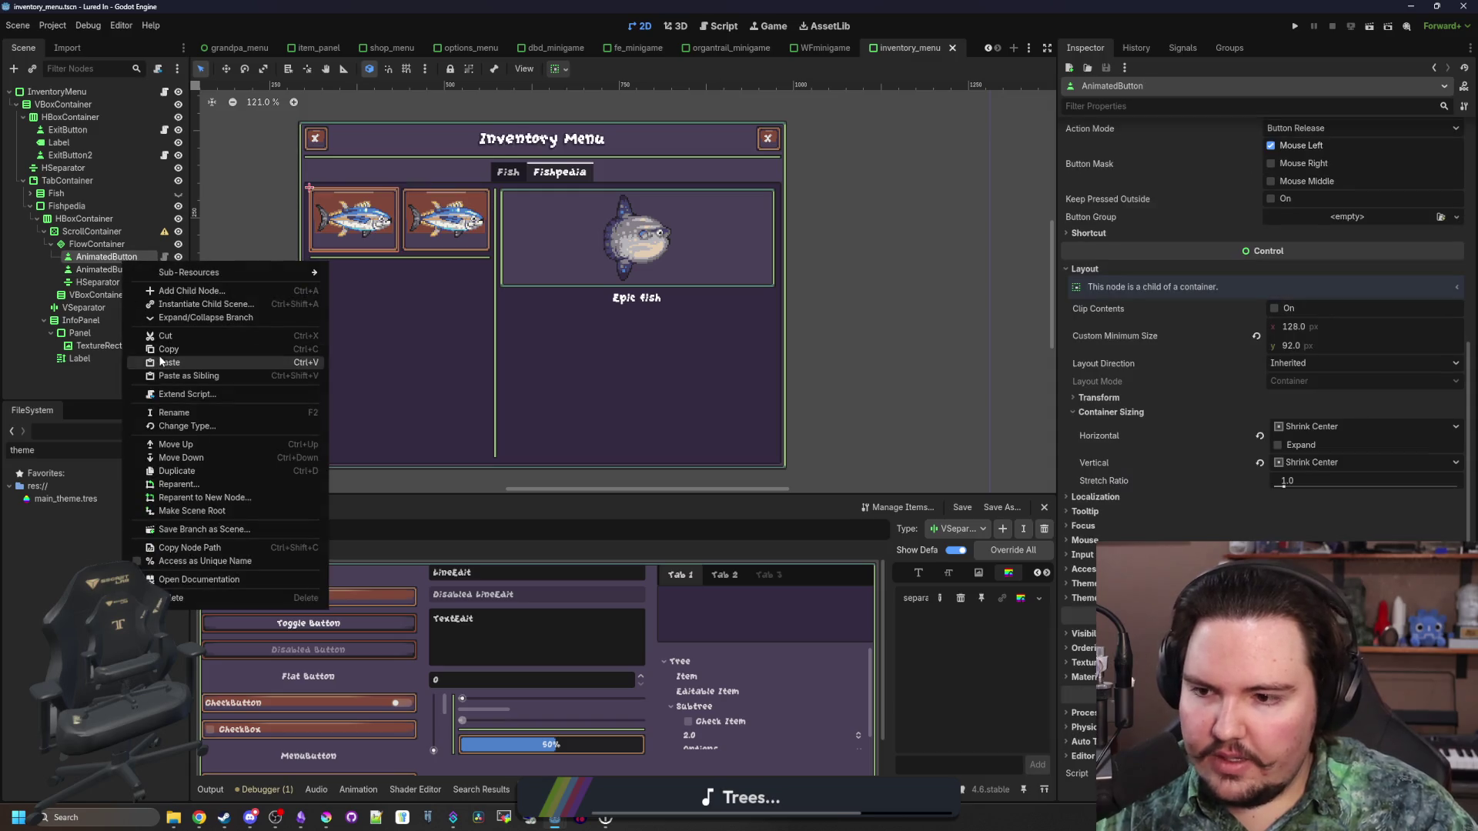
left_click(99, 265)
left_click(101, 269)
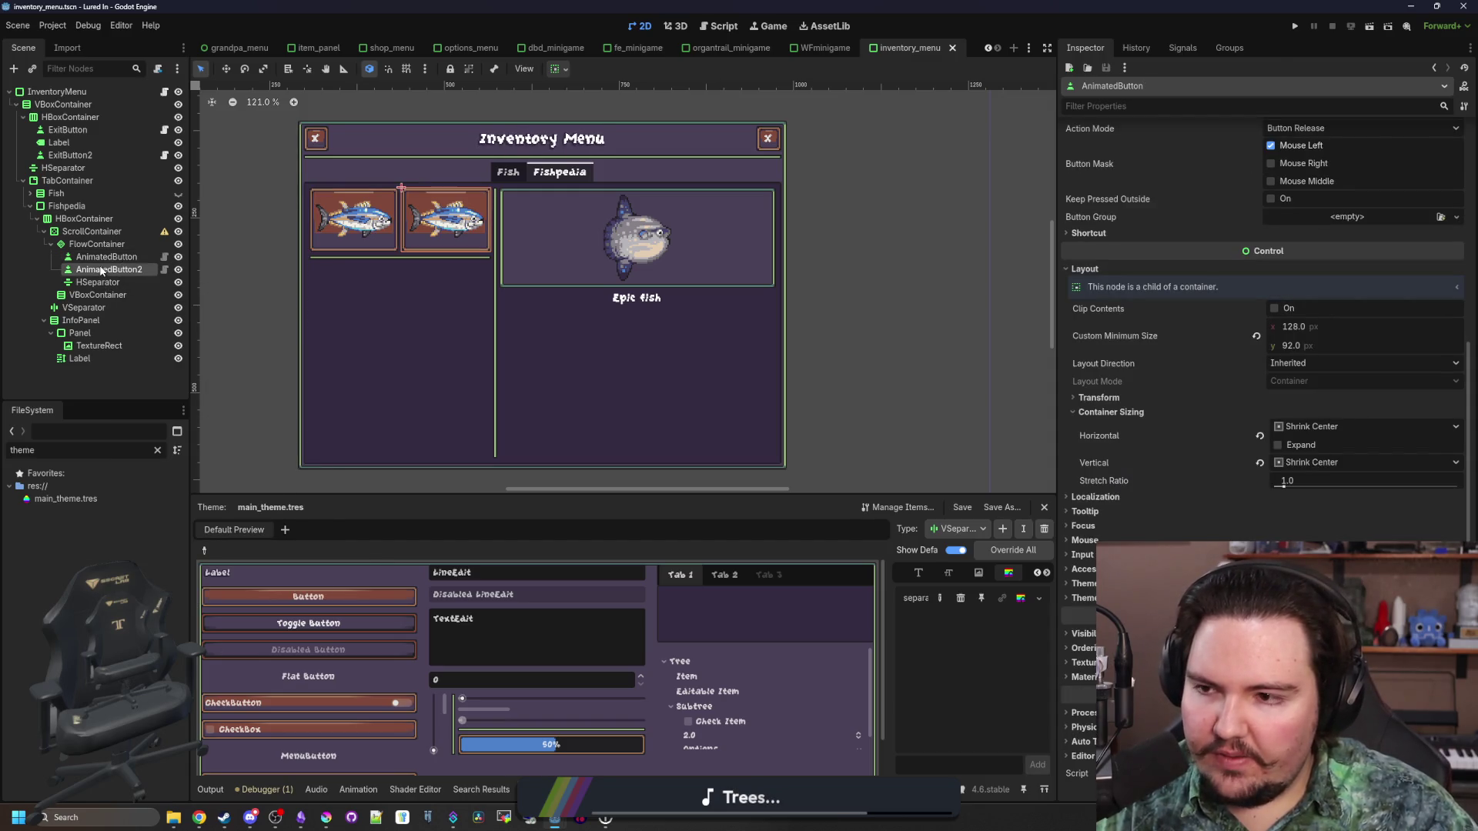
left_click(91, 281)
right_click(89, 282)
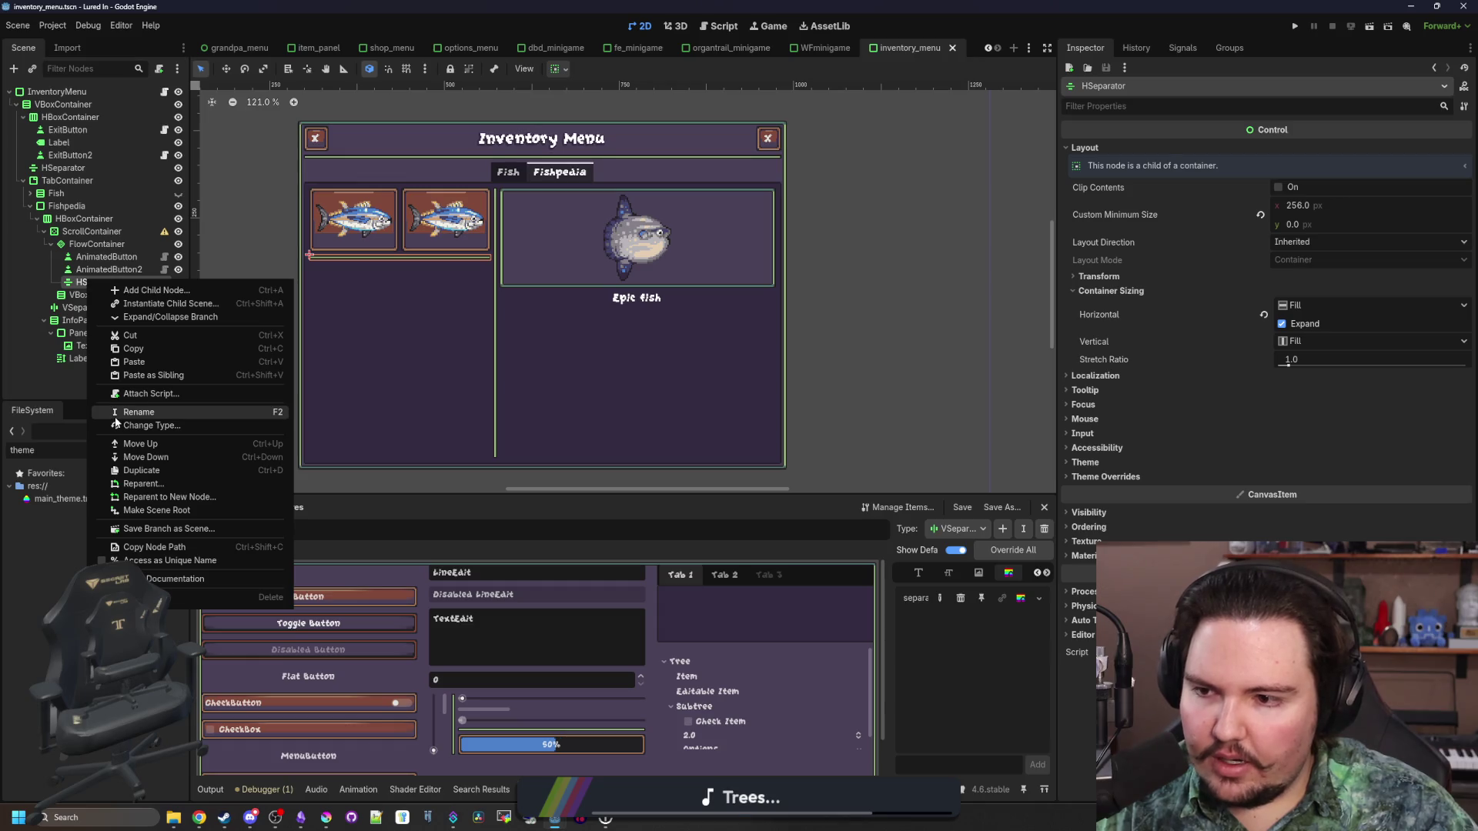
left_click(90, 282)
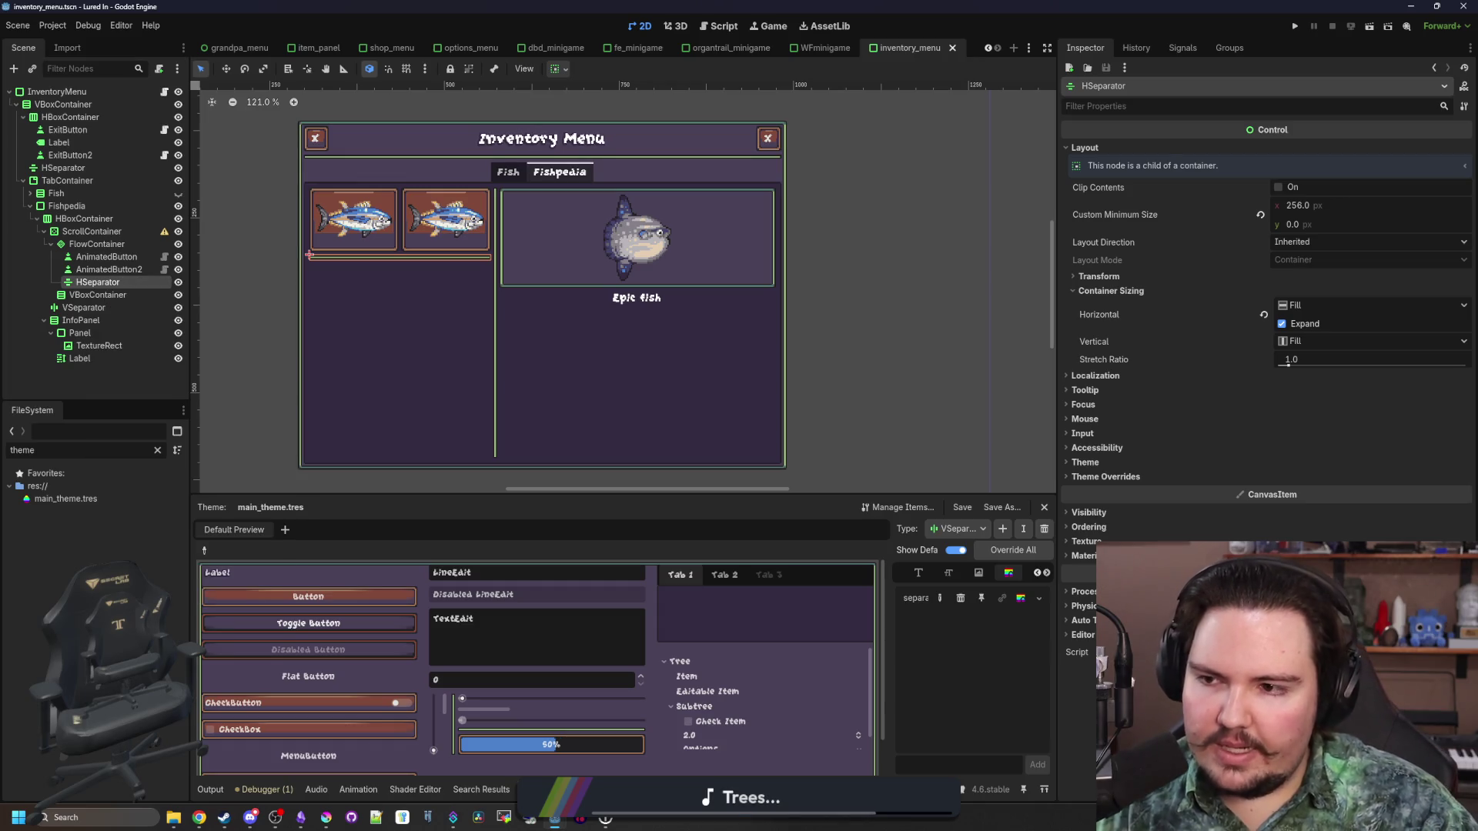
left_click(113, 258)
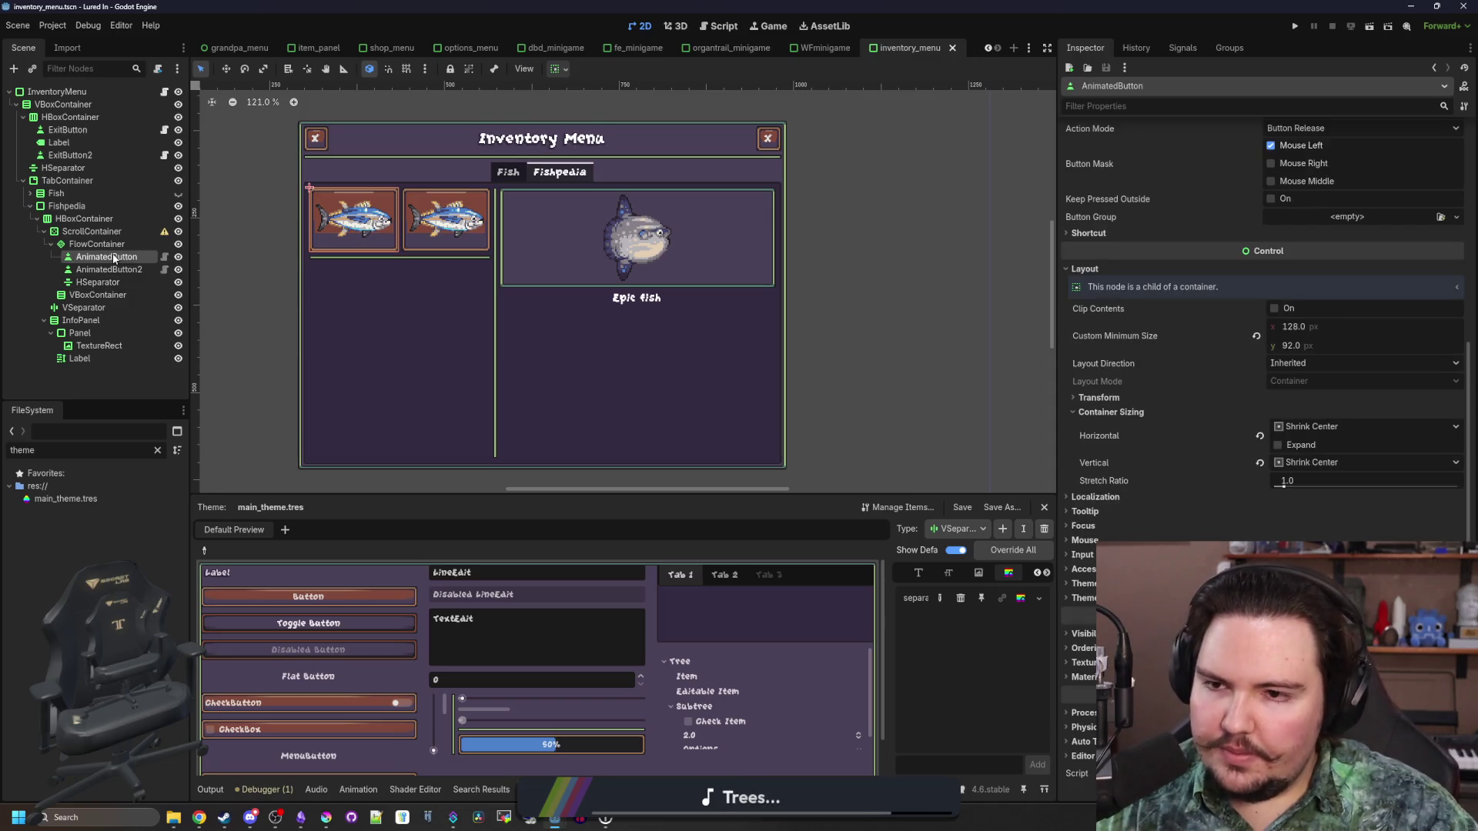
left_click(113, 257)
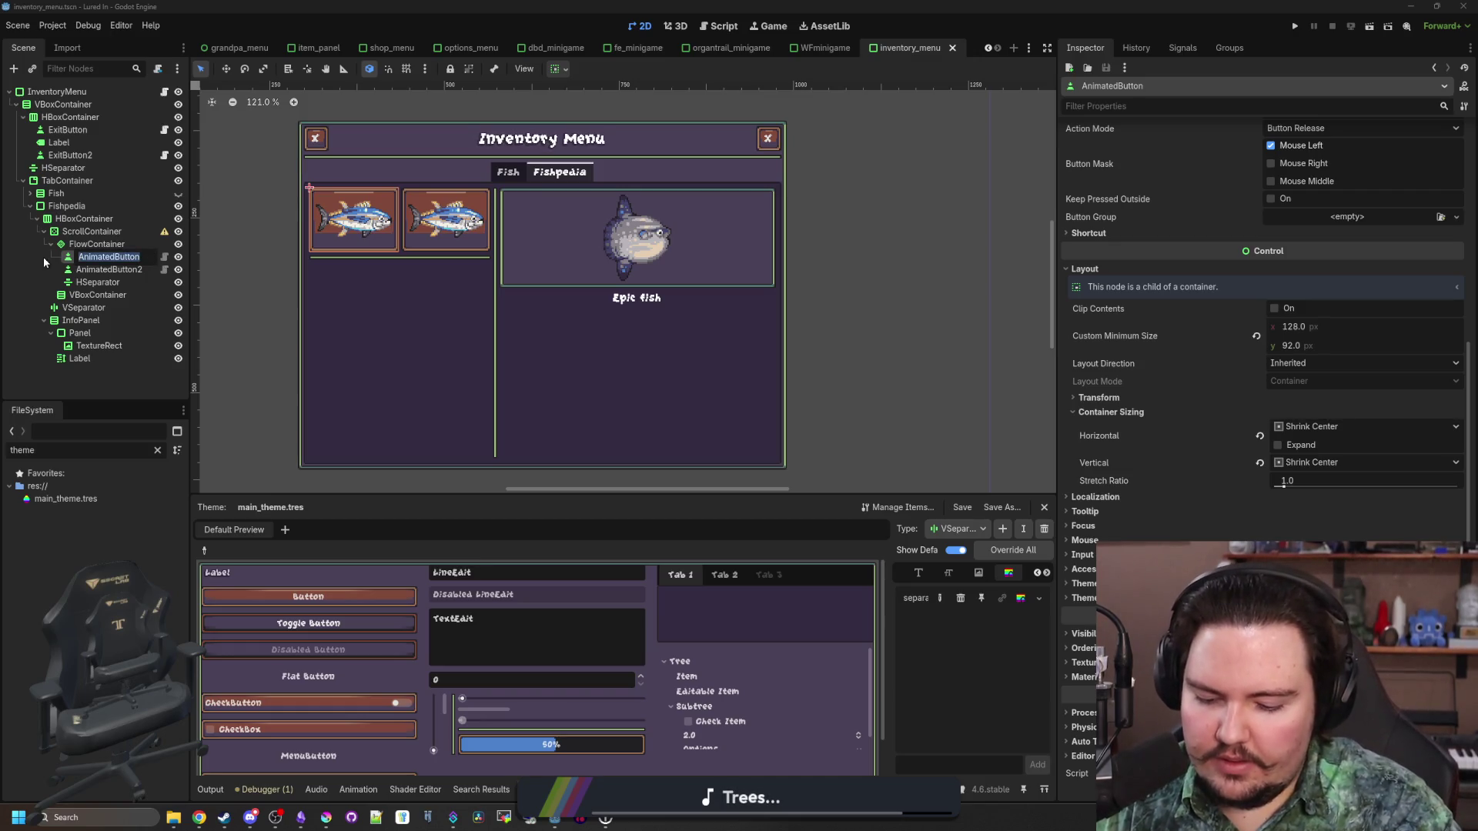
type("Fishpedia")
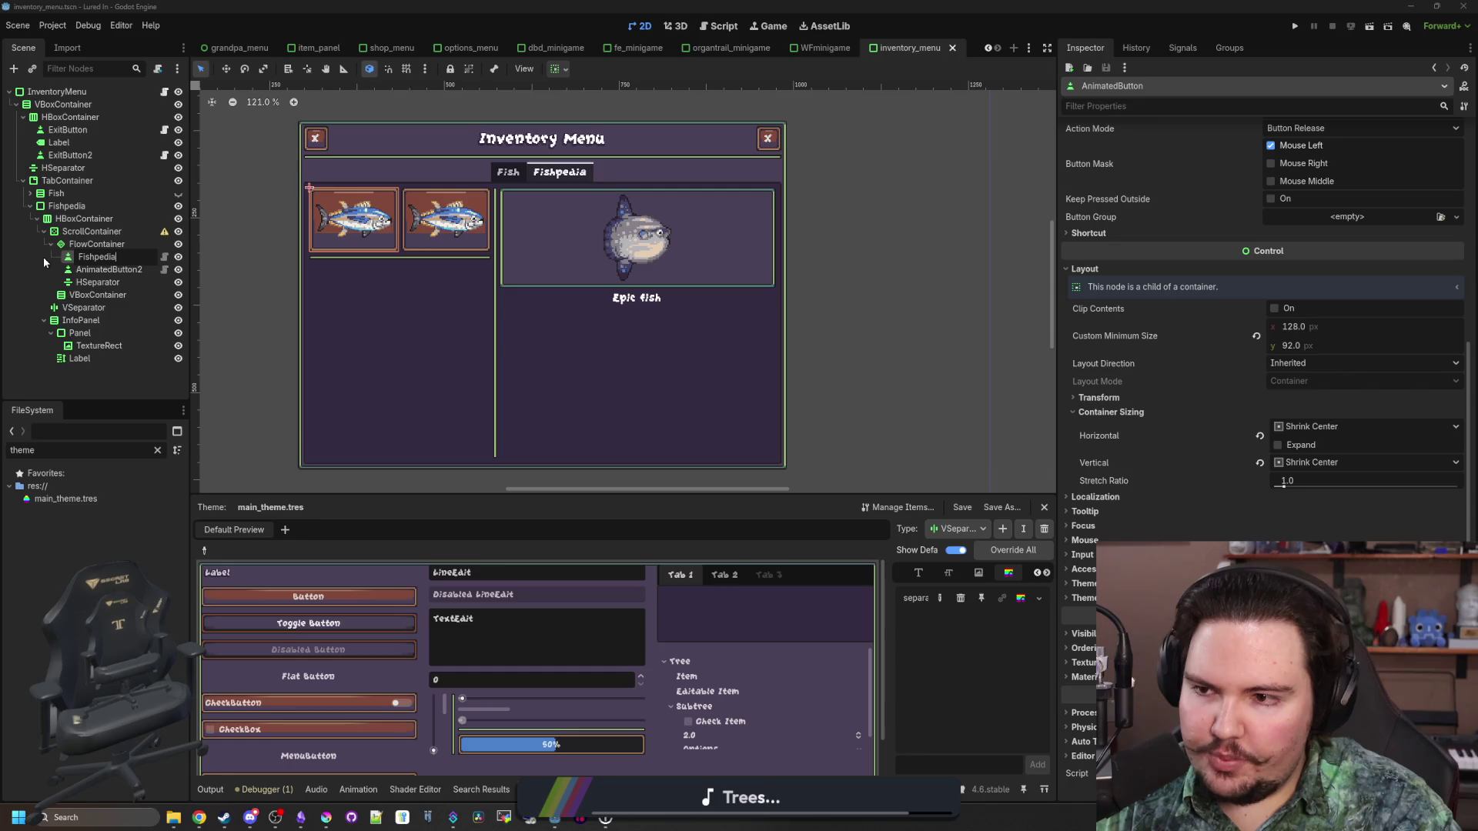
type("Button")
key("Return")
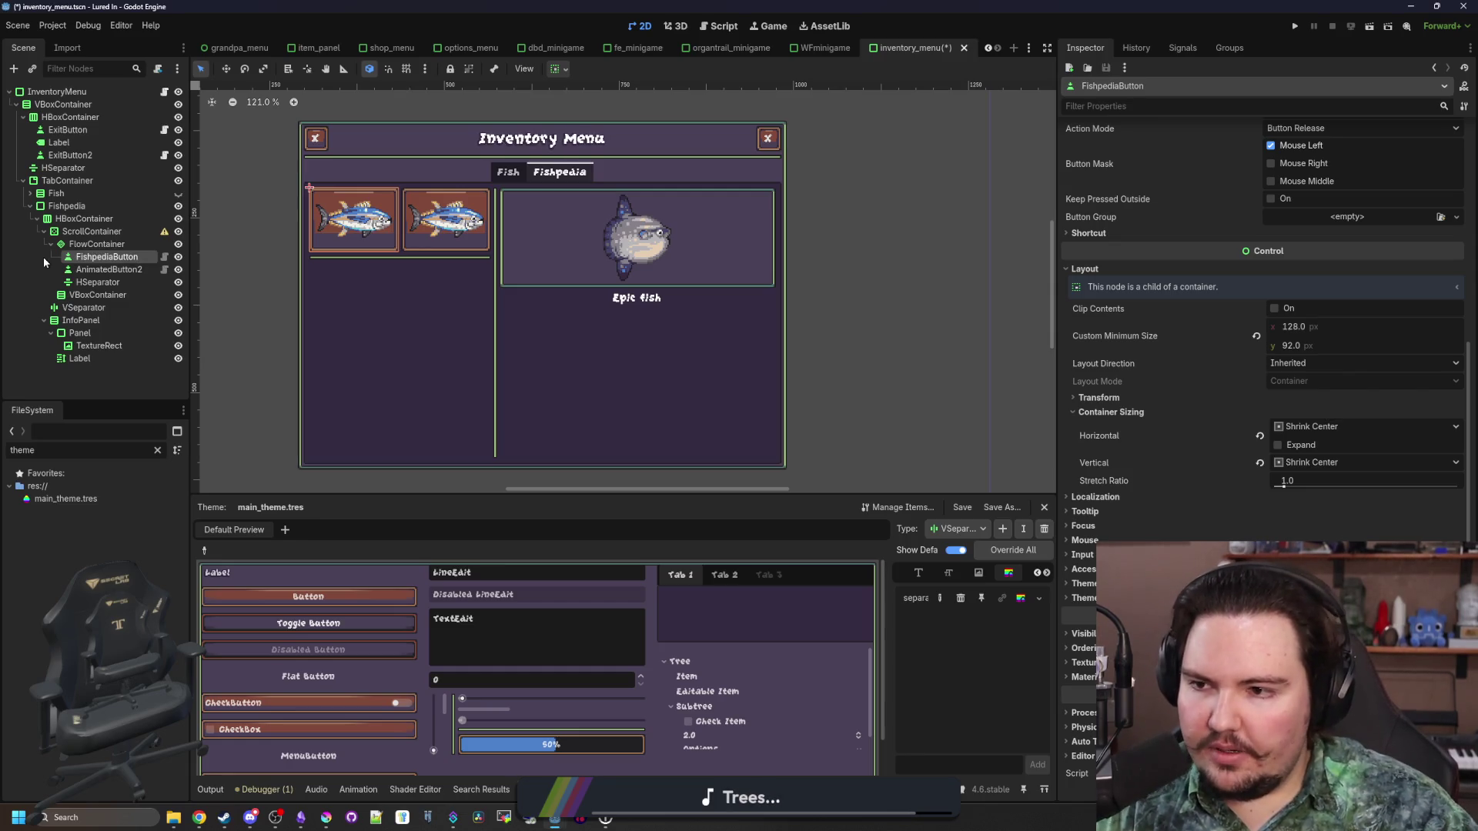
Delete the second fish button, AnimatedButton2
left_click(110, 274)
right_click(110, 274)
left_click(146, 608)
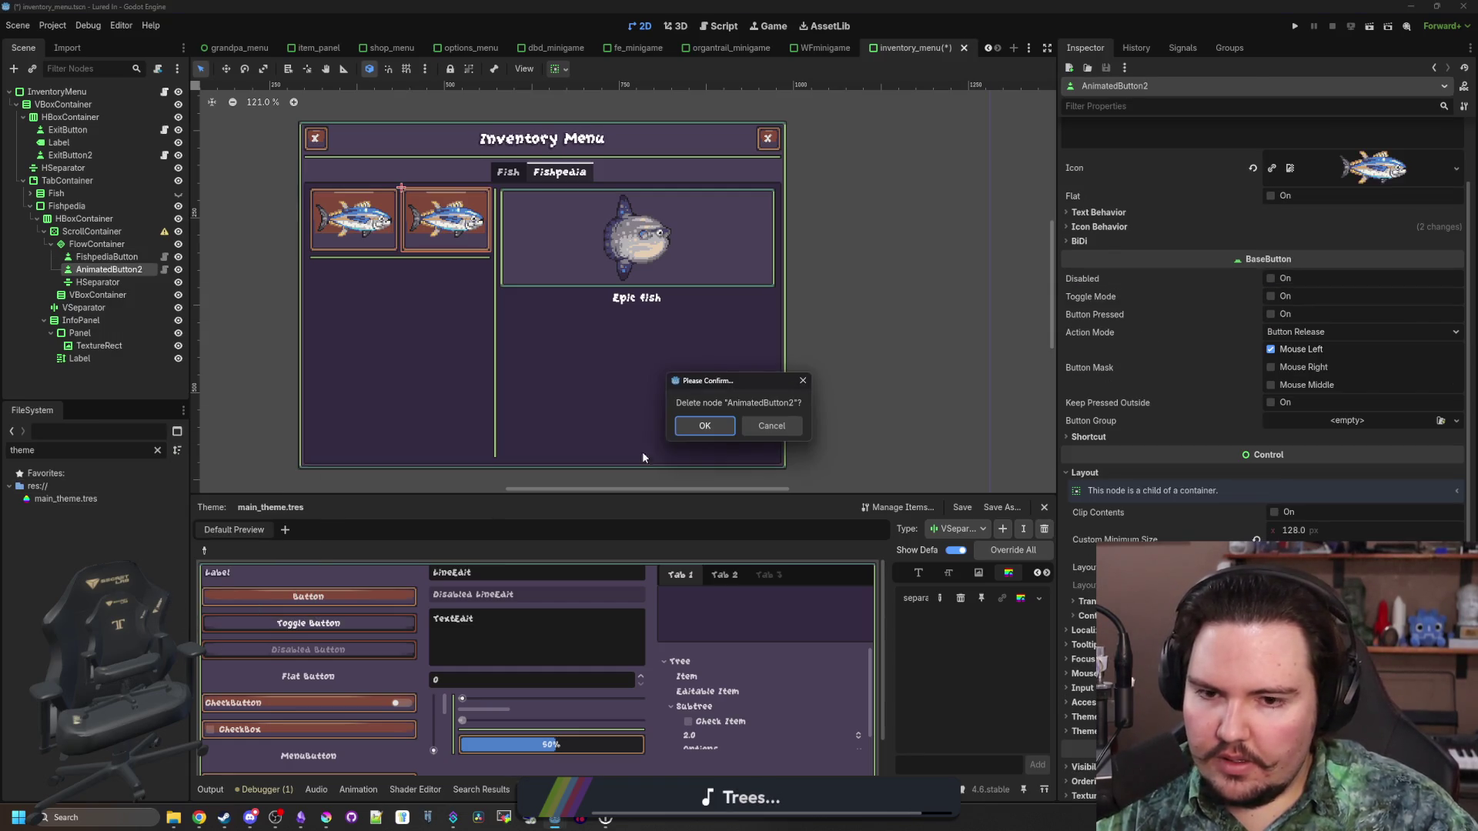
left_click(697, 423)
Save the FishpediaButton branch as its own scene, fishpedia_button.tscn
right_click(108, 254)
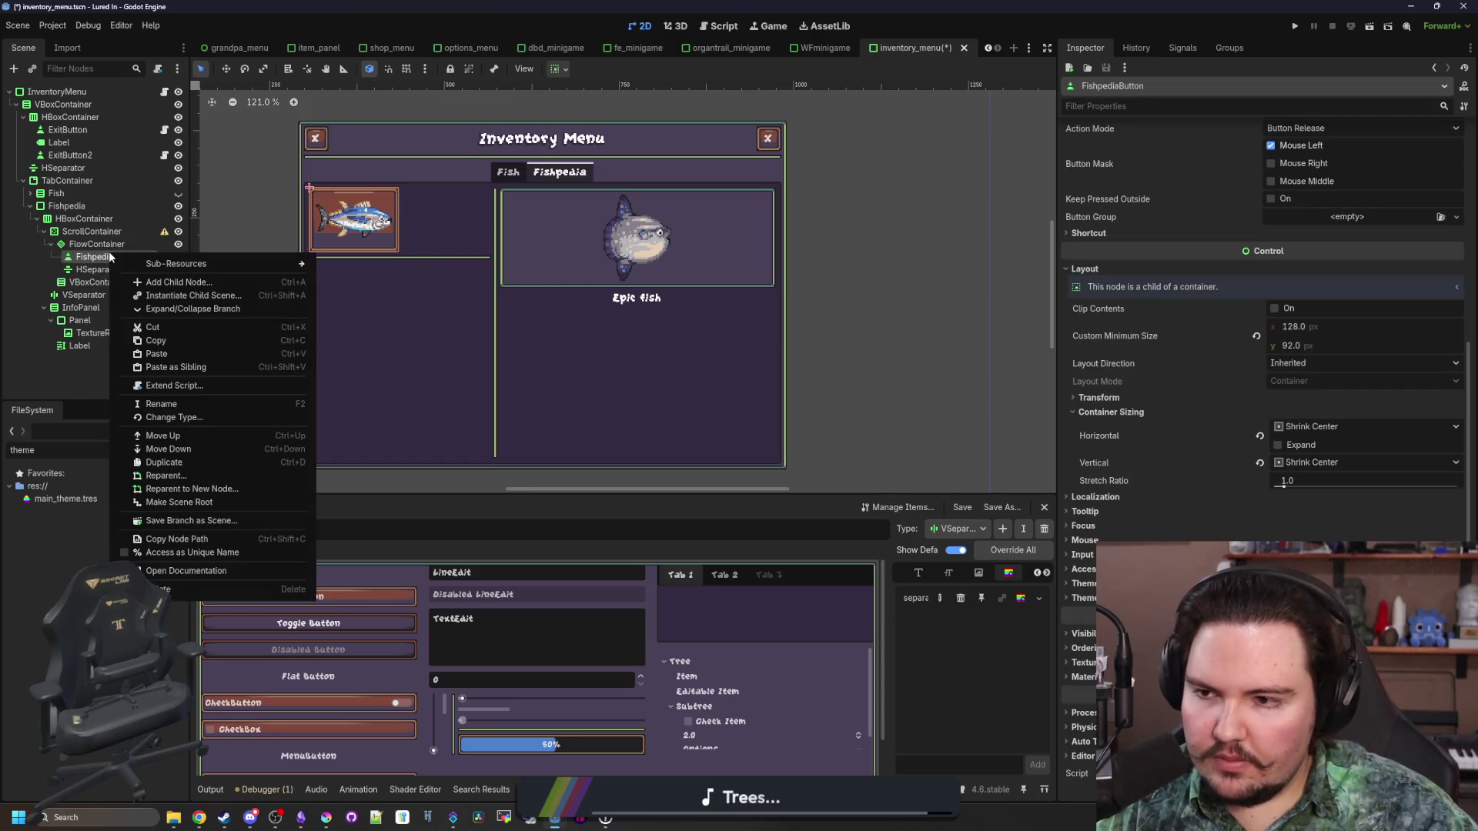
left_click(185, 520)
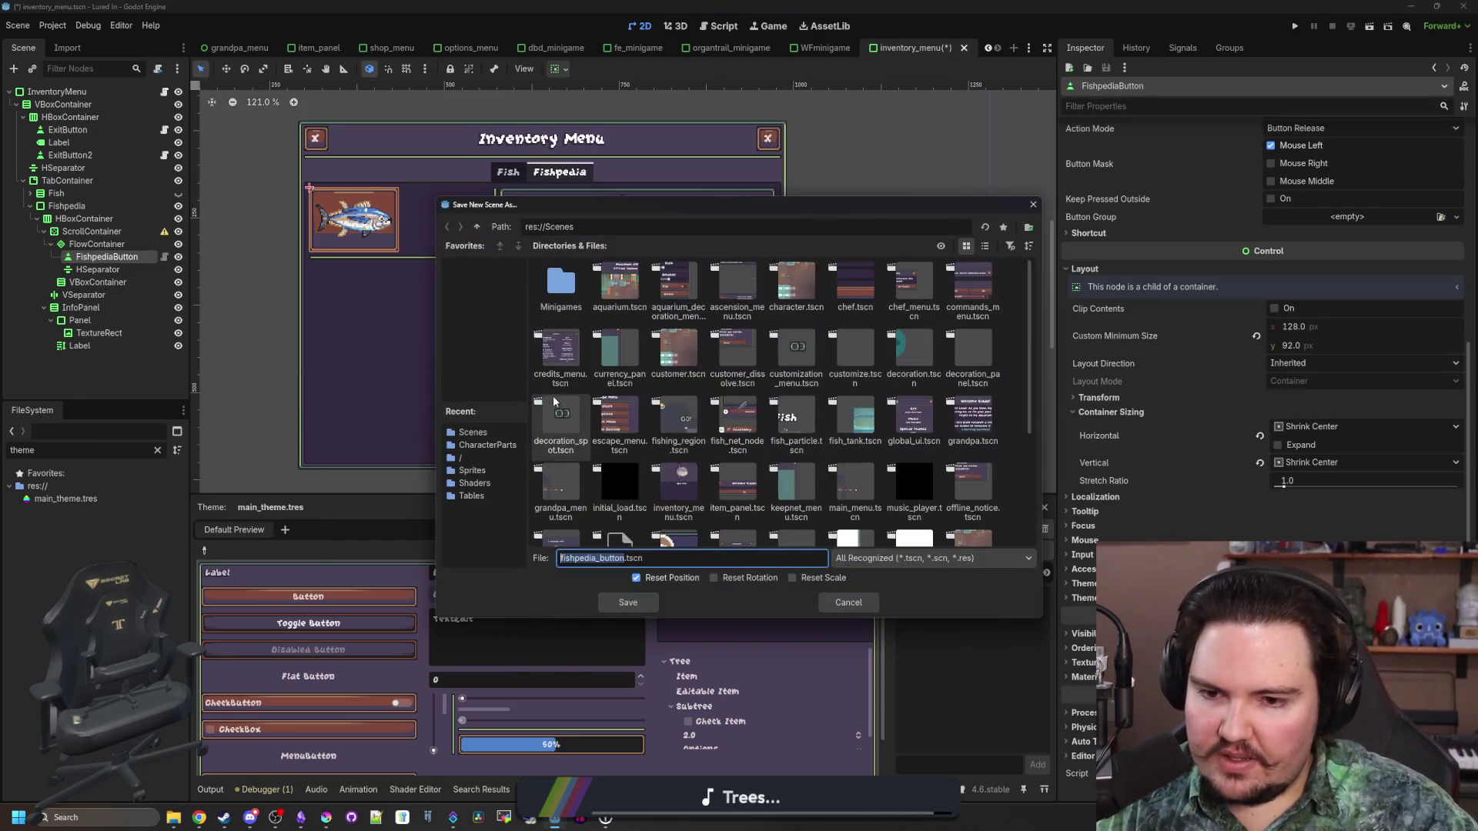
left_click(644, 607)
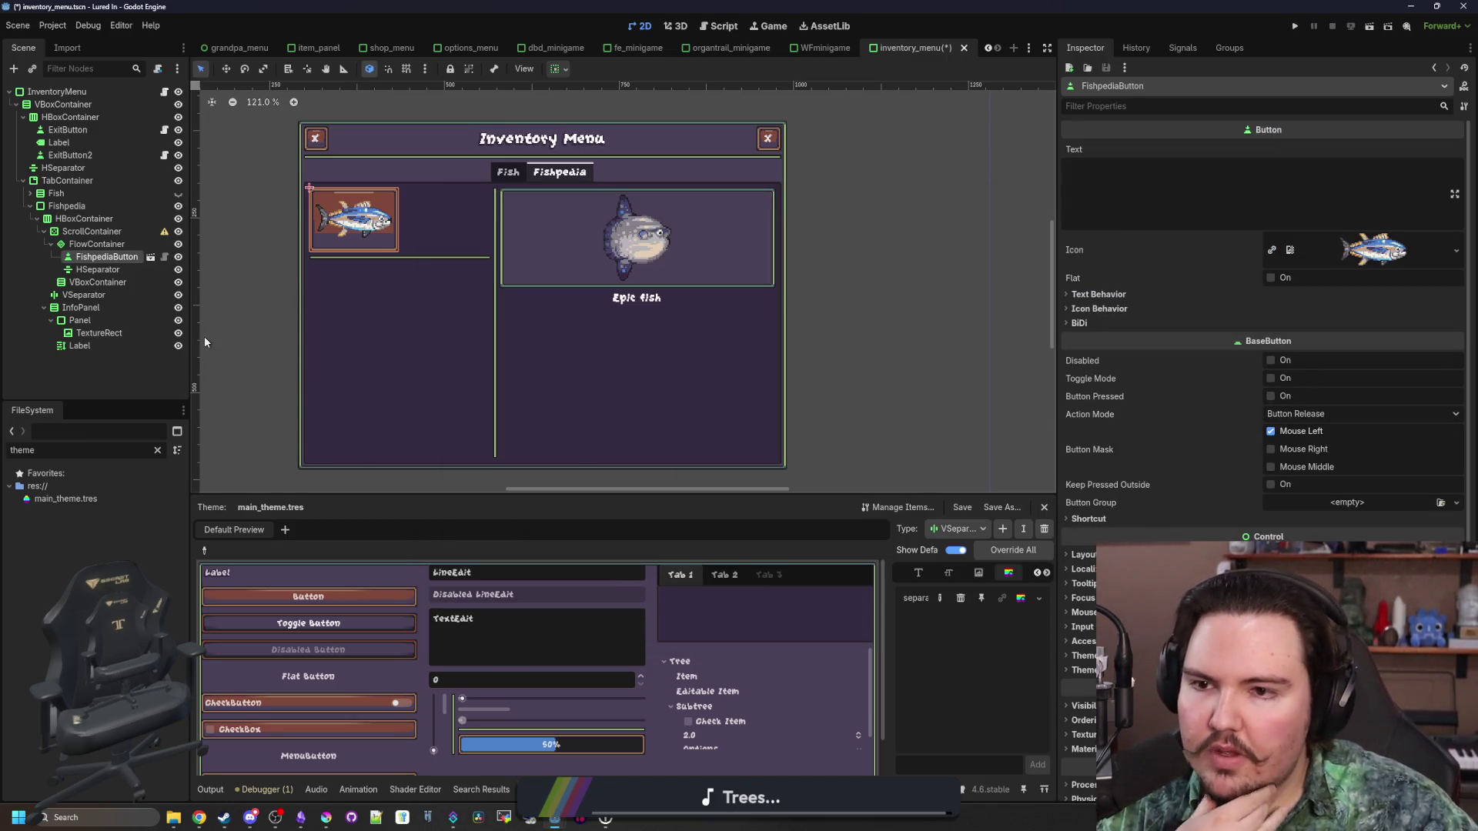
Remove FishpediaButton from the Fishpedia grid
scroll(476, 233, "up", 1)
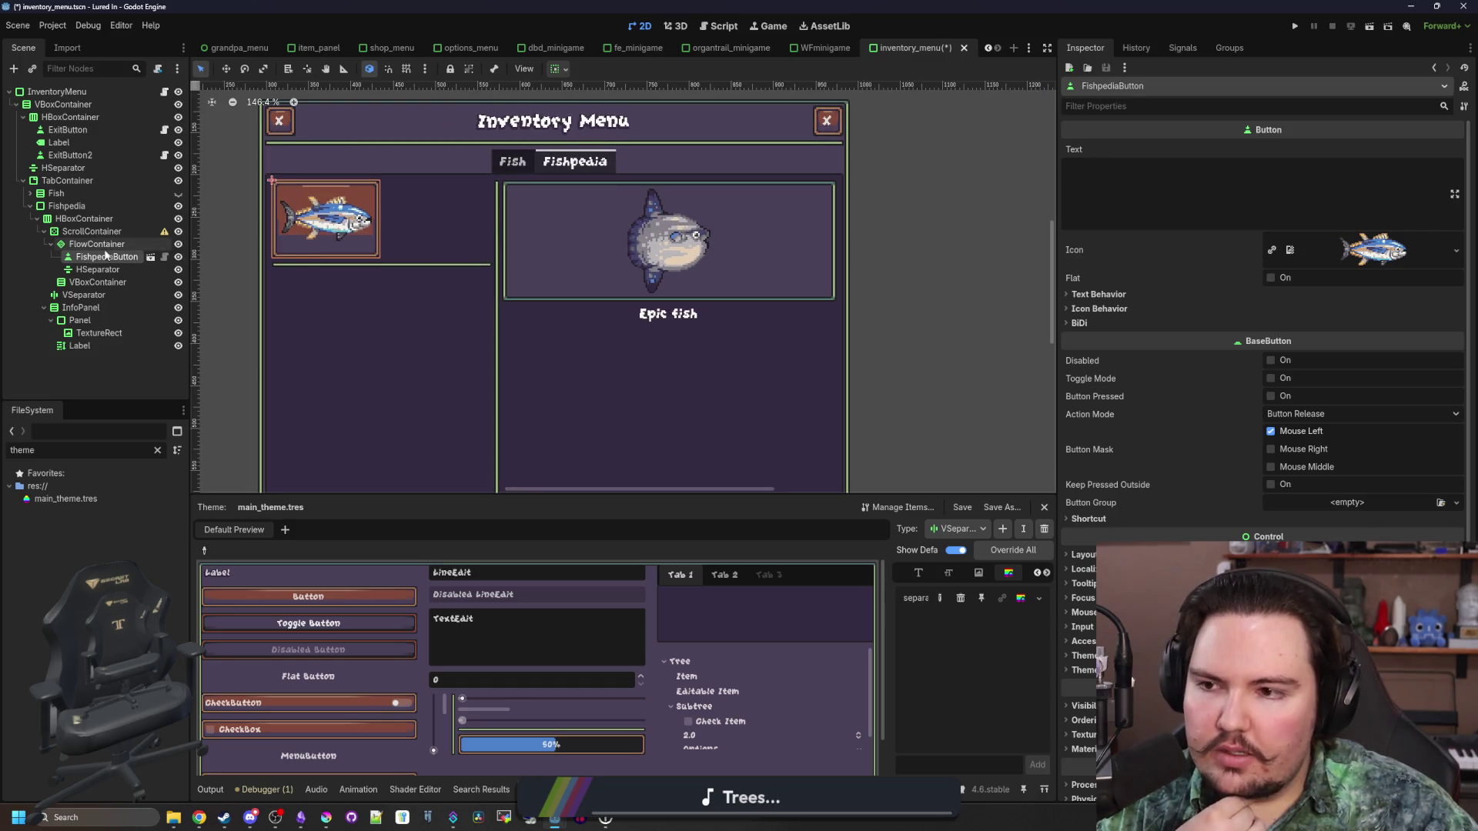
right_click(102, 254)
left_click(231, 628)
left_click(705, 422)
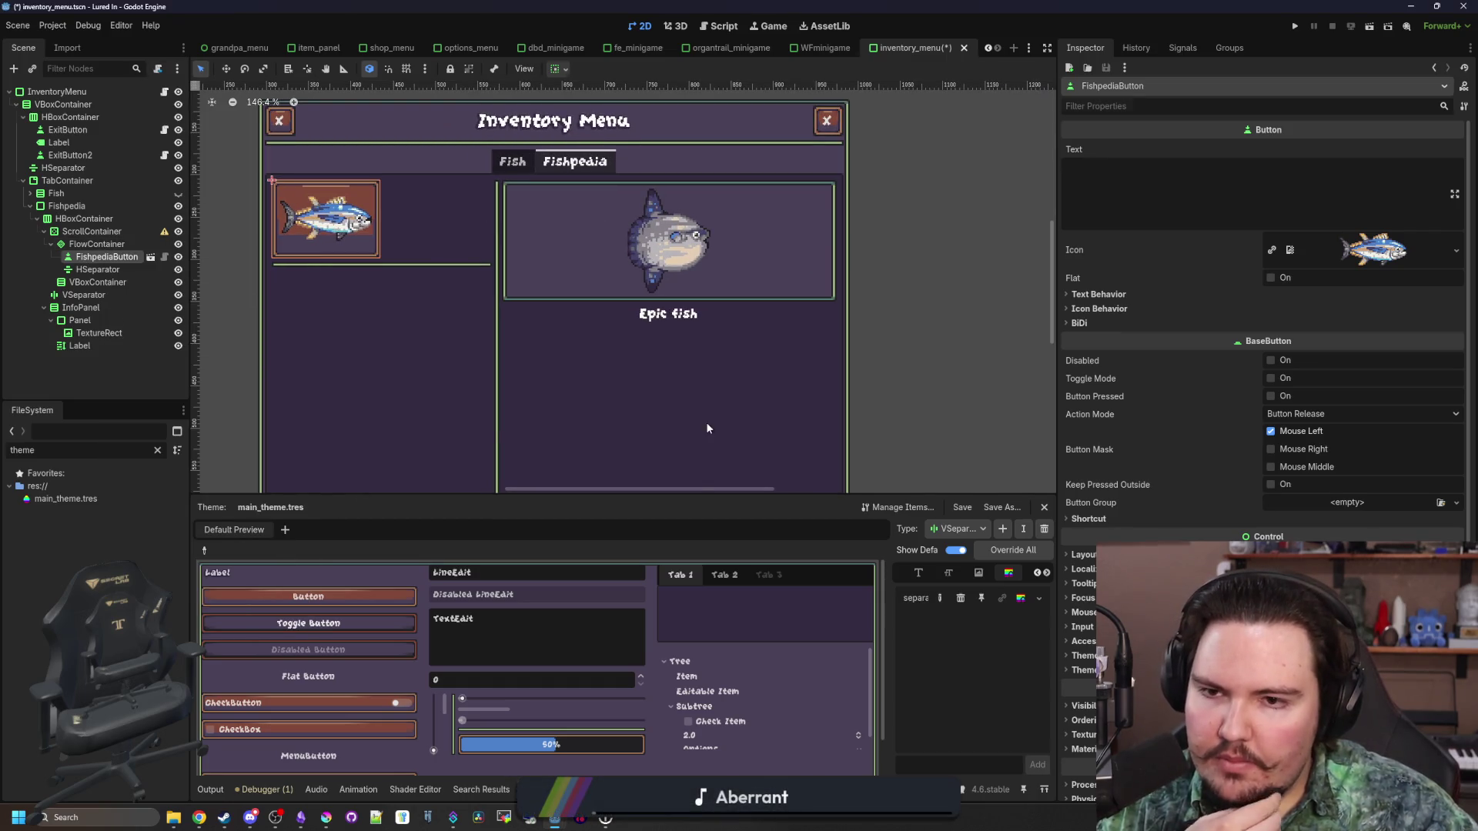
left_click(100, 207)
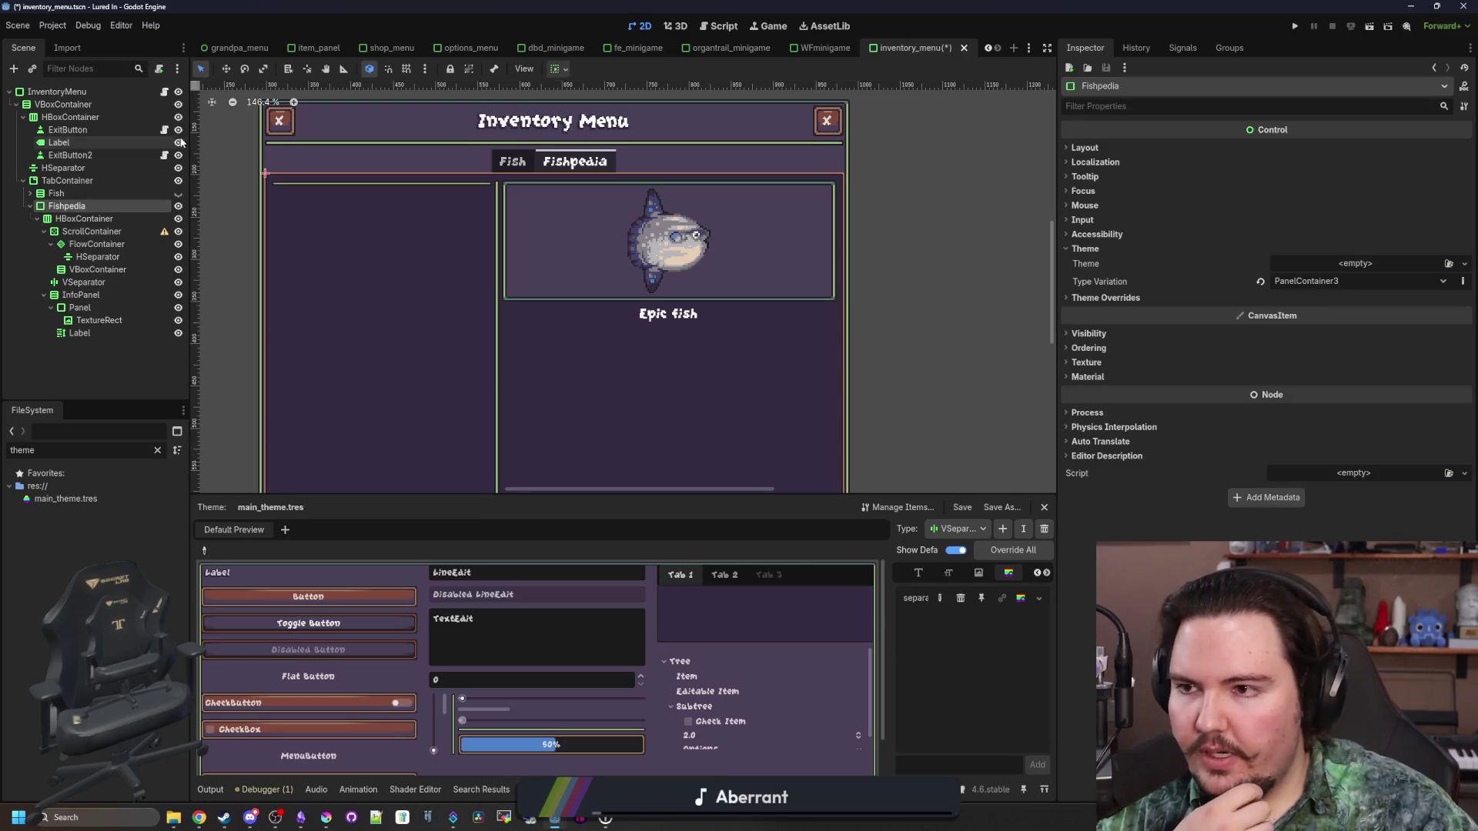
left_click(165, 92)
Open a new line after the inventory panel loop in _ready
scroll(677, 444, "down", 5)
left_click_drag(653, 503, 653, 598)
scroll(514, 411, "up", 10)
scroll(514, 411, "down", 6)
left_click(539, 377)
scroll(539, 370, "up", 7)
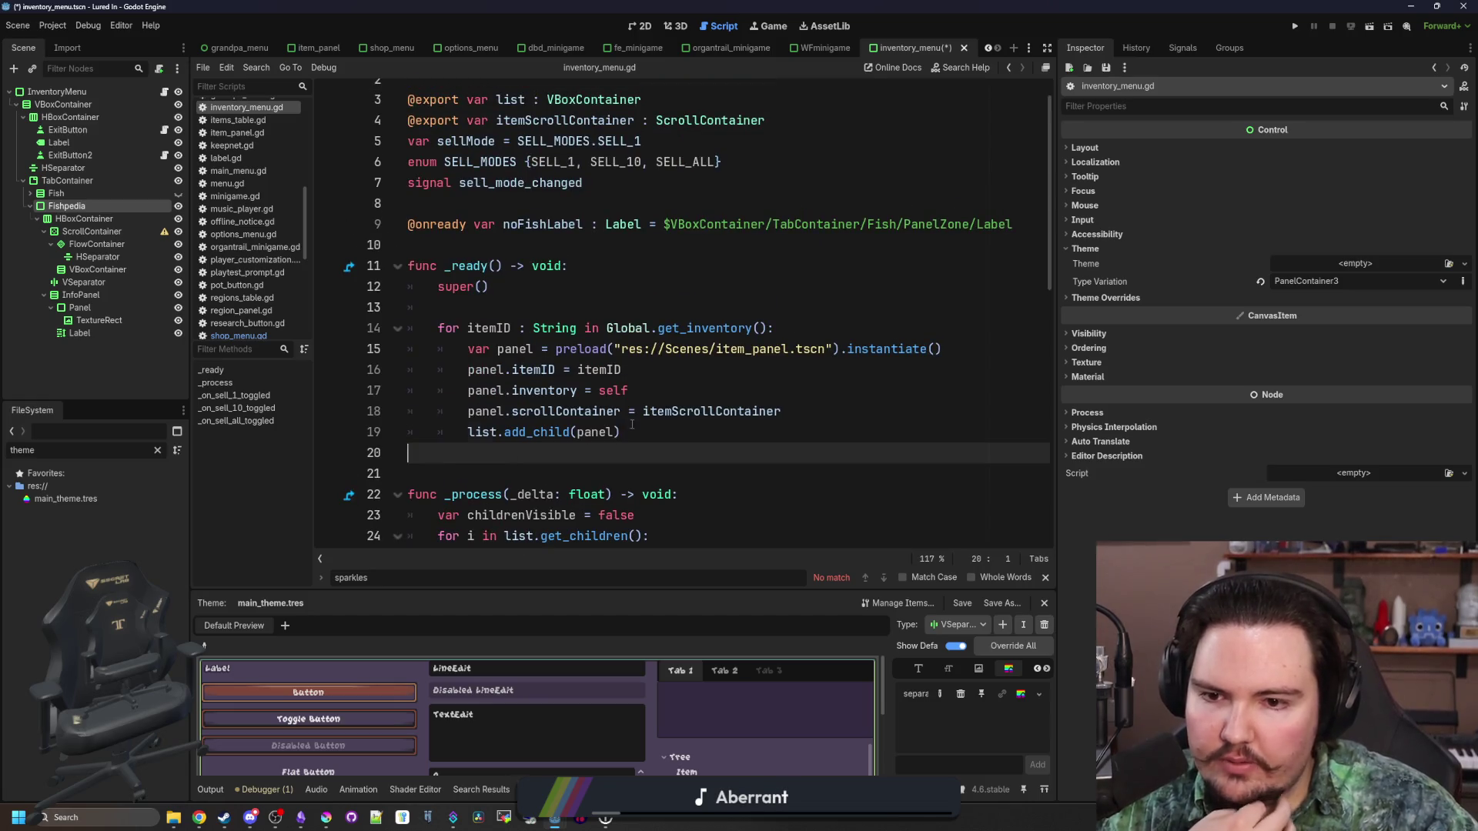
left_click(678, 429)
left_click_drag(677, 429, 419, 337)
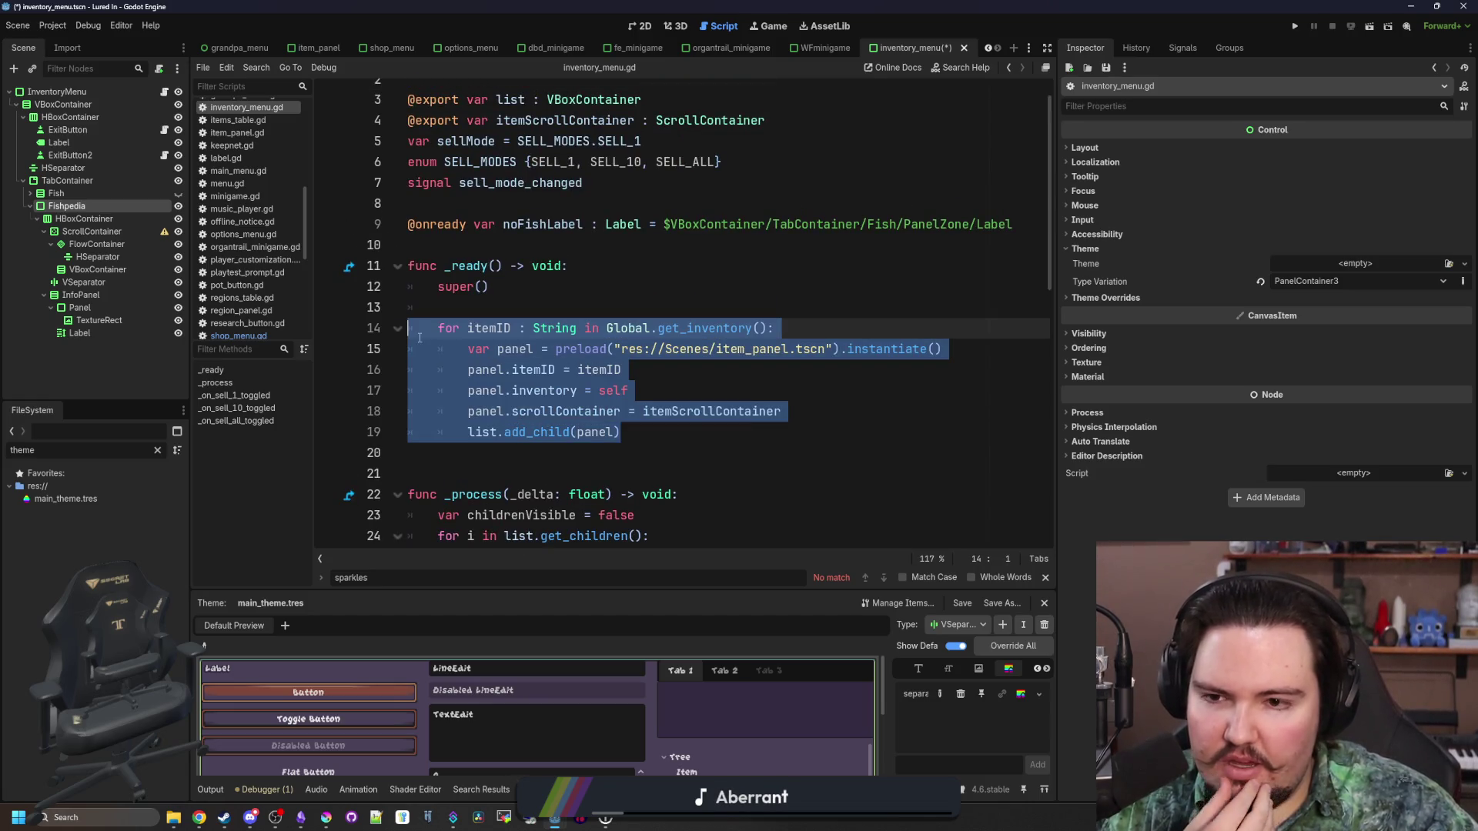
left_click(642, 428)
key("Return")
key("Return")
Drop the FlowContainer's node path into the script below the loop
scroll(628, 423, "down", 1)
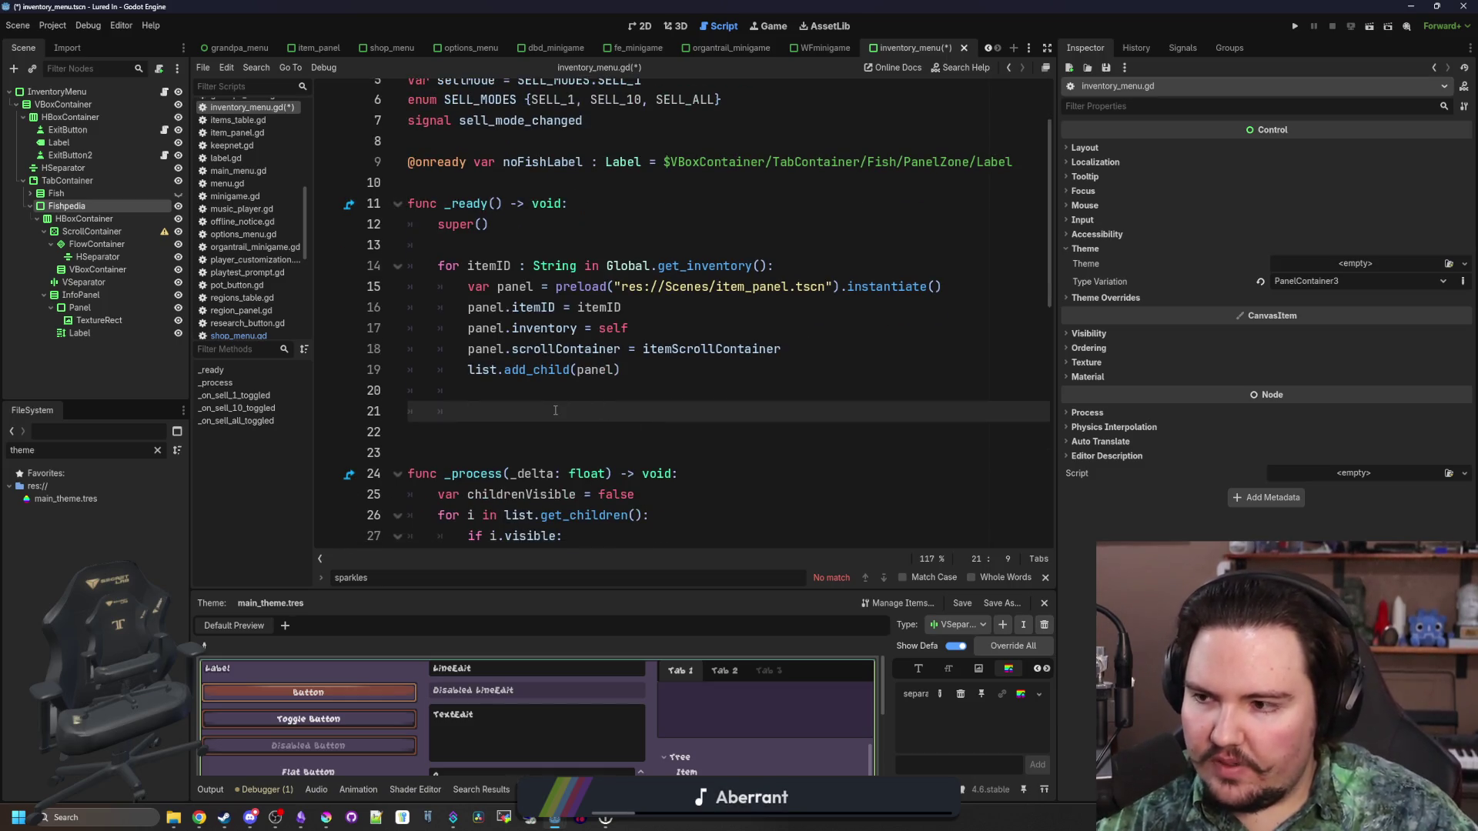
left_click_drag(114, 248, 497, 403)
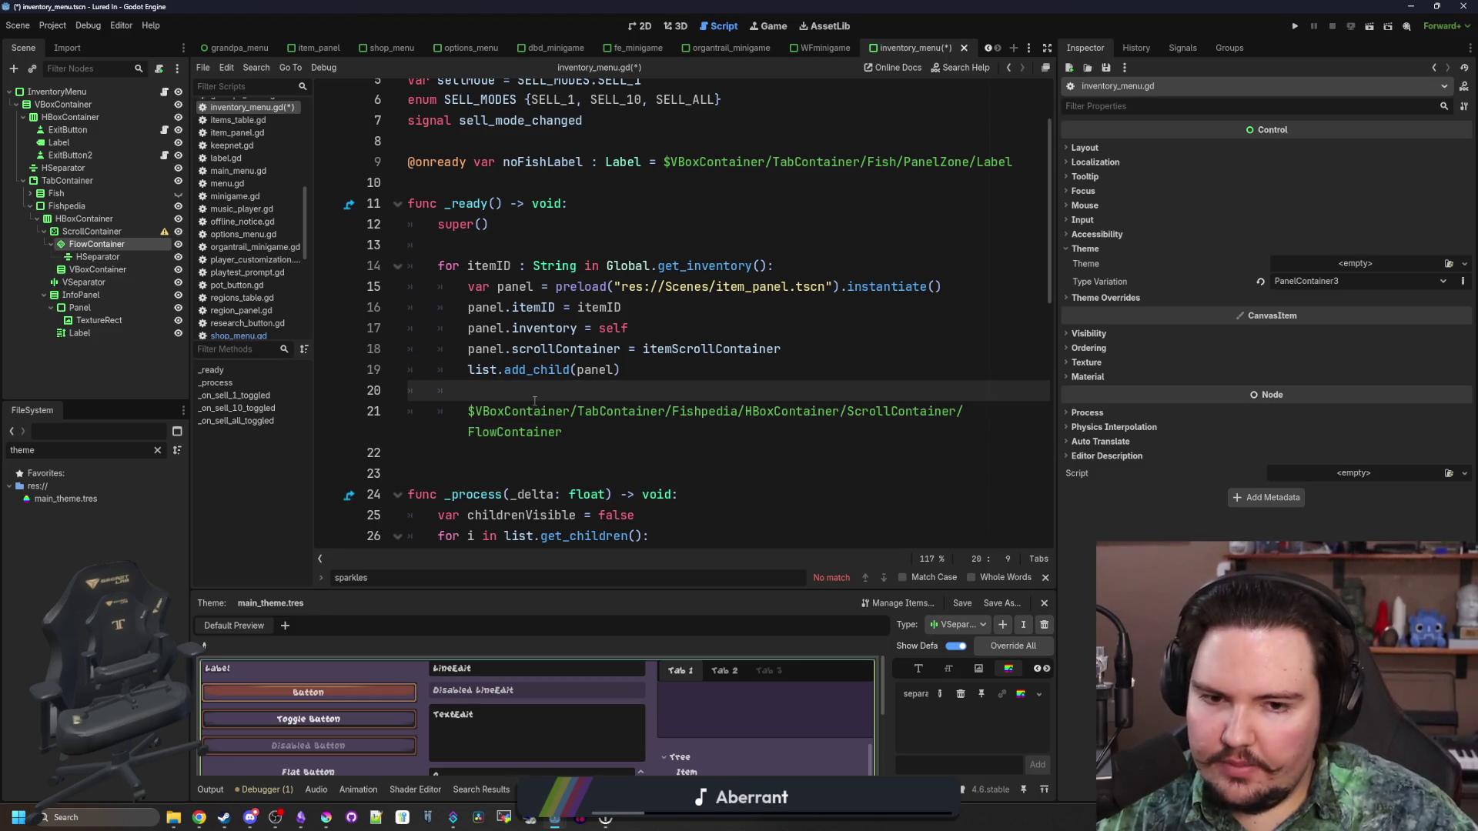
key("Return")
scroll(538, 433, "down", 1)
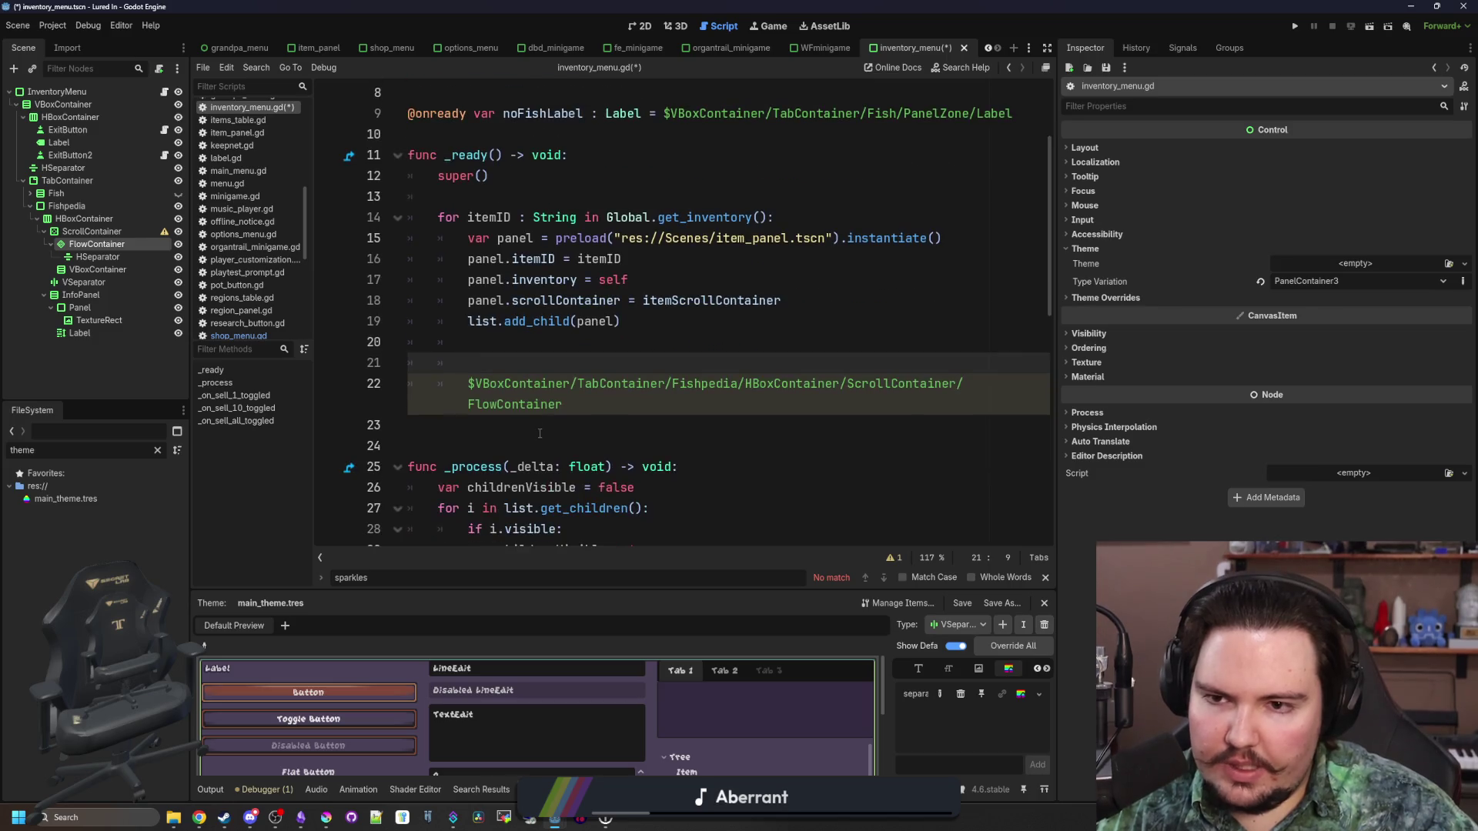
mouse_move(592, 389)
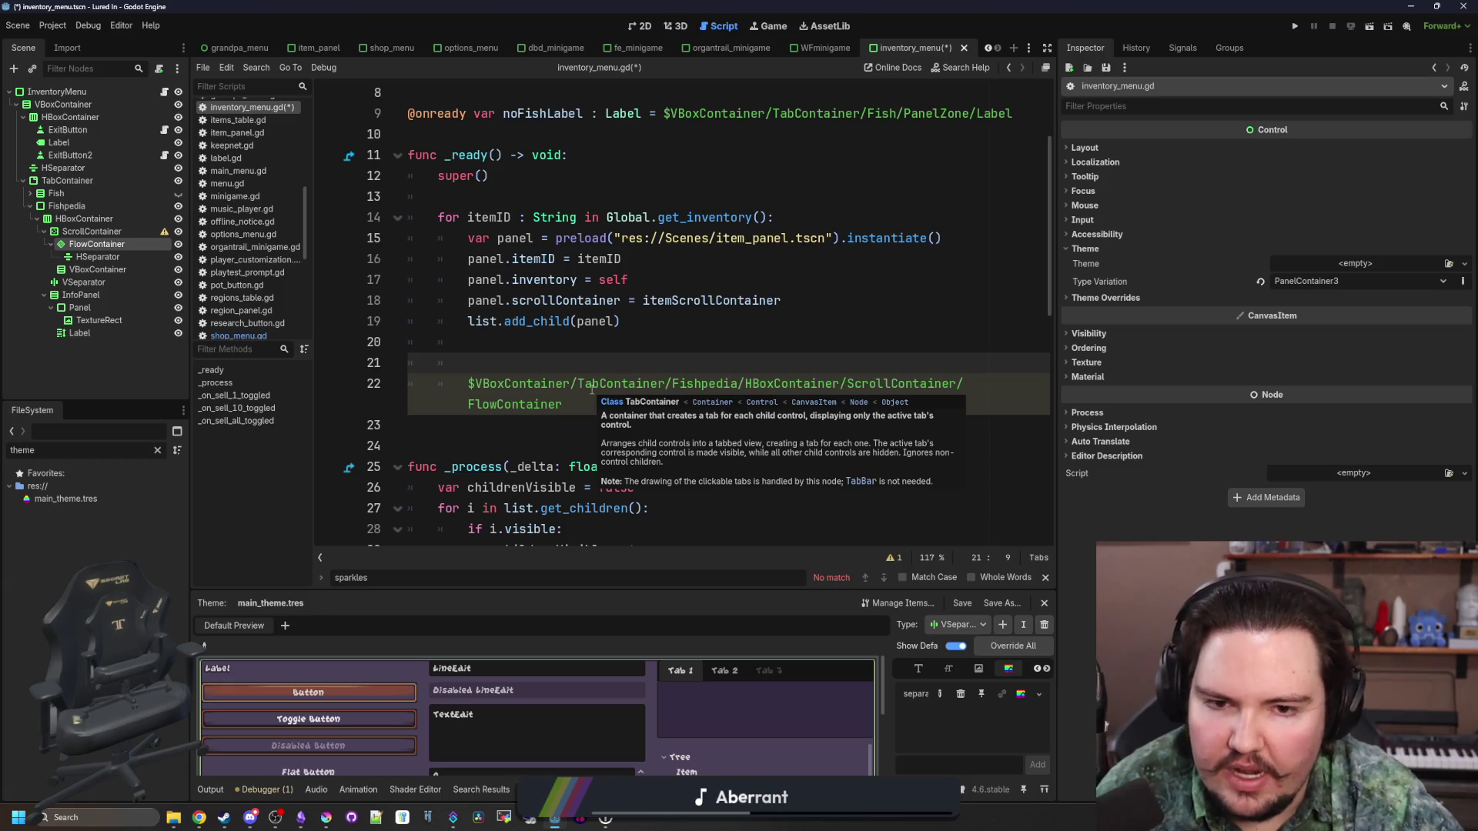
key("ctrl+shift+k")
left_click(618, 385)
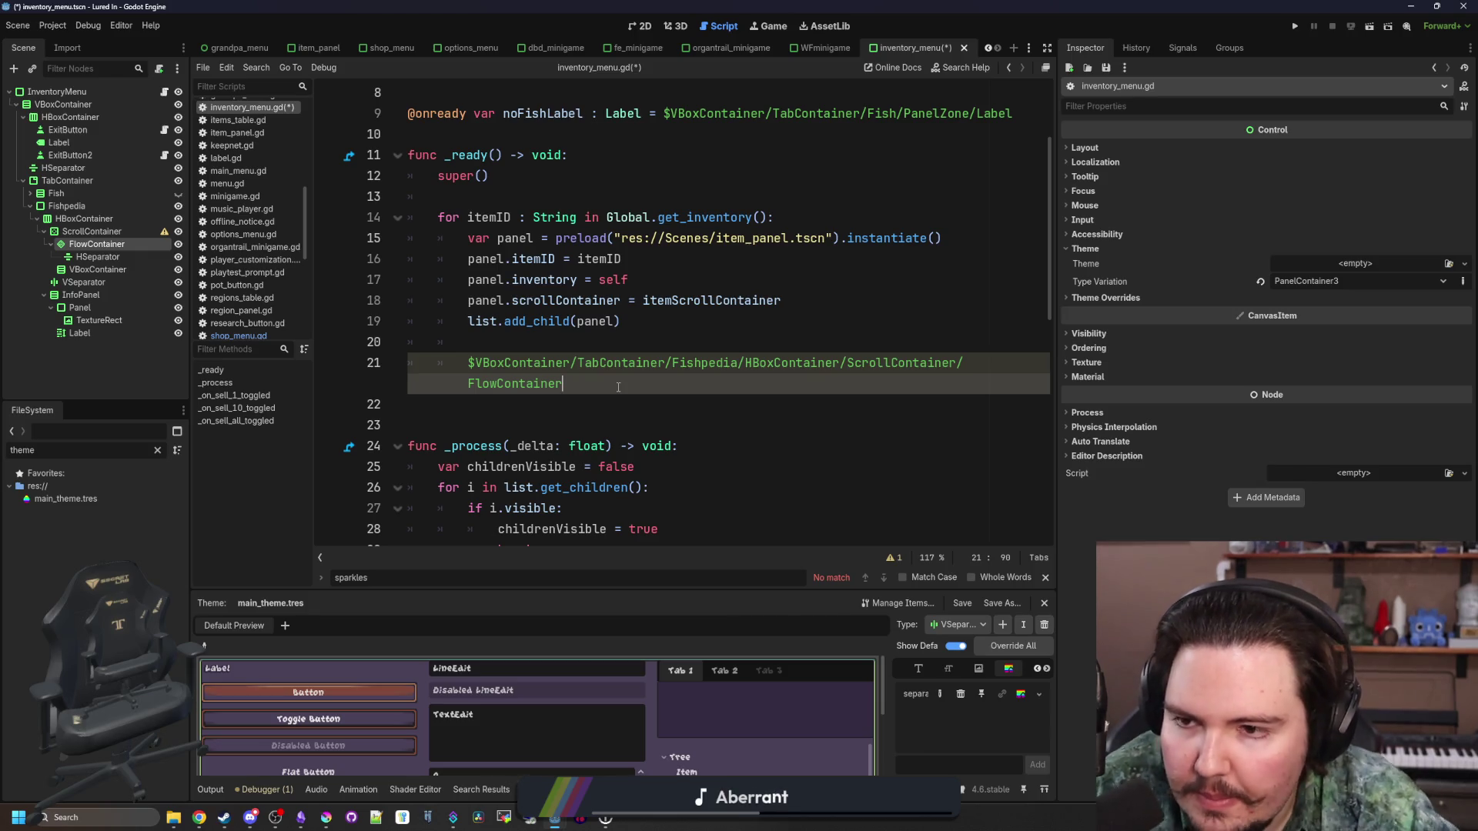
triple_click(553, 383)
key("BackSpace")
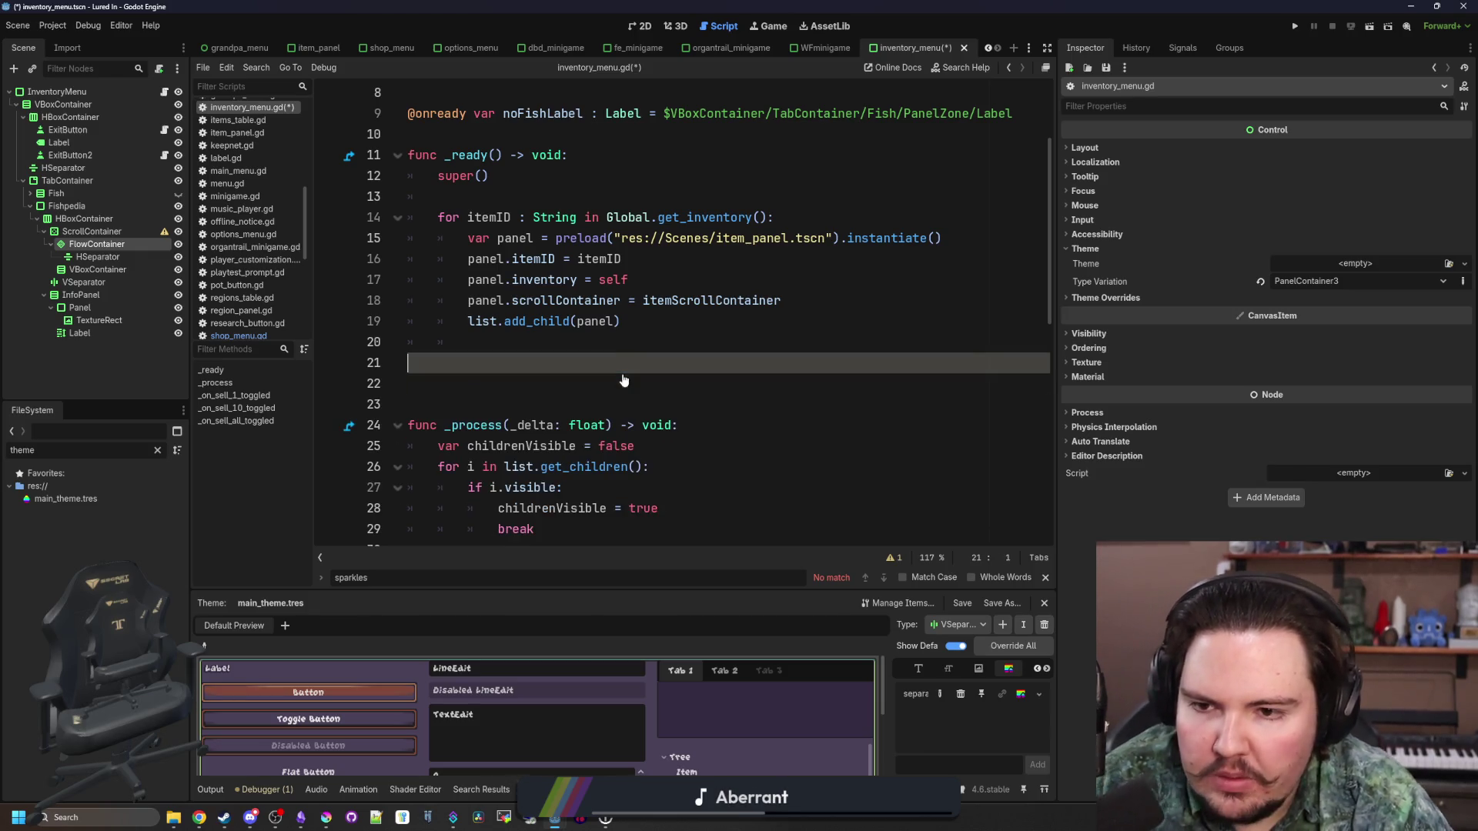
key("ctrl+z")
Assign the Fishpedia FlowContainer path to var flow and start a flow.add_child() call
left_click(469, 362)
type("var flow =")
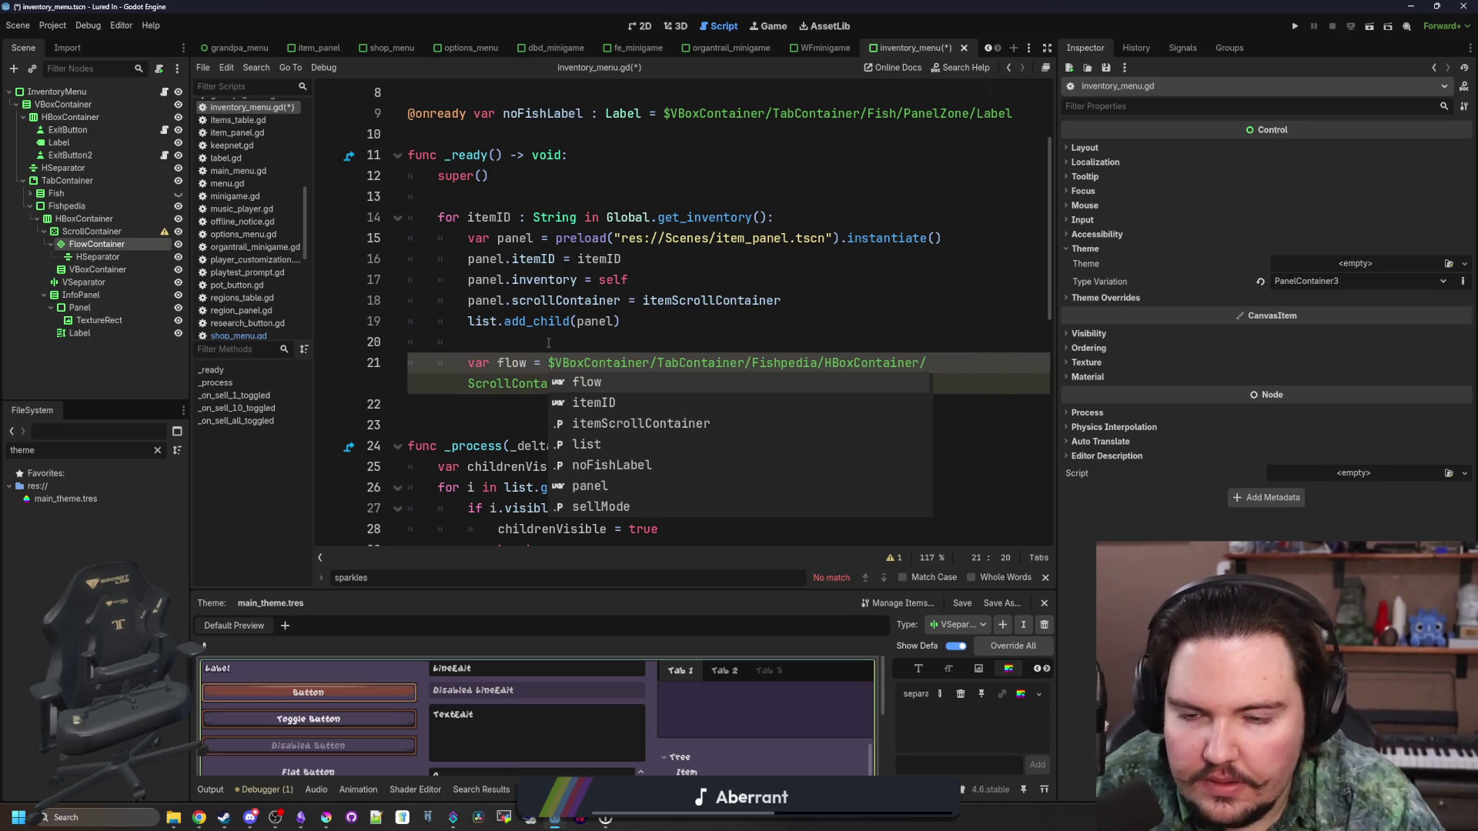
left_click(755, 394)
key("Return")
key("Return")
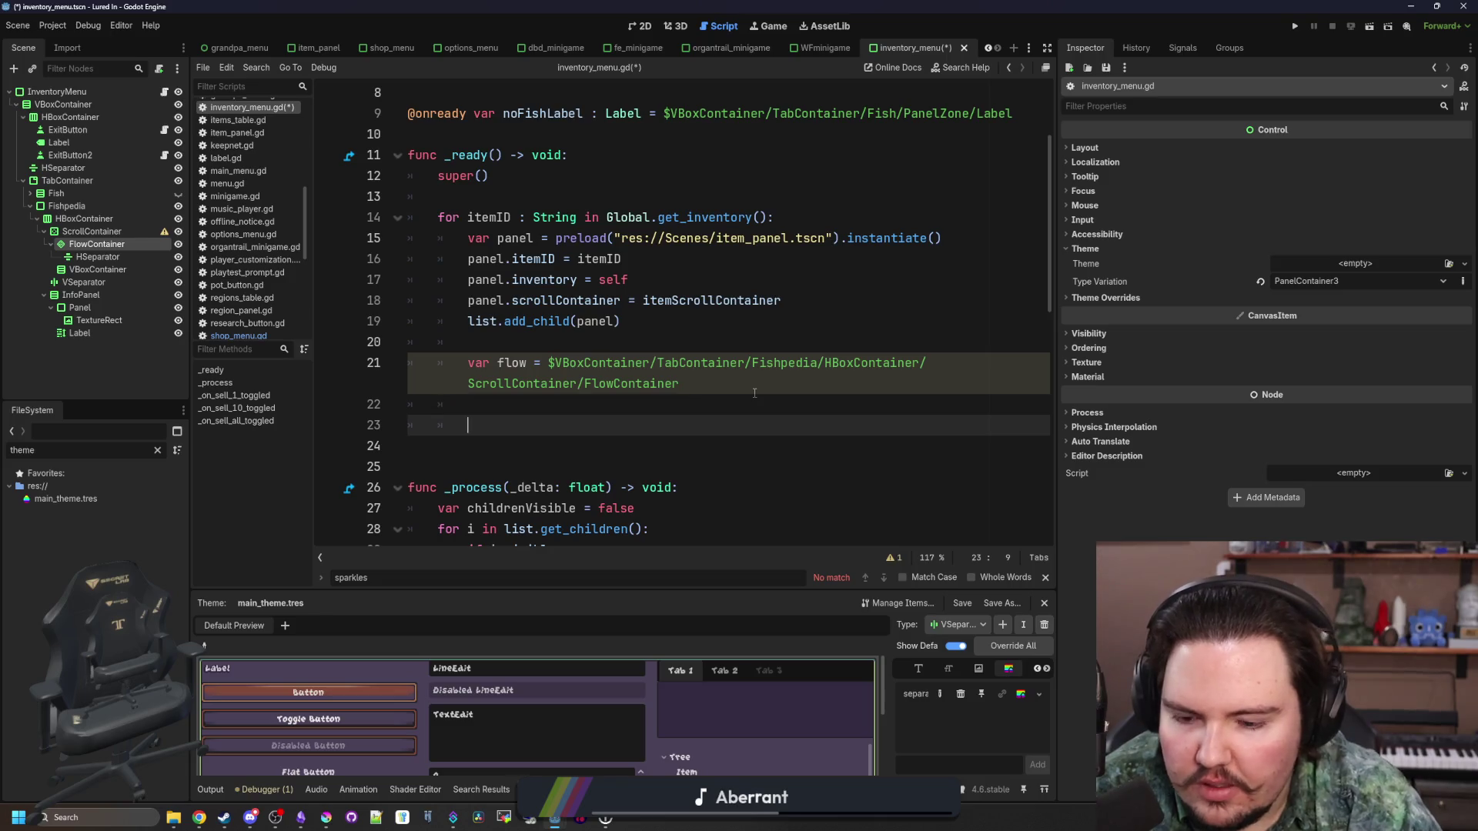
type("flow.add_child(")
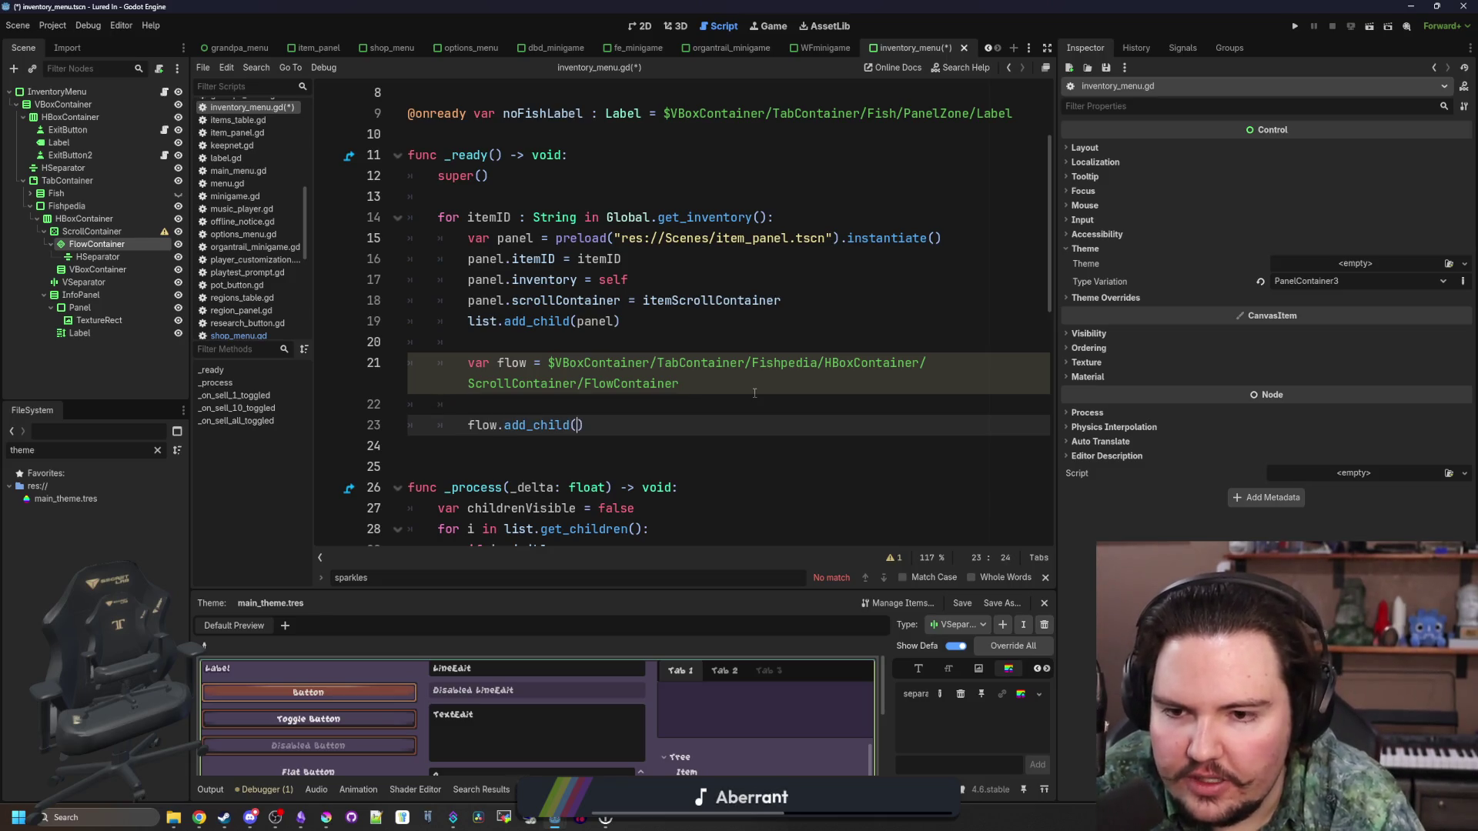
Preload and instantiate fishpedia_button.tscn as fishpediaButton and pass it to add_child
key("Up")
key("Return")
type("var ")
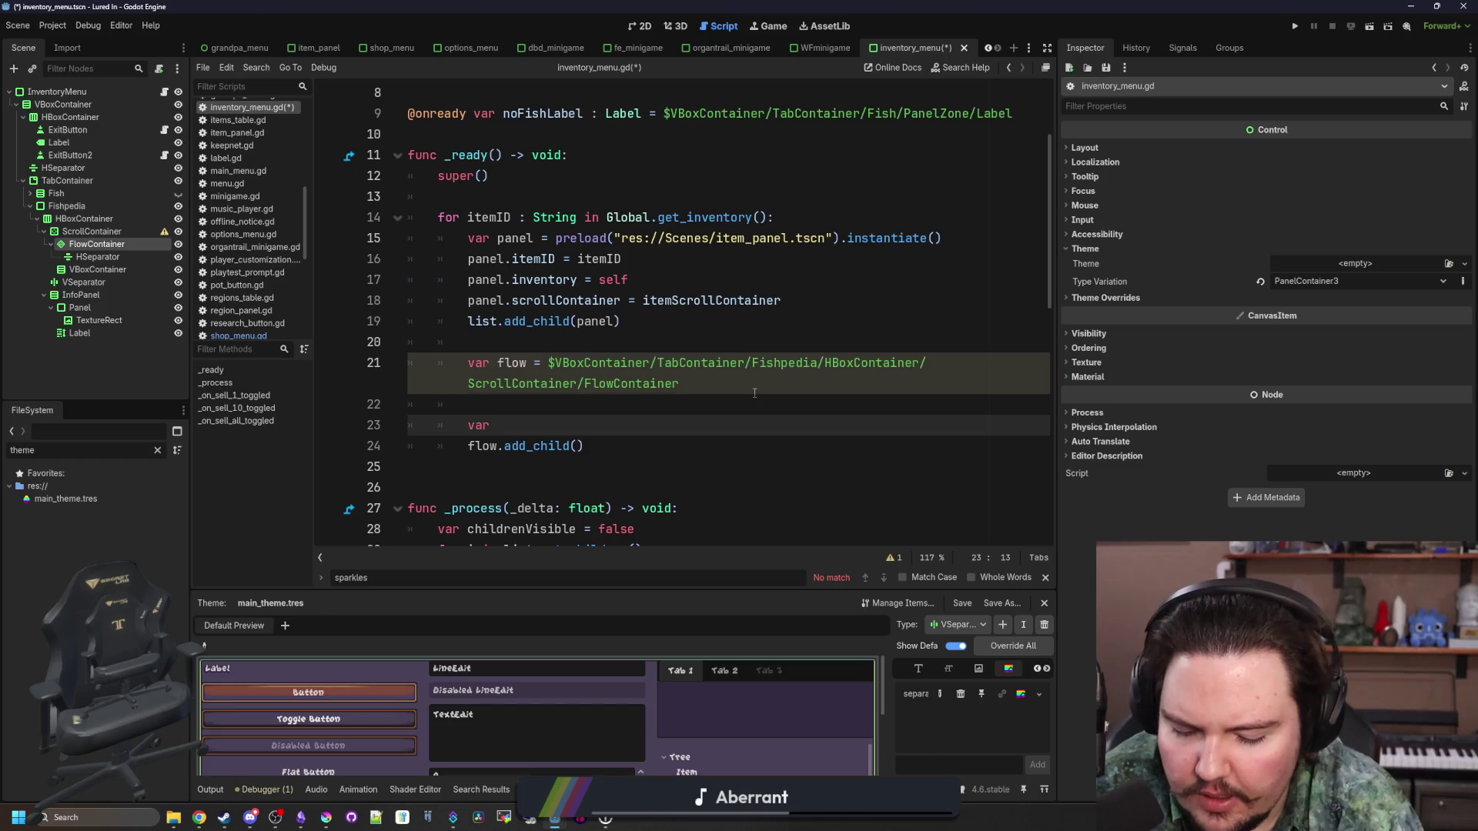
type("fish")
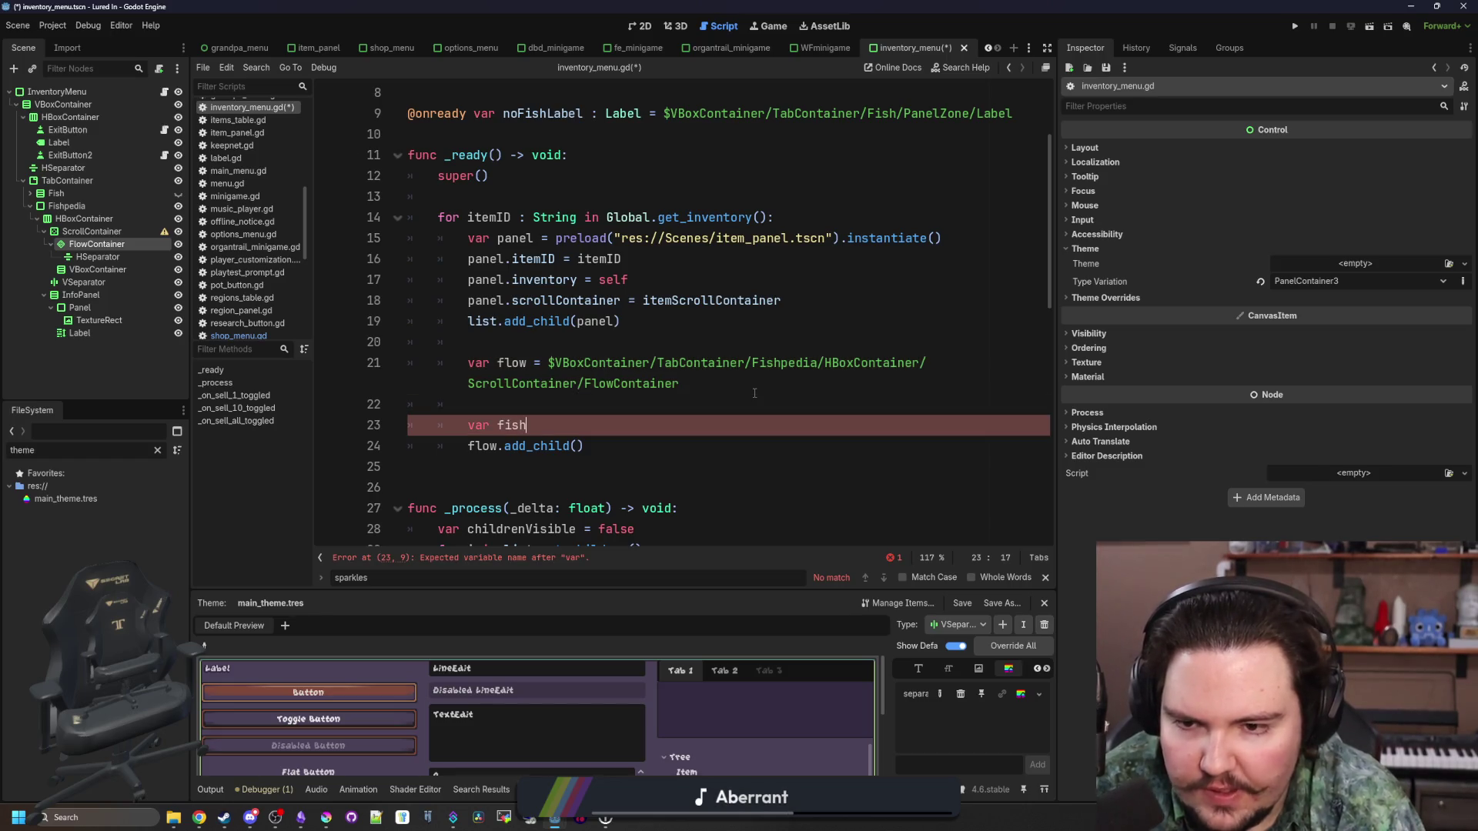
type("pediaButton ")
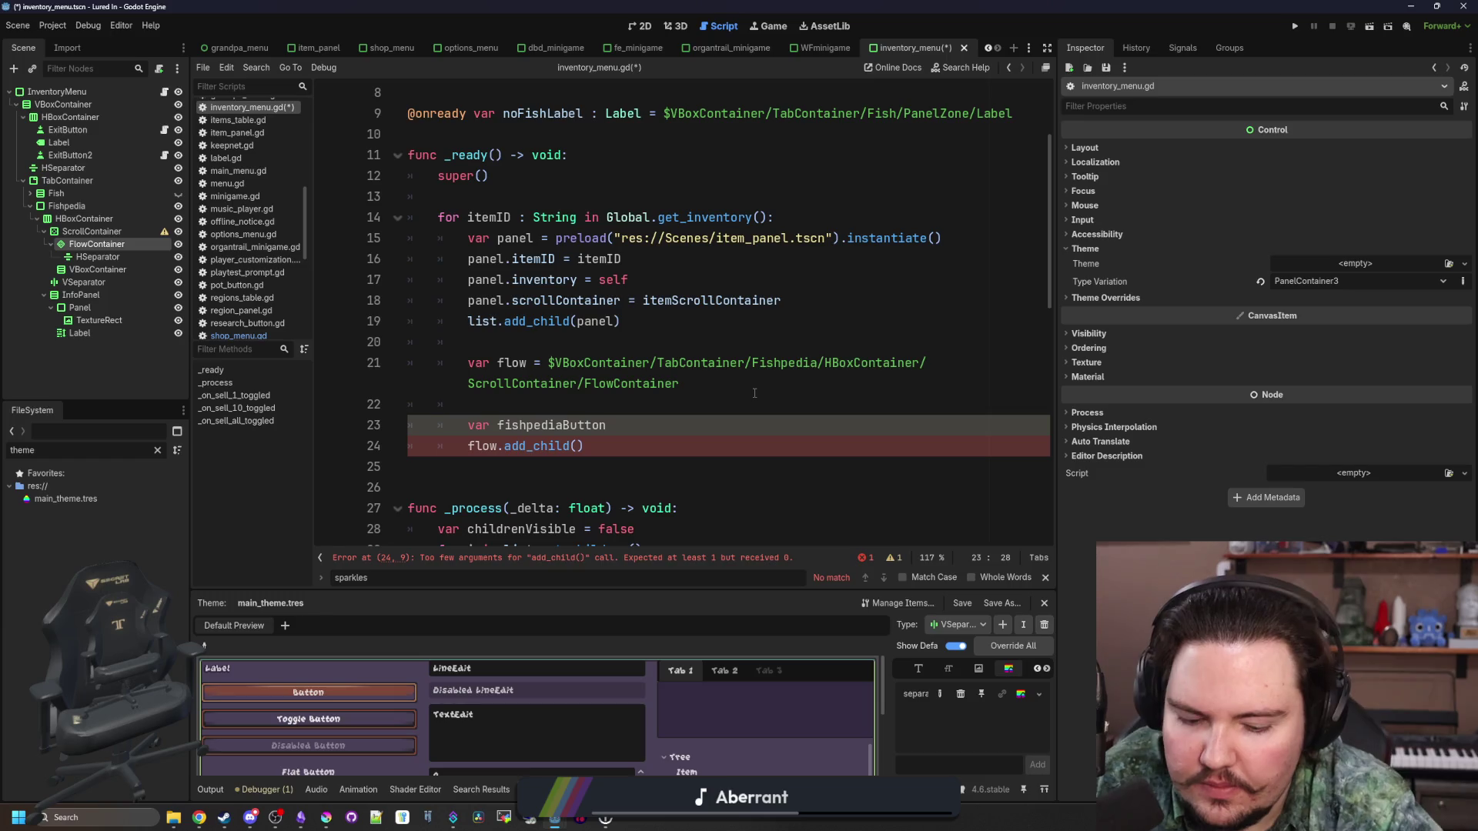
type("= preload(\"res://Scenes/fish")
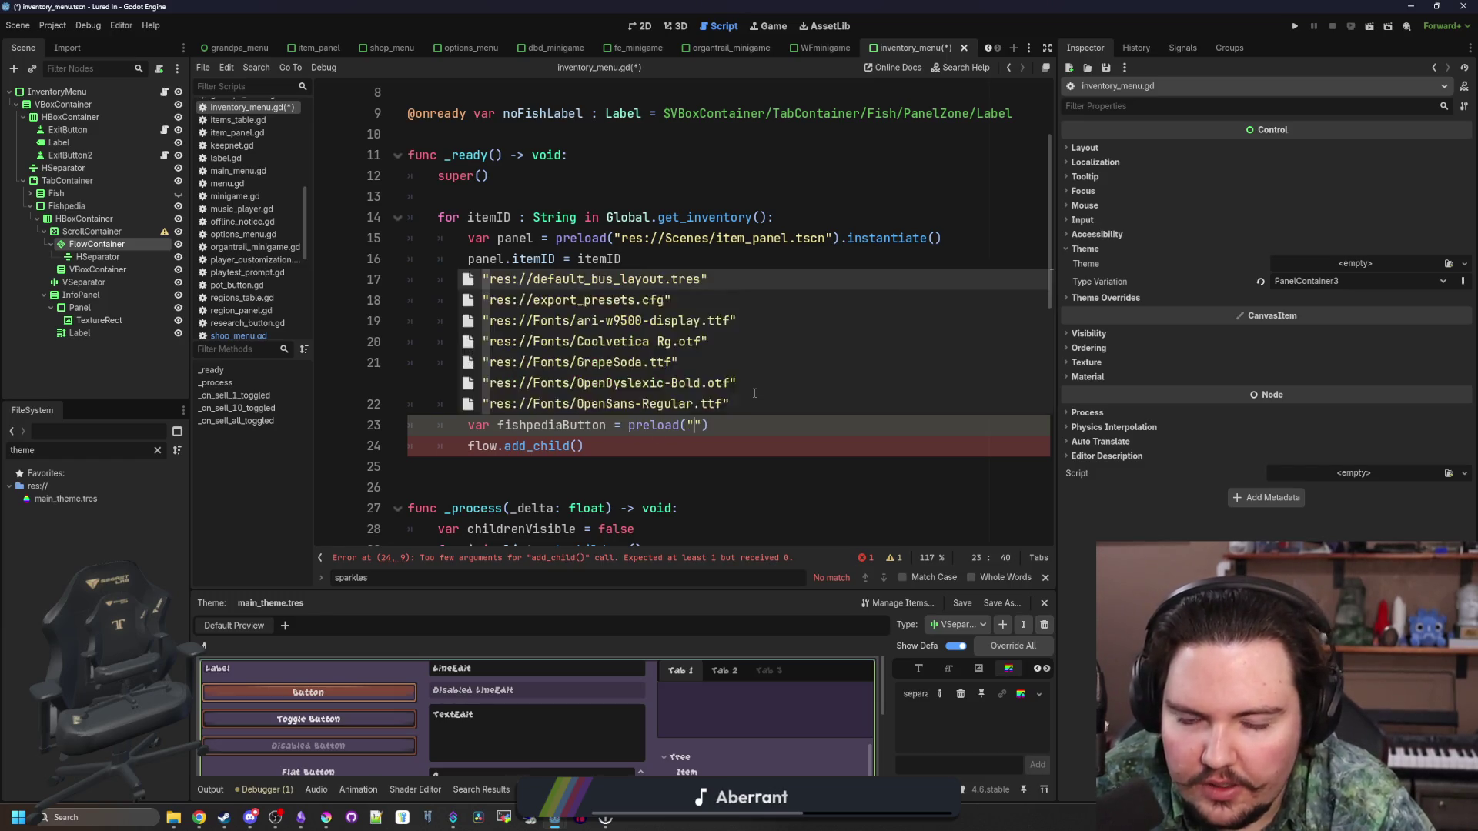
type("p")
key("Return")
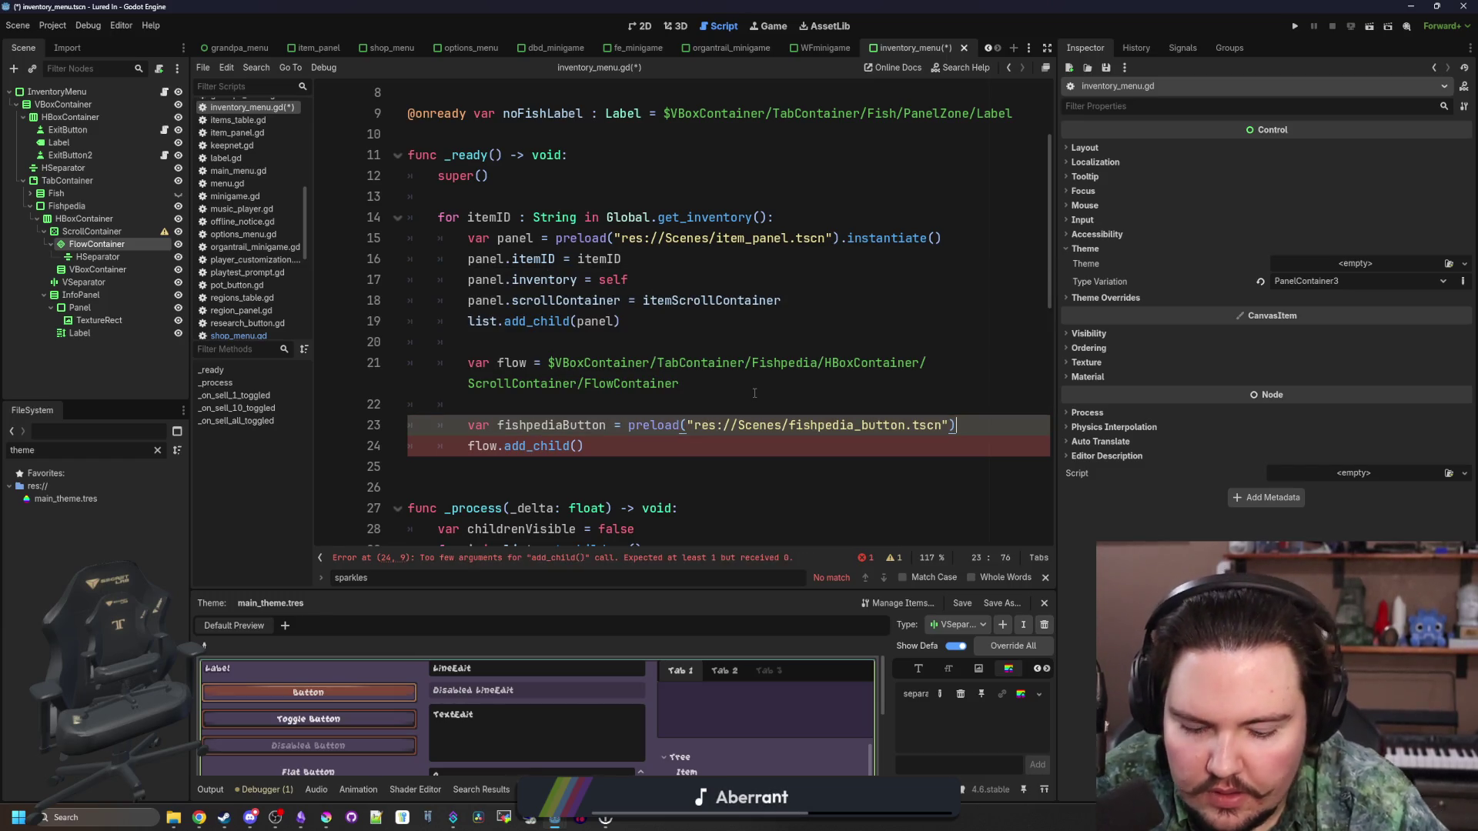
type(".instantiate()")
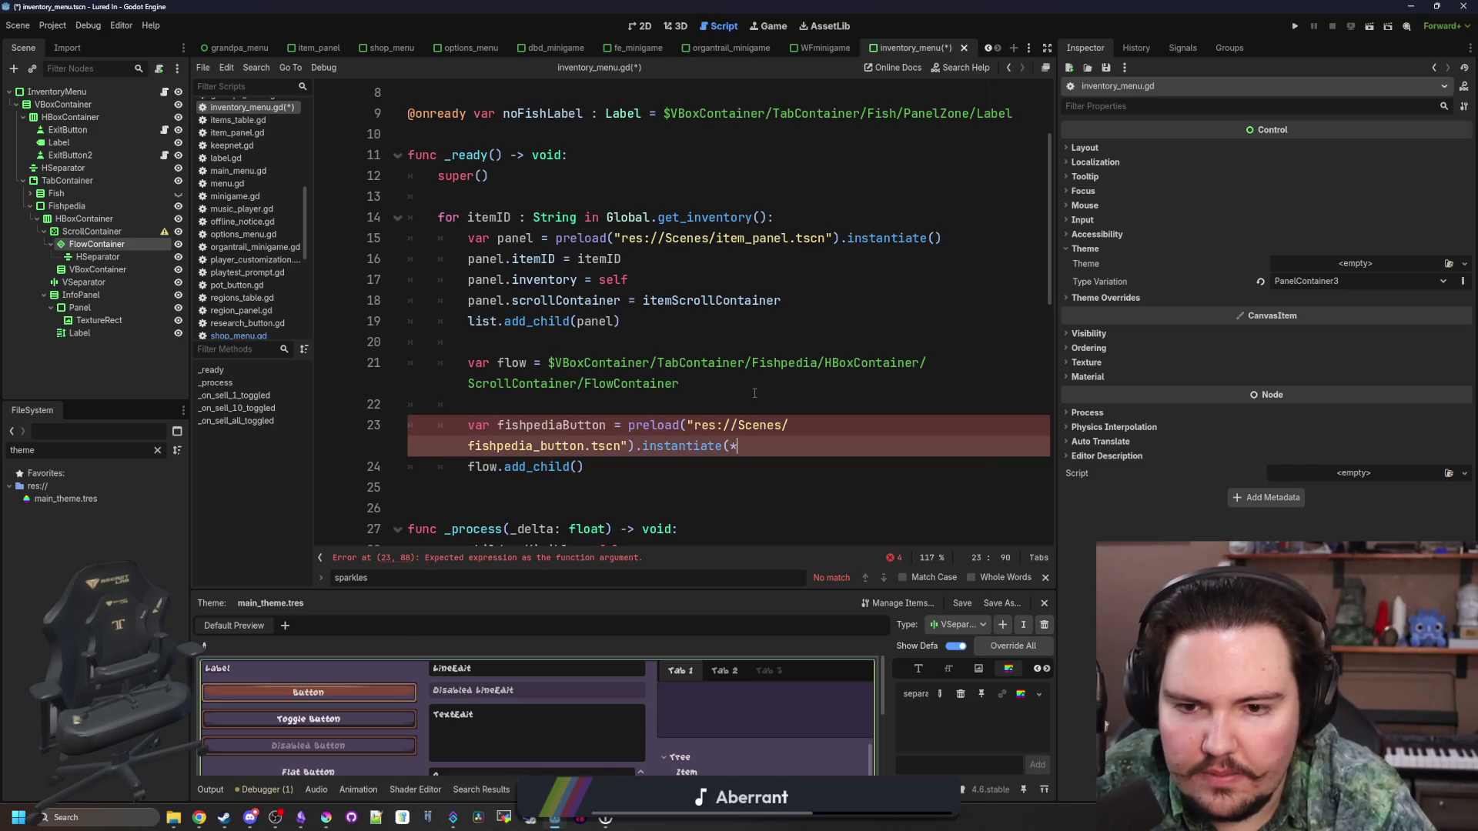
key("Down")
key("Left")
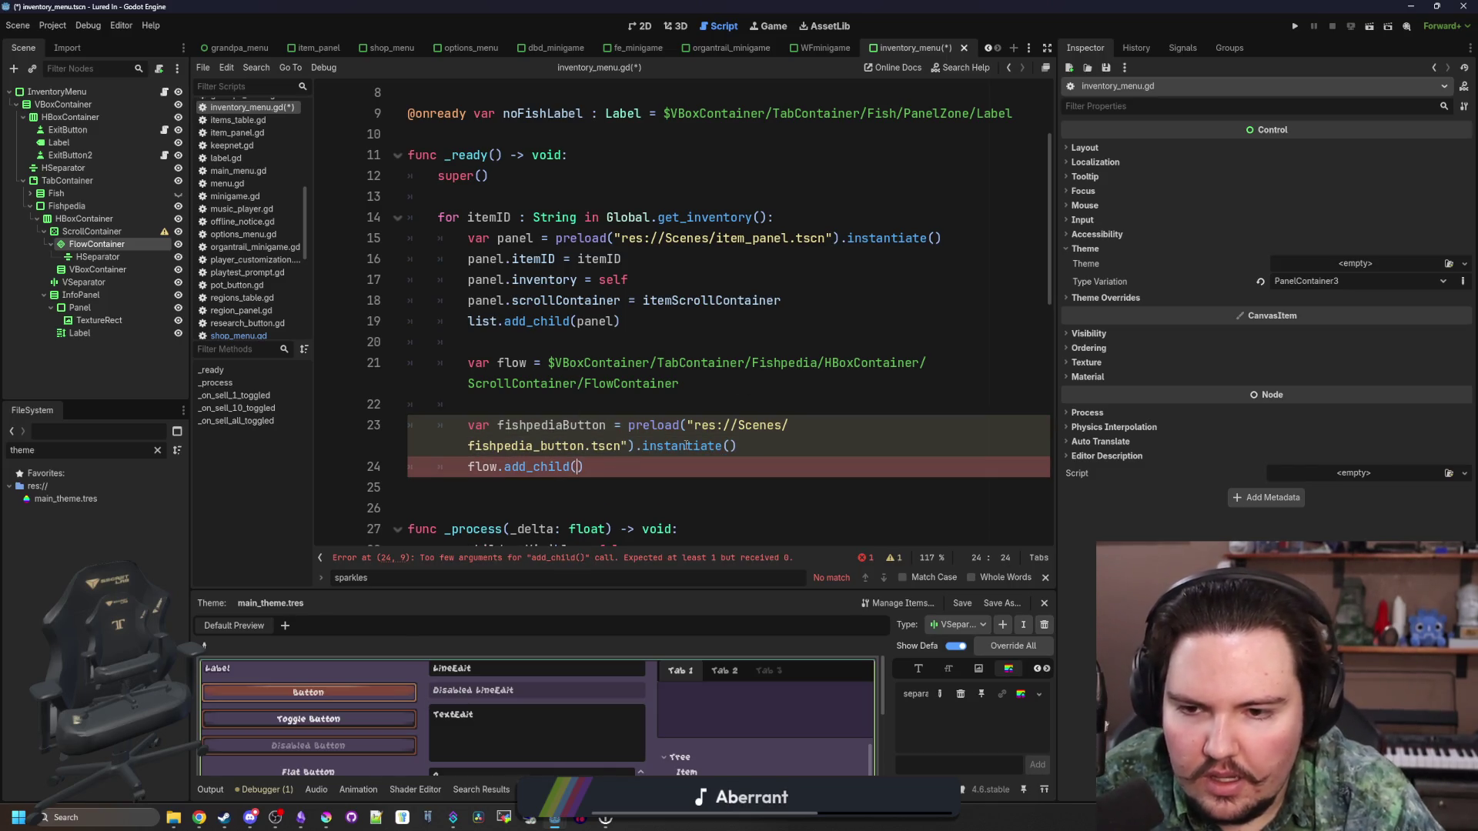
type("fishpediaB")
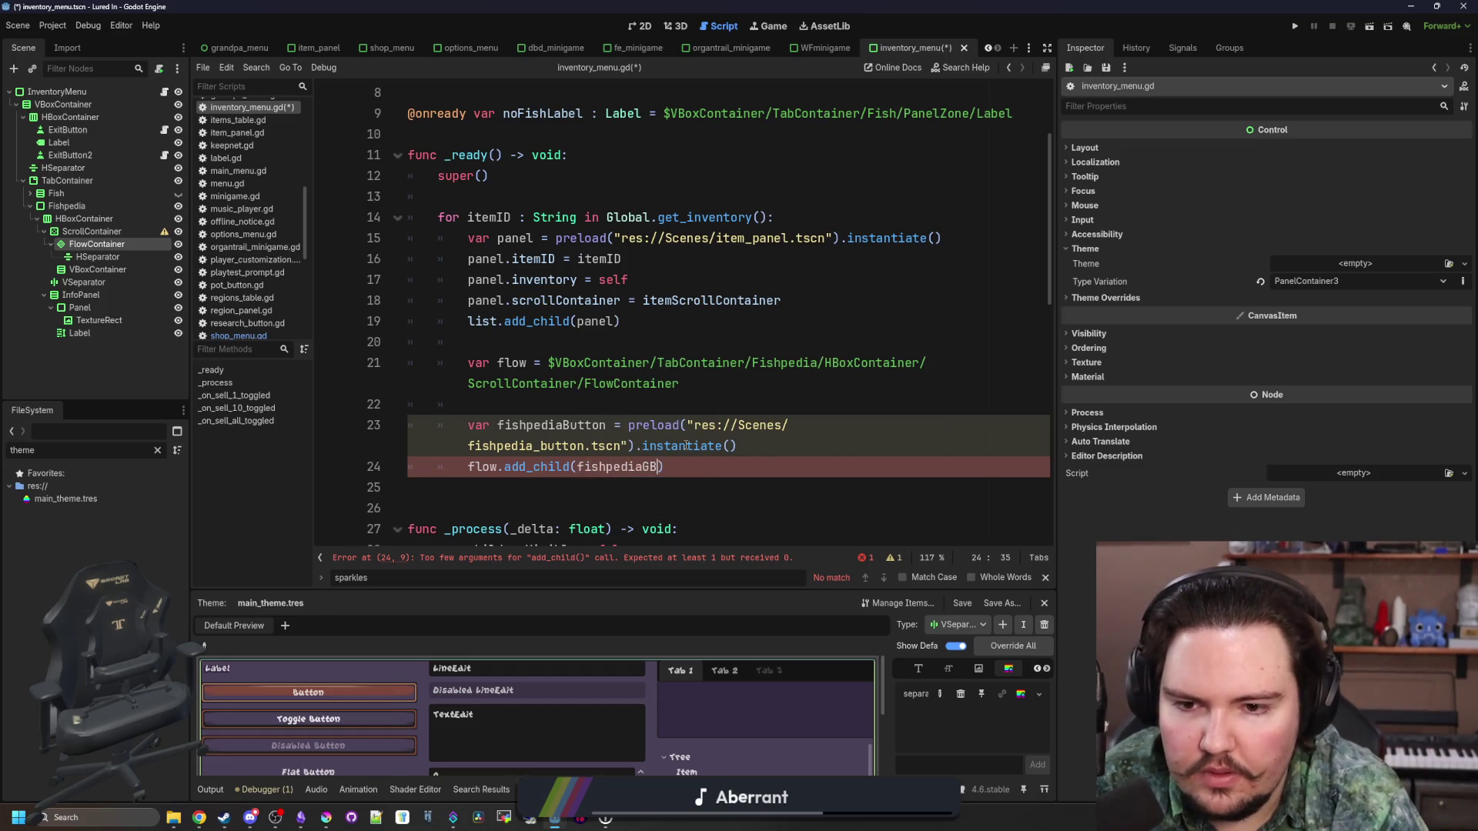
type("utton")
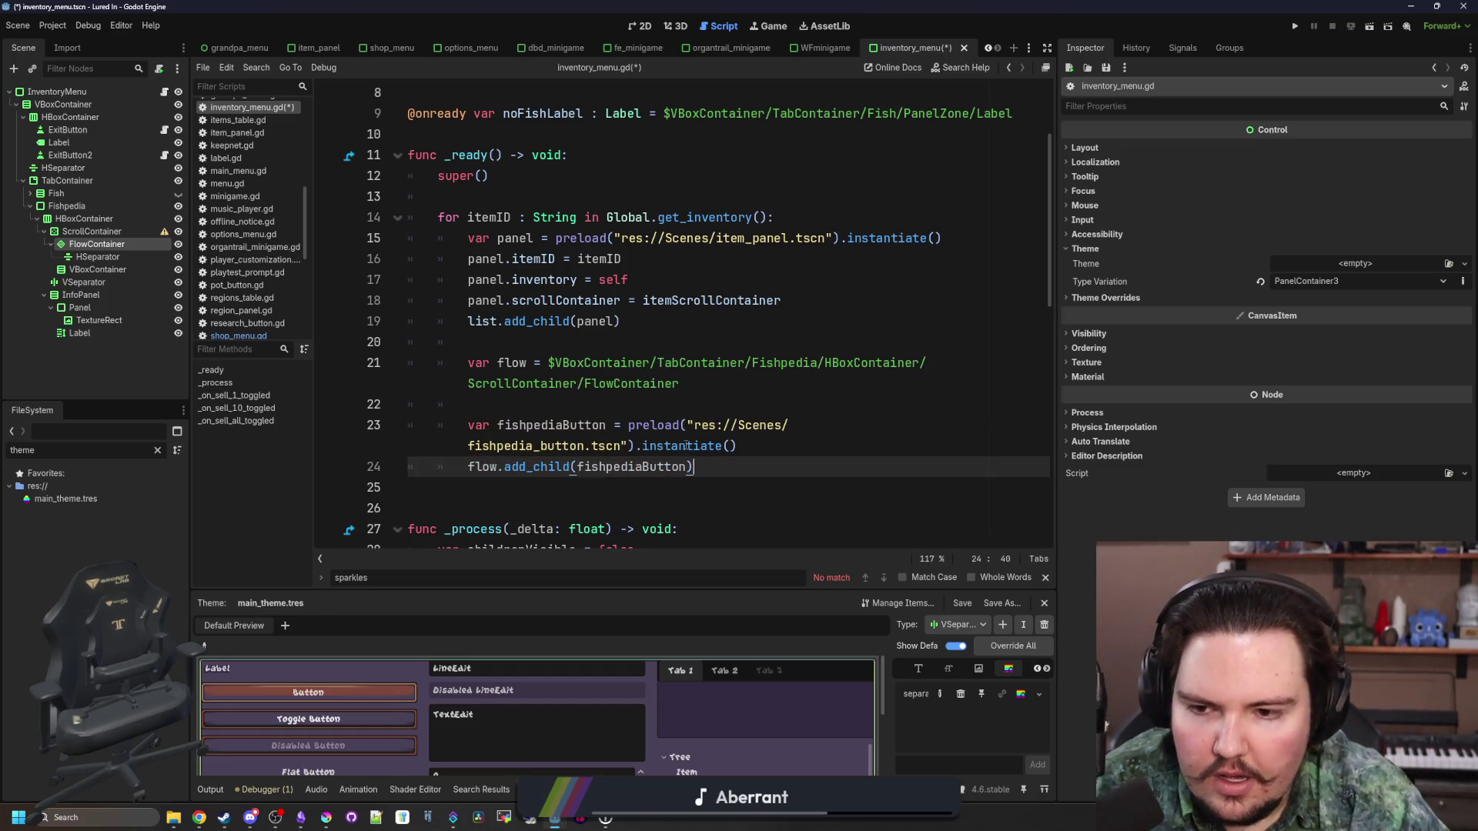
key("ctrl+shift+Return")
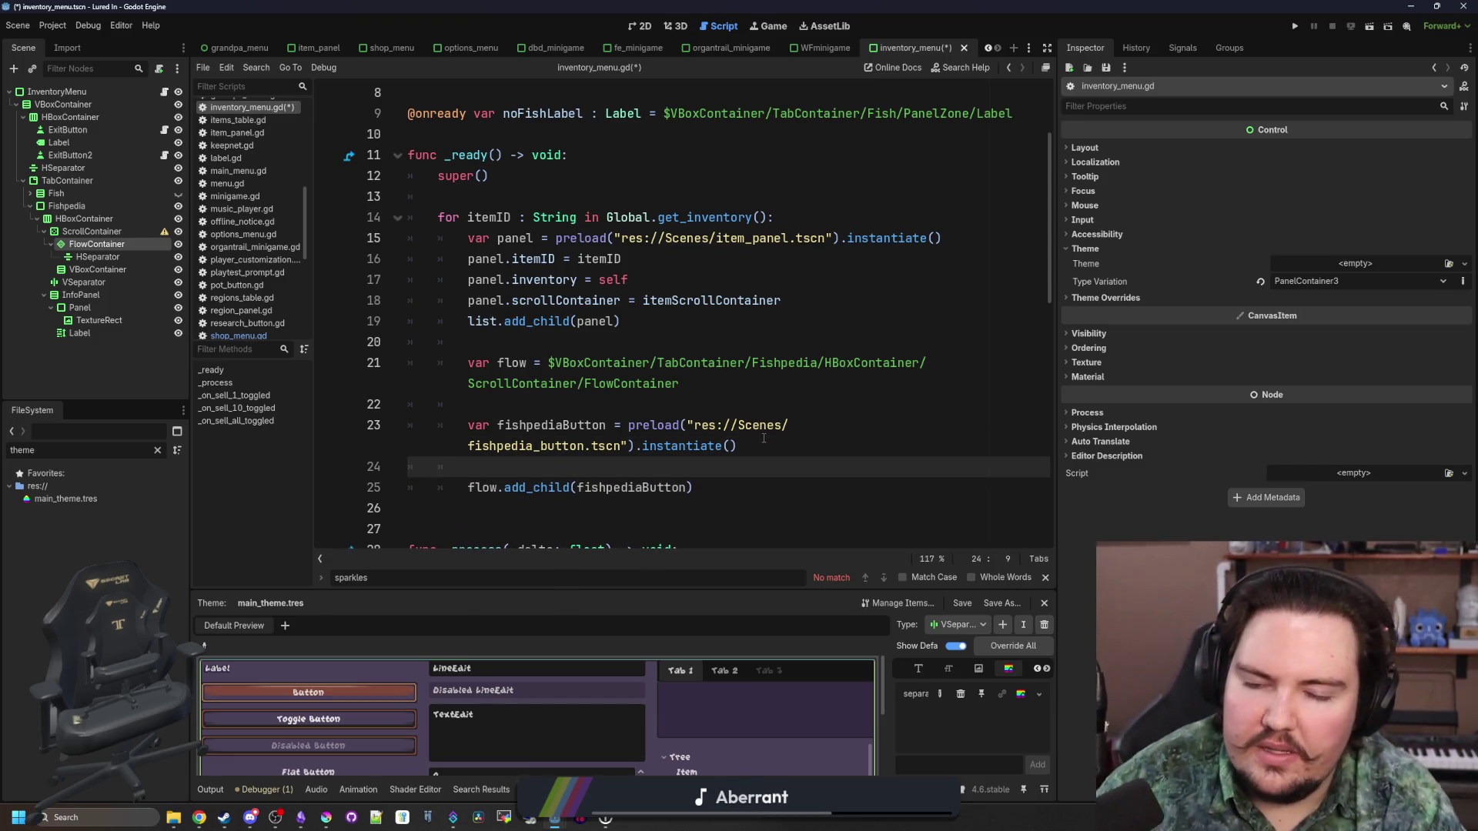
Write fishpediaButton.disabled = Global.foundFish.has(itemID) above the add_child call
type("fishpedia")
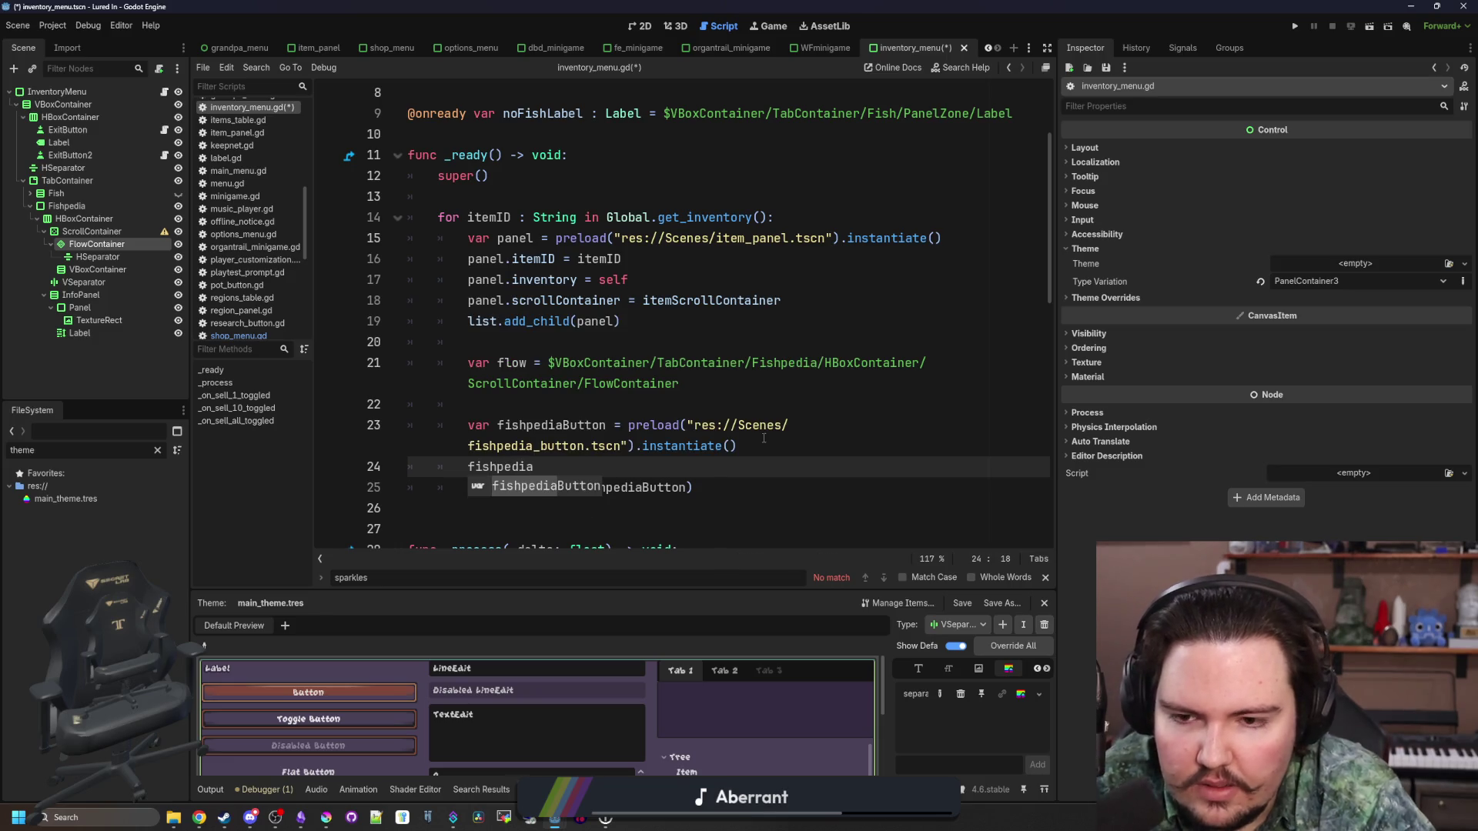
key("Tab")
type(".")
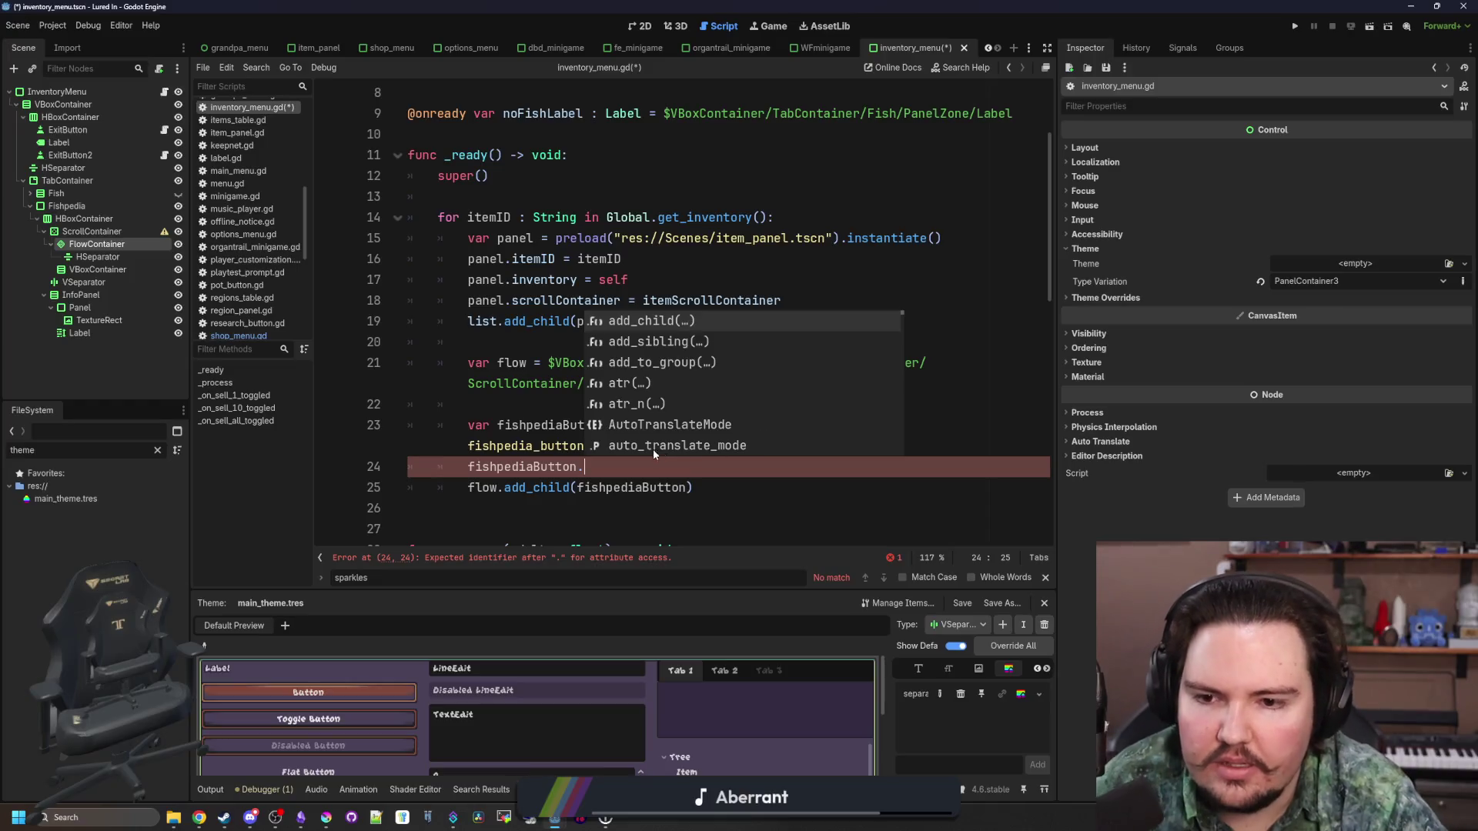
left_click(613, 463)
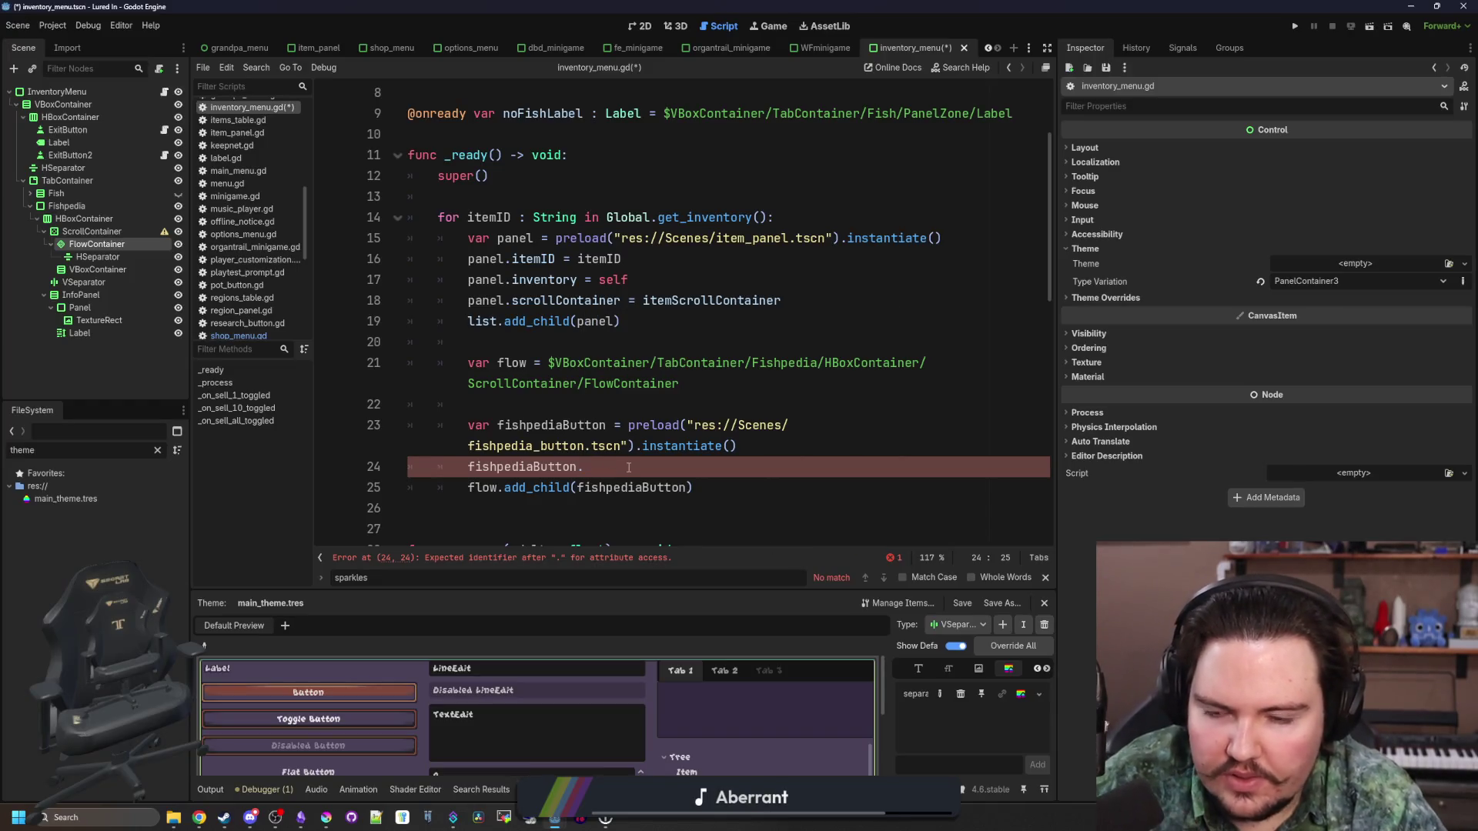
type("disabled = ")
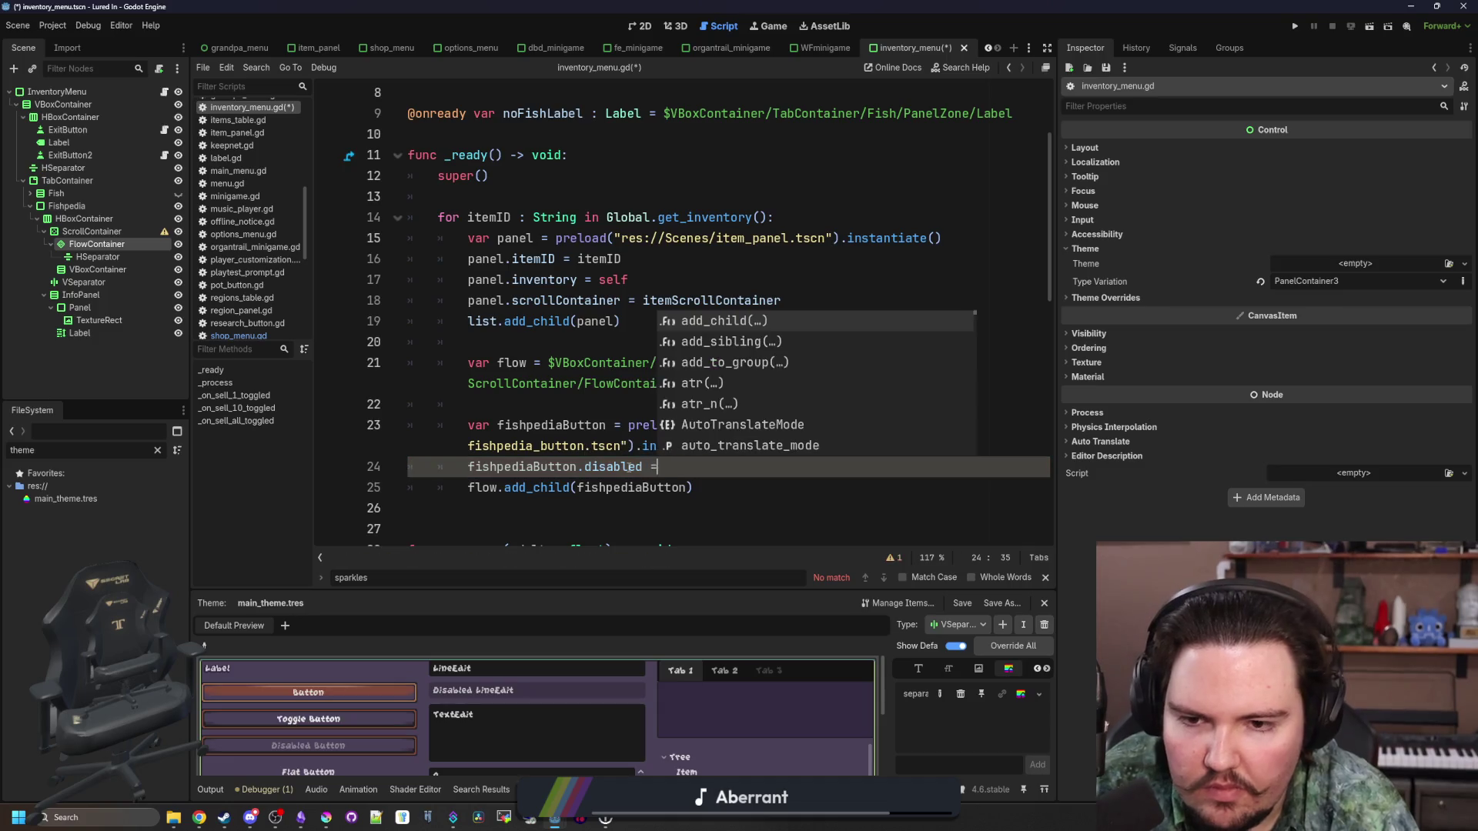
type("Global")
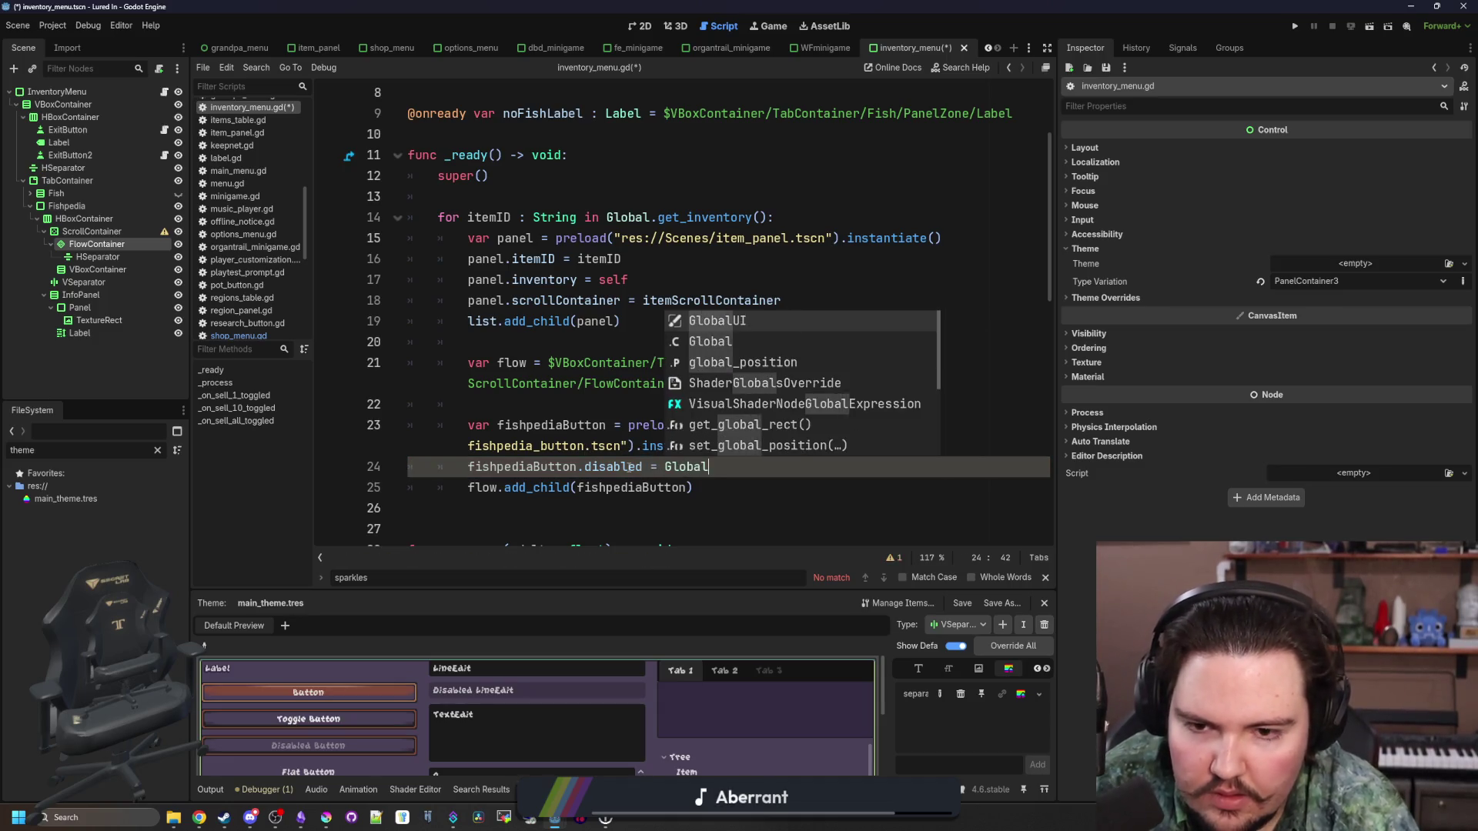
type(".foundFish")
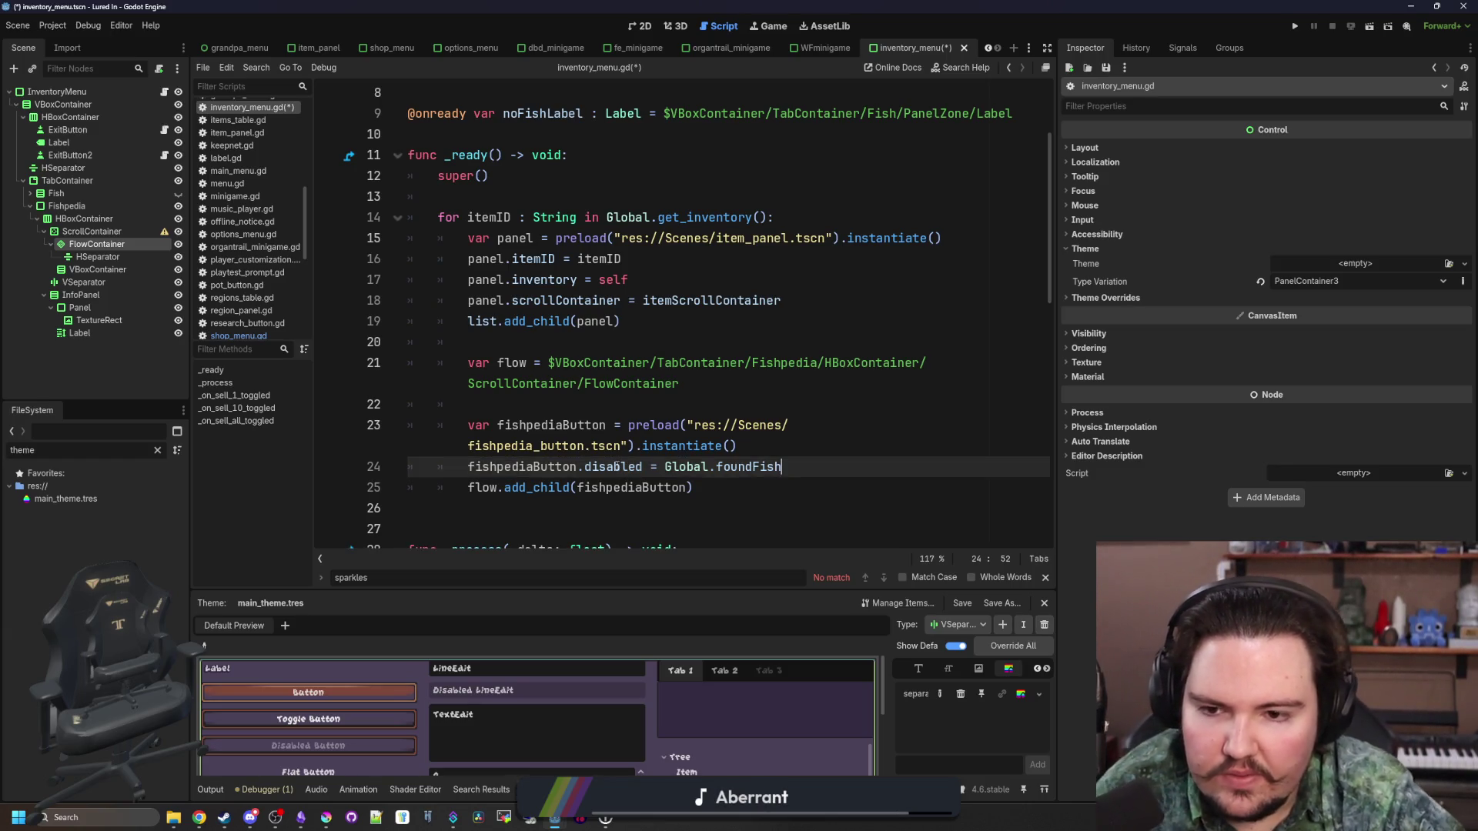
scroll(731, 439, "down", 1)
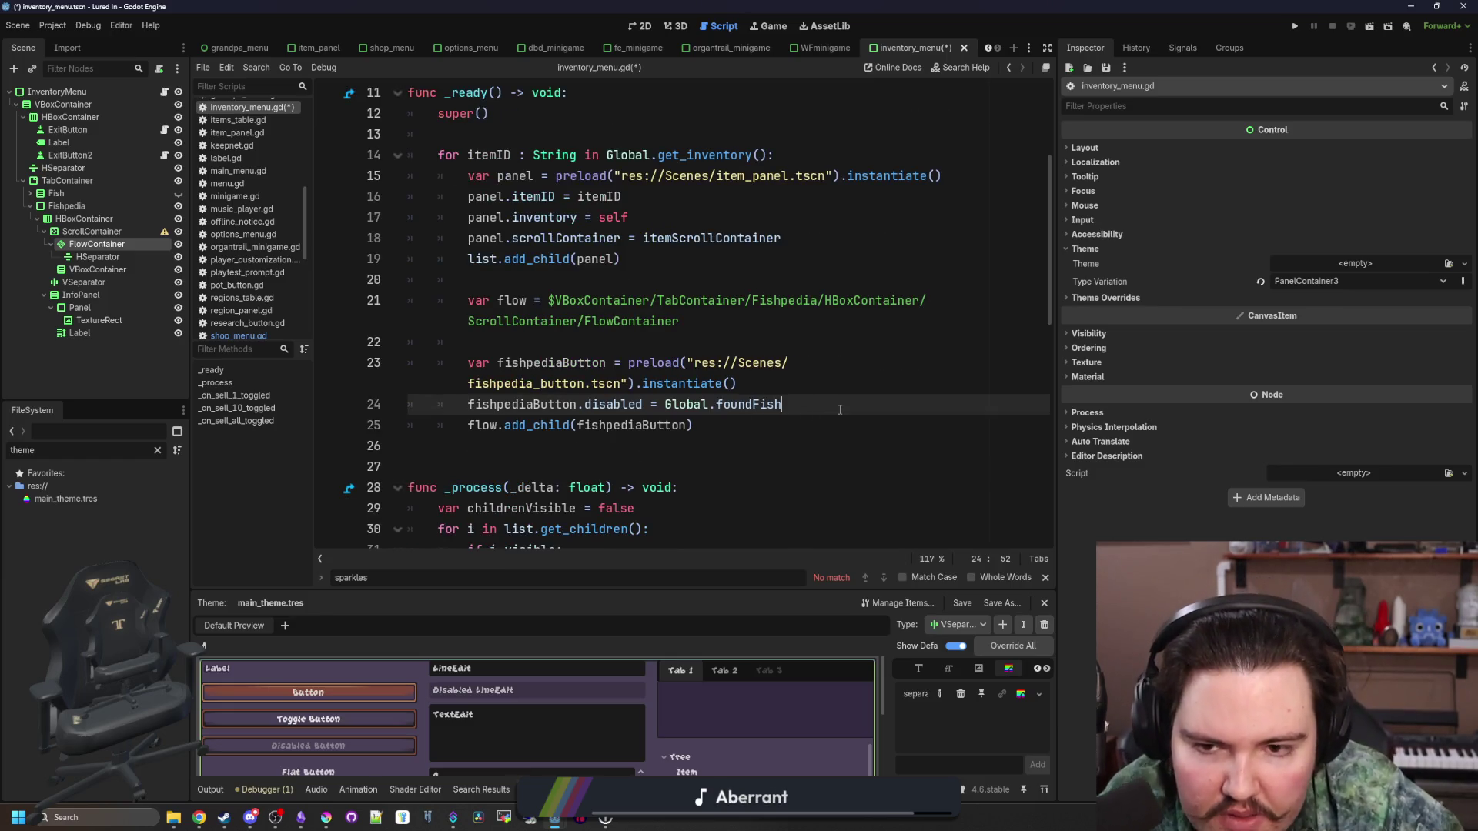
type(".has(")
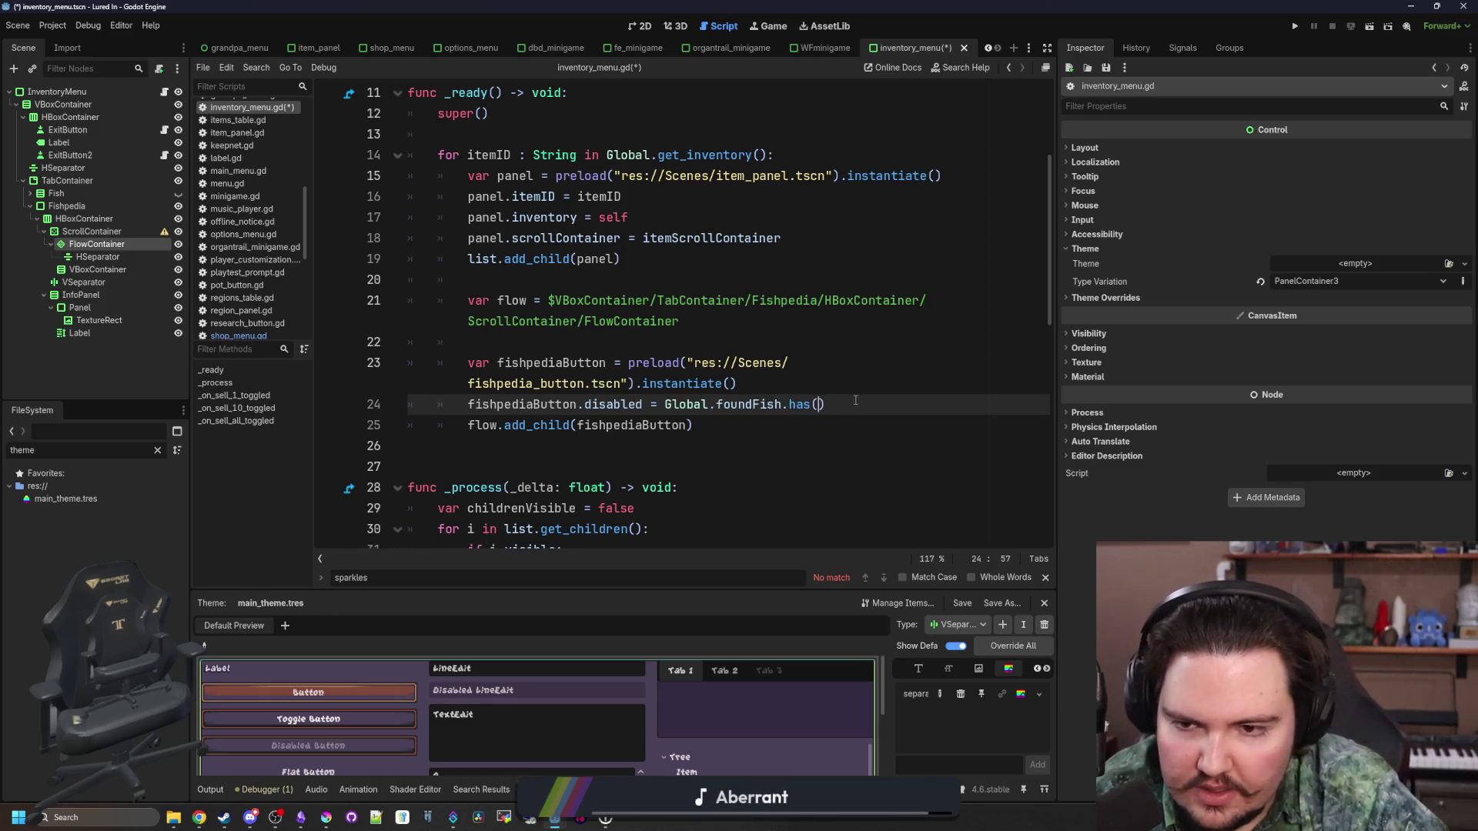
type("itemID")
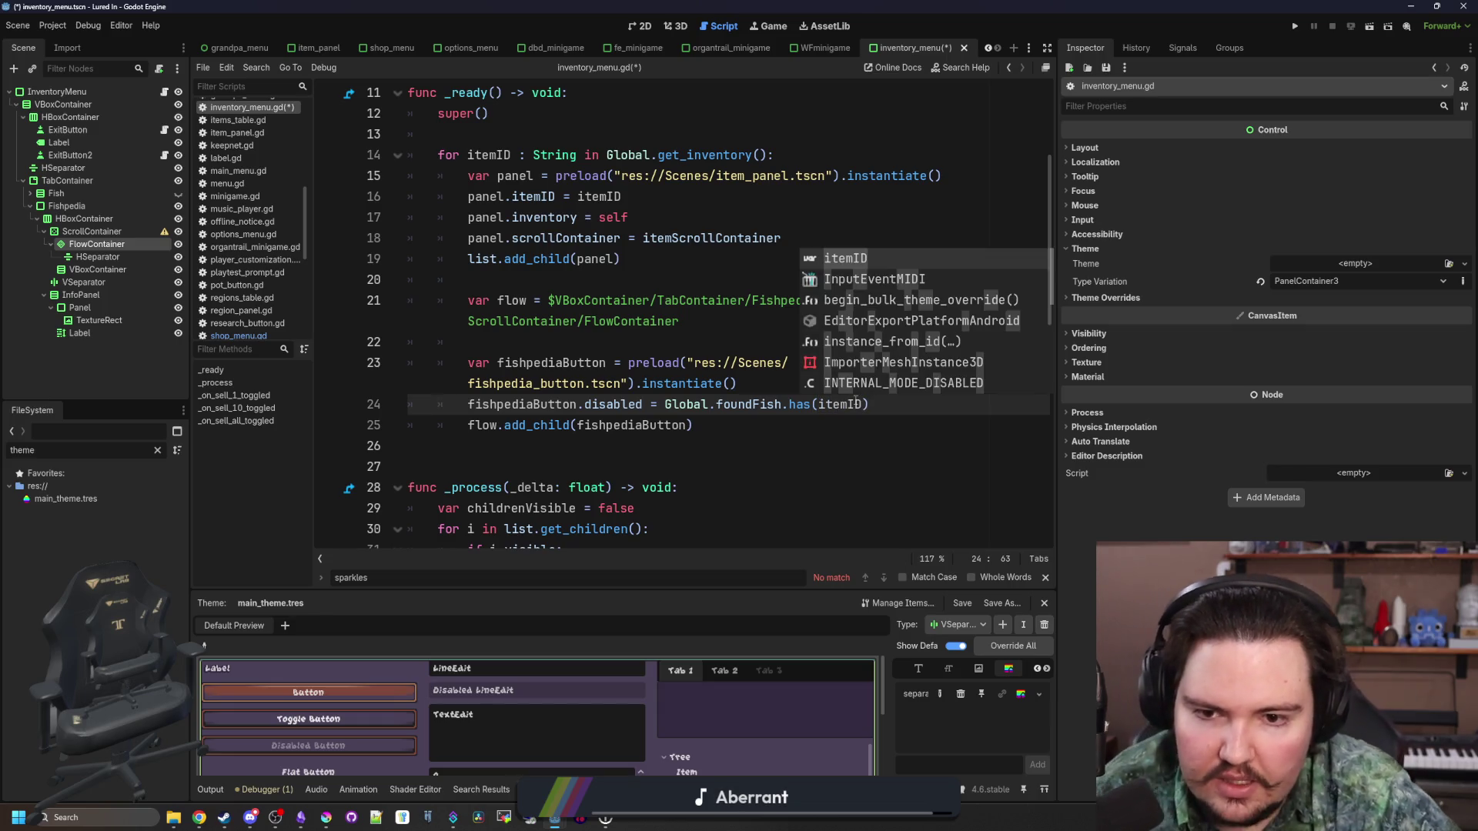
Negate the condition with ! so unfound fish buttons stay disabled
left_click(663, 406)
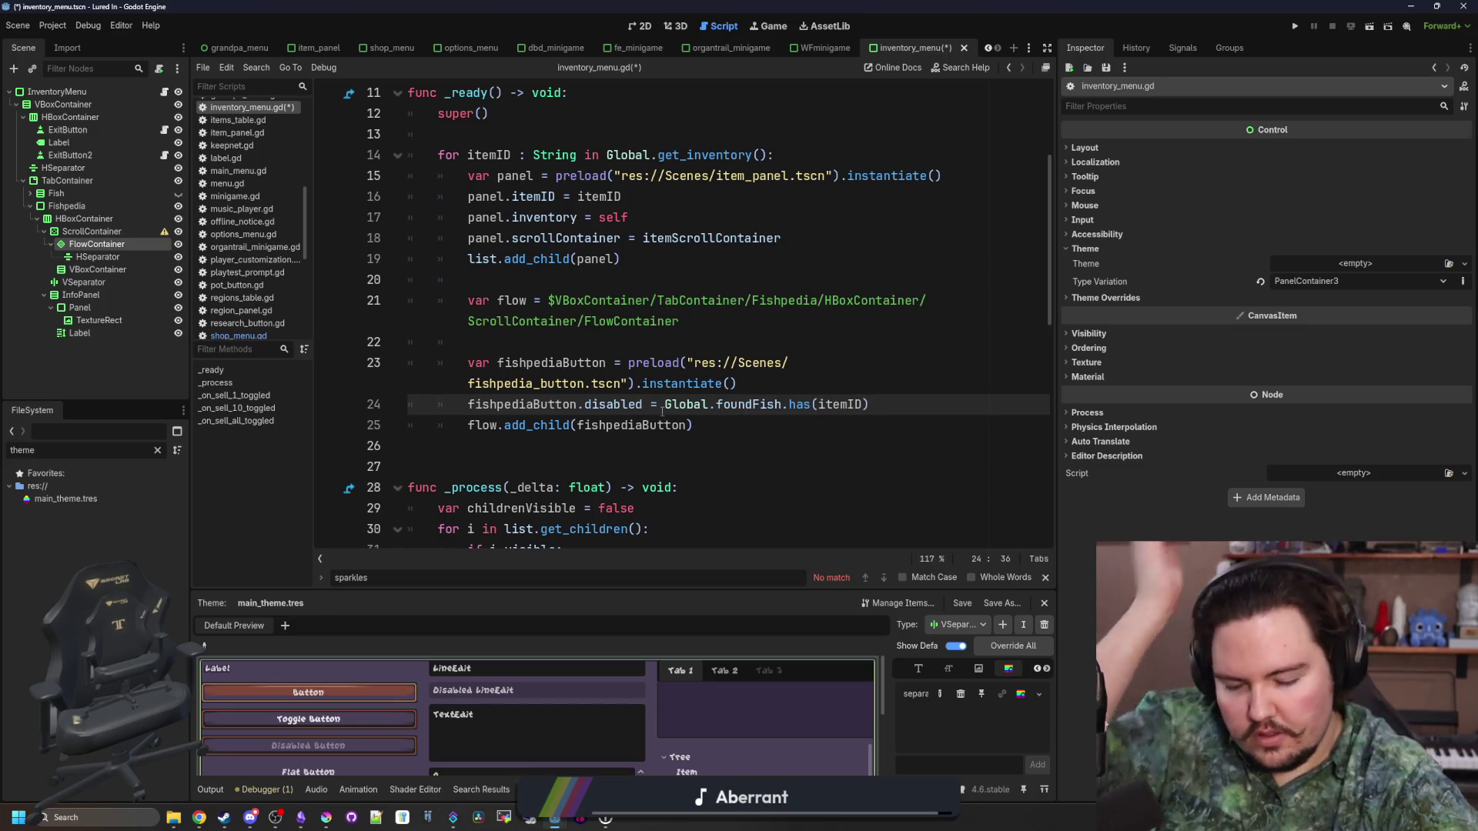
type("!")
left_click(737, 431)
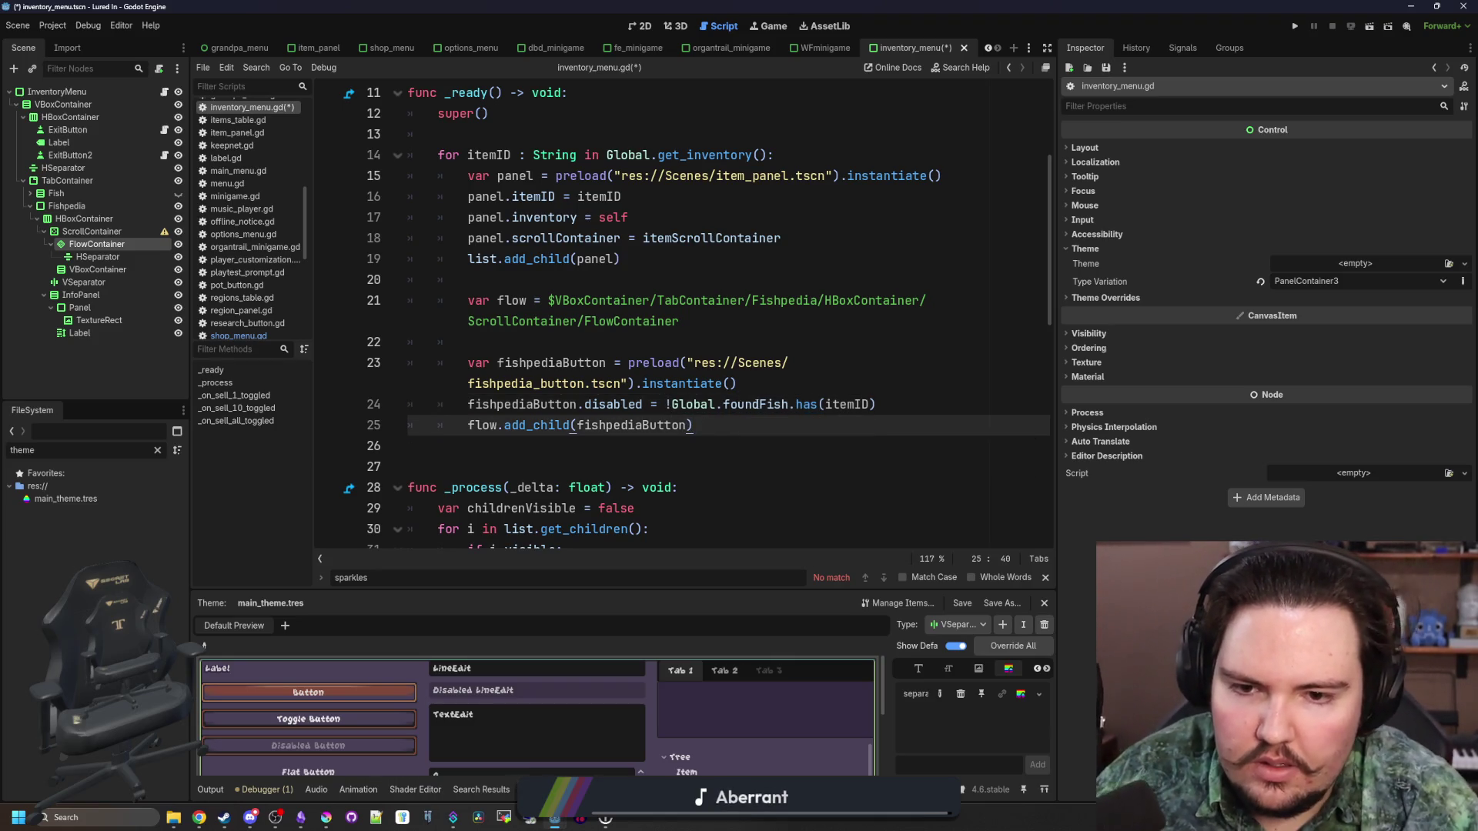
double_click(769, 407)
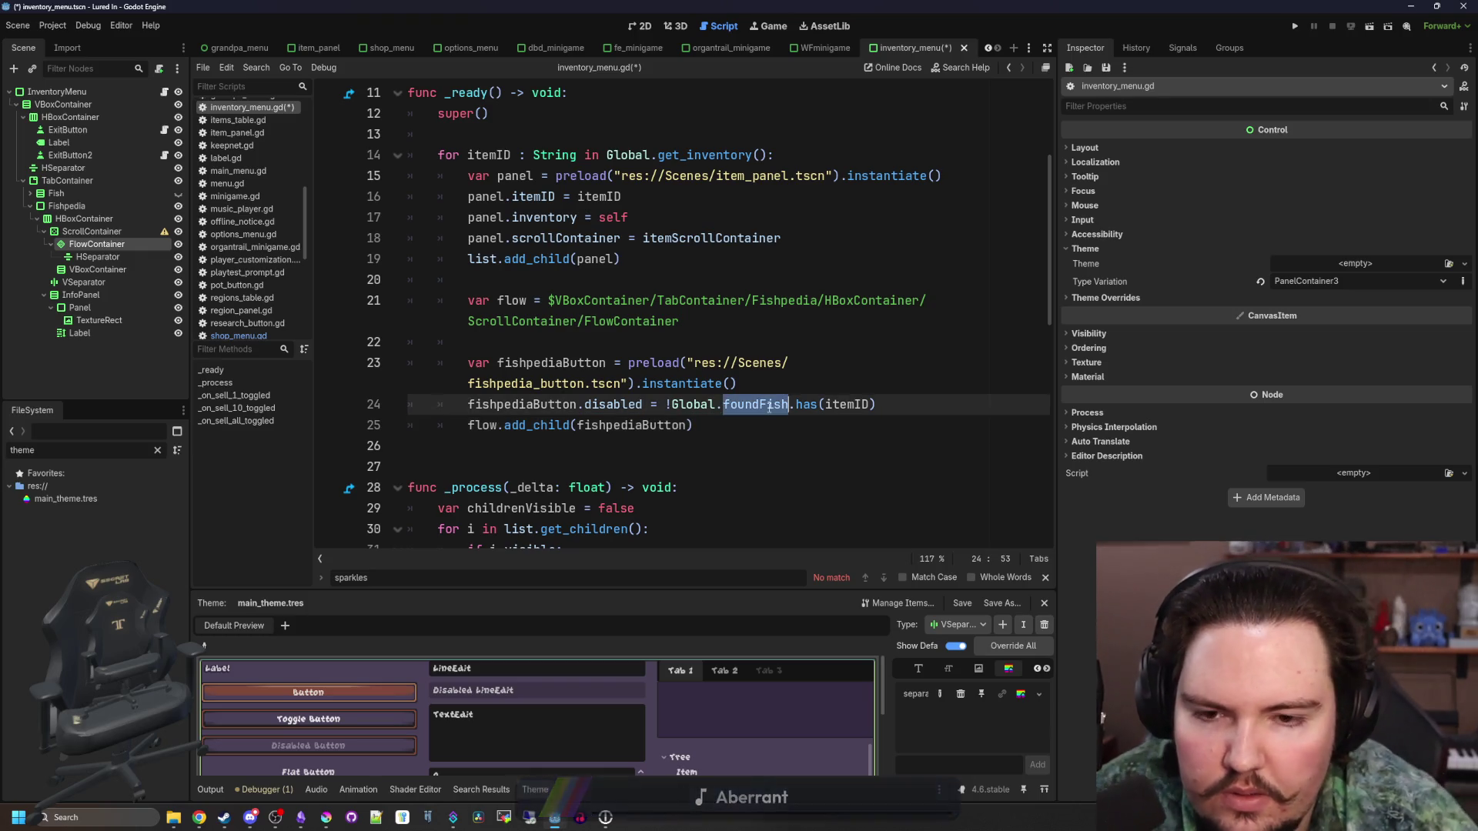
left_click_drag(878, 404, 449, 401)
left_click(928, 413)
key("Return")
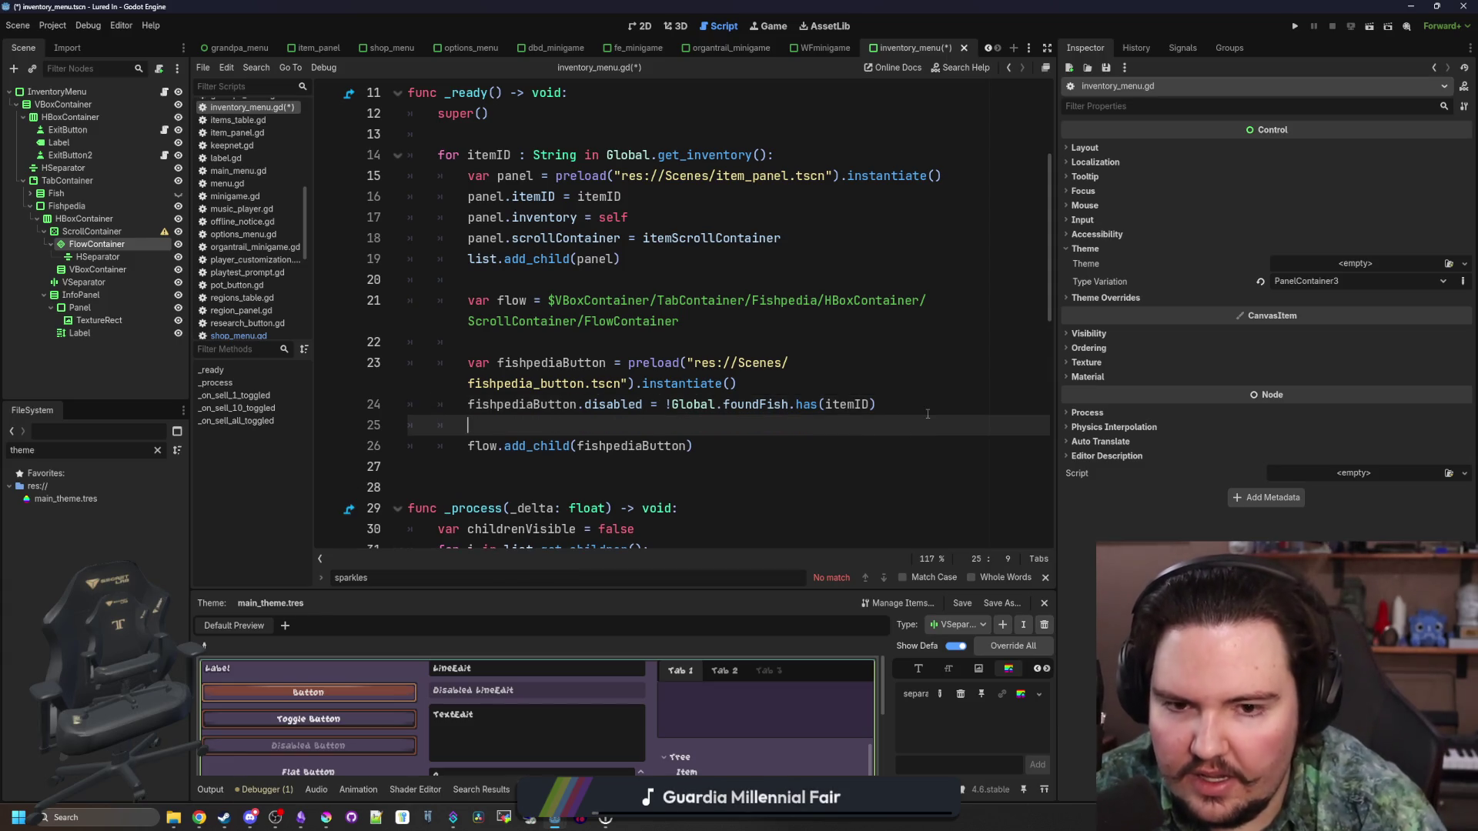
Begin the fishpediaButton.icon assignment and add a Global.itemsTable lookup at the loop's start
type("fishpediaButton.")
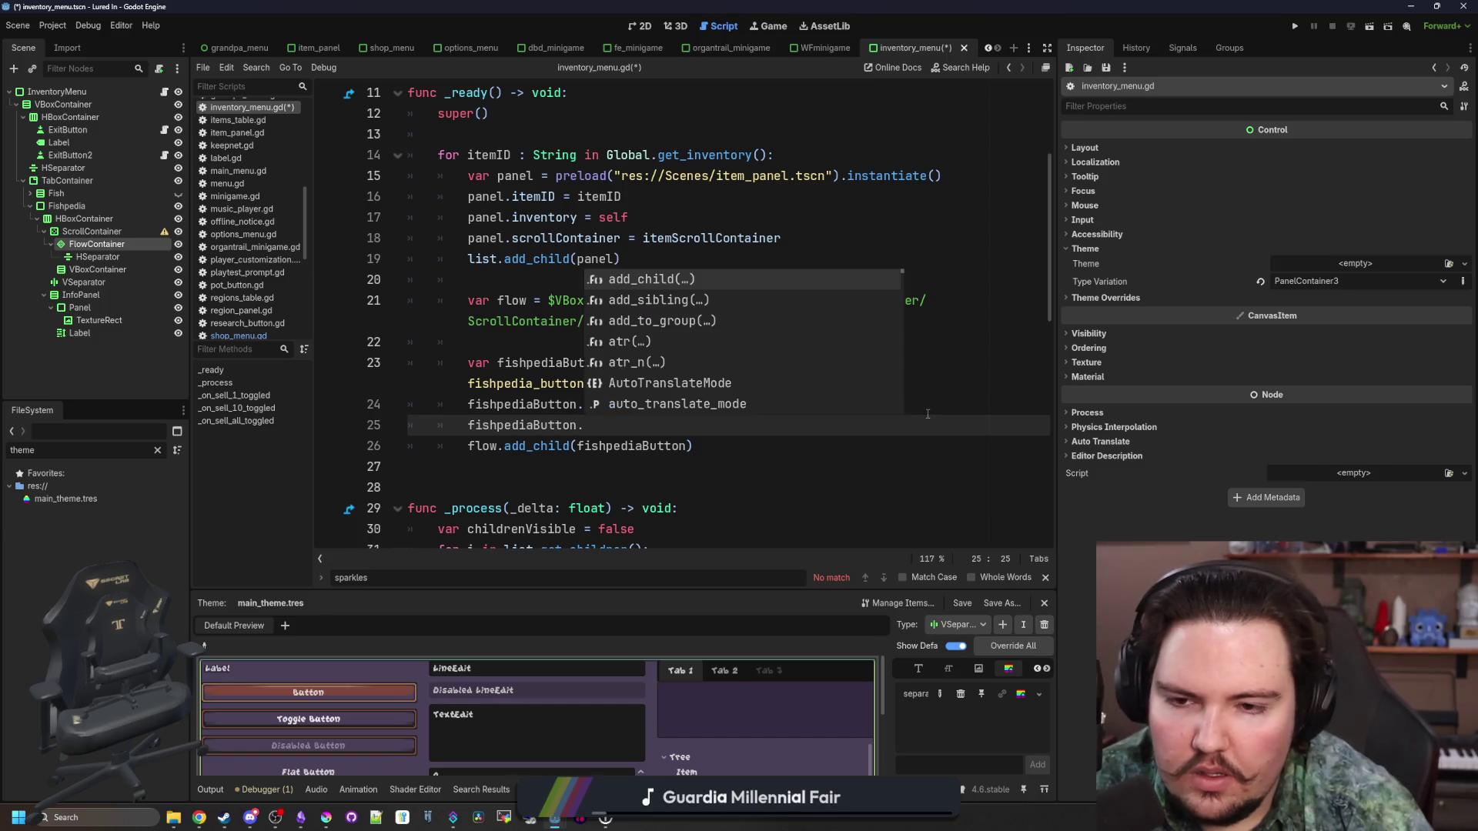
type("icon =")
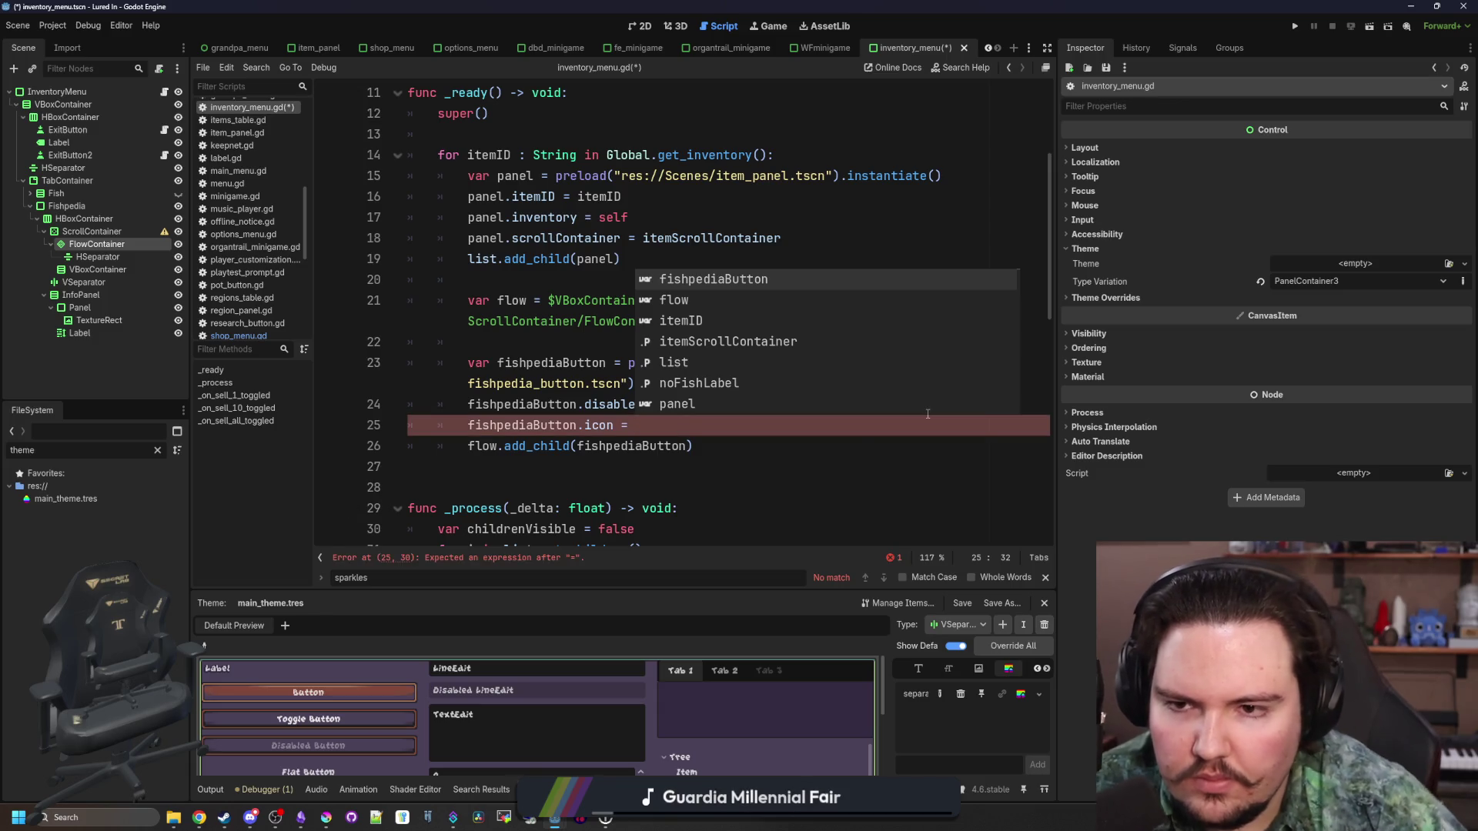
left_click(711, 469)
left_click(762, 342)
left_click(810, 153)
key("Return")
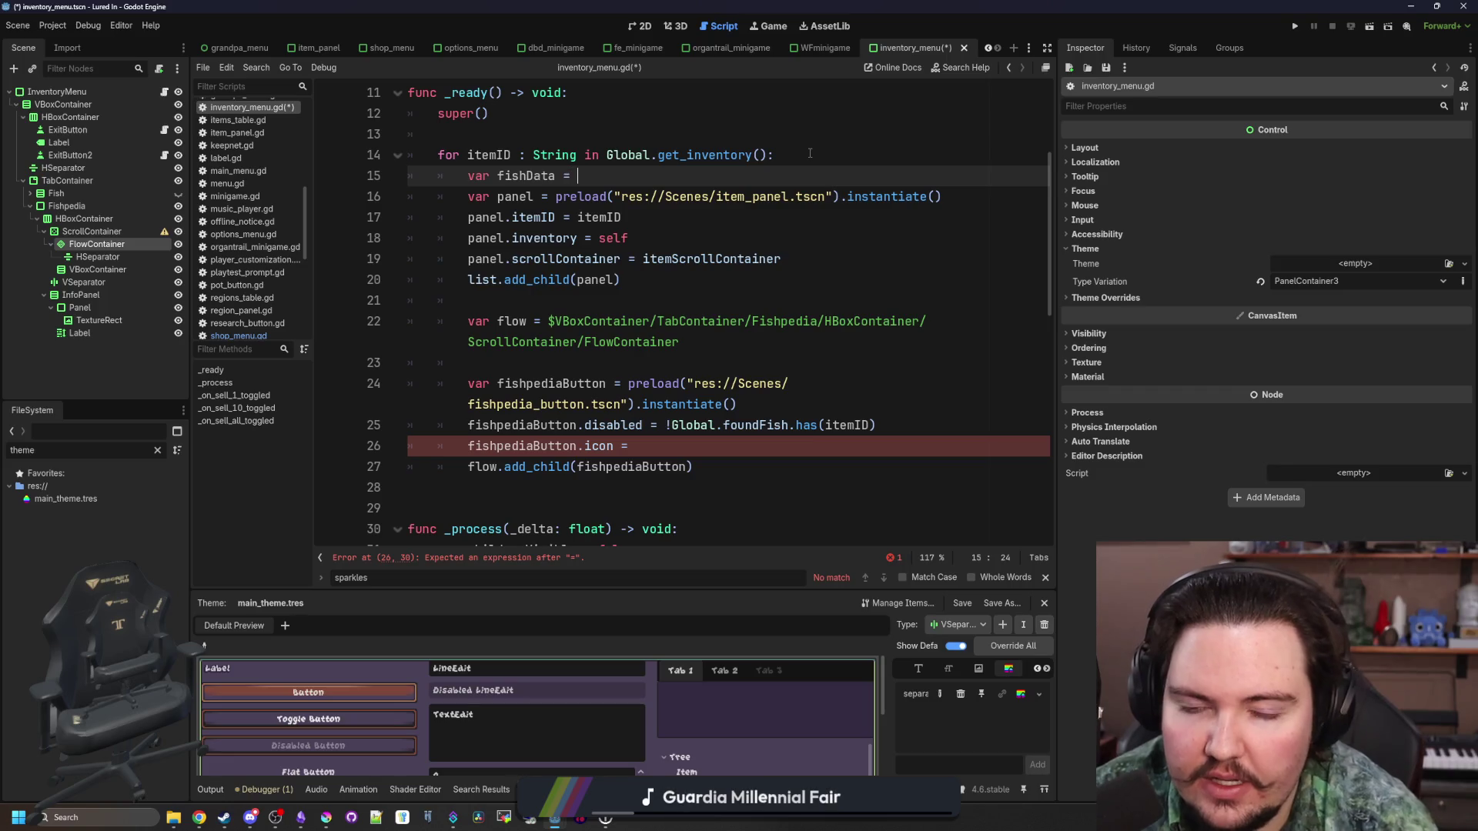
type("Global.items")
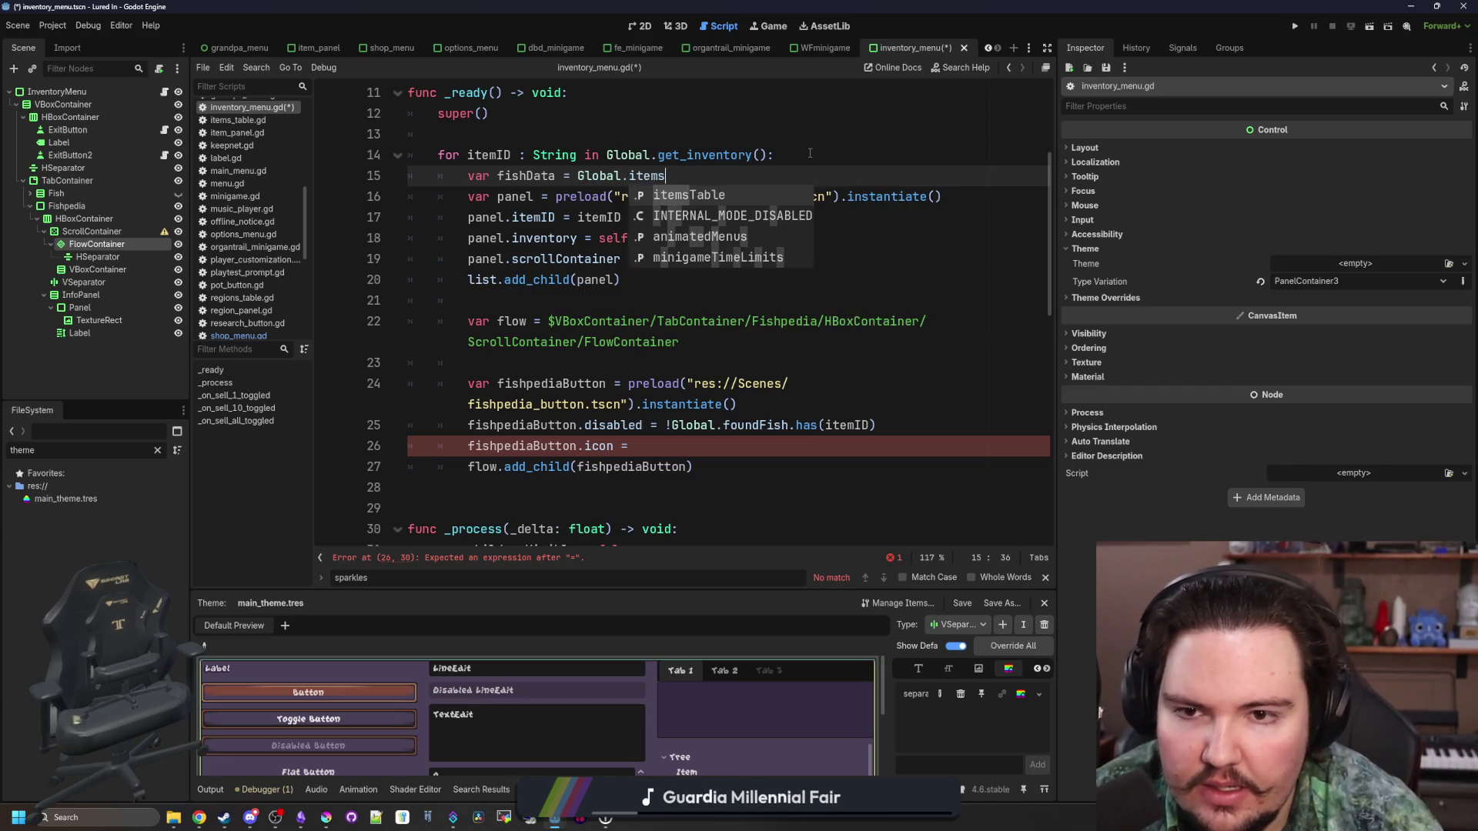
key("Return")
type("(it")
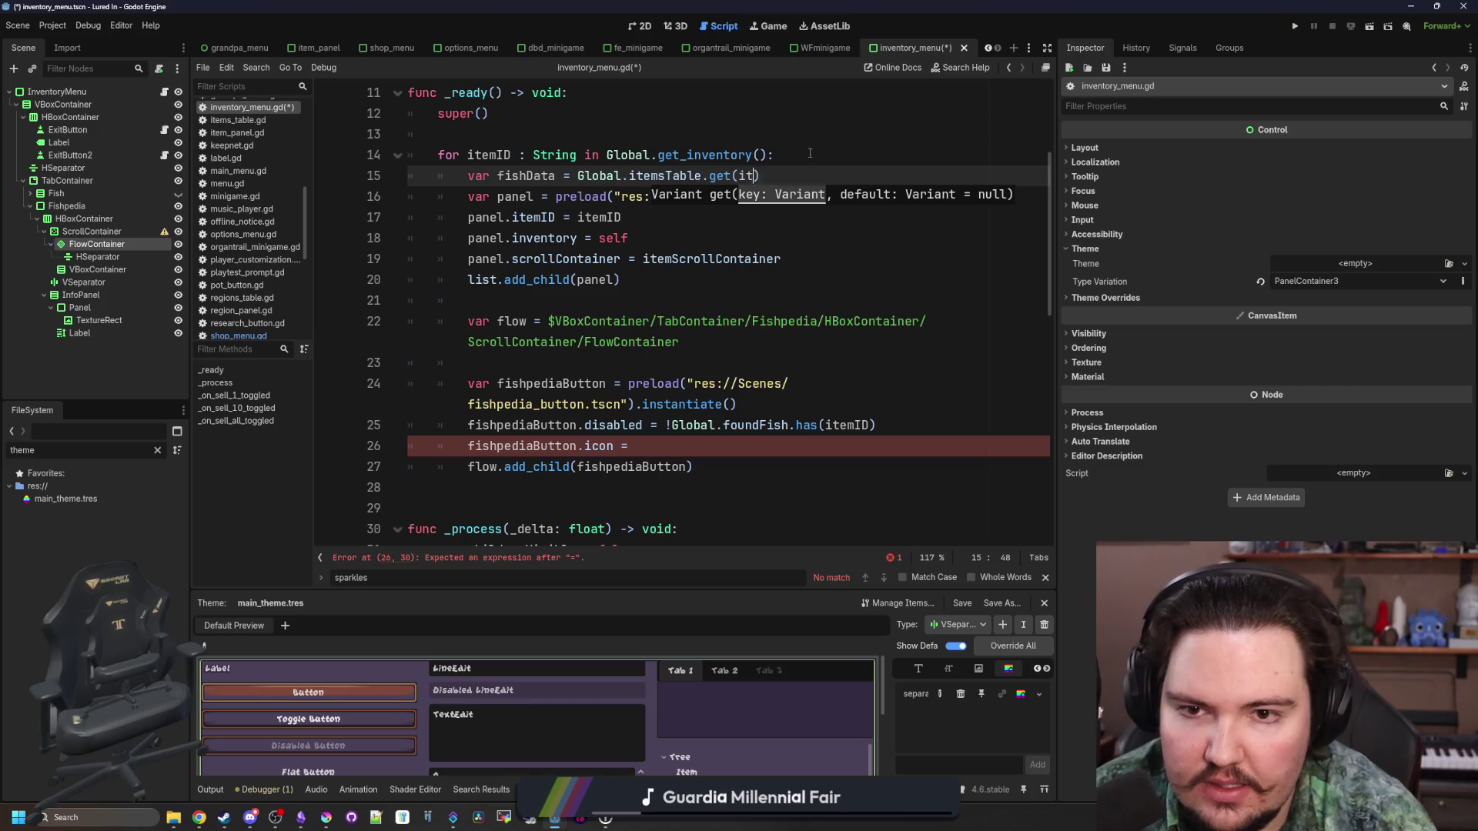
type("emID")
left_click(810, 153)
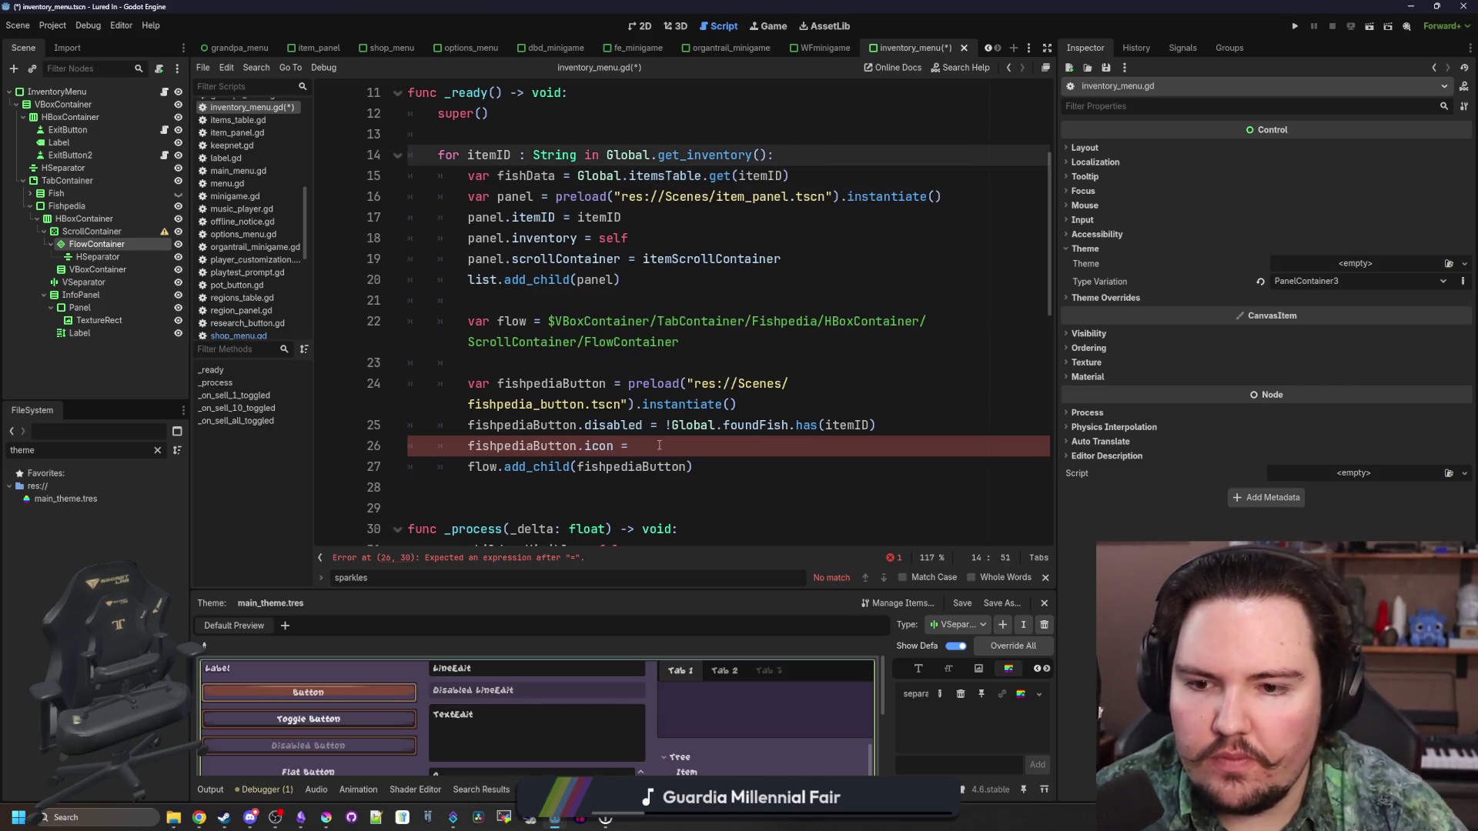
Finish the icon line with the fish data's Sprite and save the script
left_click(659, 445)
type("ata.Sprite")
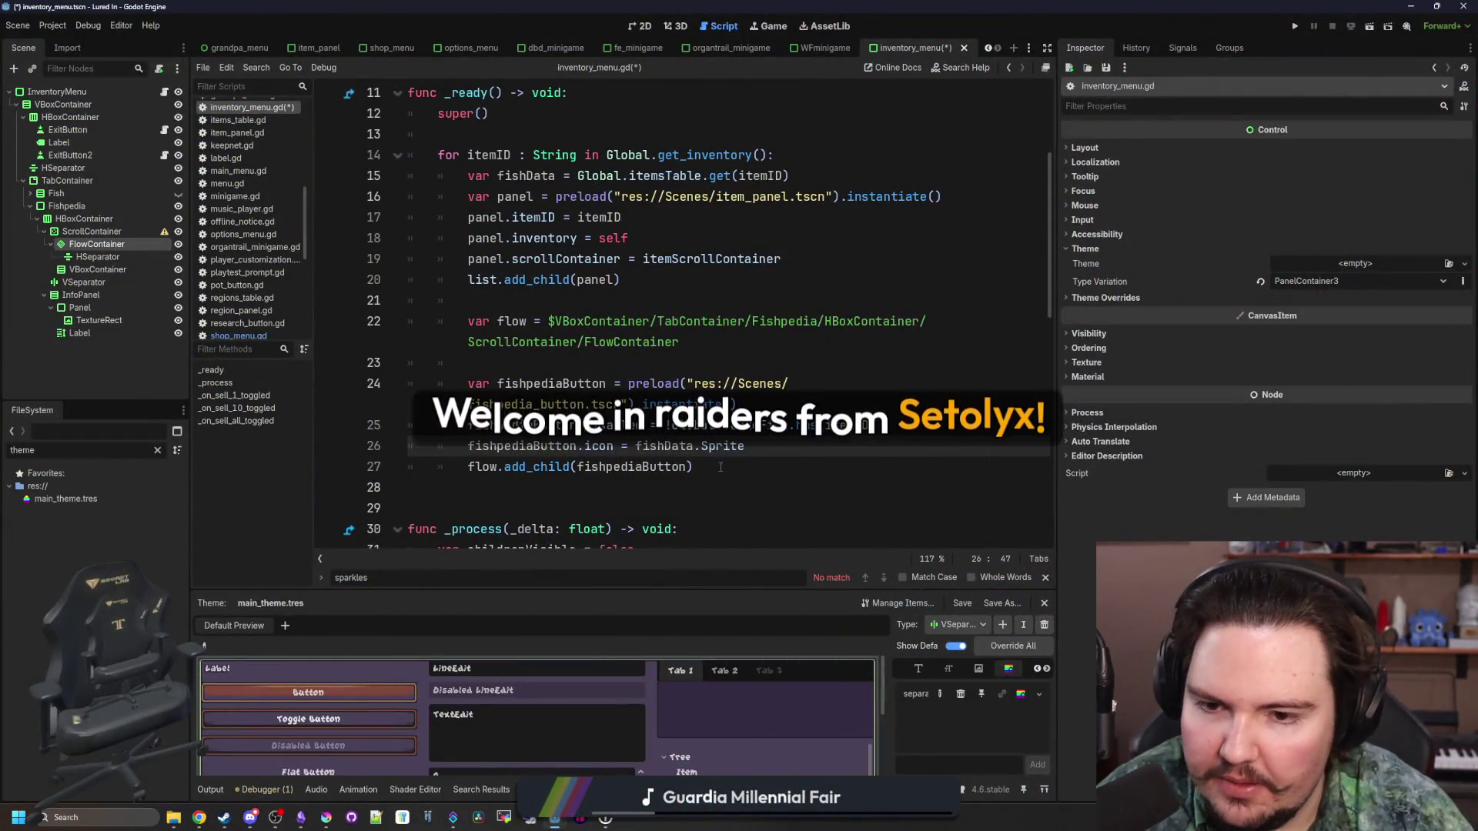
left_click(720, 467)
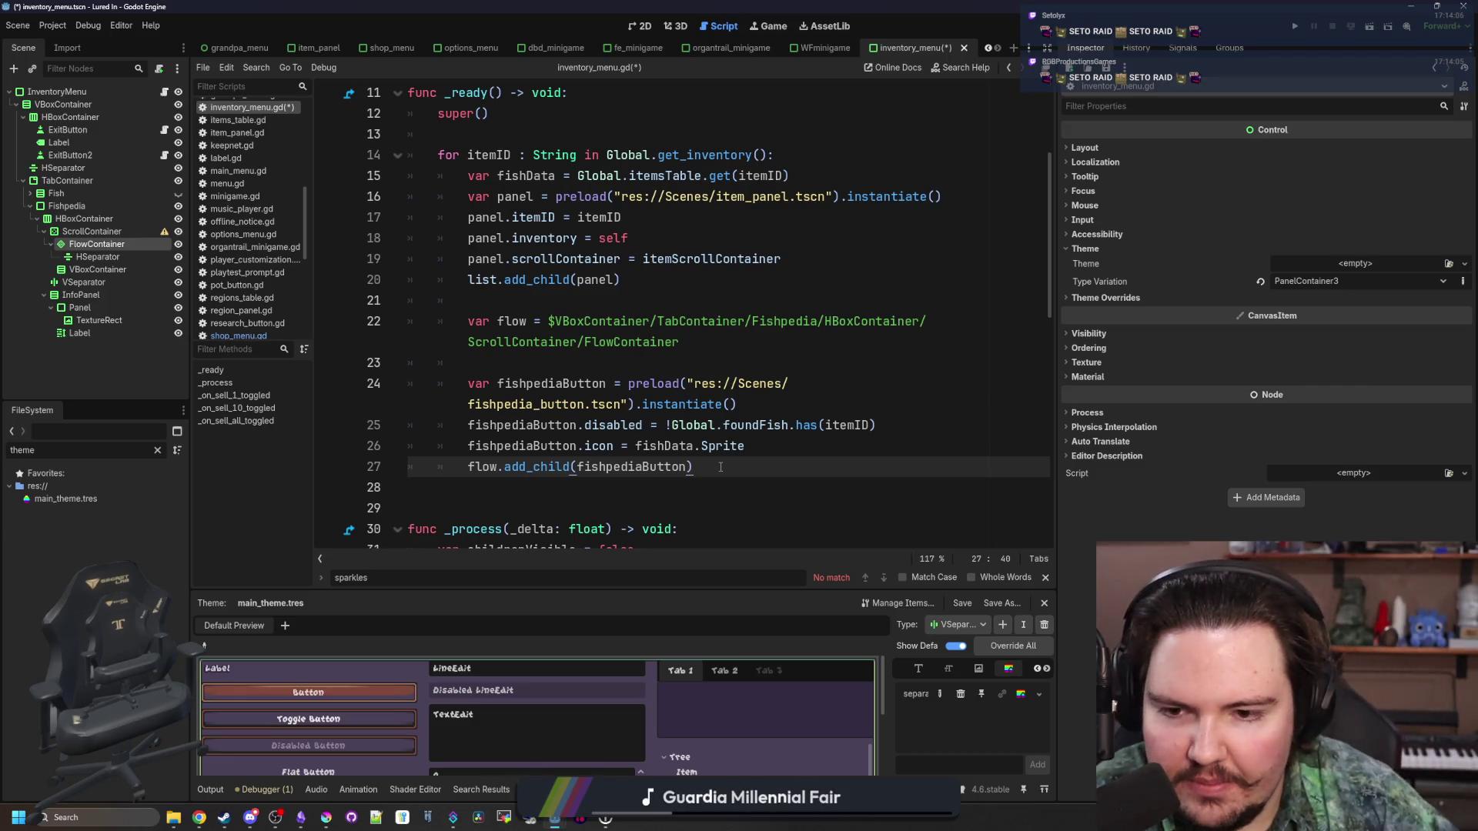
left_click(786, 431)
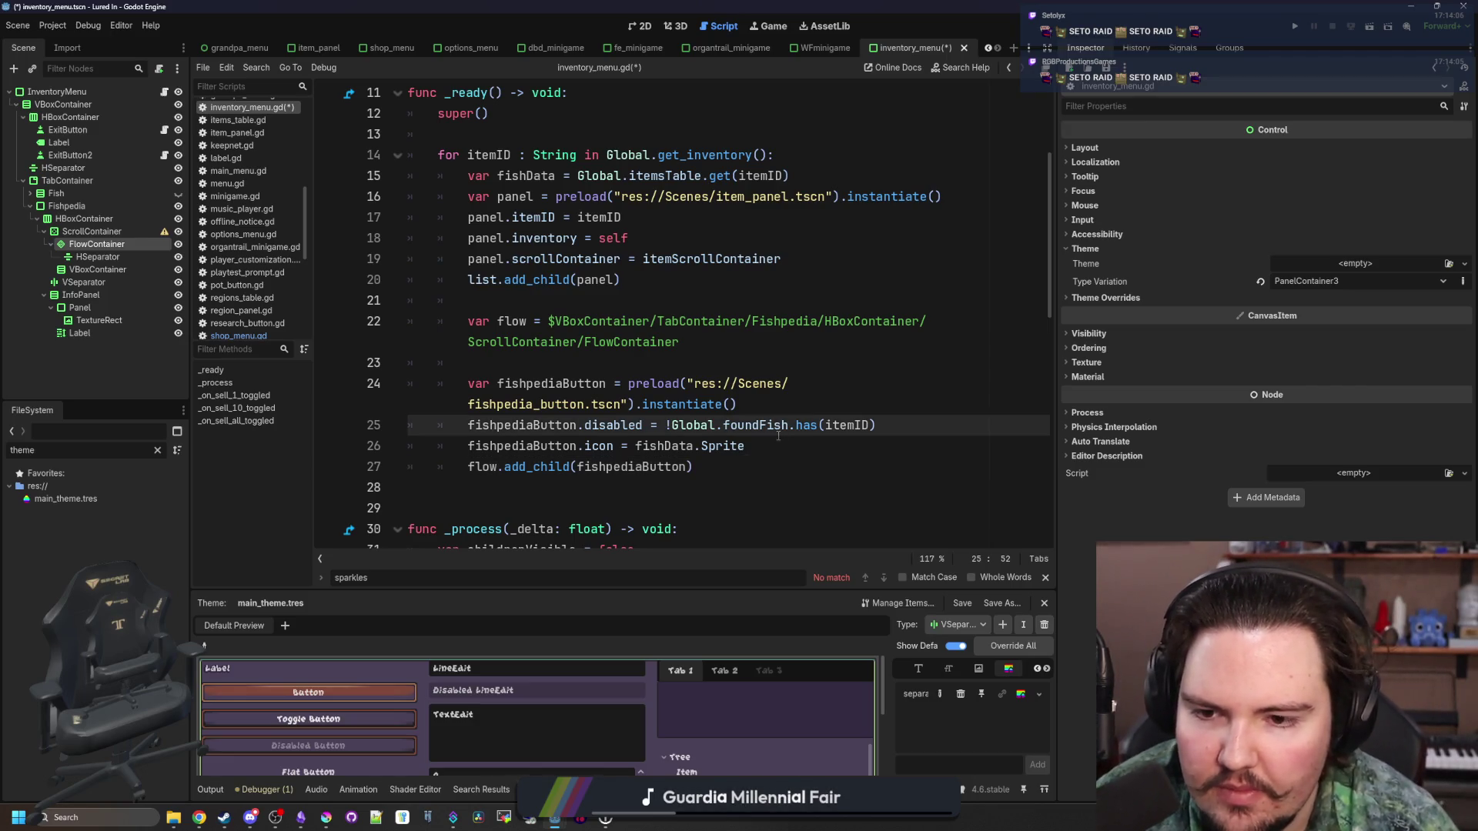
left_click(719, 362)
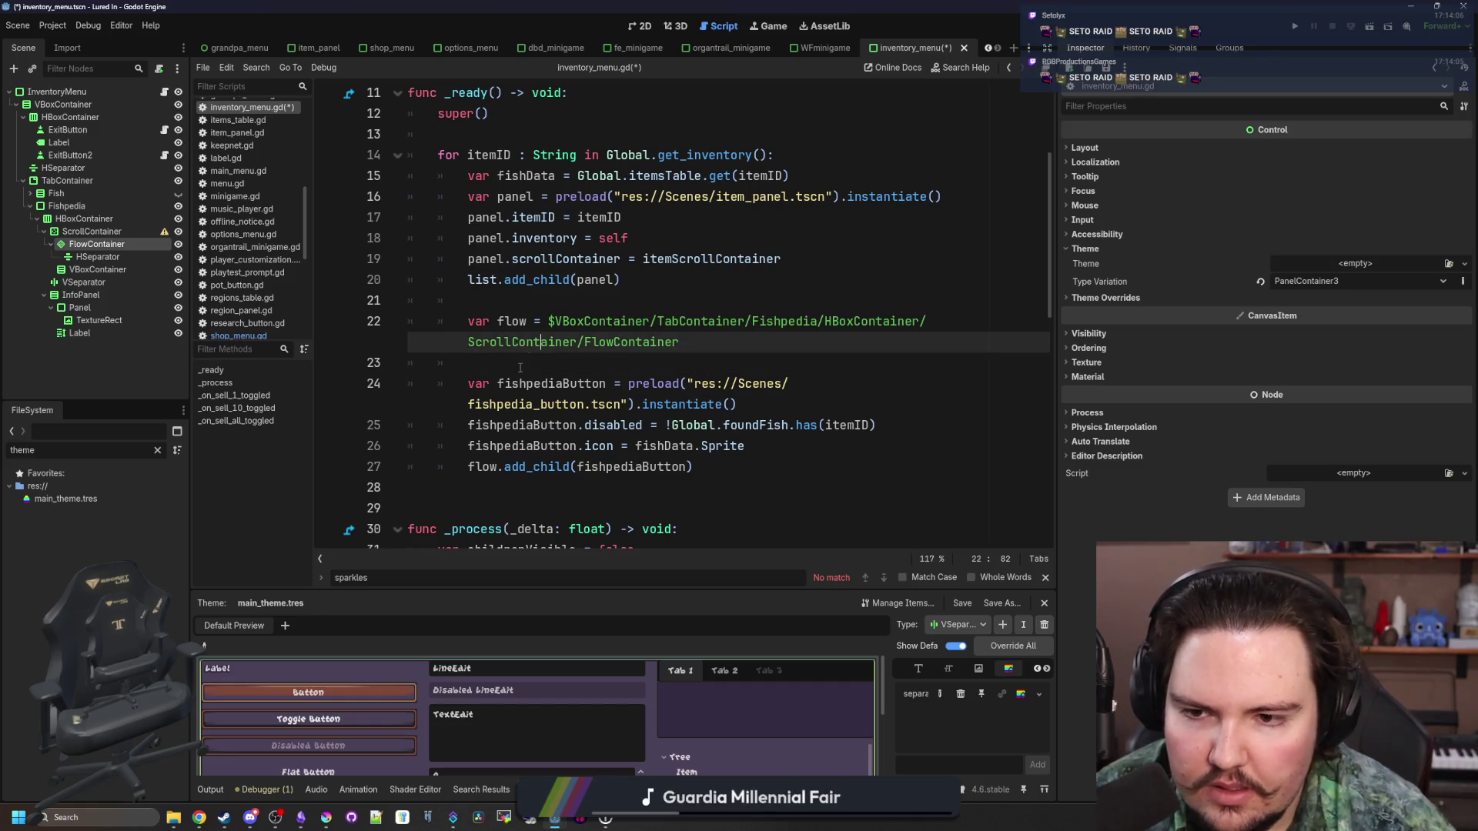
key("ctrl+s")
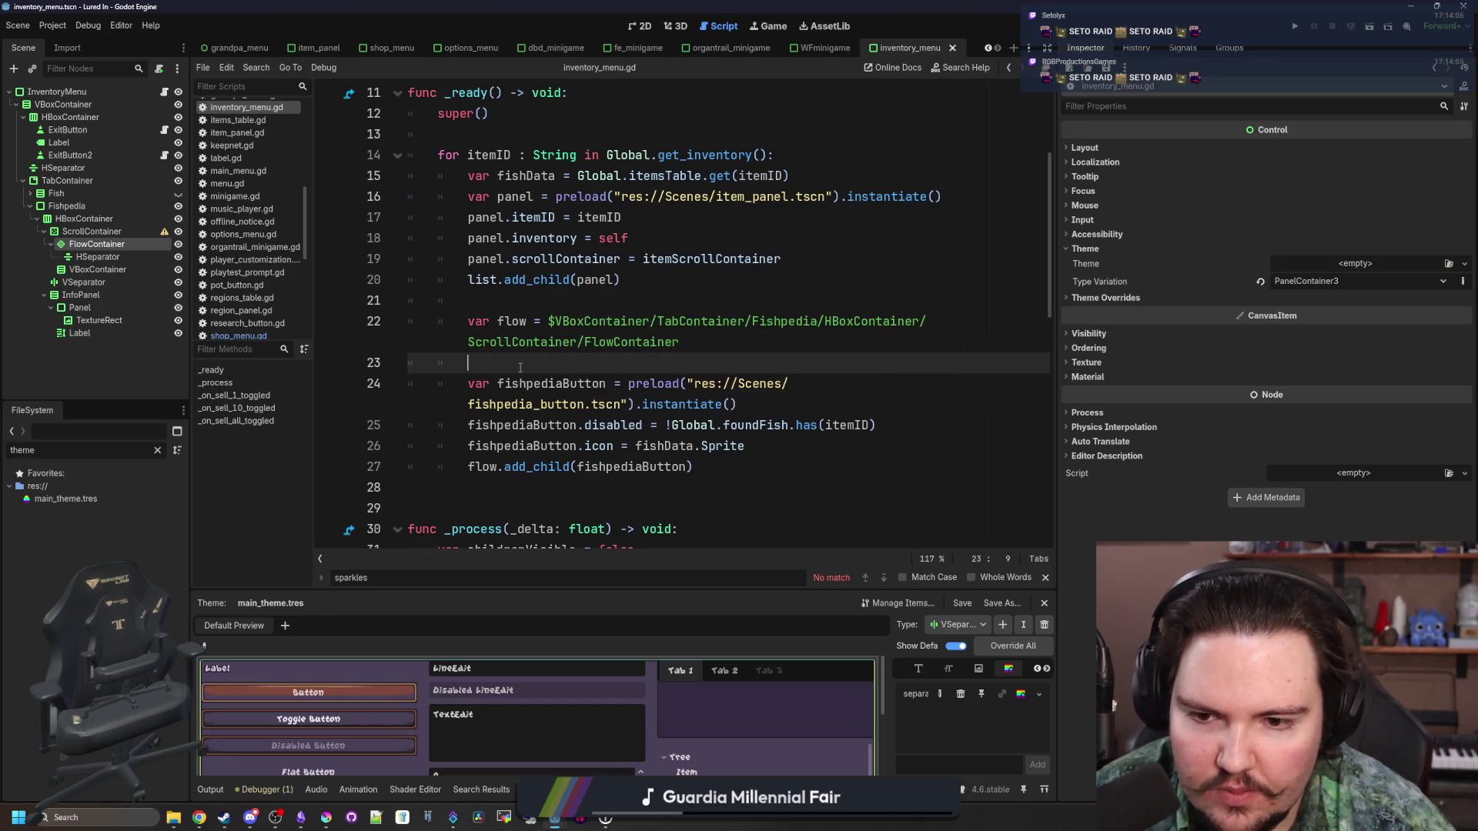
Run the project, examine the Global.foundFish error on line 25, and jump to global.gd
left_click(1297, 28)
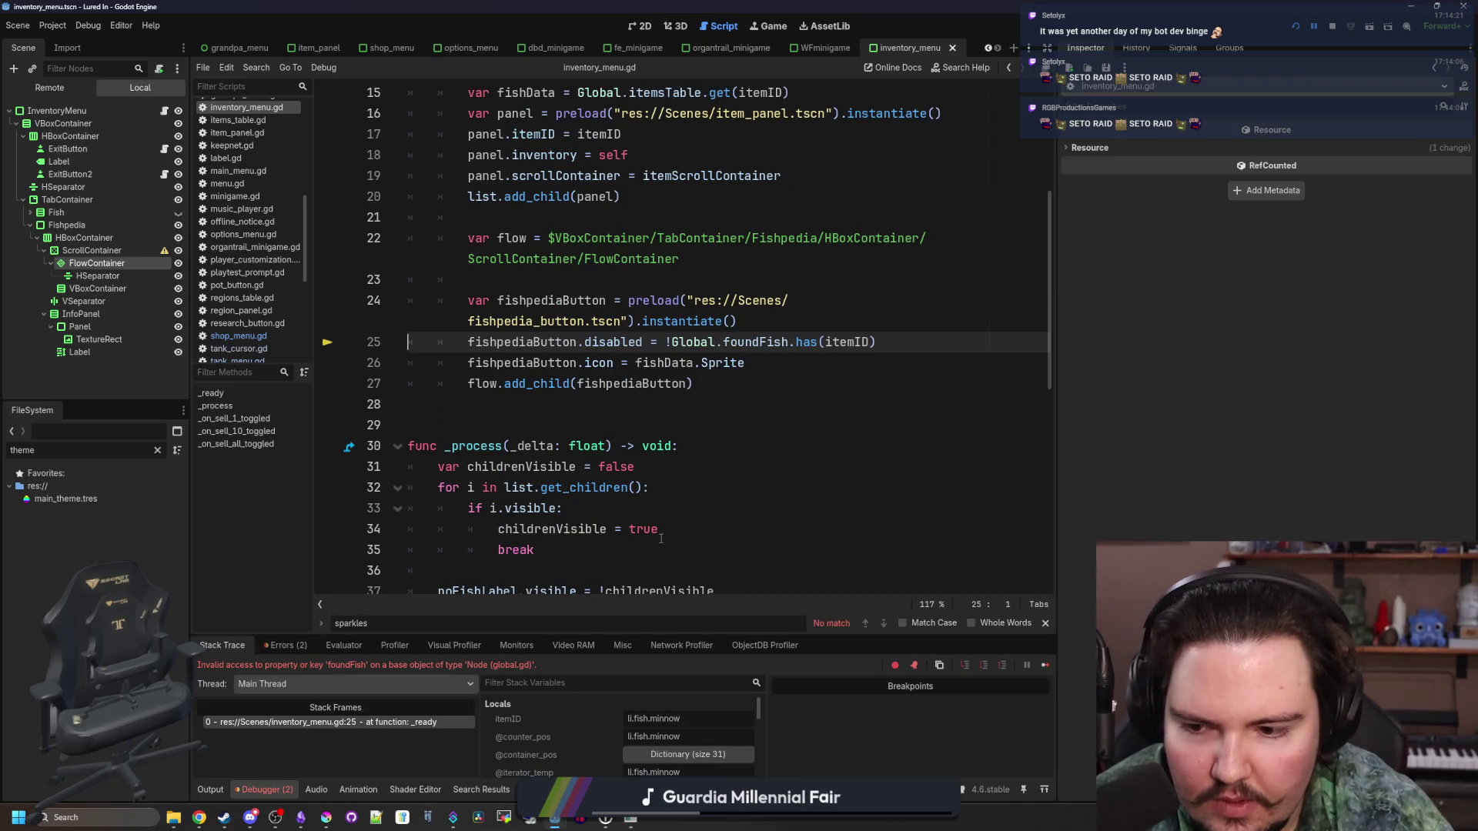
scroll(822, 405, "up", 1)
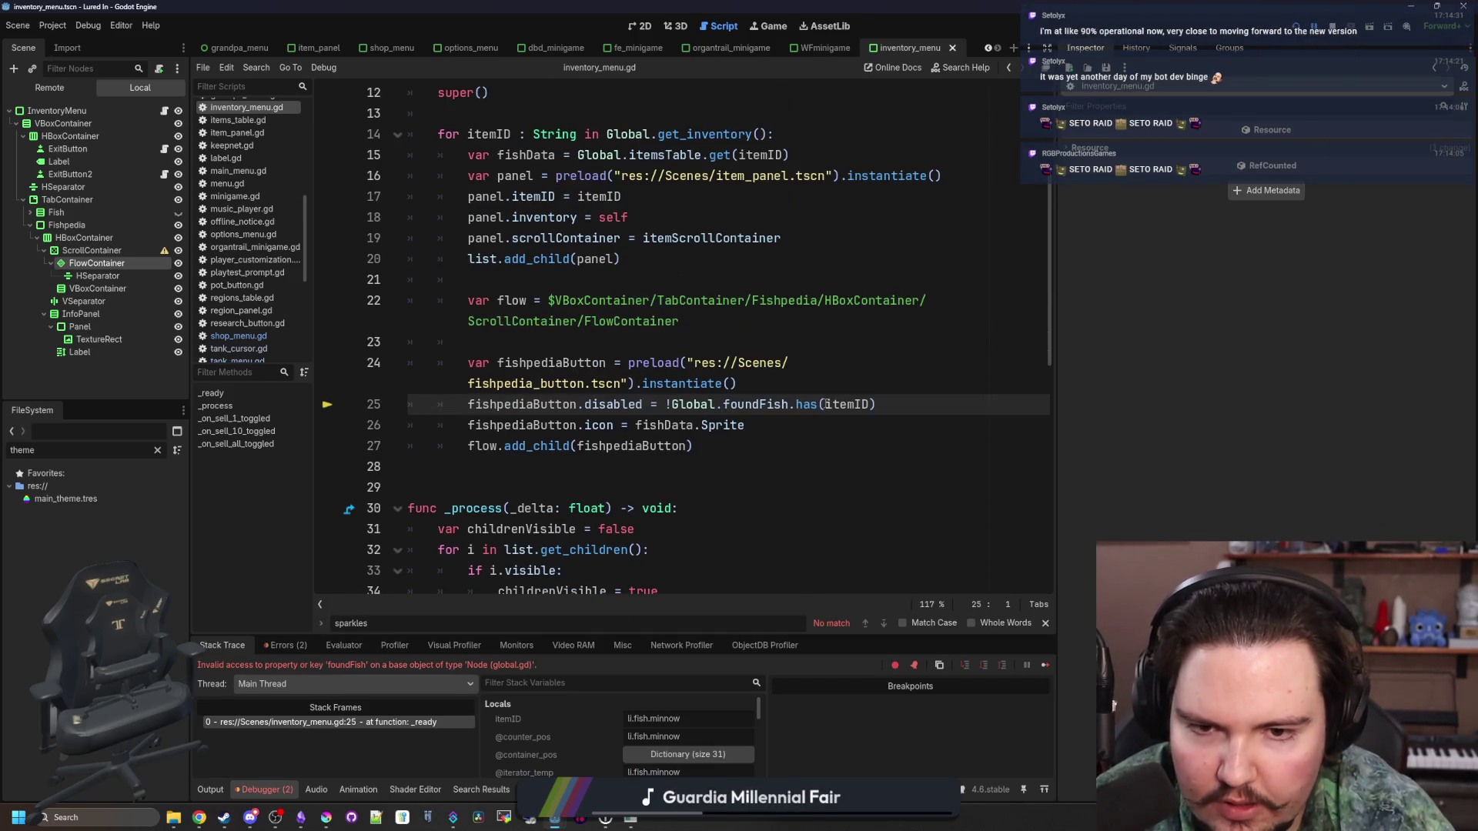
double_click(752, 405)
left_click_drag(788, 404, 673, 404)
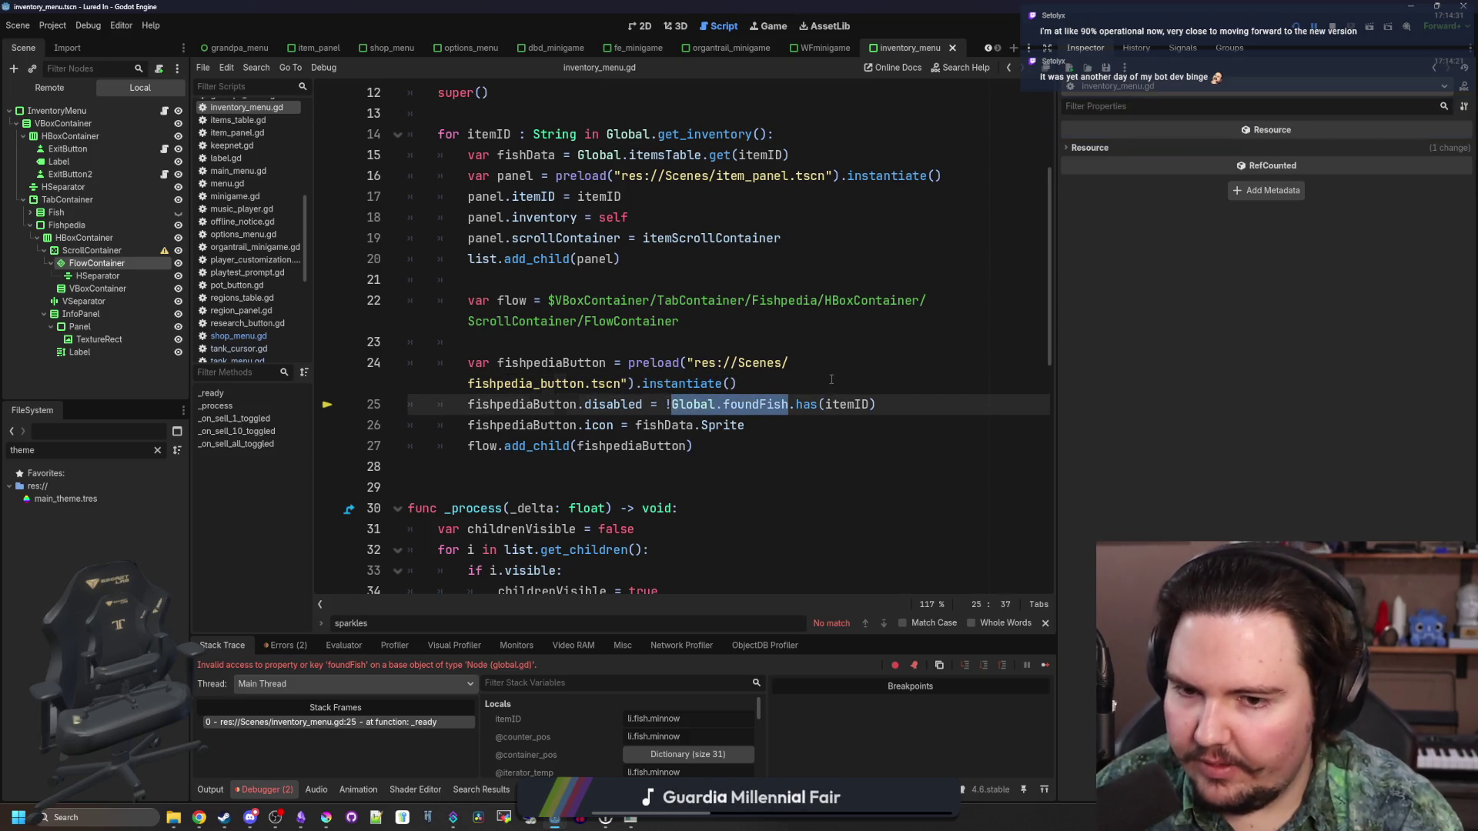
key("Up")
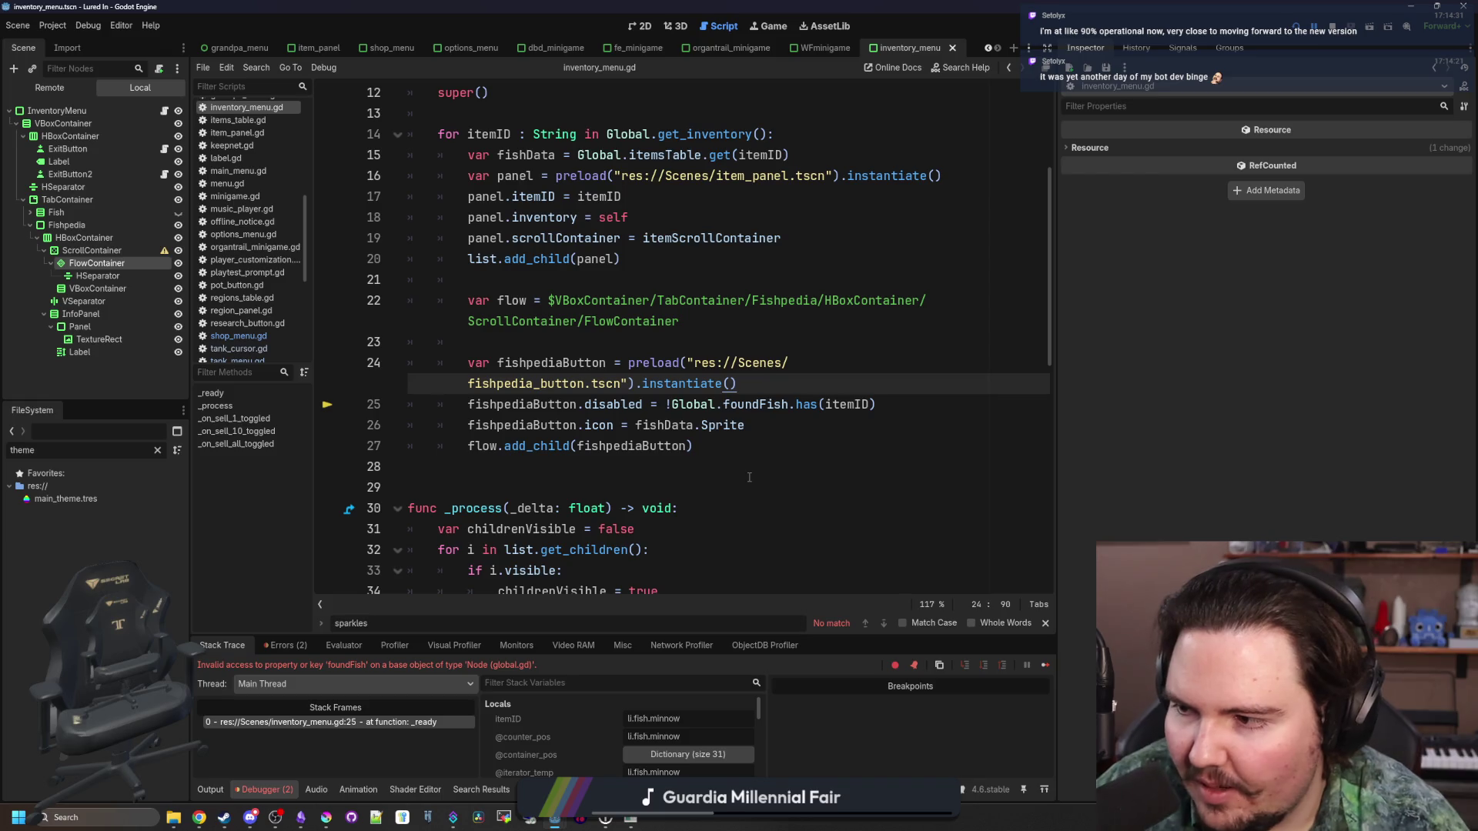
left_click(756, 470)
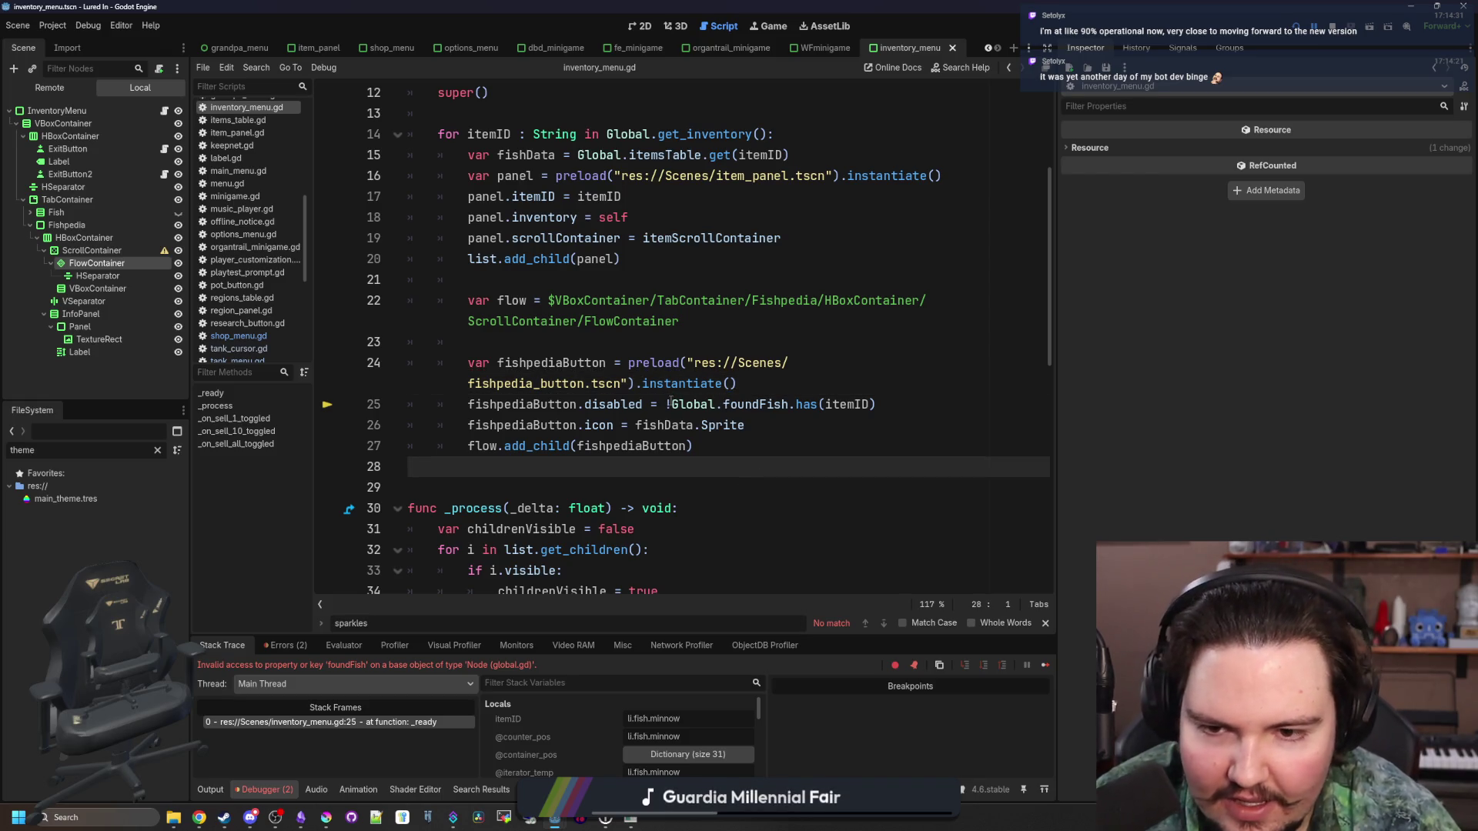
left_click_drag(671, 404, 774, 404)
left_click(739, 447)
left_click(692, 406)
left_click(692, 406, "ctrl")
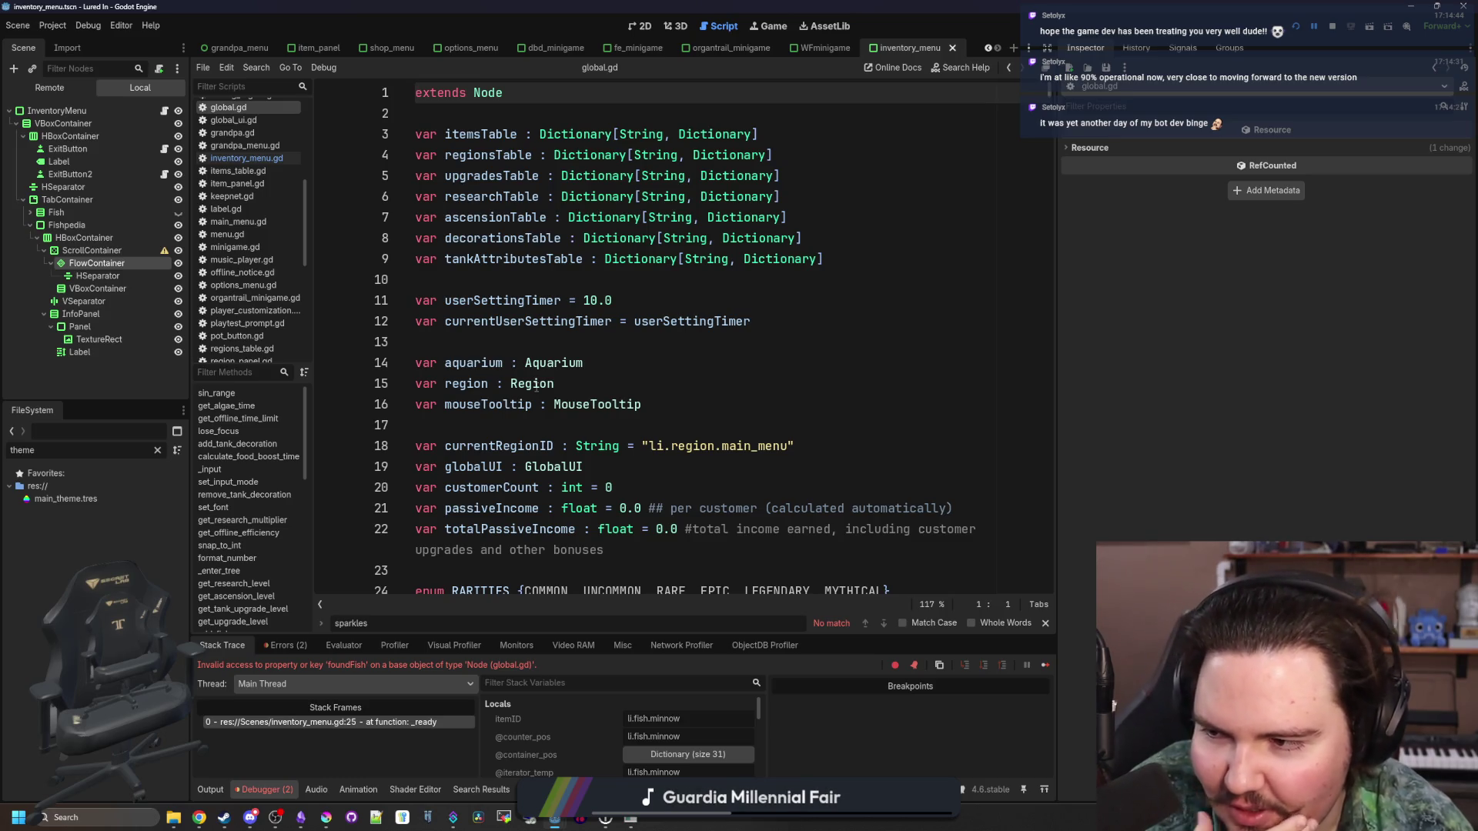
Write a var foundFish declaration on line 18 of global.gd
left_click(496, 405)
key("Down")
key("Return")
key("Return")
key("Up")
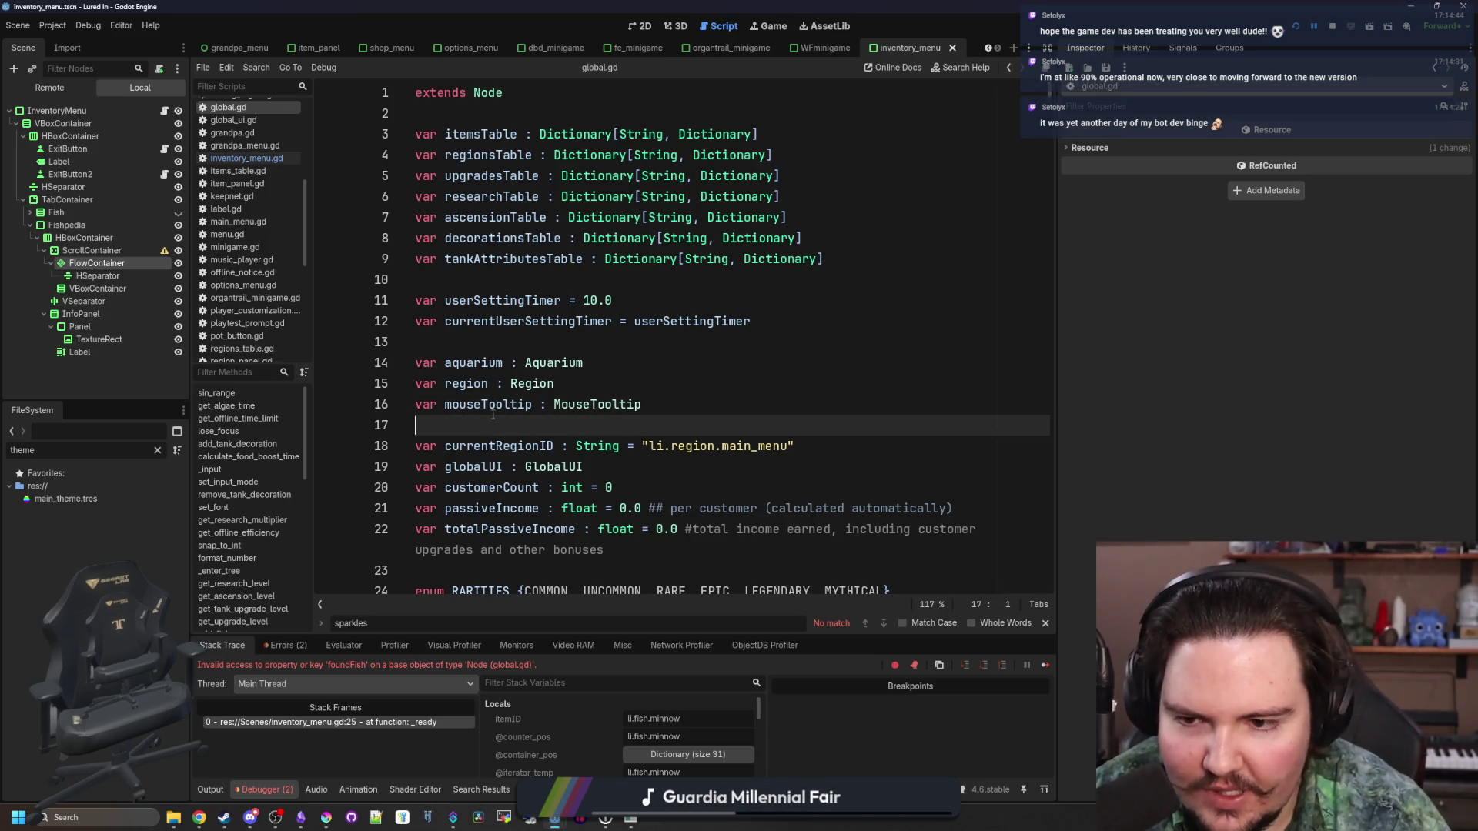
type("Global.foundFish")
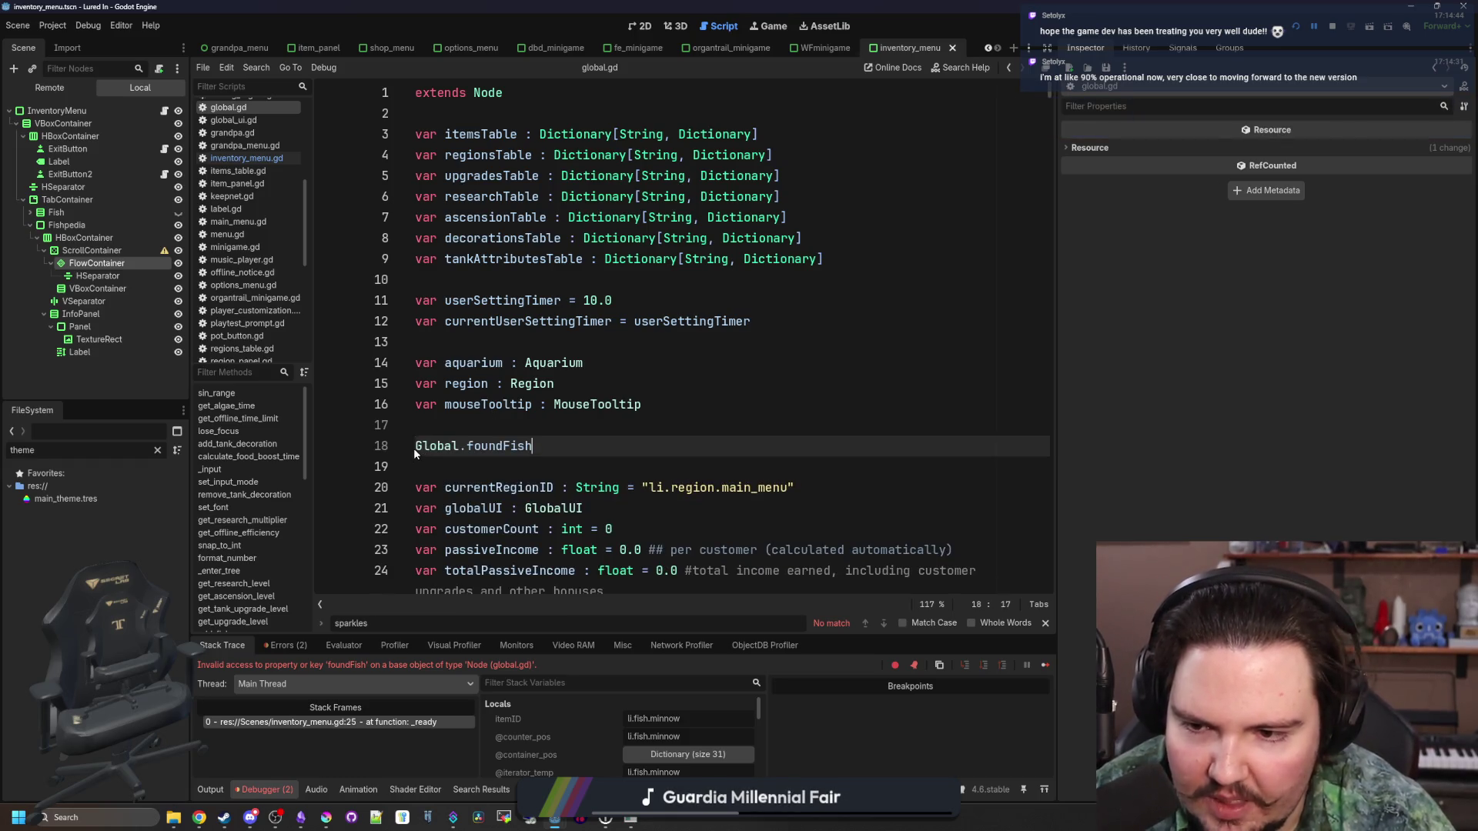
type("var")
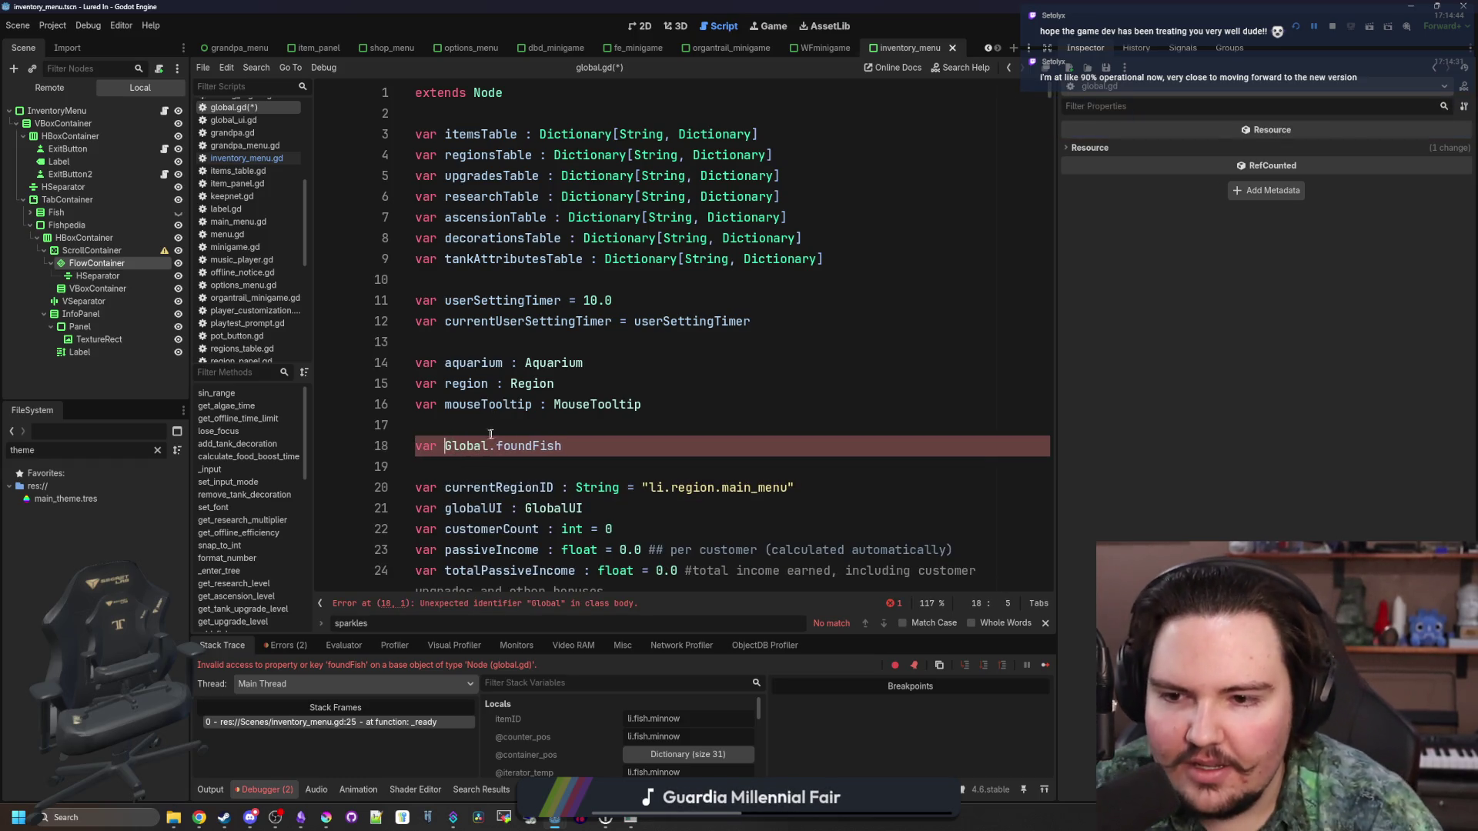
left_click(578, 436)
left_click(511, 448)
key("ctrl+BackSpace")
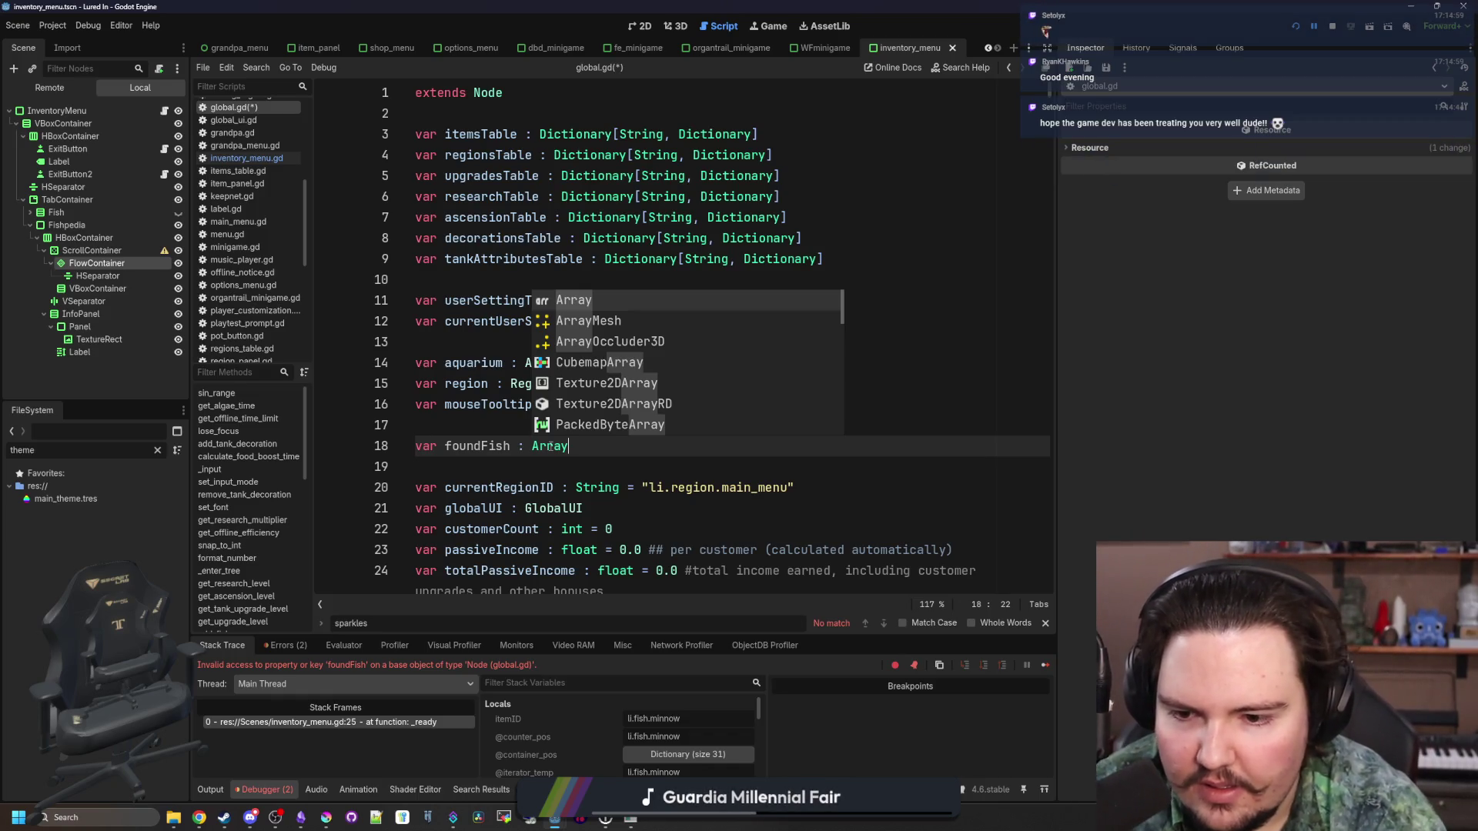
Give foundFish an empty [] initializer, save global.gd, and rerun the project
type("[String")
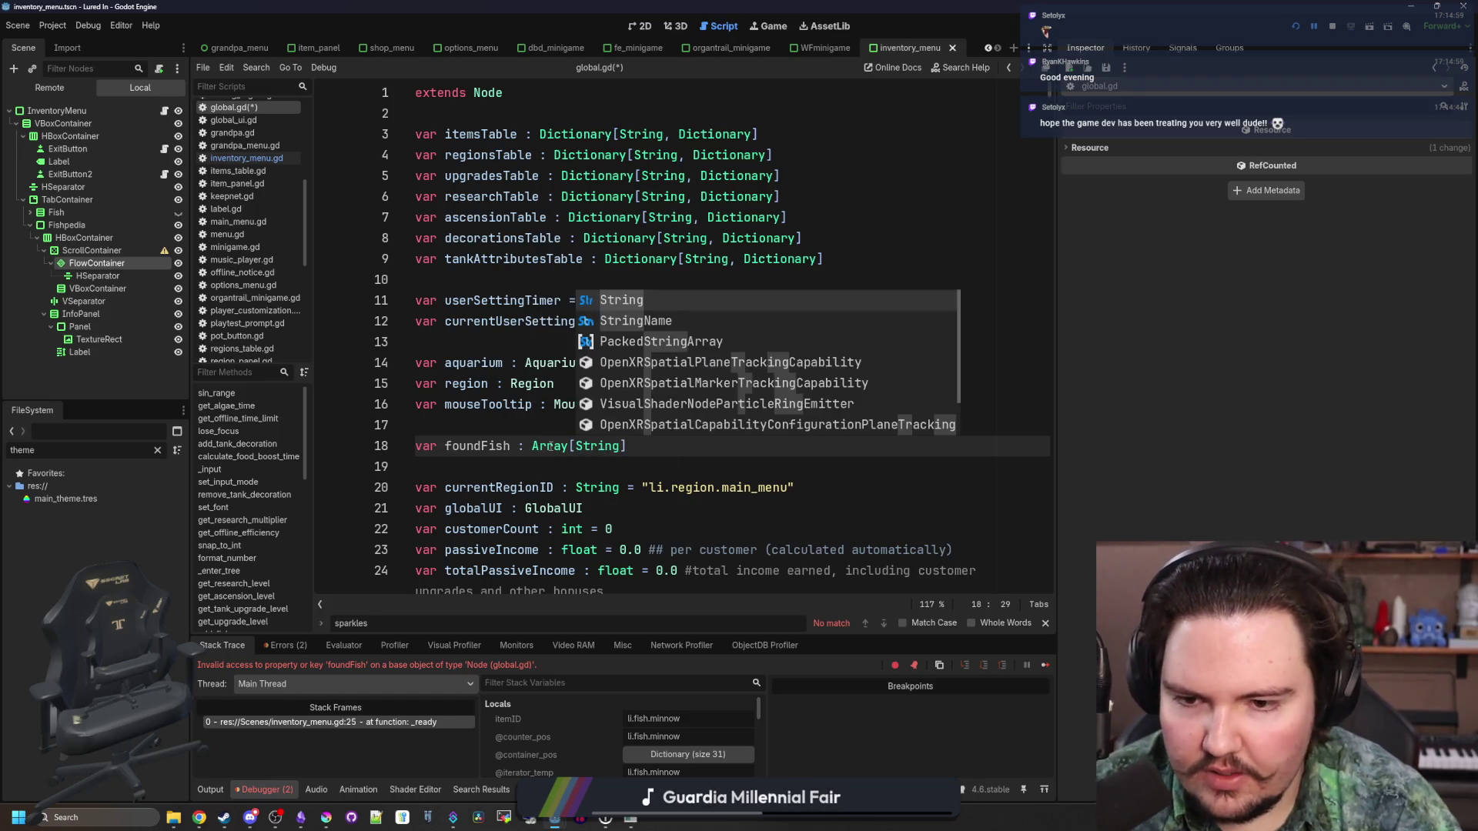
left_click(635, 445)
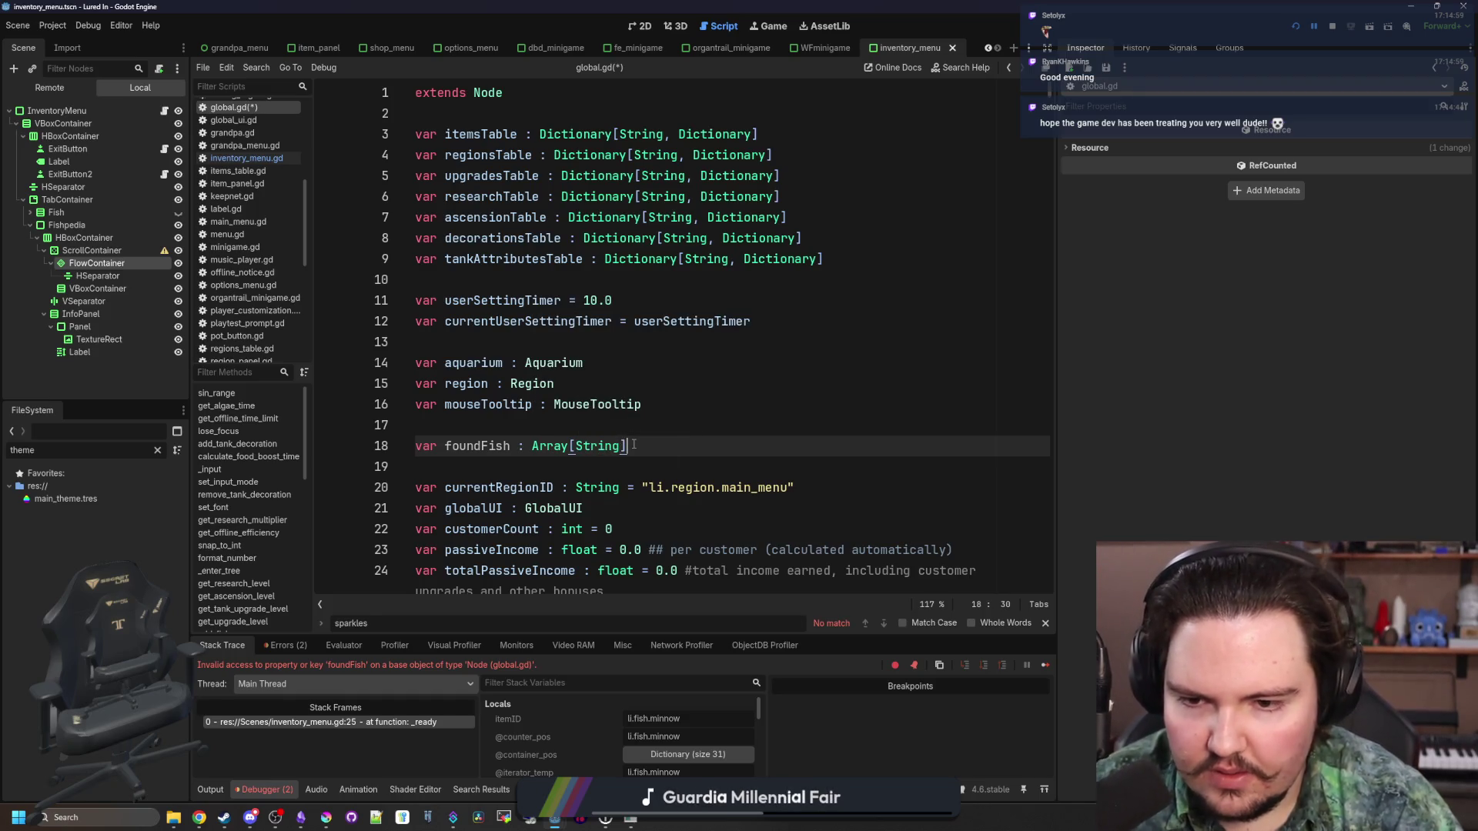
type("= [")
left_click(658, 428)
key("ctrl+s")
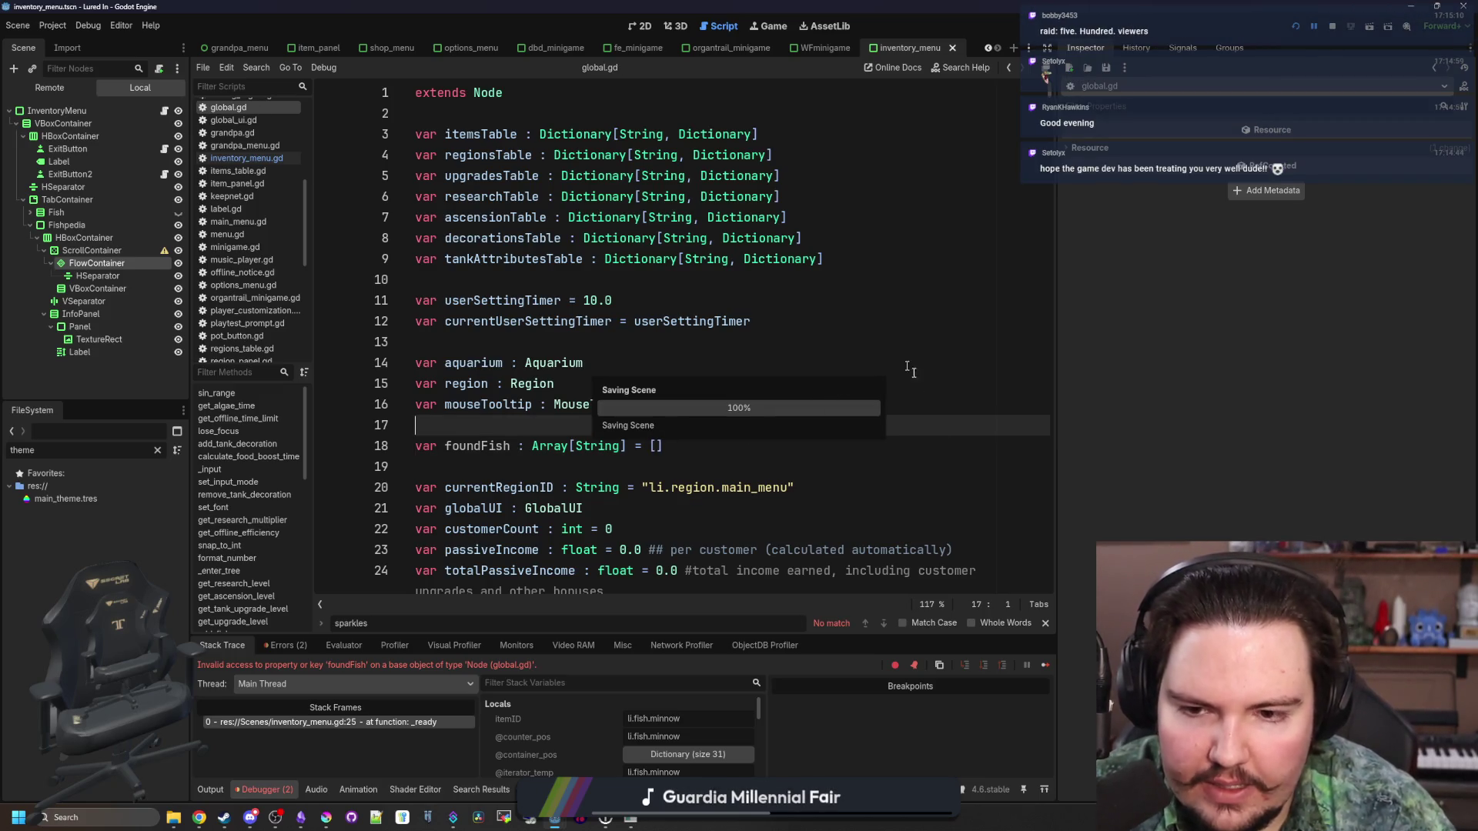
left_click(1301, 30)
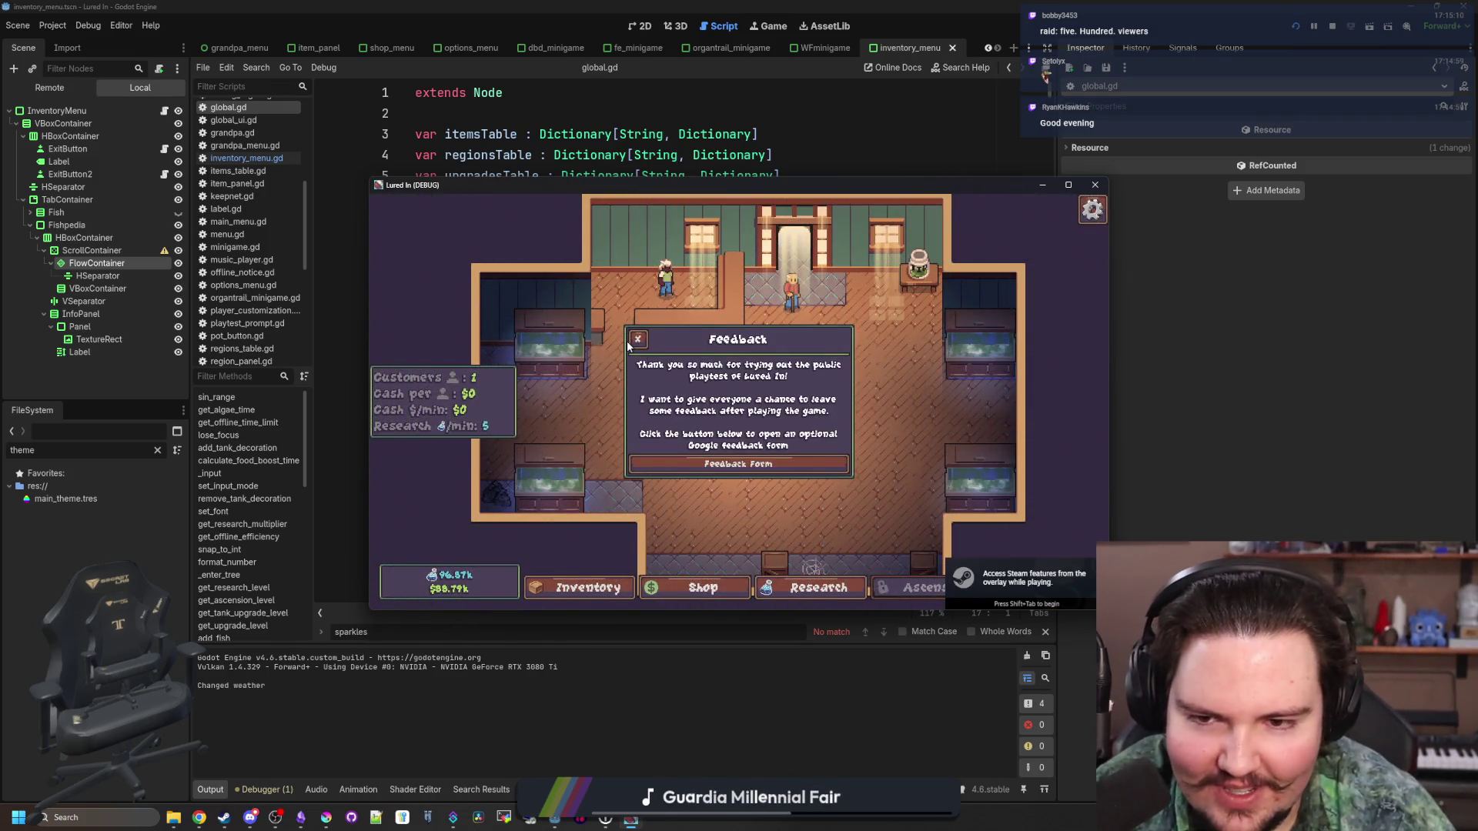
Dismiss the feedback popup, open the Inventory, and scroll the single-column Fishpedia list of greyed fish icons
left_click(638, 339)
left_click(728, 439)
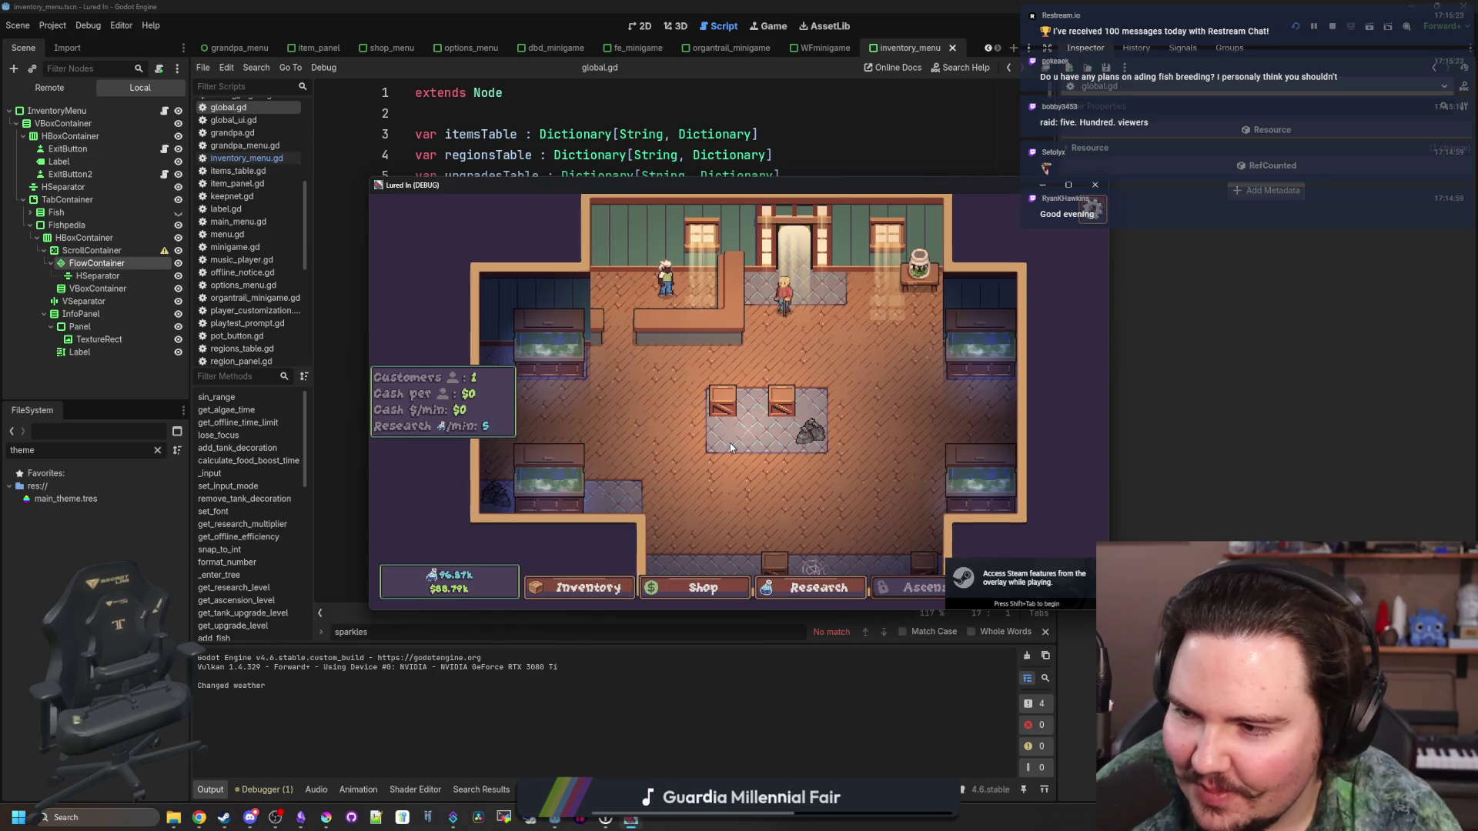
left_click(589, 587)
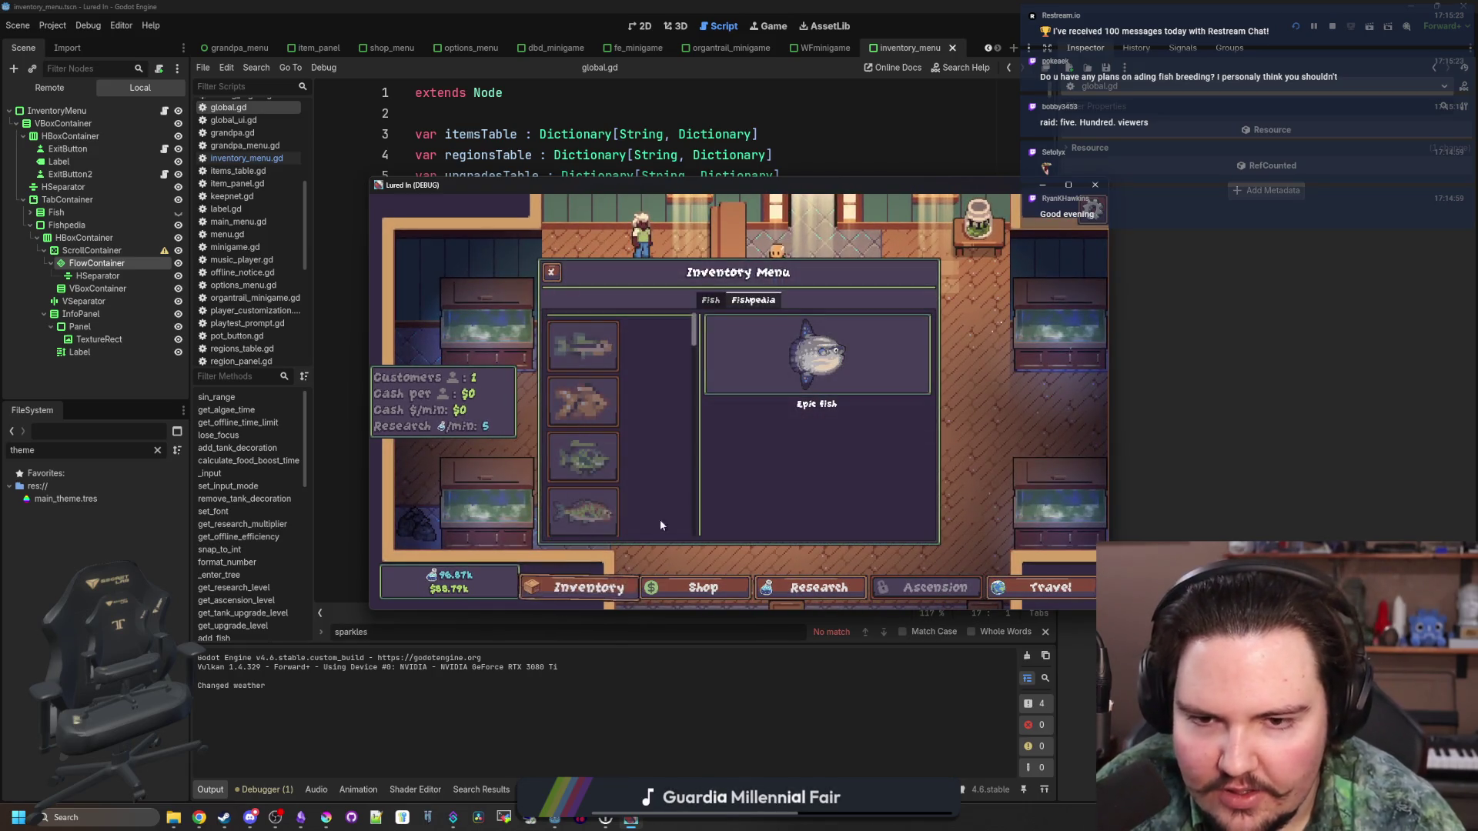
scroll(608, 415, "down", 3)
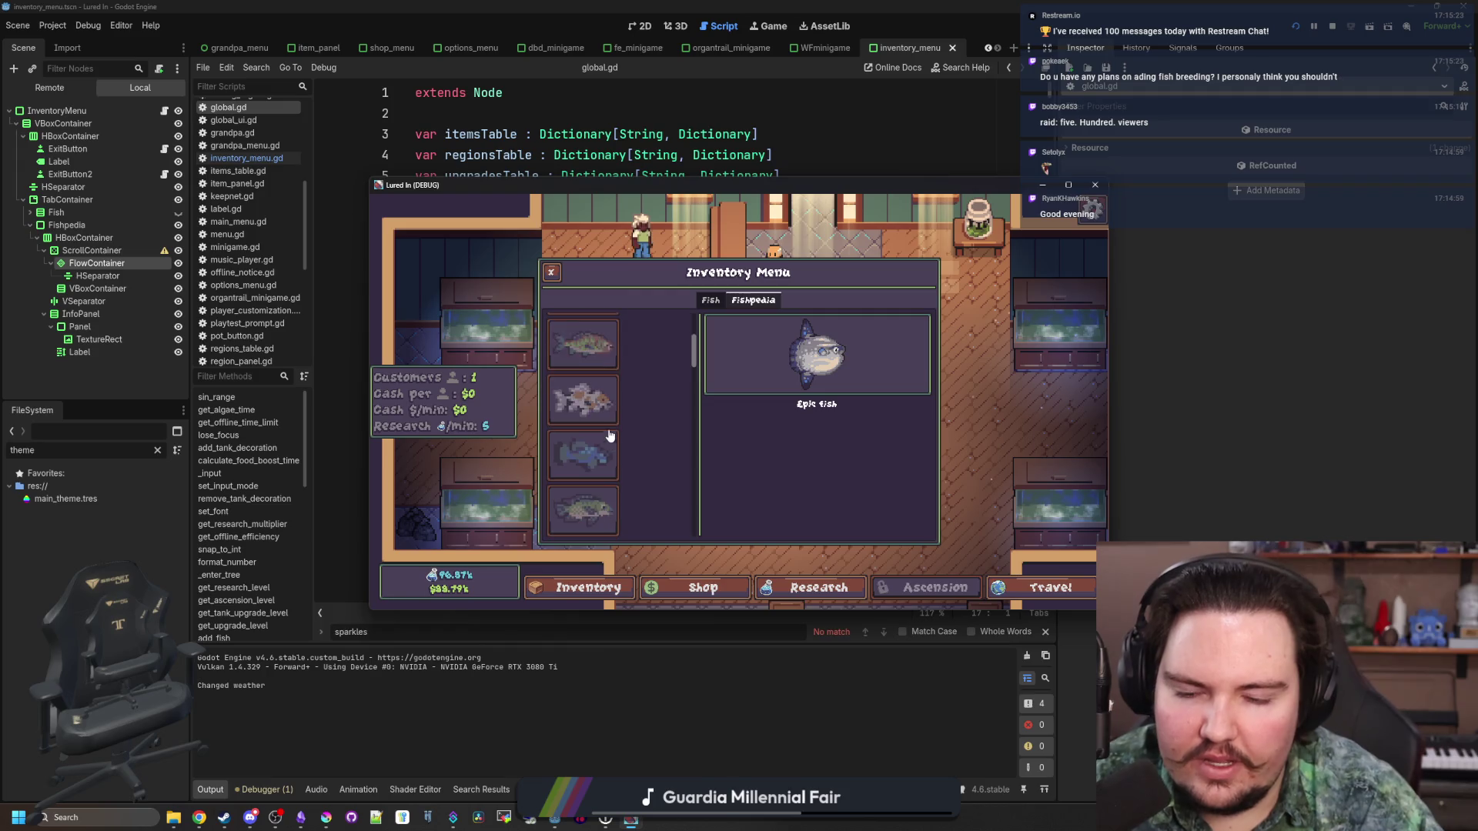
scroll(608, 436, "down", 5)
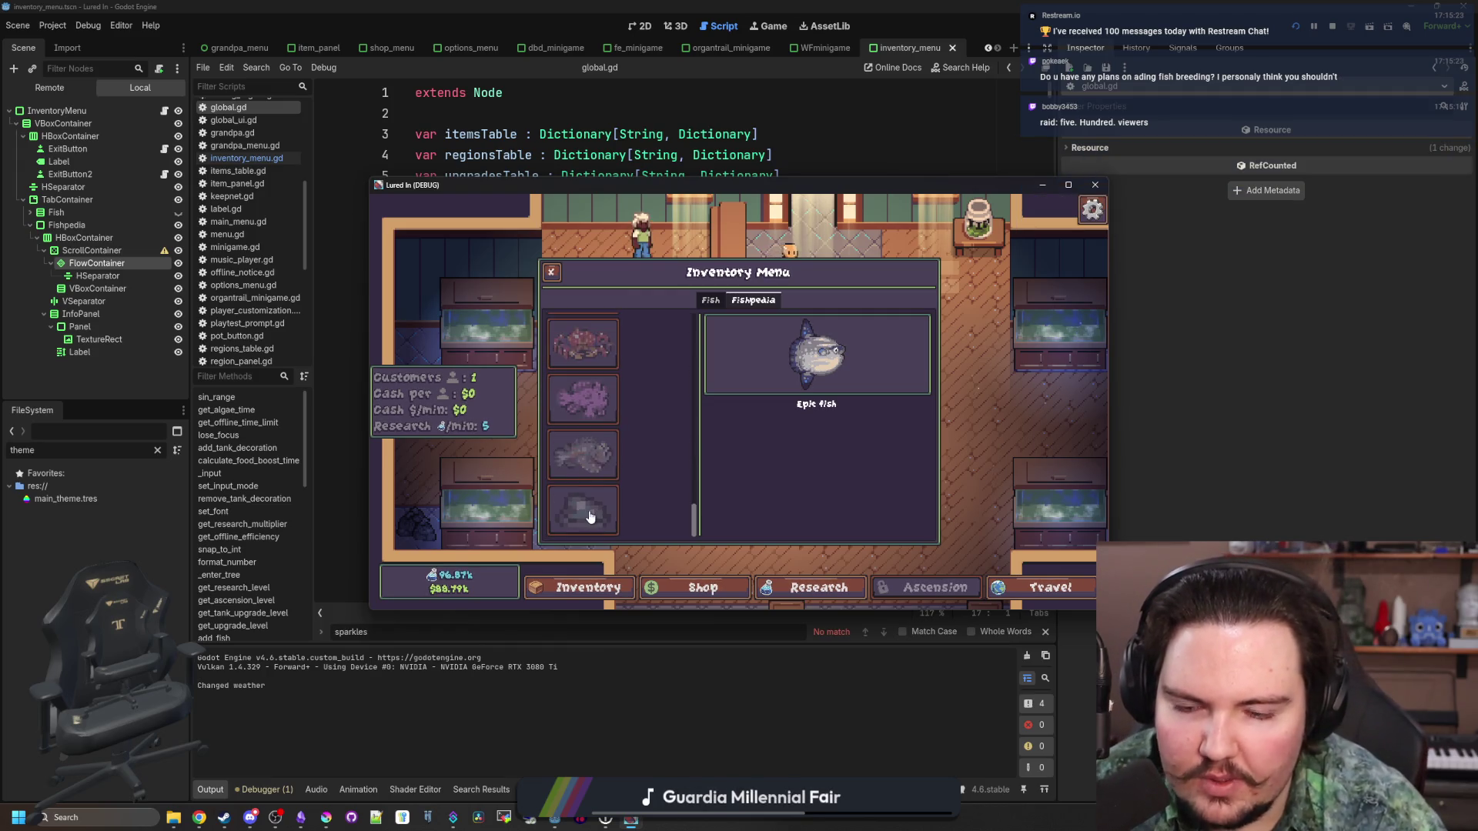
scroll(590, 431, "up", 8)
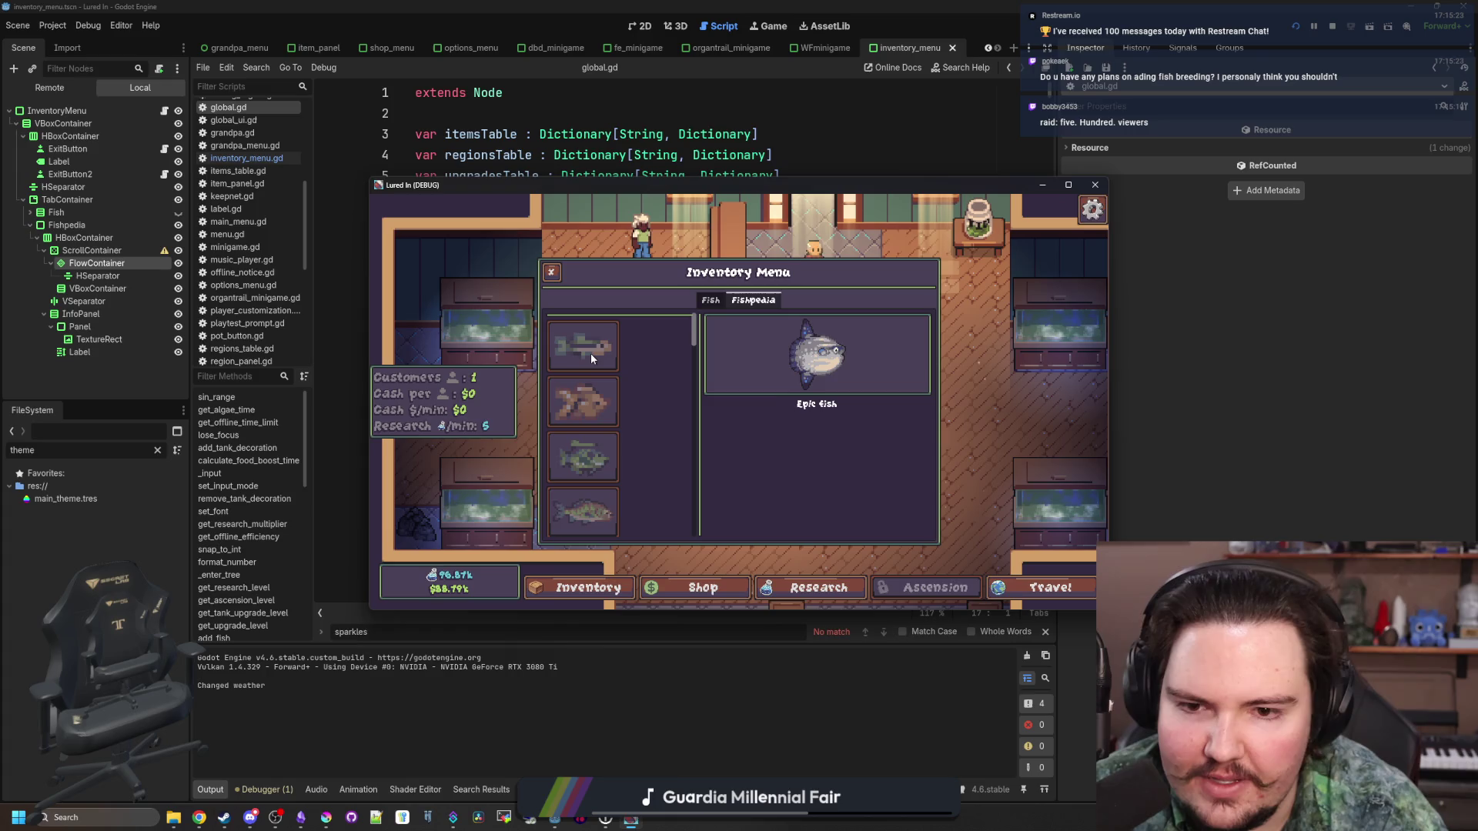
scroll(588, 459, "down", 2)
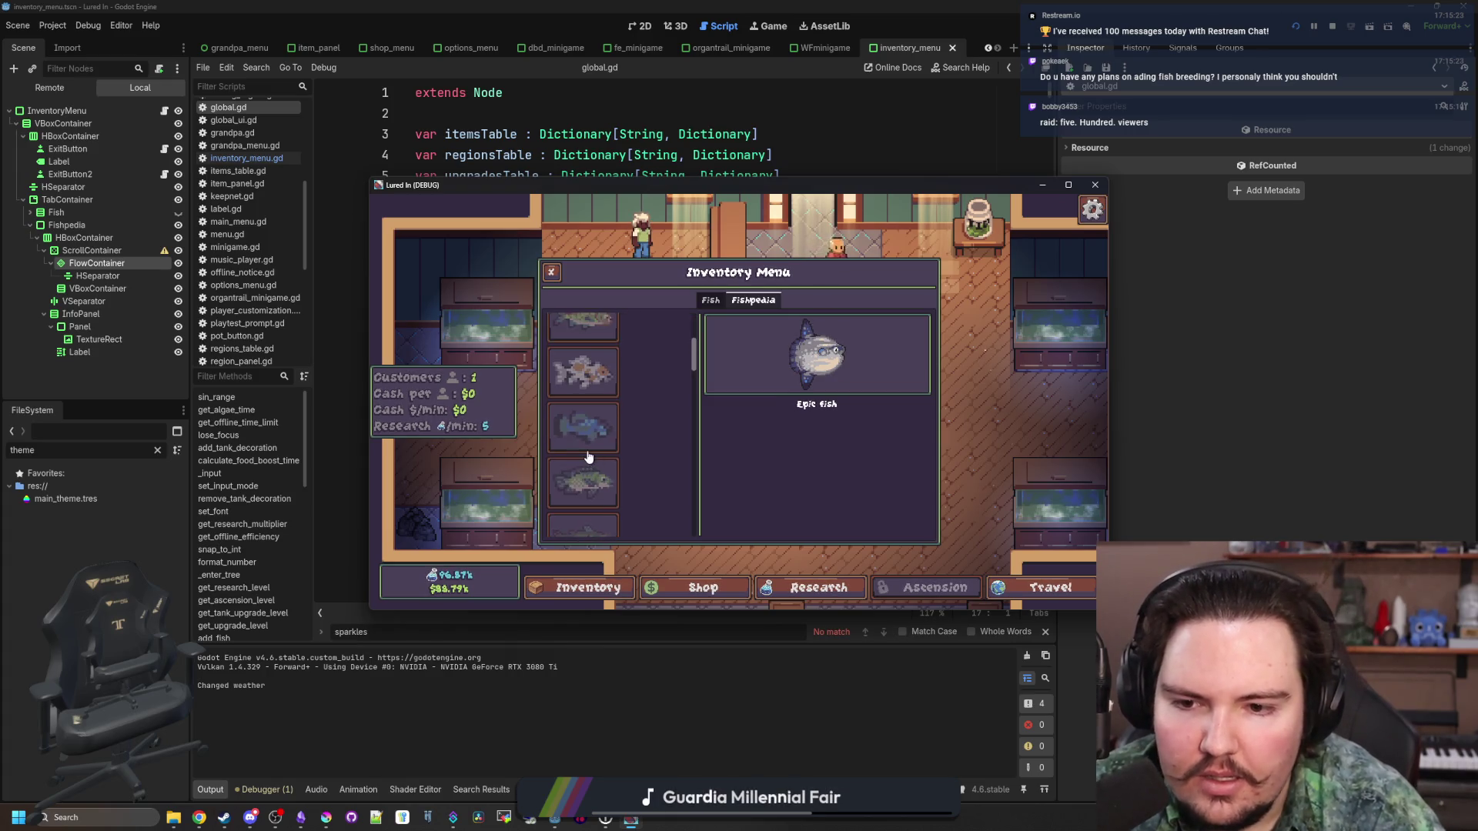
scroll(588, 446, "down", 5)
scroll(588, 358, "up", 10)
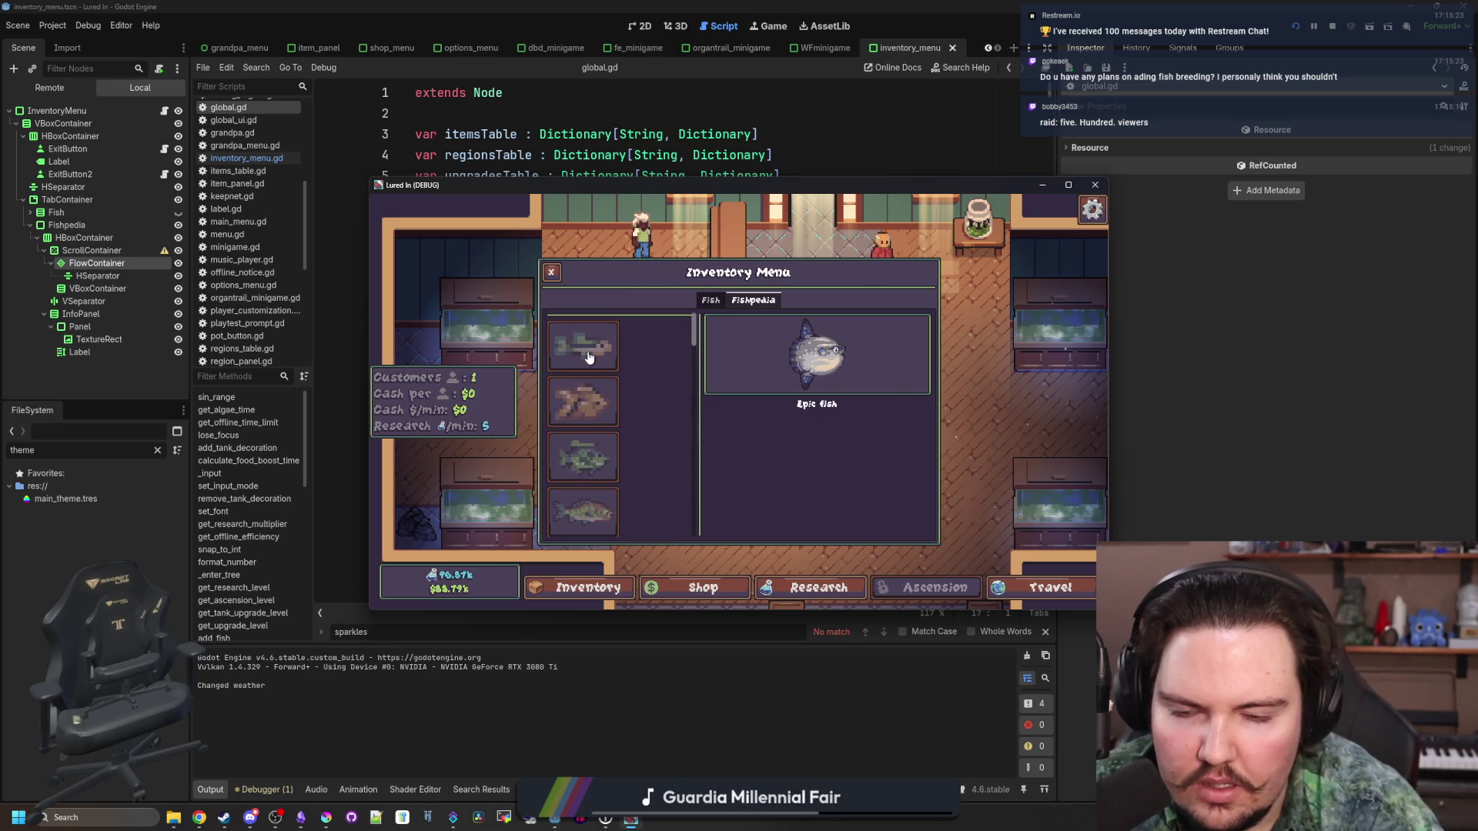
scroll(598, 439, "down", 3)
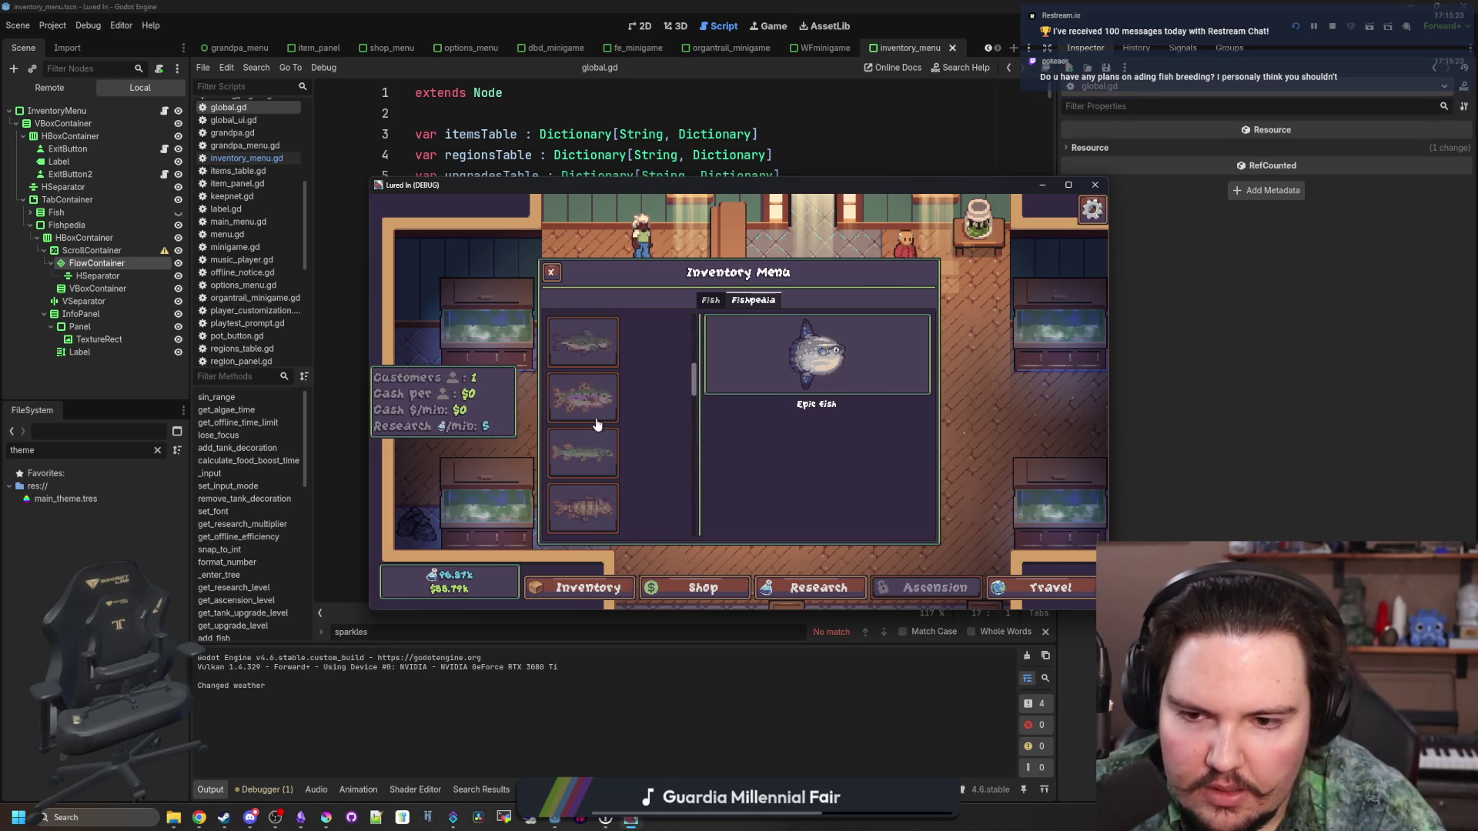
Compare the Fish tab with the Fishpedia tab, then select the Fishpedia ScrollContainer node in the editor
left_click(710, 300)
scroll(654, 391, "down", 10)
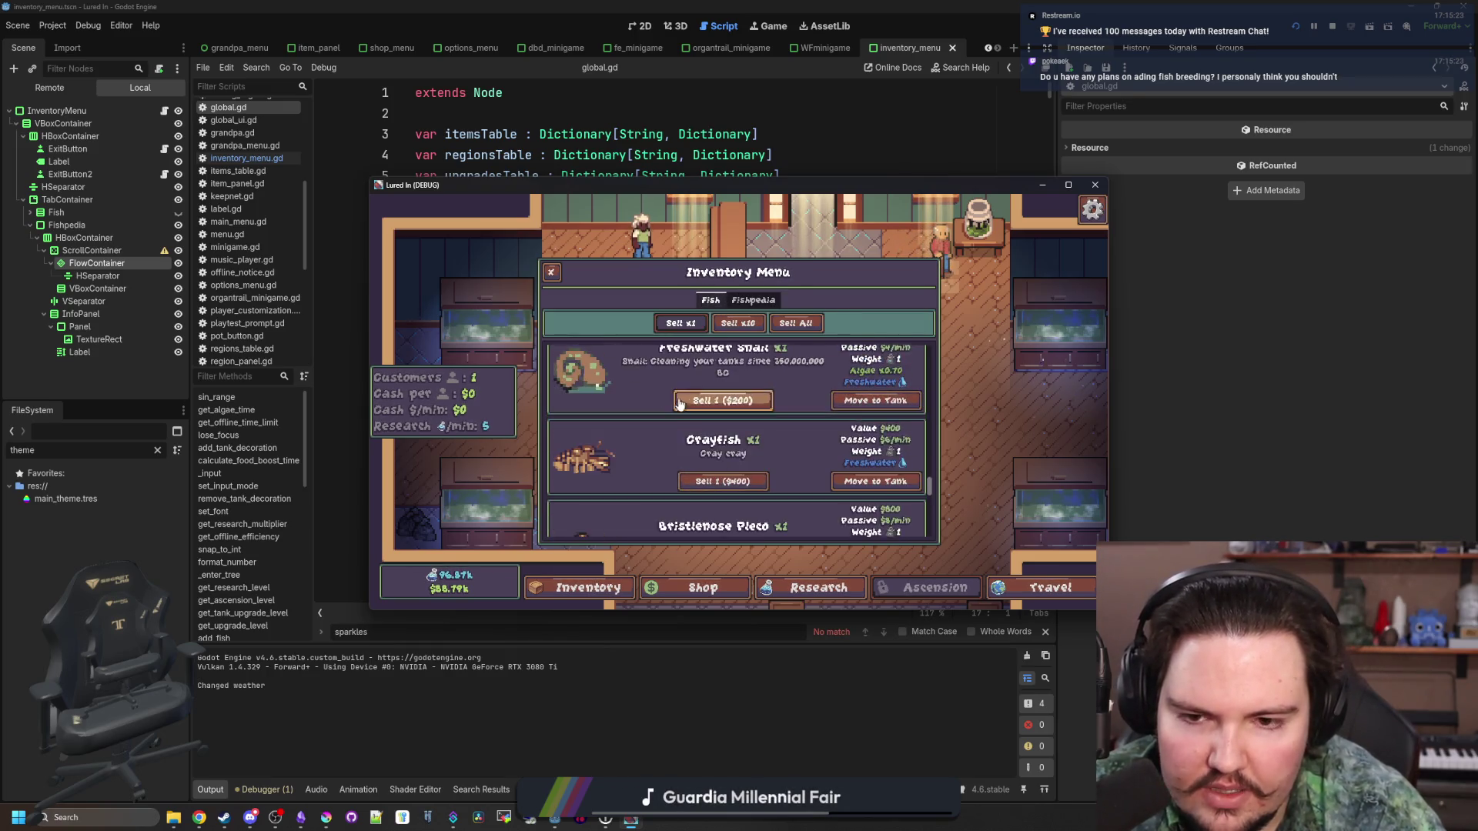
scroll(679, 403, "down", 2)
scroll(692, 431, "down", 5)
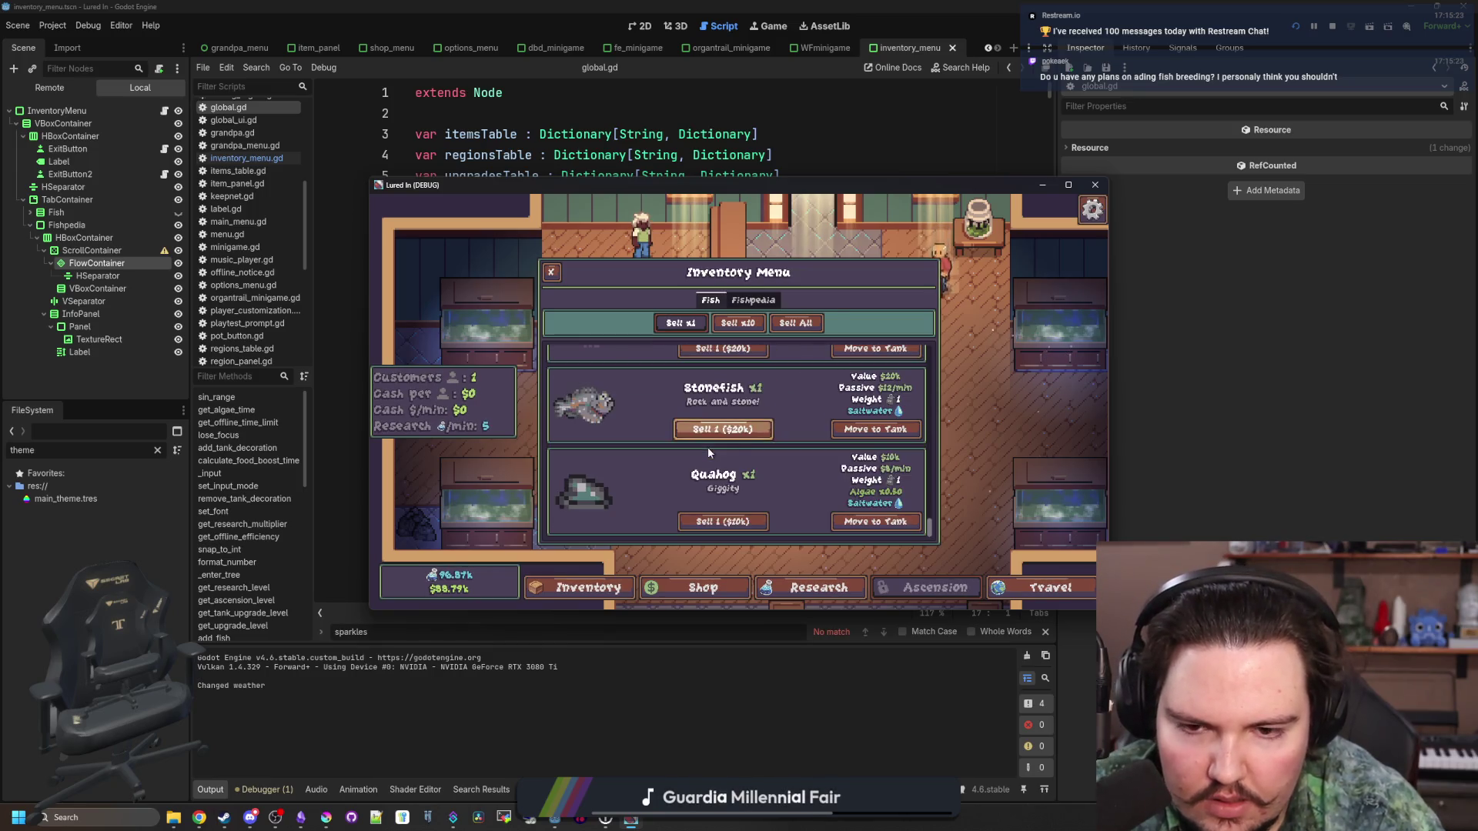
scroll(781, 373, "up", 15)
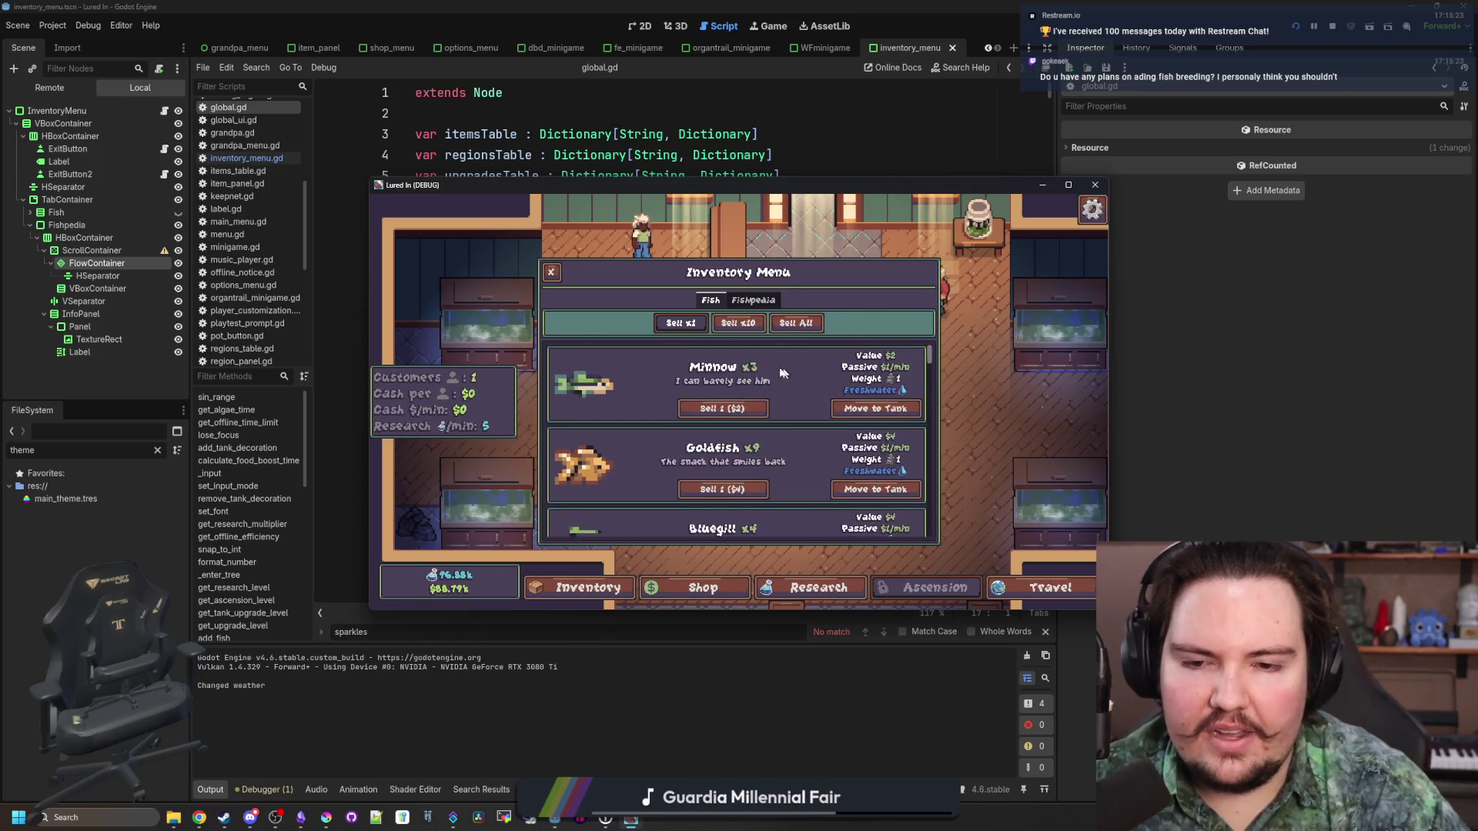
left_click(753, 301)
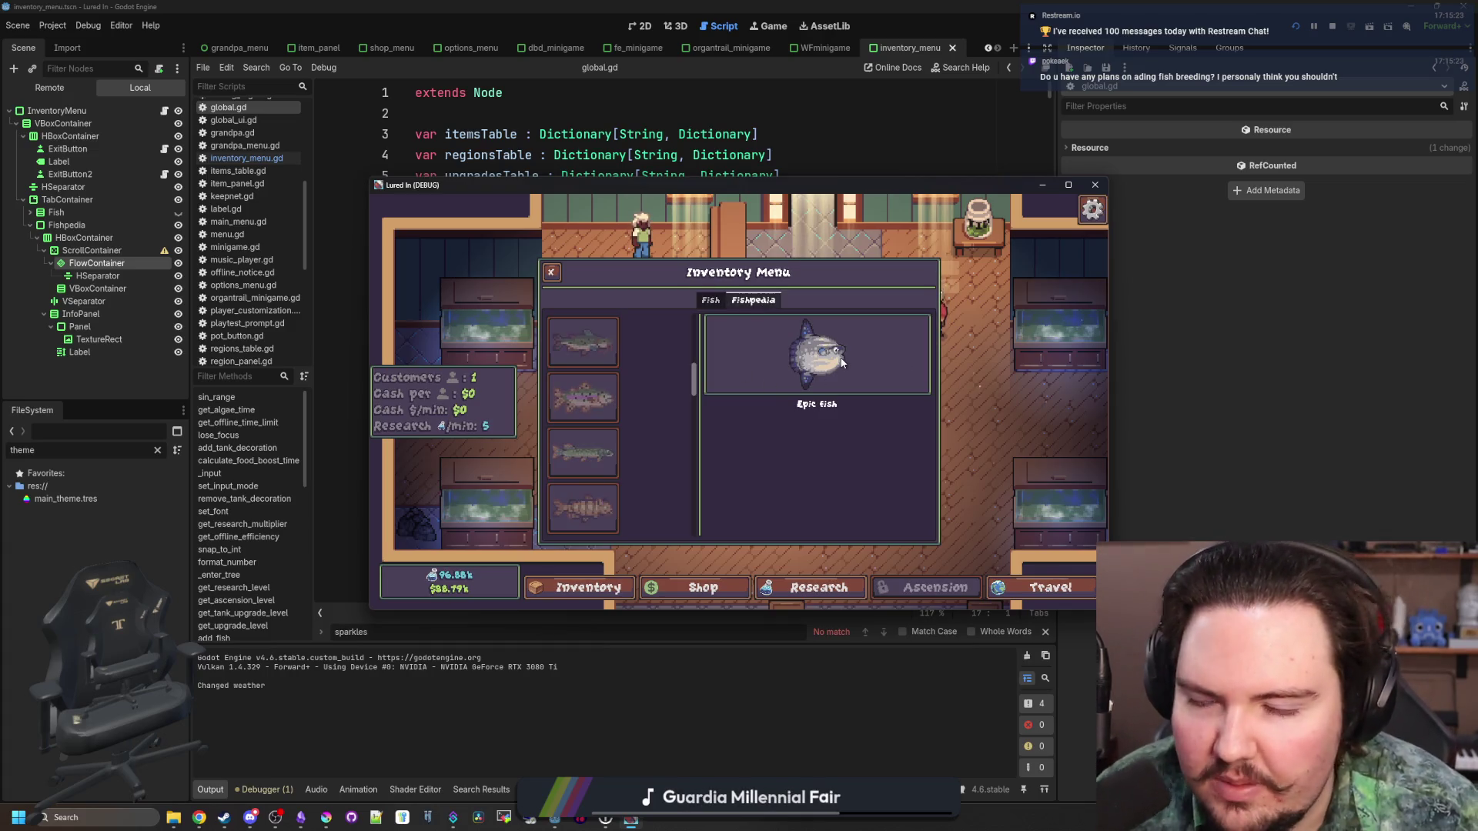
scroll(639, 406, "up", 5)
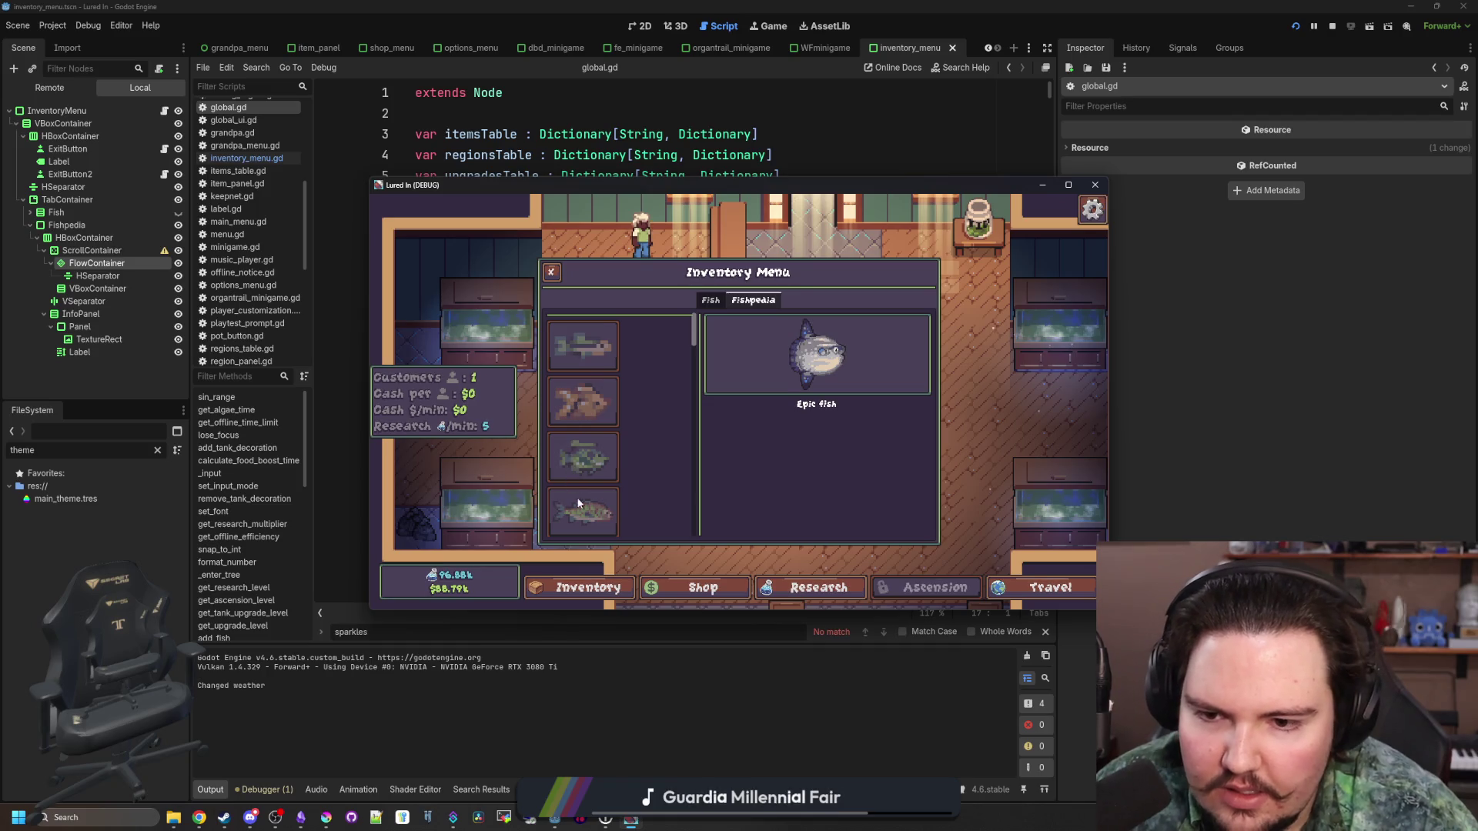
scroll(576, 487, "down", 5)
scroll(581, 425, "up", 5)
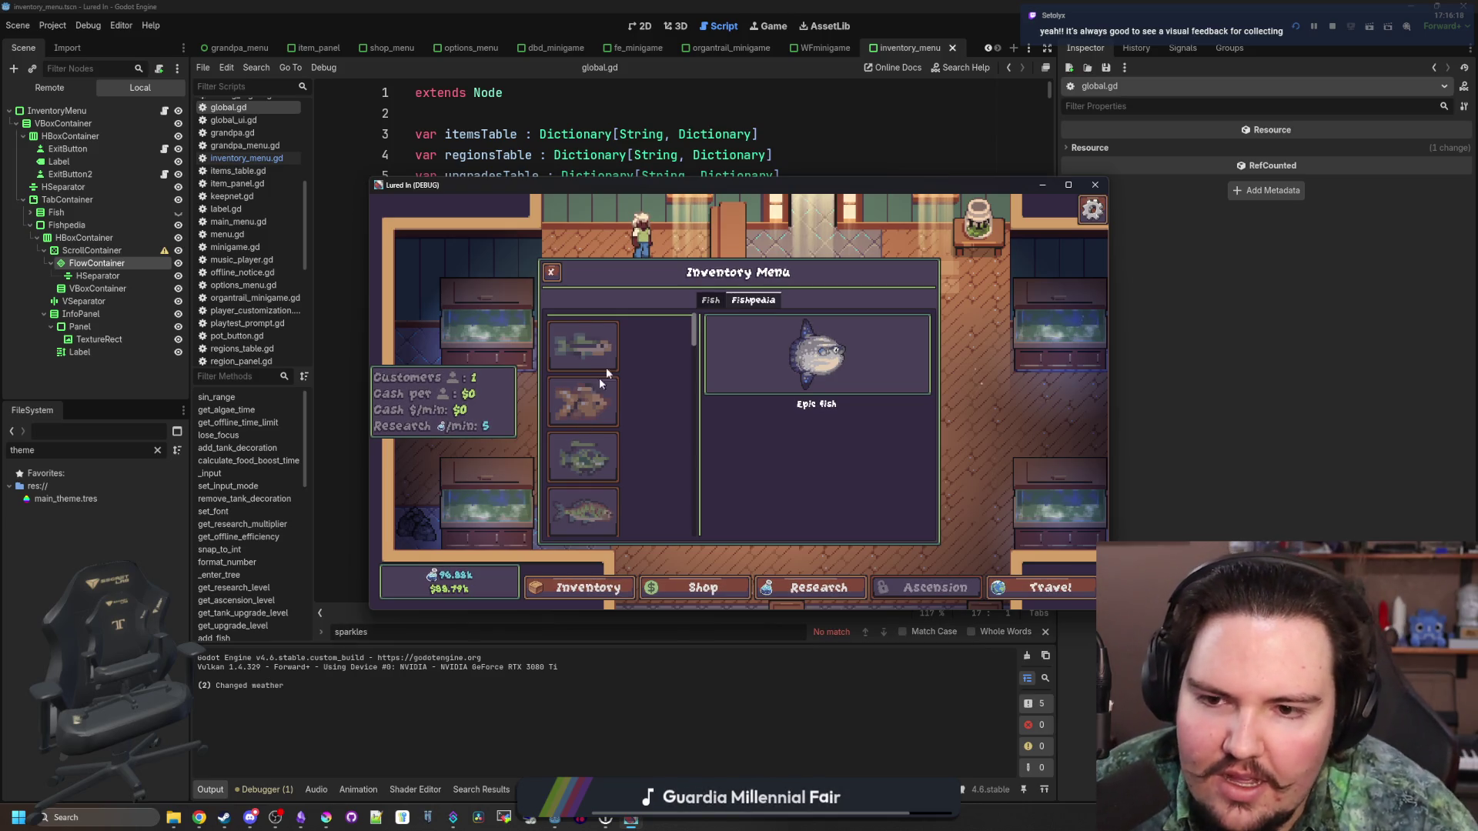
left_click(146, 251)
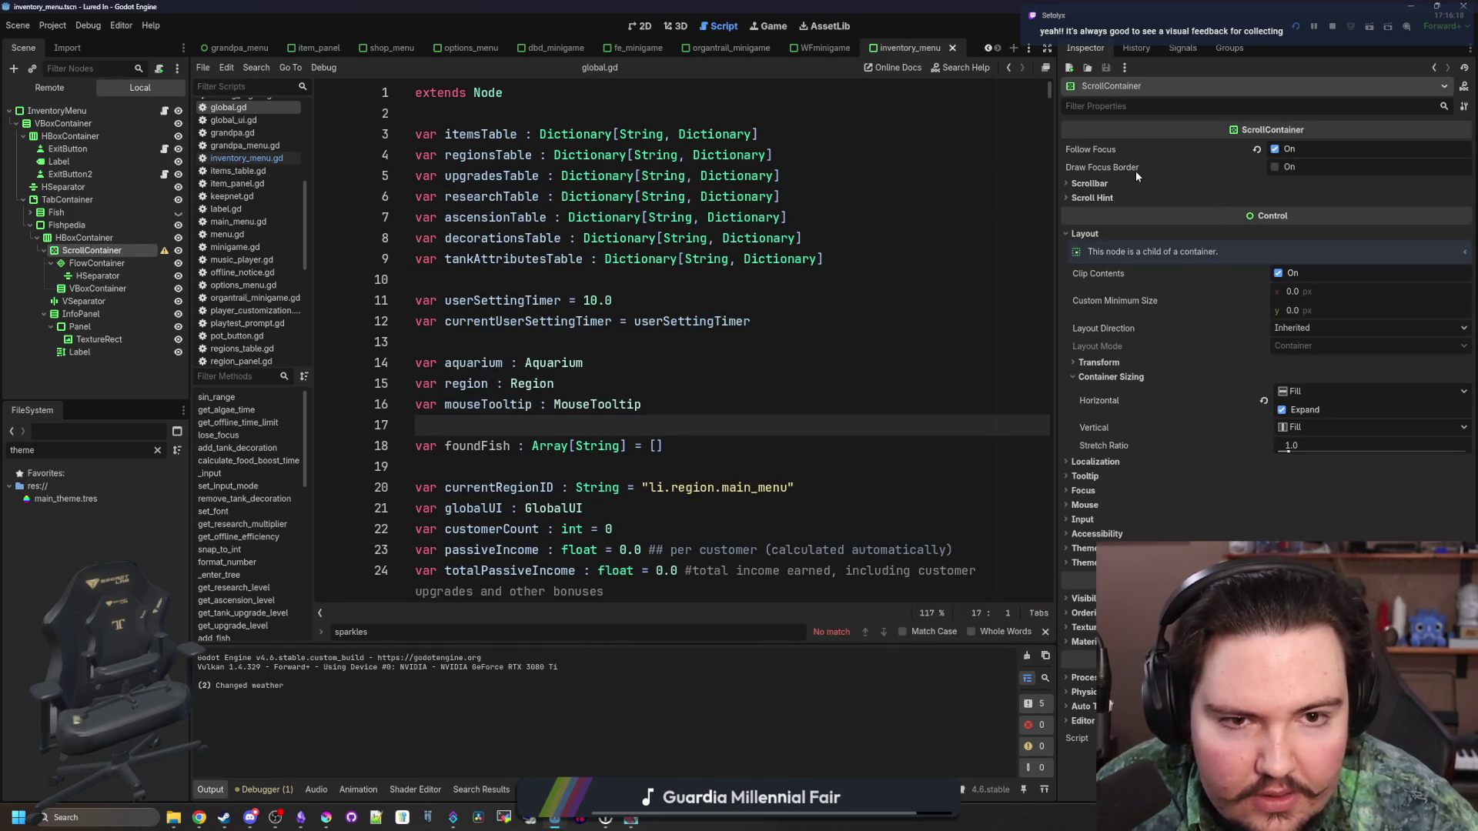
Set the ScrollContainer's vertical scroll mode to Reserve, leaving horizontal scrolling on Auto
left_click(1113, 187)
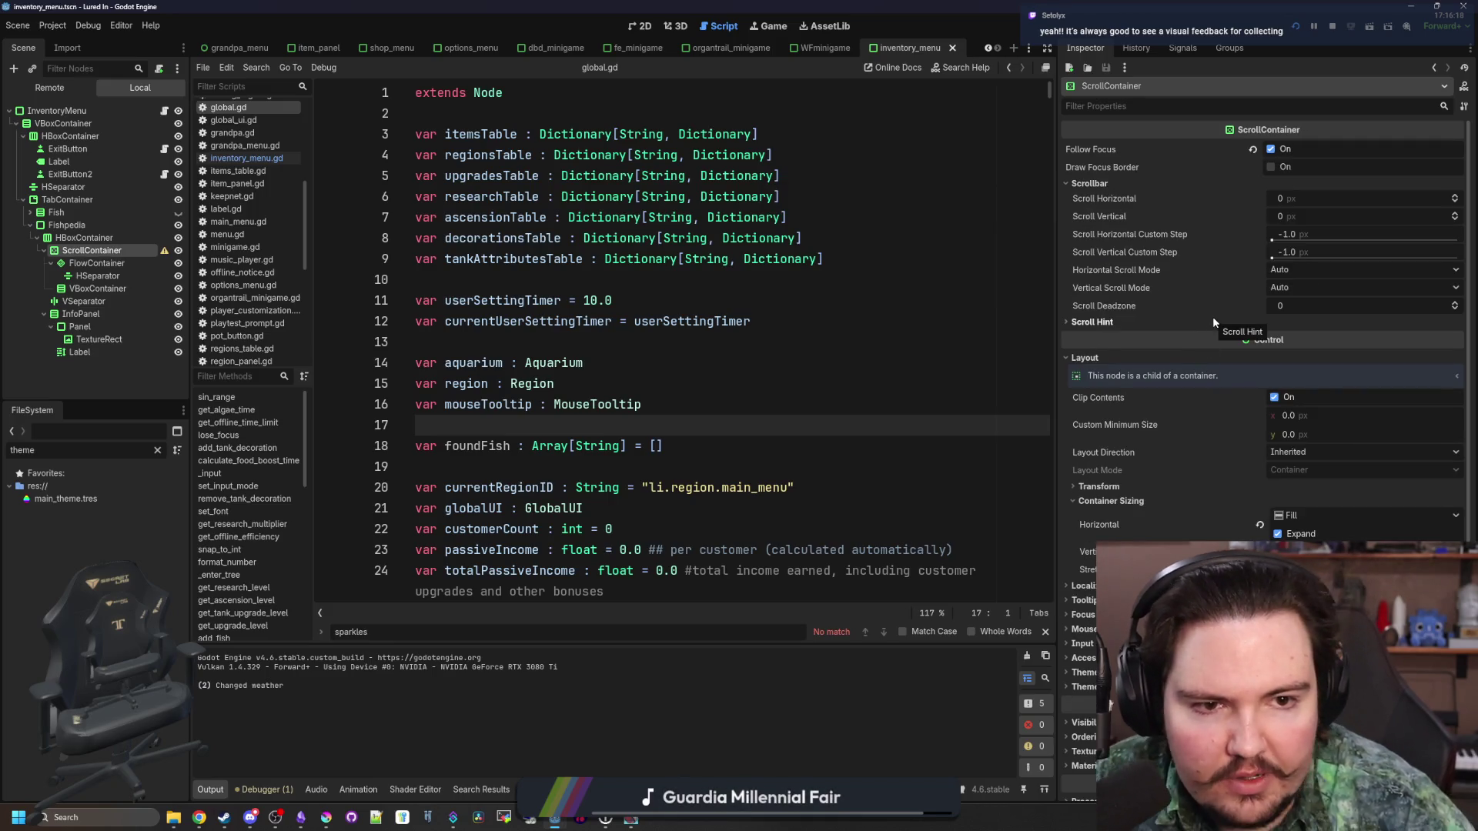
left_click(1093, 322)
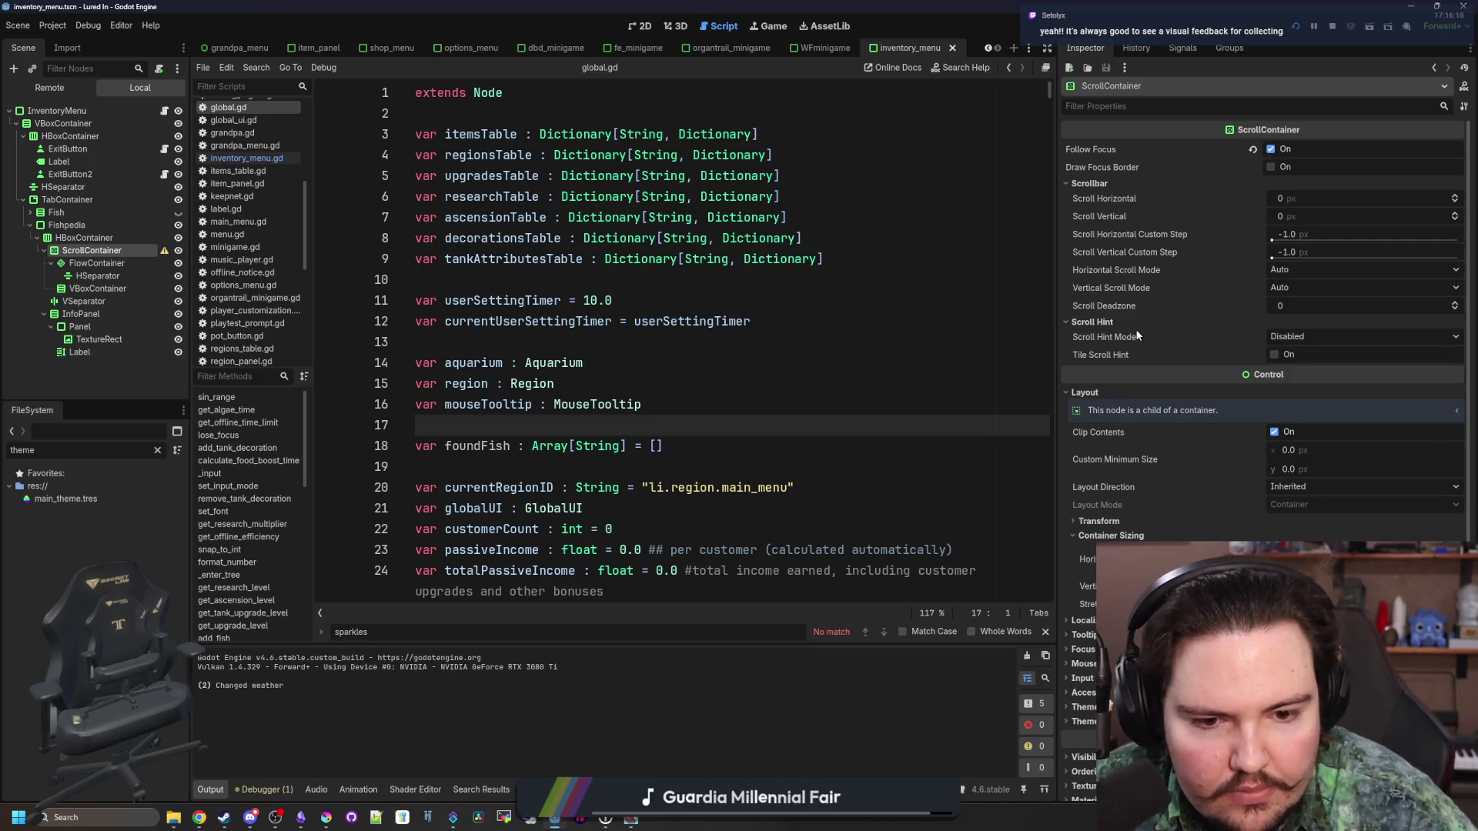
mouse_move(1114, 353)
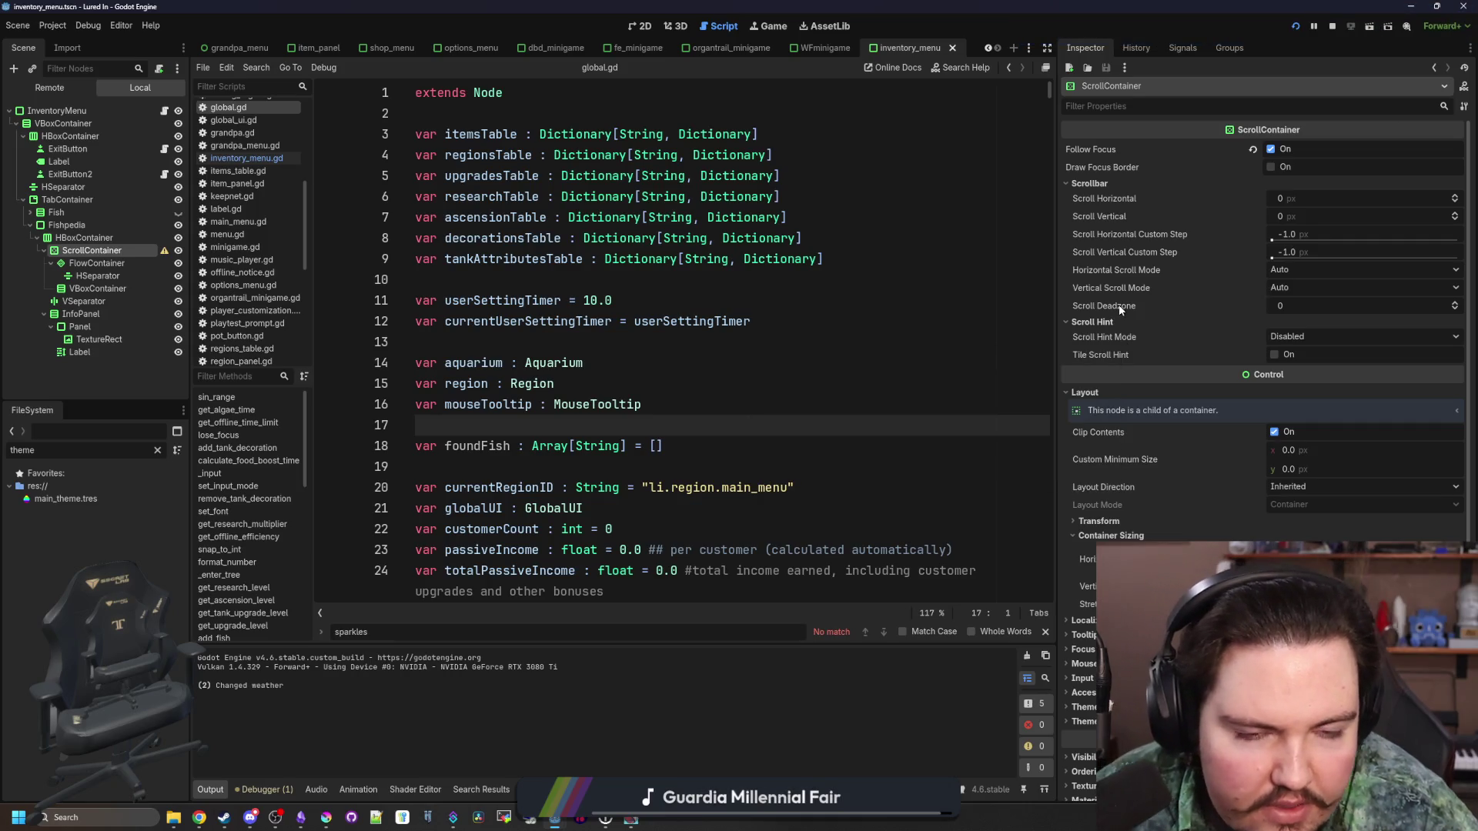
mouse_move(1120, 310)
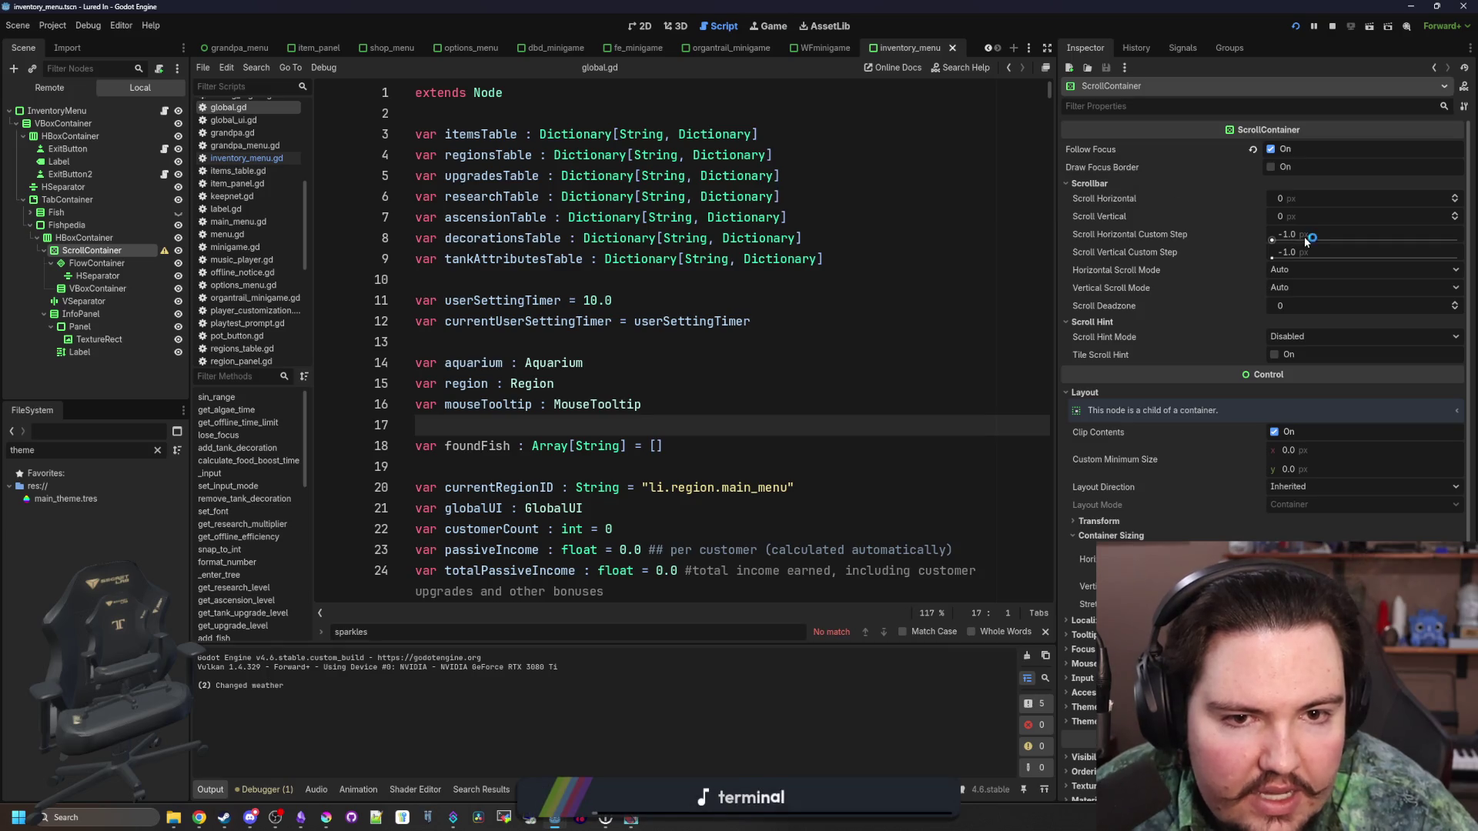
mouse_move(1125, 197)
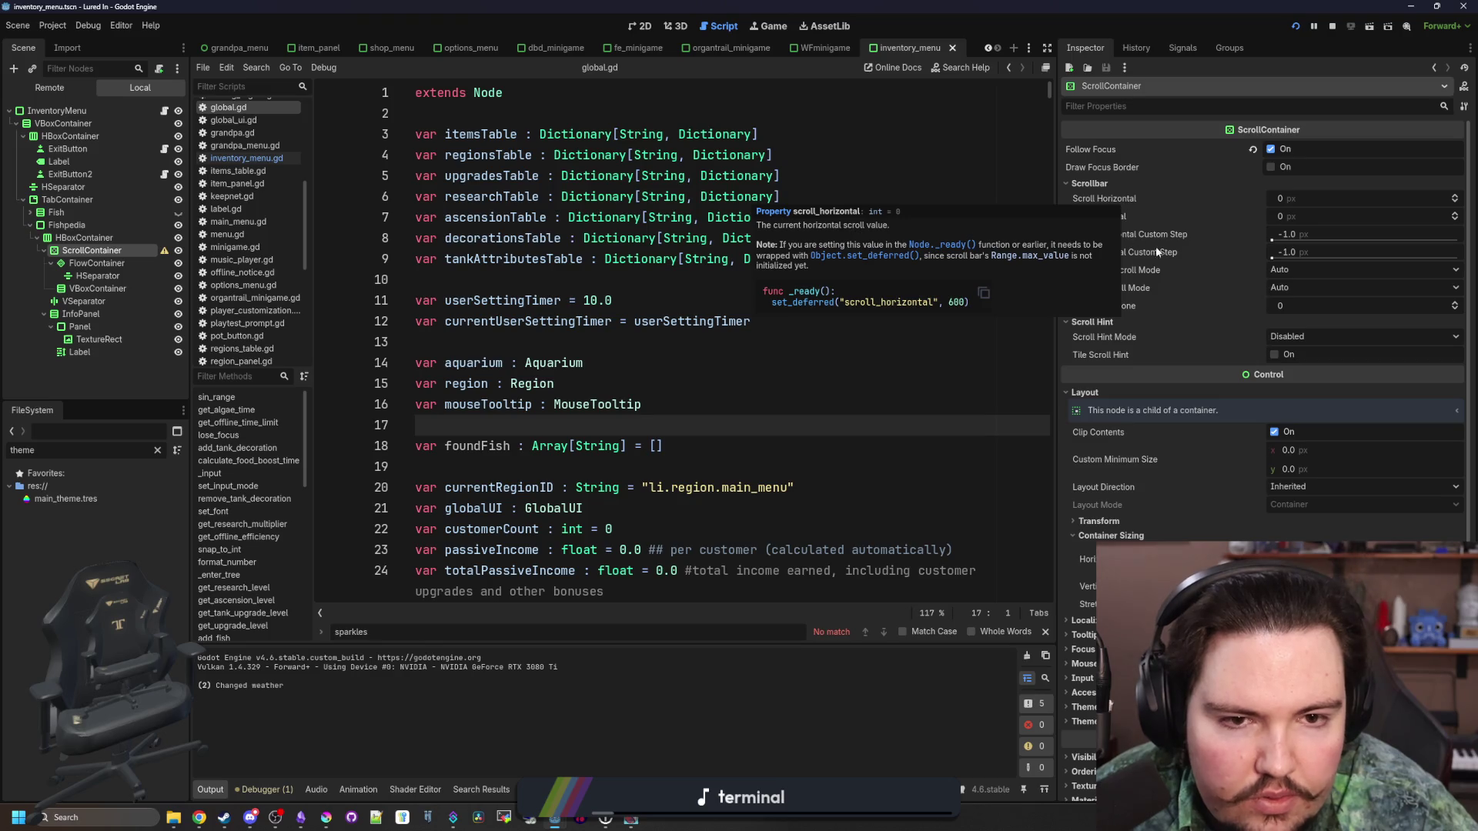
mouse_move(1189, 362)
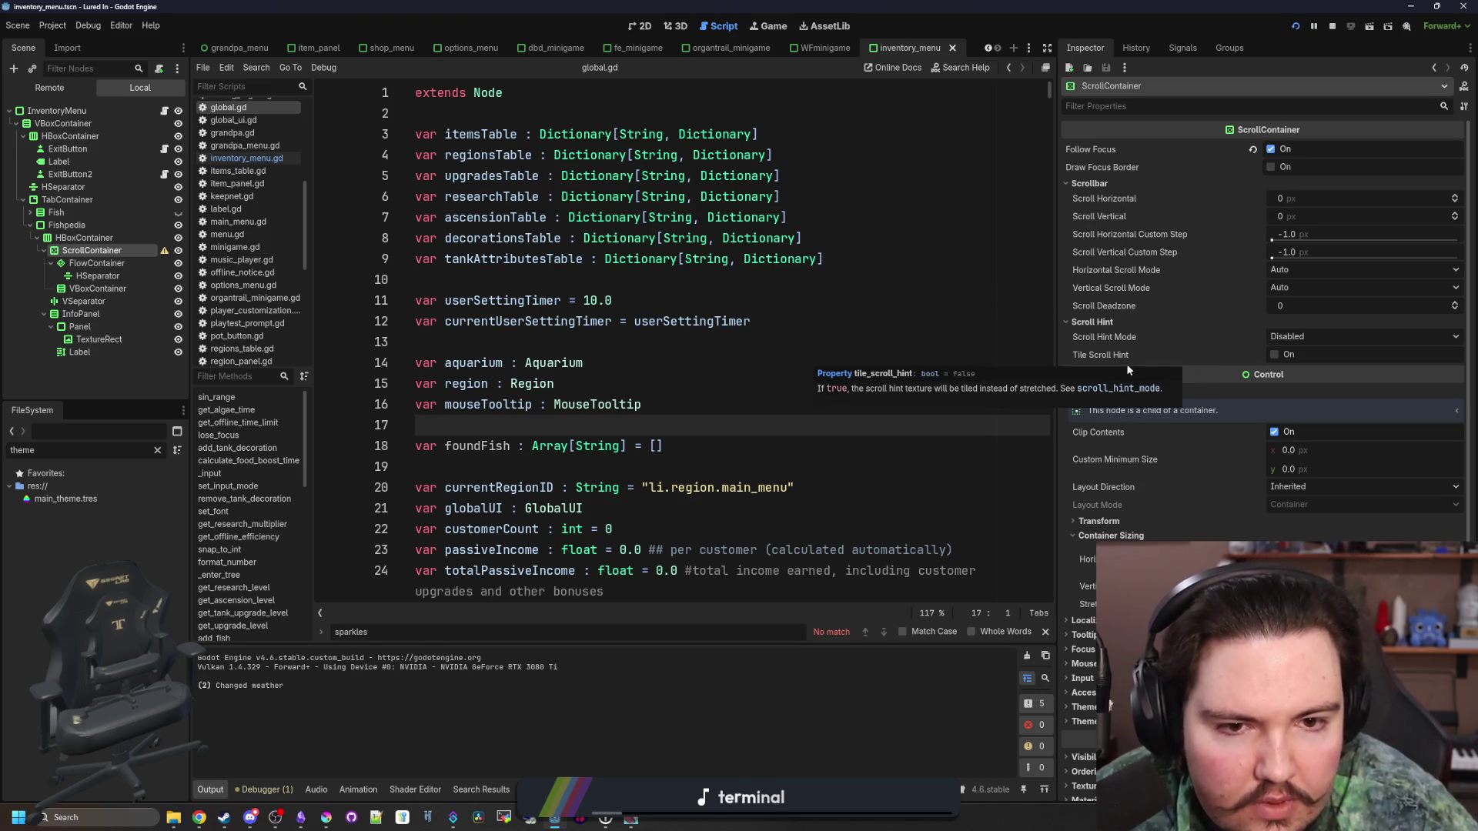
left_click(1308, 269)
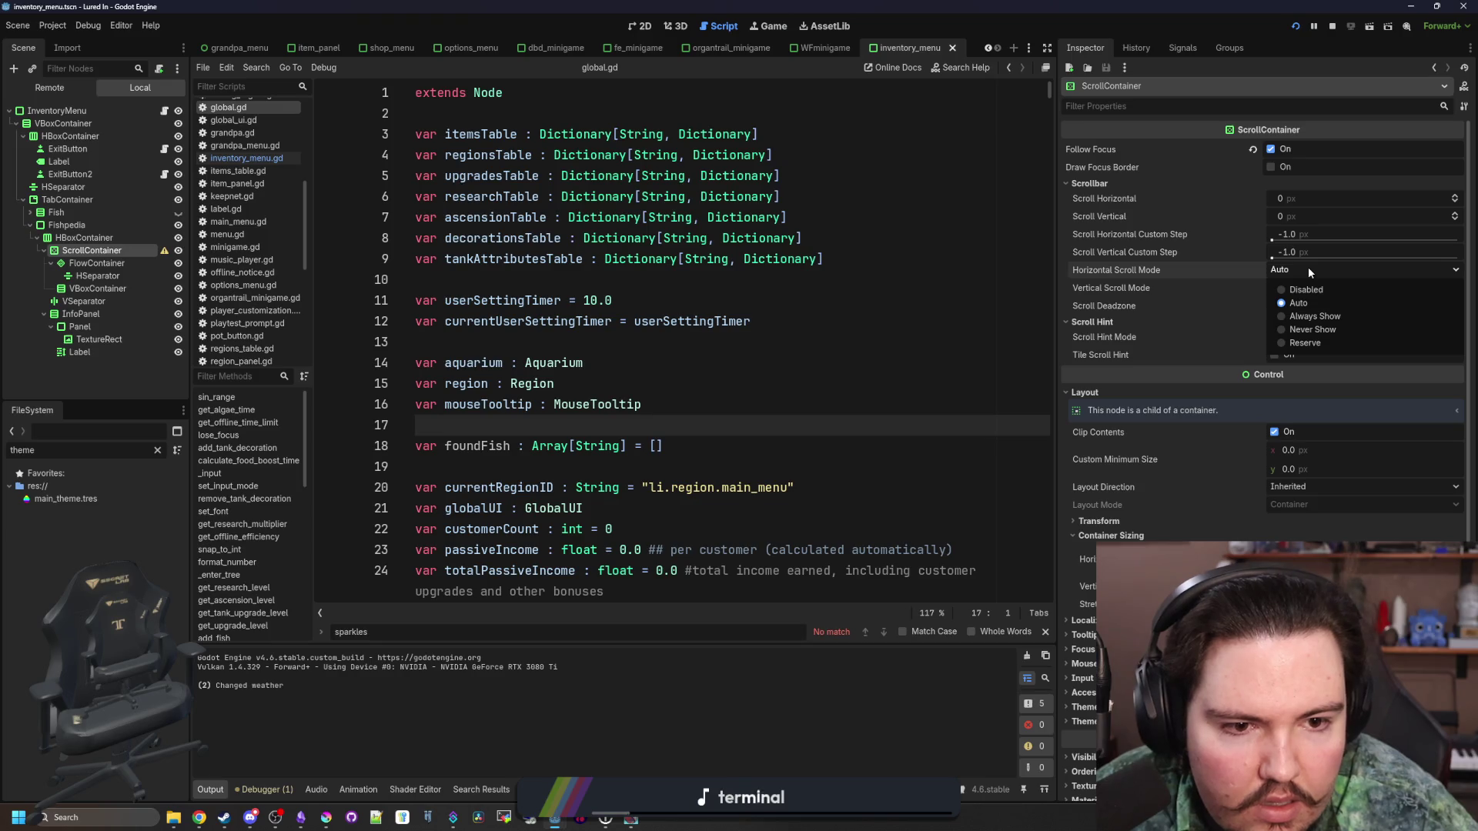
left_click(1309, 269)
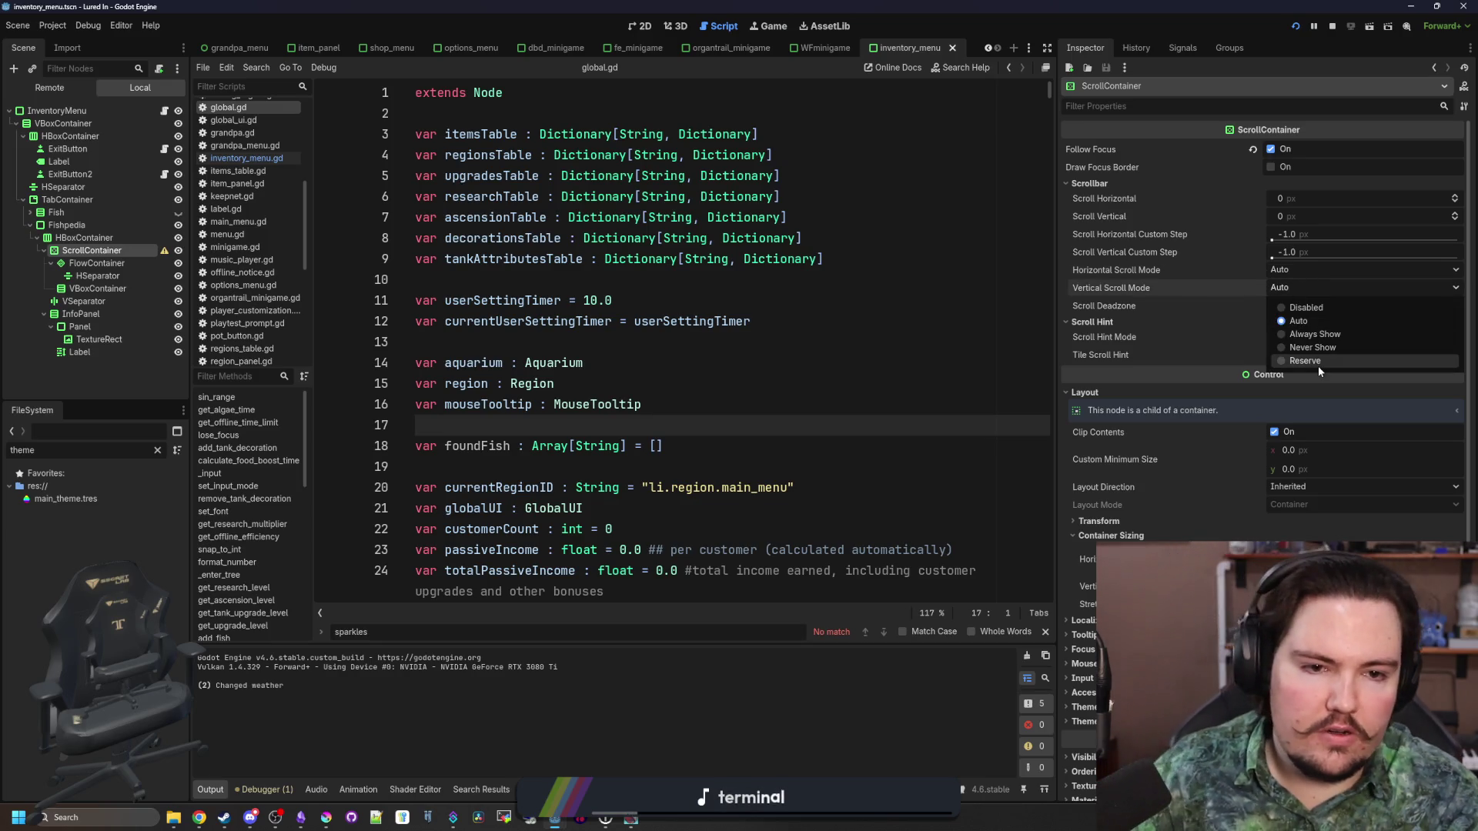
left_click(1318, 363)
left_click(874, 387)
Save the inventory menu scene and show it in the 2D view
key("ctrl+s")
key("ctrl+F1")
scroll(579, 383, "up", 3)
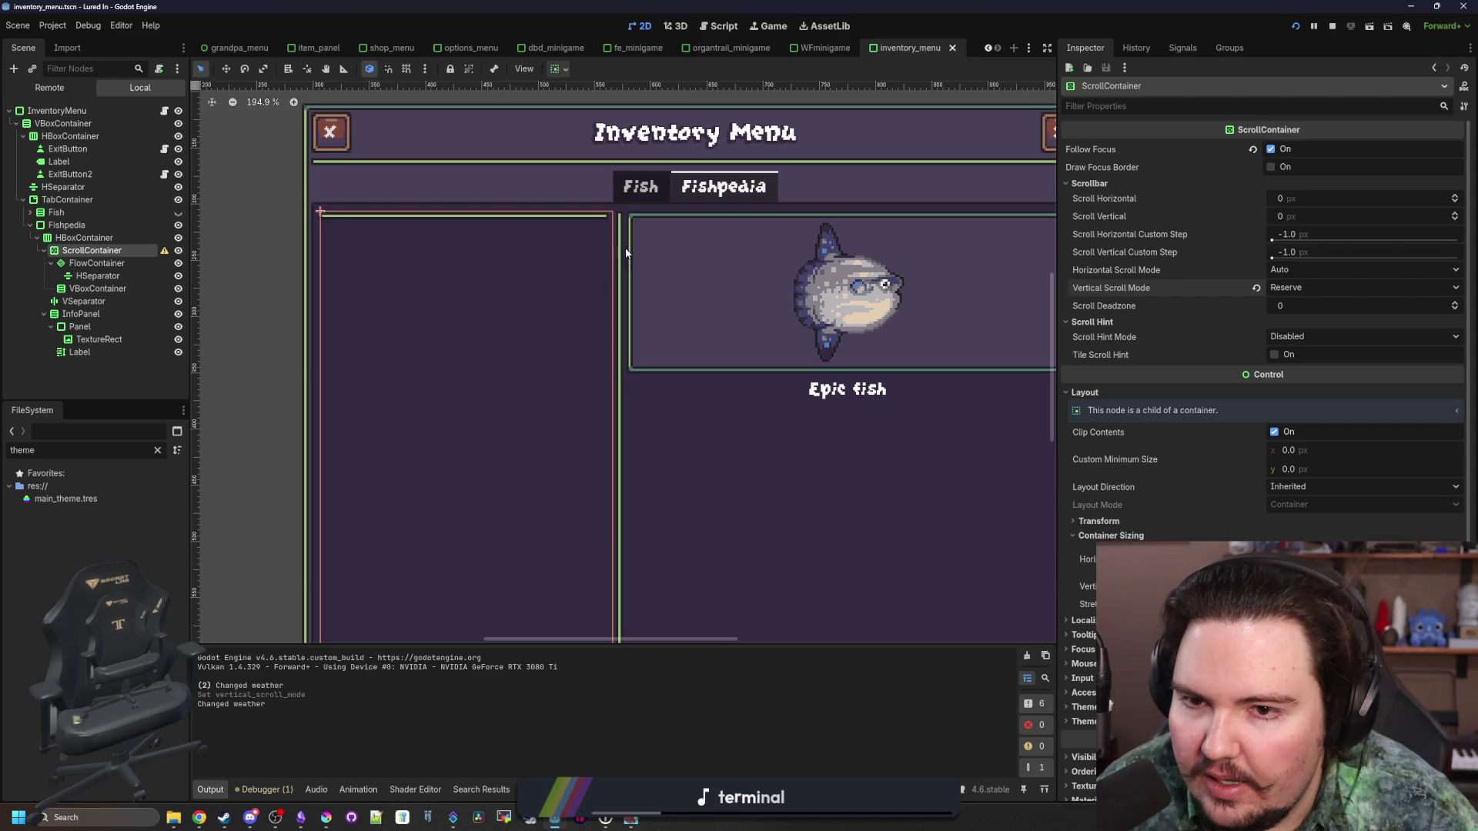
Filter the files for fishpedia_button.tscn and add two instances to the FlowContainer
scroll(603, 229, "up", 6)
scroll(608, 254, "down", 9)
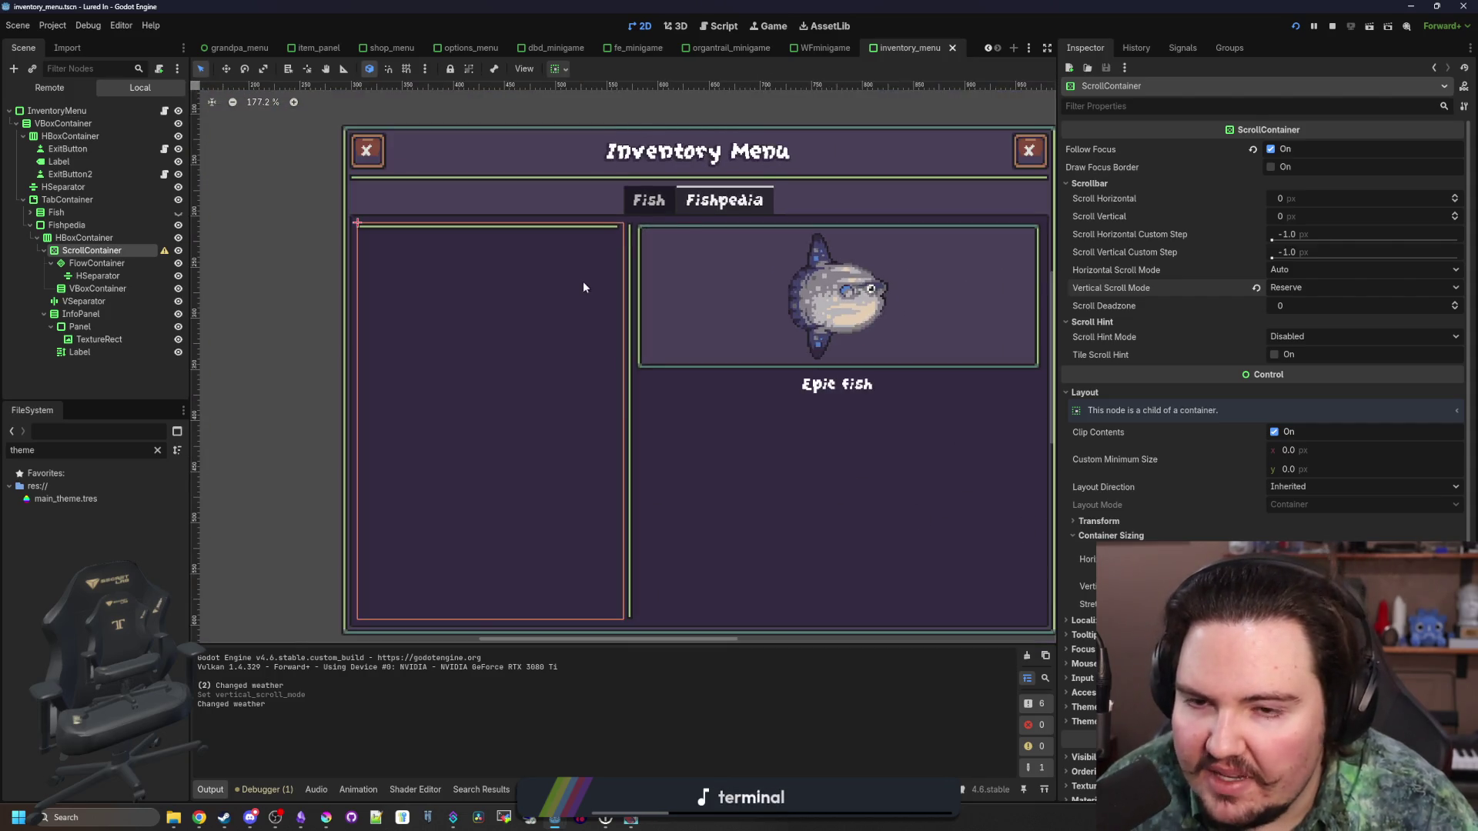
scroll(583, 281, "up", 4)
left_click(155, 448)
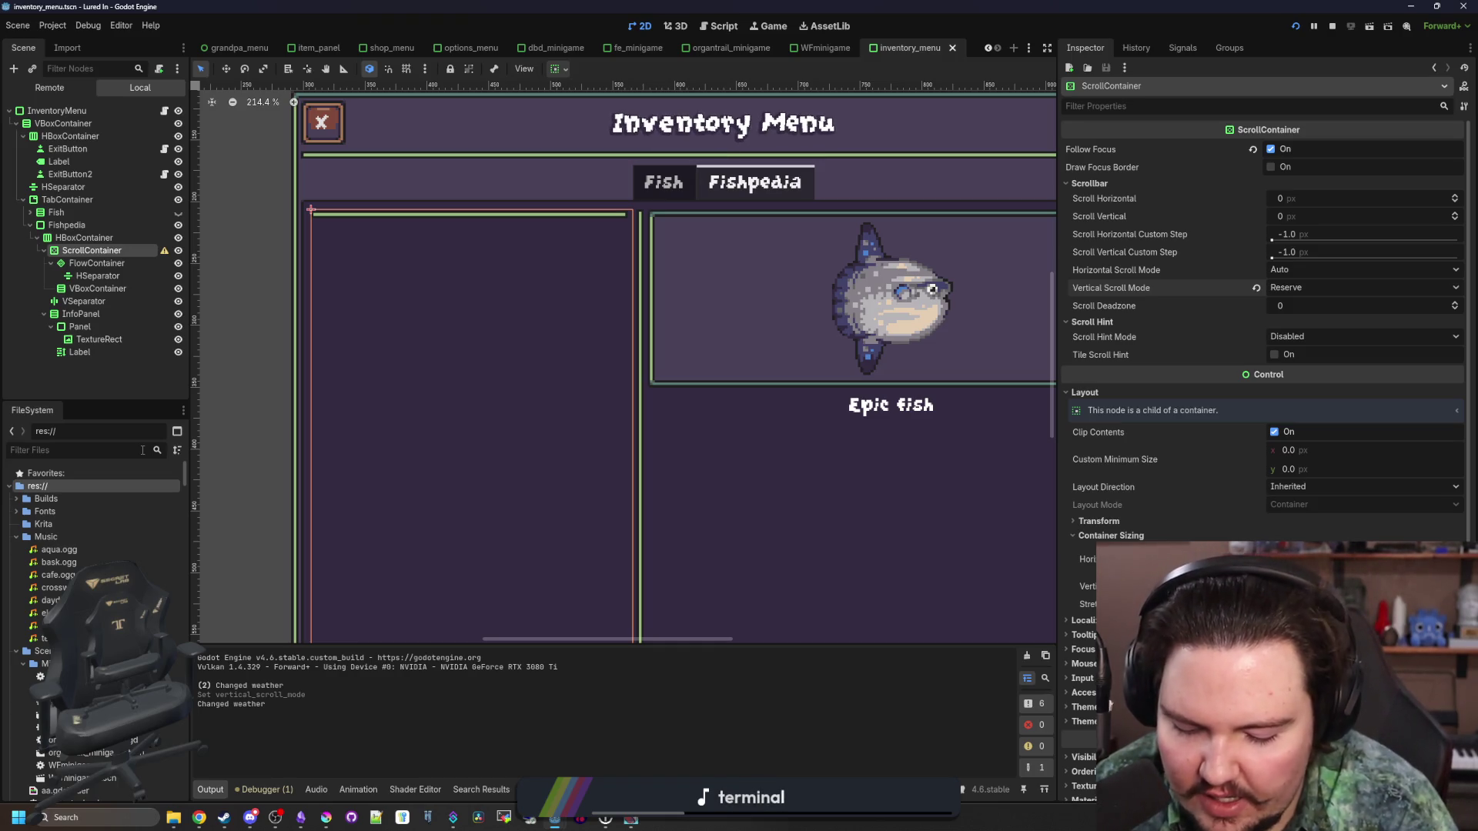
type("fishped")
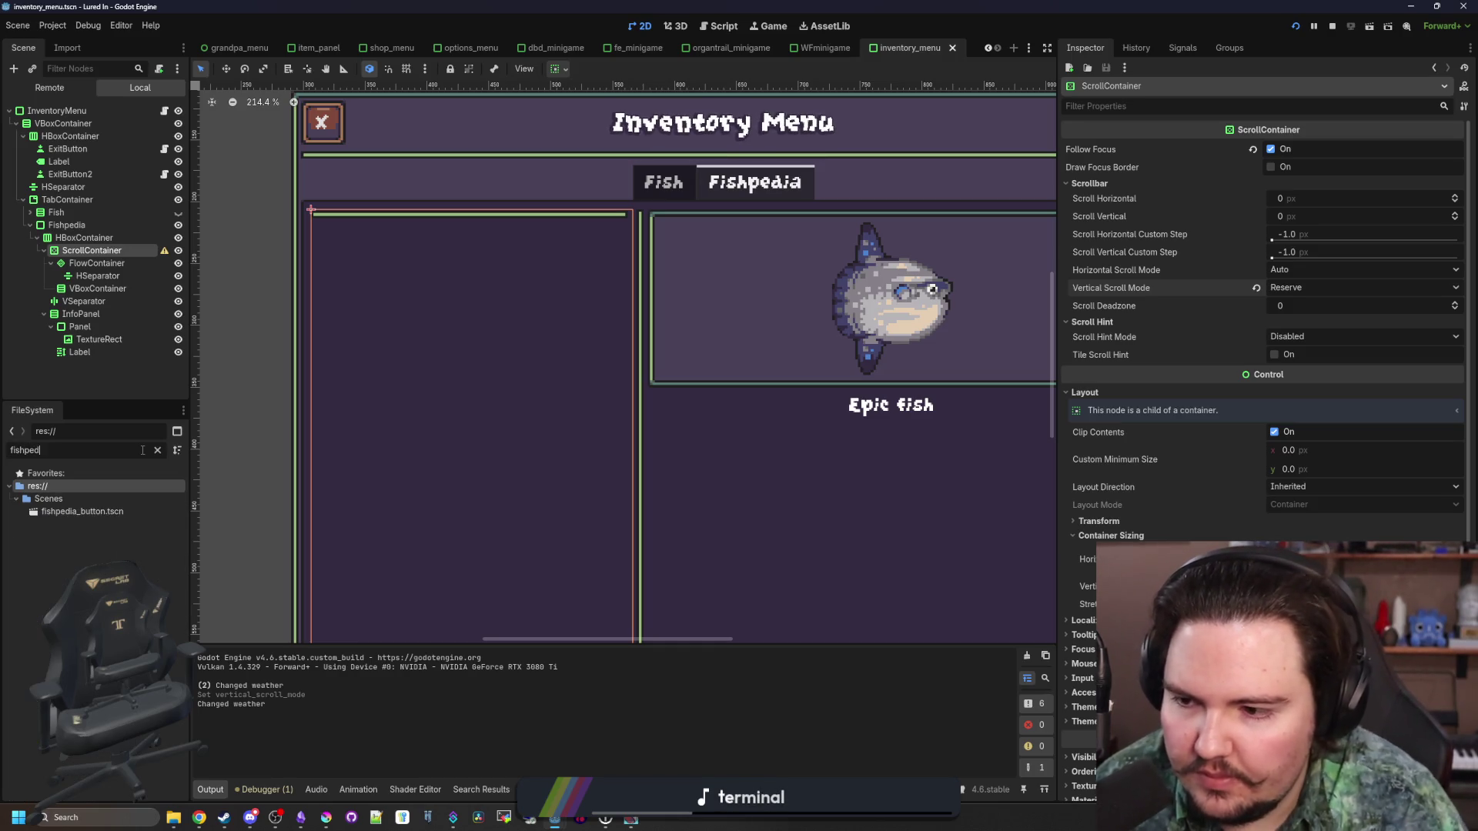
left_click(73, 514)
left_click_drag(68, 519, 97, 262)
left_click_drag(73, 511, 96, 263)
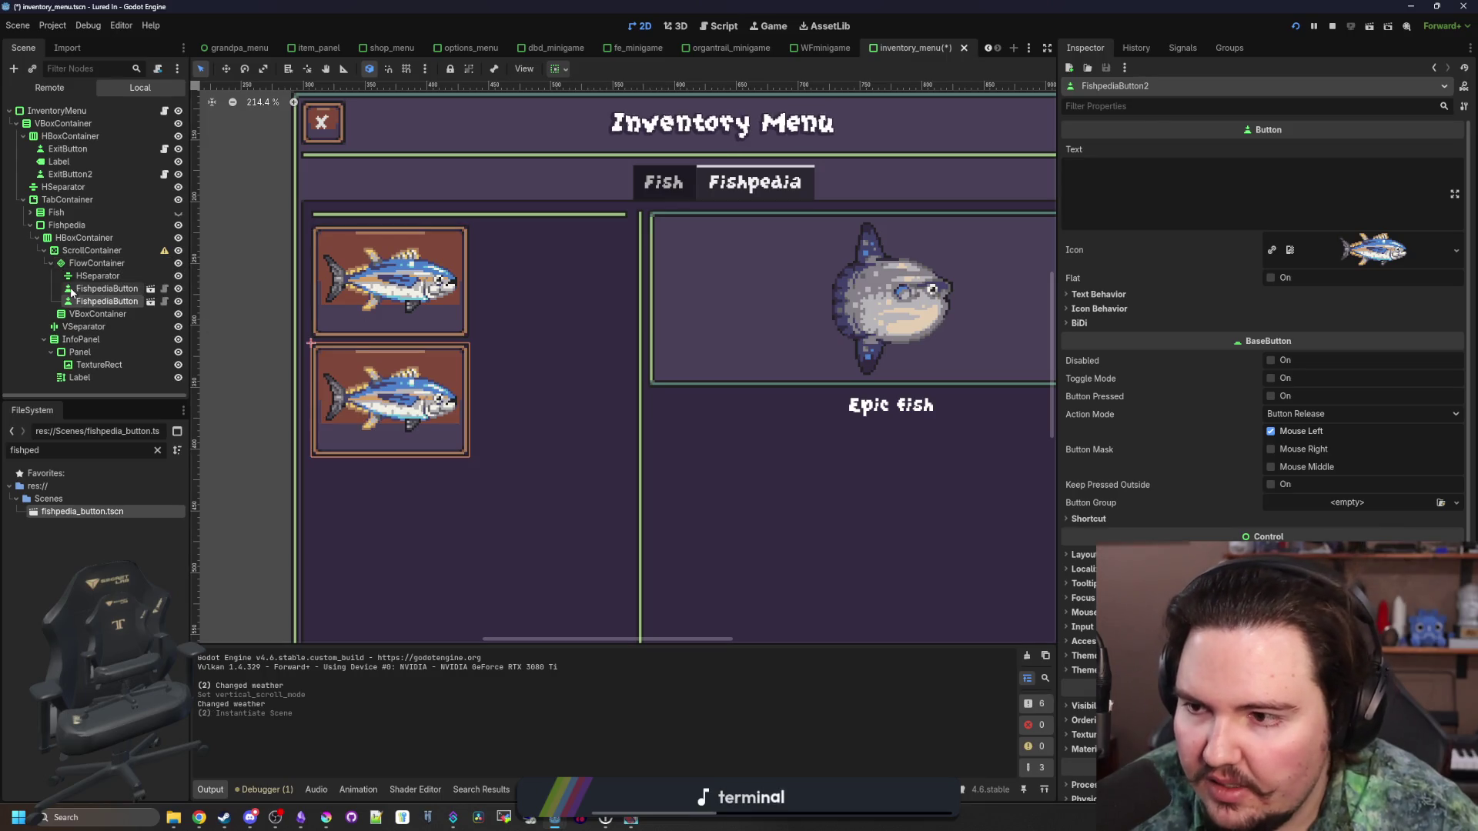
Lower the InfoPanel stretch ratio to about 1.44 so the two buttons sit side by side
left_click(92, 250)
left_click(84, 238)
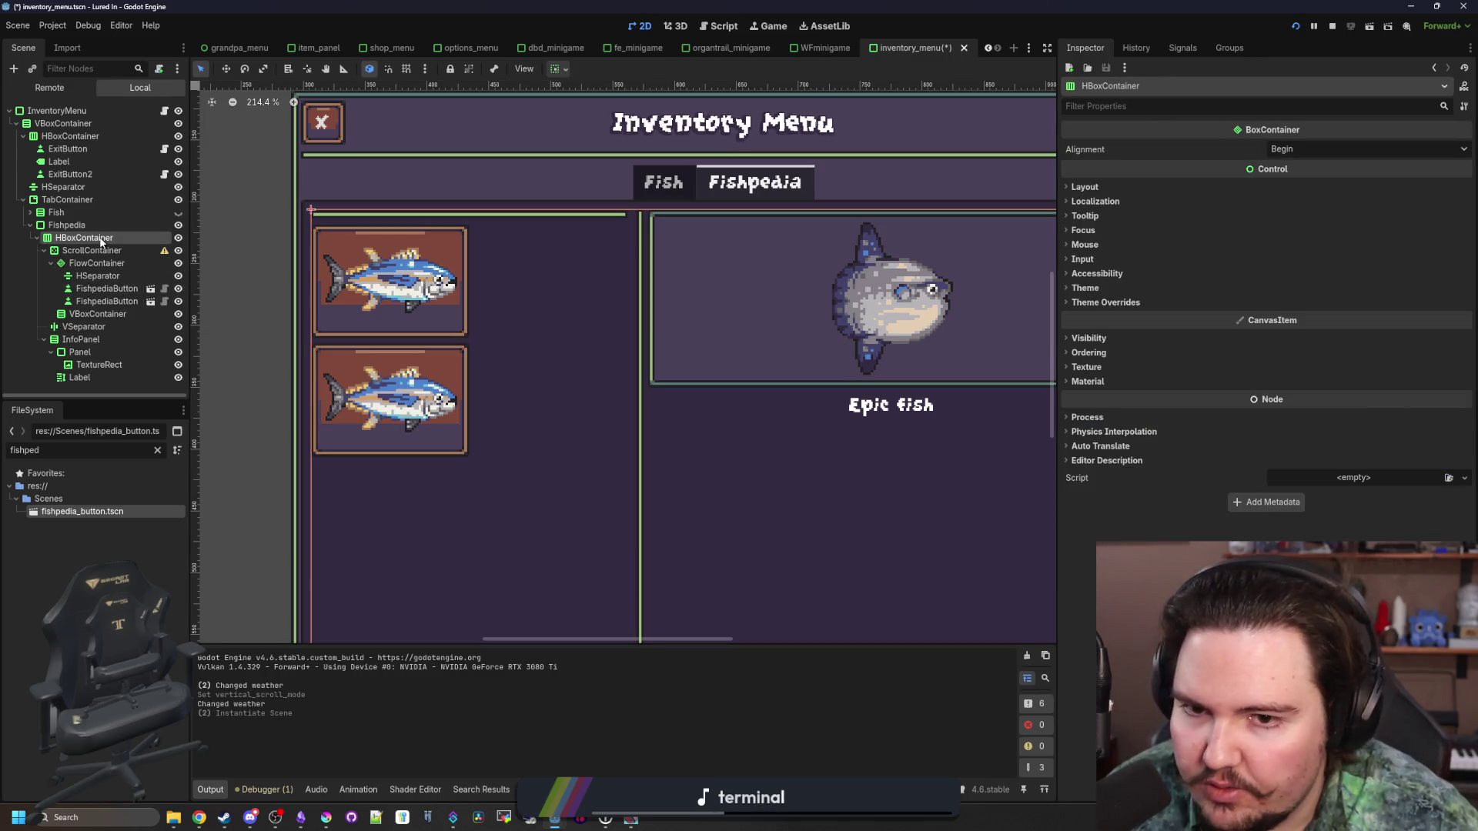
left_click(81, 339)
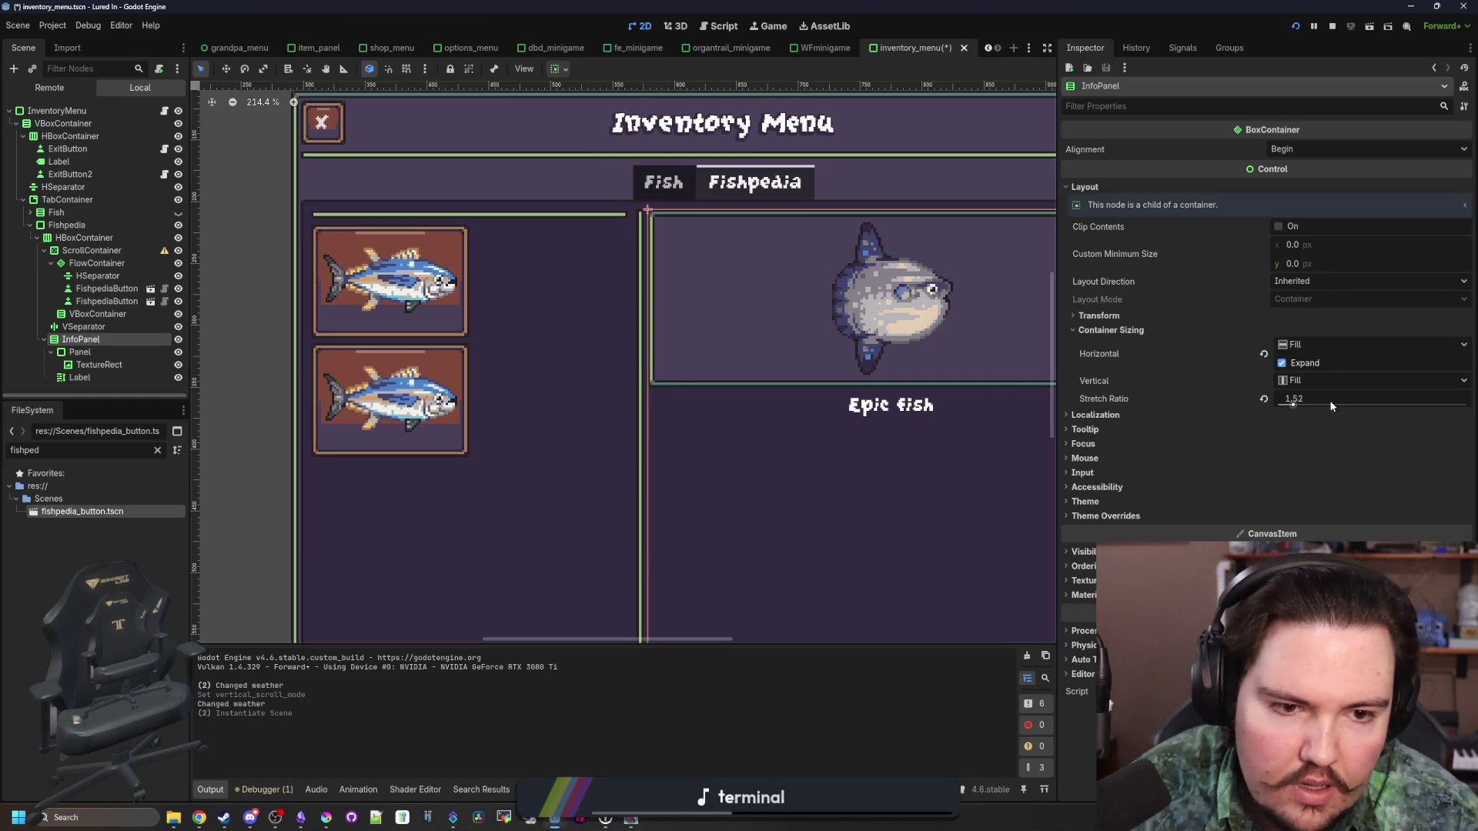
left_click_drag(1332, 402, 1327, 401)
left_click(1331, 401)
type("1.490")
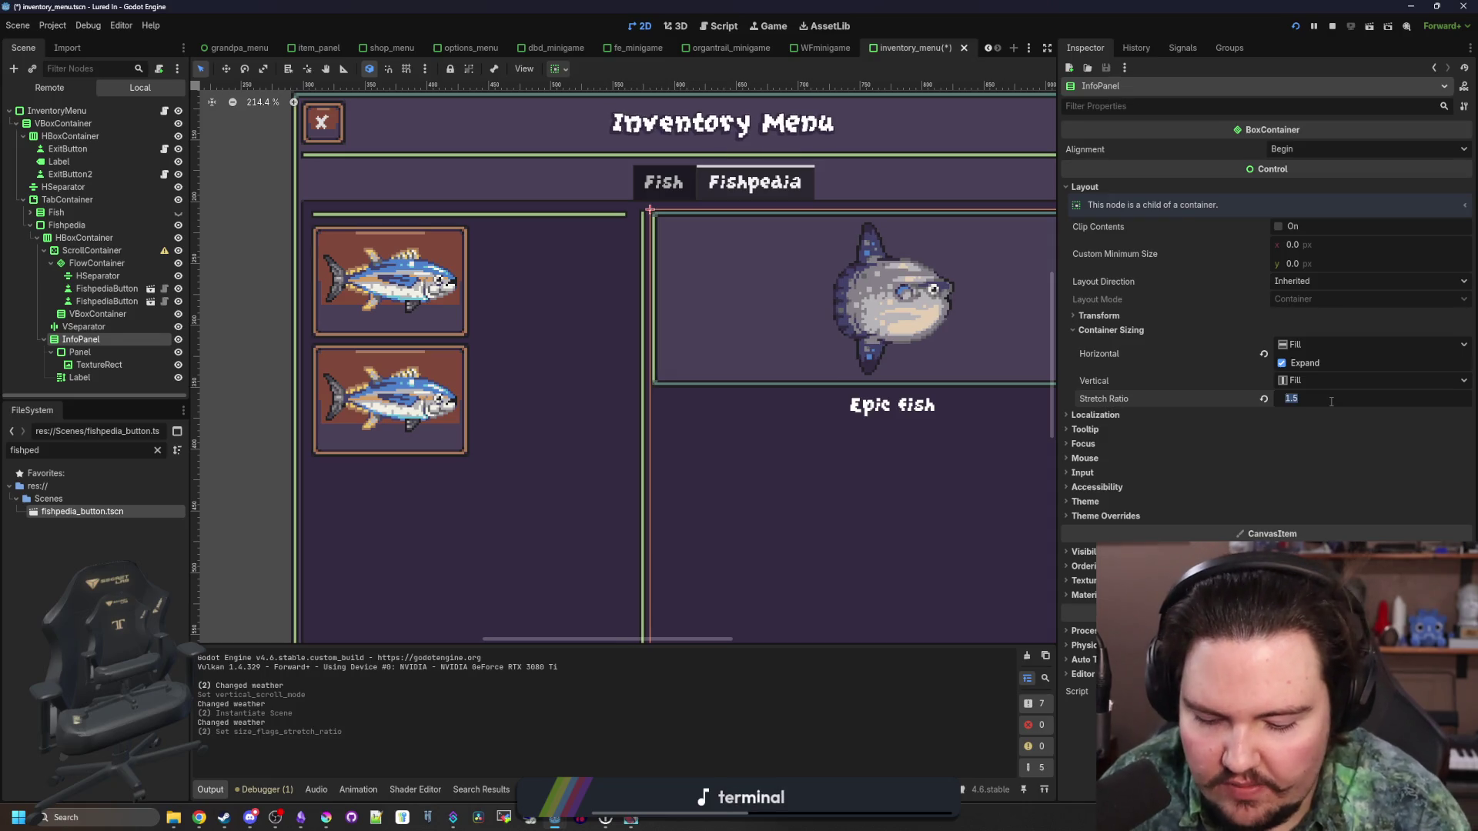
left_click(1331, 401)
key("Down")
key("Down")
key("Return")
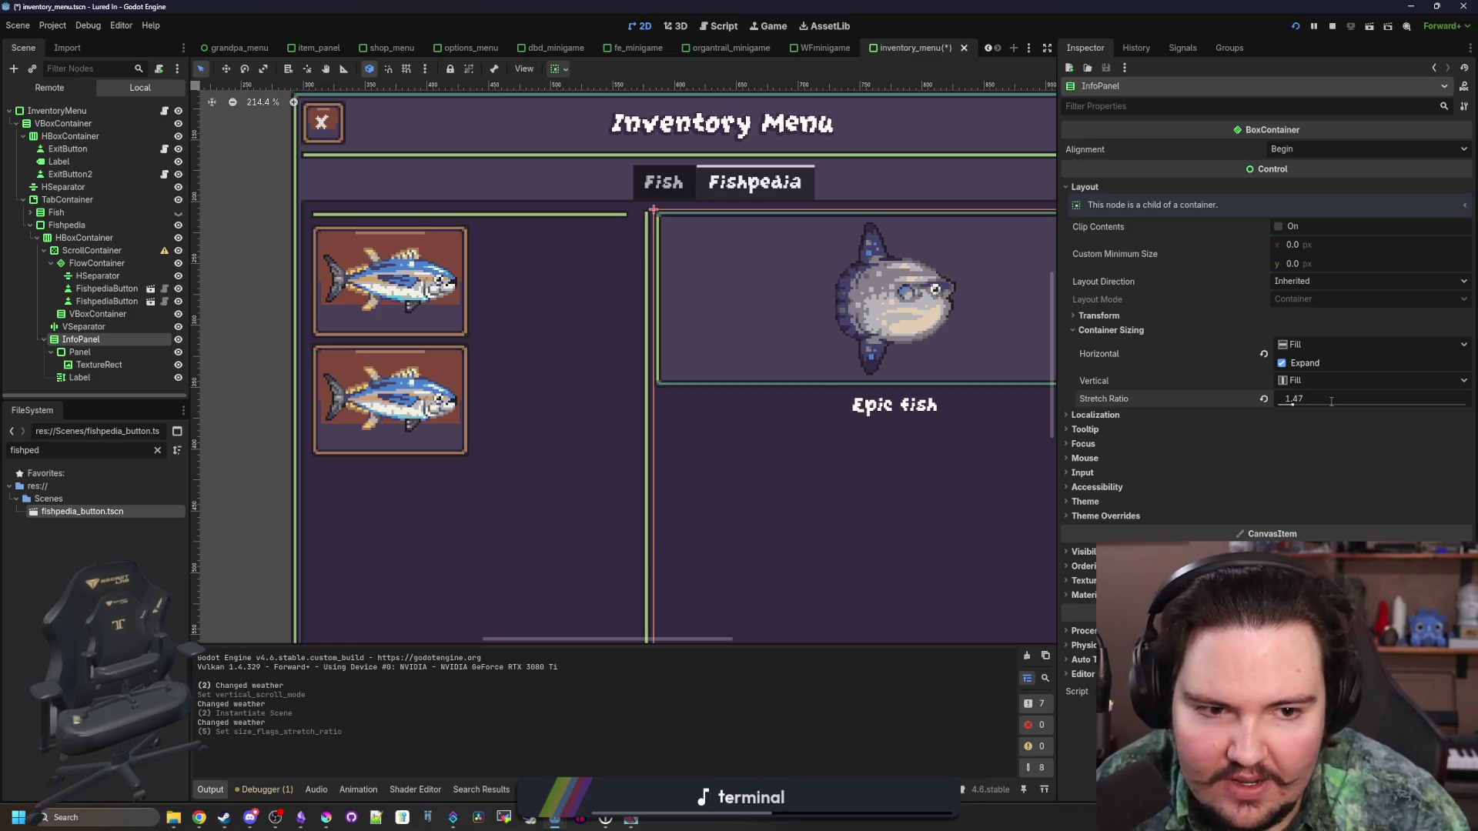
left_click(1331, 402)
key("Down")
type("1.43")
key("Return")
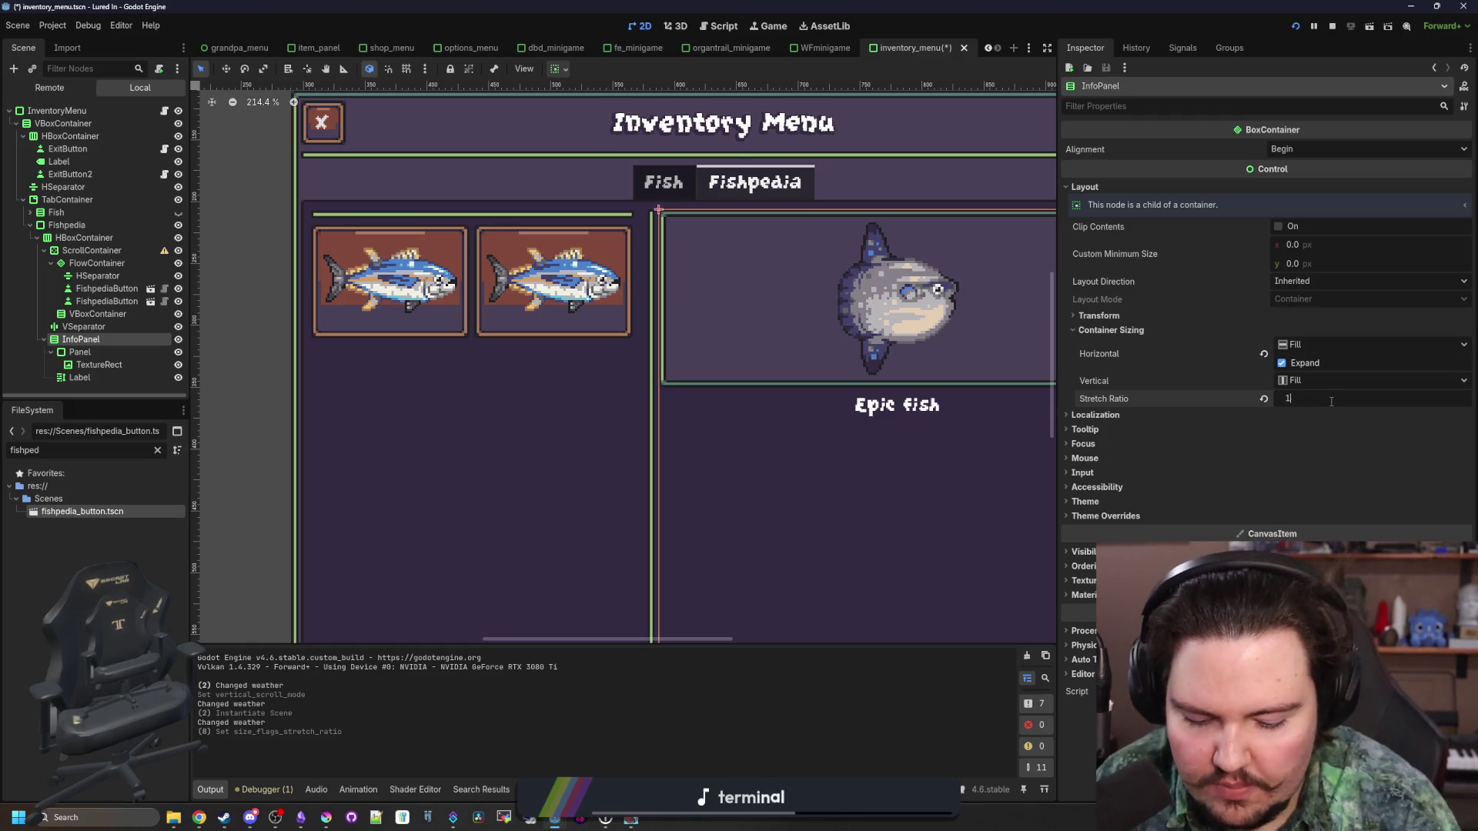
scroll(1331, 401, "up", 1)
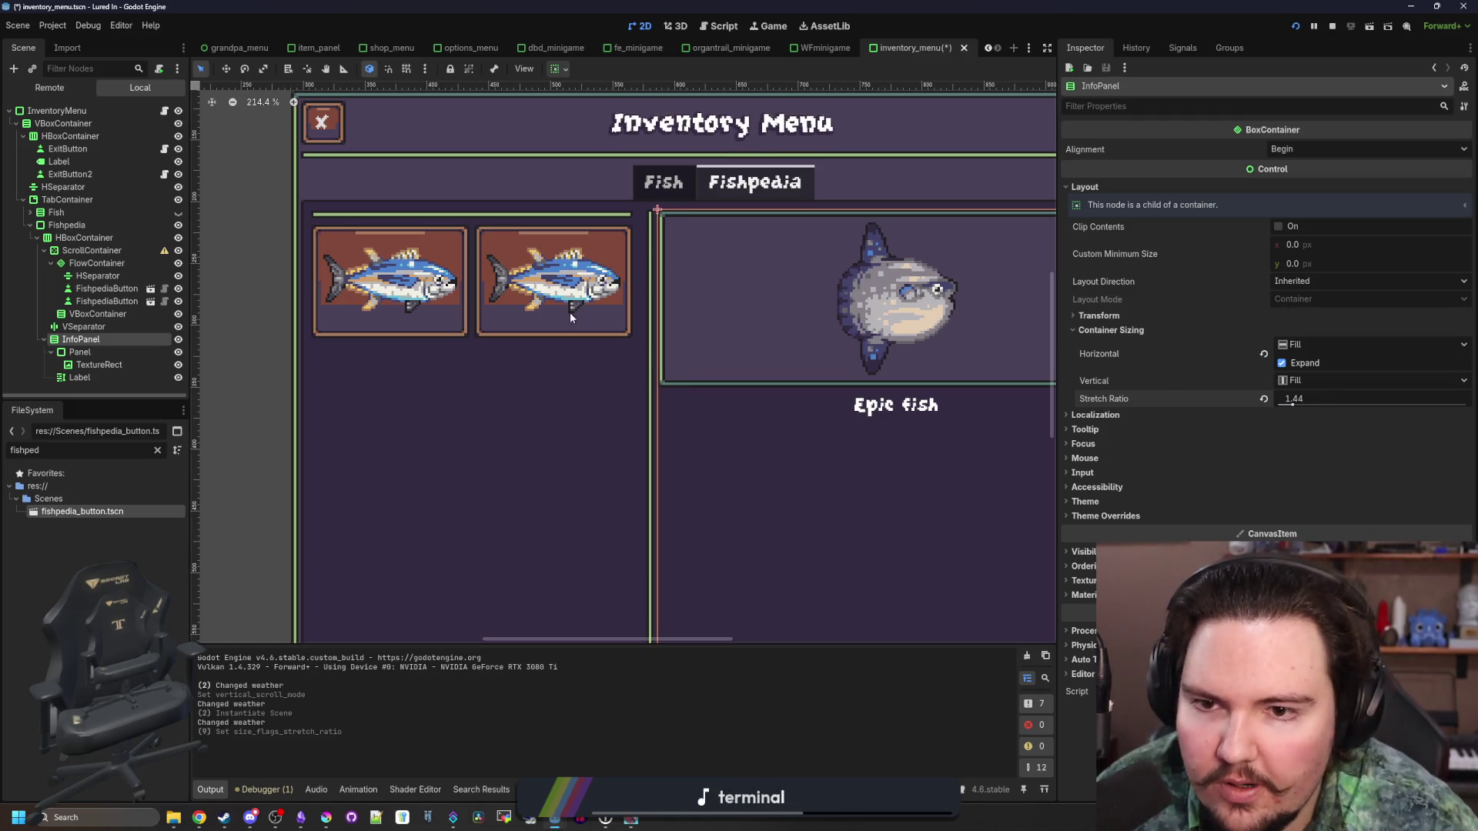
scroll(567, 313, "down", 4)
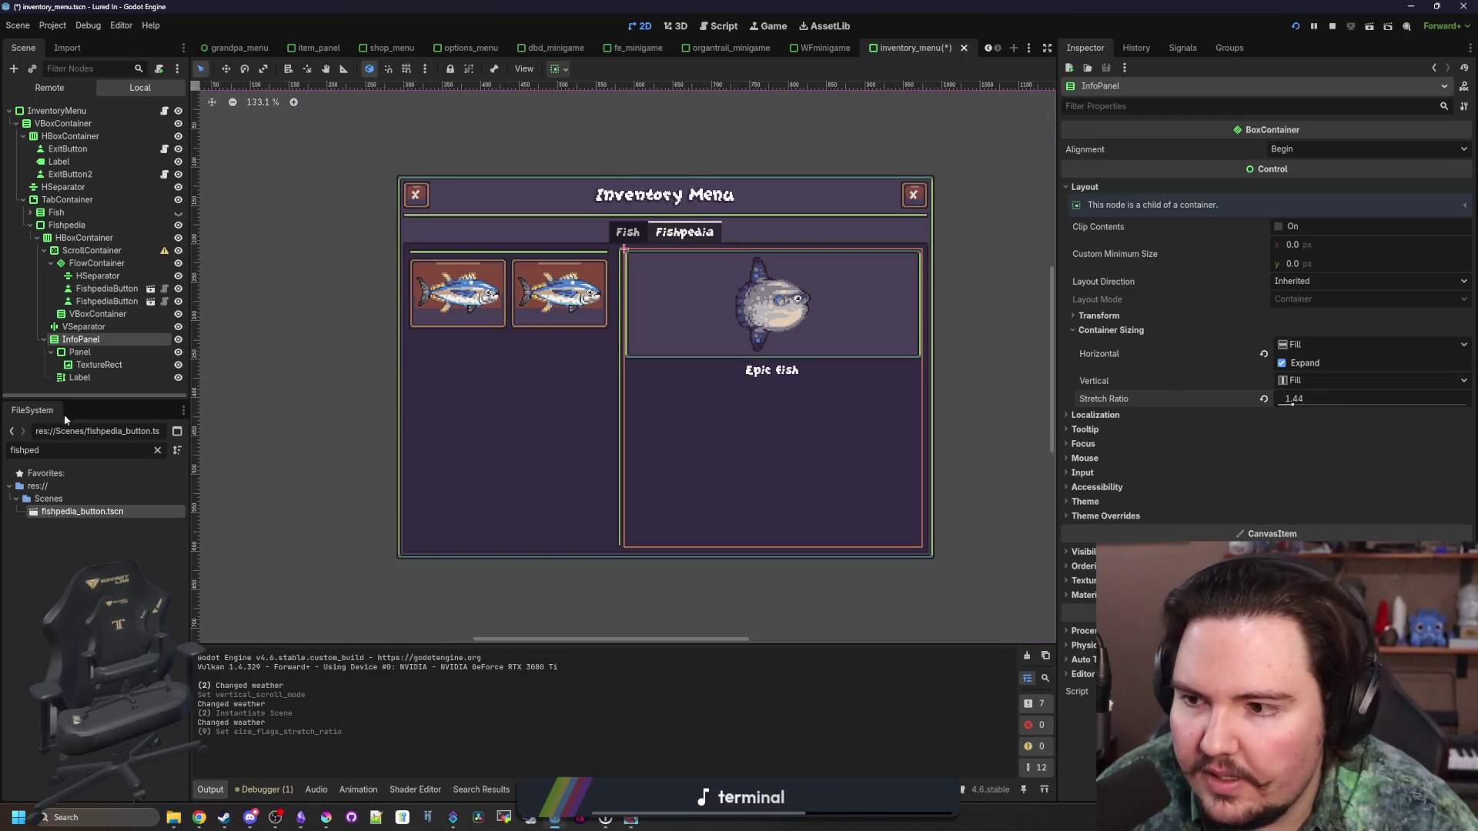
Delete both test FishpediaButton nodes and save the inventory menu scene
left_click(115, 301)
left_click(125, 291, "shift")
key("Delete")
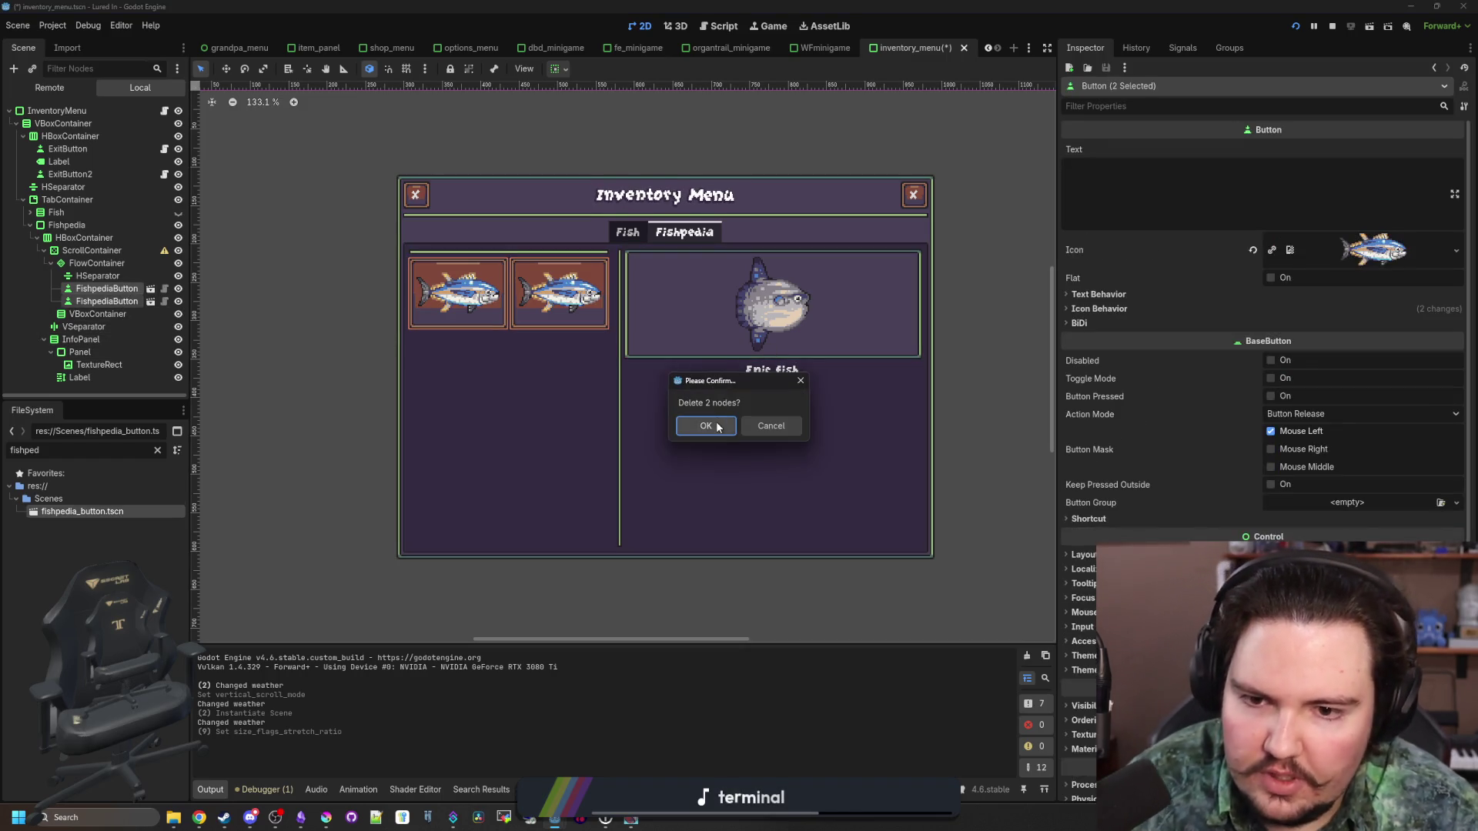
left_click(707, 426)
key("ctrl+s")
Relaunch the game, dismiss its welcome back message, and maximize the game window
left_click(1297, 26)
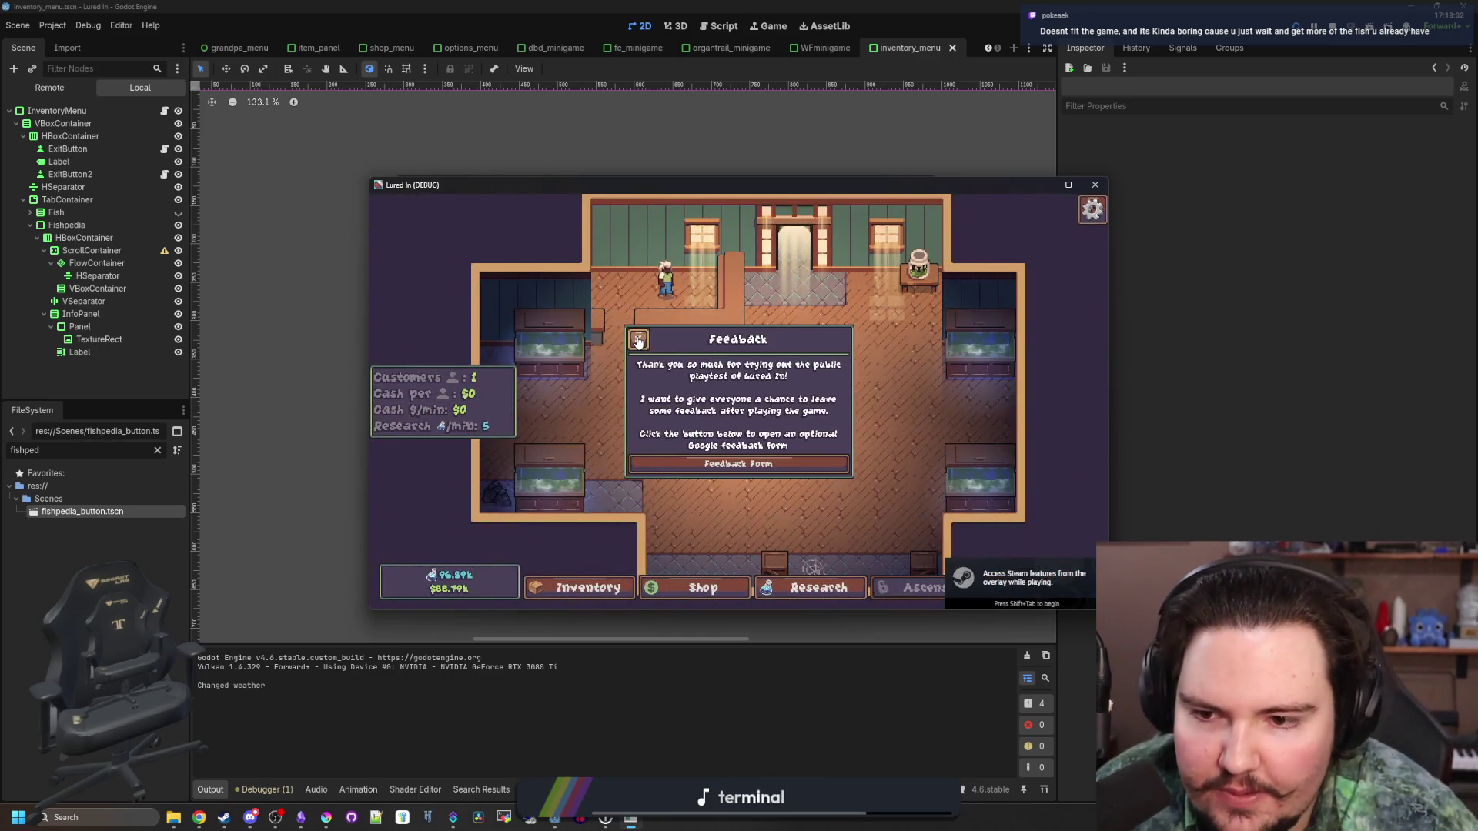
left_click(738, 452)
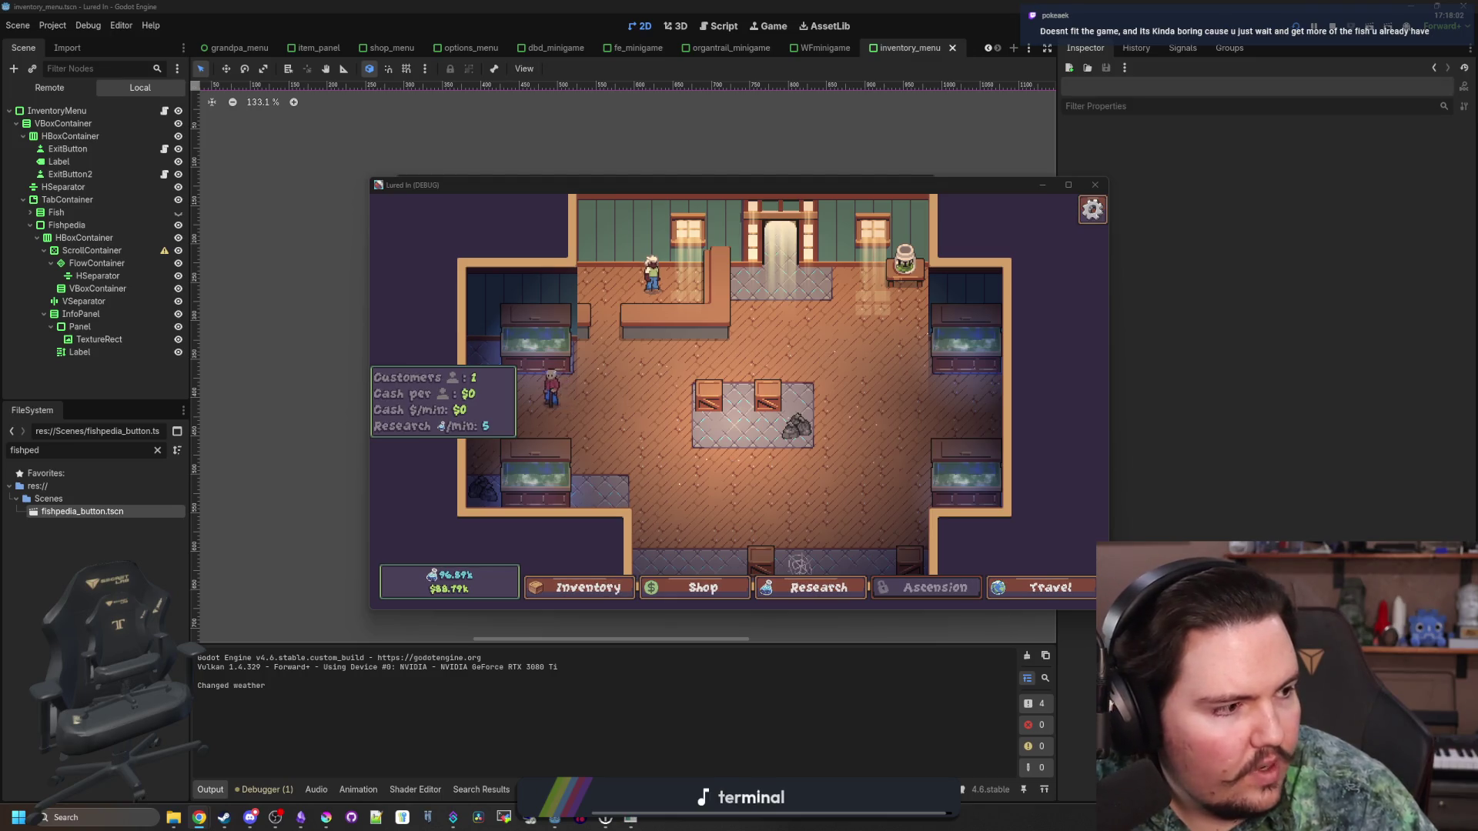
key("alt+Tab")
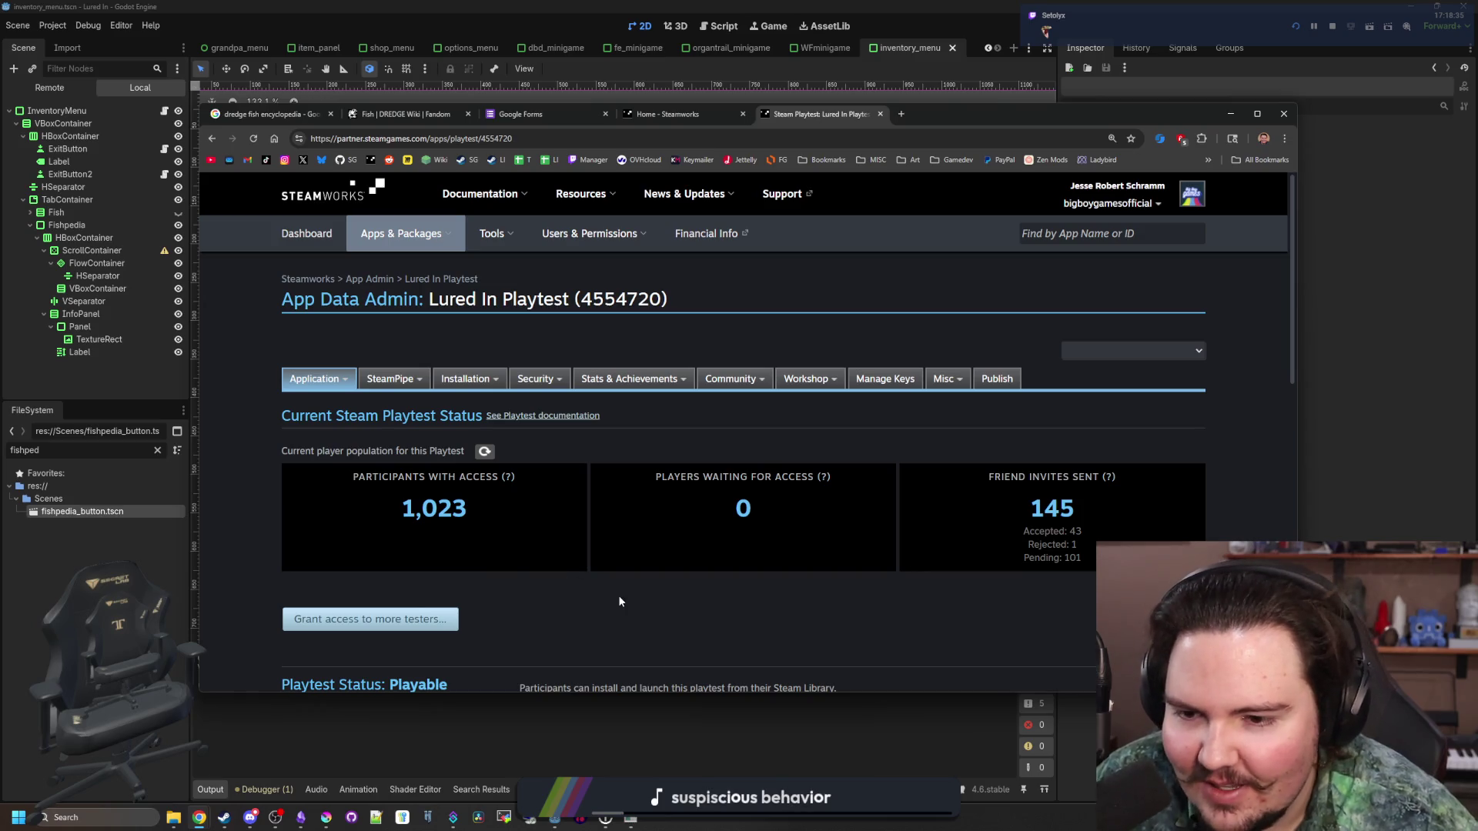
left_click(1230, 113)
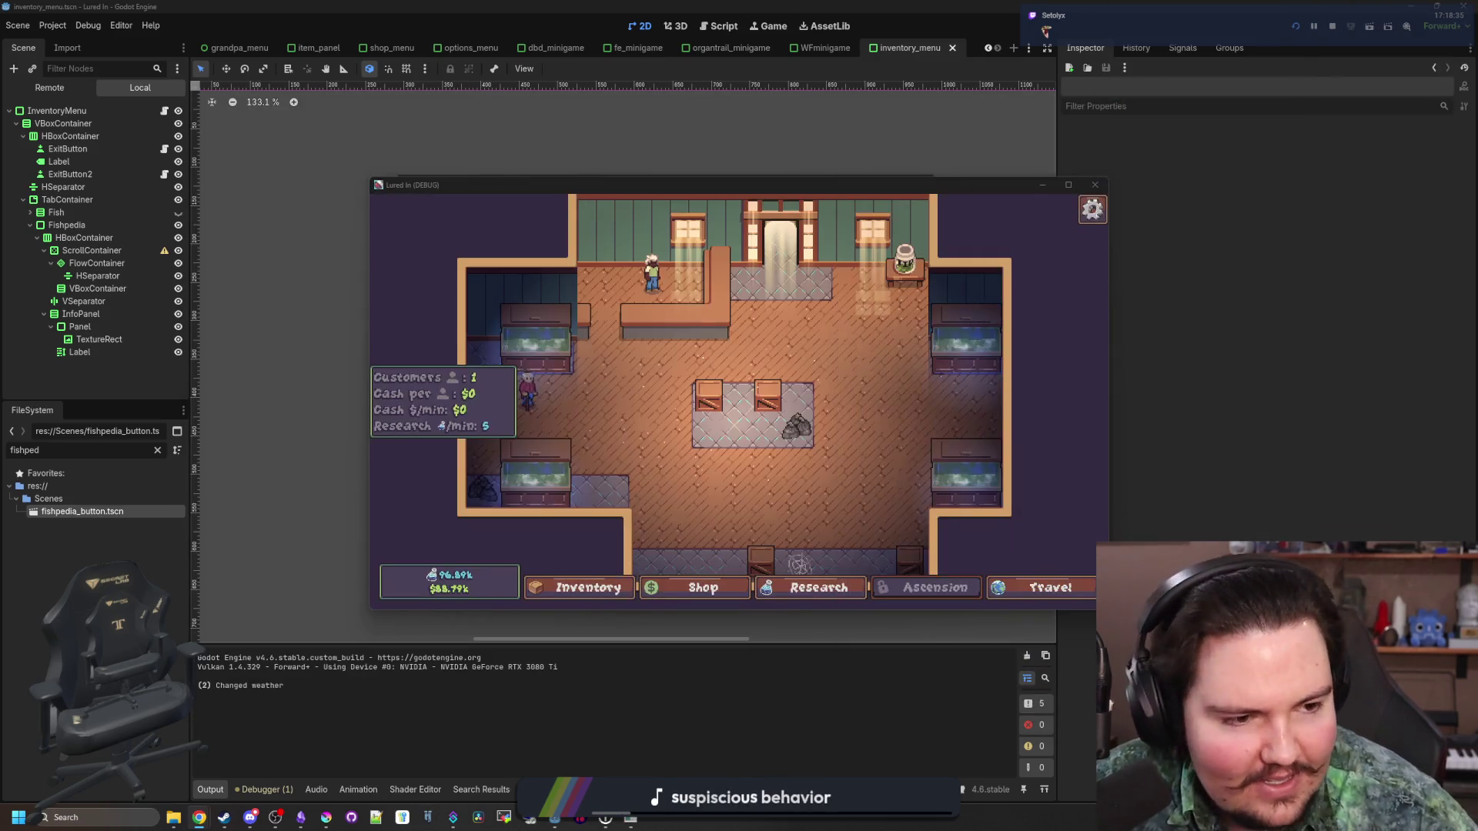
left_click(1069, 185)
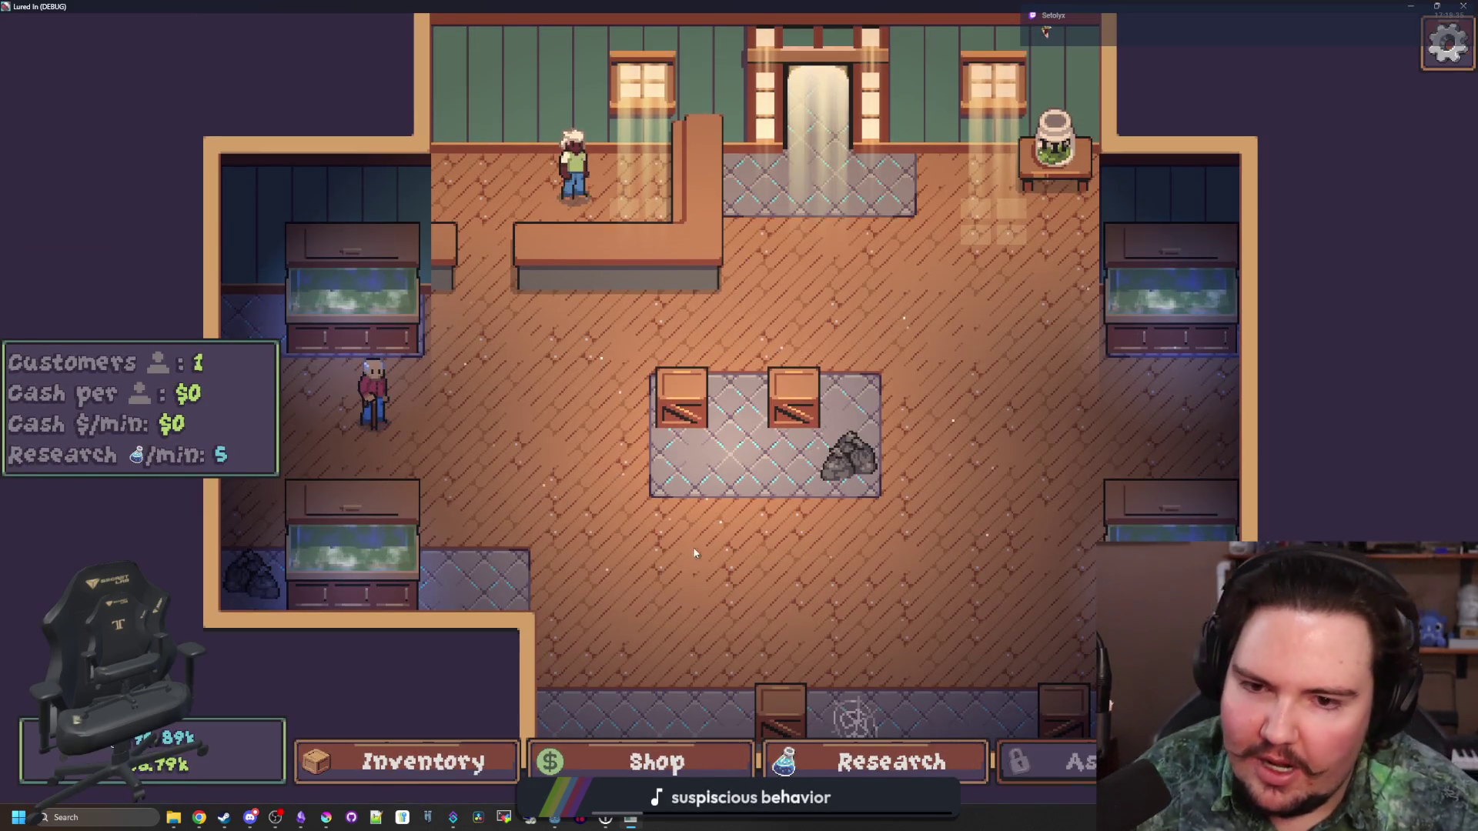
Open the in-game Inventory and scroll the Fishpedia's two-column grid of dimmed fish buttons
scroll(745, 546, "down", 3)
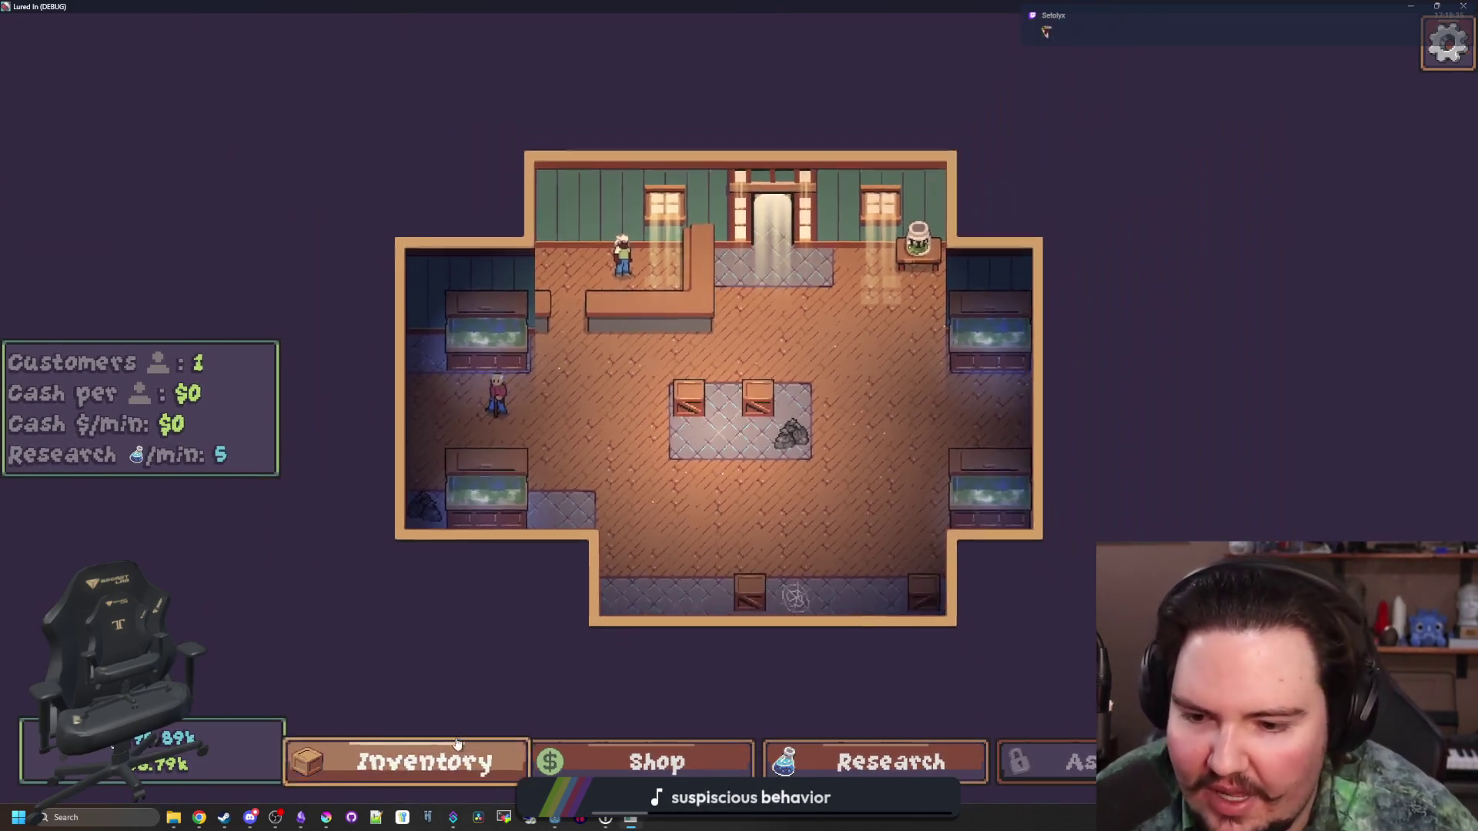
left_click(457, 743)
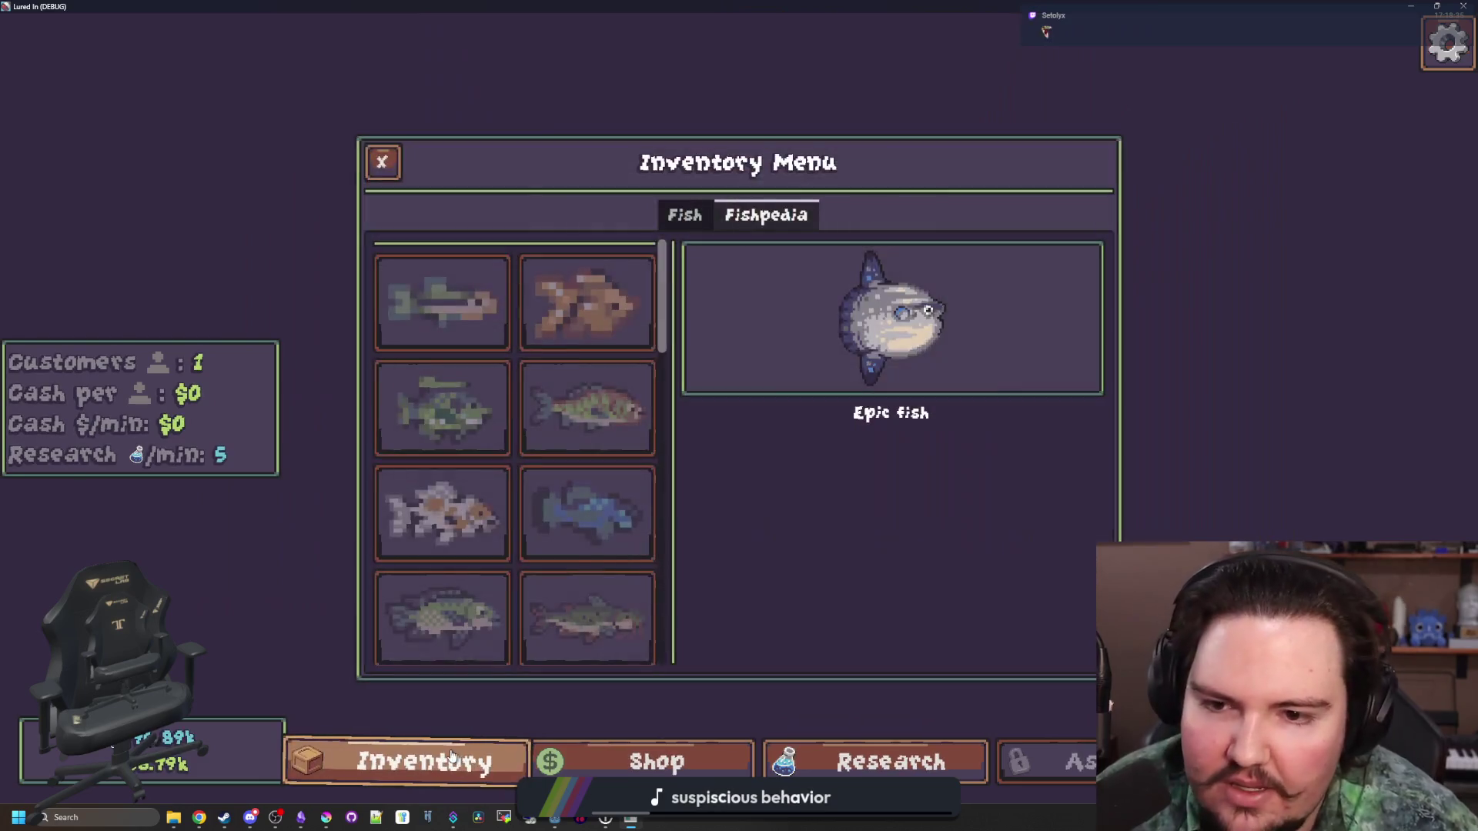
scroll(613, 420, "down", 3)
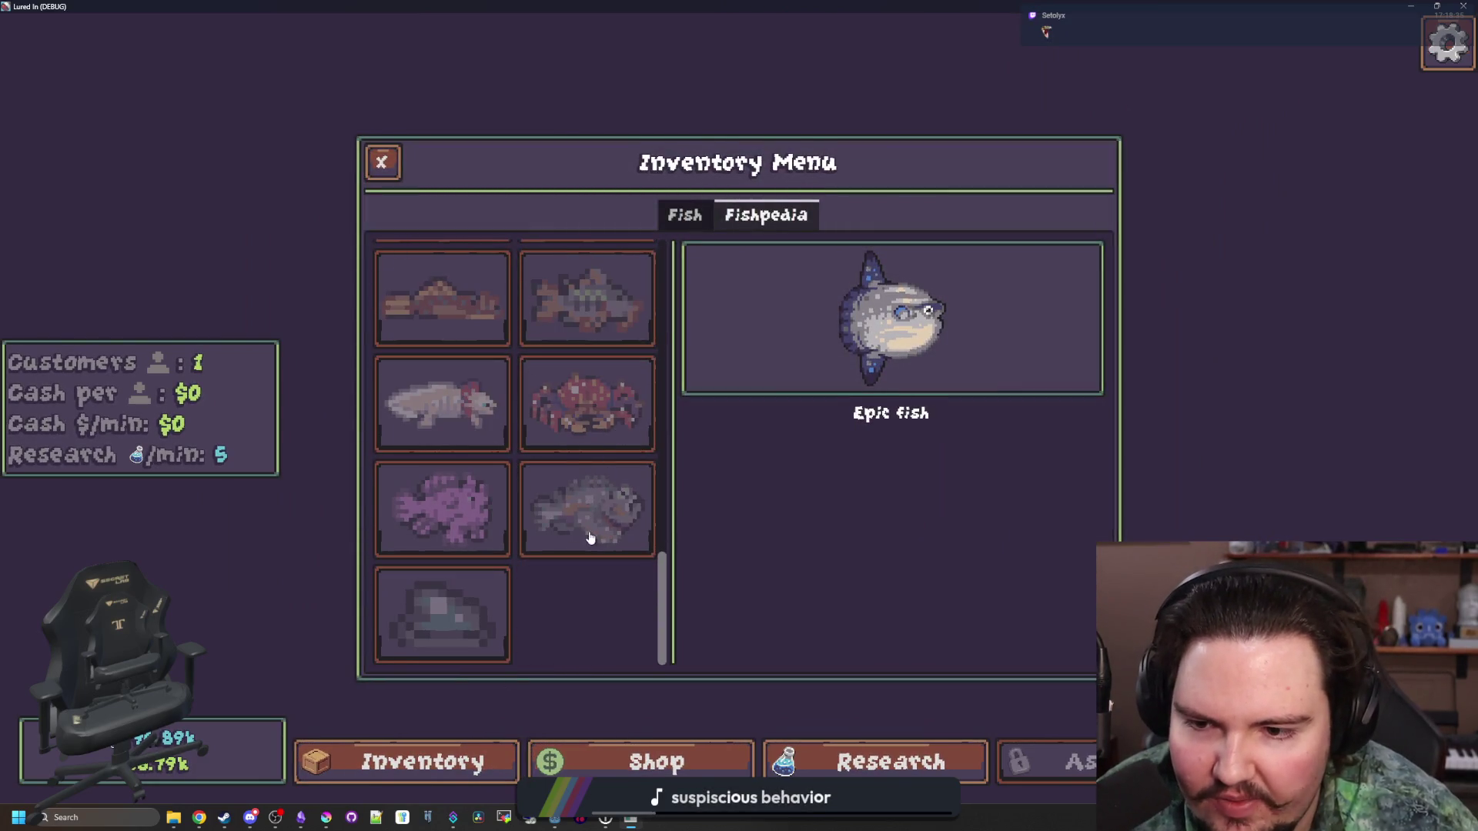
scroll(580, 545, "up", 5)
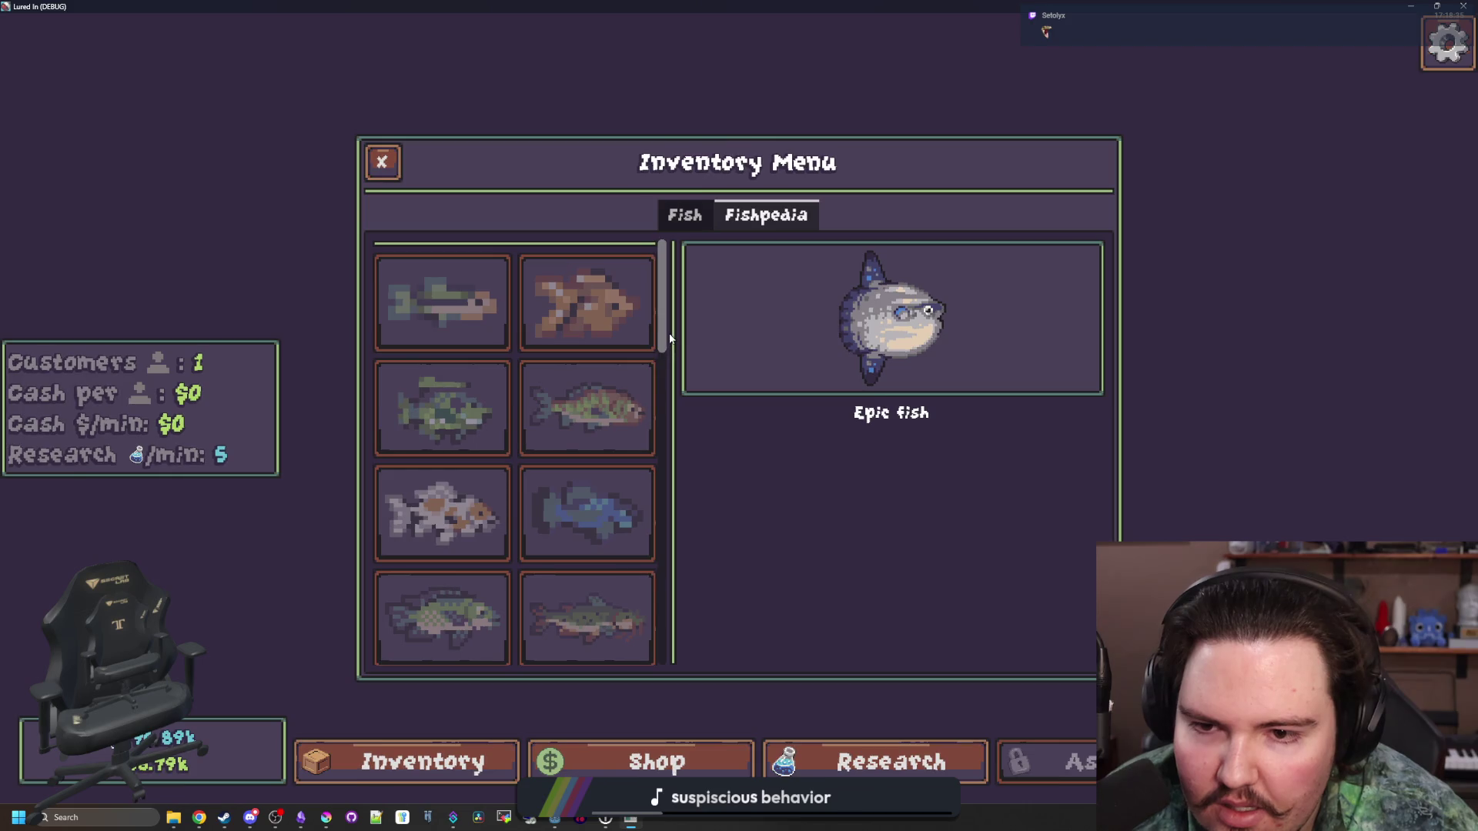
scroll(616, 462, "down", 5)
scroll(616, 462, "up", 5)
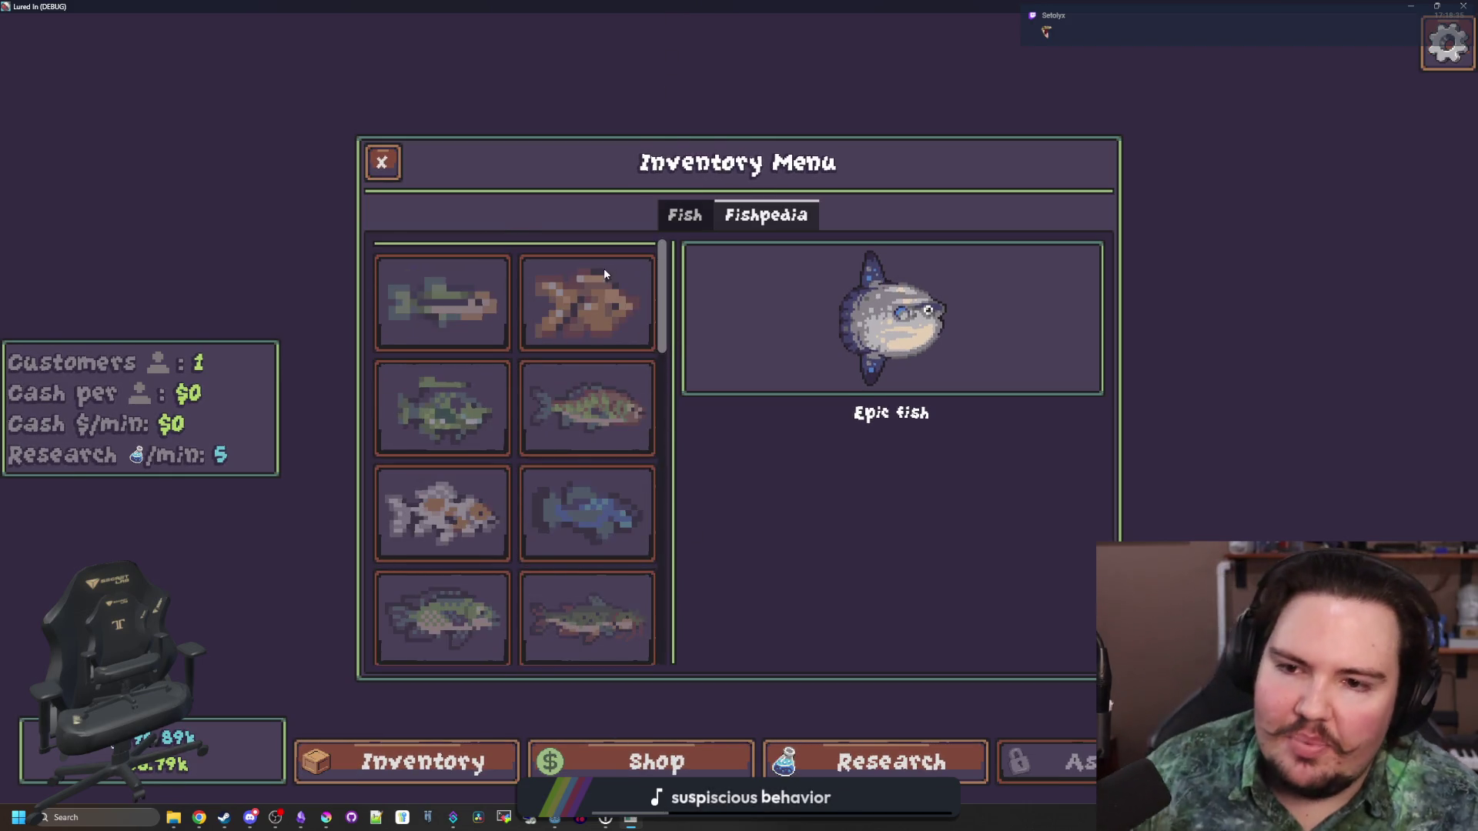
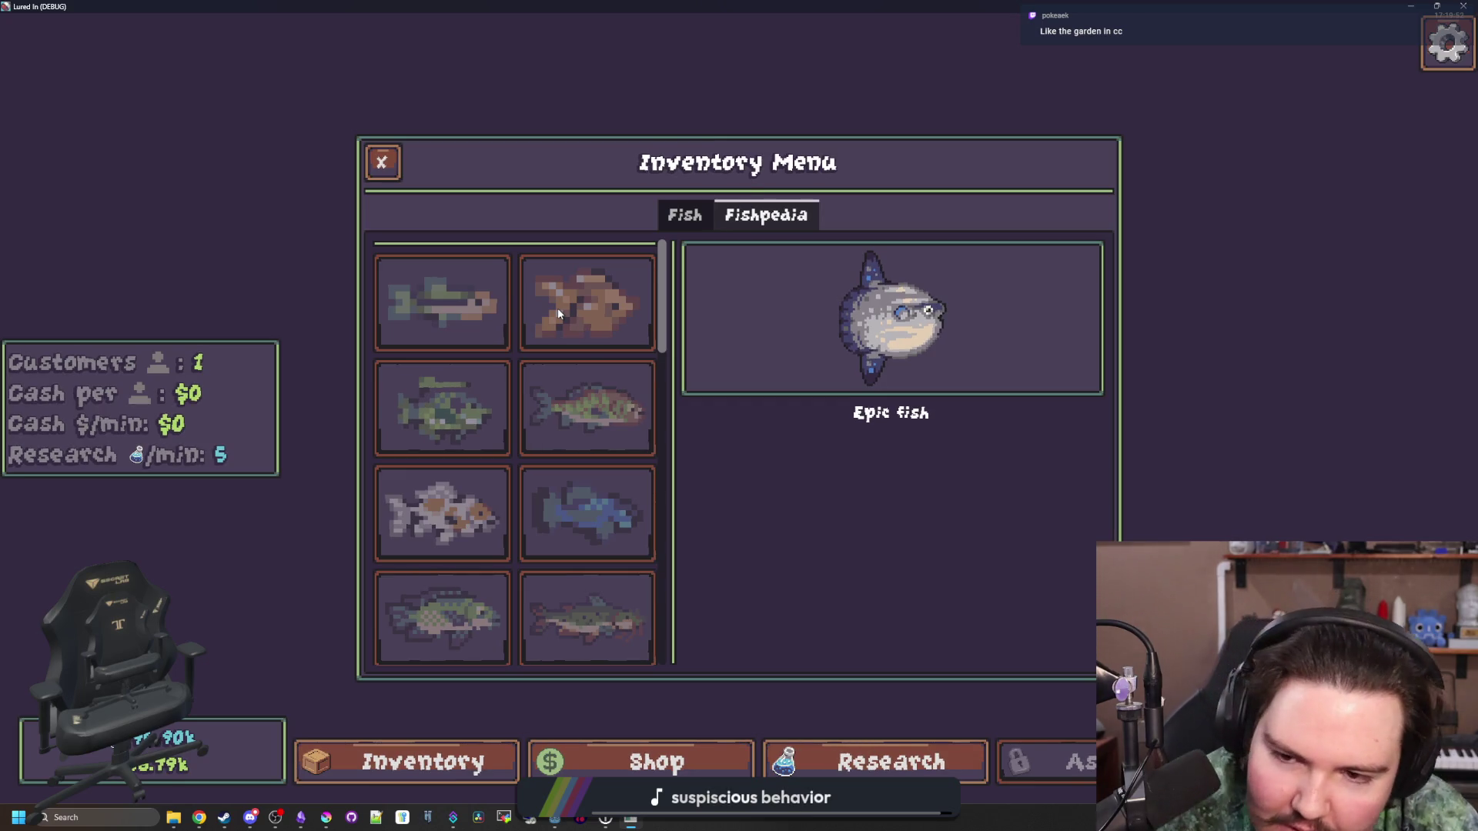
Scroll the Fishpedia grid and switch between the owned-fish list and the Fishpedia grid
scroll(609, 423, "down", 5)
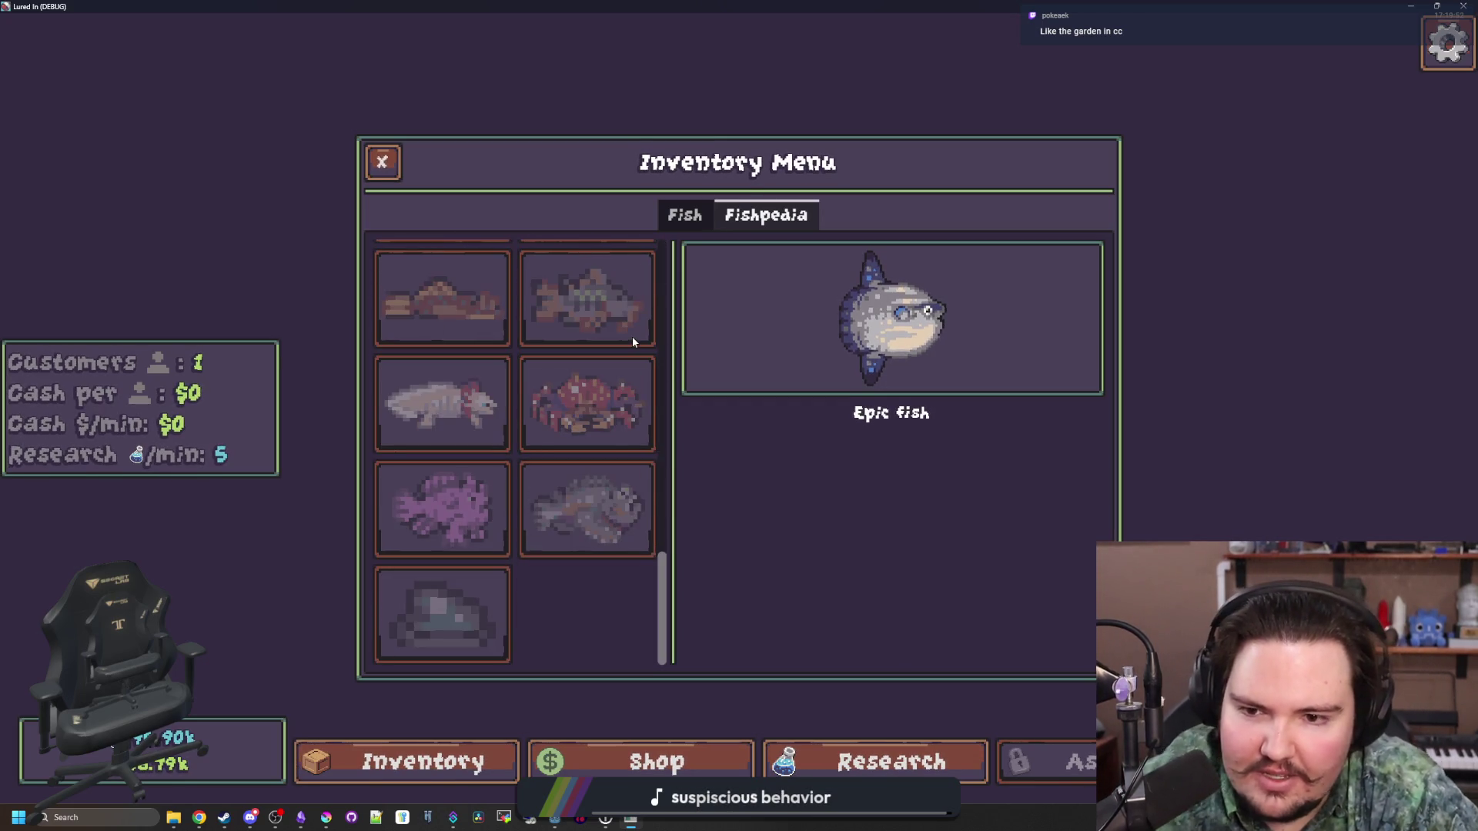
scroll(649, 433, "up", 5)
scroll(608, 462, "down", 5)
scroll(616, 385, "up", 5)
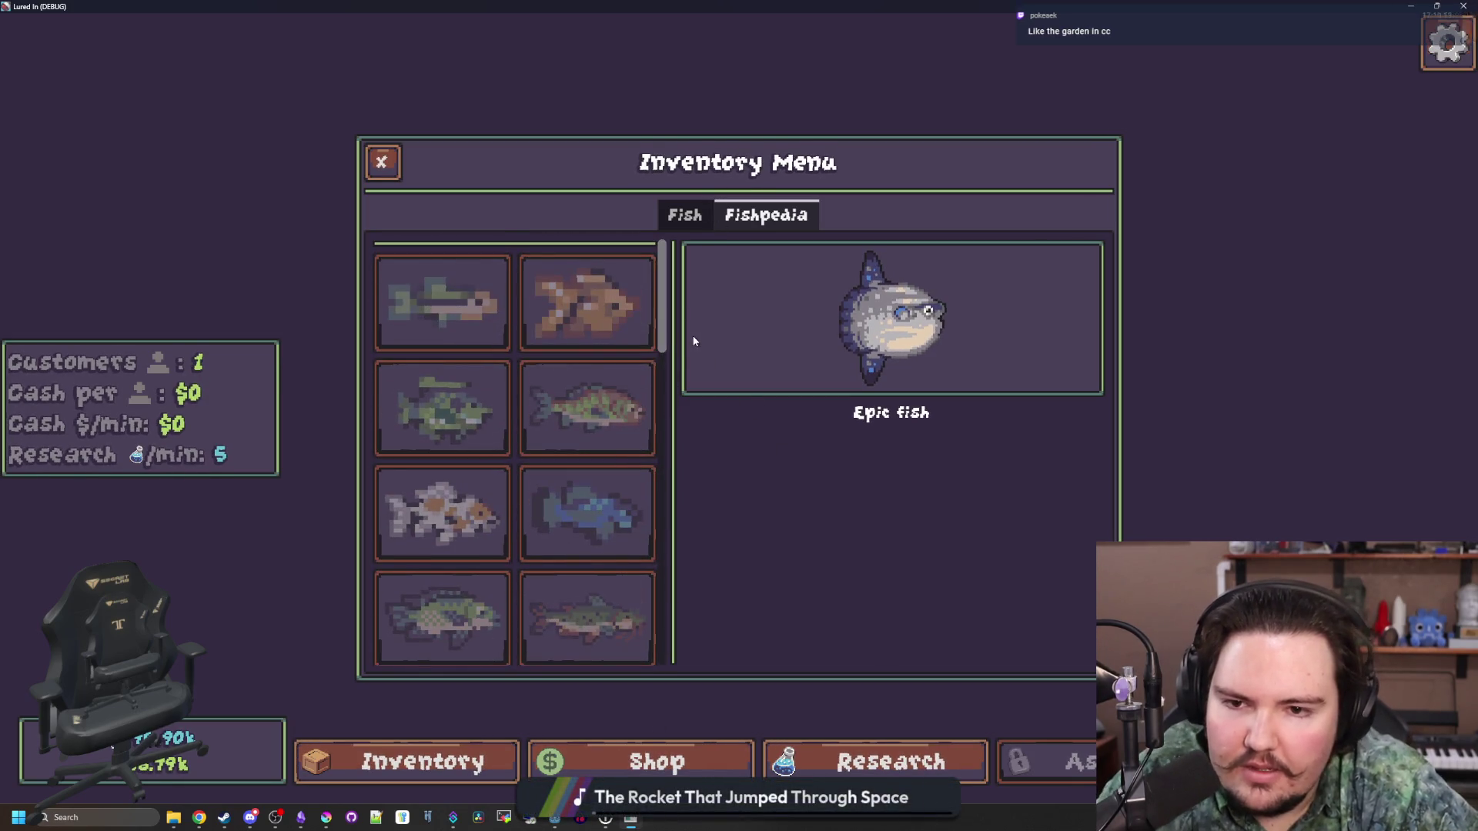
scroll(462, 381, "down", 5)
scroll(561, 445, "up", 5)
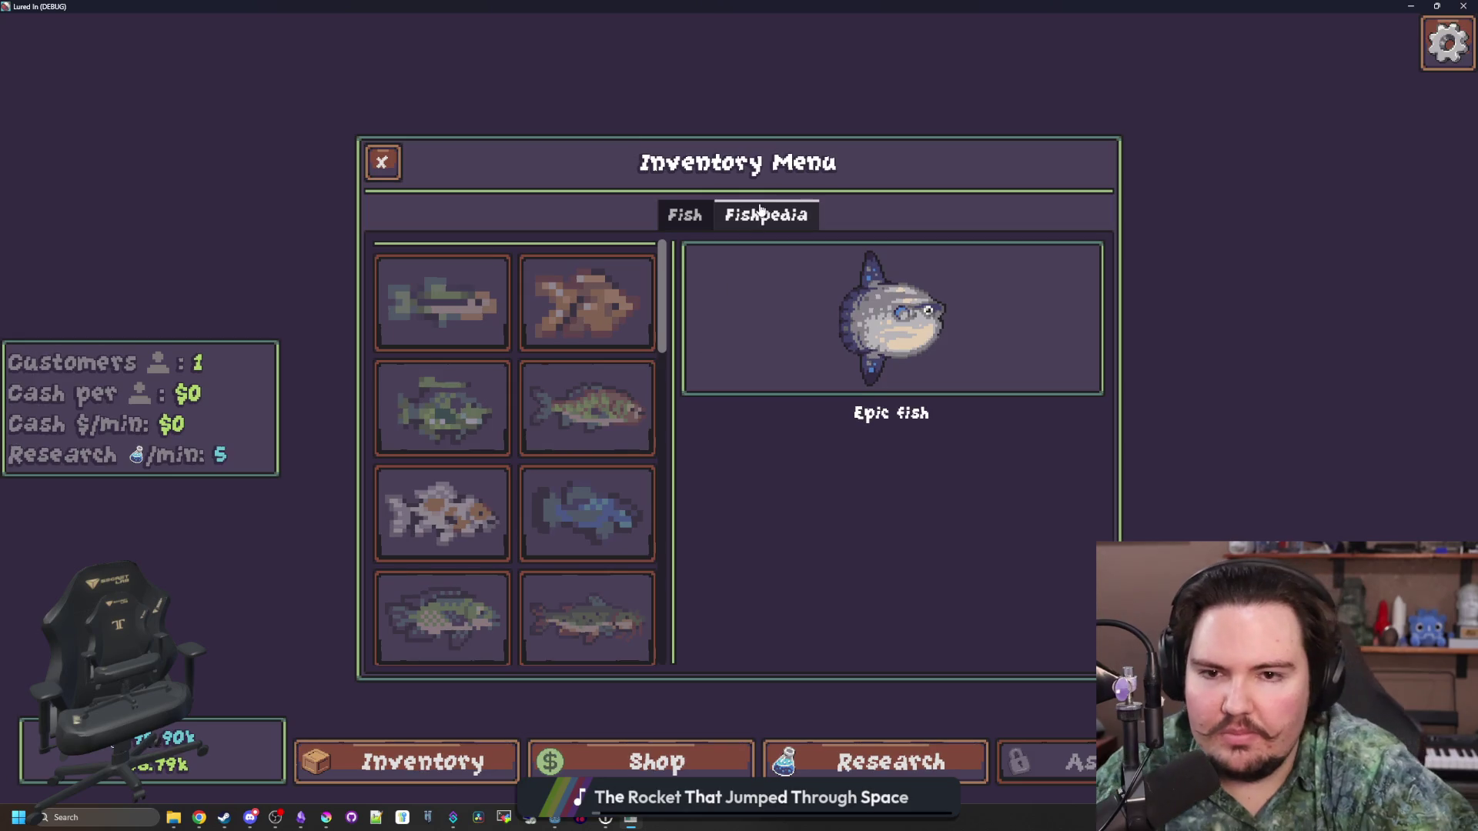
left_click(684, 214)
left_click(733, 213)
left_click(687, 216)
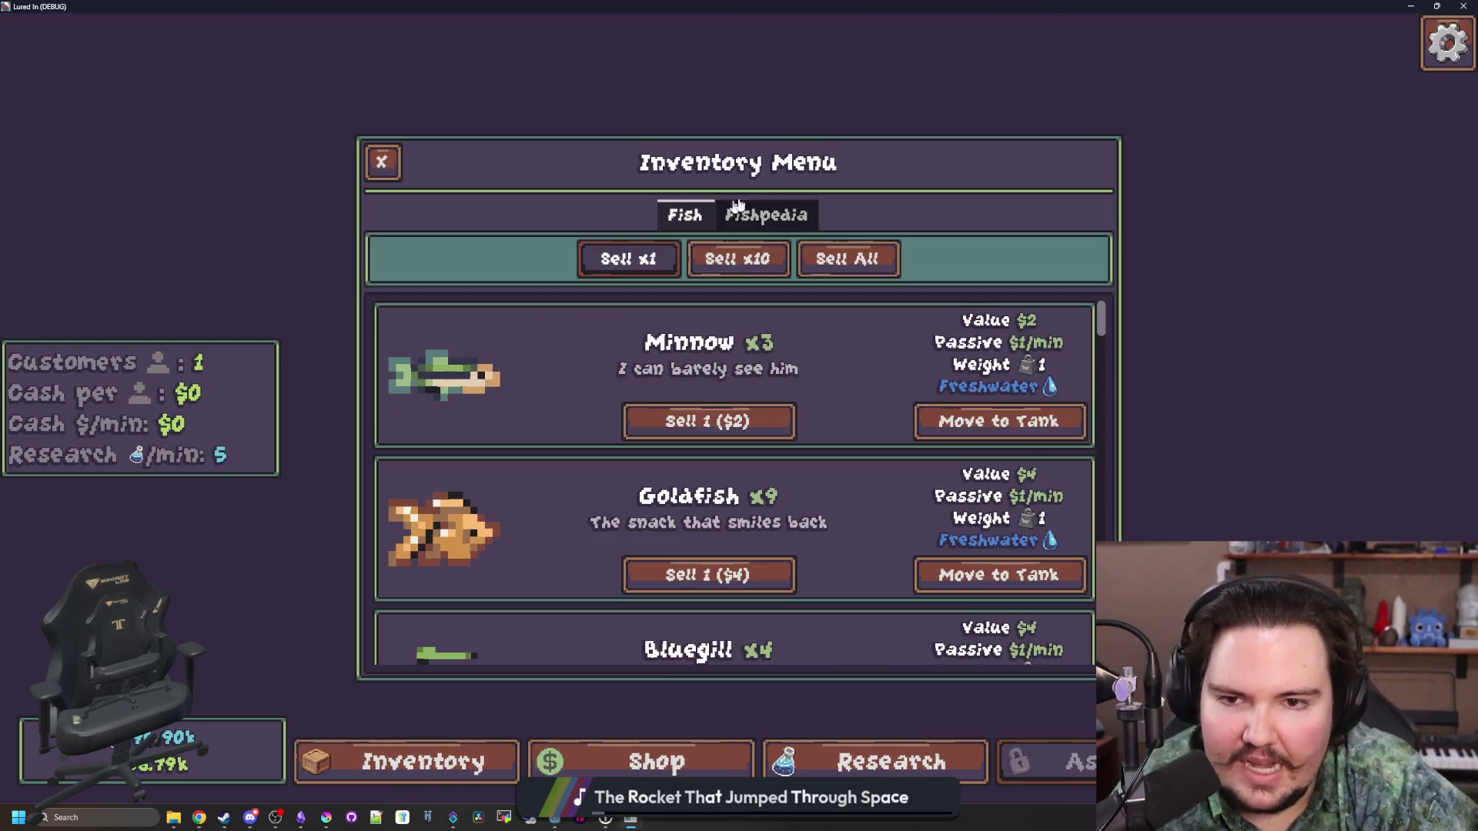
left_click(766, 215)
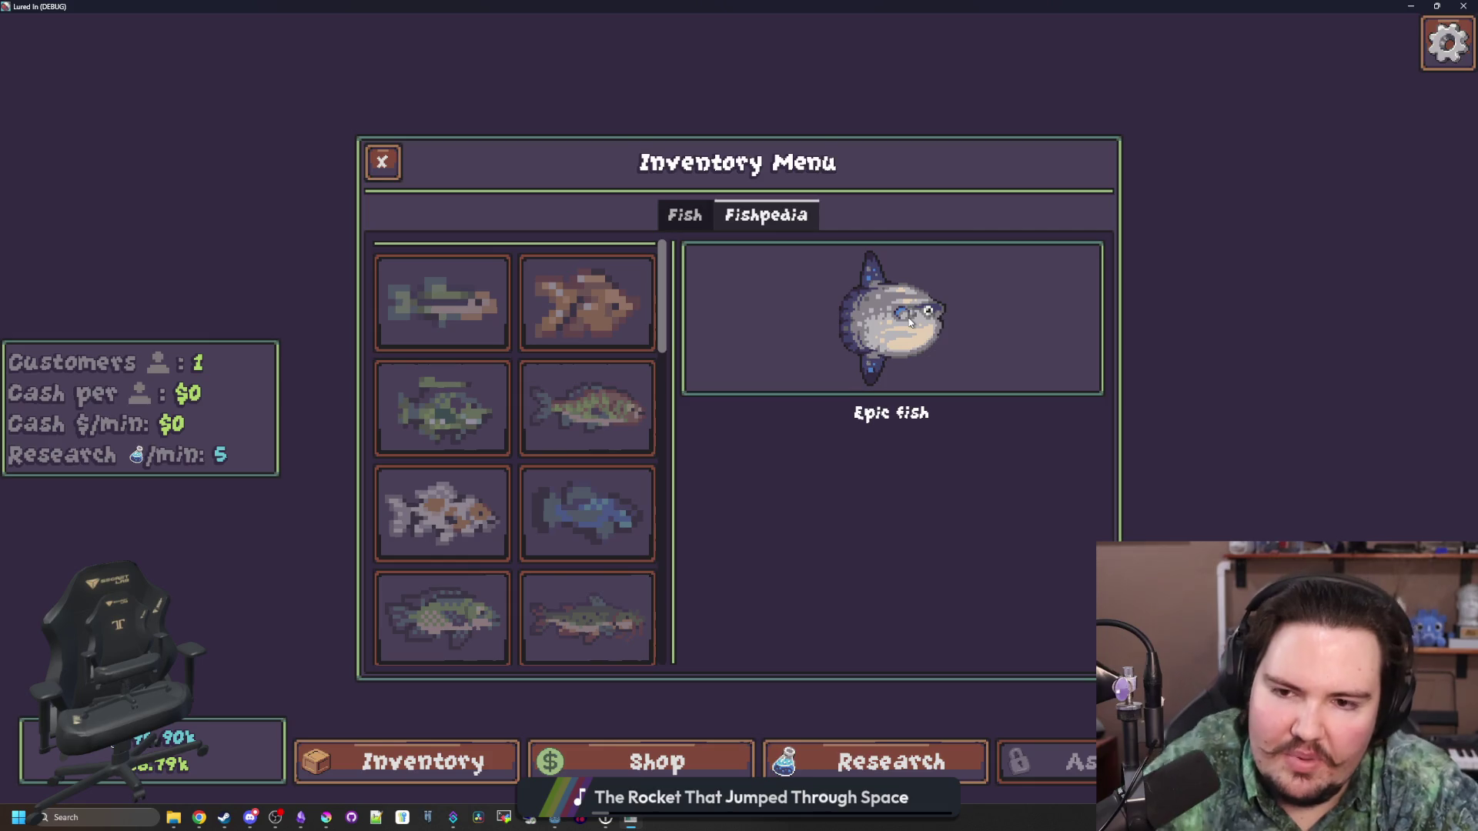
Scroll the Fishpedia grid again, then restore the game window over the Godot editor with Win+Down
scroll(561, 412, "down", 5)
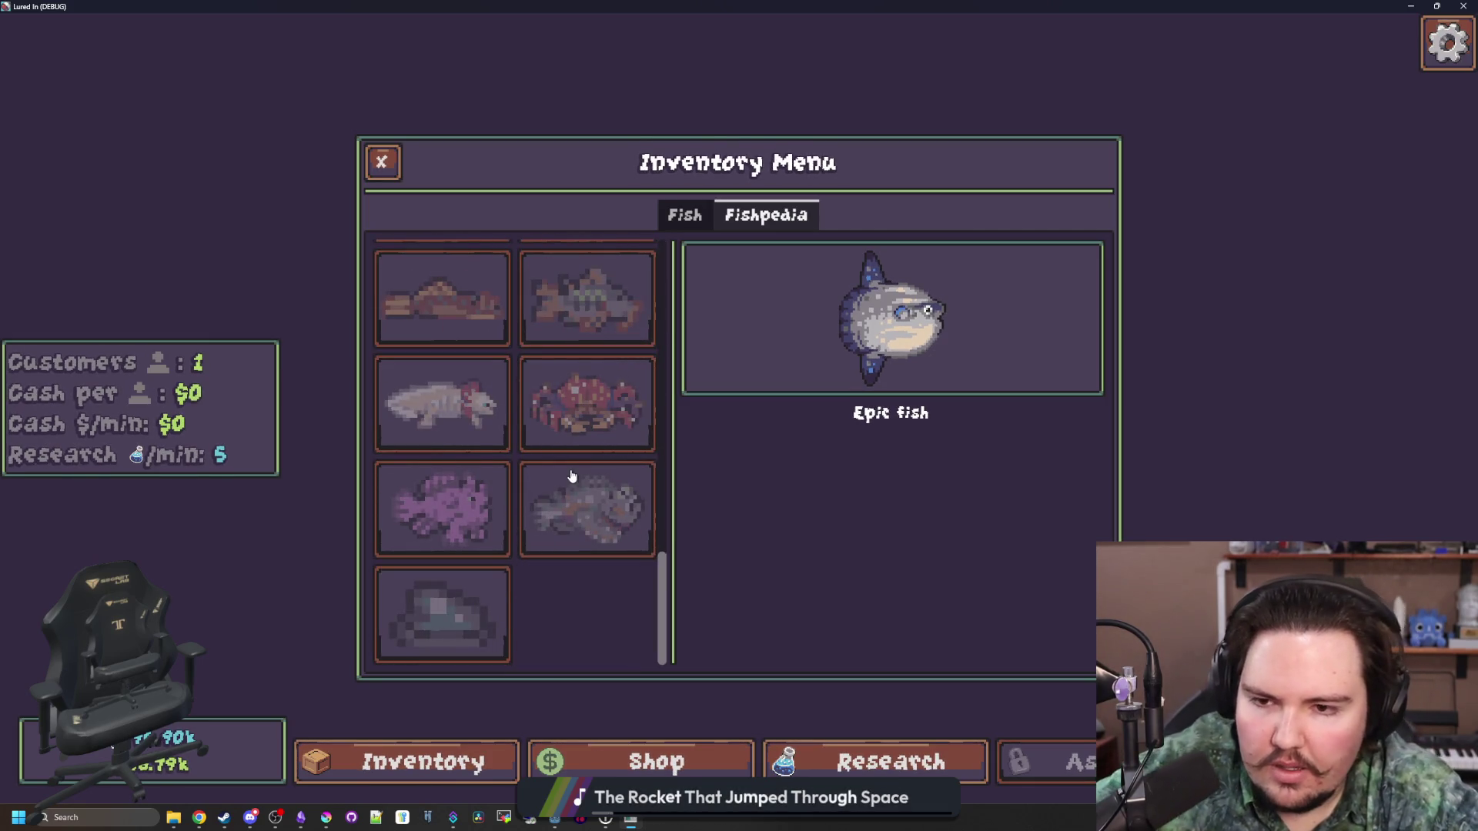
scroll(574, 473, "up", 5)
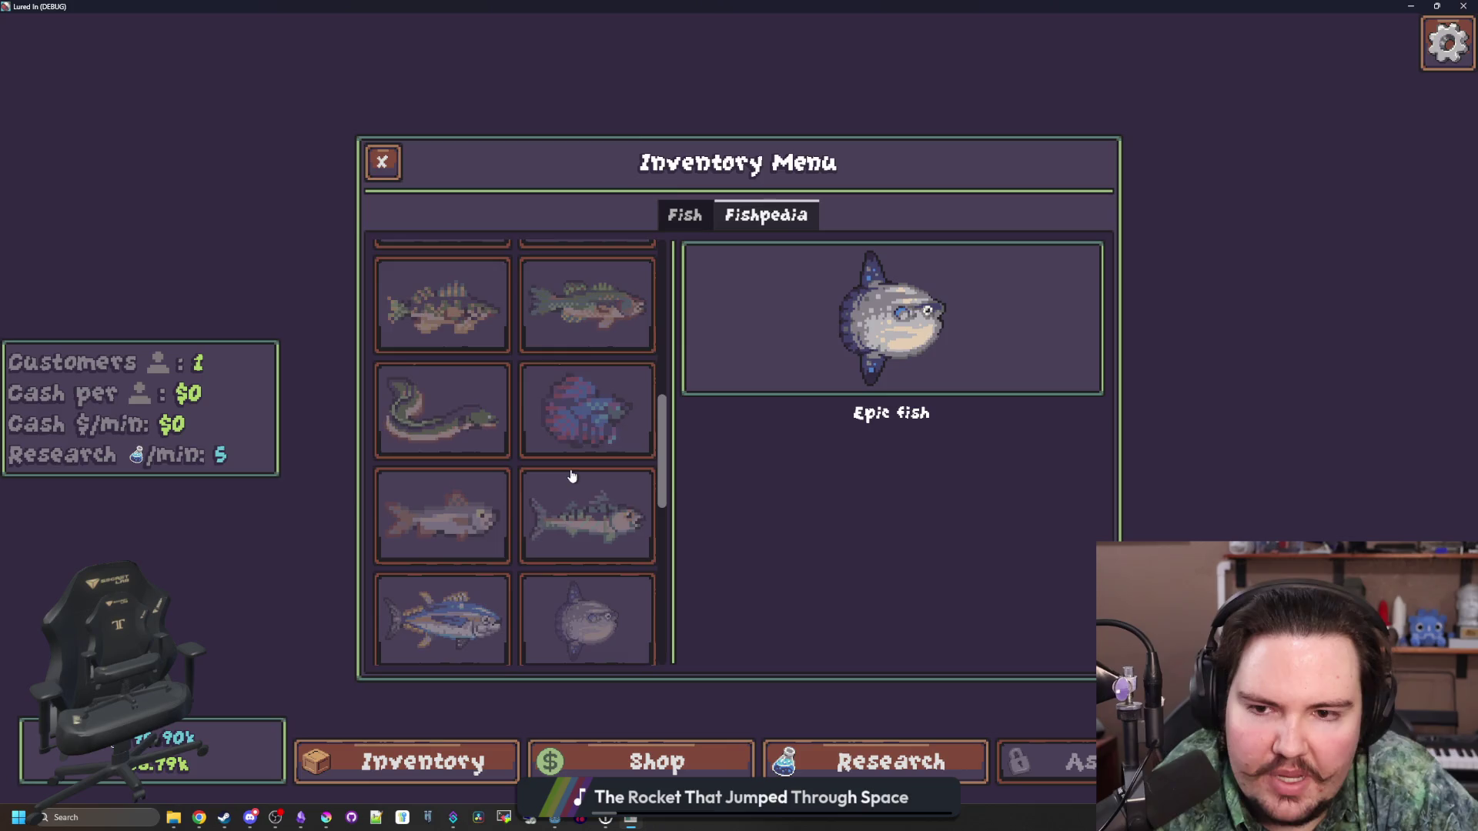
scroll(584, 468, "up", 3)
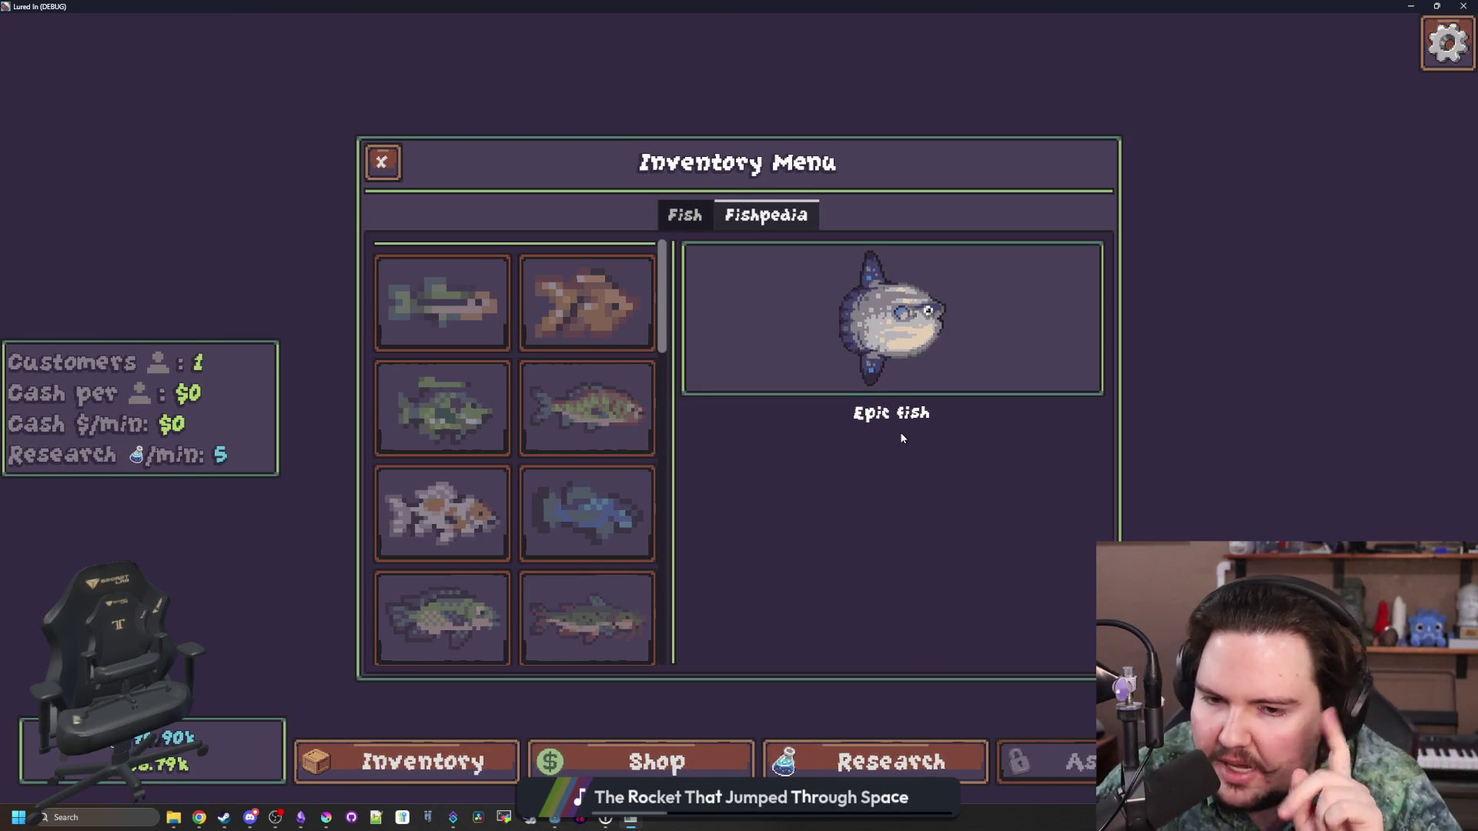
scroll(547, 472, "down", 5)
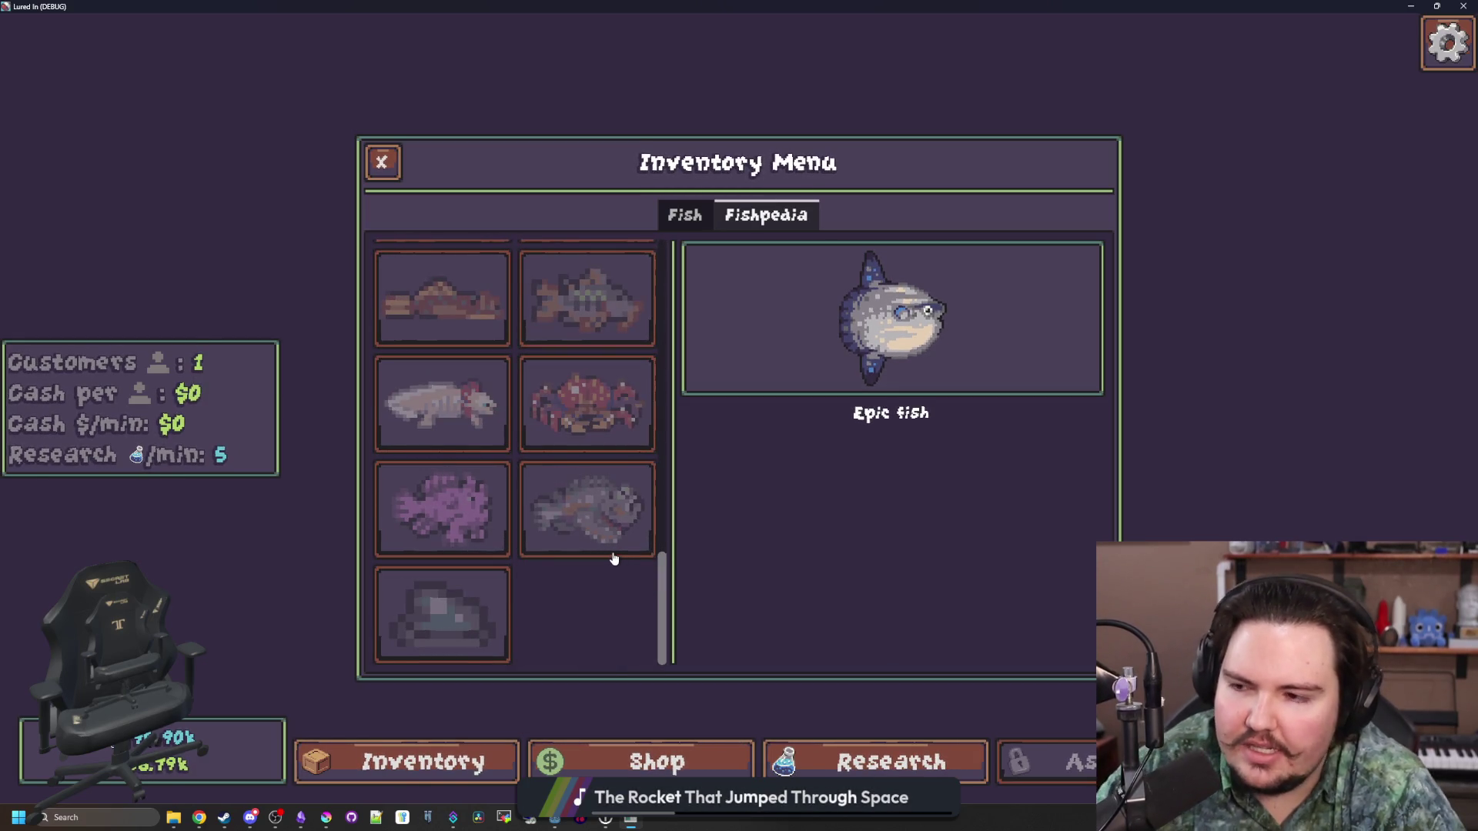
scroll(614, 559, "up", 3)
scroll(614, 559, "down", 4)
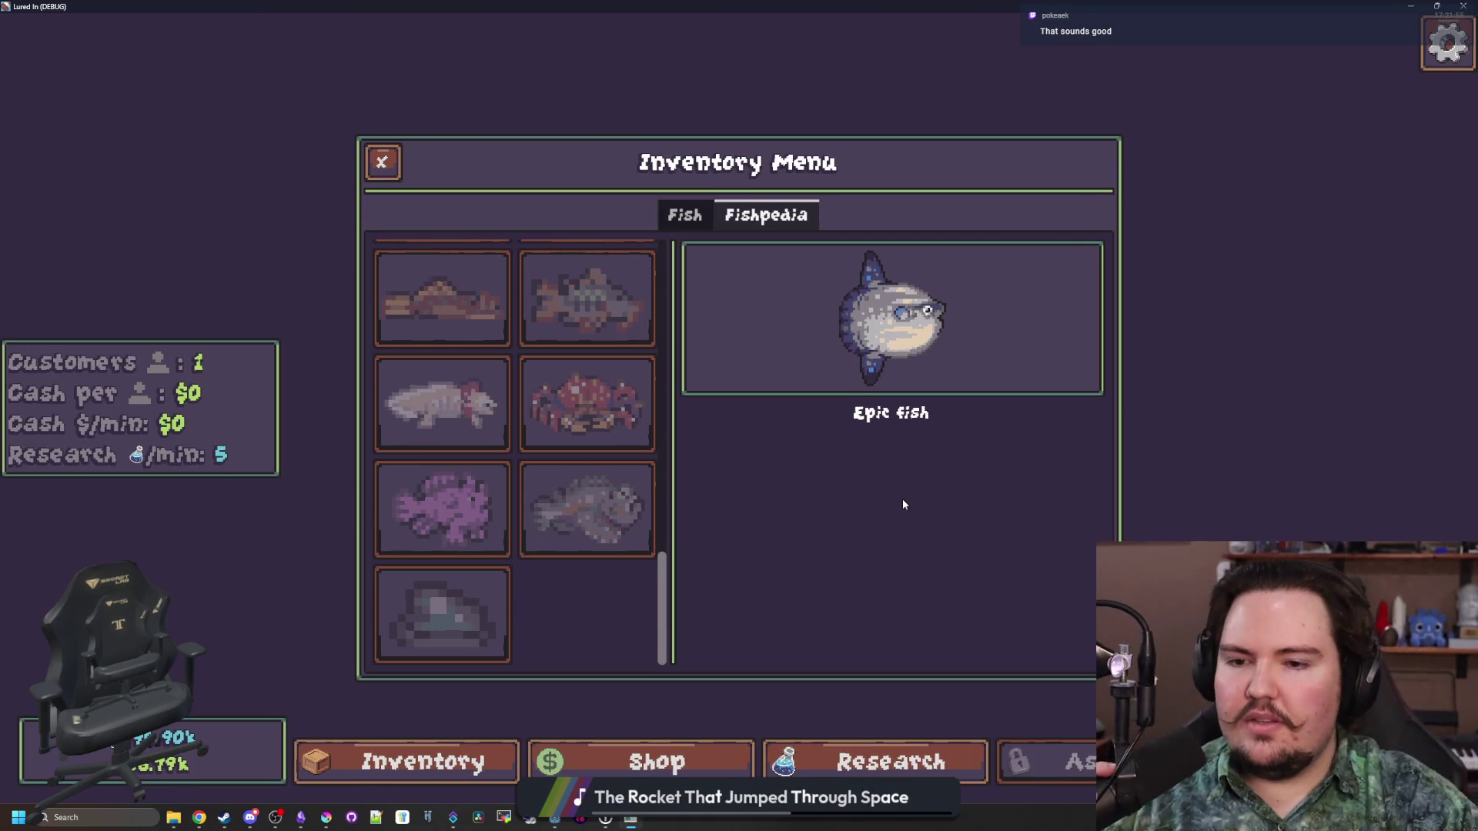
scroll(637, 538, "up", 10)
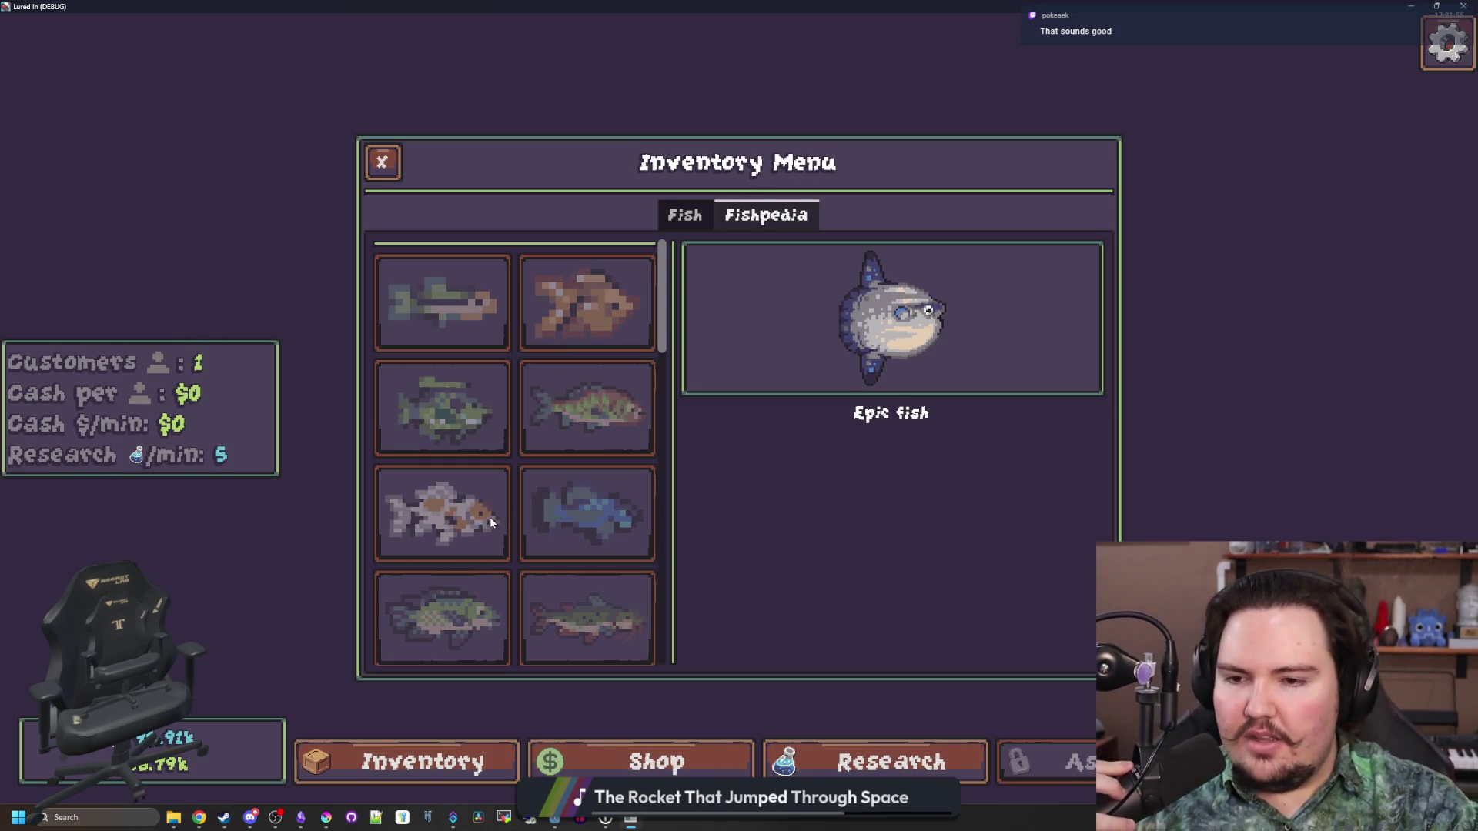
scroll(562, 474, "down", 5)
scroll(645, 367, "up", 5)
key("super+Down")
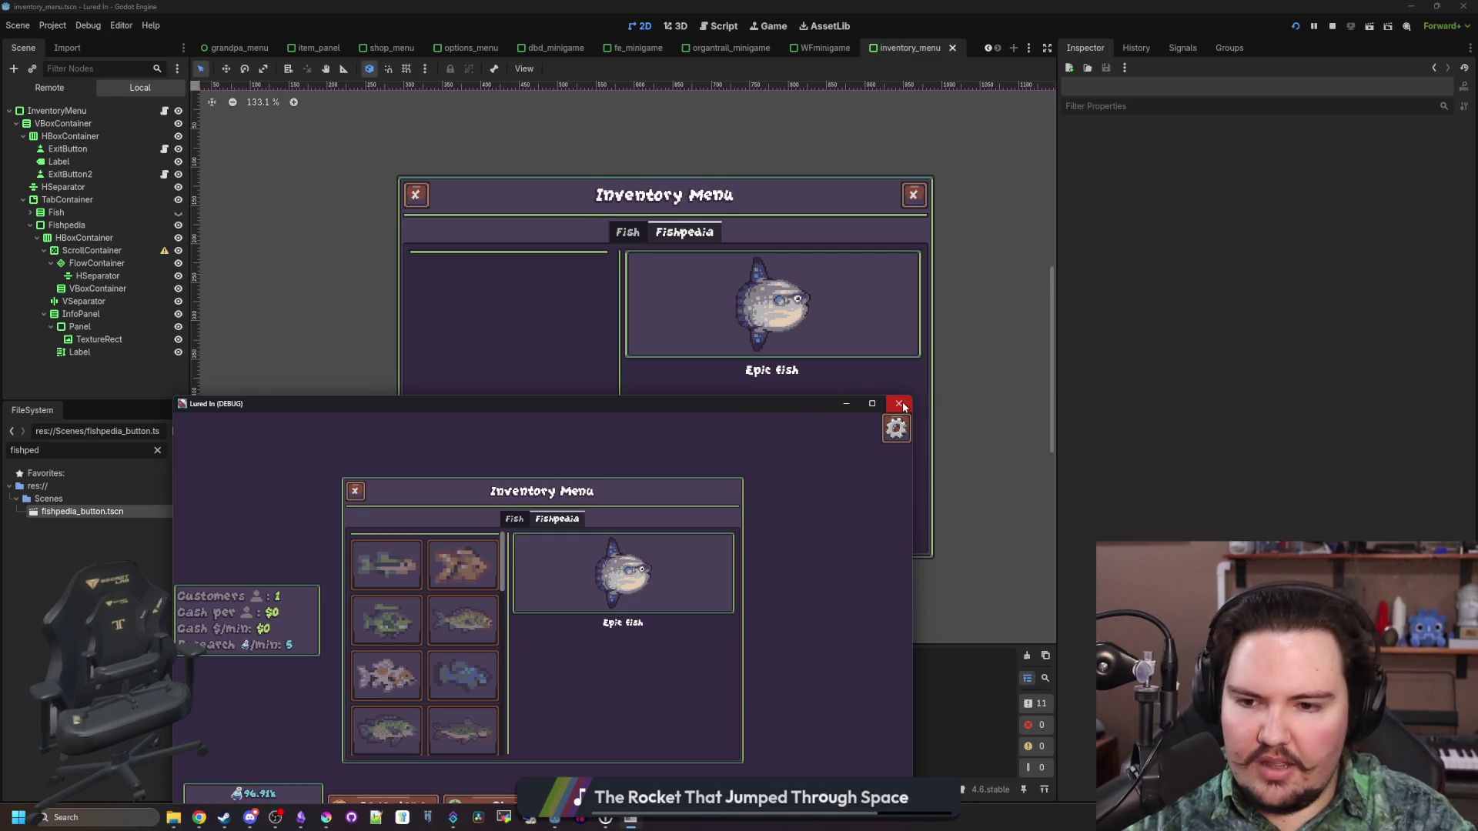
Move the game window off full screen, stop the running game and save the current scene
mouse_move(781, 405)
left_mouse_down()
mouse_move(870, 359)
mouse_move(930, 5)
left_mouse_up()
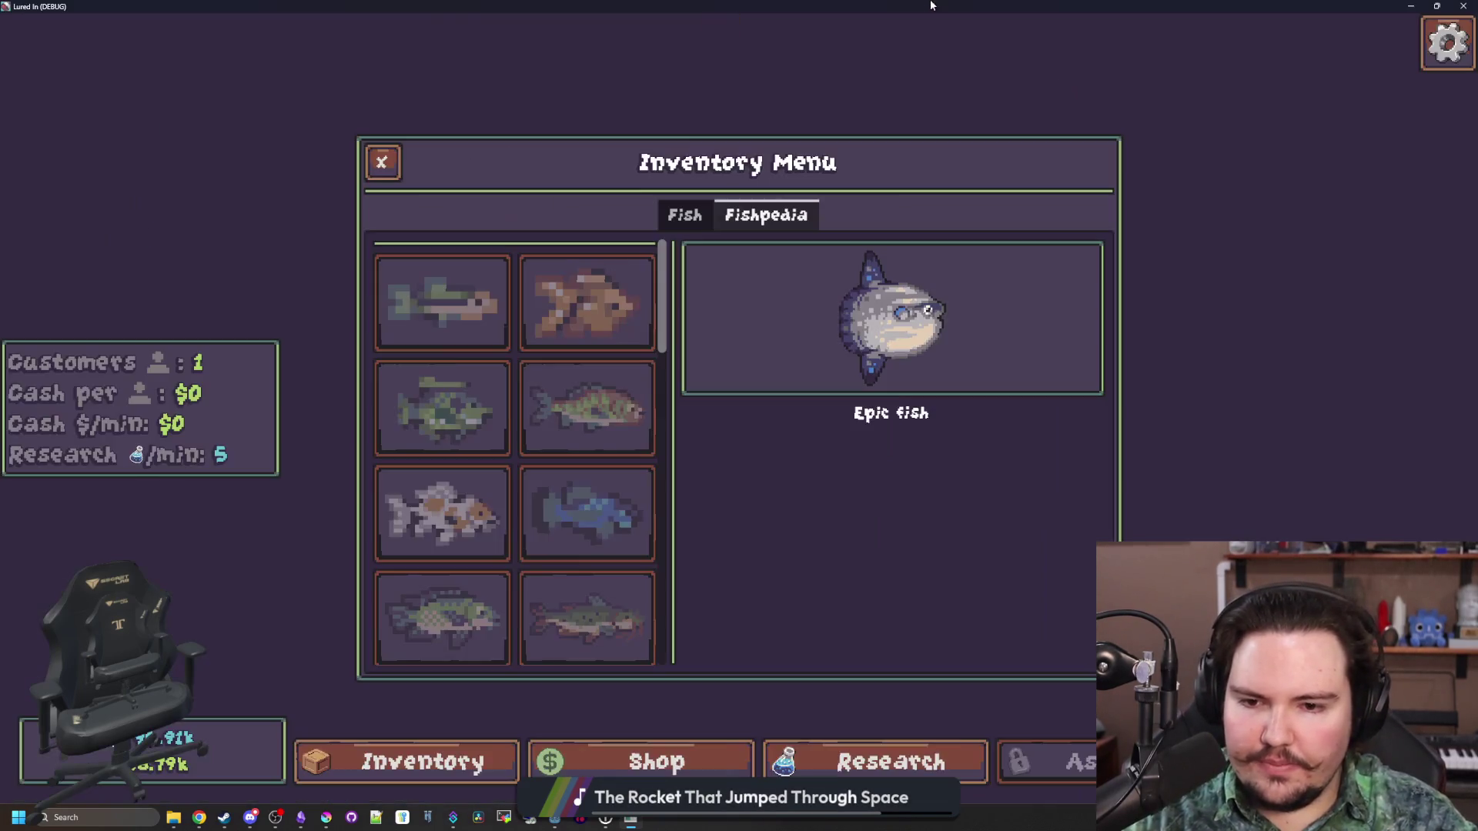
scroll(546, 479, "down", 5)
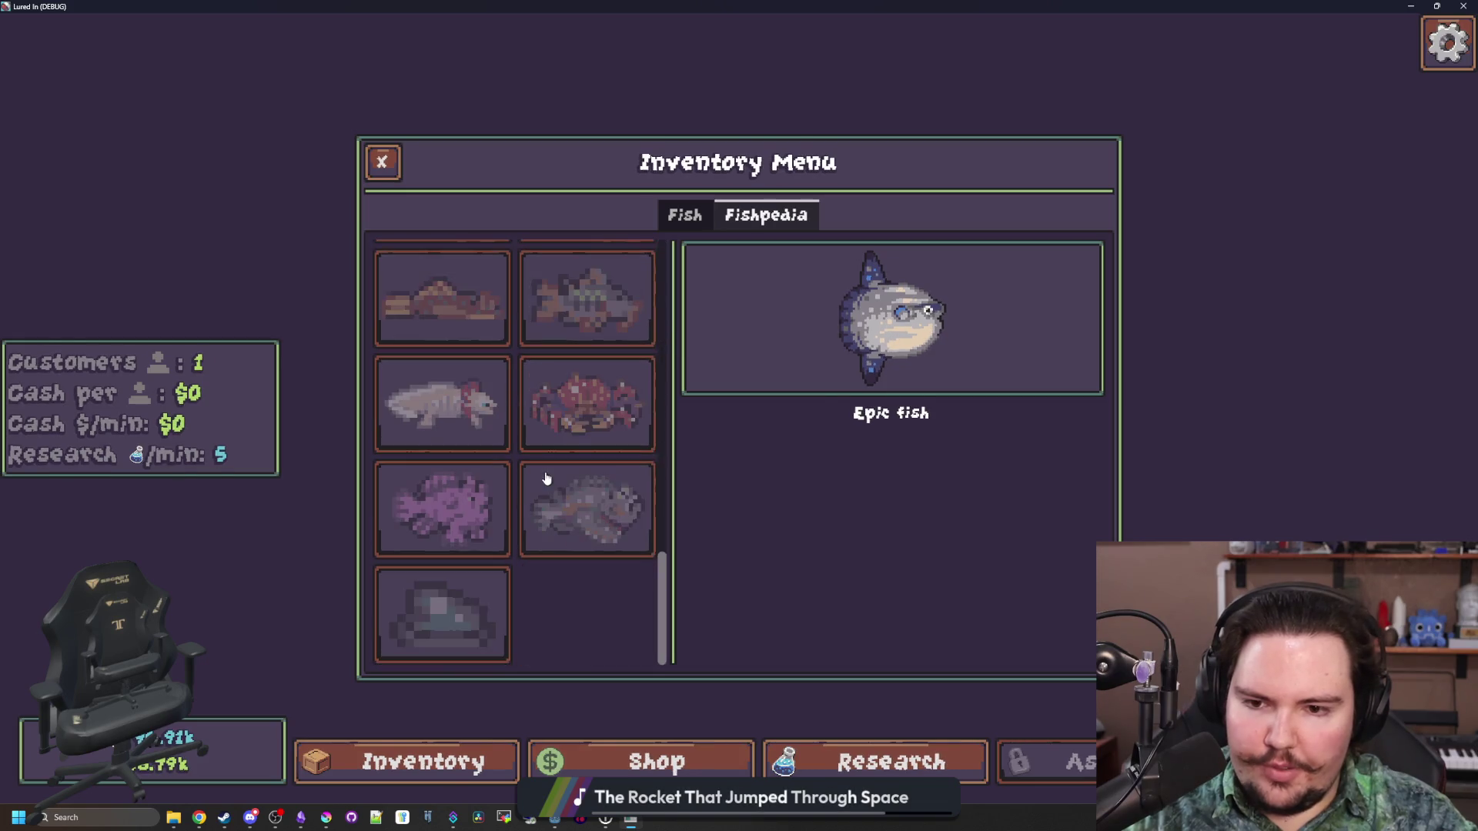
scroll(584, 518, "up", 5)
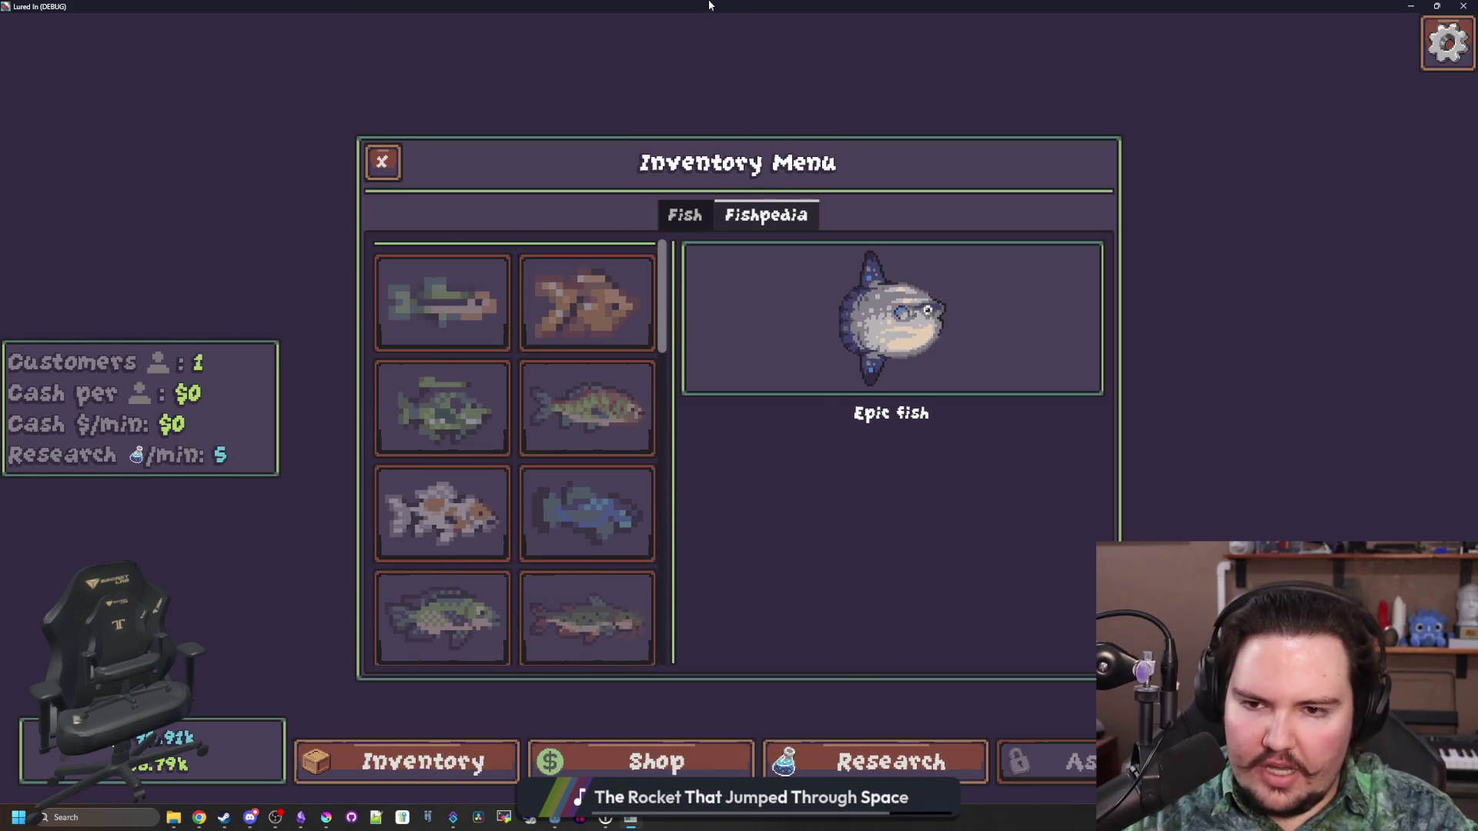
left_click_drag(709, 5, 610, 600)
key("F8")
key("ctrl+s")
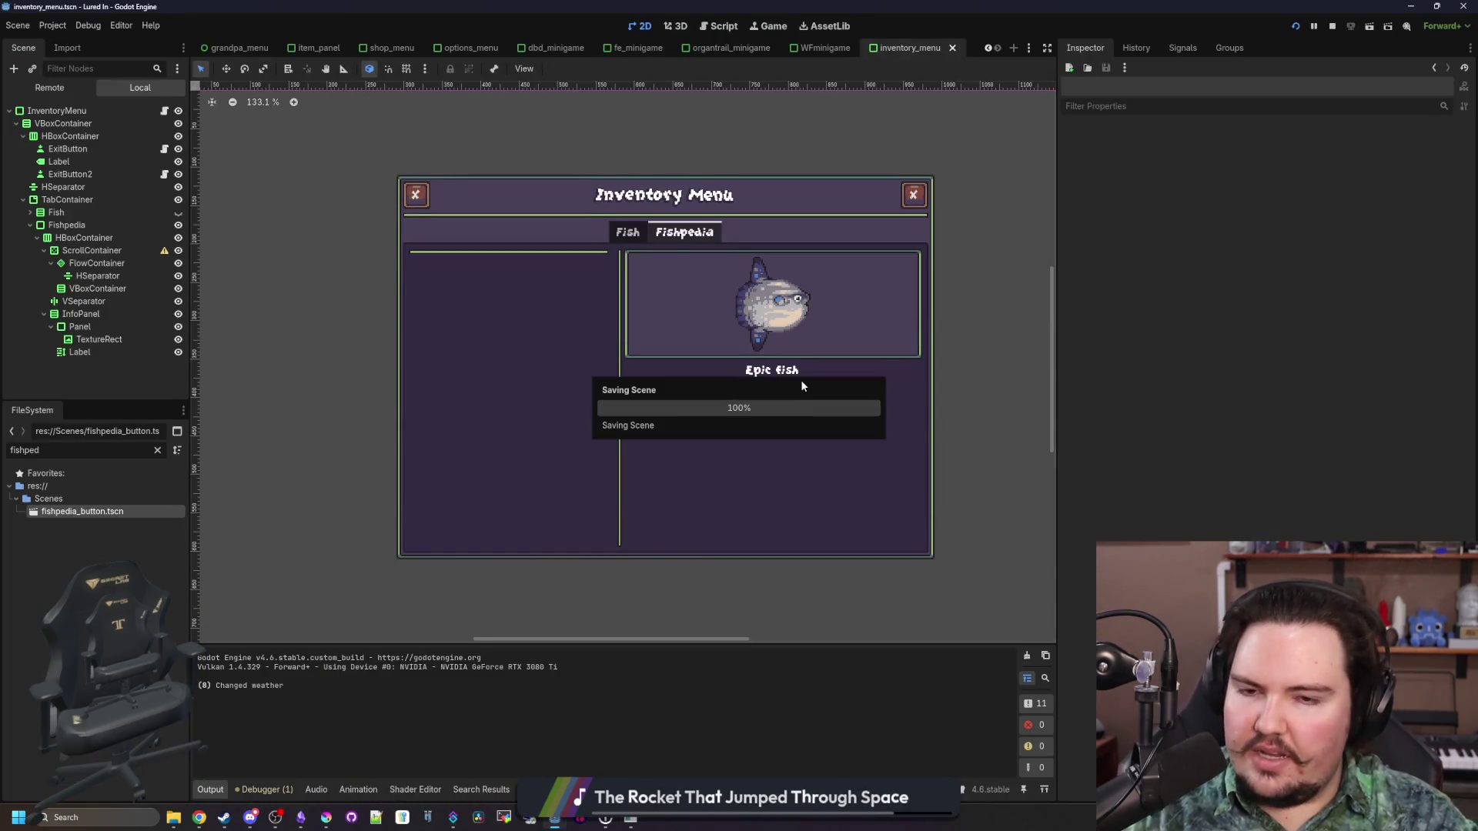
Filter the FileSystem for 'aquar', open aquarium.gd, then switch to global.gd in the script list
left_click(157, 450)
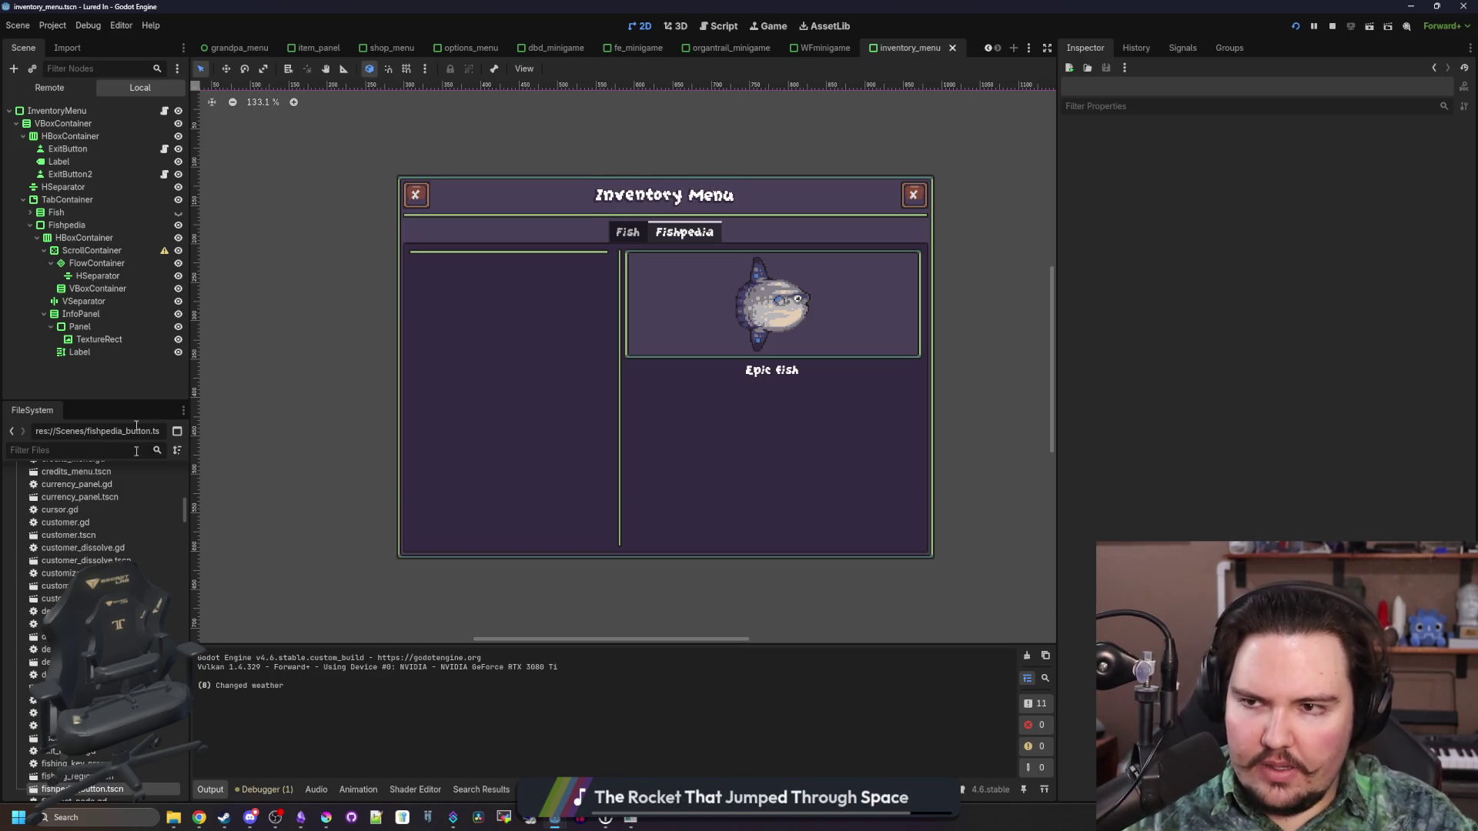
type("aquar")
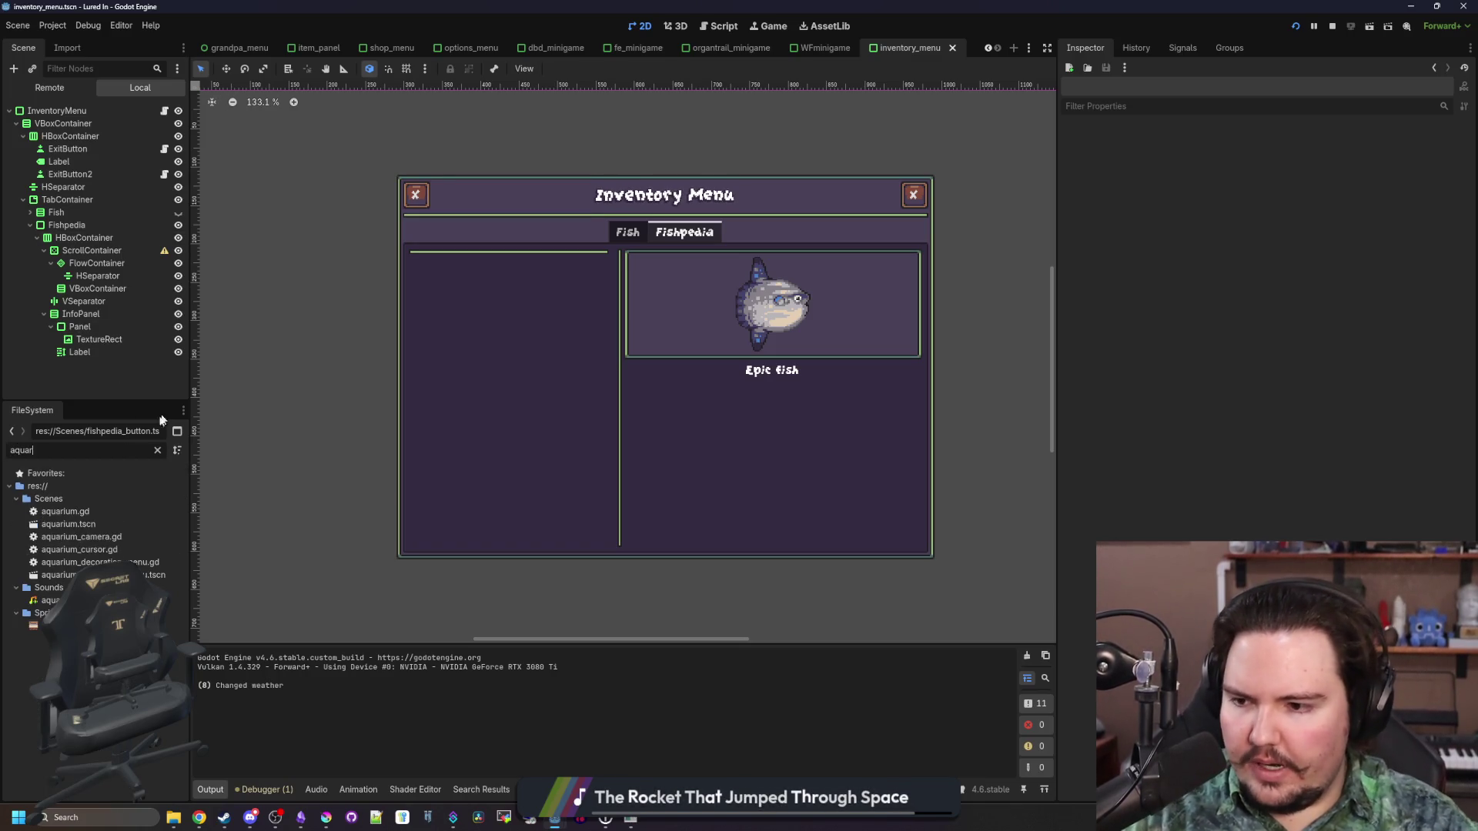
double_click(91, 508)
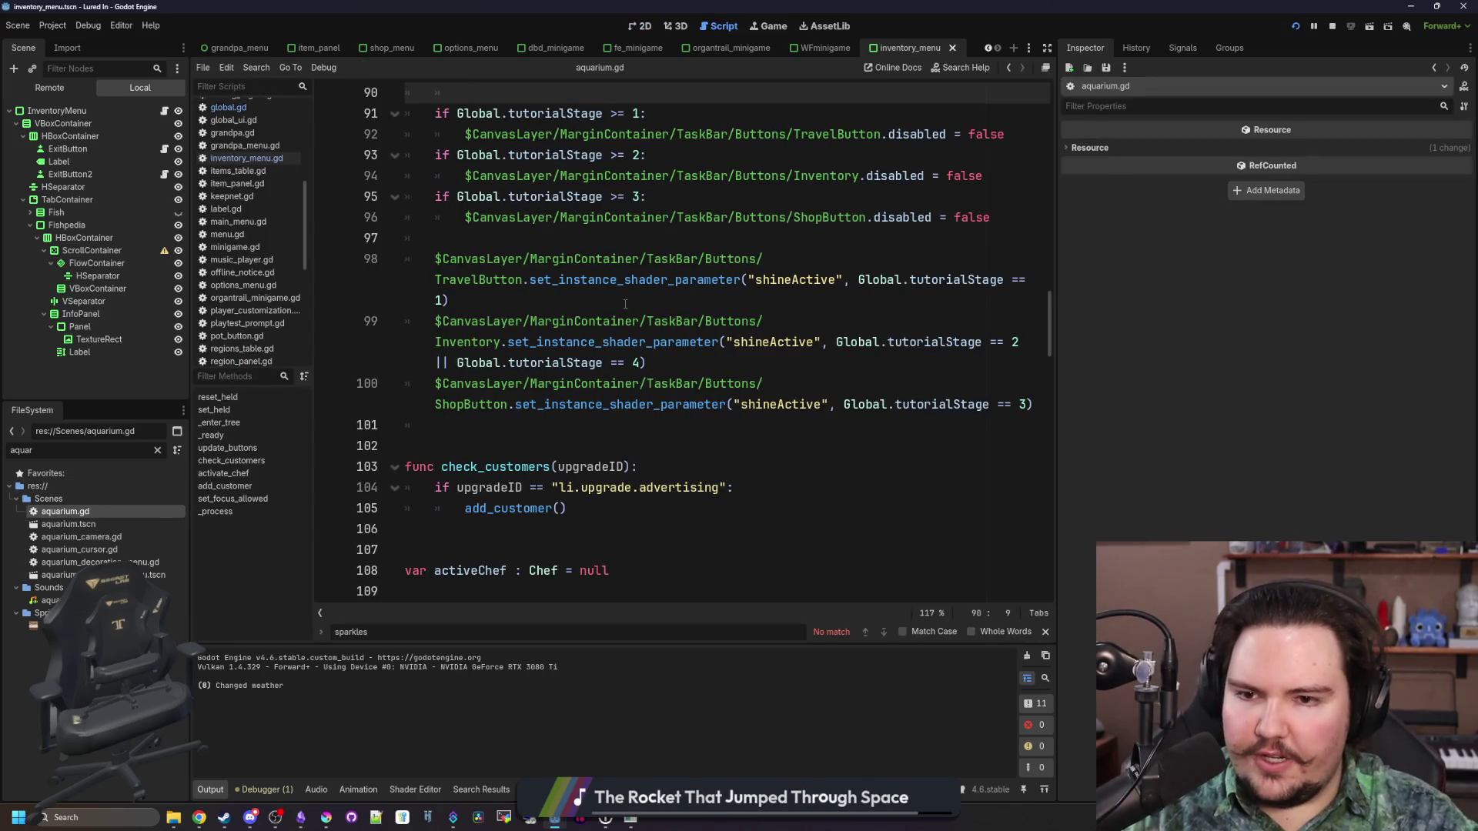
scroll(539, 431, "up", 7)
left_click(522, 416)
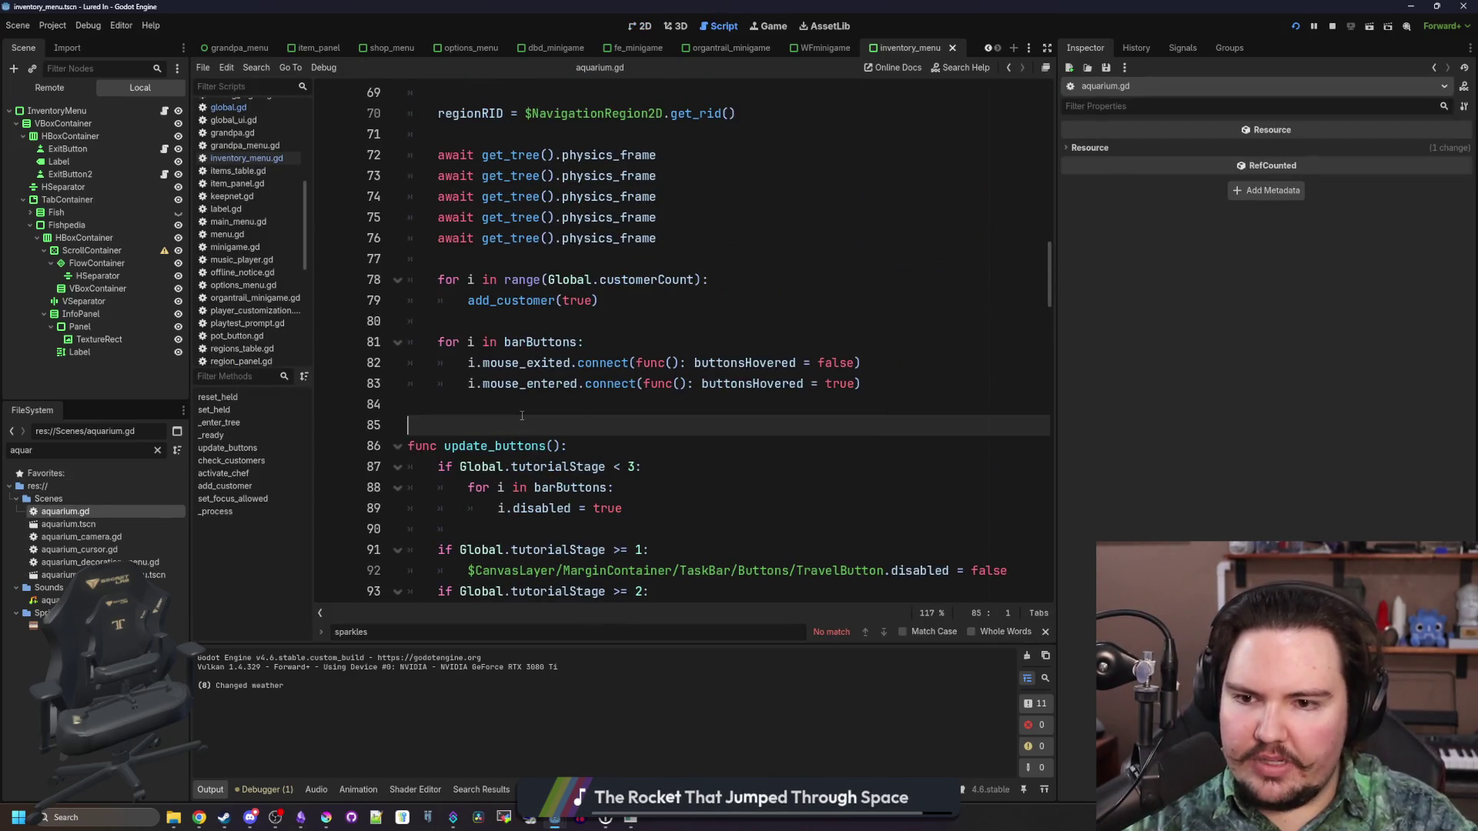
left_click(564, 414)
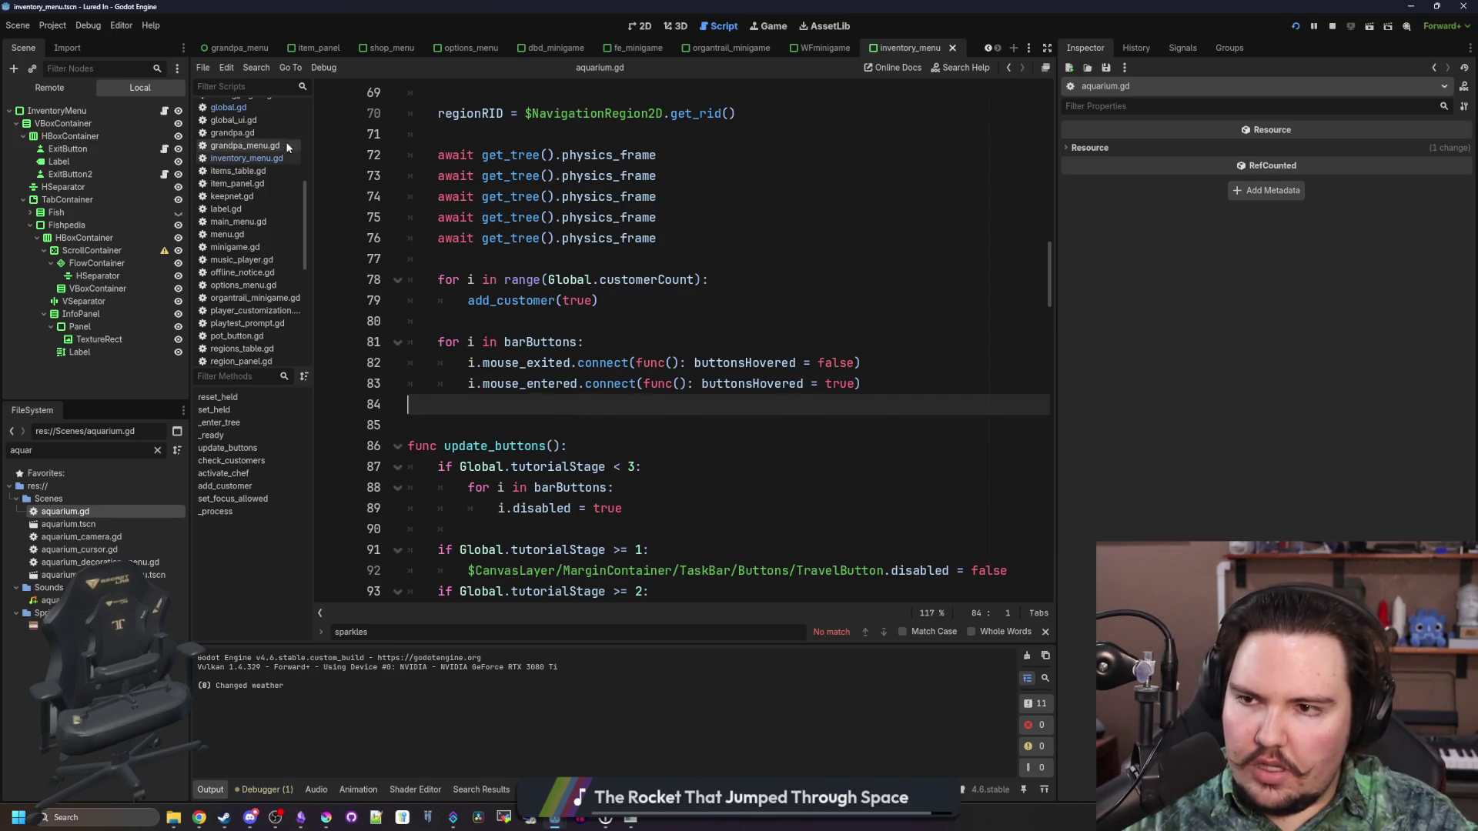
left_click(280, 108)
left_click(831, 278)
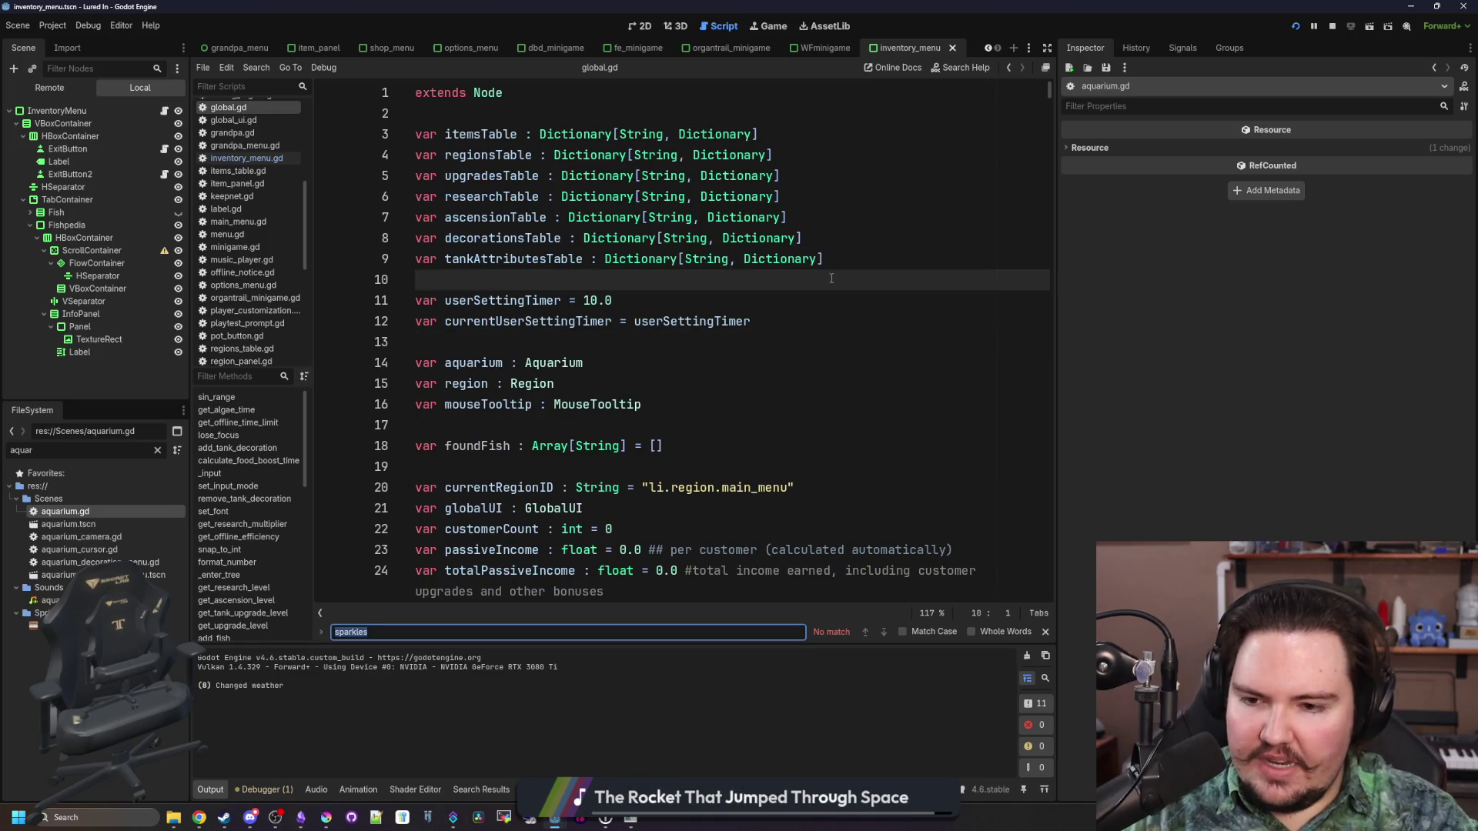
Find add_fish in global.gd and add a blank line after the inventory update
type("add_fish")
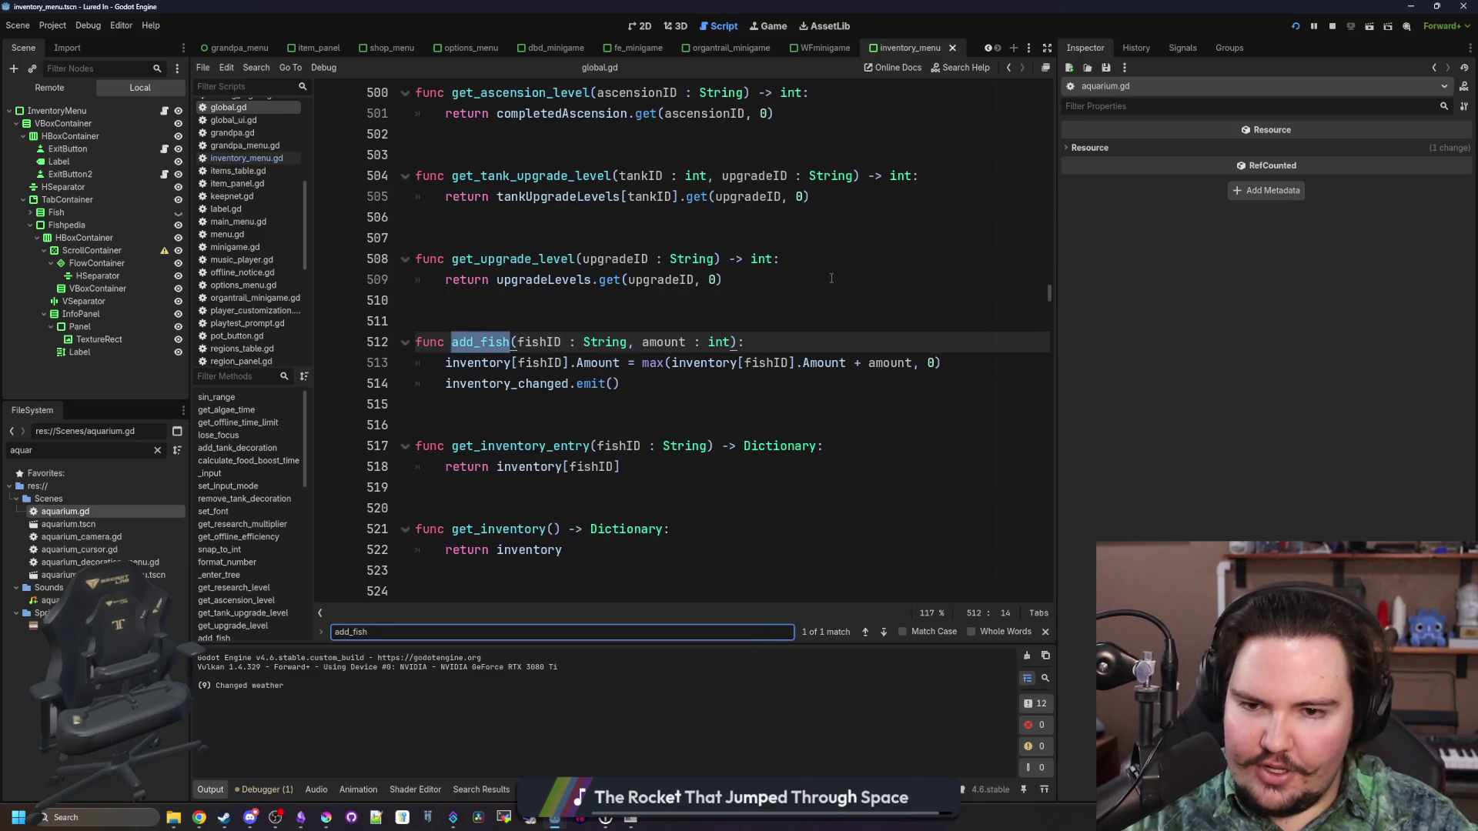
left_click(673, 389)
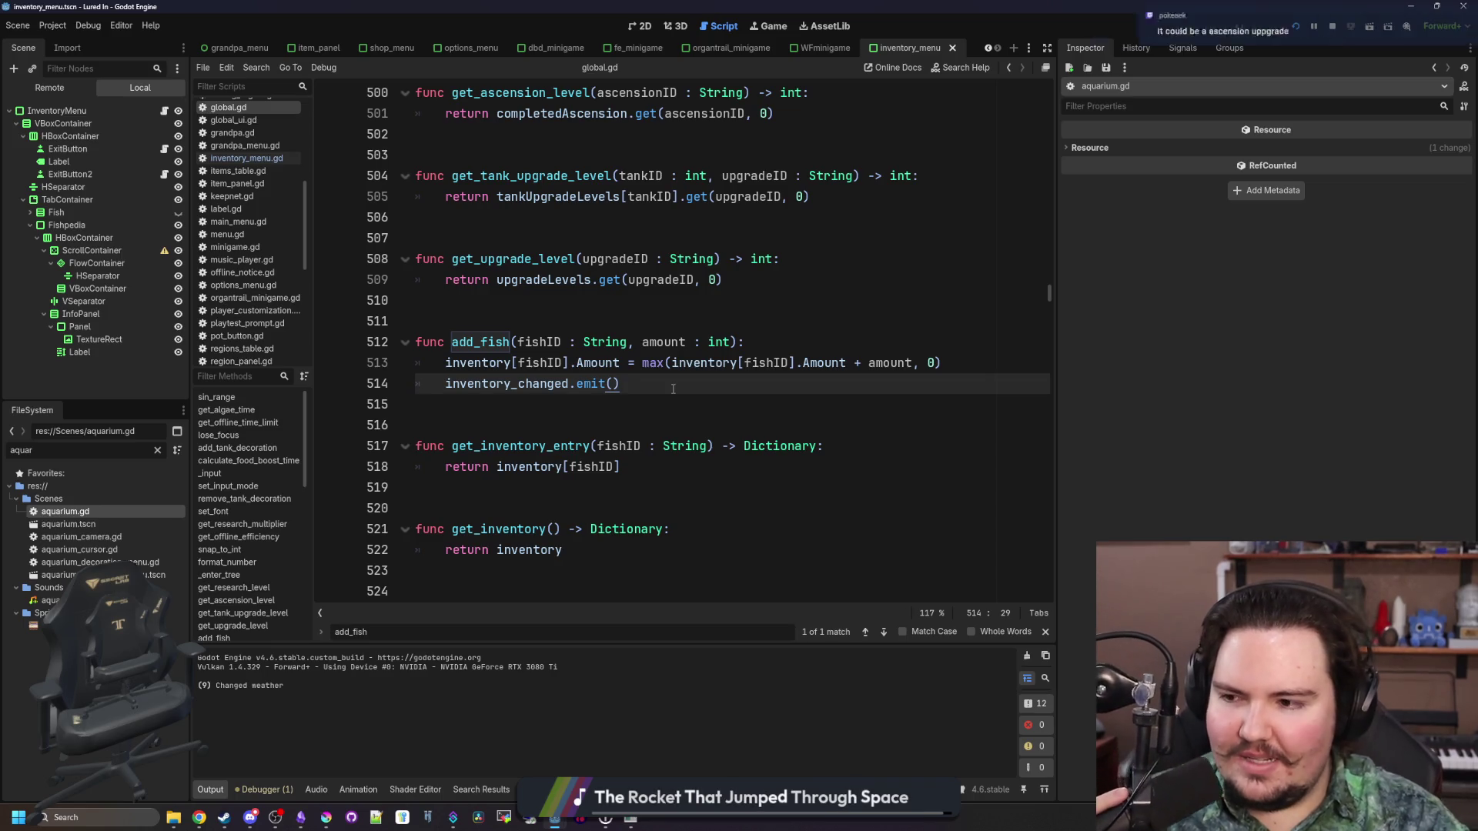
key("Return")
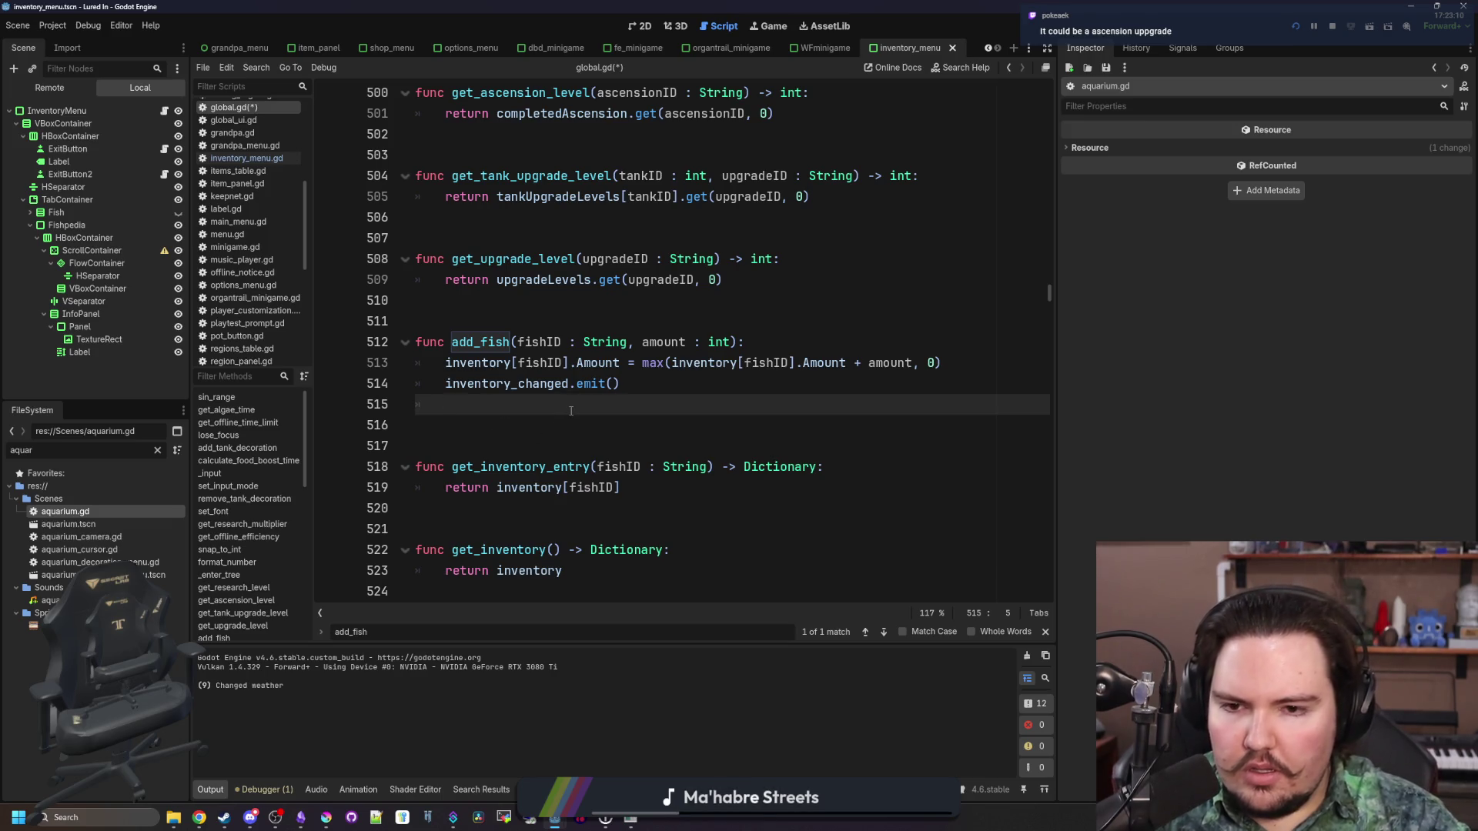
left_click(976, 370)
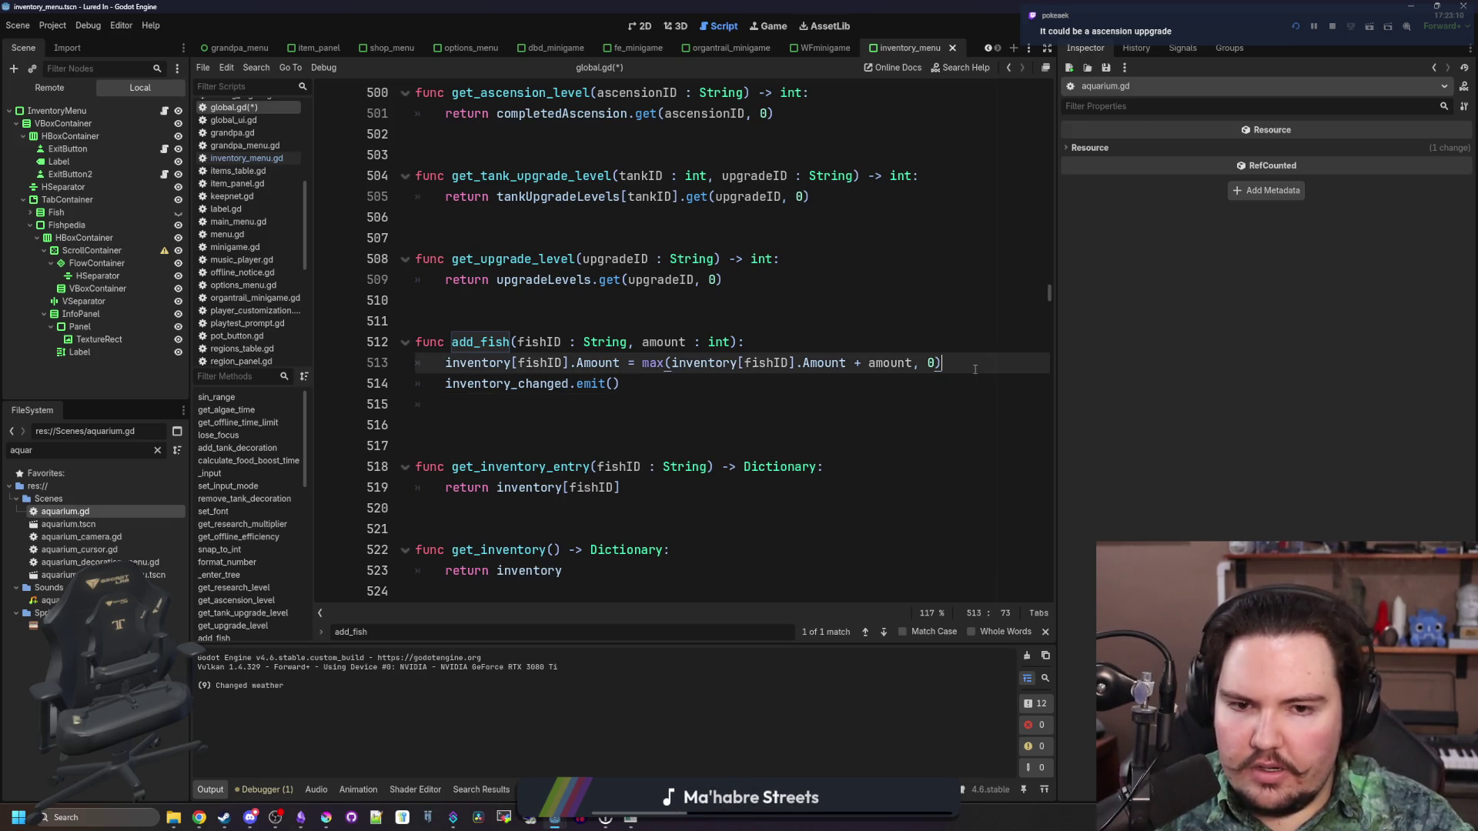
key("Return")
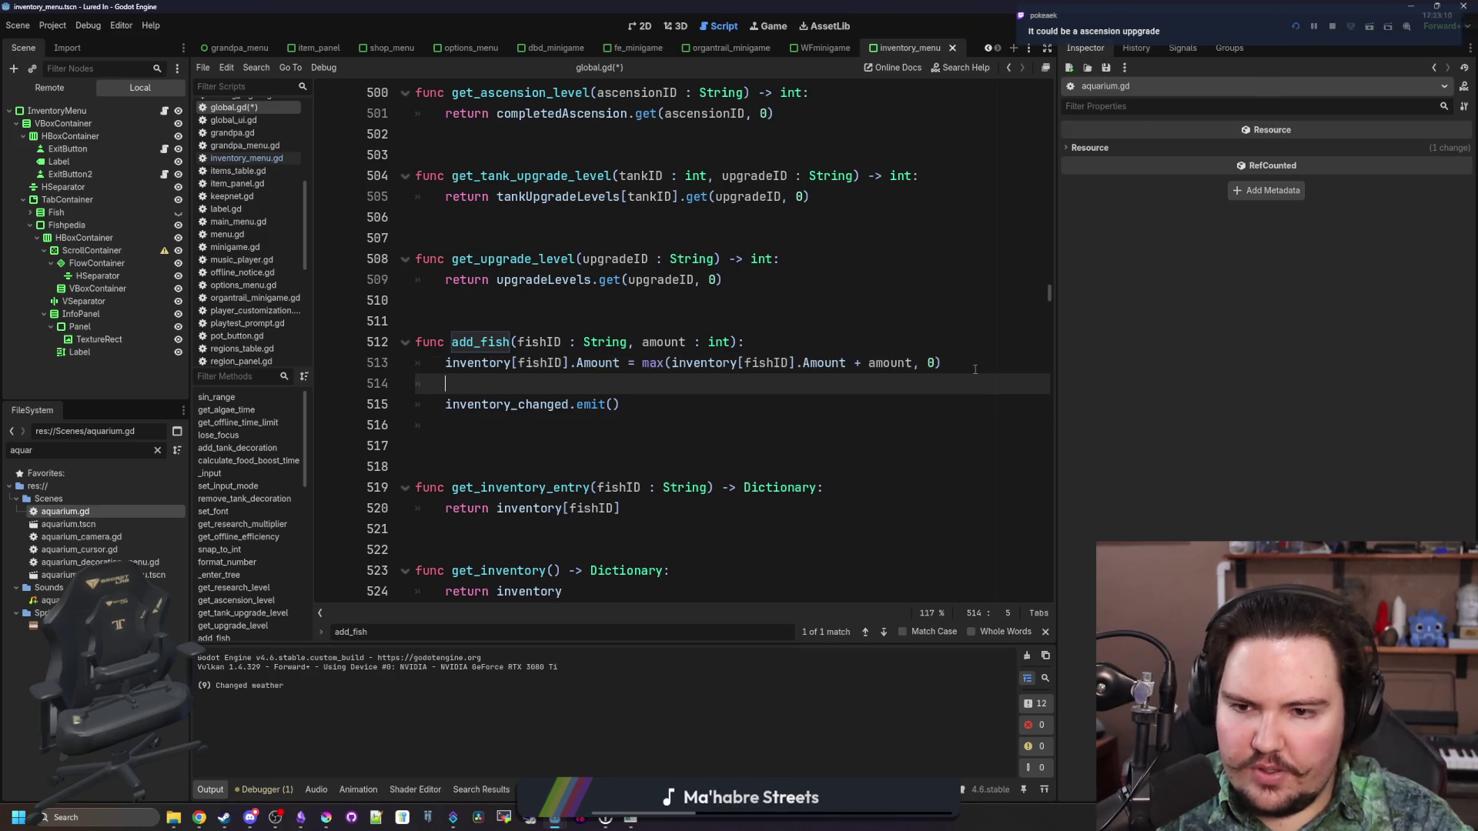
type("if Gl")
Write the 'if !foundFish.has(fishID):' check and start its foundFish.push_back body
key("BackSpace")
key("BackSpace")
type("if")
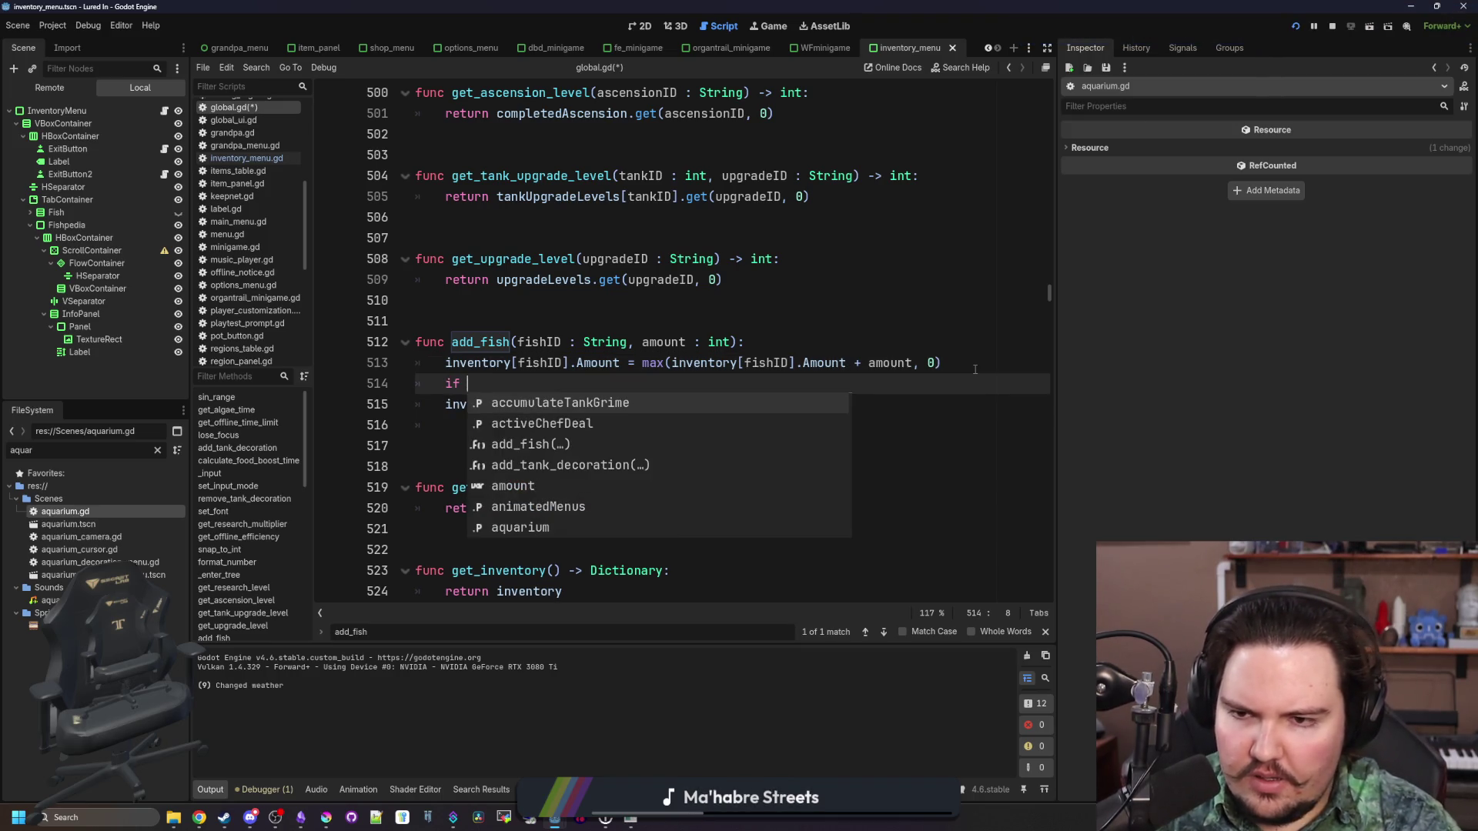
type("foundFish.h")
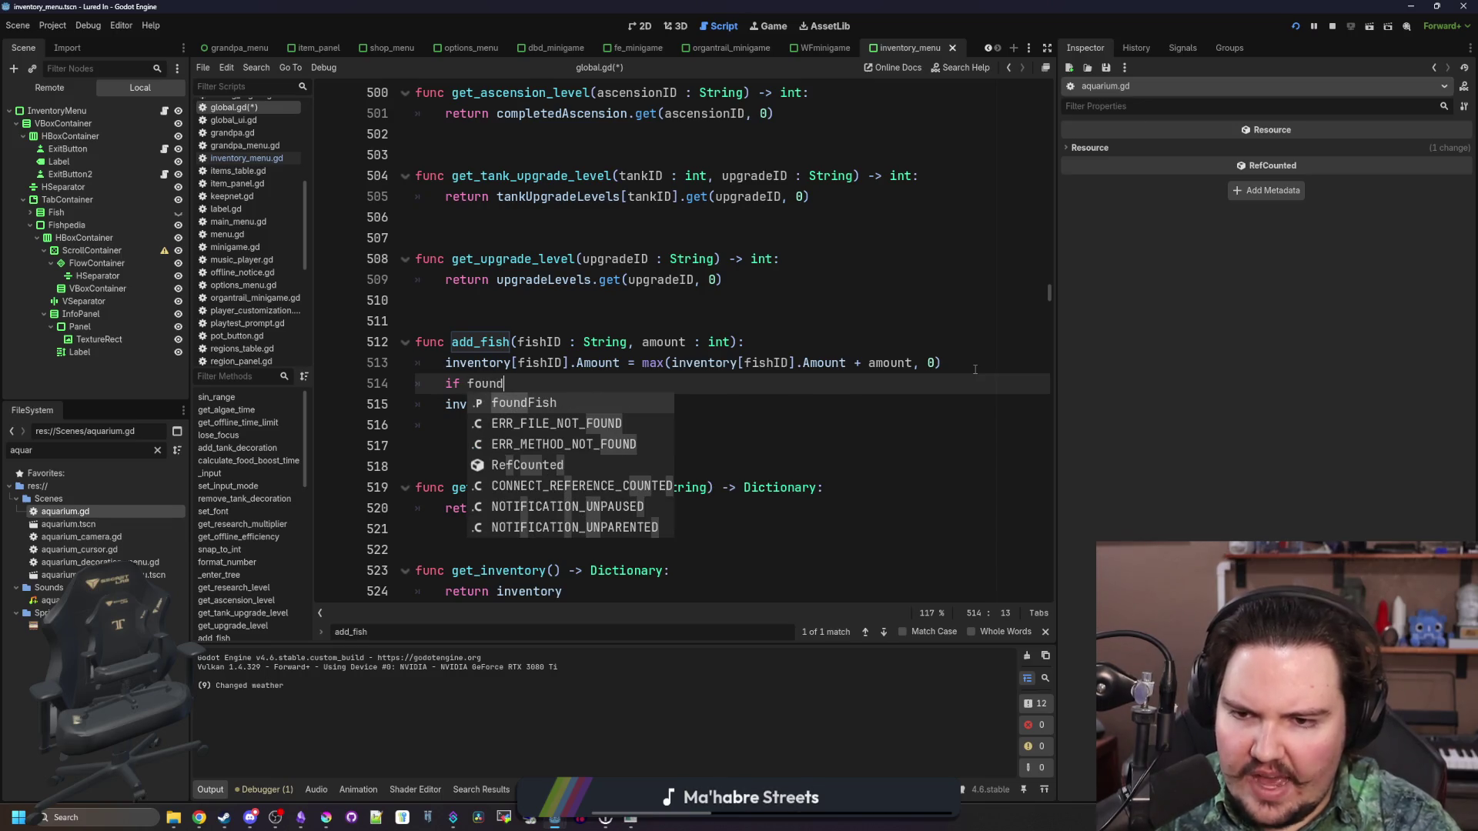
key("Left")
key("Left")
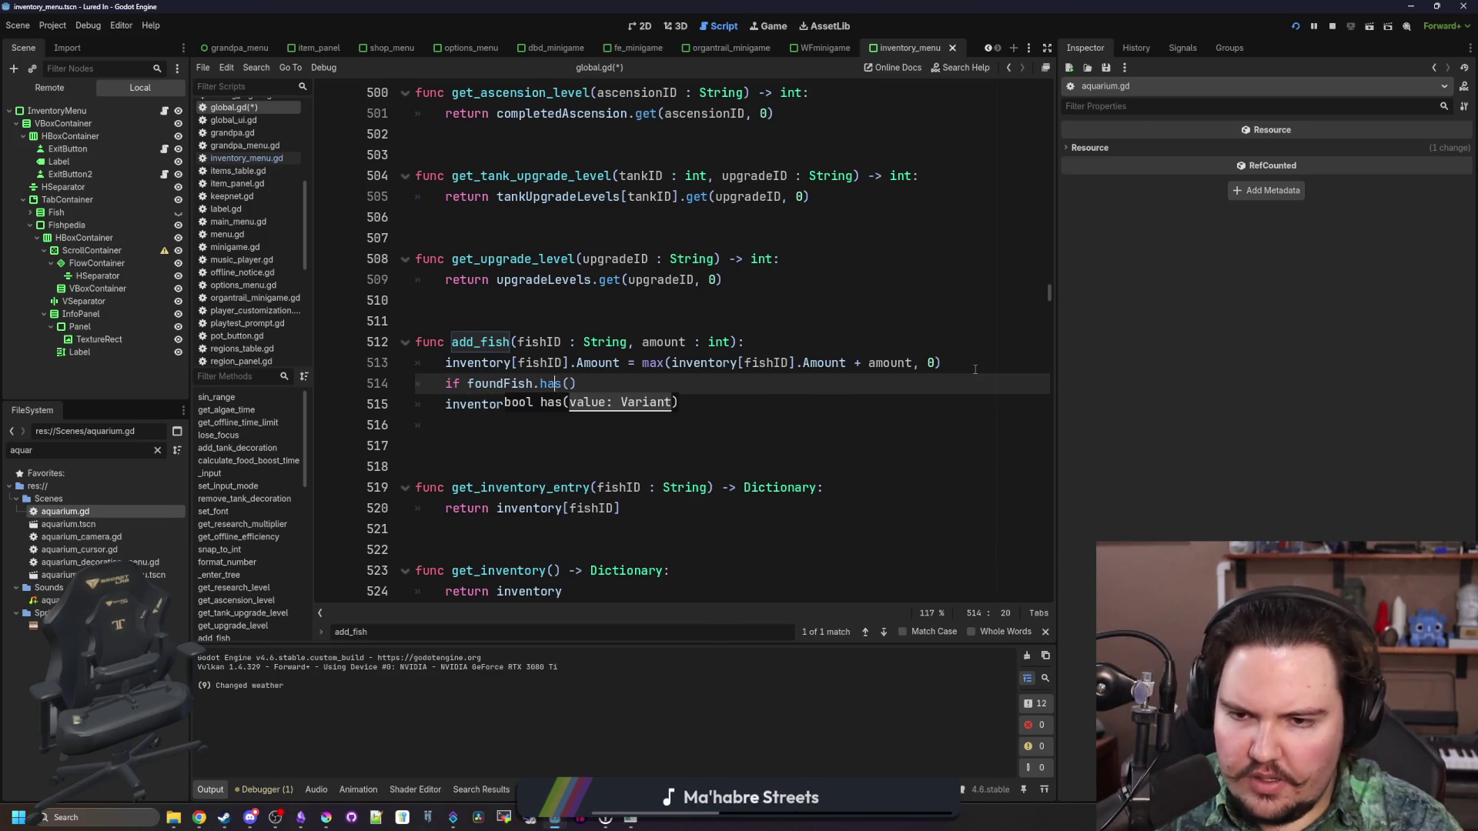
key("Left")
key("Left")
key("Left")
key("Right")
key("Right")
key("Right")
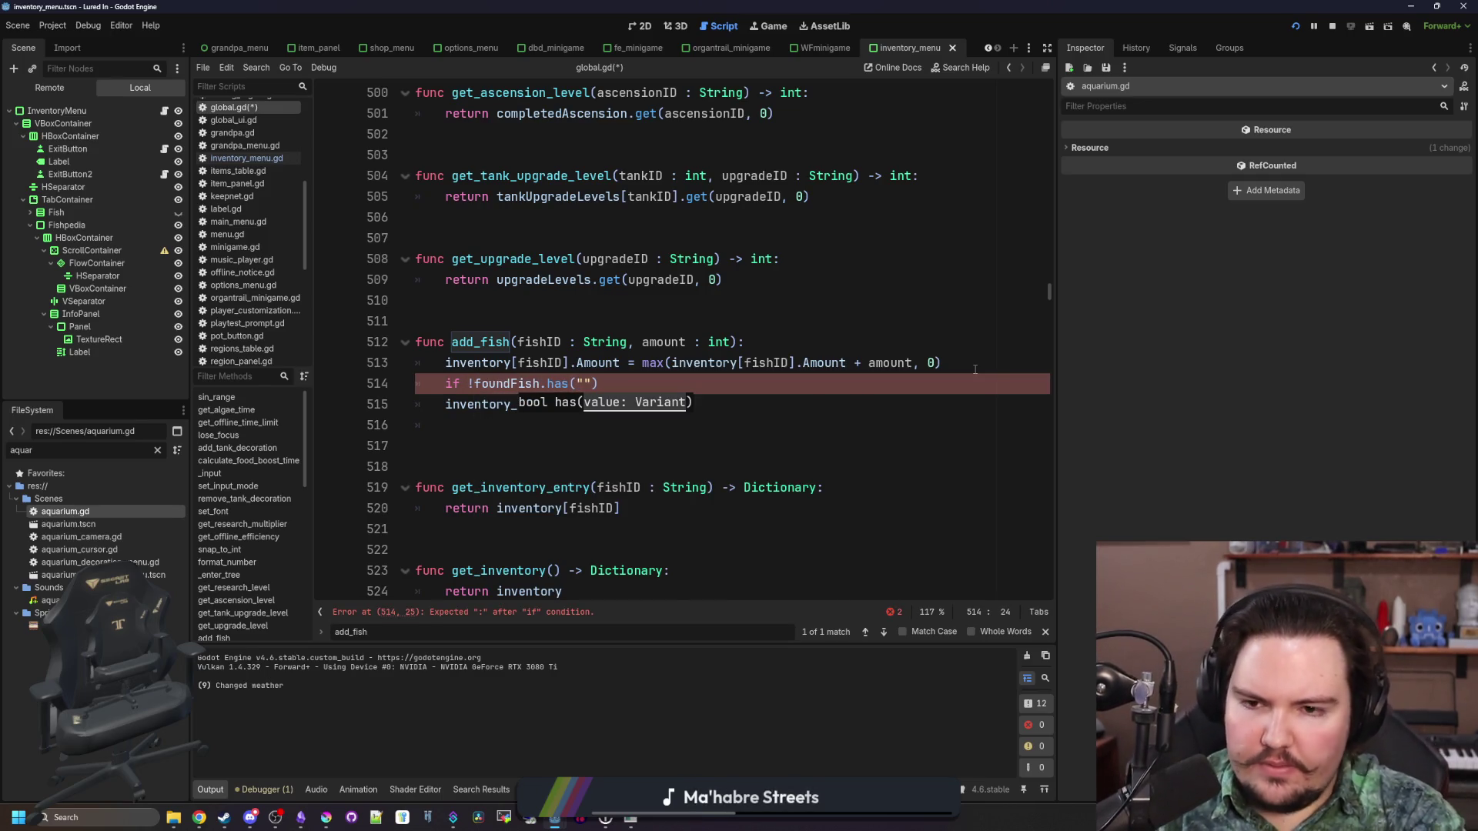
type(":")
key("Return")
type("foundFish.push_back(")
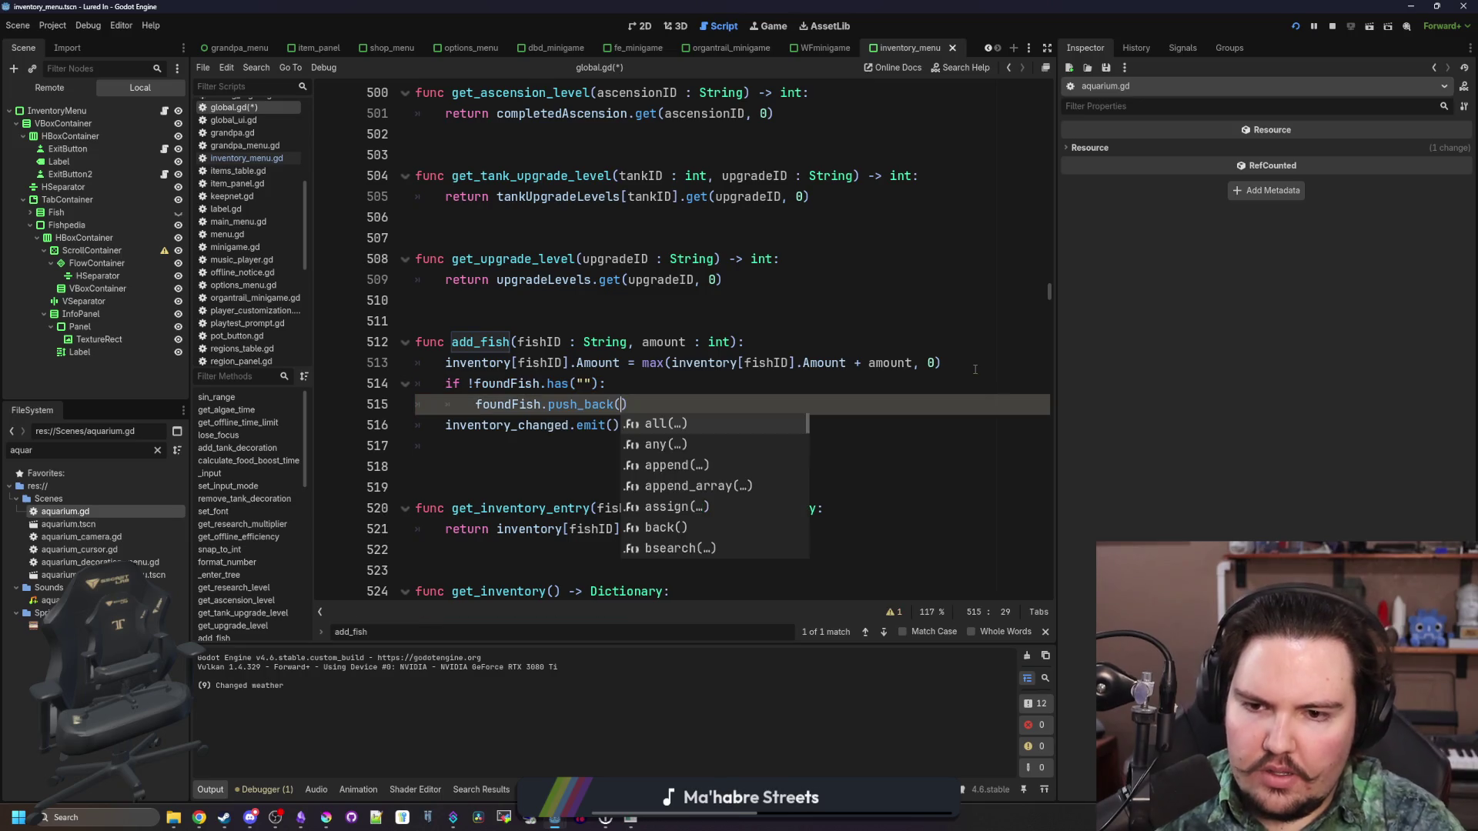
type("(\"\"")
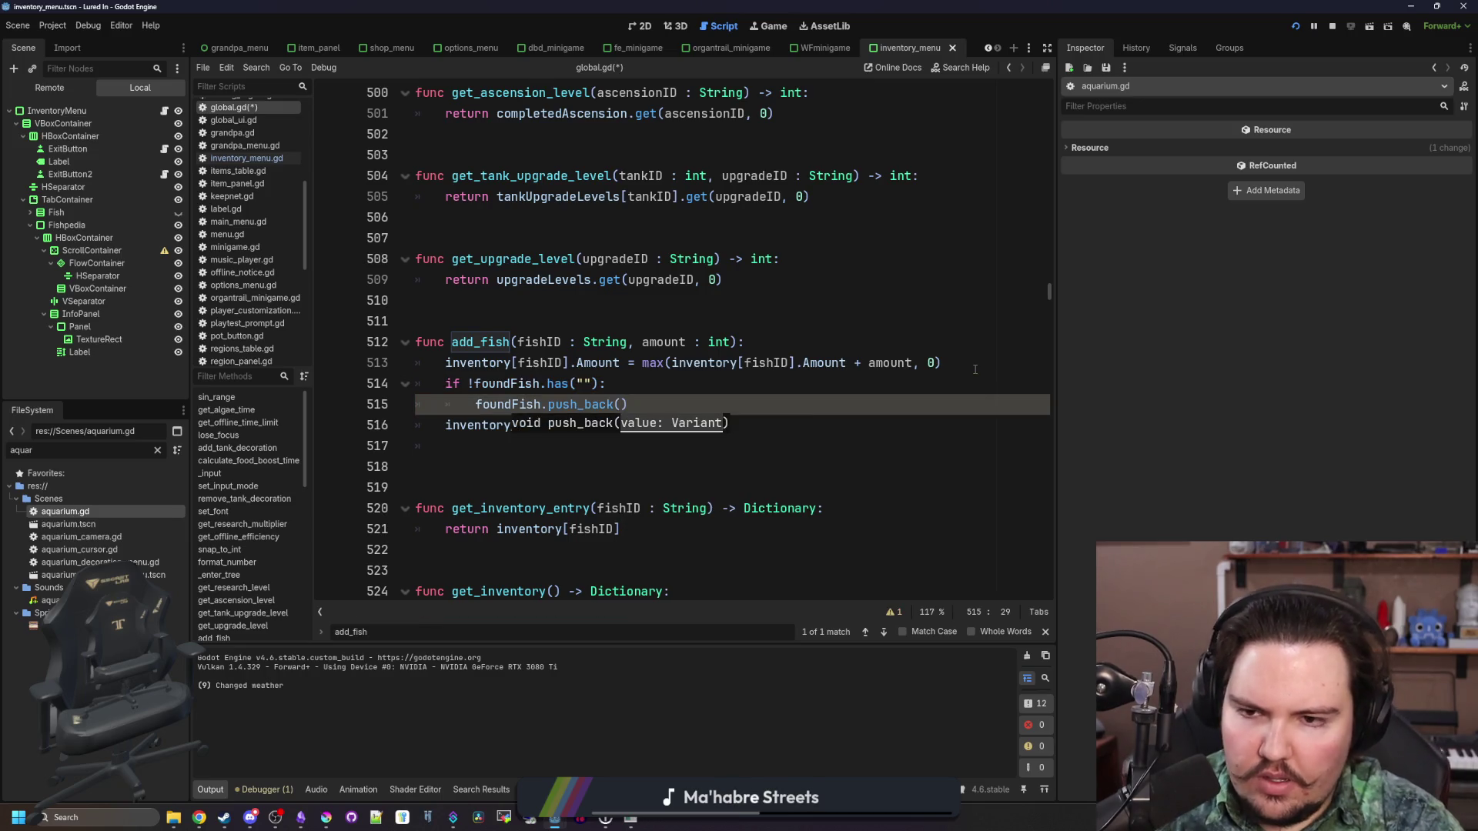
type(")")
Remove the stray empty quotes from the has check, then save and run the game
key("Up")
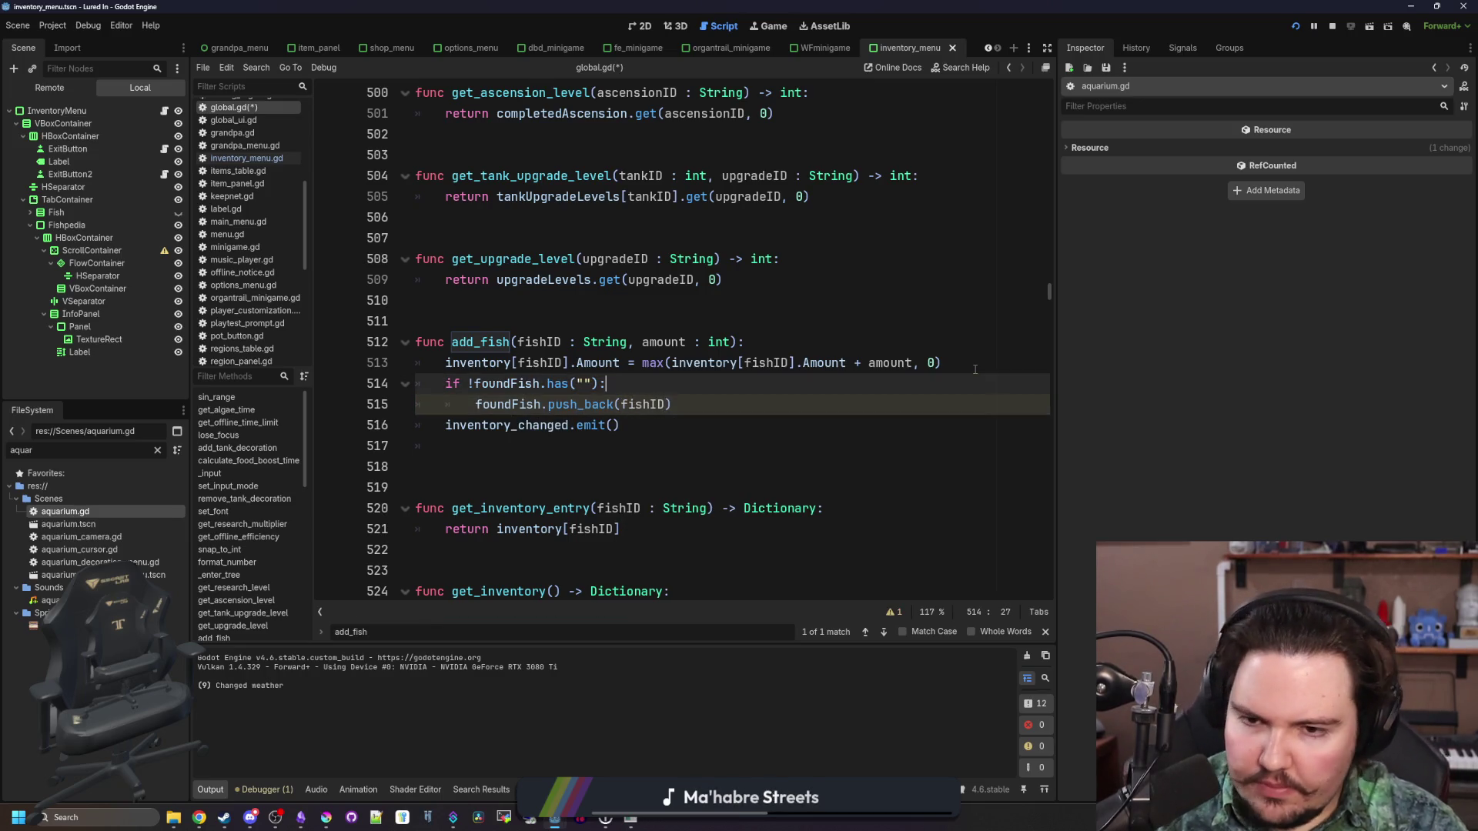
key("Left")
key("Left")
key("BackSpace")
key("BackSpace")
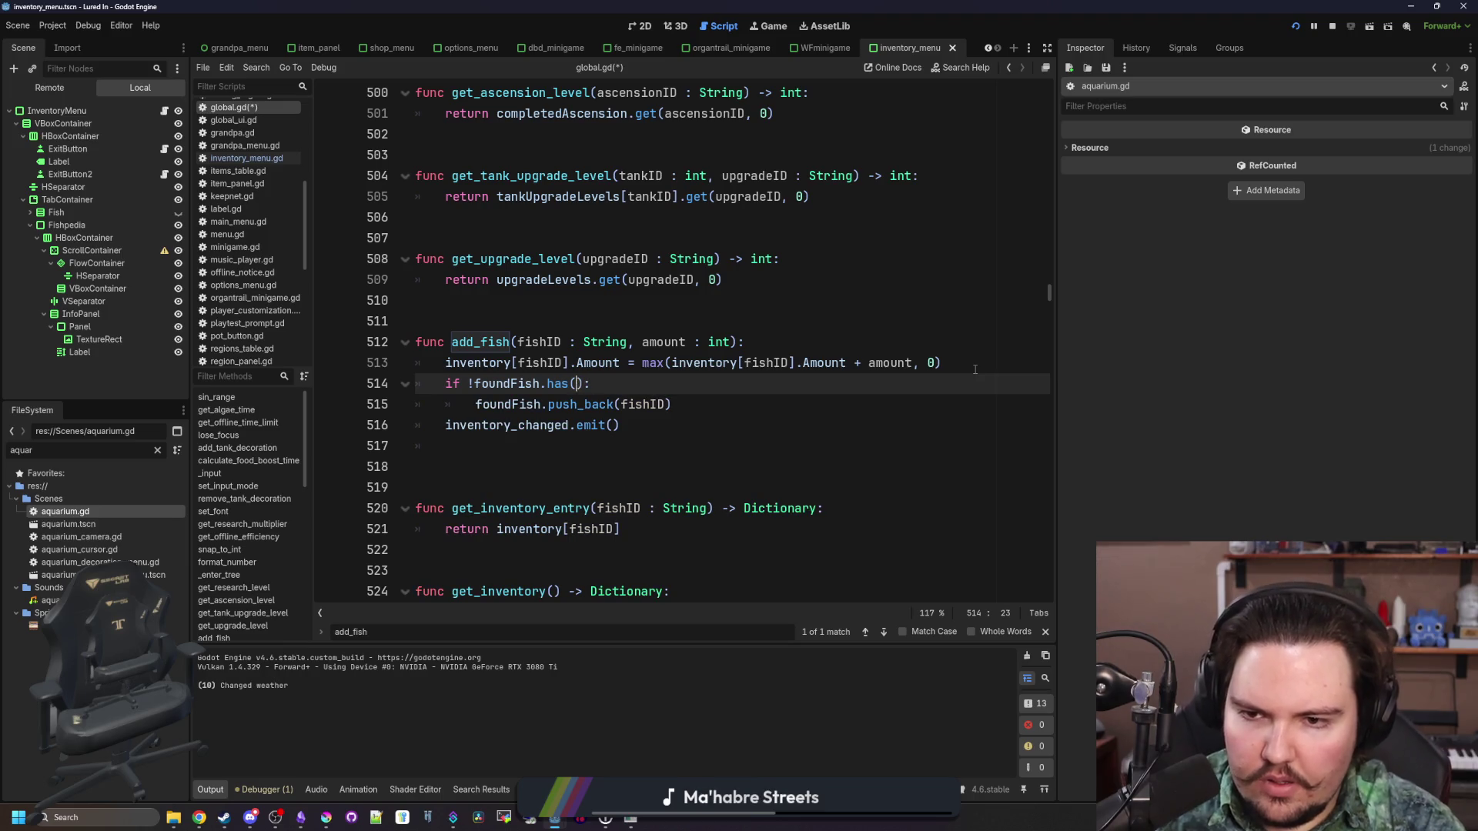
type("fishID")
left_click(602, 301)
key("ctrl+s")
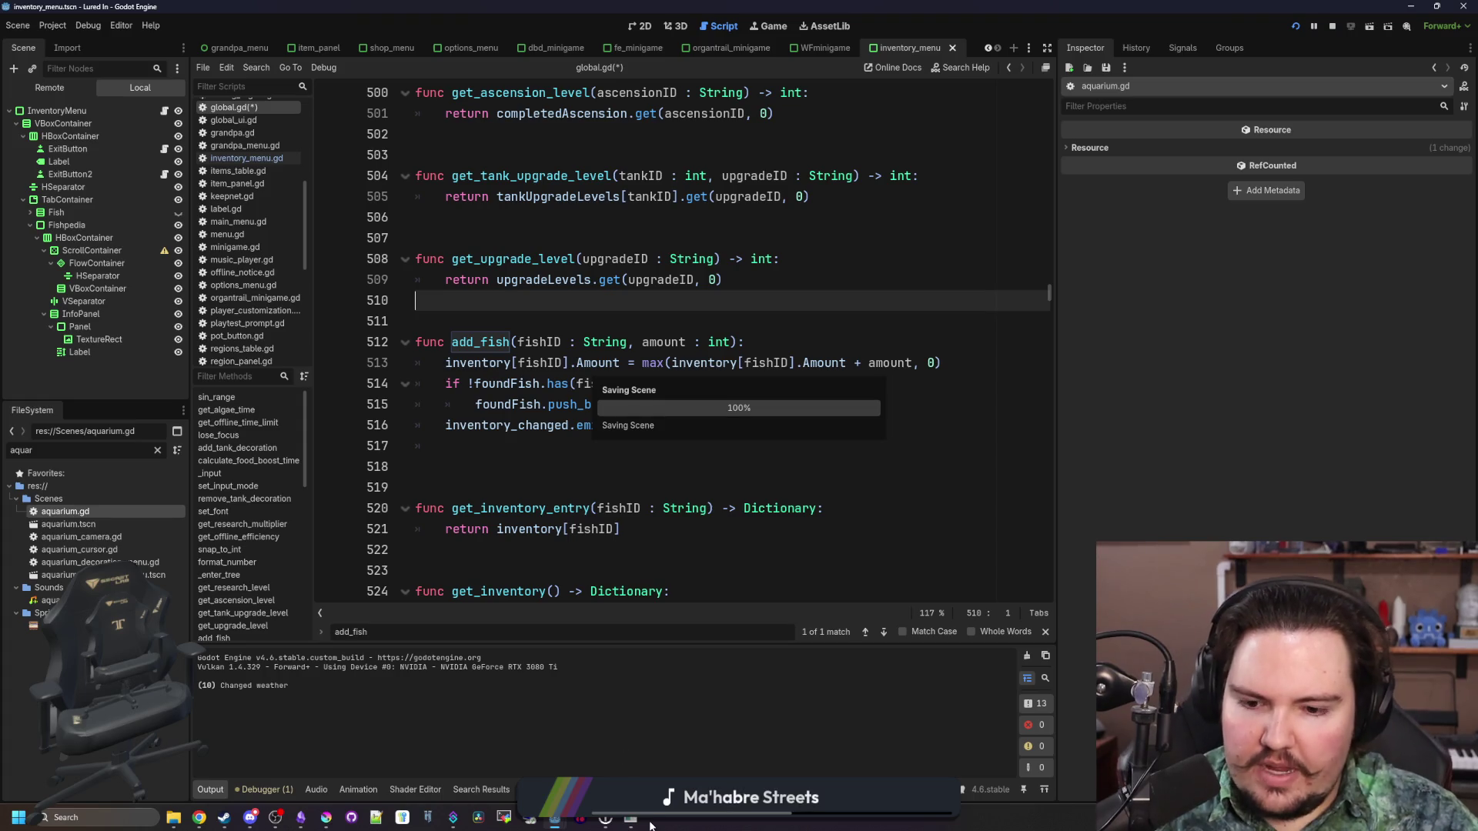
Maximize the game and open and close each of the four fish tanks
double_click(737, 591)
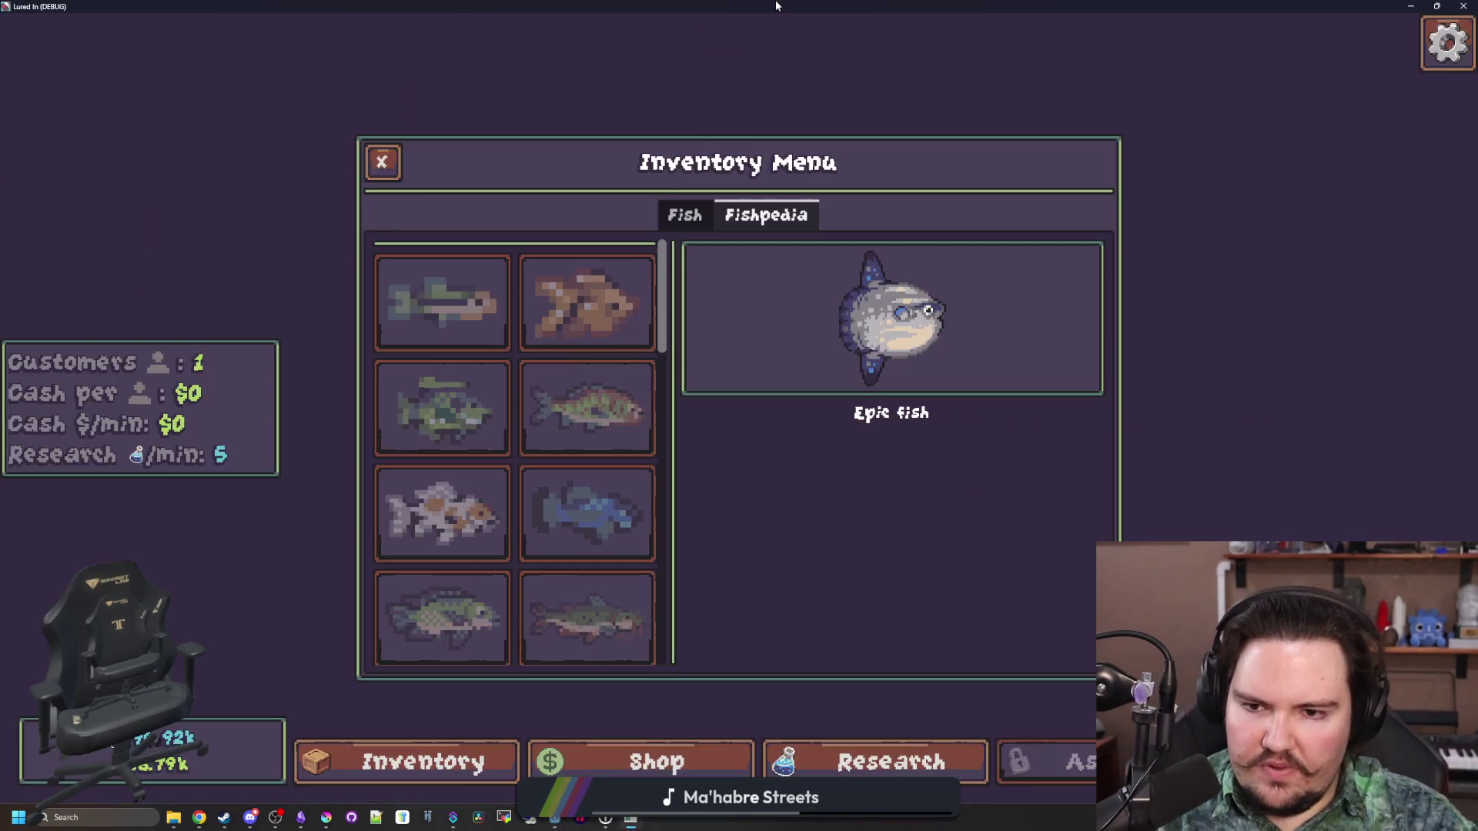
key("Escape")
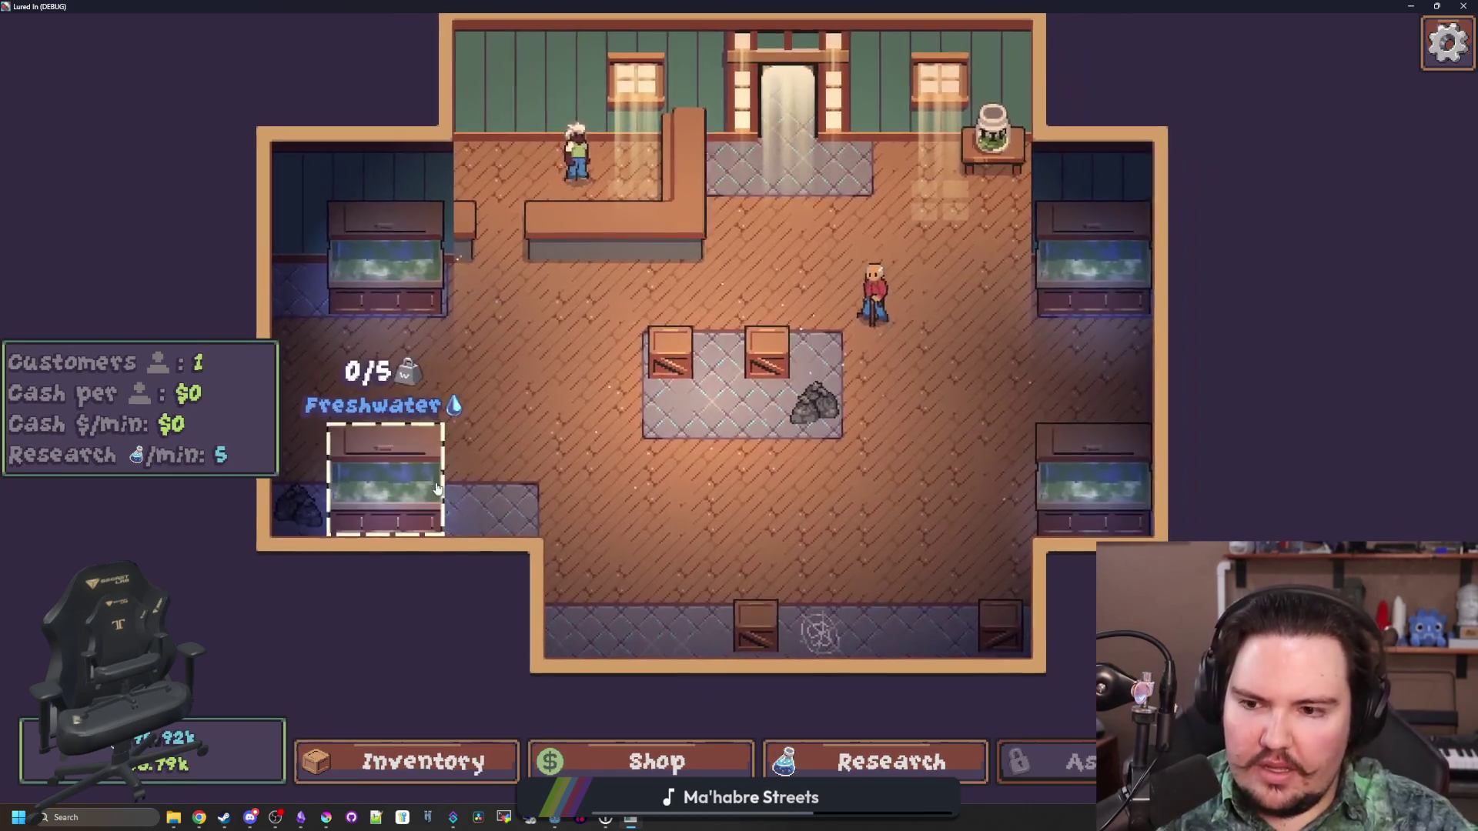
left_click(436, 488)
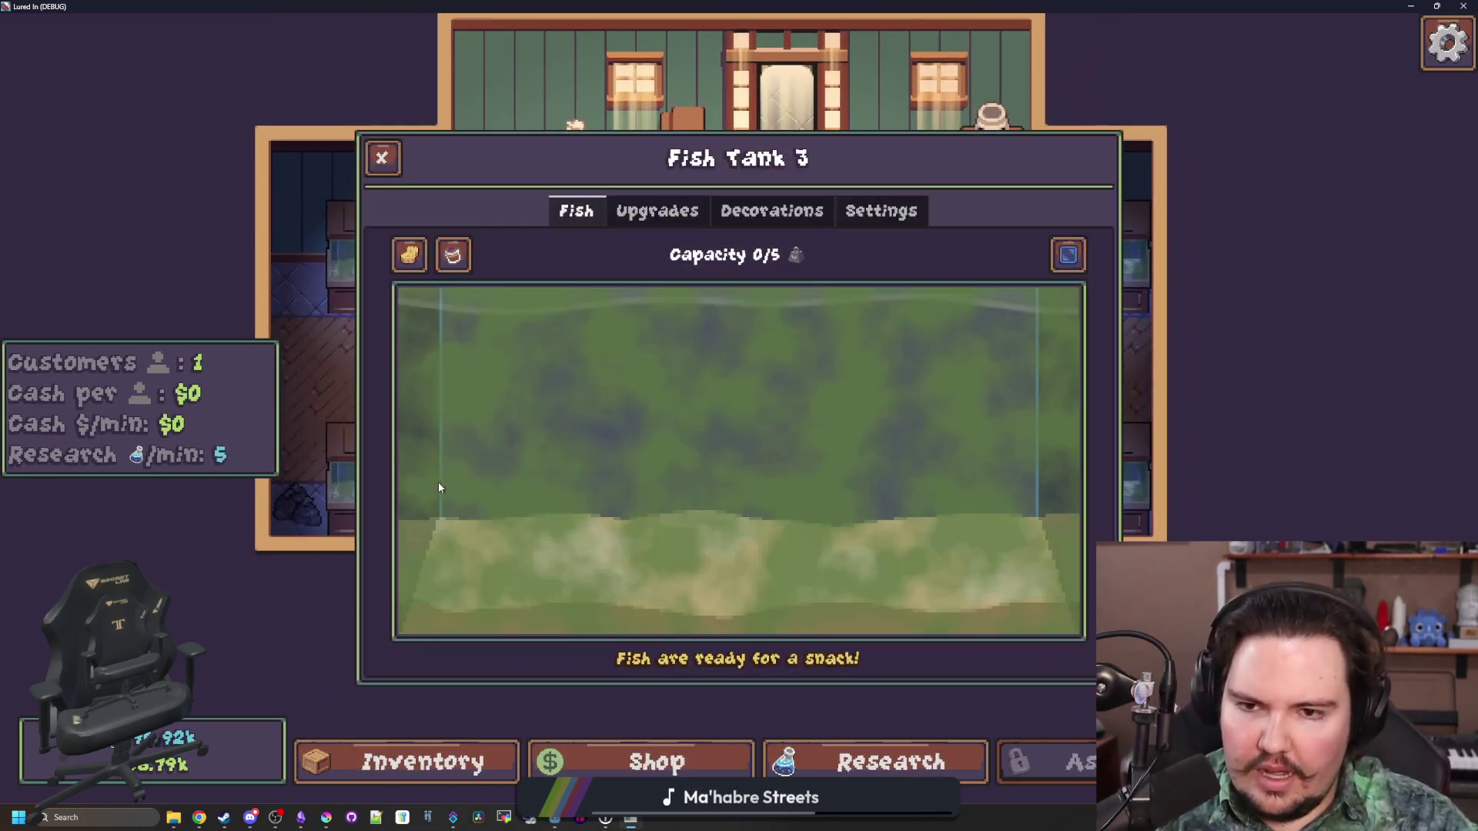
key("Escape")
left_click(384, 254)
key("Escape")
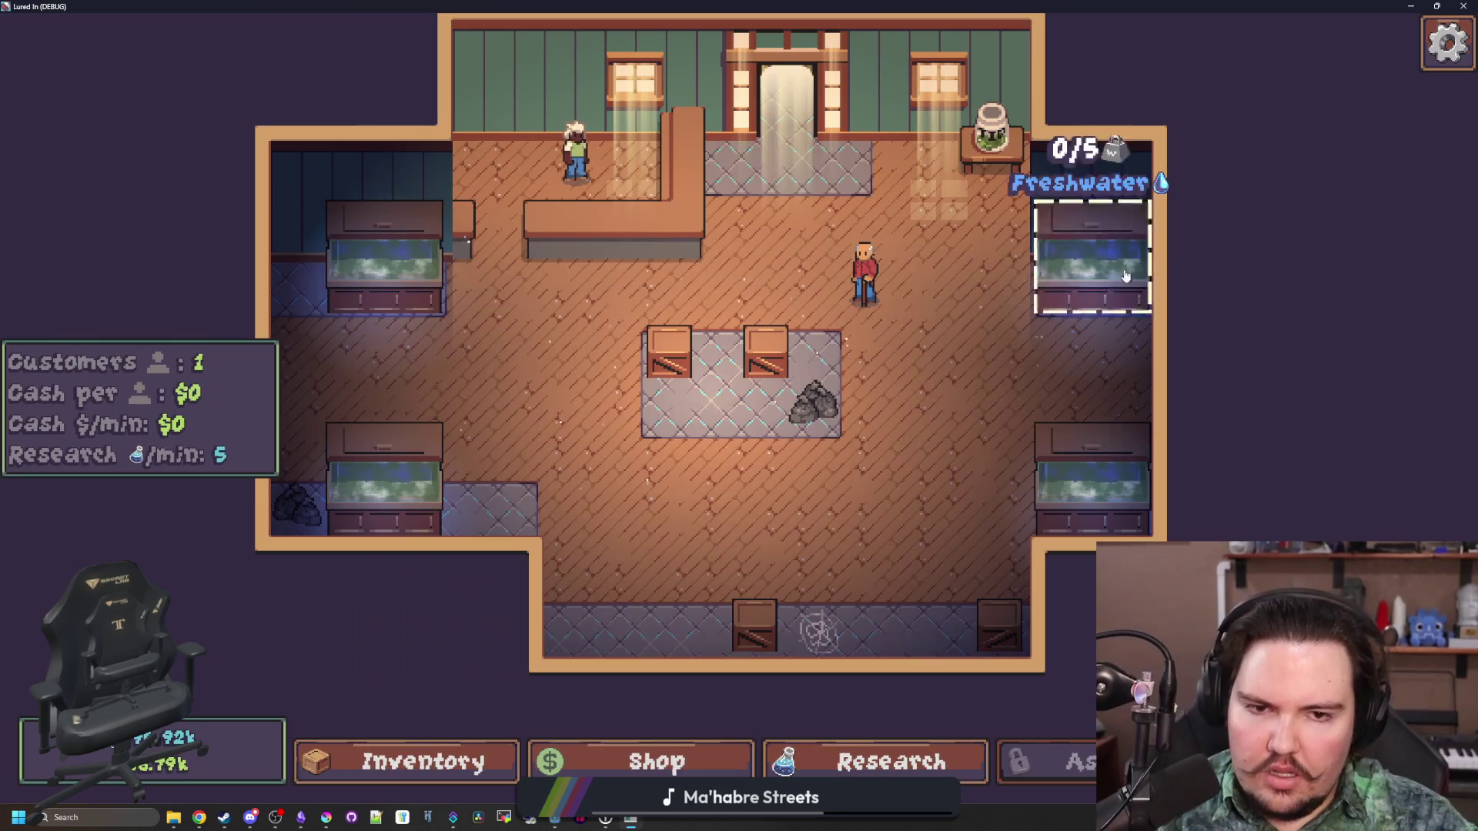
left_click(1089, 254)
key("Escape")
left_click(1091, 482)
key("Escape")
Move the Minnow from the inventory into the bottom-left freshwater tank and back out
left_click(464, 772)
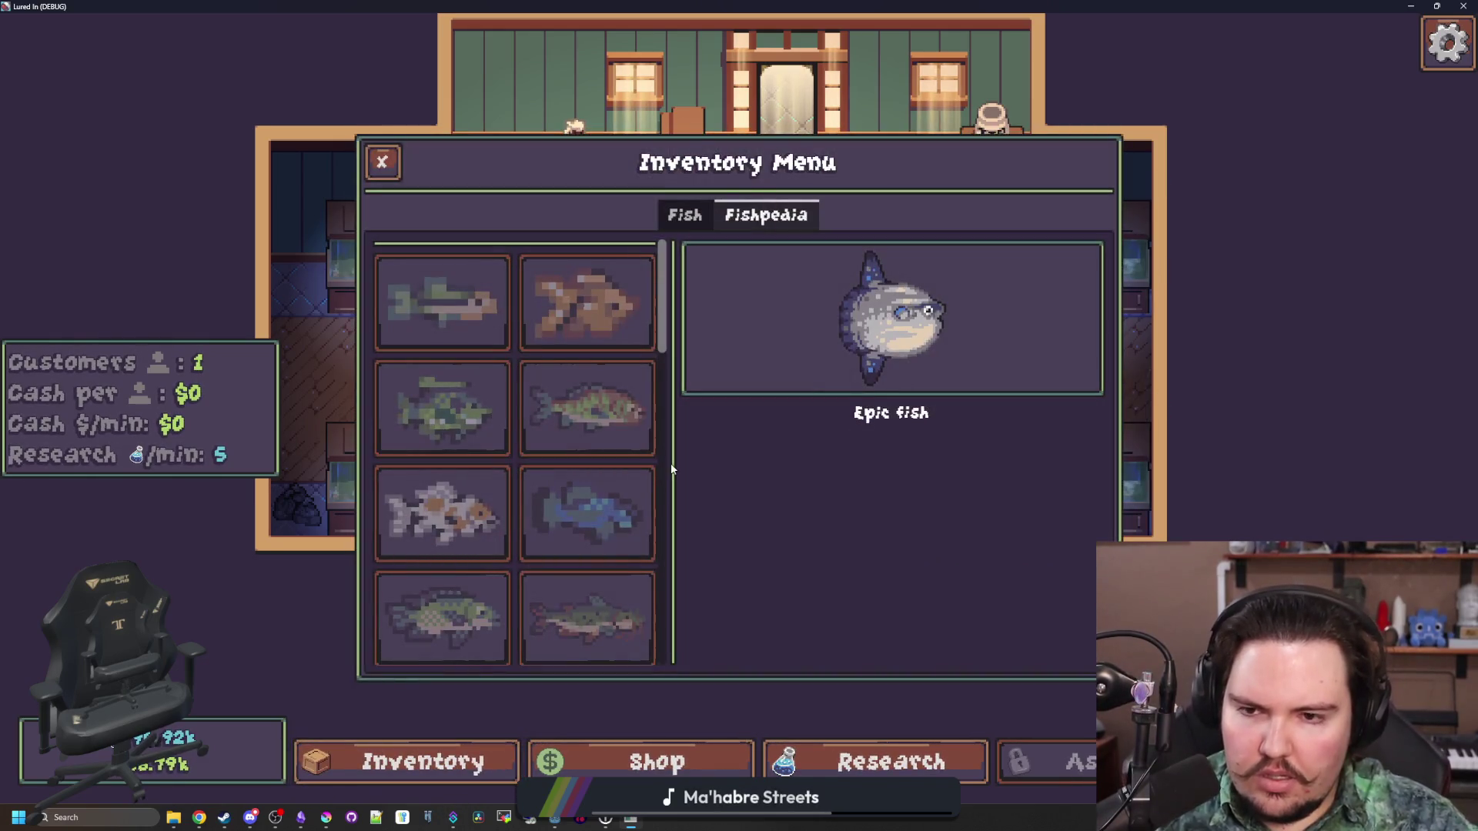
left_click(686, 213)
scroll(924, 432, "down", 1)
scroll(924, 431, "up", 1)
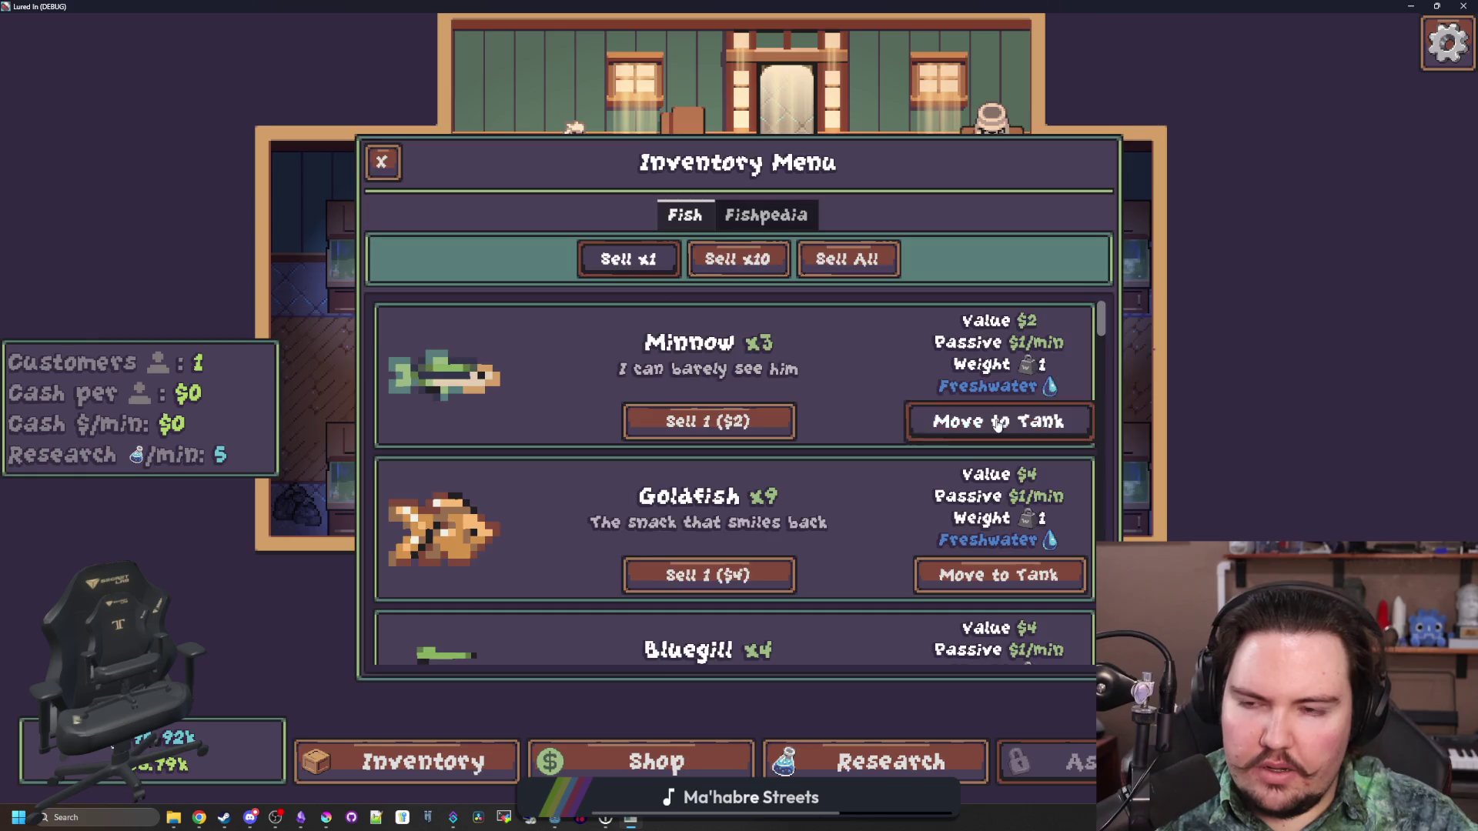
left_click(997, 418)
left_click(429, 489)
key("Escape")
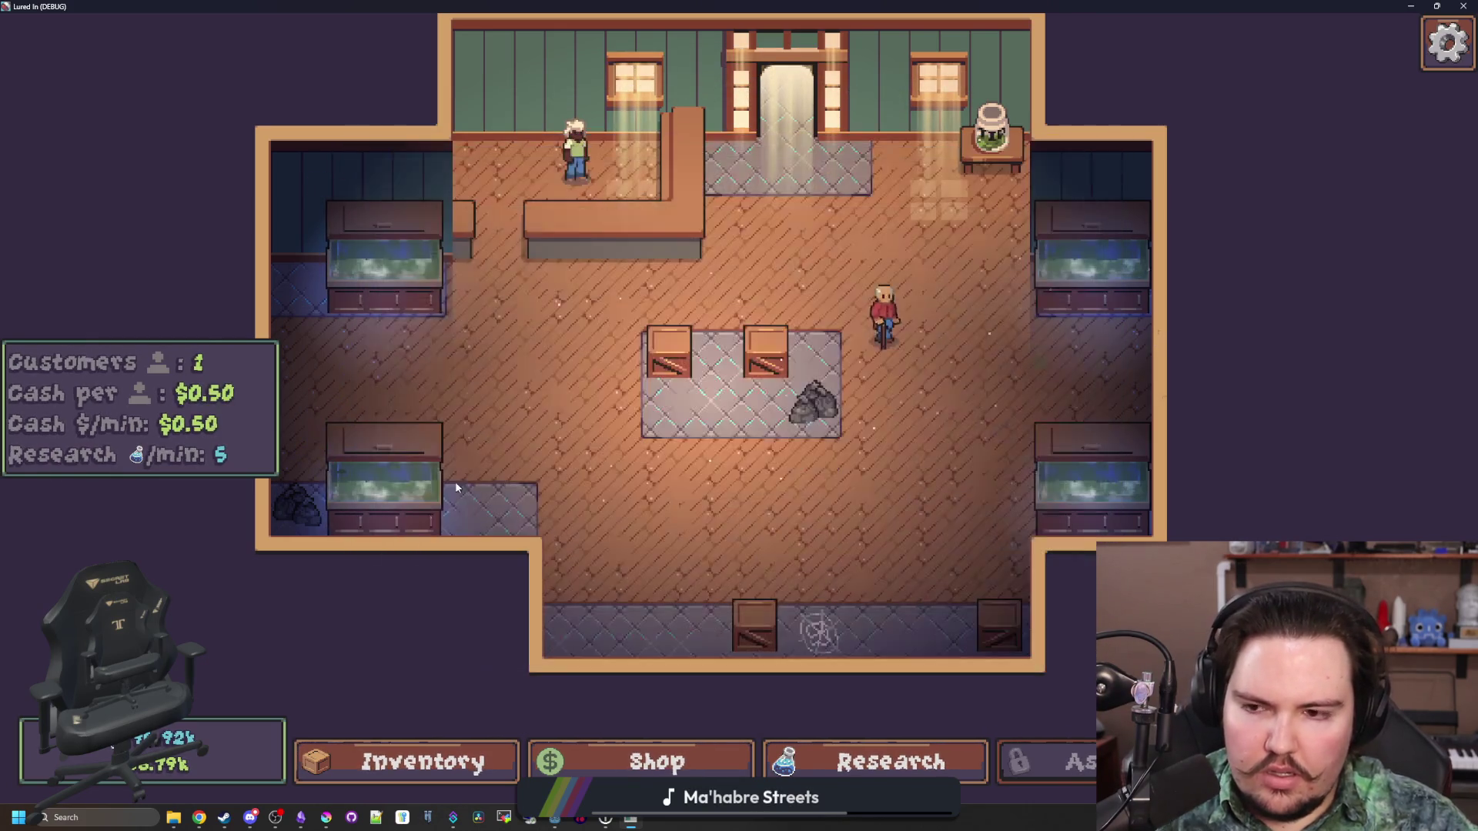
left_click(429, 495)
left_click(1001, 323)
left_click(1228, 442)
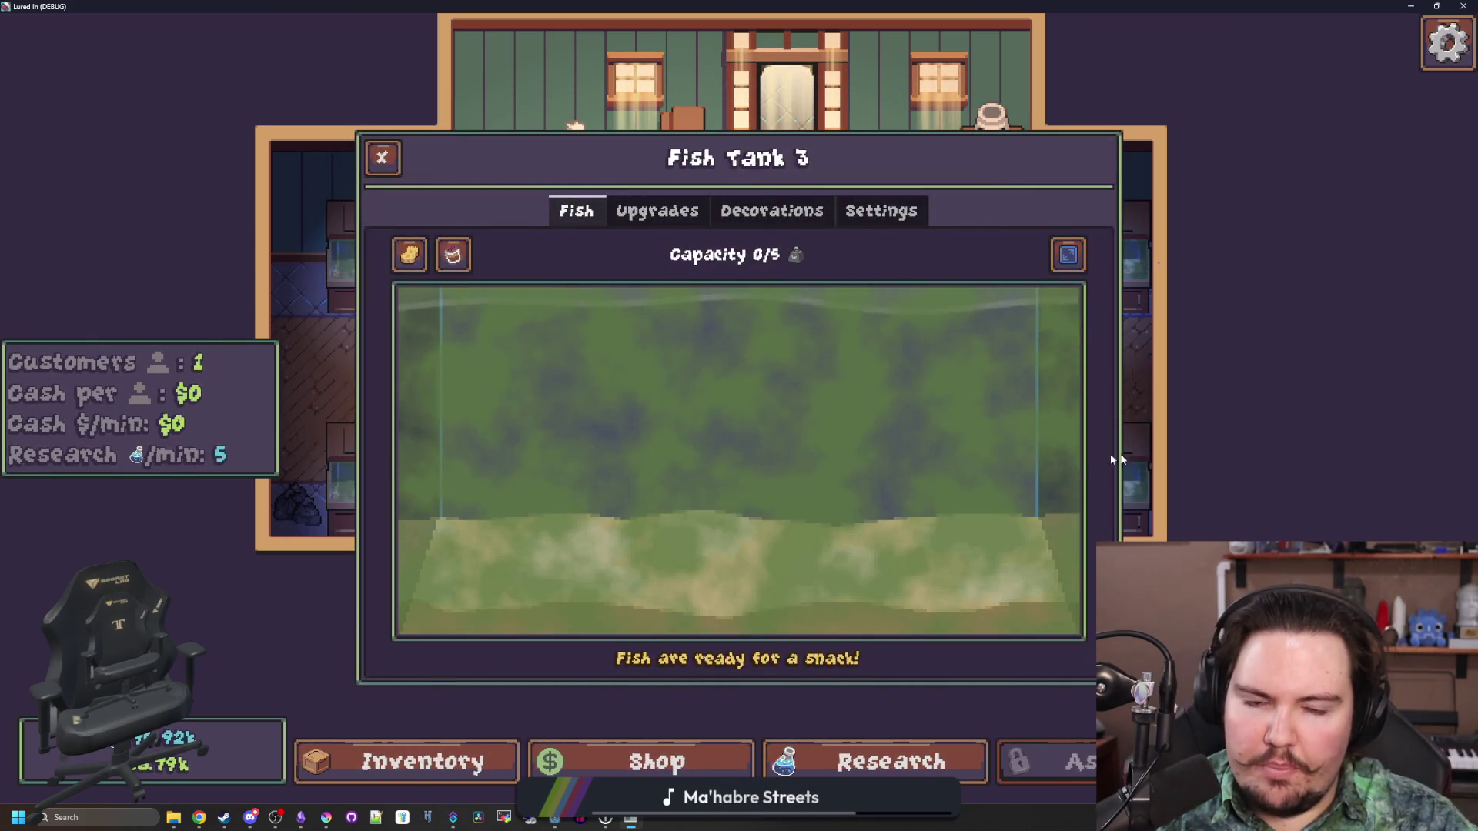
key("Escape")
key("Escape")
key("Escape")
Check the Fishpedia, then return to the main menu and start the game again
left_click(423, 762)
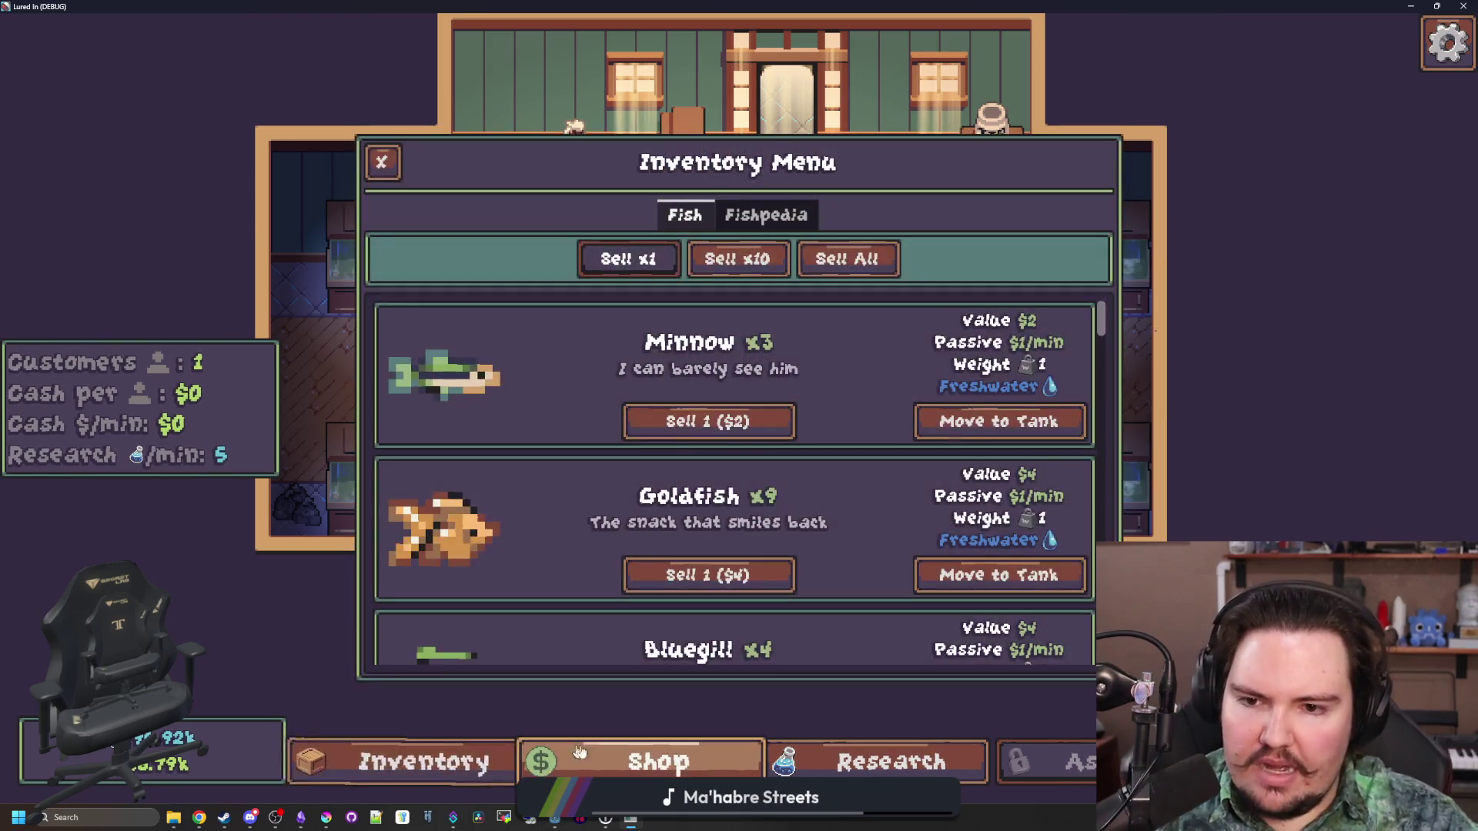
left_click(767, 215)
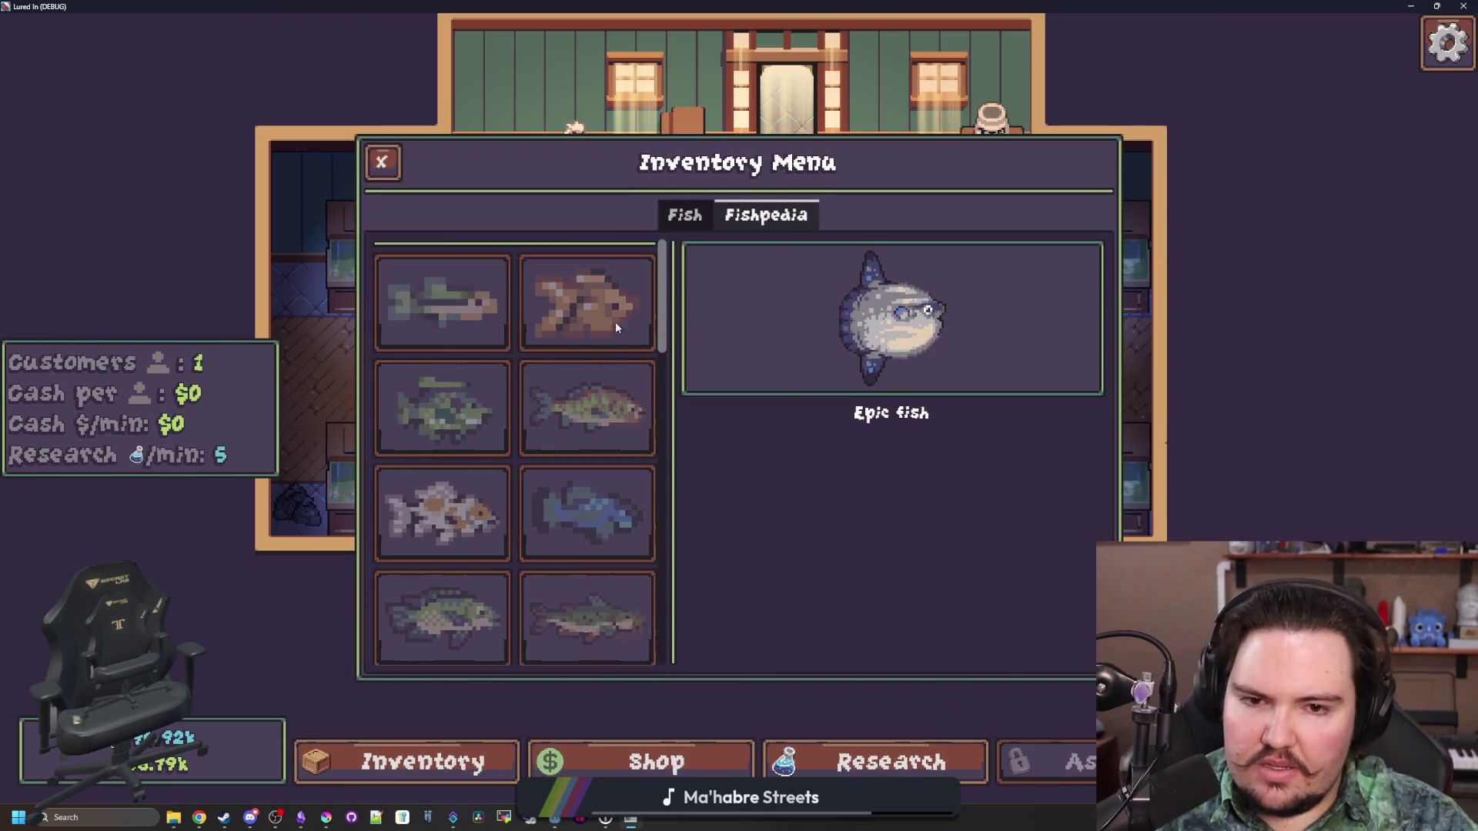
key("Escape")
key("Escape")
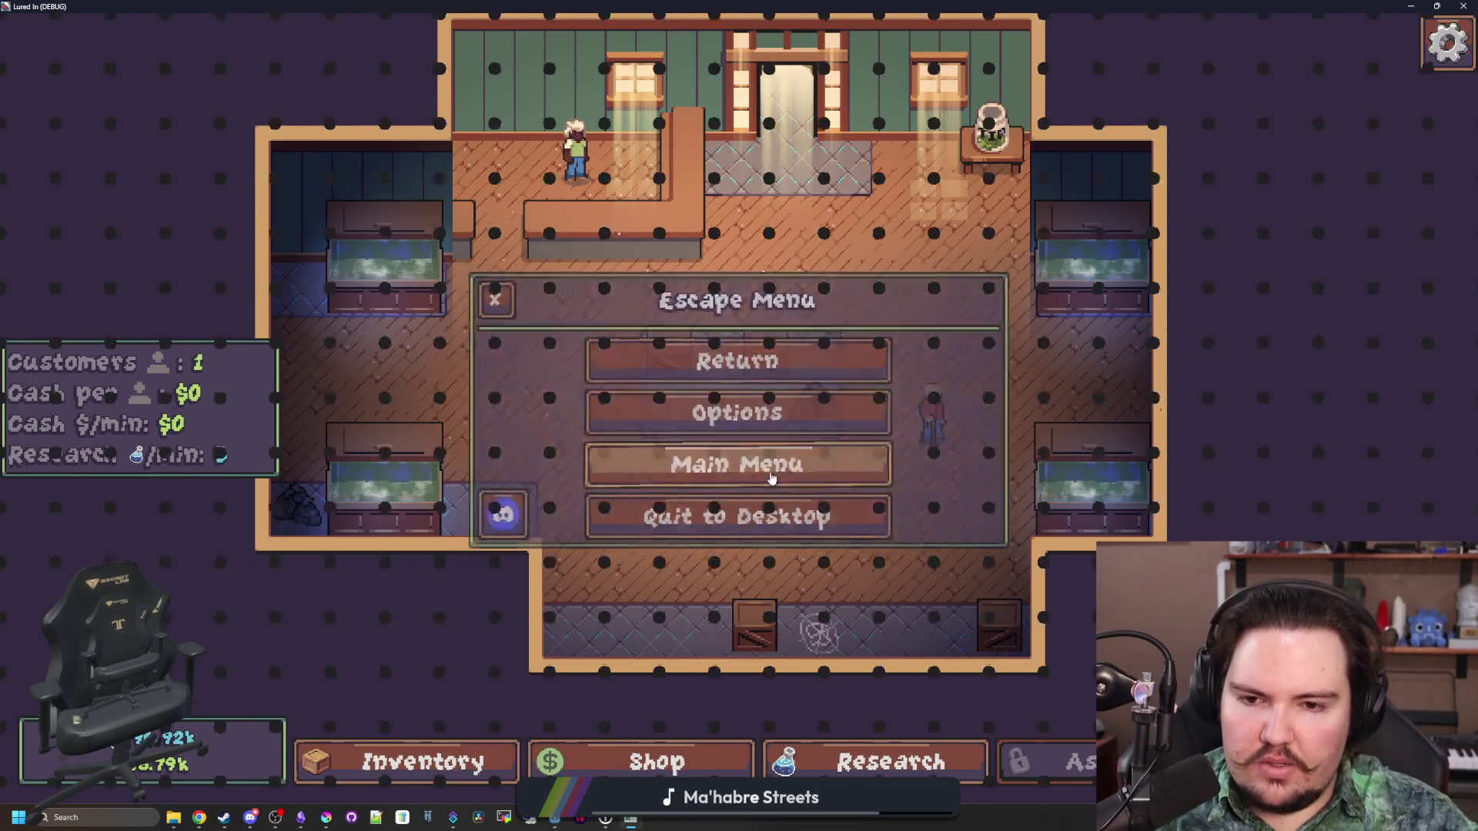
left_click(772, 464)
left_click(159, 402)
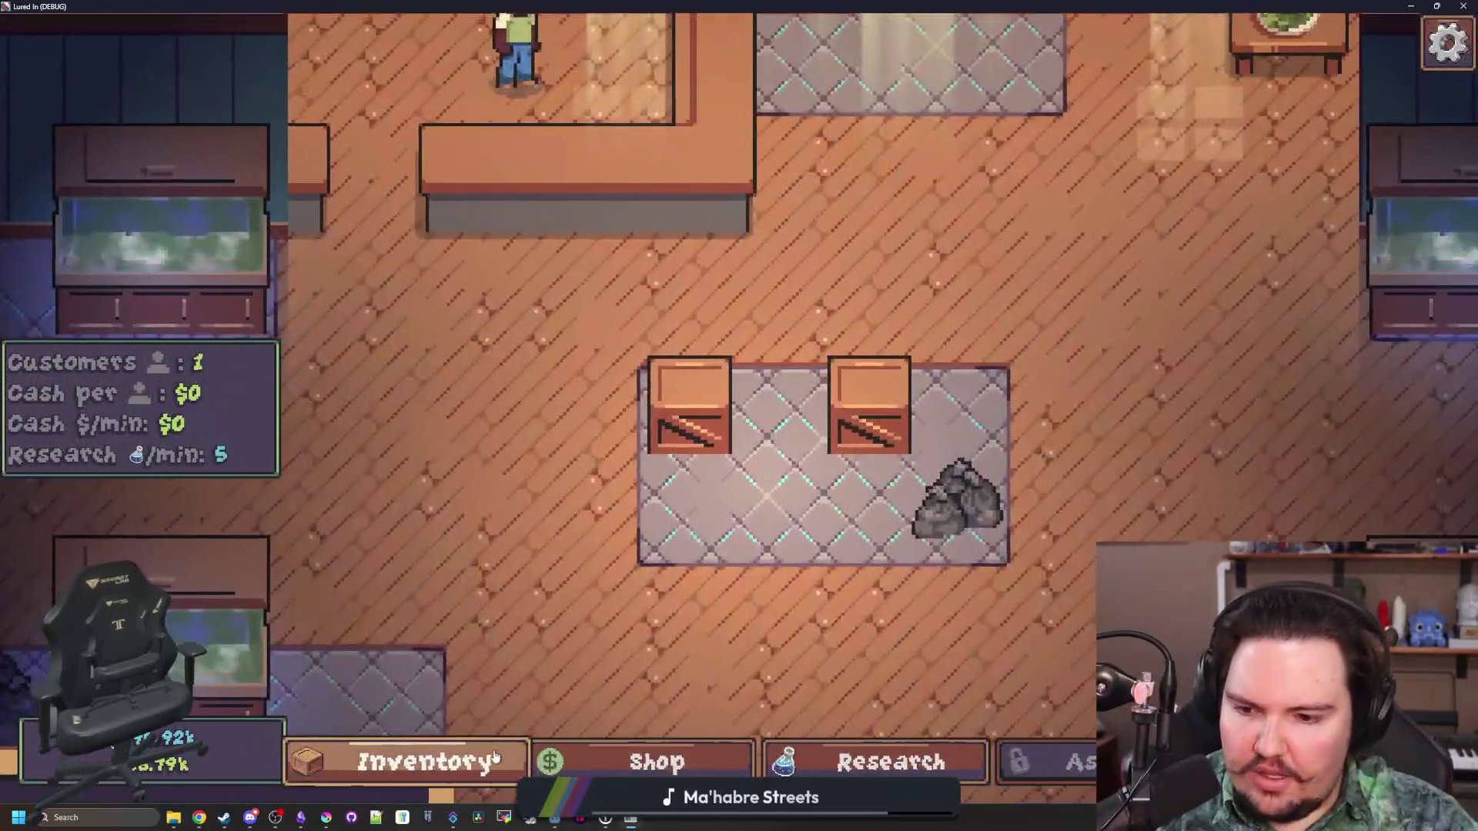
Reopen the Fishpedia, scroll its grid to find the Minnow, then close the game with Alt+F4
left_click(495, 757)
scroll(442, 342, "down", 1)
scroll(469, 336, "up", 1)
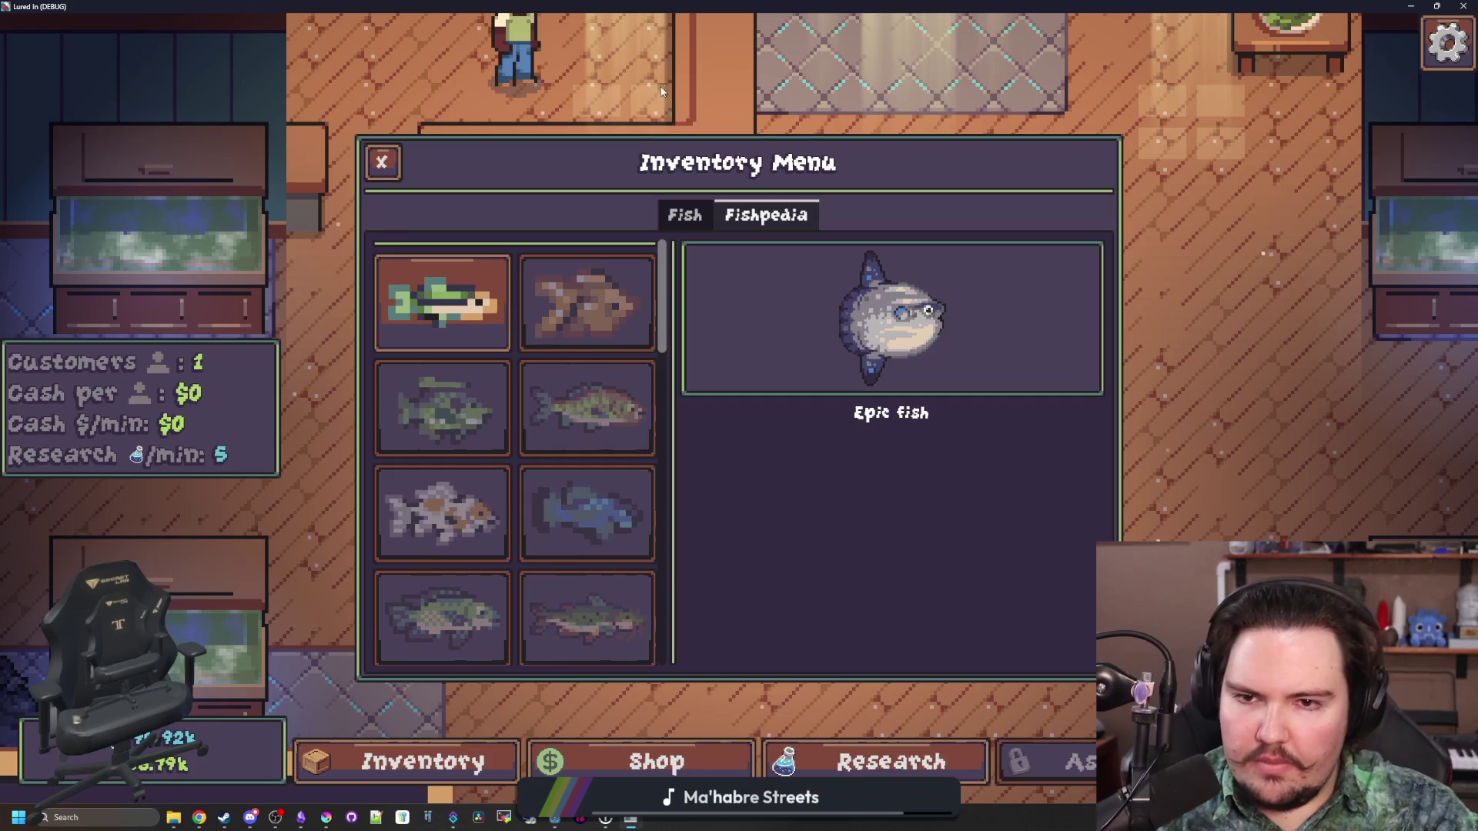
key("Escape")
scroll(693, 141, "down", 3)
key("i")
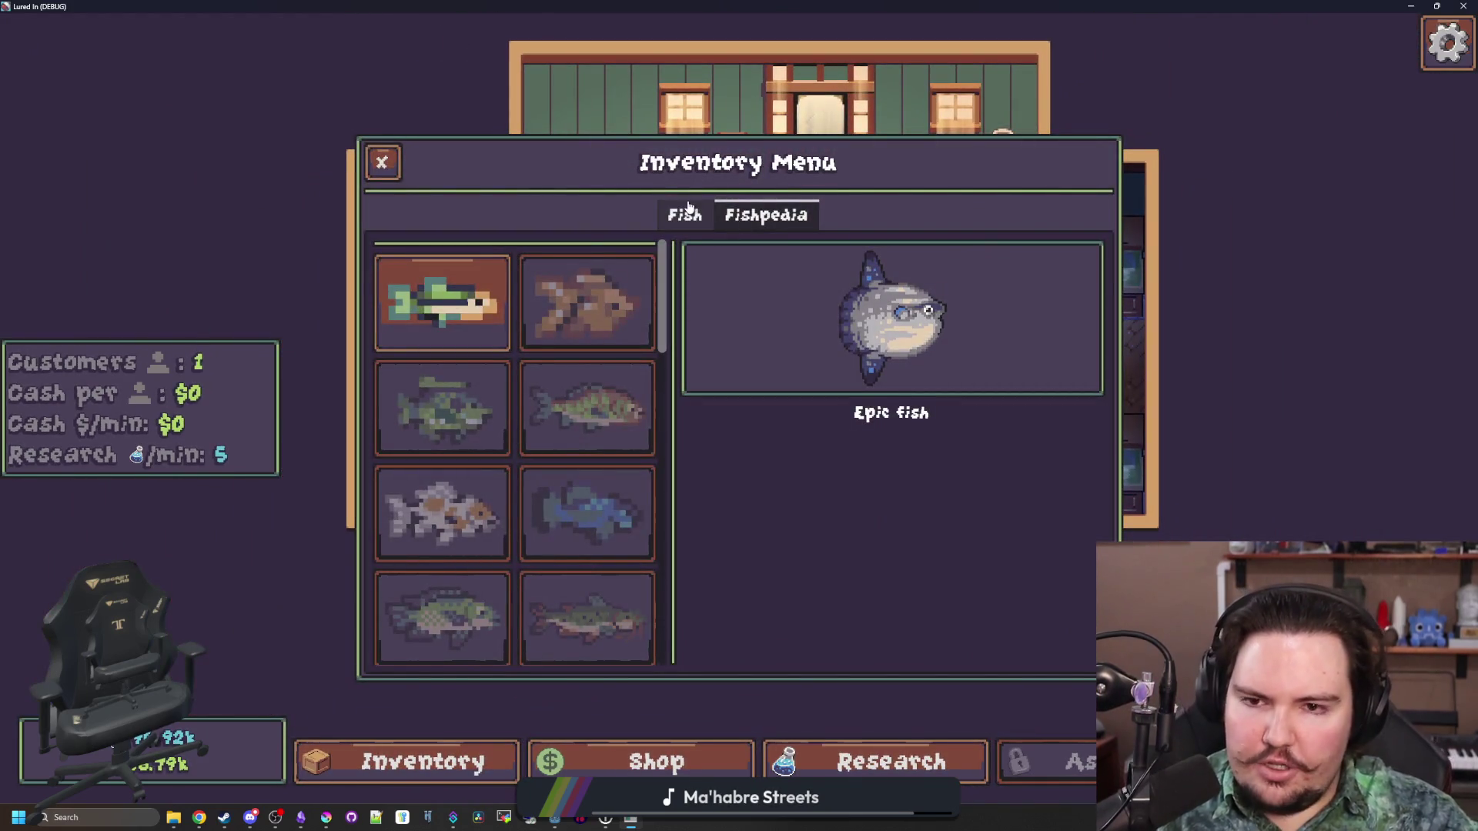
left_click(687, 212)
left_click(766, 214)
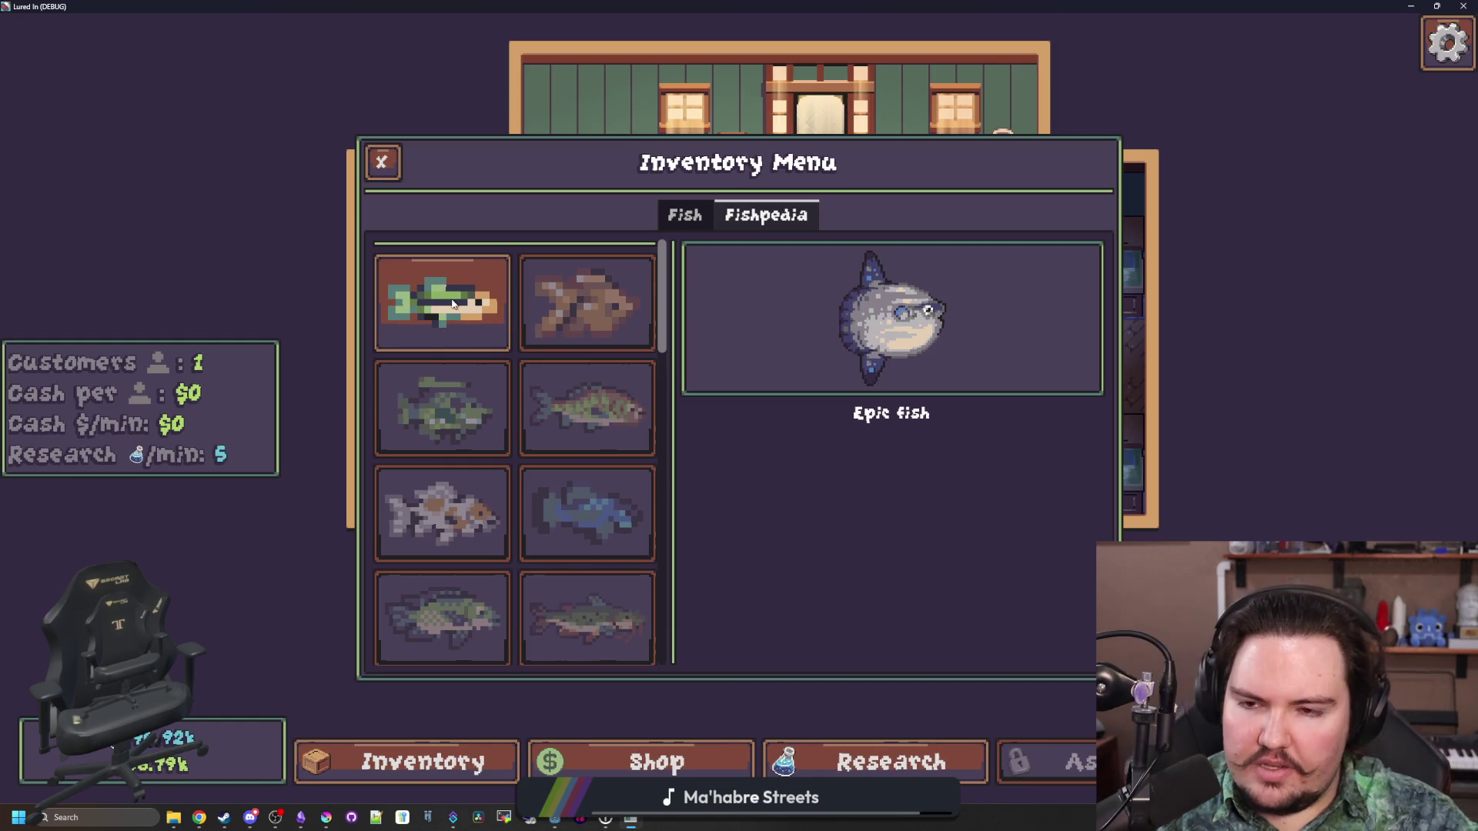
scroll(485, 570, "down", 3)
scroll(462, 547, "up", 3)
scroll(456, 548, "down", 3)
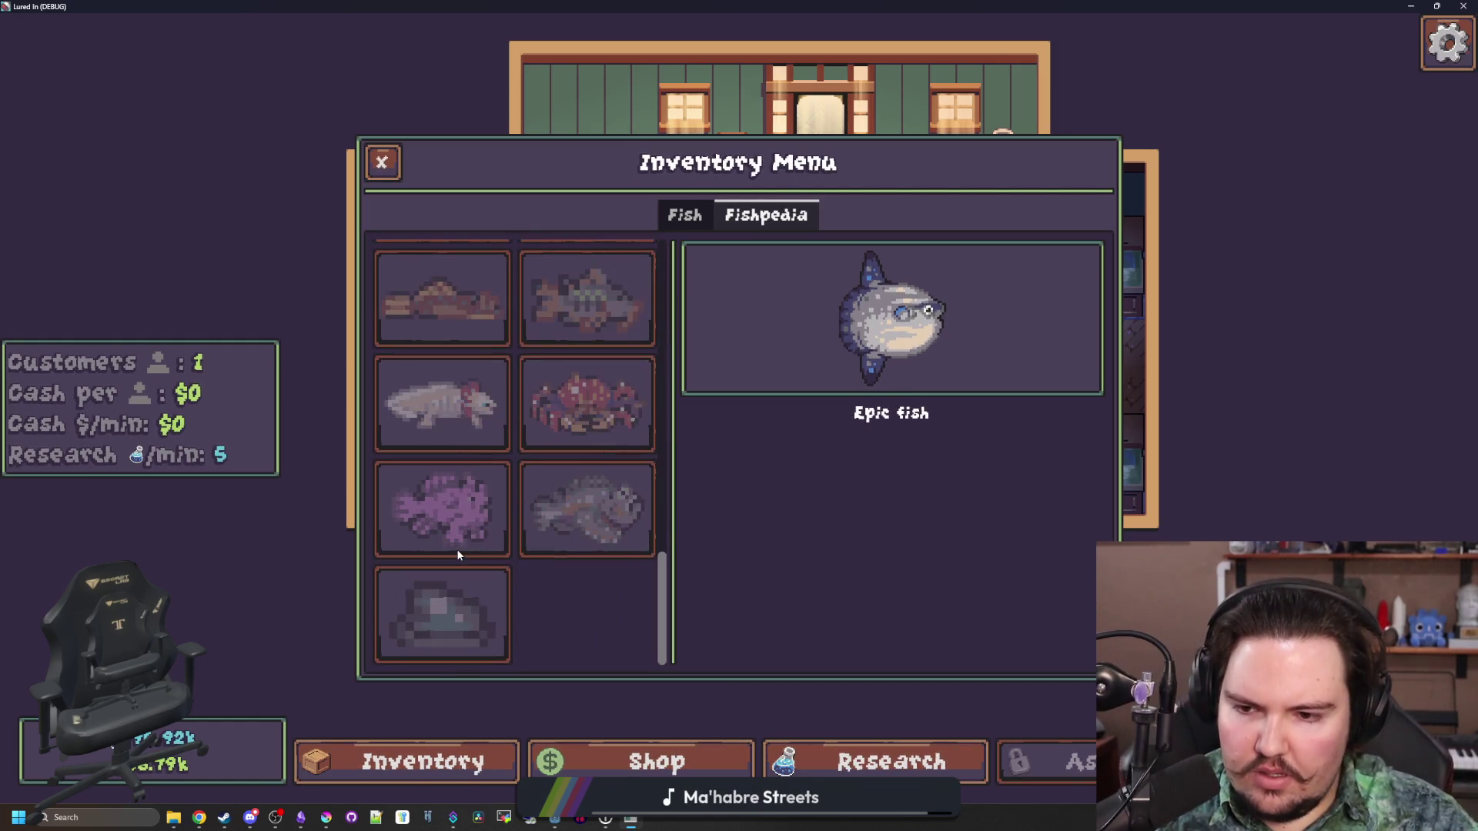
scroll(469, 423, "up", 5)
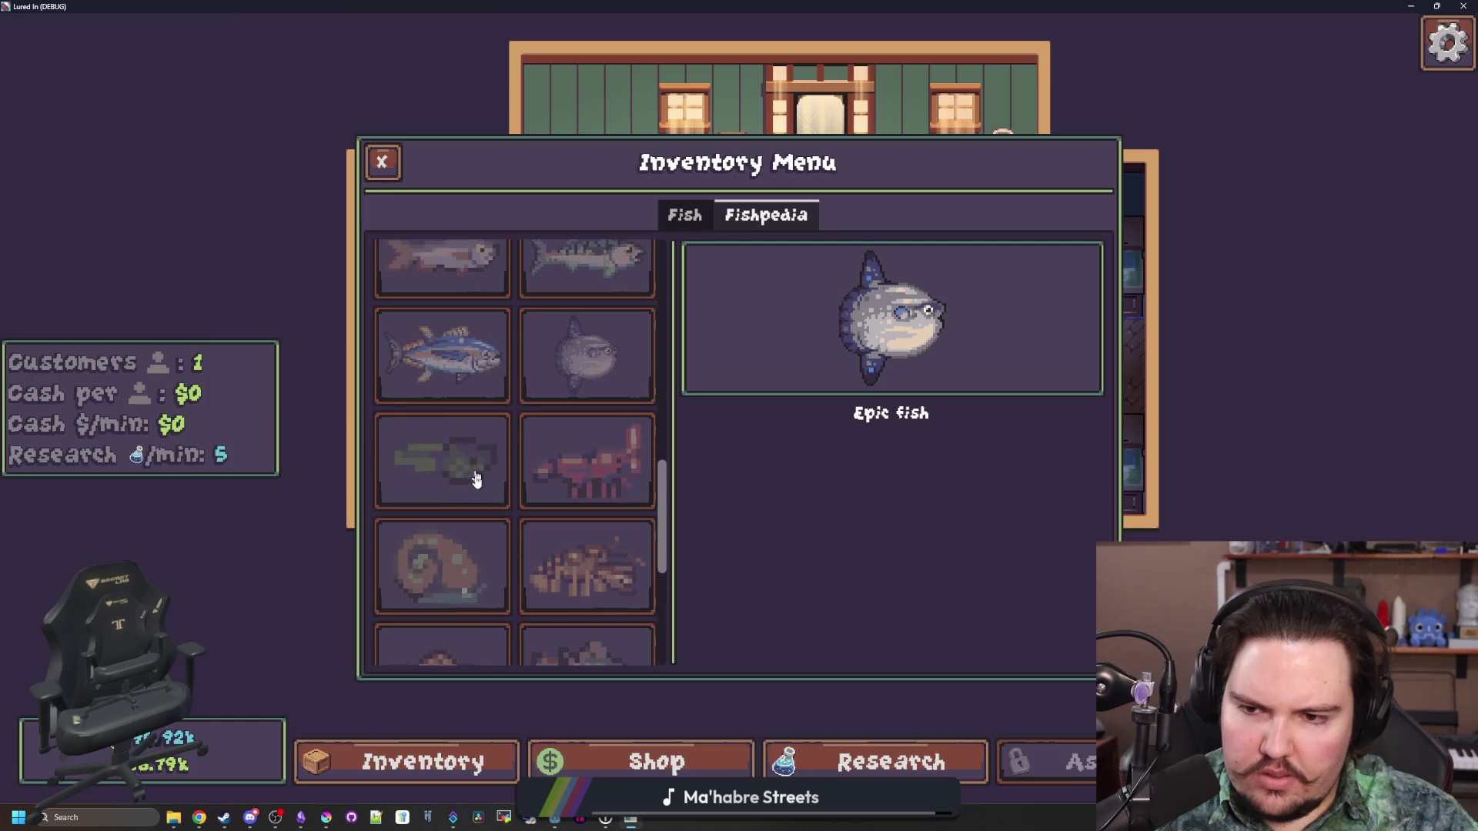
scroll(477, 484, "up", 5)
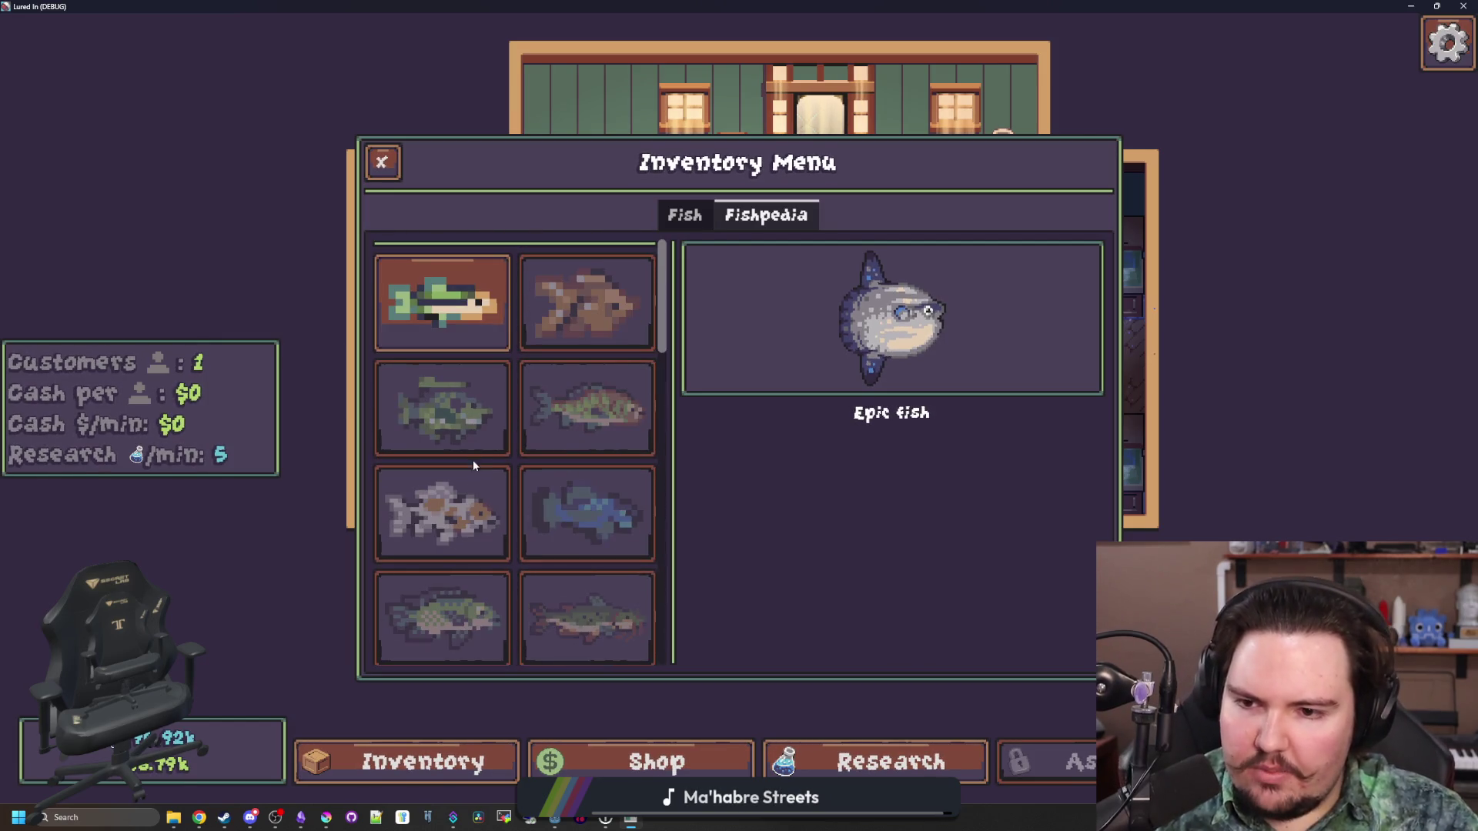
key("alt+F4")
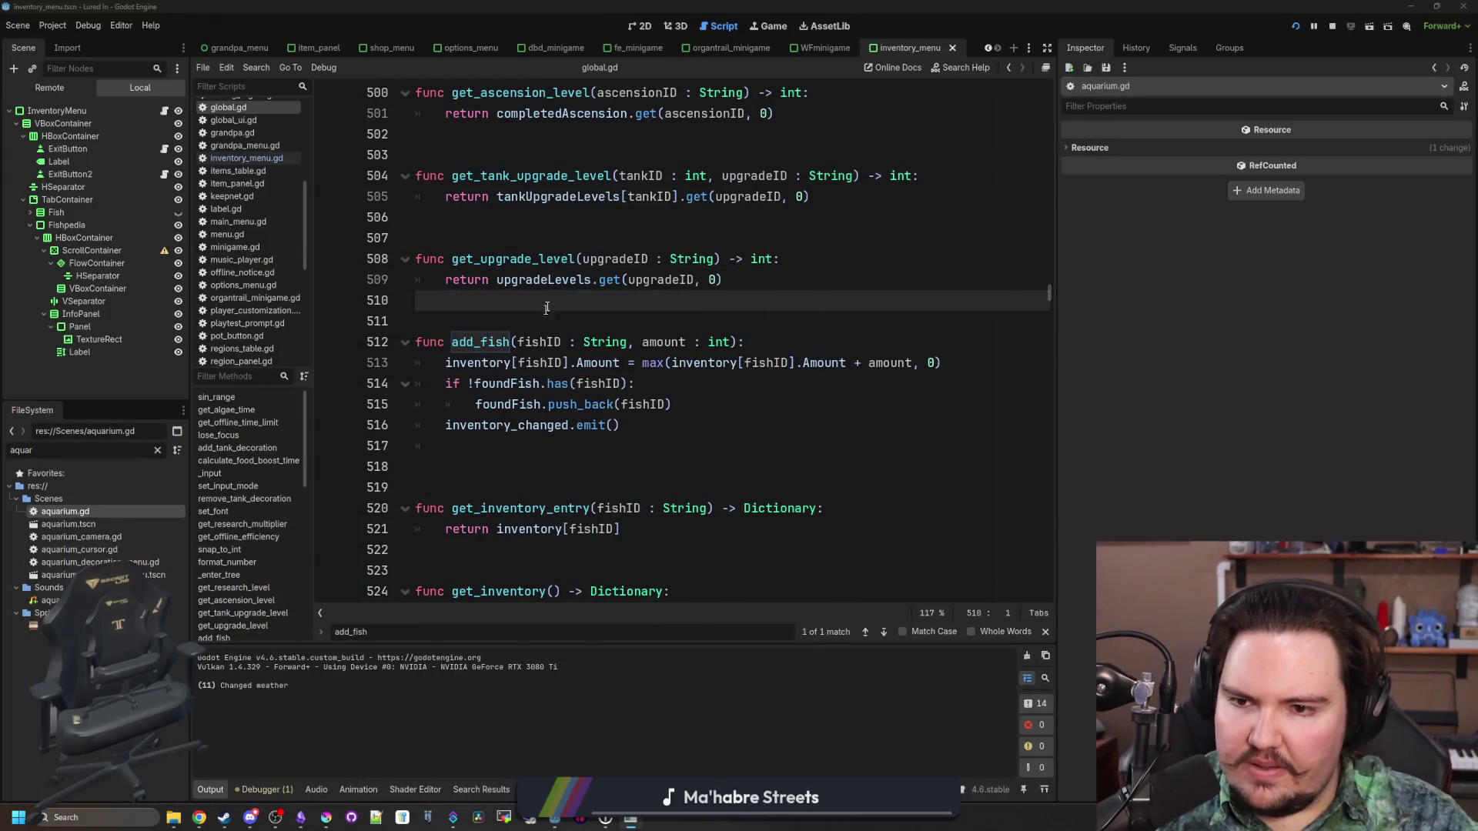
Select the Fishpedia node in the inventory_menu scene and set its mouse filter to Pass
left_click(641, 27)
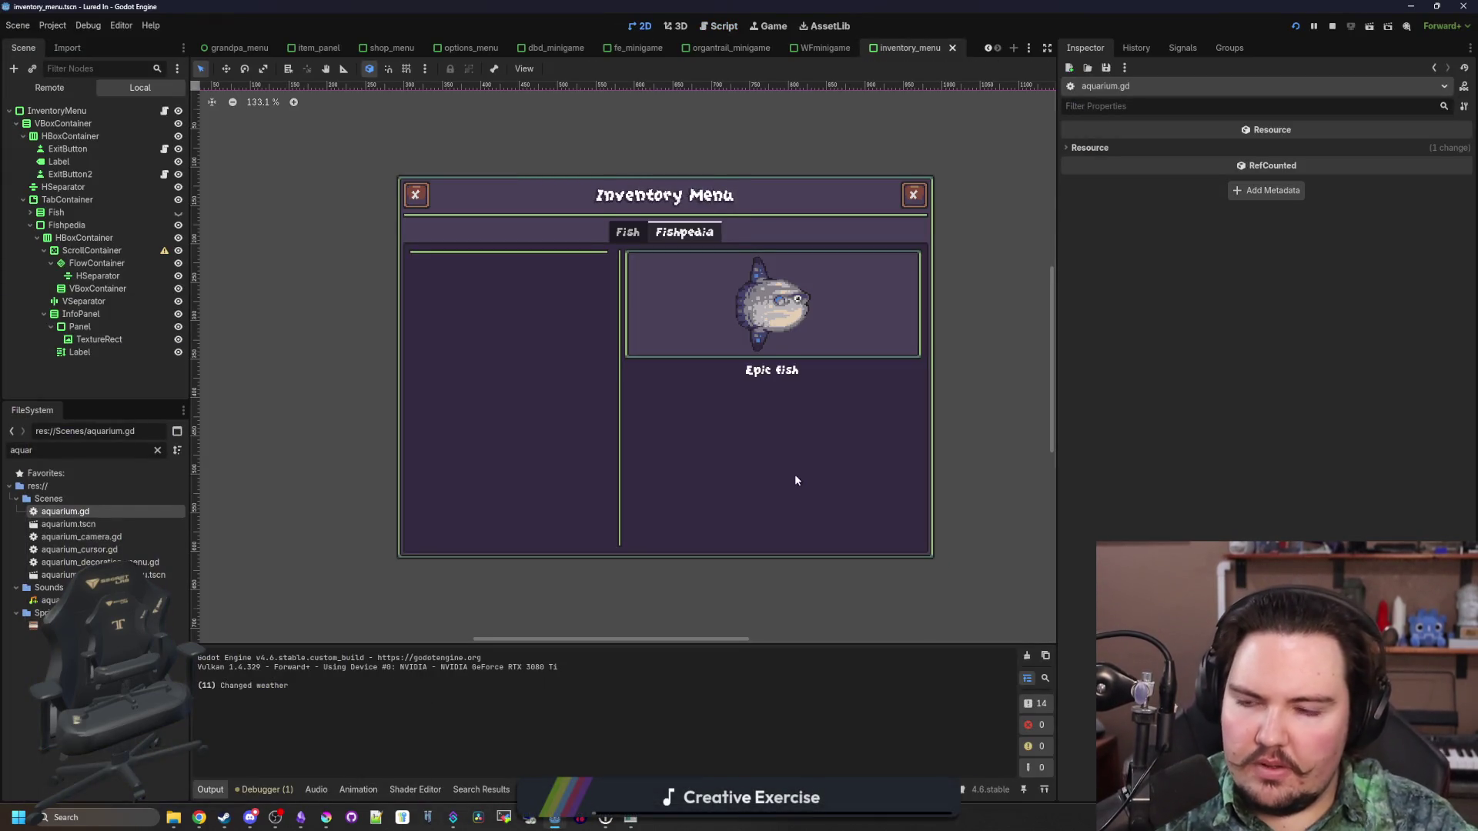
scroll(796, 480, "up", 1)
left_click(80, 353)
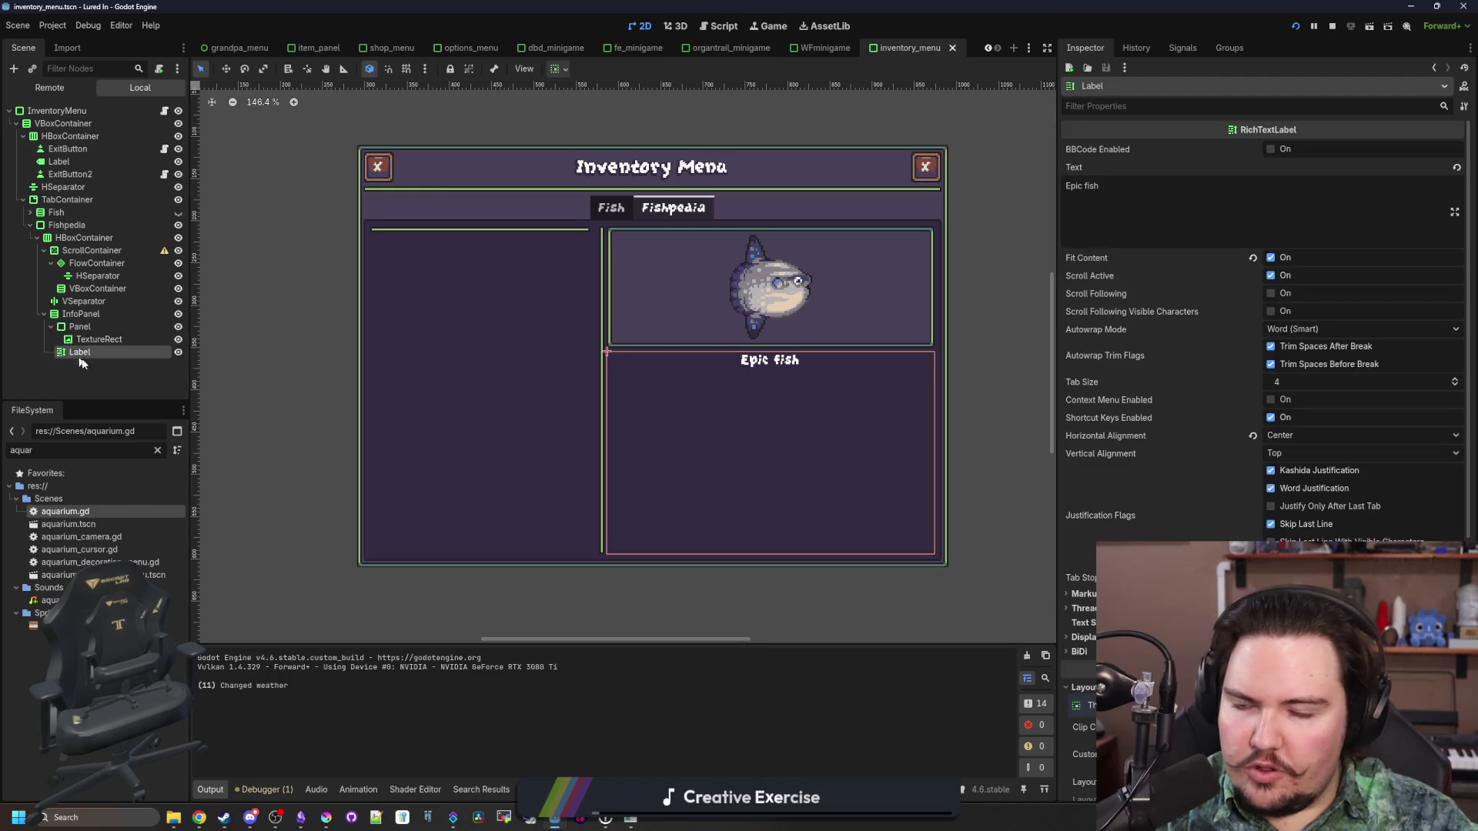
left_click(99, 276)
left_click(109, 264)
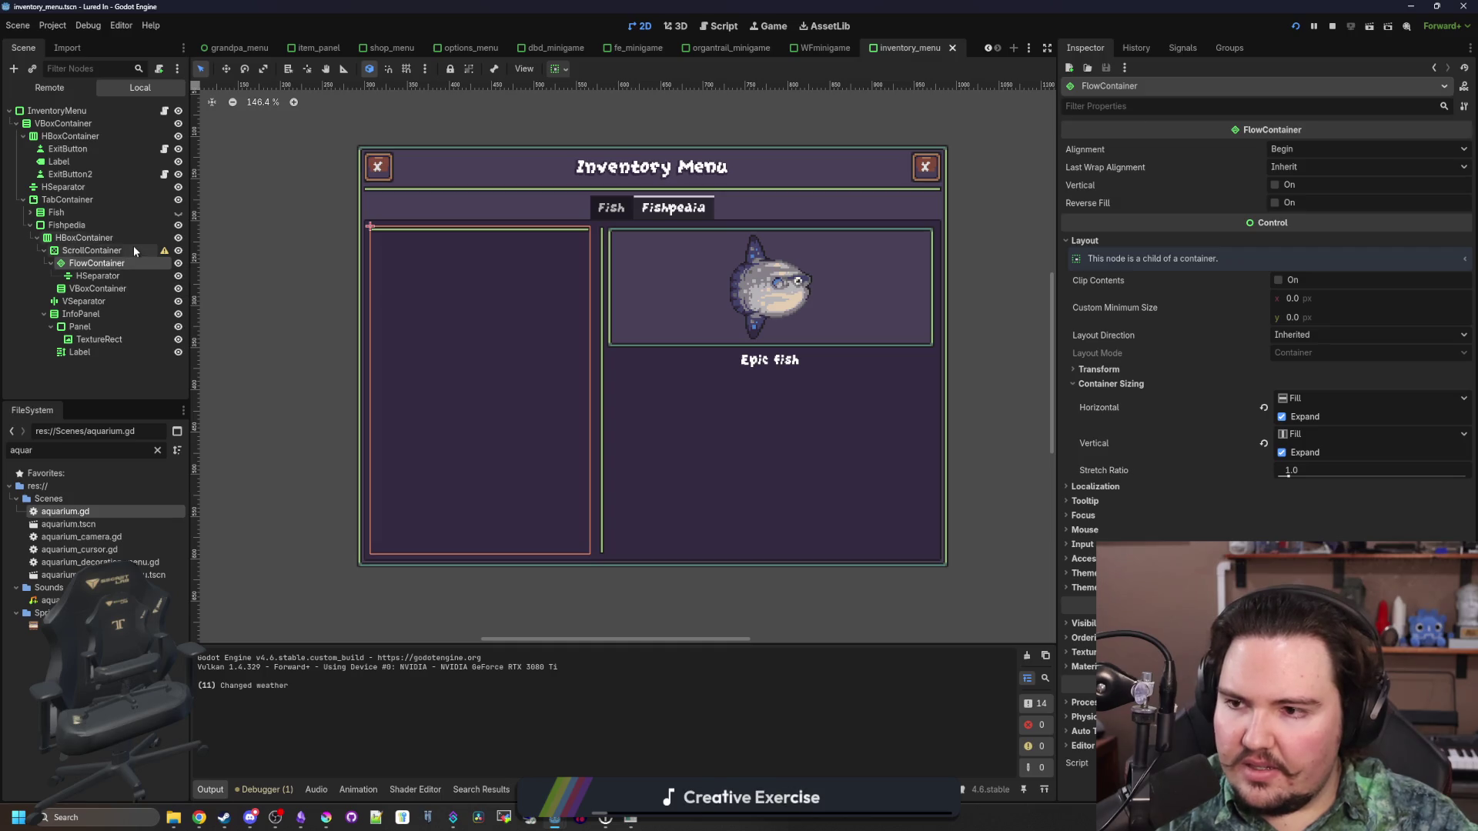
left_click(134, 250)
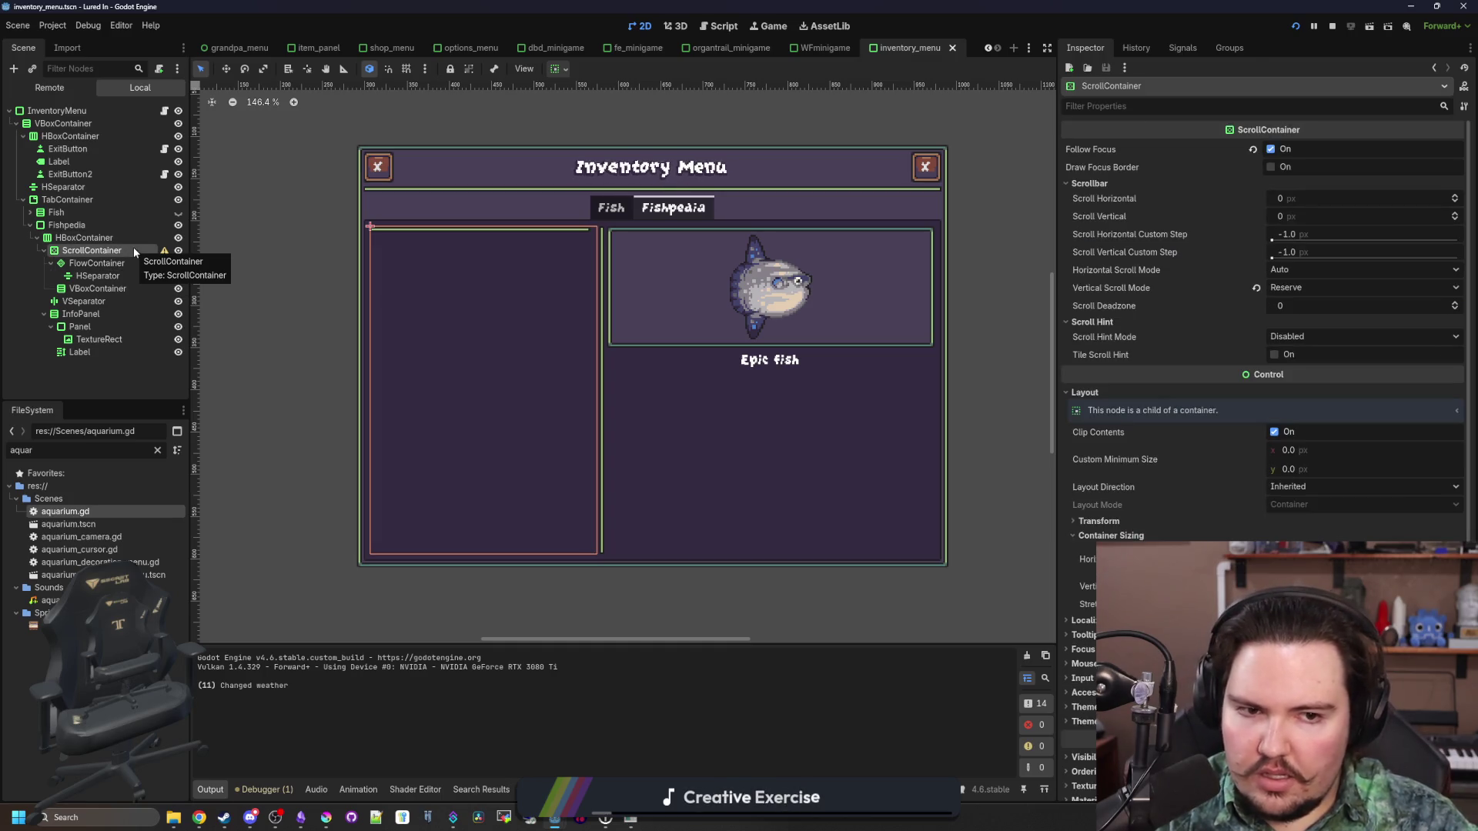
left_click(83, 238)
left_click(84, 226)
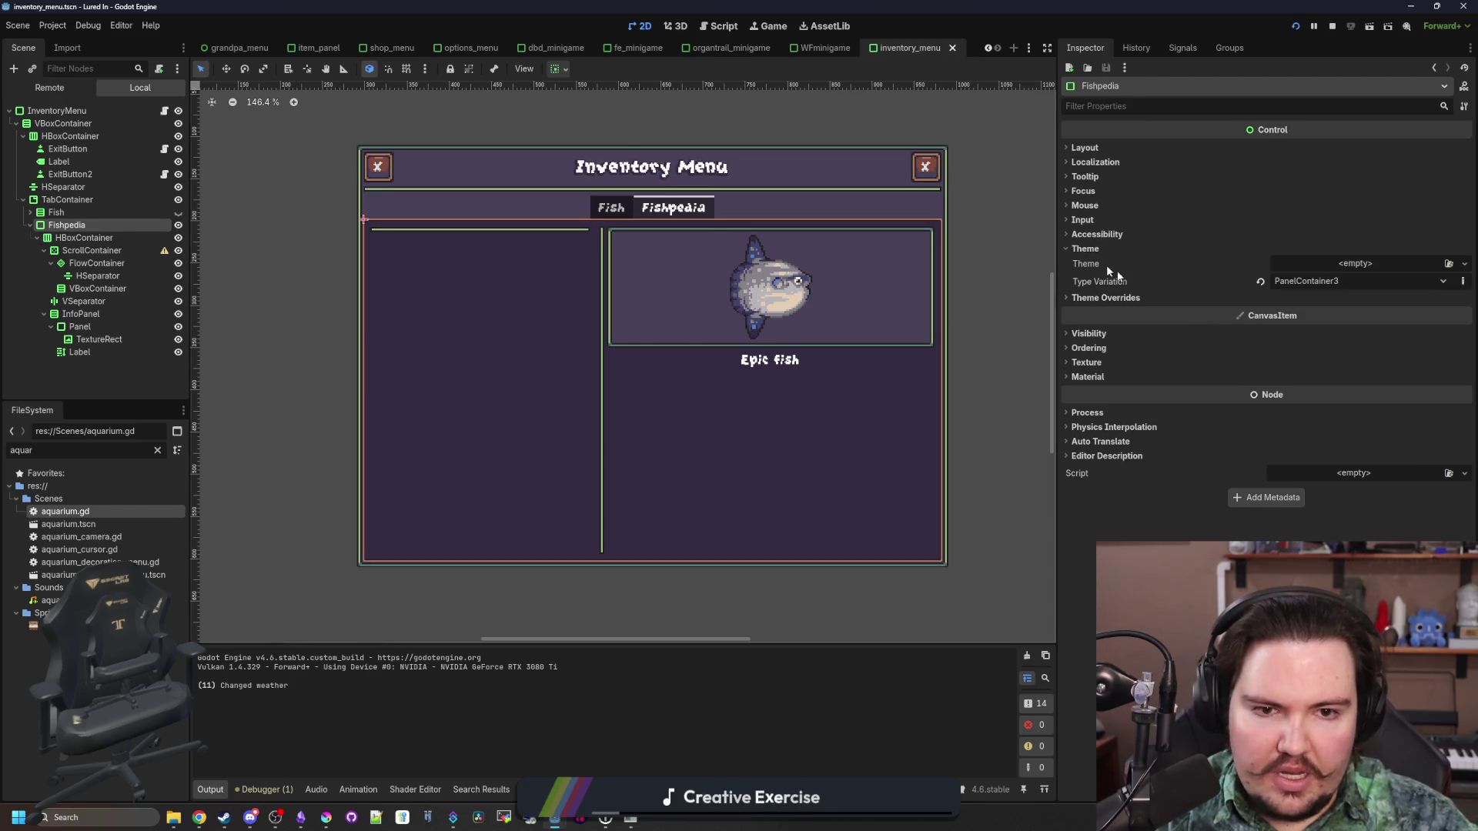
left_click(1101, 206)
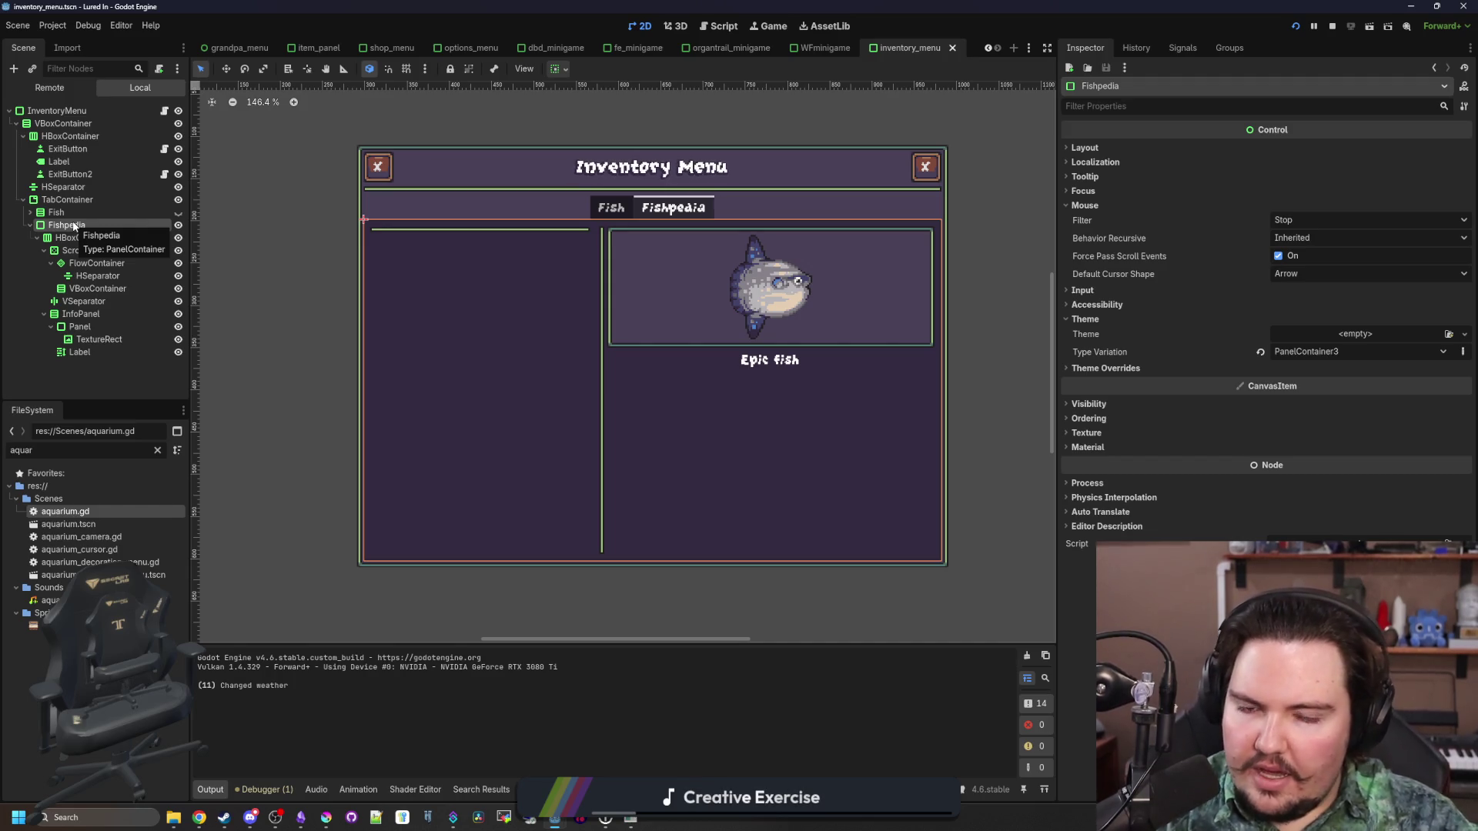
left_click_drag(75, 227, 364, 90)
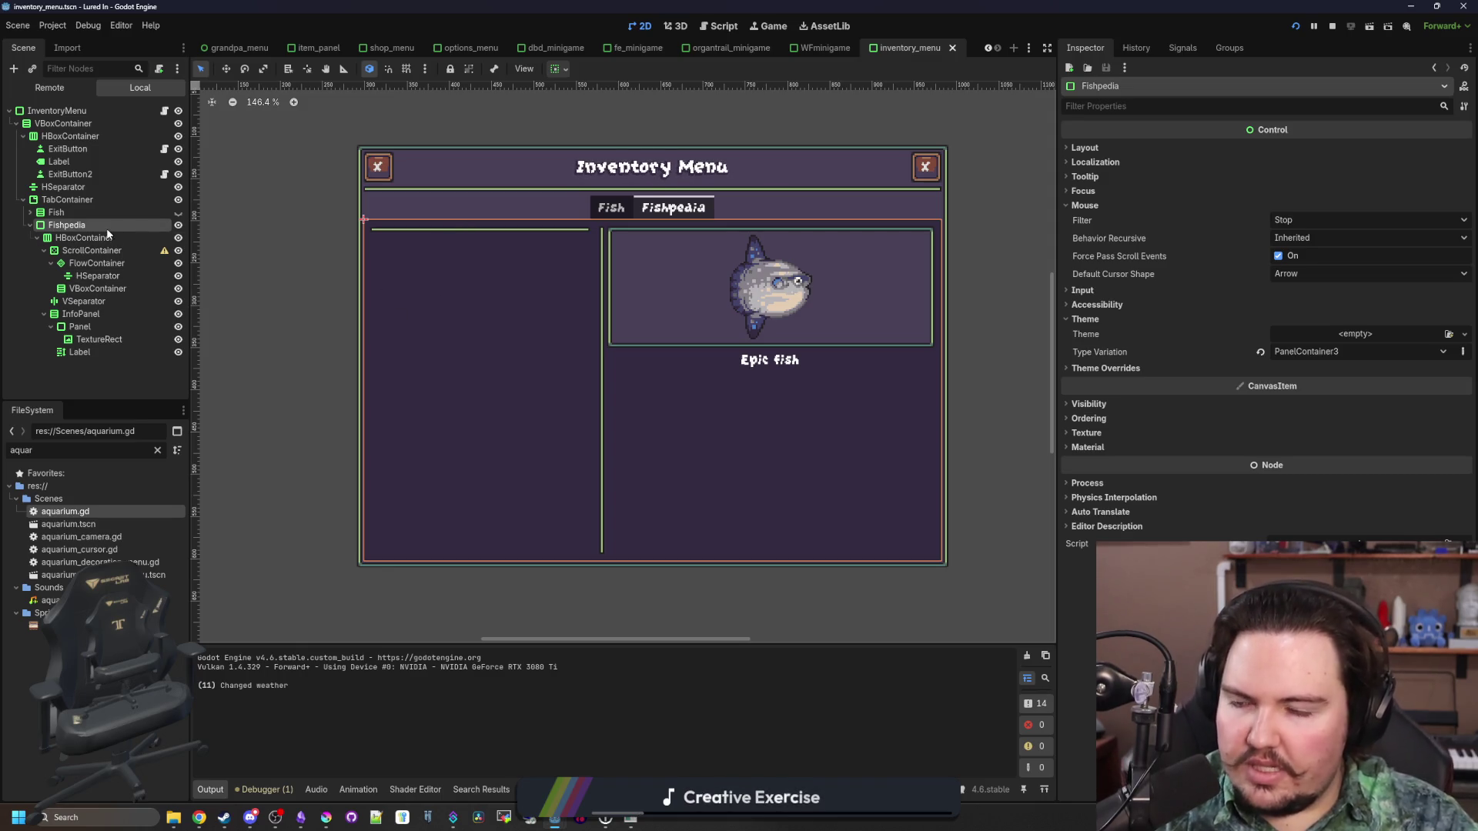
left_click(1315, 219)
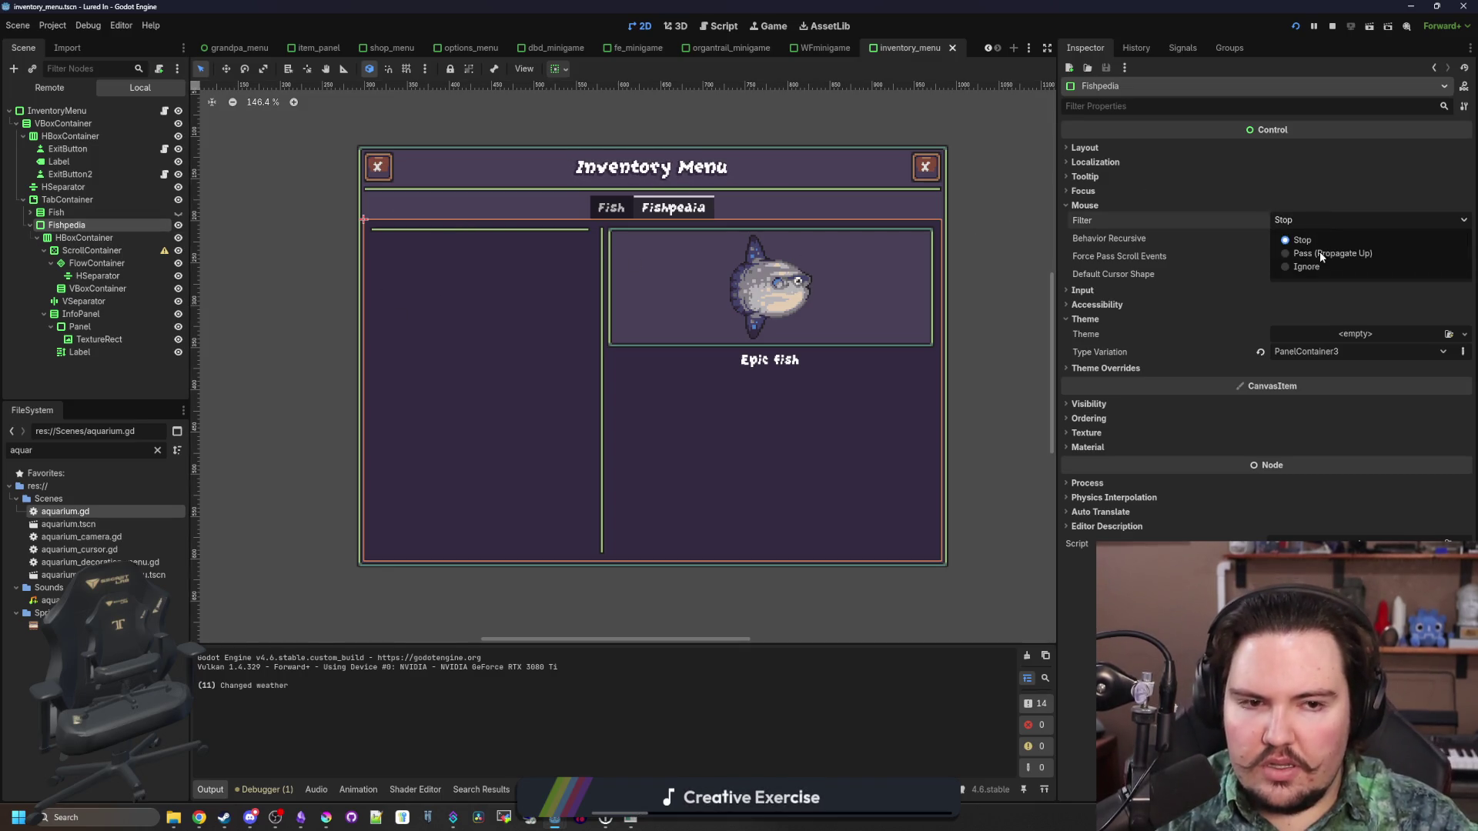
left_click(1319, 251)
Collapse the Fish page node, select TabContainer and save inventory_menu.tscn
left_click(66, 214)
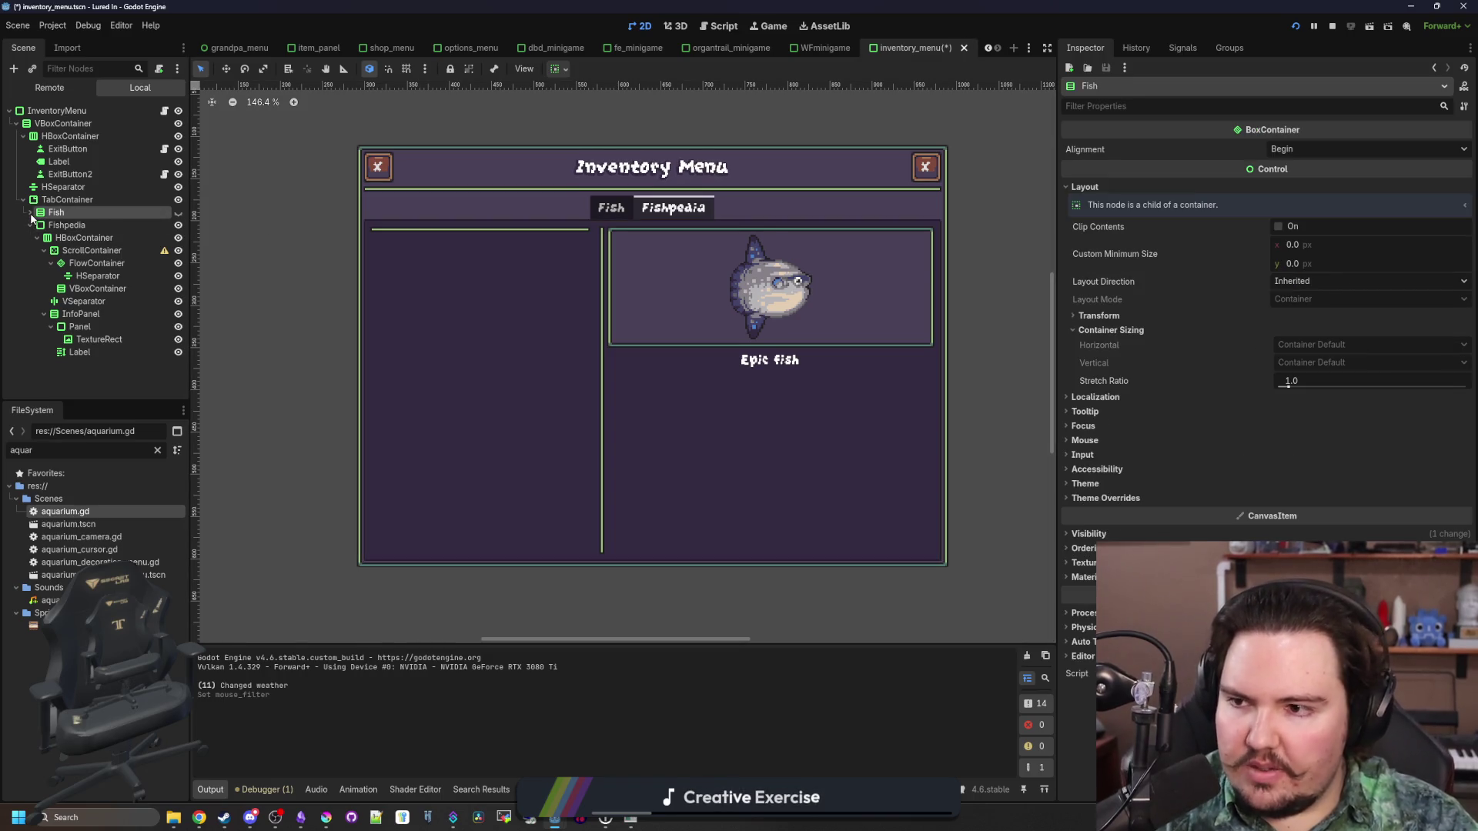
left_click(30, 213)
left_click(30, 214)
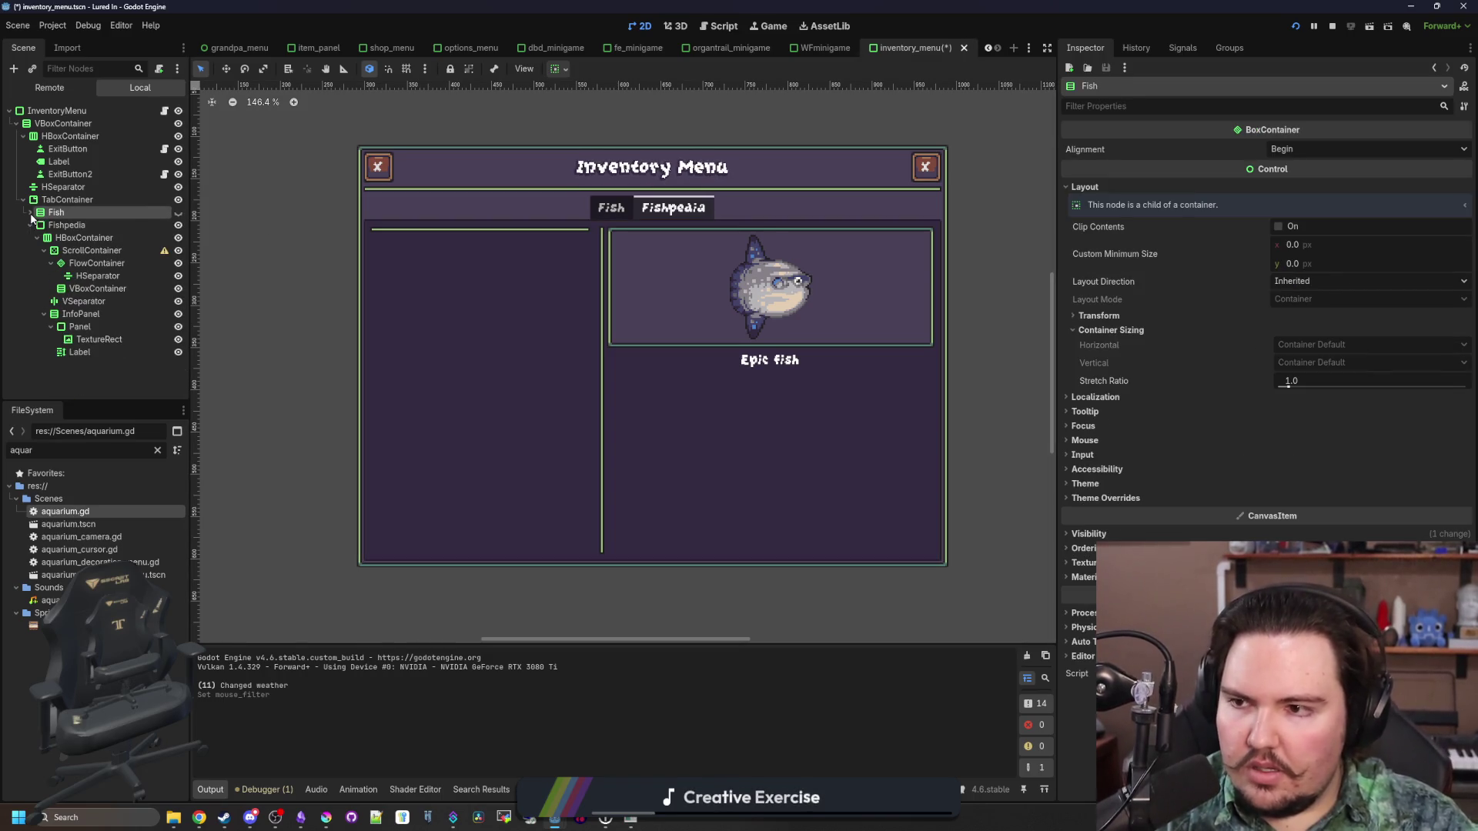
left_click(67, 202)
key("ctrl+s")
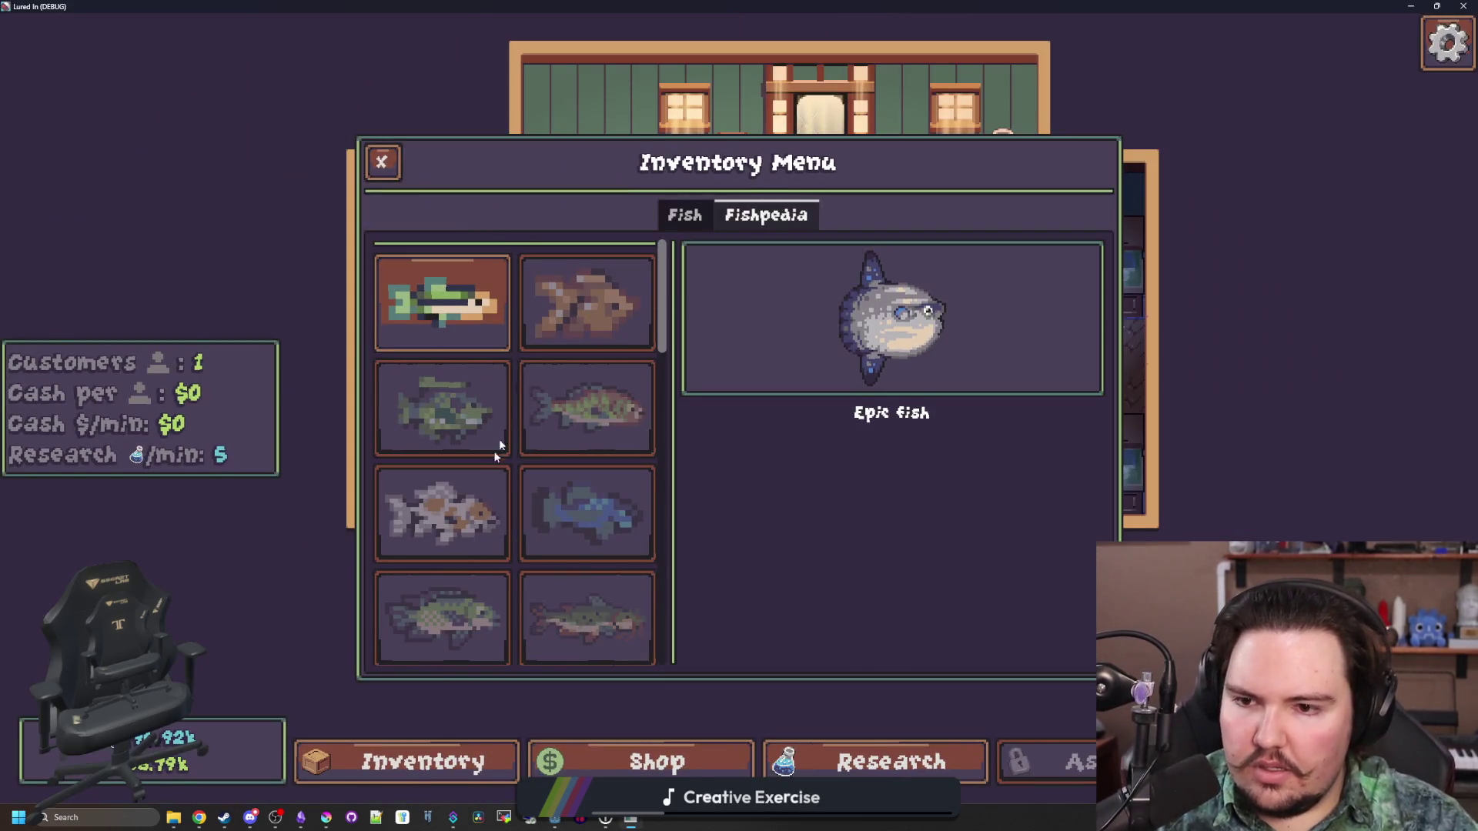
Restore the game window, stop the debug game and launch the project again
left_click(685, 215)
left_click(766, 215)
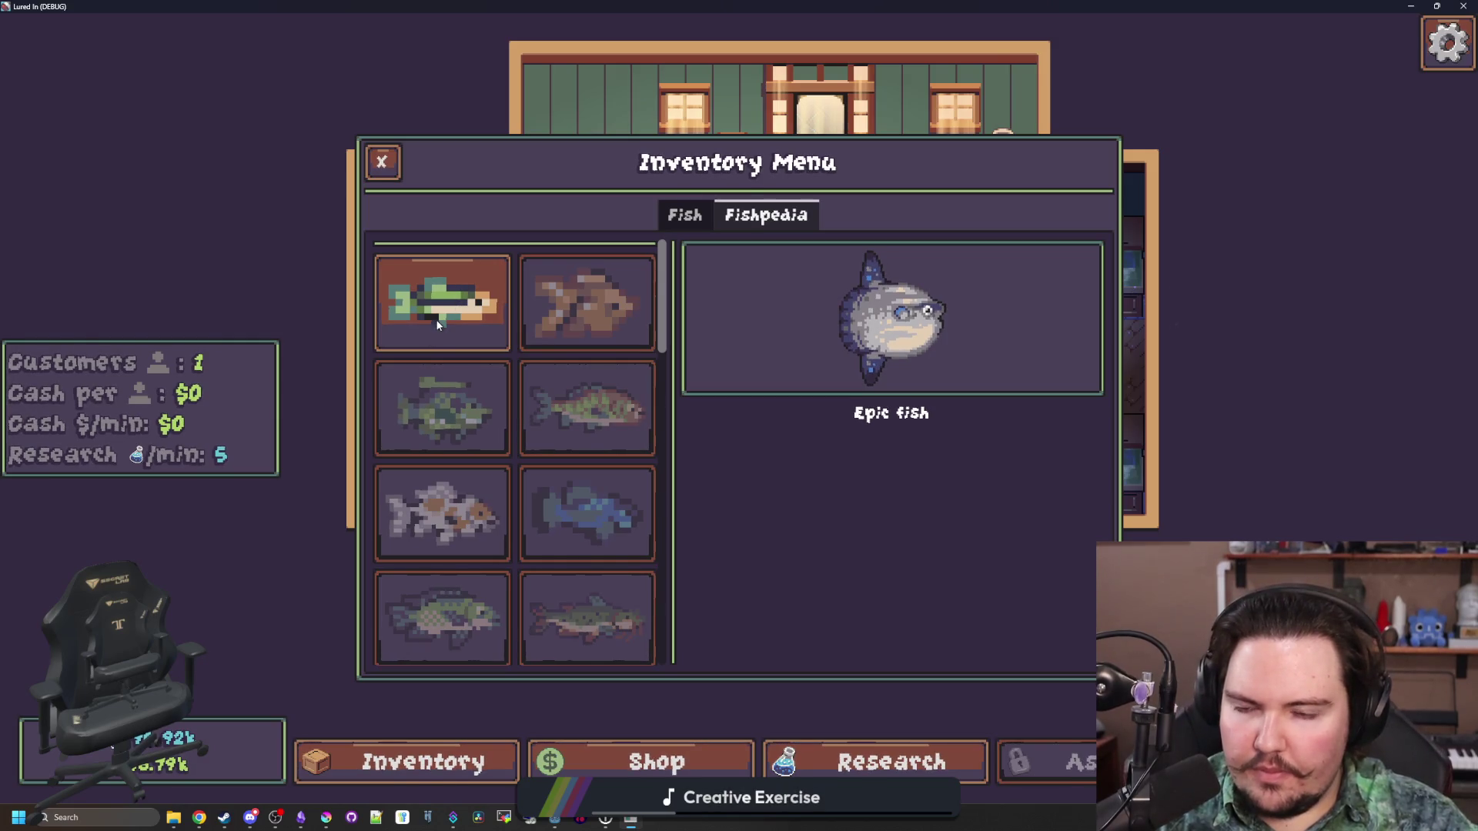
key("super+Down")
left_click(1331, 27)
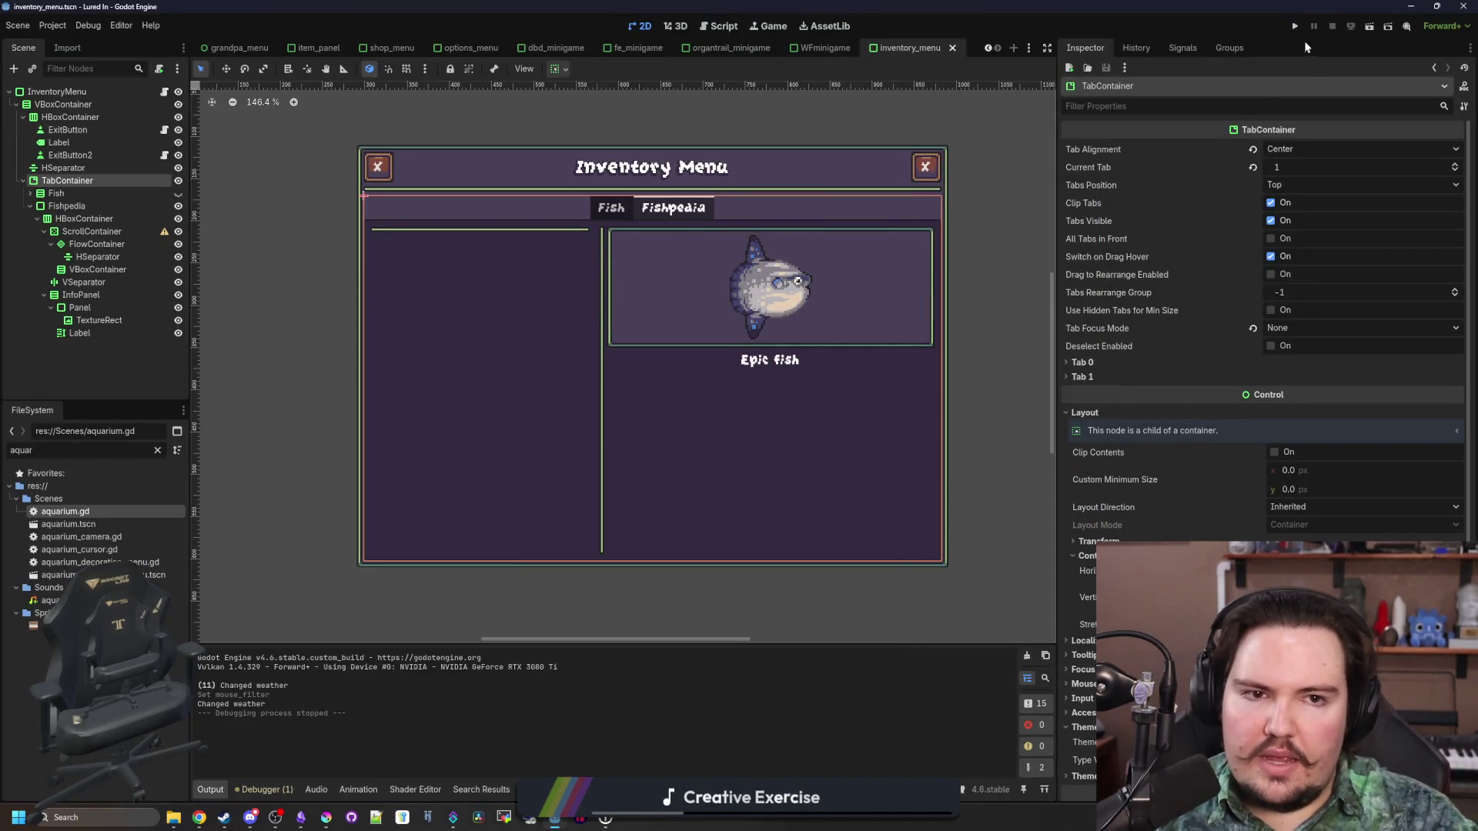
left_click(1294, 28)
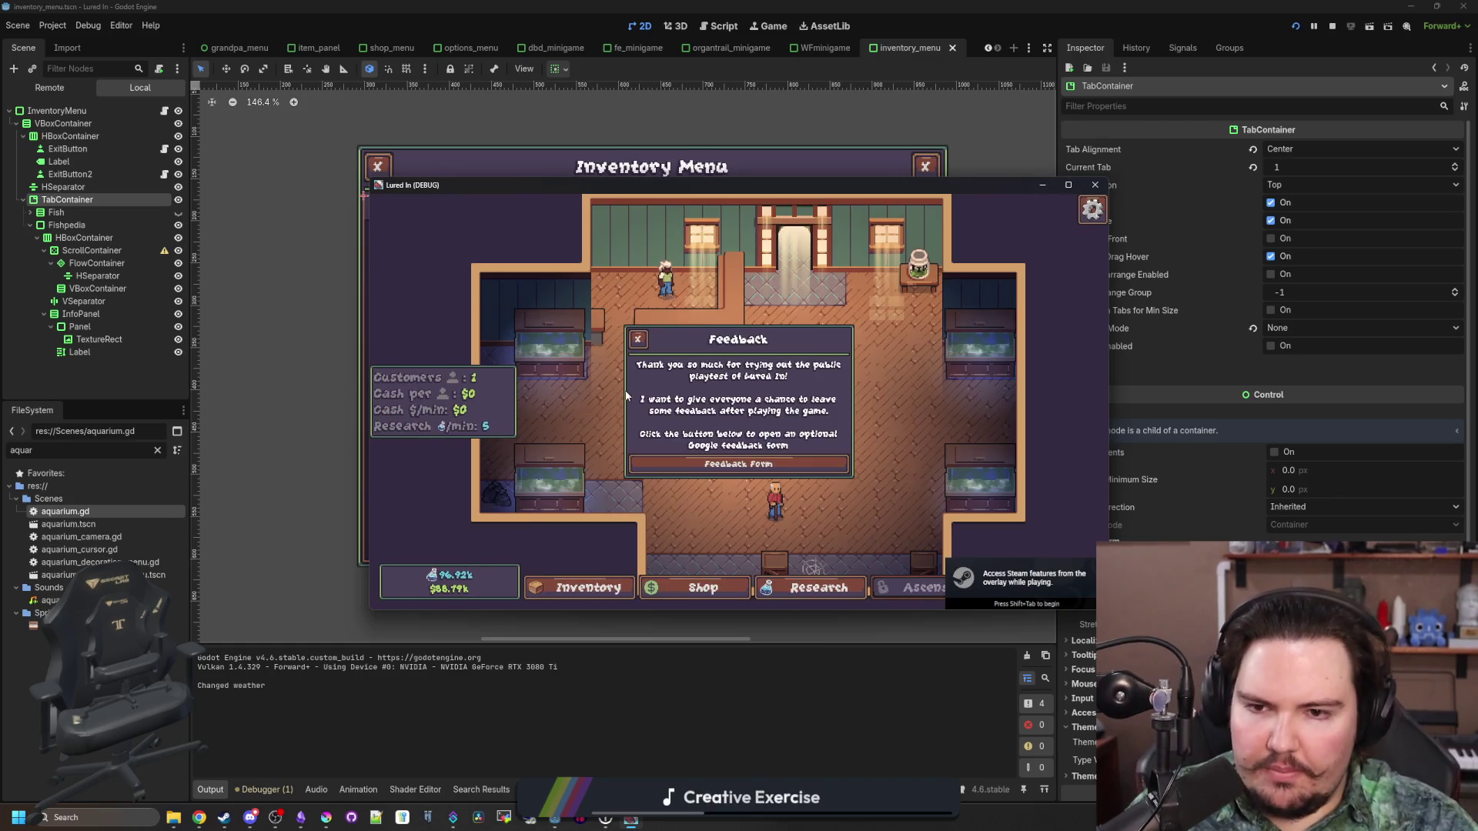
Dismiss the patch-notes and welcome popups, go fullscreen, and look through the fish tanks
left_click(736, 459)
left_click(733, 454)
key("F11")
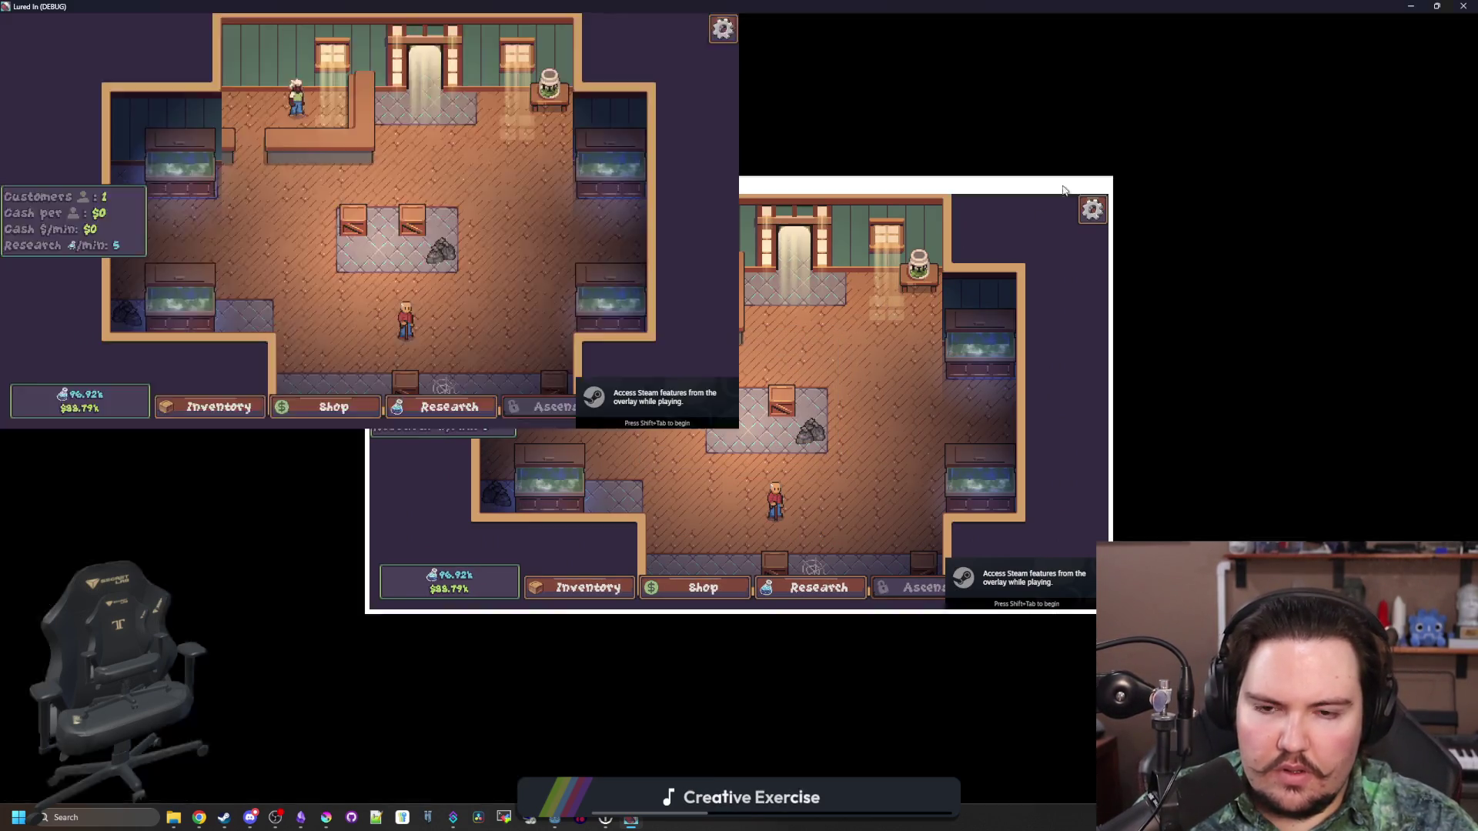
key("Escape")
key("Escape")
left_click(377, 296)
left_click(335, 539)
left_click(1193, 512)
left_click(1197, 300)
key("Escape")
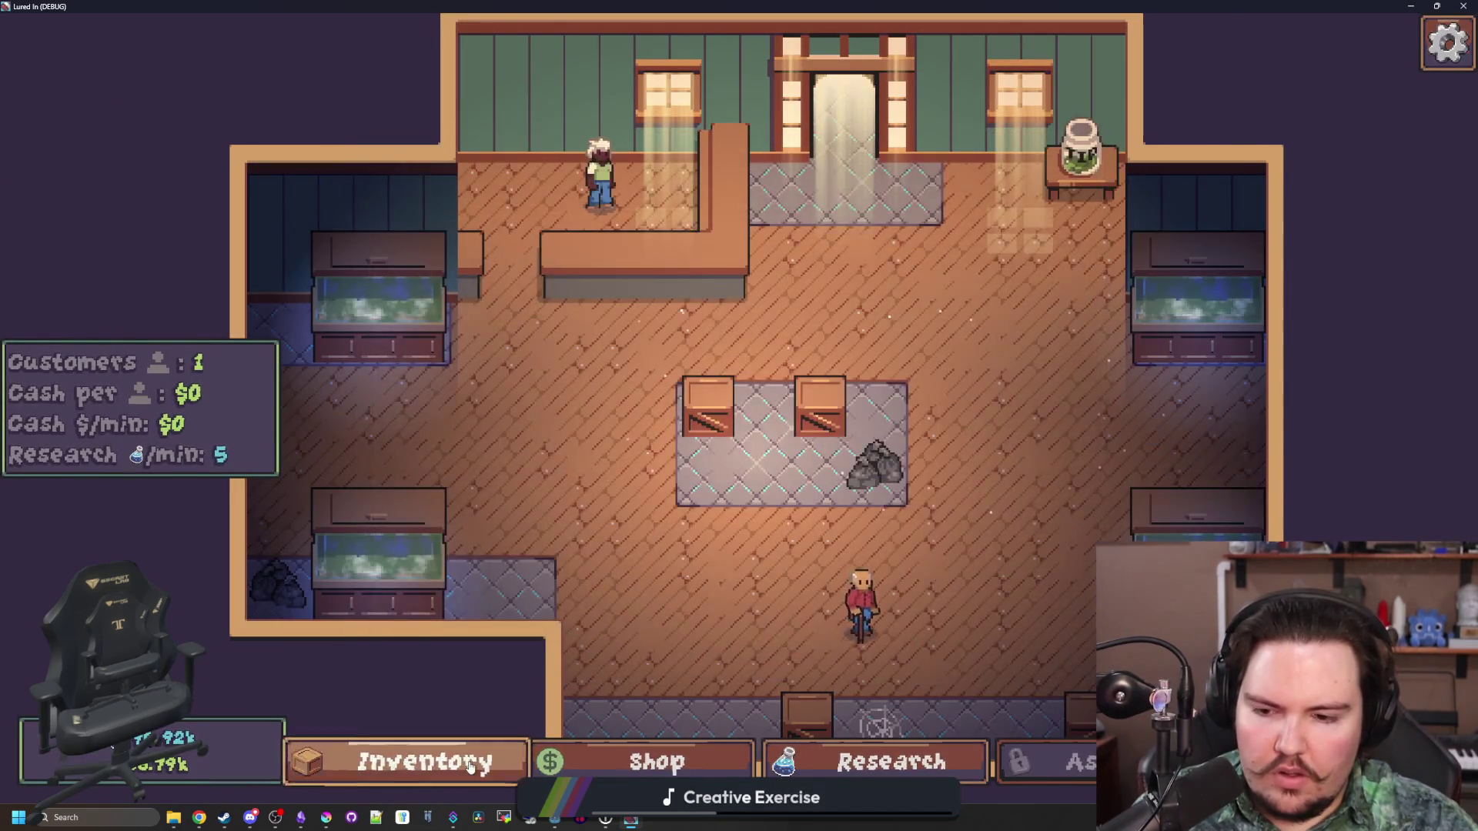
Check the Fishpedia fish silhouettes in the inventory, then return to the Godot editor
left_click(407, 762)
left_click(709, 219)
left_click(720, 222)
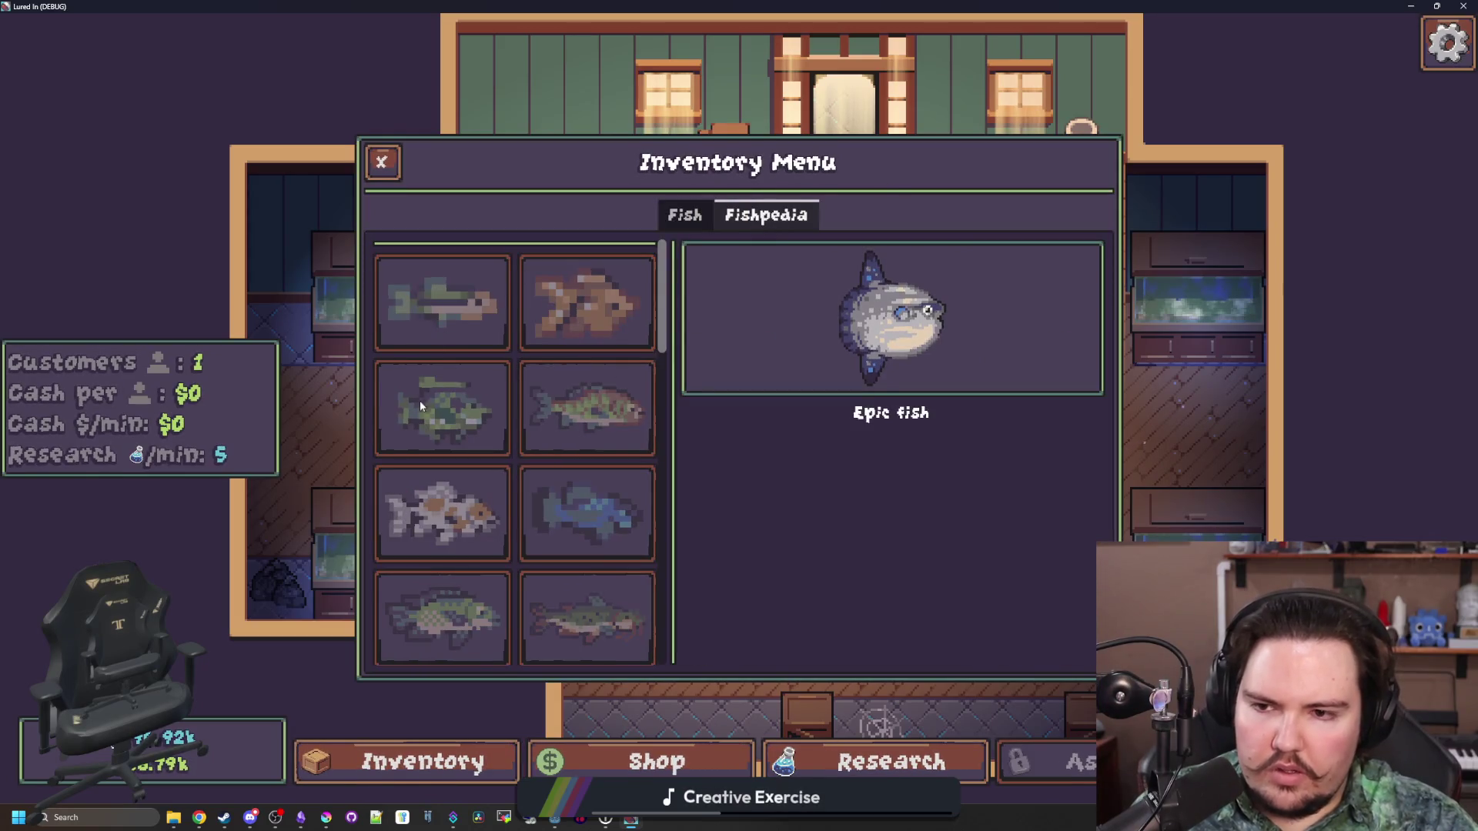
key("F8")
left_click(811, 416)
double_click(148, 451)
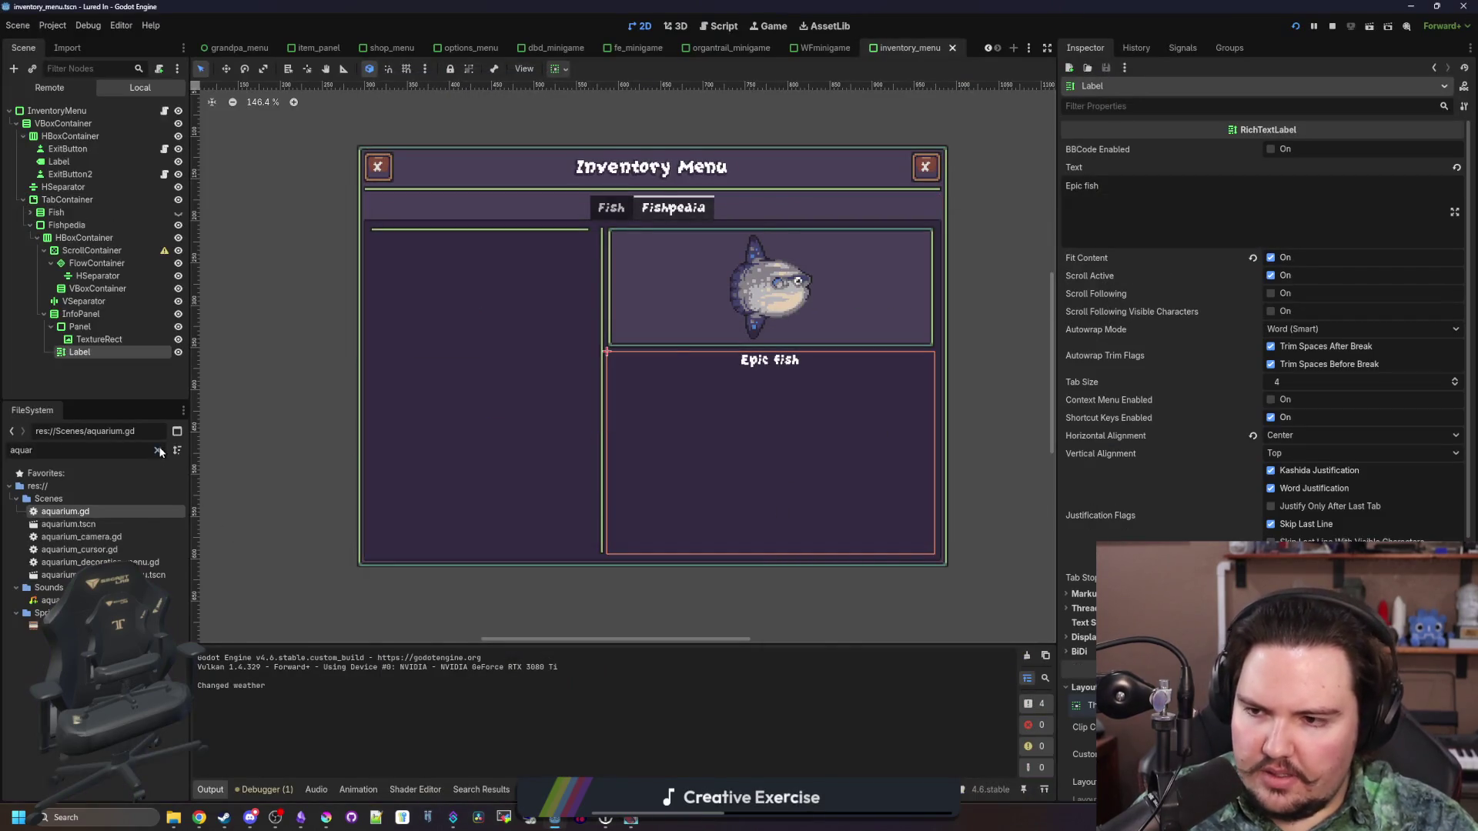
In global.gd, add a "FoundFish": foundFish entry to save_game_data's userData
type("glob")
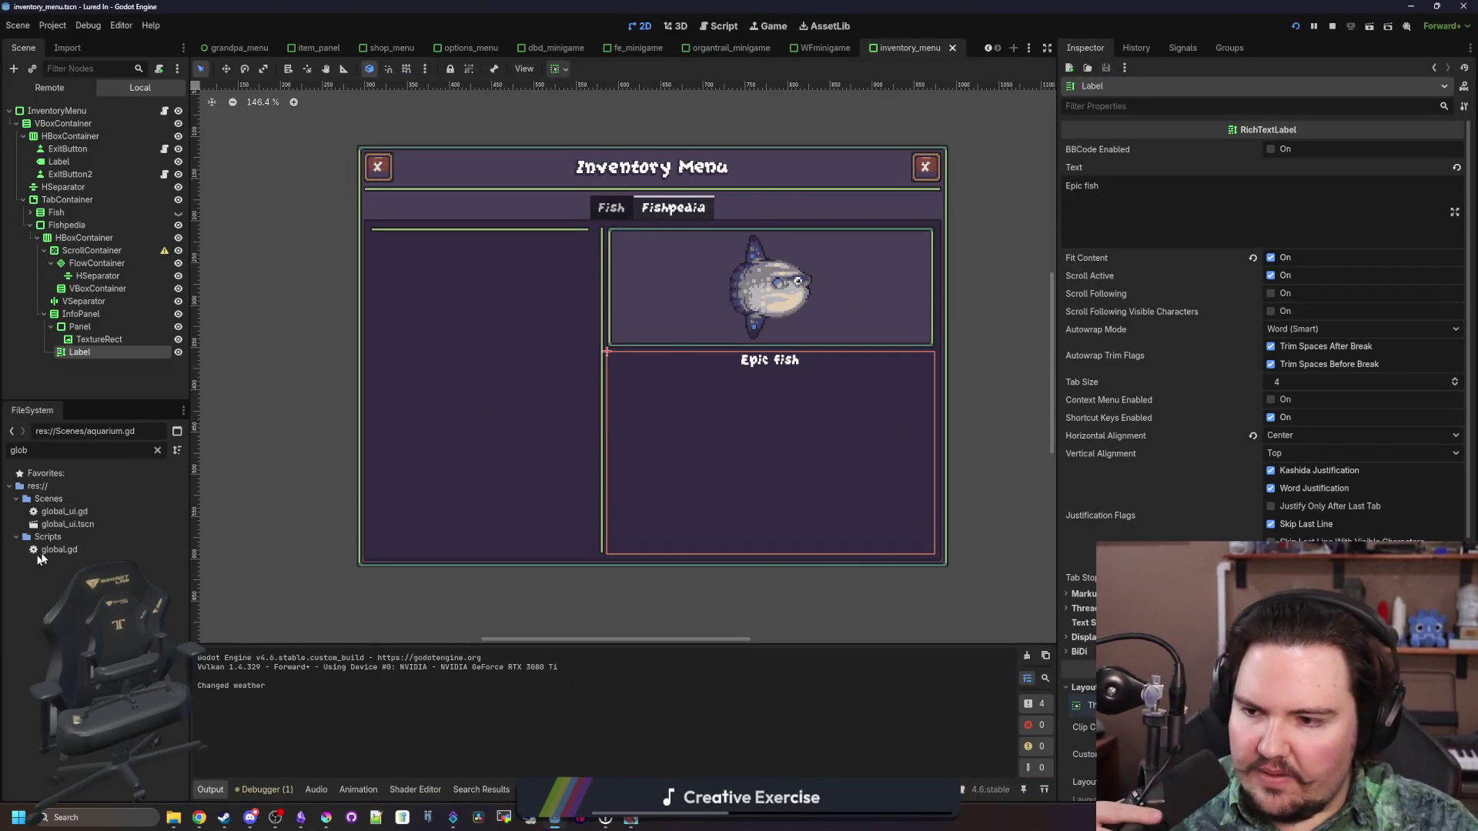
double_click(59, 549)
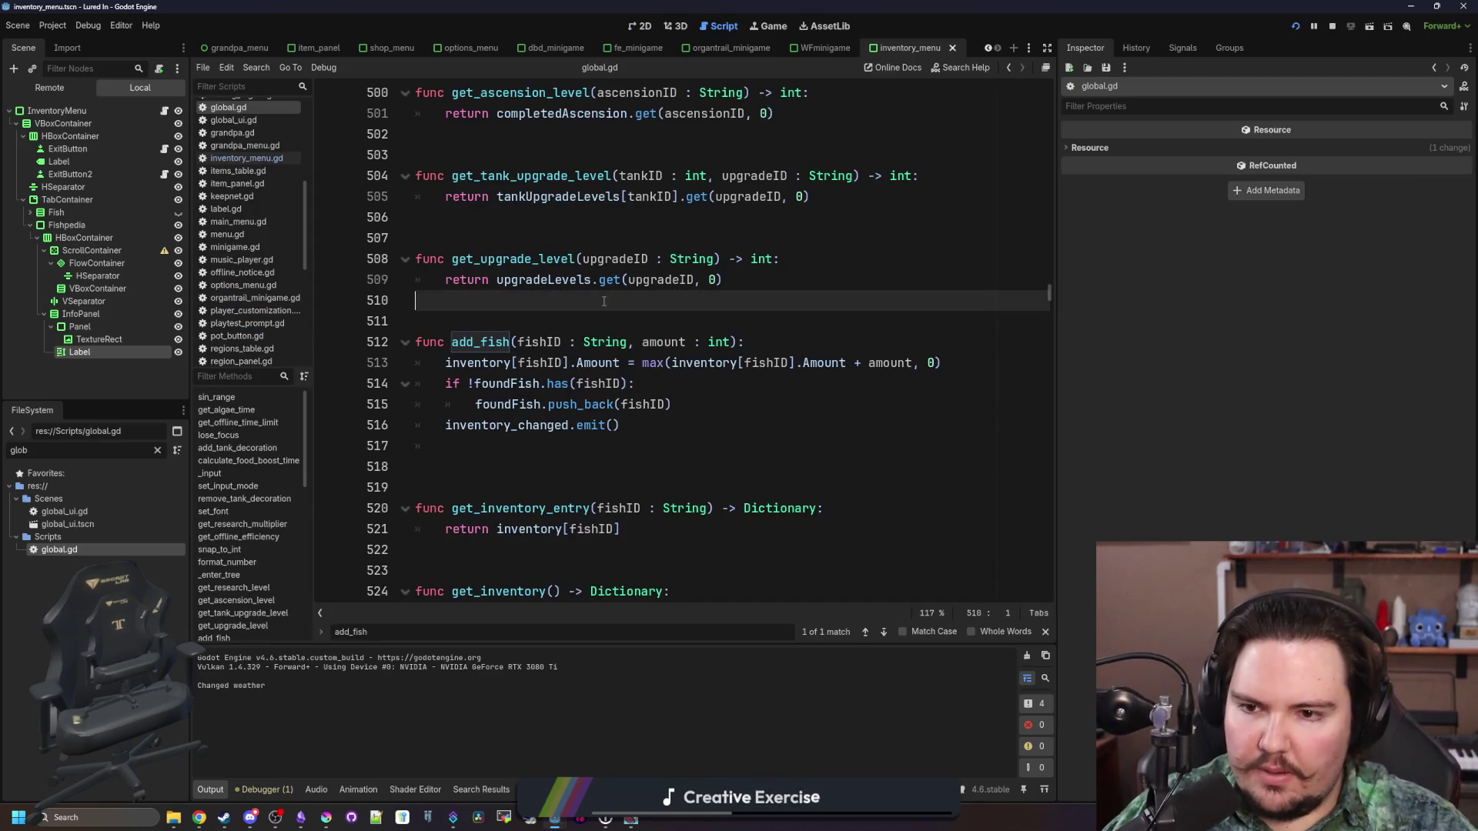
key("ctrl+f")
type("save_game_data")
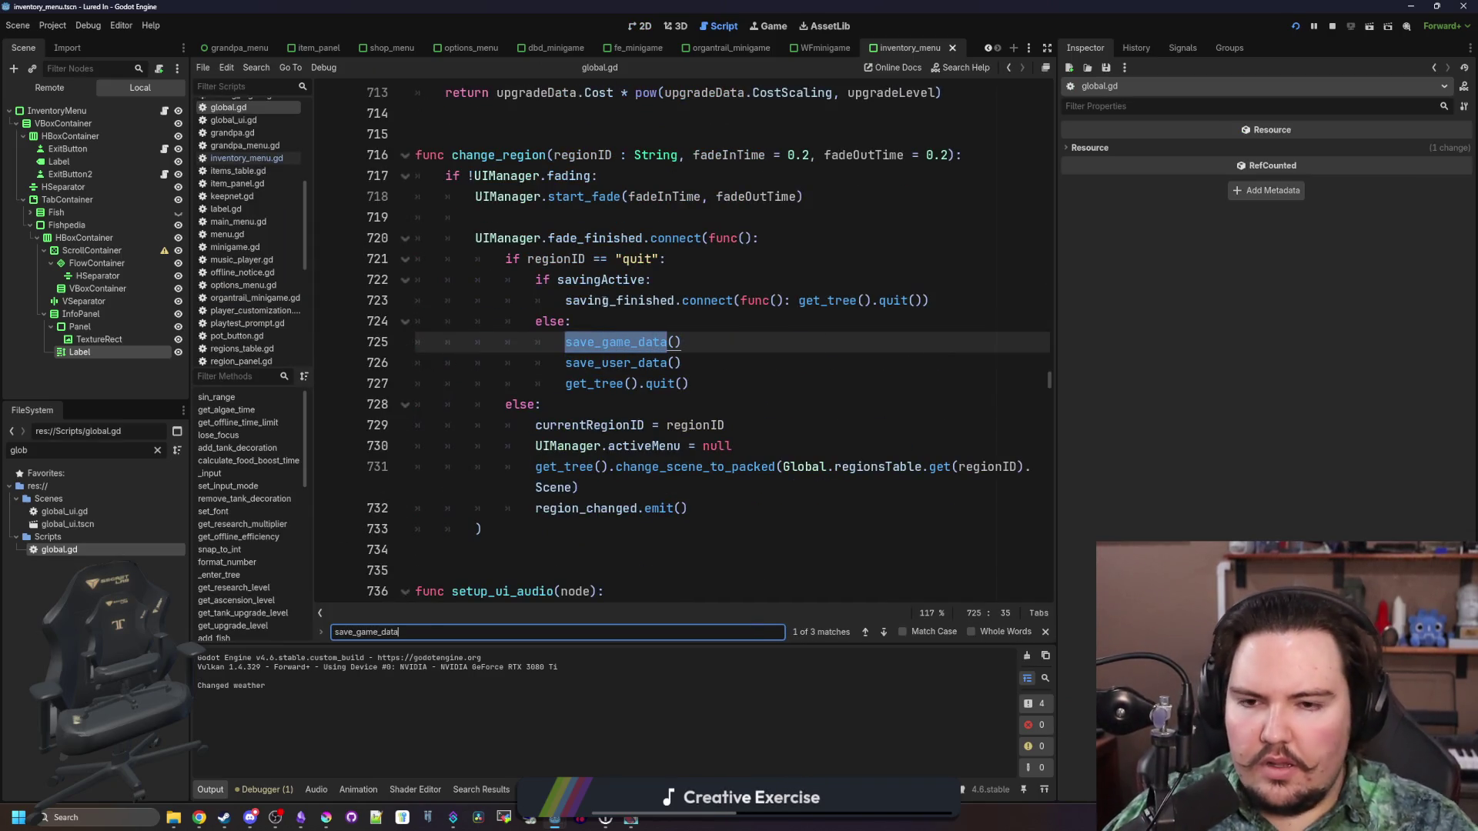
left_click(628, 348)
left_click(627, 348, "ctrl")
scroll(670, 369, "down", 7)
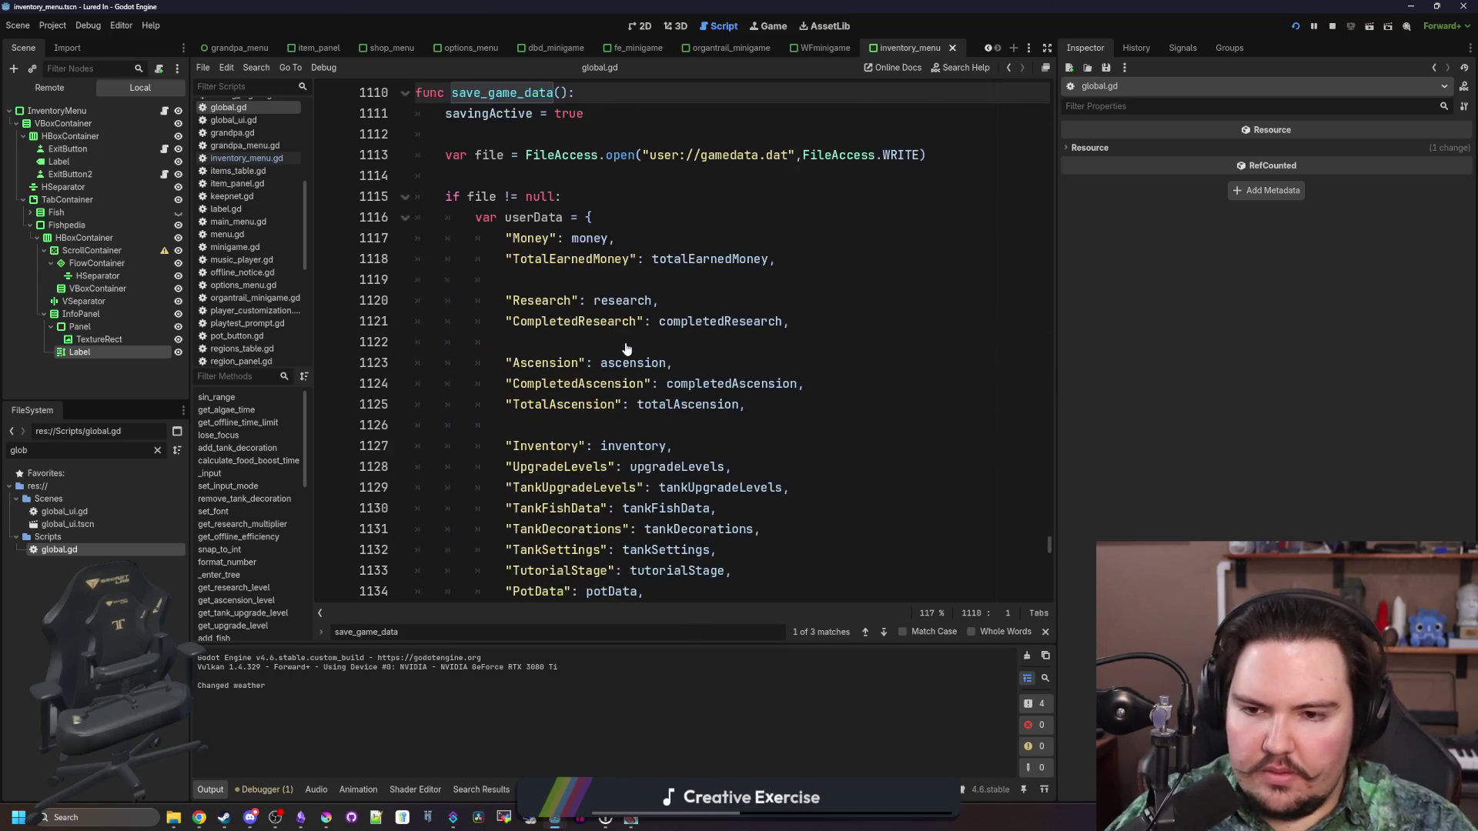
left_click(602, 364)
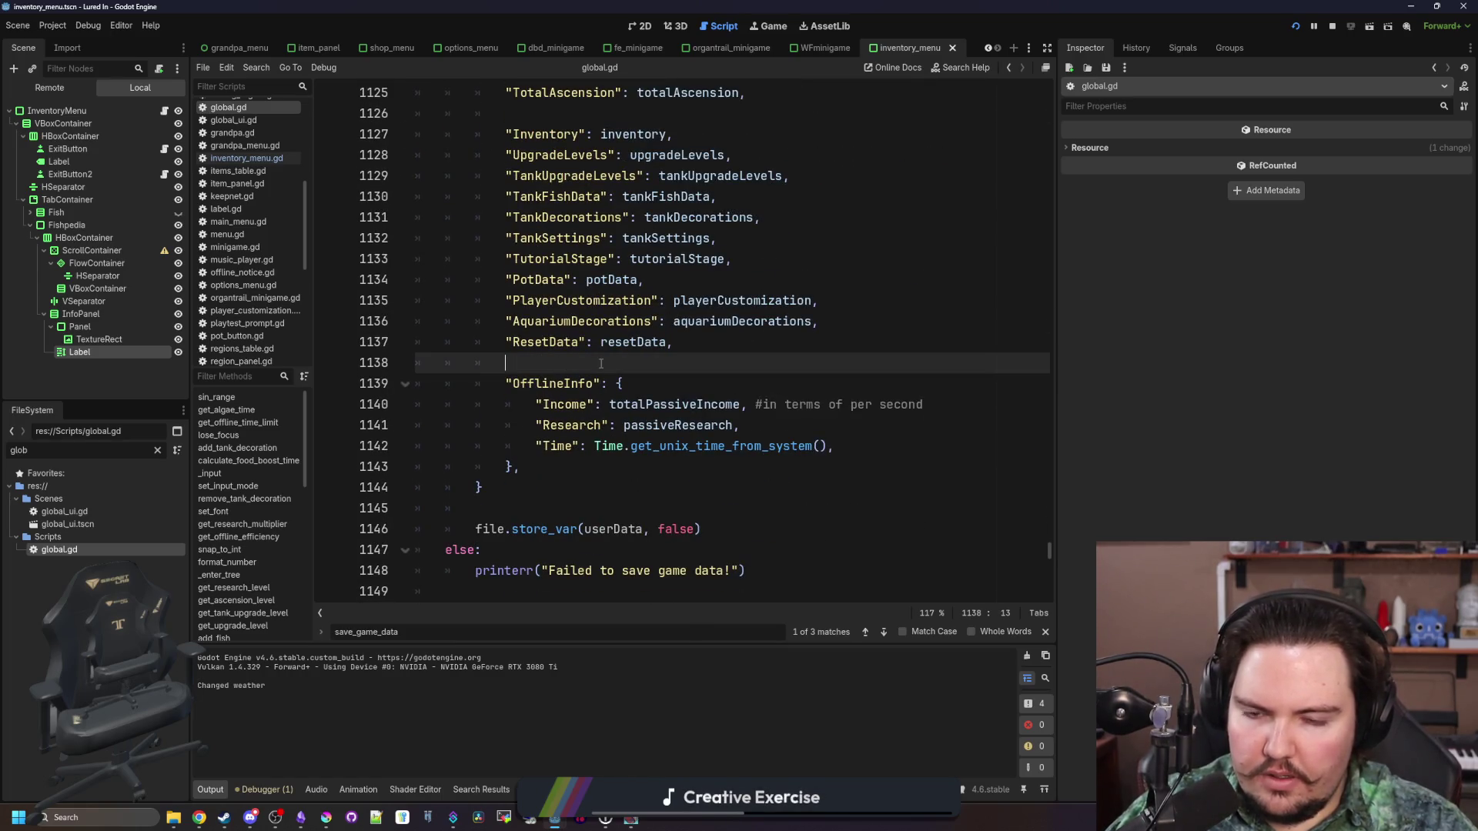
key("ctrl+shift+Return")
type("FoundF")
key("Right")
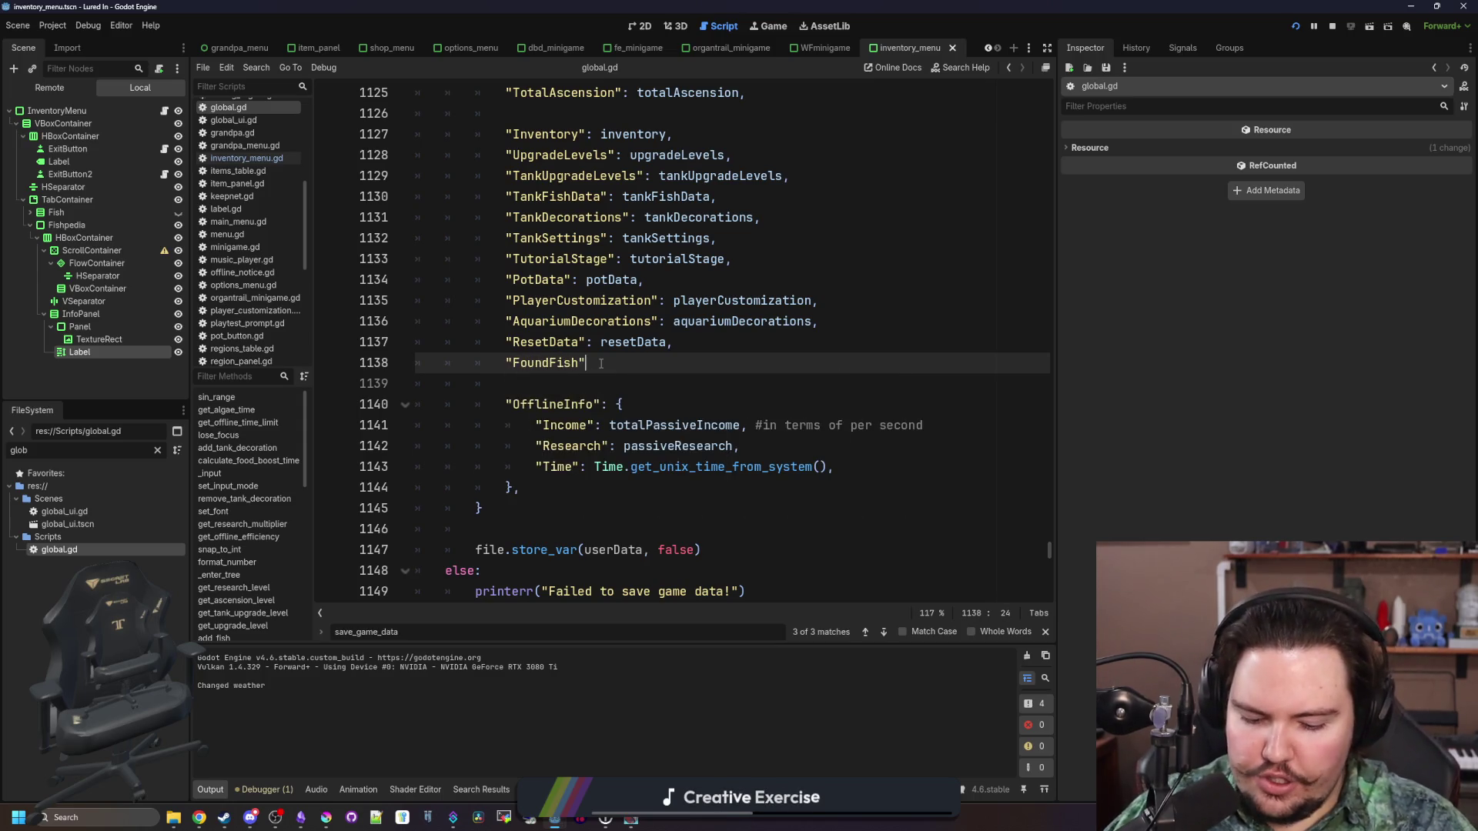
type("Fish,")
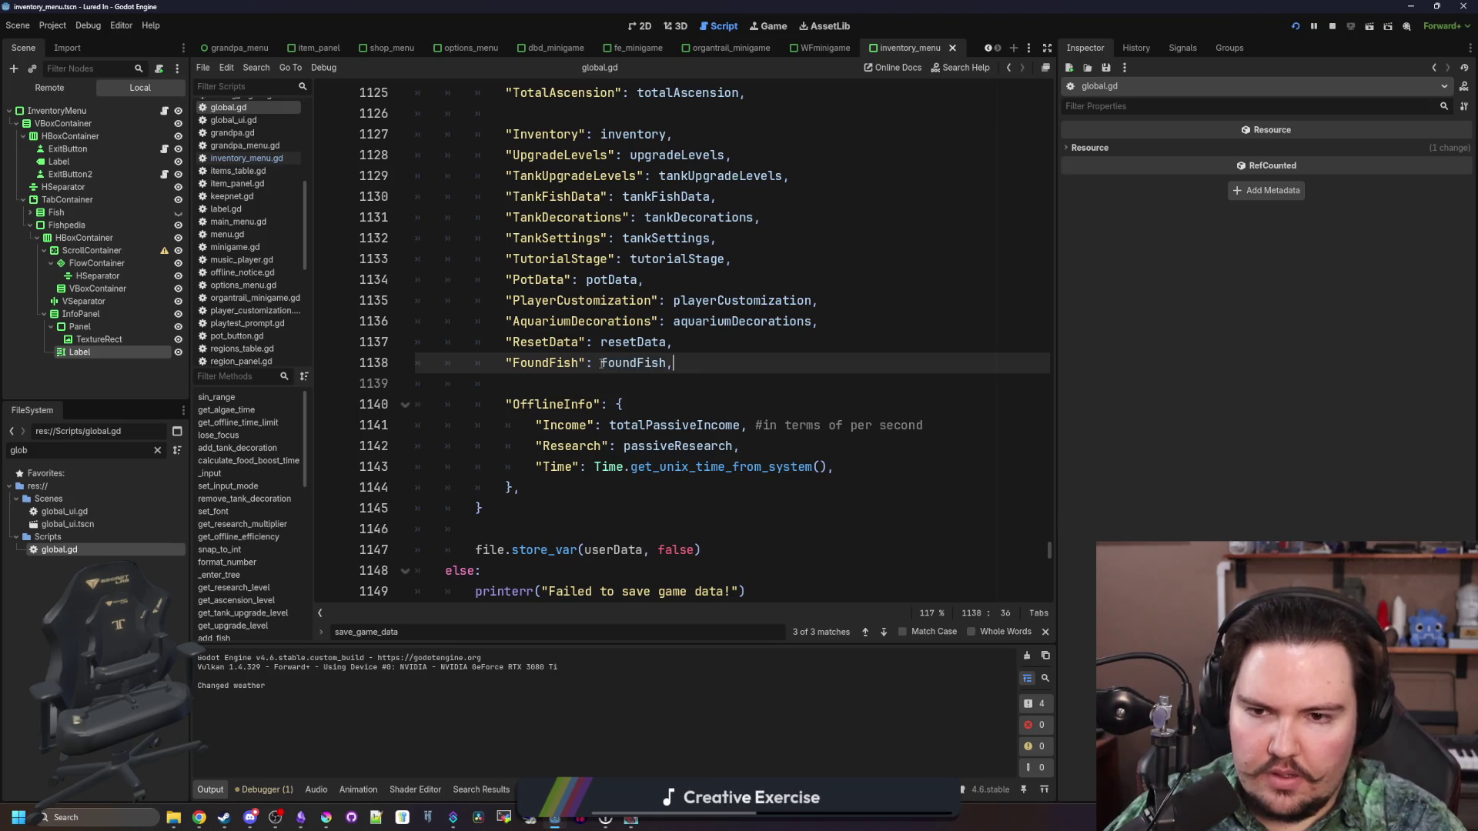
left_click(555, 379)
left_click_drag(674, 362, 511, 362)
left_click_drag(674, 363, 444, 372)
key("ctrl+c")
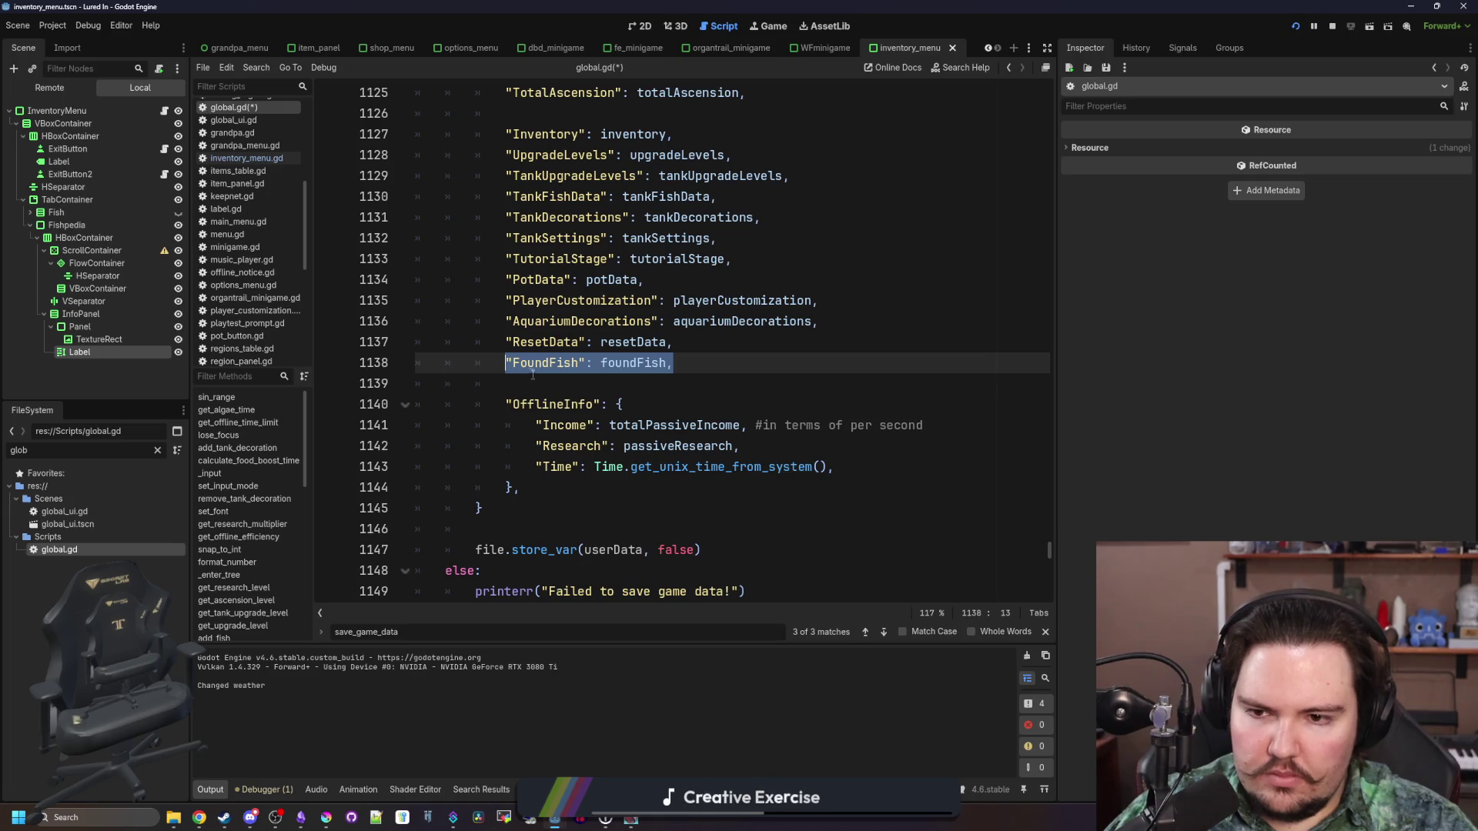
In load_game_data, add foundFish = userData.get("FoundFish", foundFish), save, and stop the game
key("ctrl+f")
type("load_game_da")
scroll(641, 470, "down", 10)
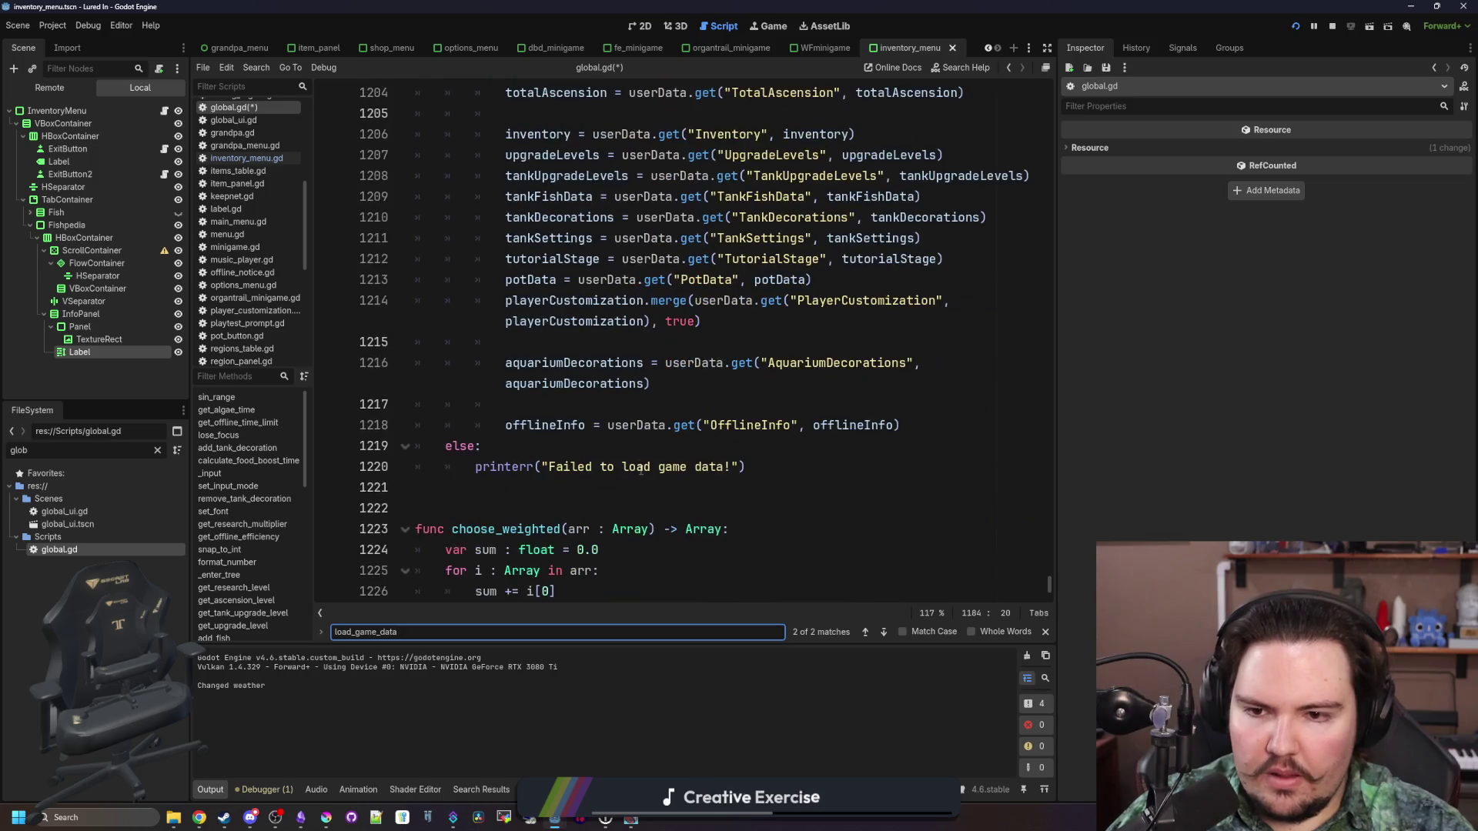
left_click(915, 425)
key("Return")
key("ctrl+v")
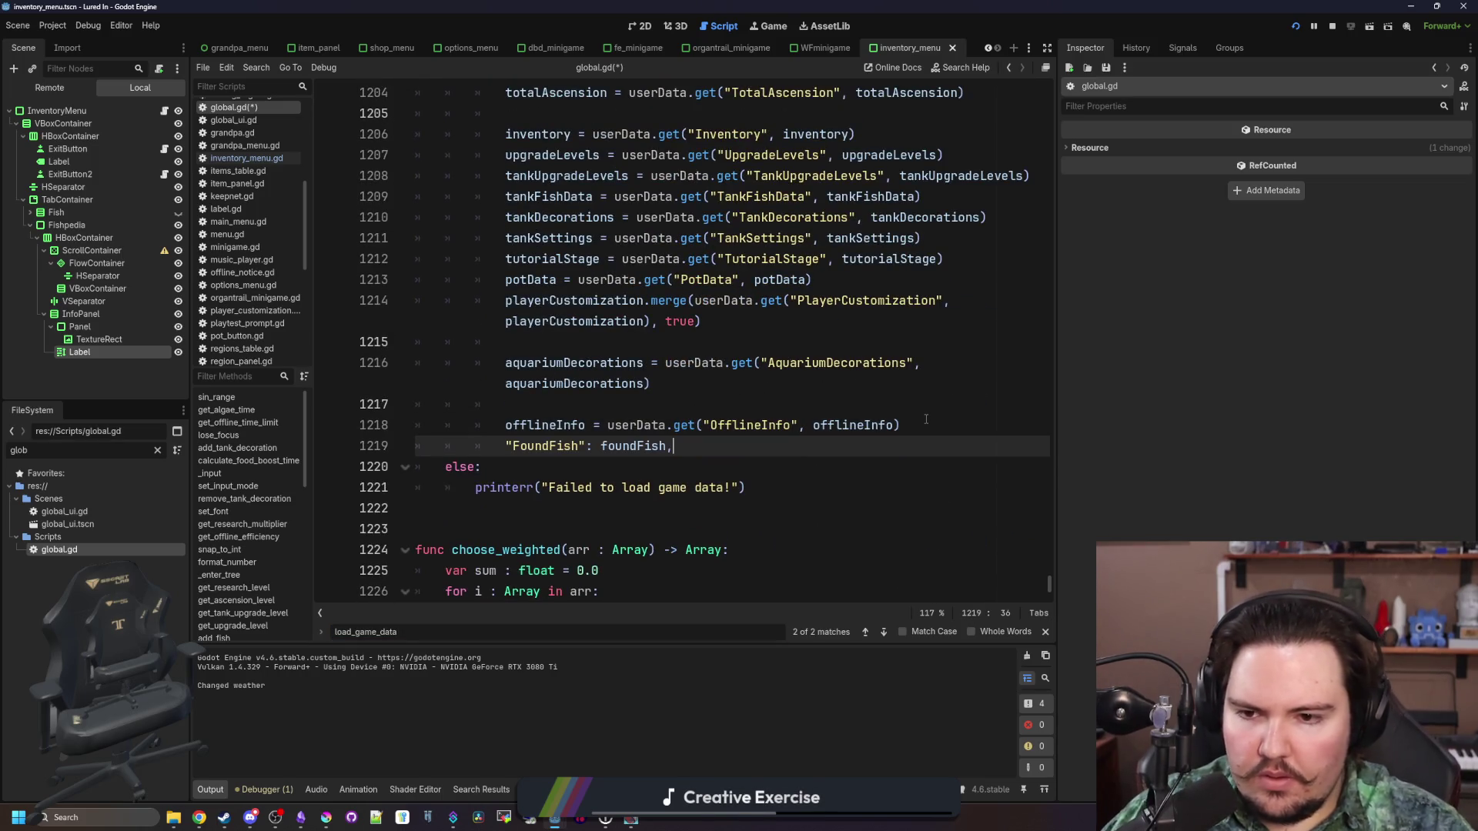
left_click_drag(605, 446, 502, 446)
key("BackSpace")
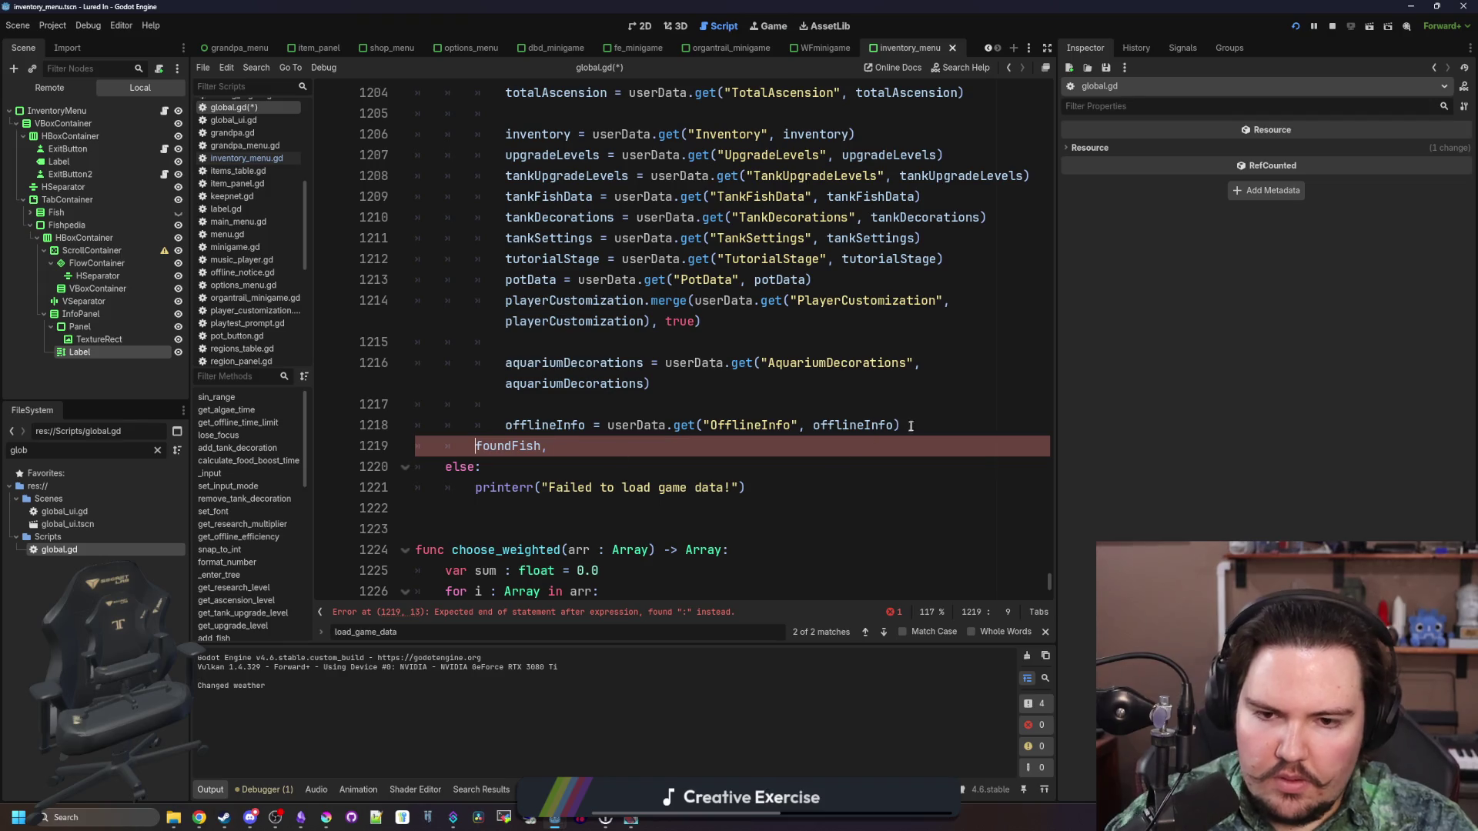
left_click_drag(901, 425, 608, 433)
left_click(602, 443)
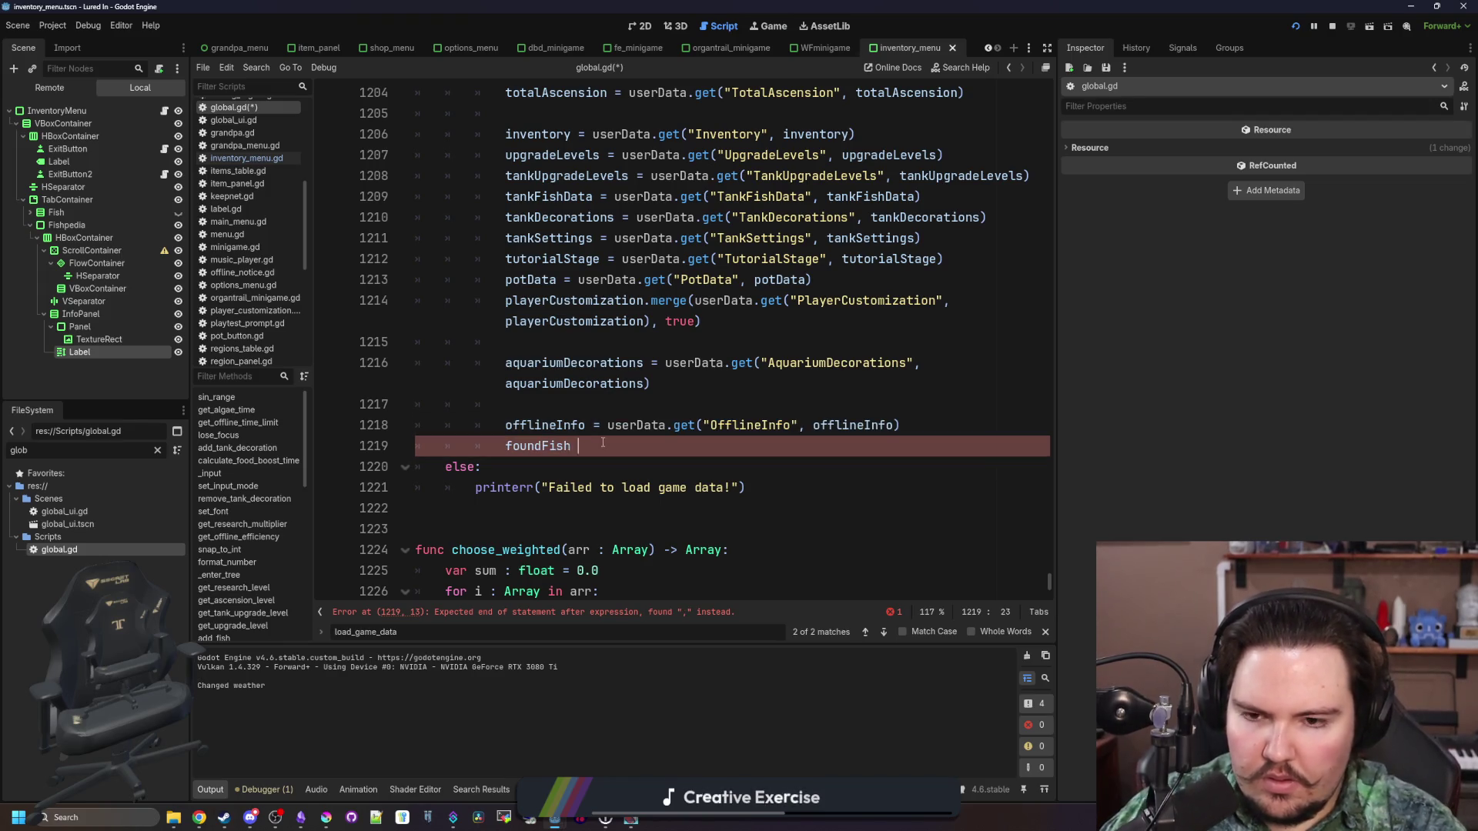
type("= userData.get(\"OfflineInfo\", offlineInfo)")
double_click(735, 446)
type("F")
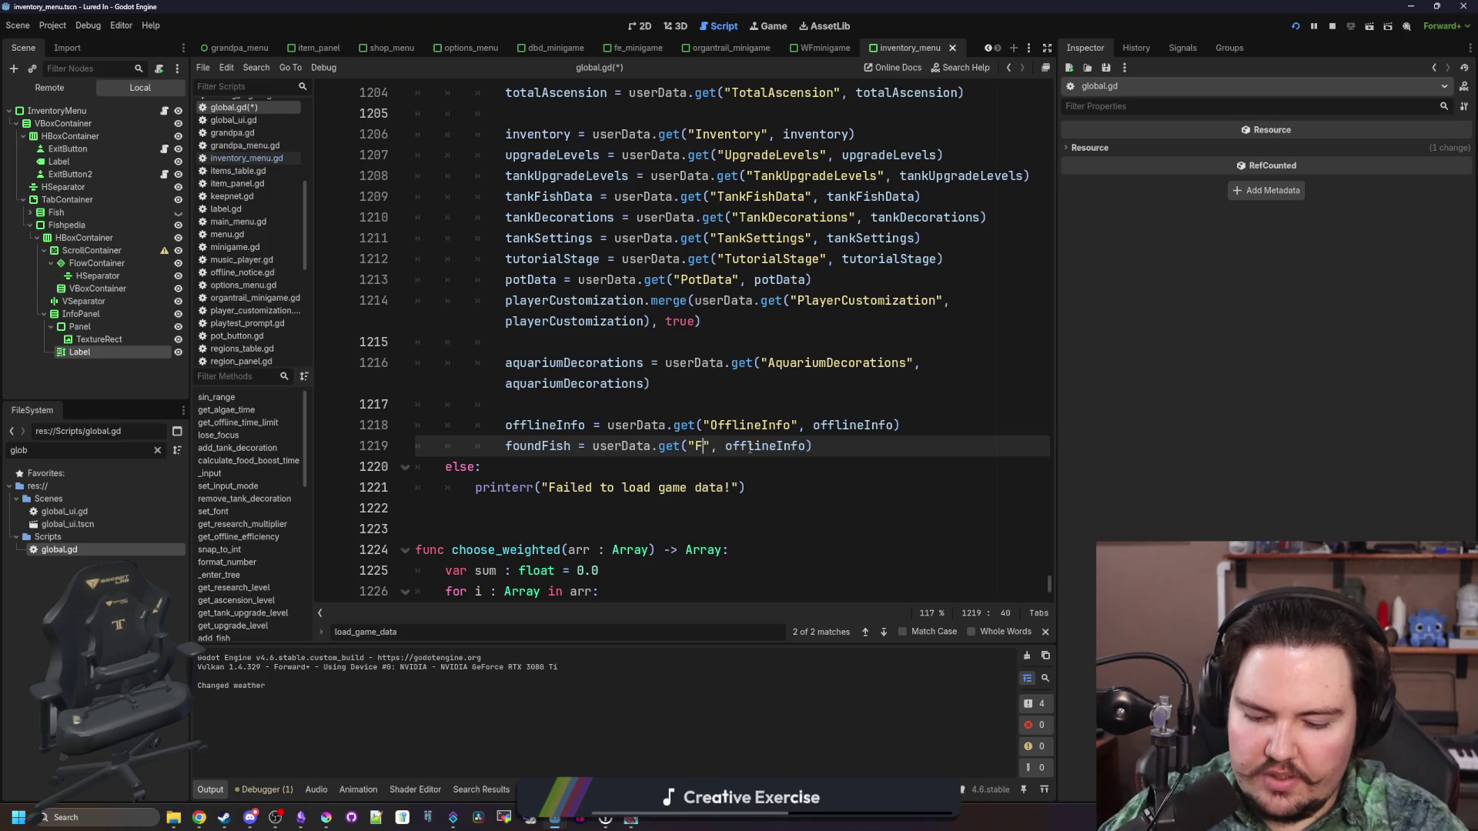
double_click(824, 446)
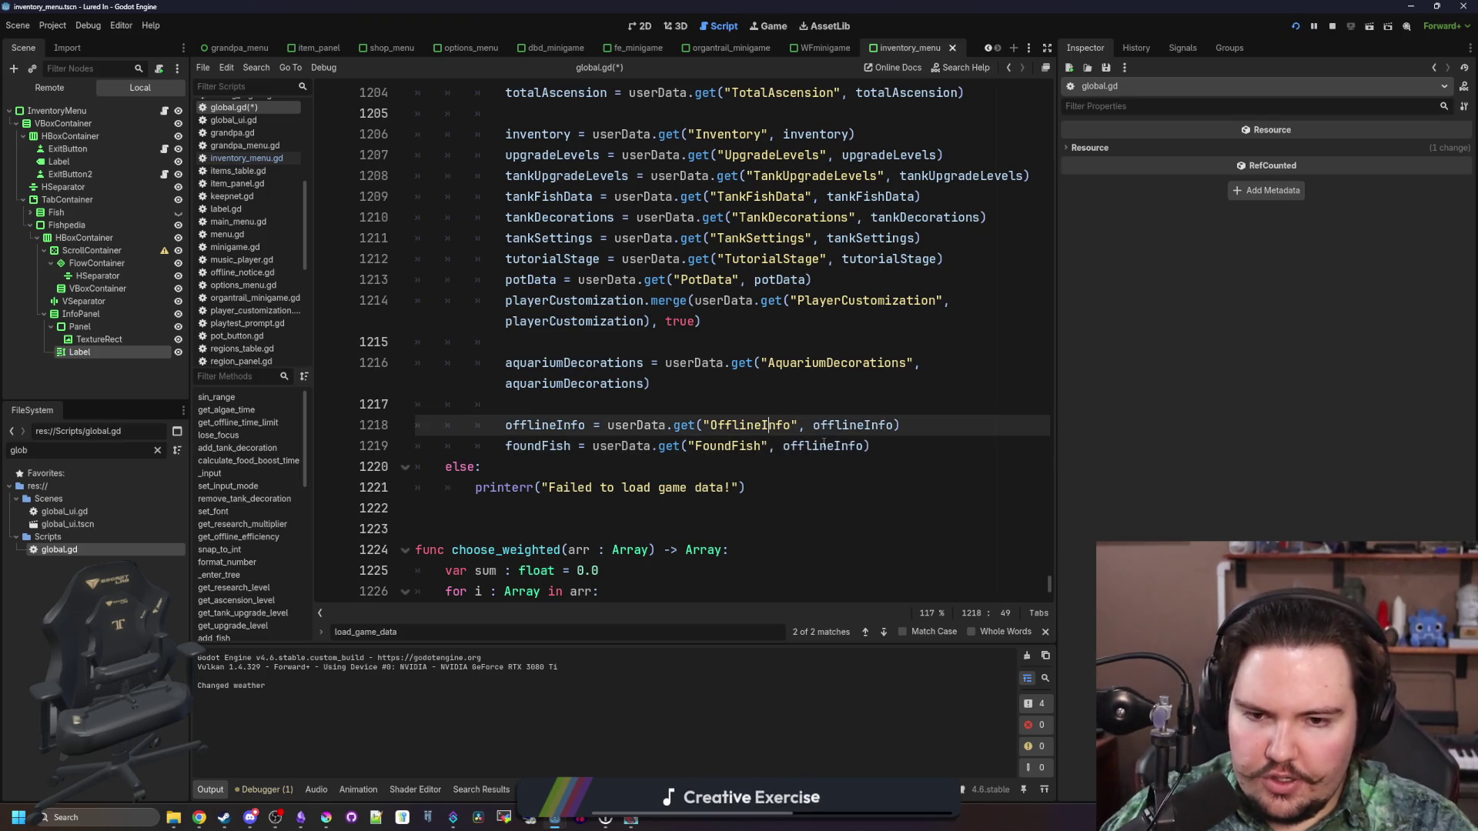
type("foundFish")
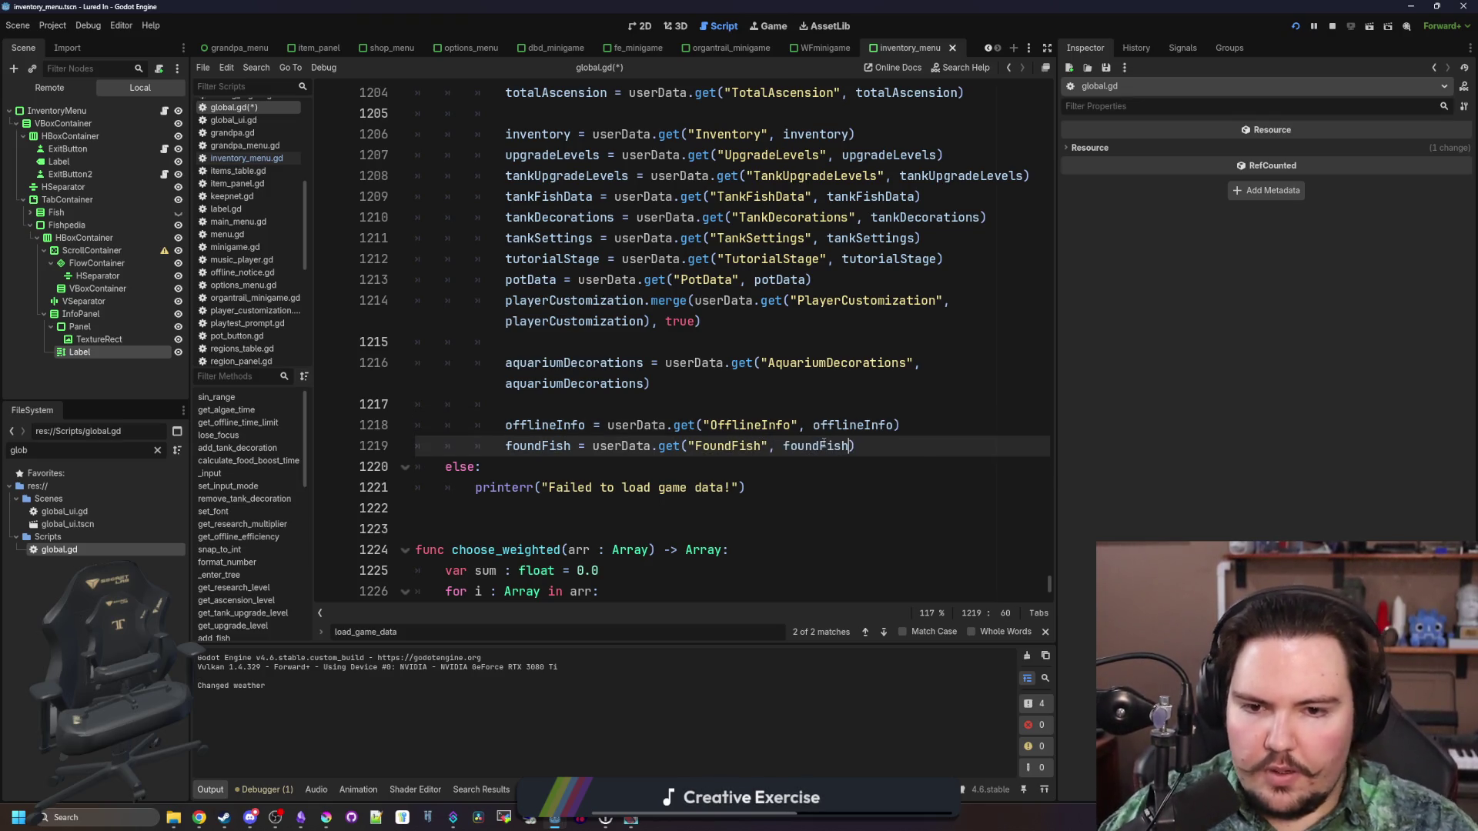
left_click(826, 408)
key("ctrl+s")
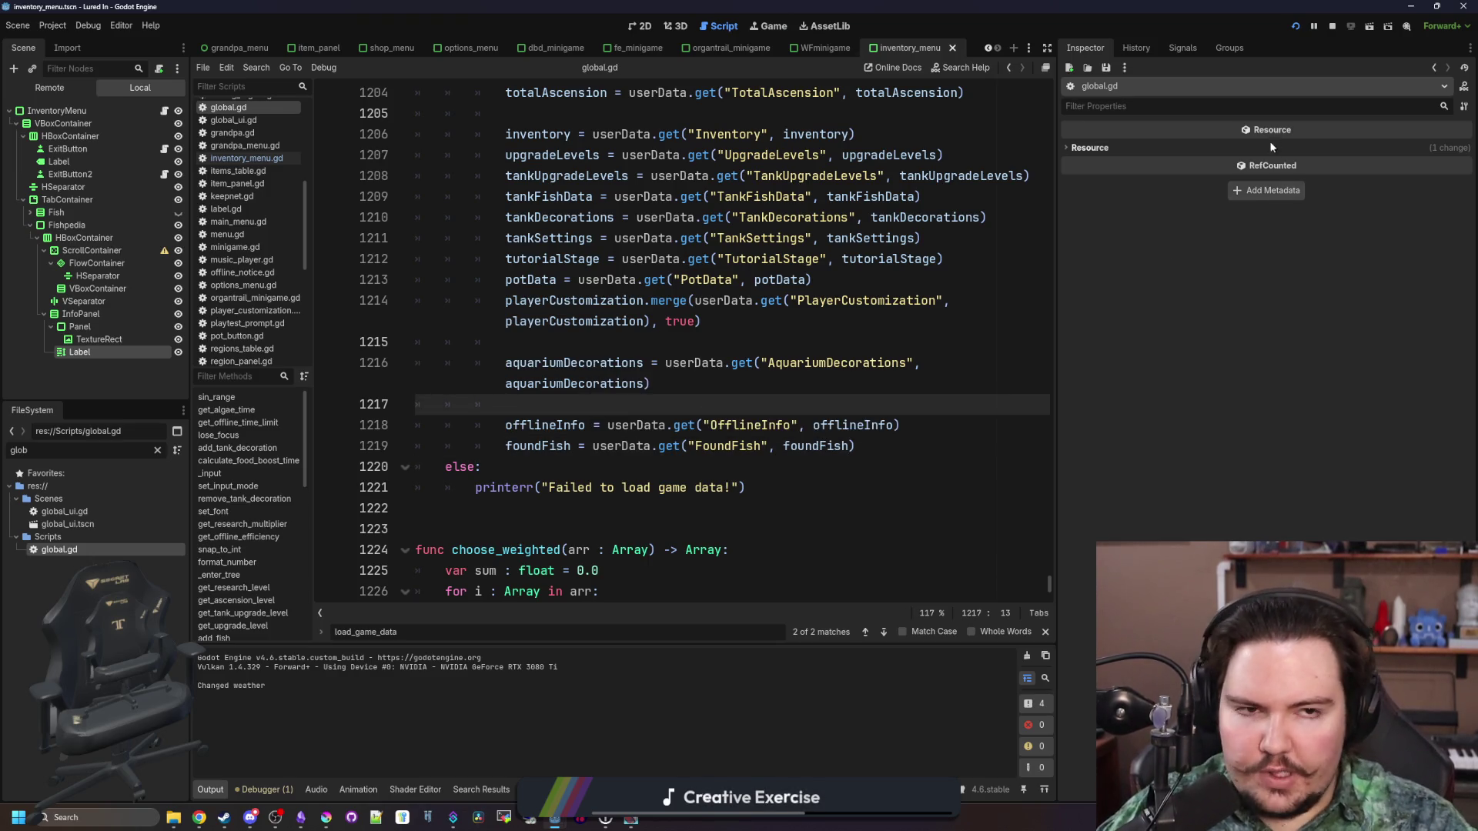
left_click(1333, 27)
Run the game maximized, check the Fishpedia, then travel to the Pond
left_click(1299, 30)
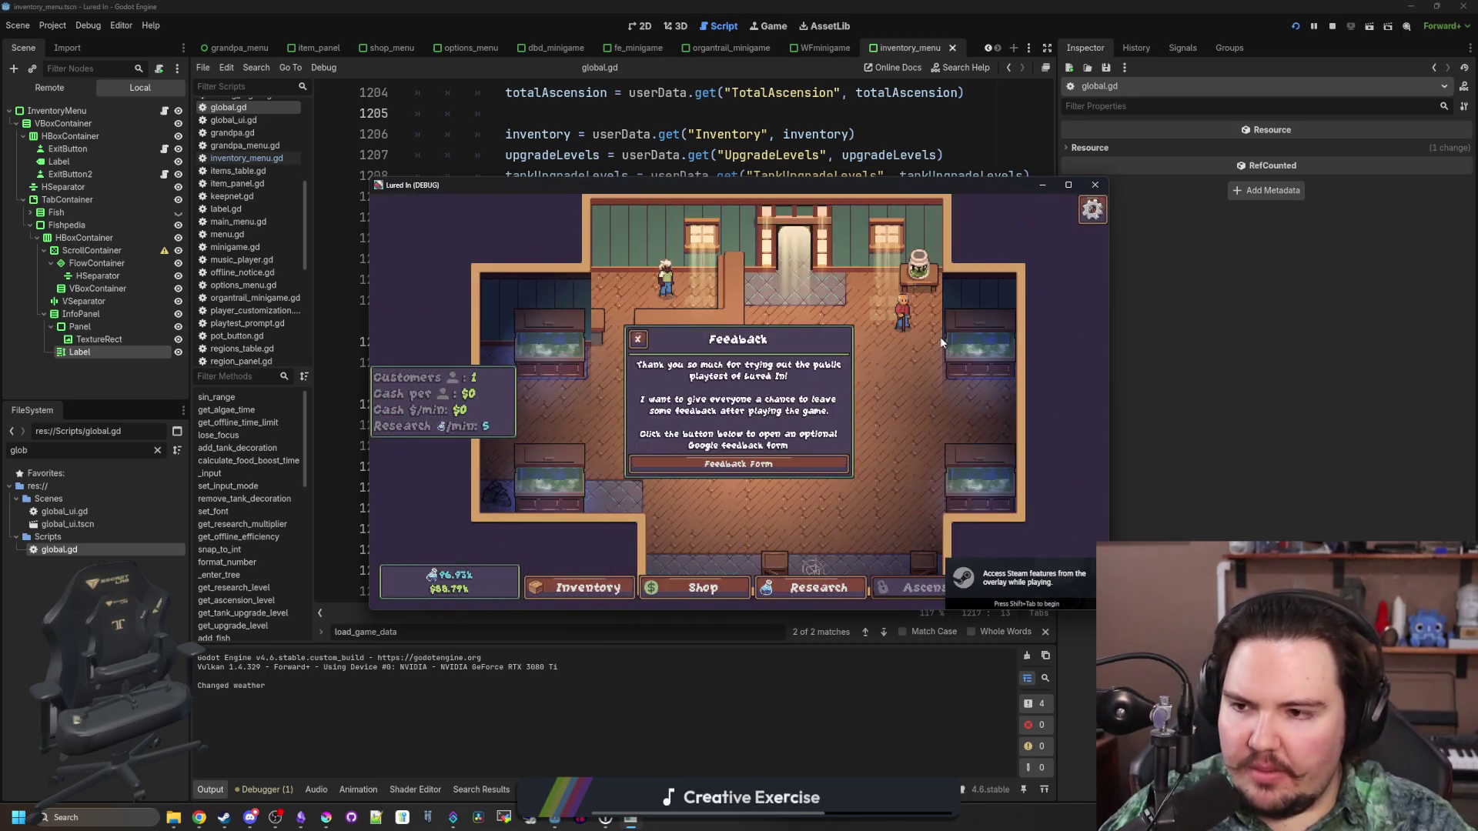
left_click(1069, 186)
left_click(739, 501)
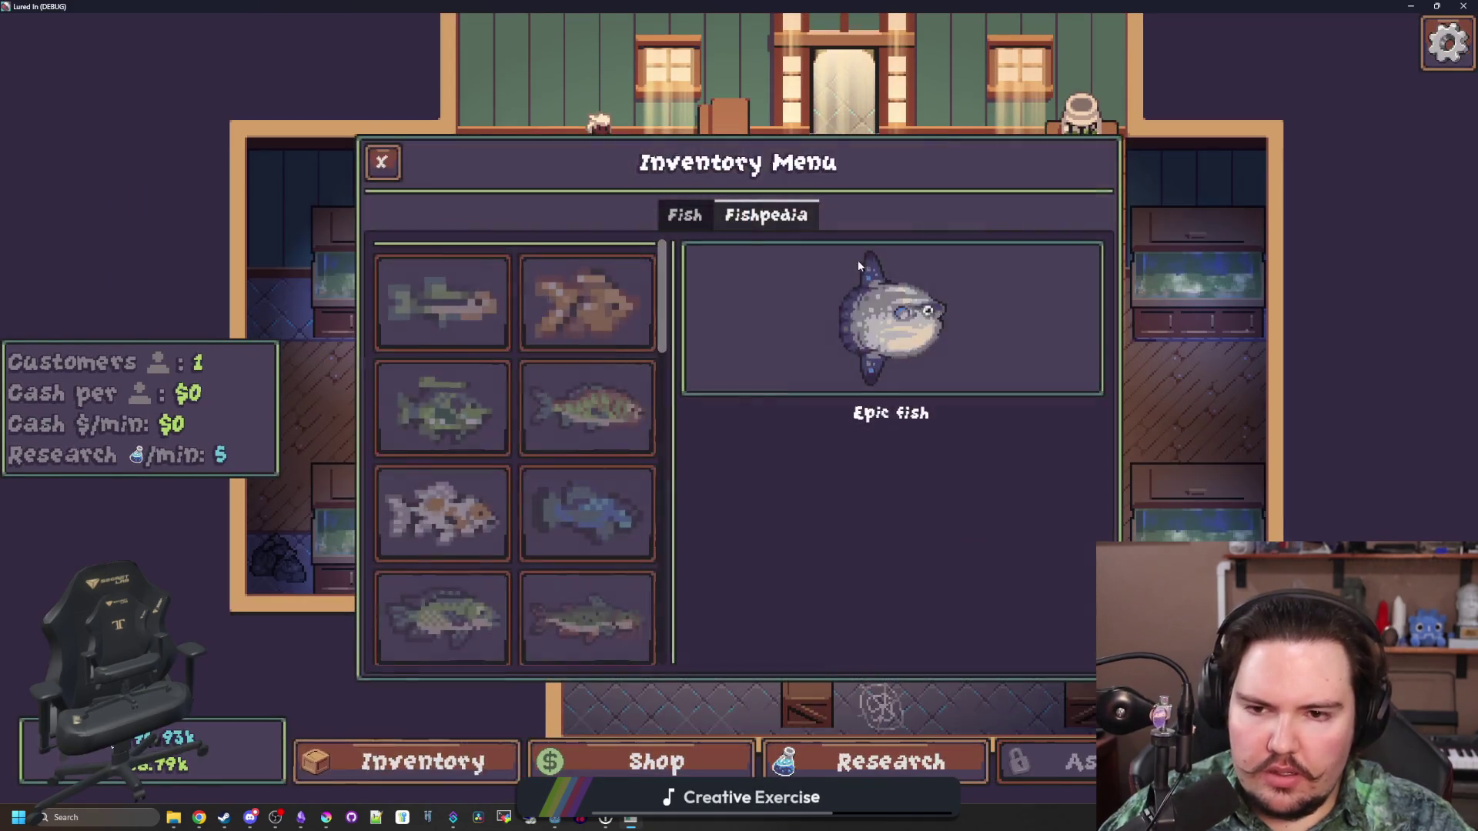
key("Escape")
key("t")
left_click(936, 251)
Catch a fish at the Pond, reopen the Fishpedia, and restore the game window
left_click(673, 402)
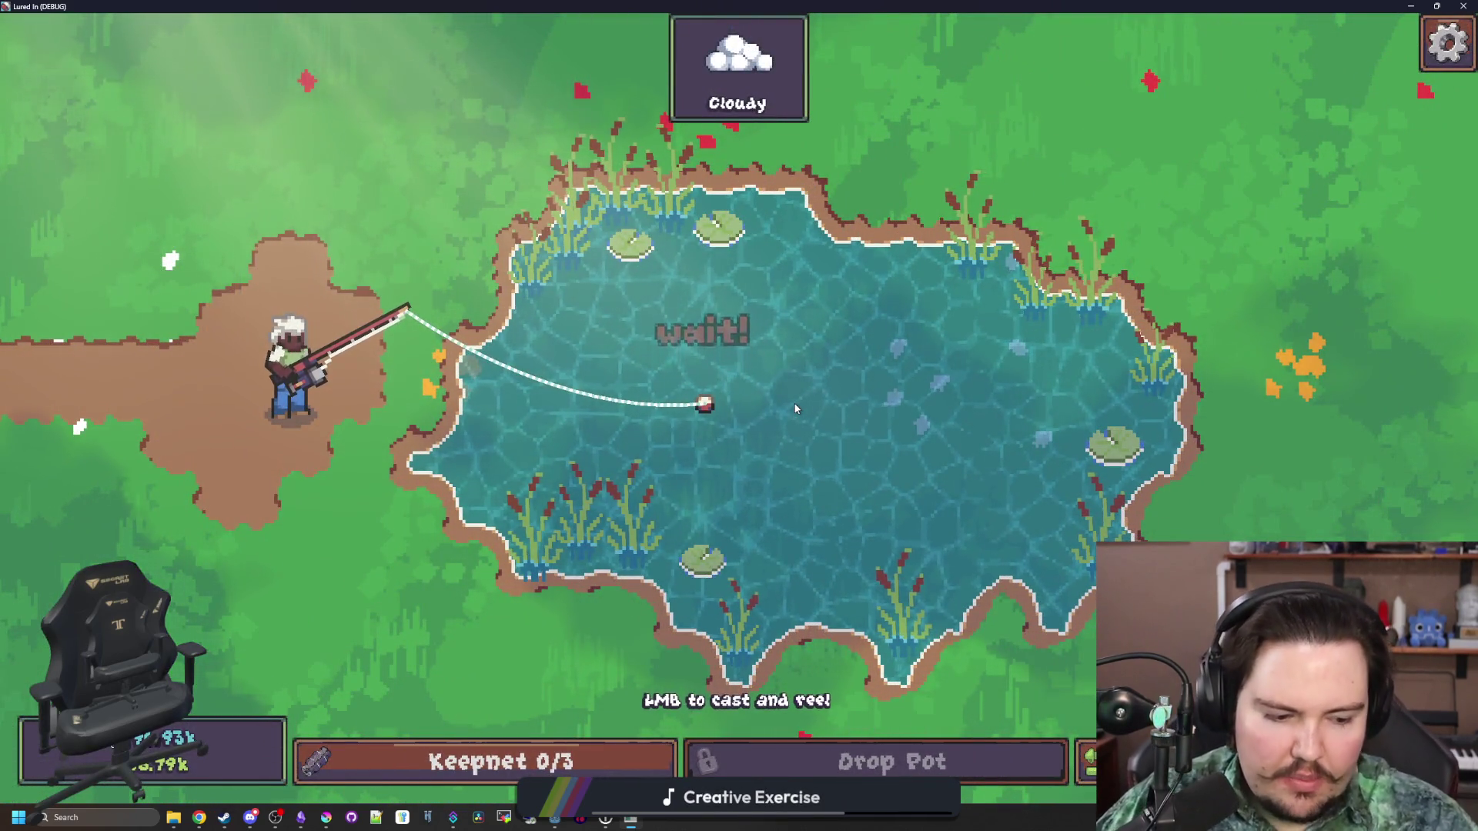
left_click(797, 408)
left_click_drag(797, 405, 845, 405)
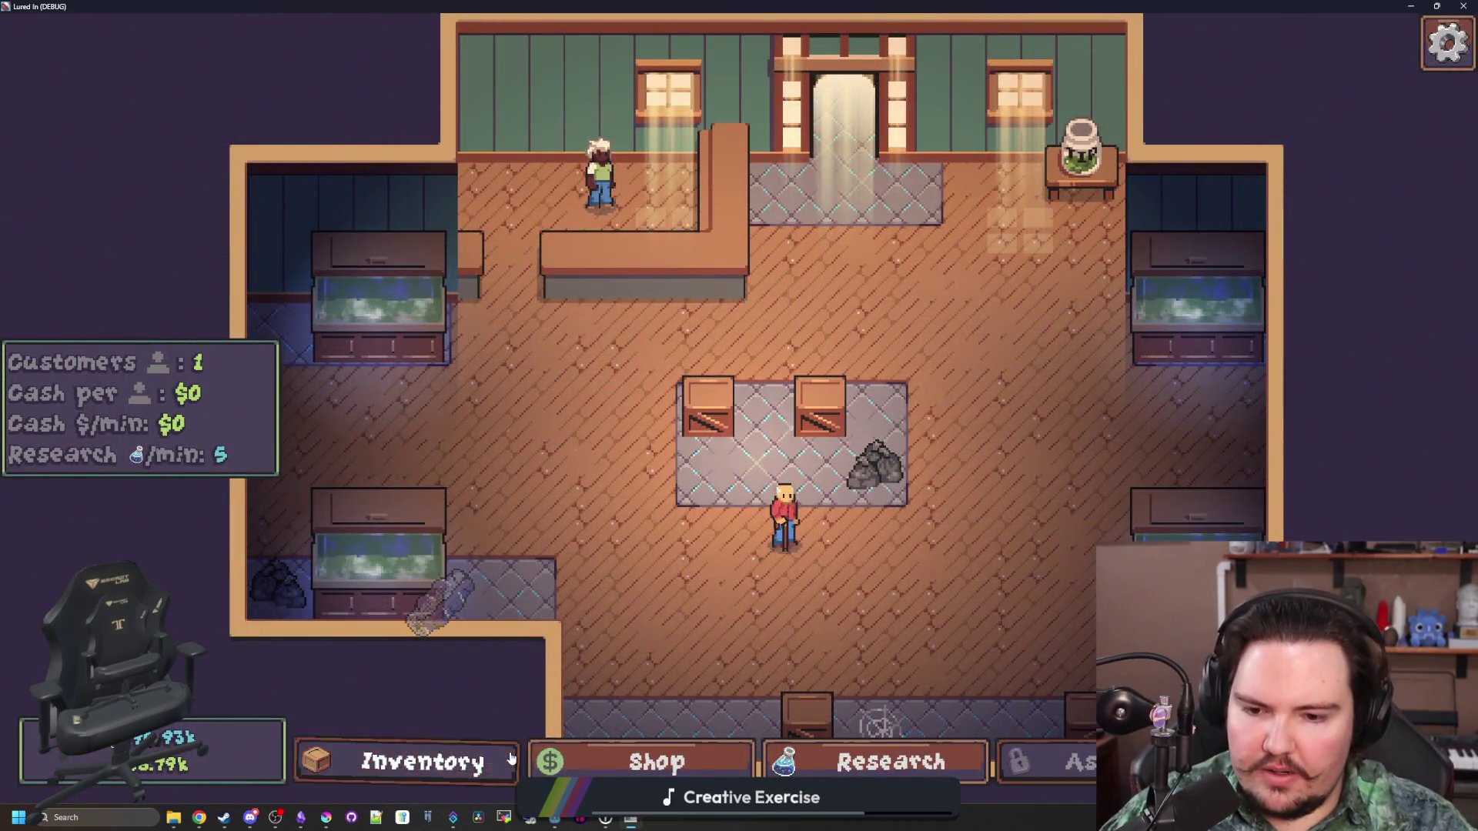
left_click(512, 759)
left_click(770, 227)
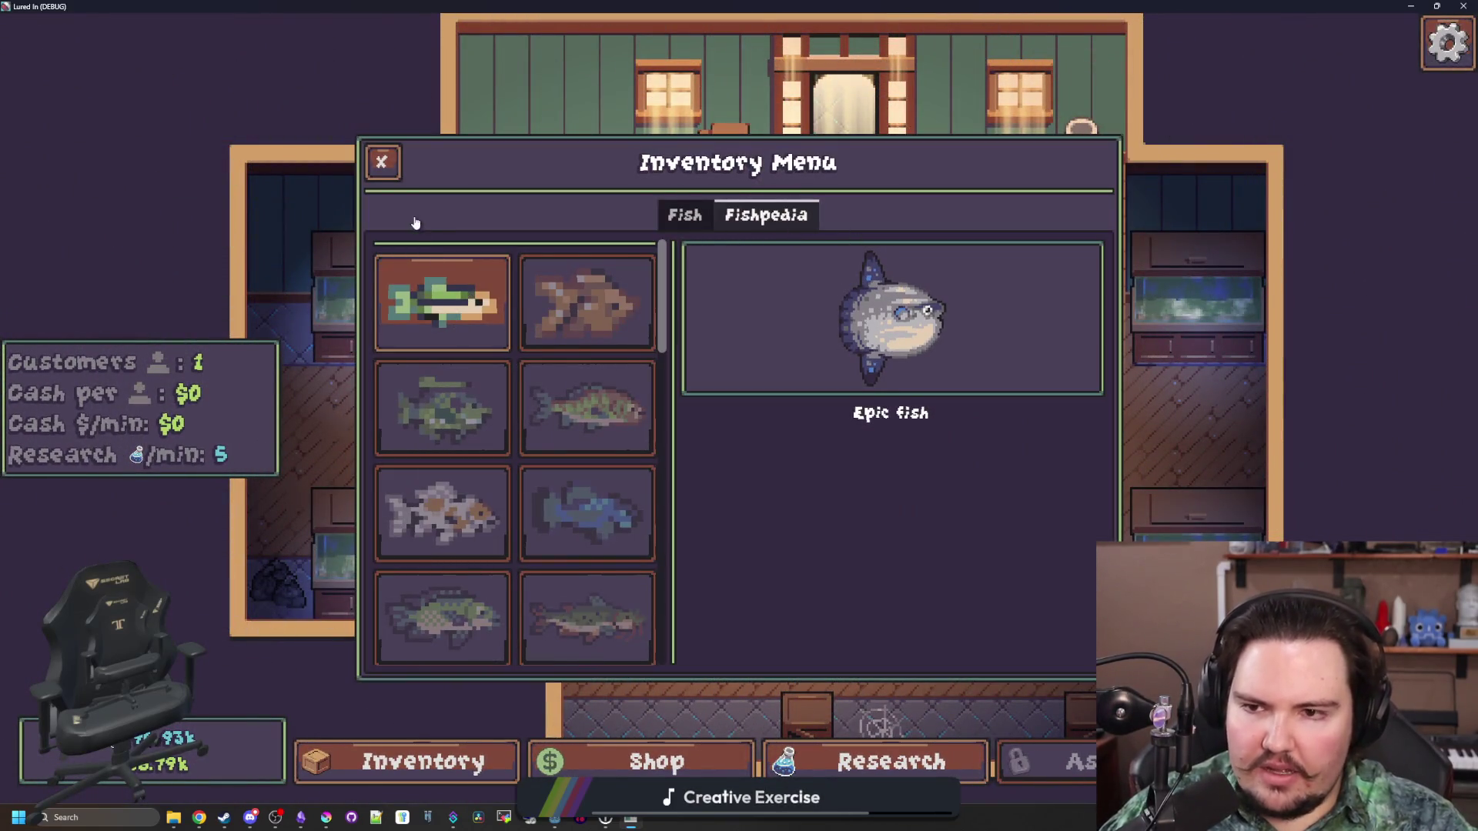
left_click_drag(1020, 6, 950, 160)
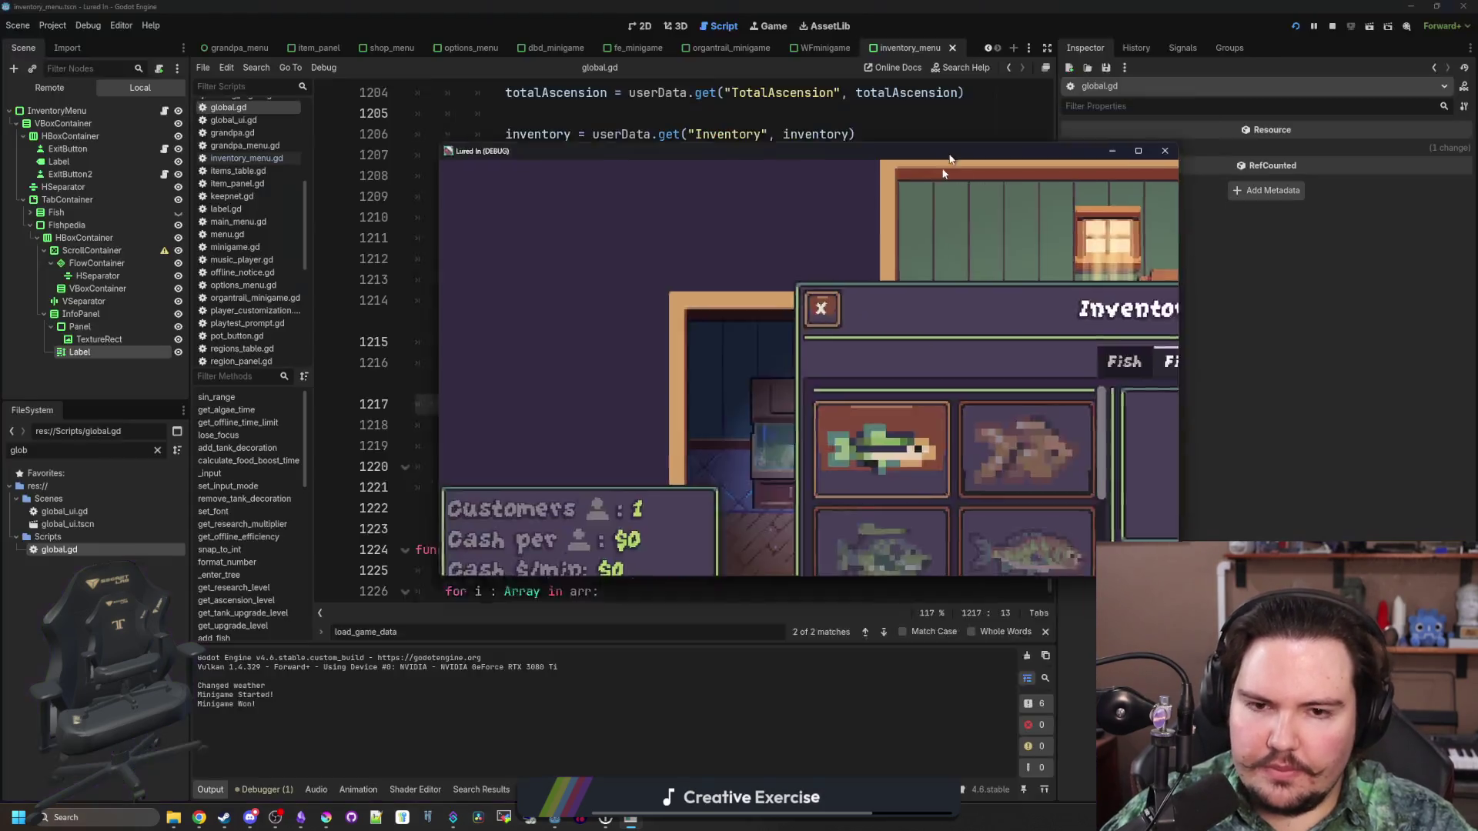
Toggle the TabContainer's All Tabs in Front on and back off
left_click_drag(656, 286, 0, 292)
left_click(43, 199)
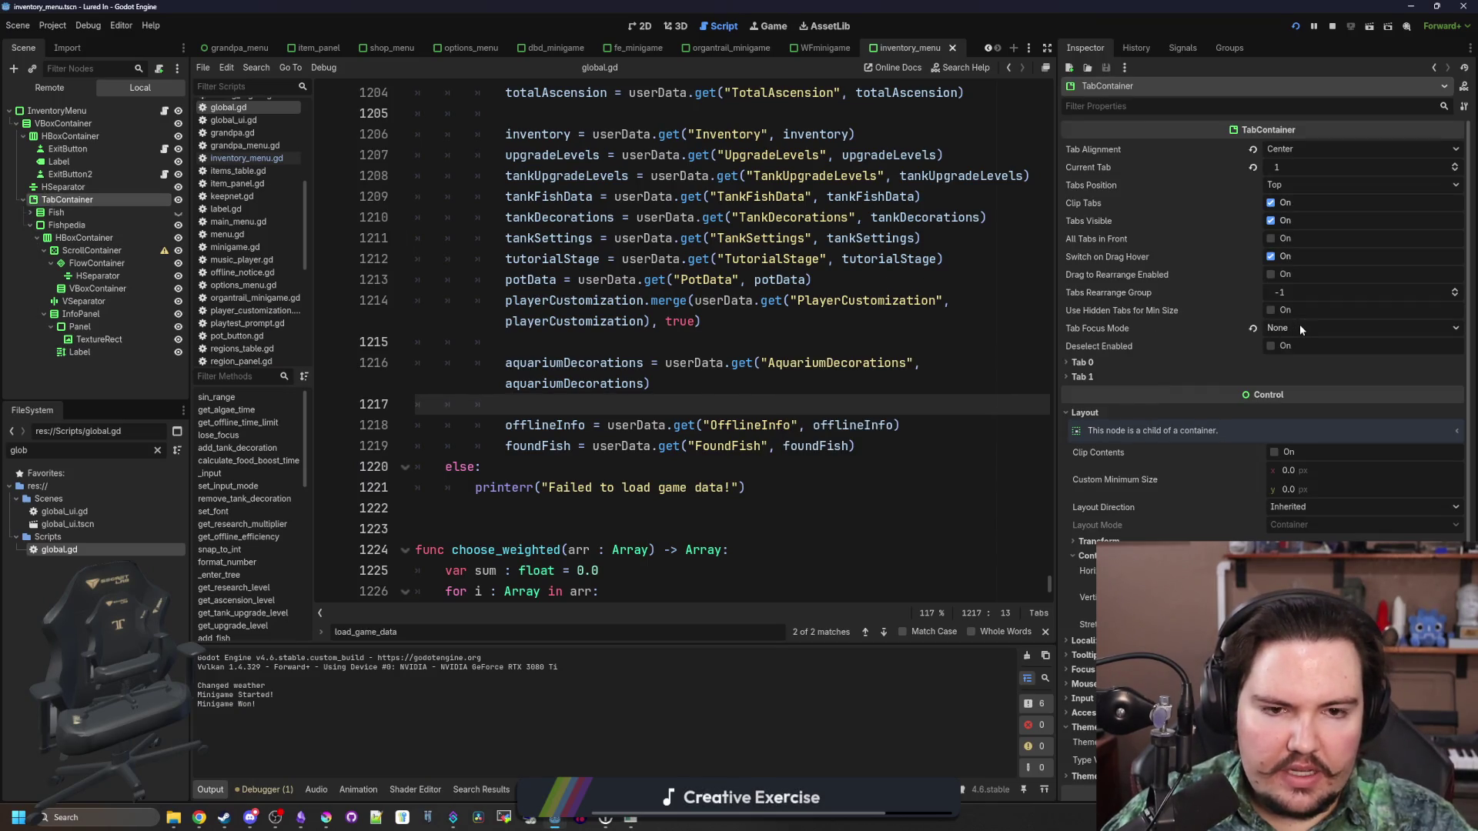
mouse_move(1112, 220)
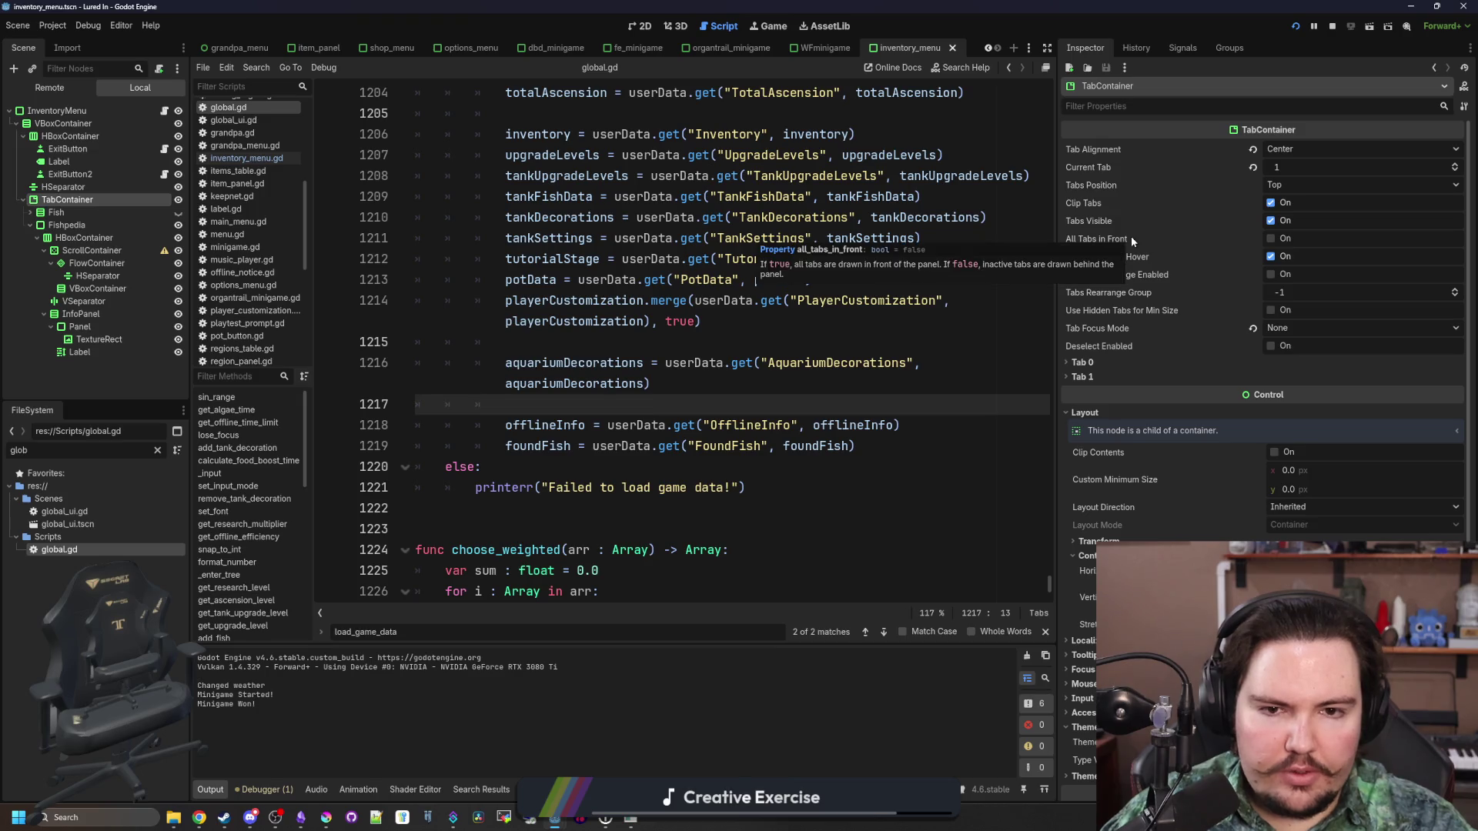
left_click(1271, 239)
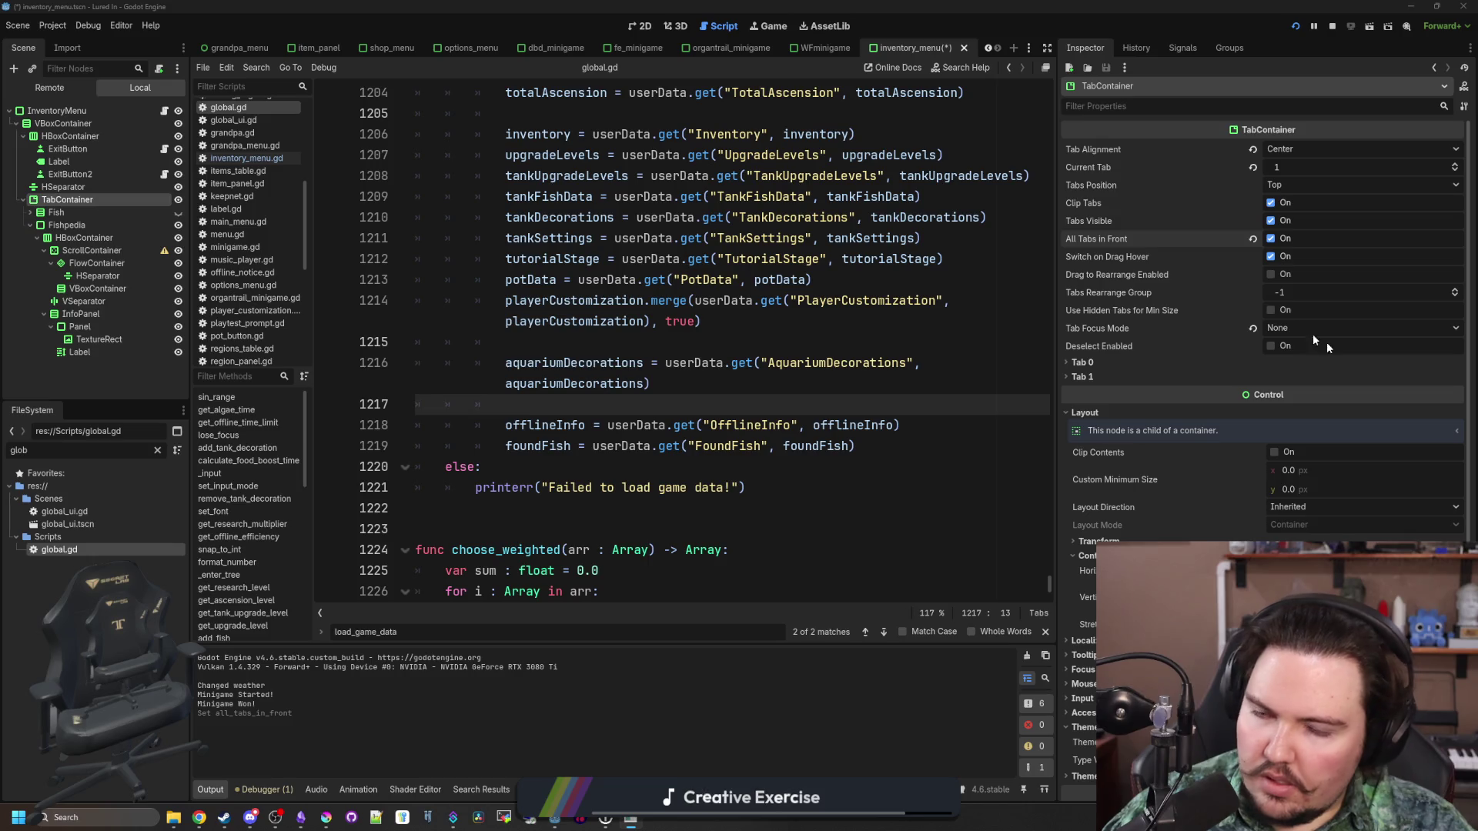
left_click(1272, 239)
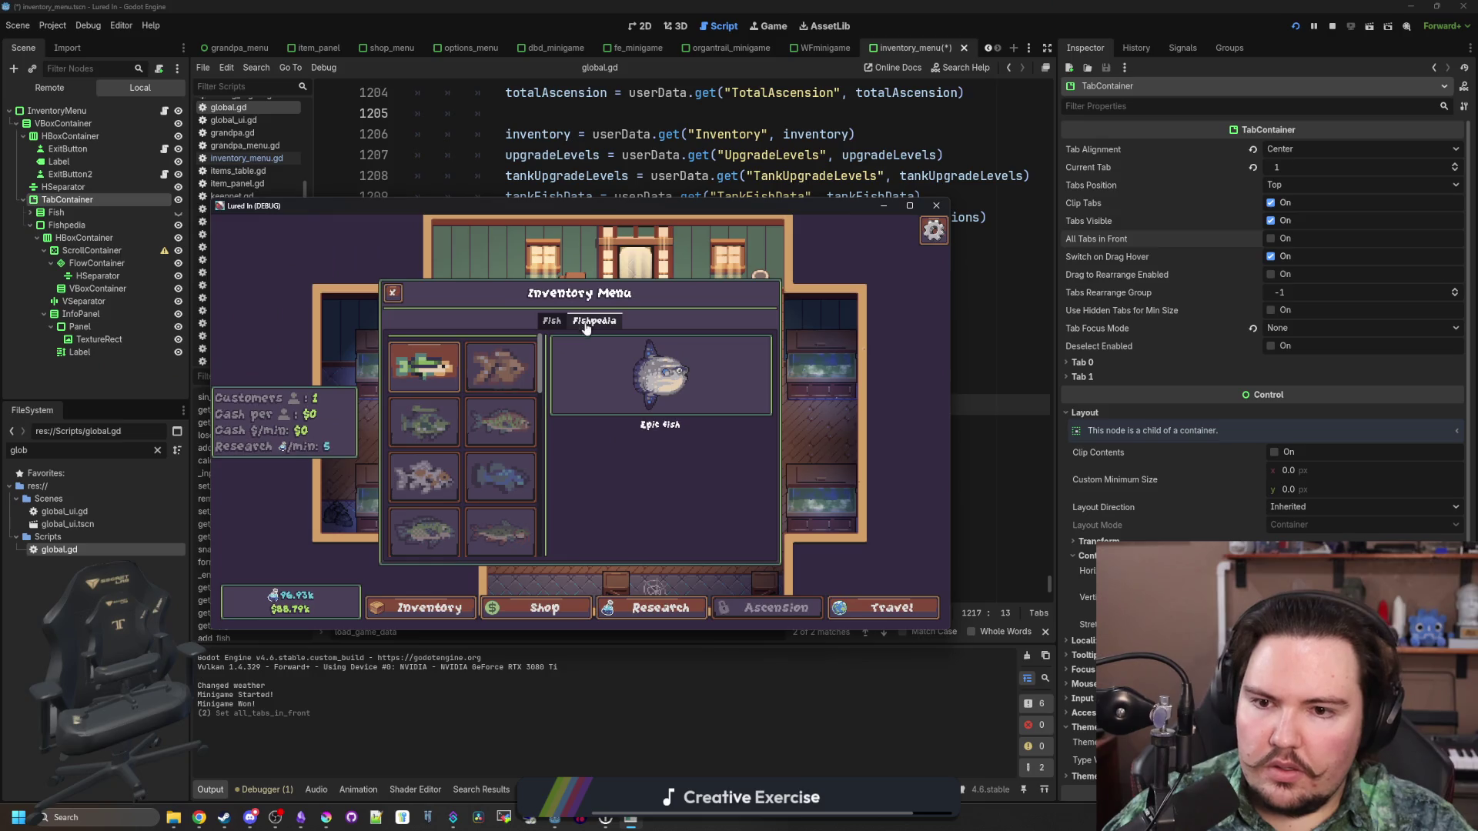
View the running game's Fish and Fishpedia tabs, scrolling the fish grid
left_click(554, 322)
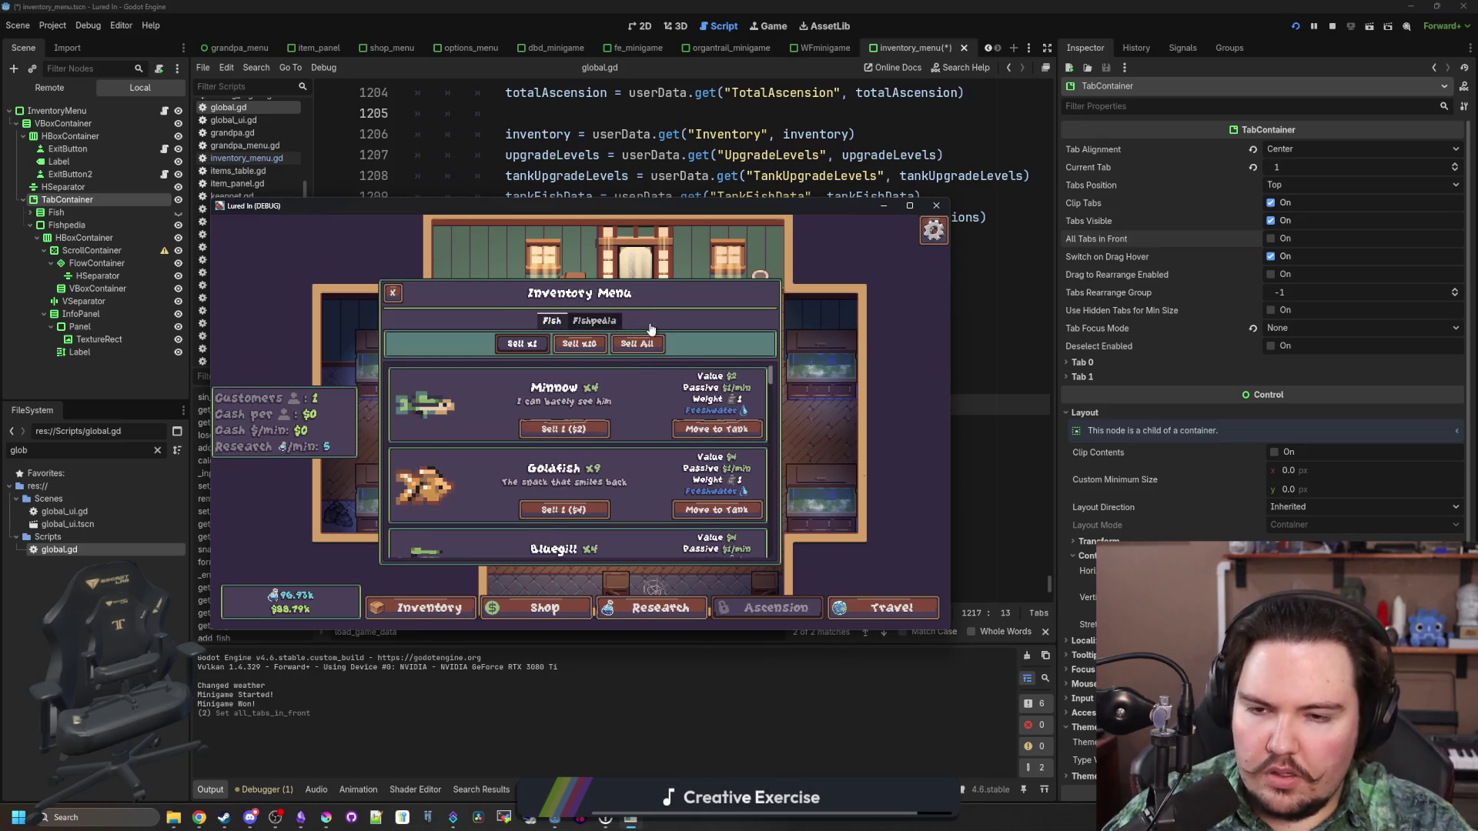
left_click(595, 320)
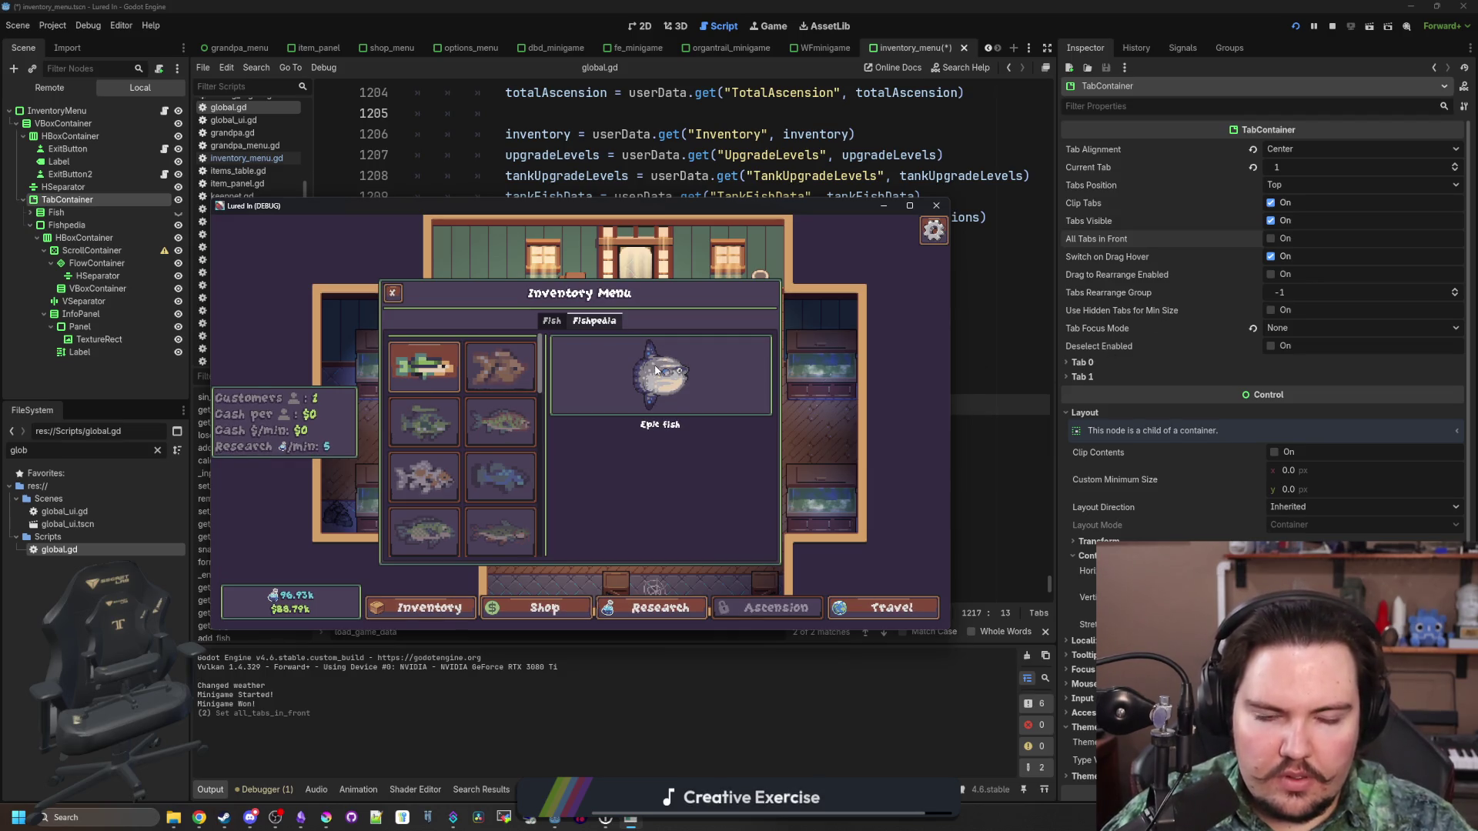
scroll(1155, 446, "down", 3)
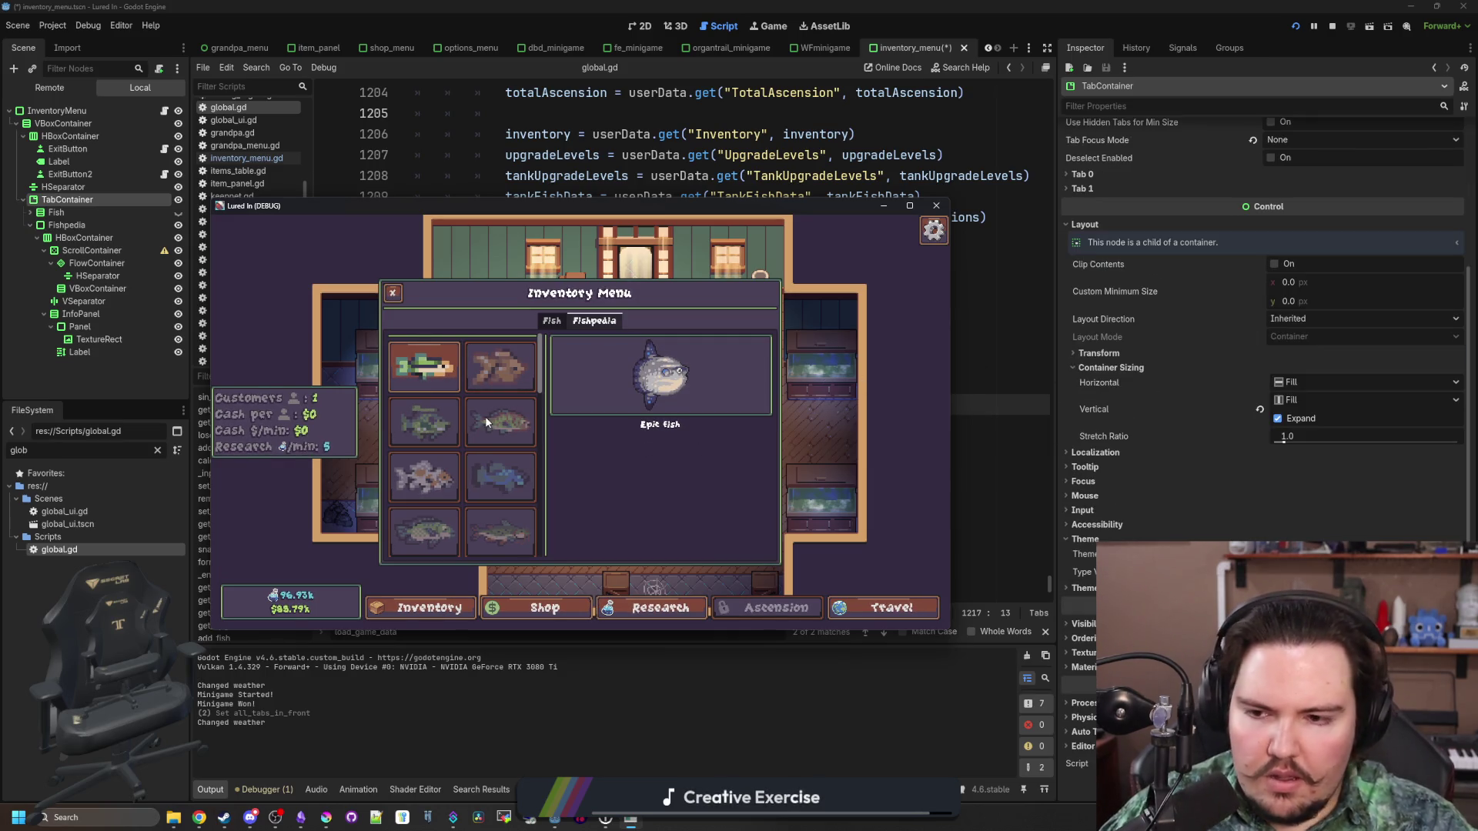
scroll(543, 373, "down", 5)
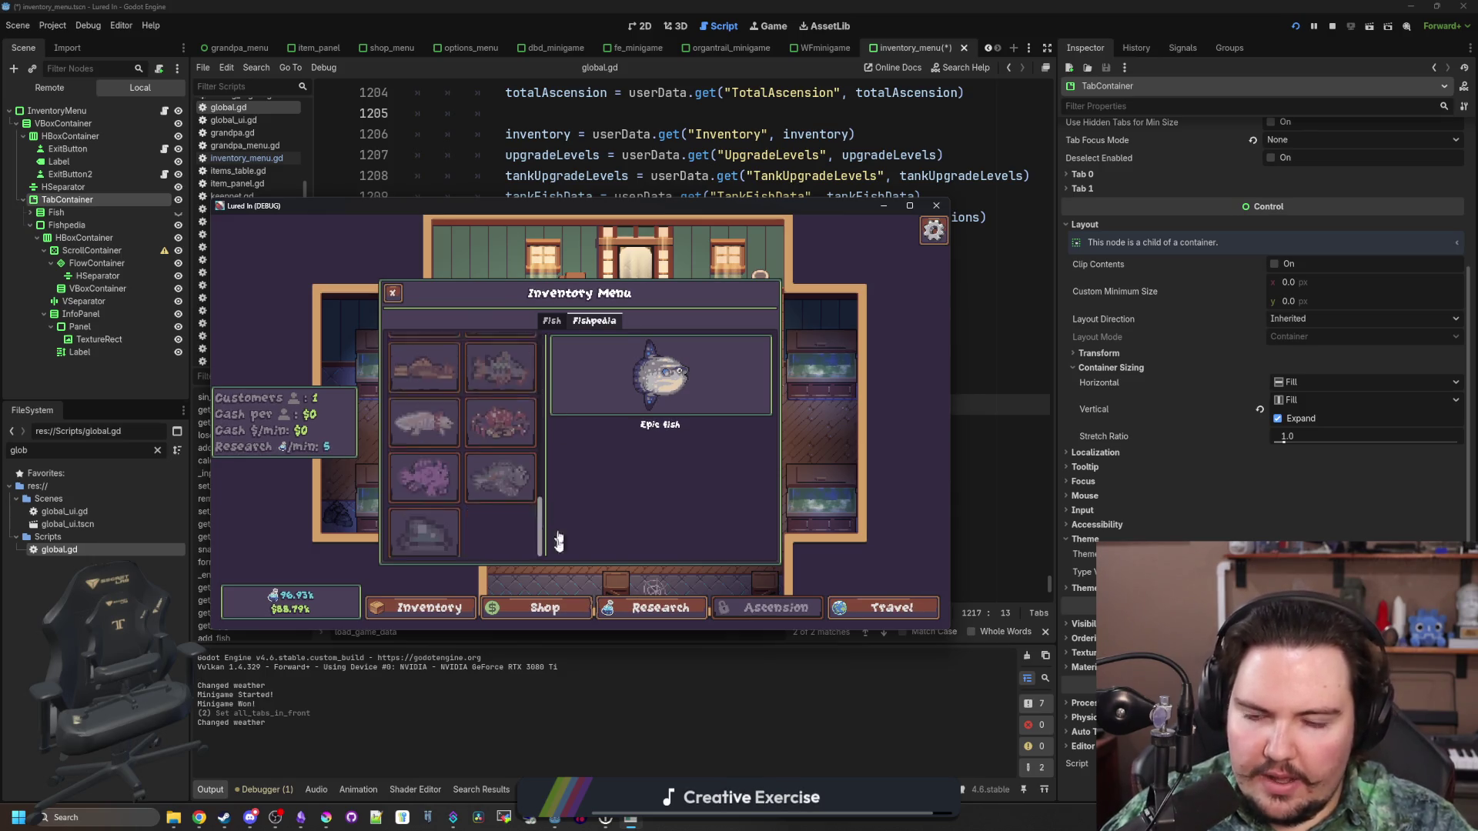
scroll(502, 339, "up", 5)
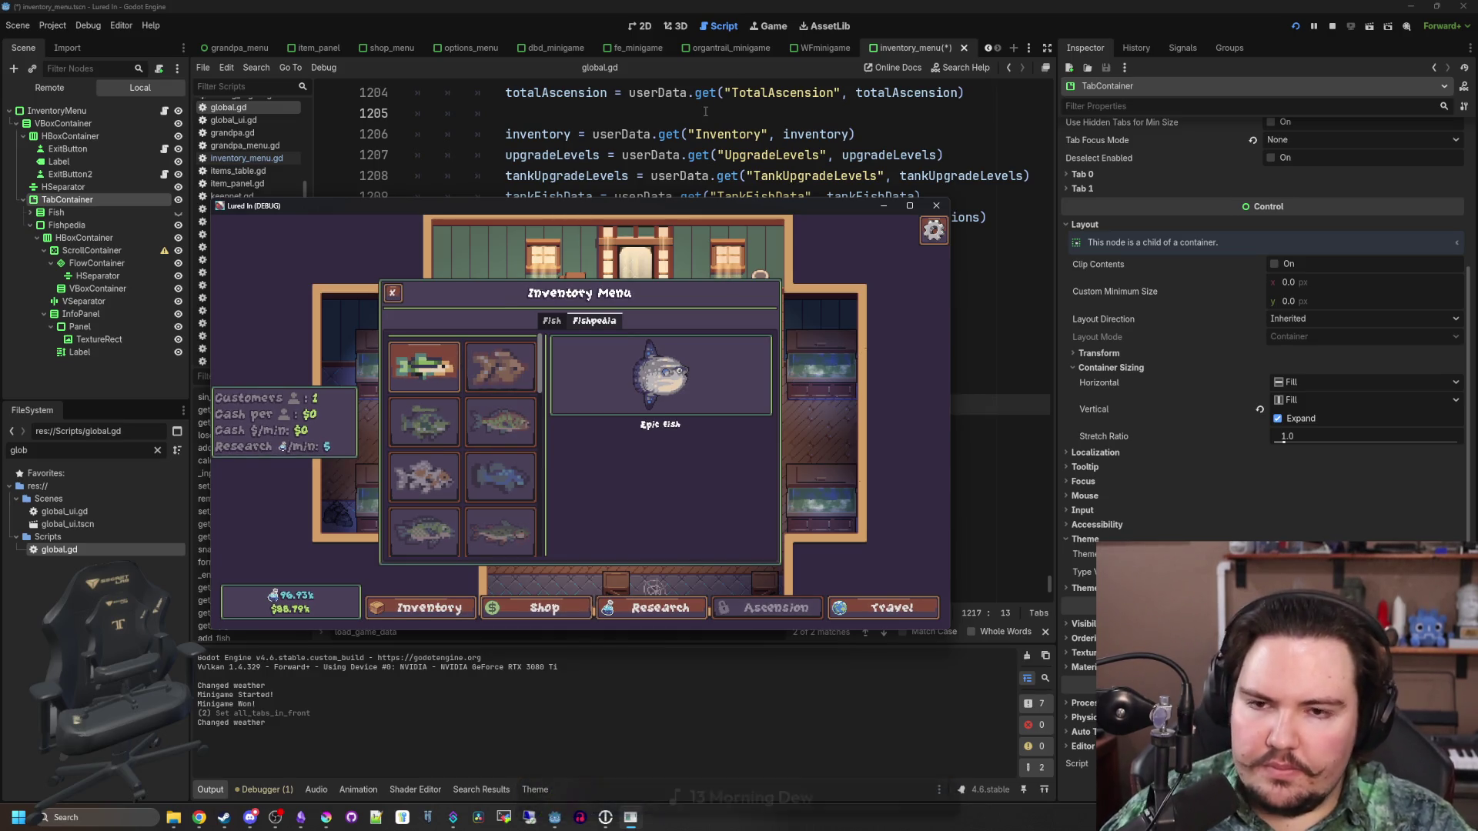
left_click(754, 155)
Filter FileSystem for 'fishpedia' and open fishpedia_button.tscn, selecting its root node
left_click(158, 450)
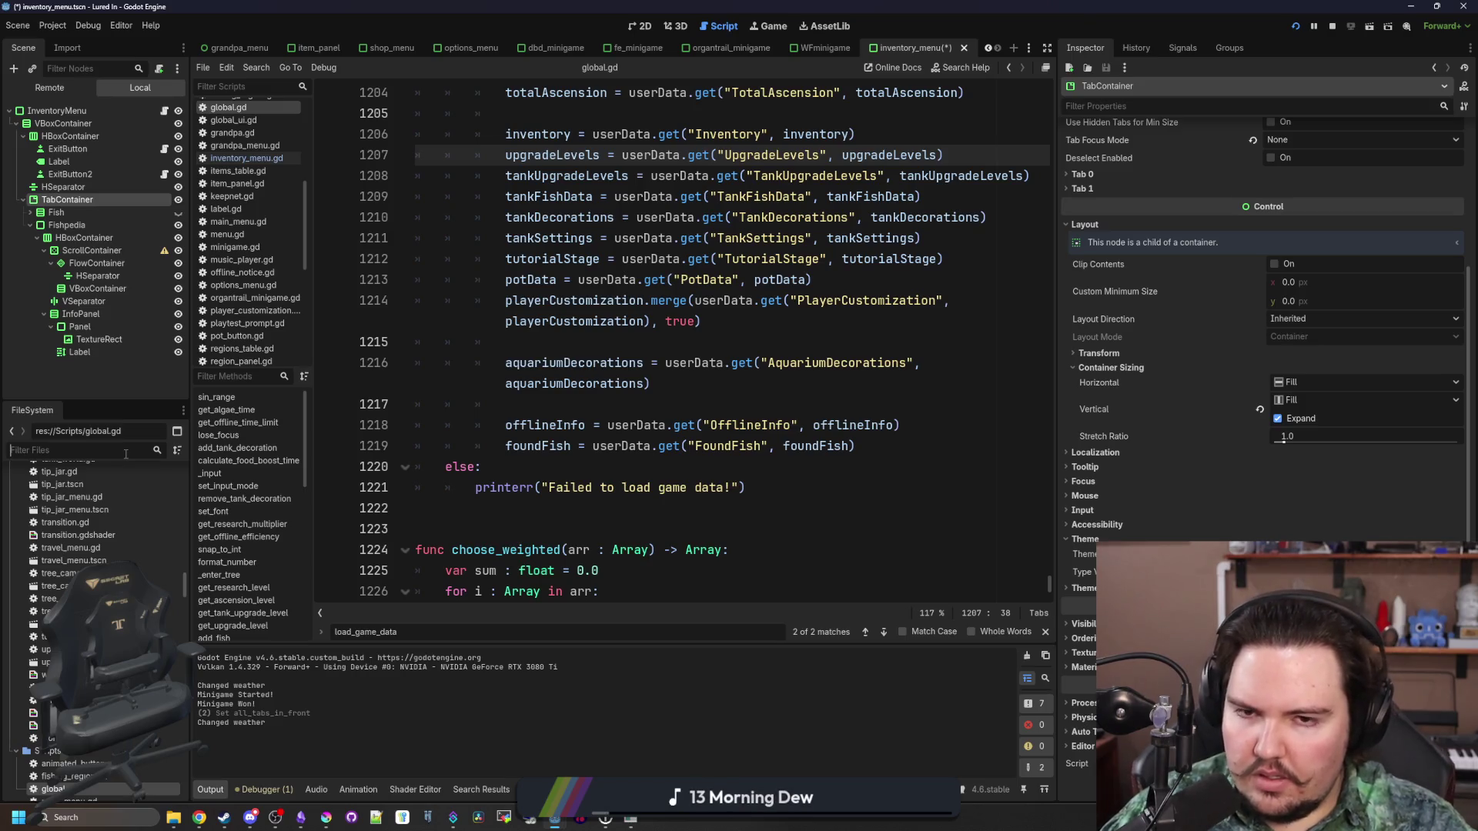
type("fish")
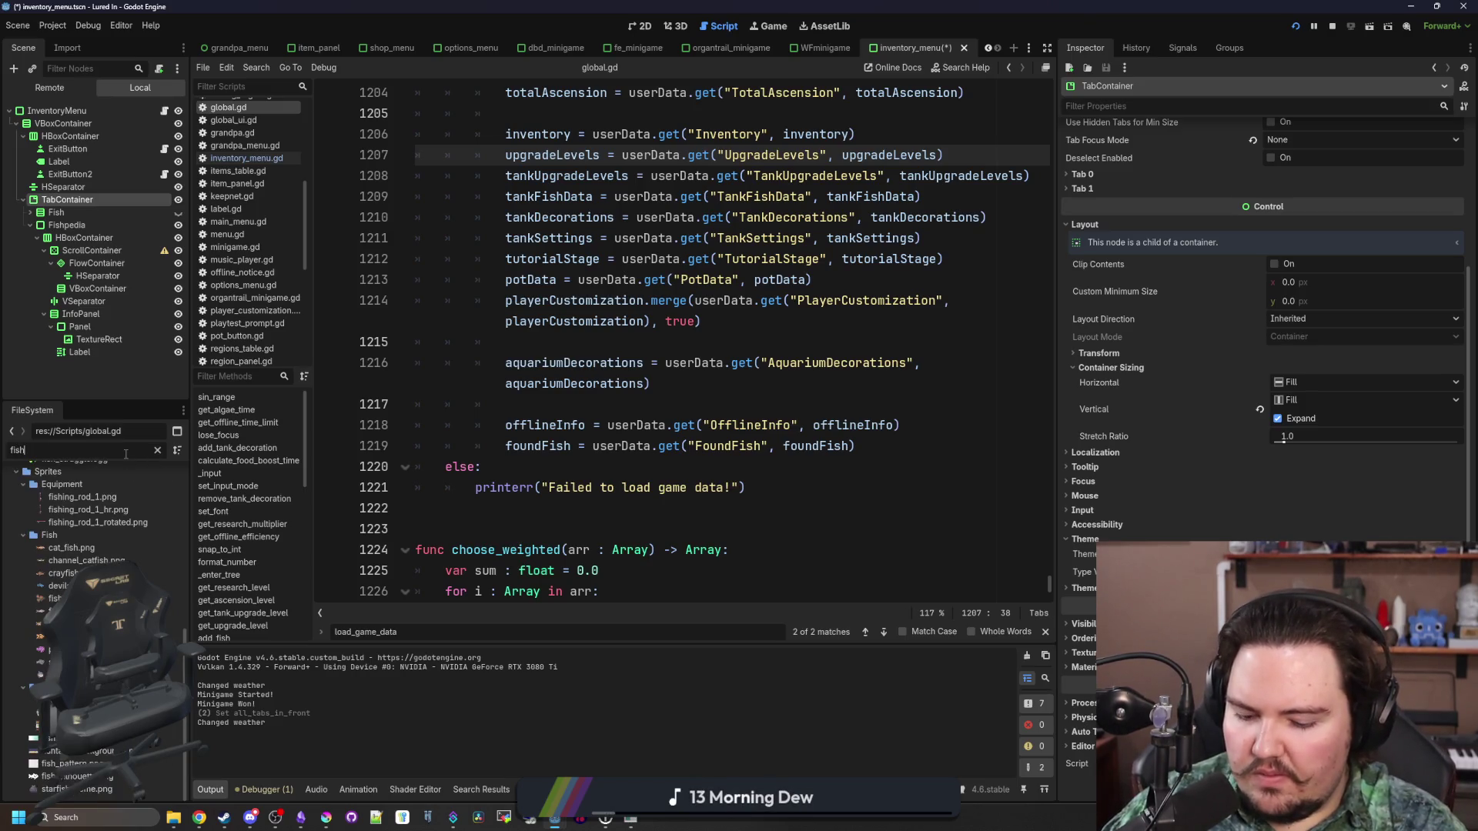
type("pedia")
double_click(77, 512)
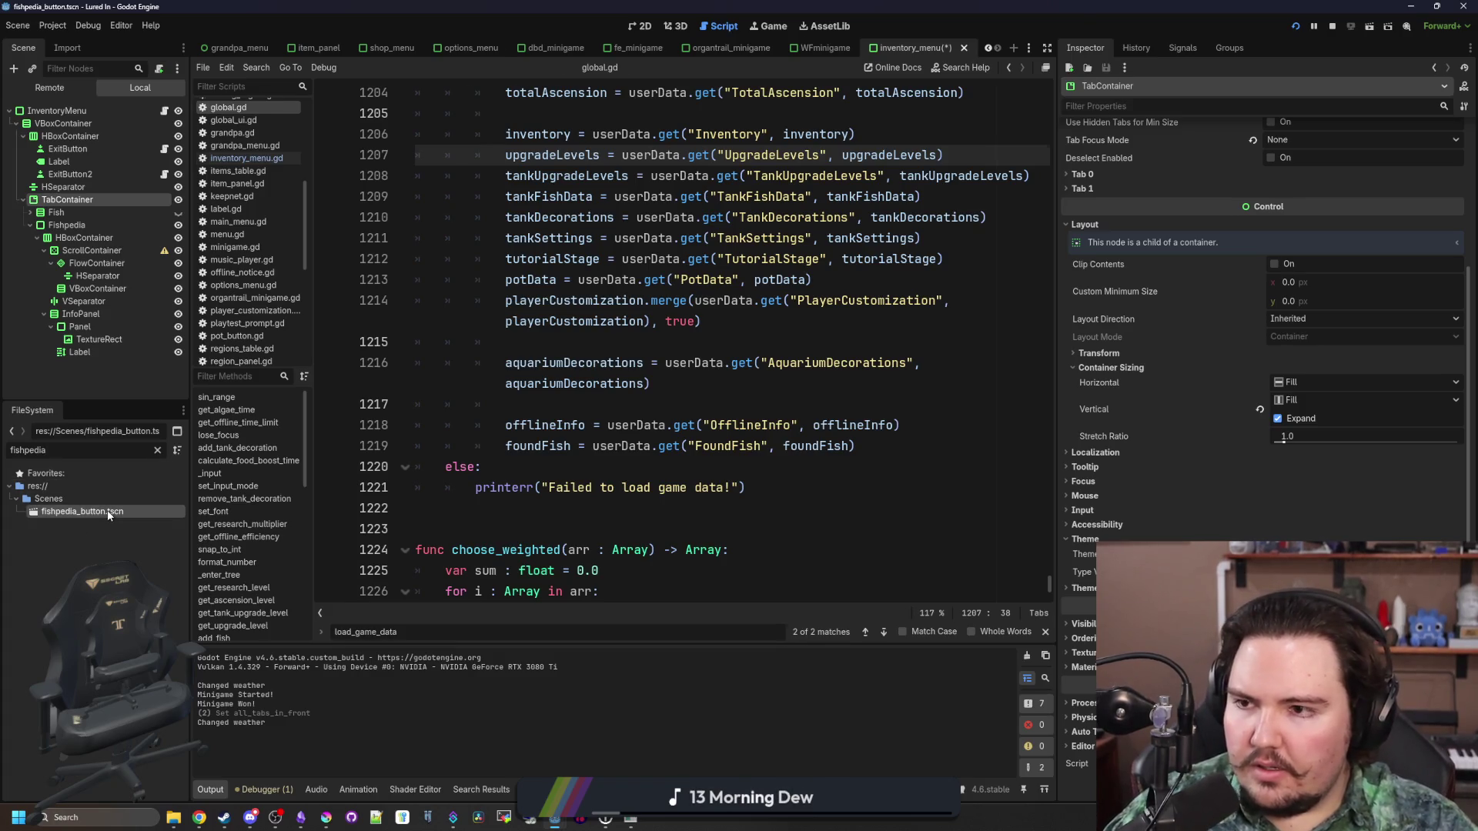
left_click(90, 110)
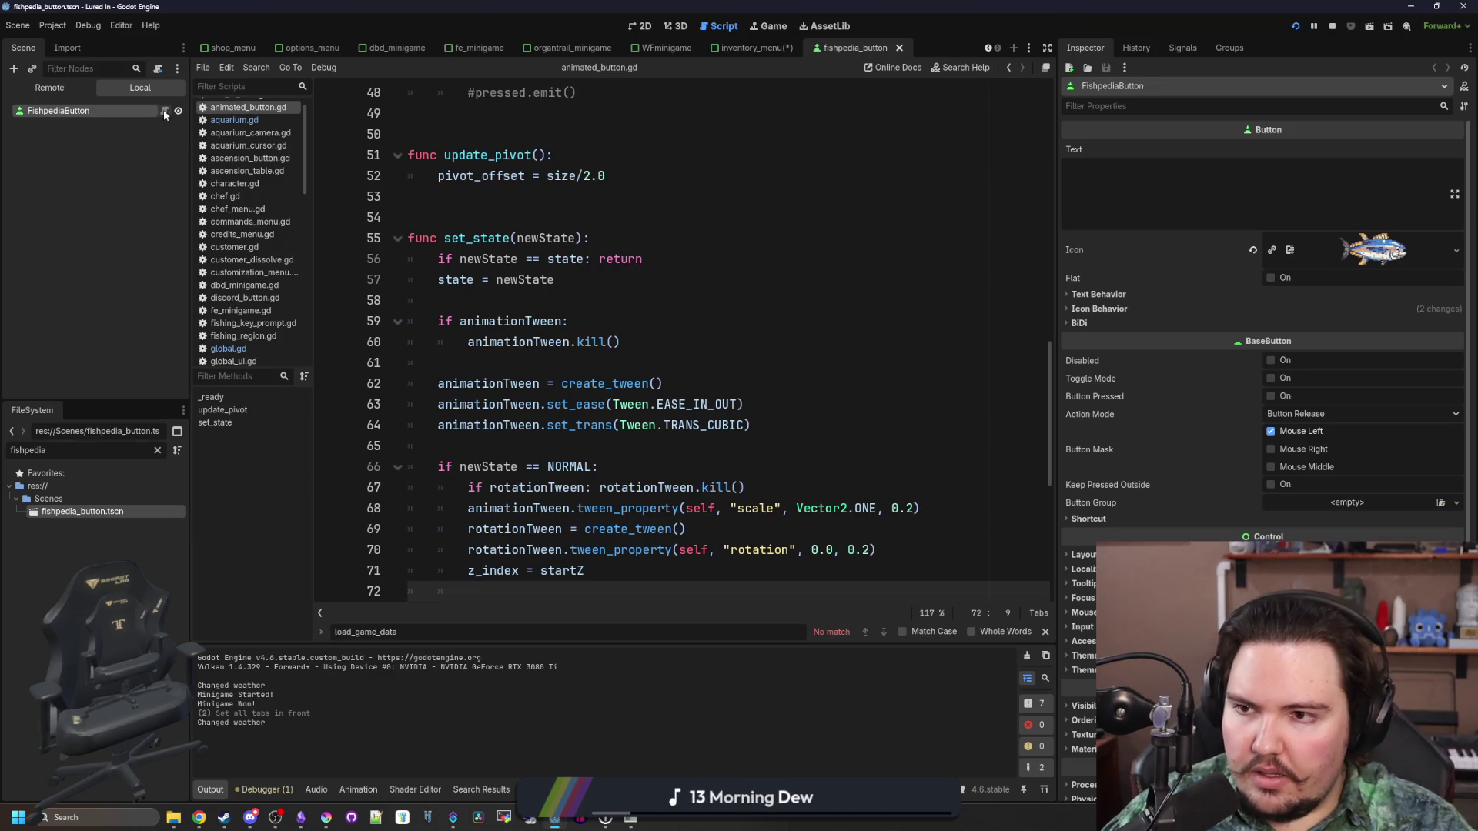
scroll(702, 256, "up", 15)
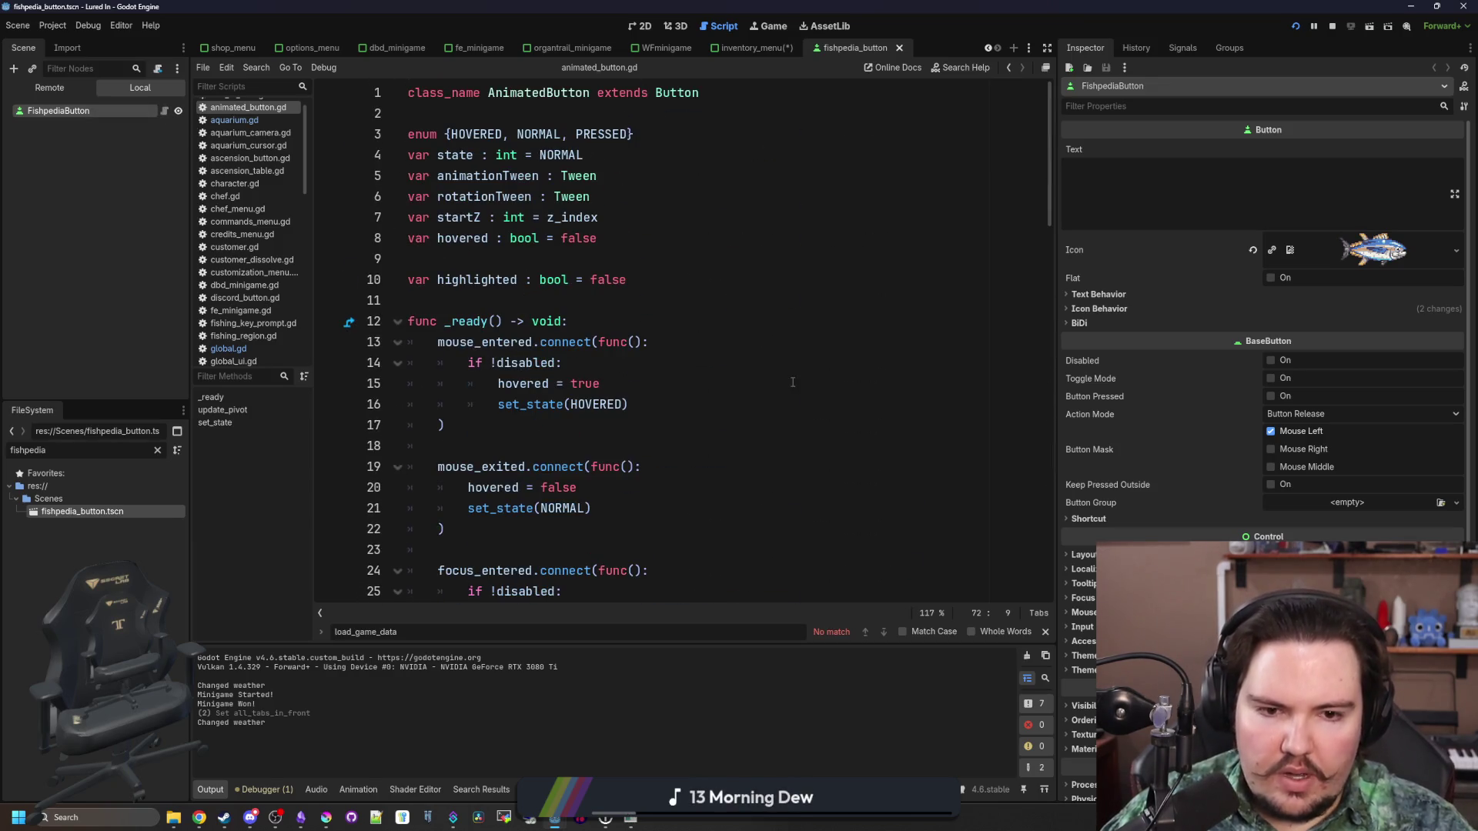
left_click(608, 383)
Check the button's Layout and Mouse properties, save, and return to inventory_menu's 2D view
left_click(1083, 554)
left_click(1083, 555)
left_click(1083, 612)
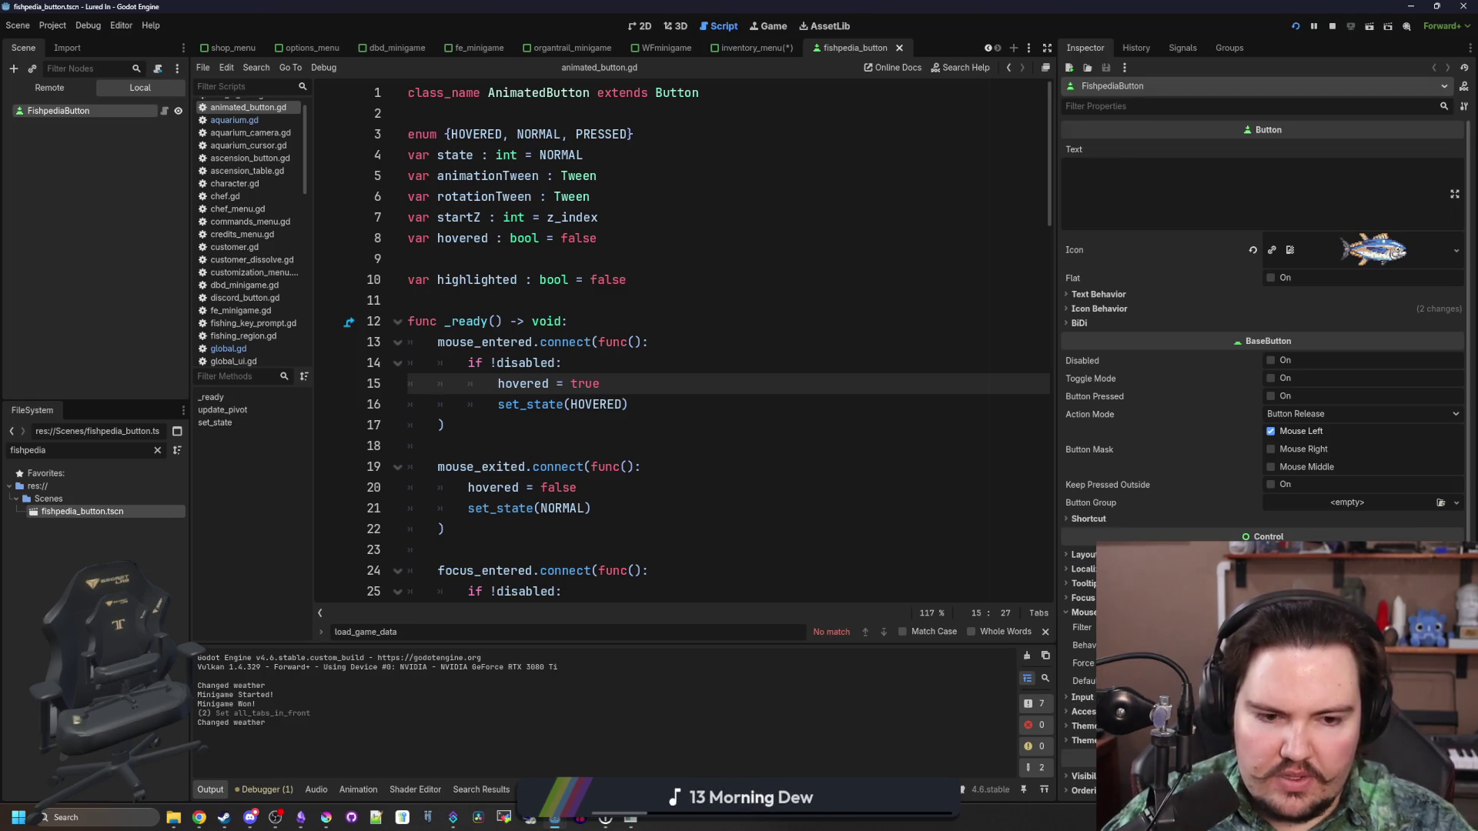
left_click(769, 428)
key("ctrl+s")
left_click(705, 300)
key("ctrl+s")
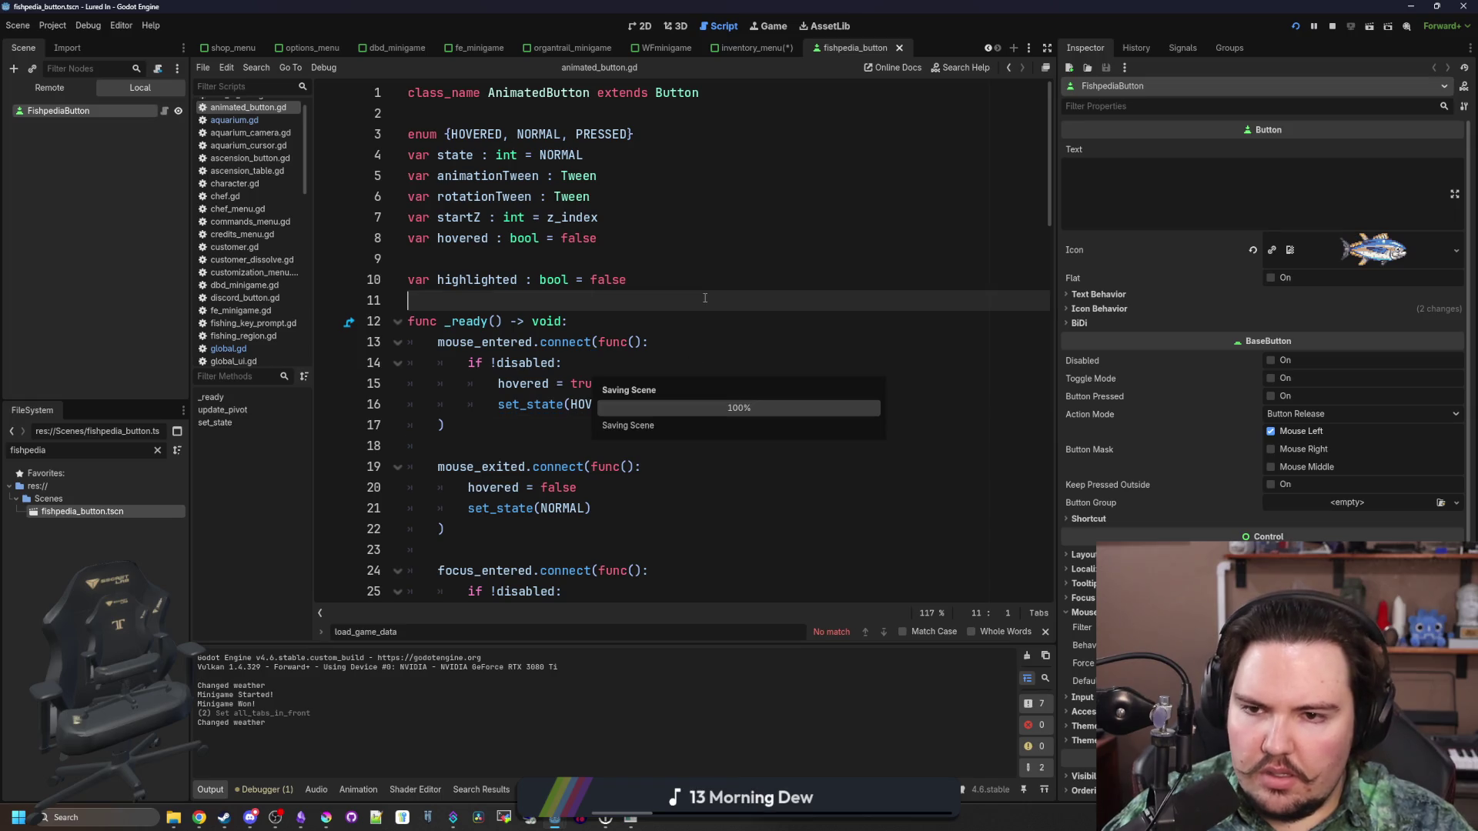
left_click(739, 50)
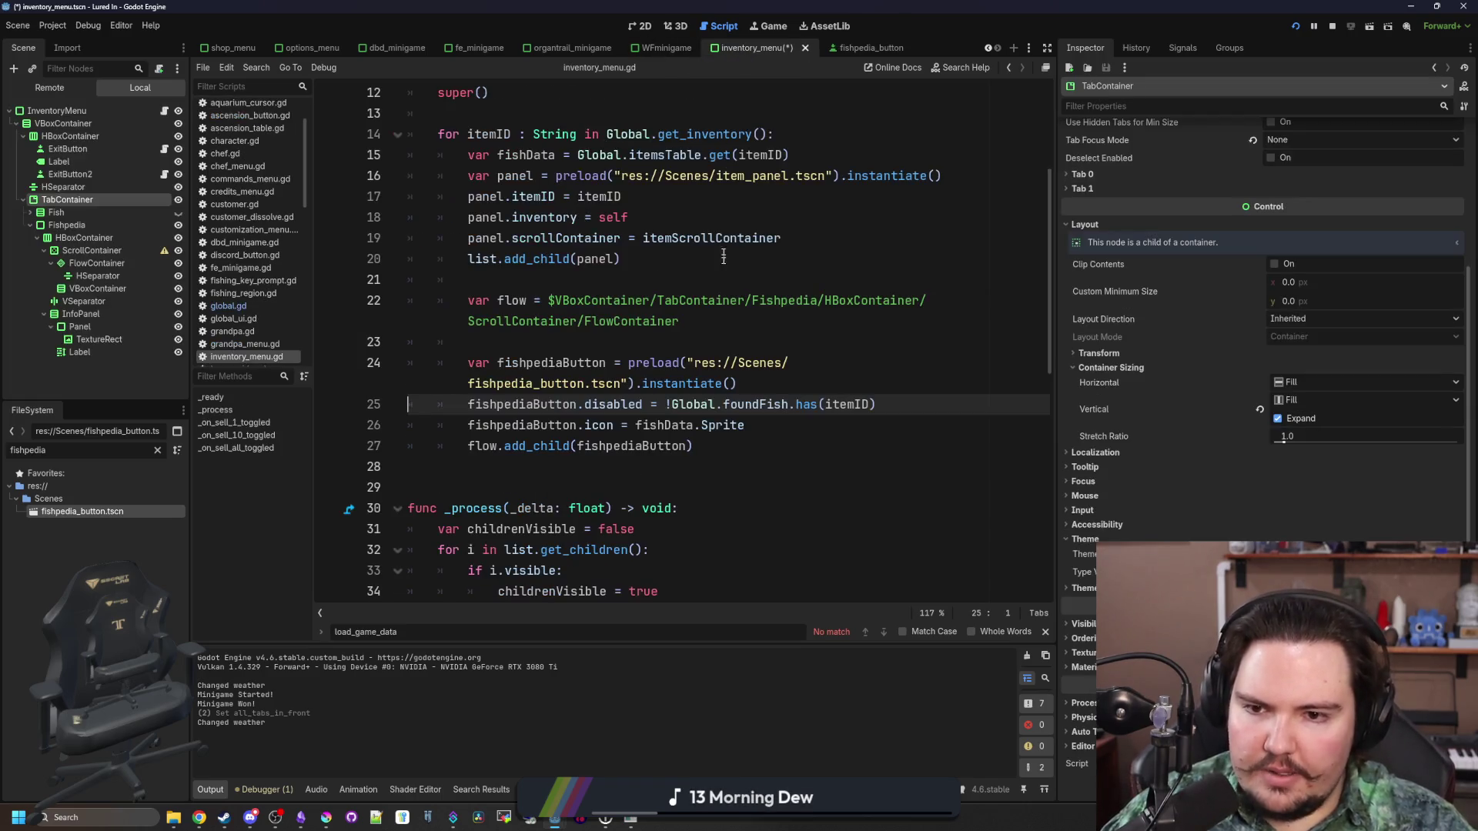
left_click(639, 25)
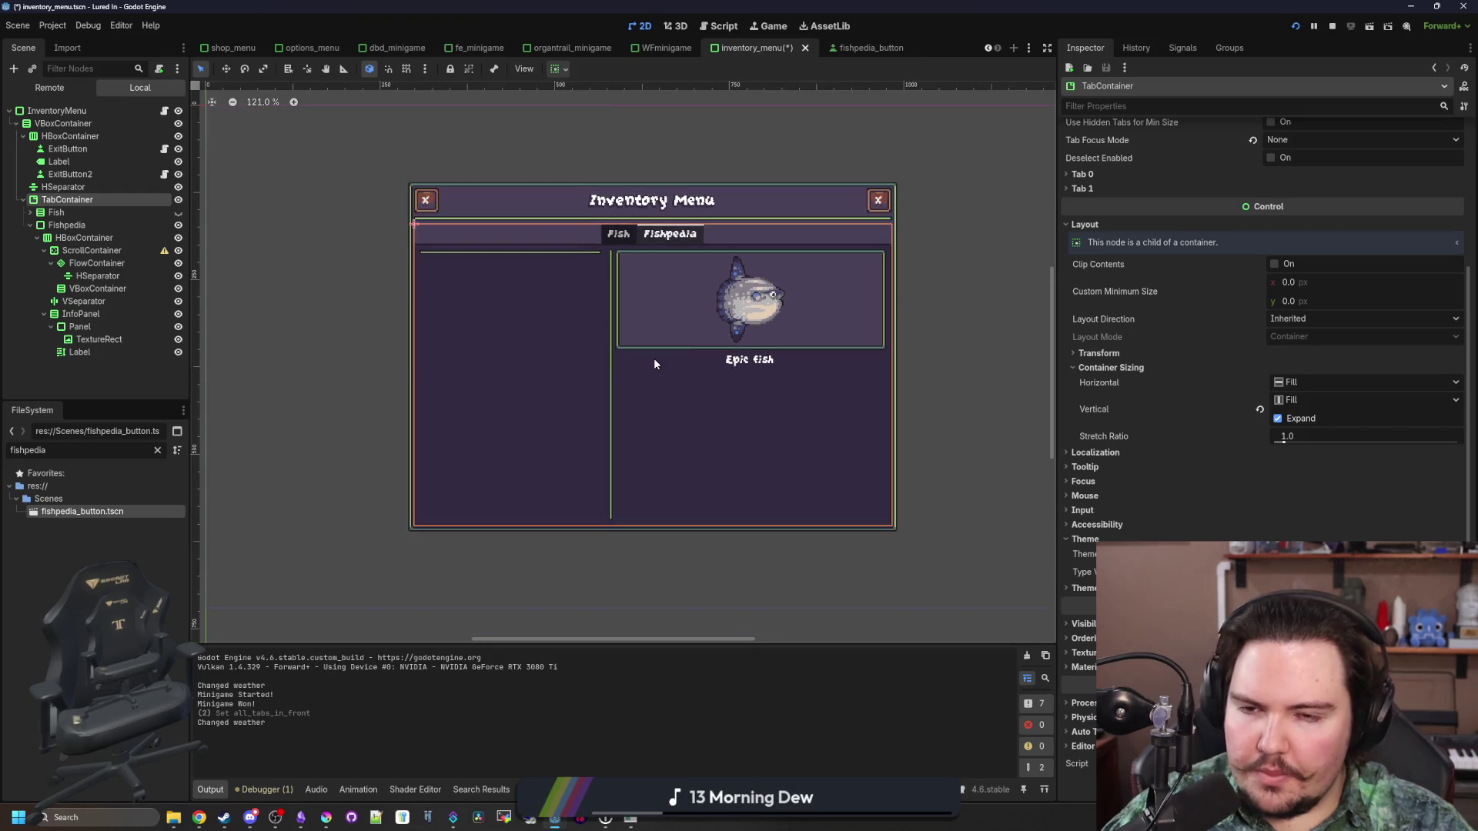
Save the inventory menu and show the Fish node's Mouse settings
scroll(709, 340, "up", 2)
key("ctrl+s")
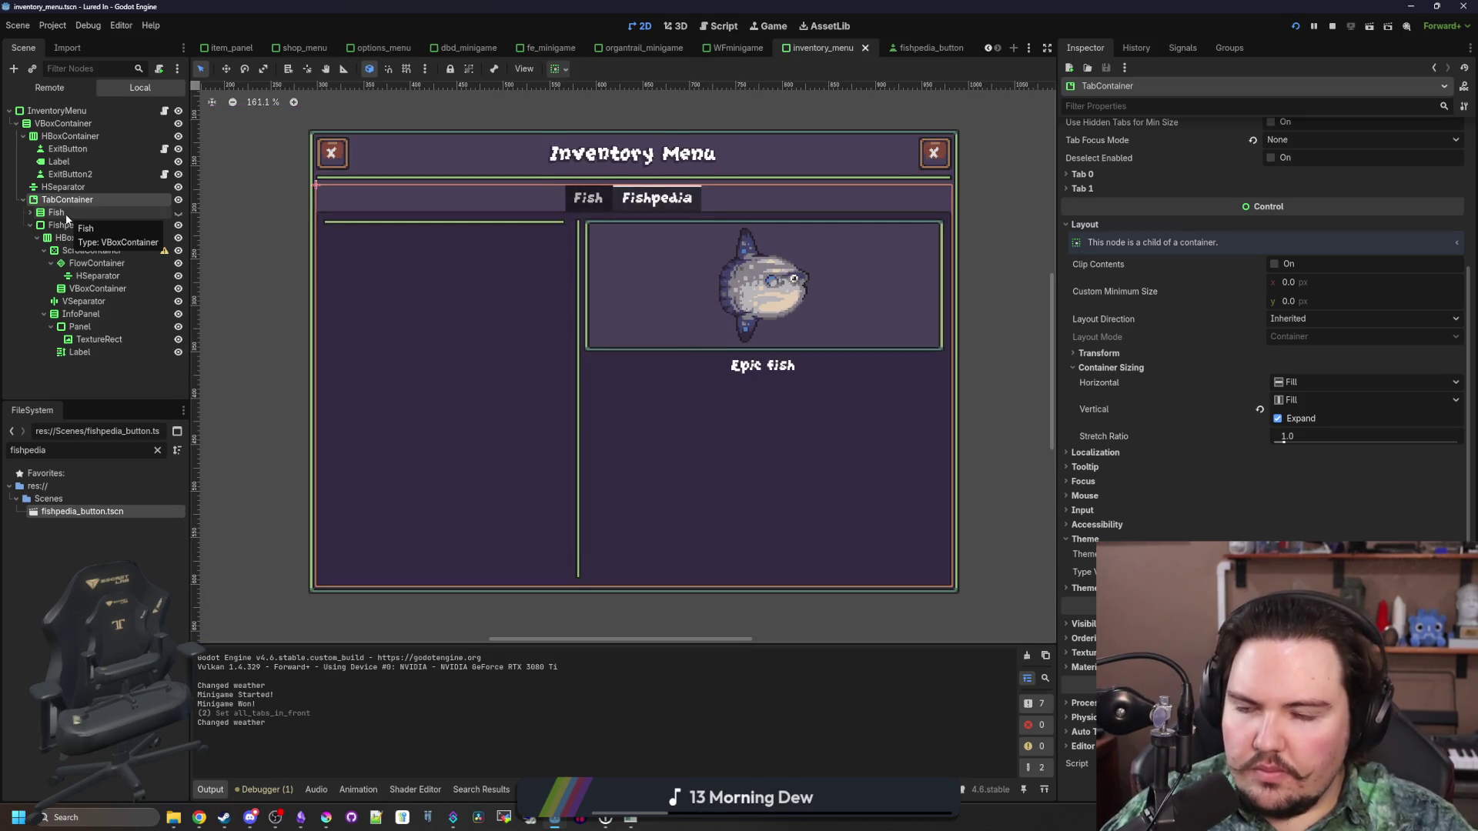
left_click(65, 213)
left_click(98, 199)
left_click(80, 210)
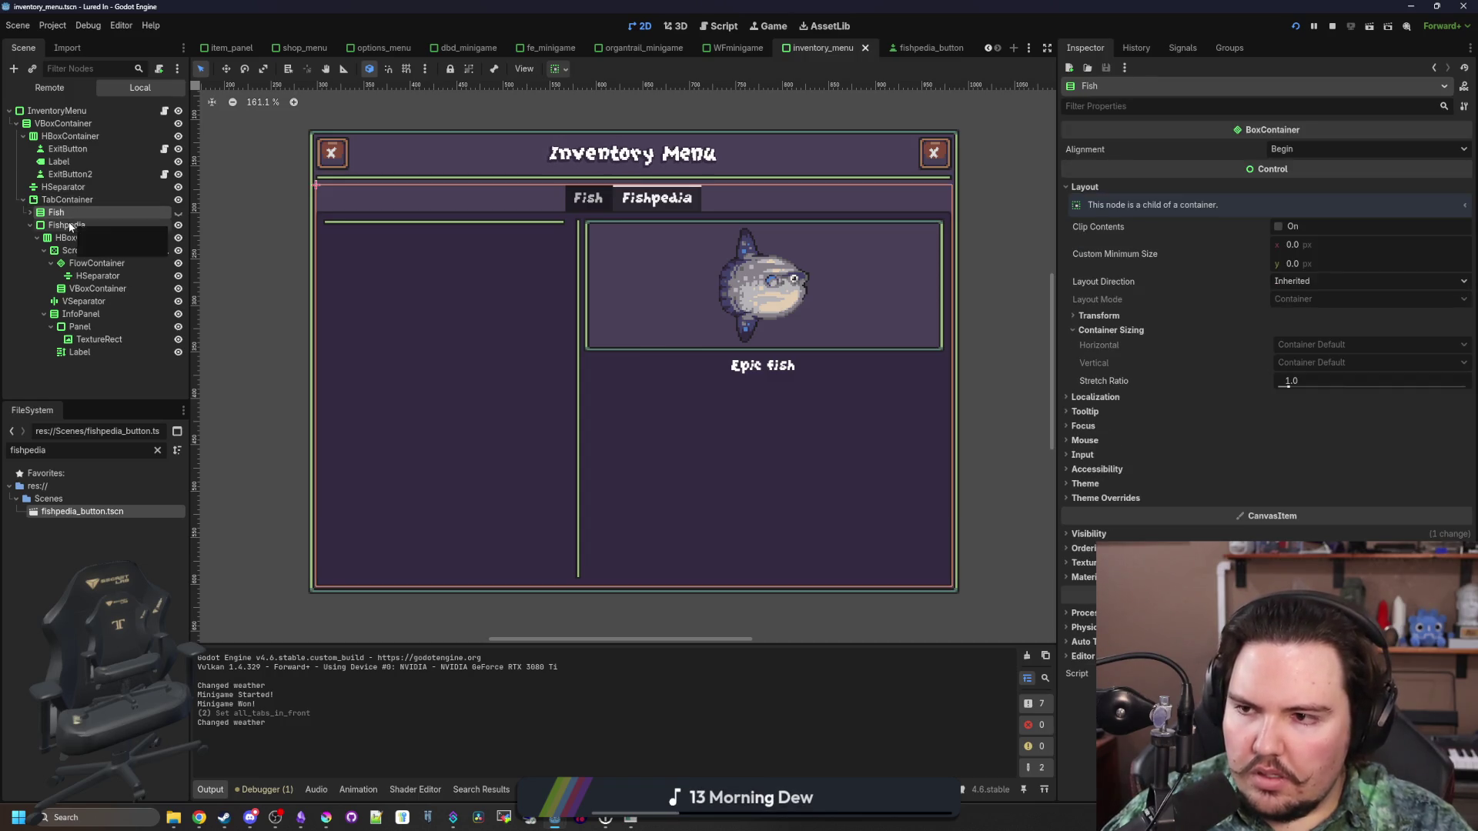
left_click(83, 201)
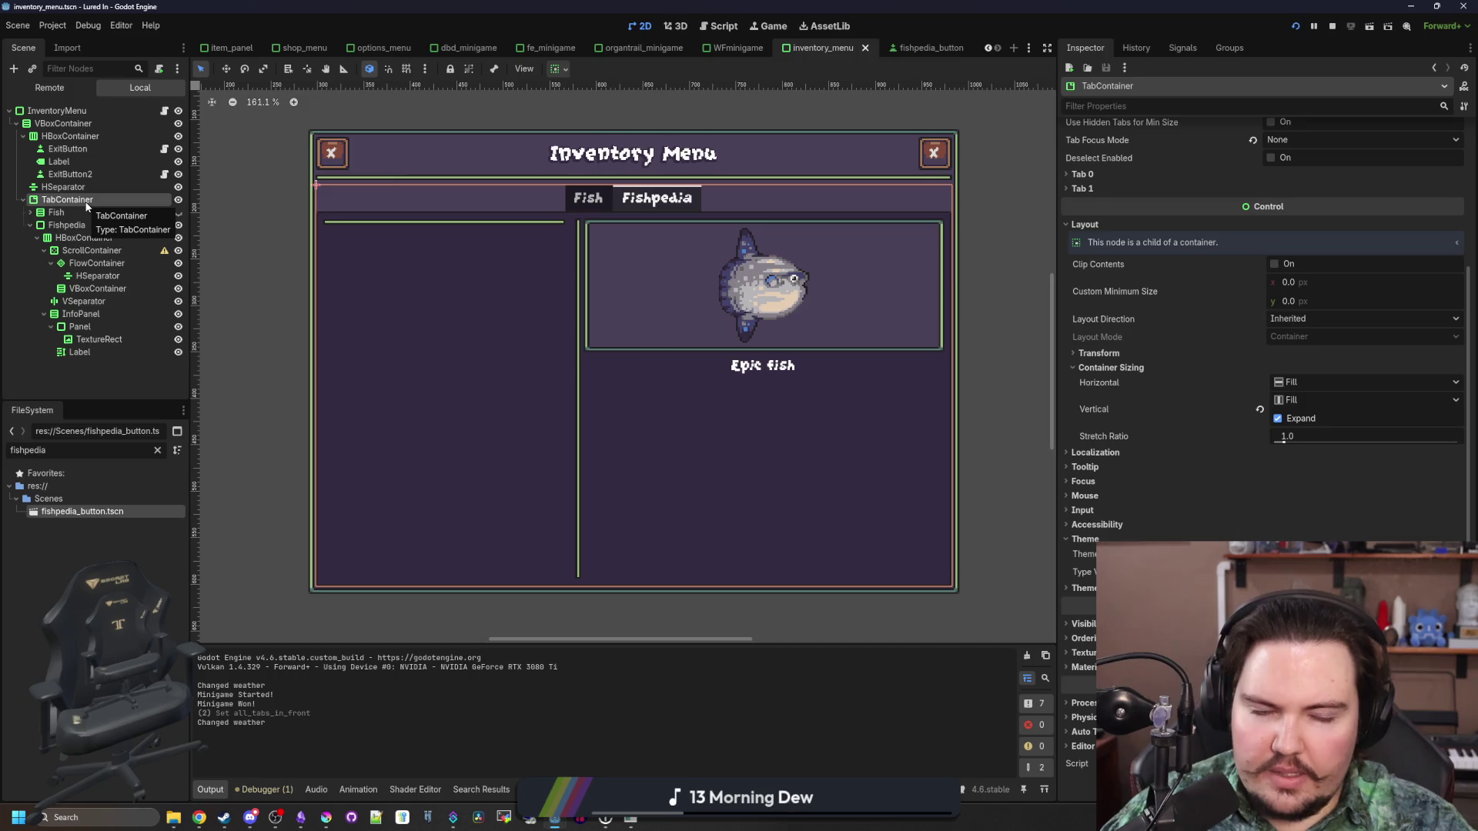
left_click(81, 213)
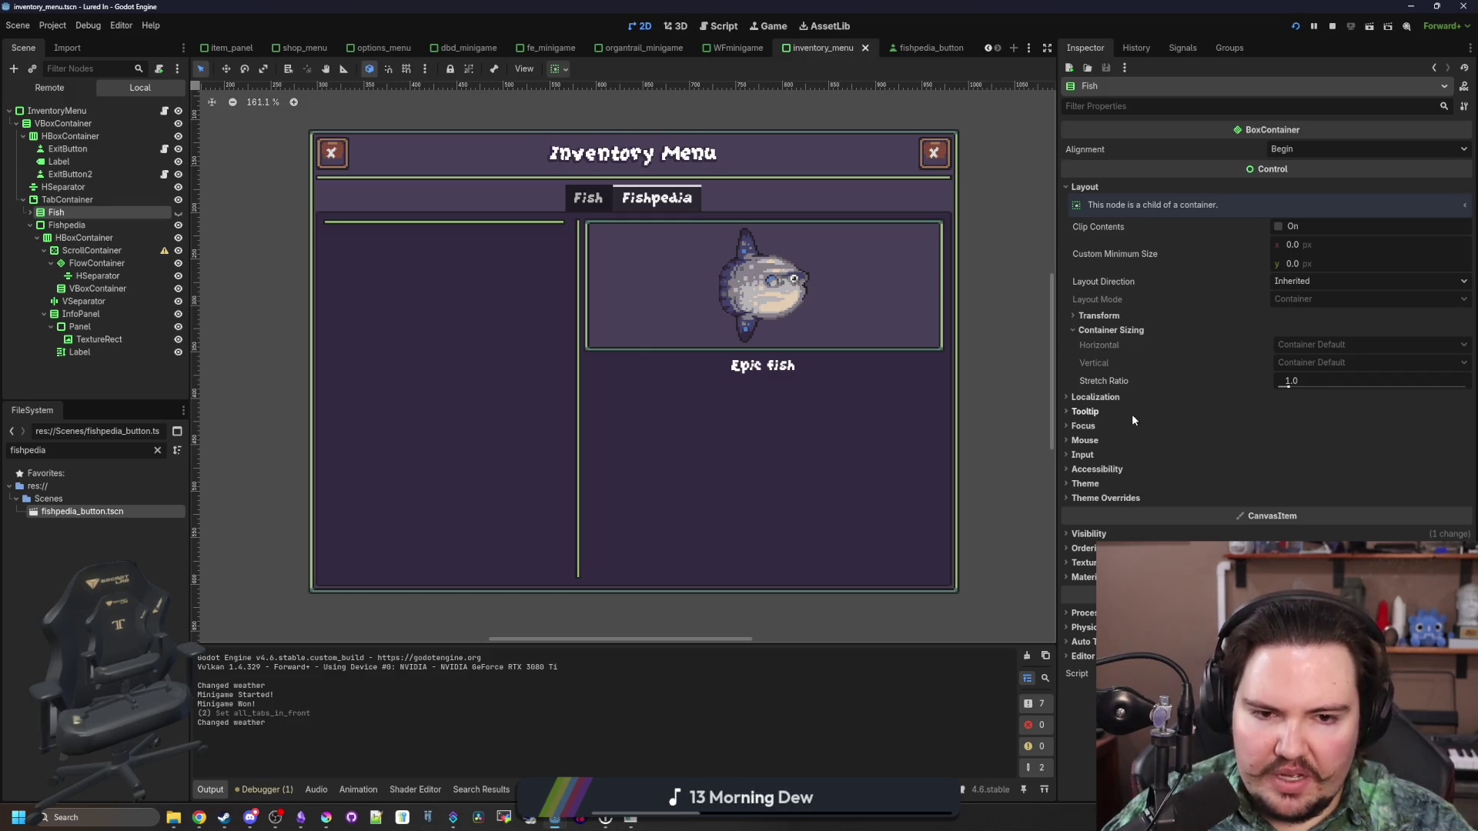
left_click(1085, 441)
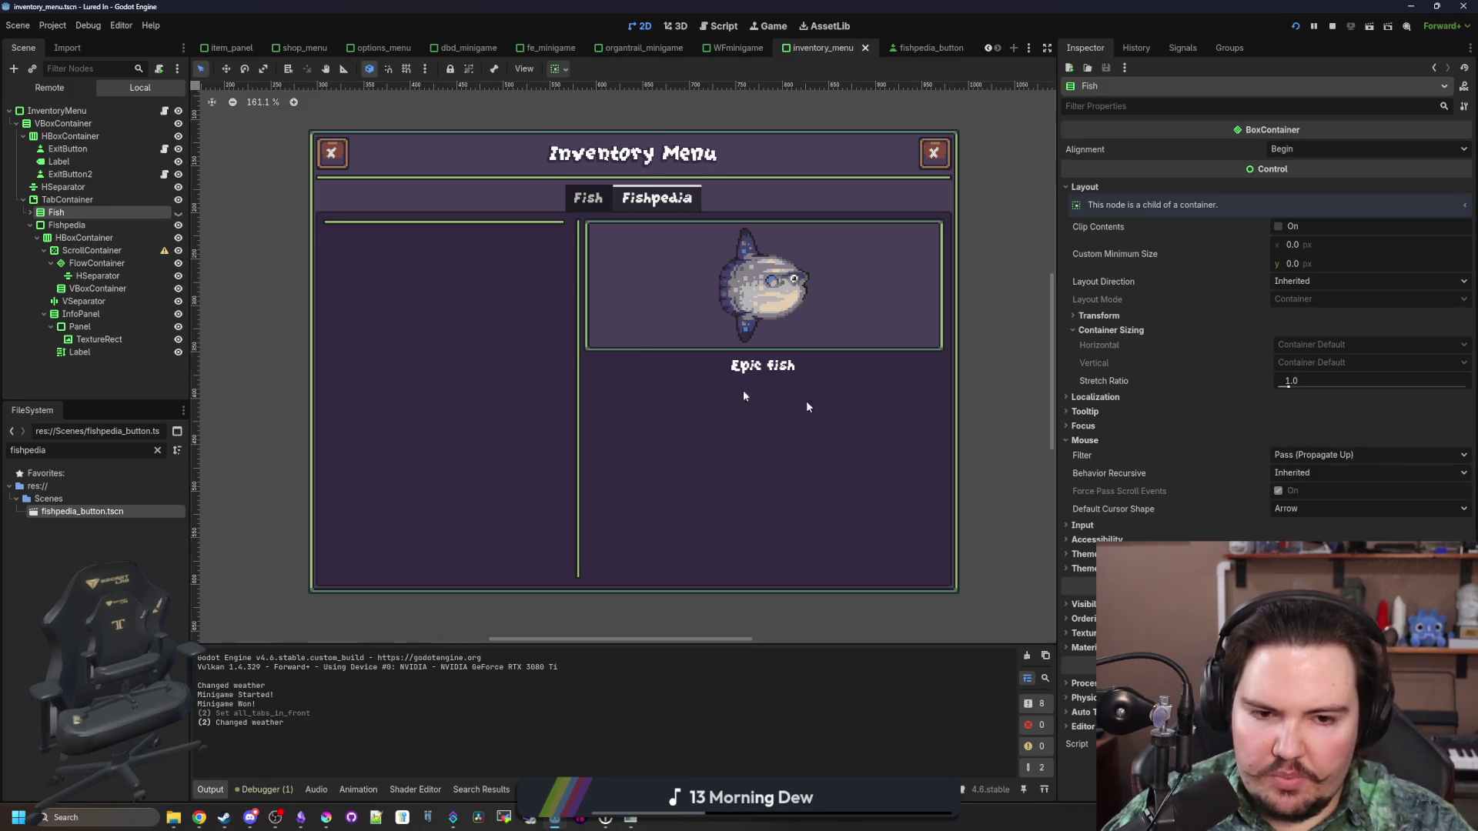
Check Mouse settings on HBoxContainer, ScrollContainer and FlowContainer, then select the HSeparator
left_click(66, 225)
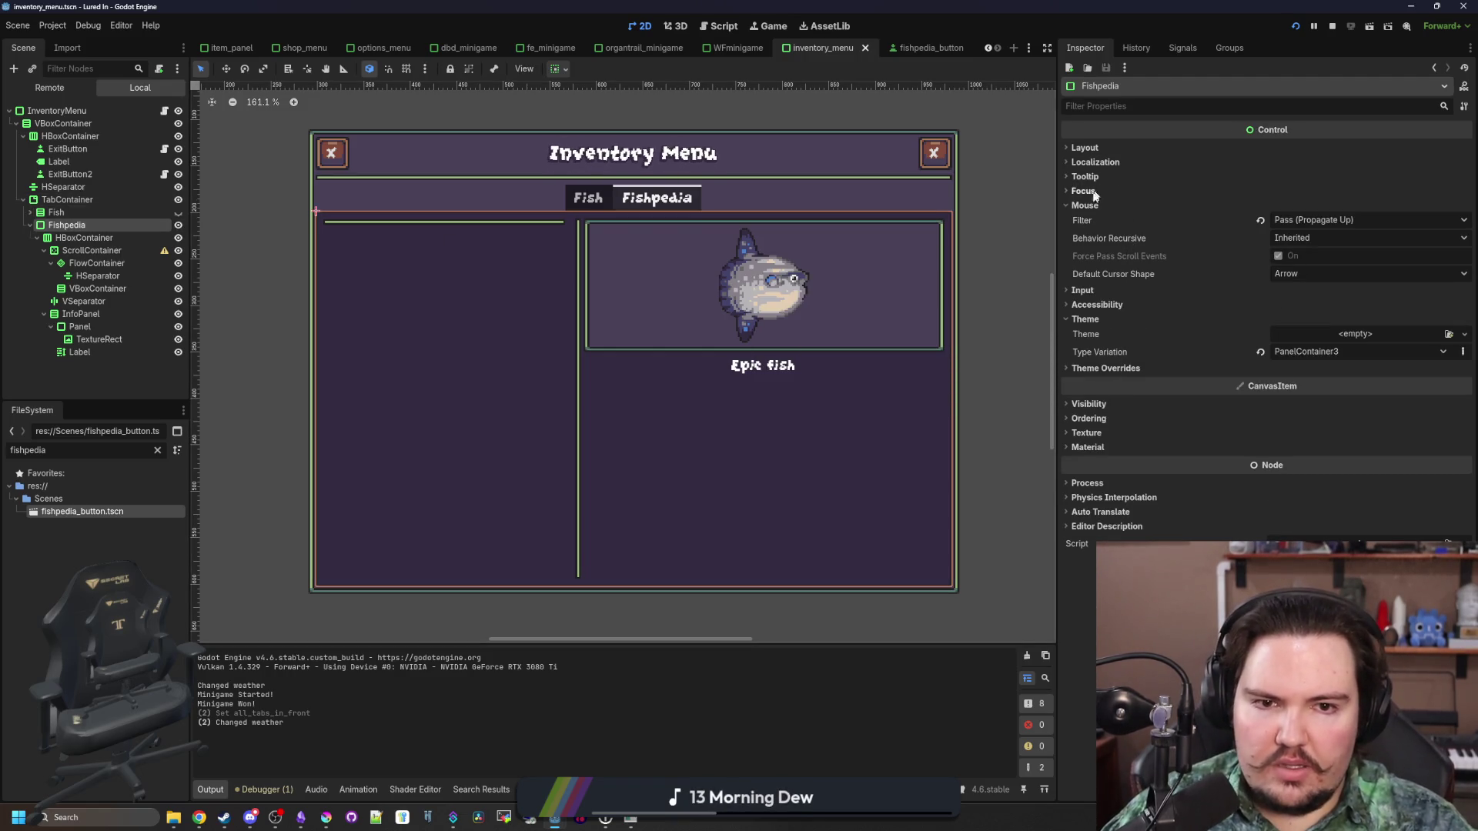
left_click(84, 237)
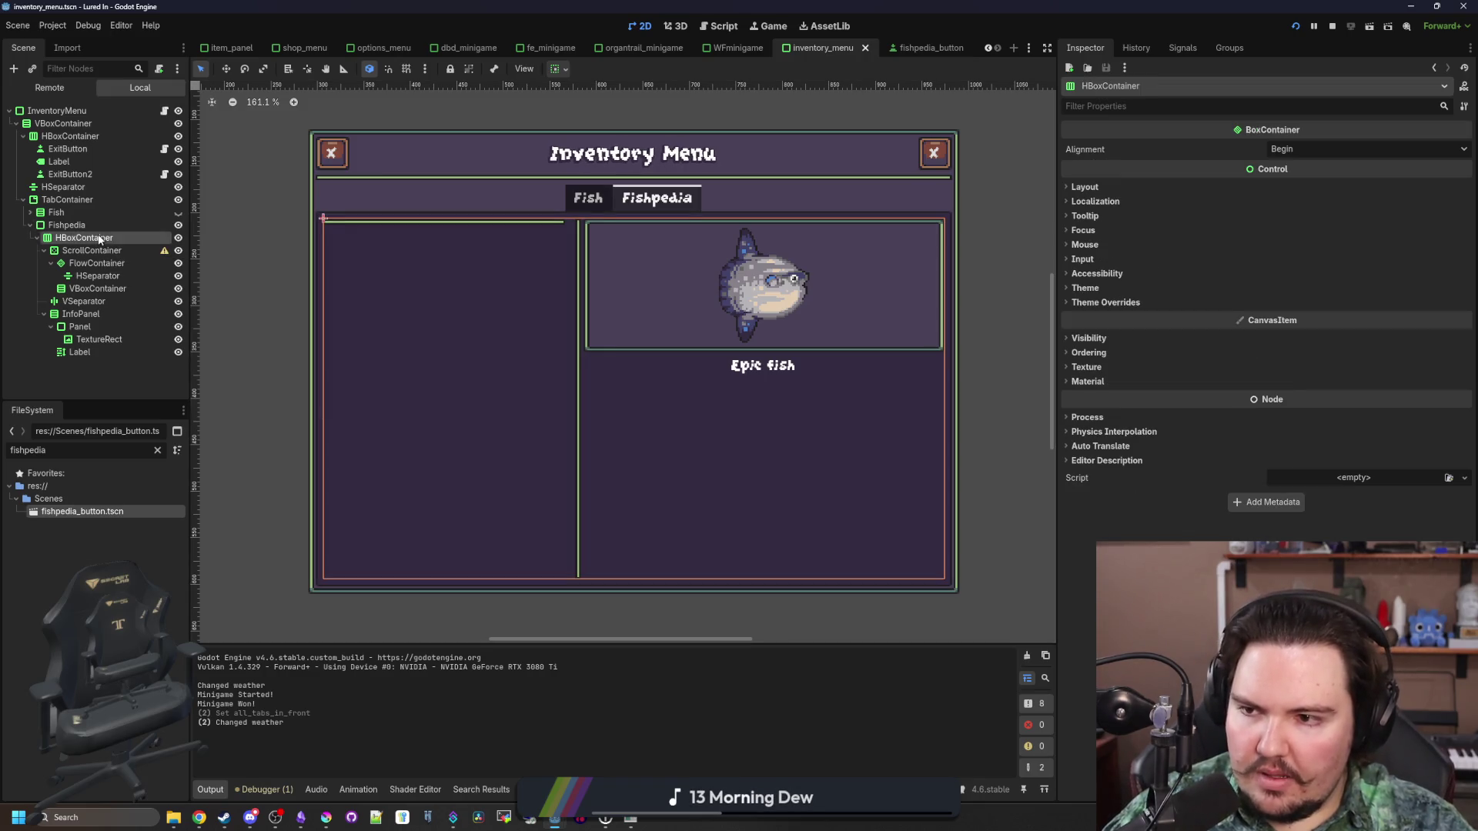
left_click(1092, 244)
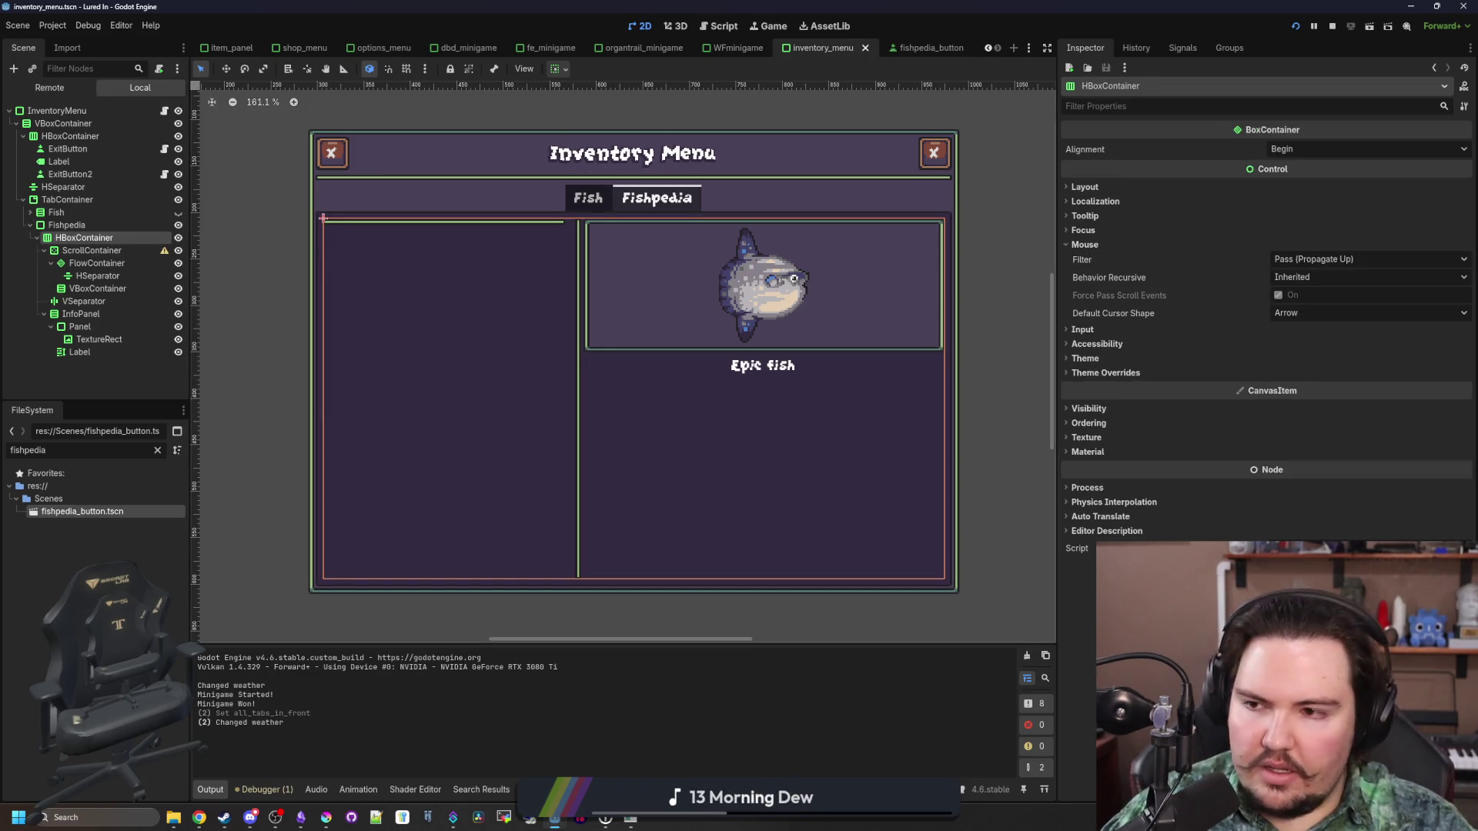
left_click(91, 250)
left_click(1081, 664)
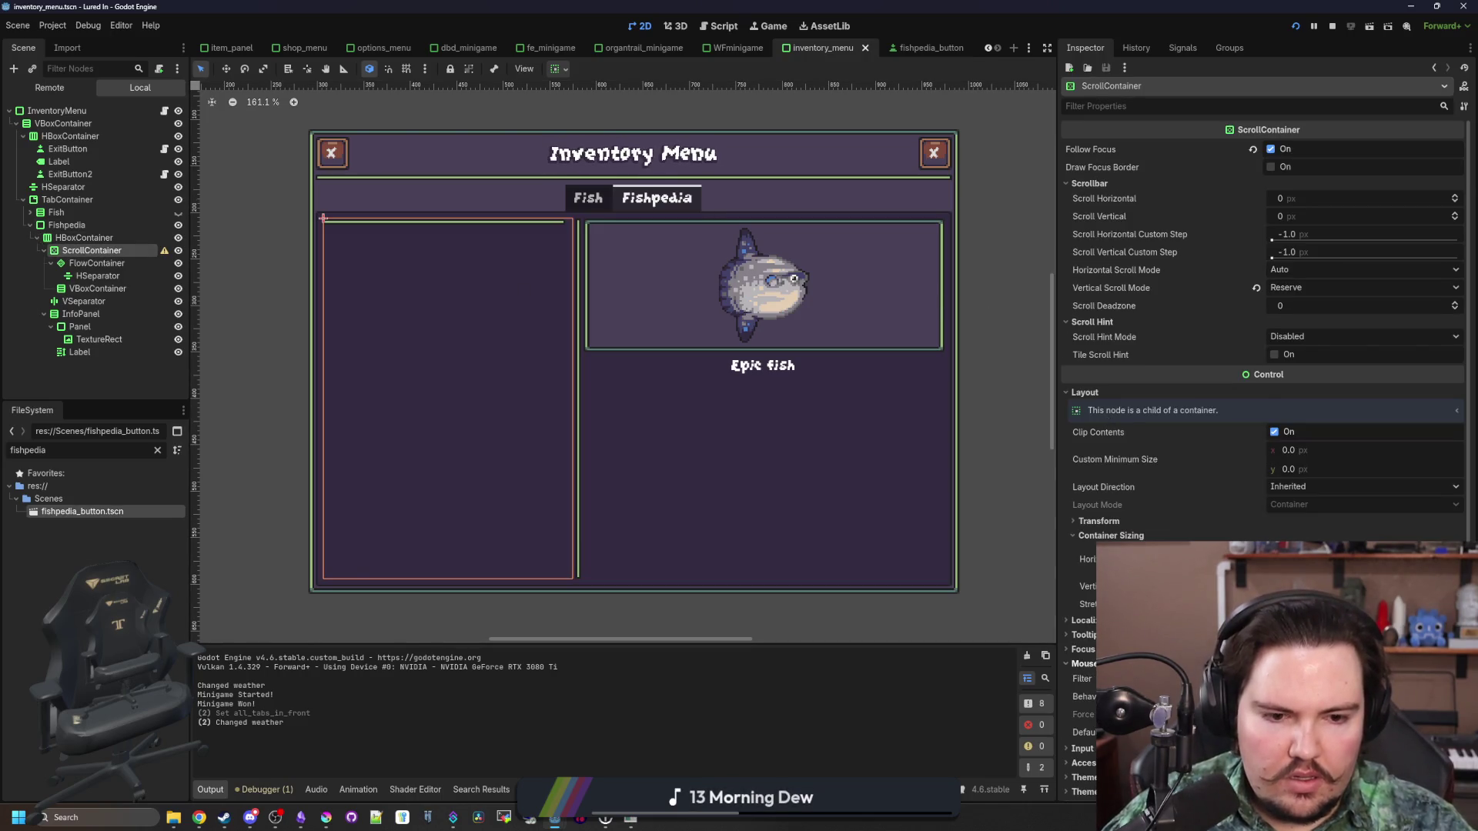
left_click(97, 262)
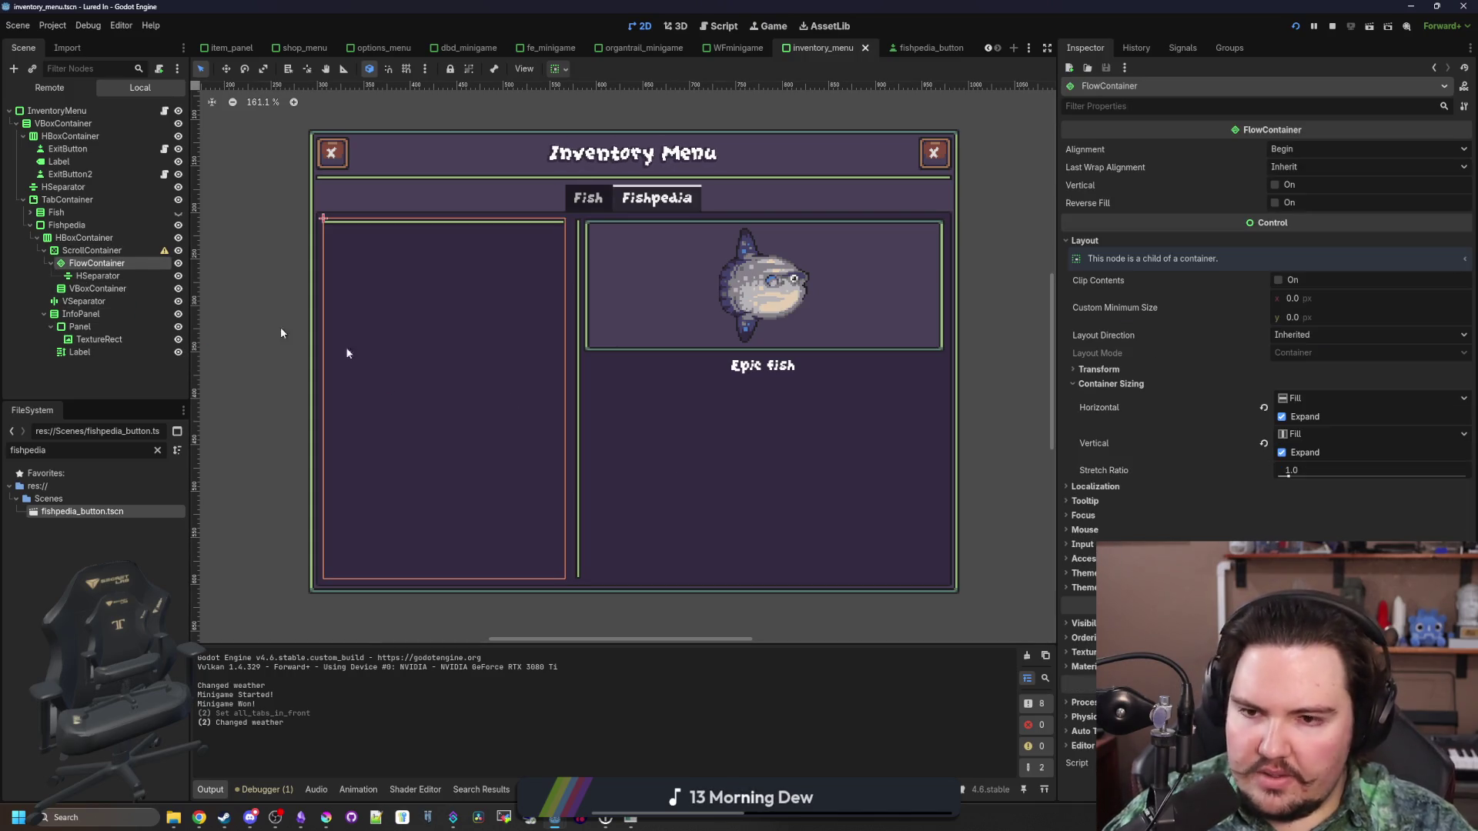
left_click(1084, 530)
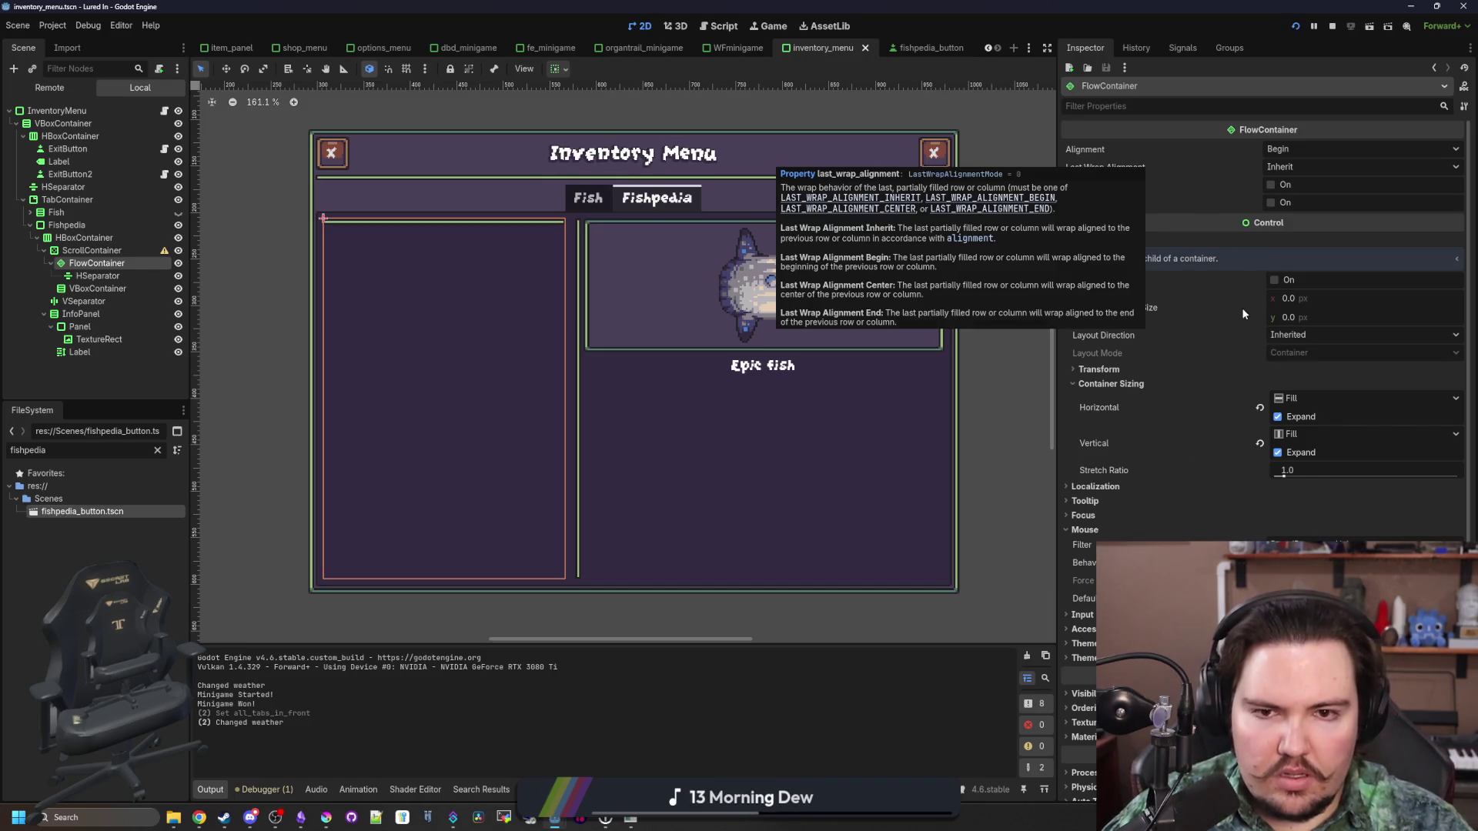
mouse_move(1120, 200)
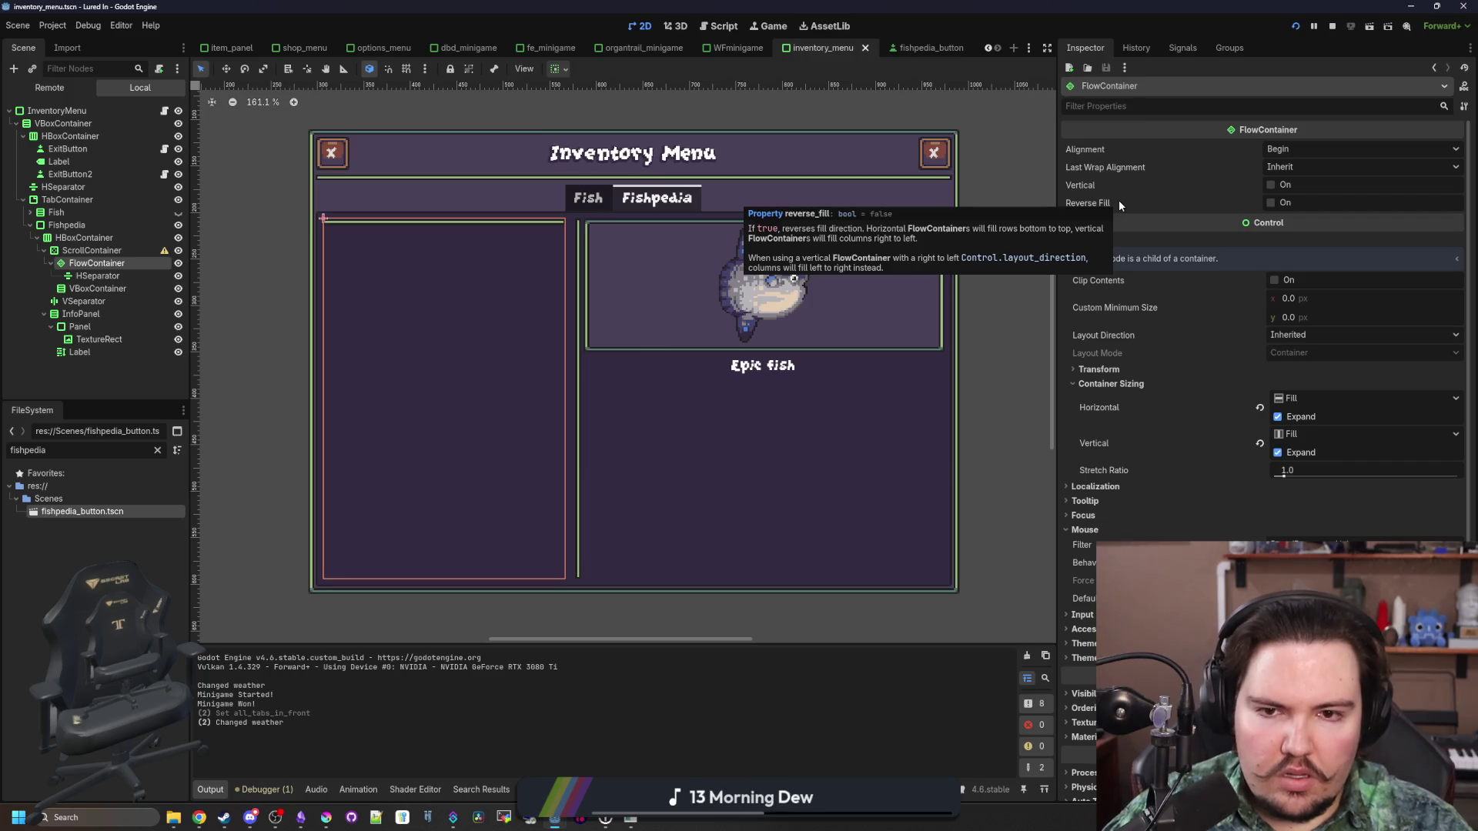
left_click(100, 276)
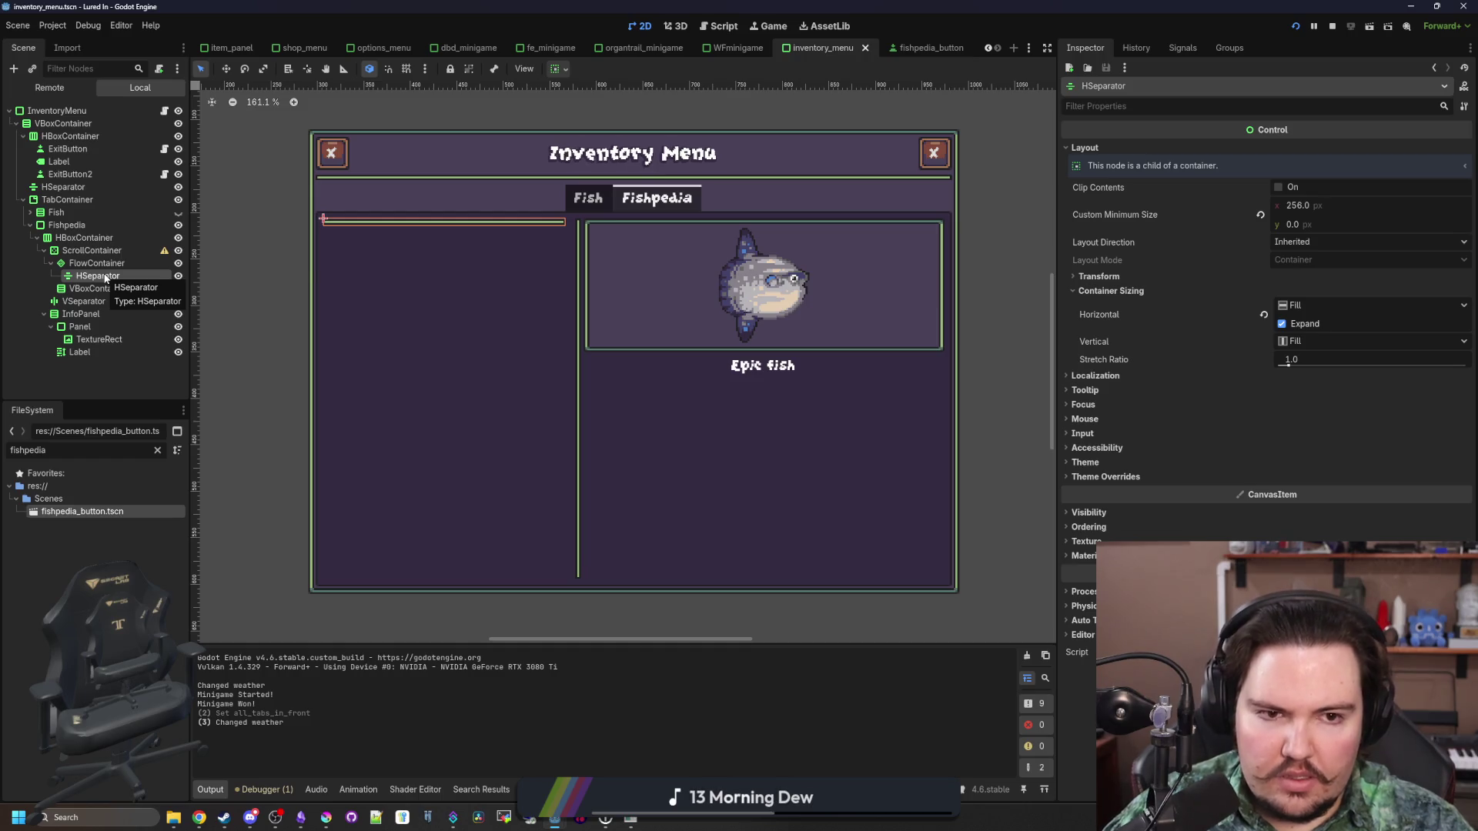
Delete the stray HSeparator node from the FlowContainer
right_click(106, 278)
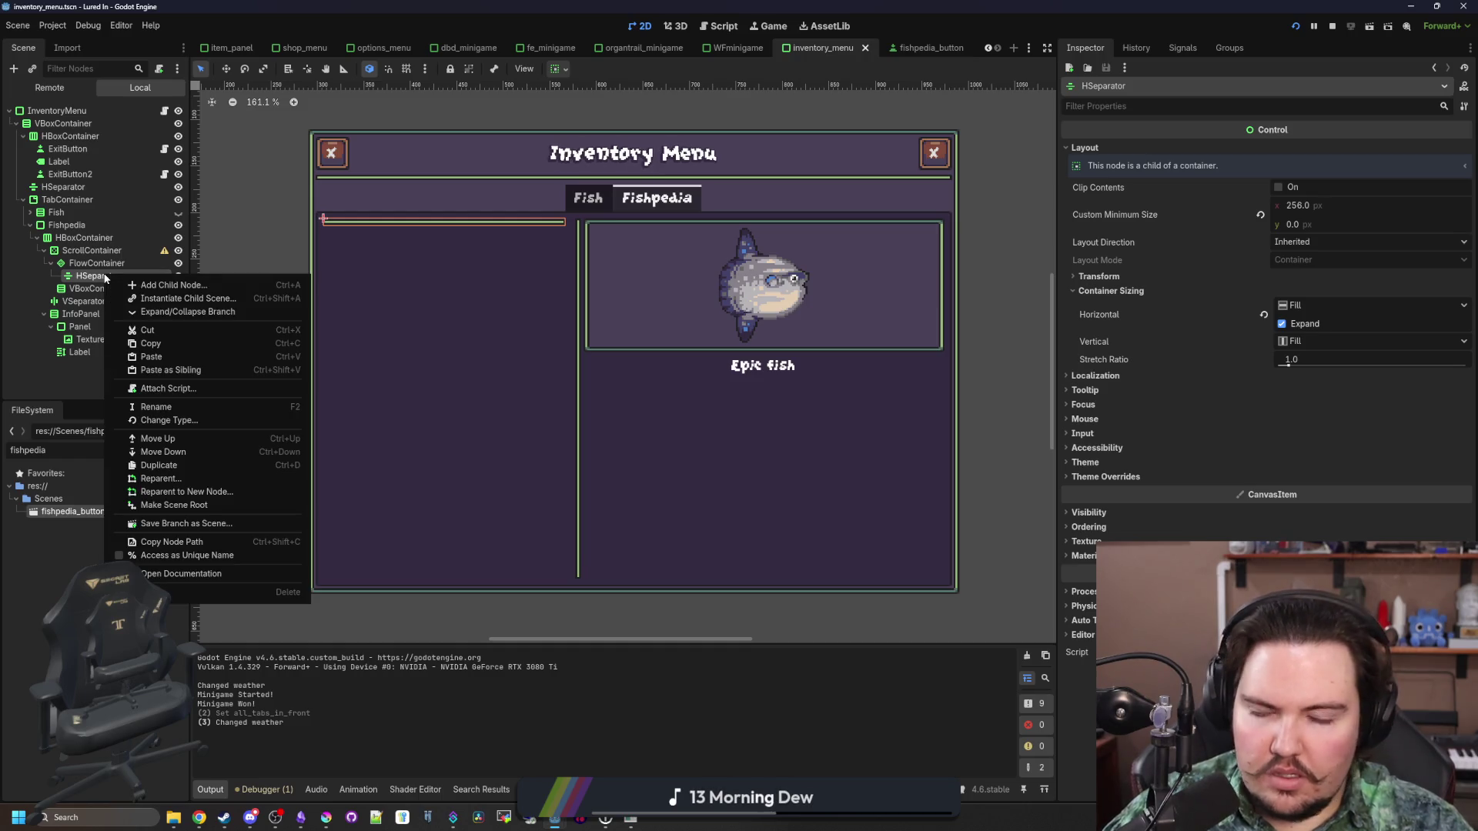
left_click(183, 594)
left_click(703, 426)
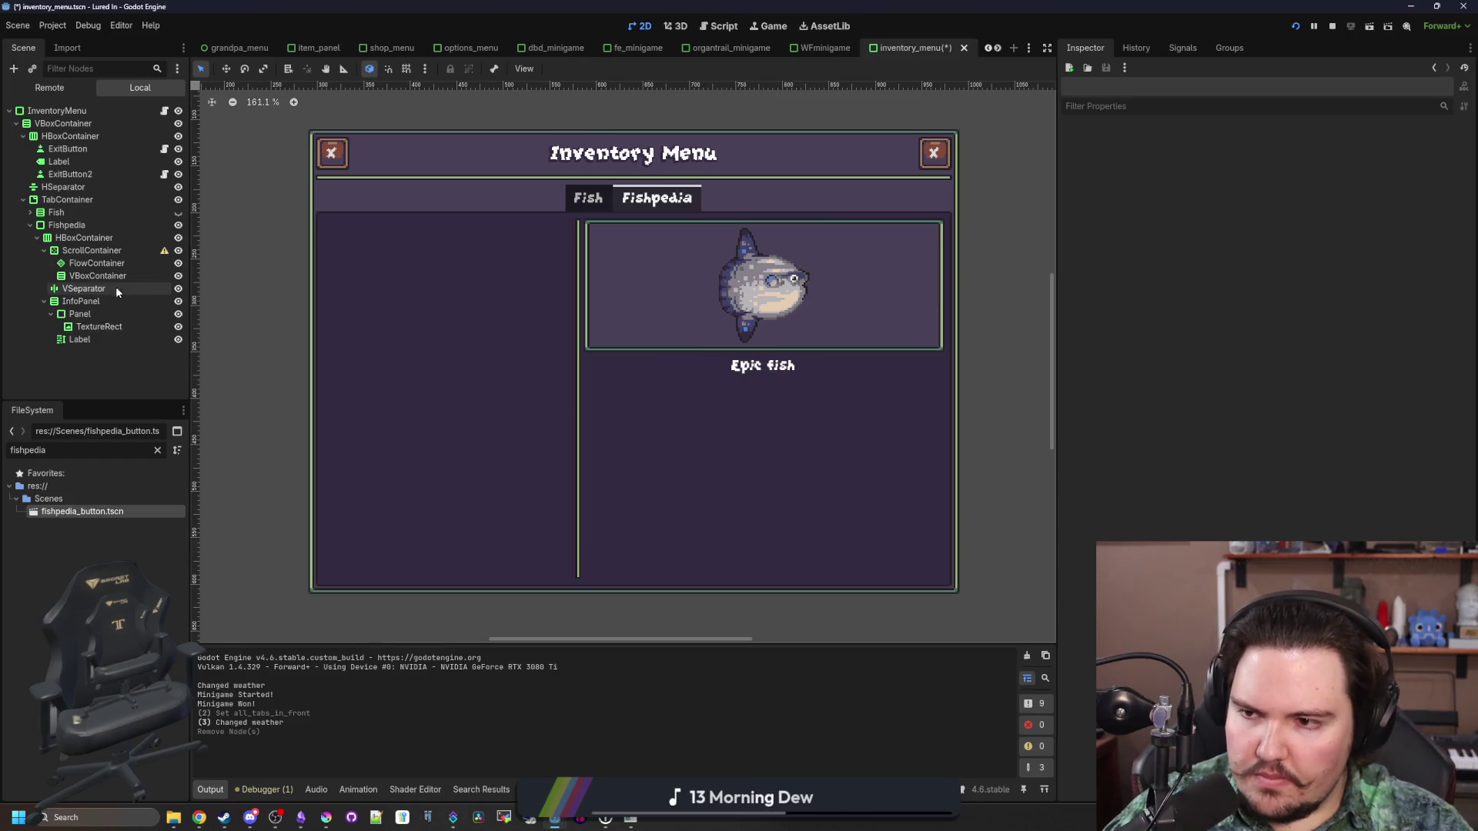
left_click(96, 263)
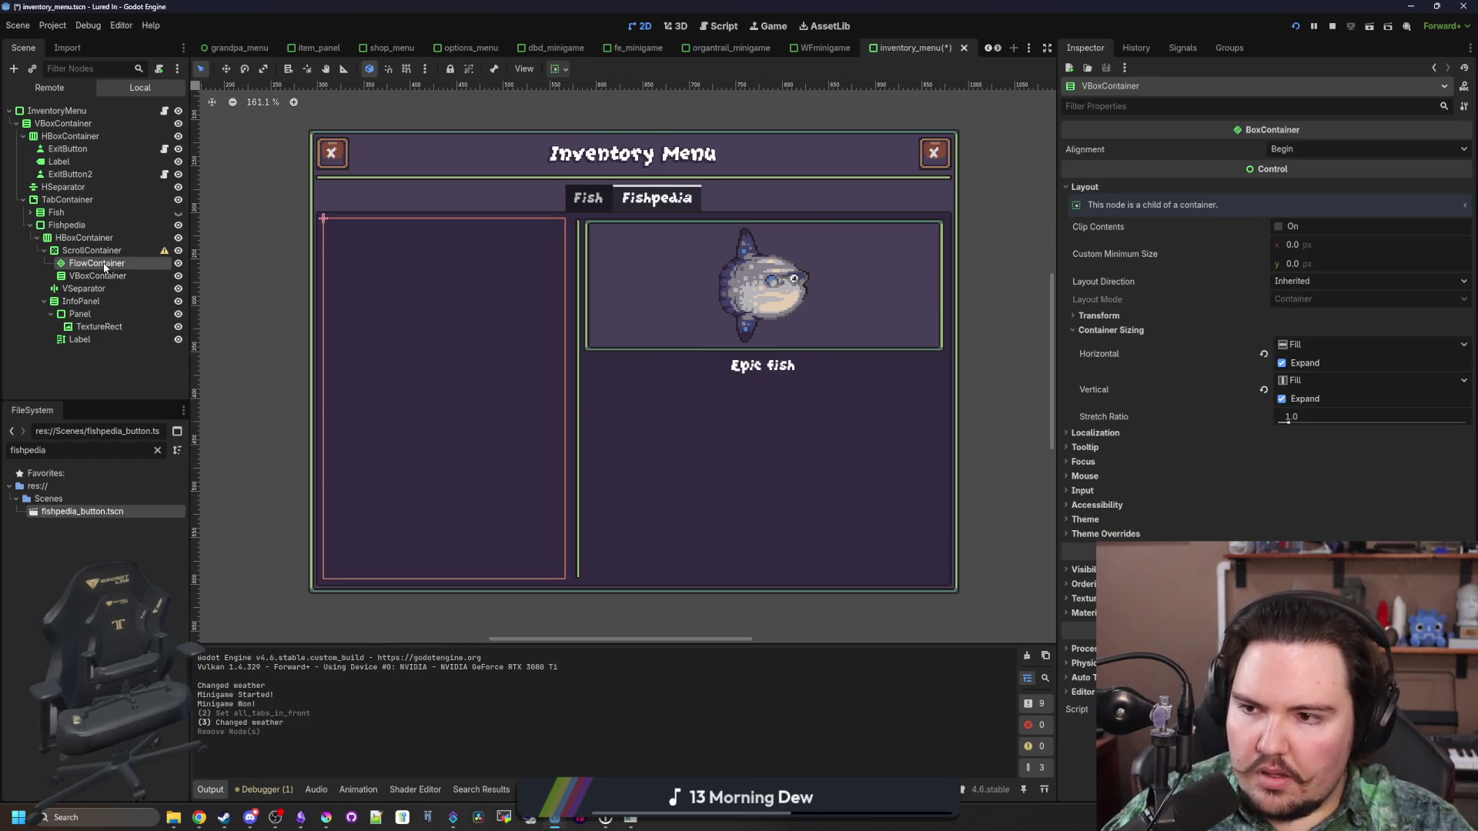
Delete the VBoxContainer, save the scene, and relaunch the game
left_click(88, 277)
right_click(77, 277)
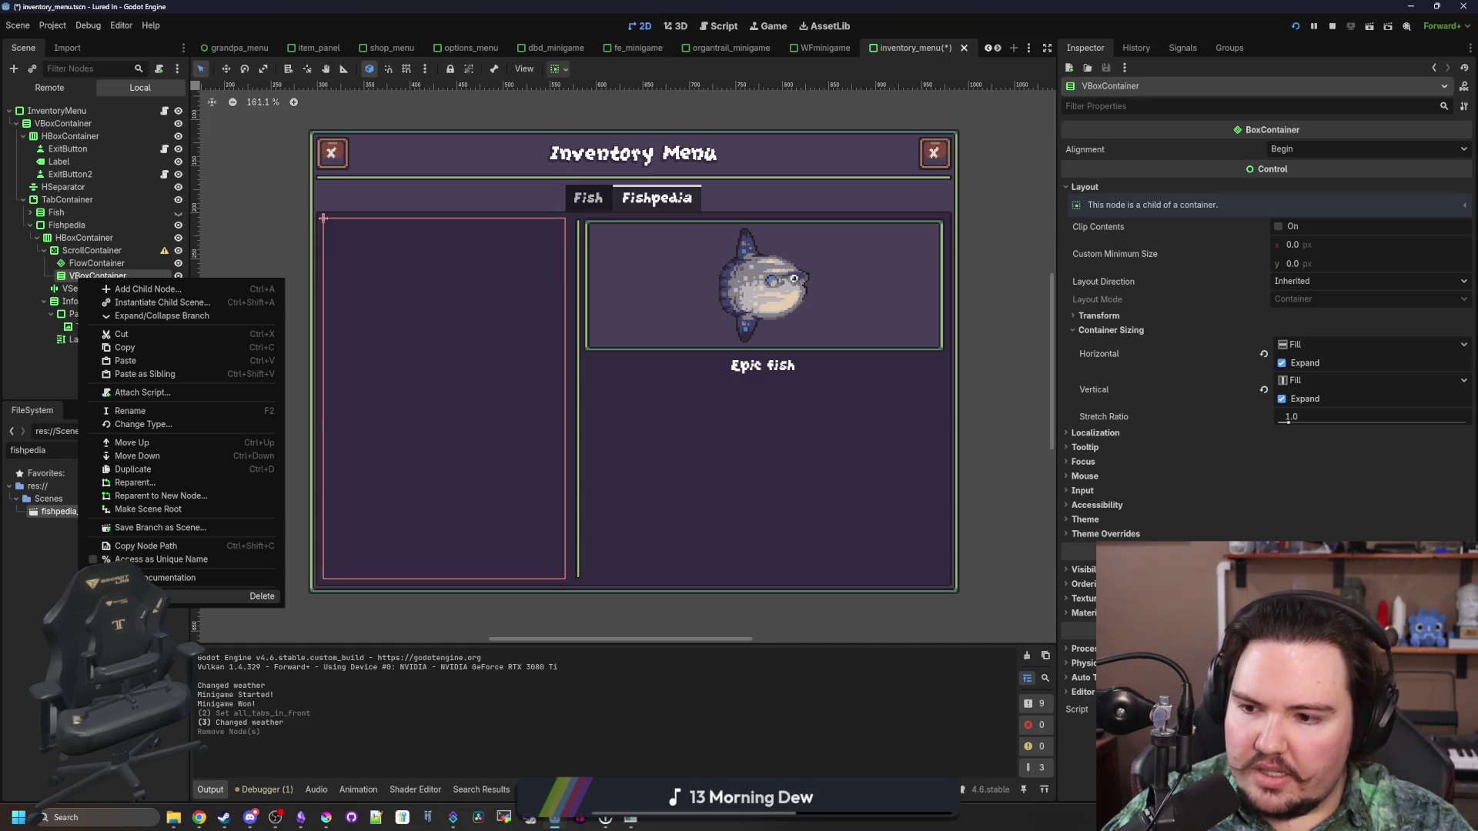
left_click(183, 597)
left_click(729, 430)
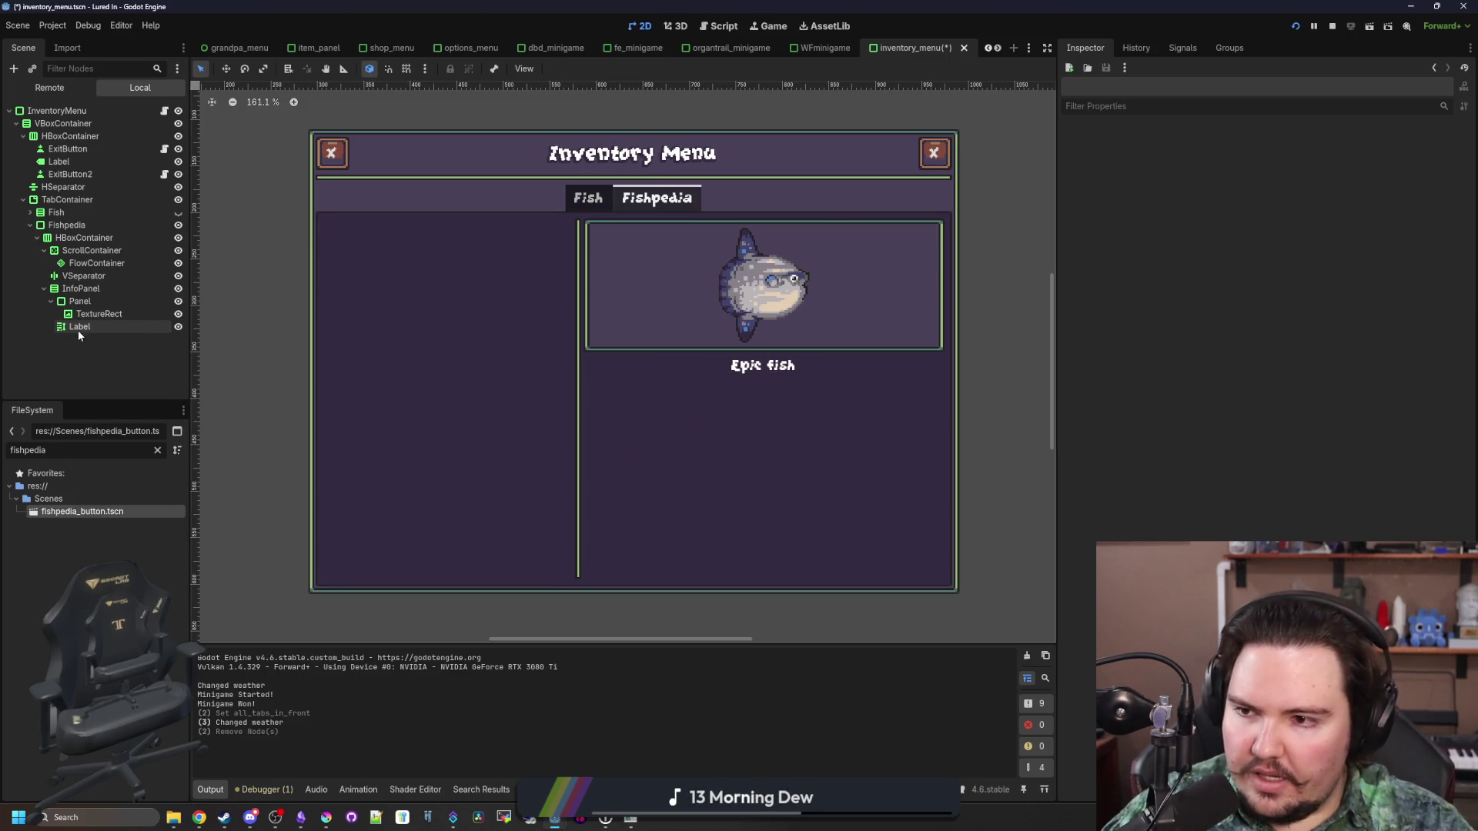
key("ctrl+s")
left_click(1332, 25)
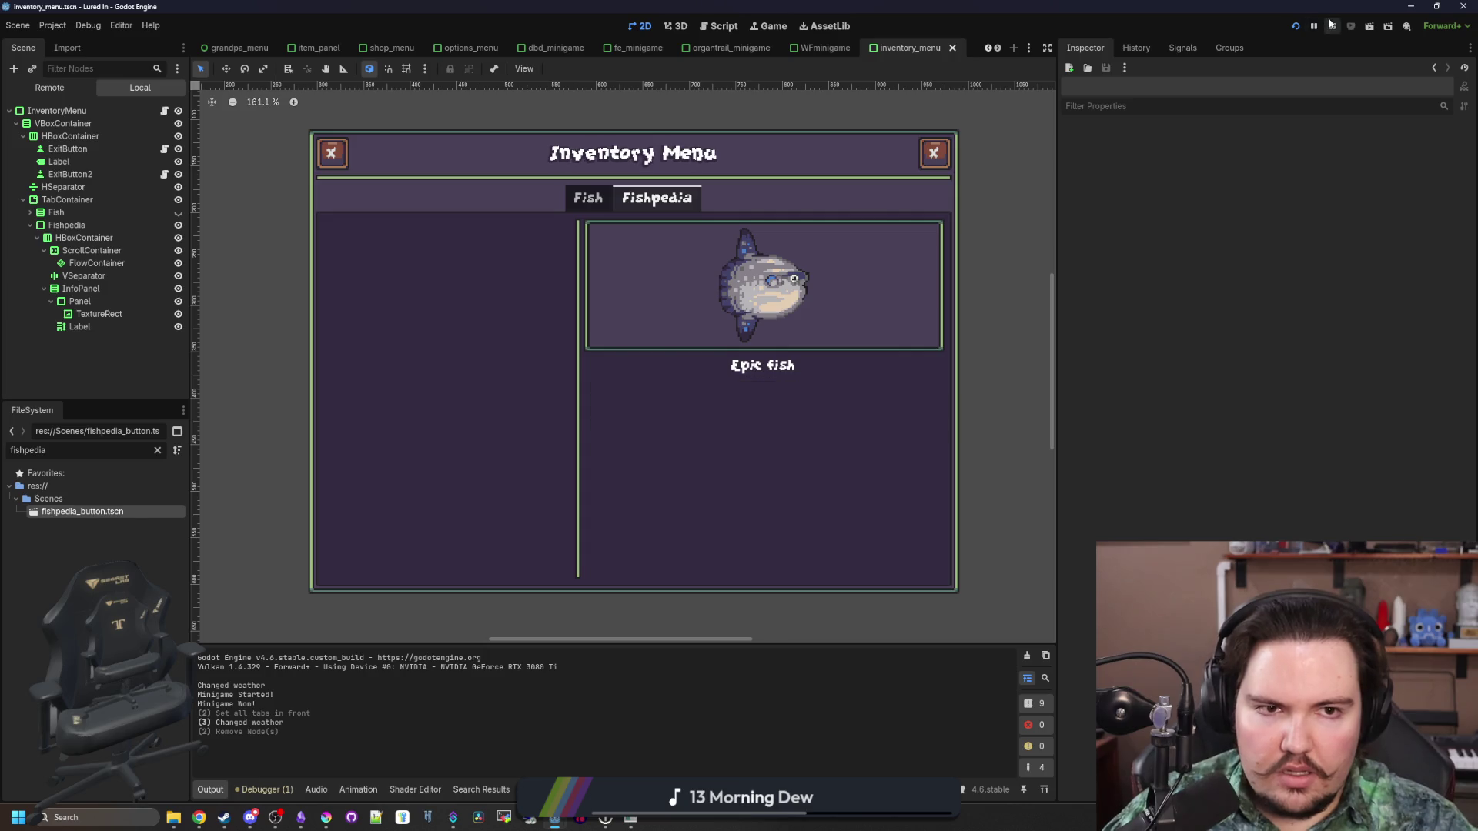
left_click(1297, 25)
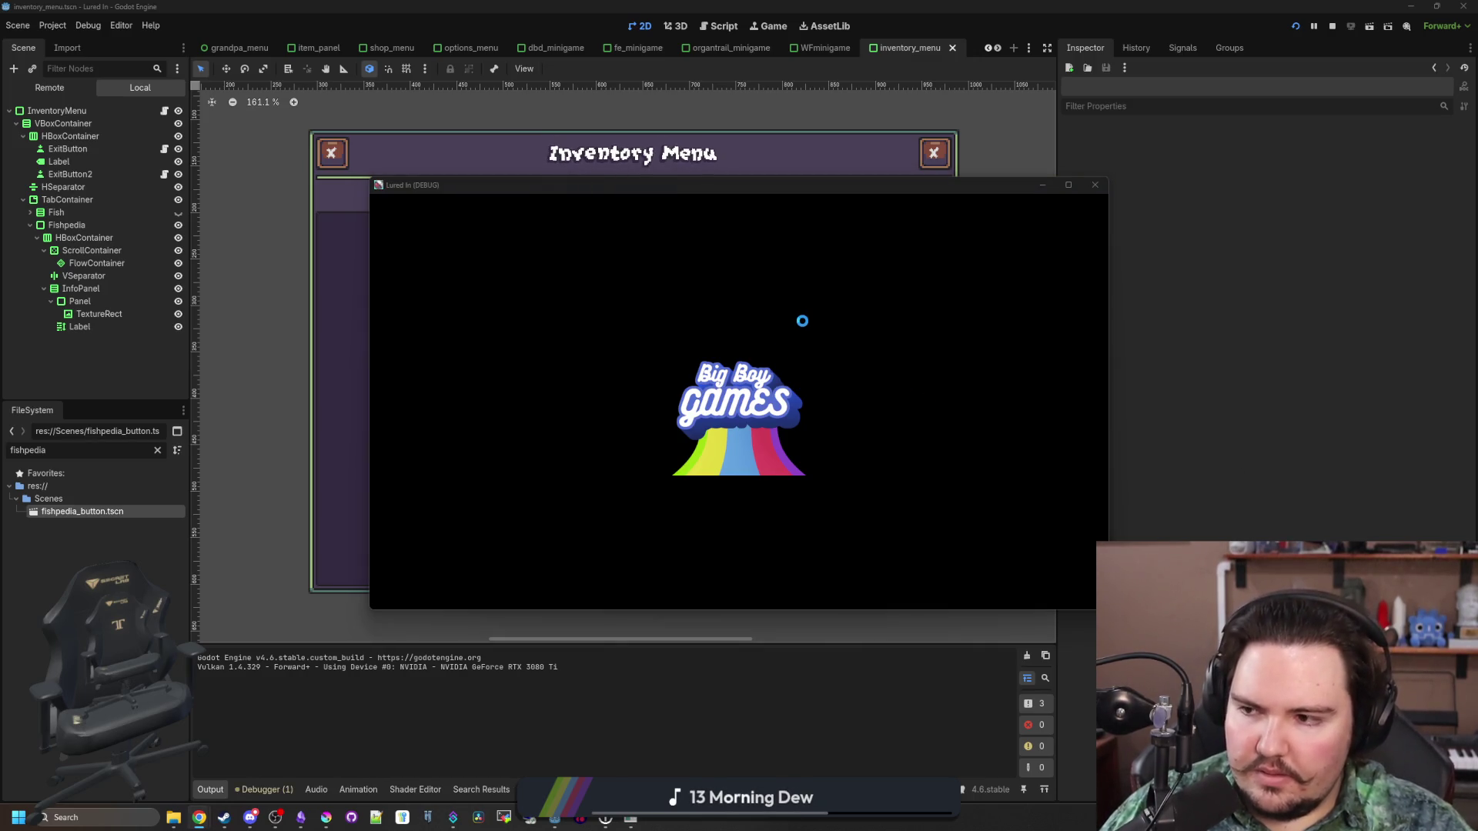
left_click(639, 344)
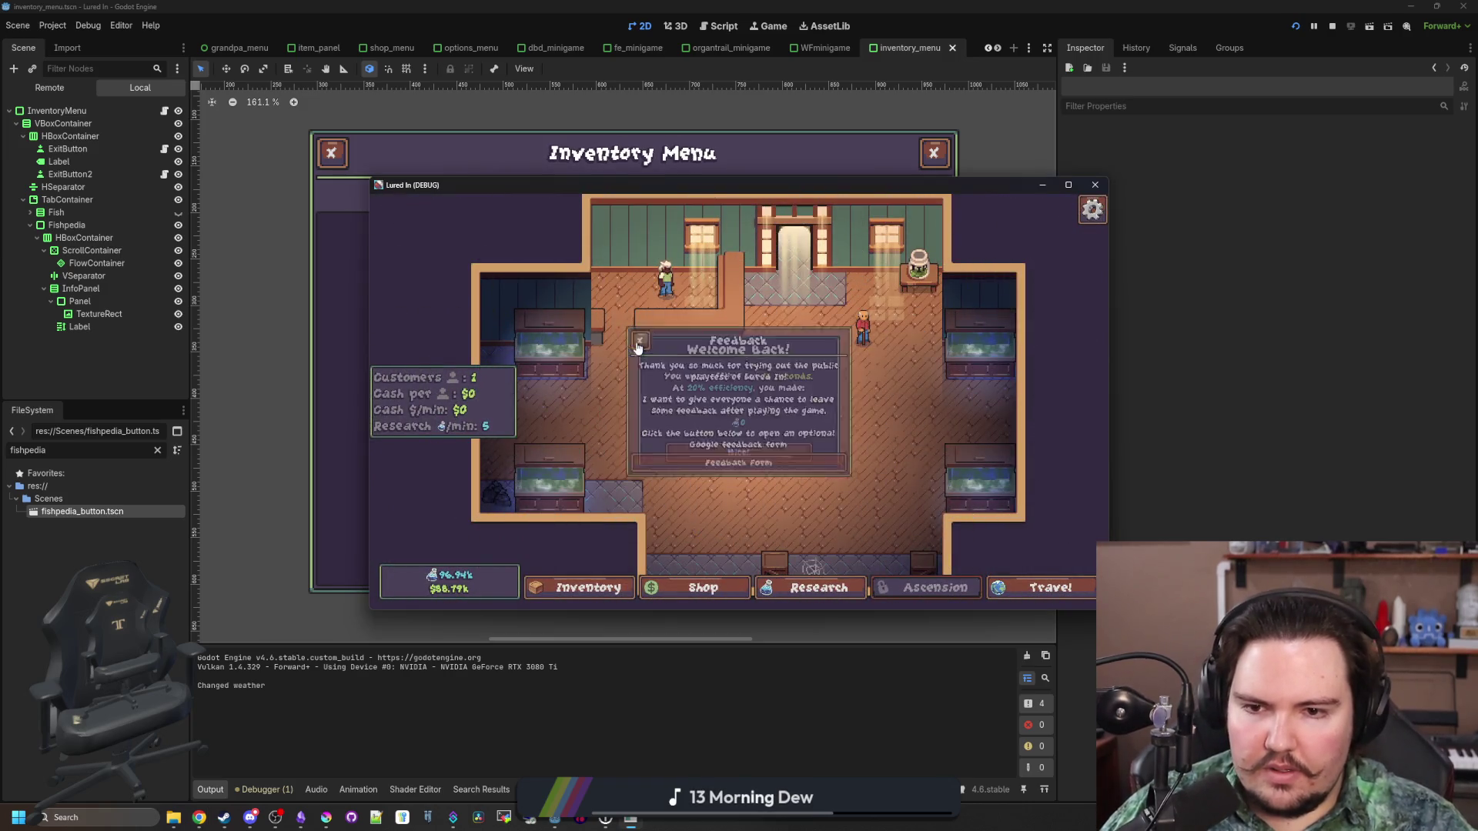
left_click(767, 447)
key("i")
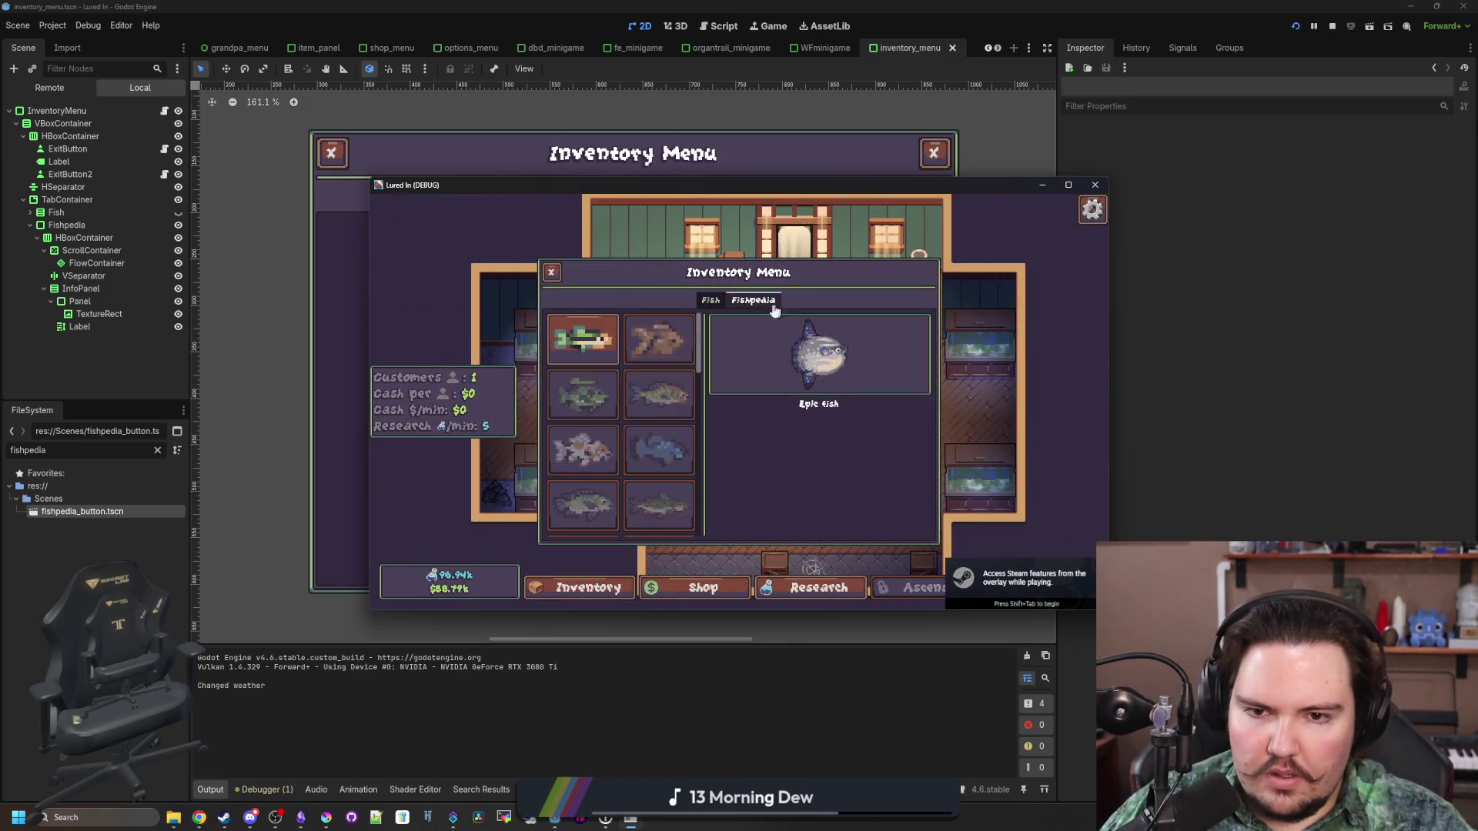
left_click(1068, 185)
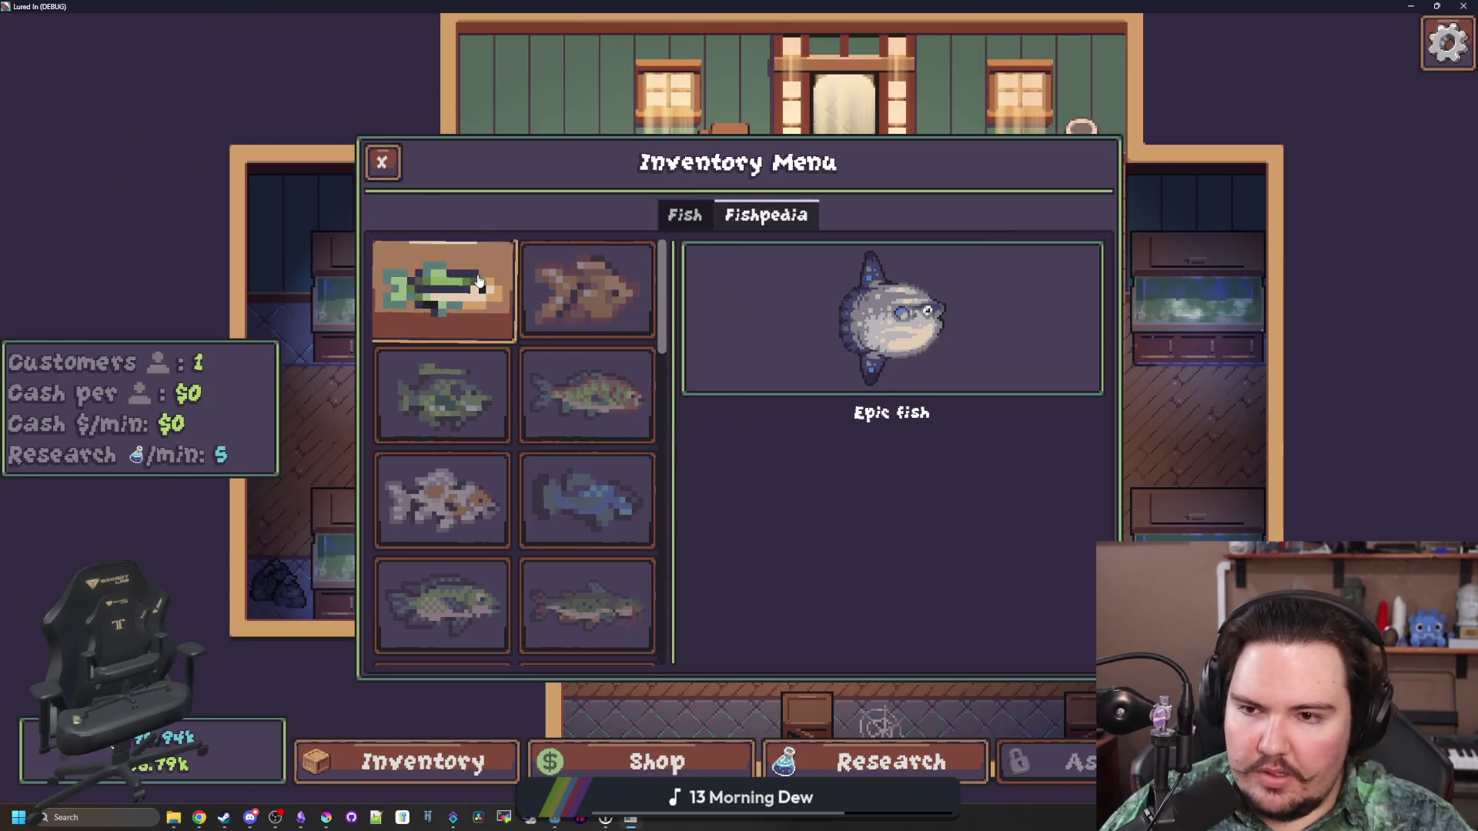
scroll(505, 324, "down", 5)
scroll(528, 395, "up", 5)
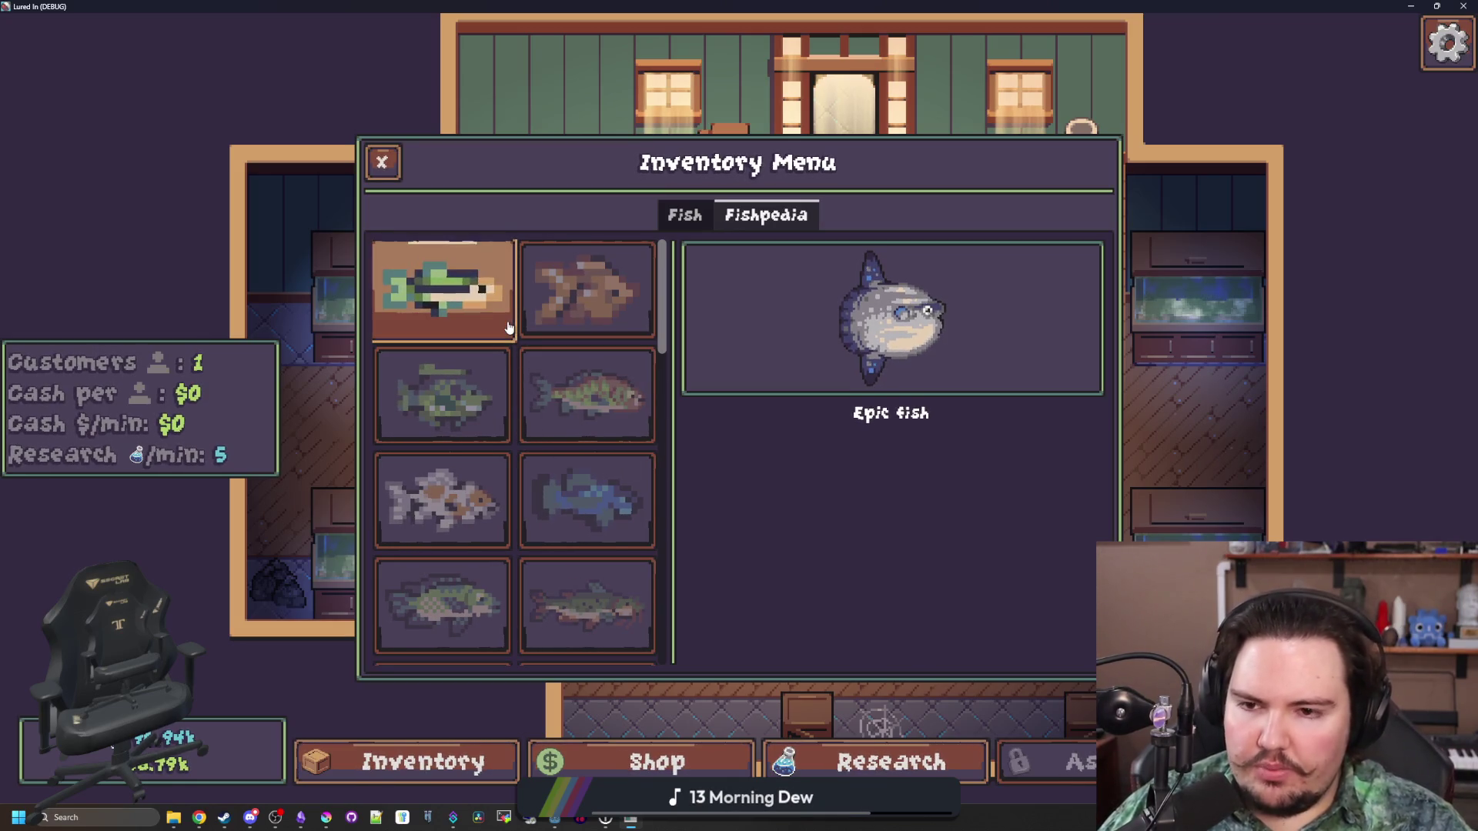
key("F8")
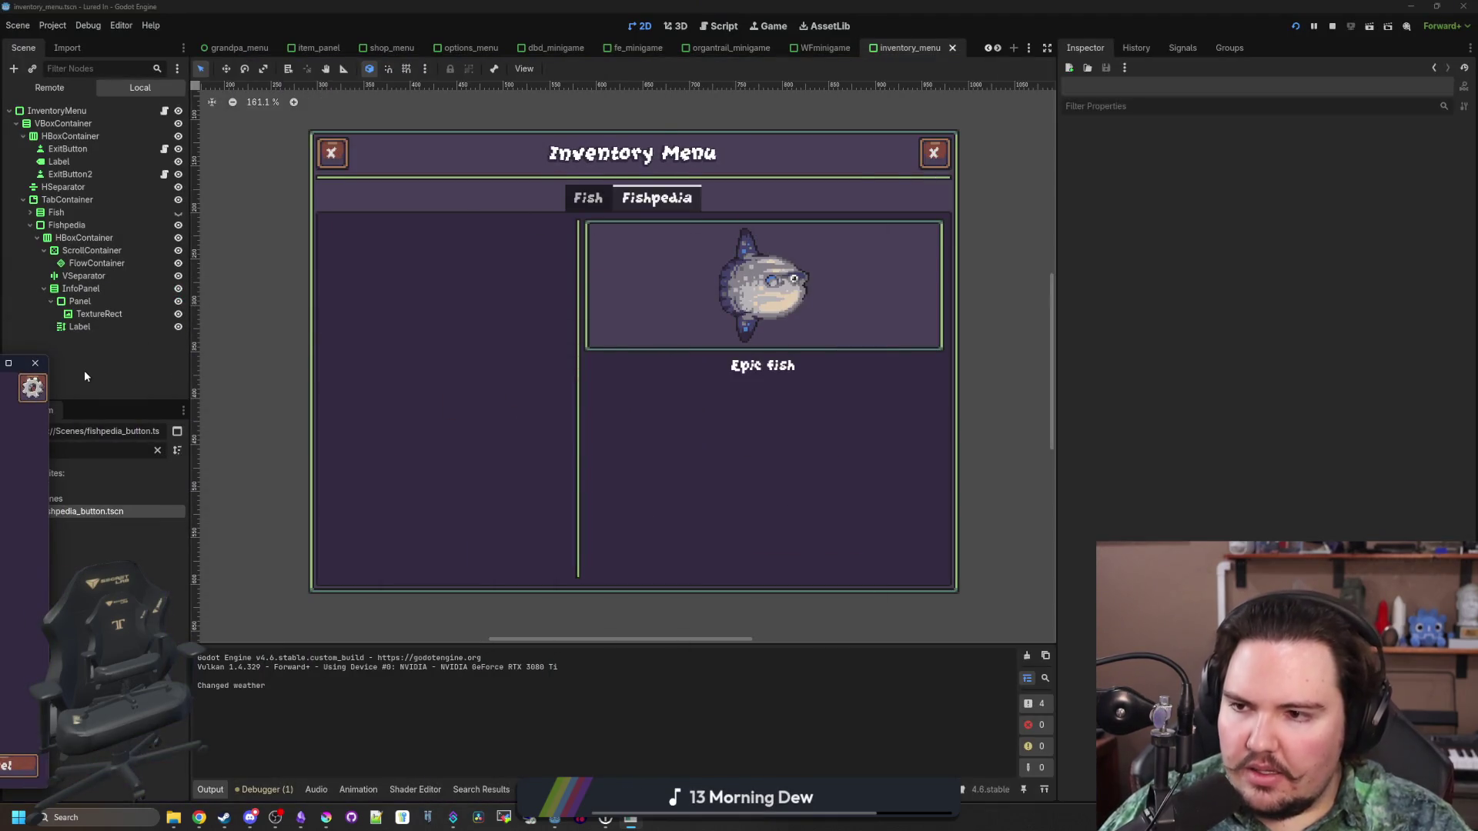
Inspect the ScrollContainer's scroll properties, leaving Scroll Hint Mode at Disabled
left_click(112, 252)
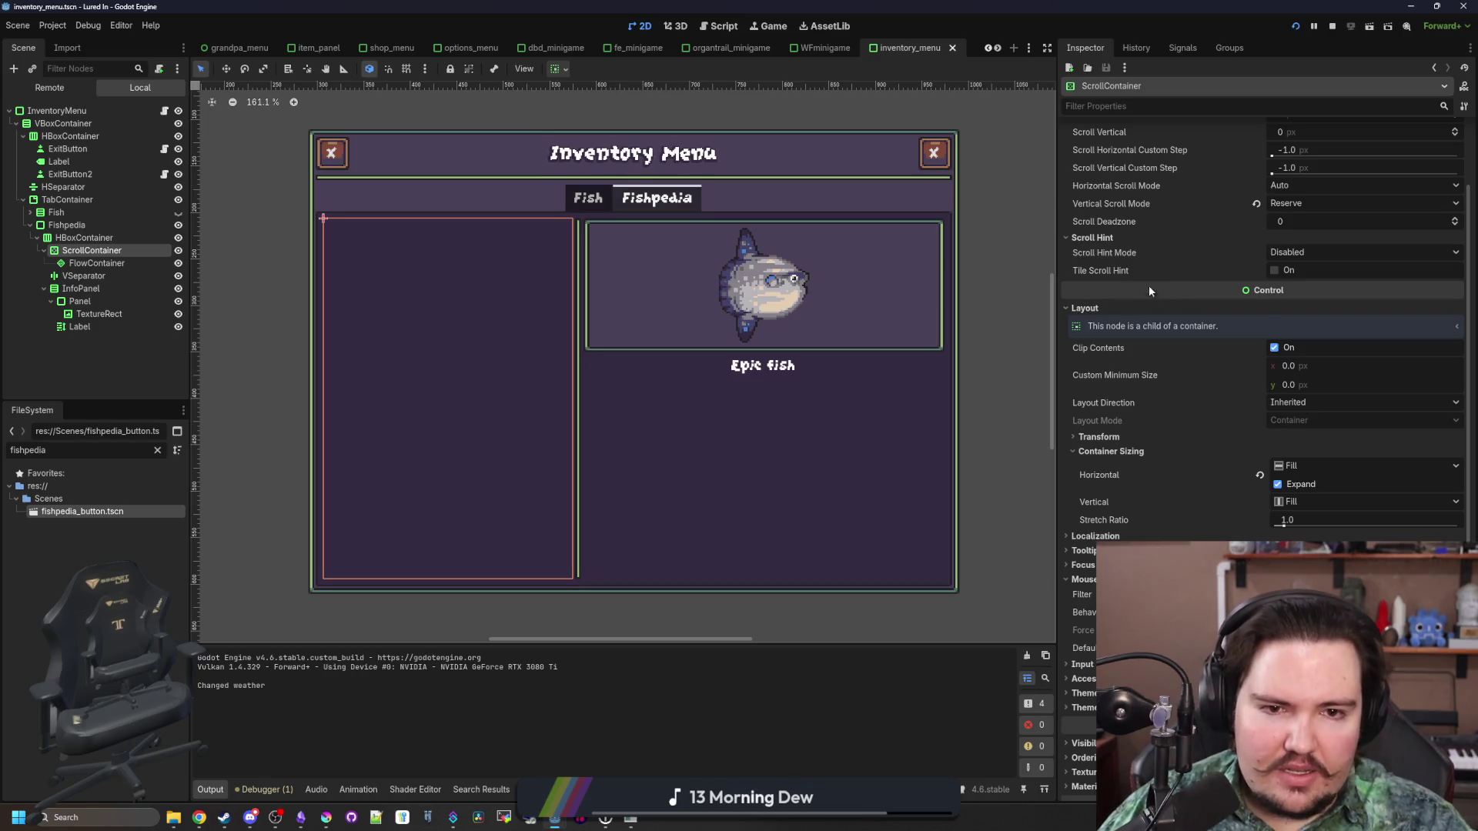
scroll(1150, 289, "up", 3)
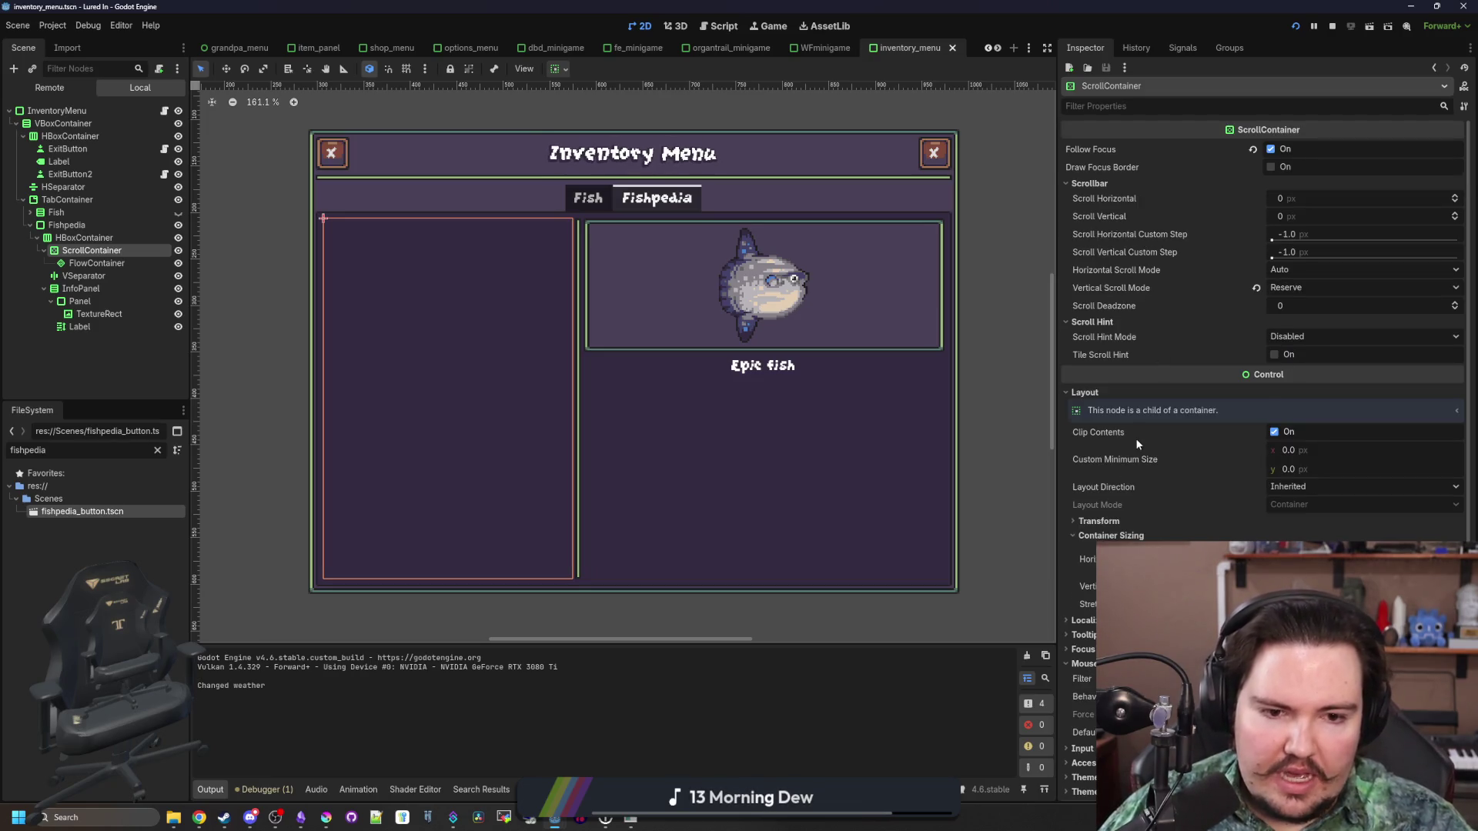
scroll(1135, 437, "down", 3)
scroll(1147, 426, "down", 3)
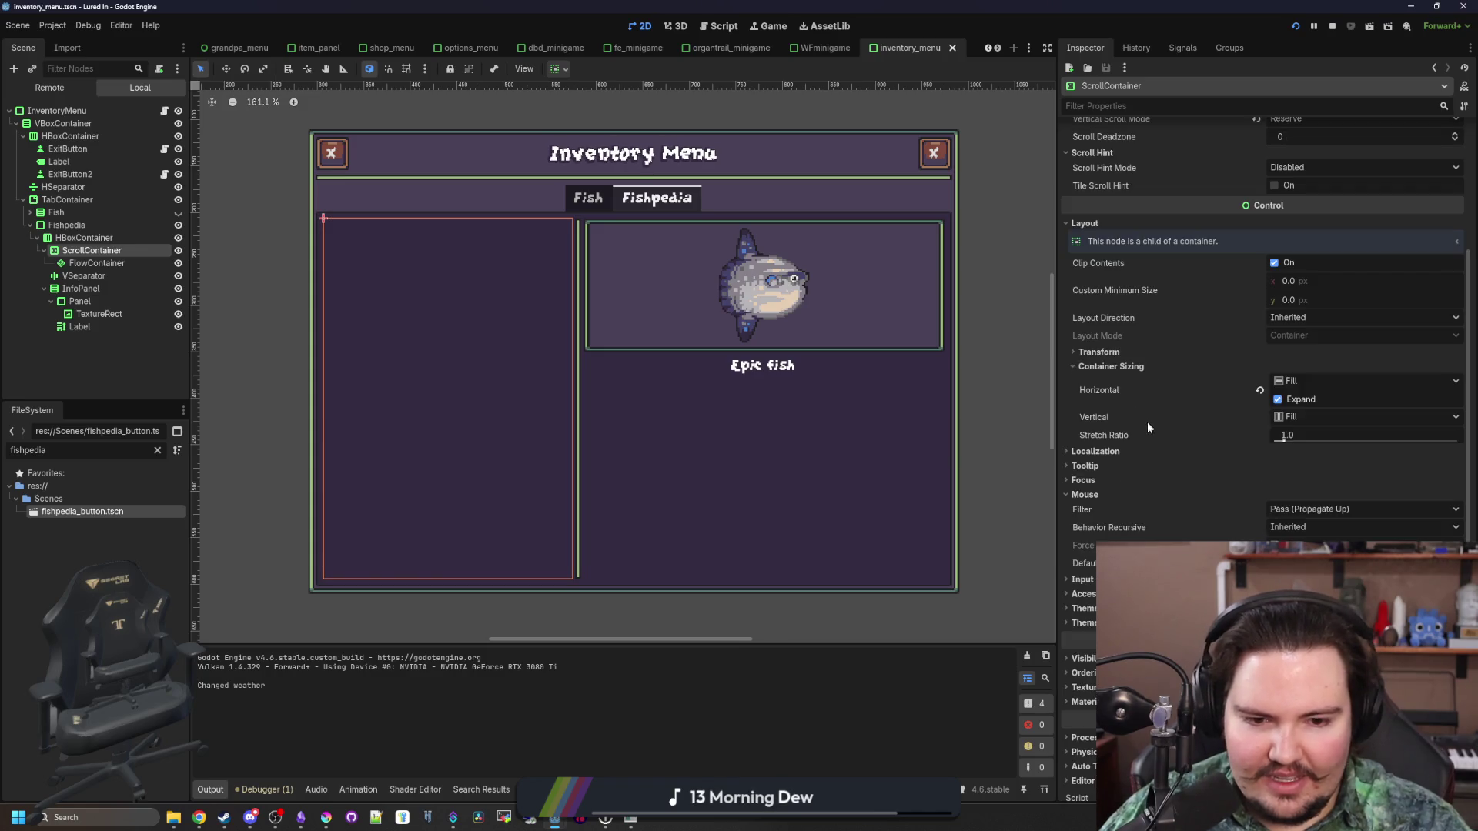
scroll(1147, 425, "down", 3)
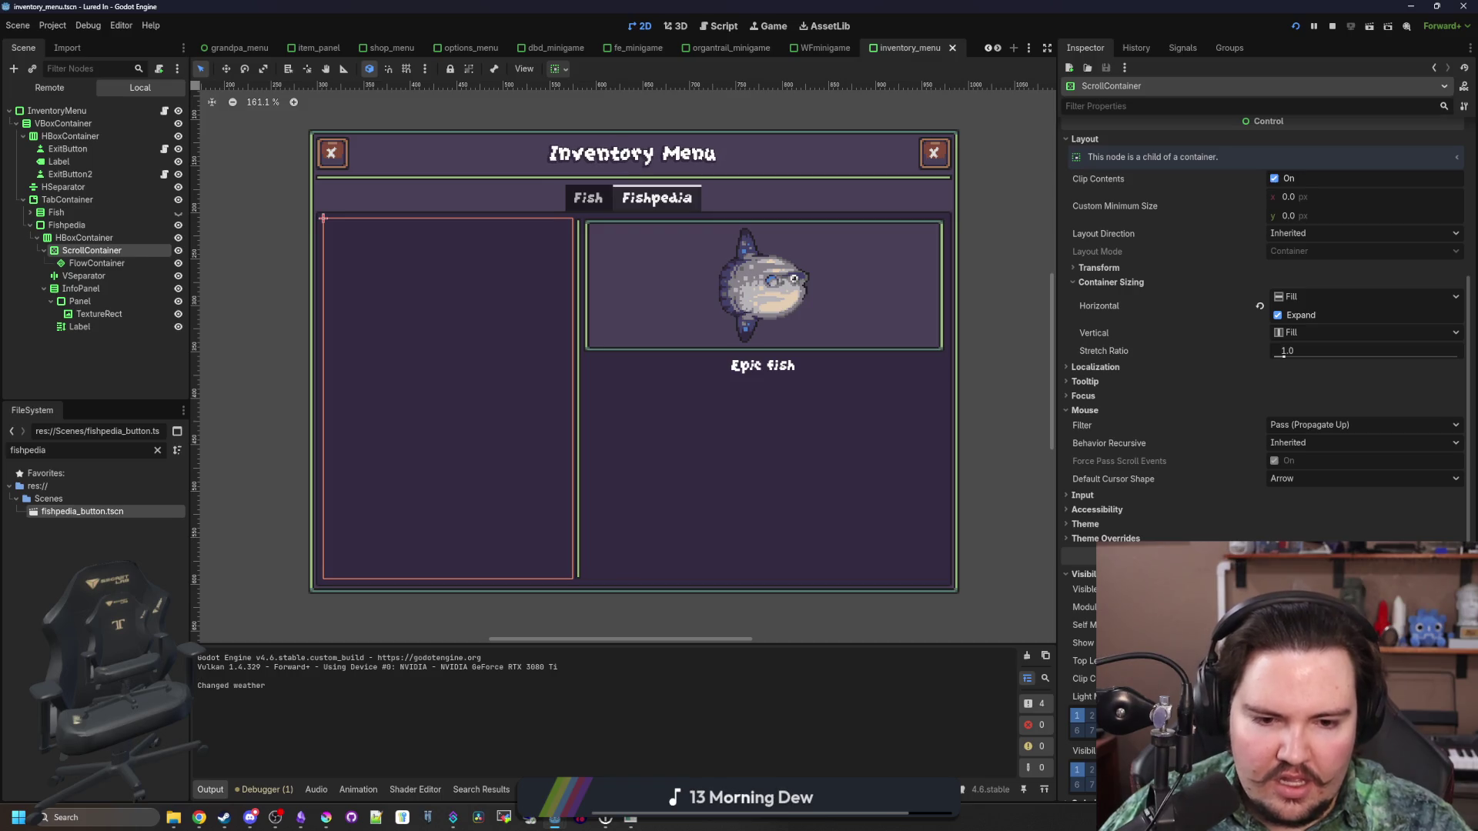
scroll(1151, 351, "up", 9)
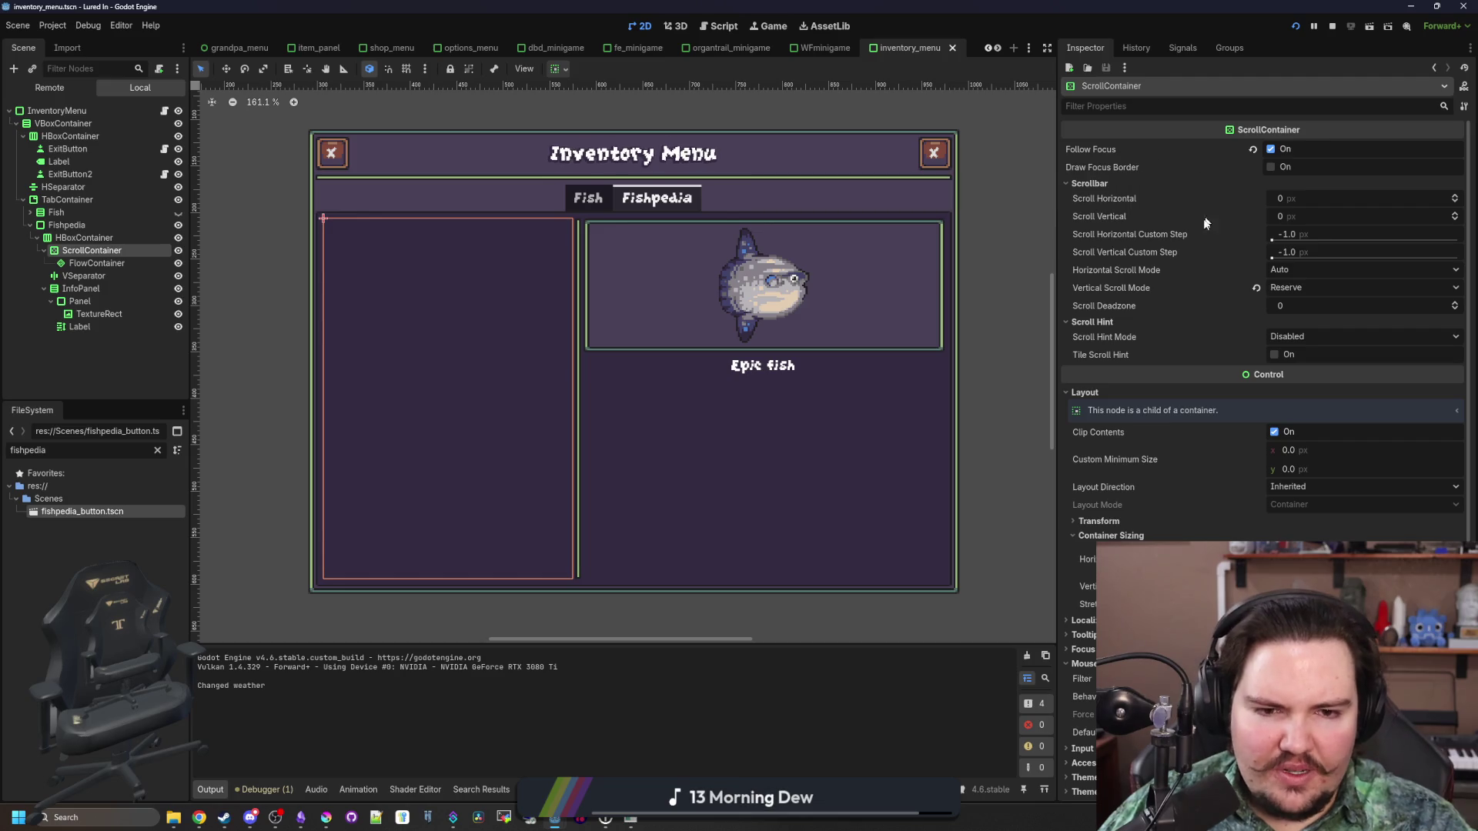
left_click(1351, 335)
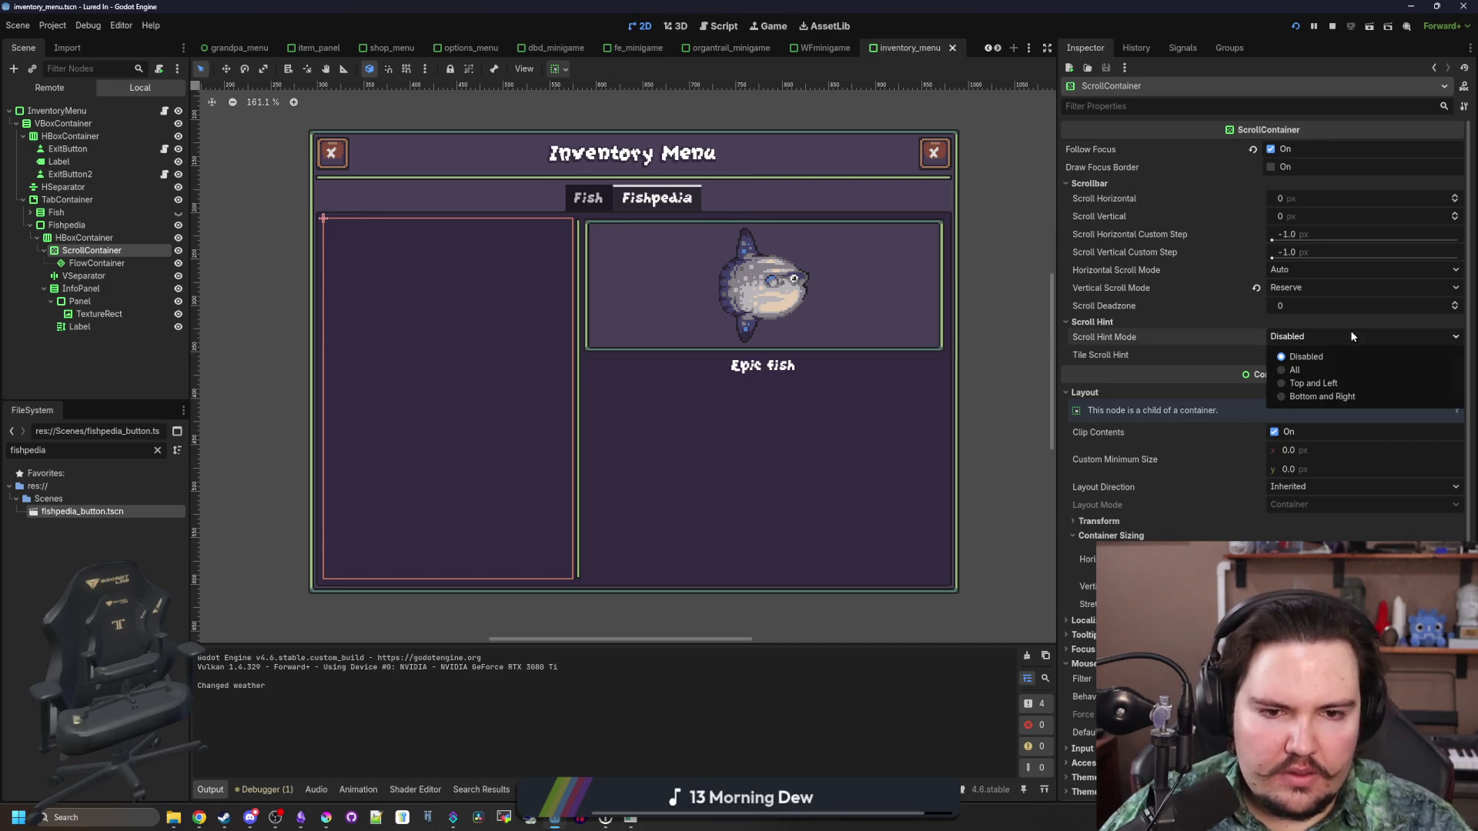
left_click(1352, 333)
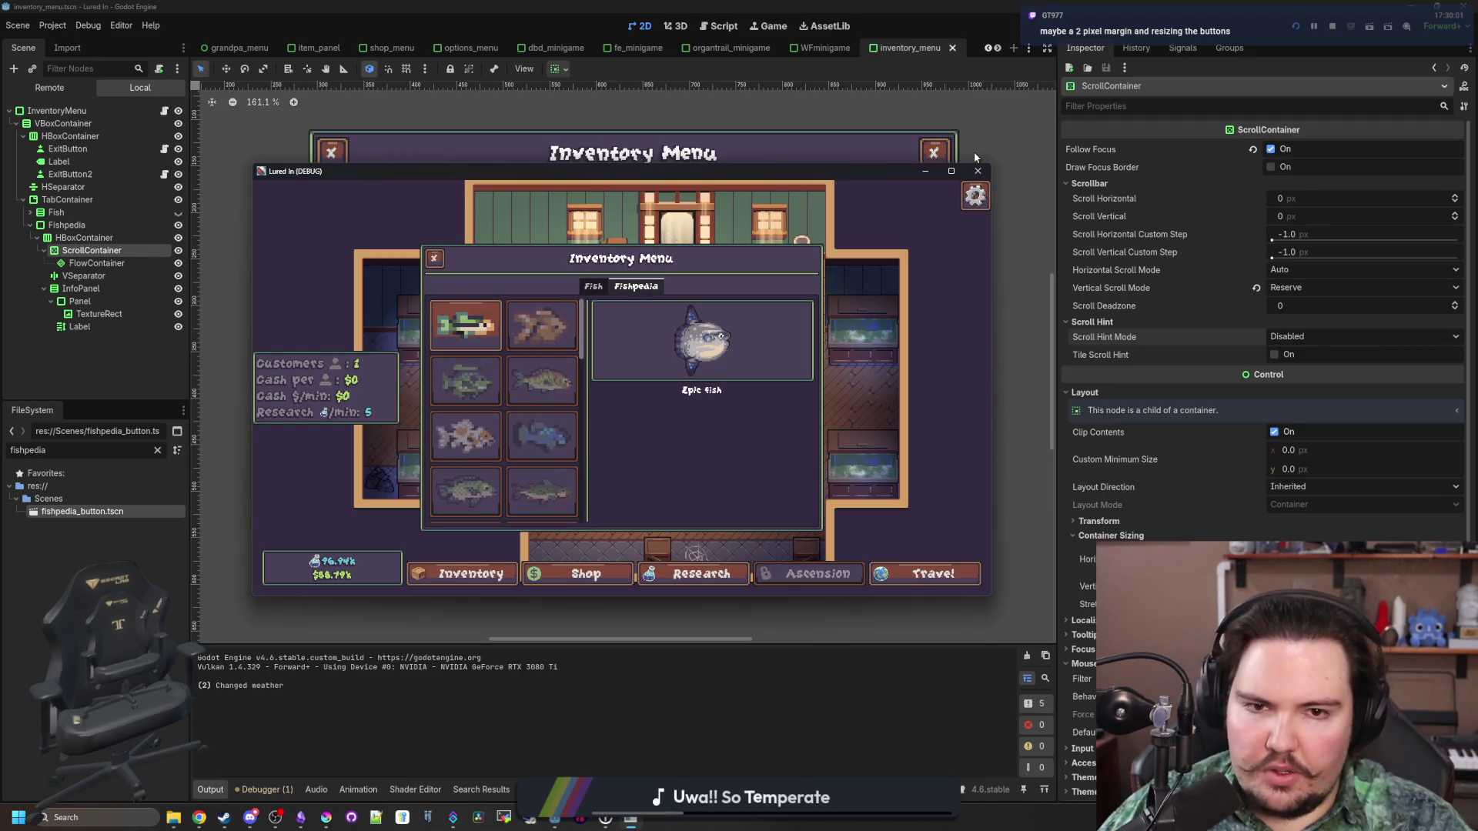
Close the game window and select the FlowContainer, then the ScrollContainer, in the Scene dock
left_click(978, 171)
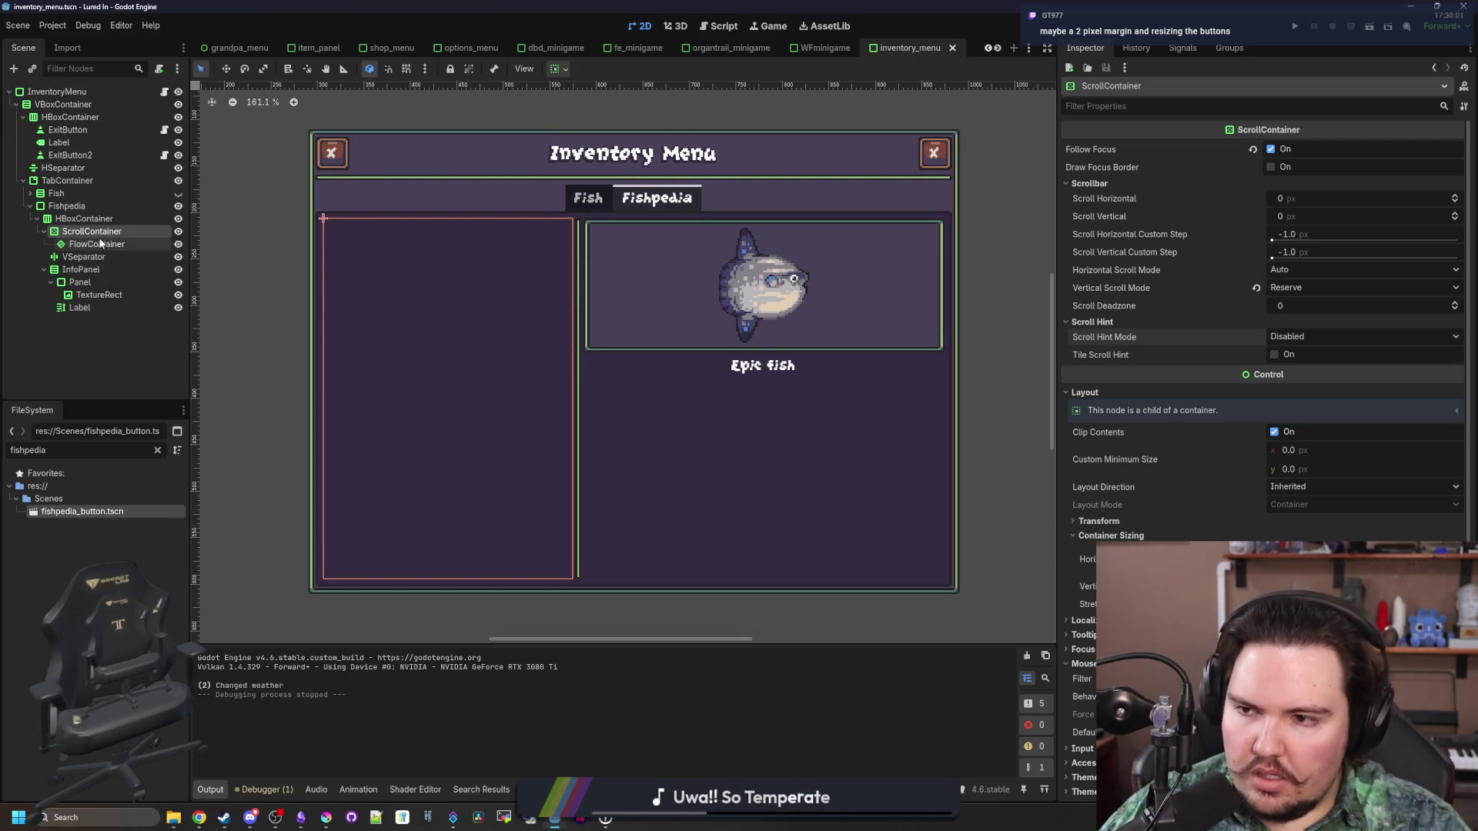
left_click(100, 244)
left_click(108, 232)
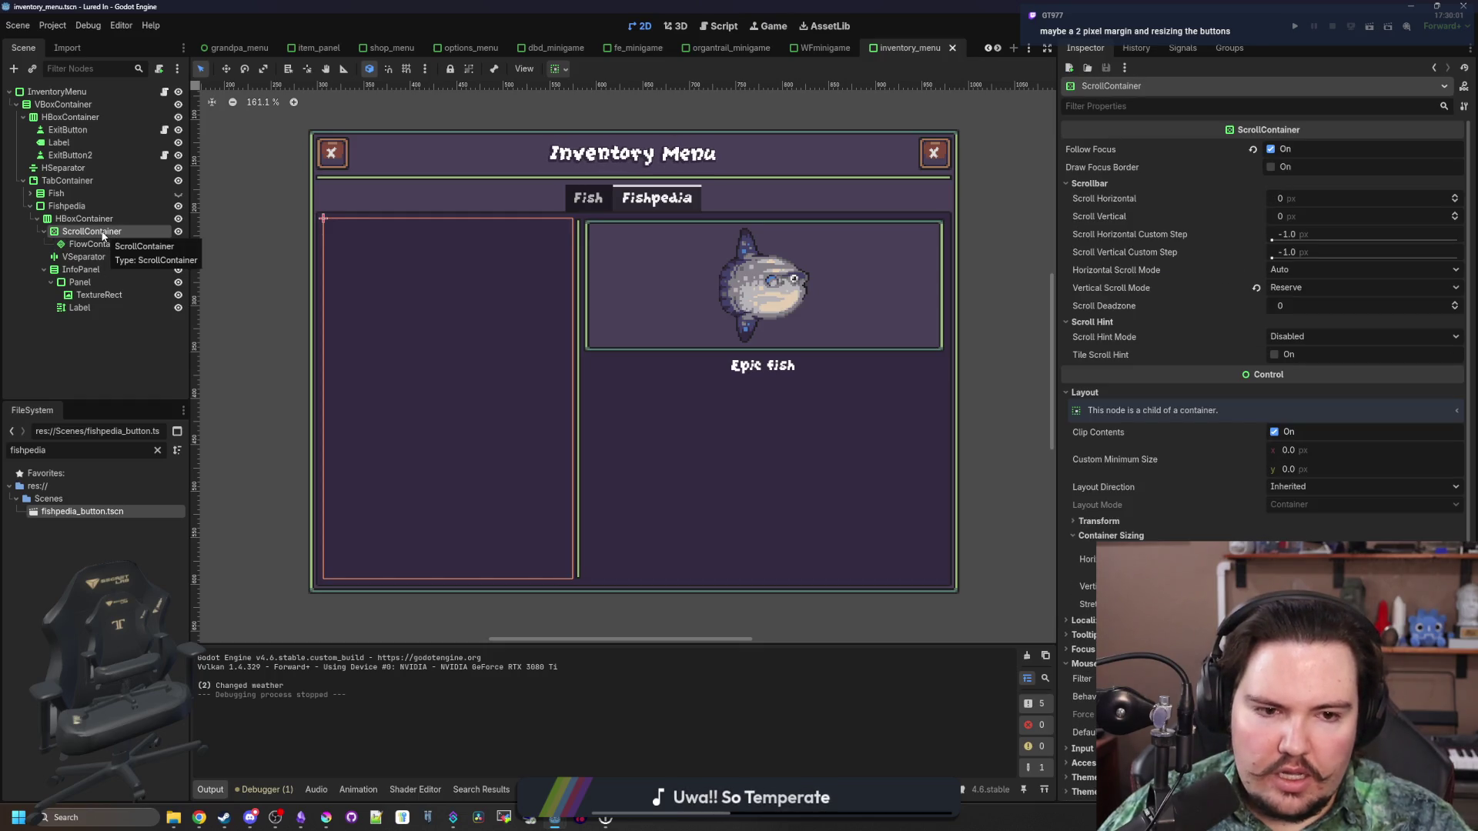
right_click(105, 235)
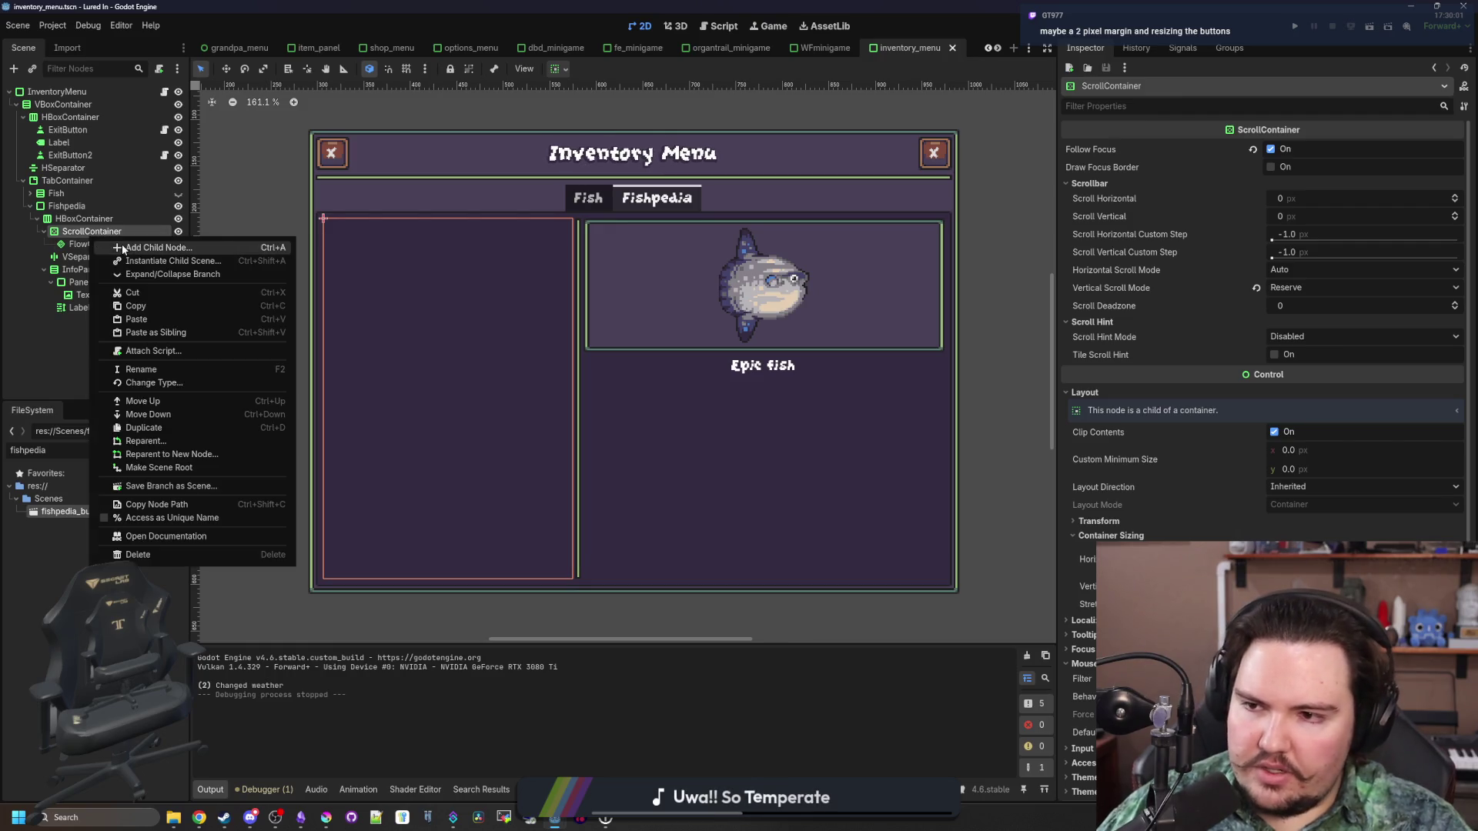
Add a MarginContainer under ScrollContainer, move FlowContainer into it, and tick Expand horizontally and vertically
left_click(122, 243)
type("mar")
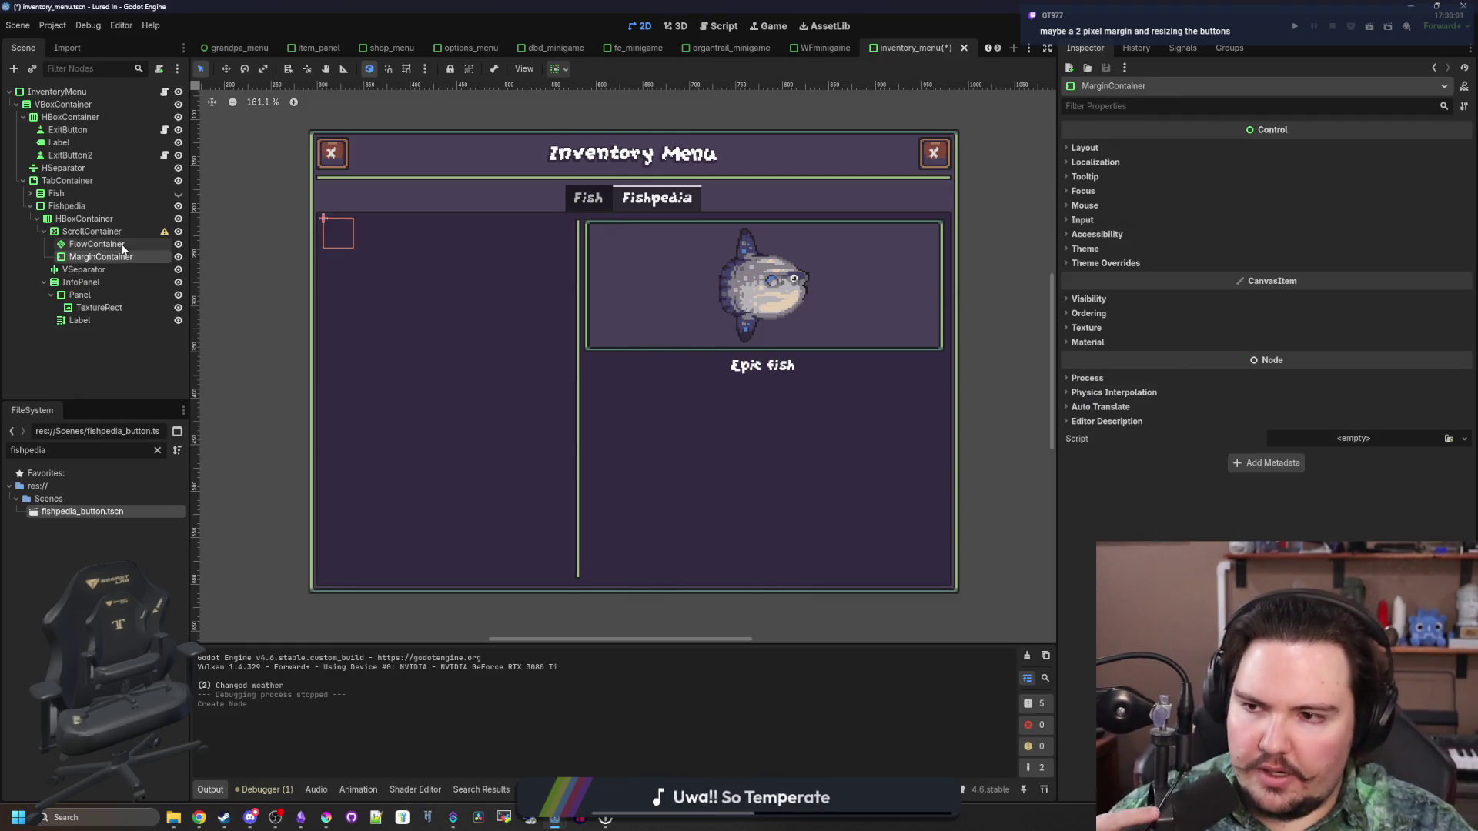
left_click_drag(98, 248, 100, 245)
left_click(145, 246)
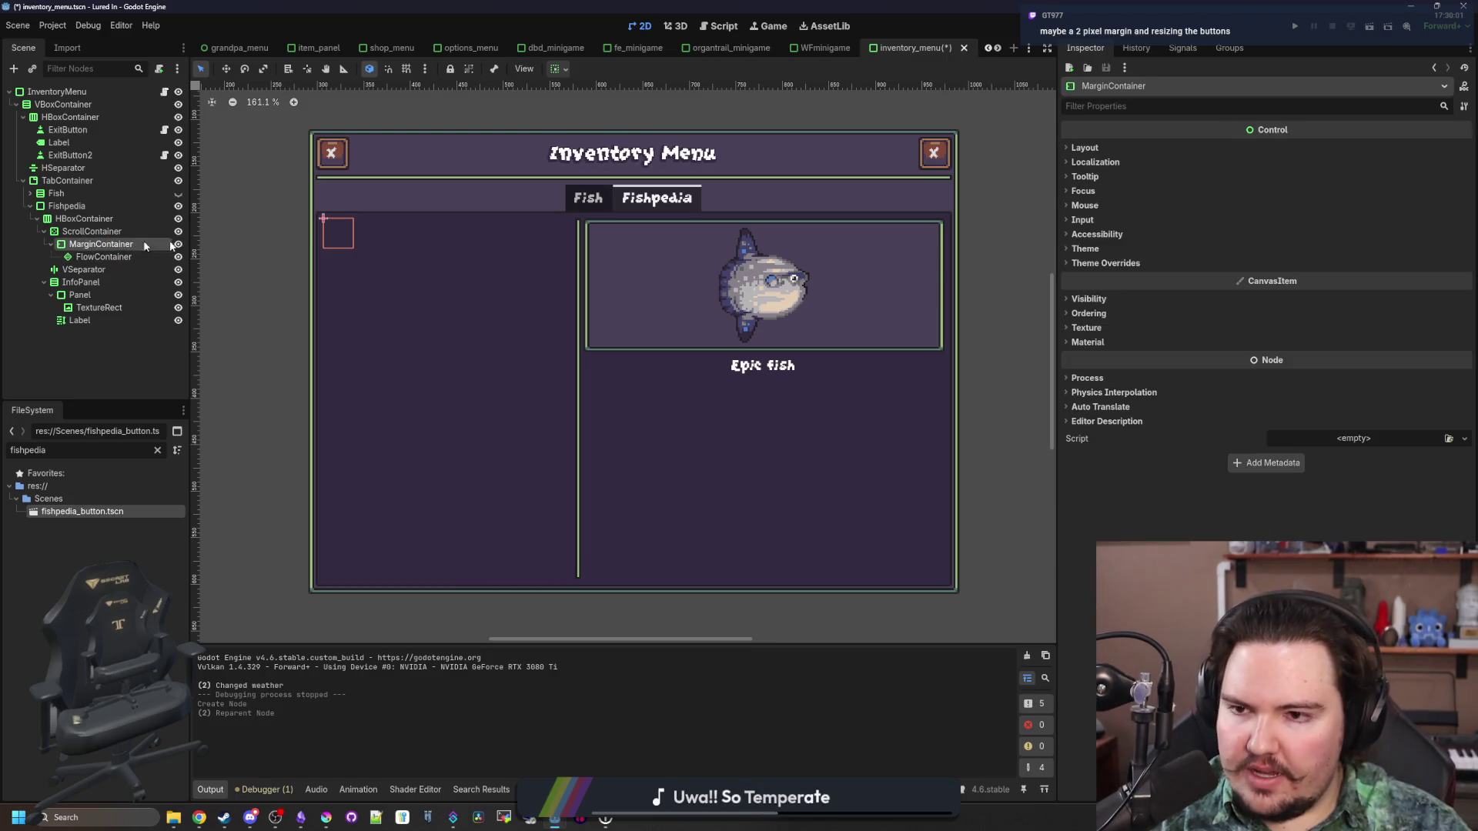
left_click(1085, 147)
left_click(1170, 291)
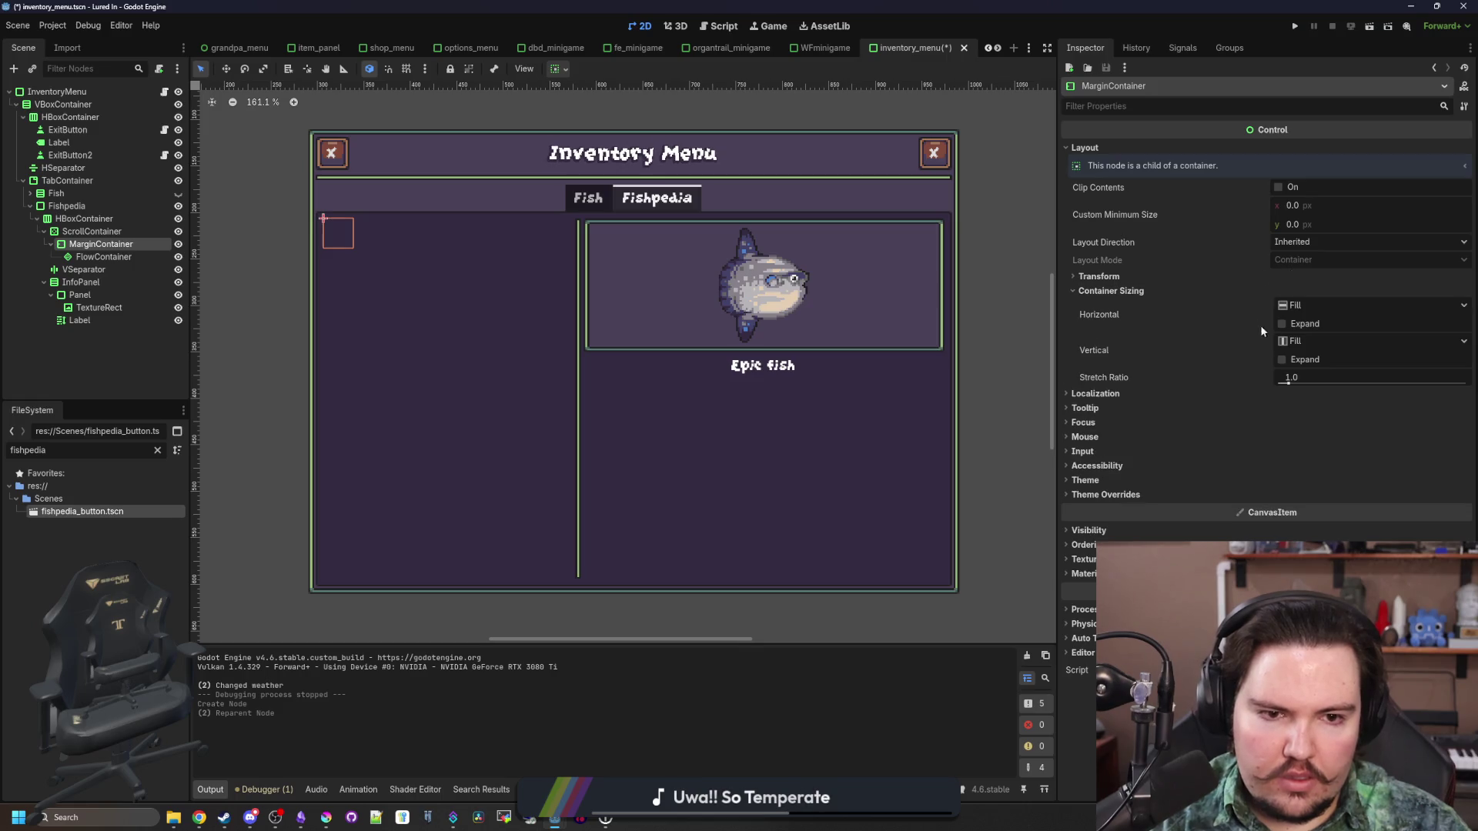
left_click(1282, 360)
left_click(1282, 323)
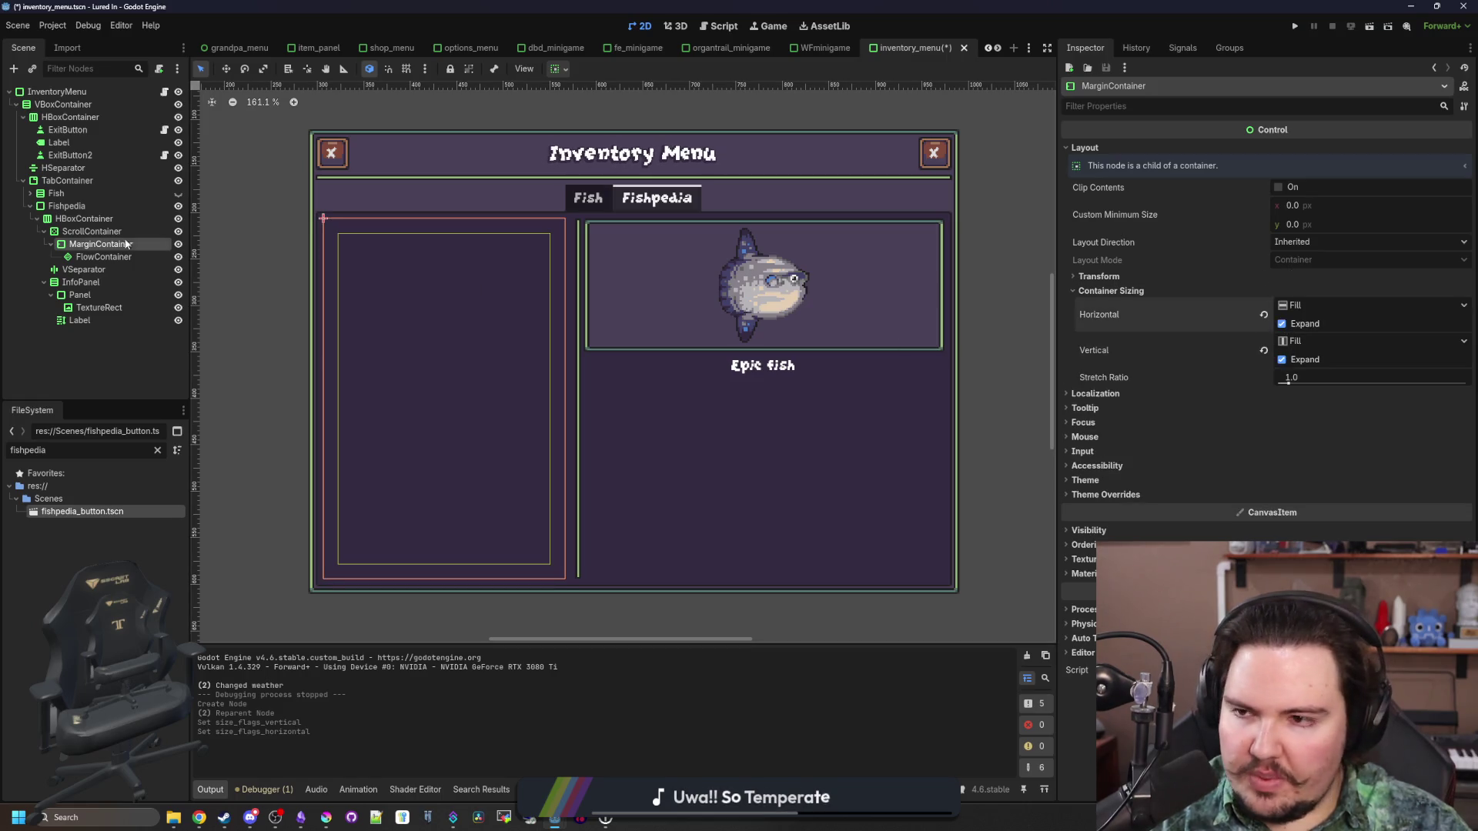
Save the scene and run the game, which stops on a null add_child at line 27
left_click(83, 232)
left_click(104, 257)
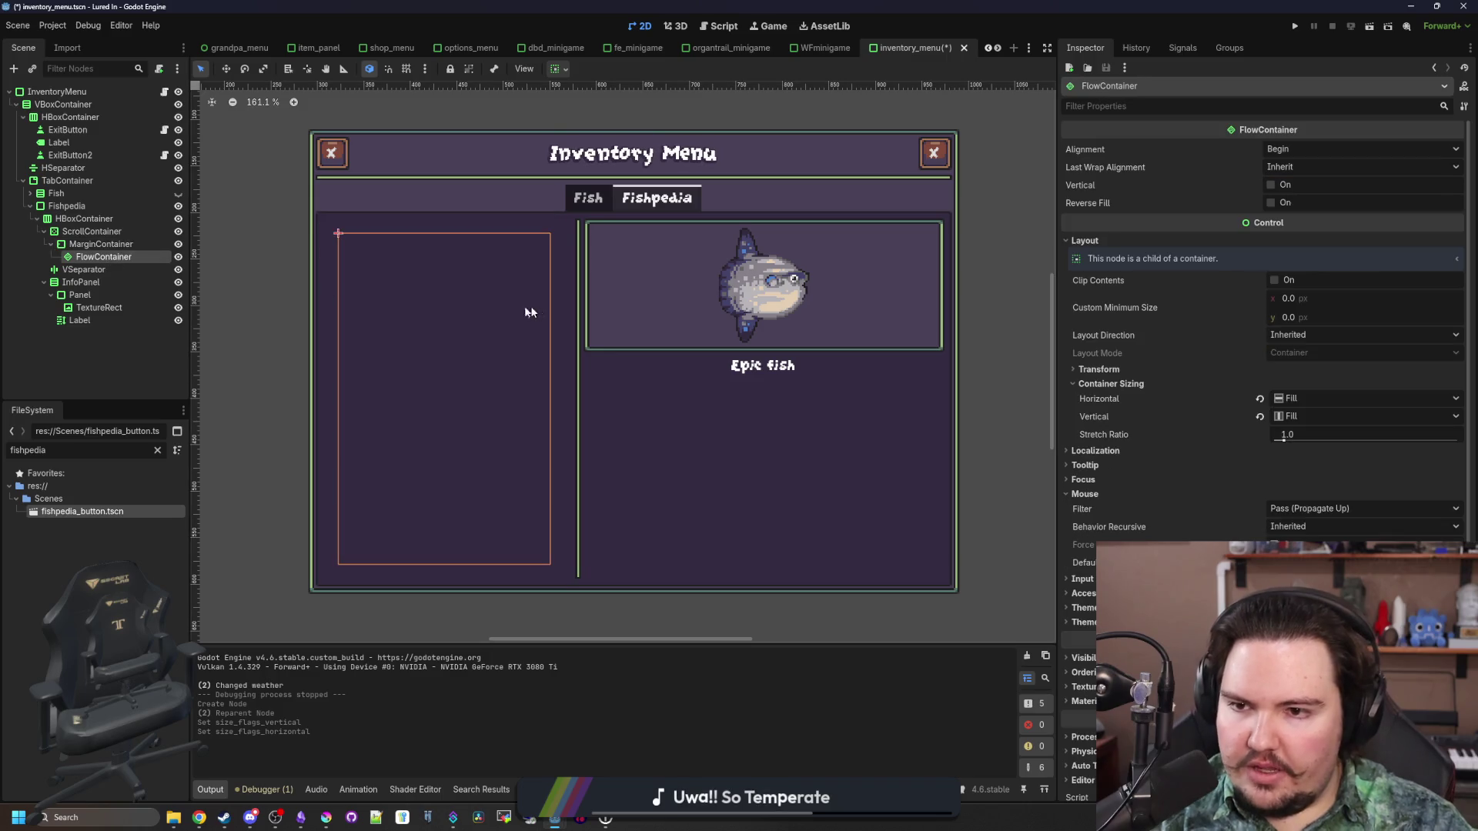
key("ctrl+s")
scroll(456, 319, "down", 1)
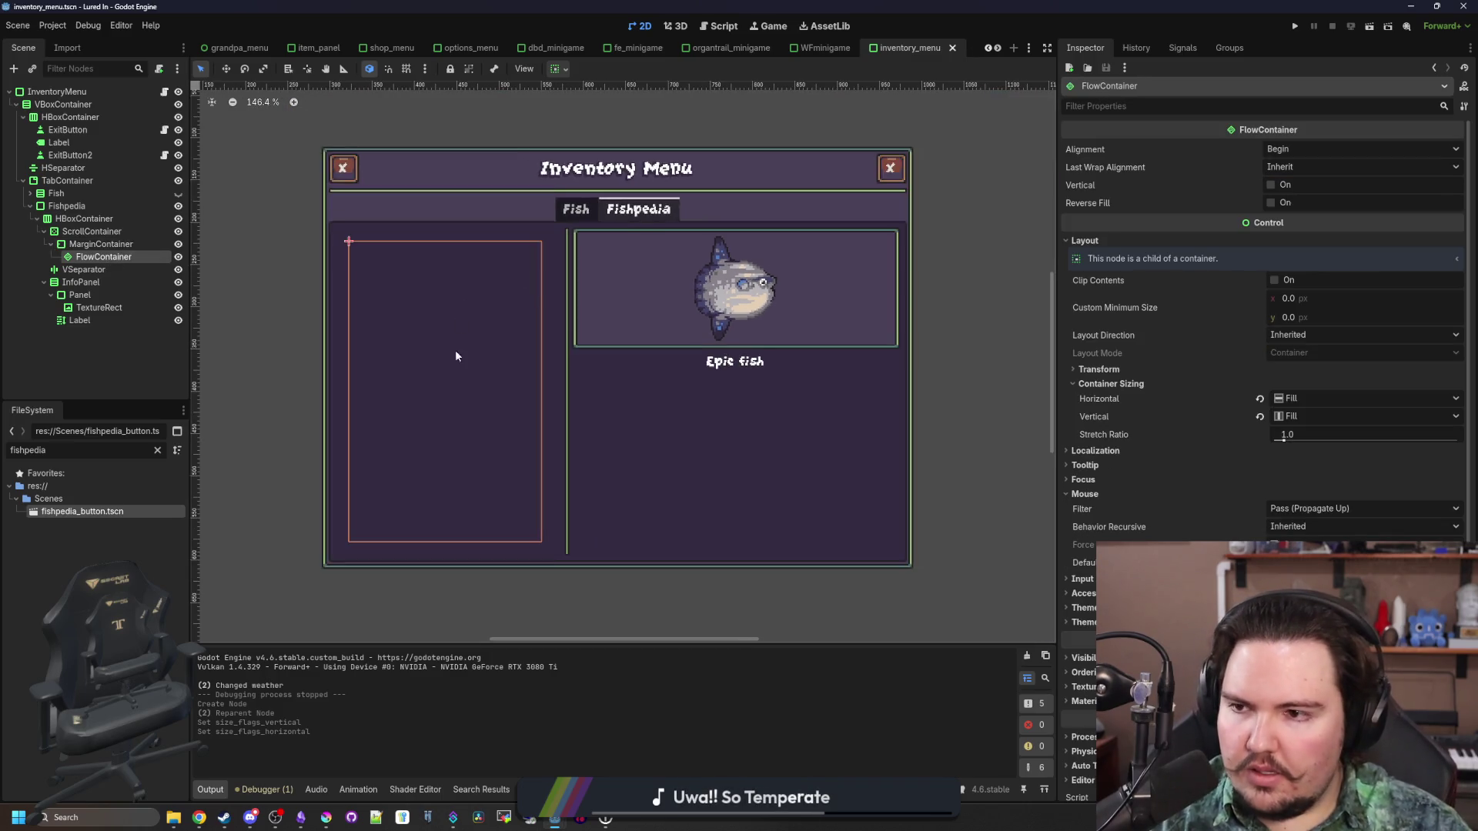
scroll(458, 358, "up", 1)
scroll(462, 363, "up", 1)
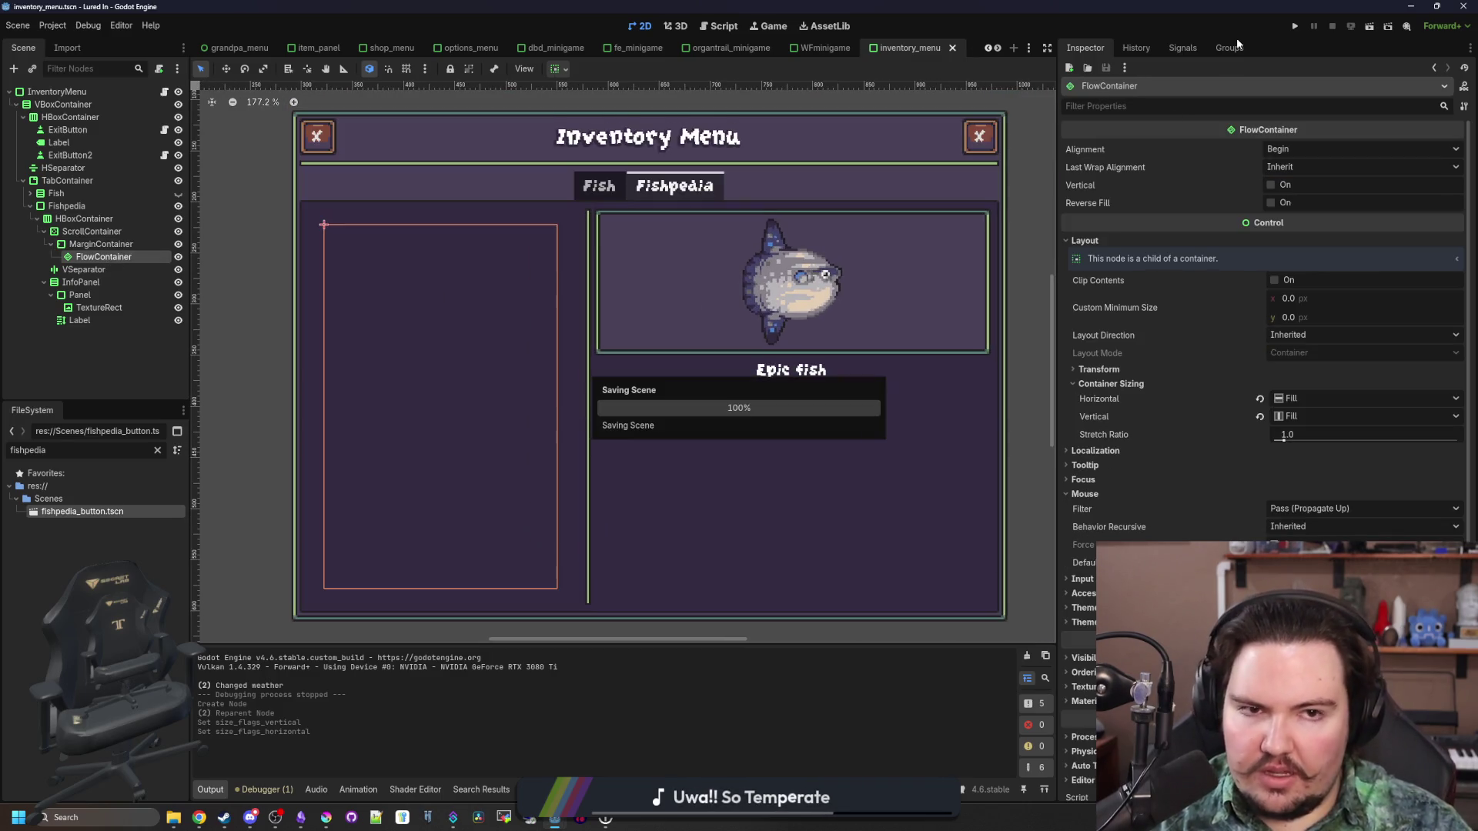
left_click(1297, 28)
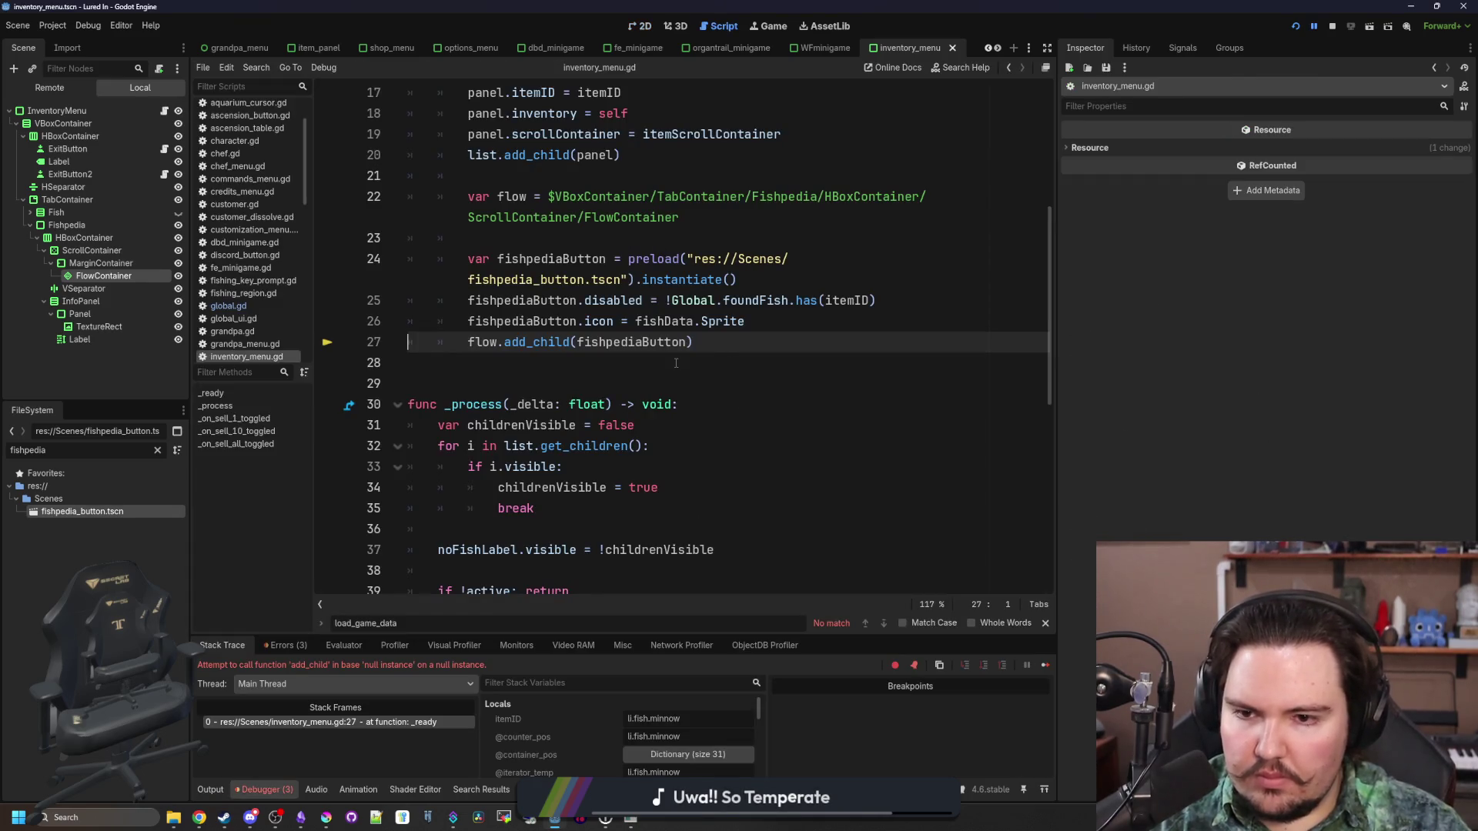
left_click(676, 362)
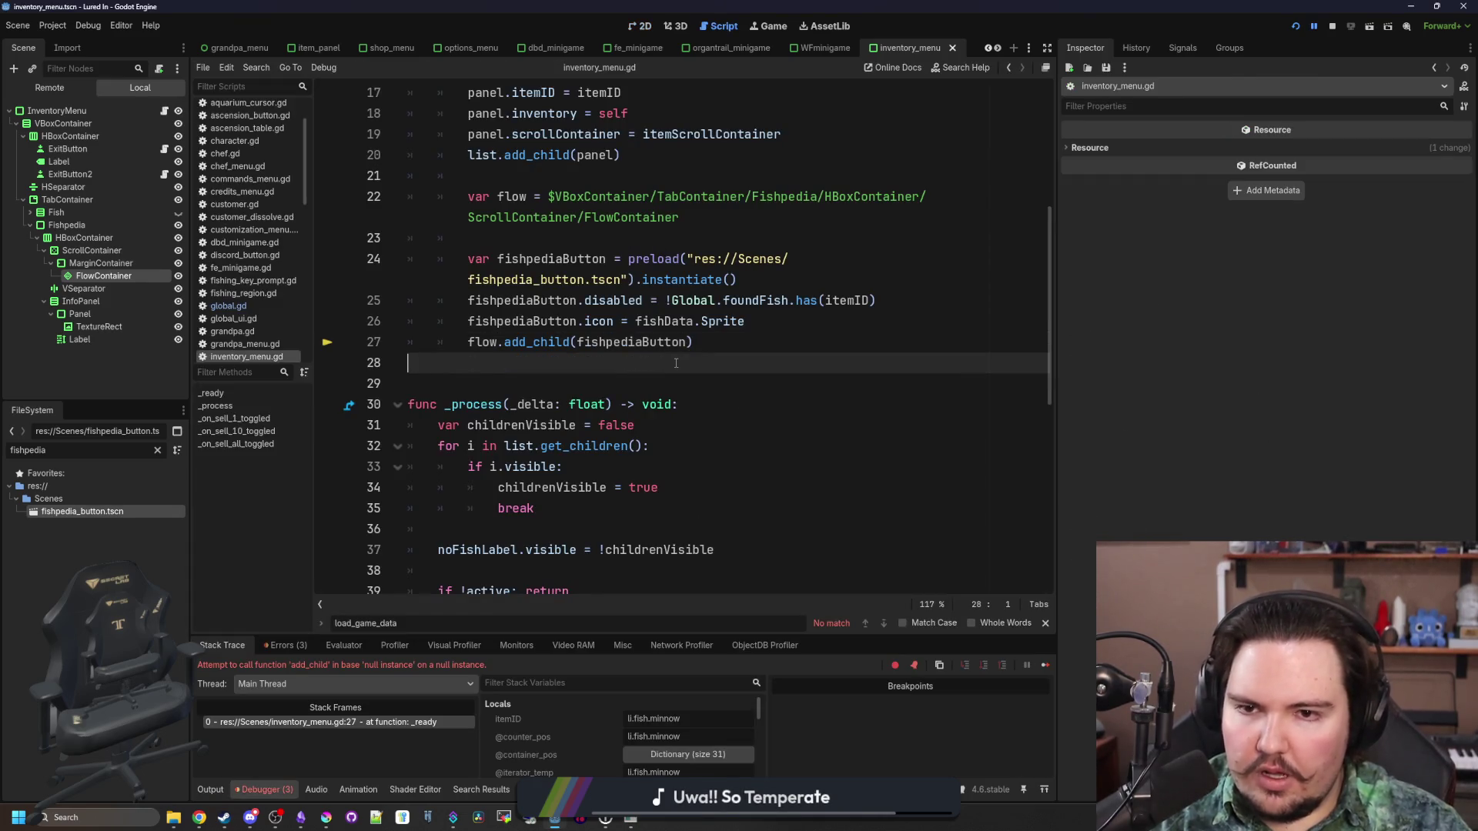
Drag the FlowContainer node path onto line 28 of inventory_menu.gd and rerun with F5
scroll(655, 362, "up", 2)
mouse_move(154, 269)
left_mouse_down()
mouse_move(534, 349)
mouse_move(690, 340)
mouse_move(571, 340)
left_mouse_up()
key("F5")
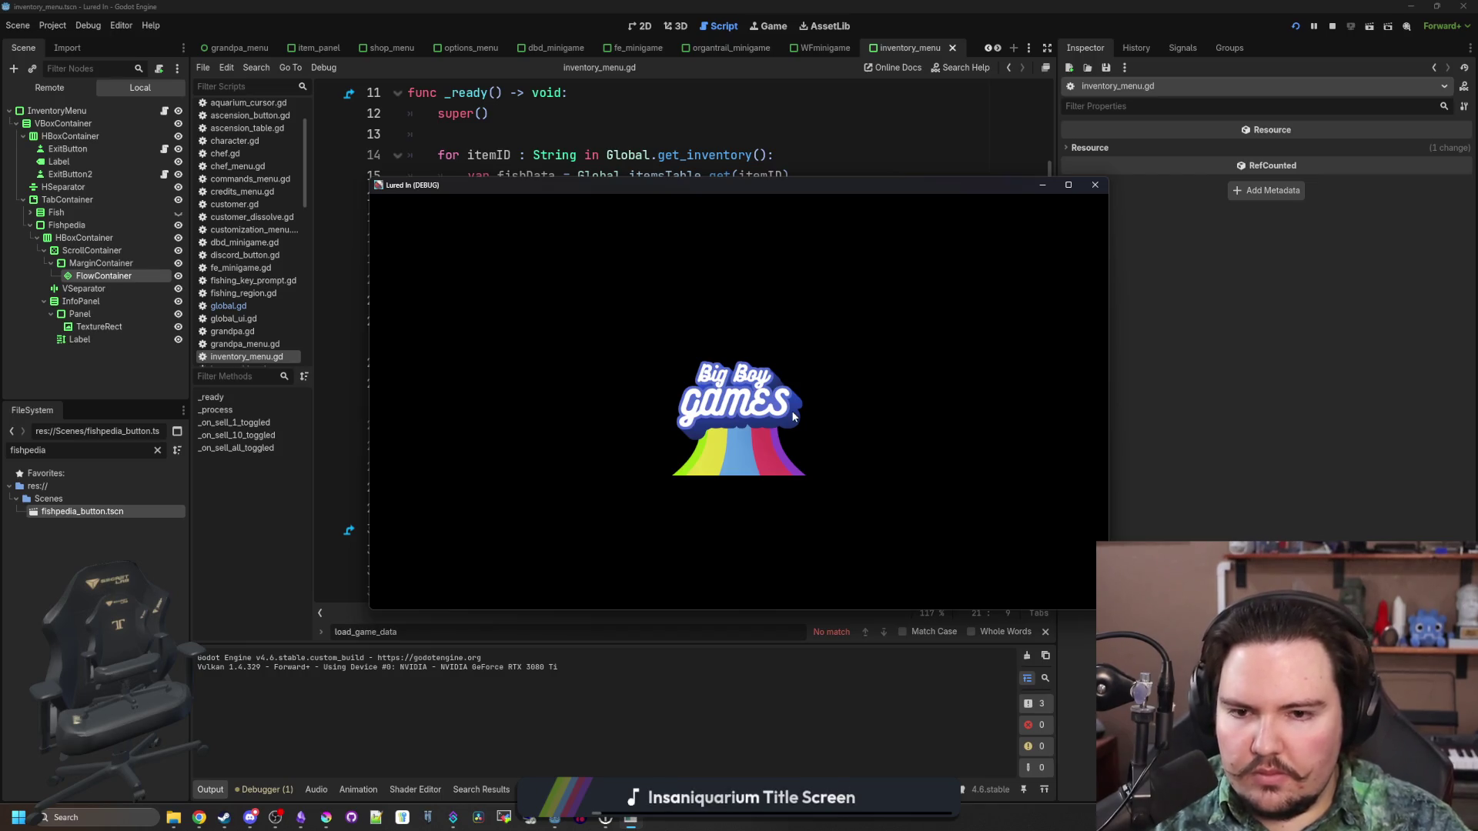
Maximize the game, dismiss the welcome-back popup, check the inventory grid, then switch back to the editor
left_click(1069, 185)
left_click(737, 501)
left_click(440, 752)
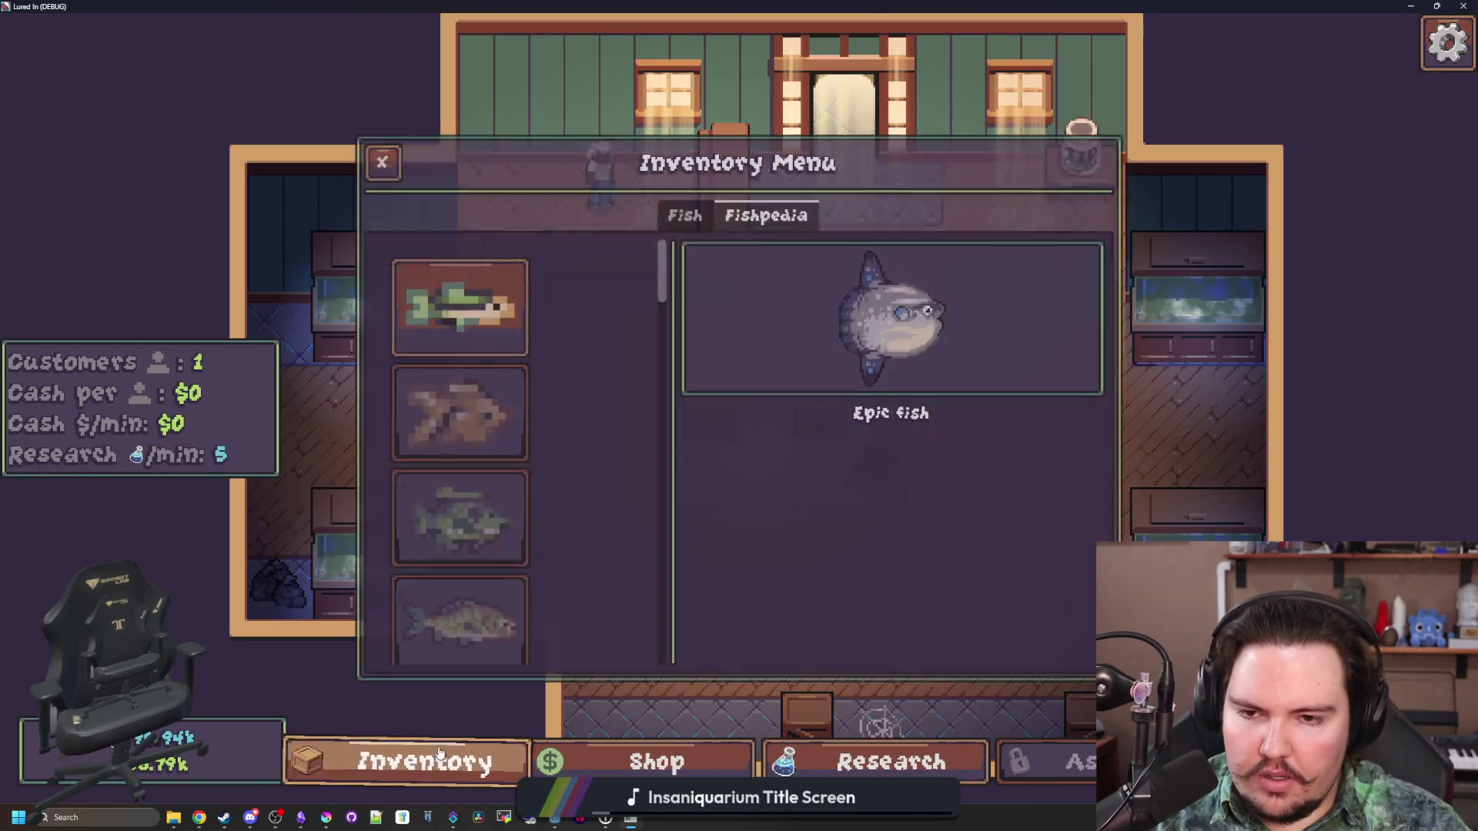
scroll(564, 378, "down", 5)
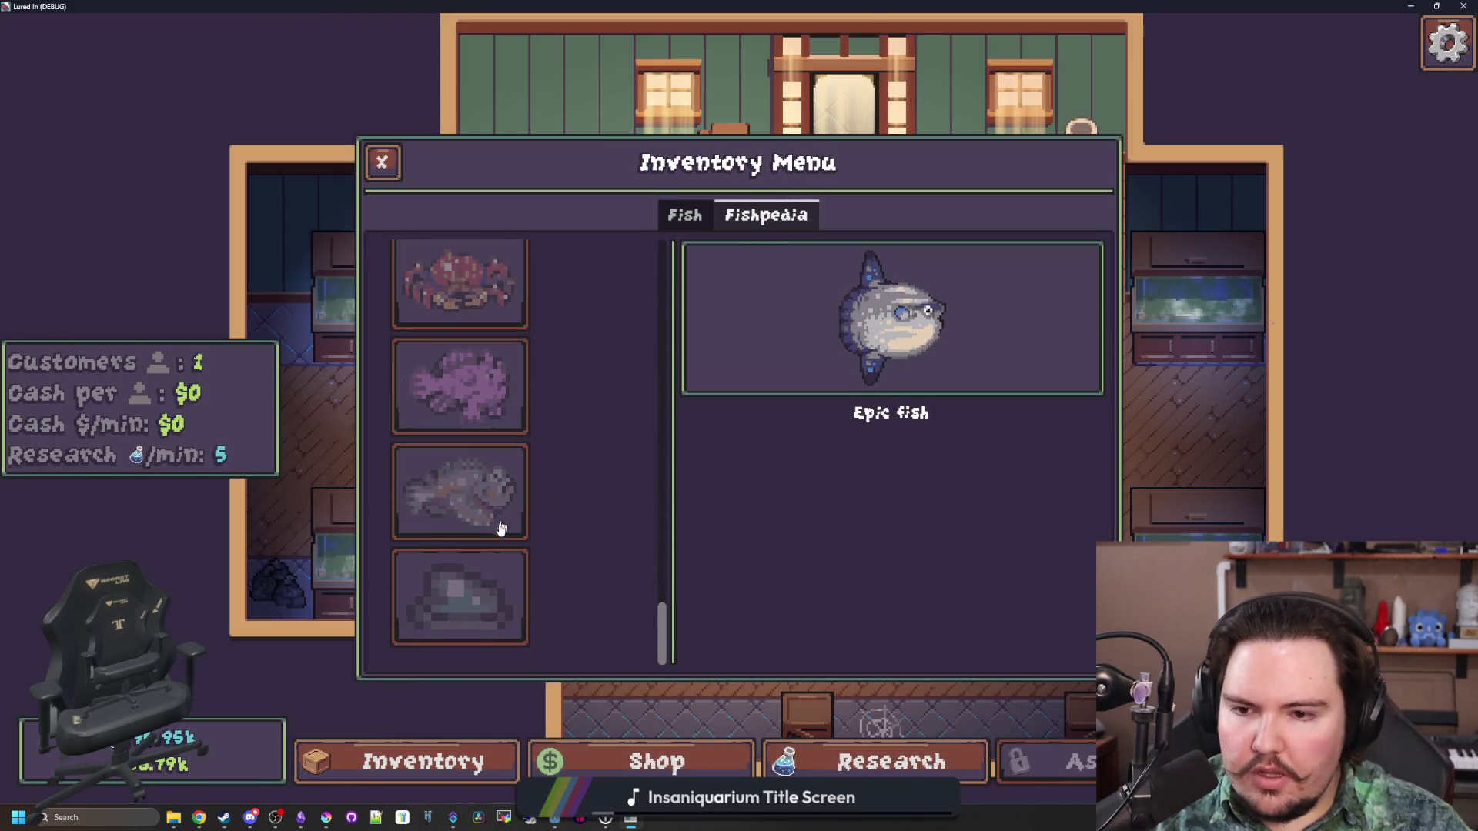
scroll(500, 528, "up", 8)
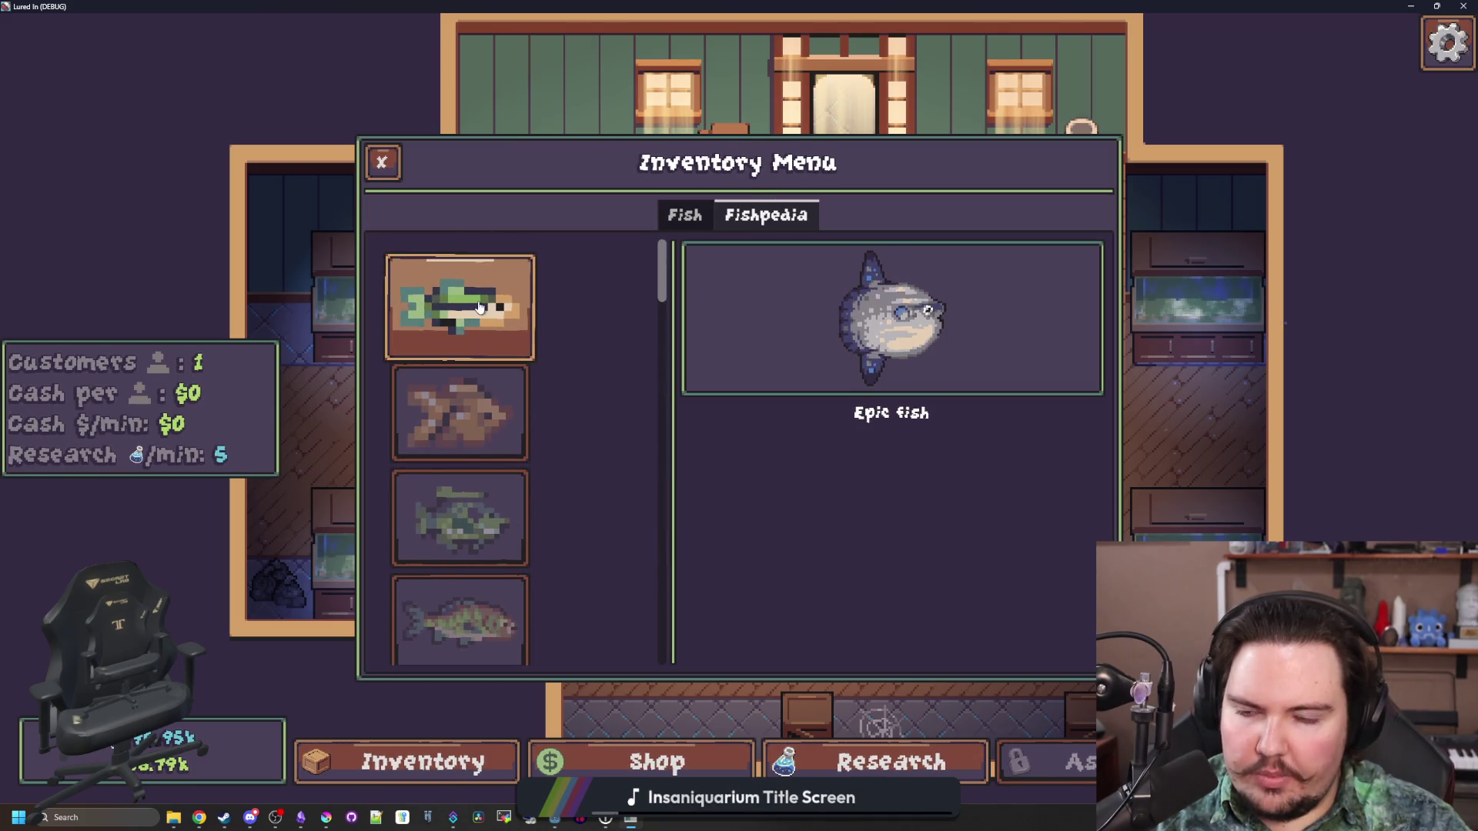
key("alt+Tab")
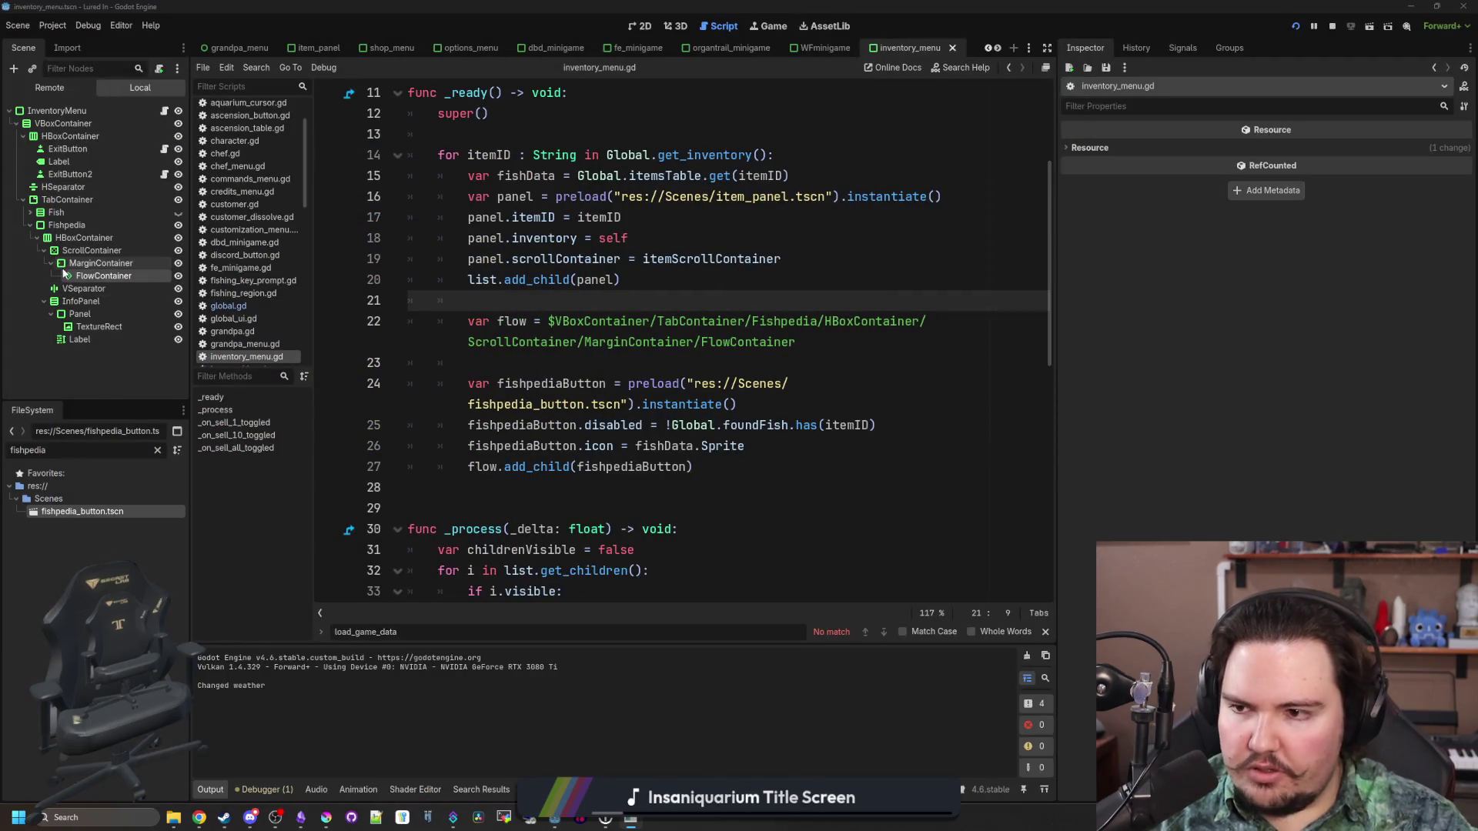
Override the fish grid MarginContainer's left, top, right and bottom margins, settling on 4 each
left_click(66, 264)
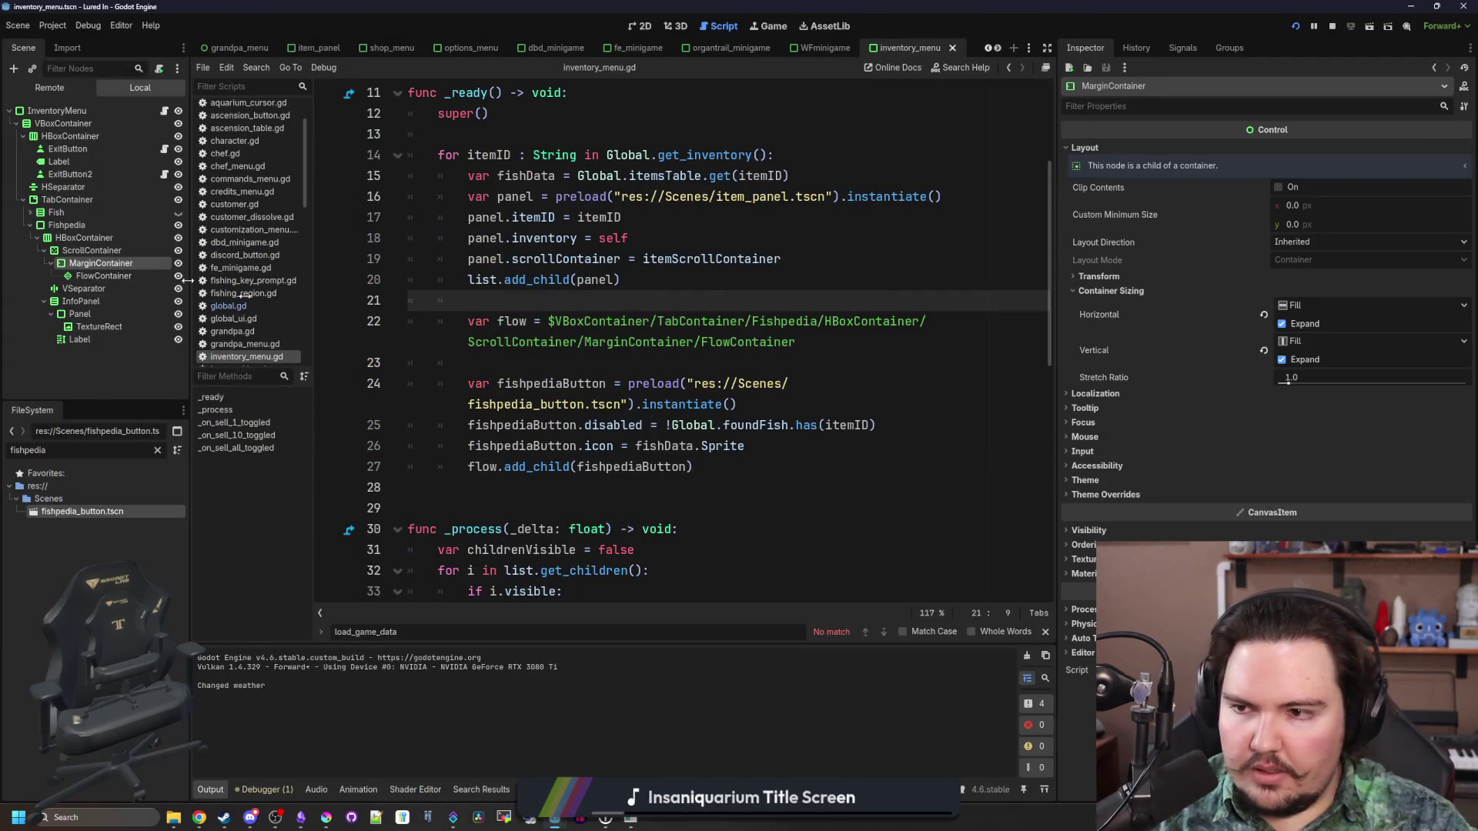
left_click(1125, 494)
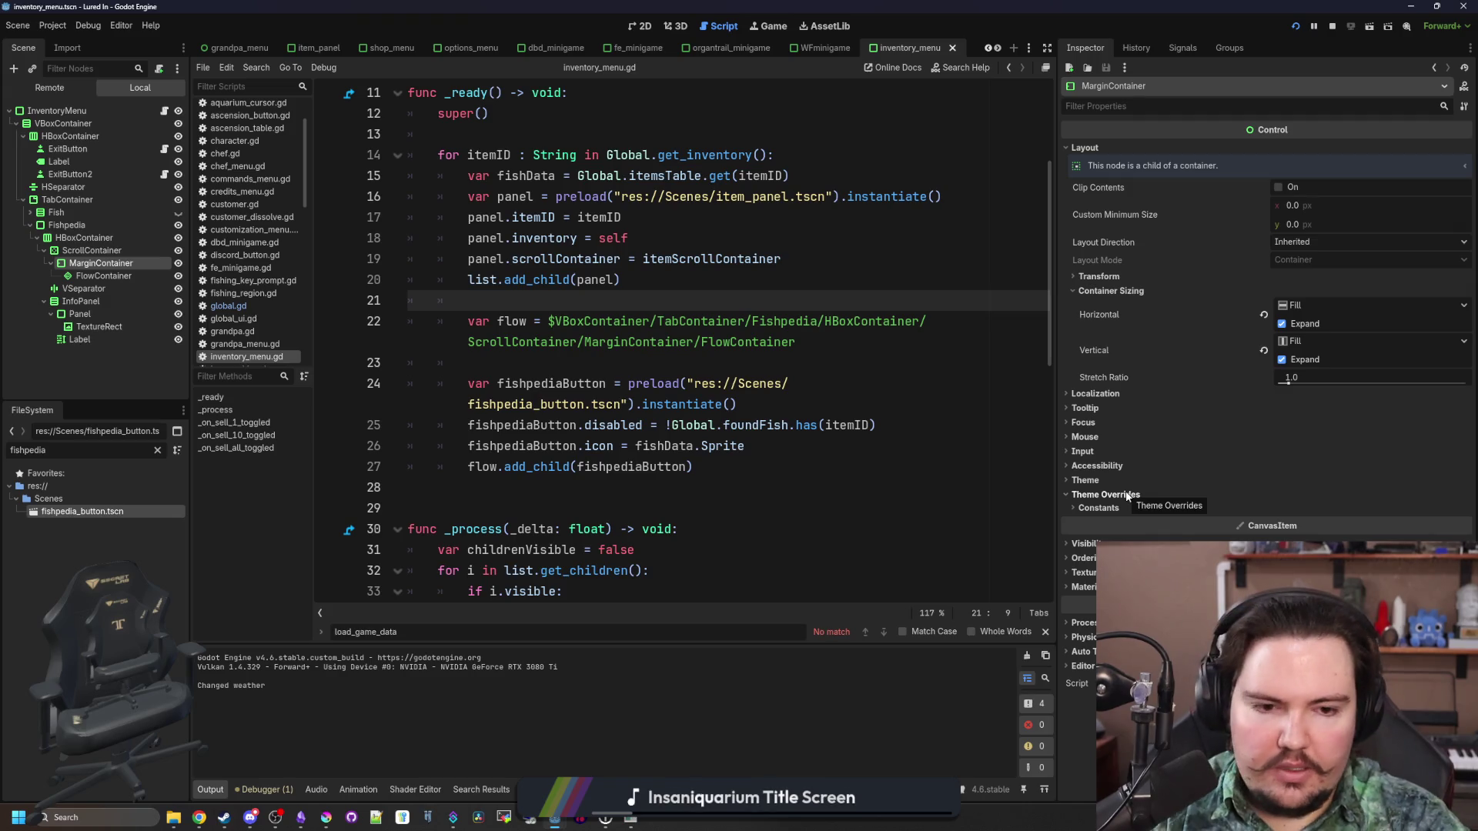
left_click(1117, 508)
left_click(1303, 523)
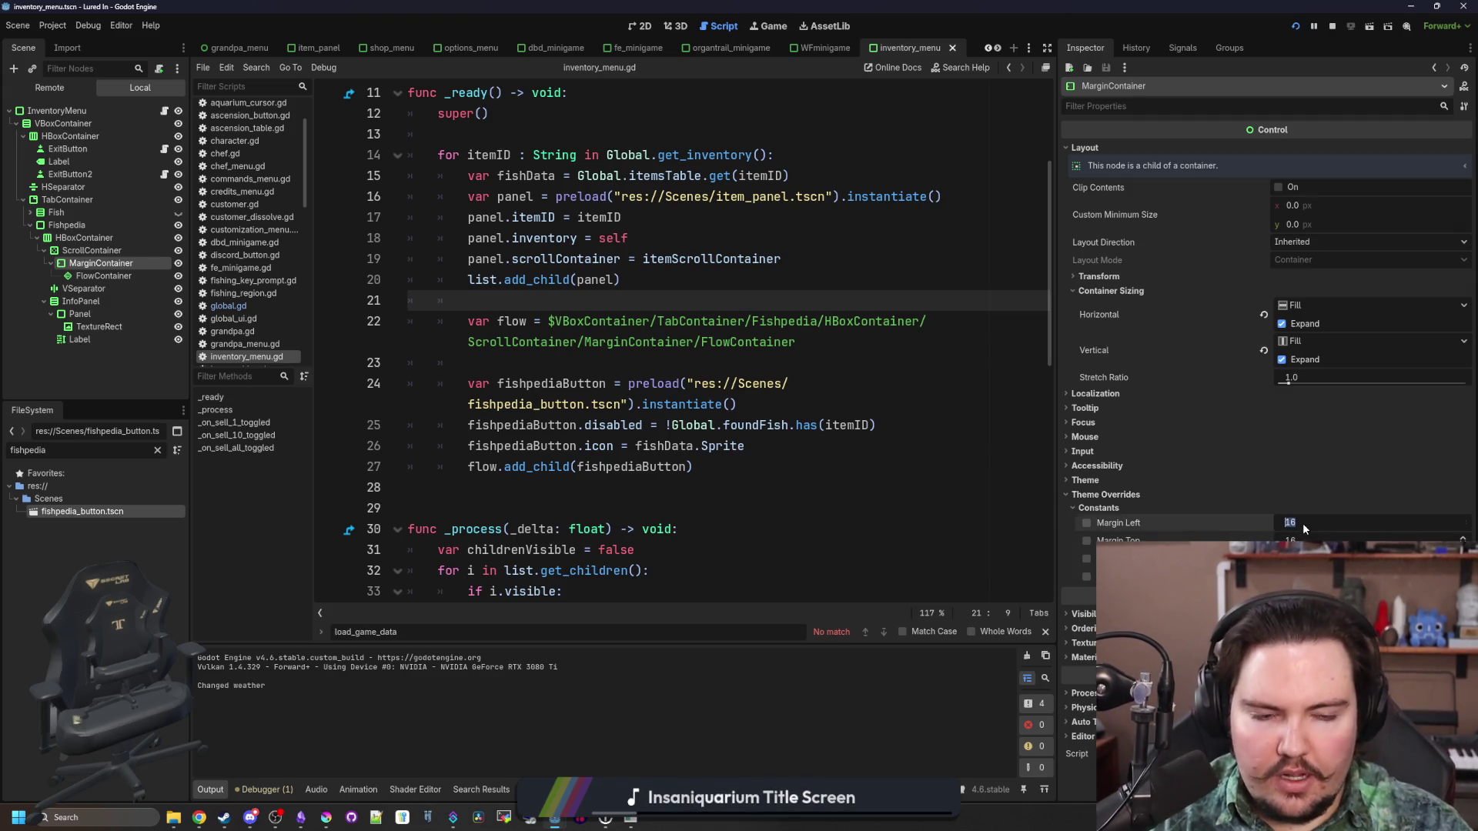
type("8")
key("Tab")
type("8")
key("Tab")
type("8")
key("Tab")
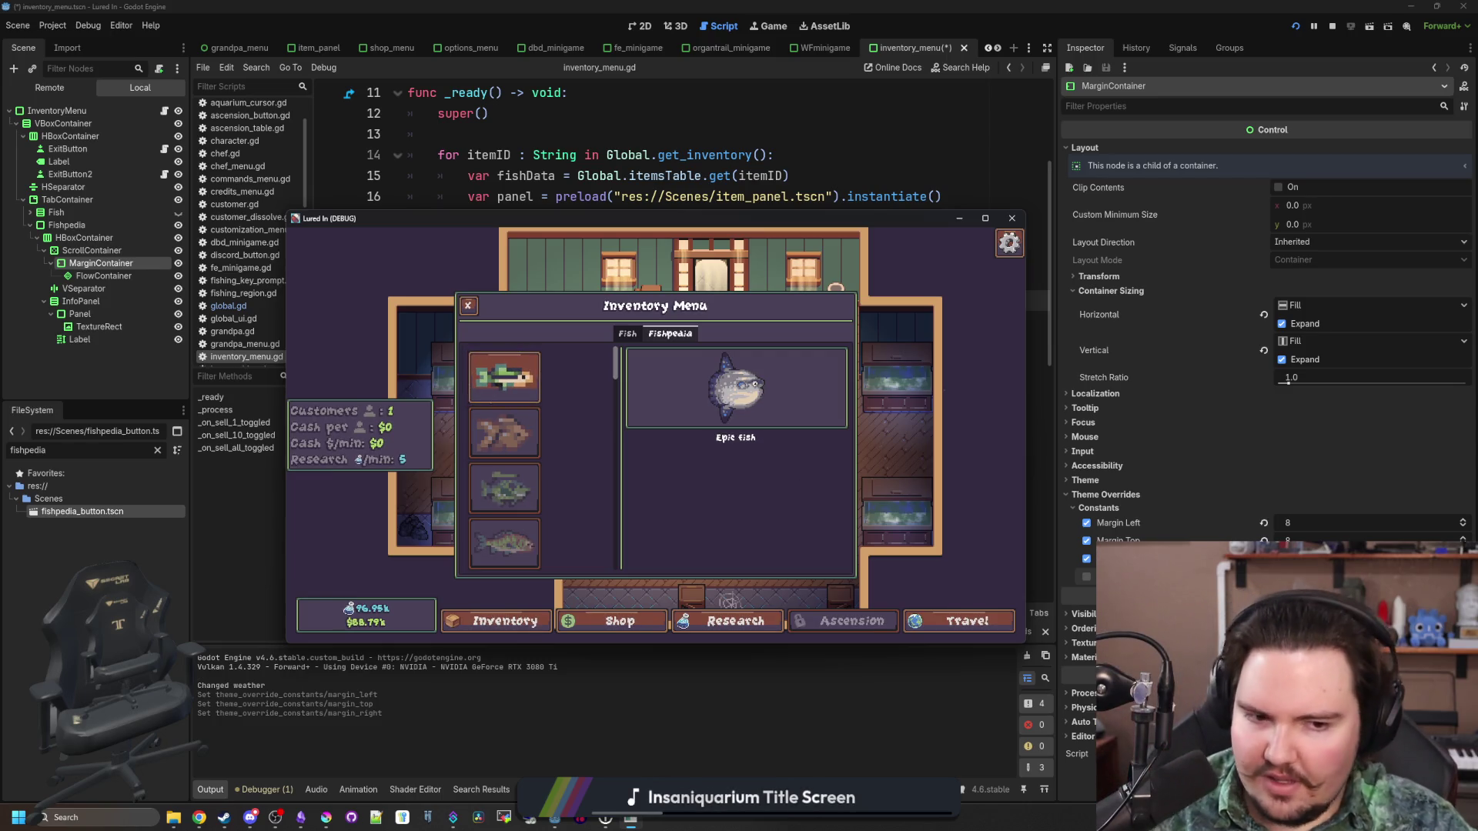
key("F8")
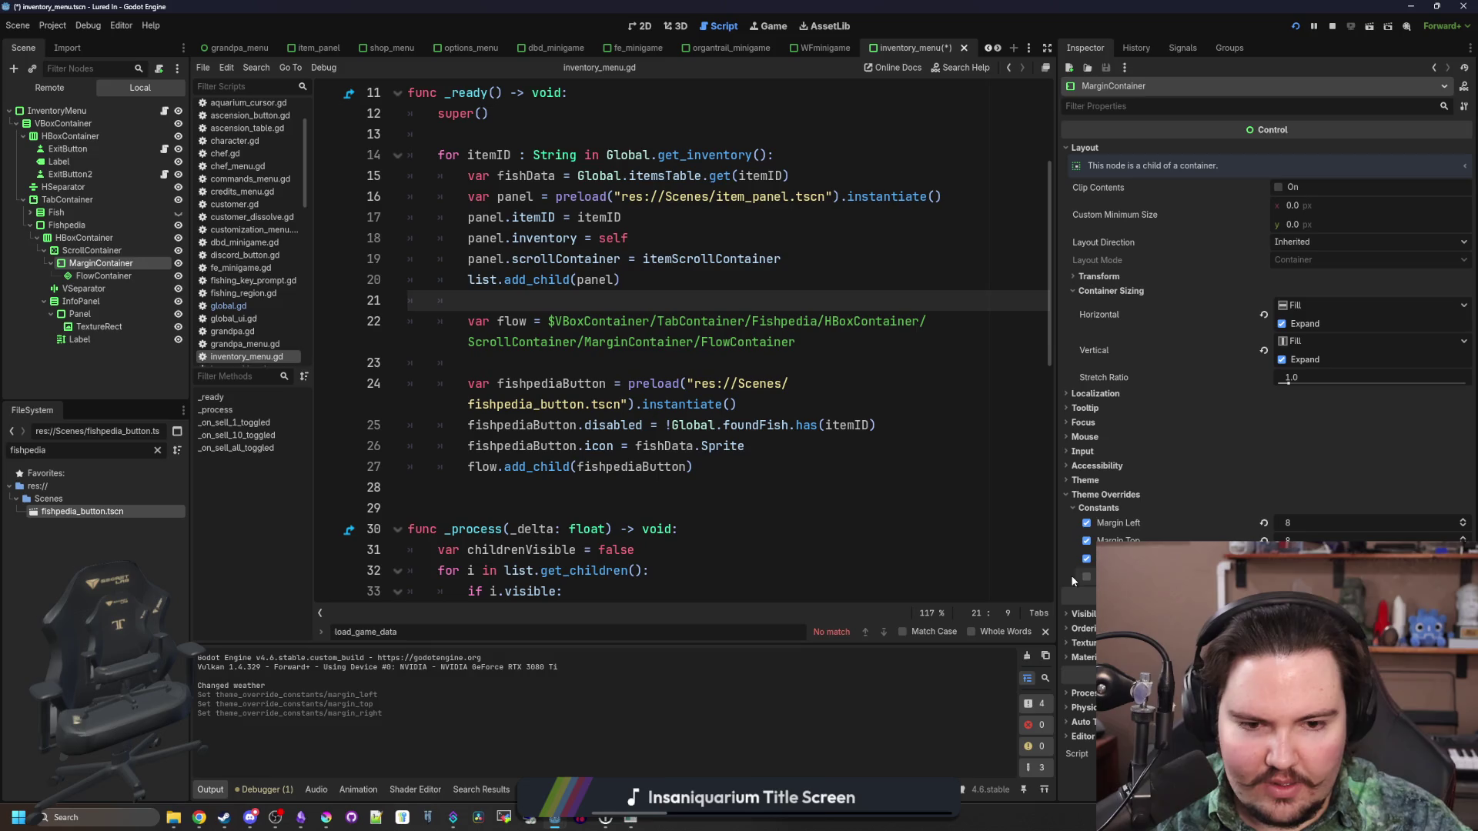
left_click(1087, 576)
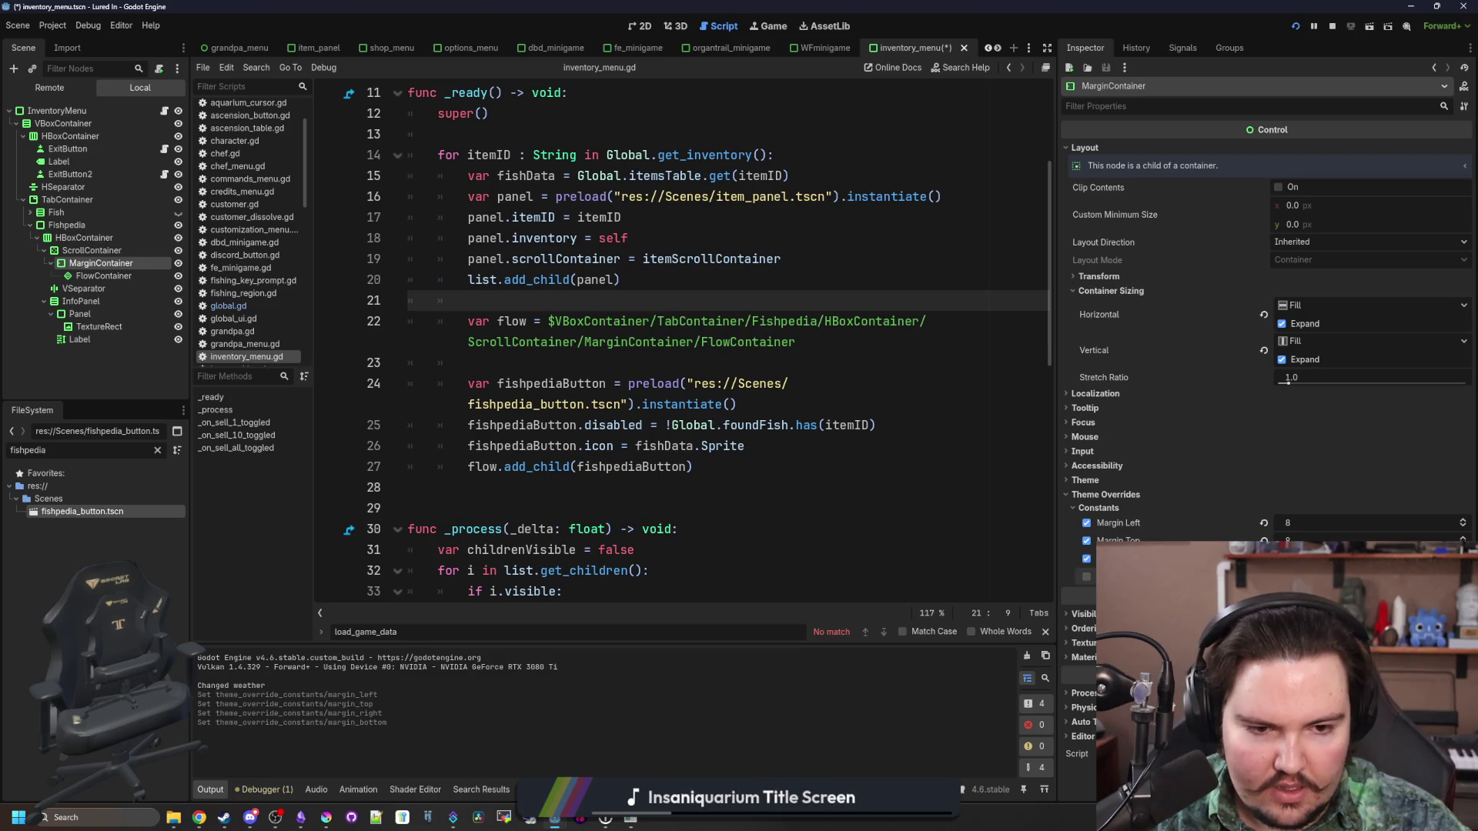
mouse_move(1324, 558)
left_mouse_down()
mouse_move(1308, 558)
mouse_move(1309, 523)
left_mouse_up()
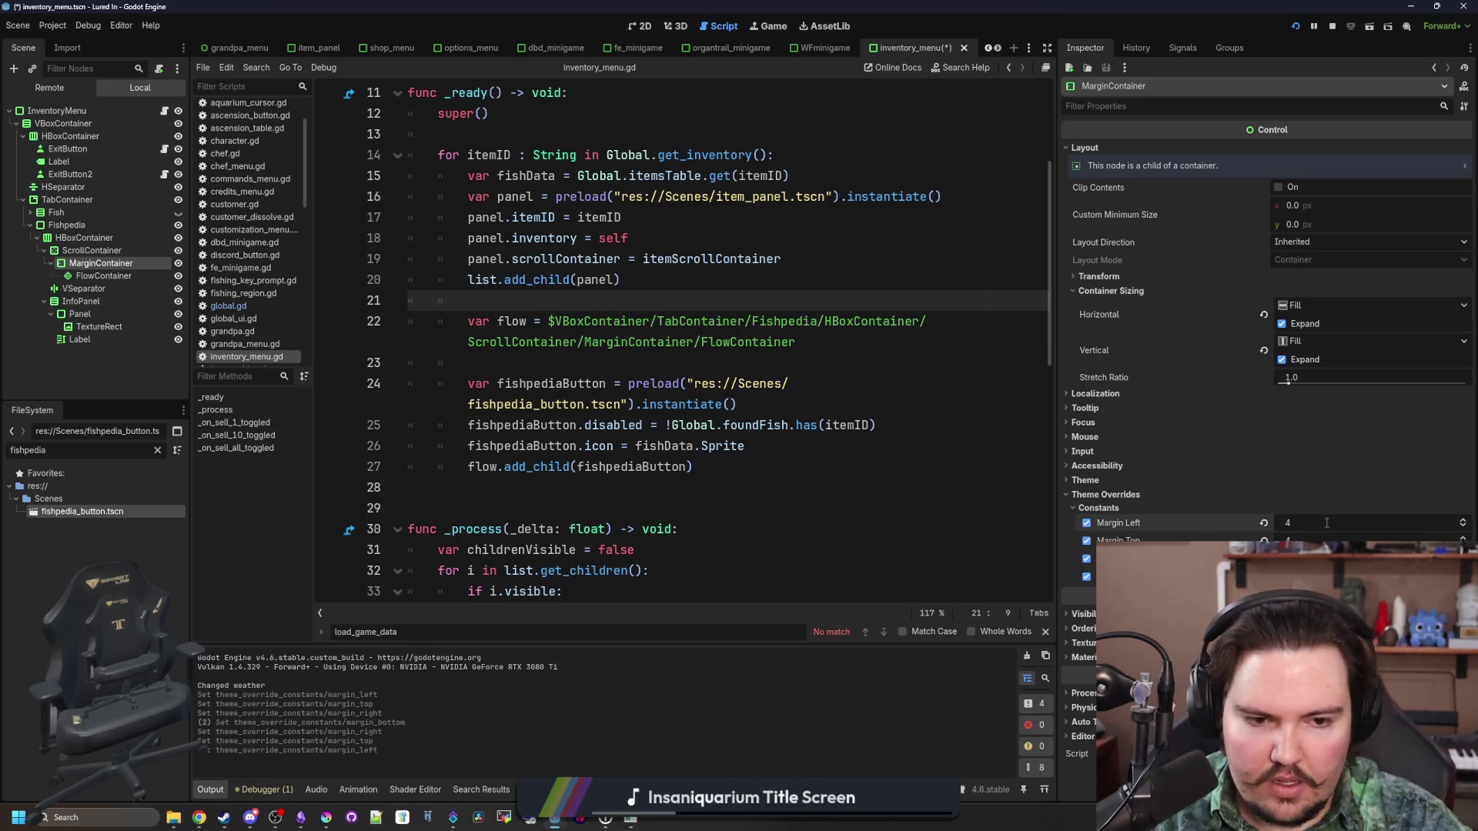
left_click(592, 480)
Run the game to check the grid spacing, then open the fishpedia_button scene
key("F5")
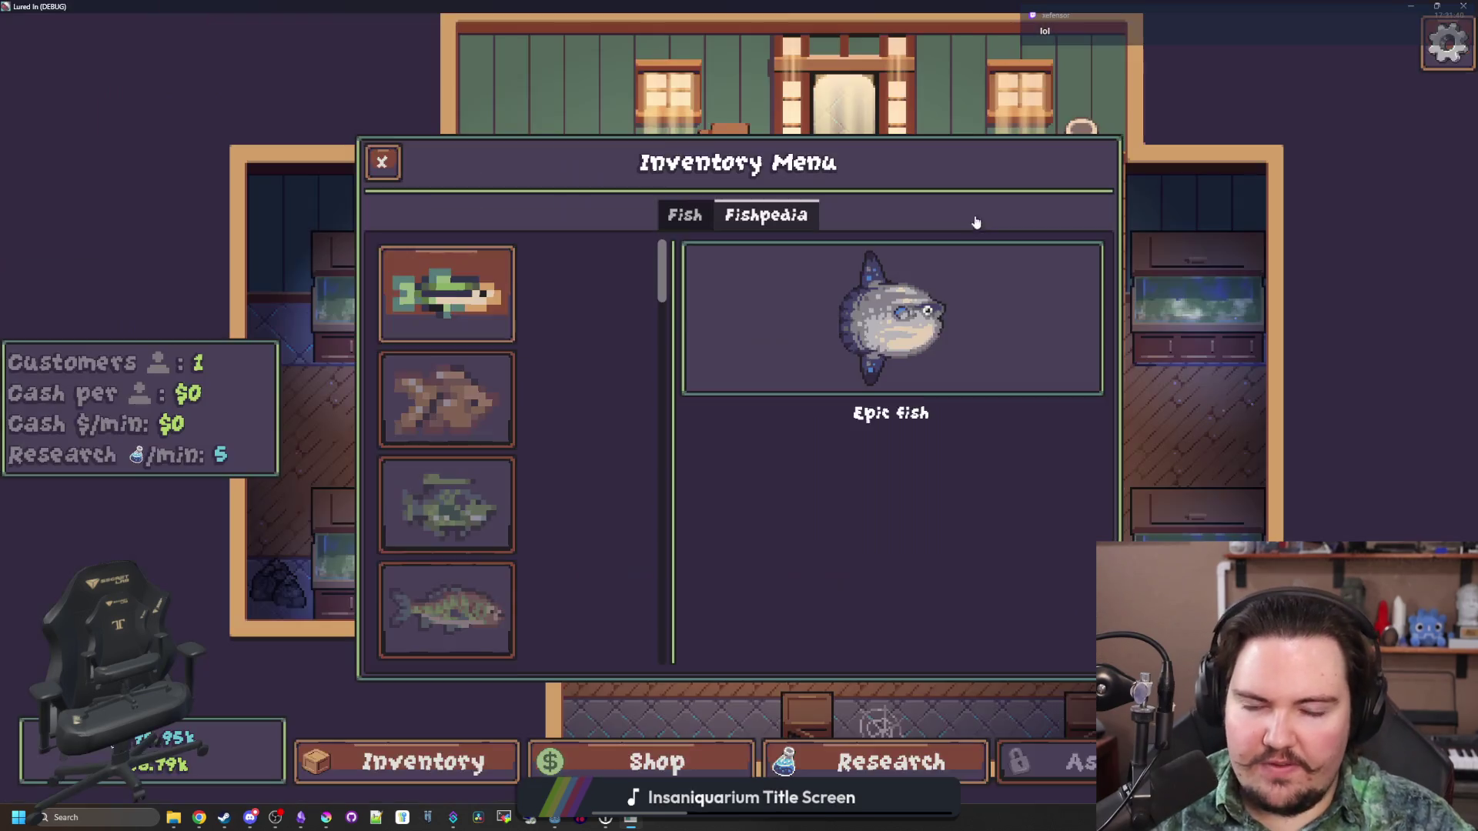
left_click(985, 218)
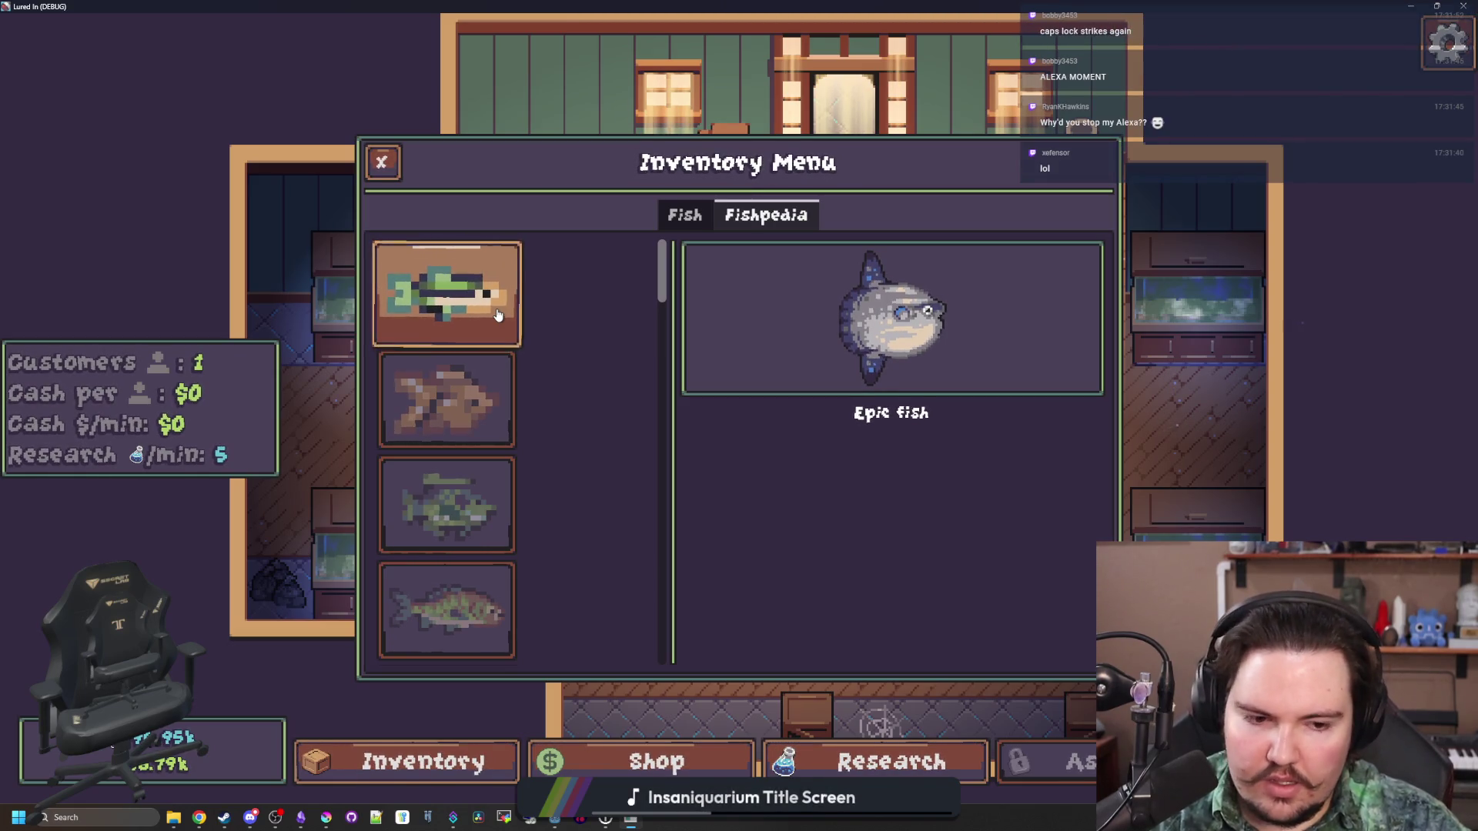
left_click_drag(710, 21, 590, 555)
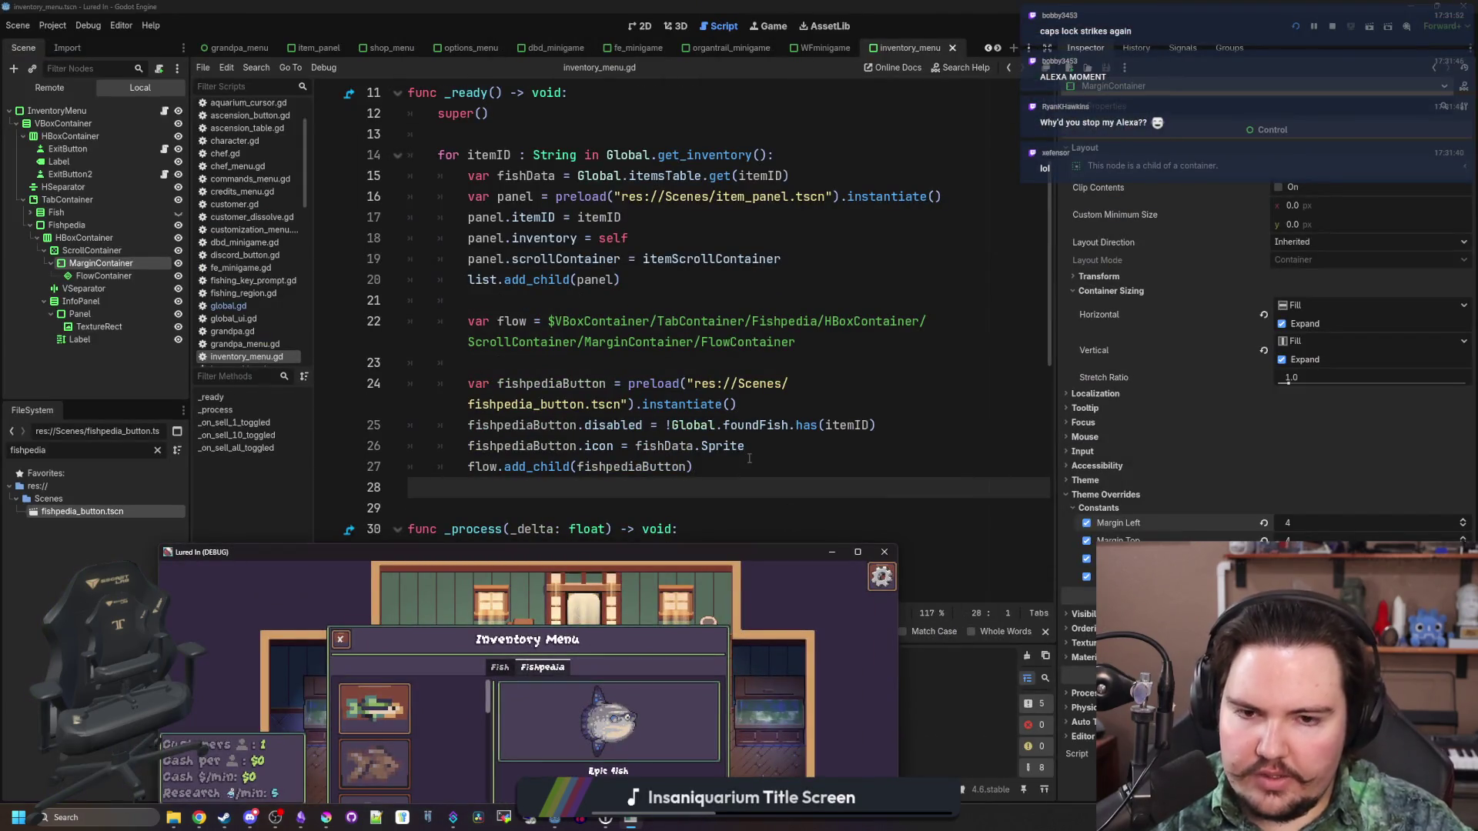
key("alt+Tab")
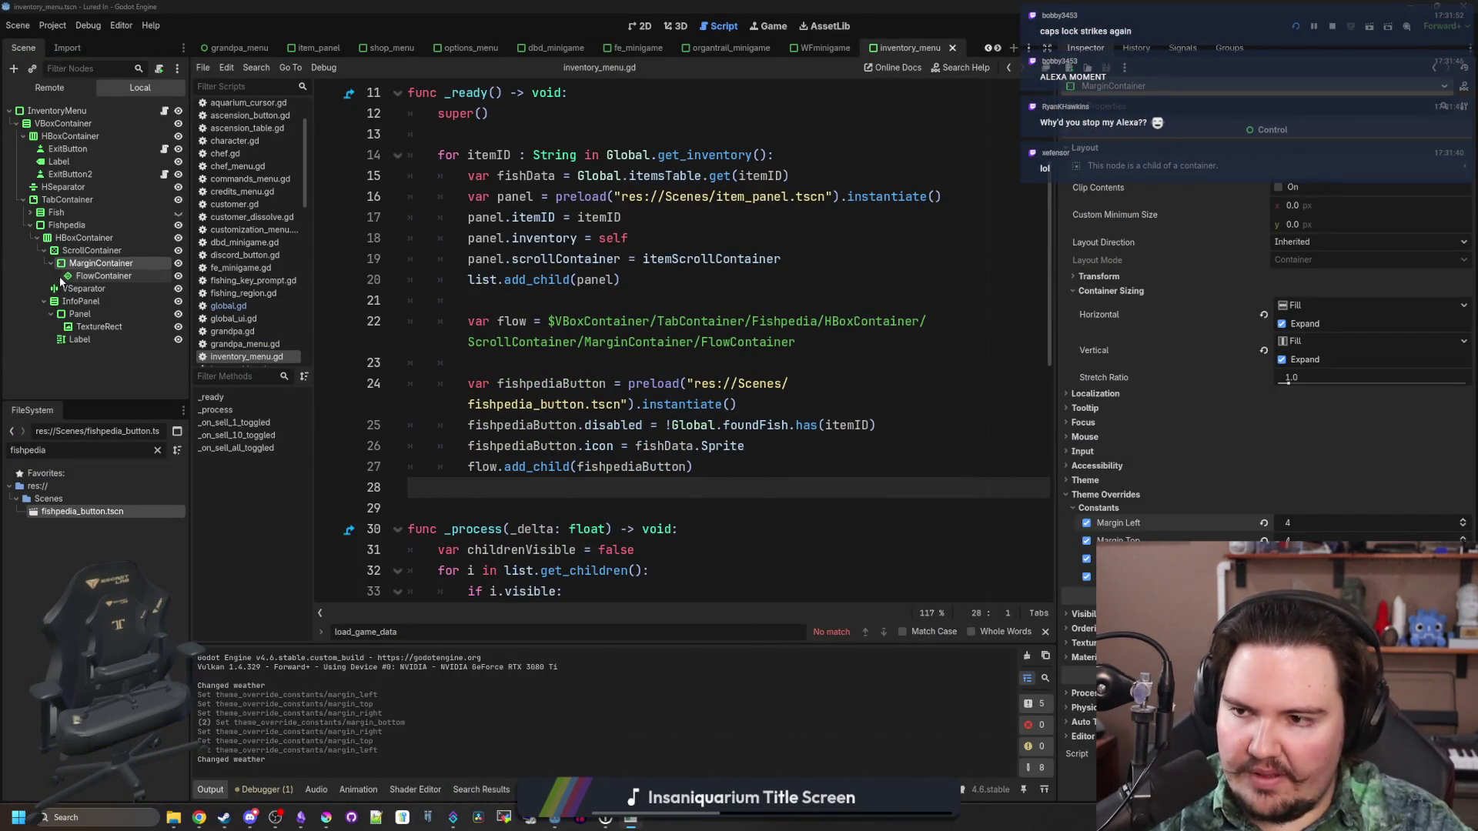
left_click(626, 501)
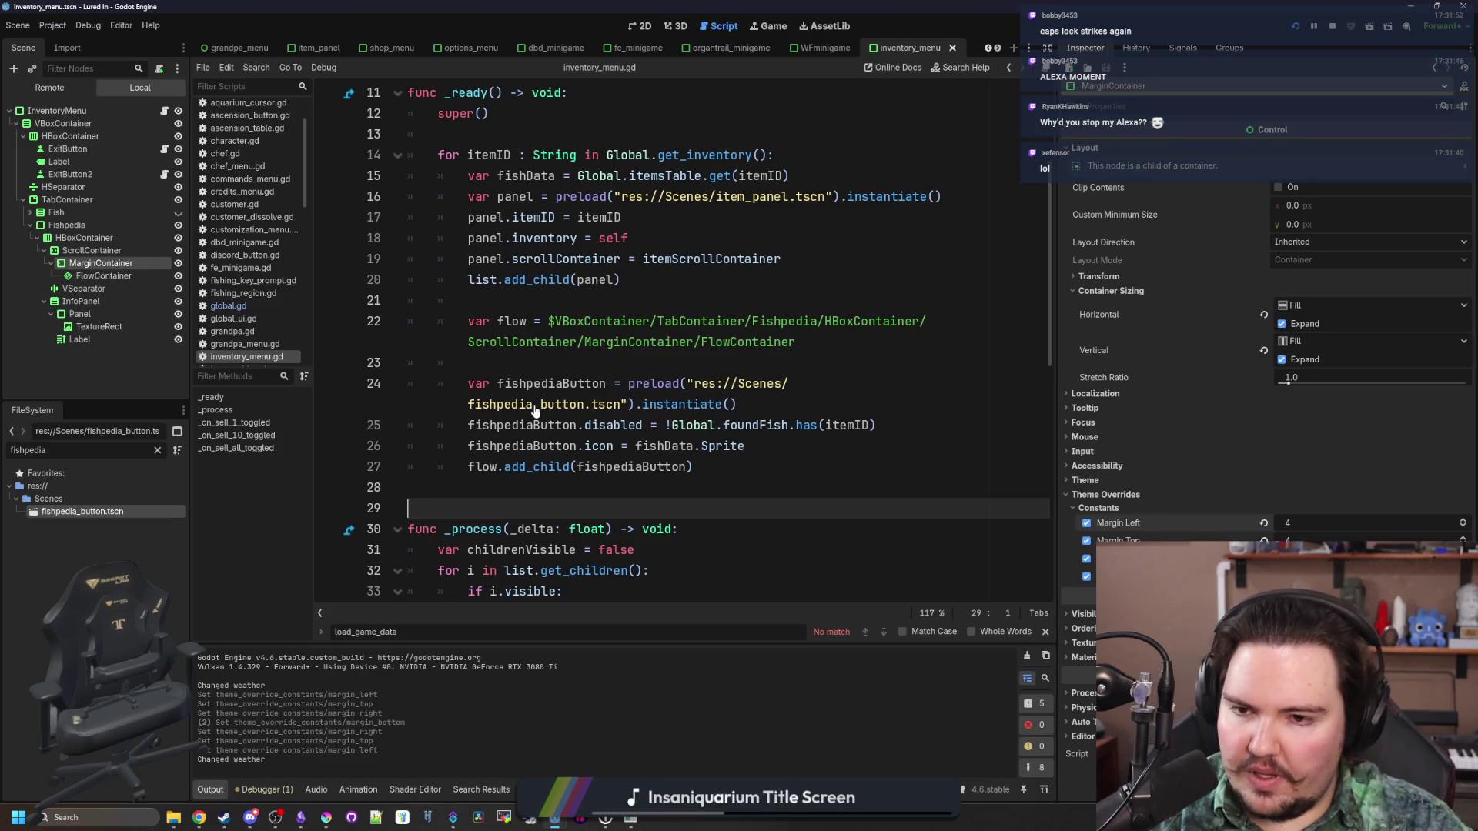
left_click(535, 410, "ctrl")
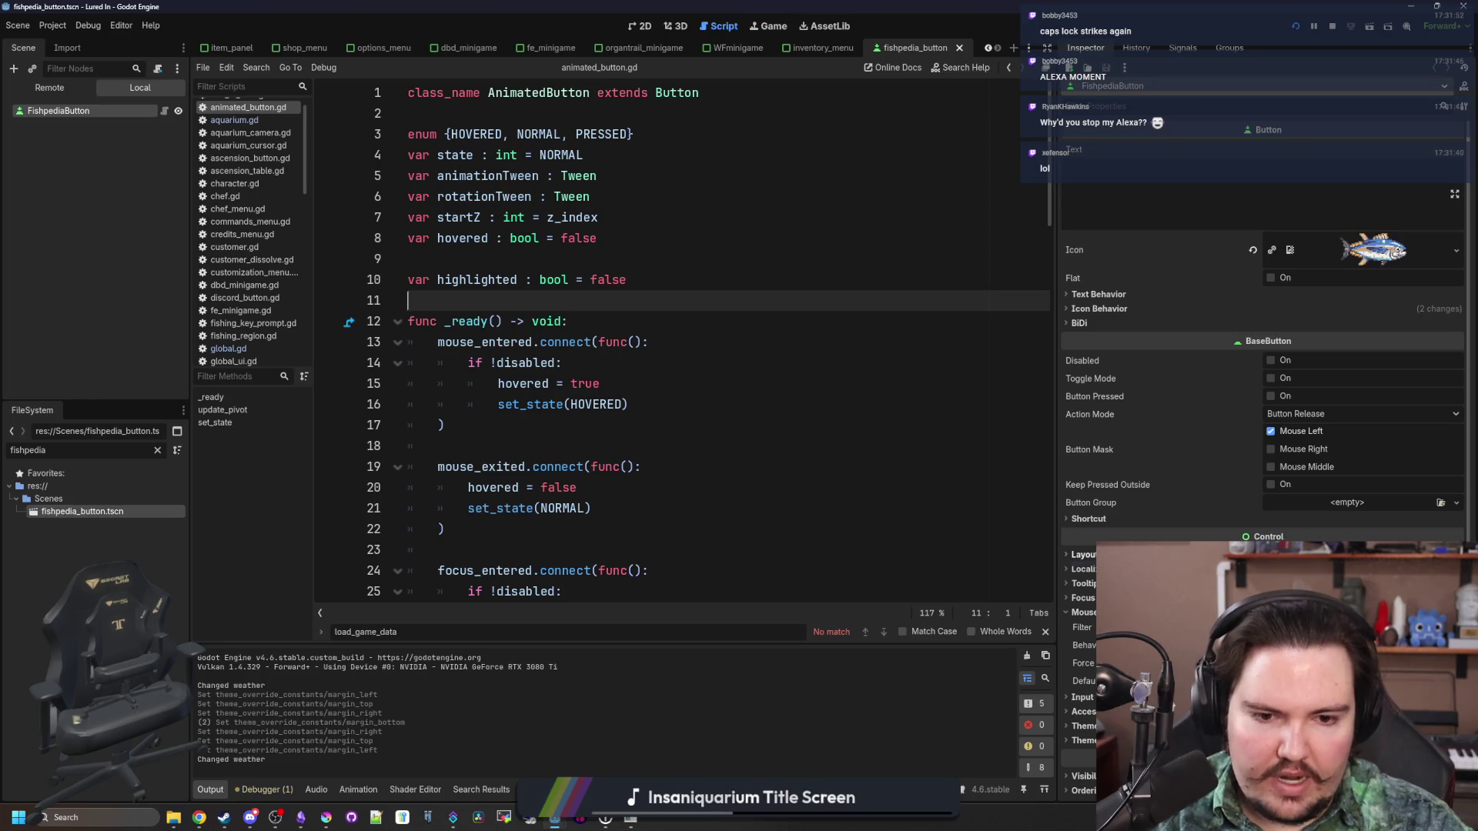
Change the fish button's Custom Minimum Size from 128×92 to 120×84
scroll(1263, 346, "down", 3)
left_click(1085, 385)
left_click(1318, 442)
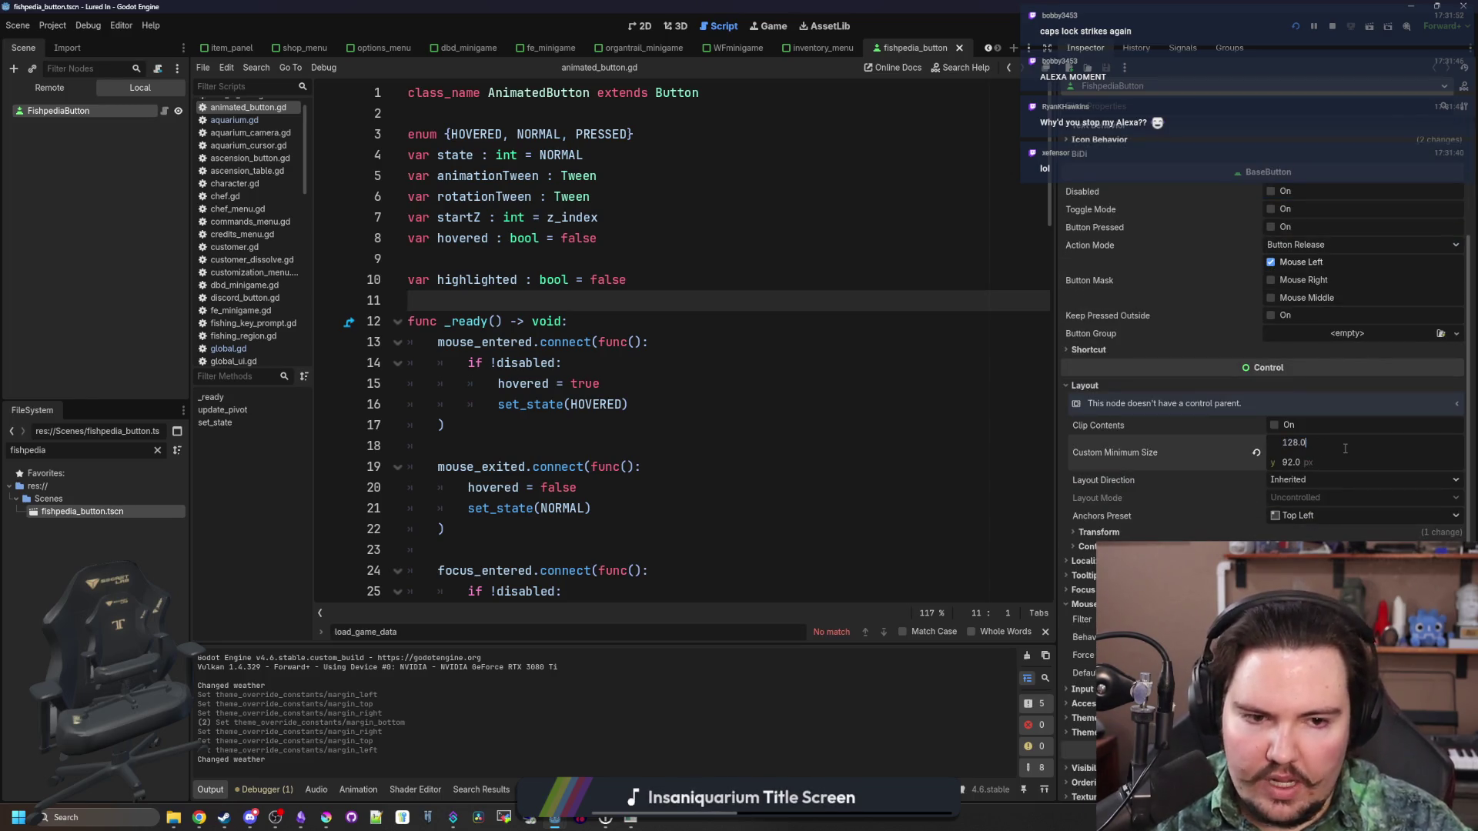
type("120")
key("Return")
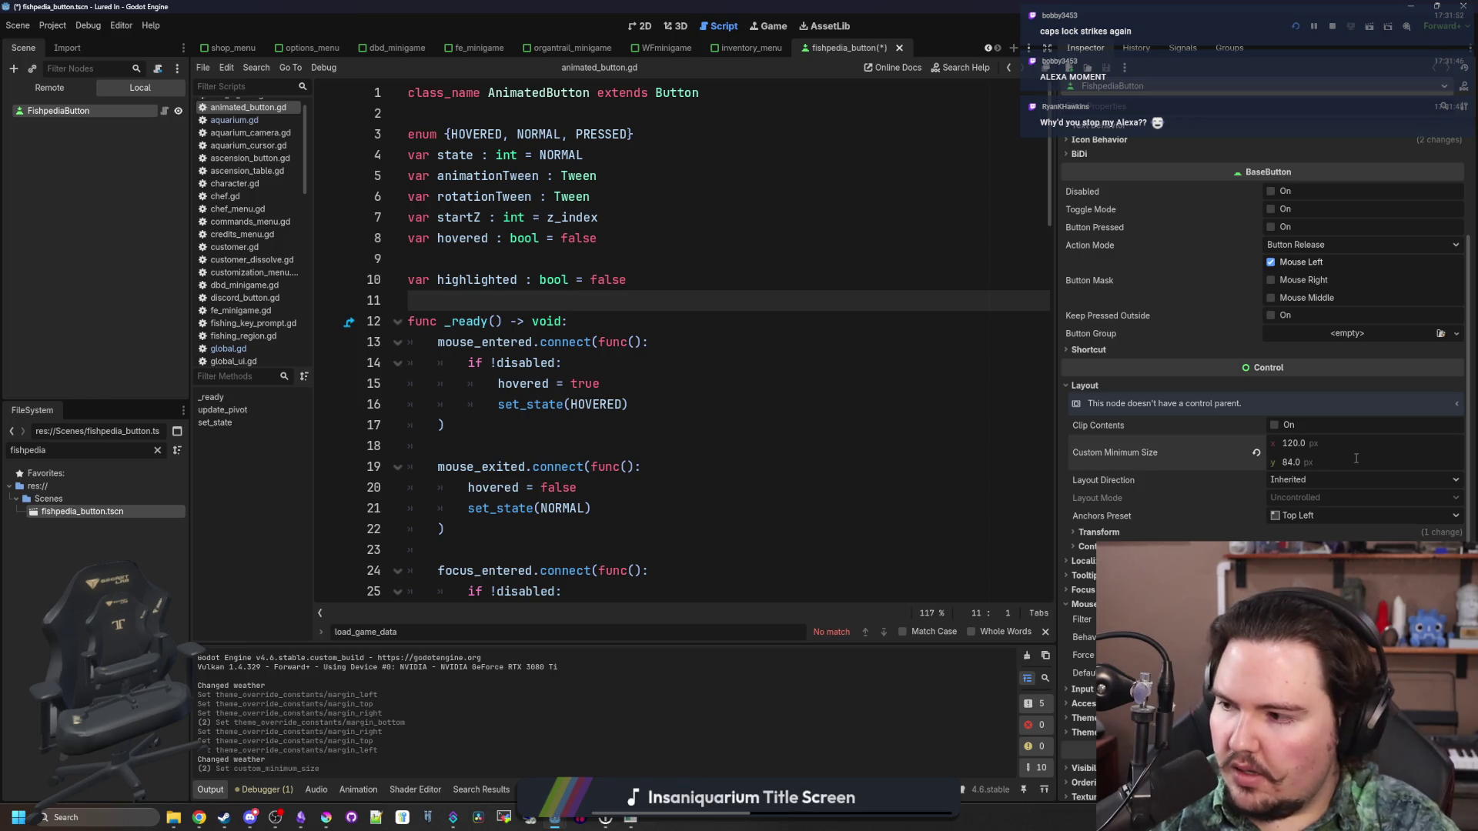
Save and run the game, scrolling the Fishpedia grid to check the two-column layout
left_click(616, 467)
key("F5")
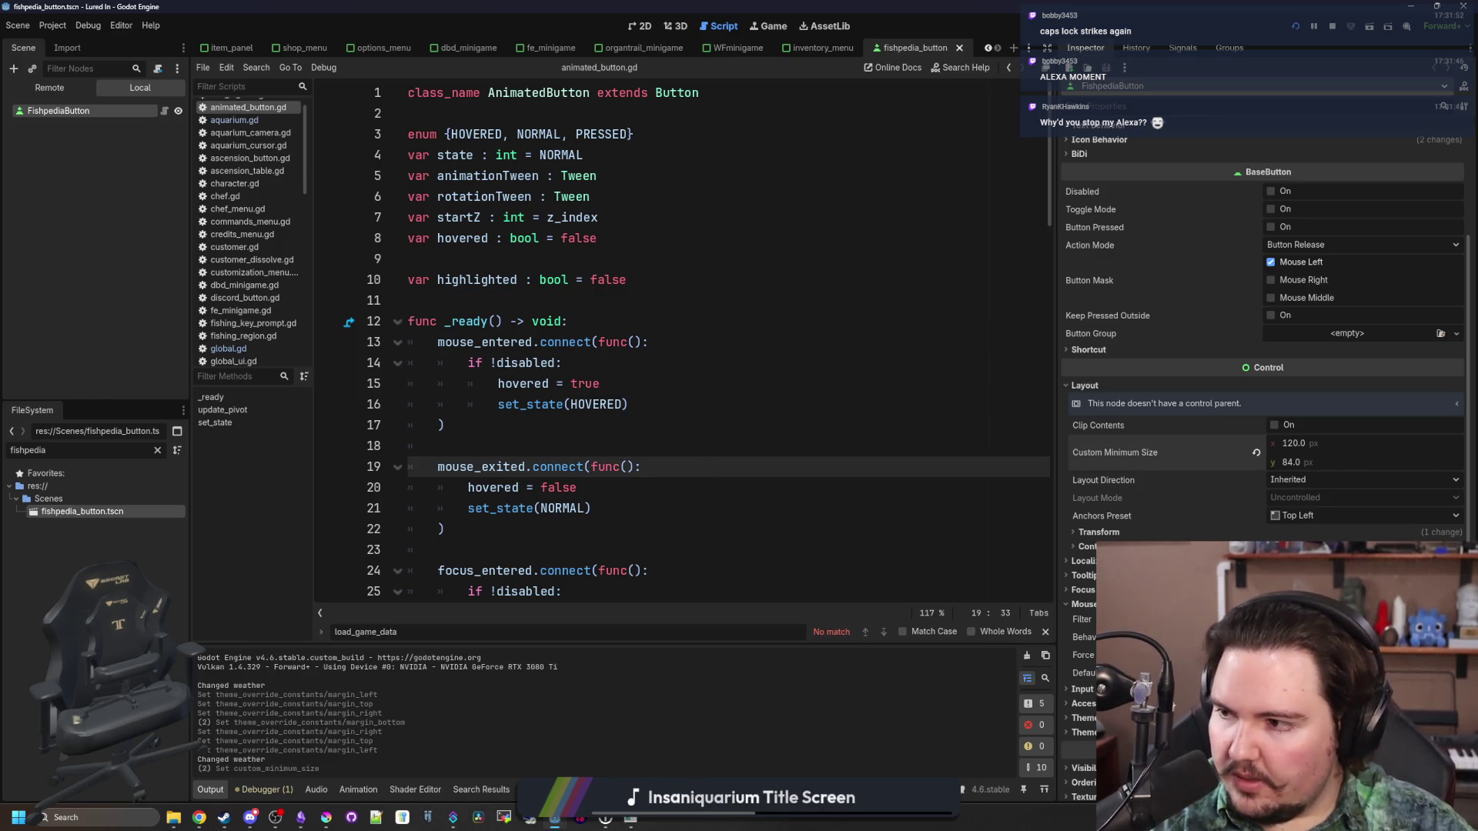
scroll(665, 405, "down", 10)
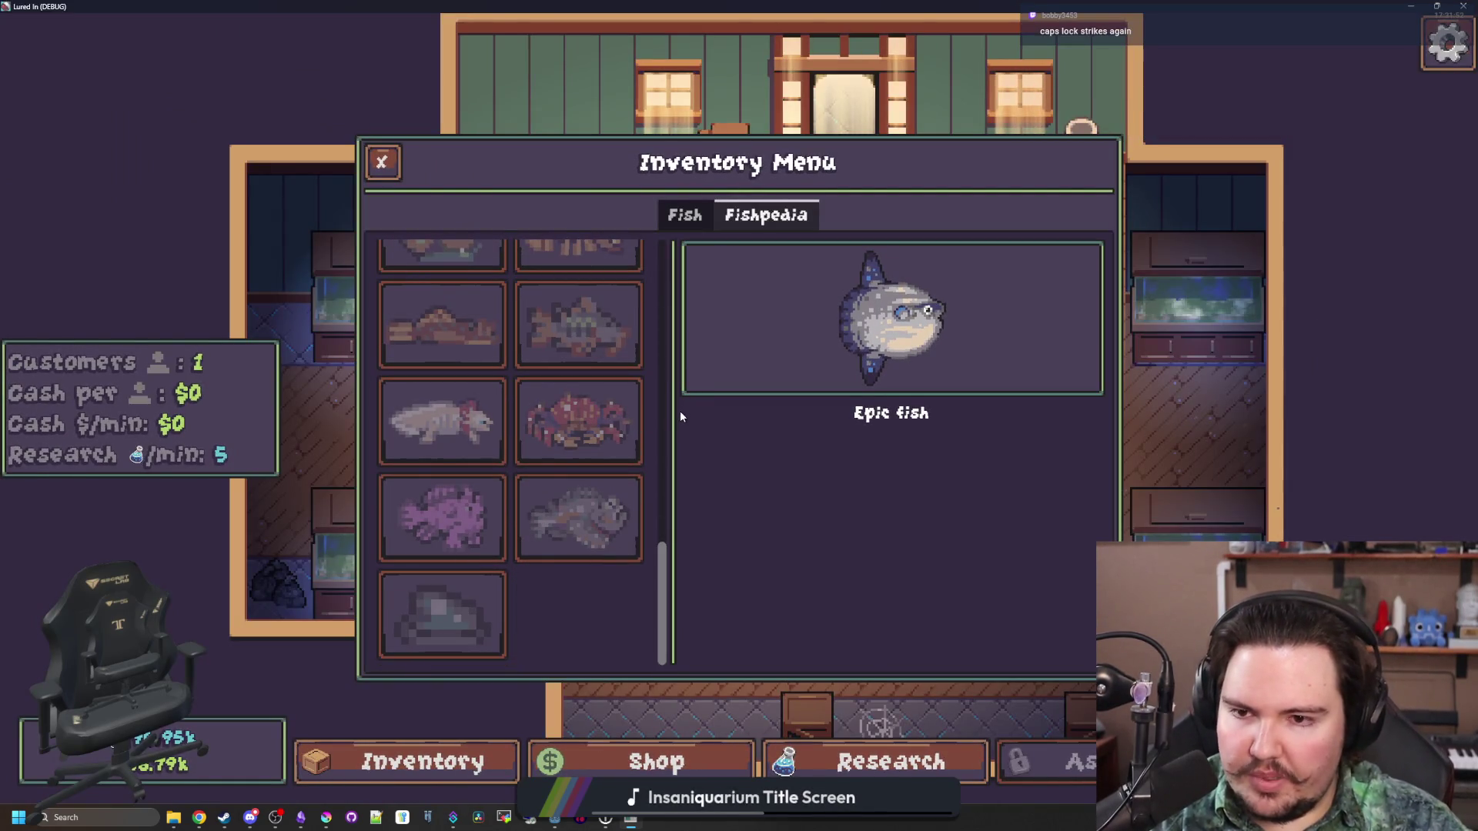
scroll(662, 431, "up", 4)
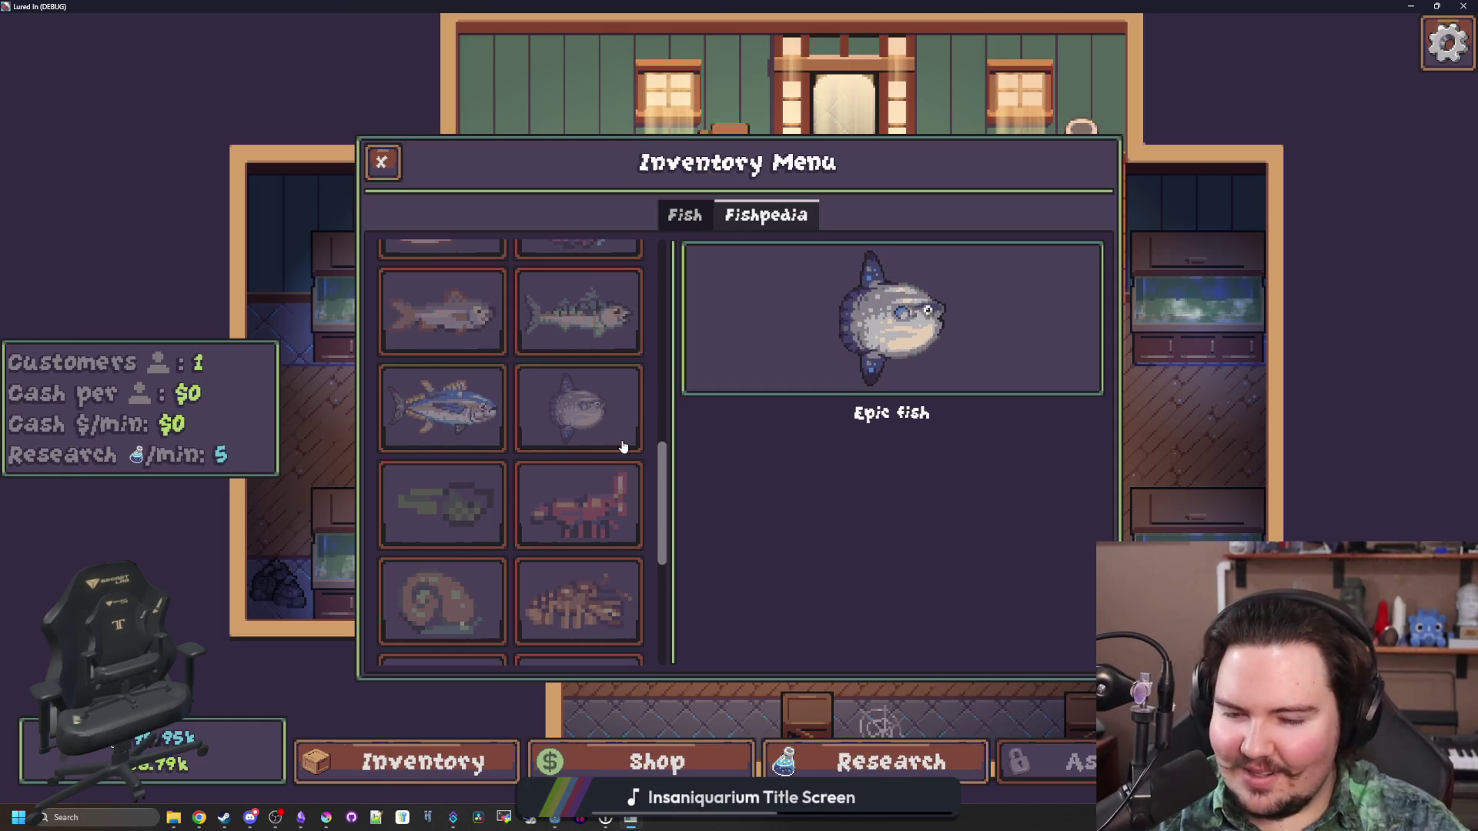
scroll(639, 460, "up", 3)
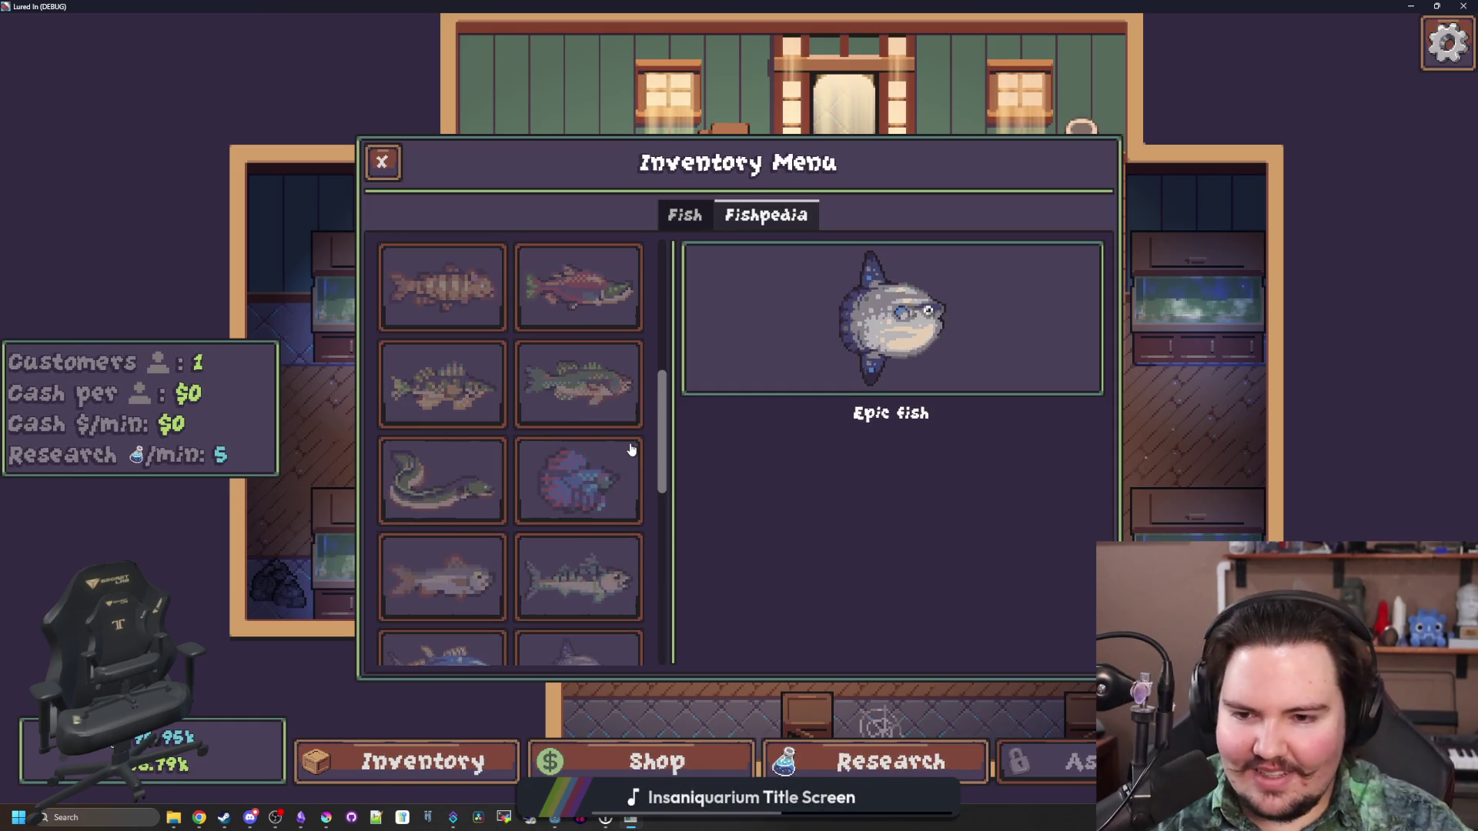
scroll(624, 439, "down", 5)
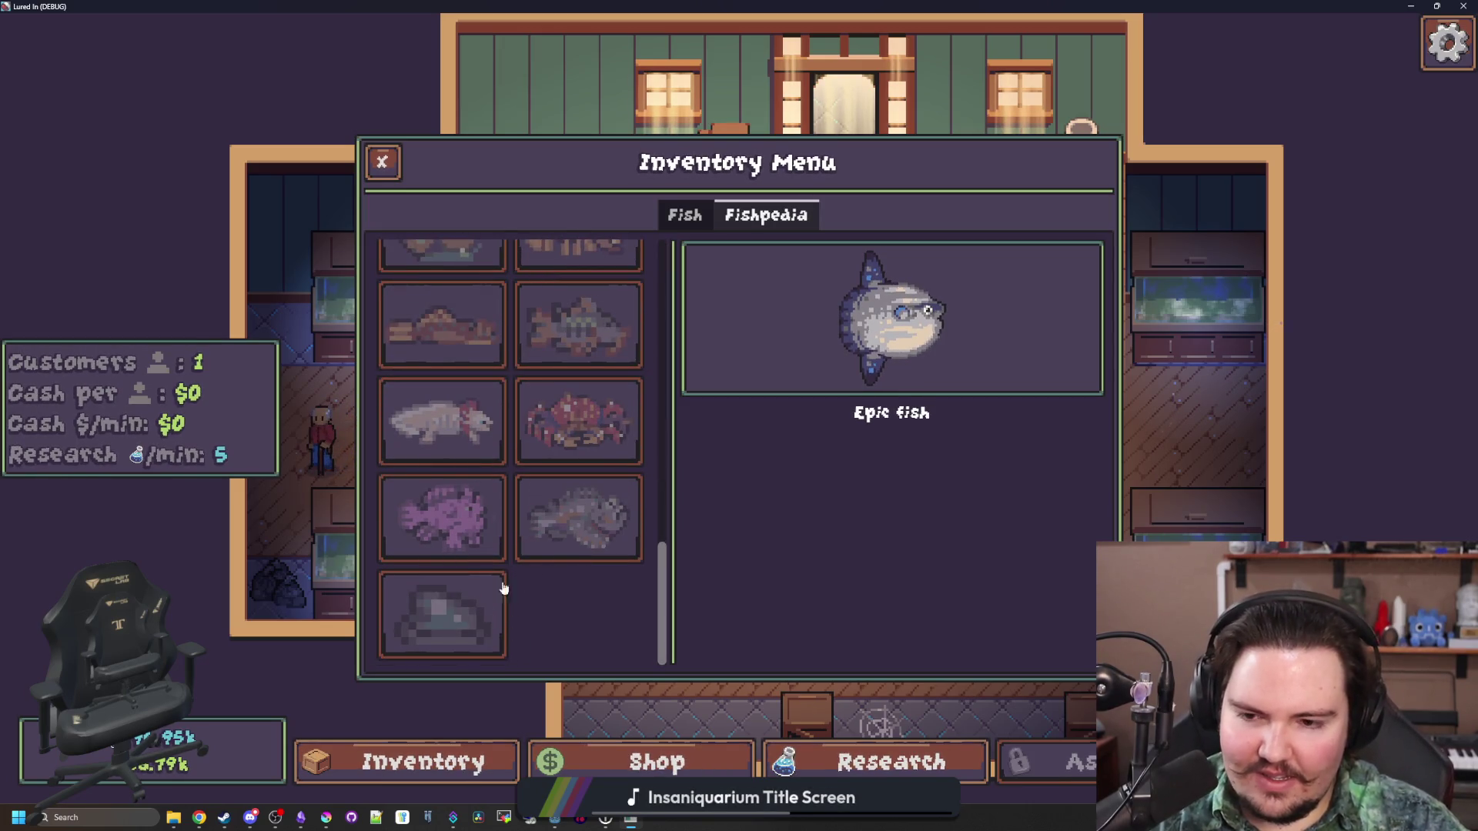
scroll(535, 462, "up", 3)
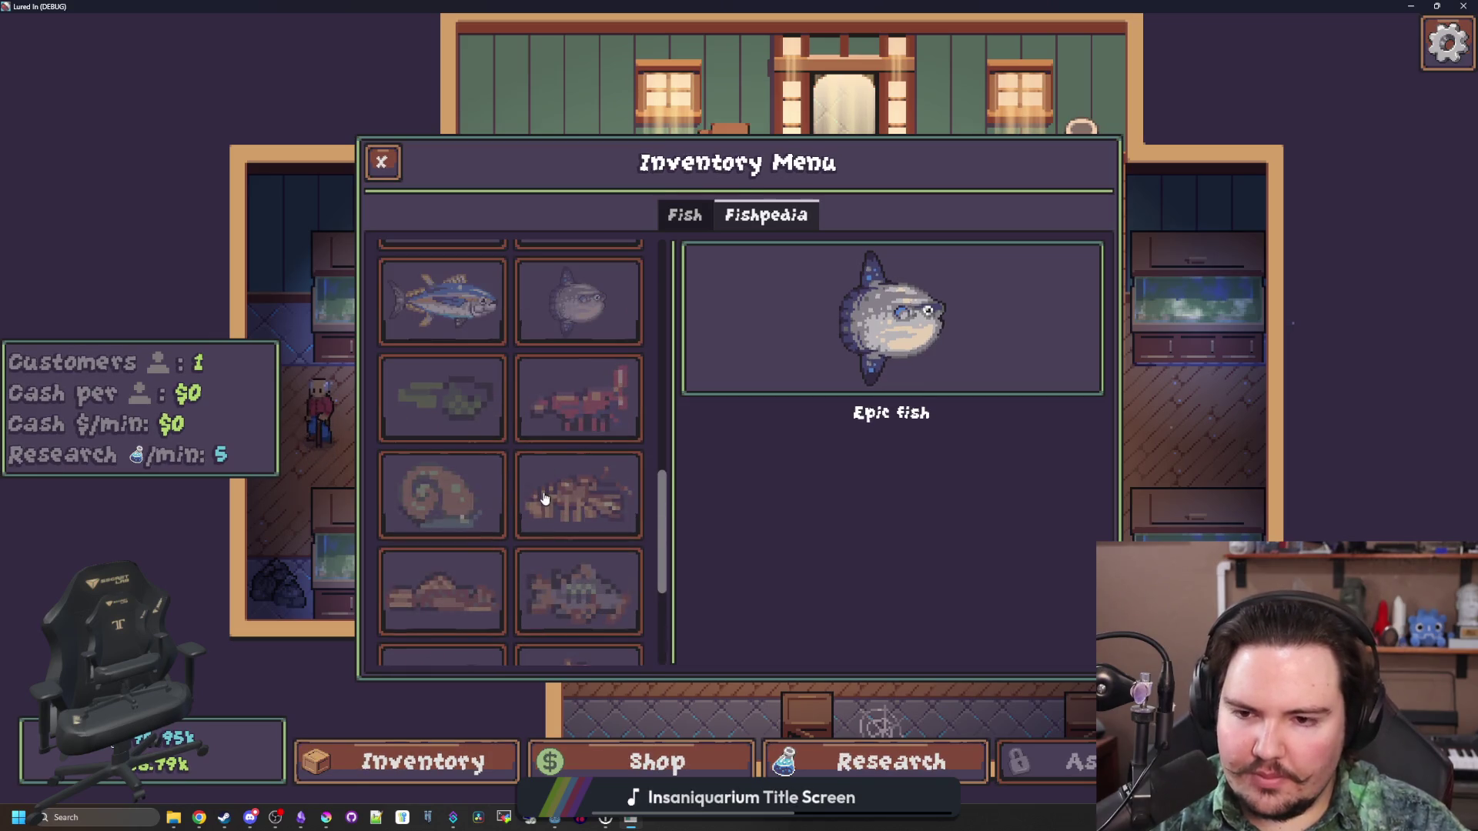
scroll(575, 465, "up", 2)
scroll(613, 517, "up", 2)
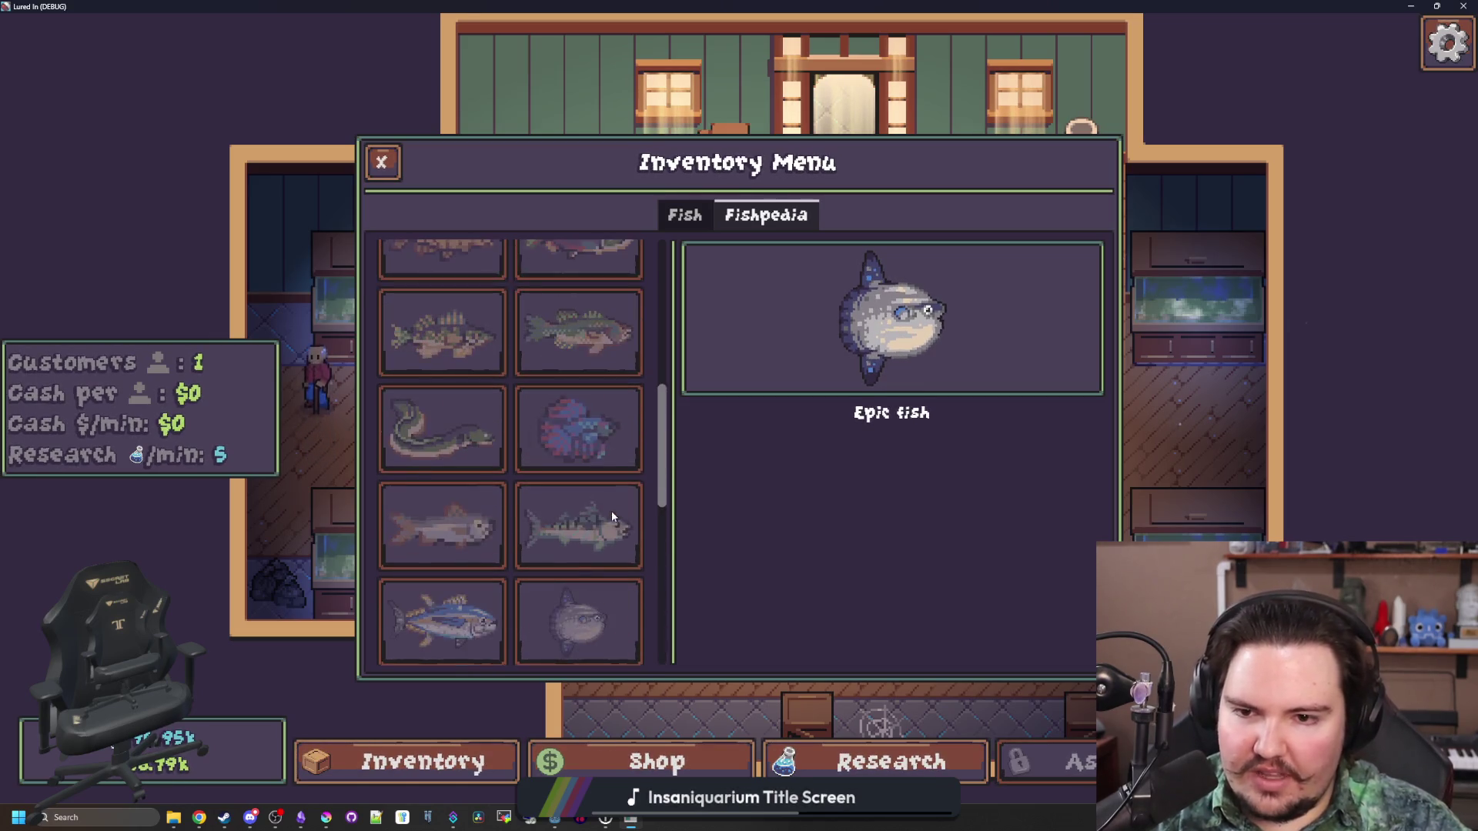
scroll(558, 475, "up", 3)
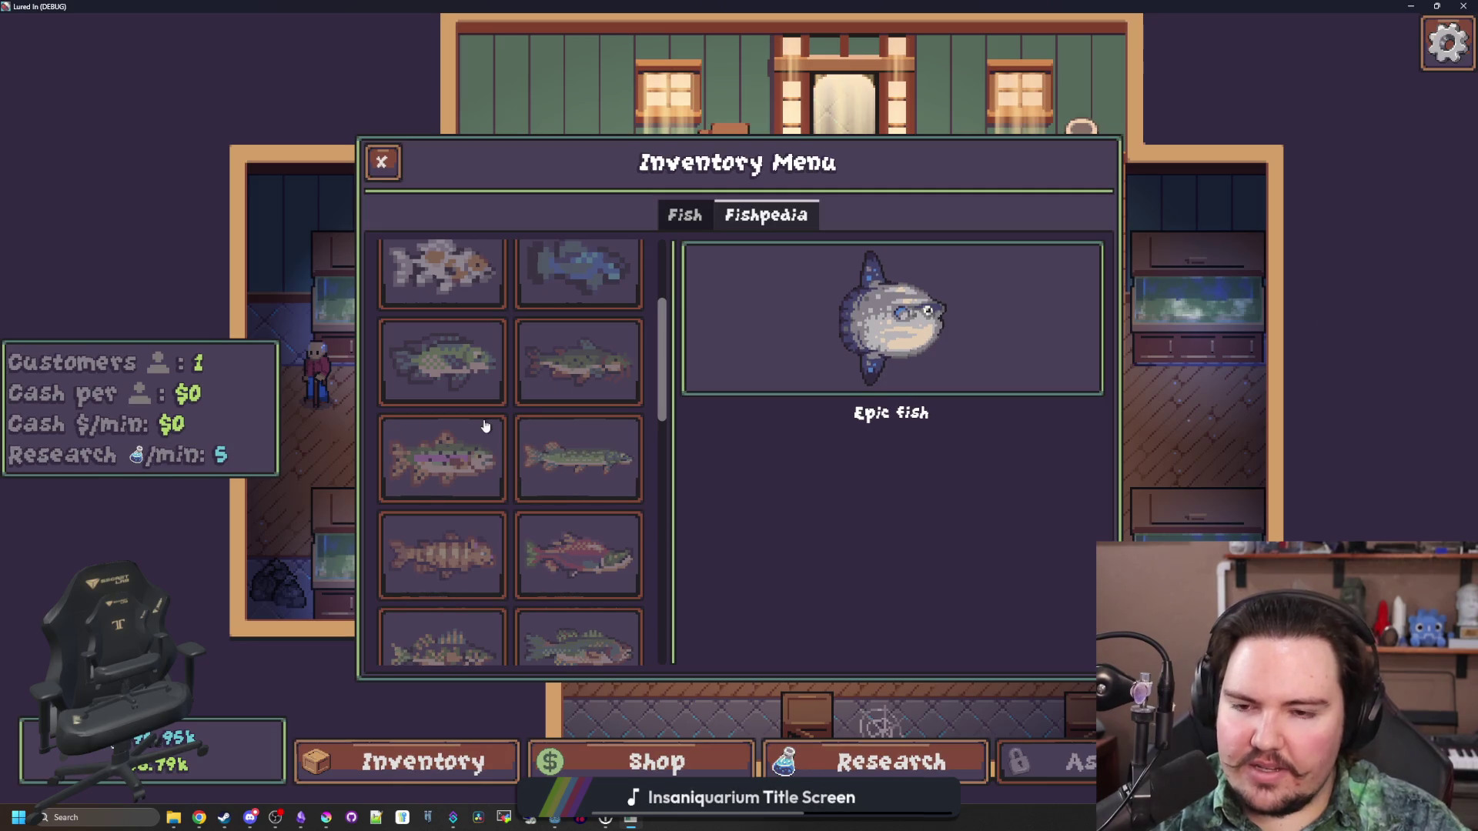
scroll(485, 426, "up", 2)
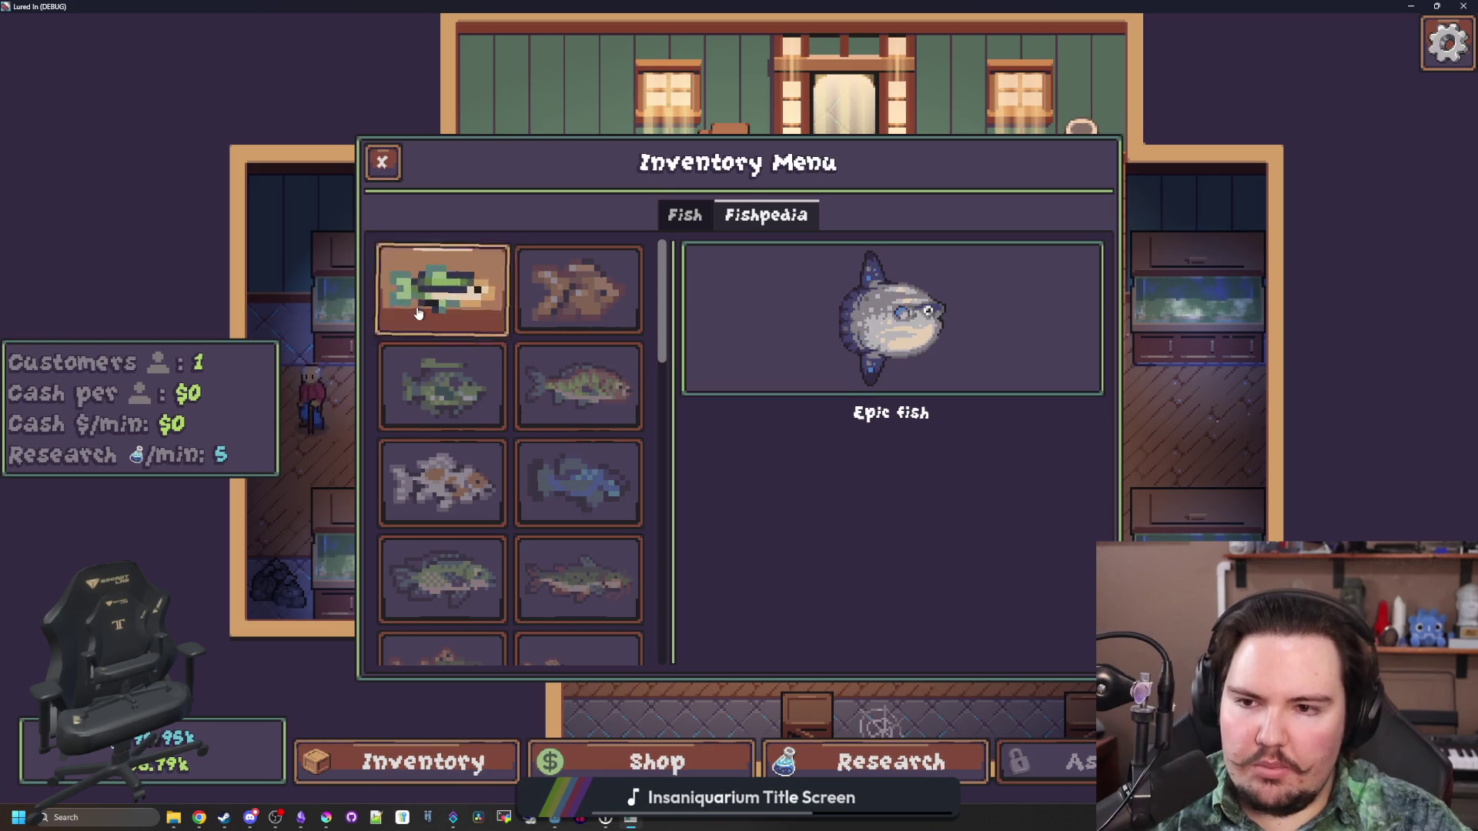
Stop the game with F8 and return to the button script in the editor
key("F8")
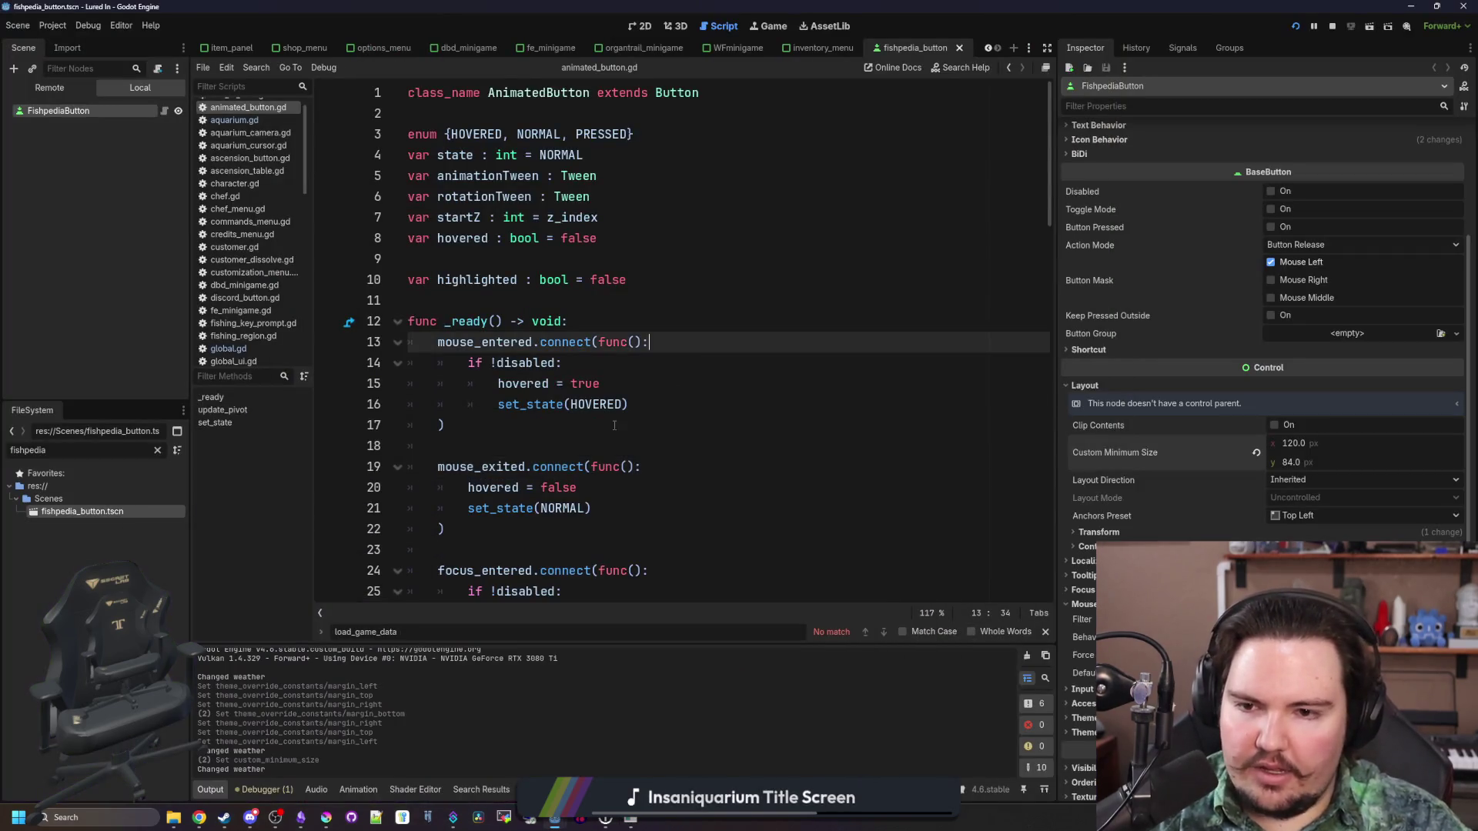
left_click(615, 426)
left_click(557, 447)
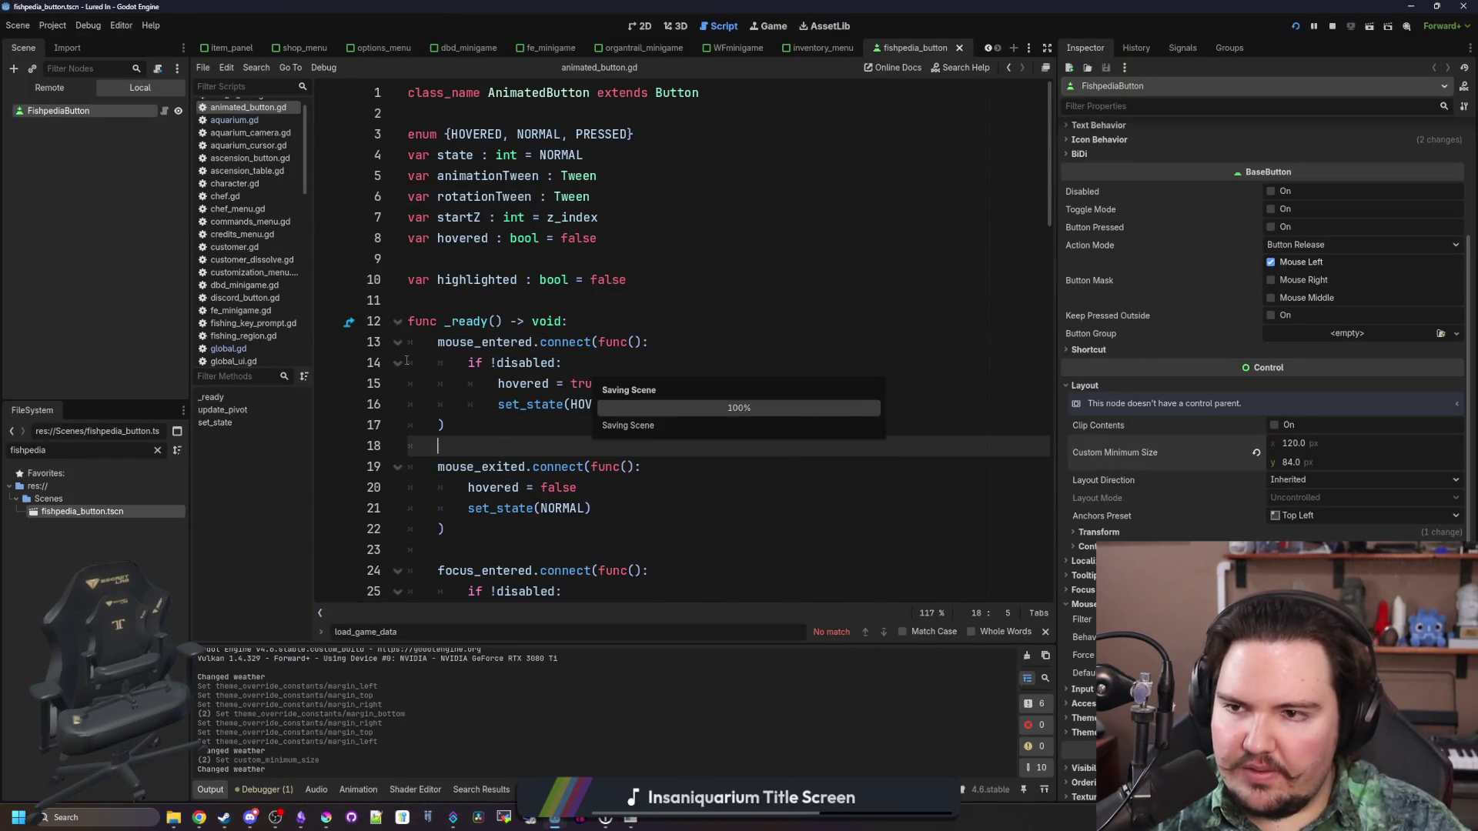
left_click(557, 425)
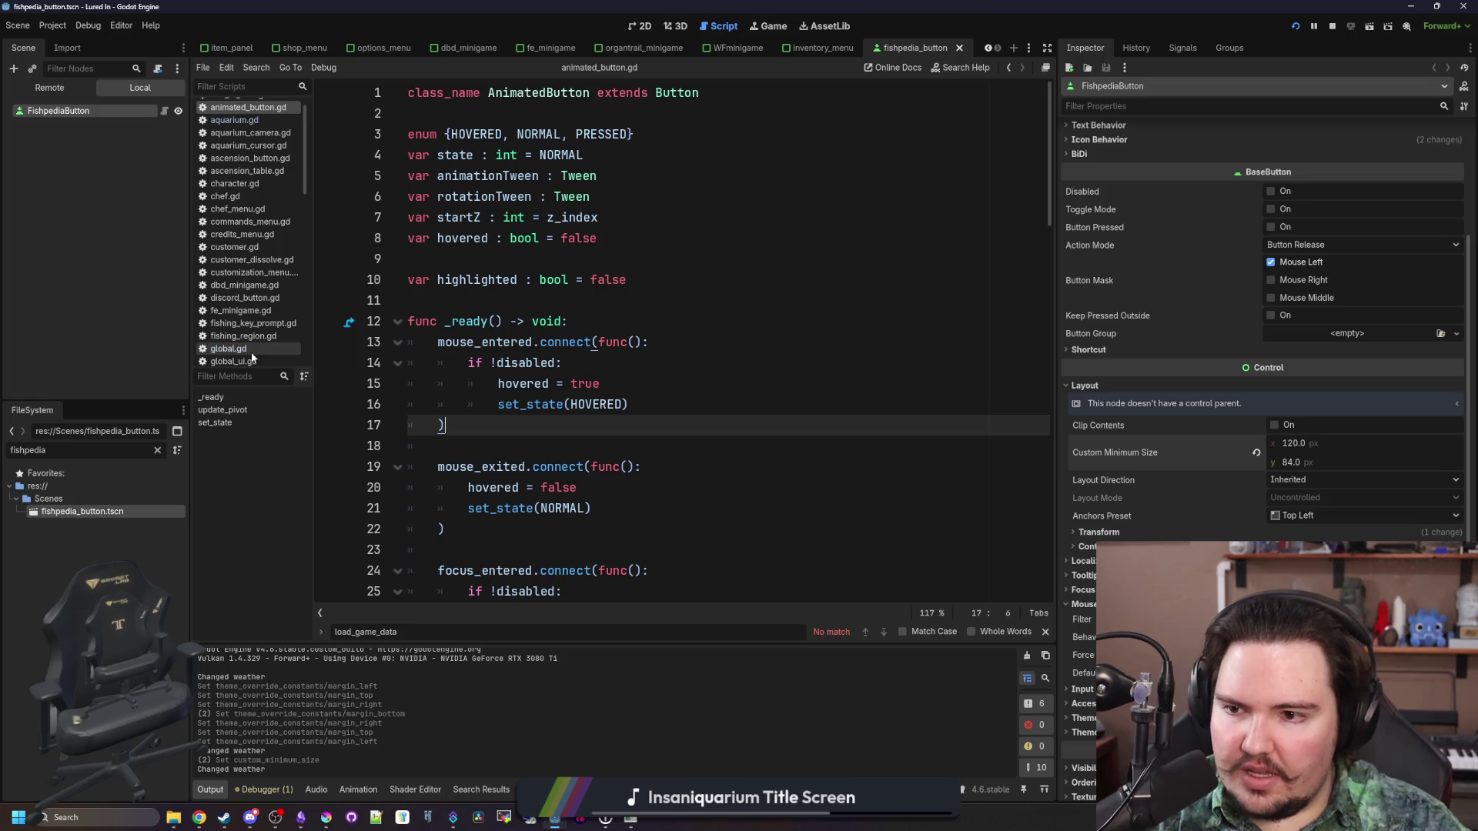
scroll(251, 353, "up", 1)
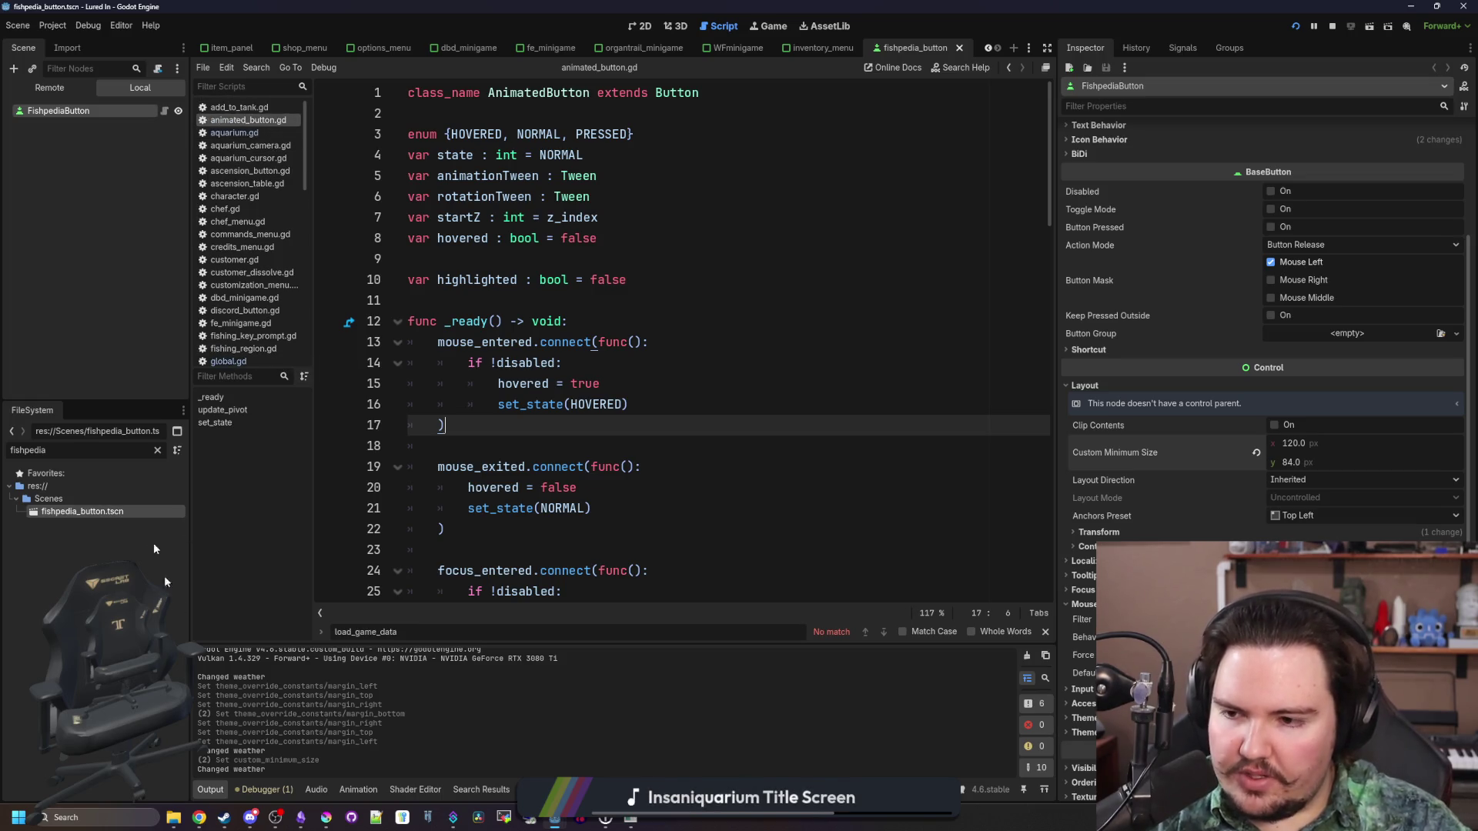
Filter FileSystem by 'inventory', open inventory_menu.gd, and widen the script editor by narrowing both docks
left_click(157, 451)
type("inventory")
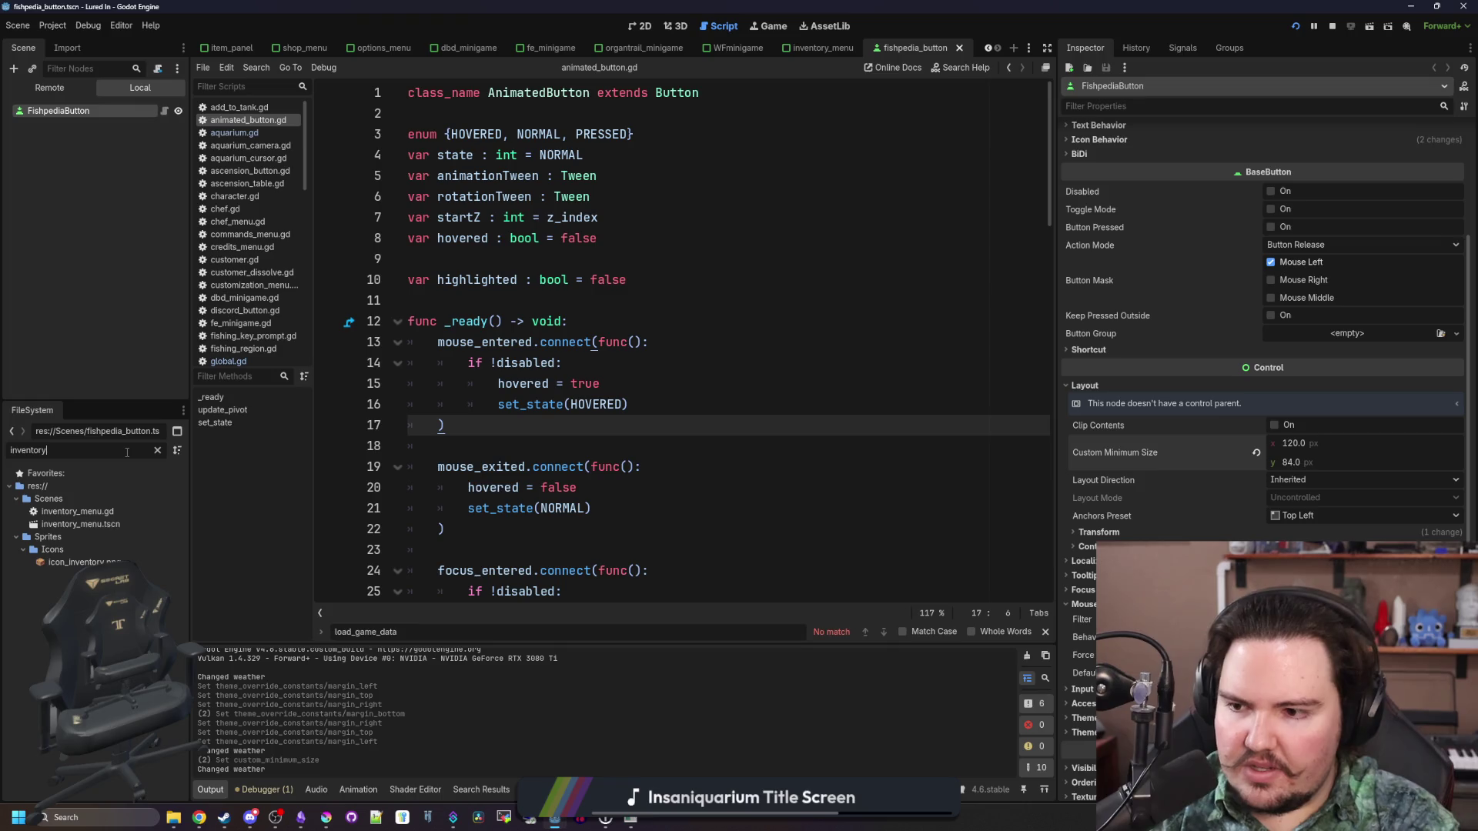
double_click(122, 510)
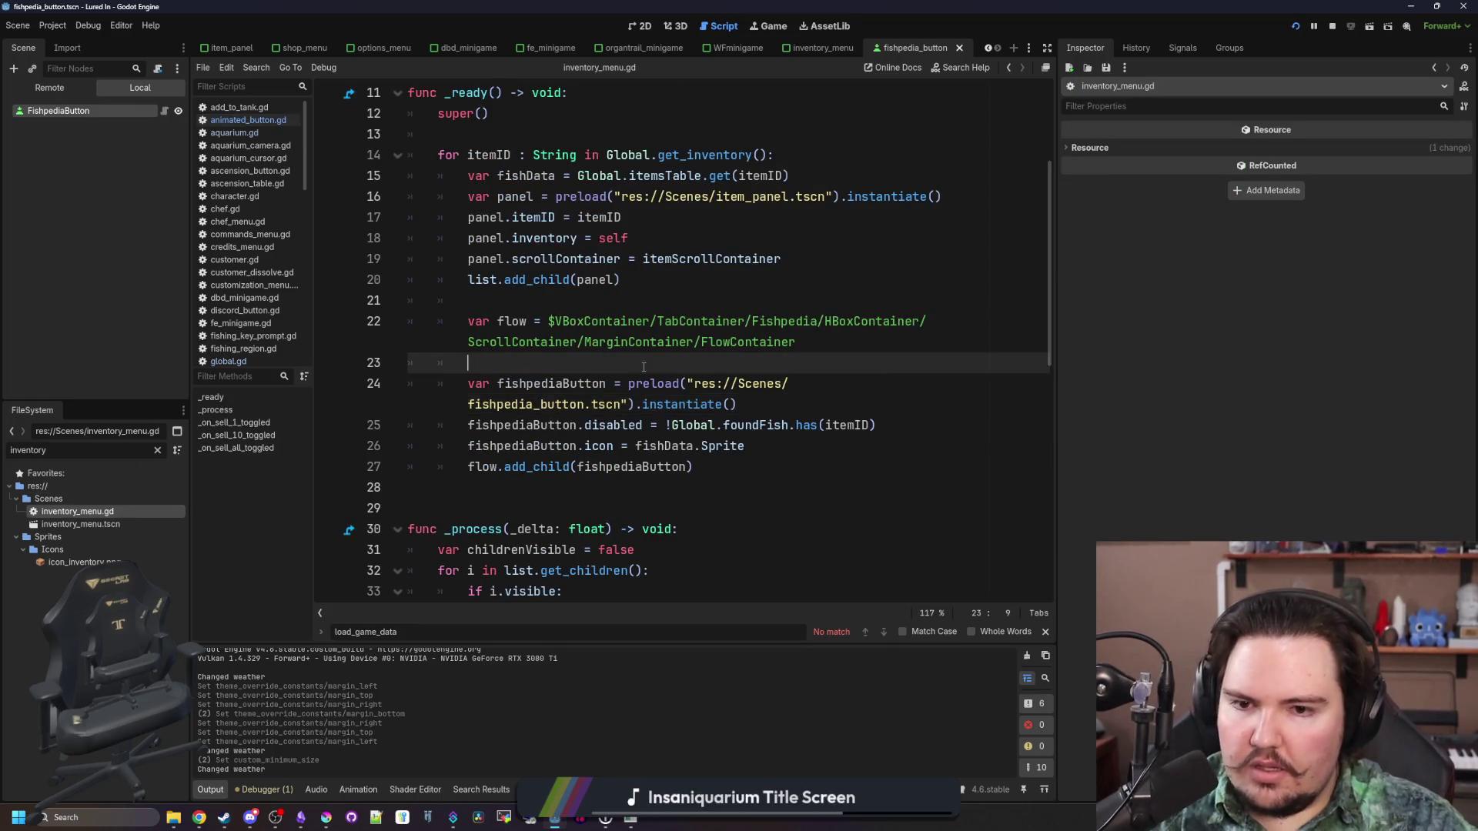
left_click_drag(1055, 354, 1230, 364)
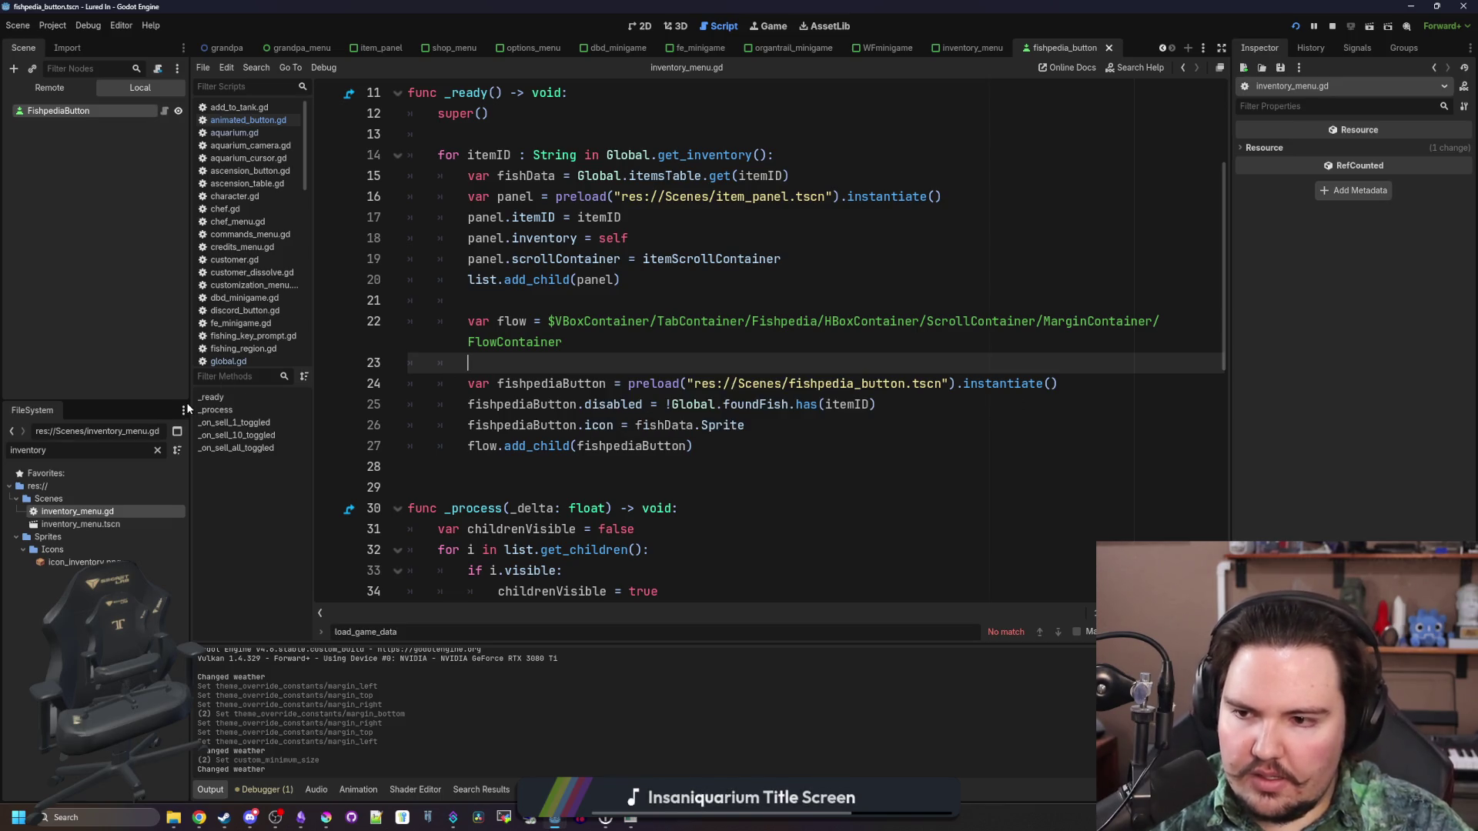
left_click_drag(189, 402, 137, 402)
Save the script and go to the end of line 26 in the _ready loop
key("ctrl+s")
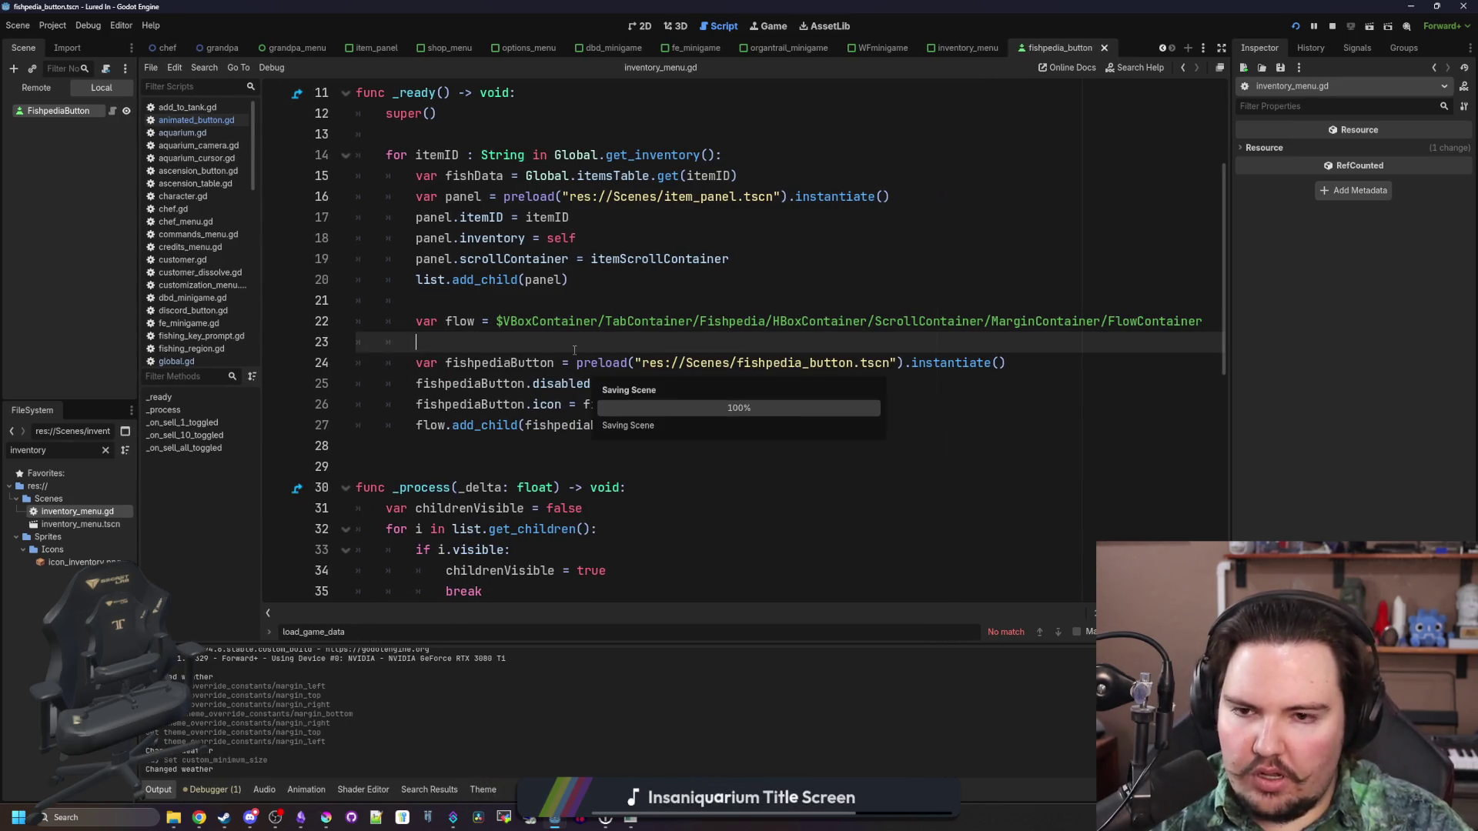
scroll(533, 389, "up", 1)
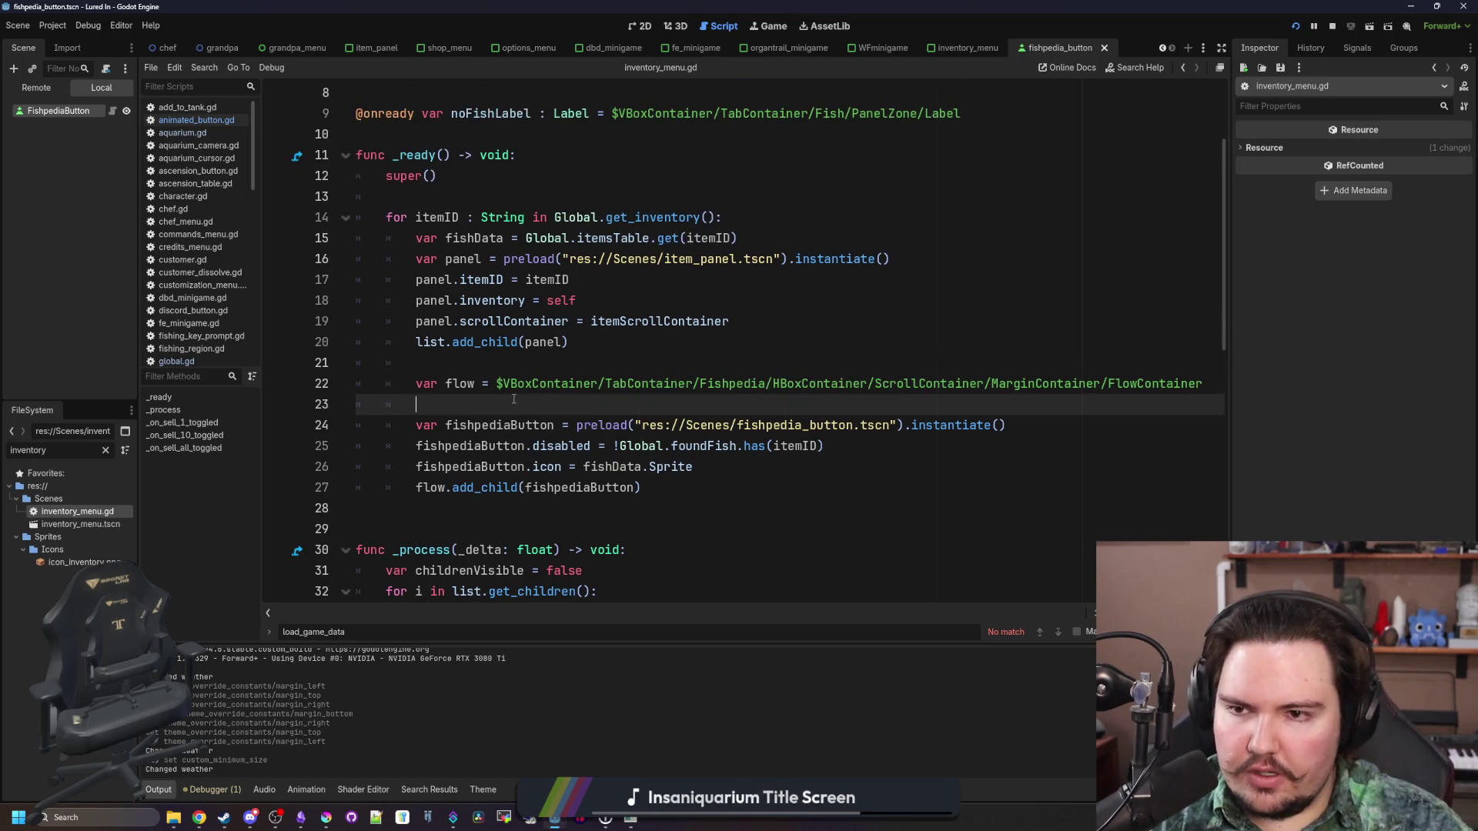
scroll(493, 347, "up", 1)
left_click(461, 261)
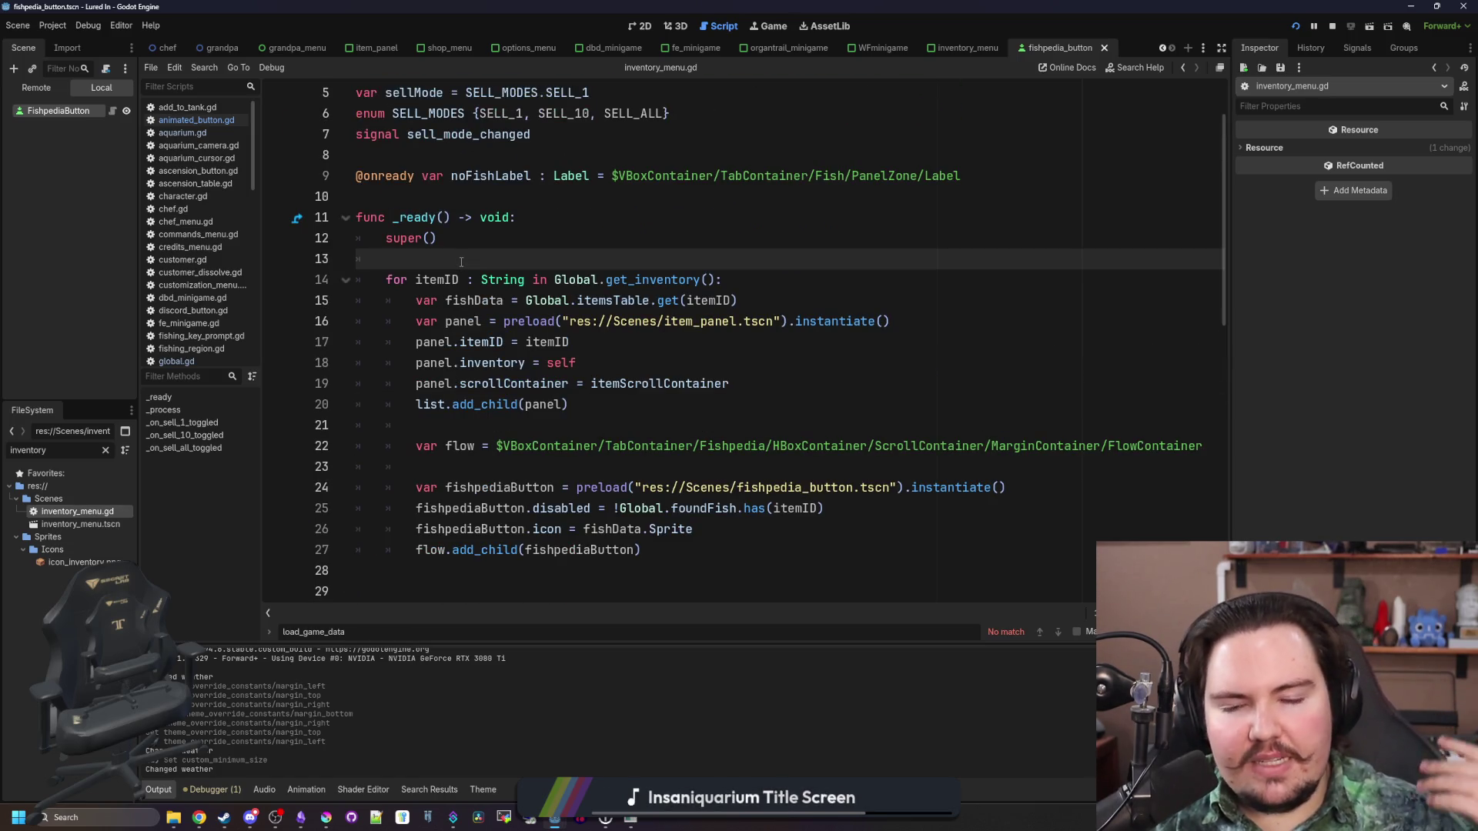
scroll(570, 488, "down", 1)
left_click(709, 470)
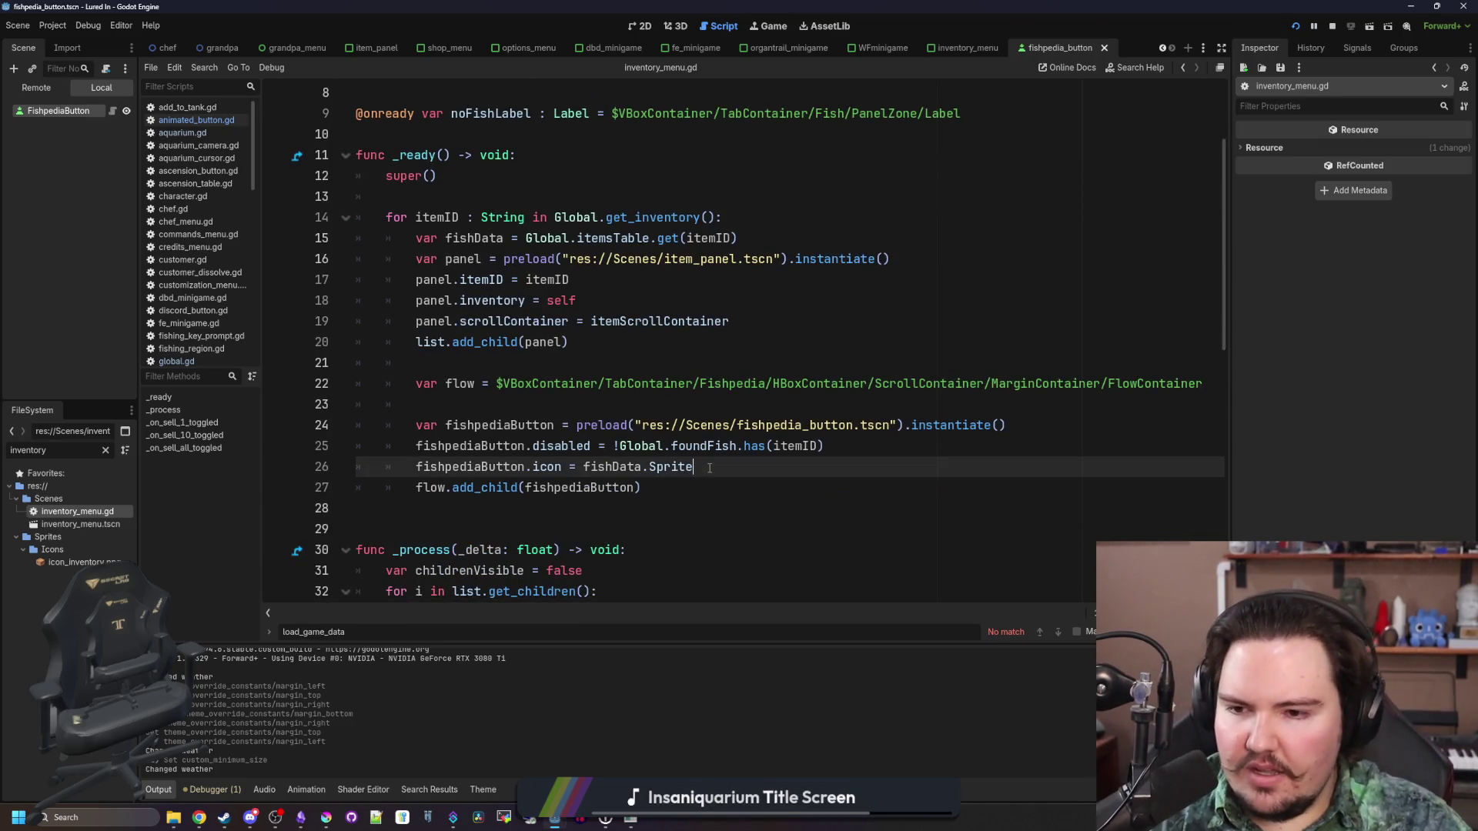
Connect each fishpediaButton's pressed signal to set_info.bind(itemID)
key("Return")
type("fishpediaBu")
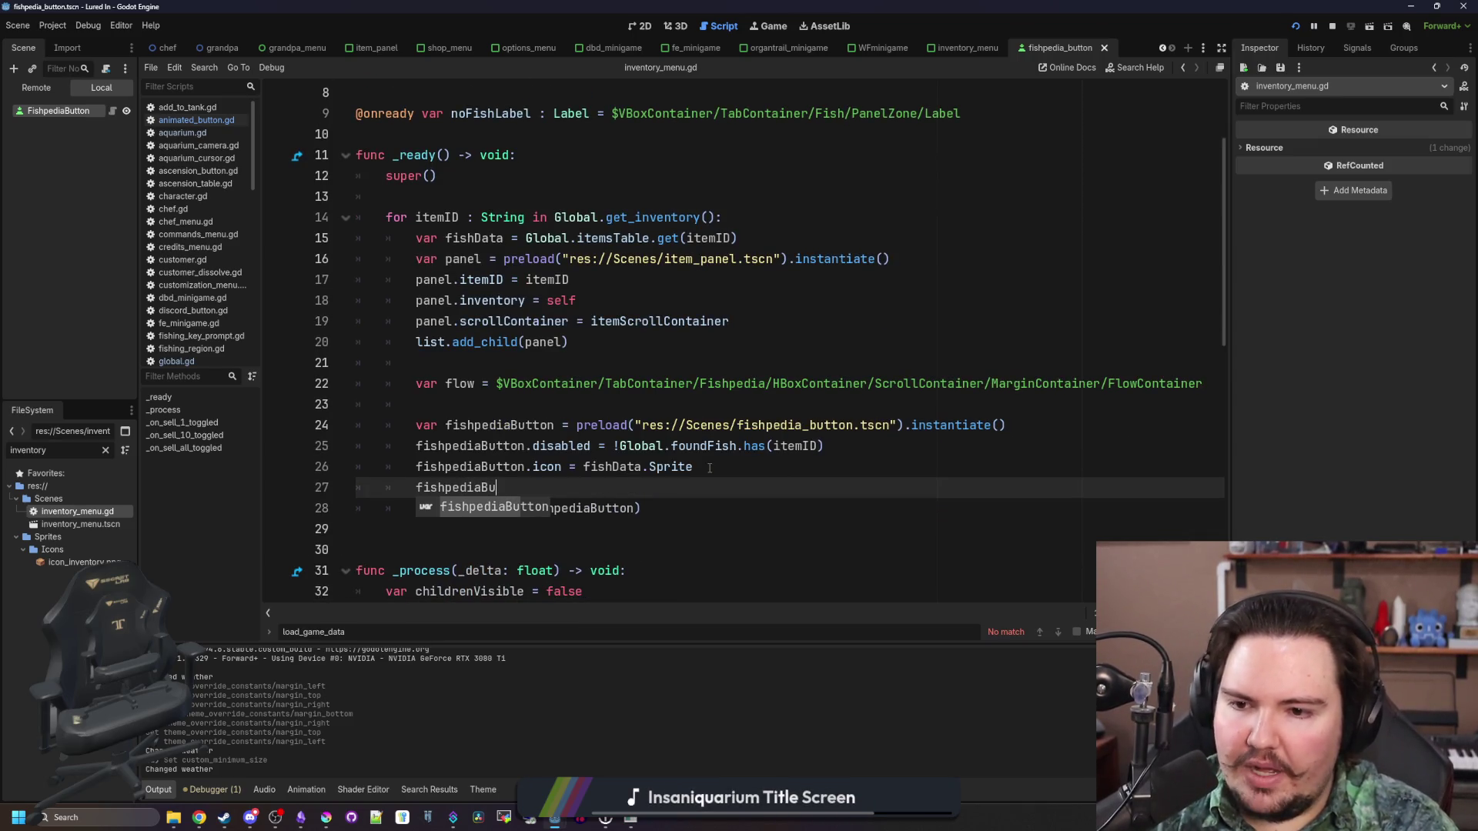
type("tton.pressed.connect(")
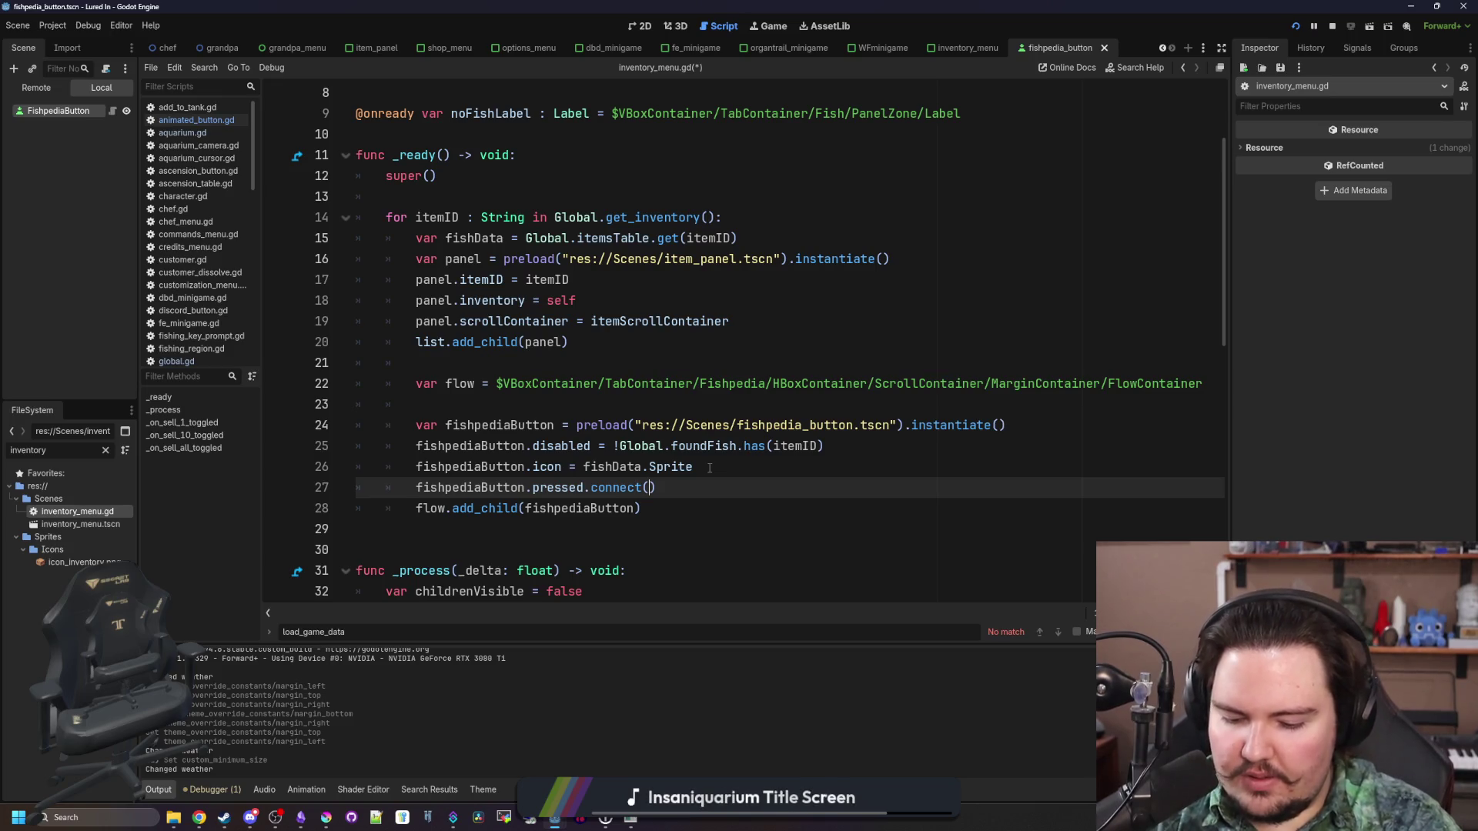
type("info")
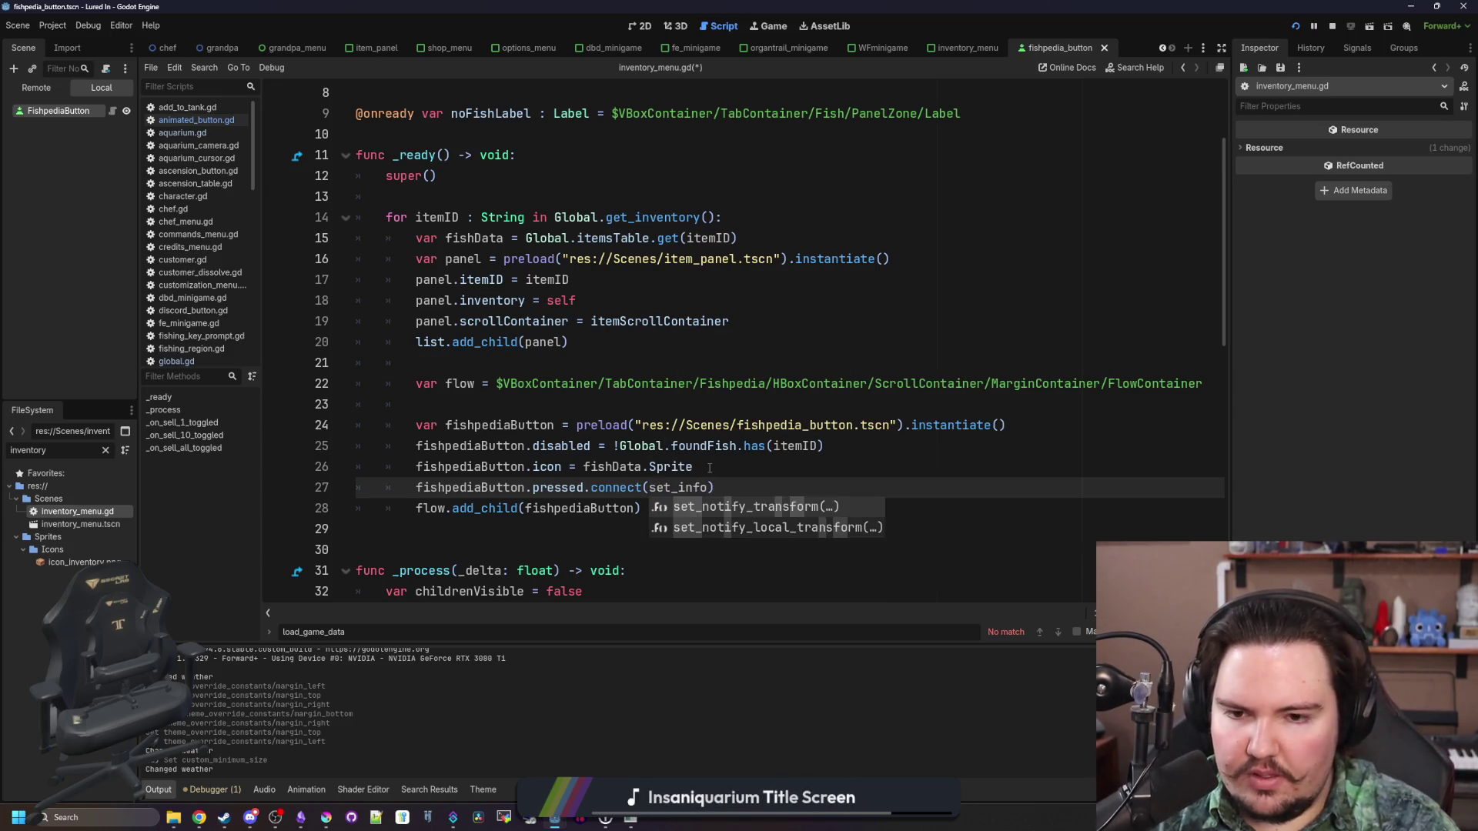
type(".bind(itemID")
Add func set_info(fishID) that assigns the InfoPanel TextureRect's texture, dragging in its node path
scroll(462, 401, "down", 2)
left_click(437, 411)
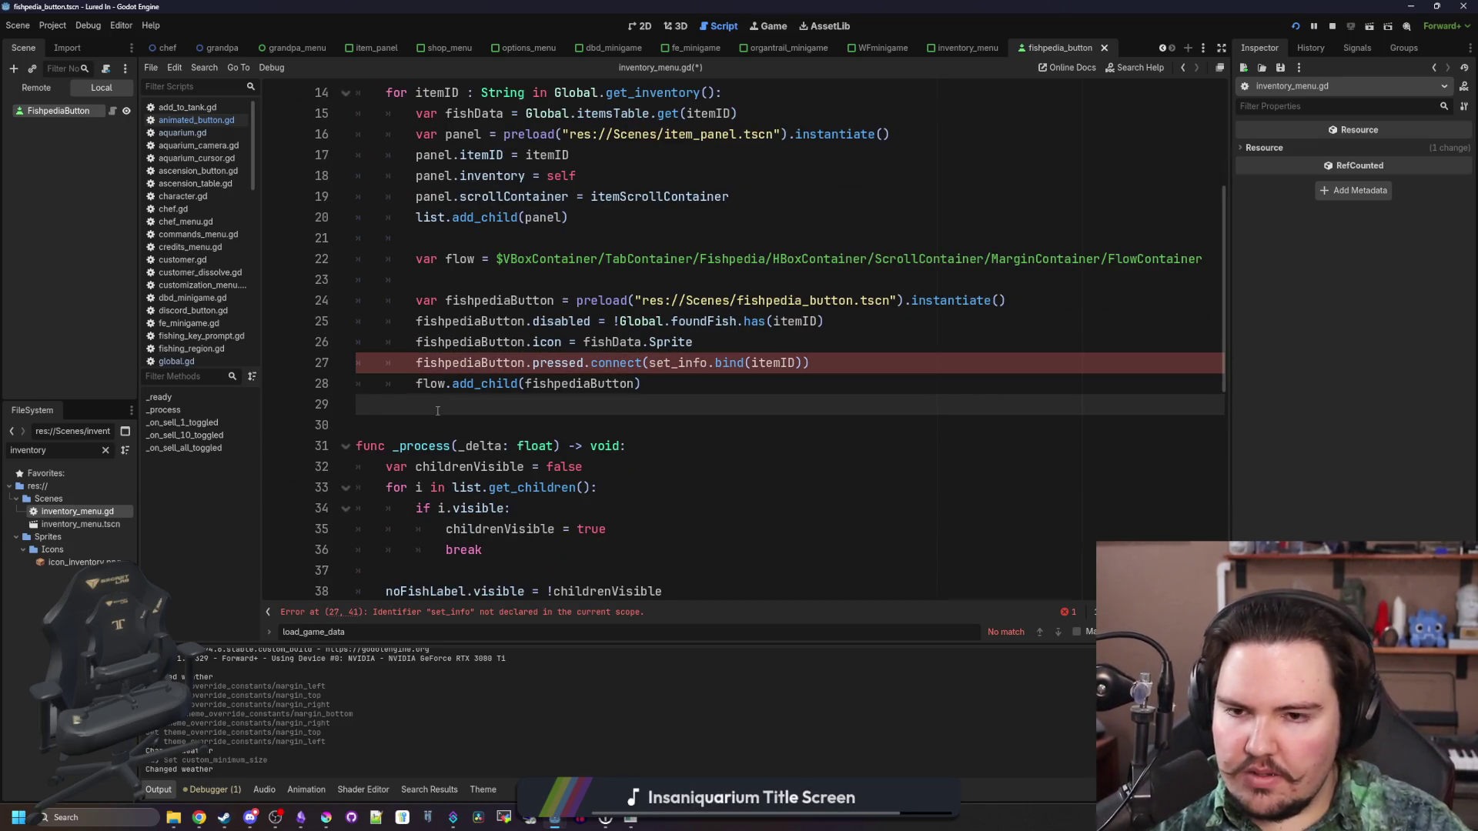
key("Return")
key("Return")
key("Return")
type("func set_info(fishID : String")
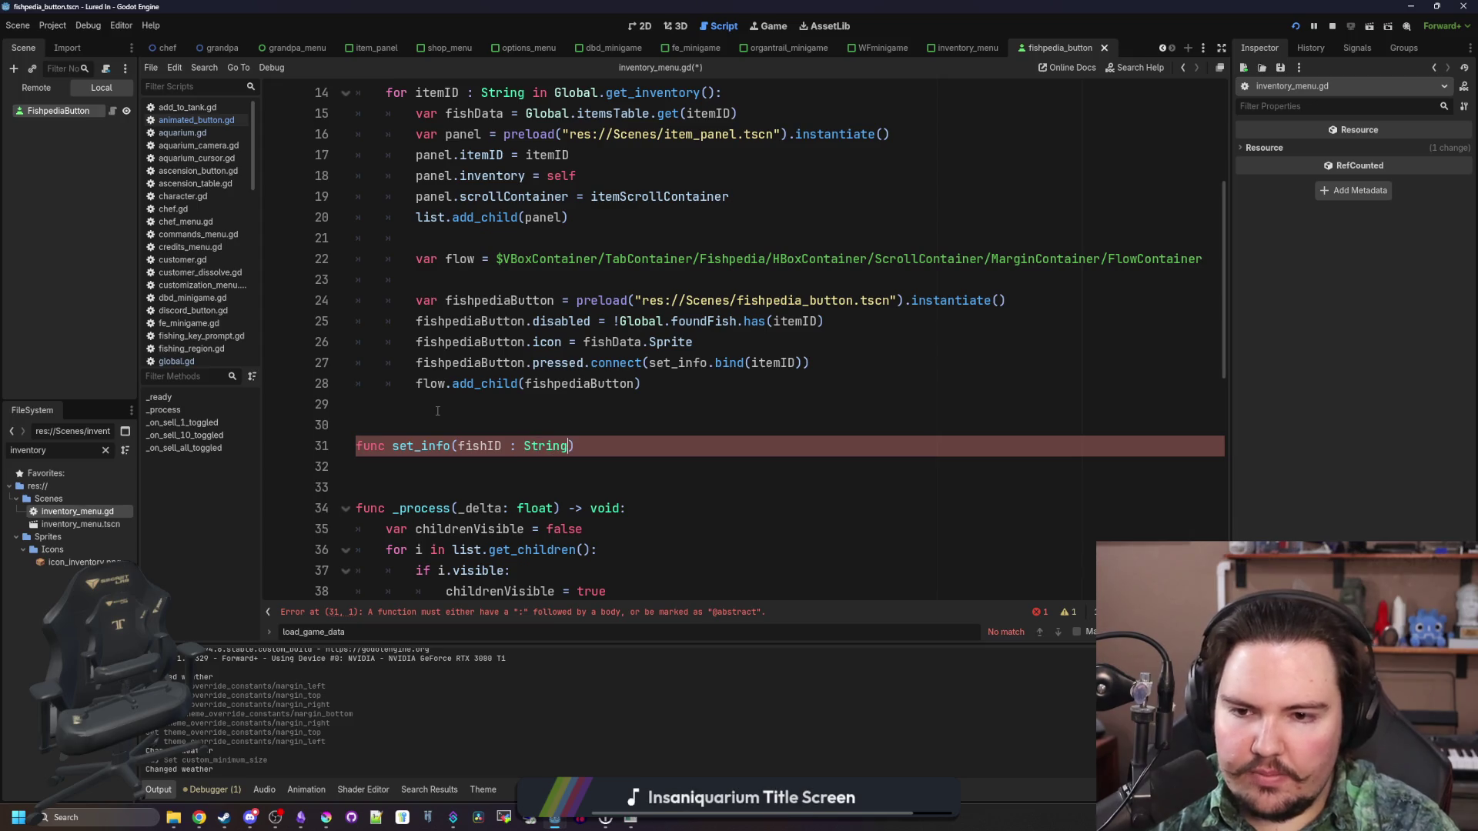
type(":")
key("Return")
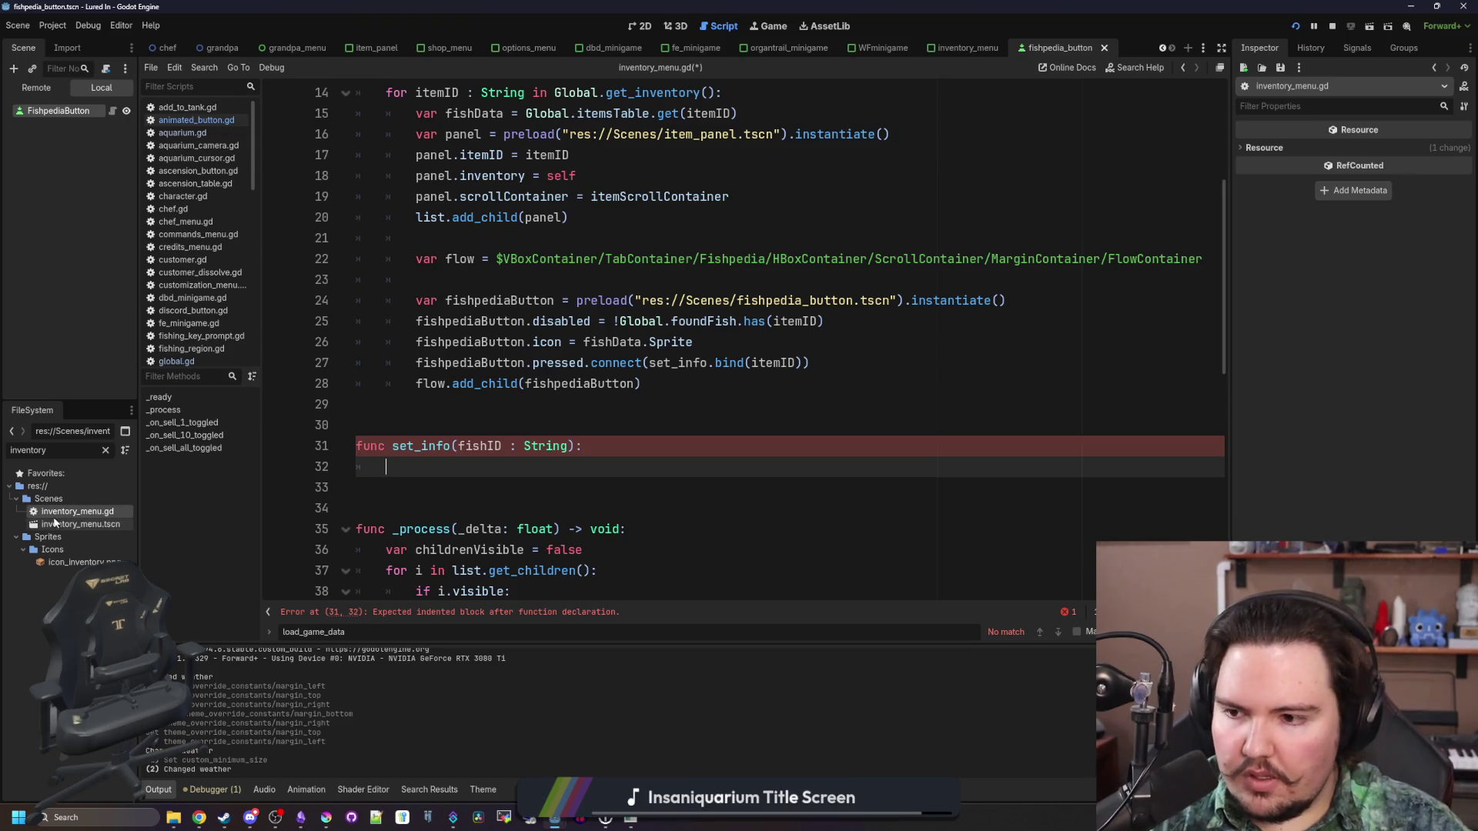
double_click(97, 529)
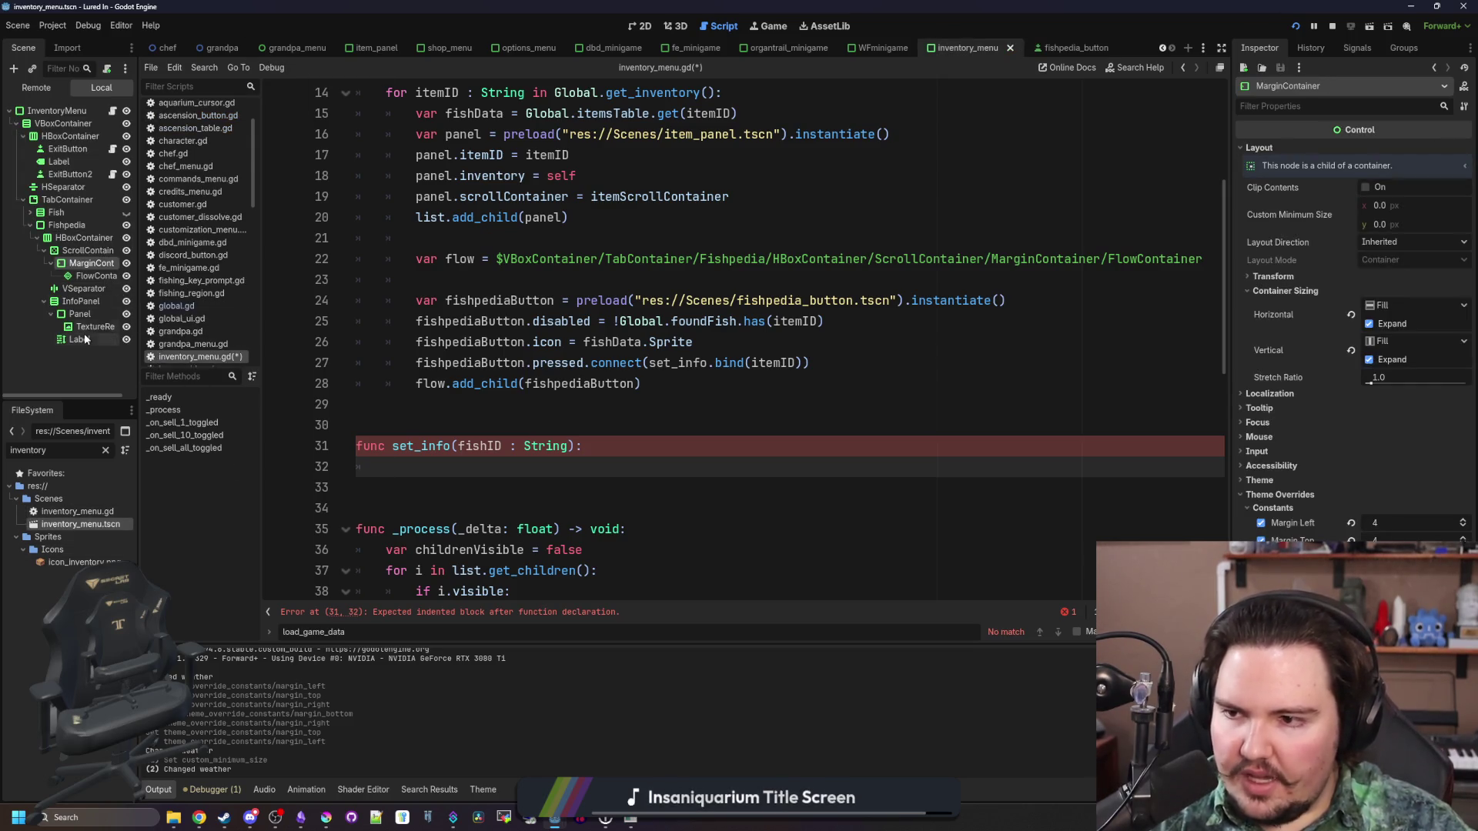
mouse_move(91, 331)
left_mouse_down()
mouse_move(413, 425)
mouse_move(458, 466)
left_mouse_up()
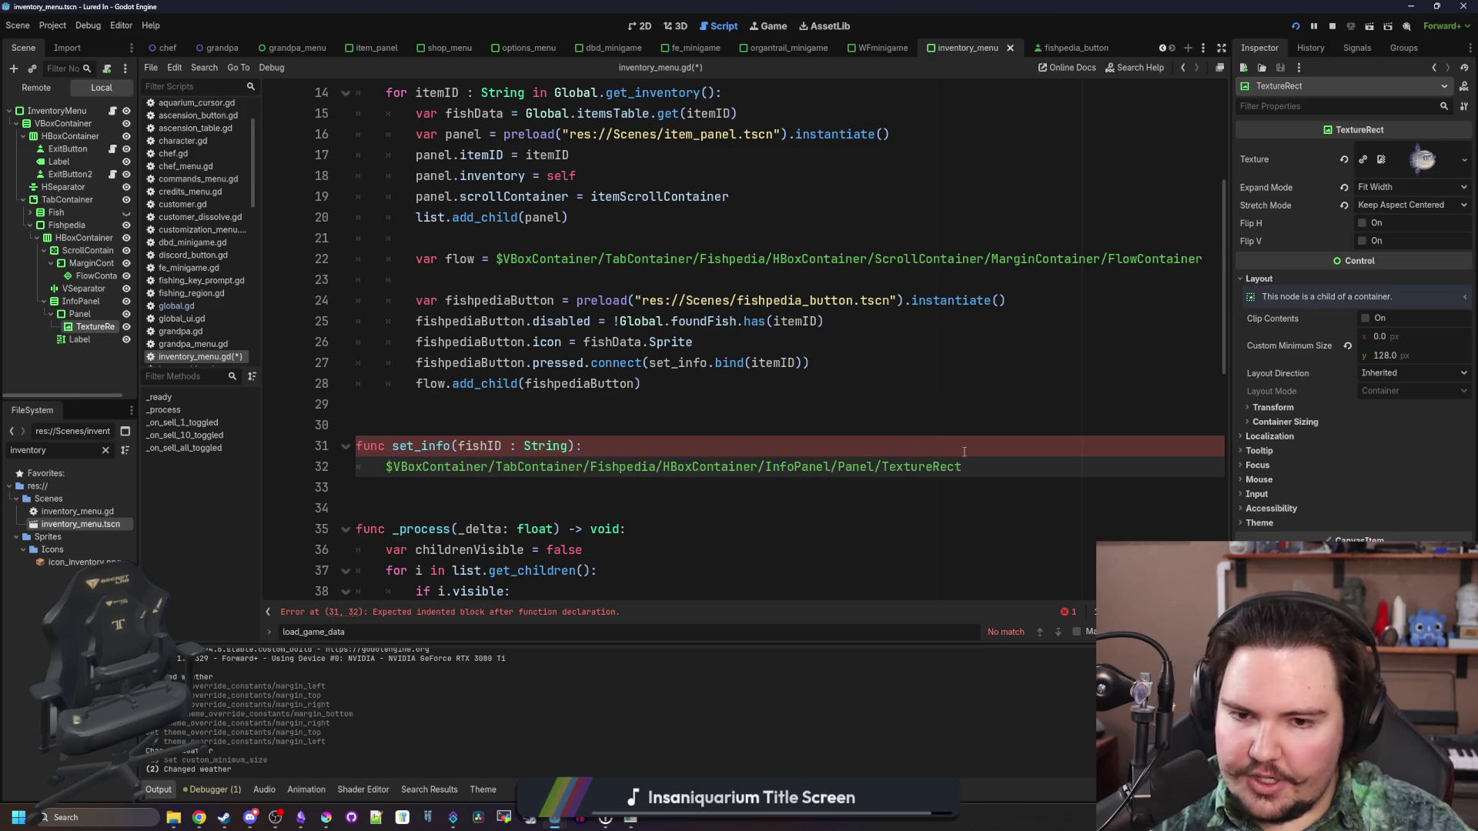
type(".text")
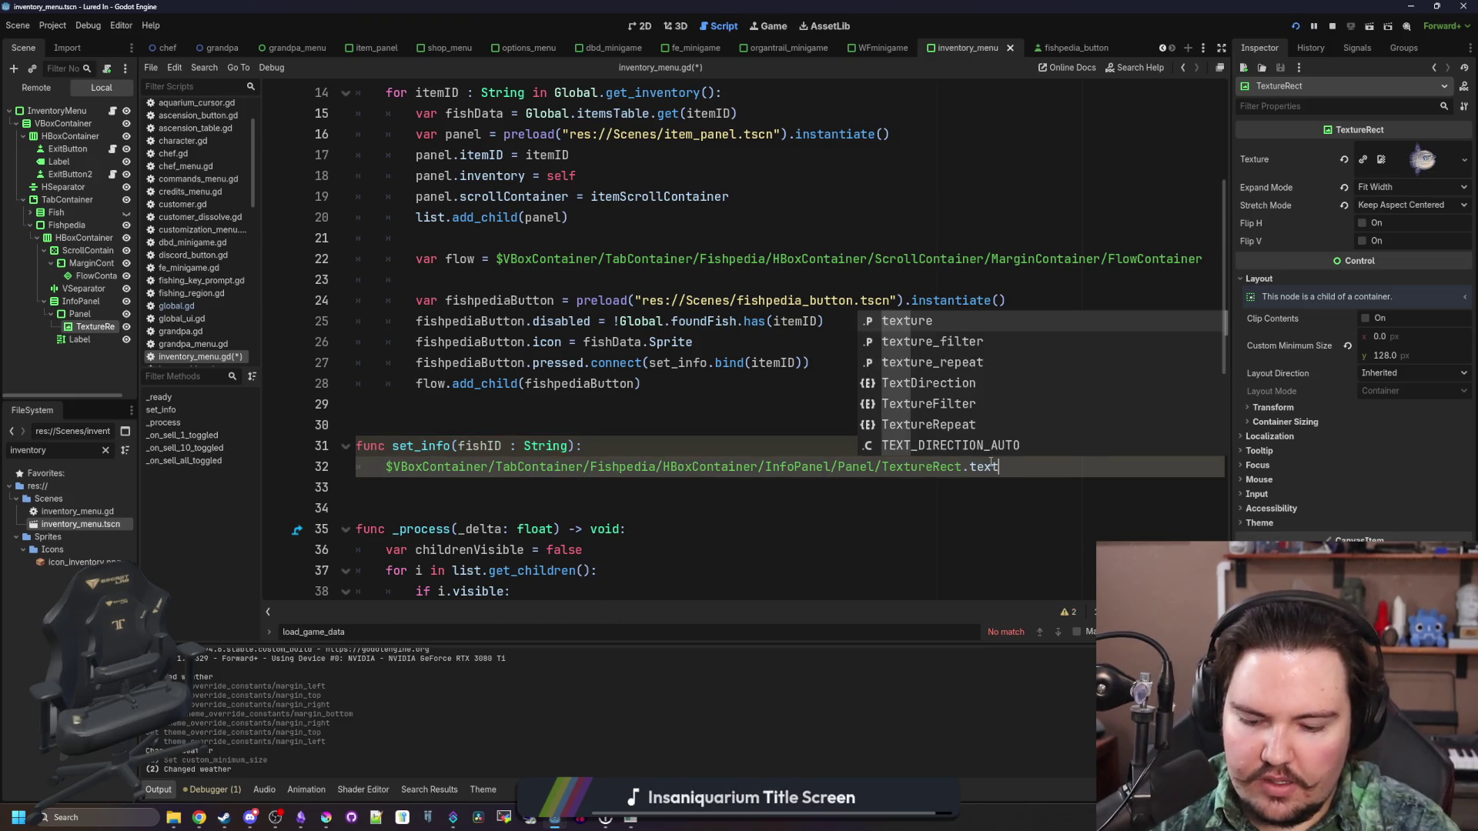
type("ure =")
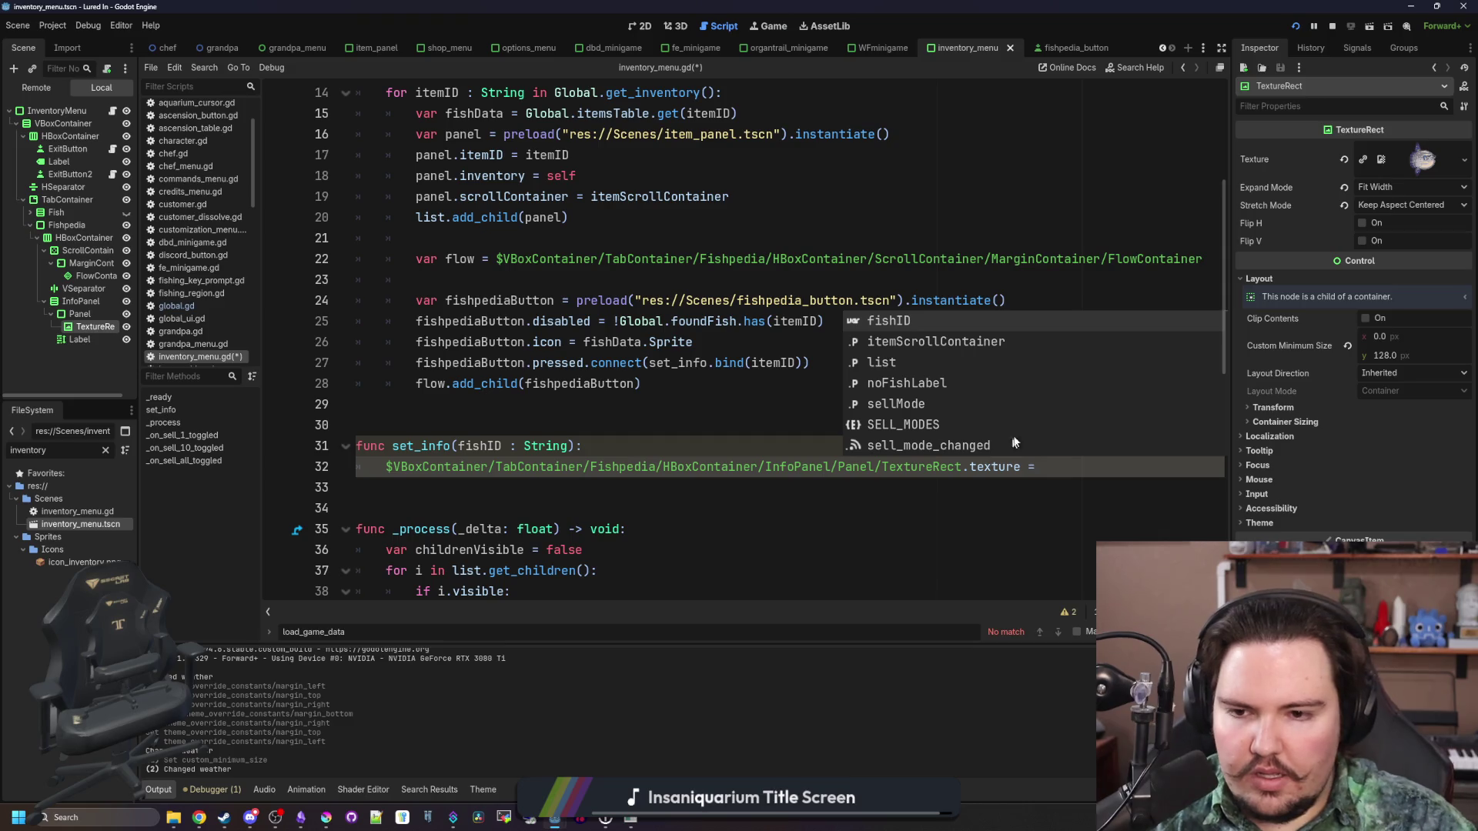
Fetch the fish data with Global.itemsTable.get() and use its Sprite as the texture
key("ctrl+shift+Return")
type("var fishData = Global")
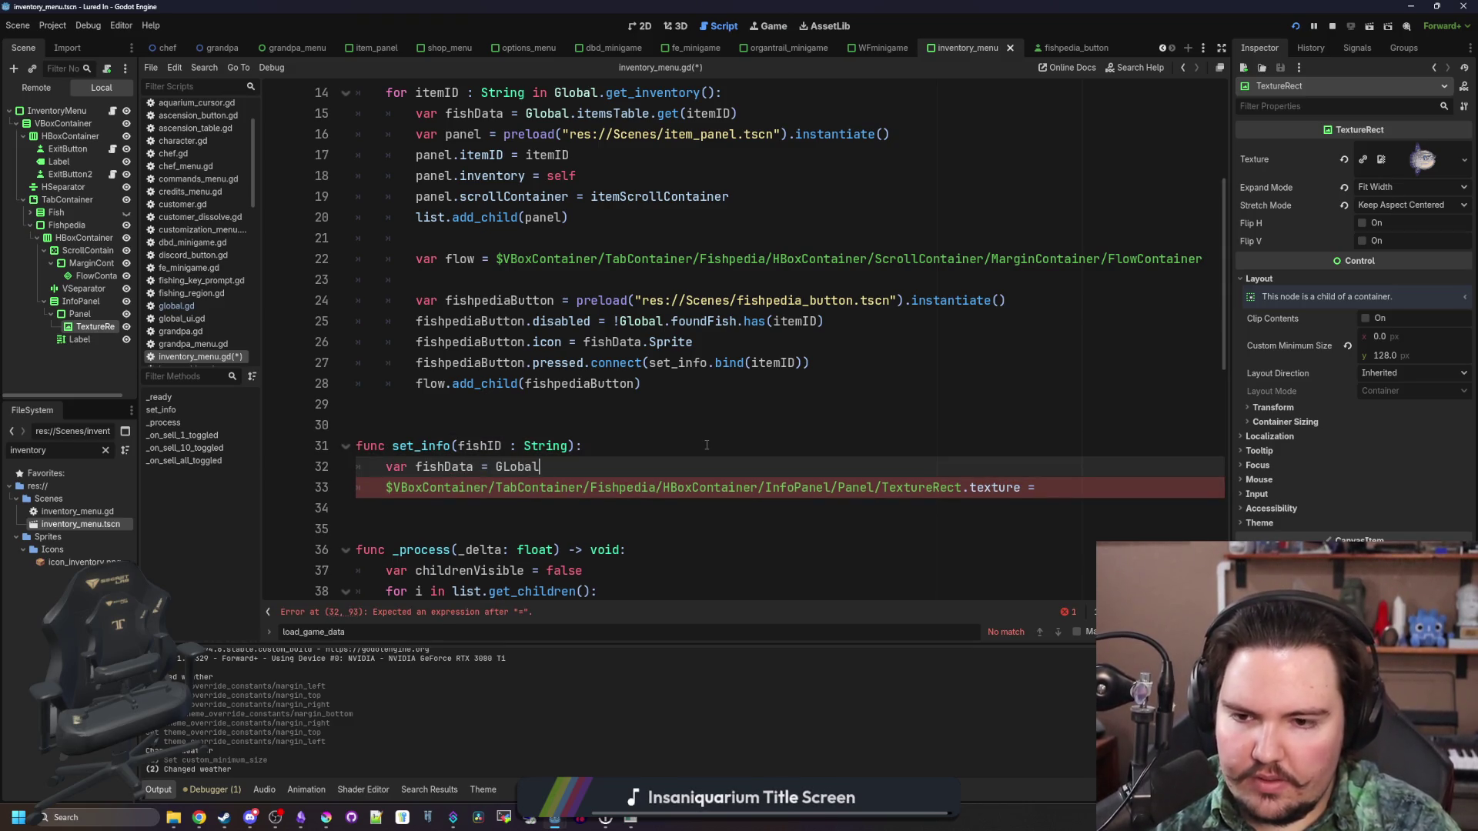
key("BackSpace")
key("BackSpace")
key("BackSpace")
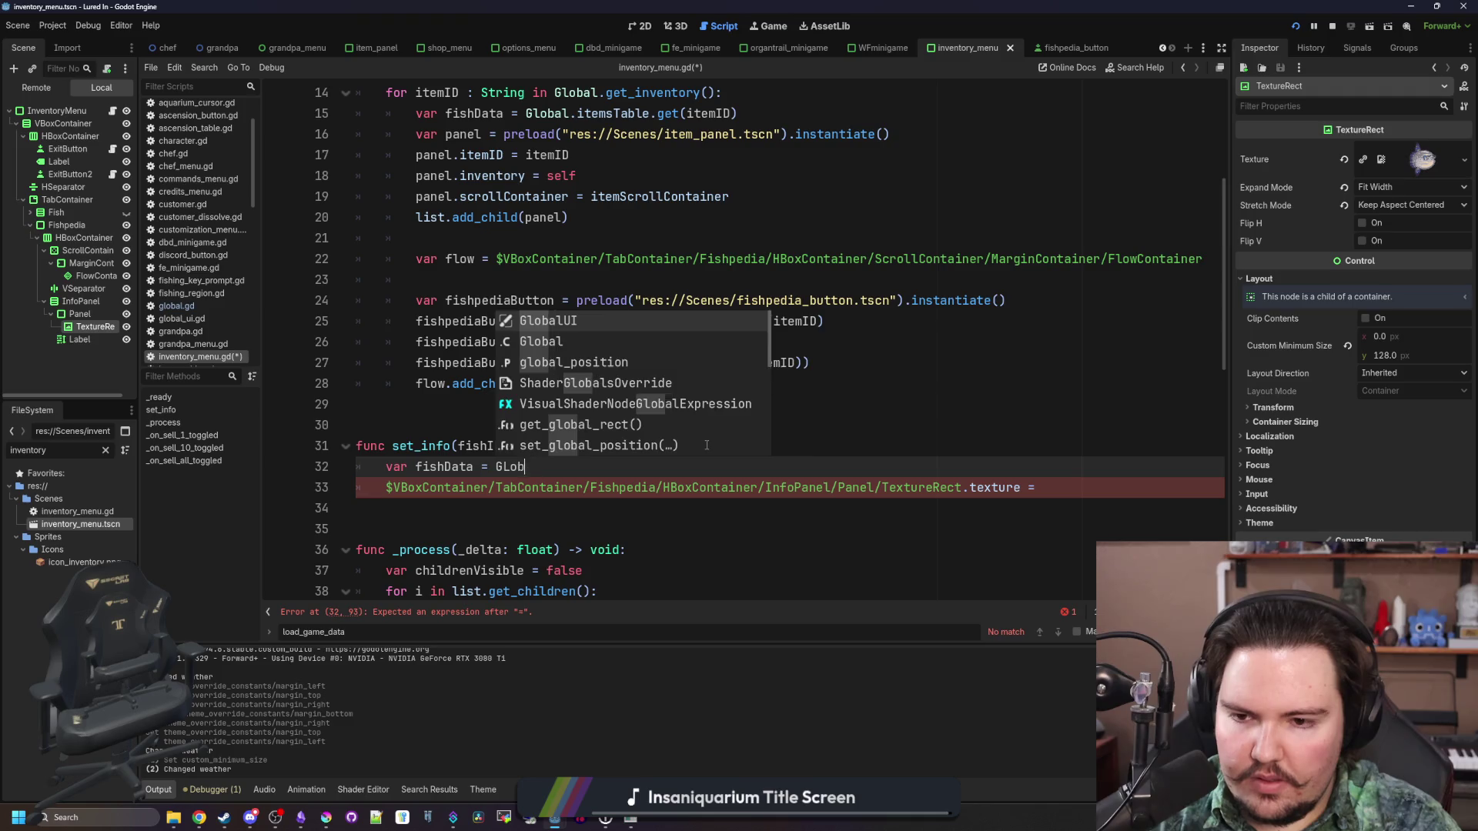
type("lobal.itemsTable.get")
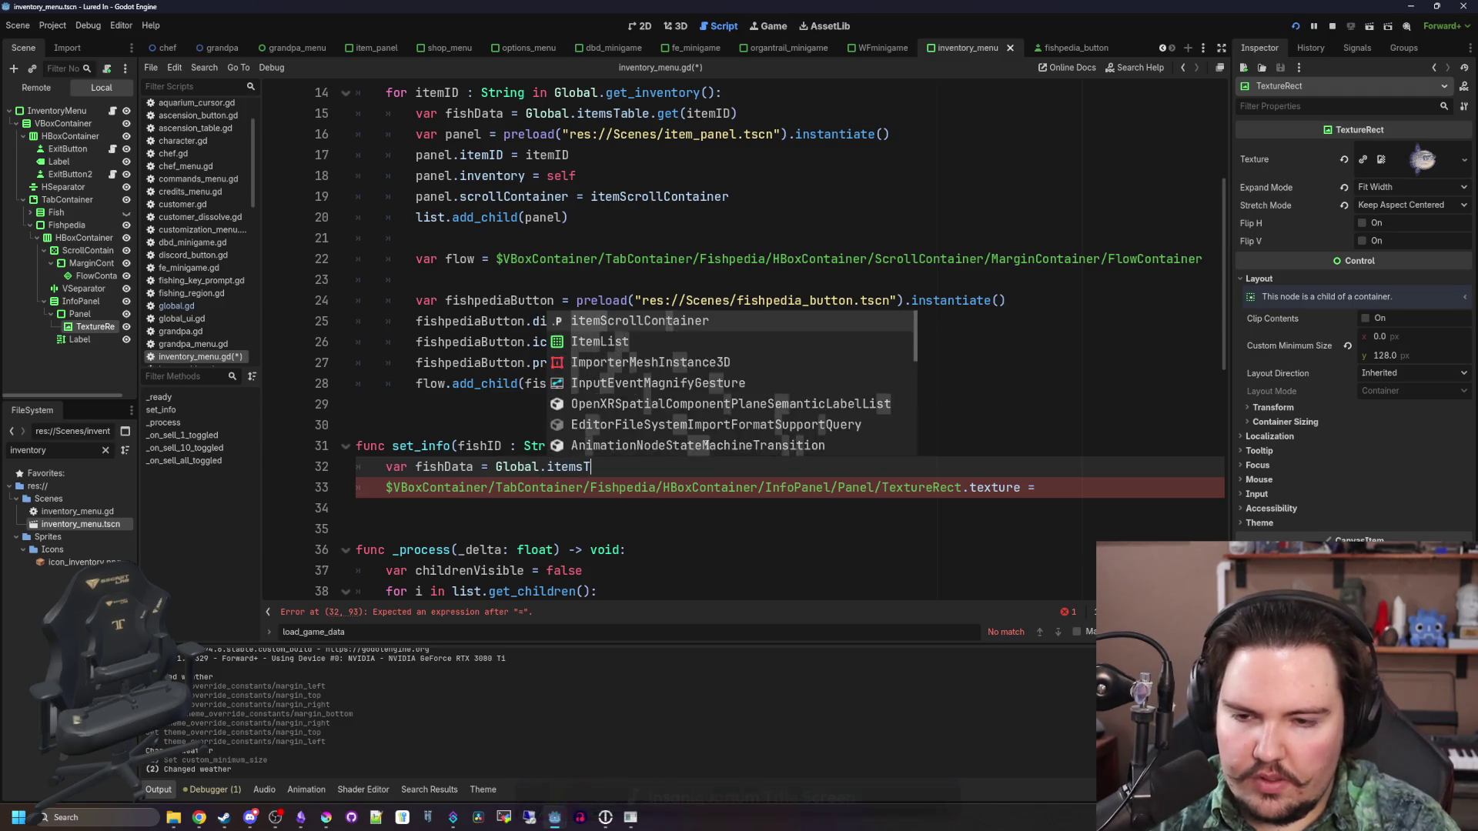
type("(fishID")
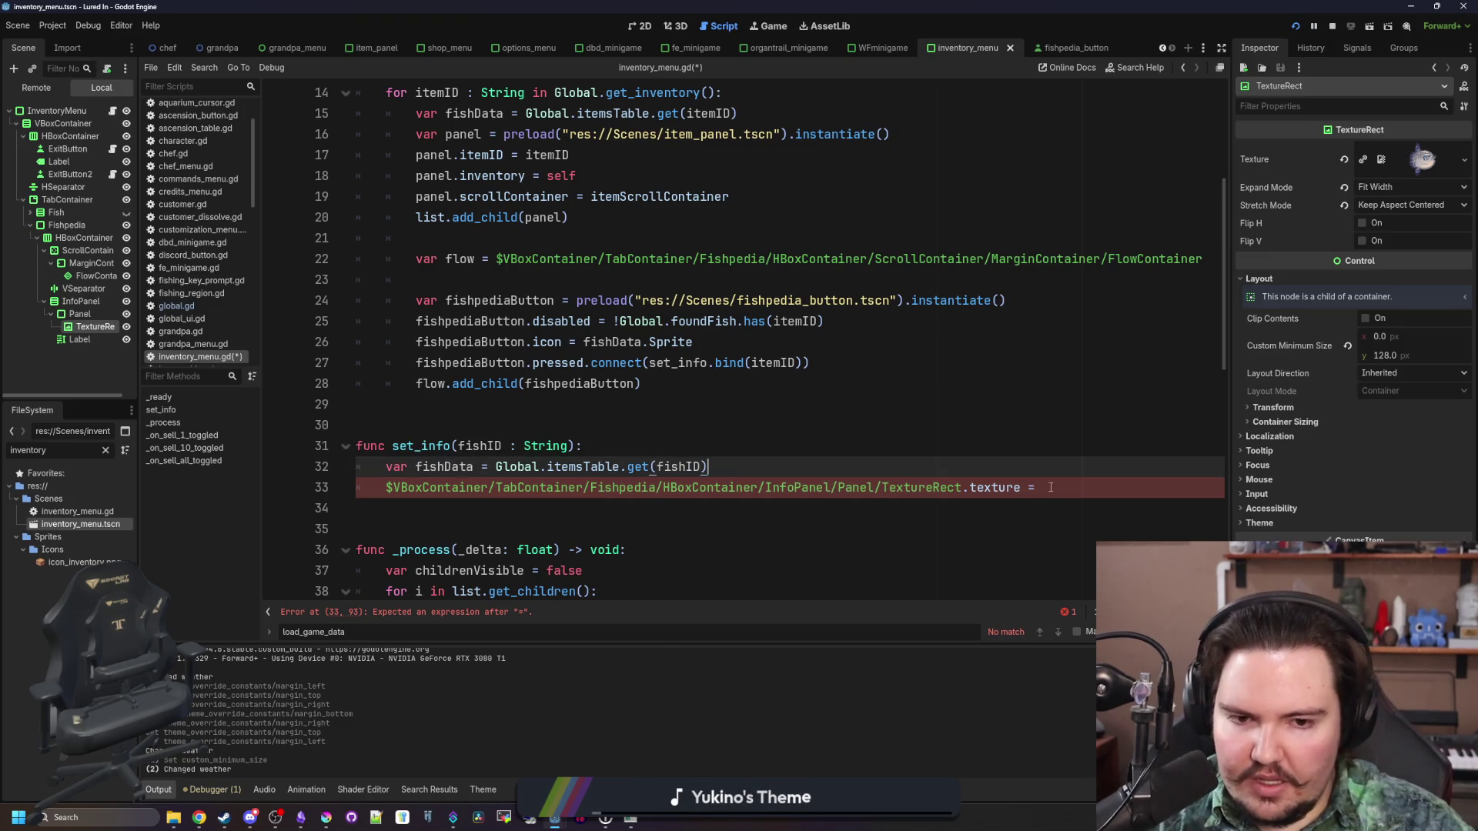
left_click(1066, 486)
type("fishData.Sprite")
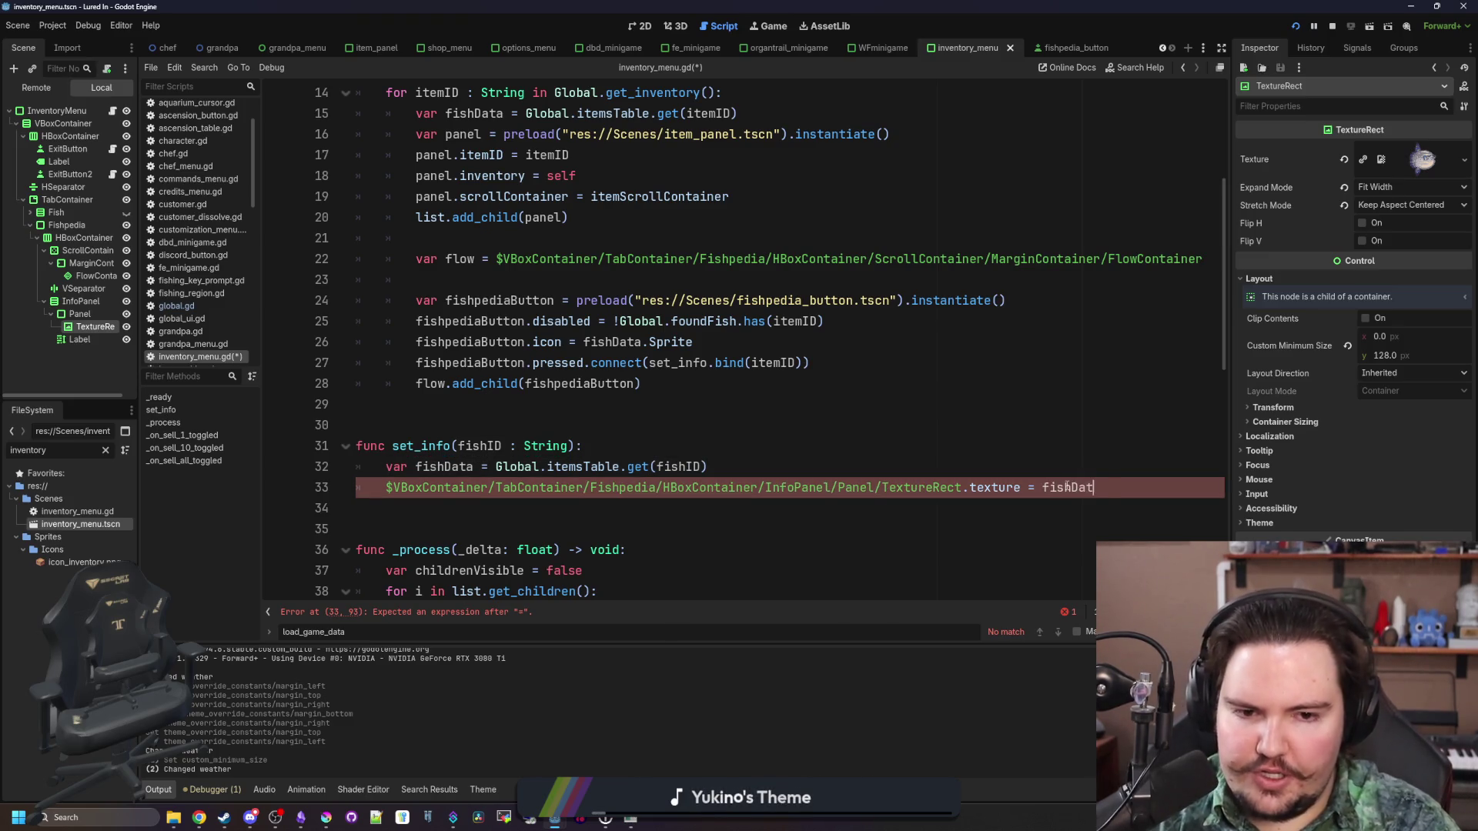
left_click(839, 419)
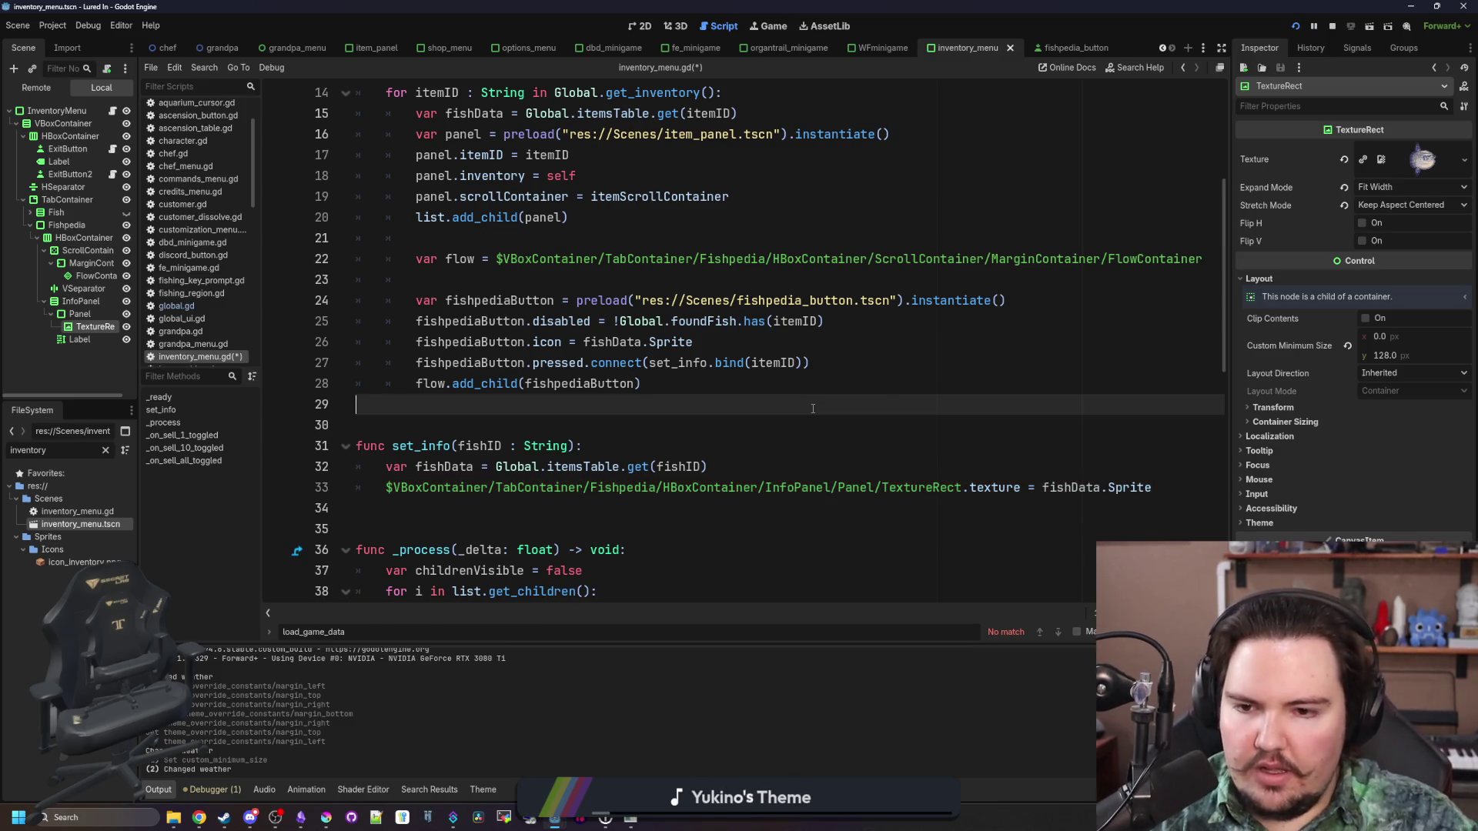
left_click(773, 29)
Run the game, dismiss the popups, and click the first Fishpedia fish to show its details
left_click(1297, 26)
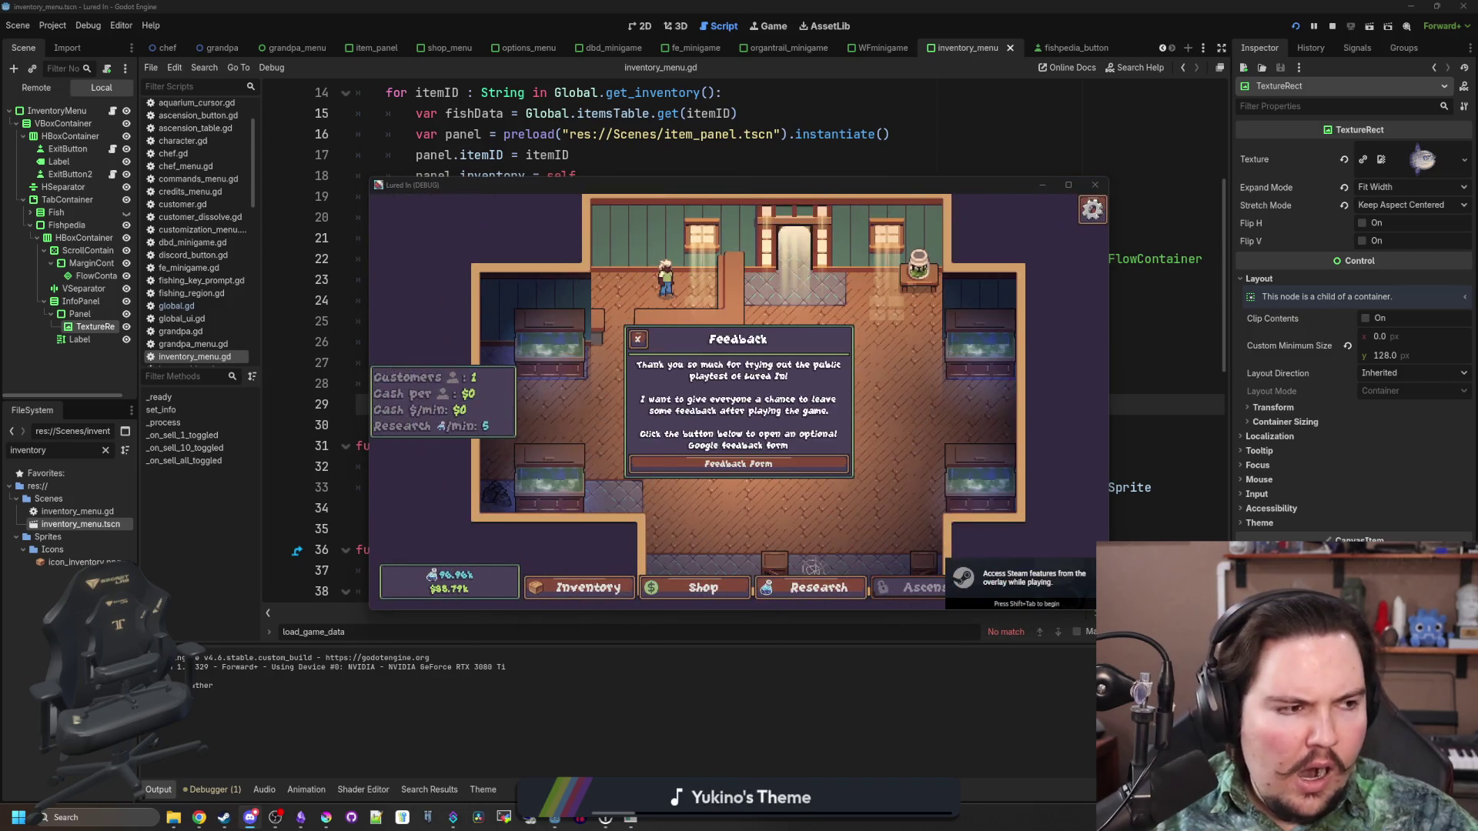
left_click(638, 339)
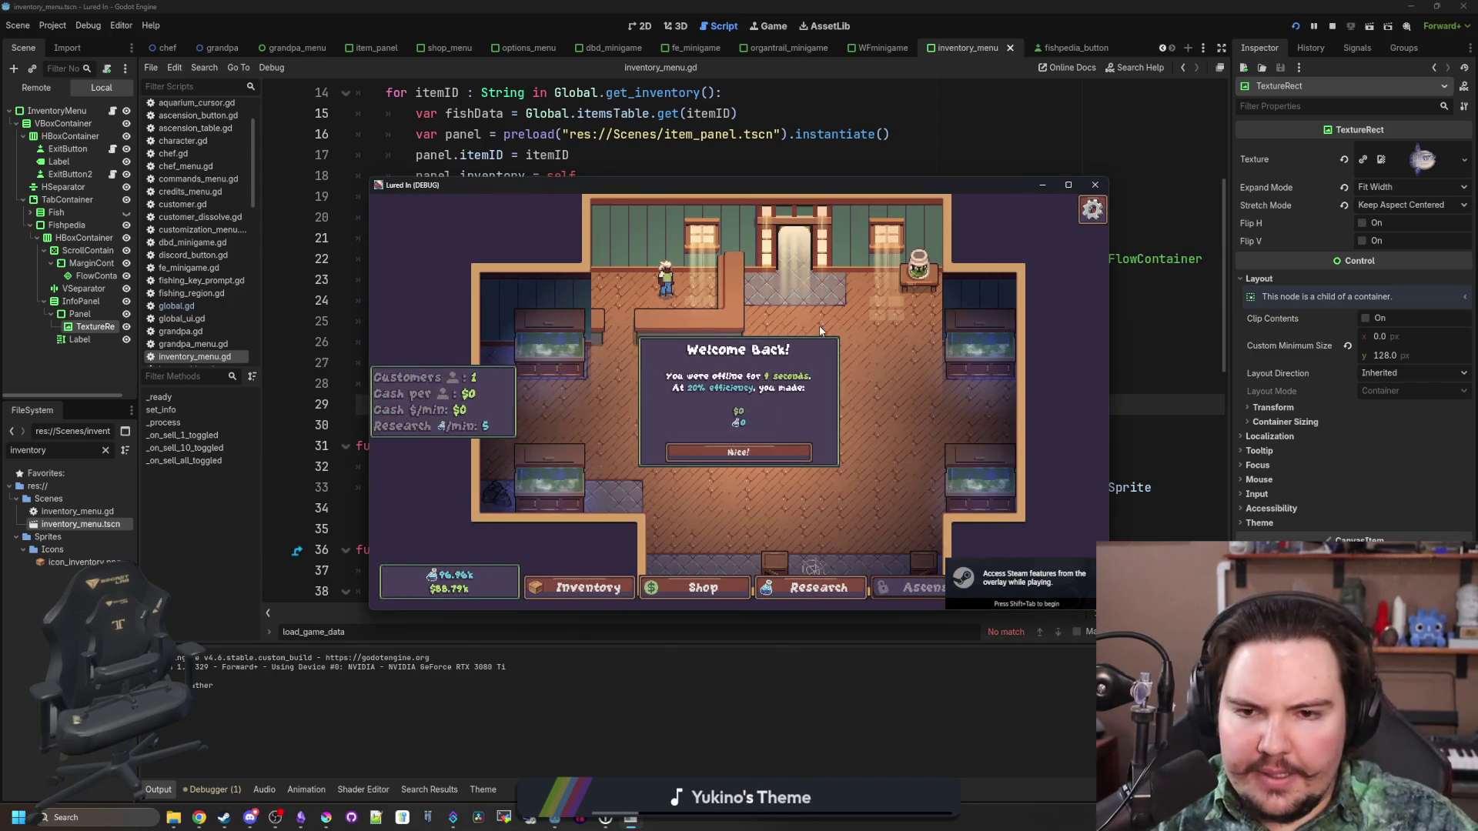
left_click(761, 442)
left_click(1069, 185)
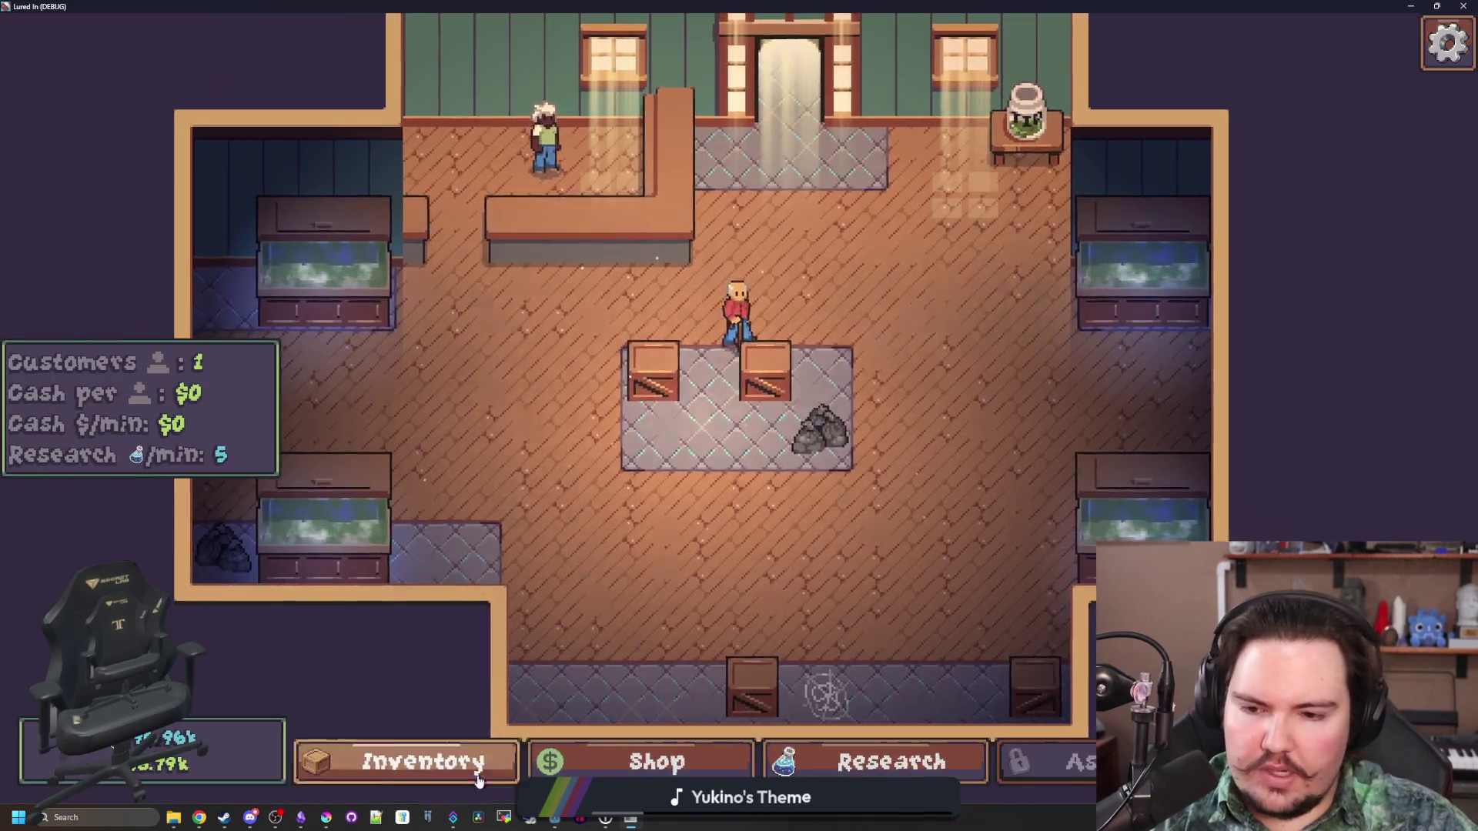
left_click(478, 782)
left_click(442, 289)
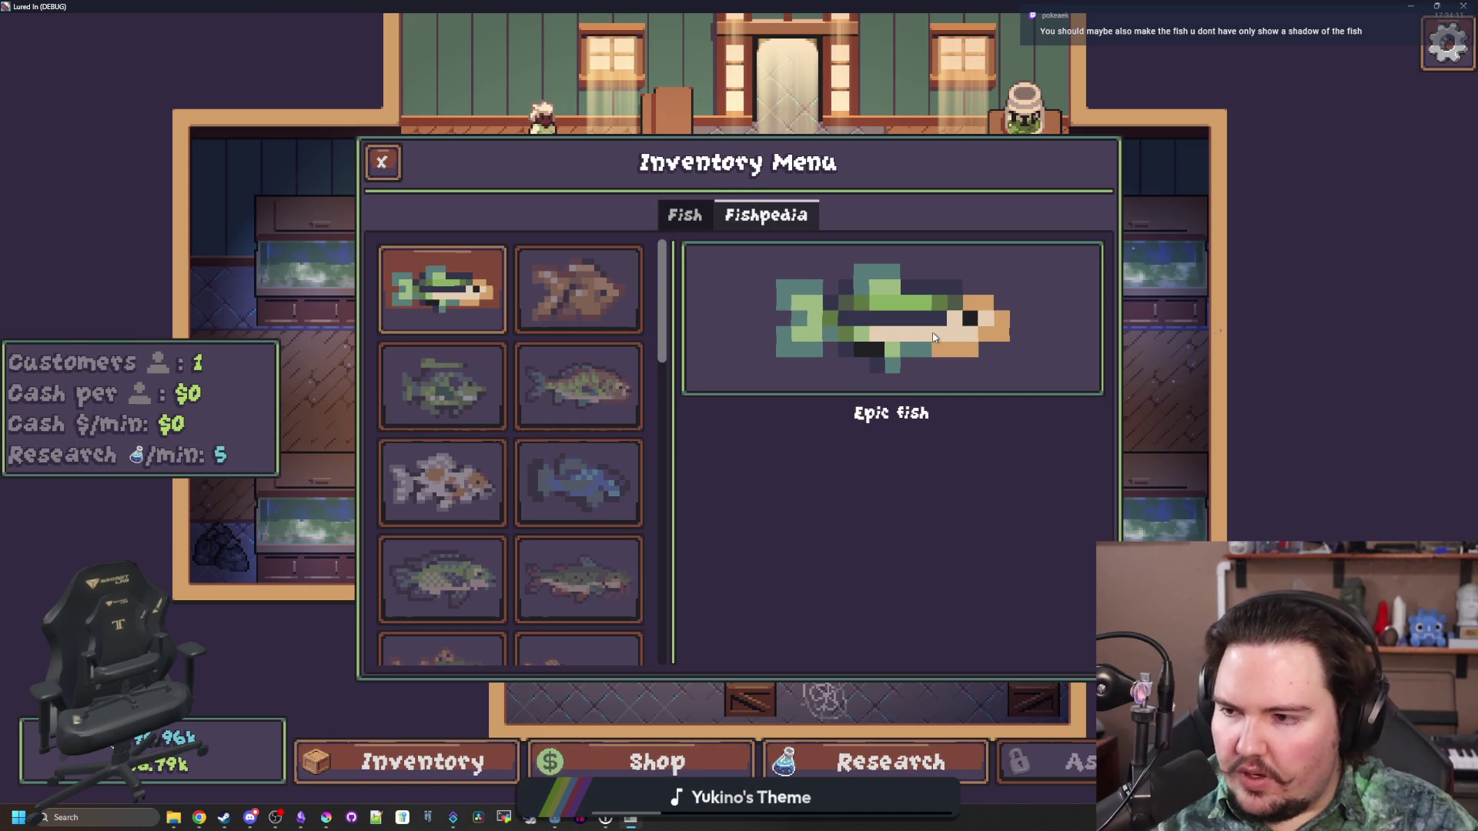
scroll(567, 406, "down", 5)
scroll(585, 412, "up", 5)
scroll(603, 416, "down", 3)
scroll(637, 405, "up", 3)
Back in the editor, save and open fishpedia_button.tscn on the 2D canvas
key("super+Down")
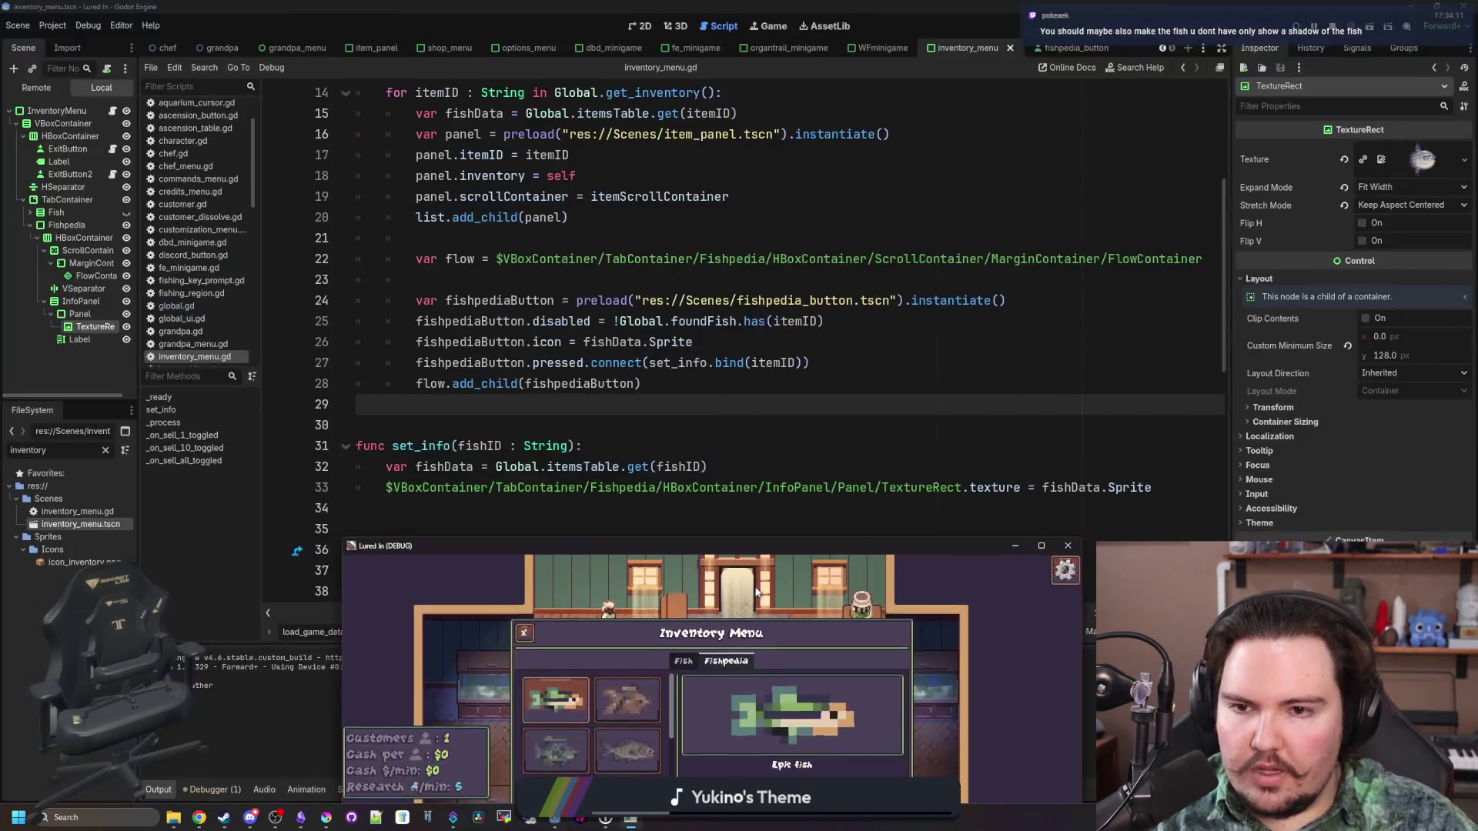
left_click(506, 412)
key("ctrl+s")
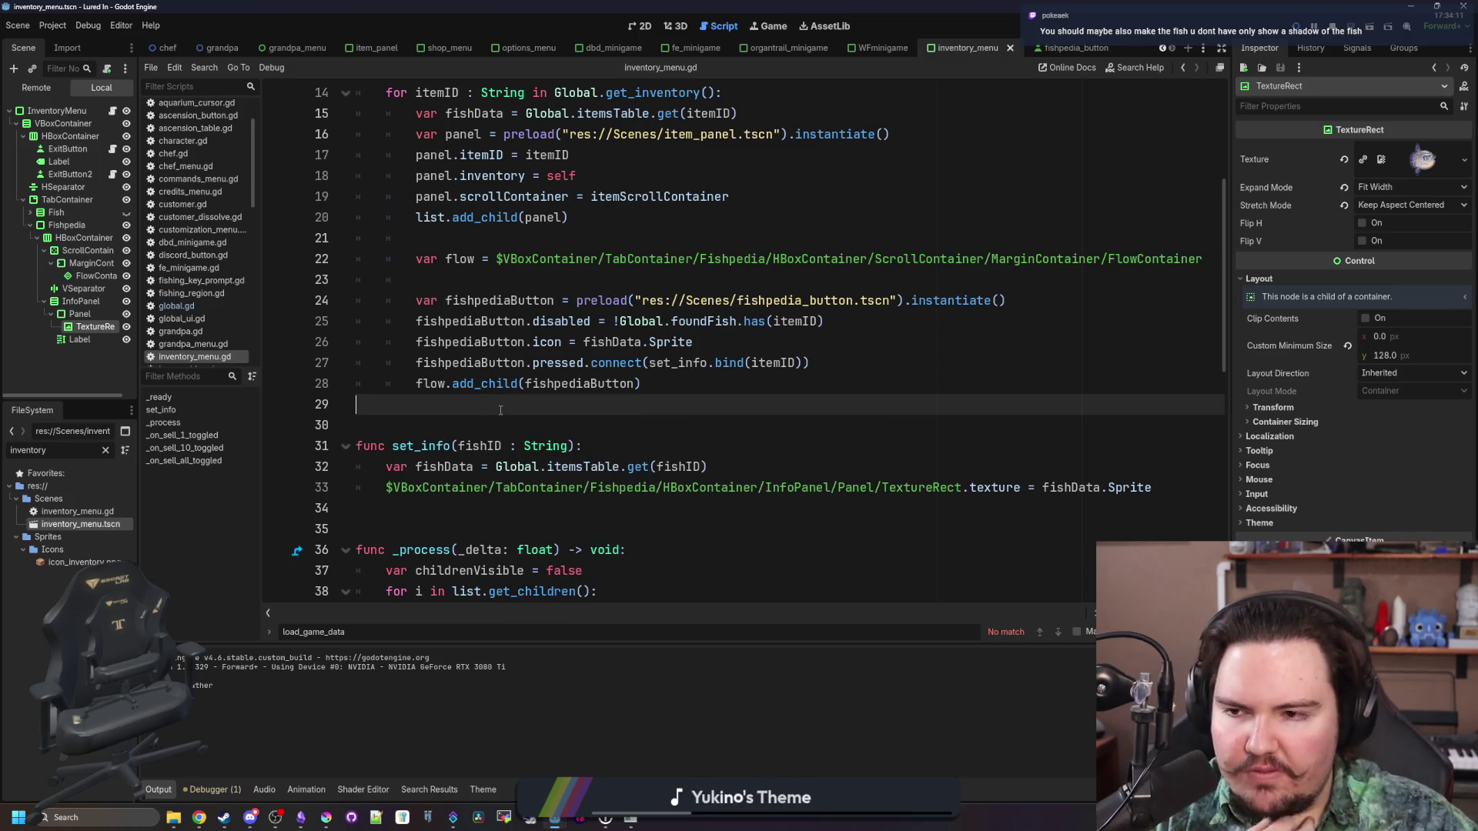
left_click(719, 390)
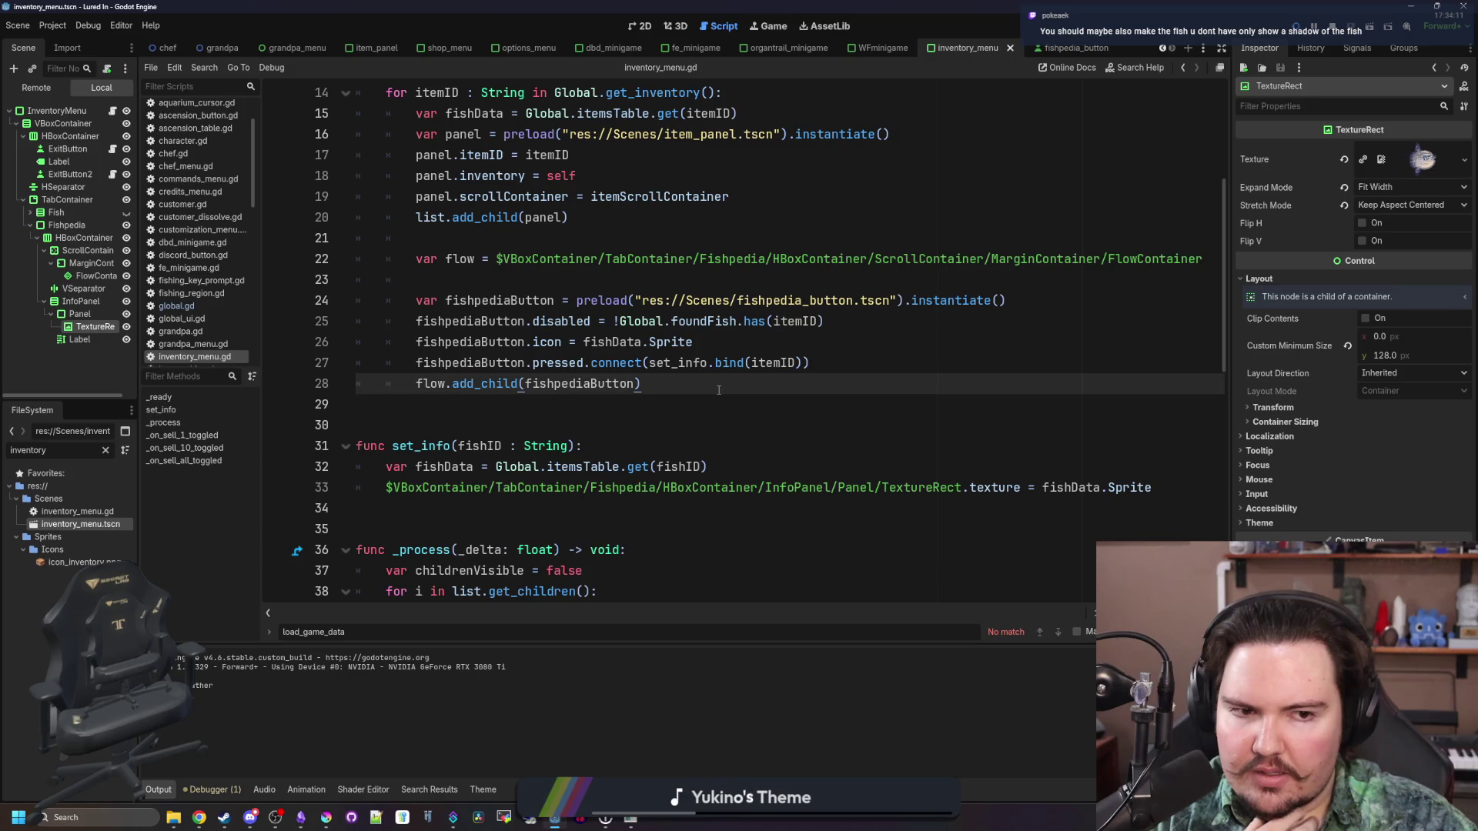
left_click(481, 405)
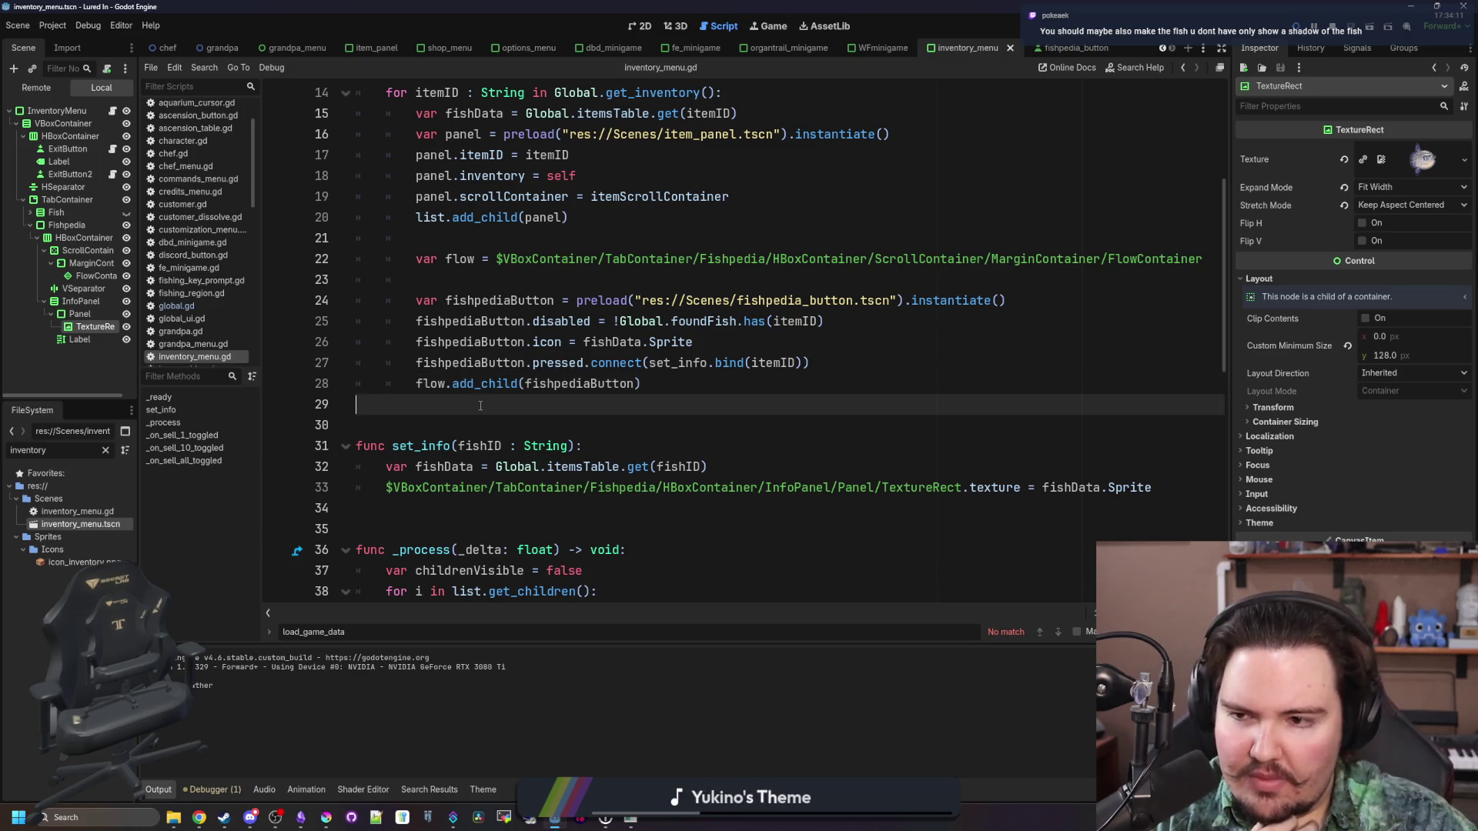
left_click(827, 299, "ctrl")
left_click(640, 29)
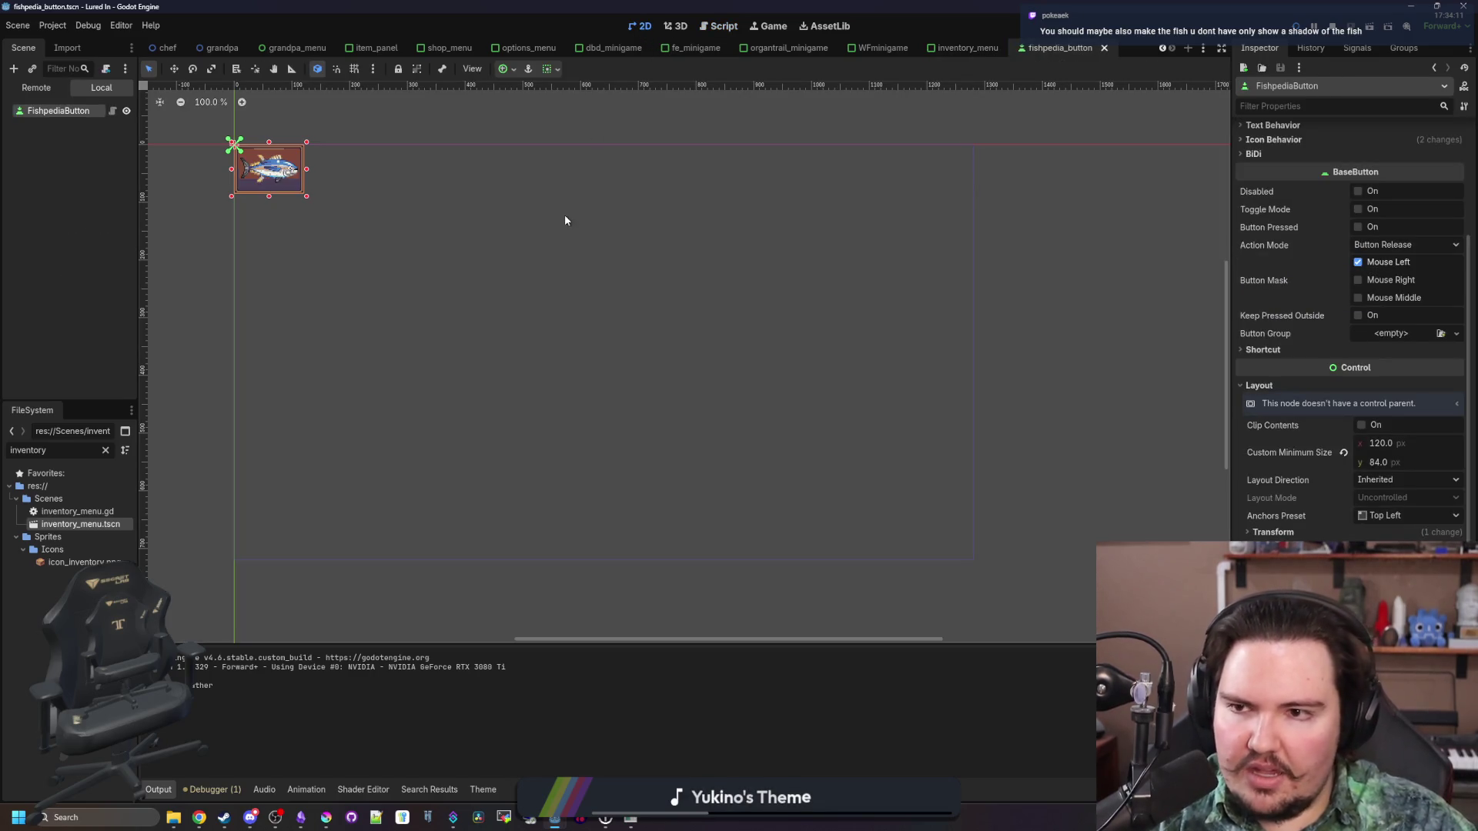
Add a full-rect TextureRect child to FishpediaButton showing bluefin_tuna.png
scroll(225, 169, "up", 6)
right_click(73, 110)
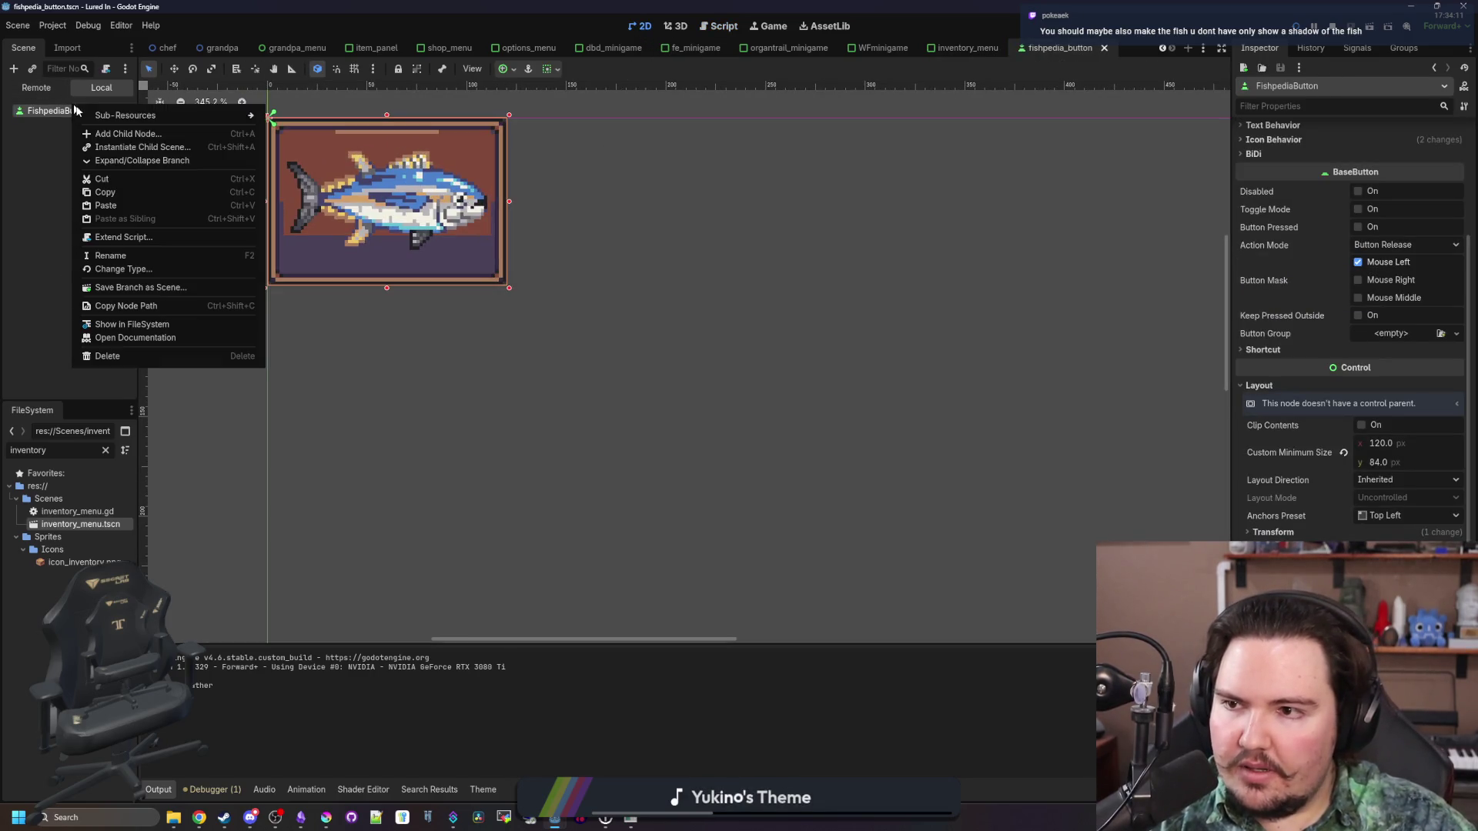
left_click(115, 132)
type("texturerect")
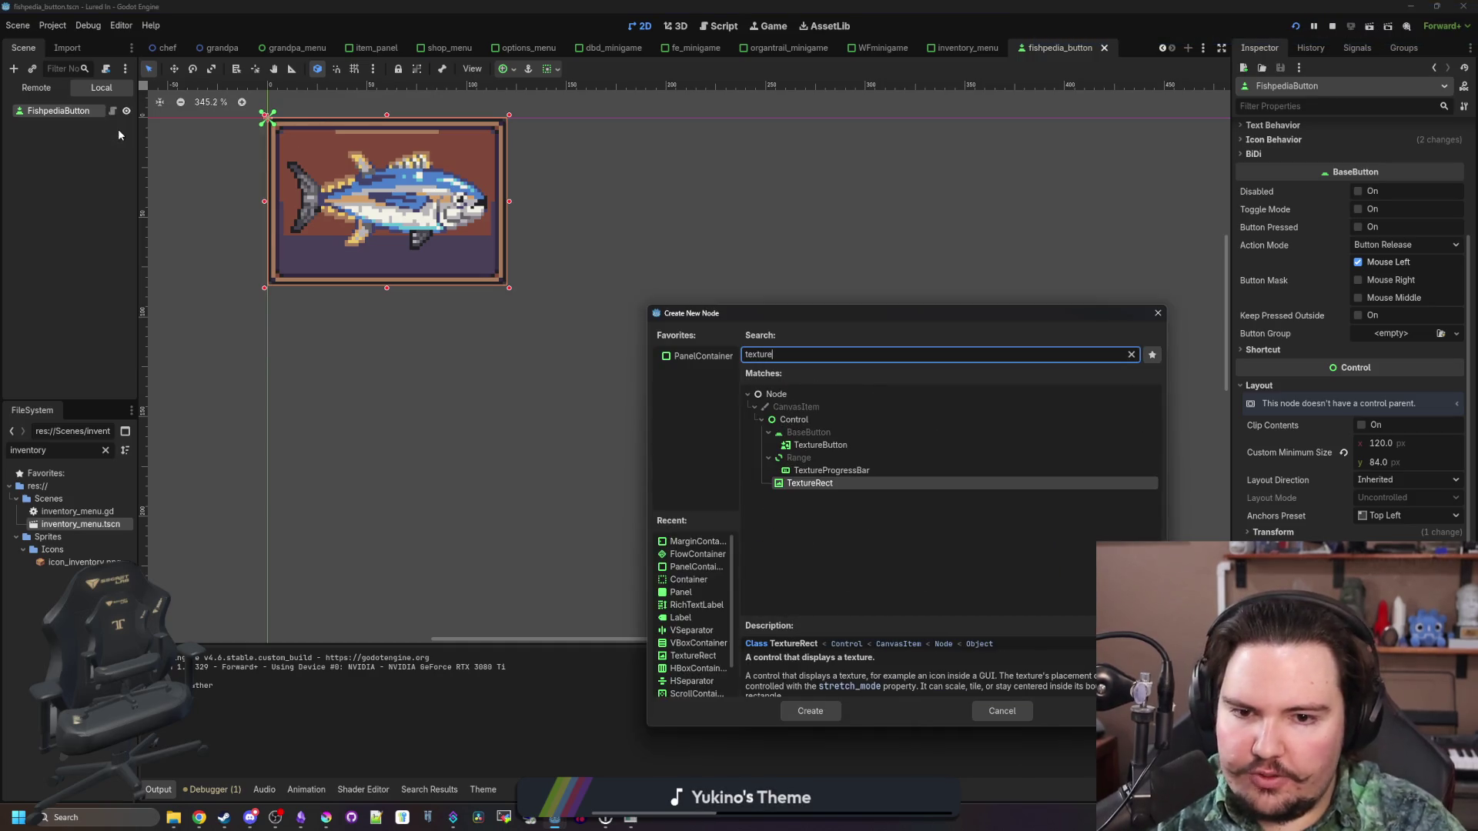
key("Return")
scroll(261, 137, "up", 5)
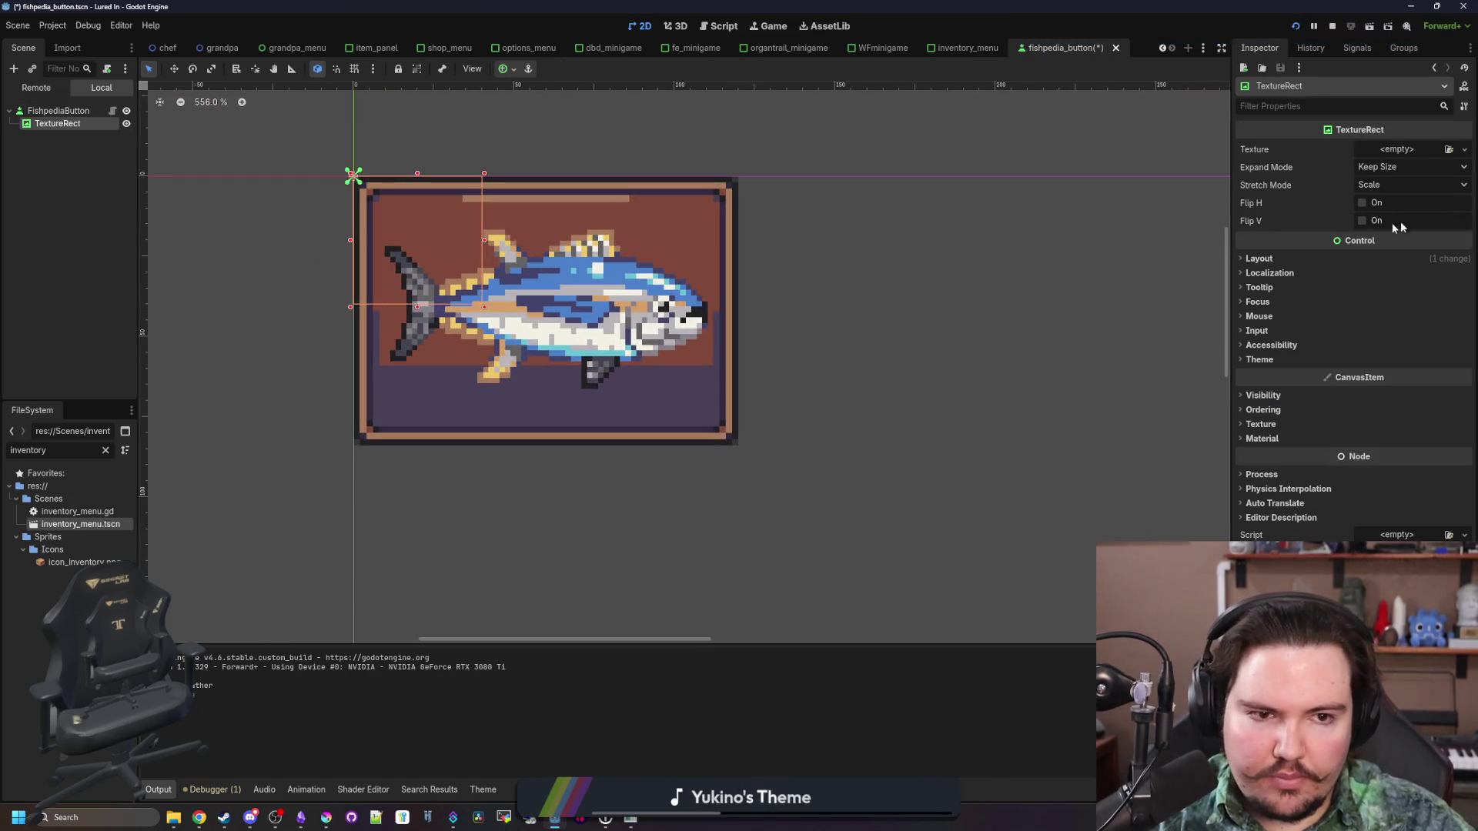
left_click(1292, 262)
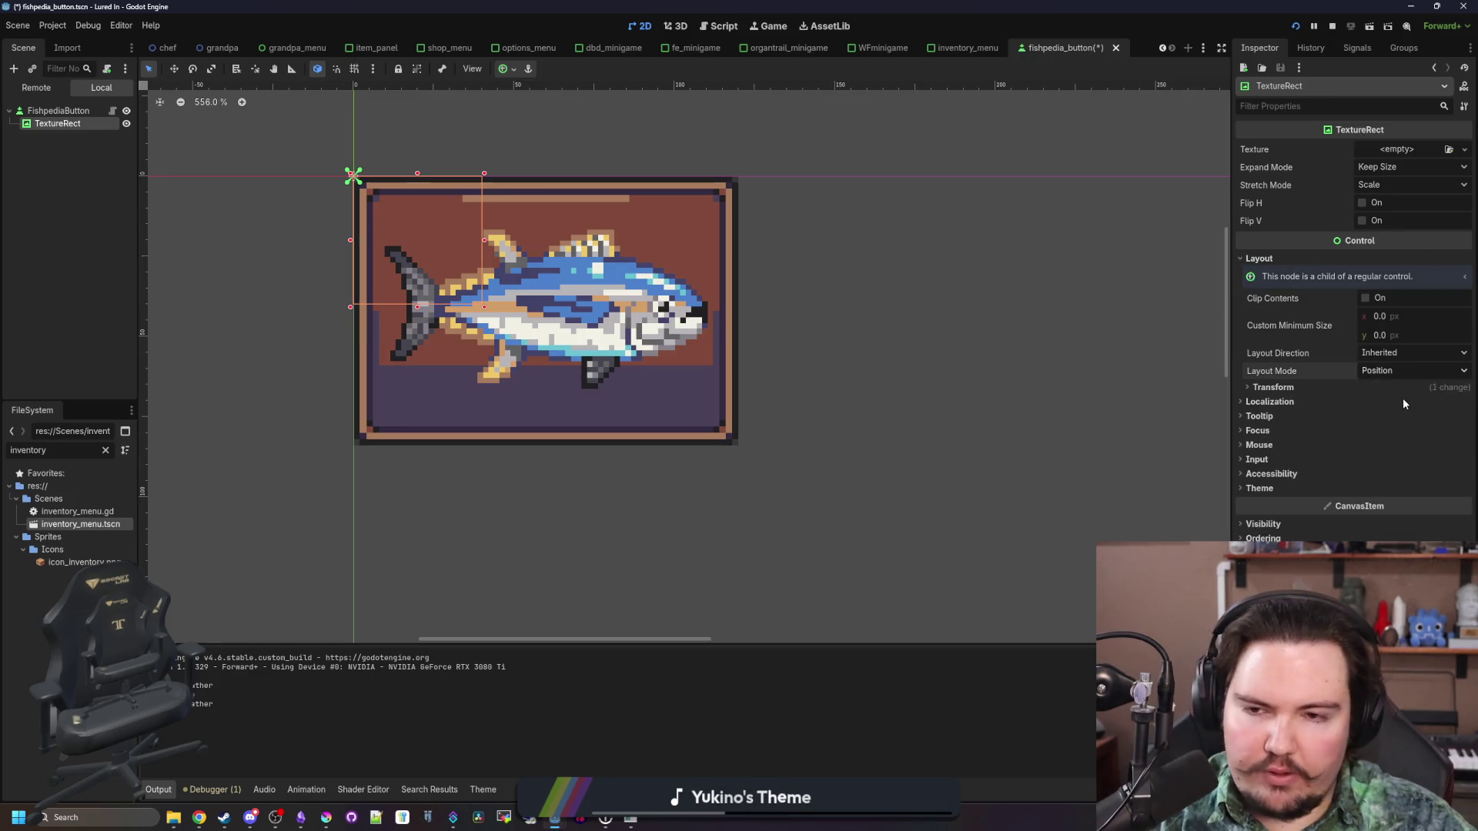
left_click(1399, 390)
left_click(1394, 616)
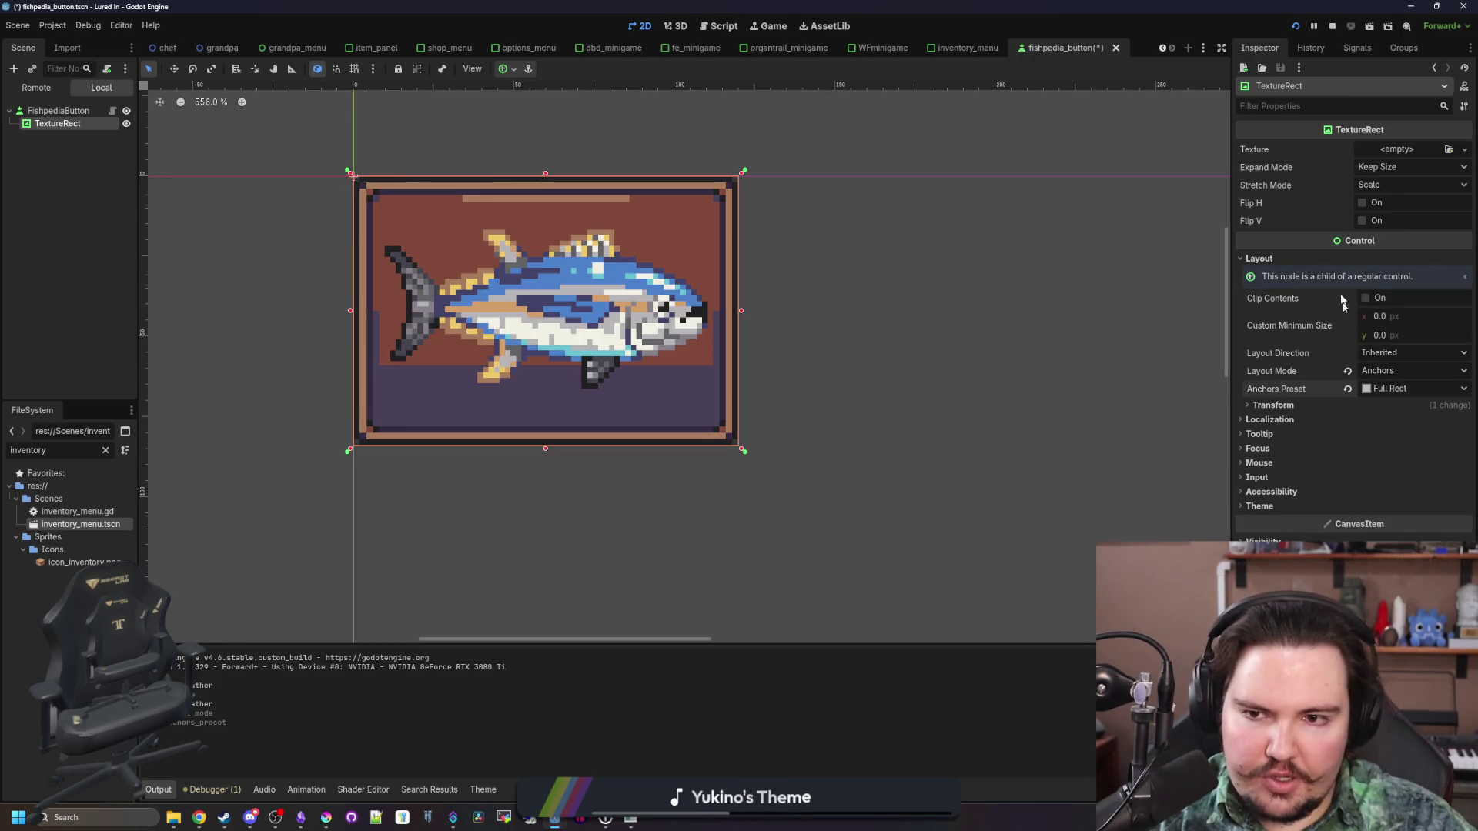
left_click(1463, 150)
left_click(1355, 415)
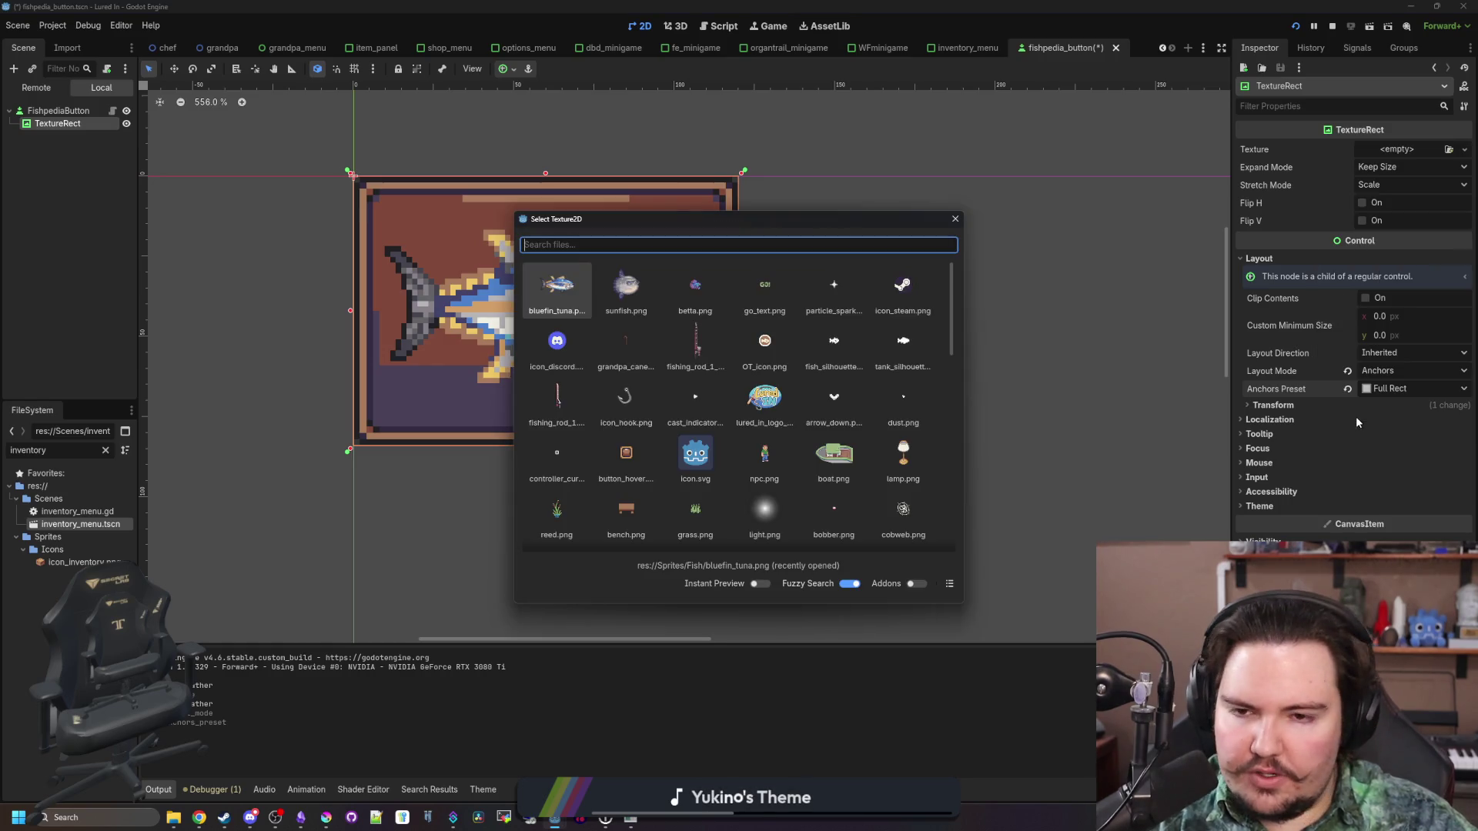
double_click(560, 305)
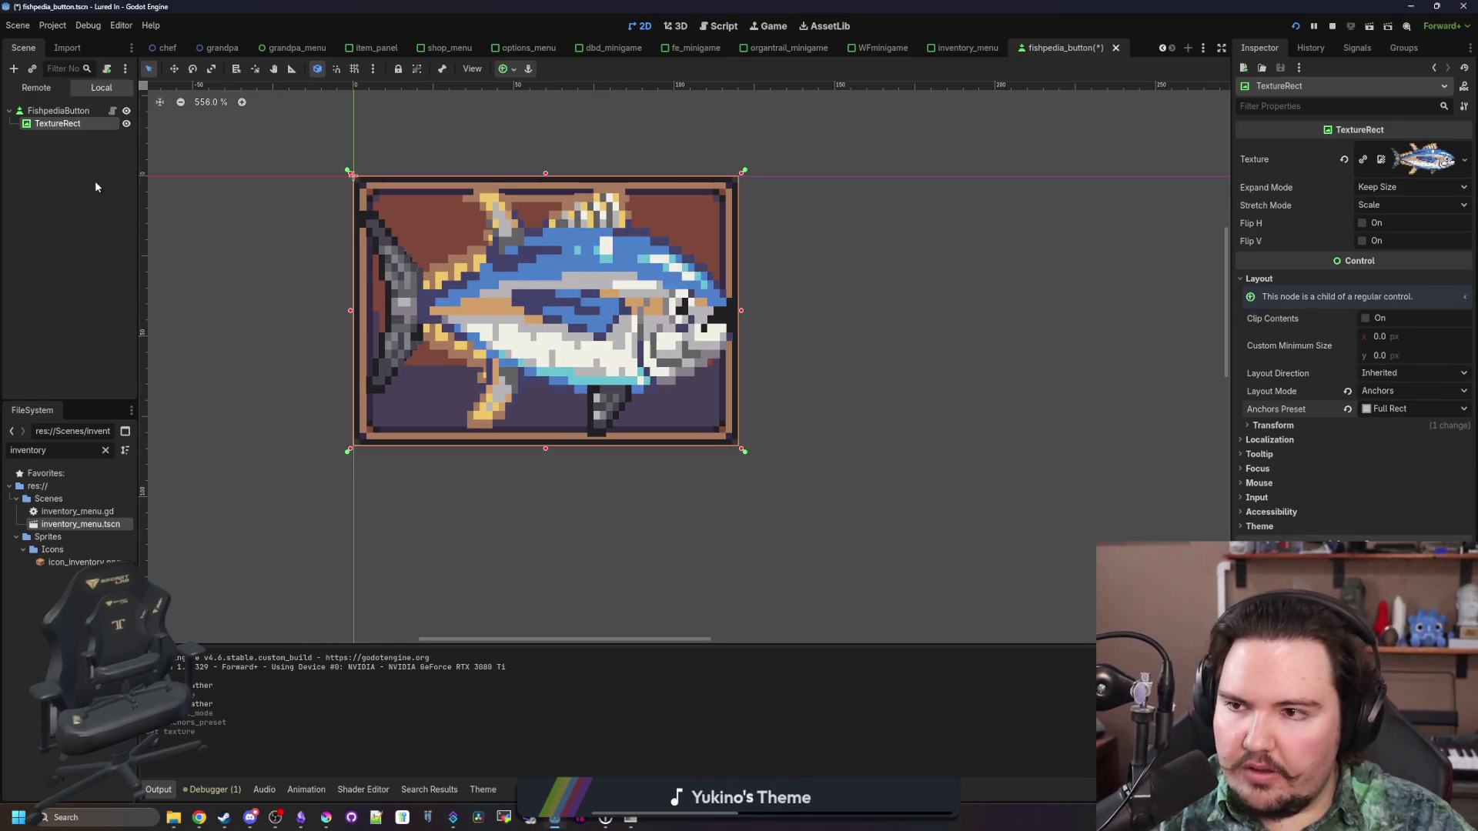
Revert FishpediaButton's Icon property so the button has no icon
left_click(58, 111)
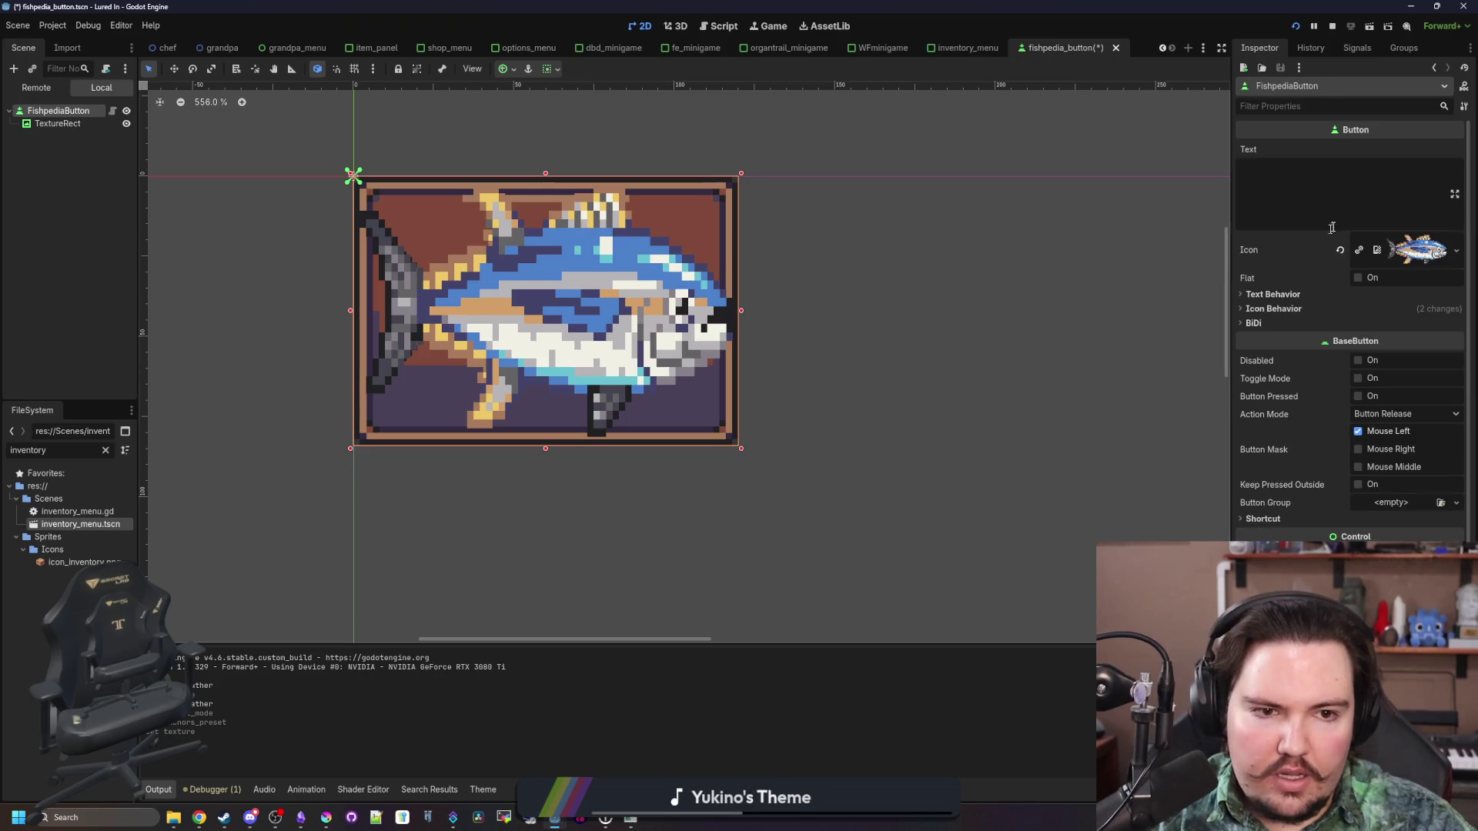
left_click(1340, 251)
right_click(66, 110)
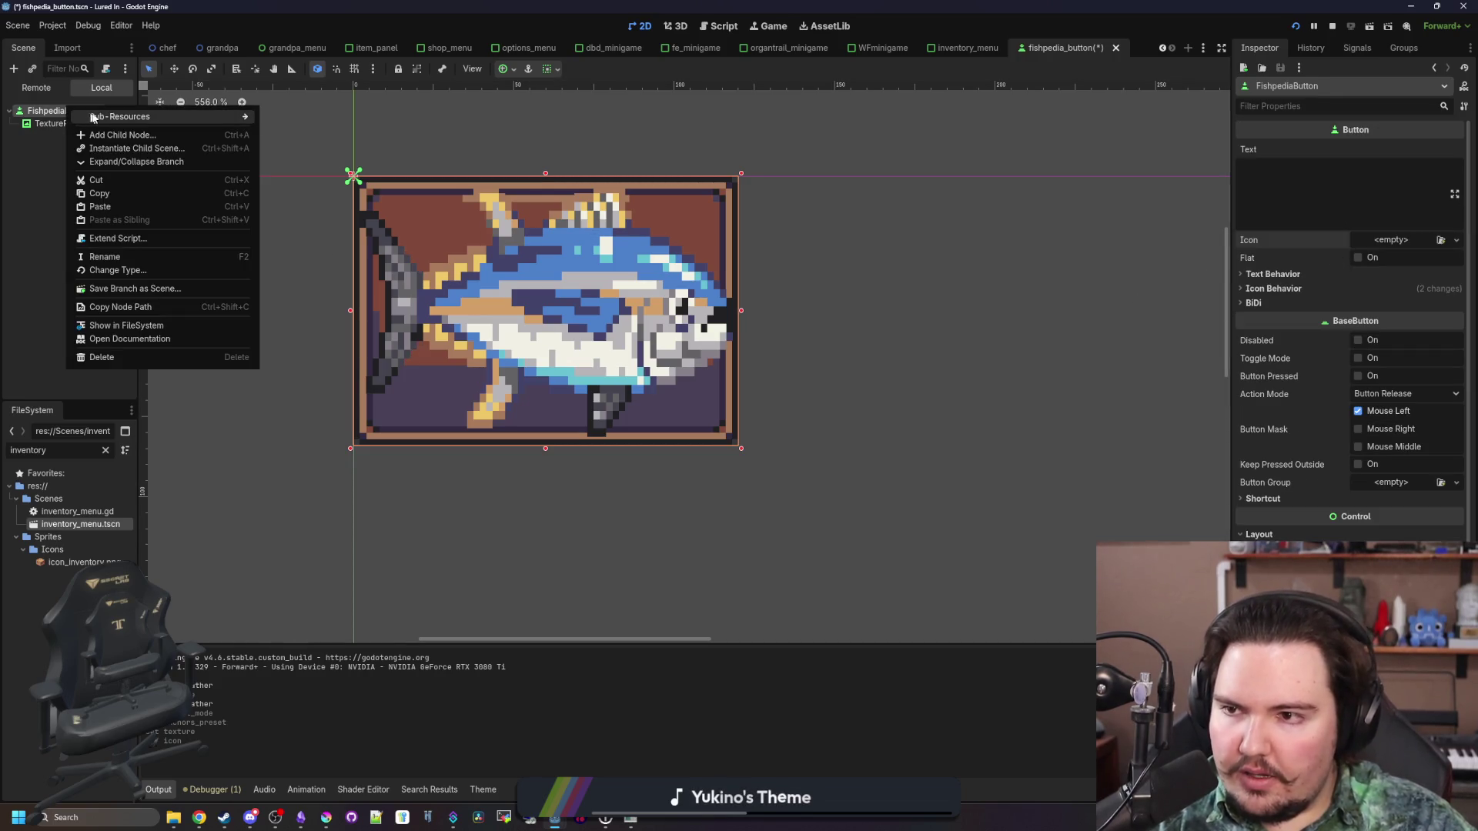
Add a MarginContainer to the button, move the TextureRect into it, and anchor it Full Rect
left_click(110, 122)
type("margin")
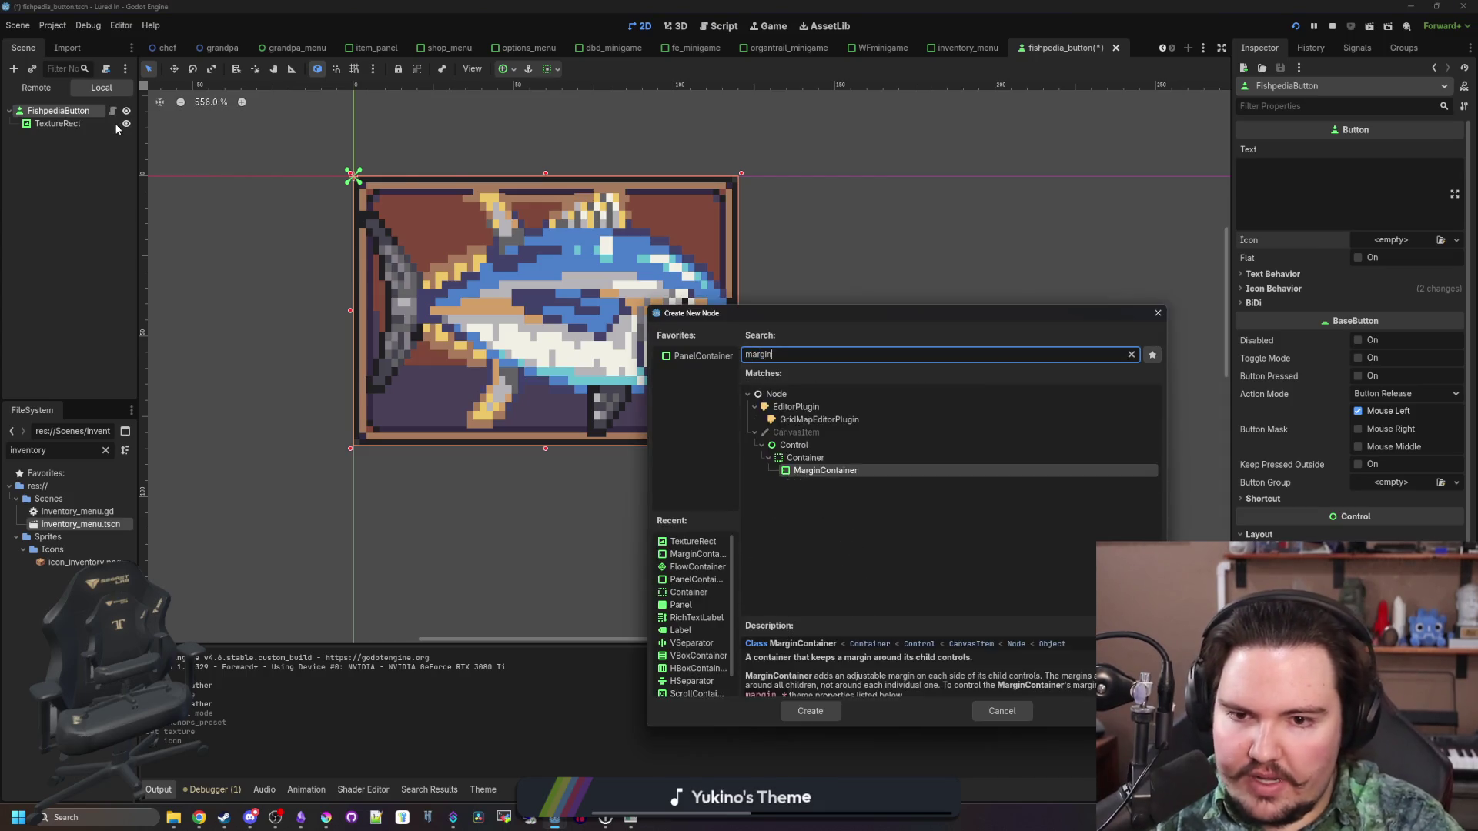
key("Return")
left_click_drag(58, 124, 61, 138)
left_click(66, 123)
left_click(1276, 148)
left_click(1380, 260)
left_click(1383, 300)
left_click(1386, 278)
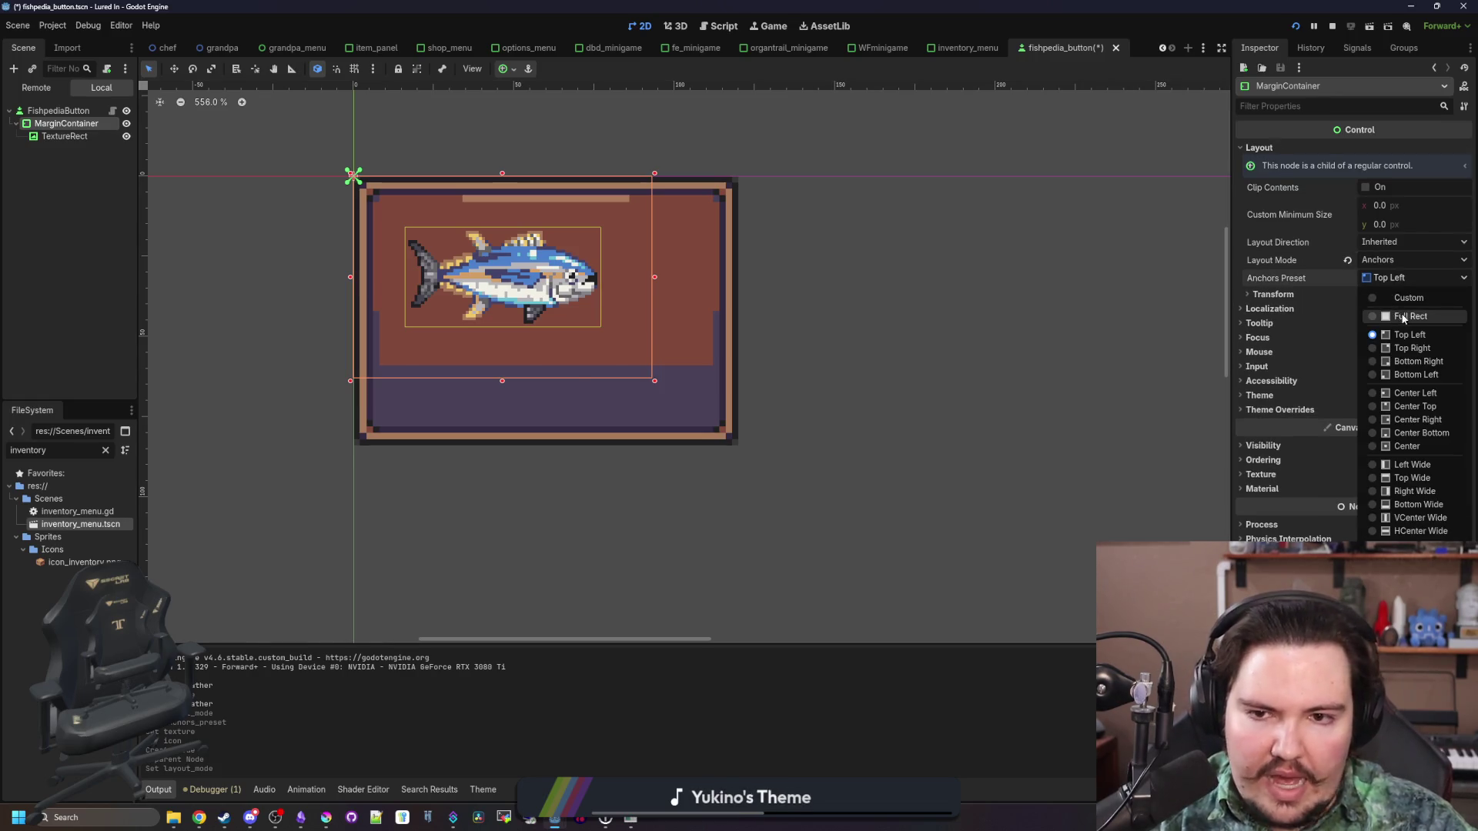
left_click(1398, 315)
Override the MarginContainer's left, top, right and bottom margins to 4
scroll(512, 275, "up", 2)
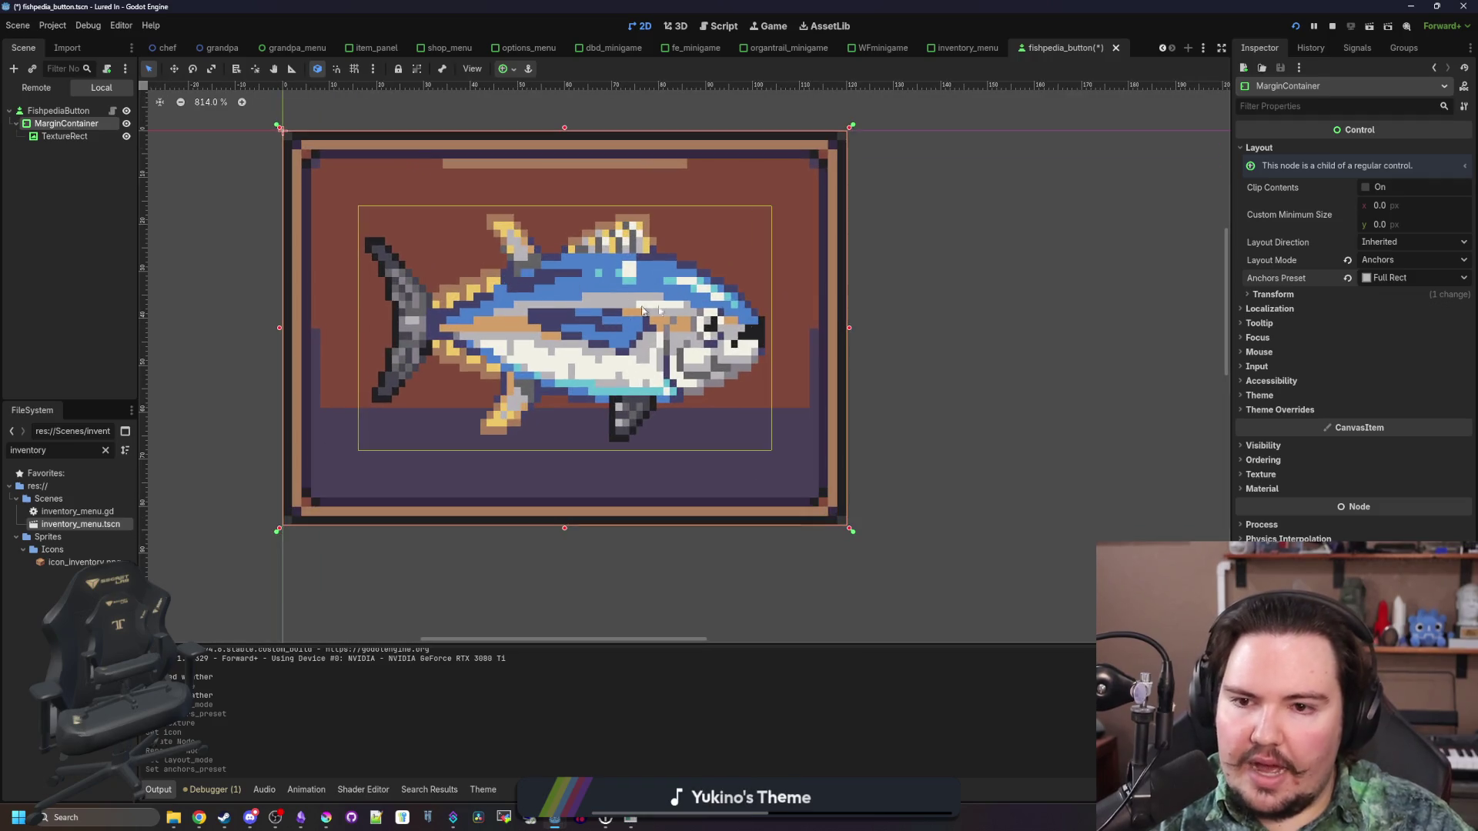
left_click(1279, 409)
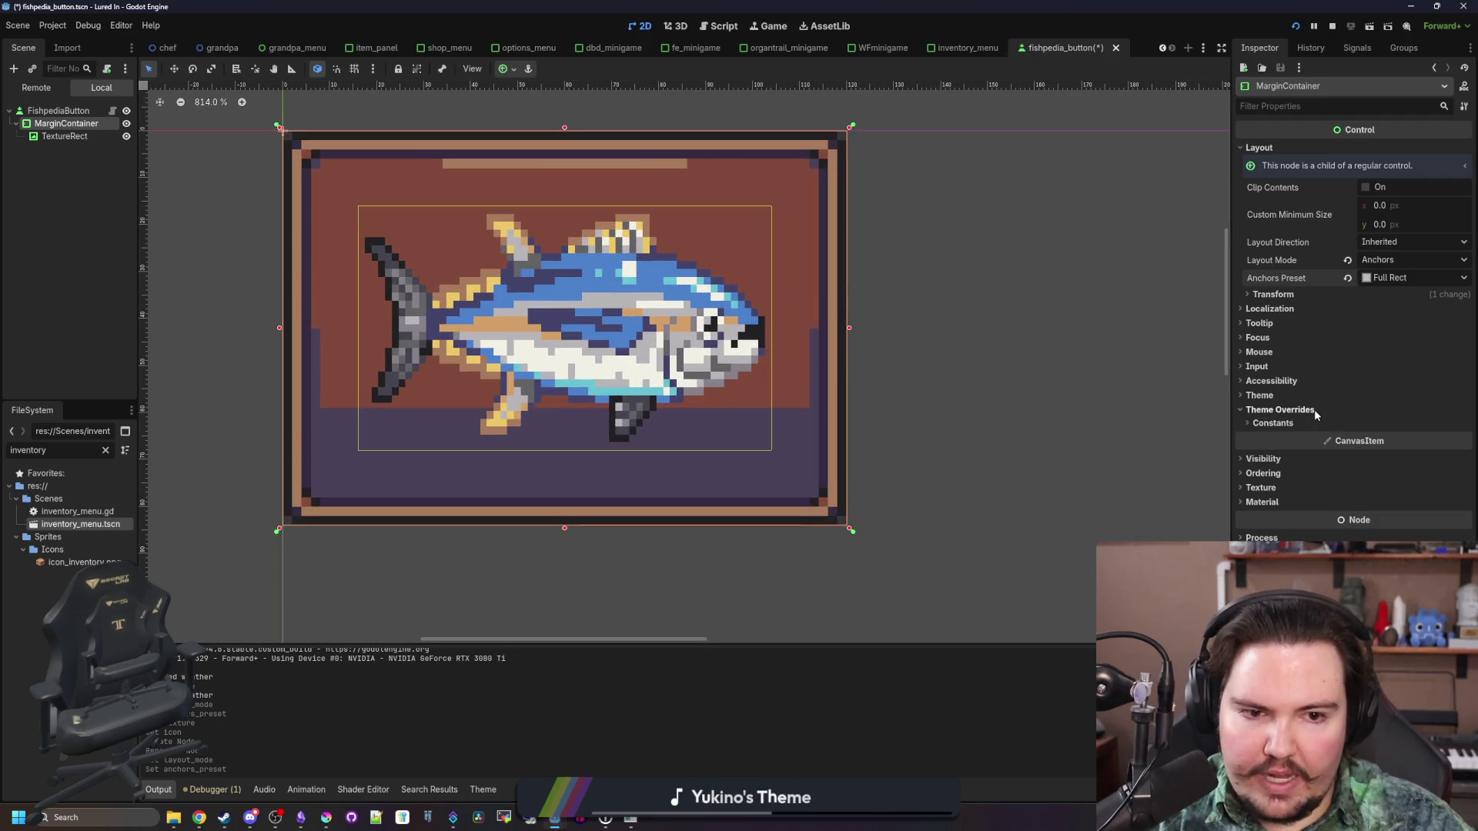
left_click(1272, 423)
left_click(1378, 438)
type("4")
key("Tab")
type("4")
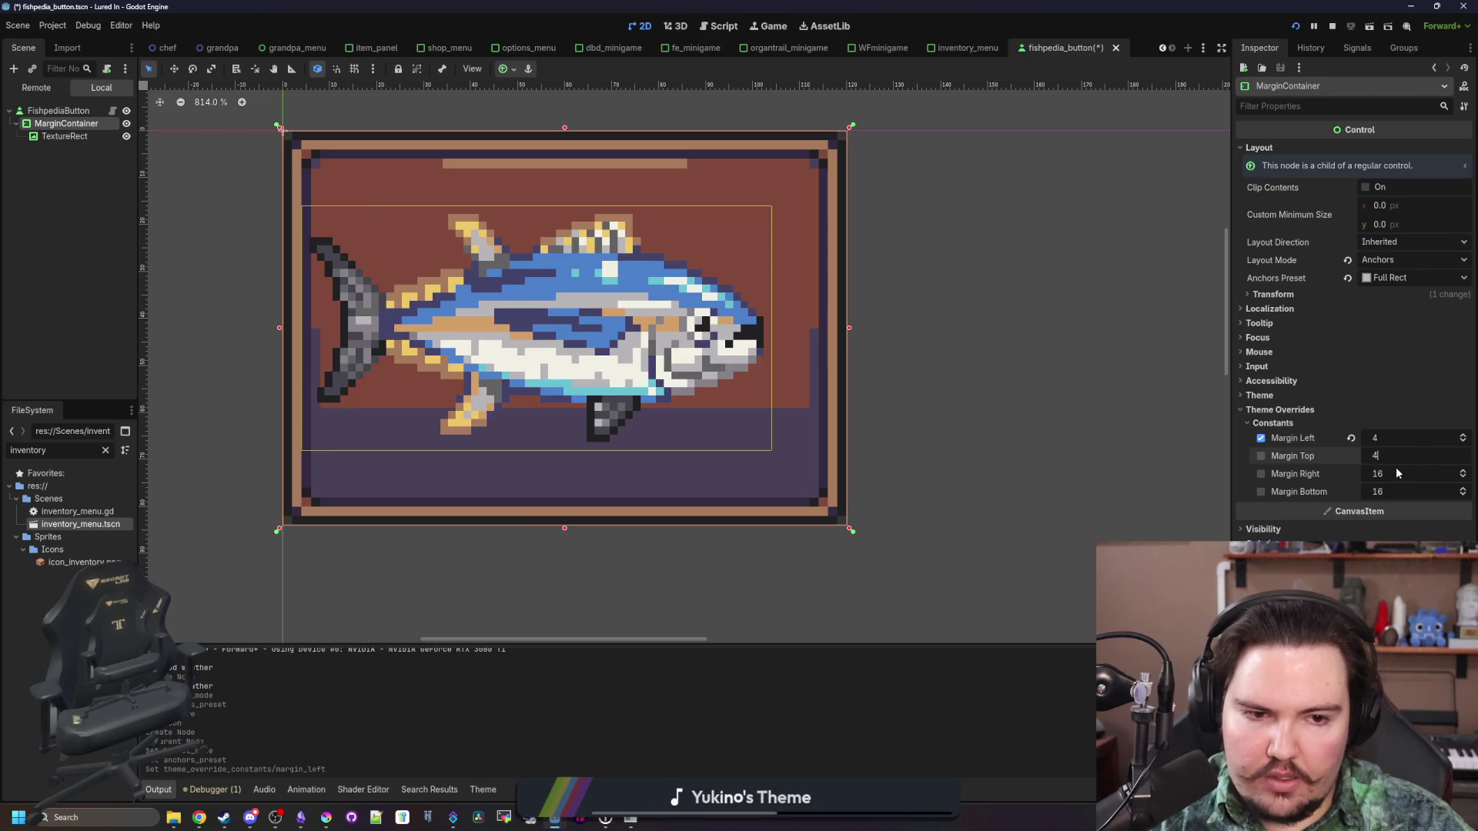
key("Tab")
type("4")
key("Tab")
type("4")
key("Tab")
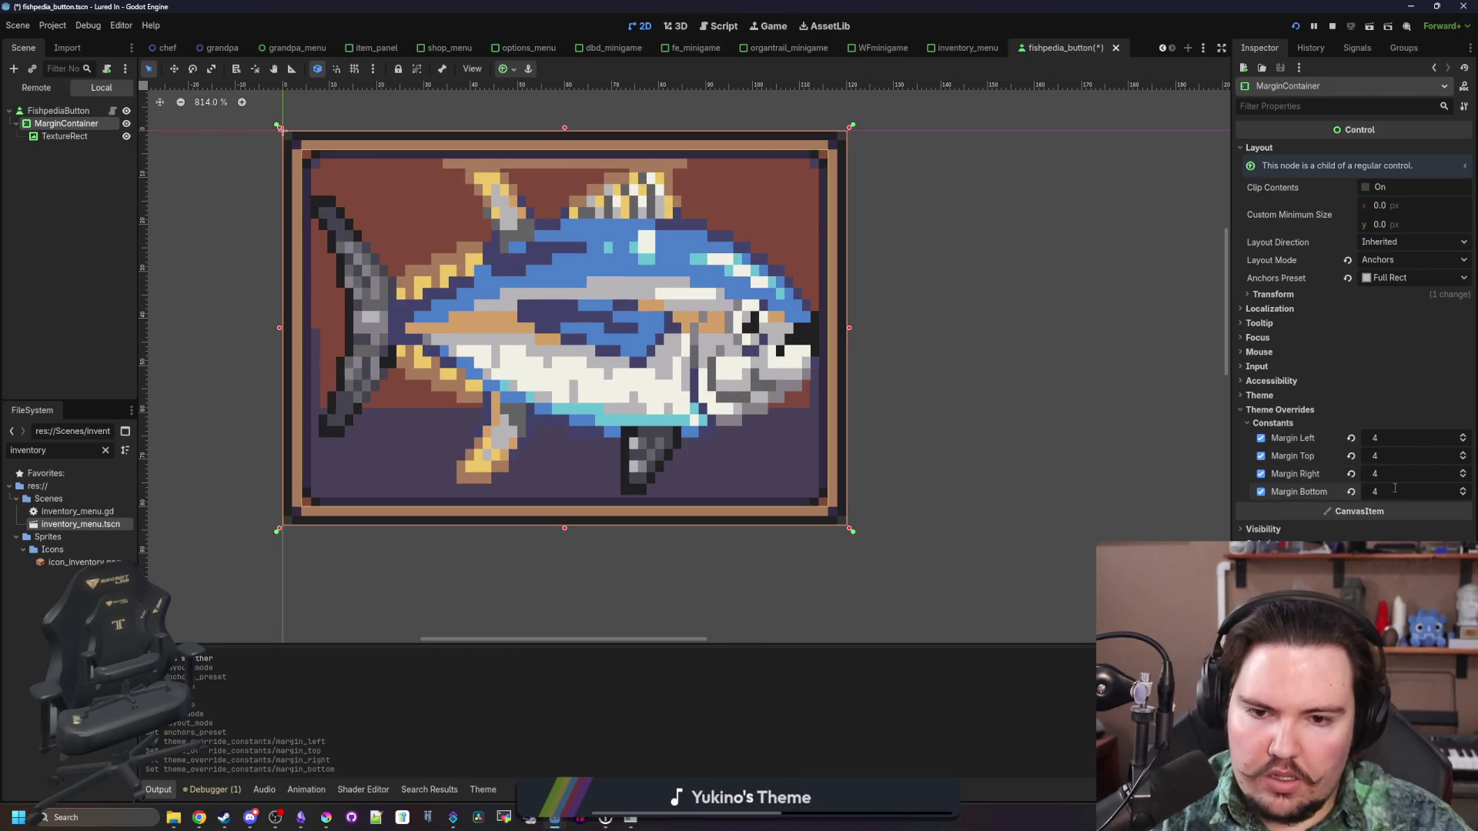
left_click(64, 136)
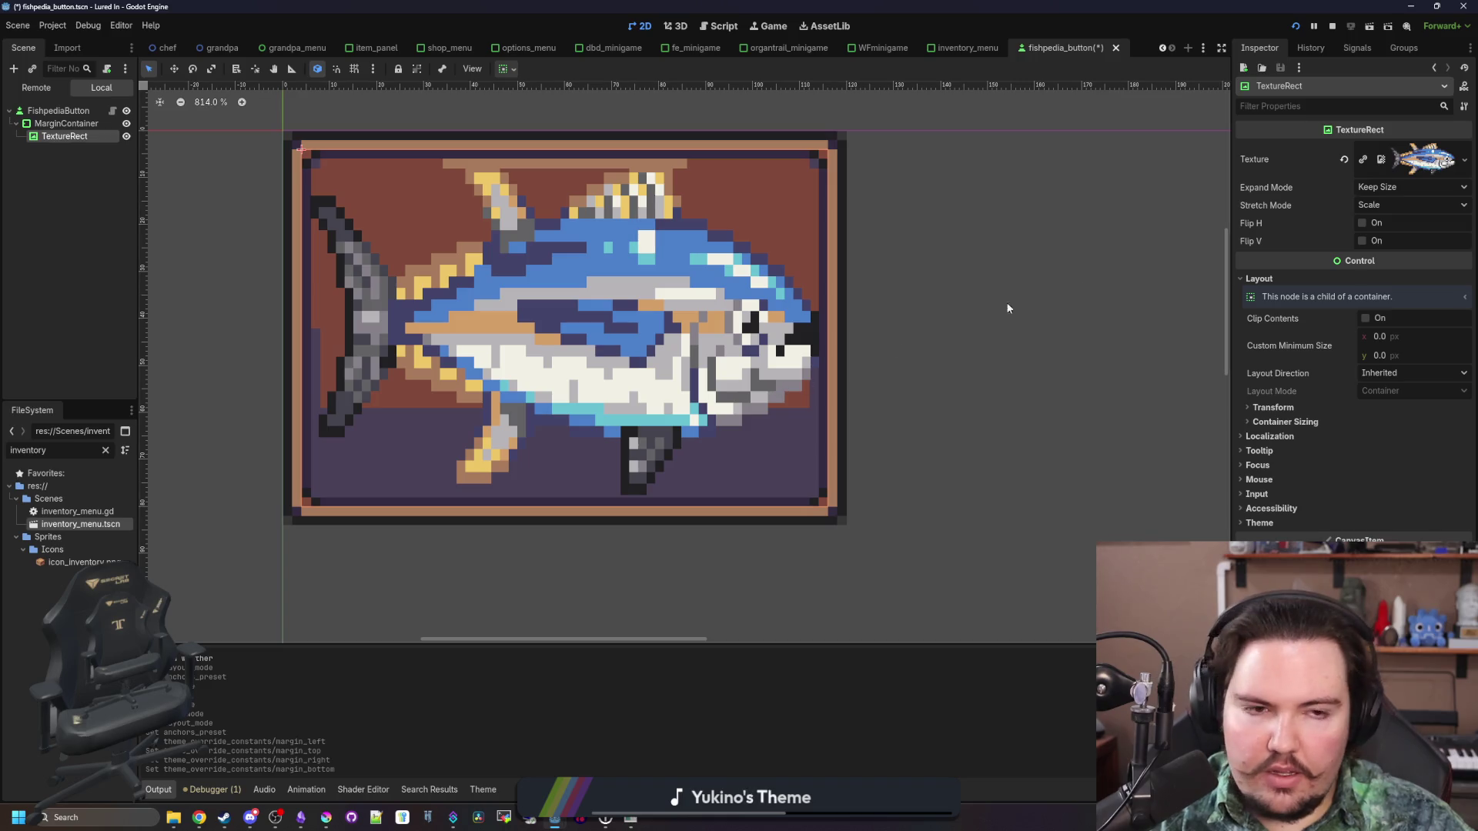
Set the fish TextureRect to Expand Mode Ignore Size and Stretch Mode Keep Aspect Centered, then save
left_click(1398, 187)
left_click(1404, 264)
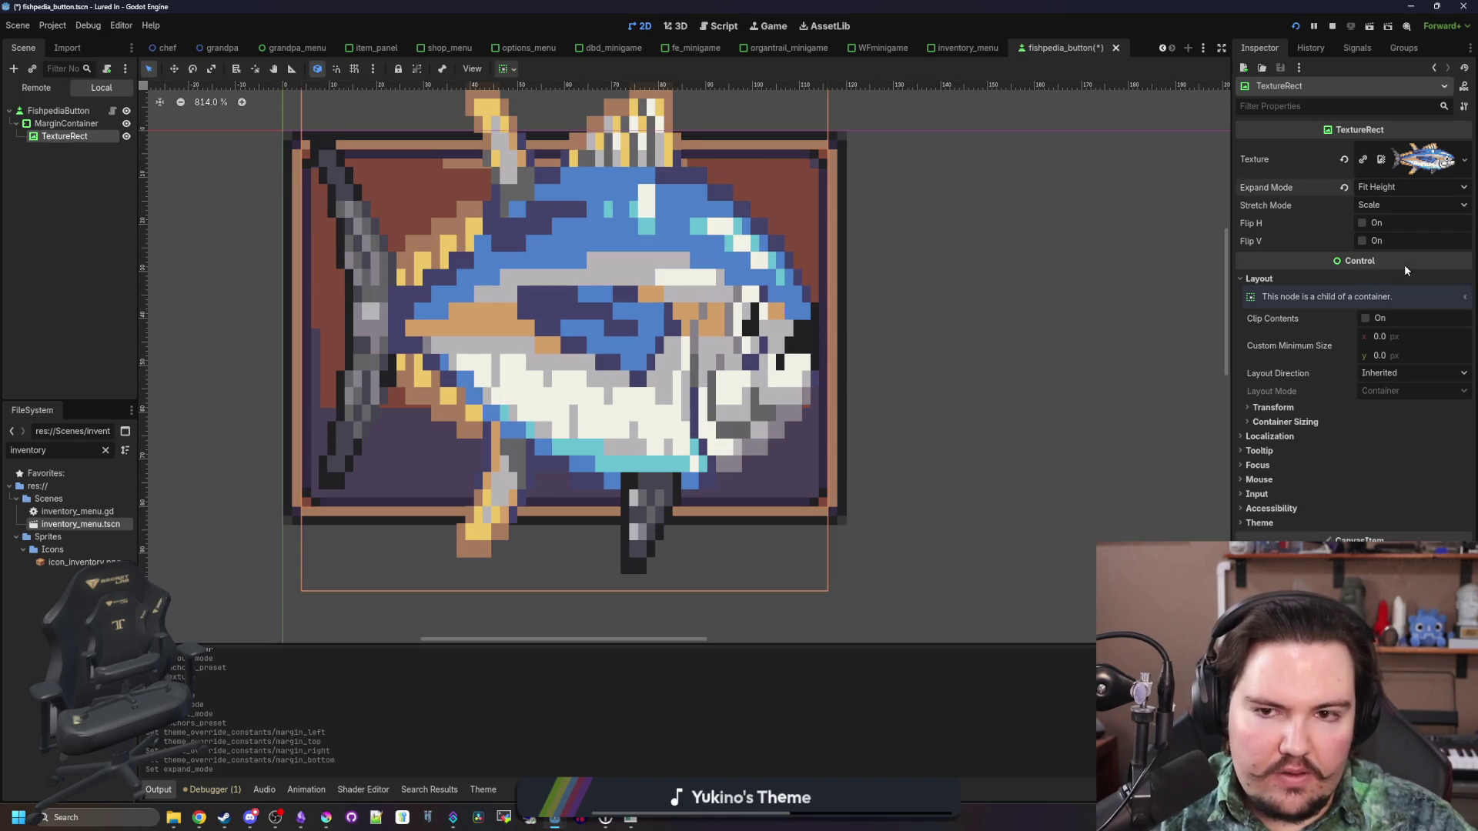
left_click(1401, 187)
left_click(1392, 229)
left_click(1393, 188)
left_click(1392, 213)
left_click(1391, 207)
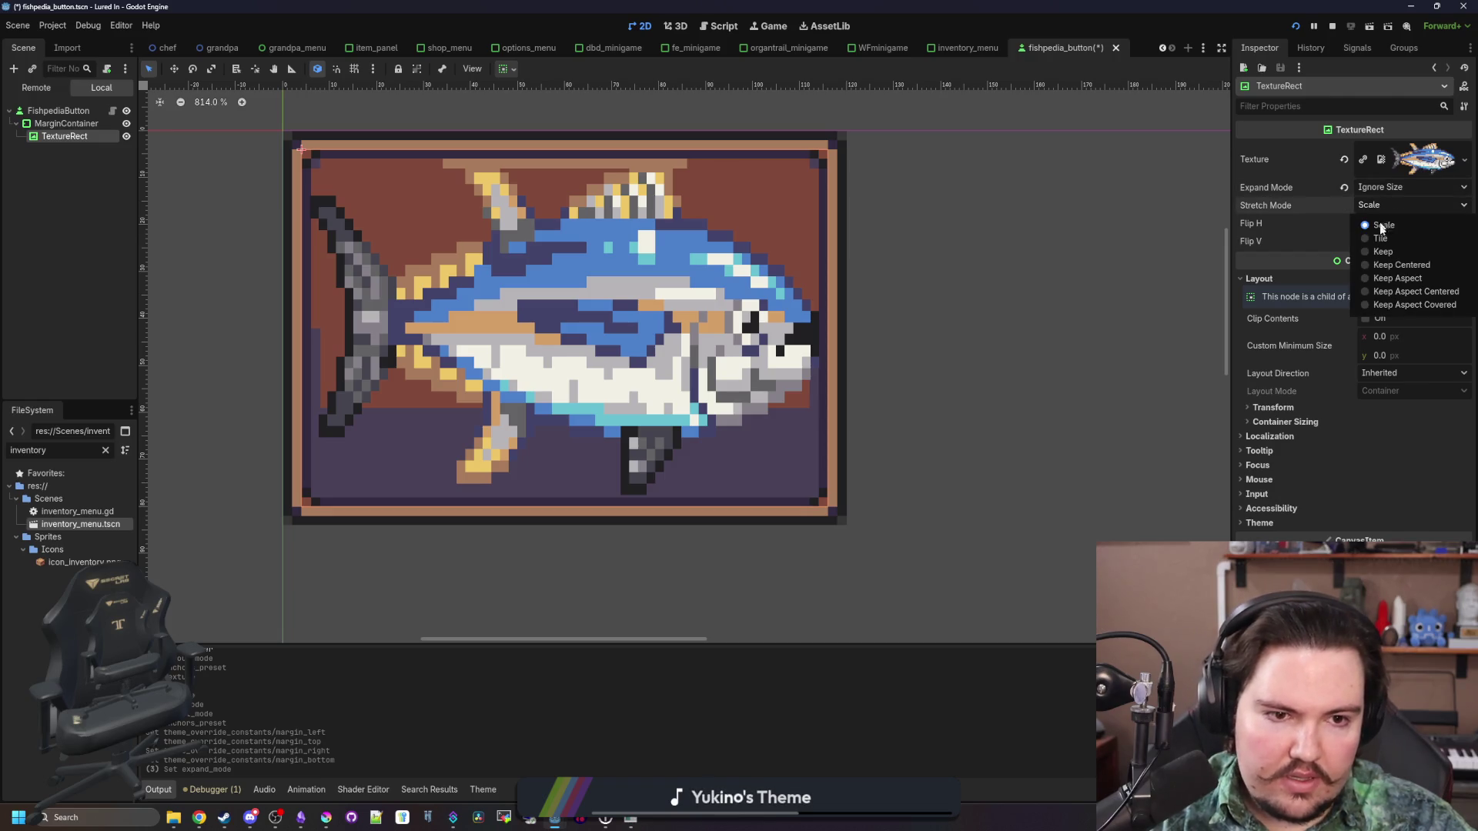
left_click(1391, 293)
scroll(379, 343, "down", 6)
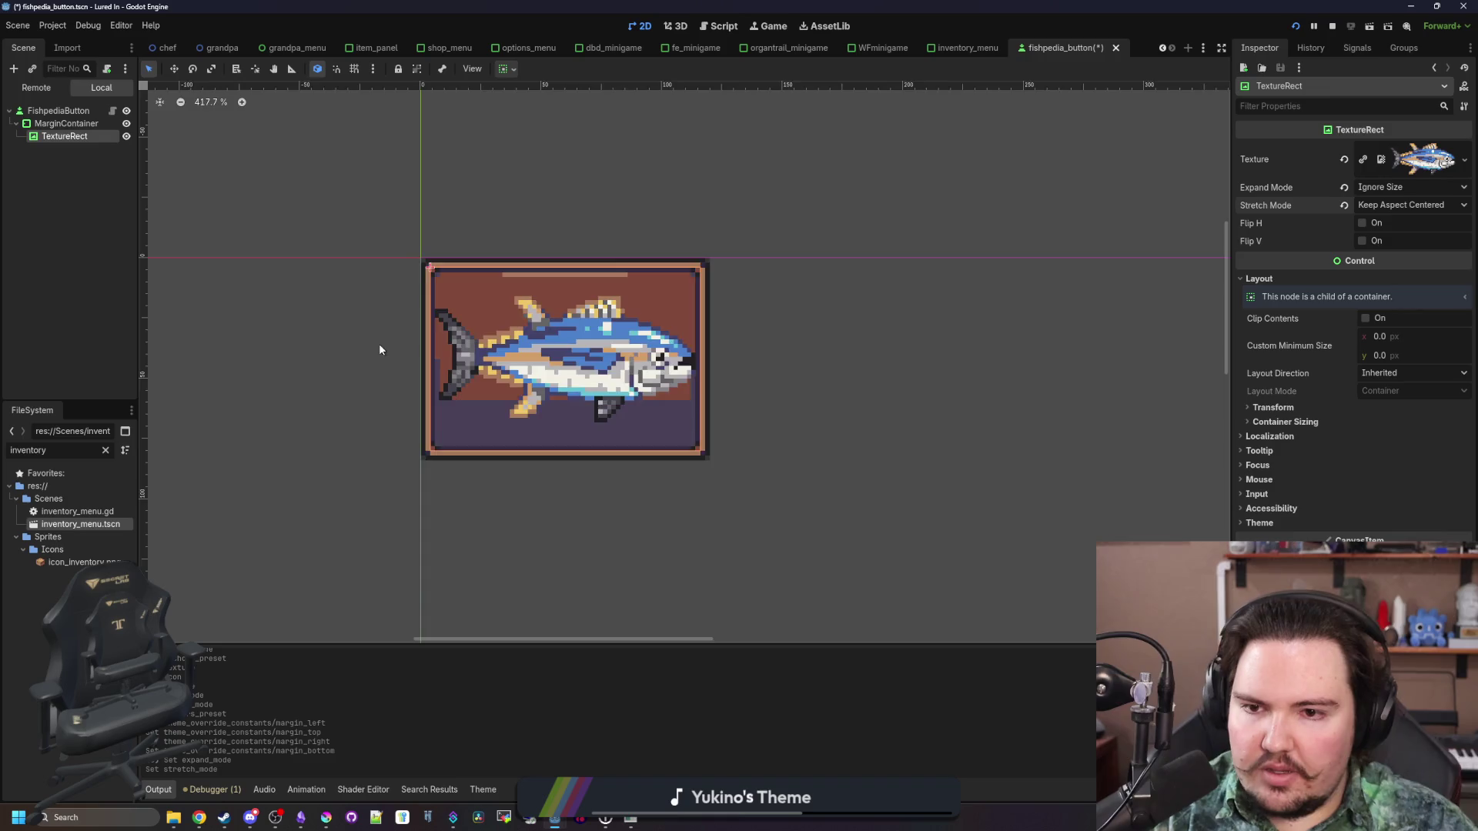
scroll(489, 400, "up", 3)
key("ctrl+s")
Raise all four MarginContainer margins to 6 and save the fishpedia button scene
scroll(382, 266, "up", 3)
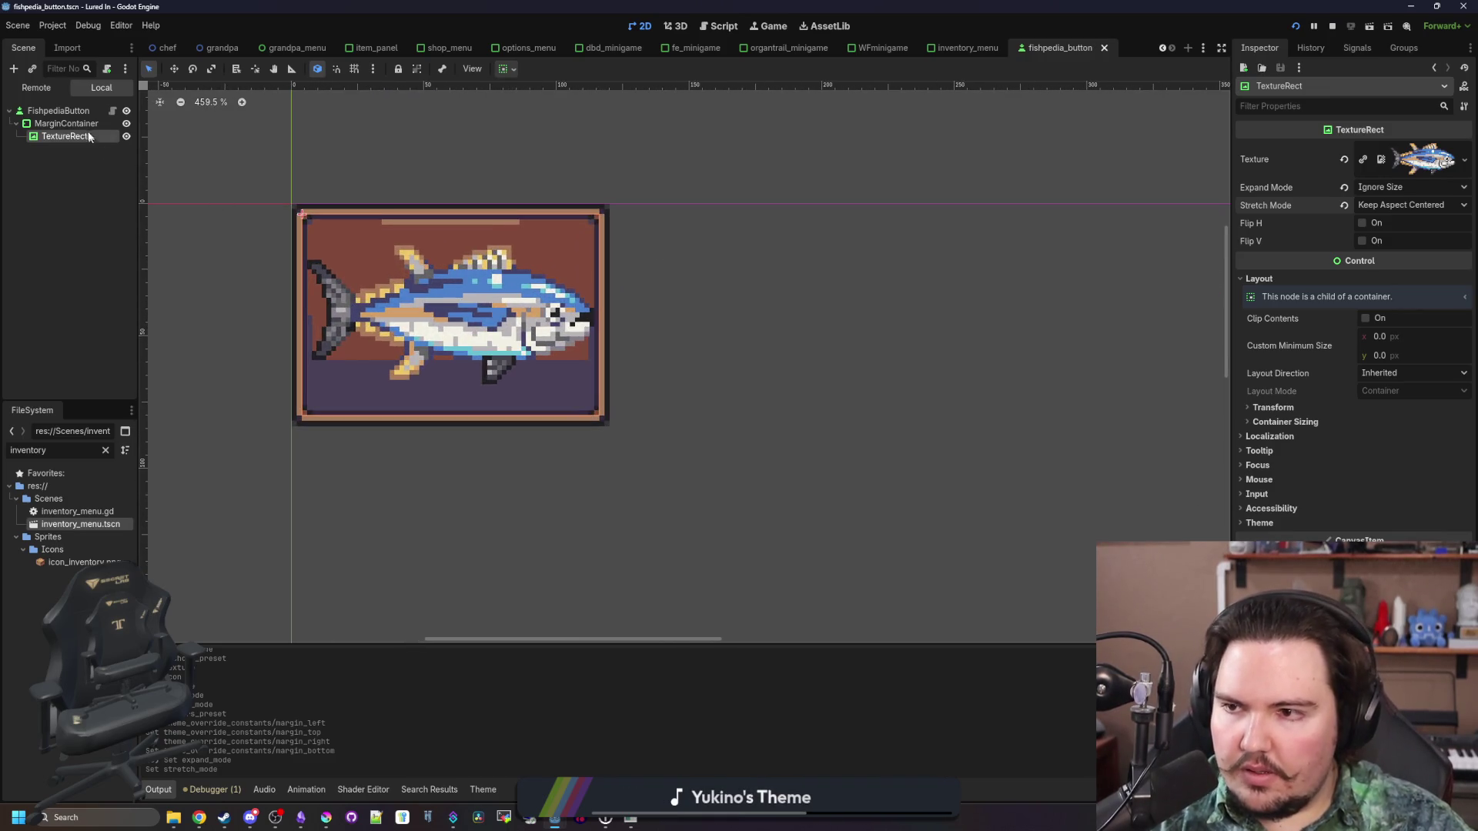
left_click(89, 125)
scroll(1378, 438, "up", 2)
scroll(1386, 455, "up", 2)
scroll(1386, 473, "up", 2)
key("Return")
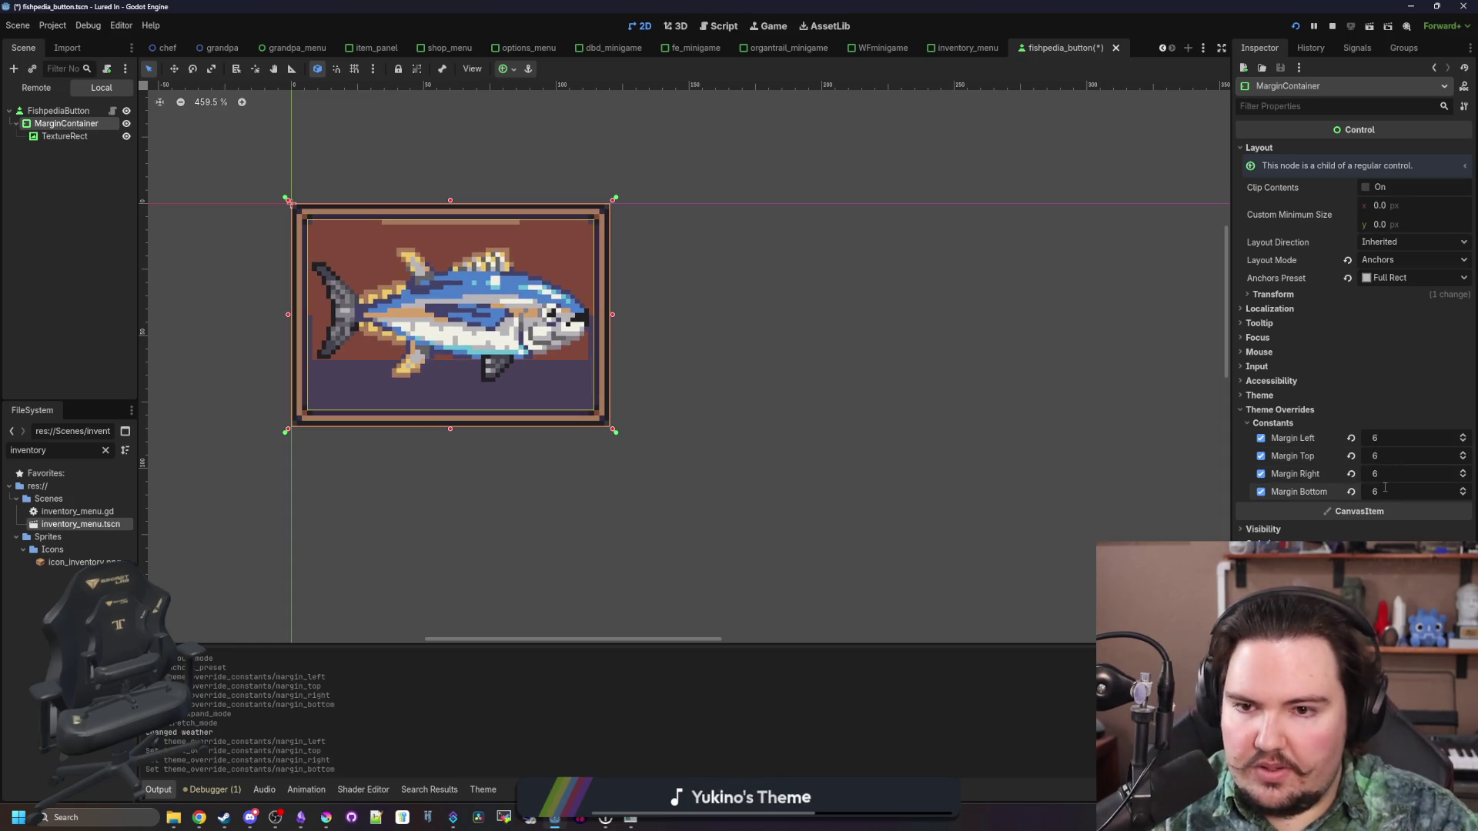
scroll(269, 238, "up", 3)
scroll(269, 238, "down", 3)
scroll(269, 238, "up", 1)
left_click(107, 168)
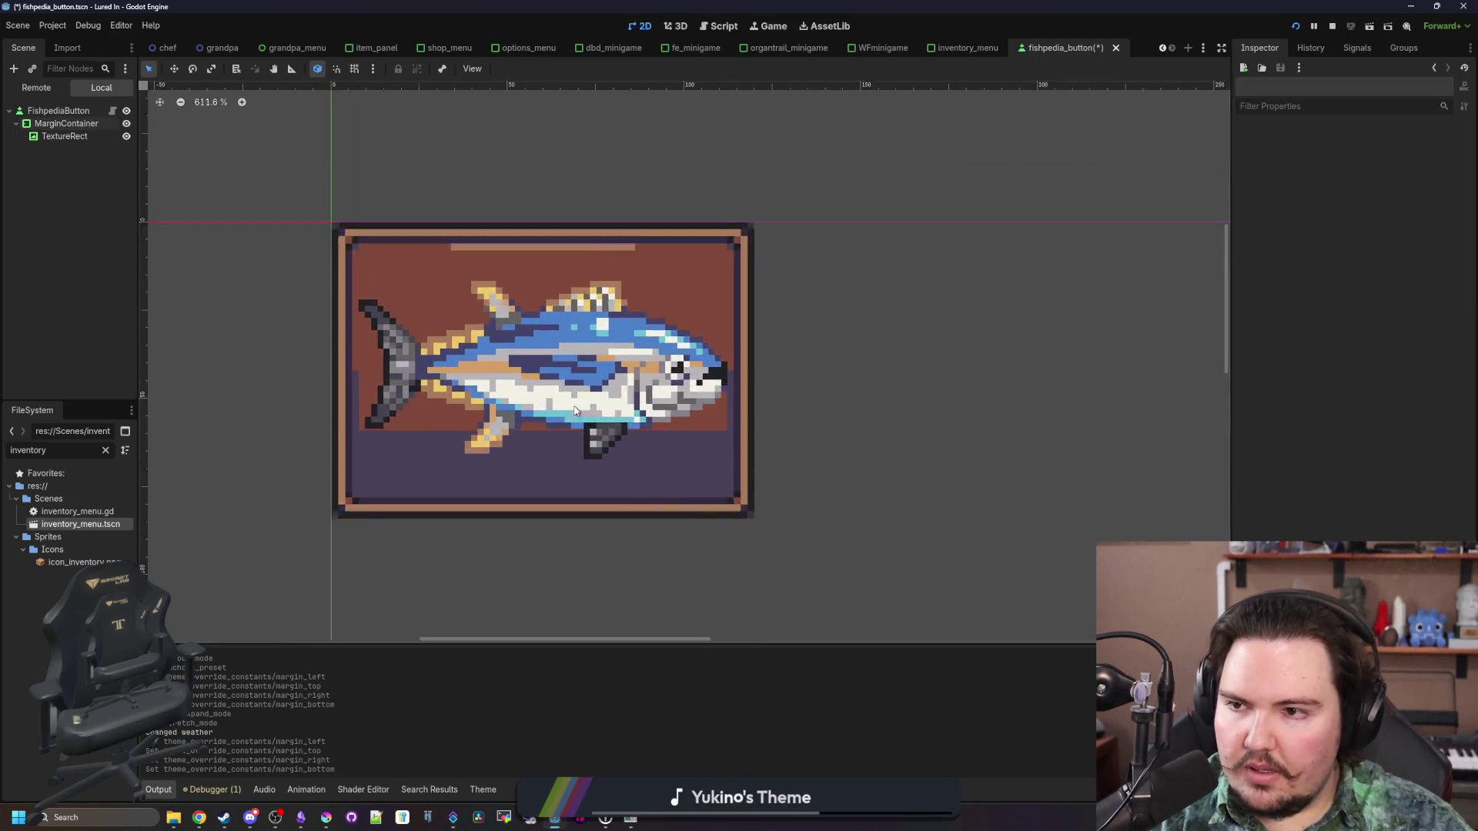
key("ctrl+s")
left_click(83, 137)
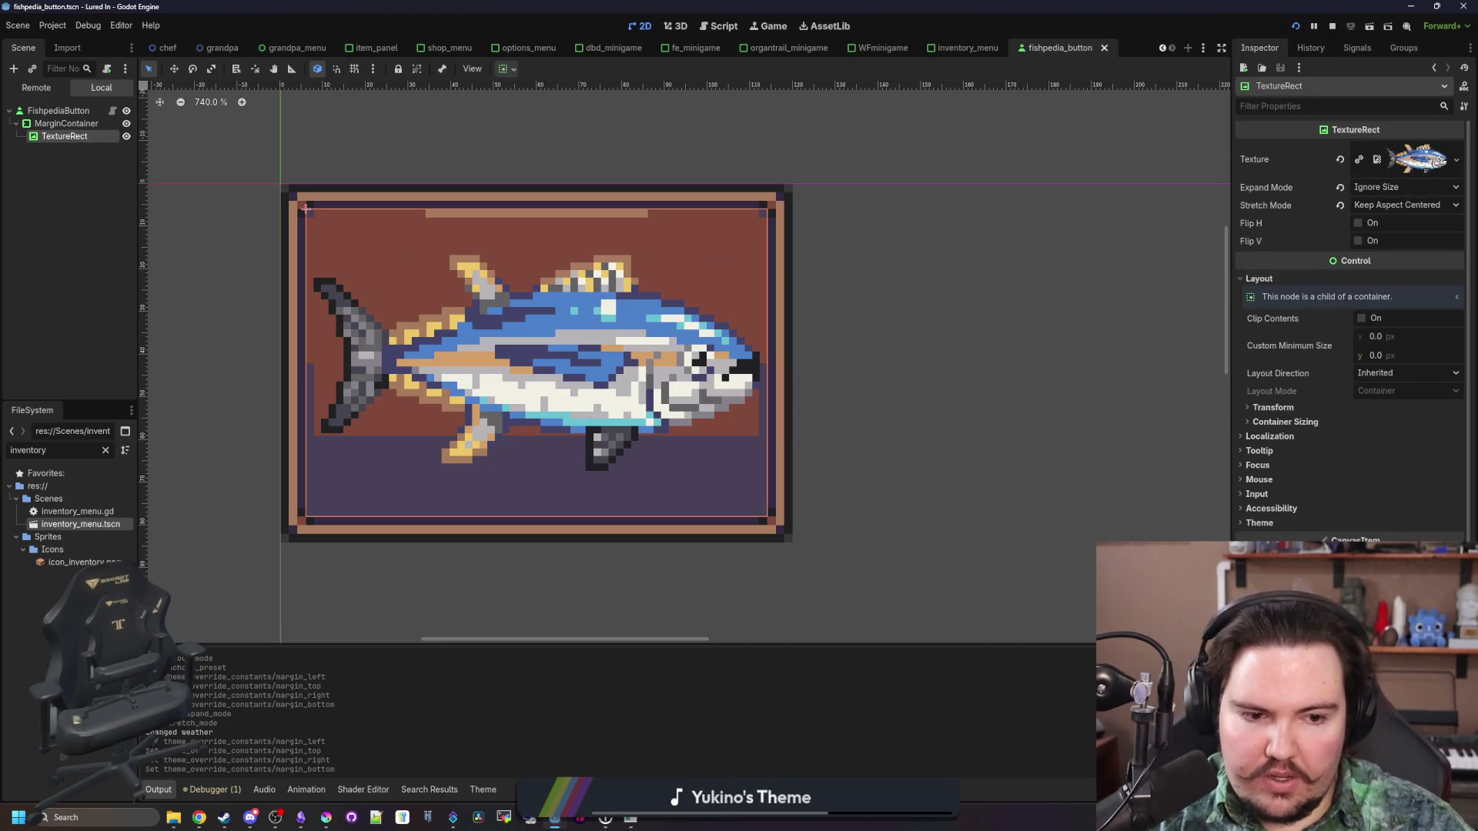
Preview the fish as a black silhouette via Modulate, then undo back to full colour
left_click(1386, 559)
left_click_drag(1438, 247, 1098, 501)
left_click(959, 663)
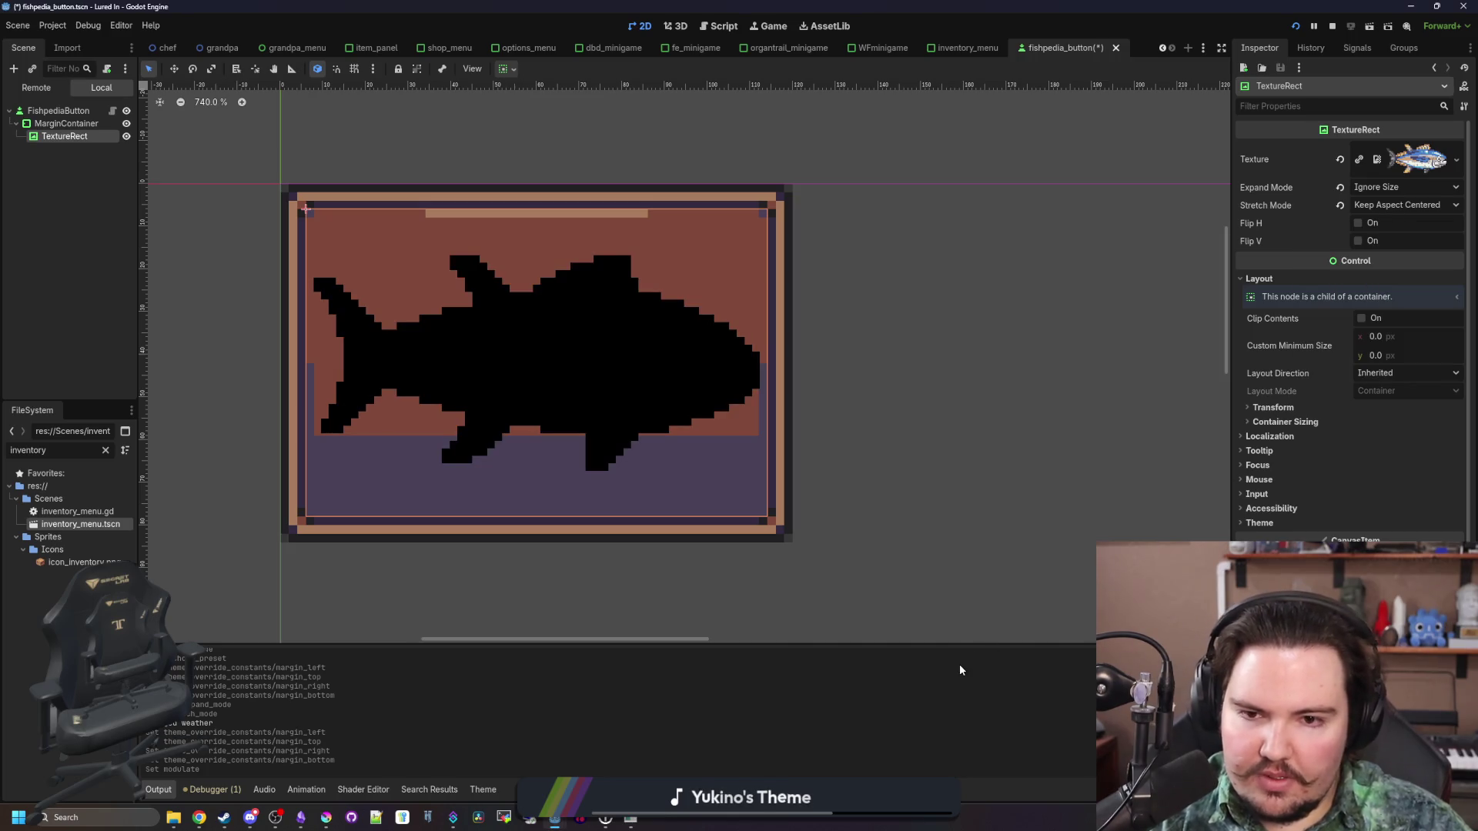
scroll(432, 345, "down", 6)
scroll(432, 344, "up", 5)
key("ctrl+z")
scroll(436, 351, "up", 4)
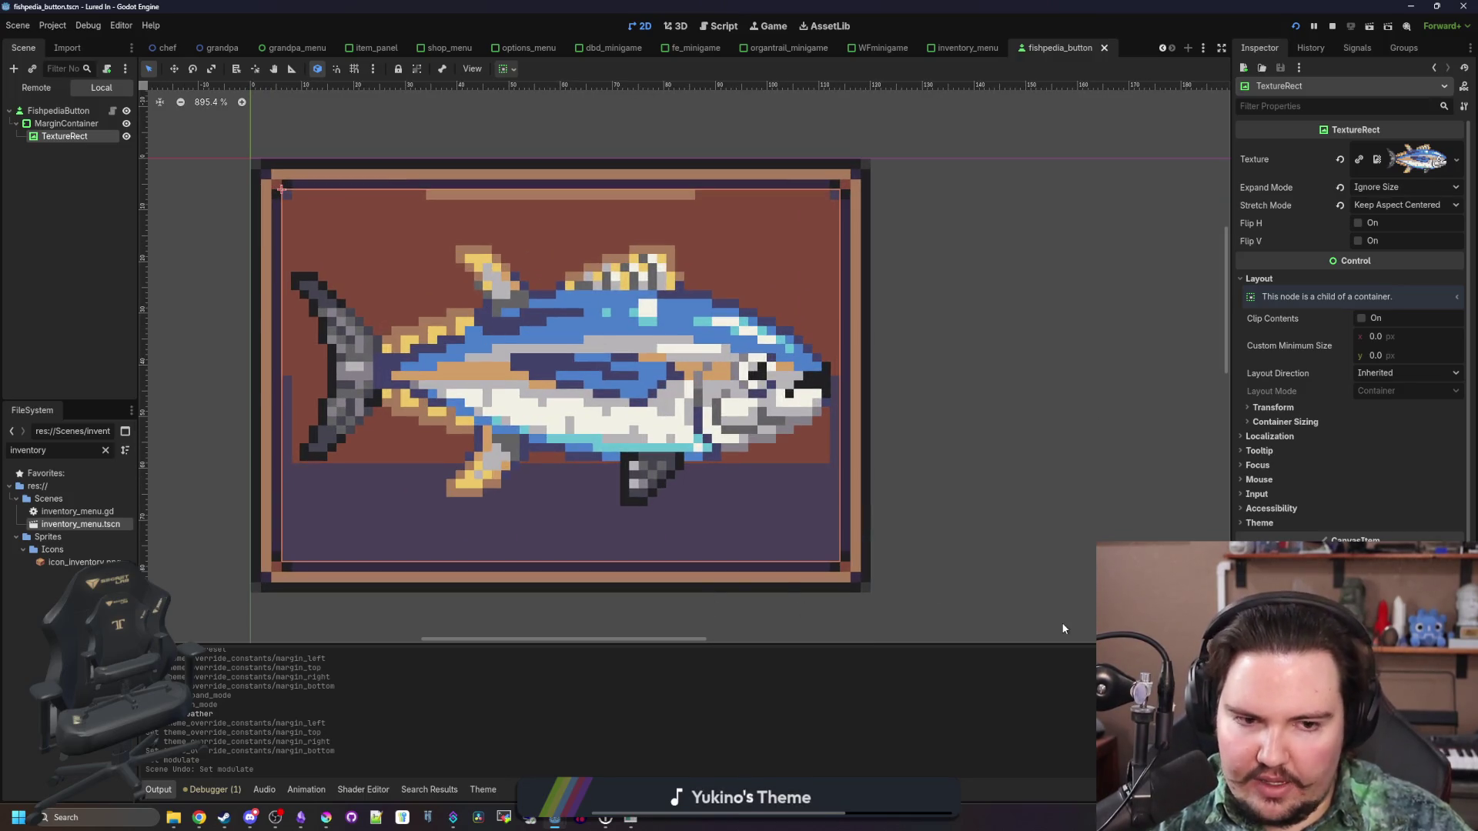
Check the TextureRect's Theme section in the Inspector, then switch to the web browser
left_click(1261, 523)
left_click(1263, 523)
scroll(1276, 504, "down", 2)
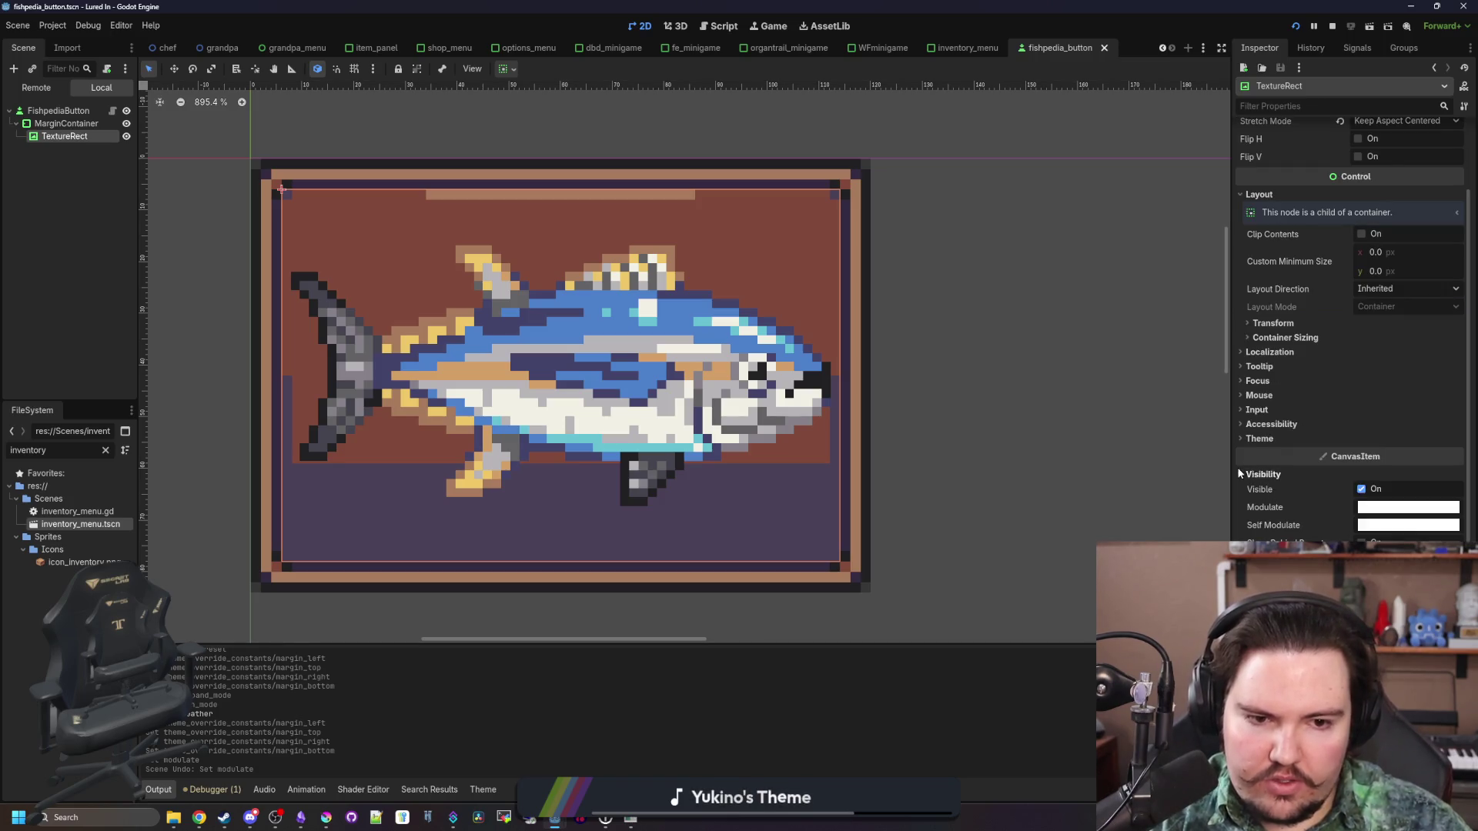
scroll(1254, 470, "up", 2)
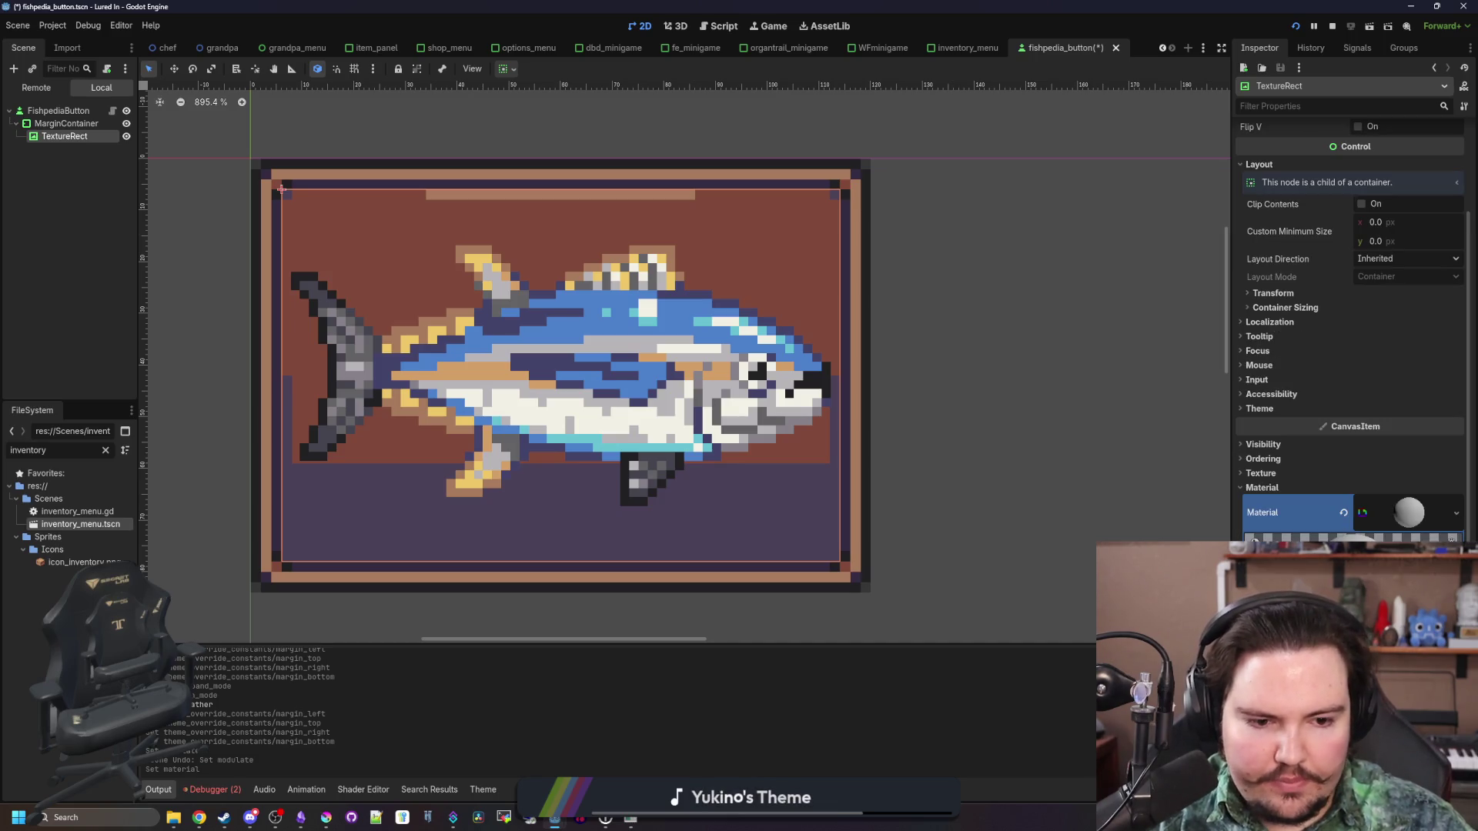
key("alt+Tab")
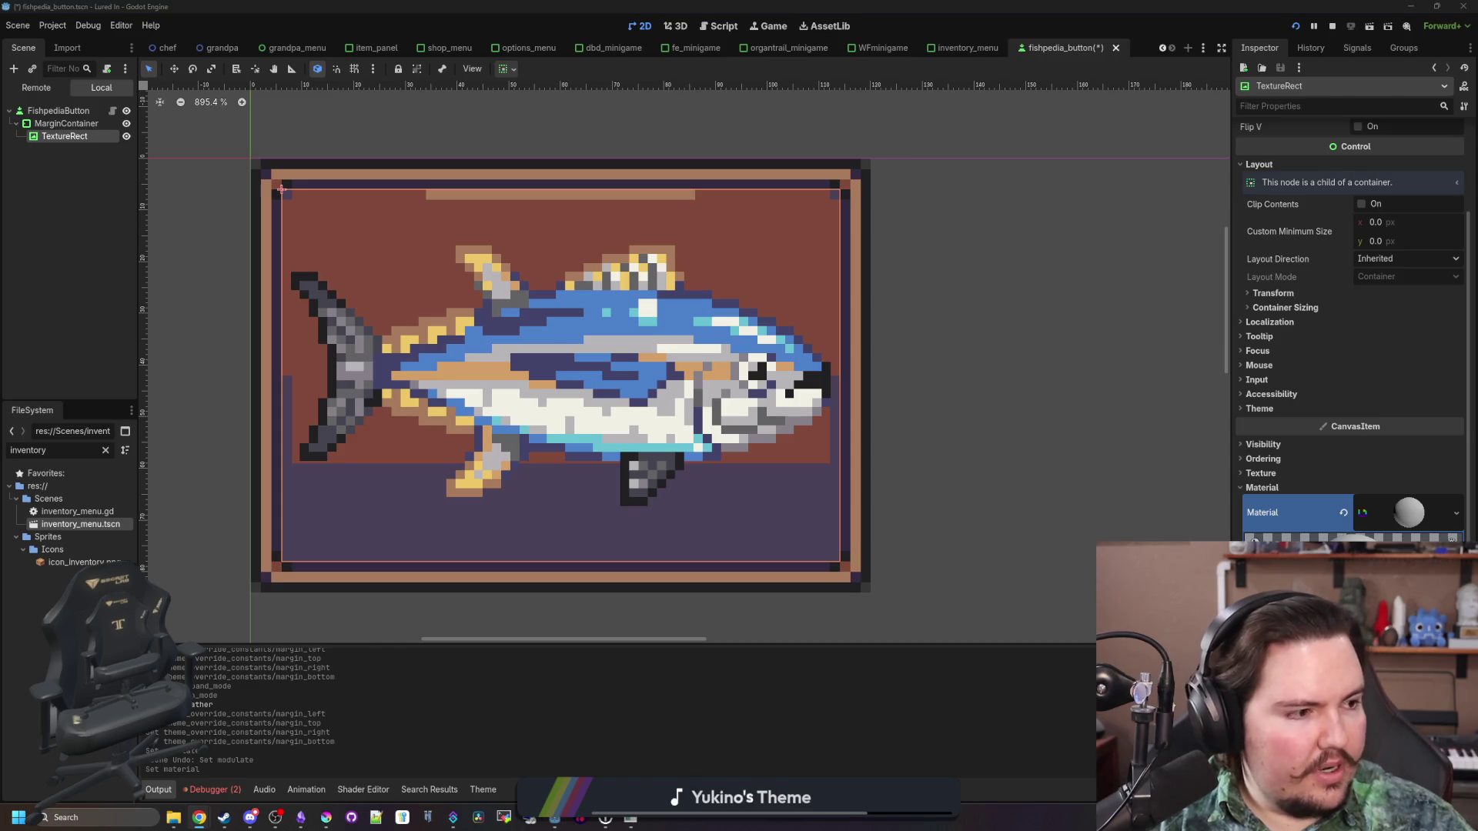
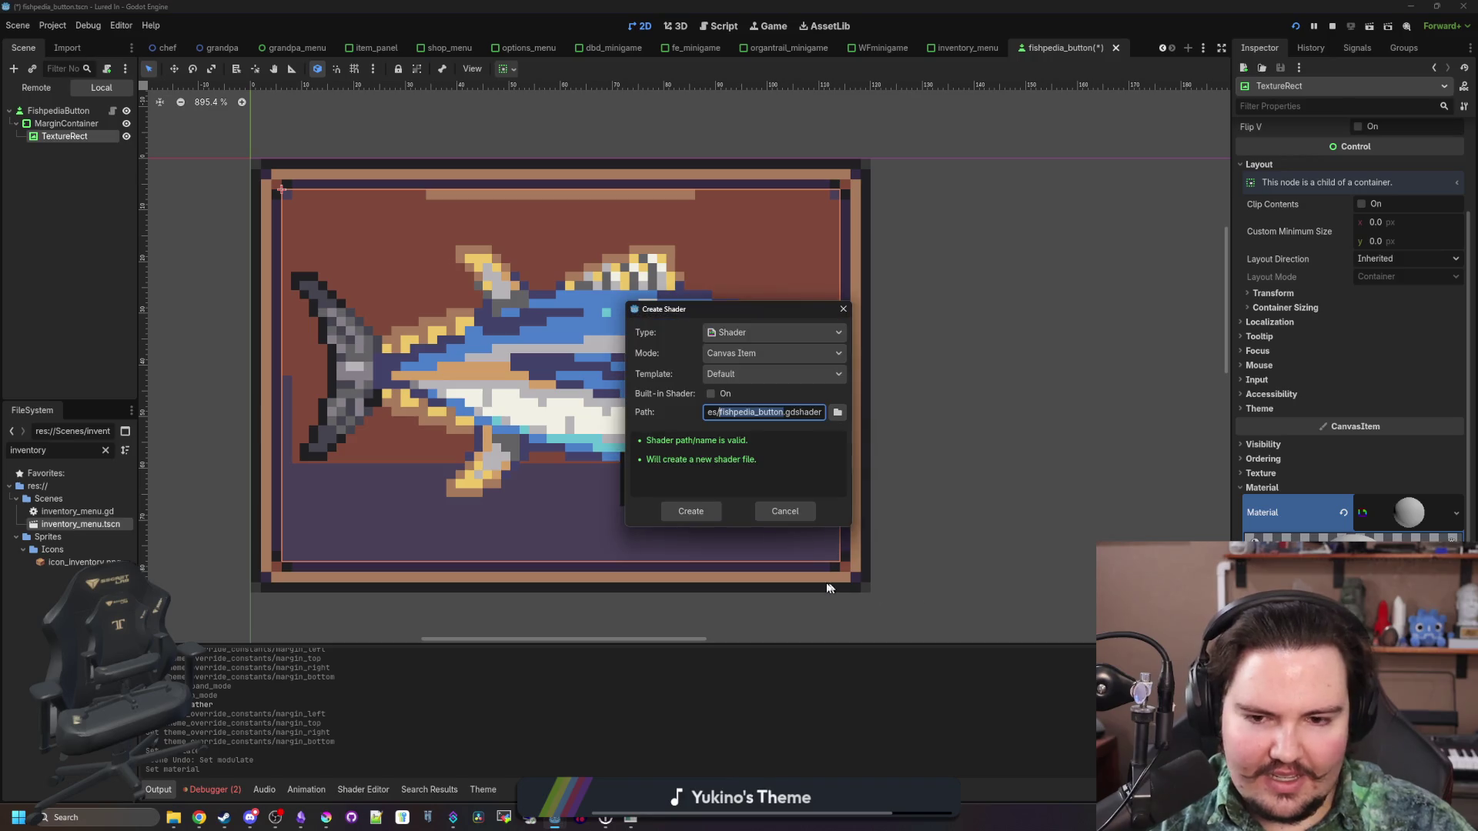
Create the new shader and delete its template vertex and light functions
left_click(716, 506)
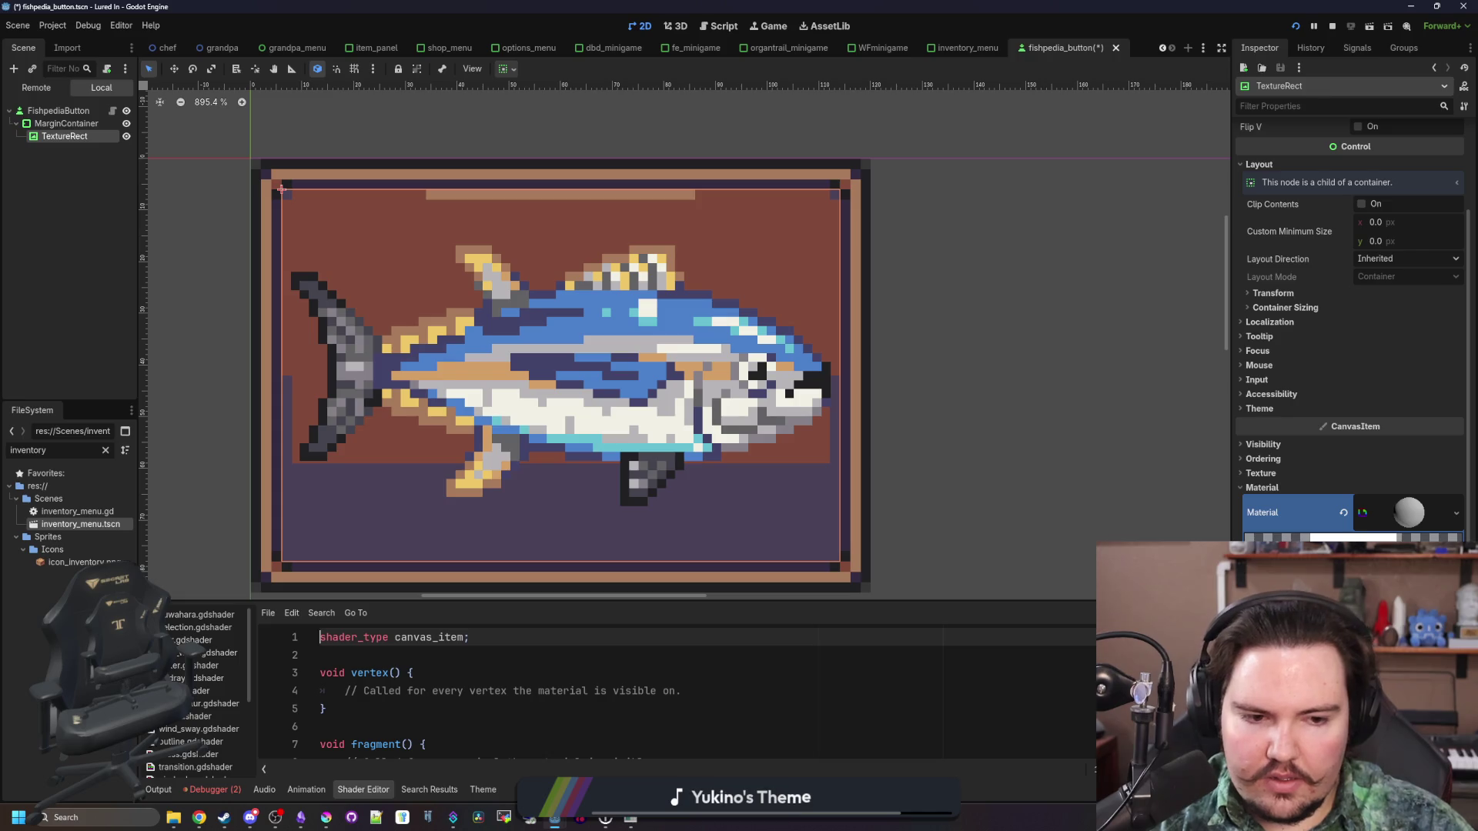
left_click_drag(445, 601, 444, 553)
scroll(446, 680, "down", 2)
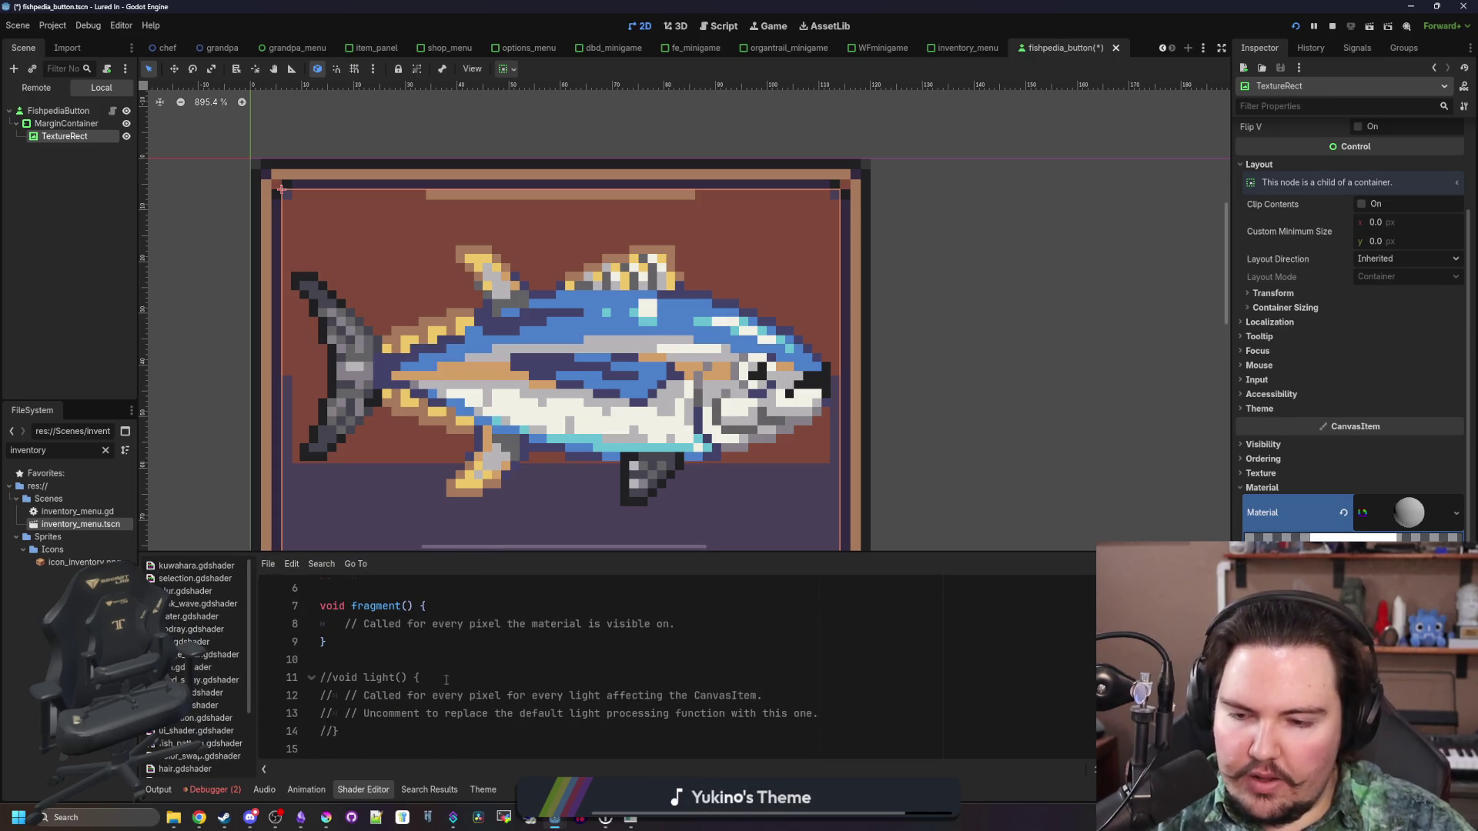
mouse_move(370, 736)
left_mouse_down()
mouse_move(388, 653)
mouse_move(376, 606)
left_mouse_up()
key("BackSpace")
key("BackSpace")
left_click_drag(675, 641, 346, 642)
key("BackSpace")
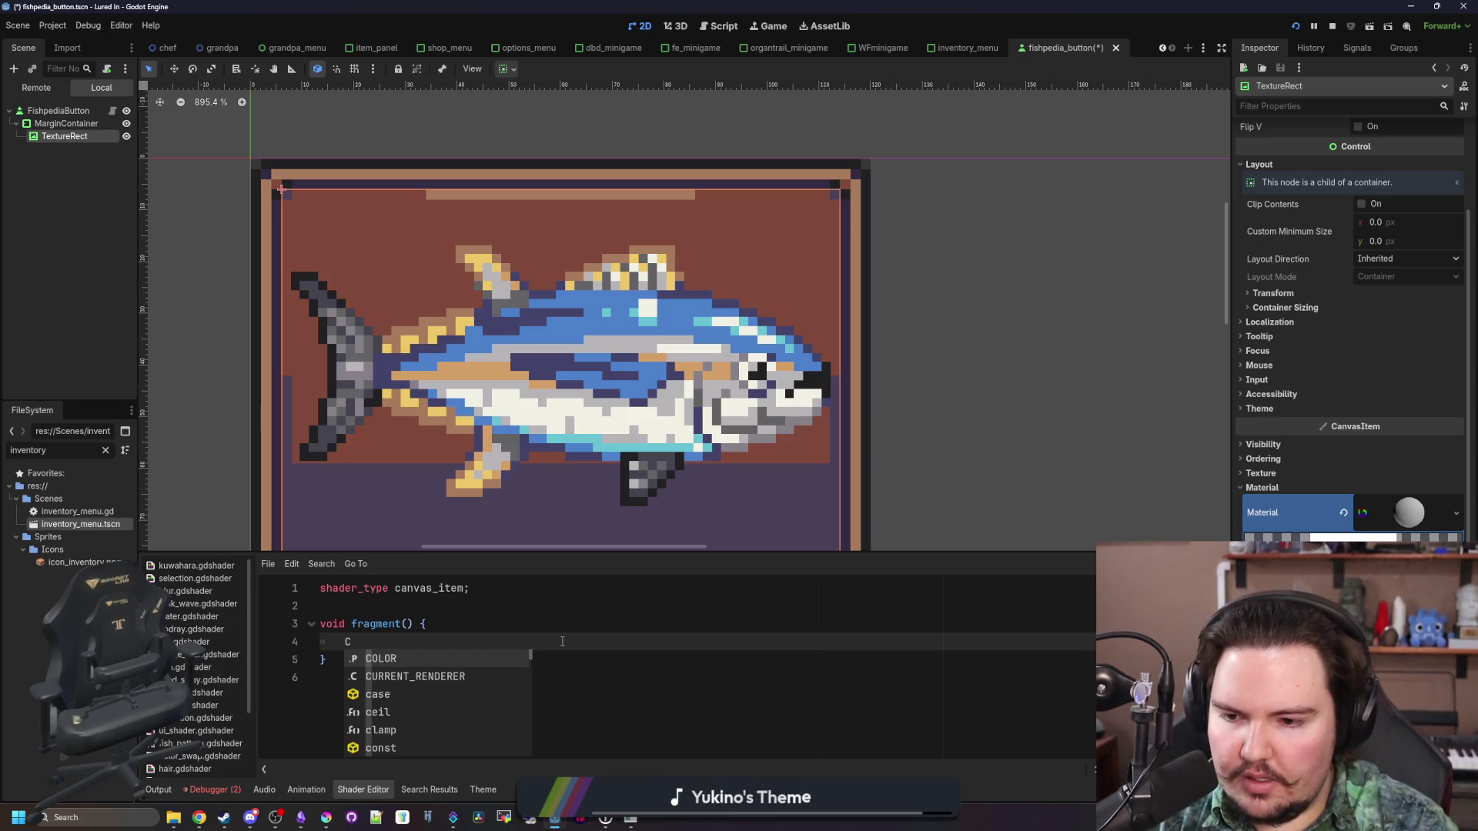
Write COLOR = col in fragment and declare 'uniform col : source_color;' above it
key("Return")
type("= col;")
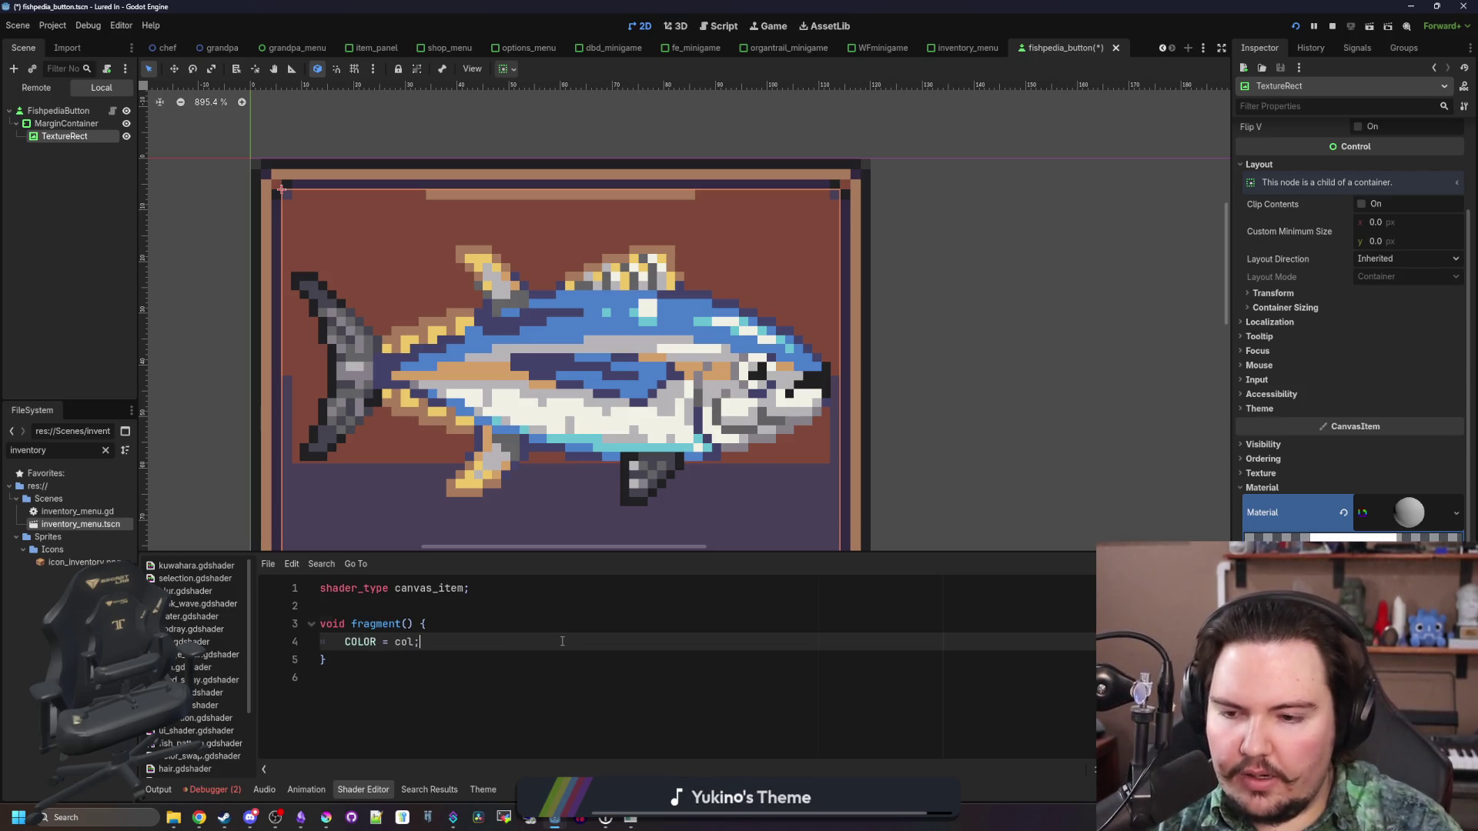
key("Up")
key("Up")
key("Return")
key("Return")
key("Up")
type("unf")
key("BackSpace")
type("ifo")
key("BackSpace")
key("BackSpace")
key("BackSpace")
type("iform col")
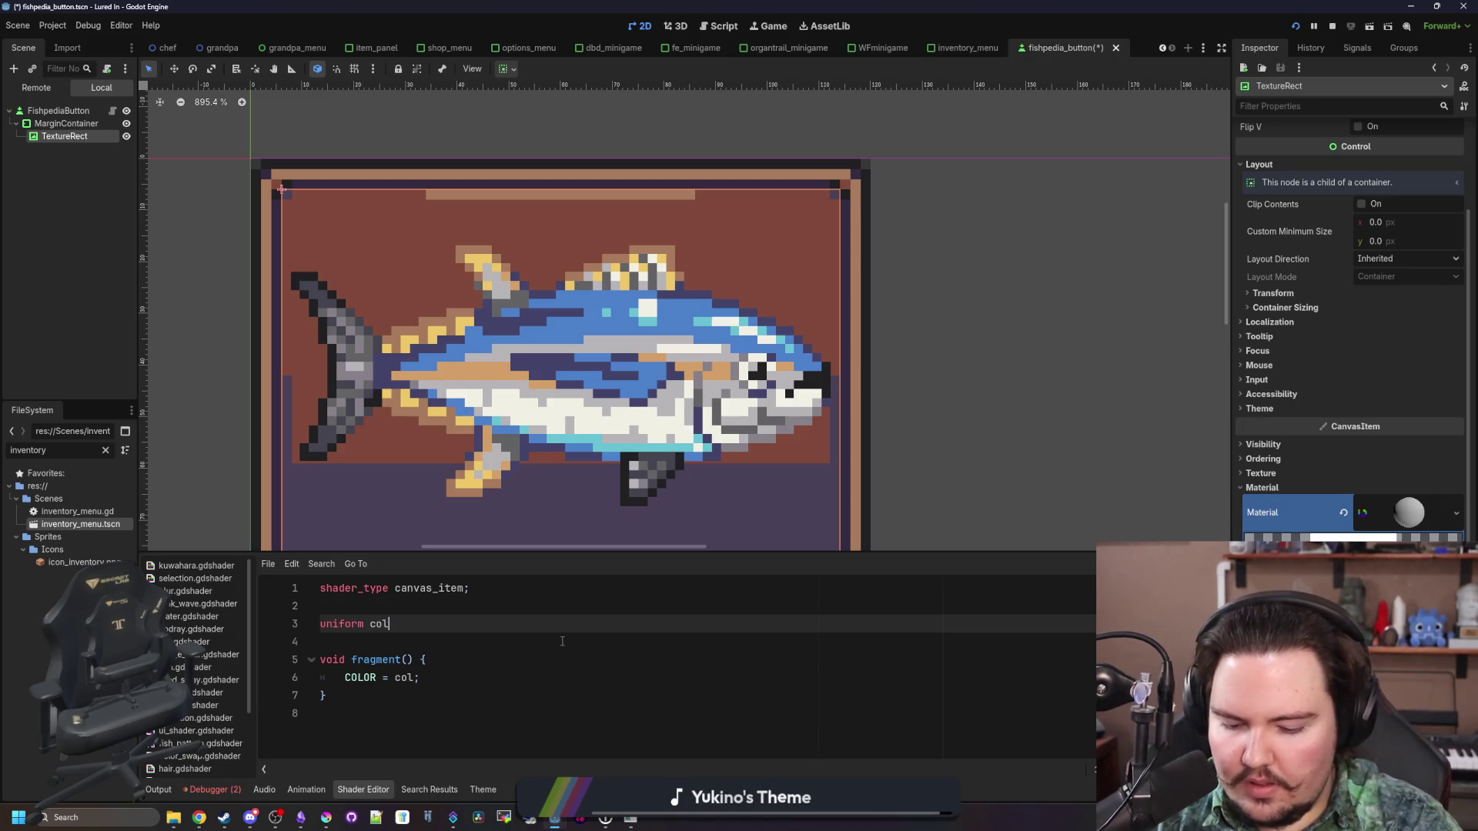
type(" : source")
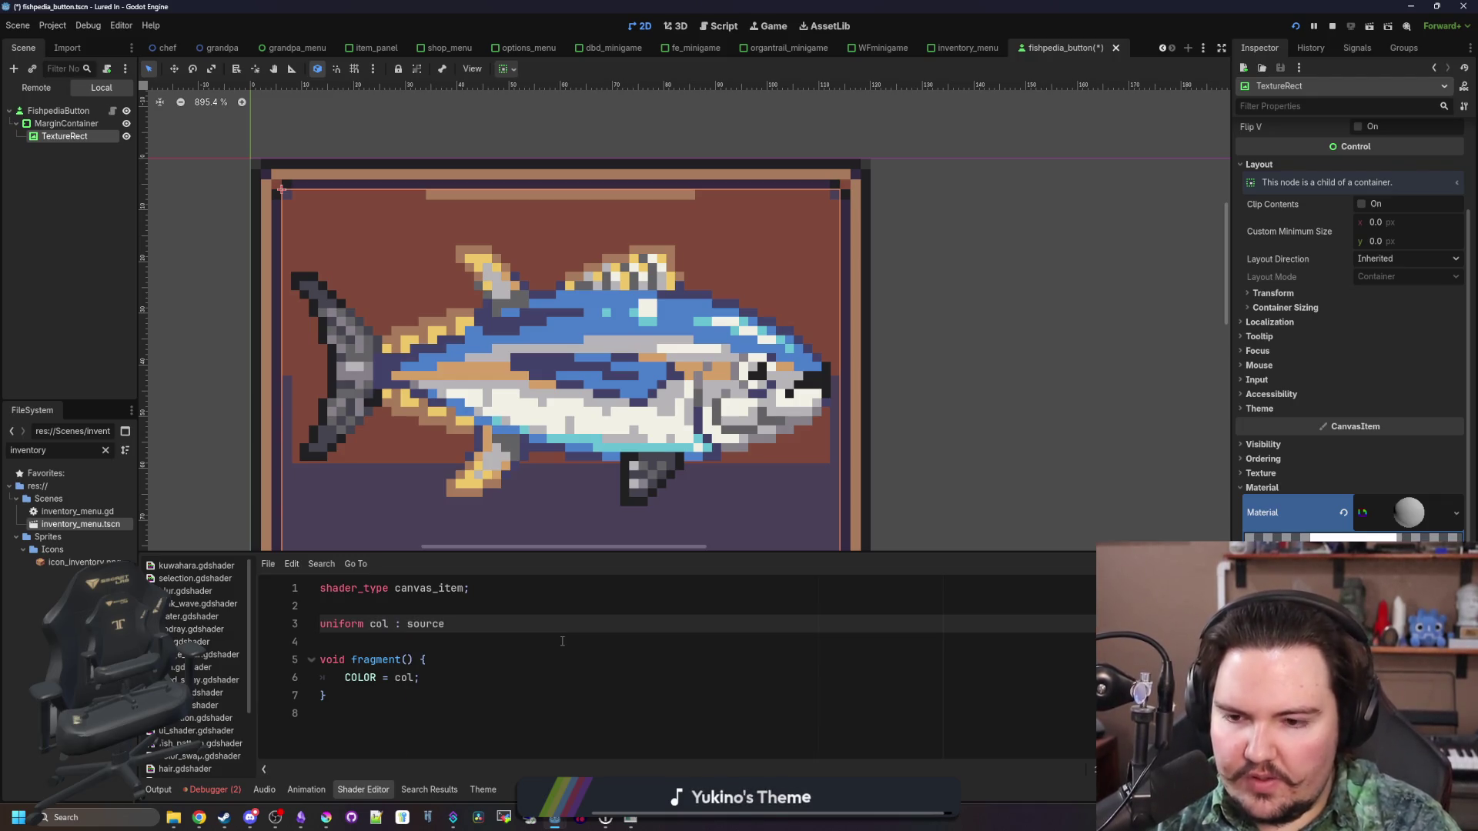
key("BackSpace")
key("BackSpace")
key("BackSpace")
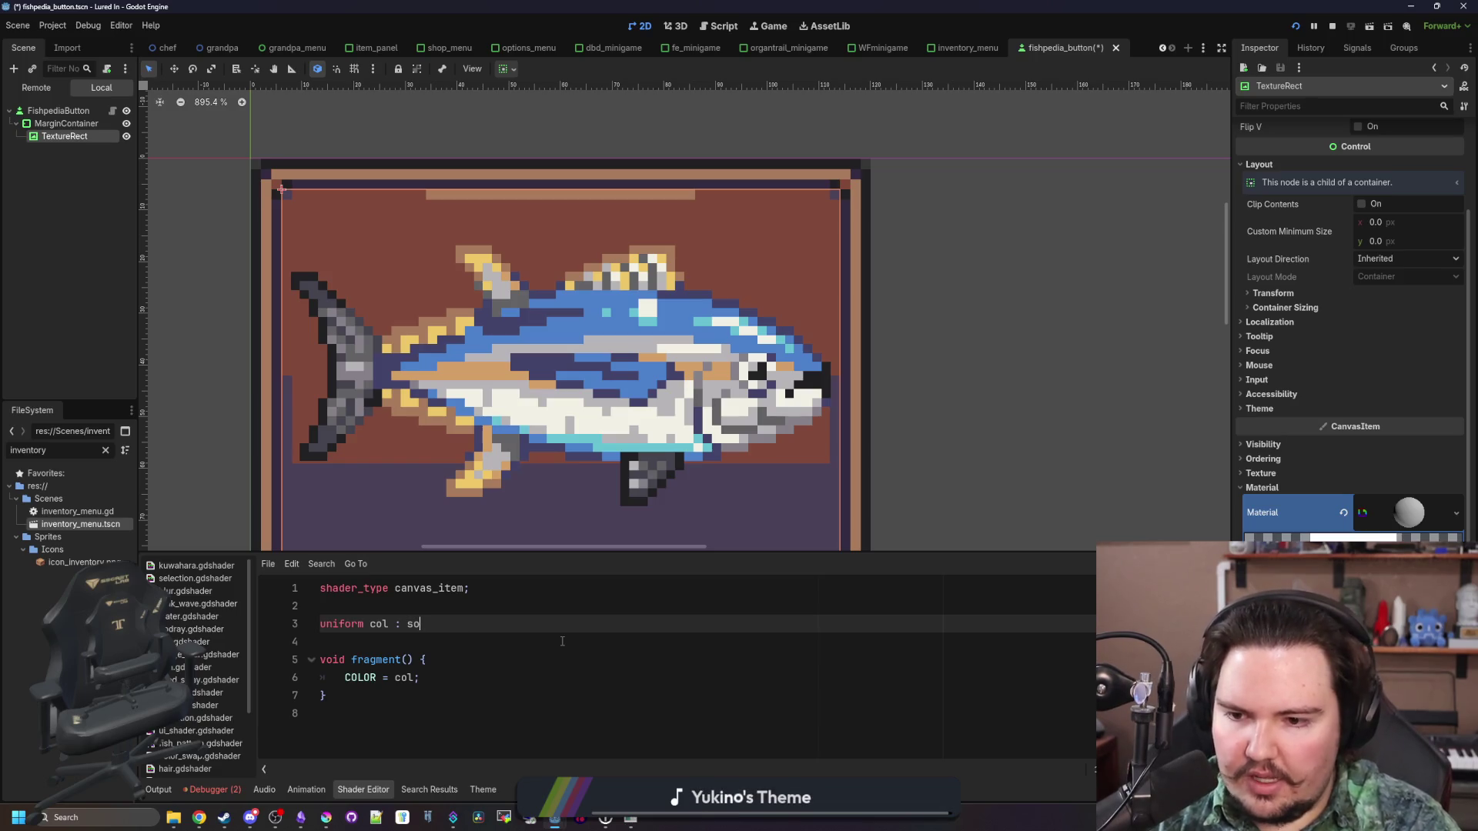
type("ource_color;")
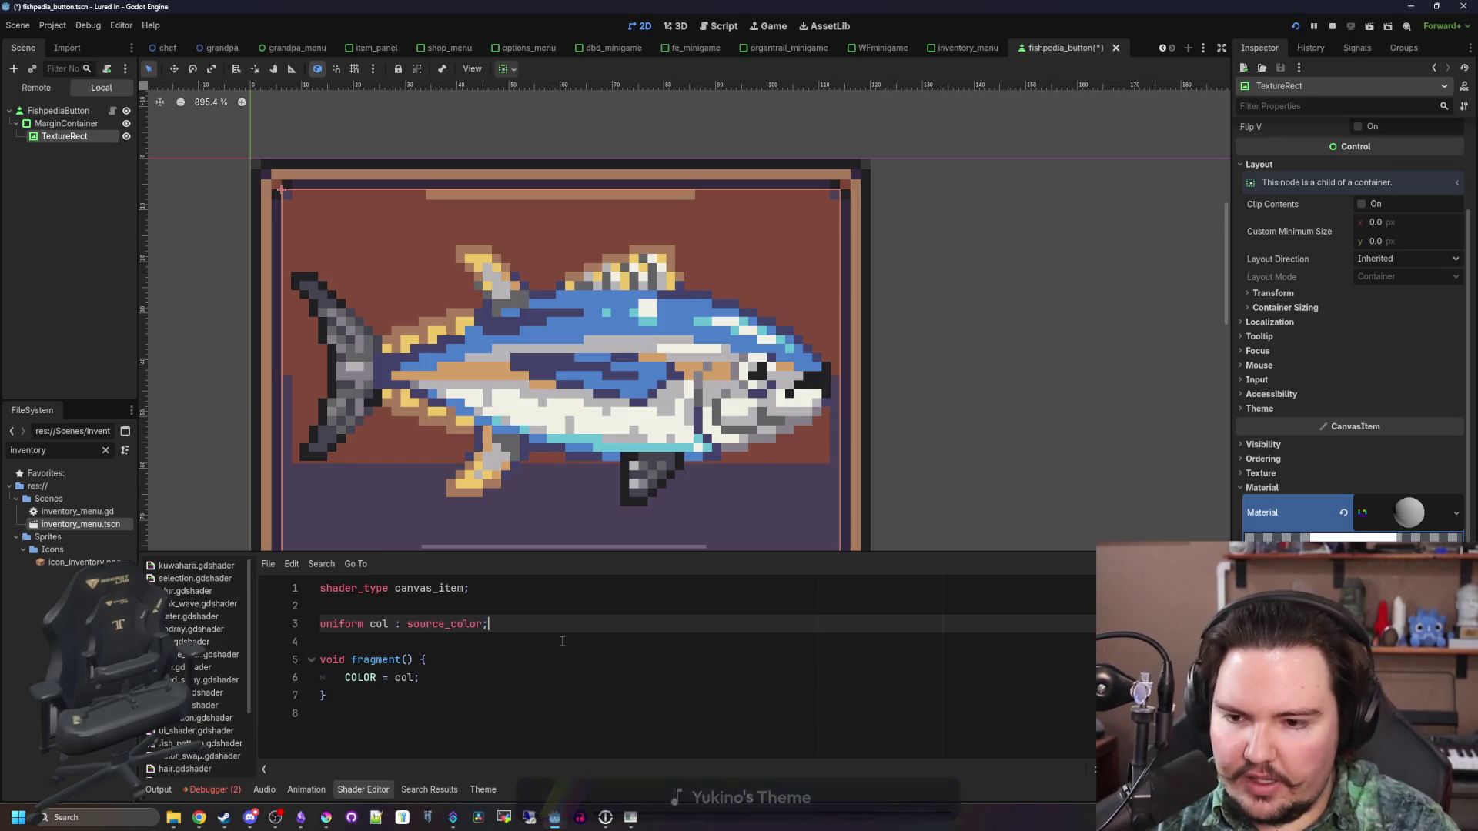
Make the uniform a vec3, change the assignment to COLOR.rgb = col.rgb, and save
left_click(369, 624)
type("vec4")
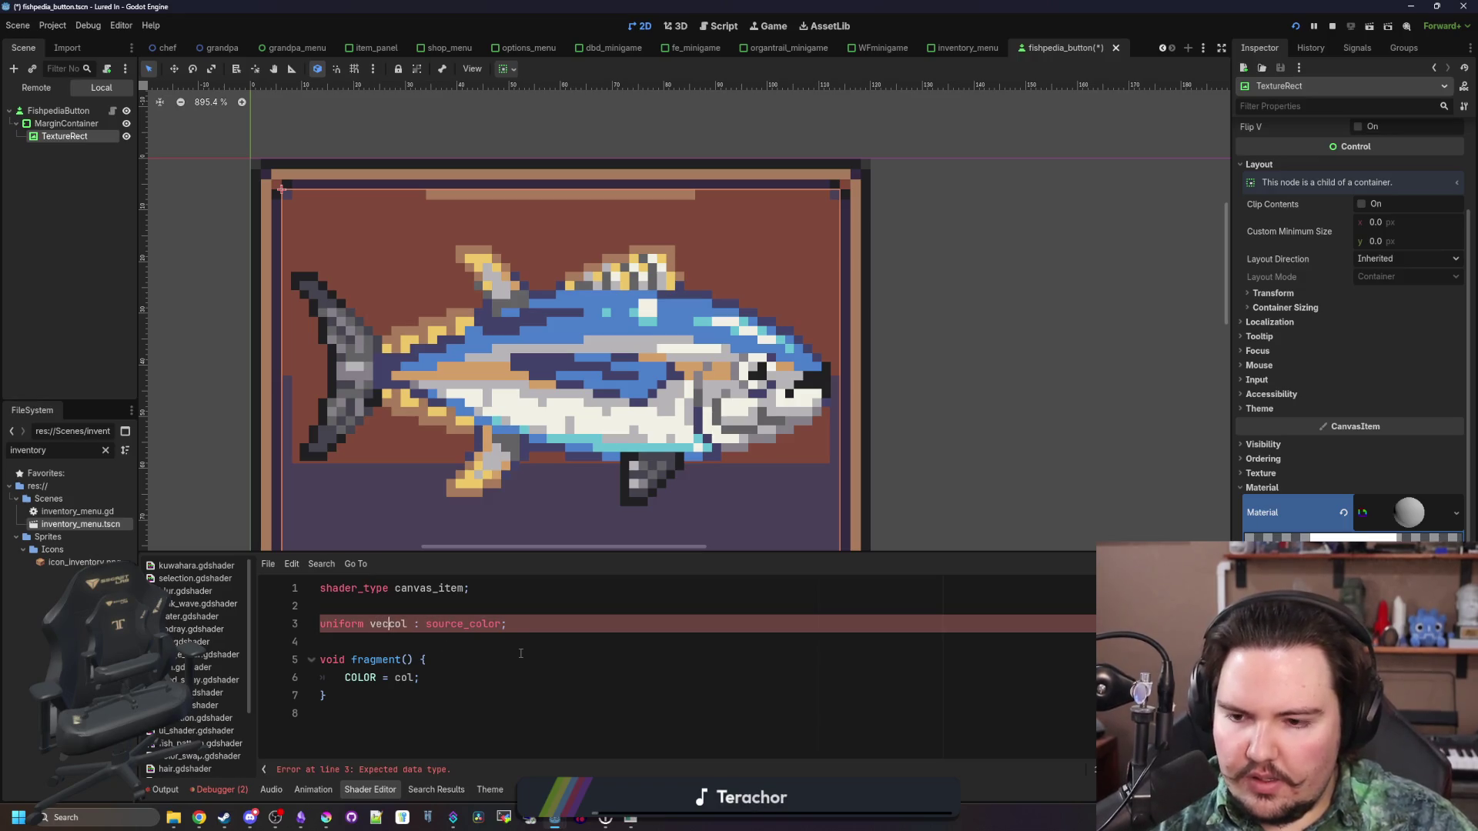
key("BackSpace")
type("3")
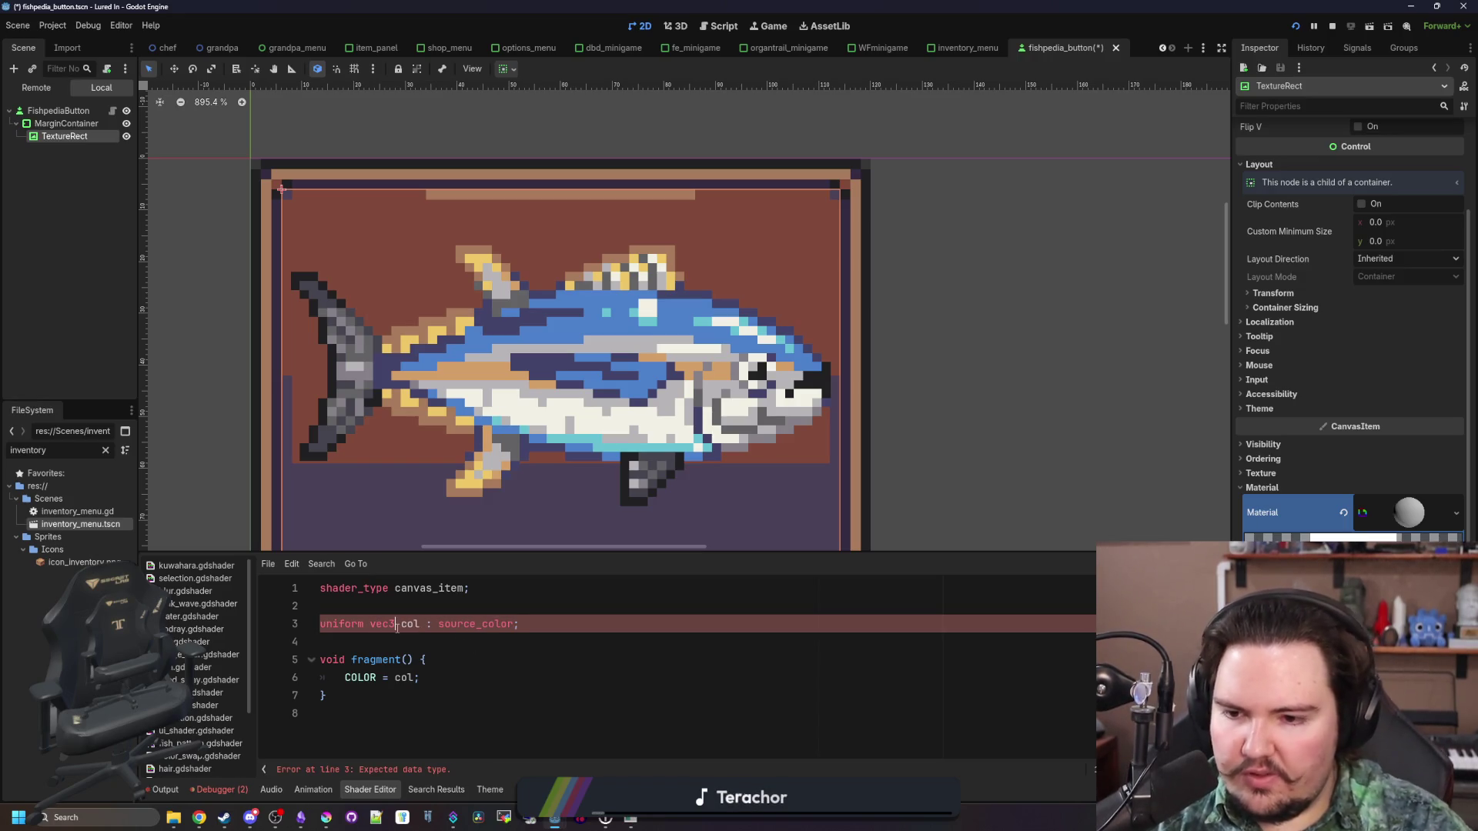
key("Down")
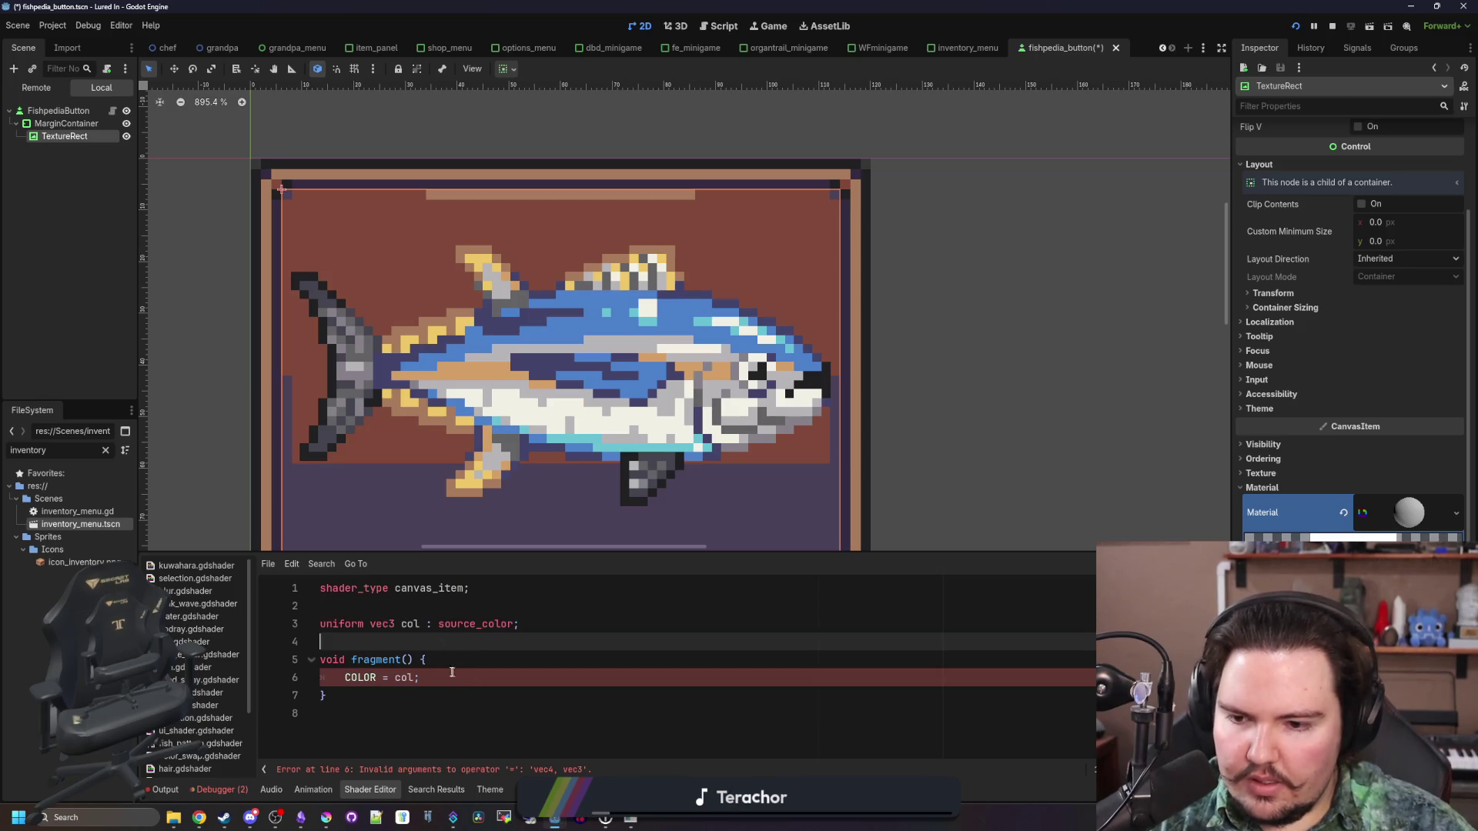
left_click(452, 675)
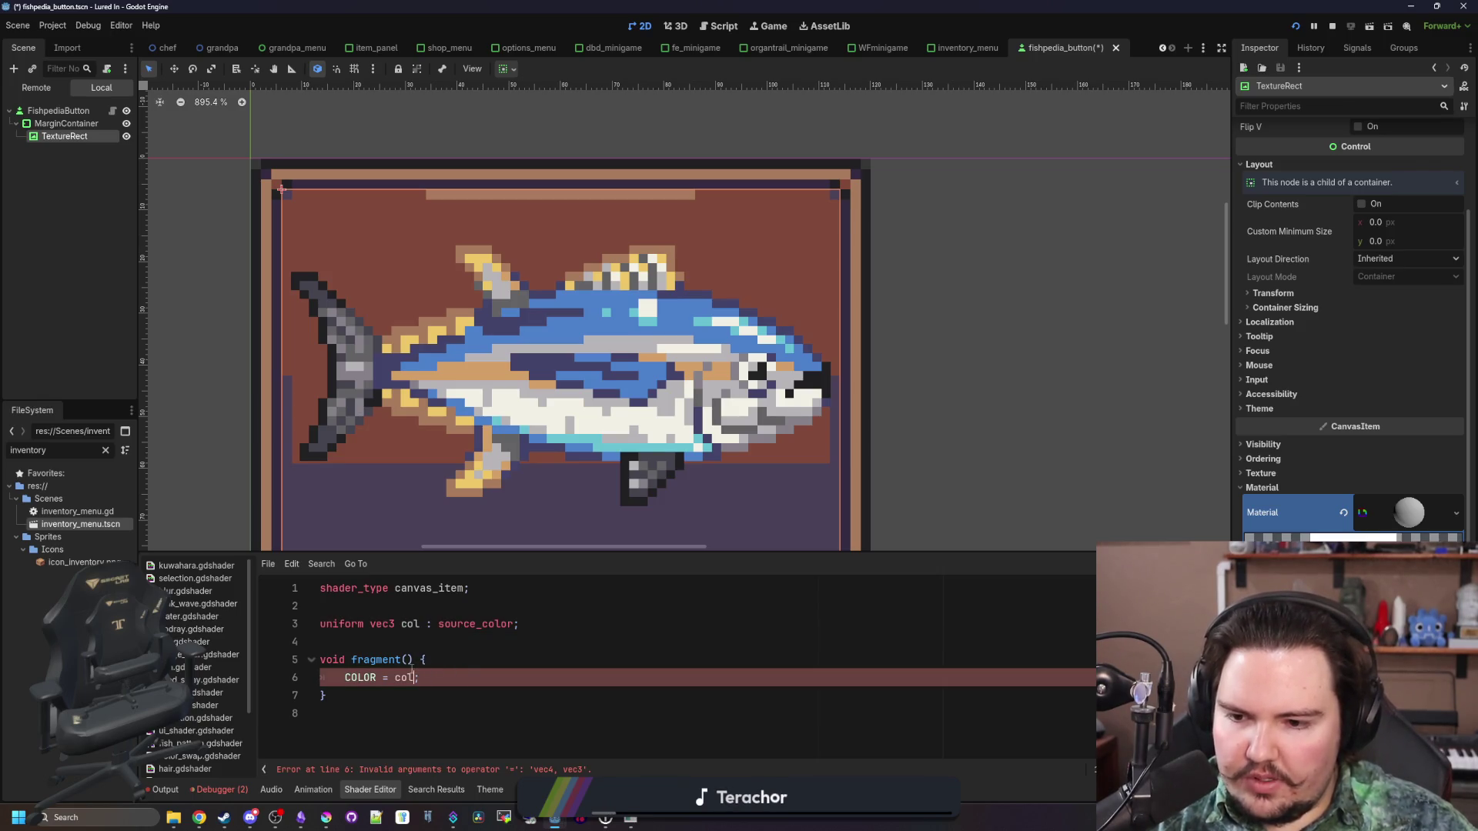
type(".rgb")
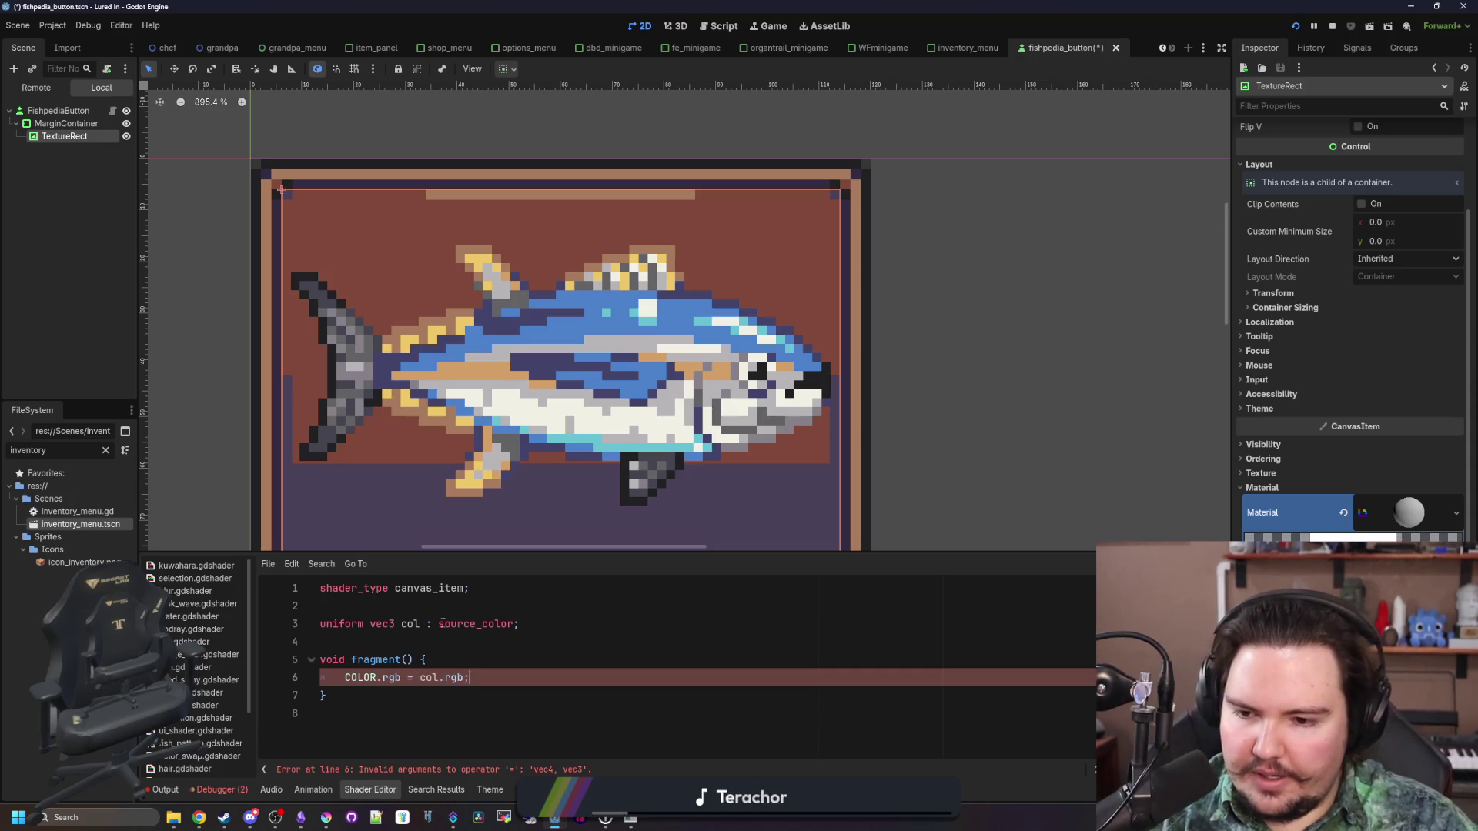
left_click(398, 647)
key("ctrl+s")
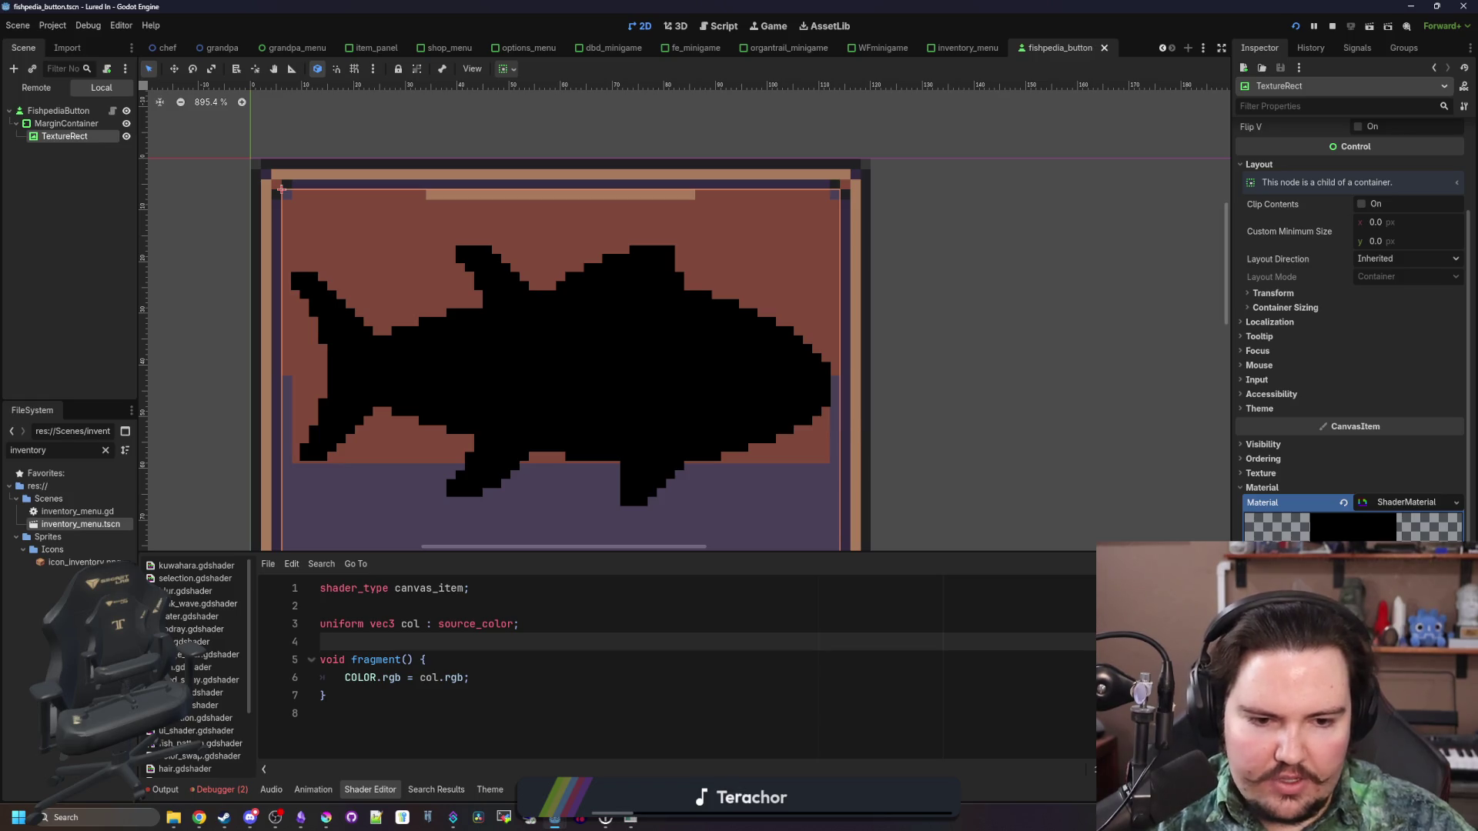
Widen the Inspector, check the Krita drawing, and set the shader's col to a very dark grey
left_click_drag(1231, 421, 1086, 420)
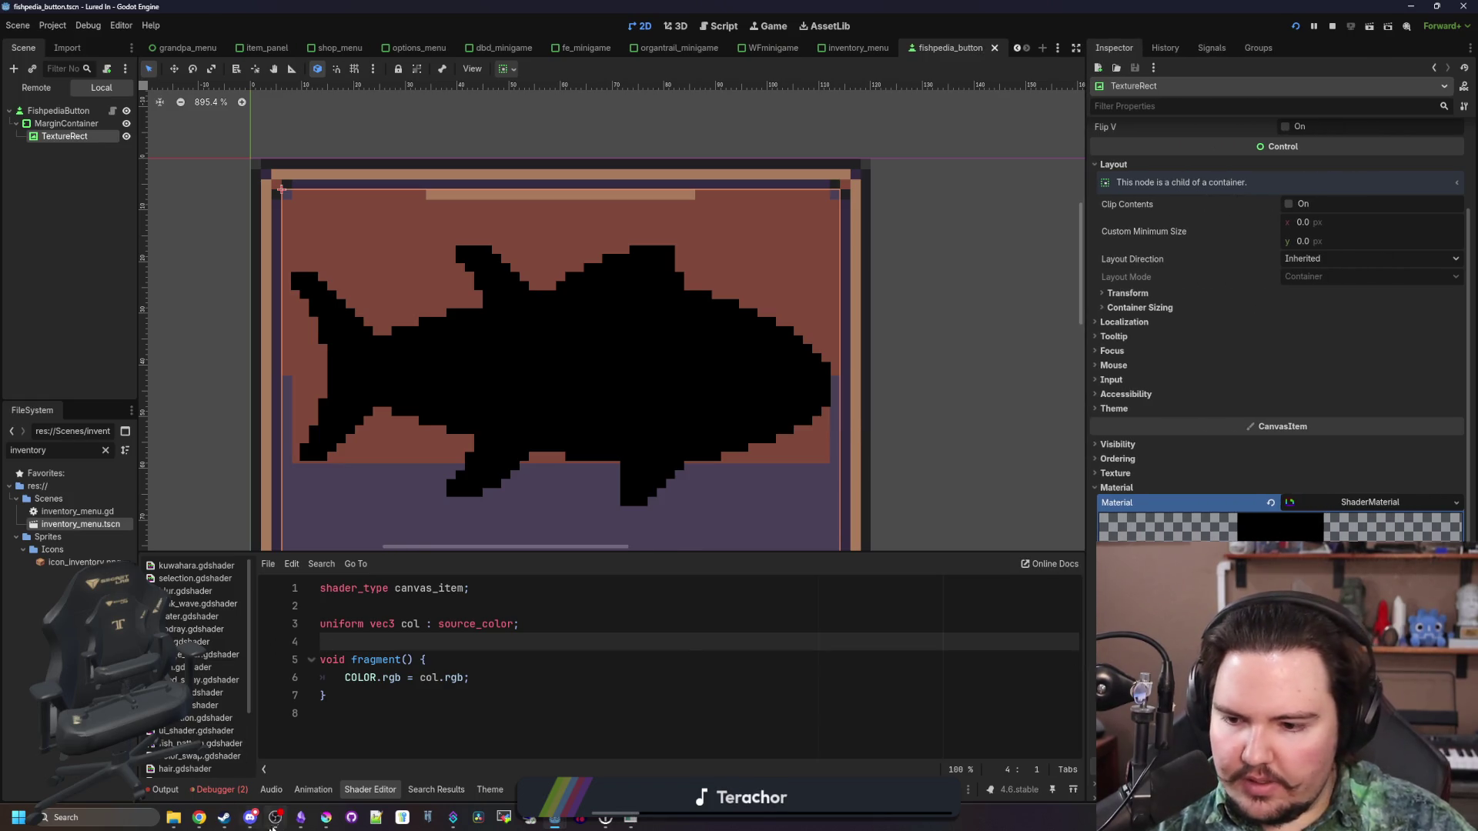
left_click(326, 821)
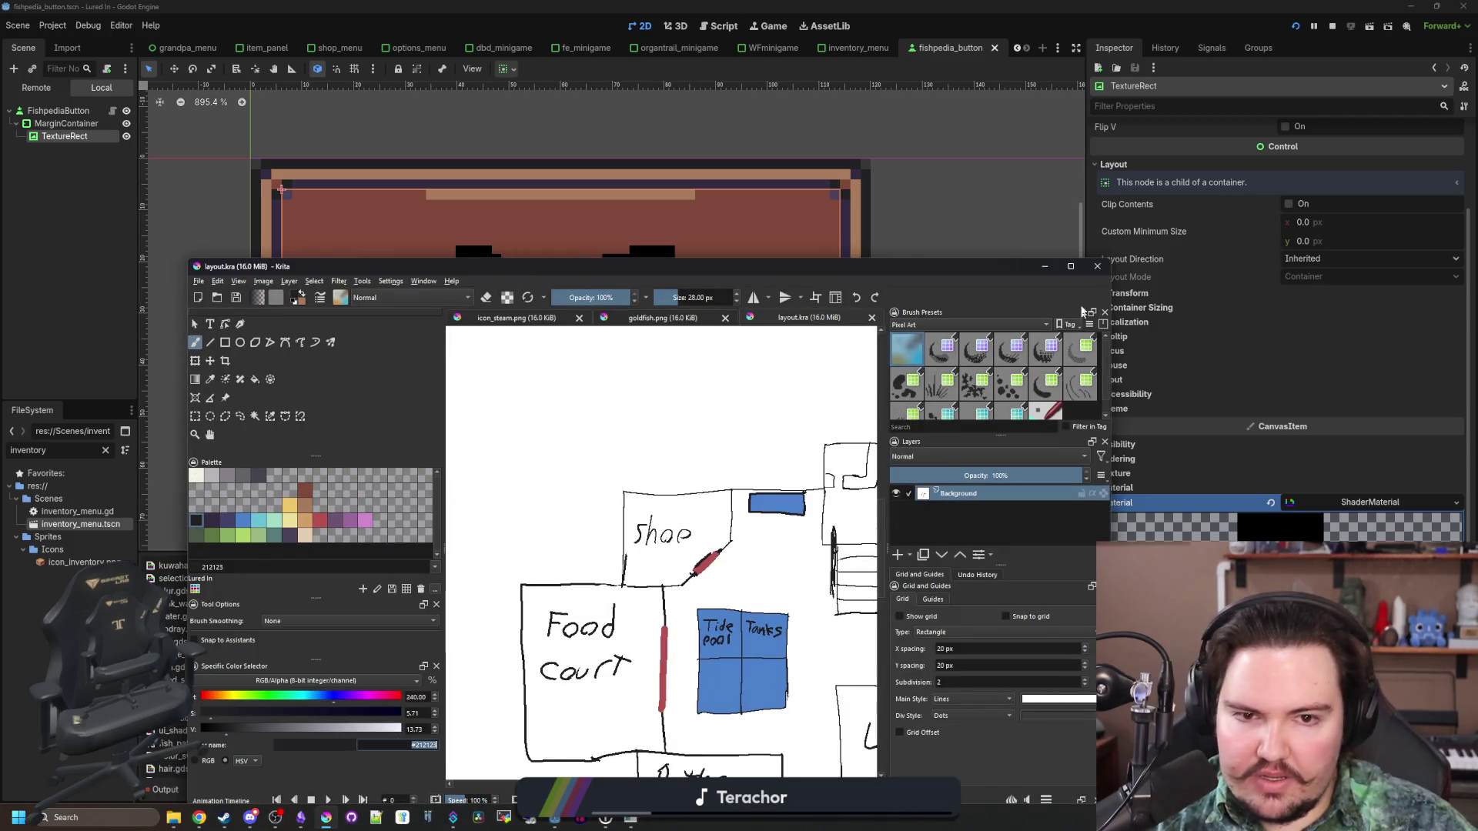
left_click(1044, 266)
left_click(1280, 528)
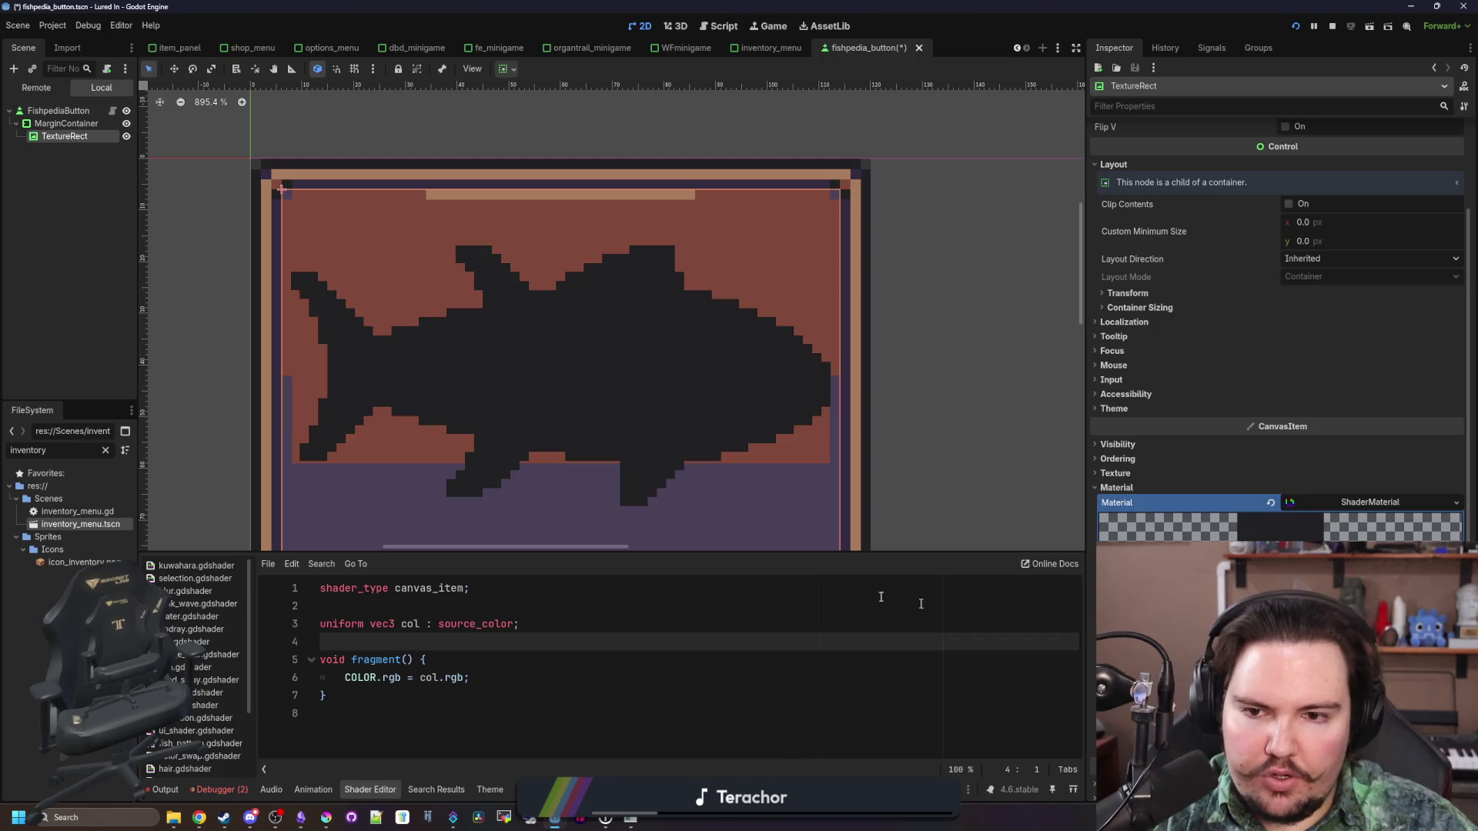
left_click(469, 588)
scroll(391, 273, "down", 5)
Deselect the node and save the fishpedia_button scene
left_click(66, 223)
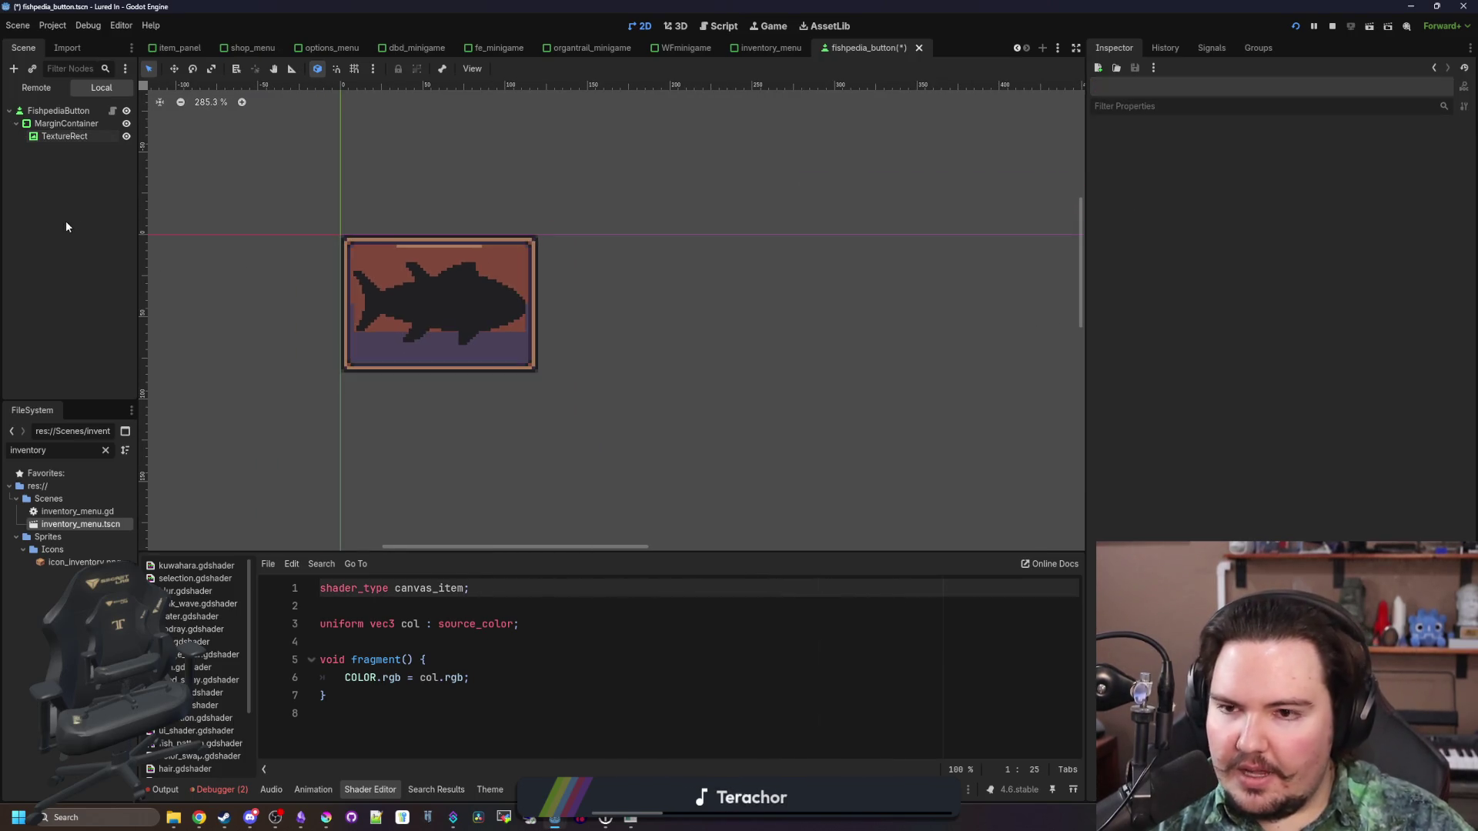
scroll(469, 248, "down", 2)
scroll(450, 339, "up", 3)
key("ctrl+s")
scroll(450, 338, "up", 2)
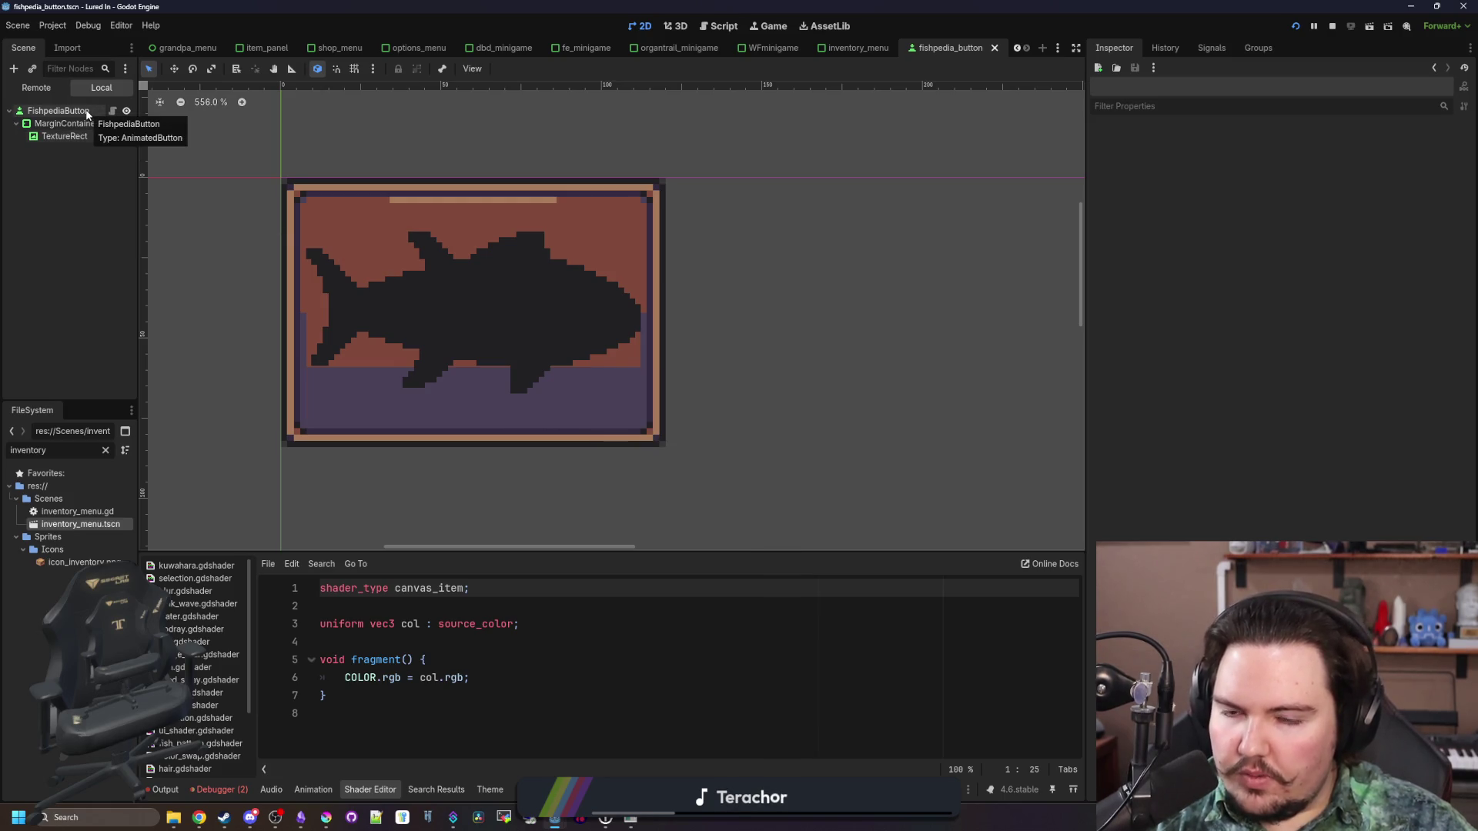
scroll(423, 267, "up", 2)
key("ctrl+s")
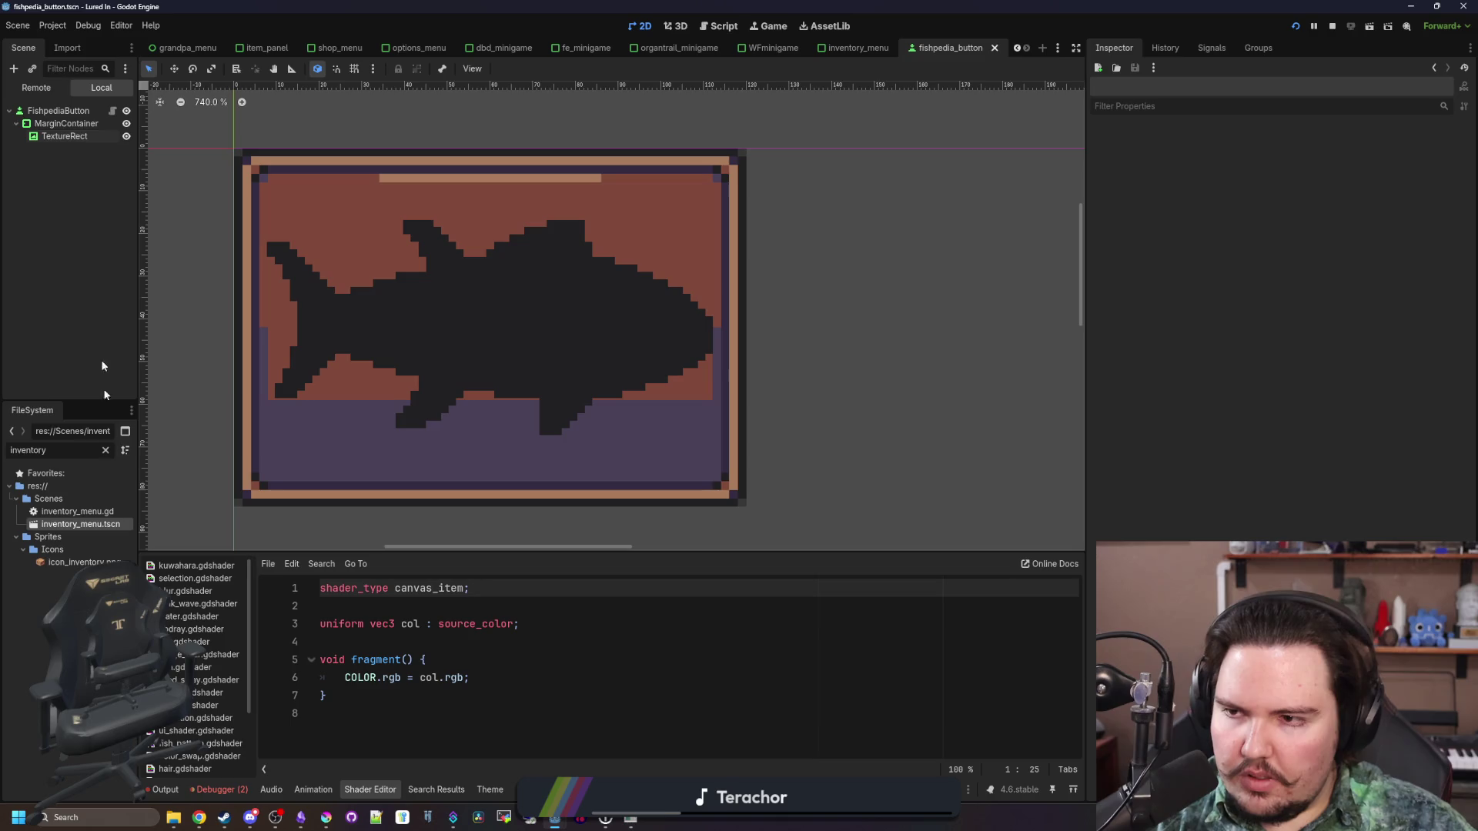
Reselect the TextureRect and add a new line below the col uniform
left_click(61, 136)
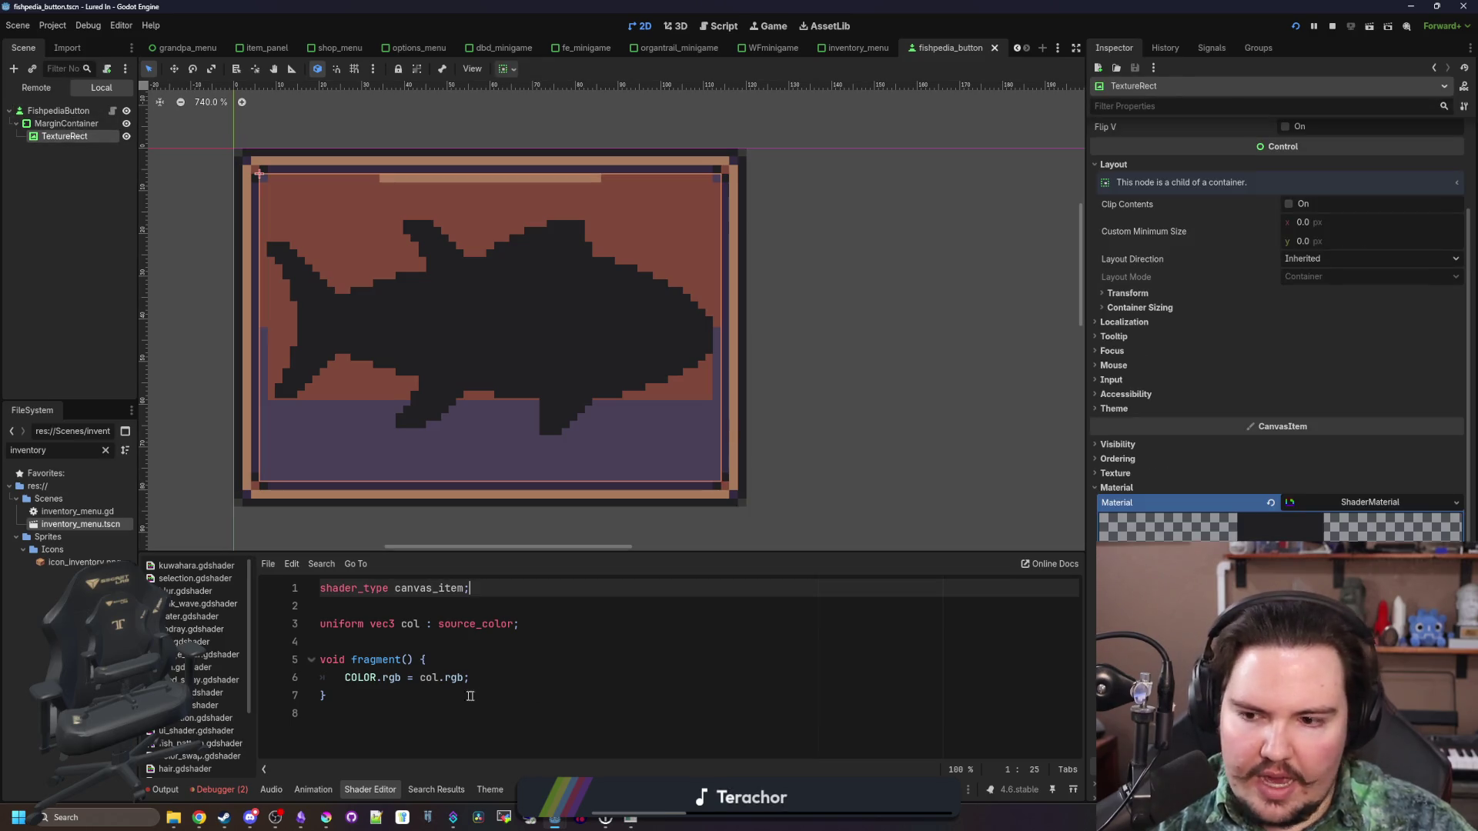
left_click(403, 646)
key("Return")
type("i")
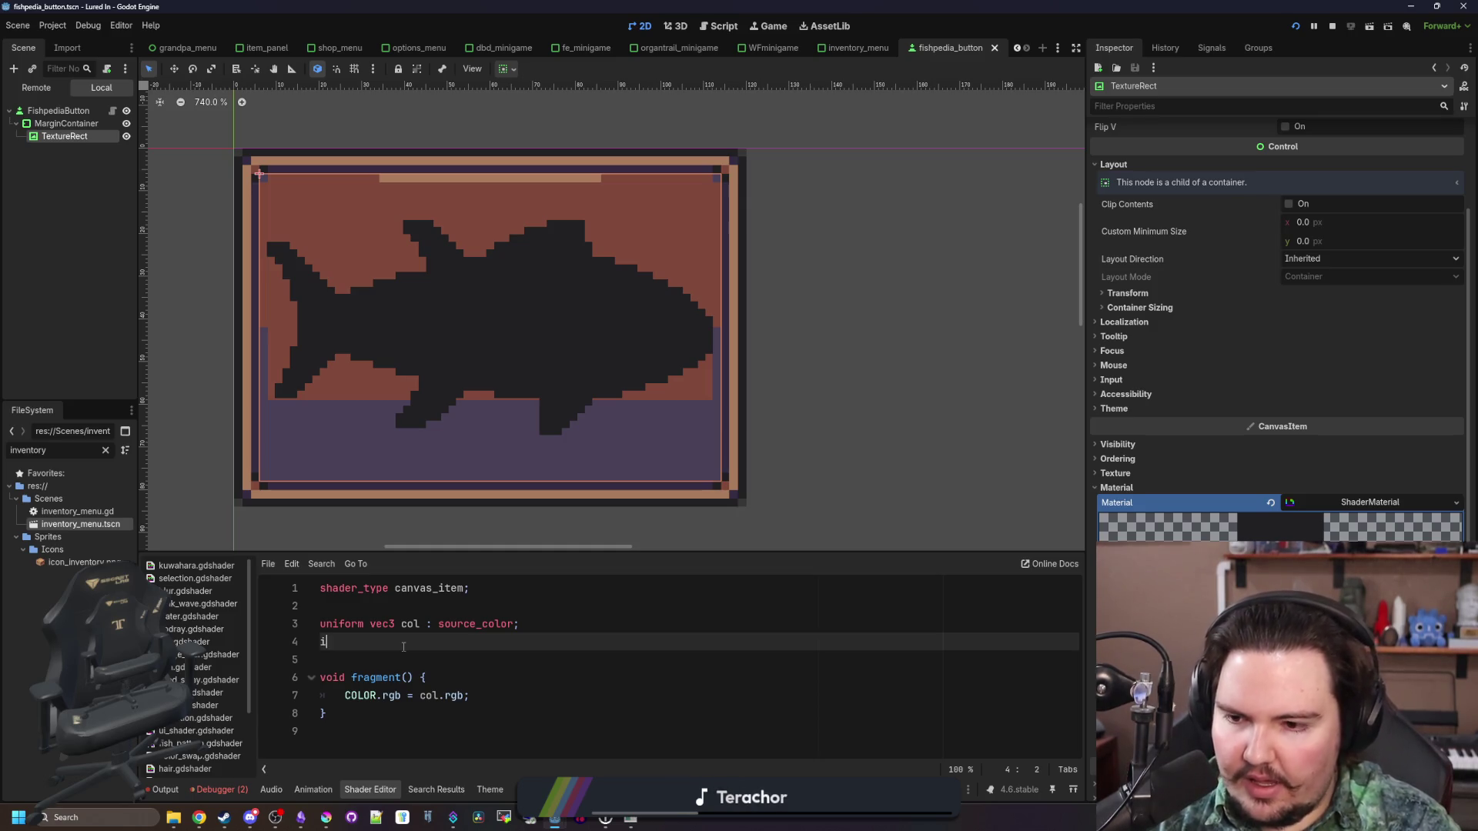
Declare an instance uniform bool named 'on' in the shader
type("nstance u")
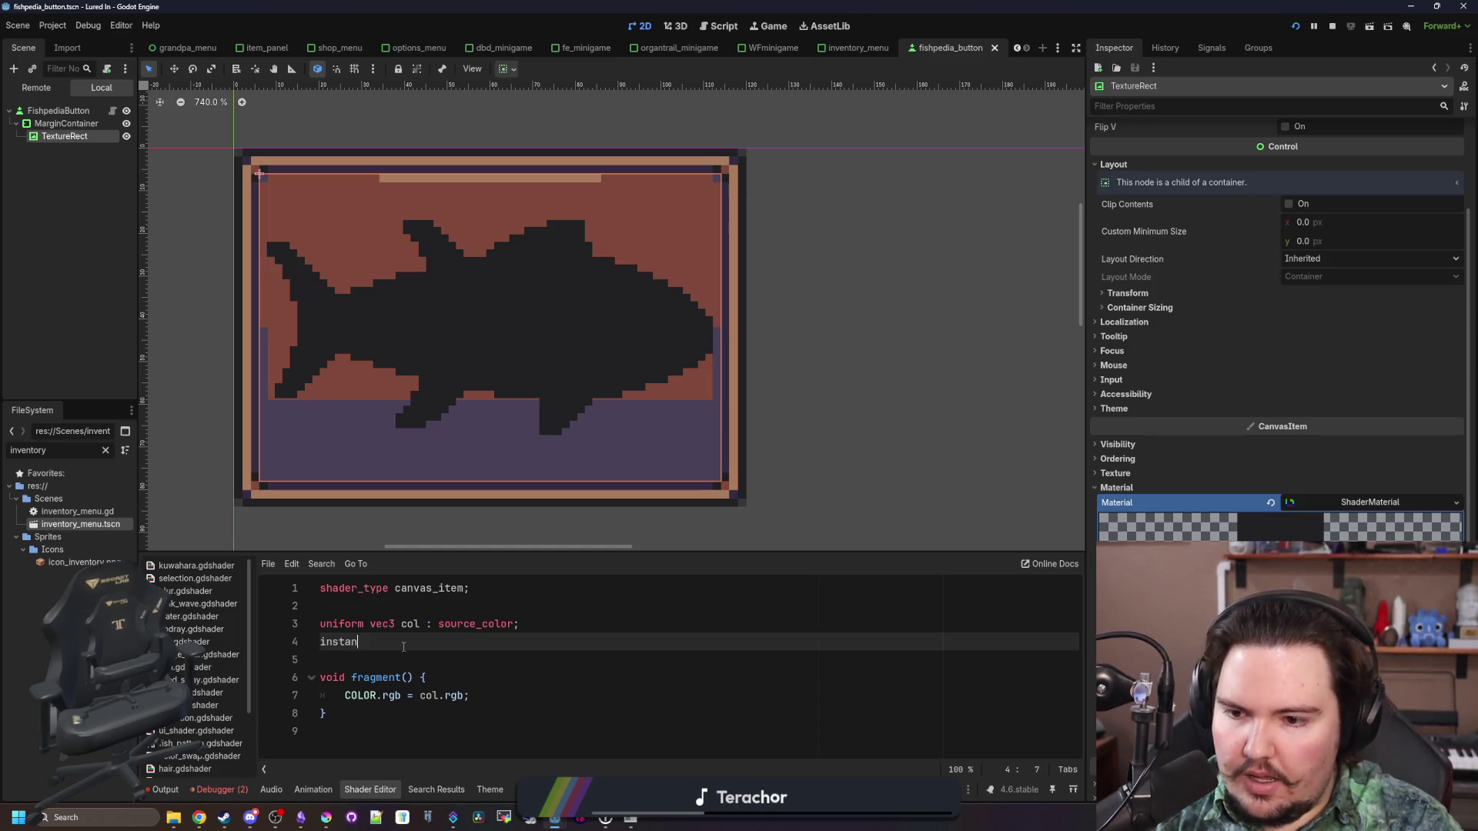
type("niform")
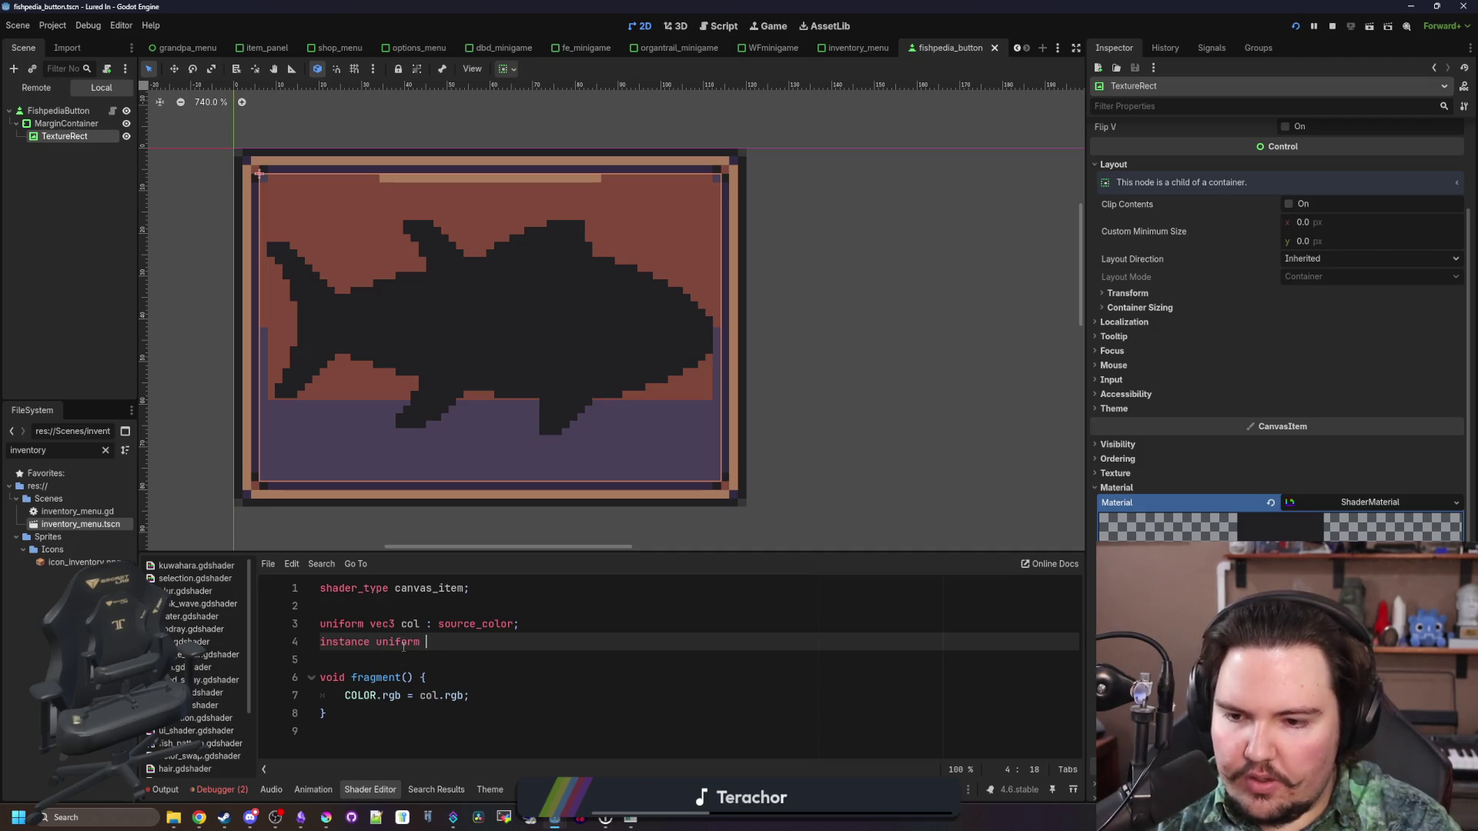
key("ctrl+space")
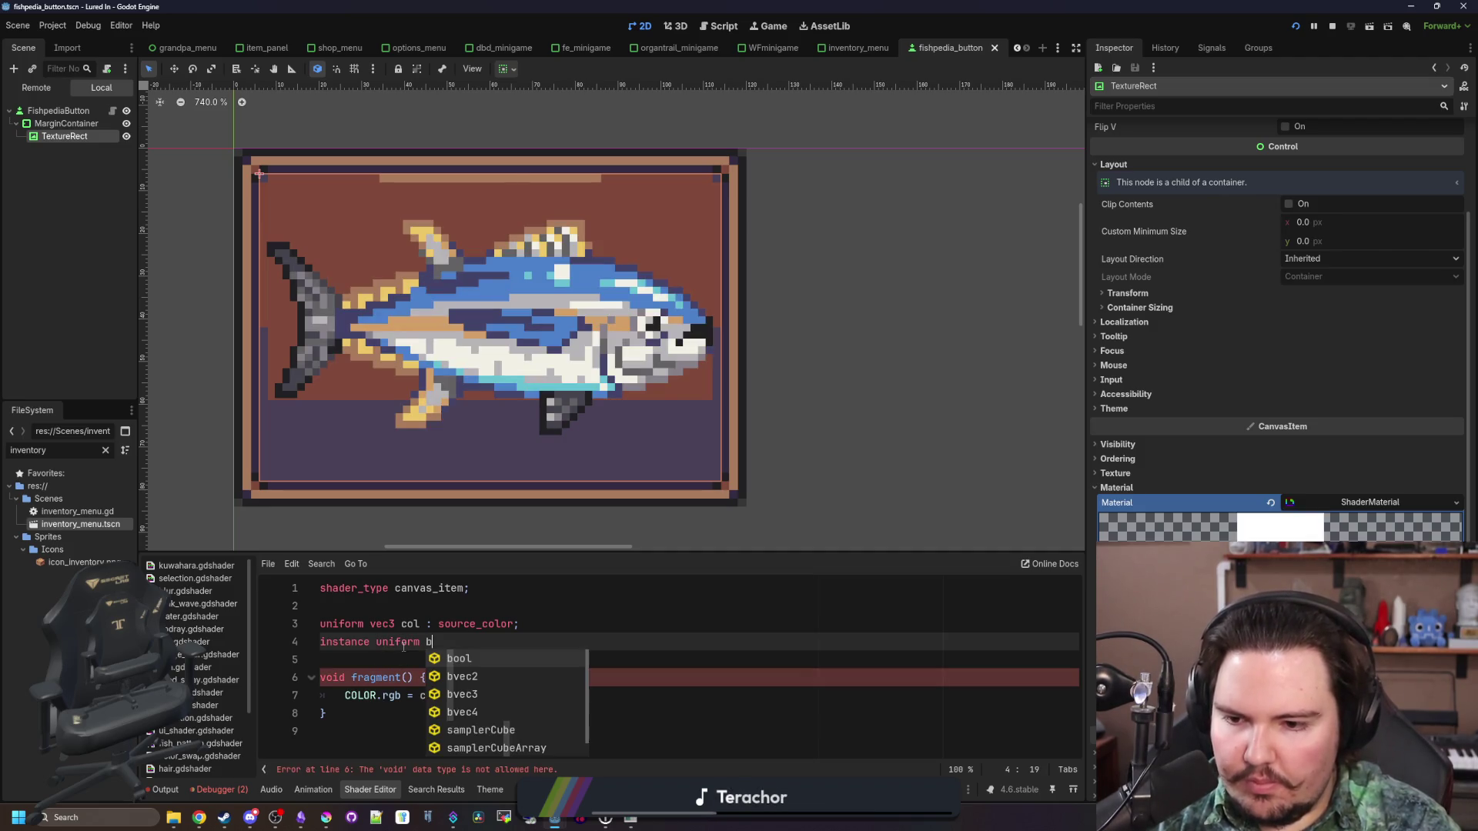
type("bool on")
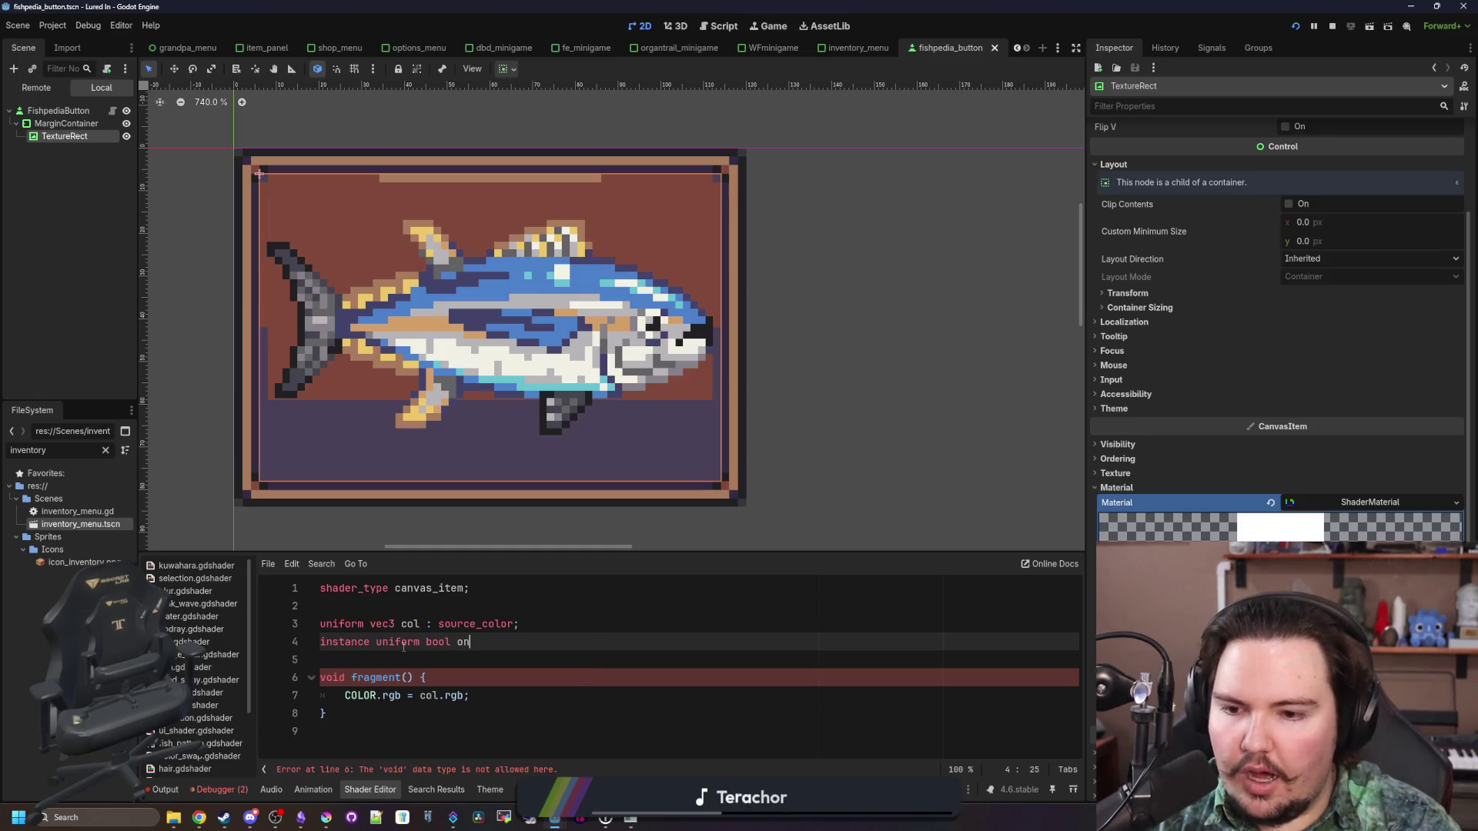
Wrap COLOR.rgb = col.rgb inside if (on) { } and remove the trailing empty line
left_click(469, 682)
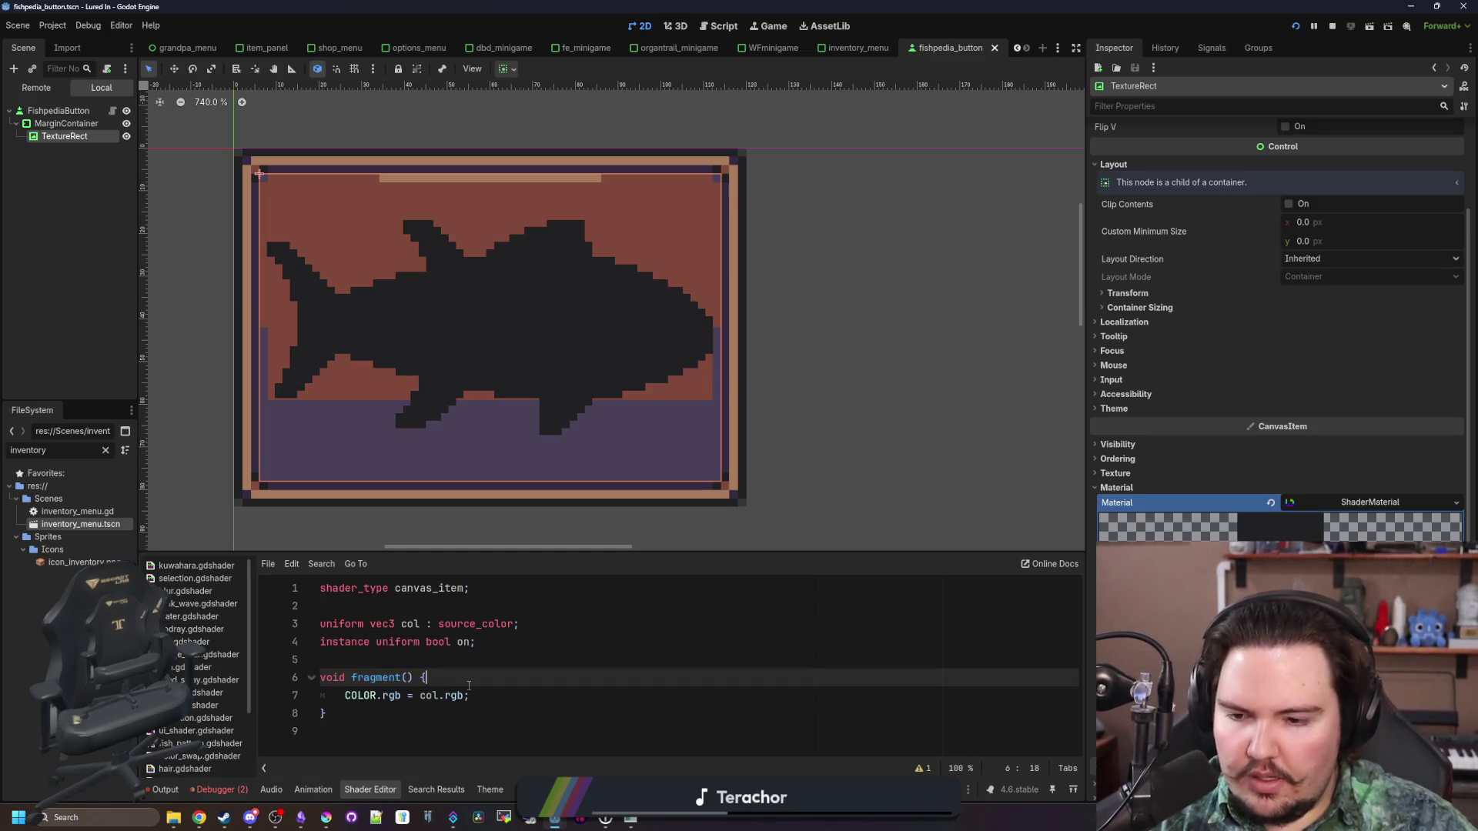
key("Return")
key("BackSpace")
key("BackSpace")
key("BackSpace")
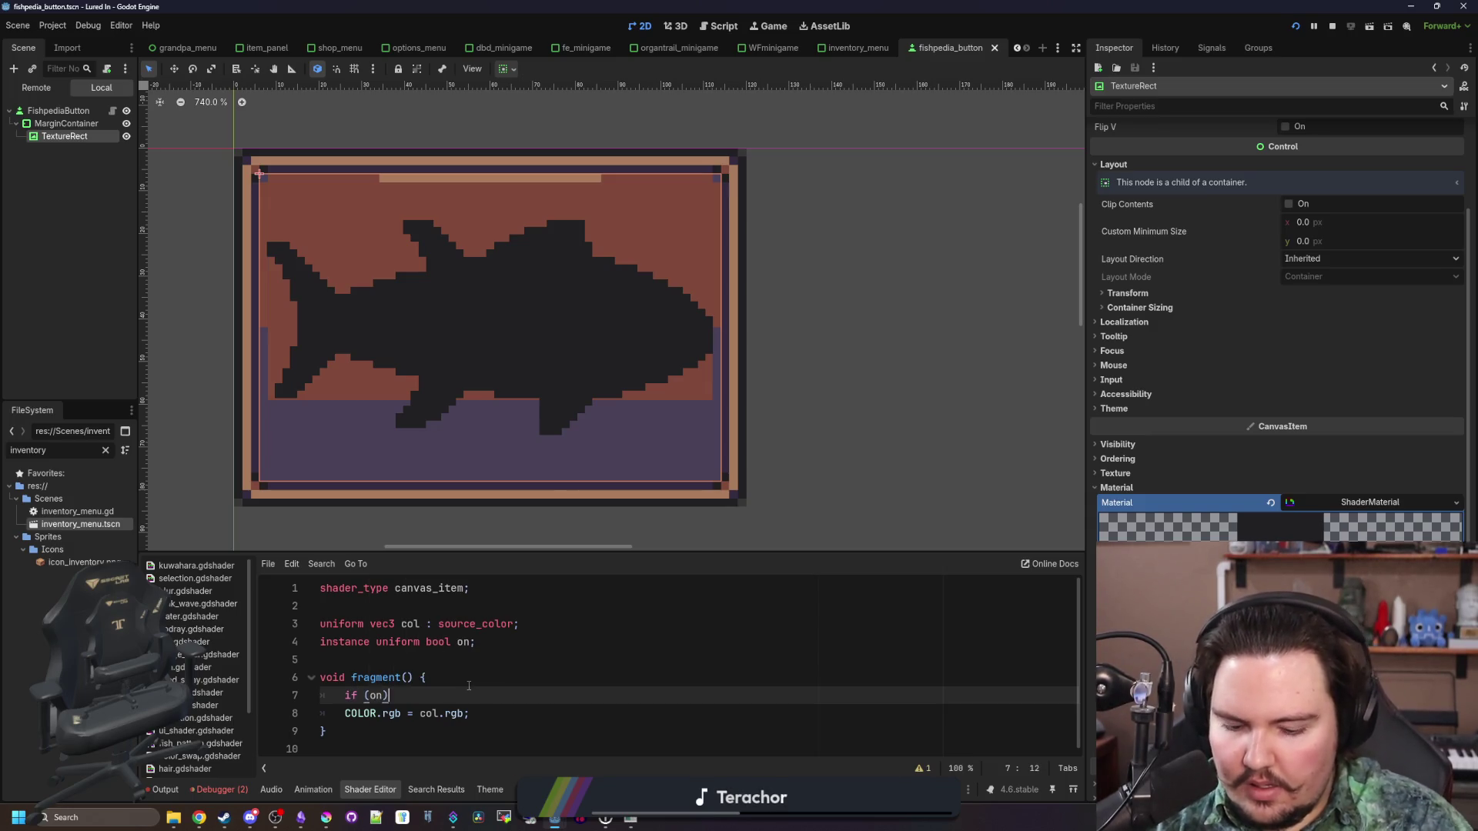
type("{")
key("Return")
scroll(469, 686, "down", 1)
left_click_drag(467, 715, 344, 714)
key("ctrl+x")
left_click(369, 678)
key("ctrl+v")
left_click(368, 710)
key("BackSpace")
key("BackSpace")
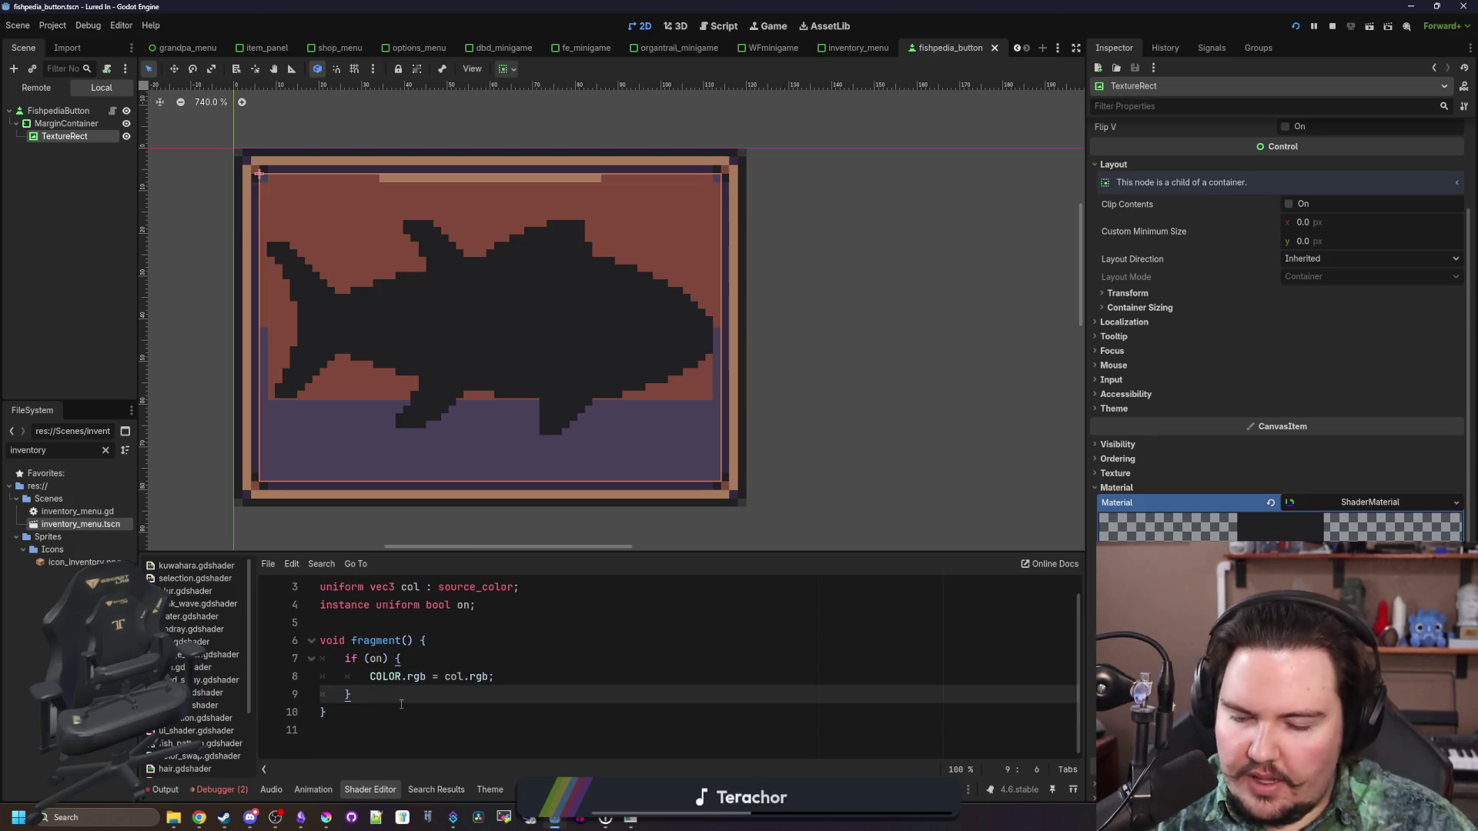
left_click(437, 625)
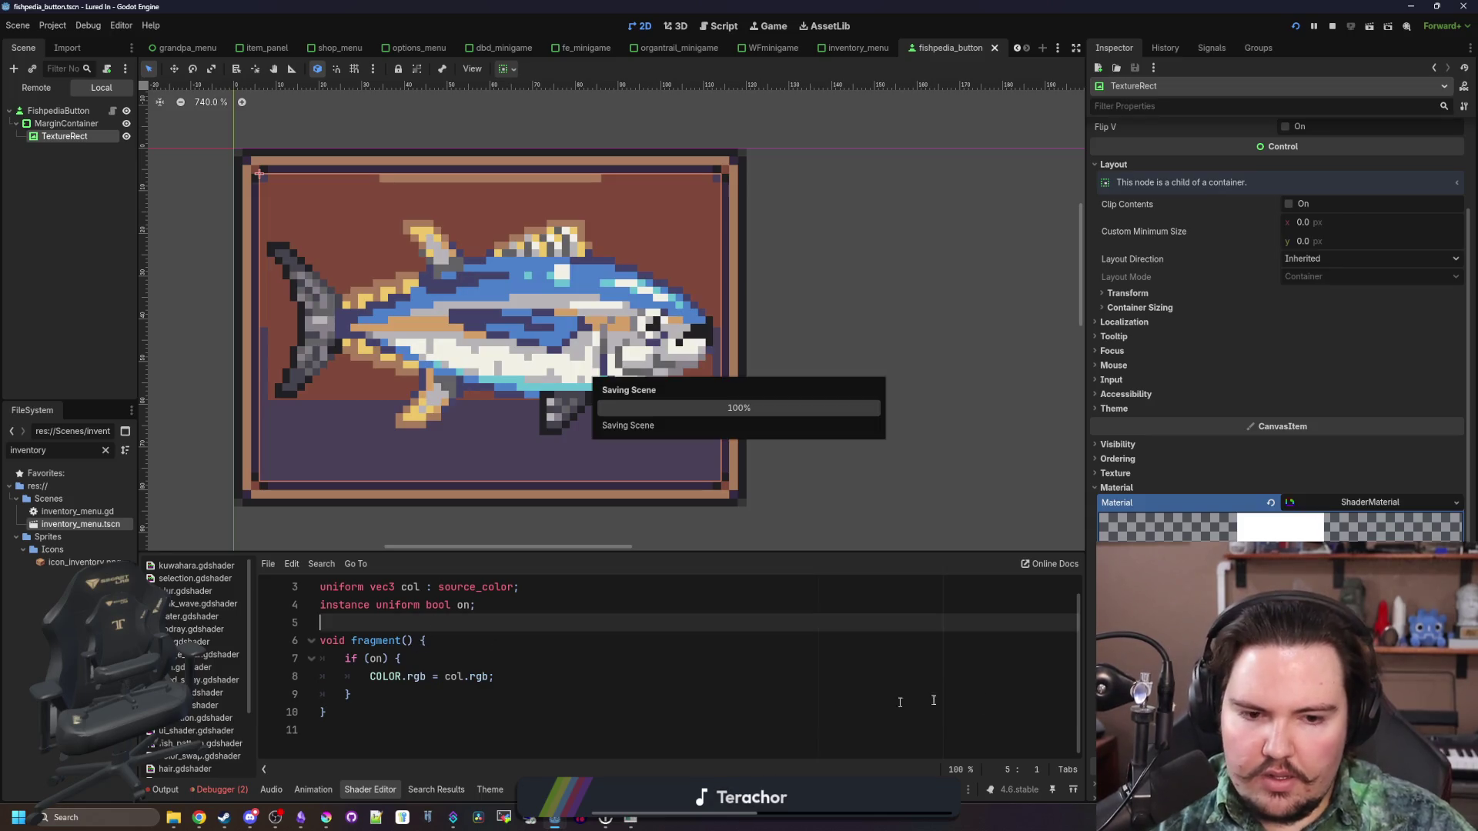
scroll(1278, 346, "down", 2)
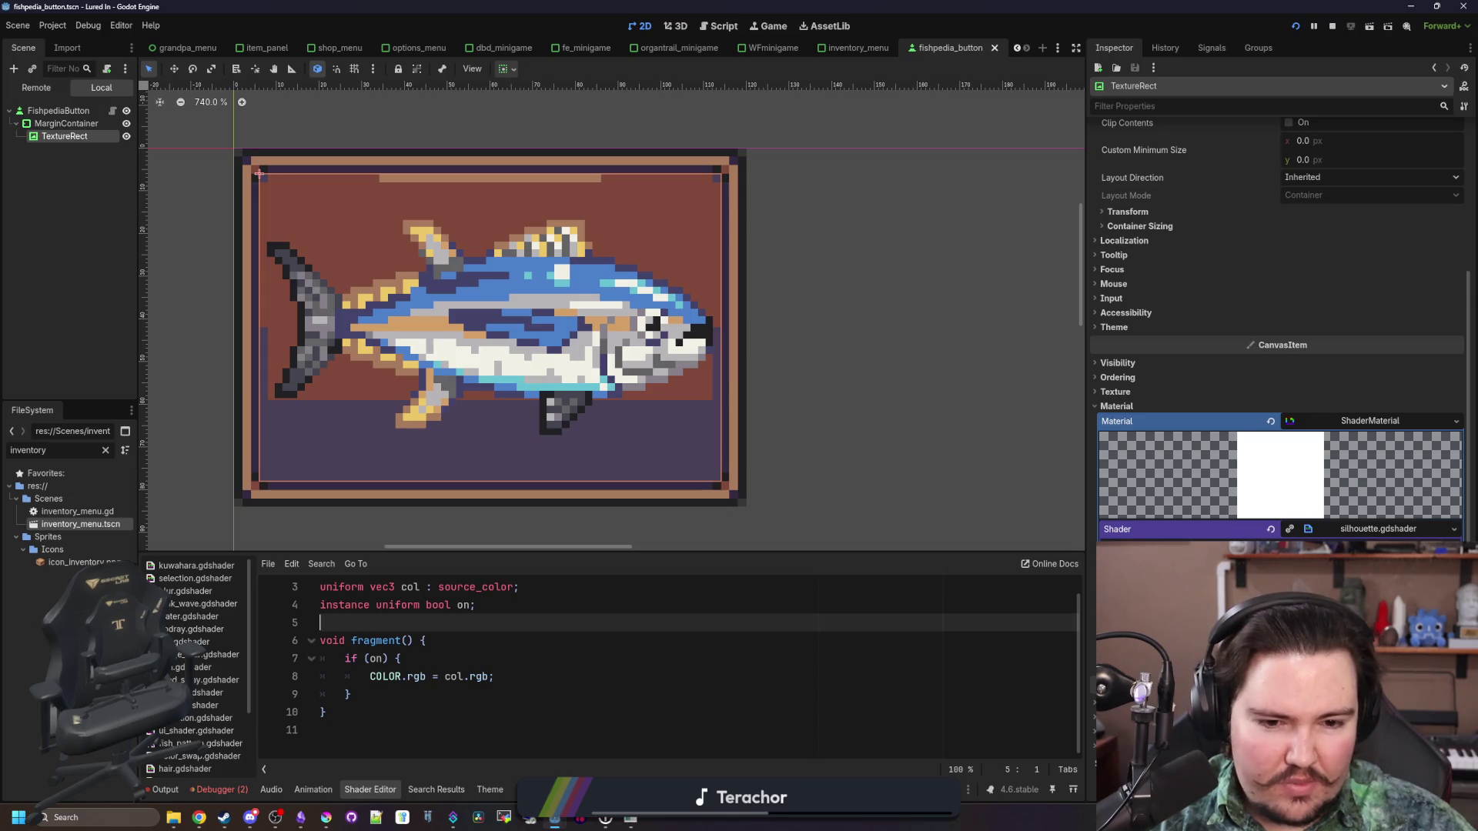
scroll(1278, 323, "up", 5)
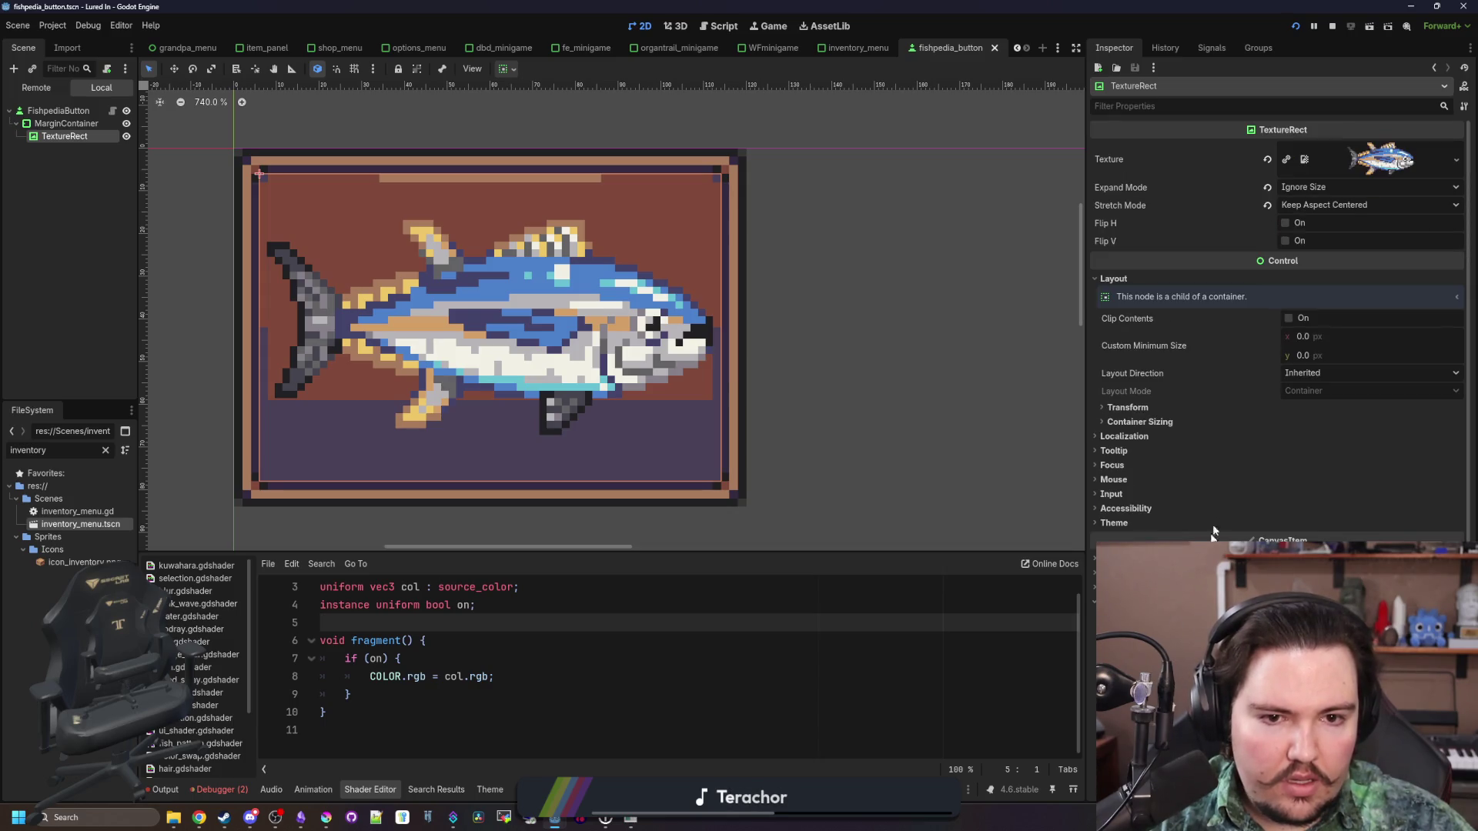
scroll(1213, 530, "down", 5)
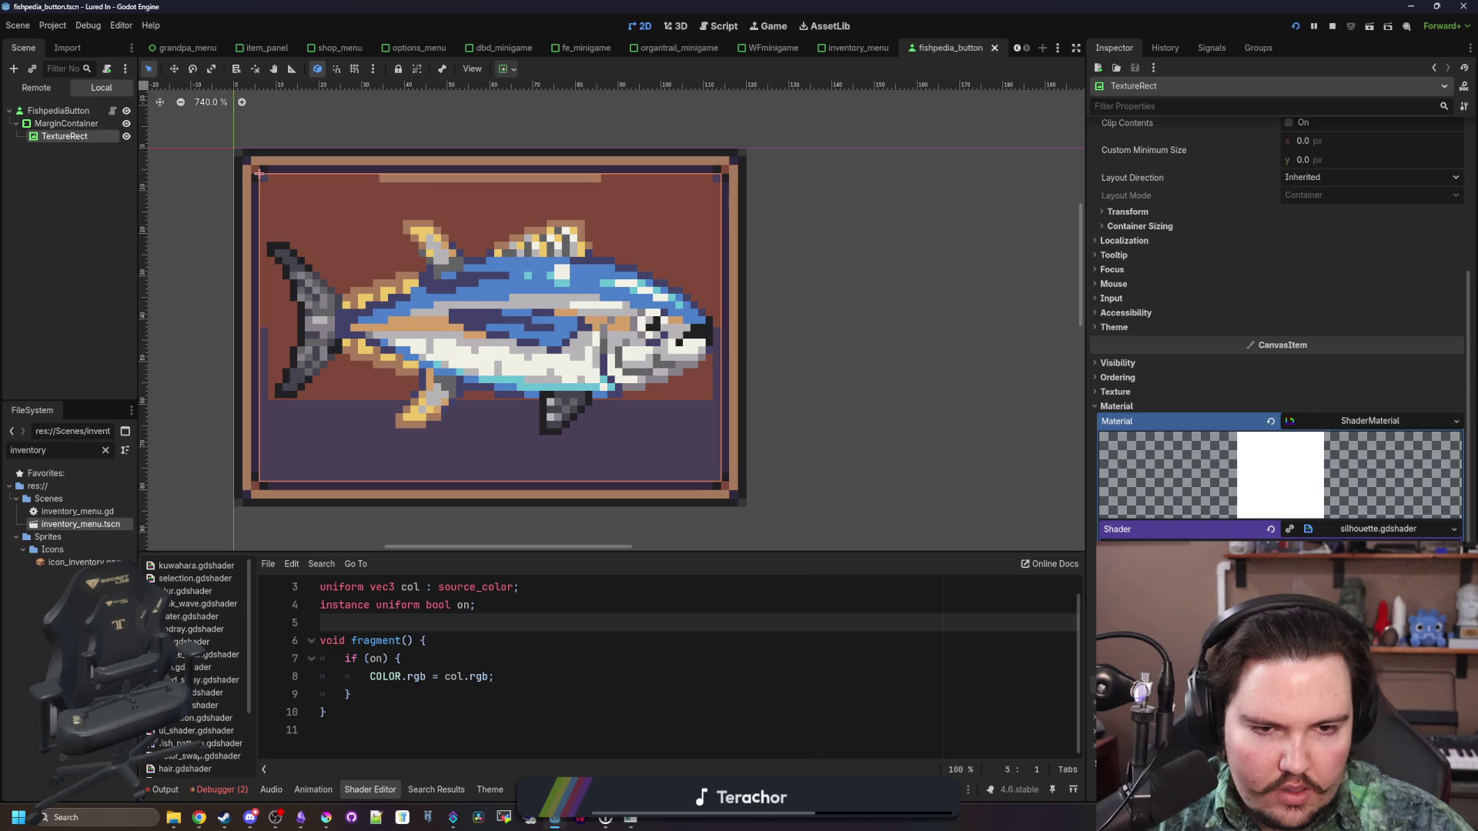
scroll(1278, 347, "up", 5)
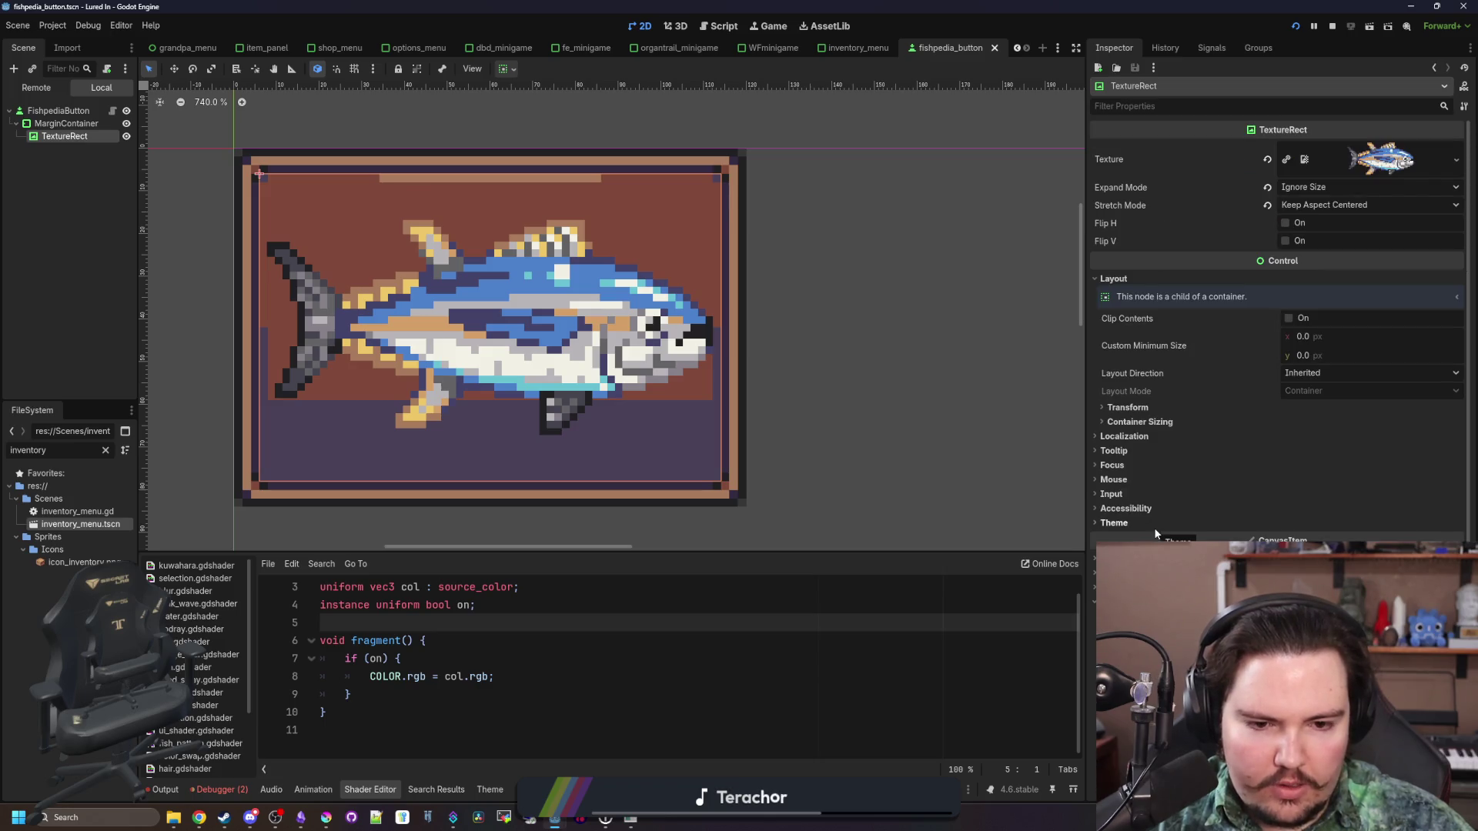
scroll(1154, 528, "down", 3)
scroll(1132, 523, "up", 3)
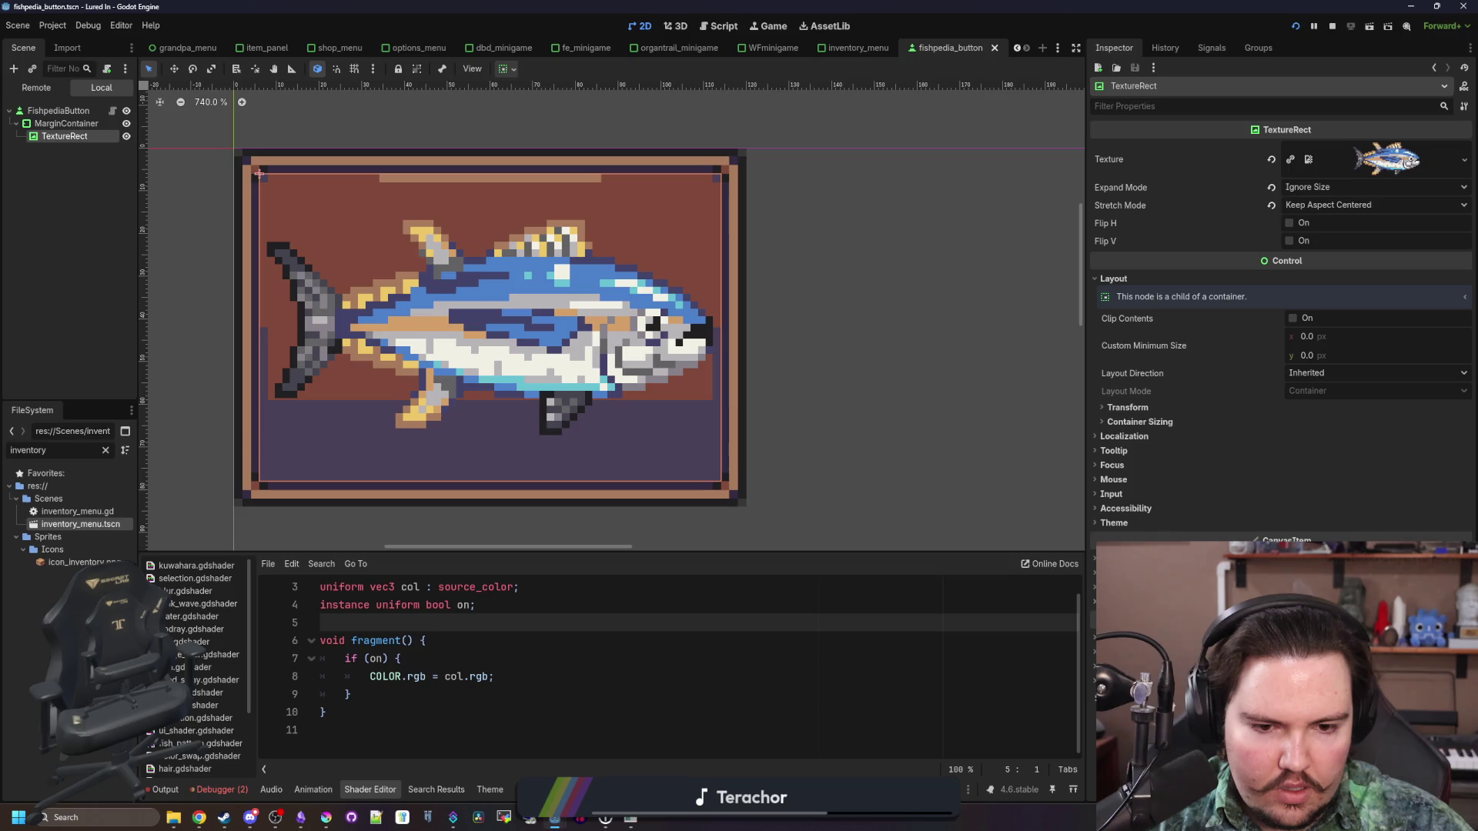
scroll(1131, 524, "down", 3)
scroll(458, 635, "up", 1)
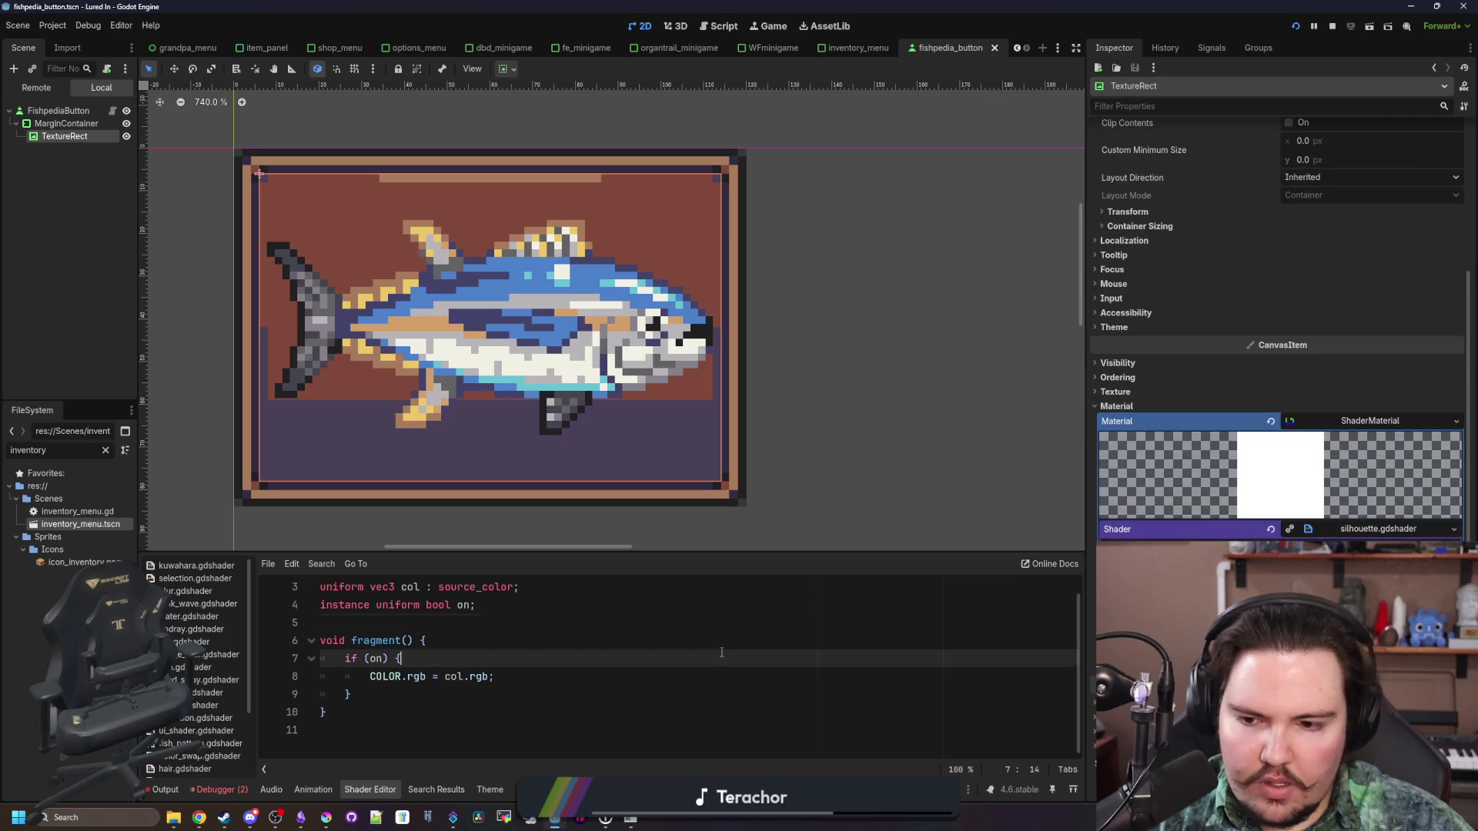
left_click(431, 606)
key("ctrl+s")
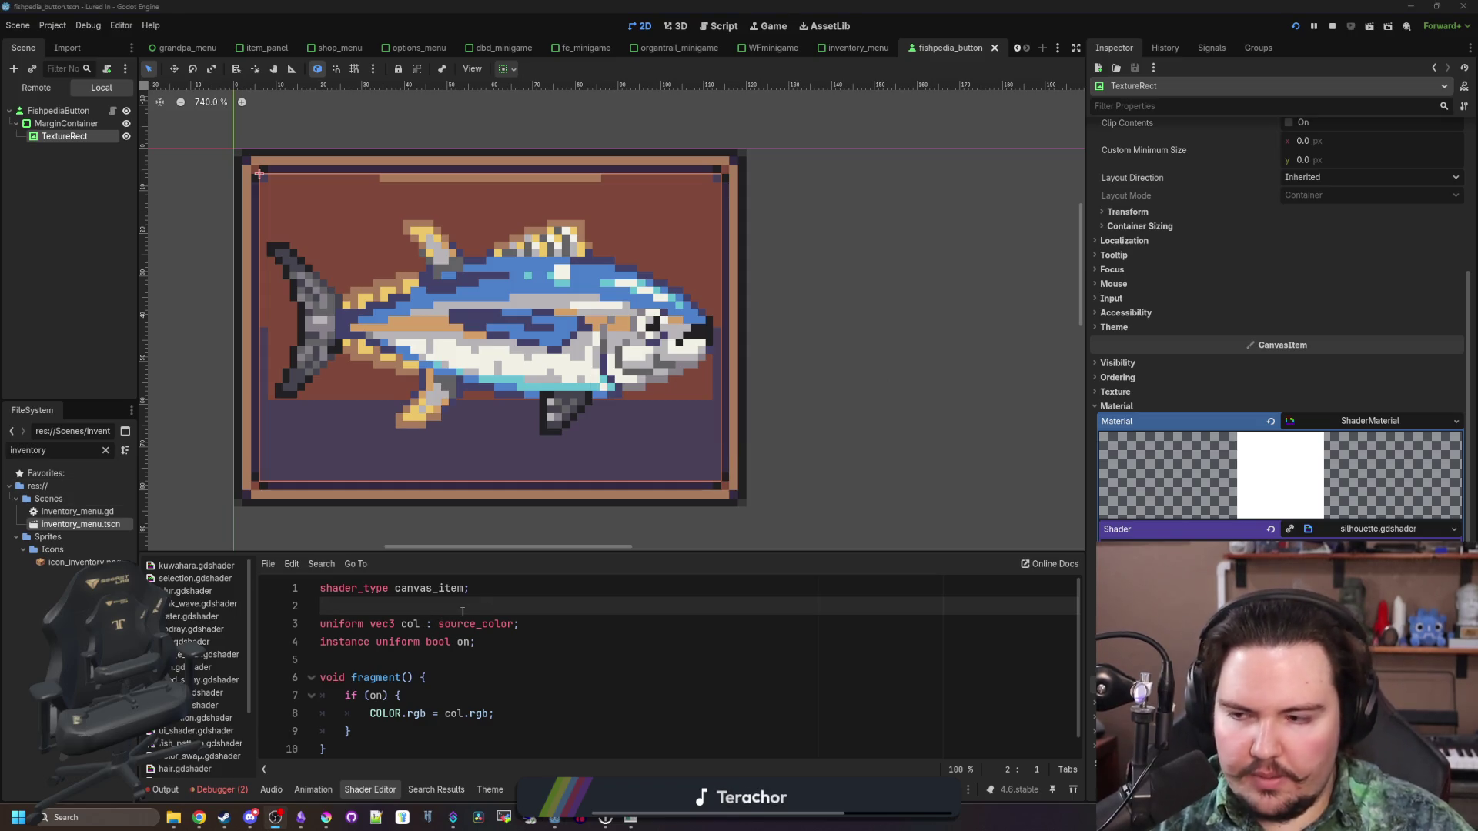
left_click(58, 111)
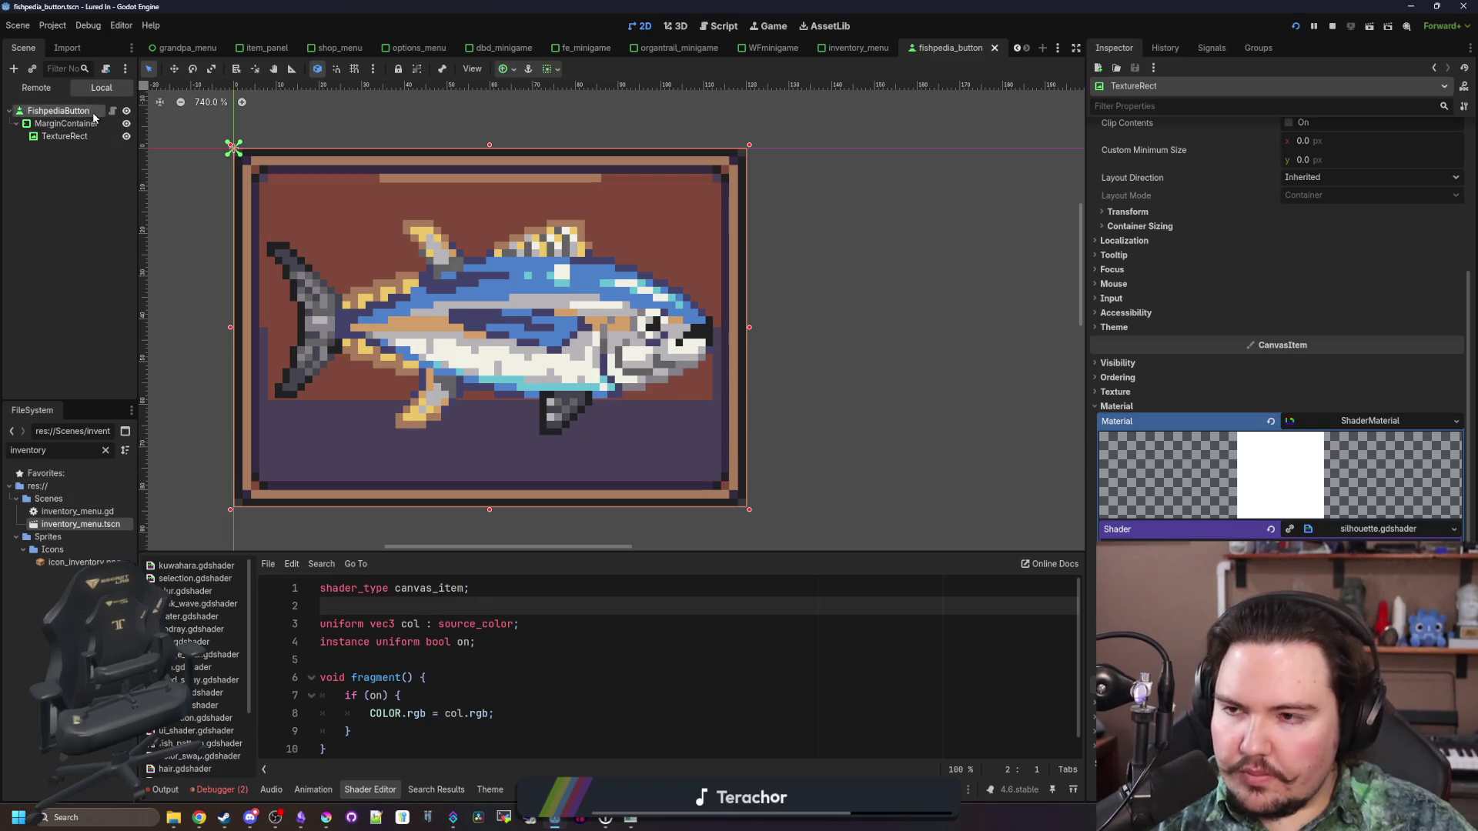
Attach fishpedia_button.gd exporting 'tex : TextureRect', assign the TextureRect node to Tex, and save
left_click(107, 68)
left_click(702, 510)
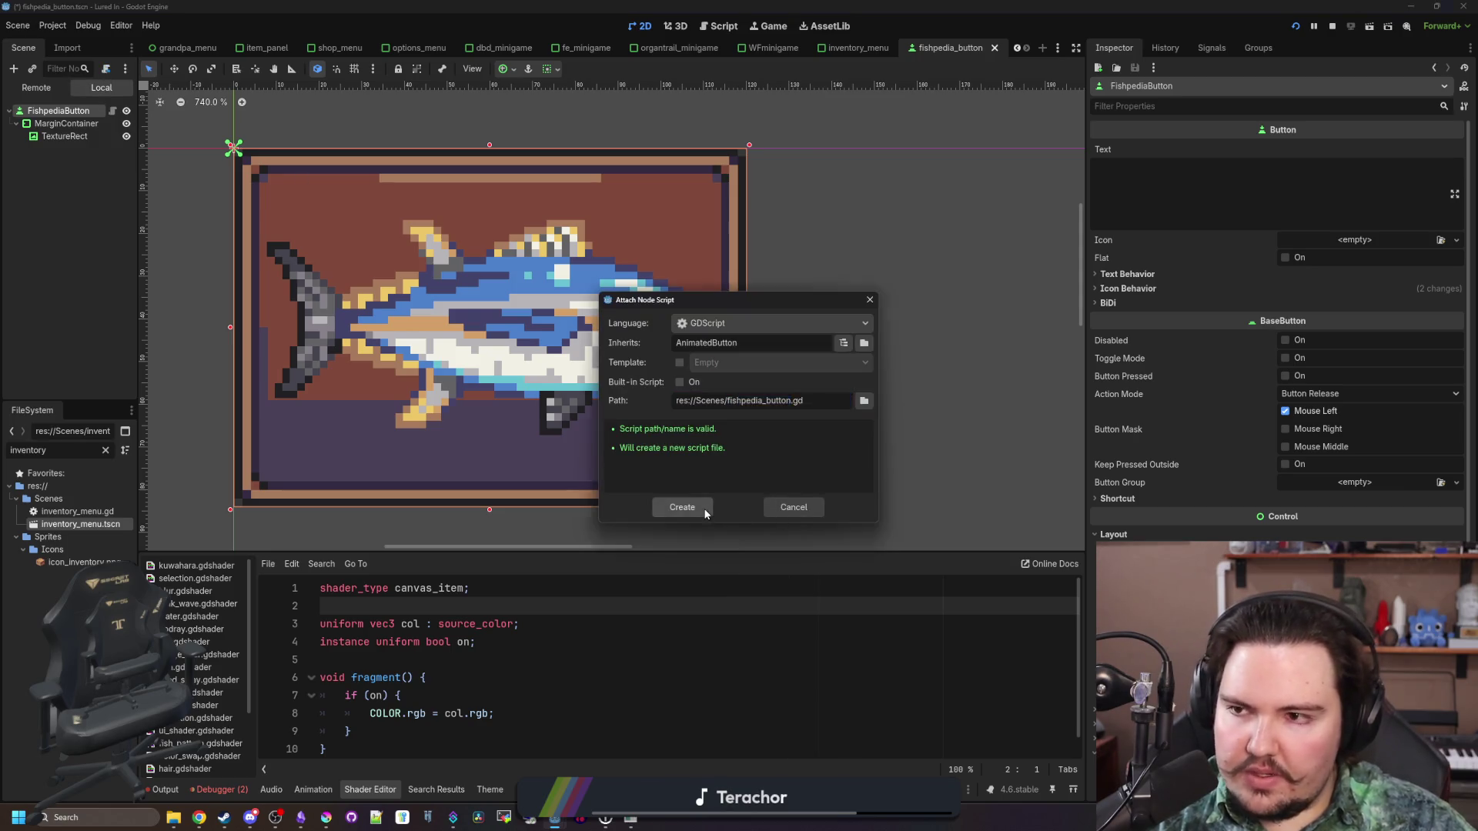
key("BackSpace")
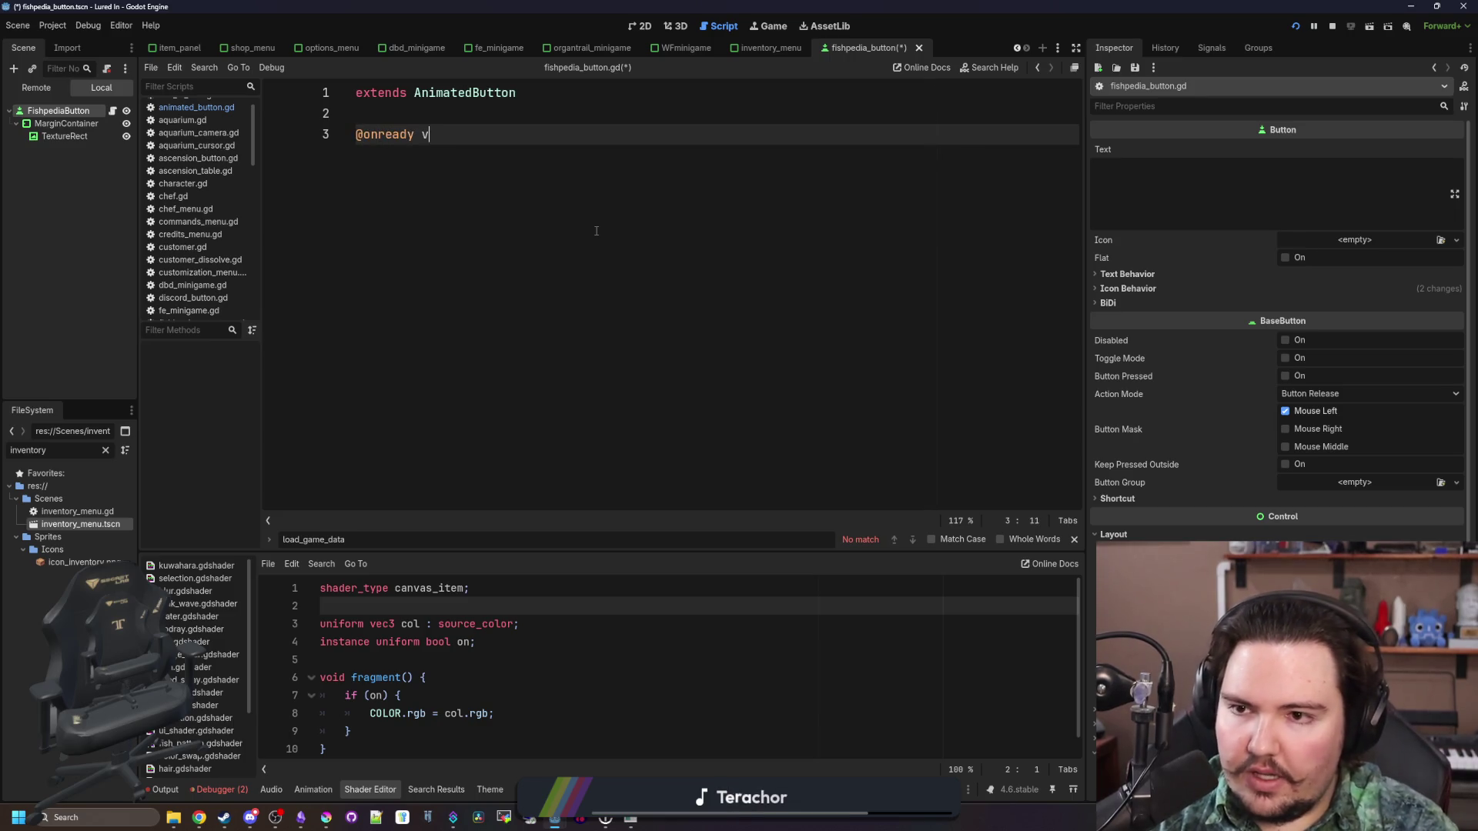
key("BackSpace")
key("BackSpace")
key("BackSpace")
type("xport")
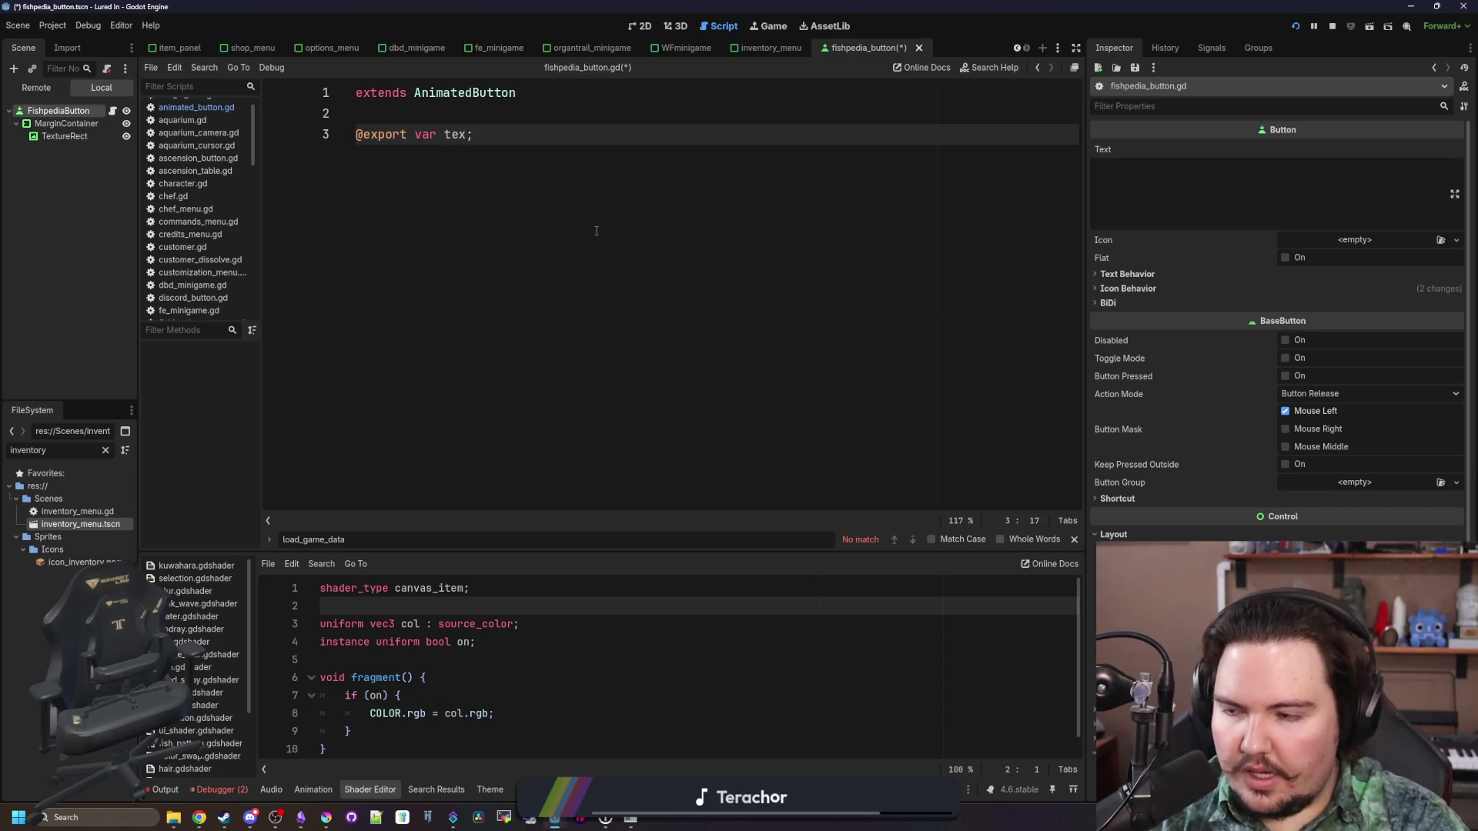
type("xtureRe")
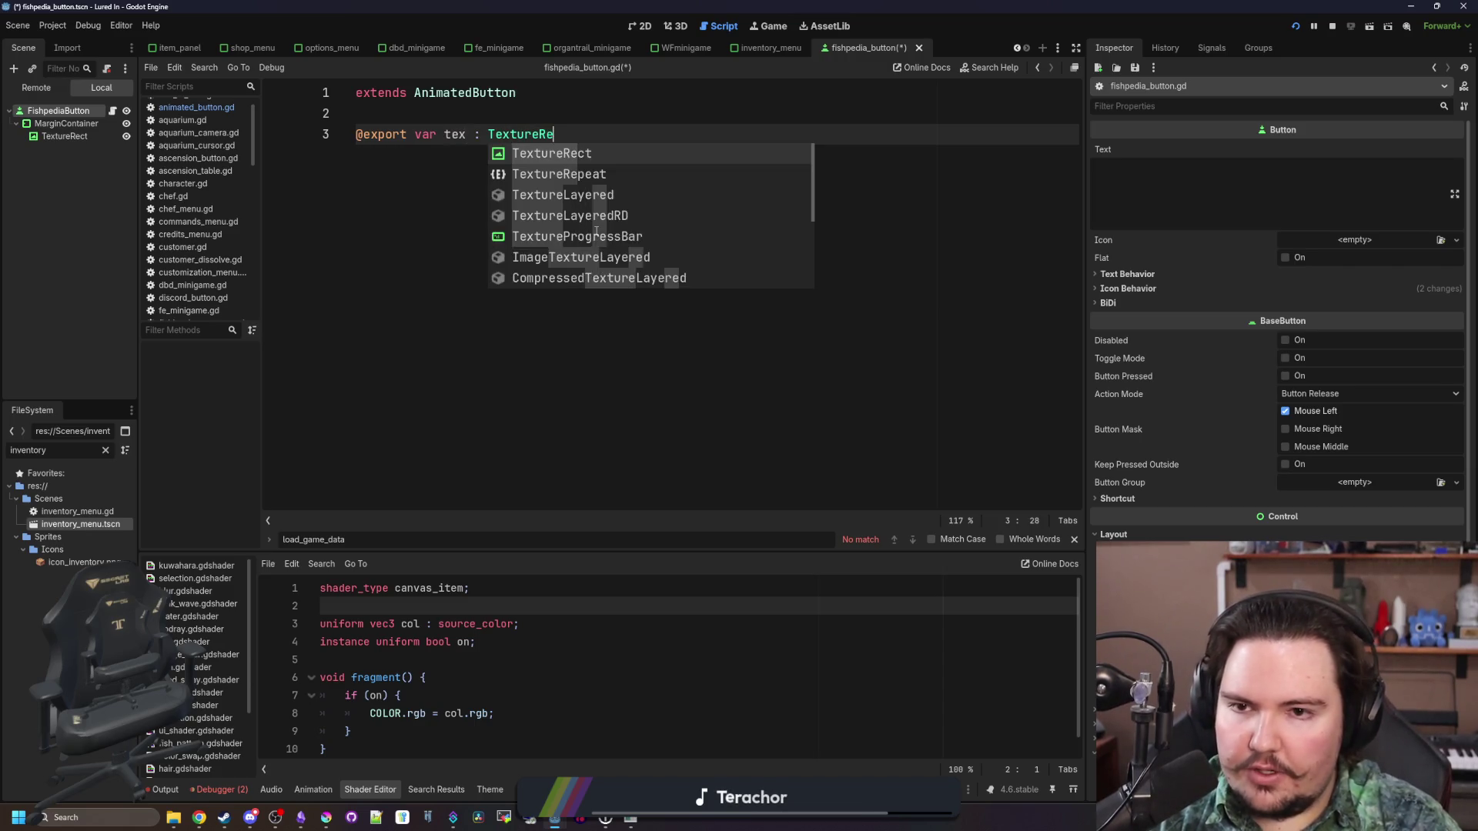
key("Return")
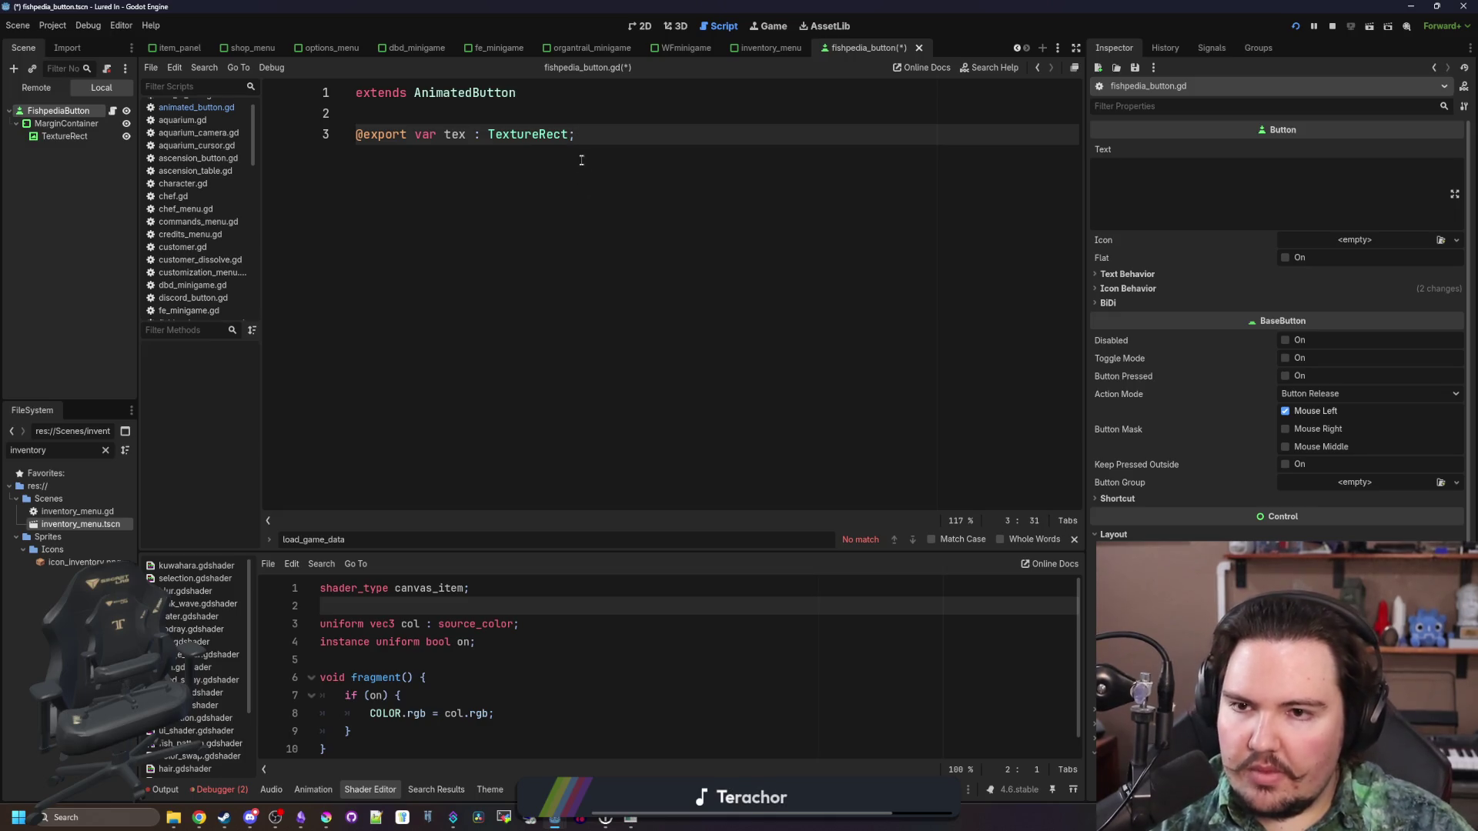
key("BackSpace")
mouse_move(93, 136)
left_mouse_down()
mouse_move(1247, 175)
mouse_move(1293, 151)
left_mouse_up()
key("ctrl+s")
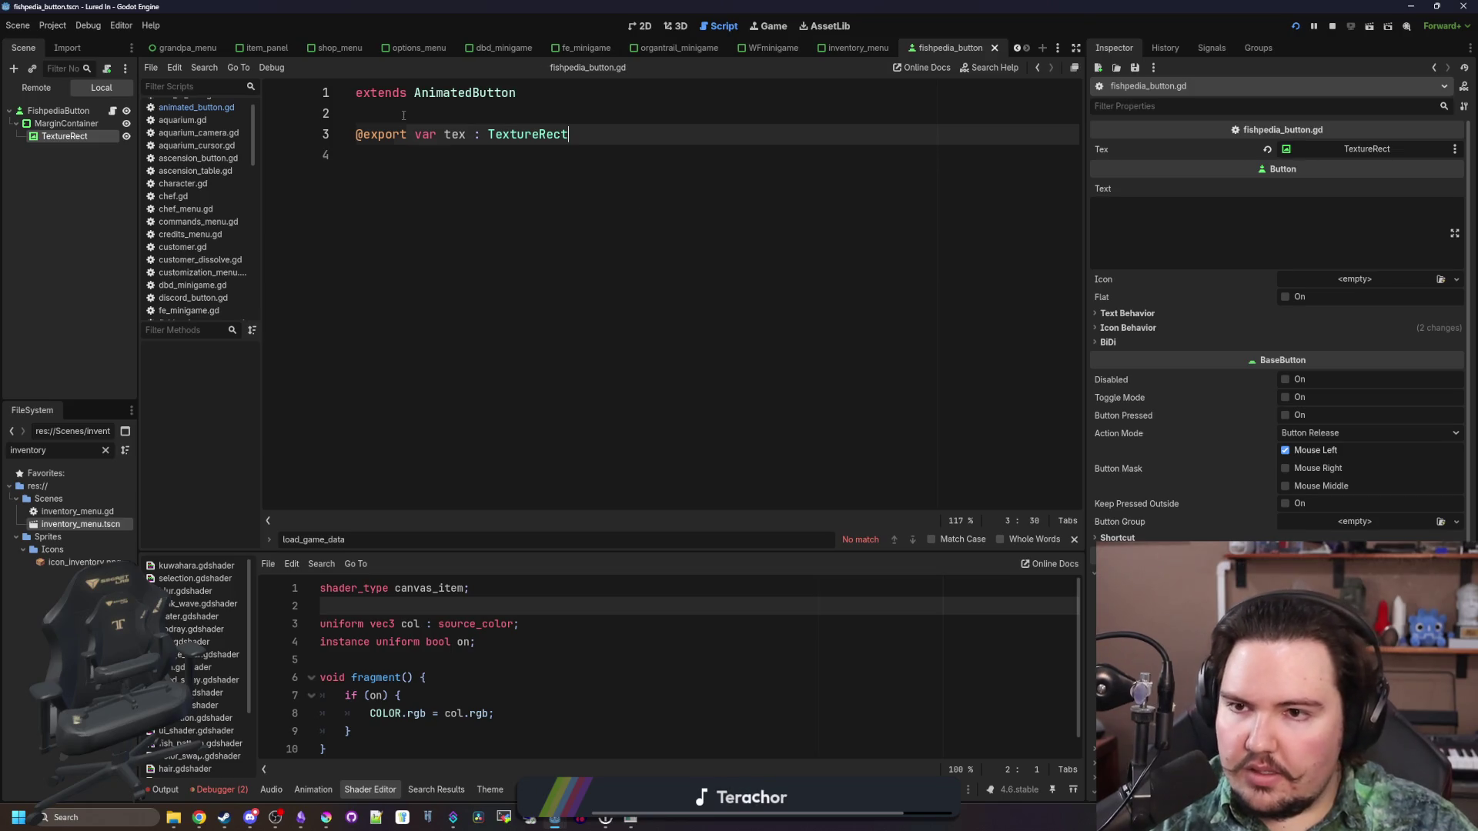
Filter the FileSystem by 'inve' and open inventory_menu.tscn
left_click(396, 117)
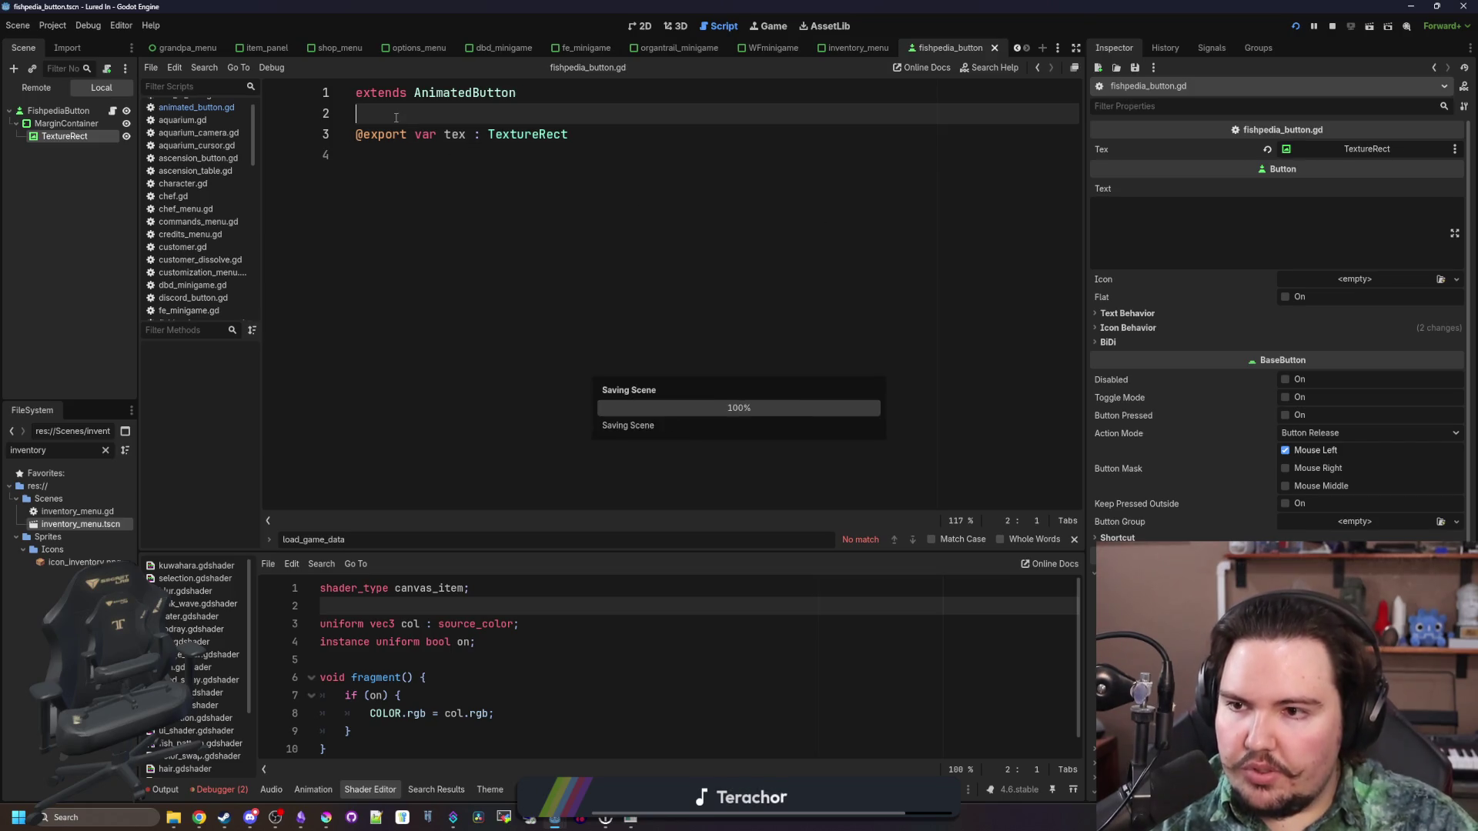
left_click(106, 451)
type("inve")
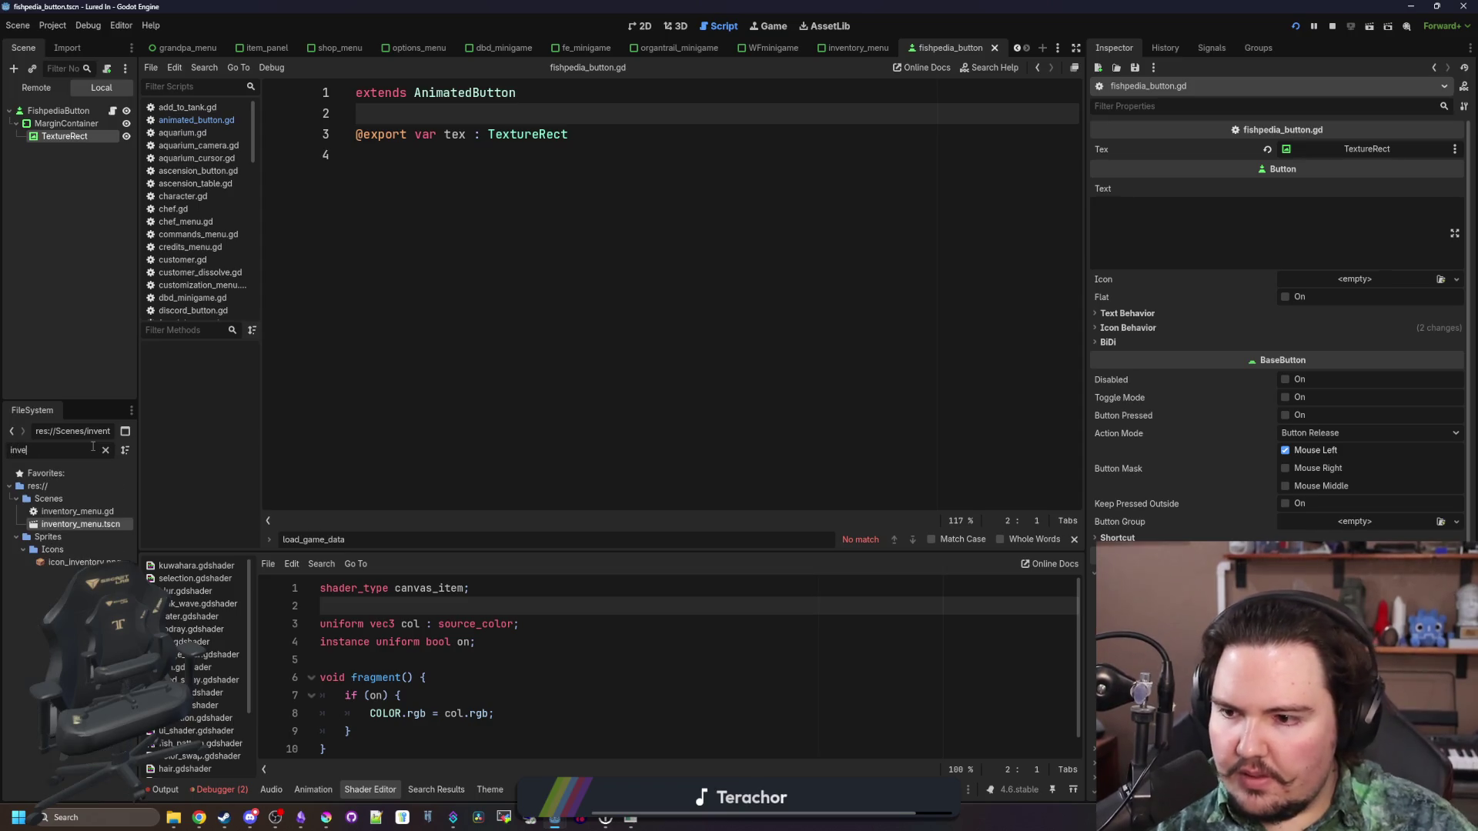
double_click(88, 524)
left_click(866, 405)
key("ctrl+s")
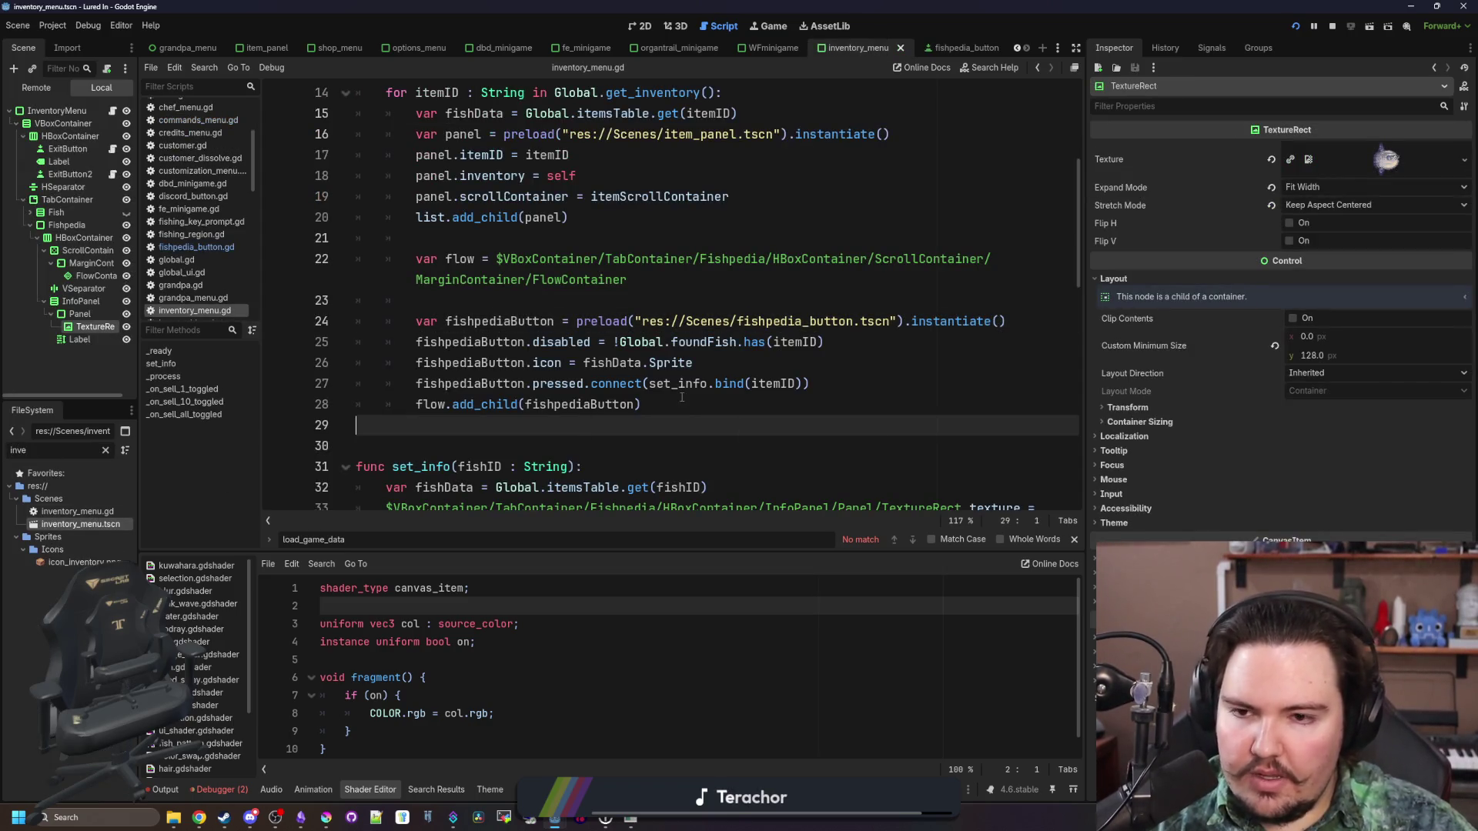
Comment out line 25, delete its found-fish condition, and add a blank line
key("ctrl+s")
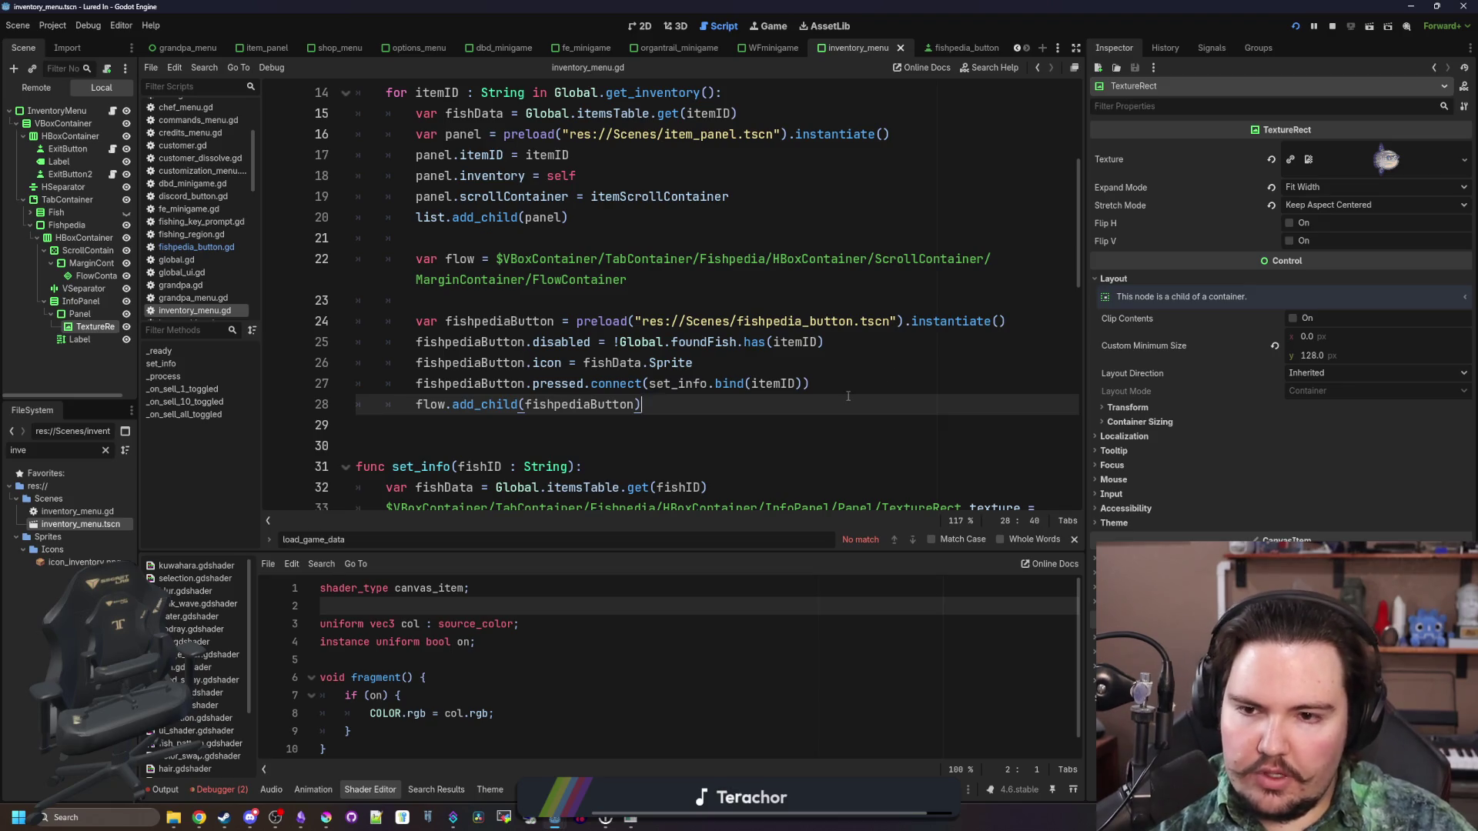
left_click(859, 390)
left_click(882, 343)
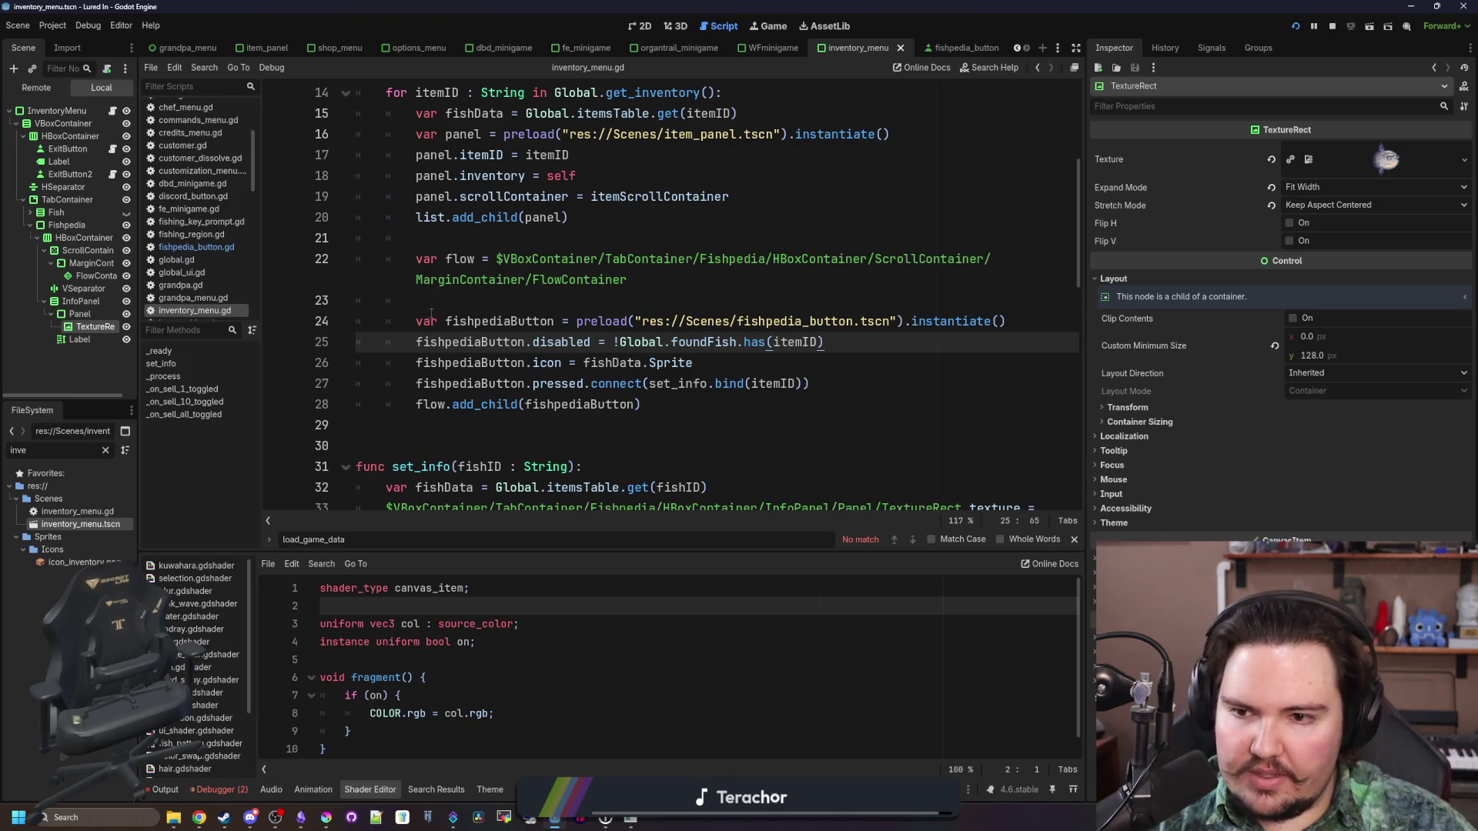
type("#")
mouse_move(835, 343)
left_mouse_down()
mouse_move(612, 343)
mouse_move(621, 358)
mouse_move(620, 343)
left_mouse_up()
key("BackSpace")
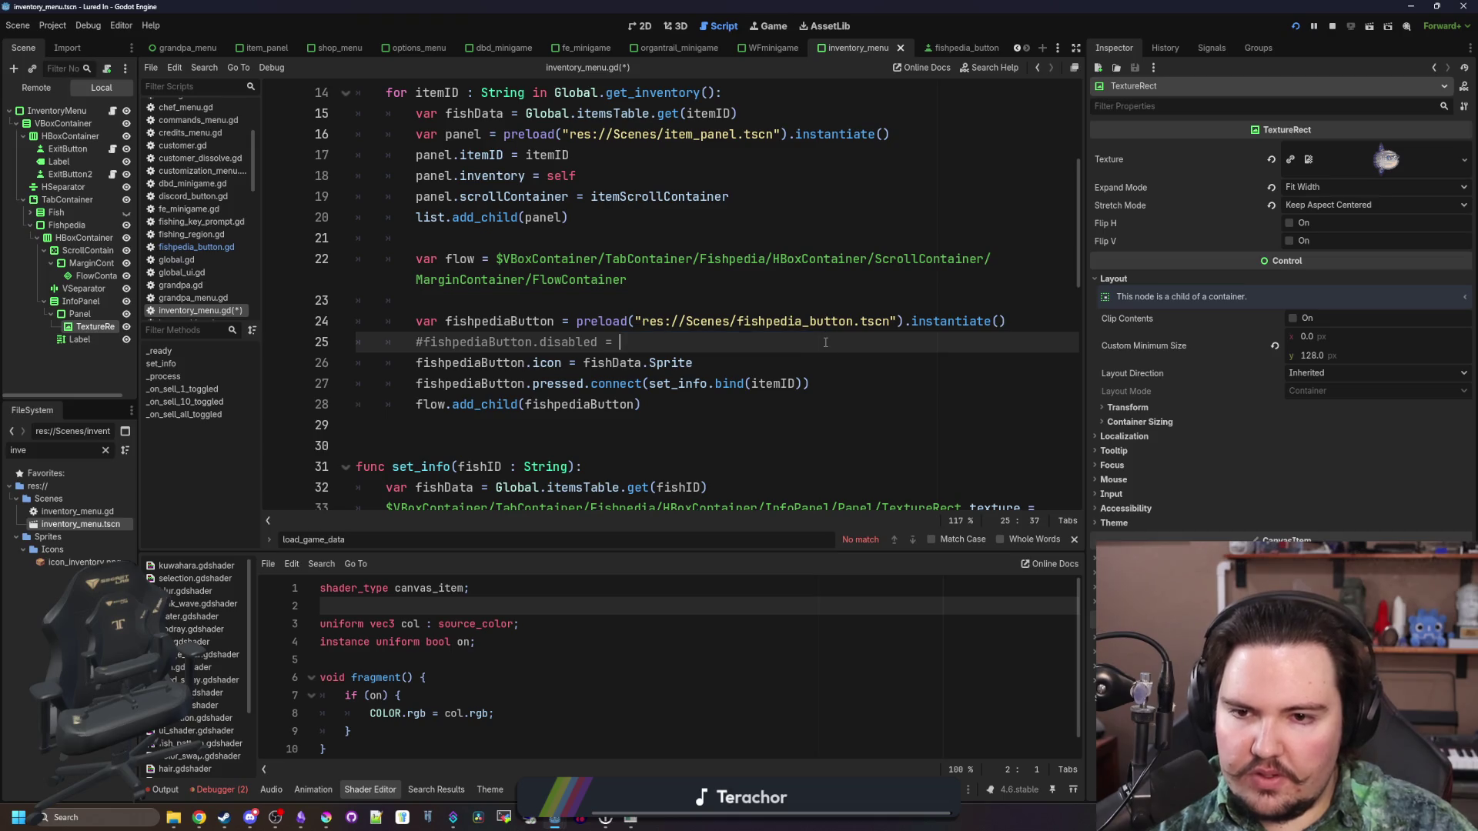
key("Return")
key("Return")
key("Up")
Start a set_instance_shader_parameter call on the fish button's tex variable
type("fish")
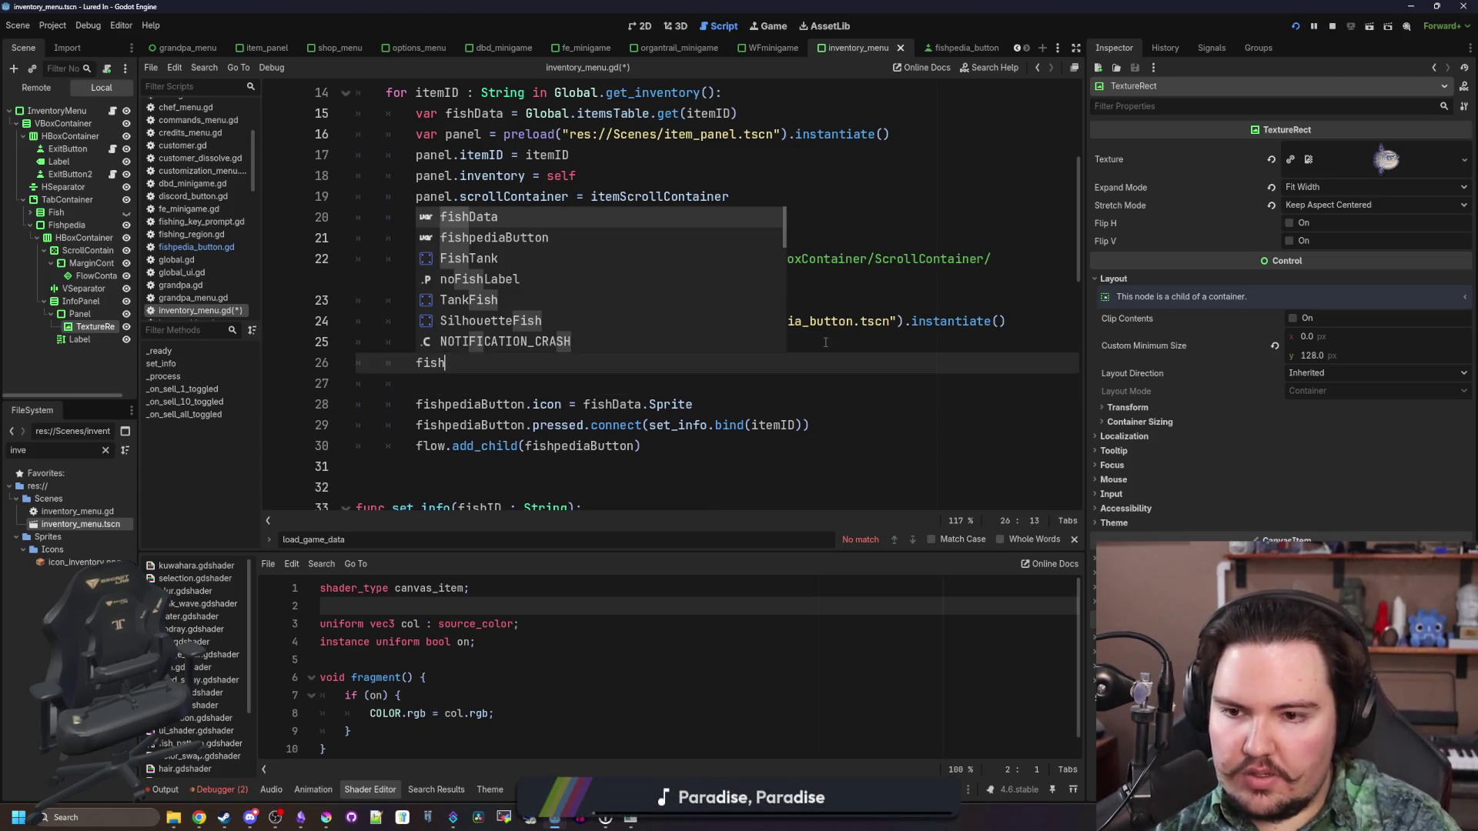
type("pedia.texture")
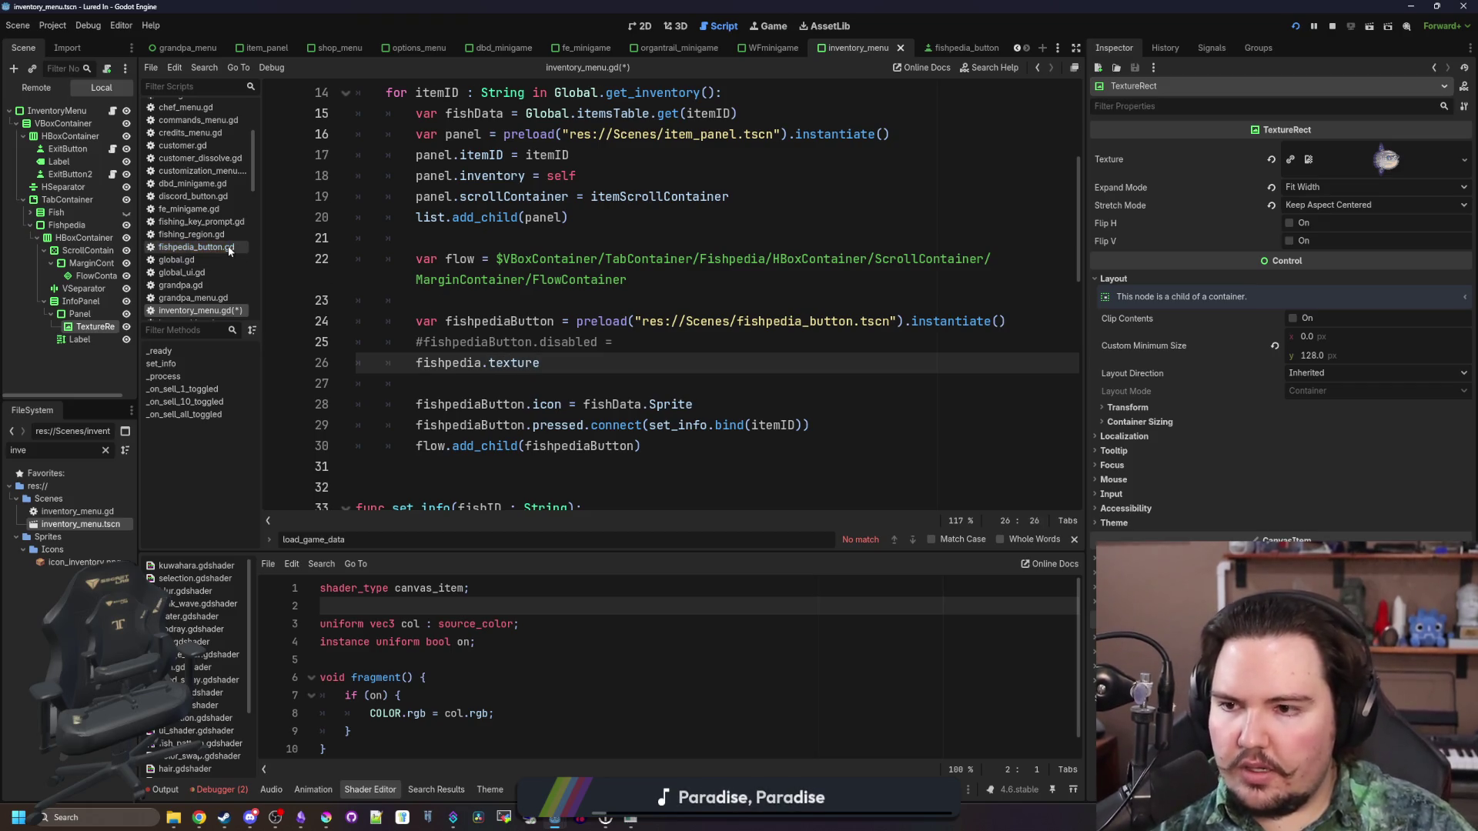
left_click(196, 247)
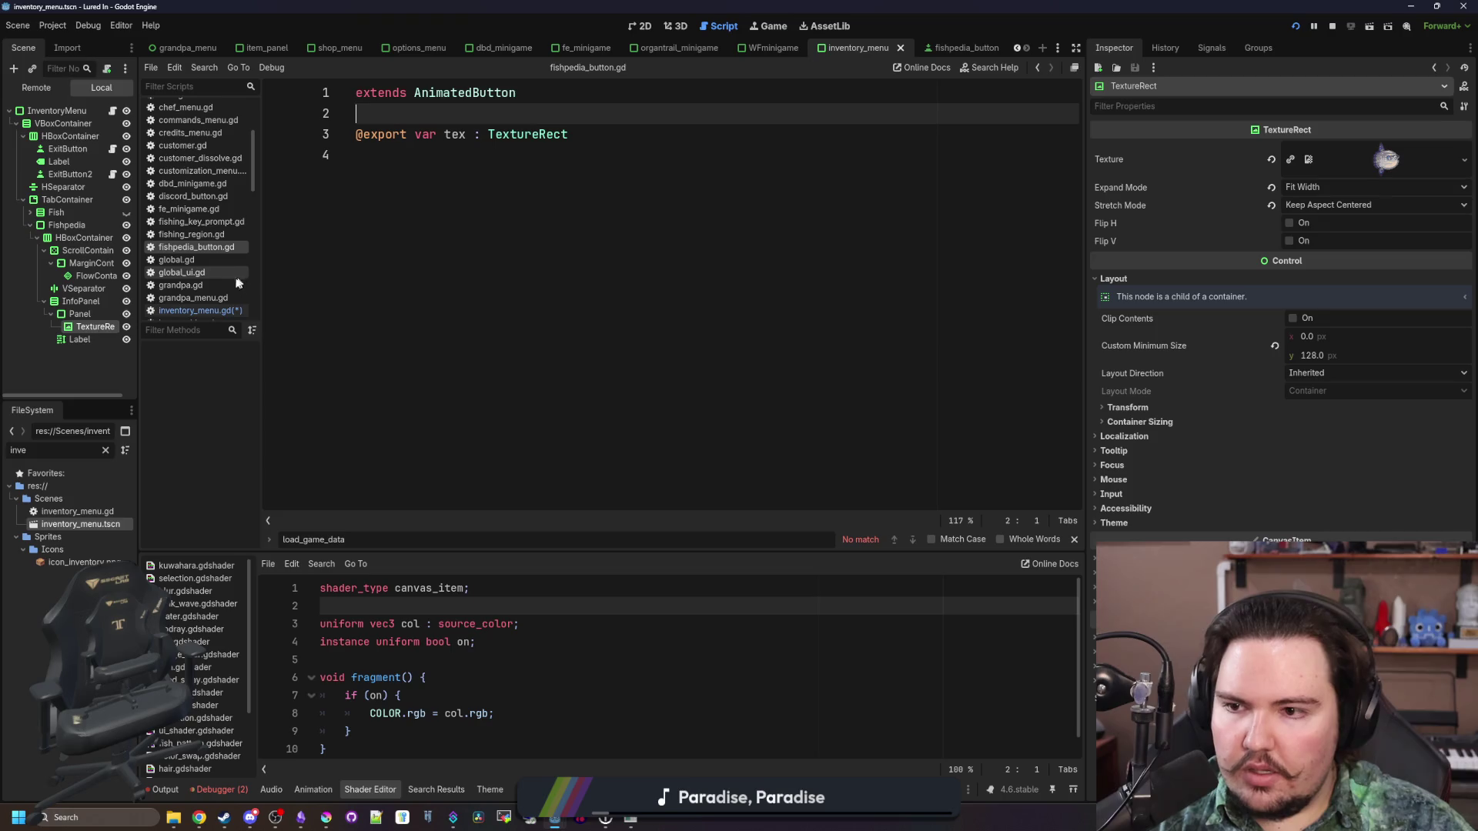
left_click(208, 309)
type("e")
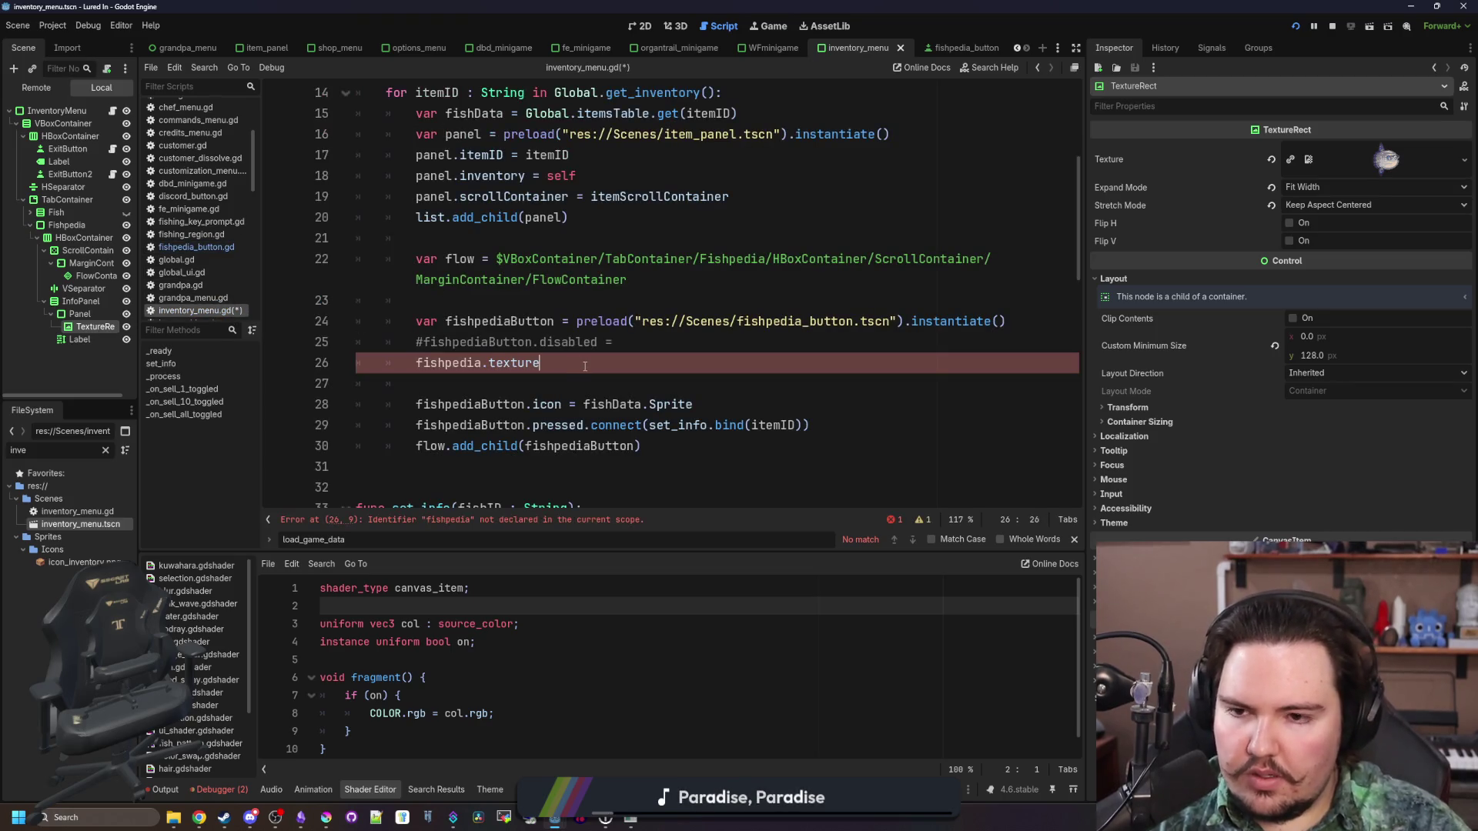
type("t_sha")
key("BackSpace")
key("BackSpace")
key("BackSpace")
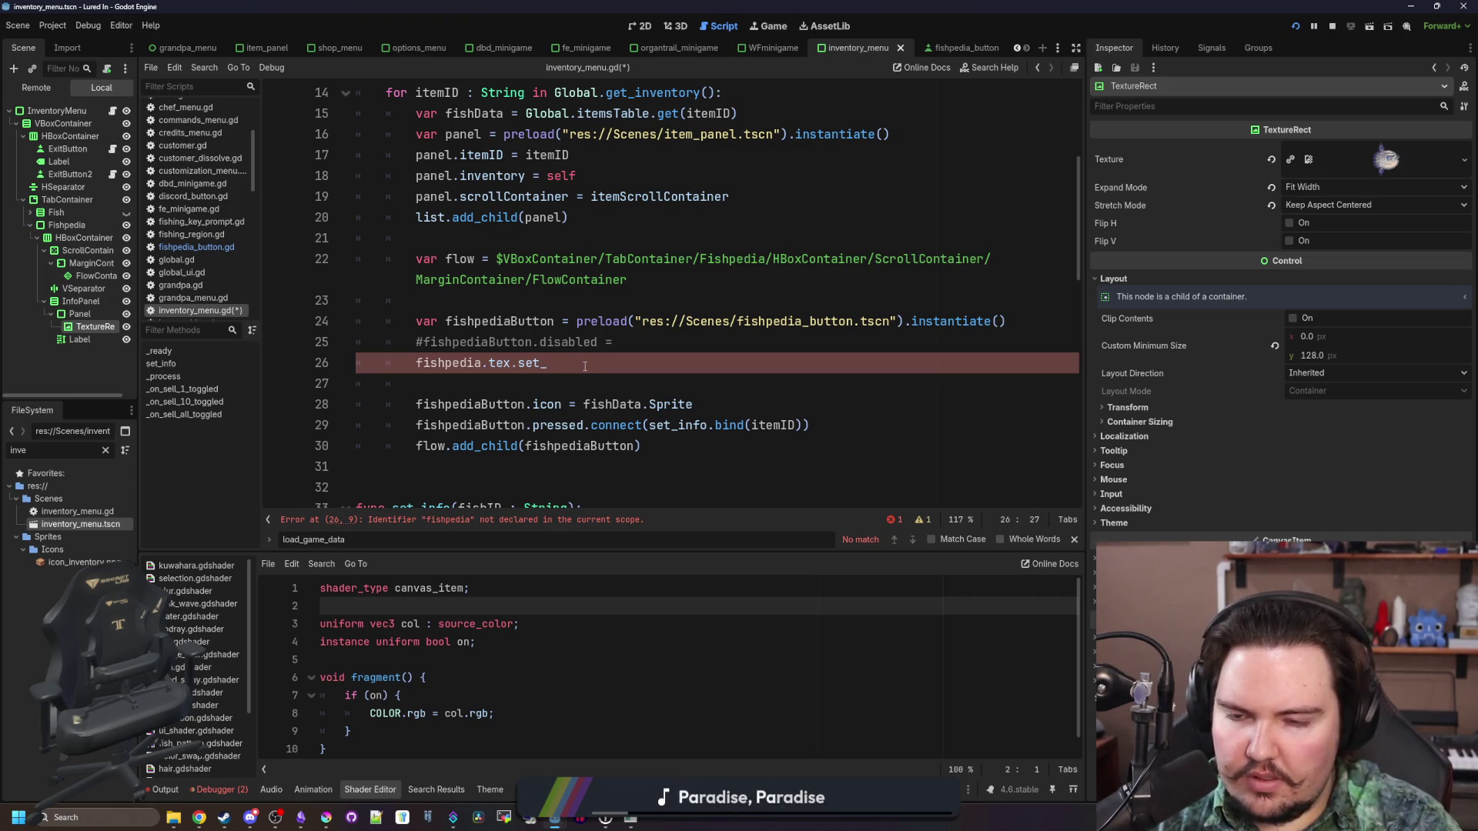
key("Down")
type("instance_shader_paramet")
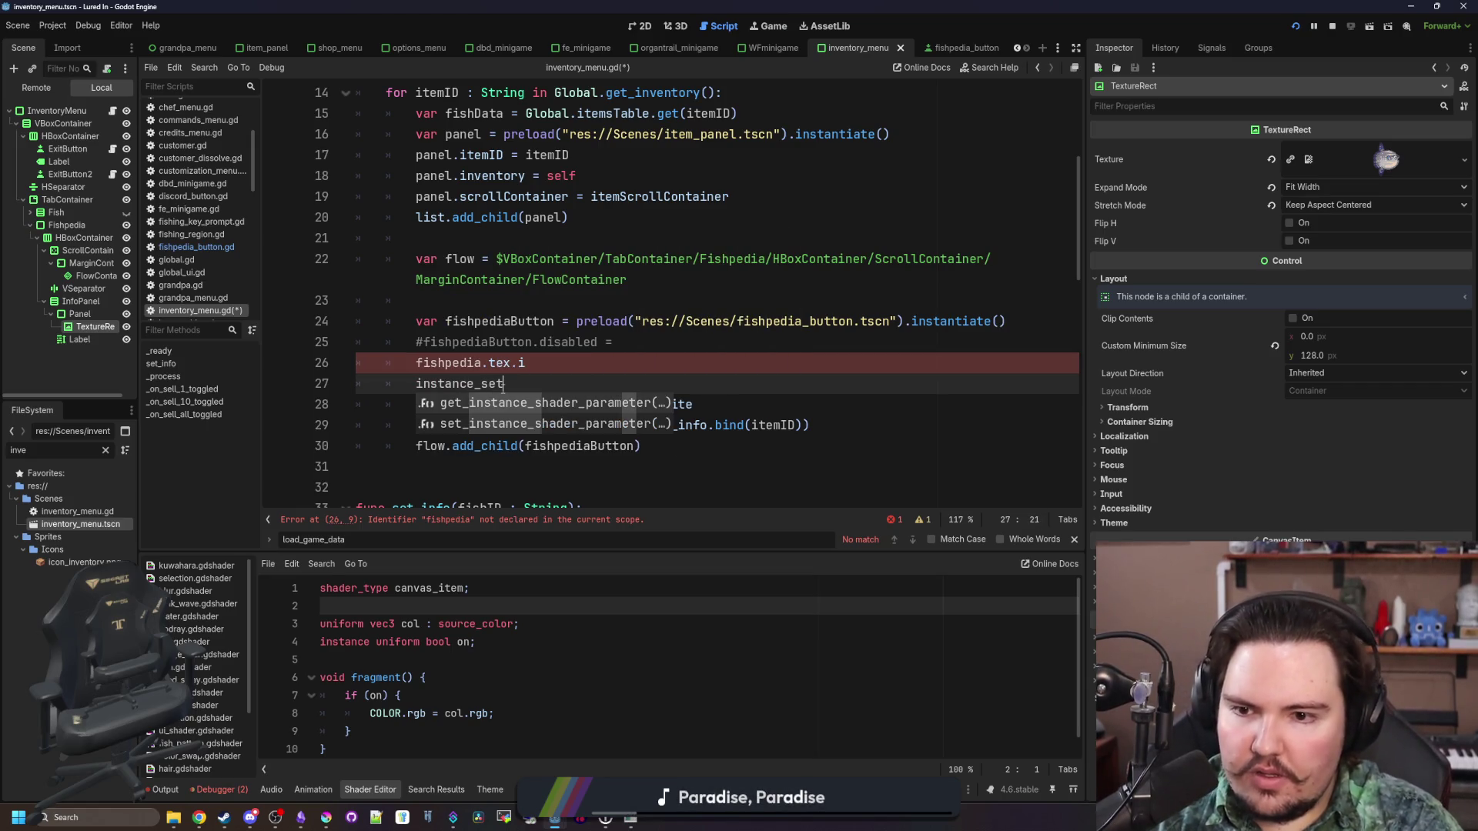
key("Return")
Move the method call onto line 26 with arguments "on" and Global.foundFish.has()
left_click_drag(647, 383, 416, 383)
key("ctrl+x")
double_click(521, 363)
key("ctrl+v")
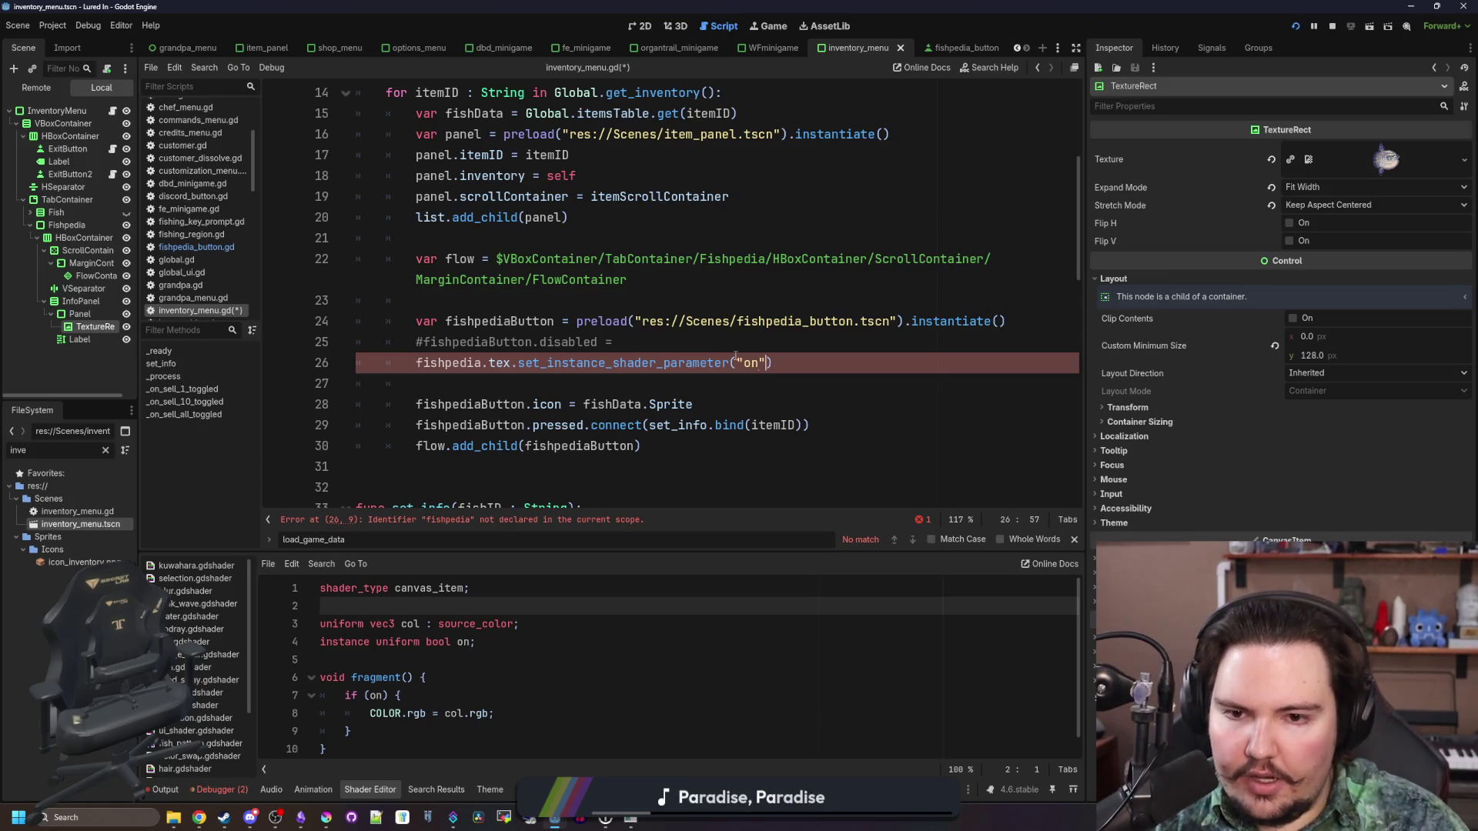
type("Global.found")
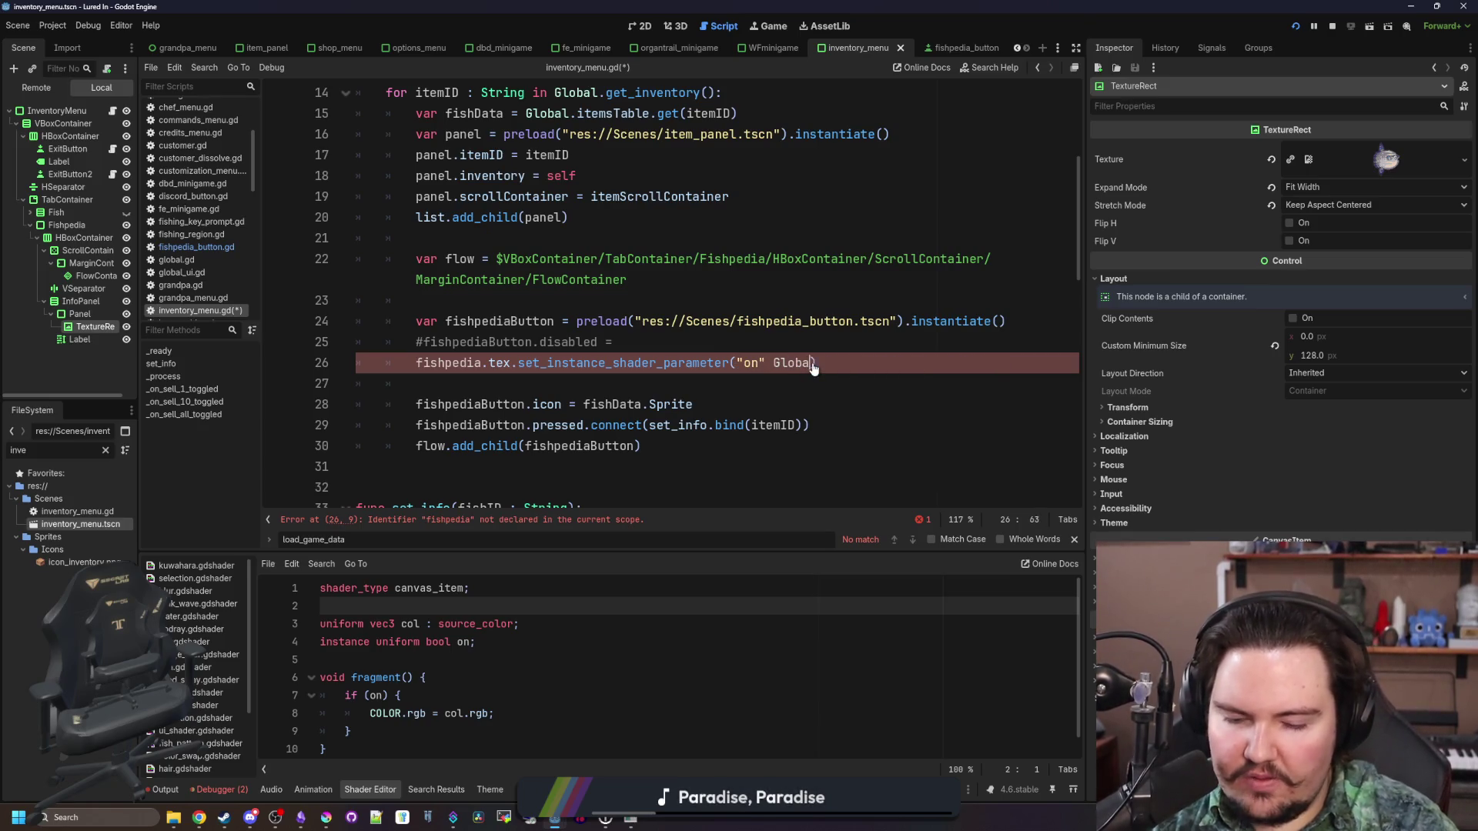
type("Fish")
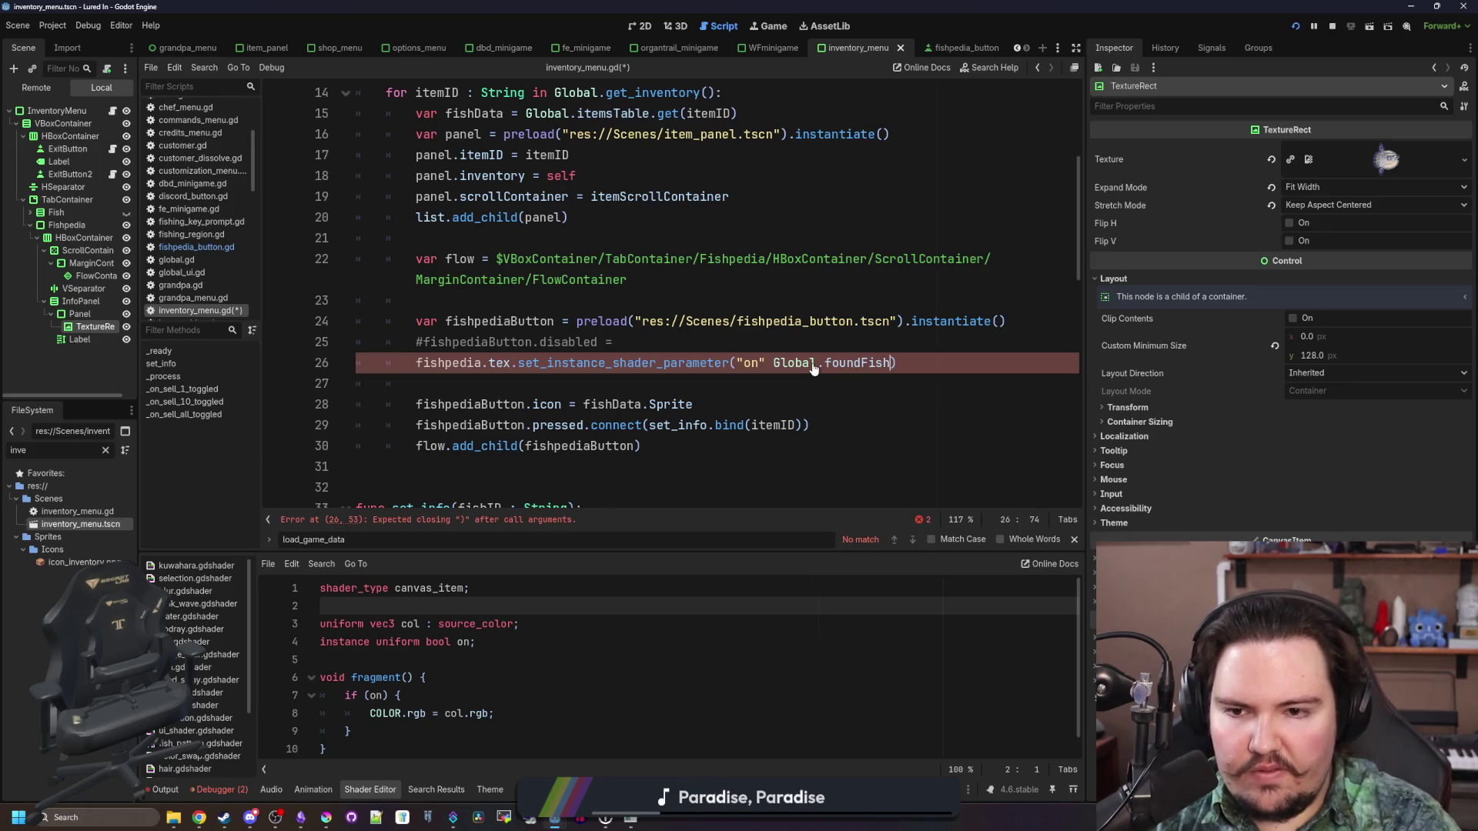
type(".has()")
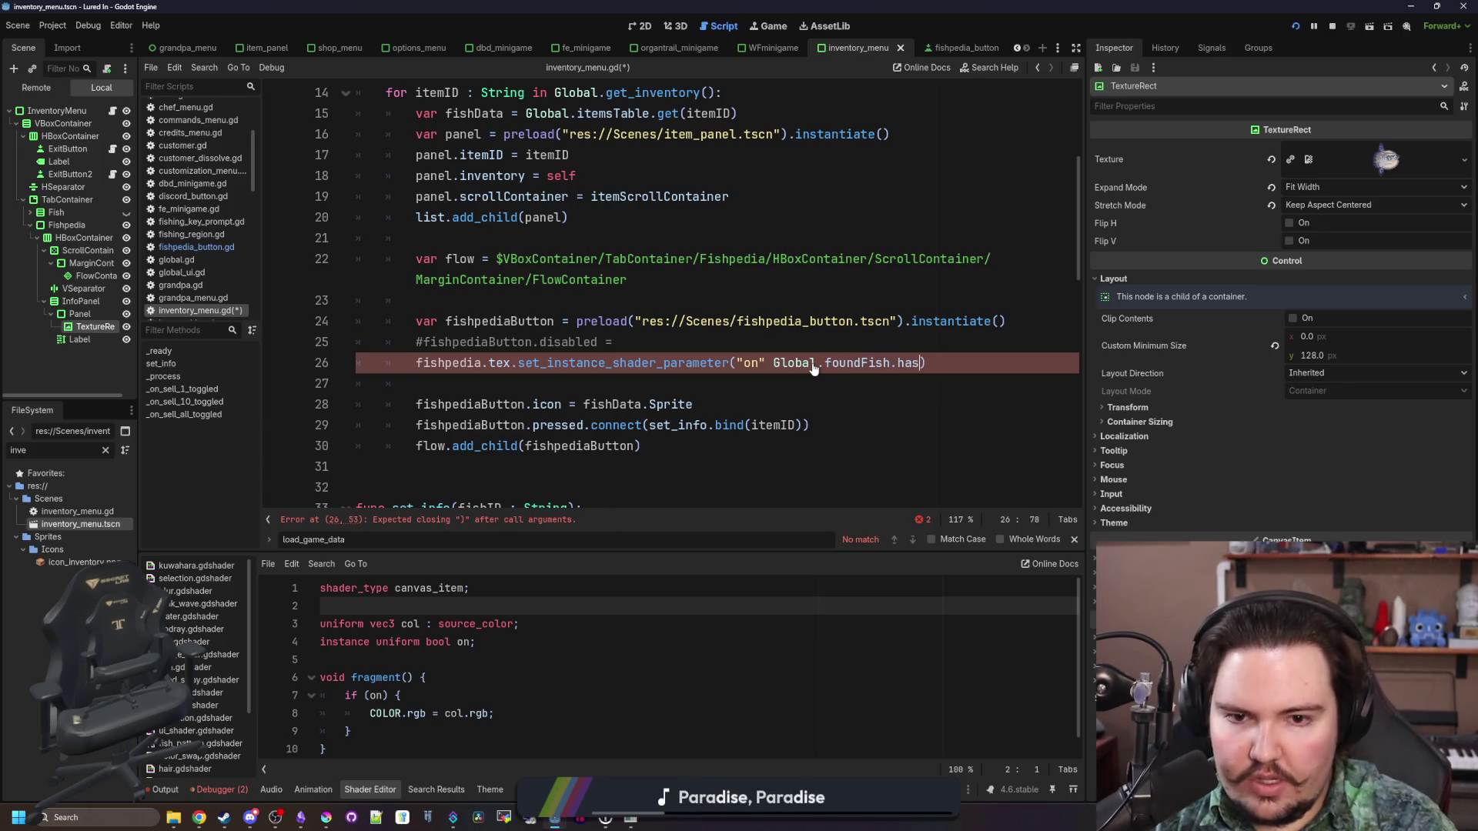
type("ishID")
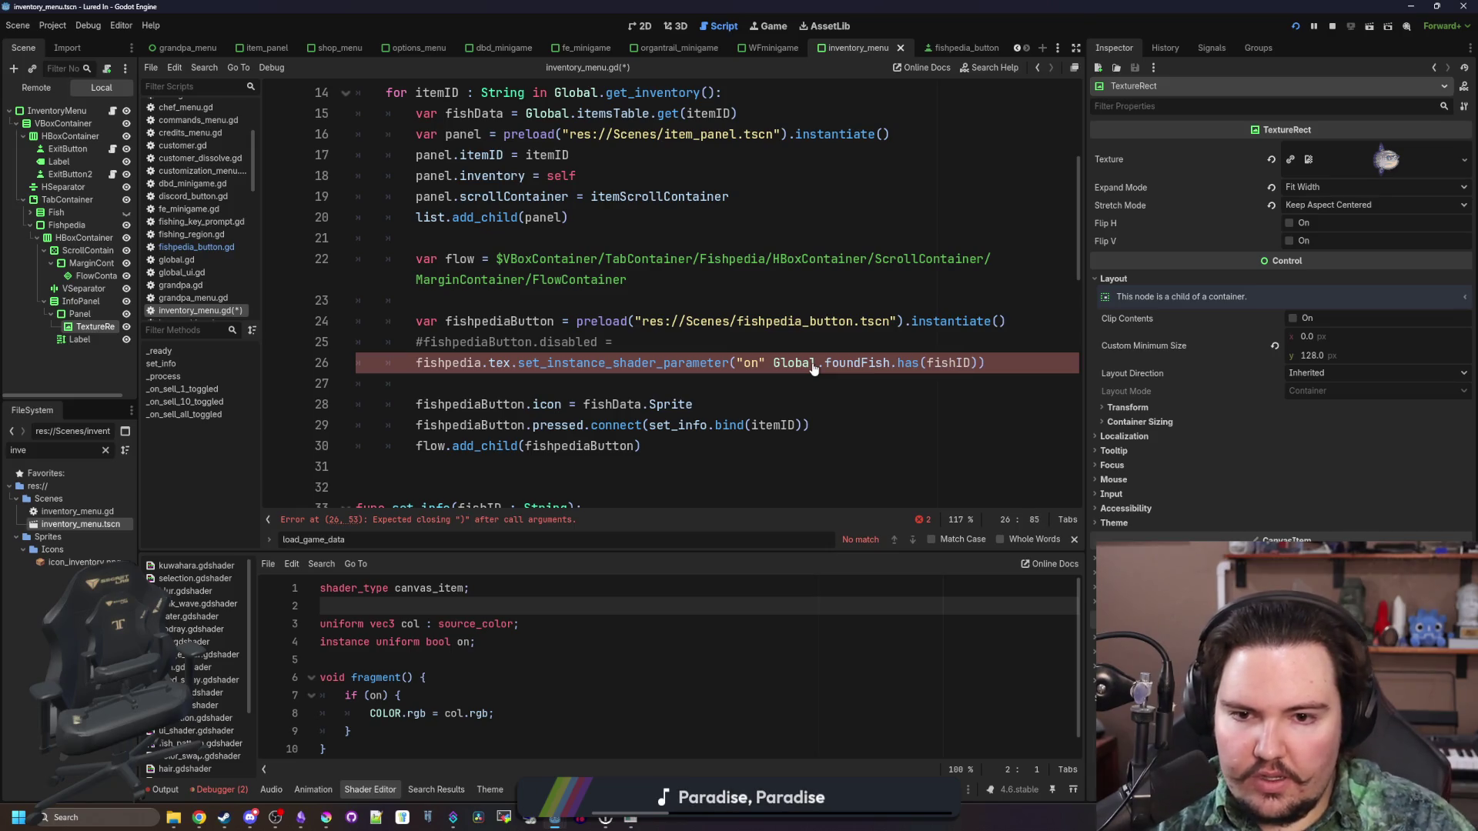
type(",")
key("Up")
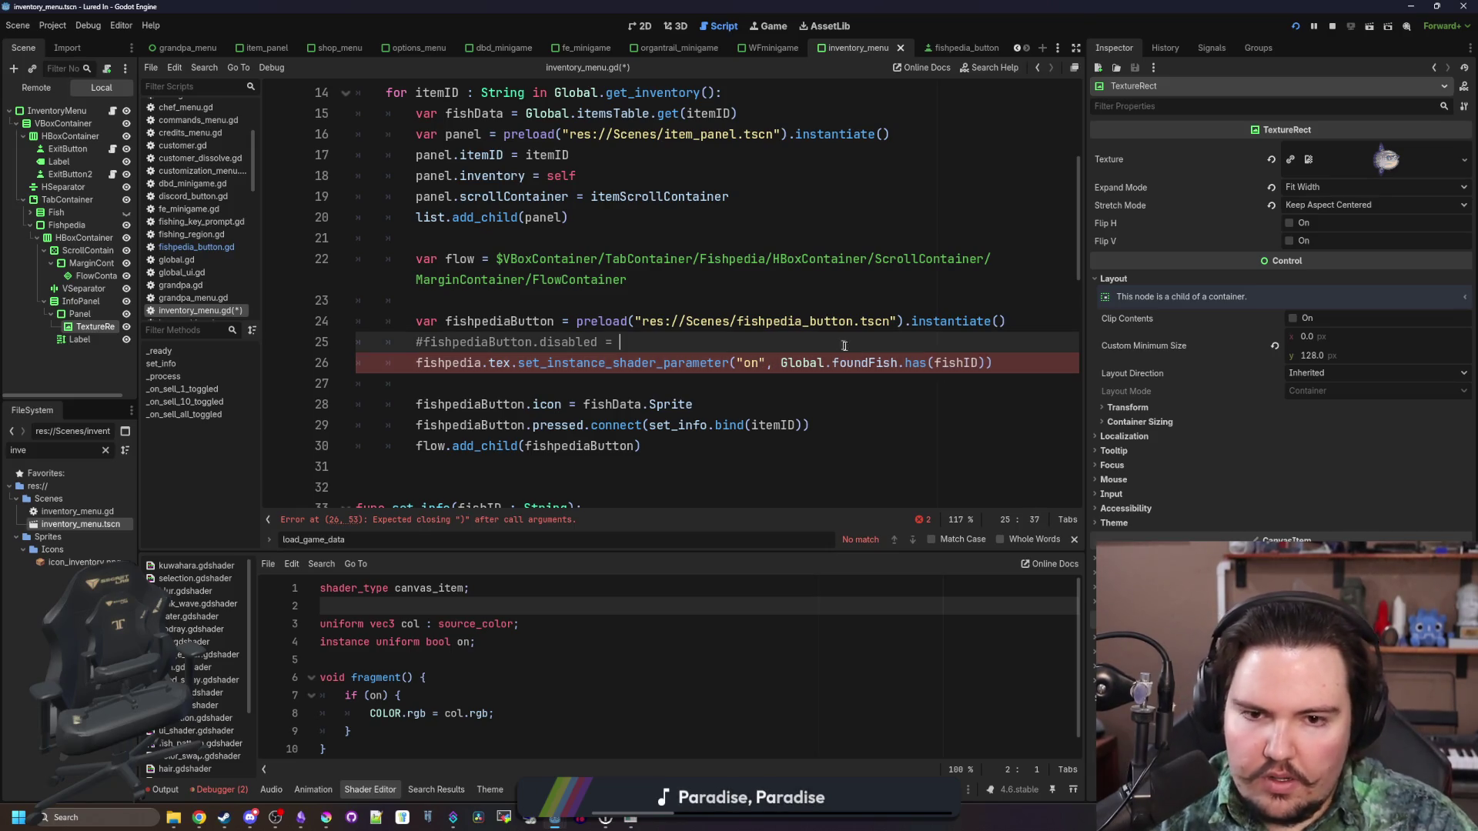
left_click(922, 379)
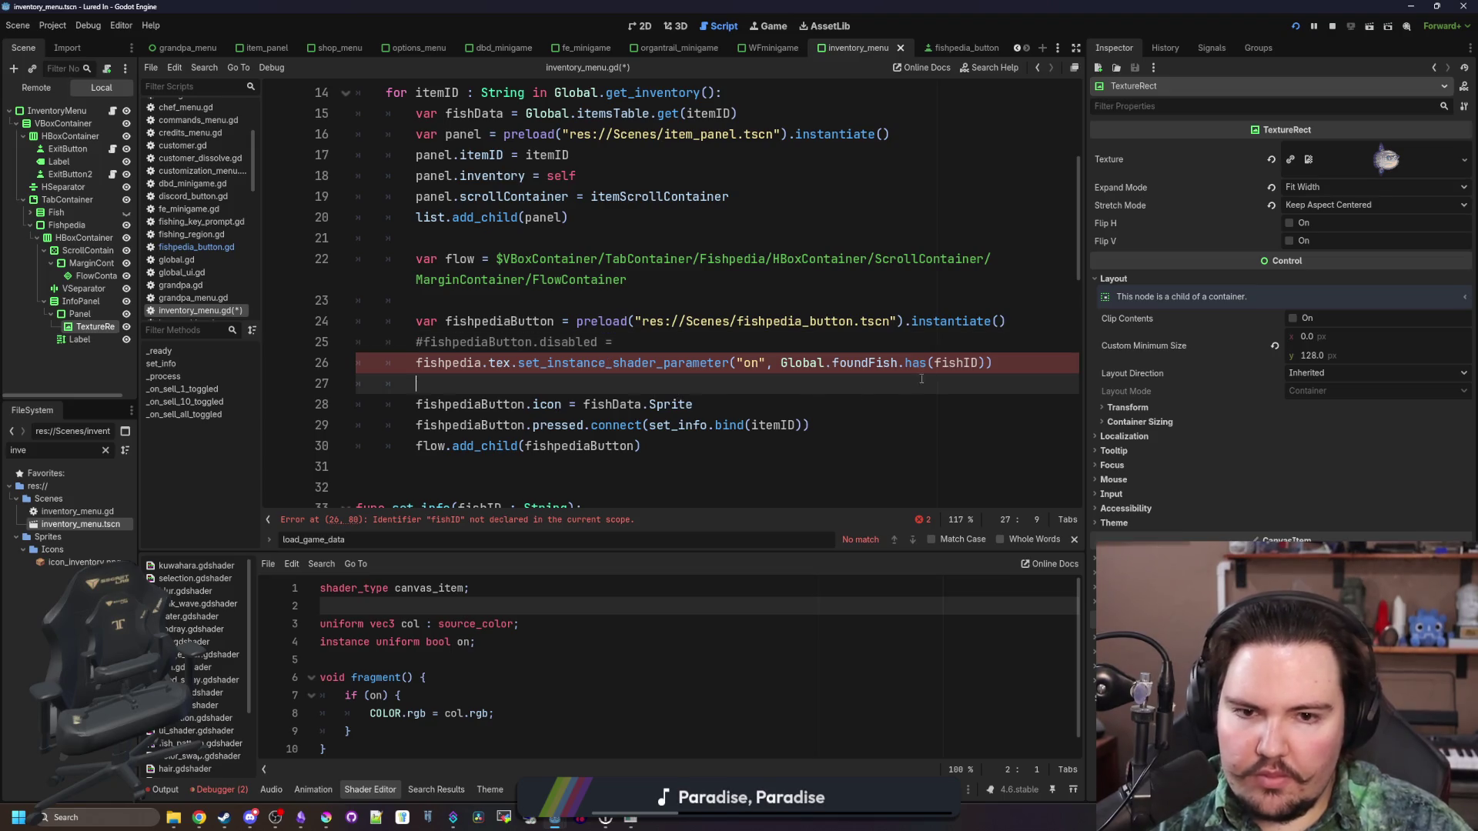
Fix the argument to !Global.foundFish.has(itemID) and rename fishpedia to fishpediaButton
double_click(970, 363)
type("itemID")
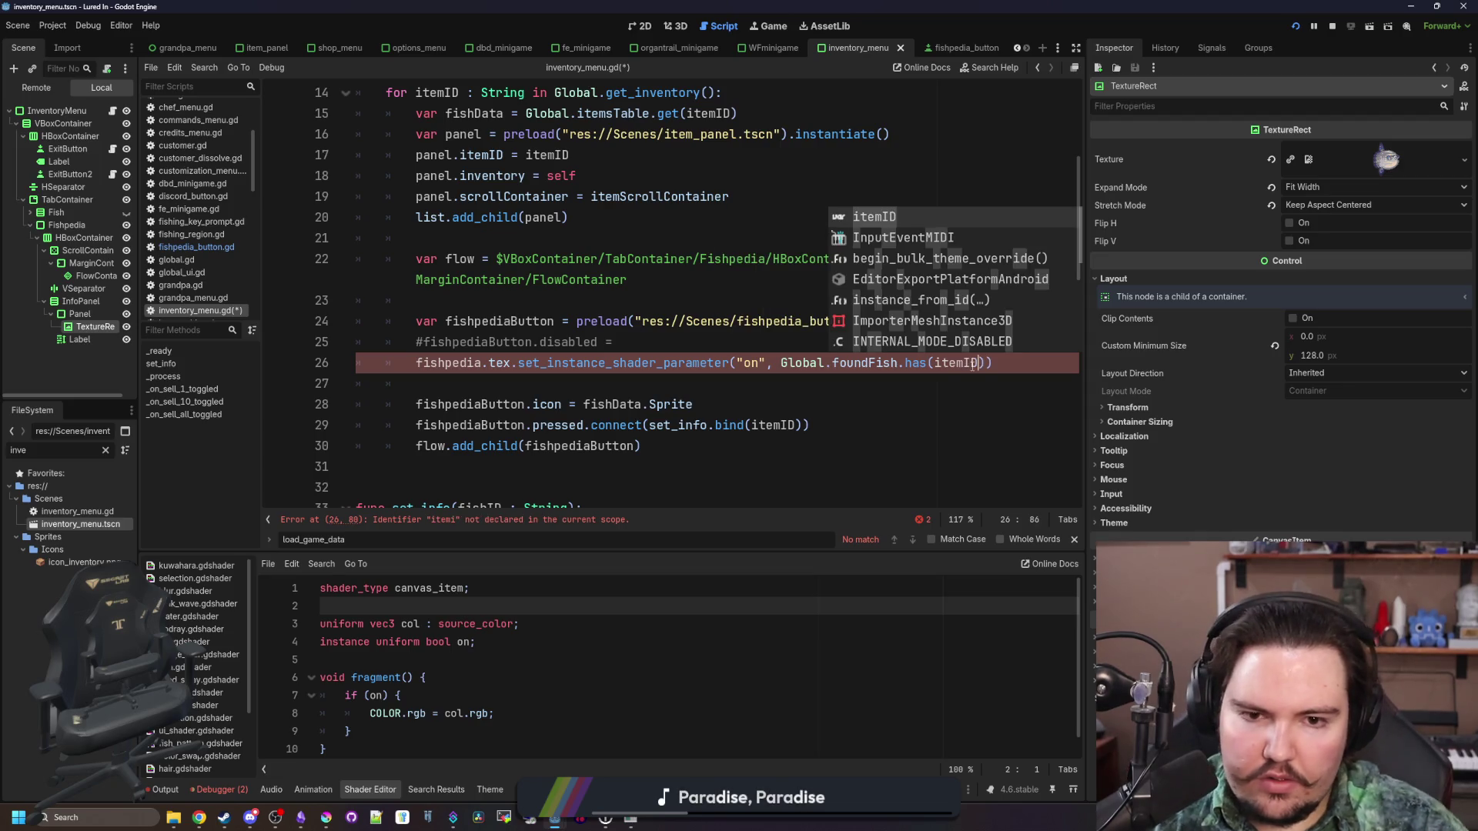
left_click(777, 414)
left_click(778, 364)
type("!")
left_click(788, 347)
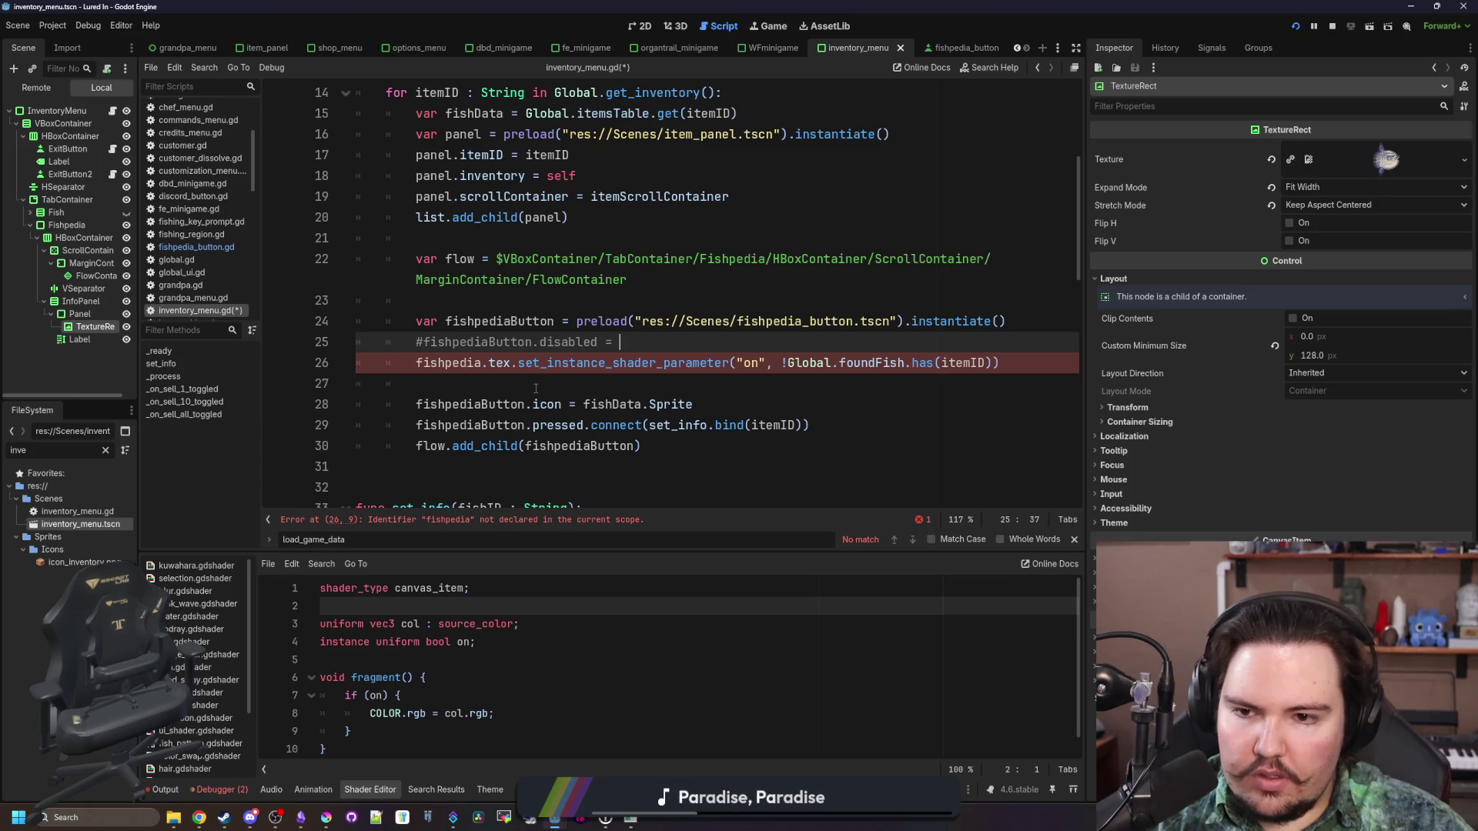
left_click(499, 383)
double_click(462, 404)
key("ctrl+c")
double_click(447, 363)
key("ctrl+v")
Delete the commented-out disabled line and set tex.texture instead of icon to the sprite
triple_click(620, 341)
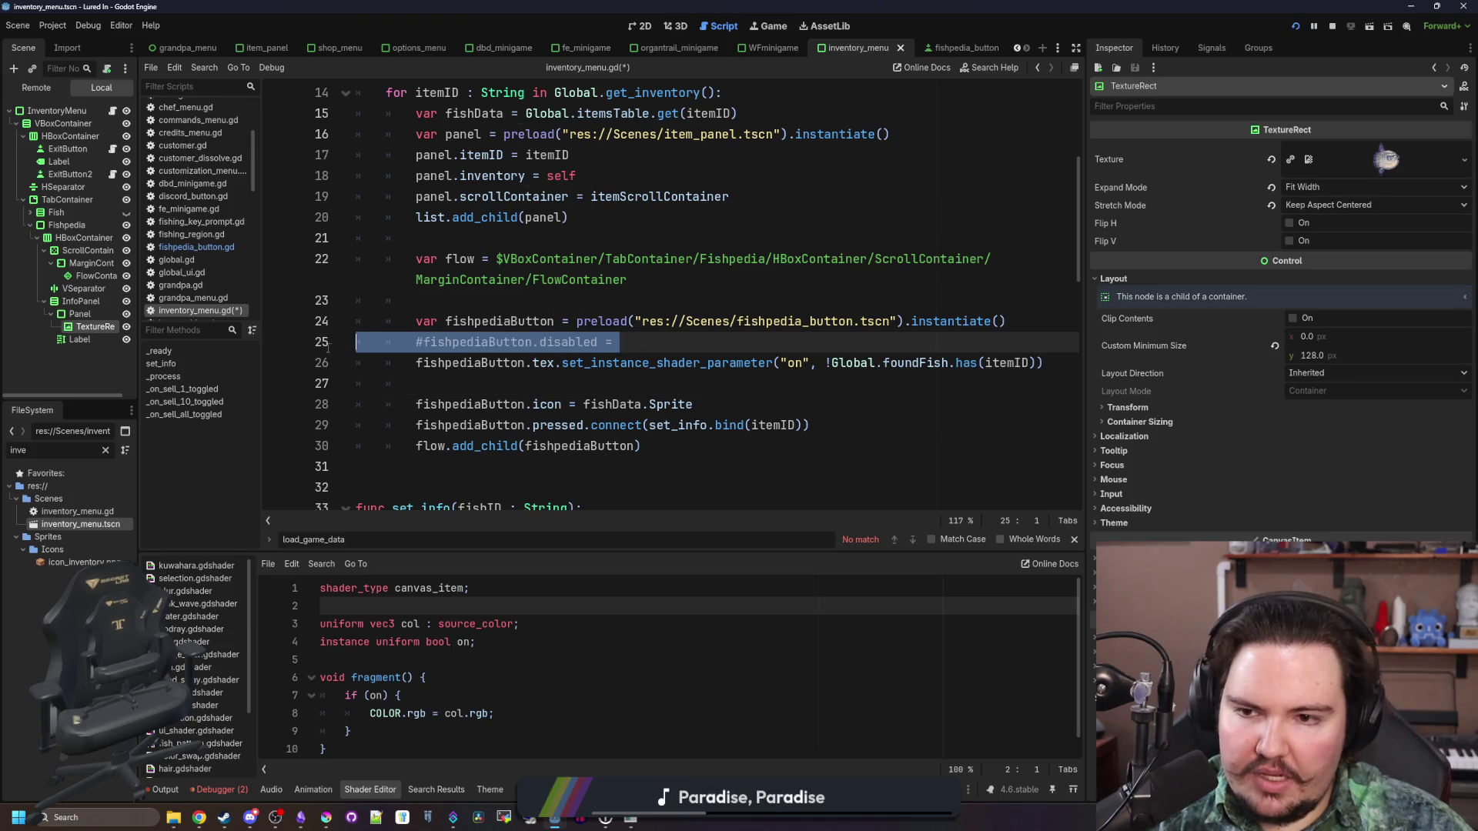
key("BackSpace")
key("BackSpace")
left_click(827, 362)
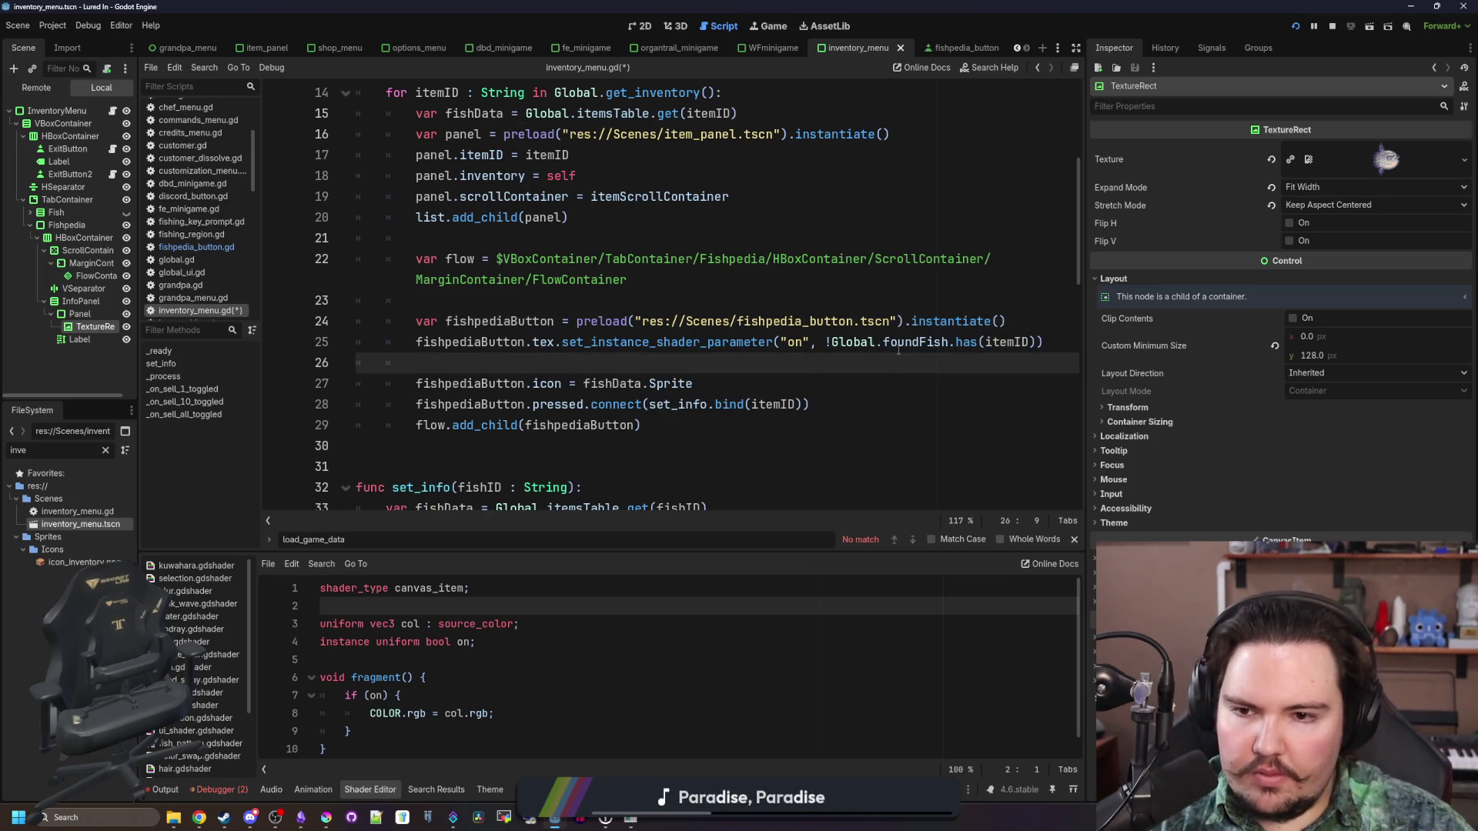
key("BackSpace")
key("BackSpace")
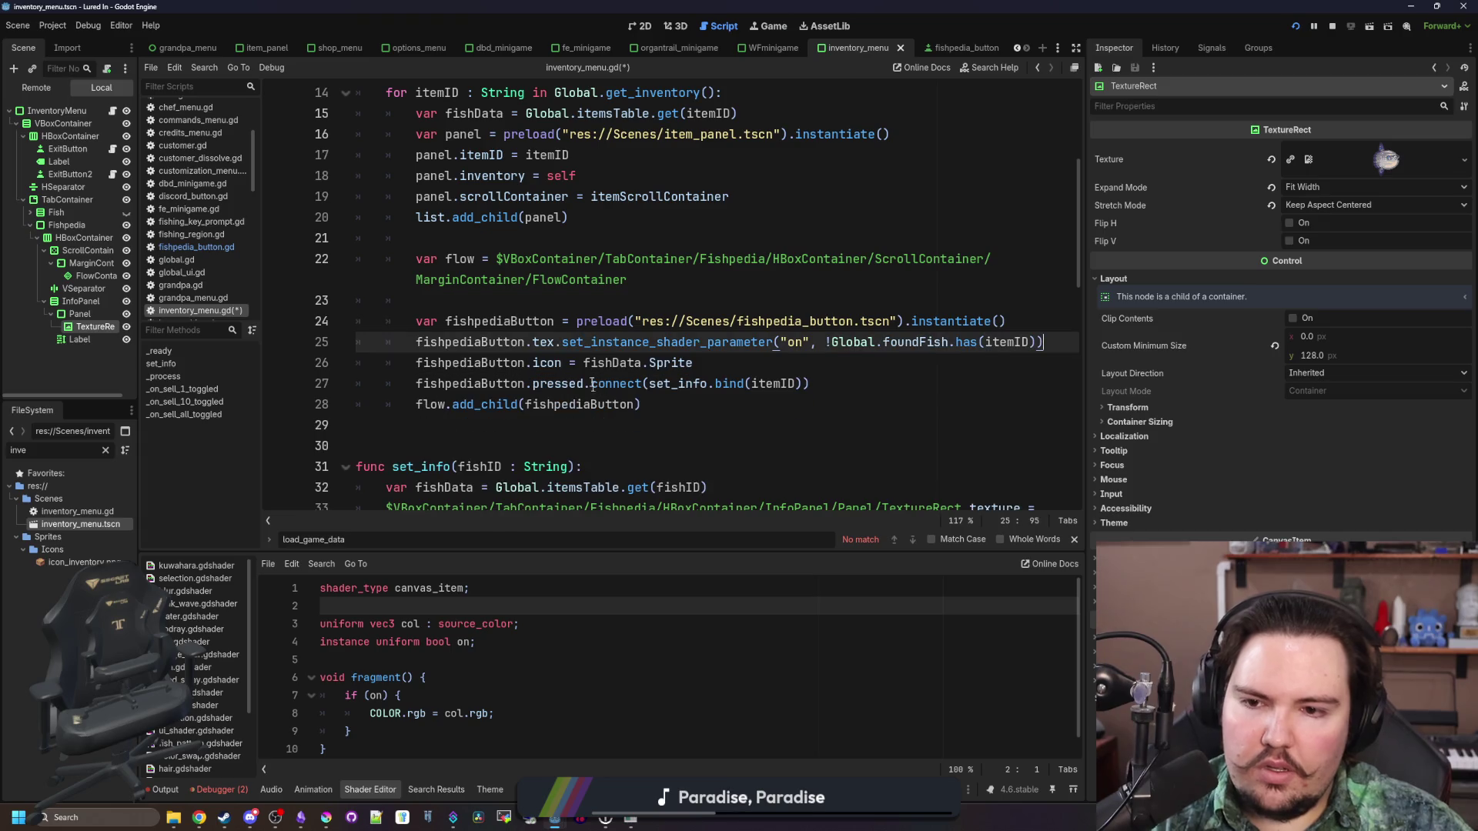
double_click(546, 362)
type("tex")
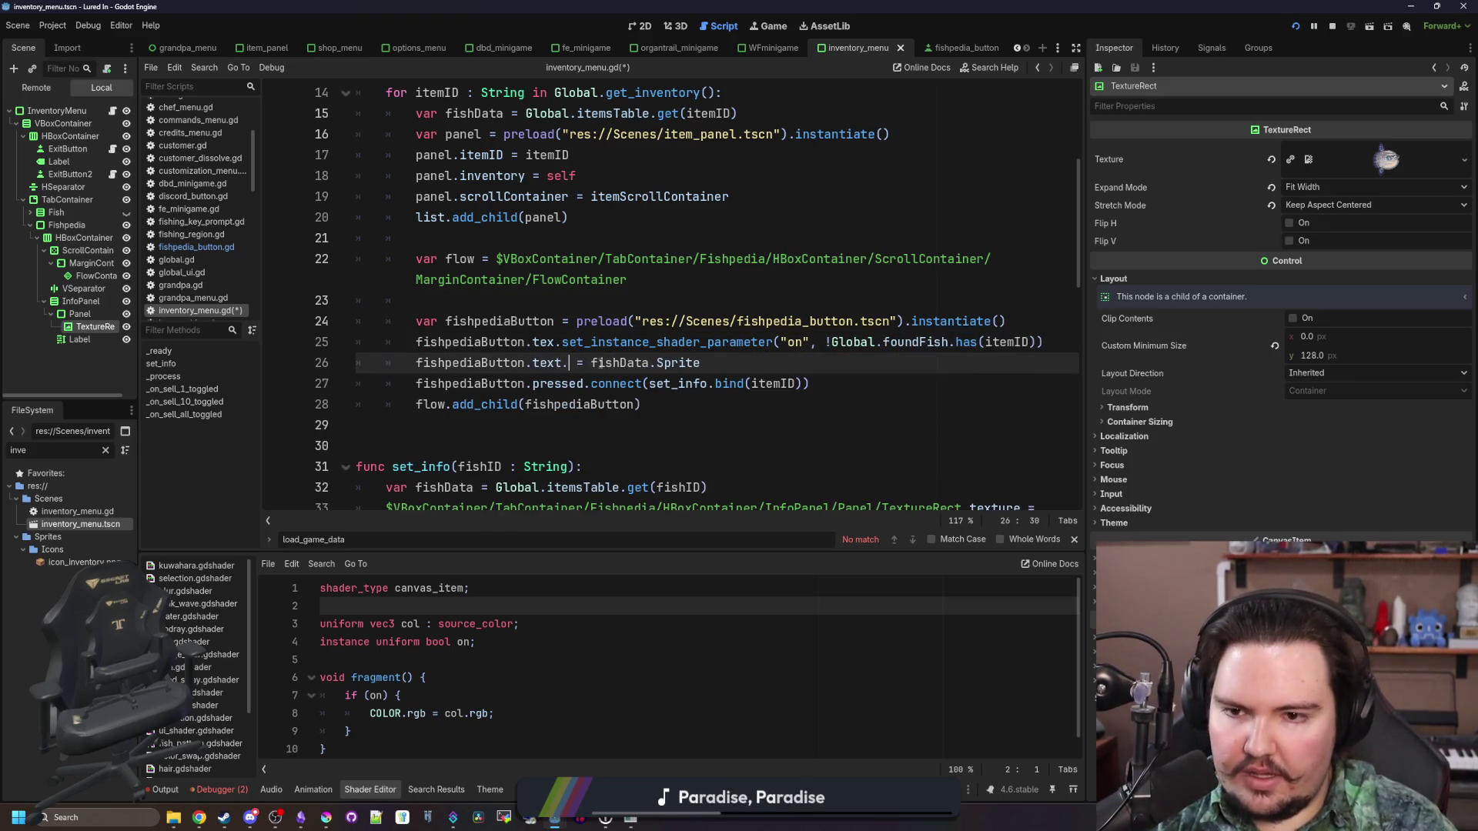
type(".texture")
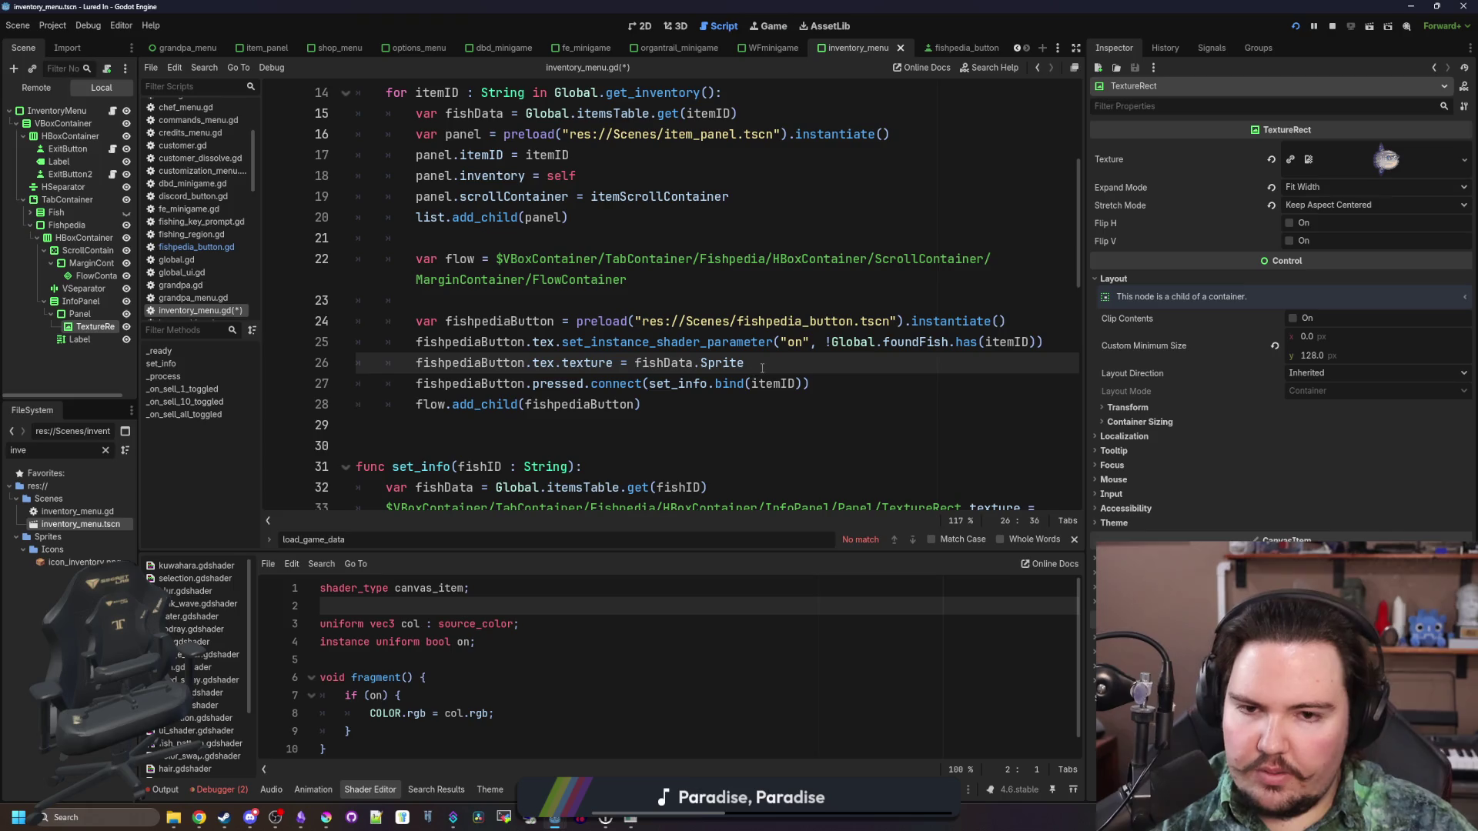
left_click(724, 302)
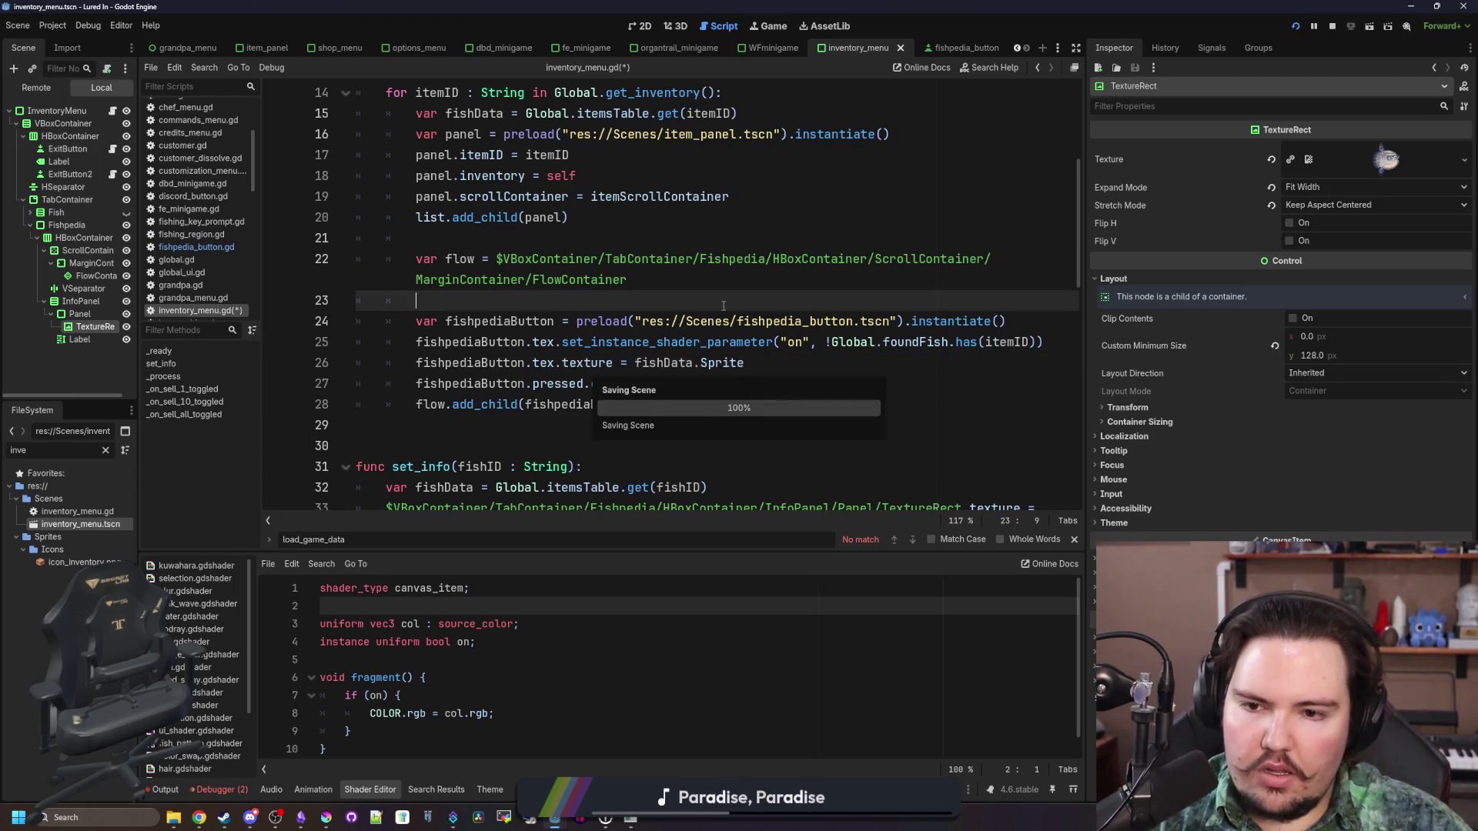
Save and run the game, dismiss the welcome-back message, and maximize the game window
left_click(1332, 31)
left_click(1293, 31)
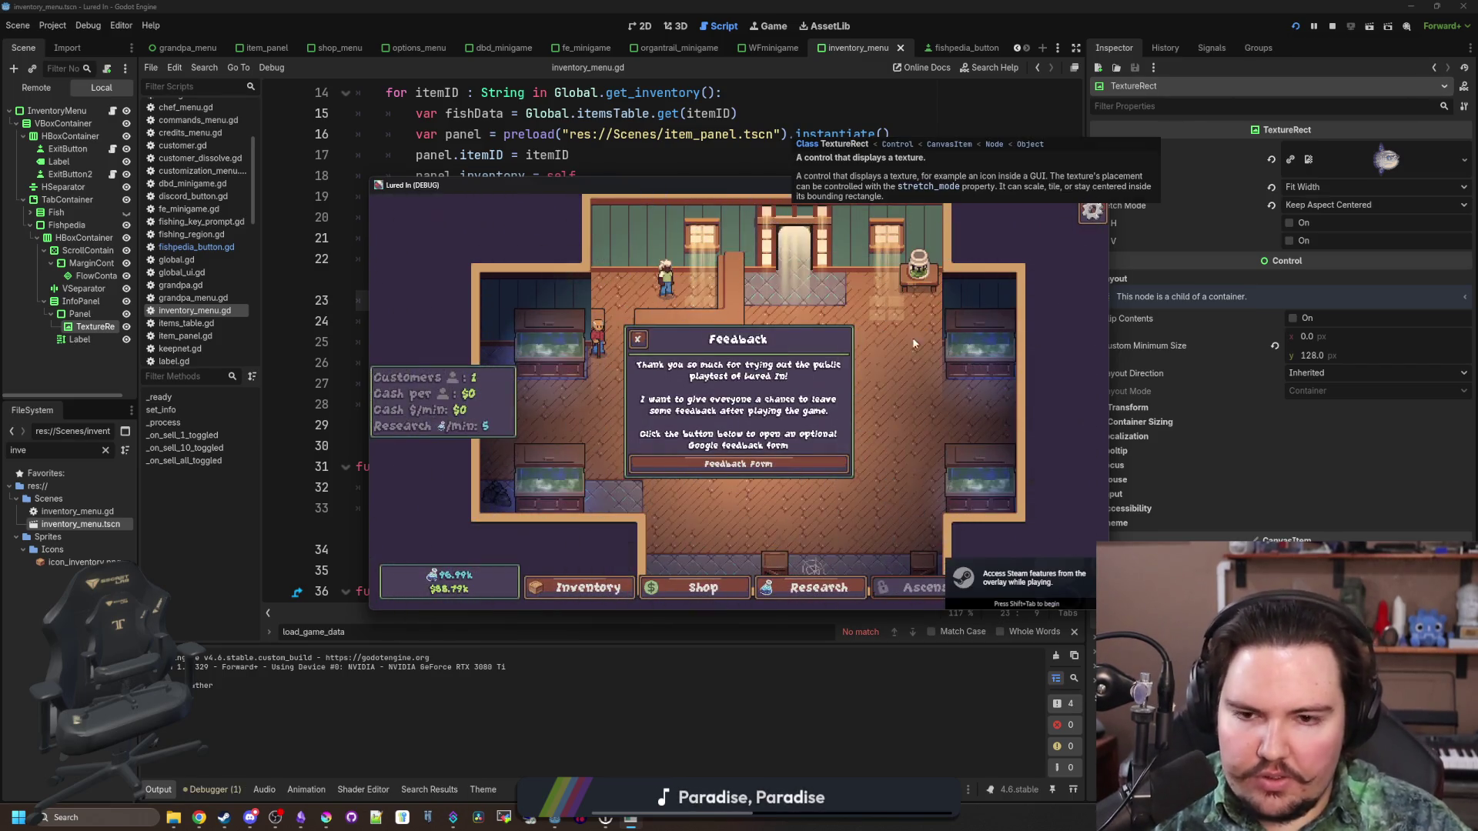
left_click(738, 452)
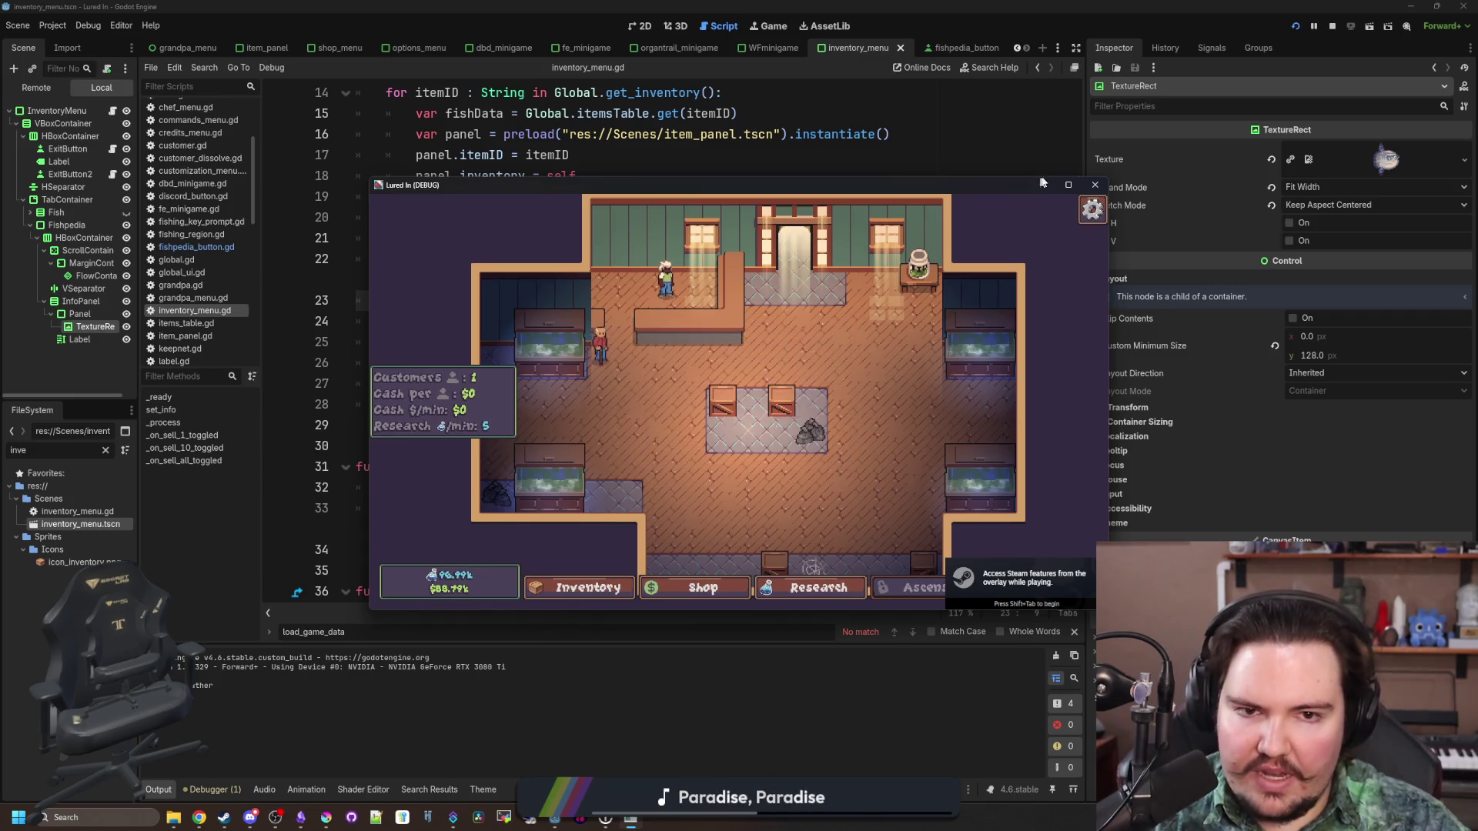
left_click(1068, 185)
Open the inventory's Fishpedia with I and scroll through the fish grid
key("i")
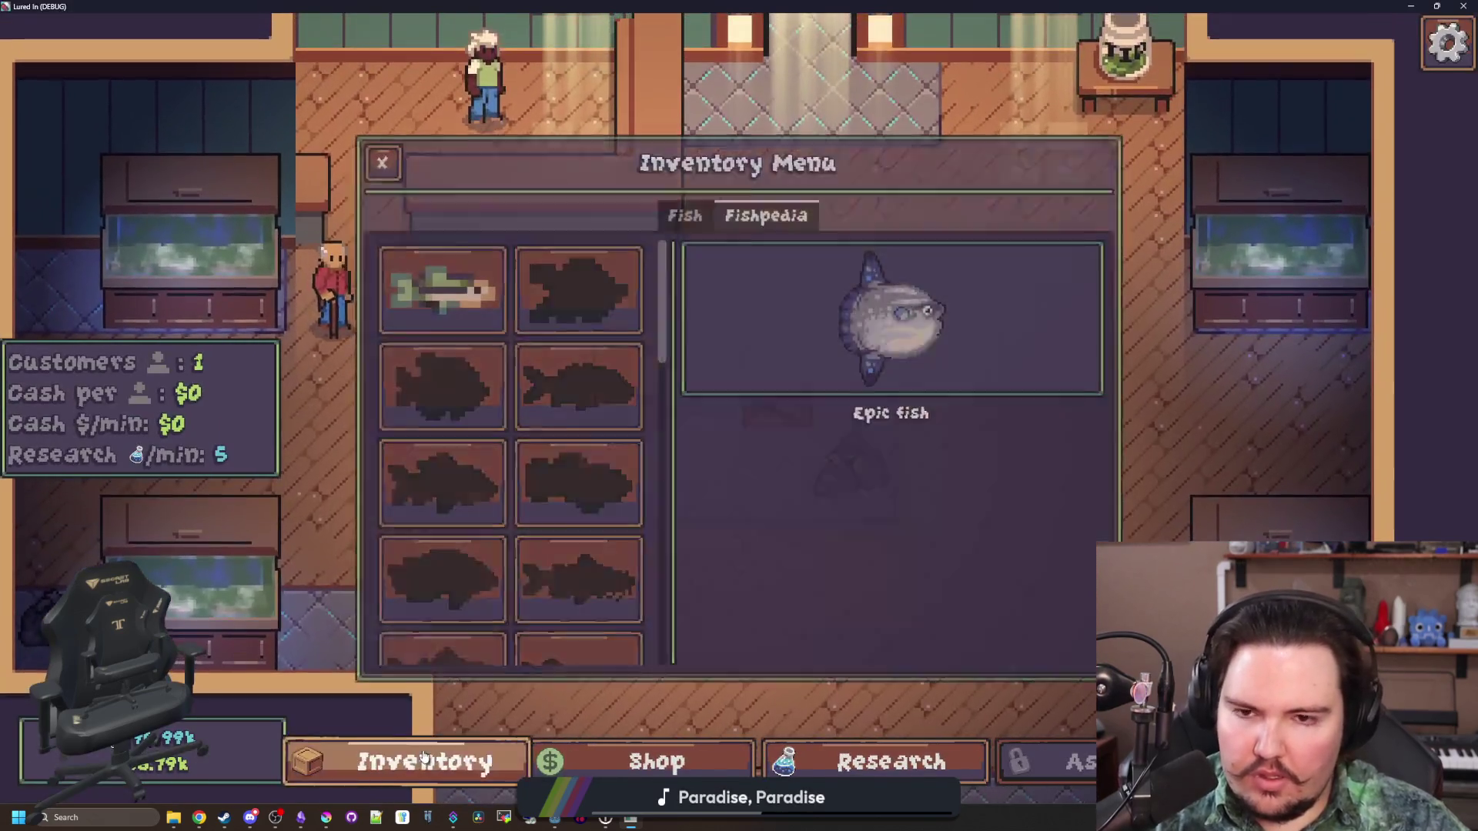
scroll(610, 380, "down", 10)
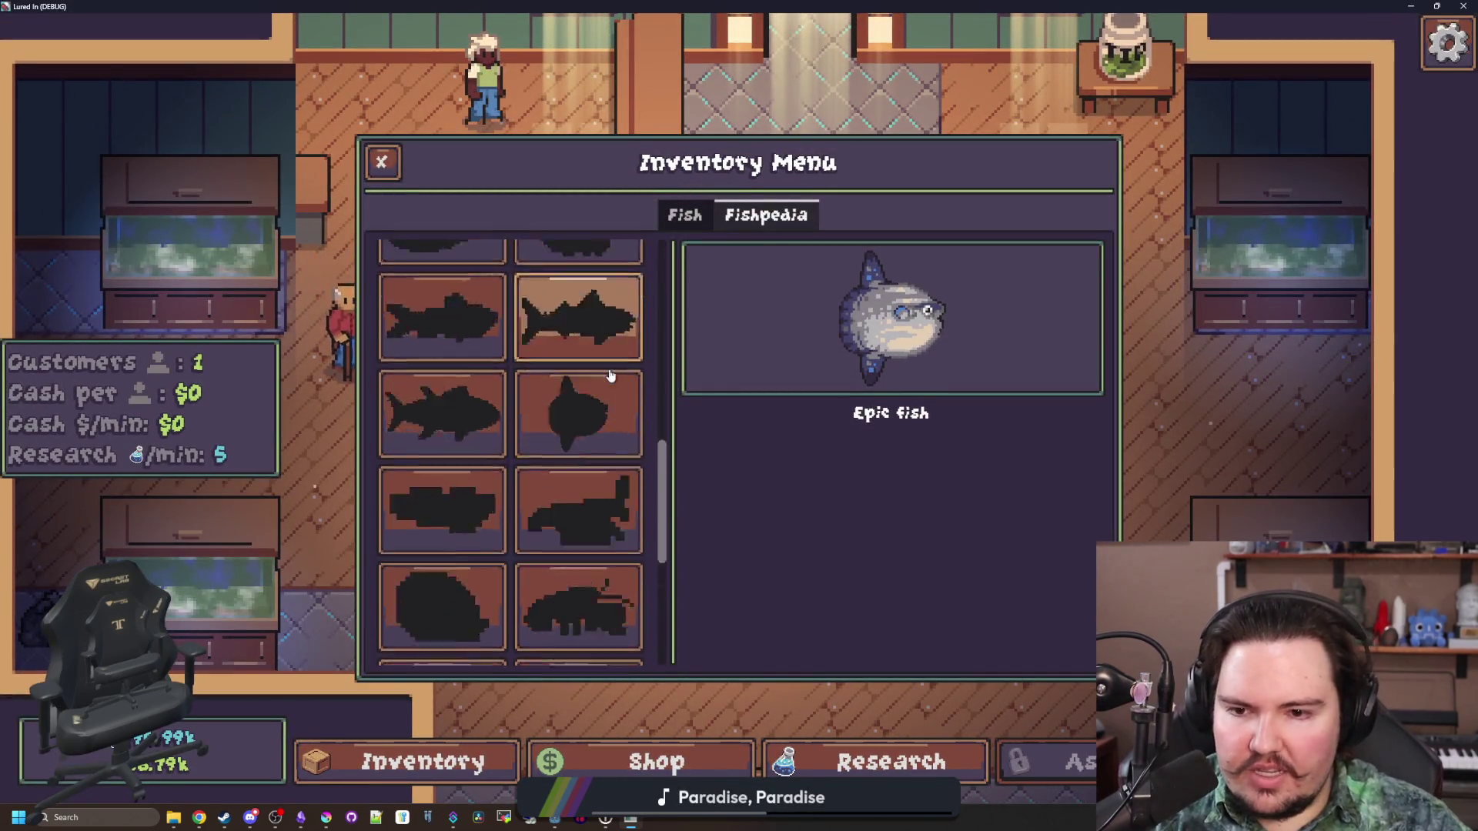
scroll(593, 565, "up", 2)
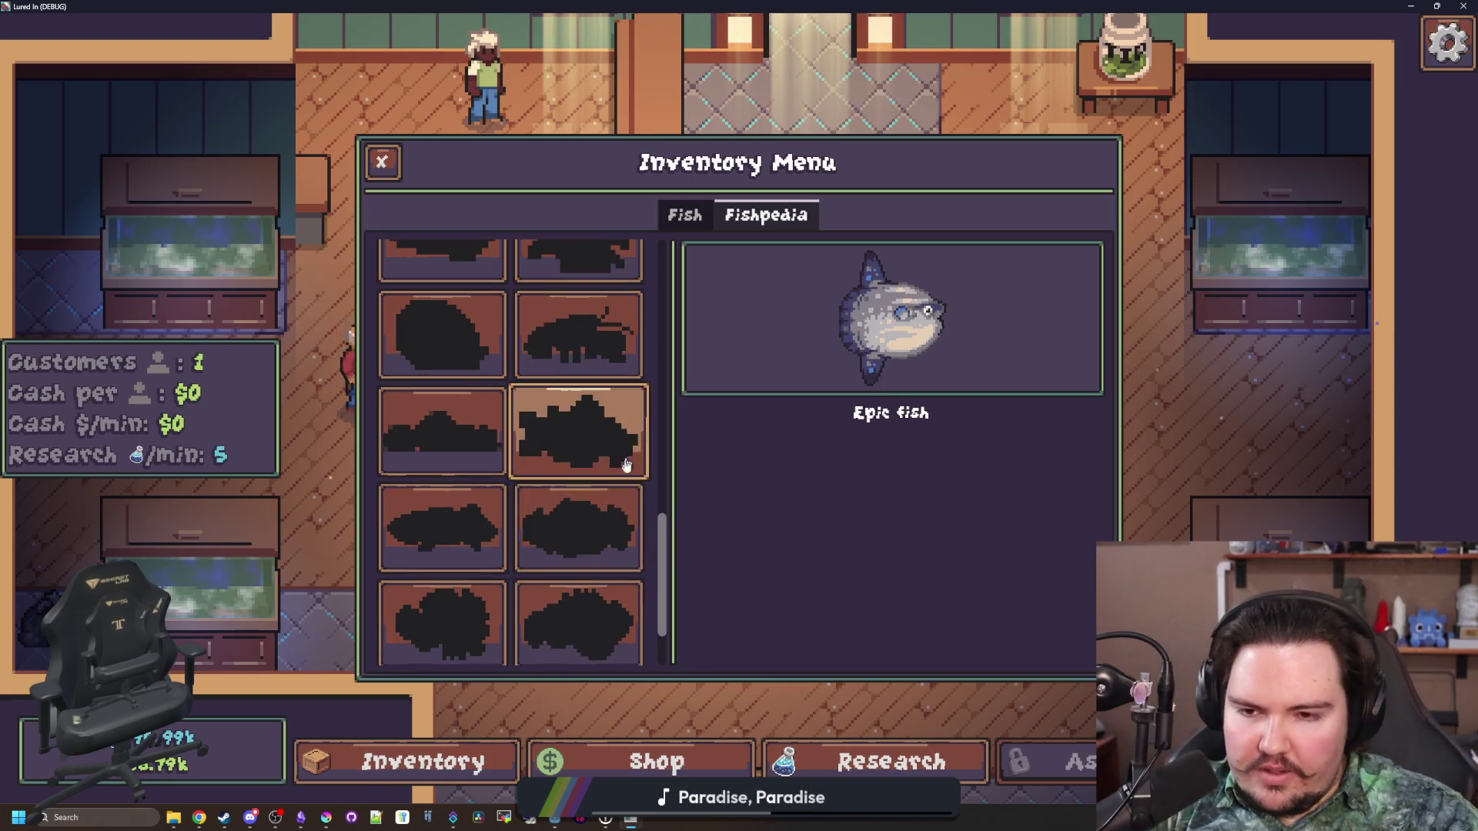
scroll(593, 567, "up", 2)
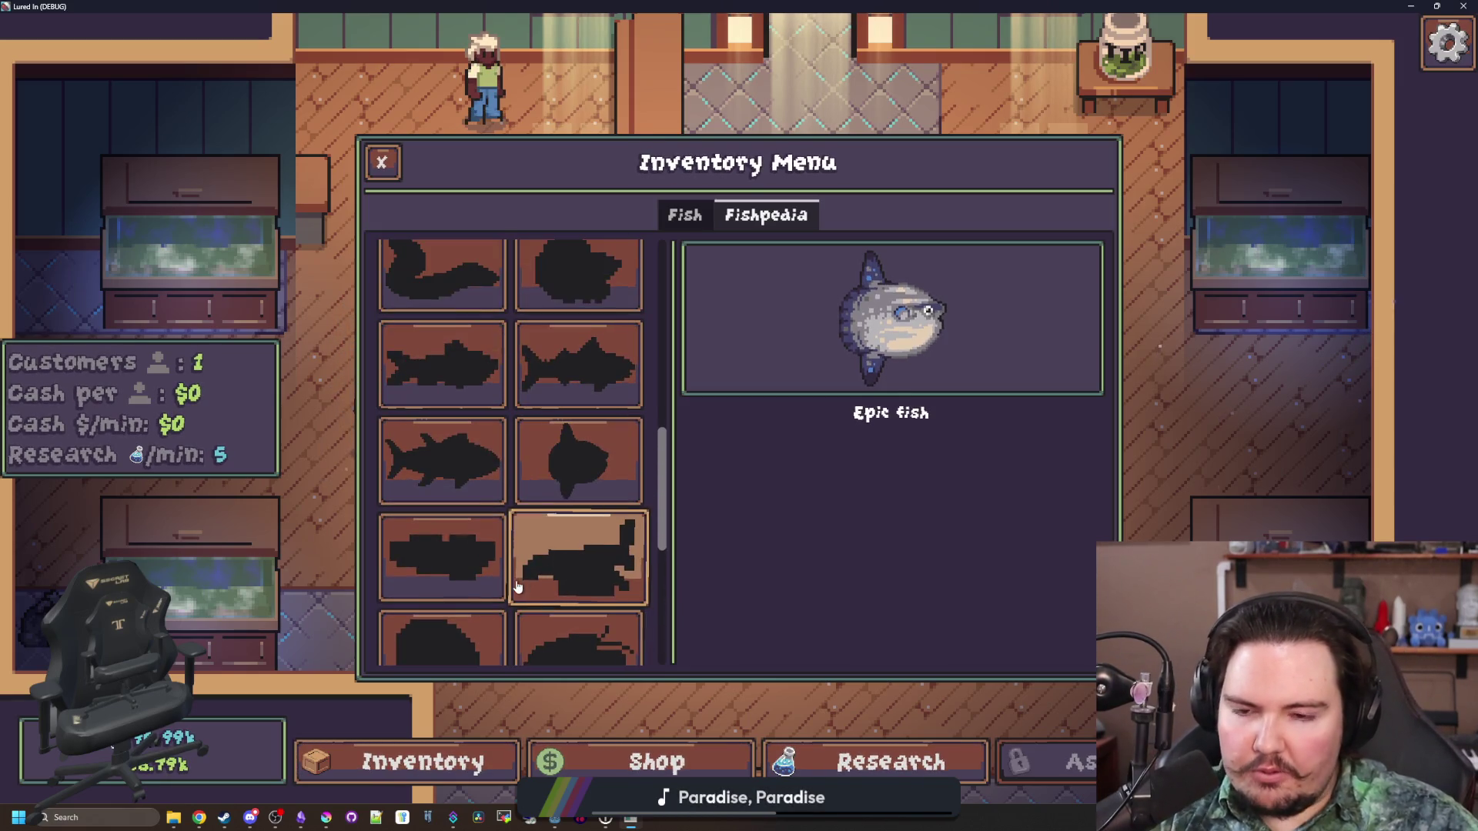
scroll(501, 445, "up", 1)
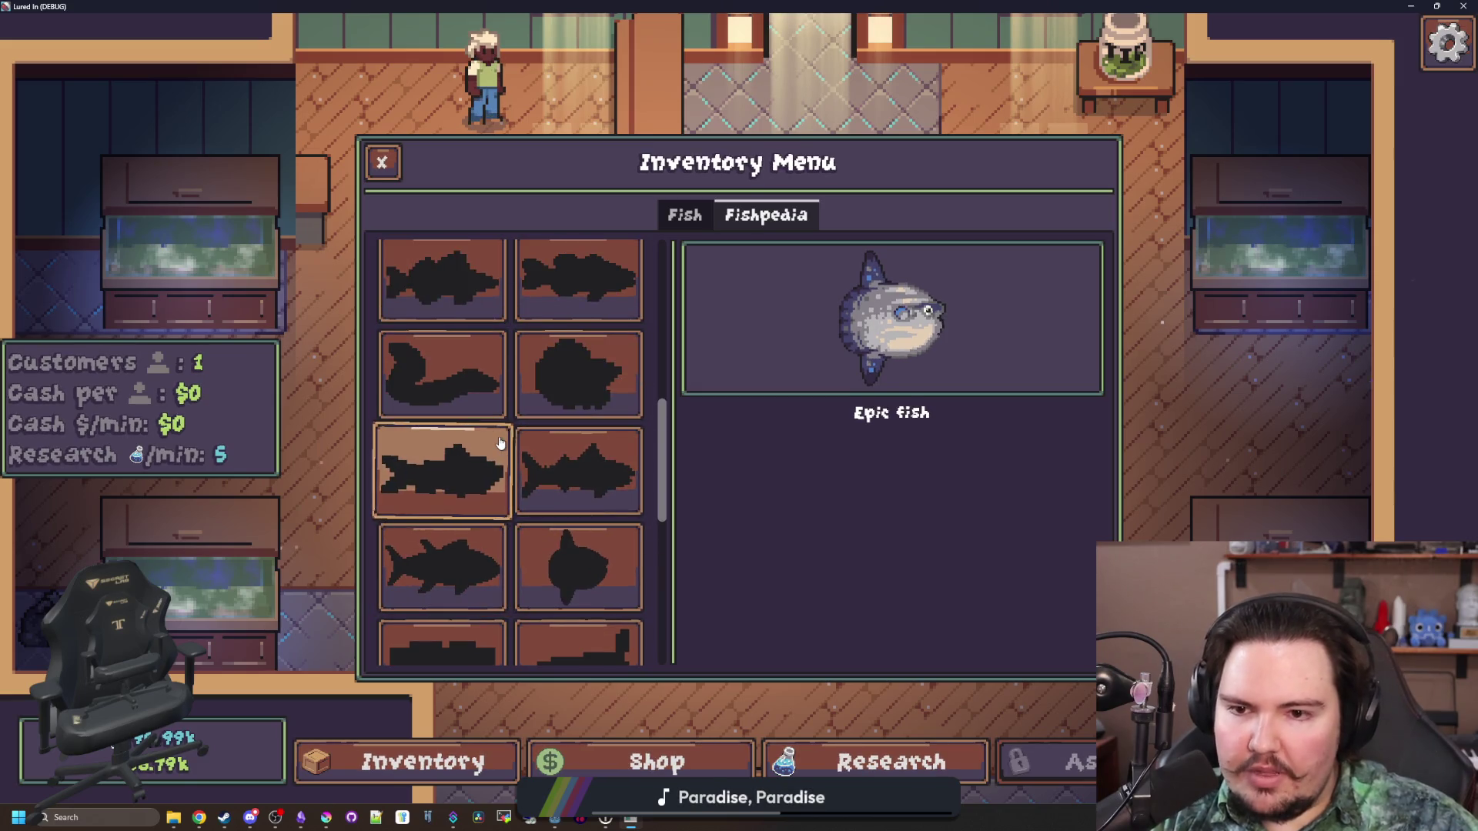
scroll(518, 431, "up", 2)
scroll(488, 462, "down", 1)
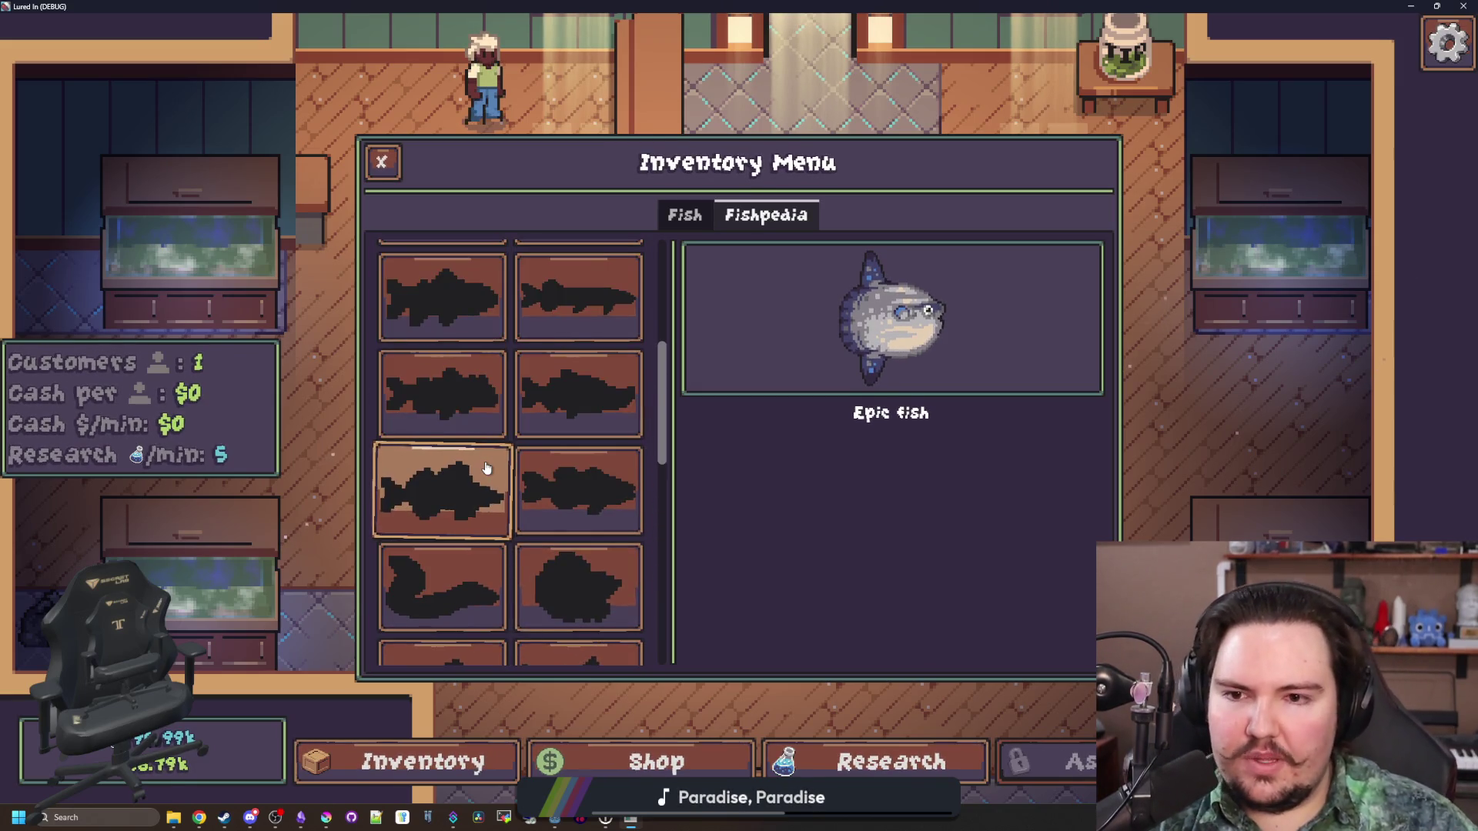
scroll(488, 470, "up", 1)
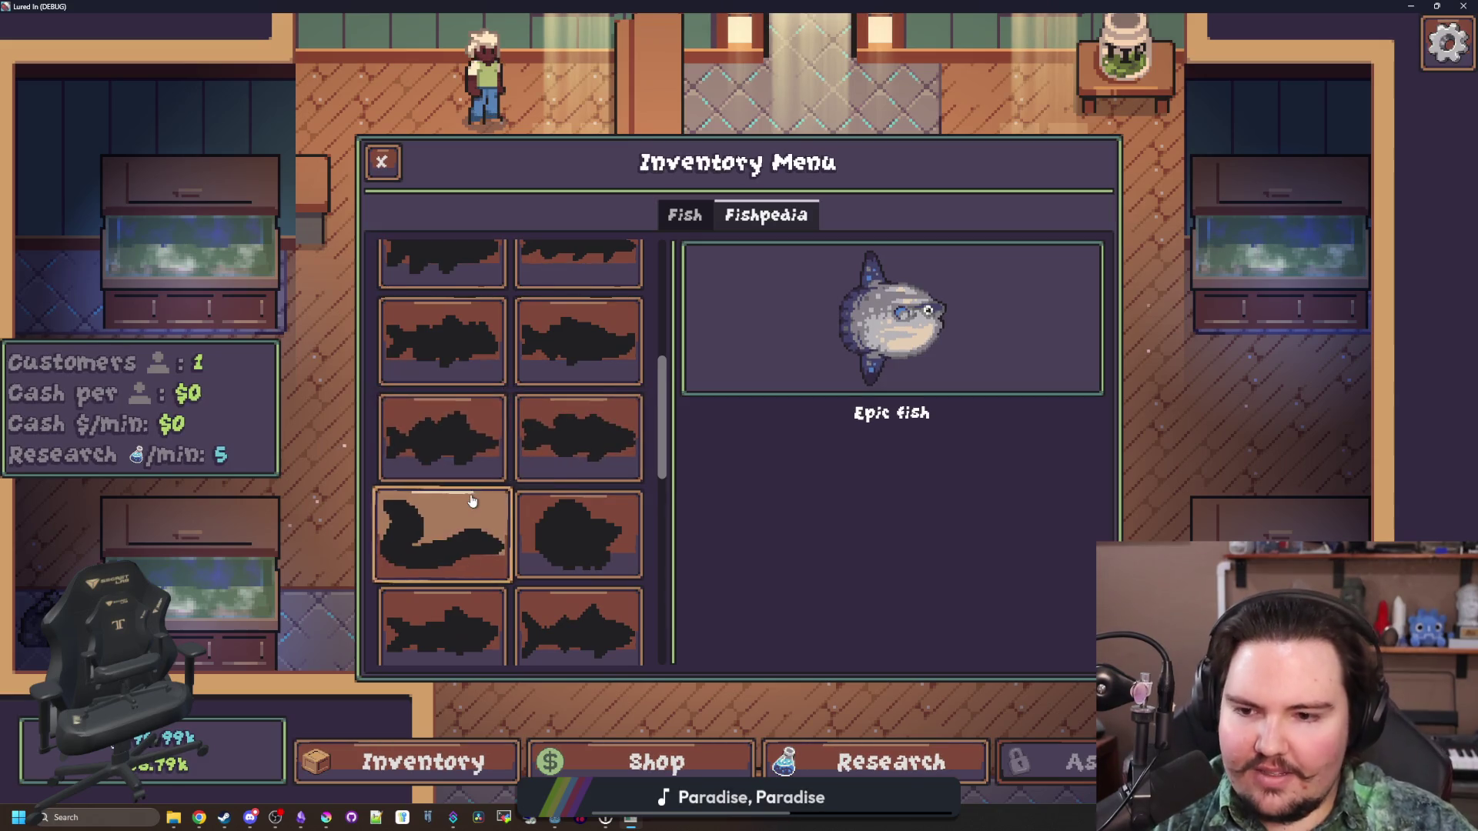
scroll(479, 523, "down", 1)
scroll(478, 501, "down", 2)
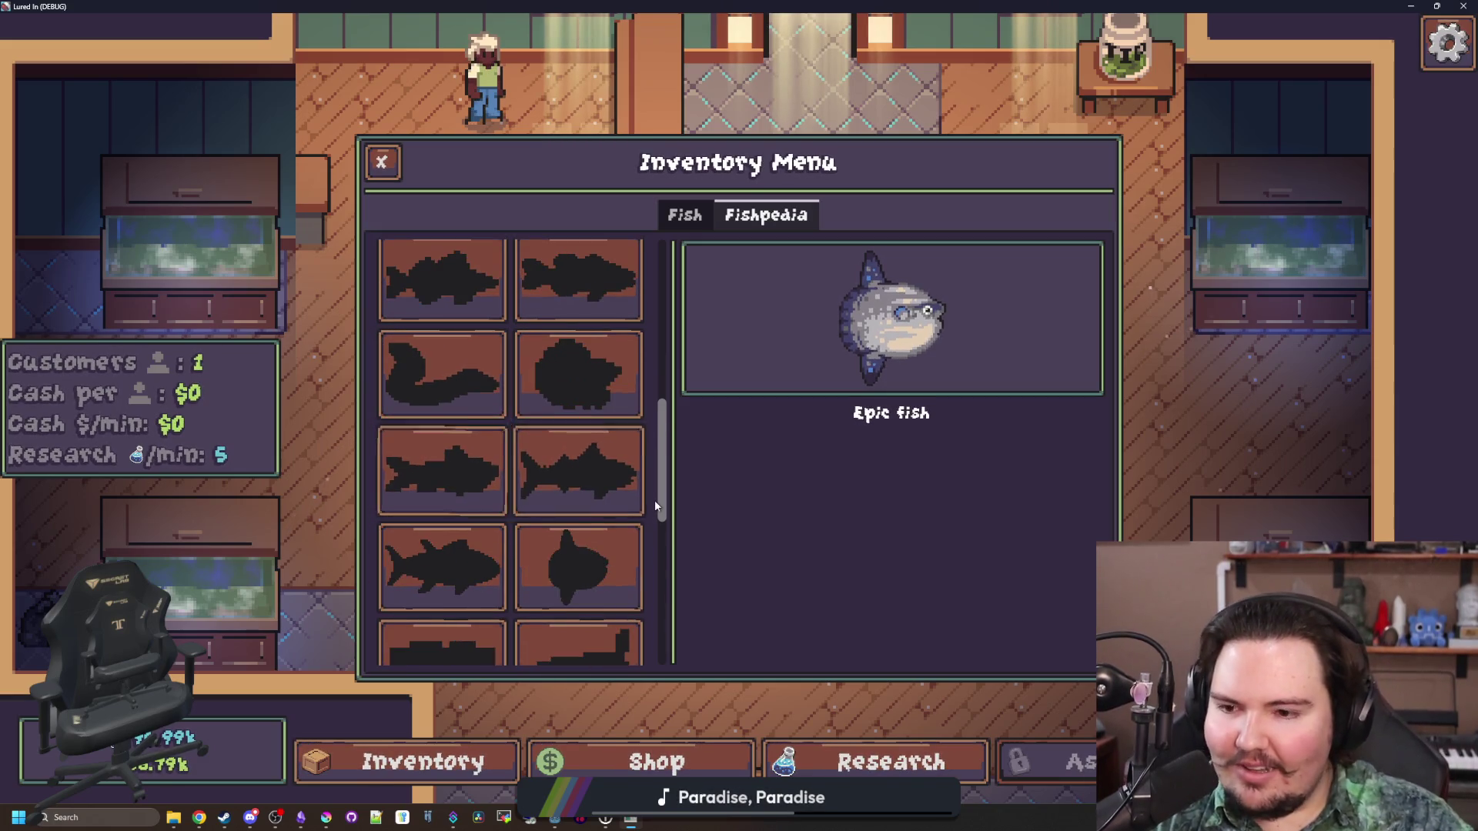
scroll(655, 500, "down", 2)
scroll(655, 512, "down", 1)
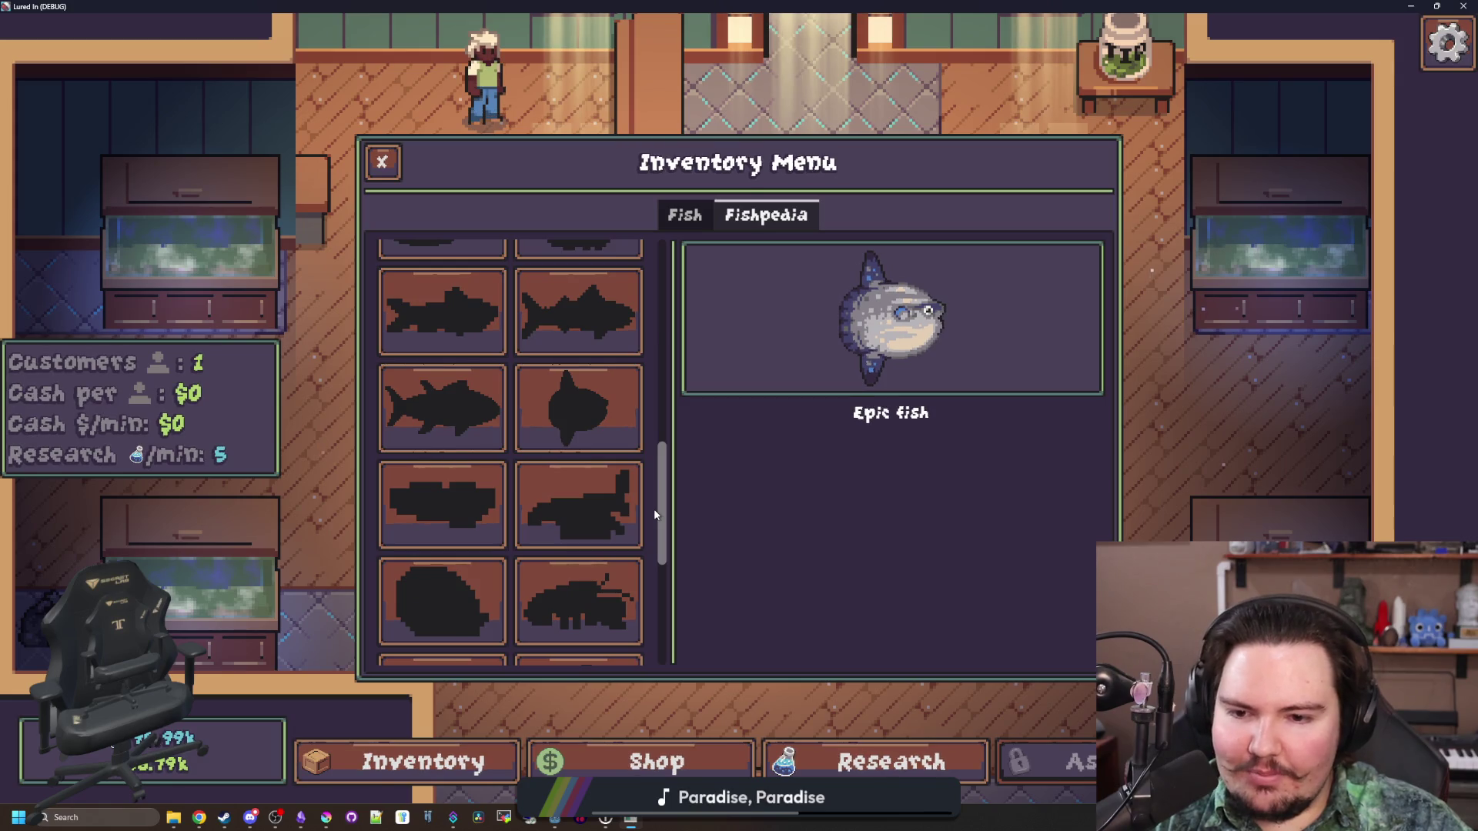
scroll(655, 512, "down", 1)
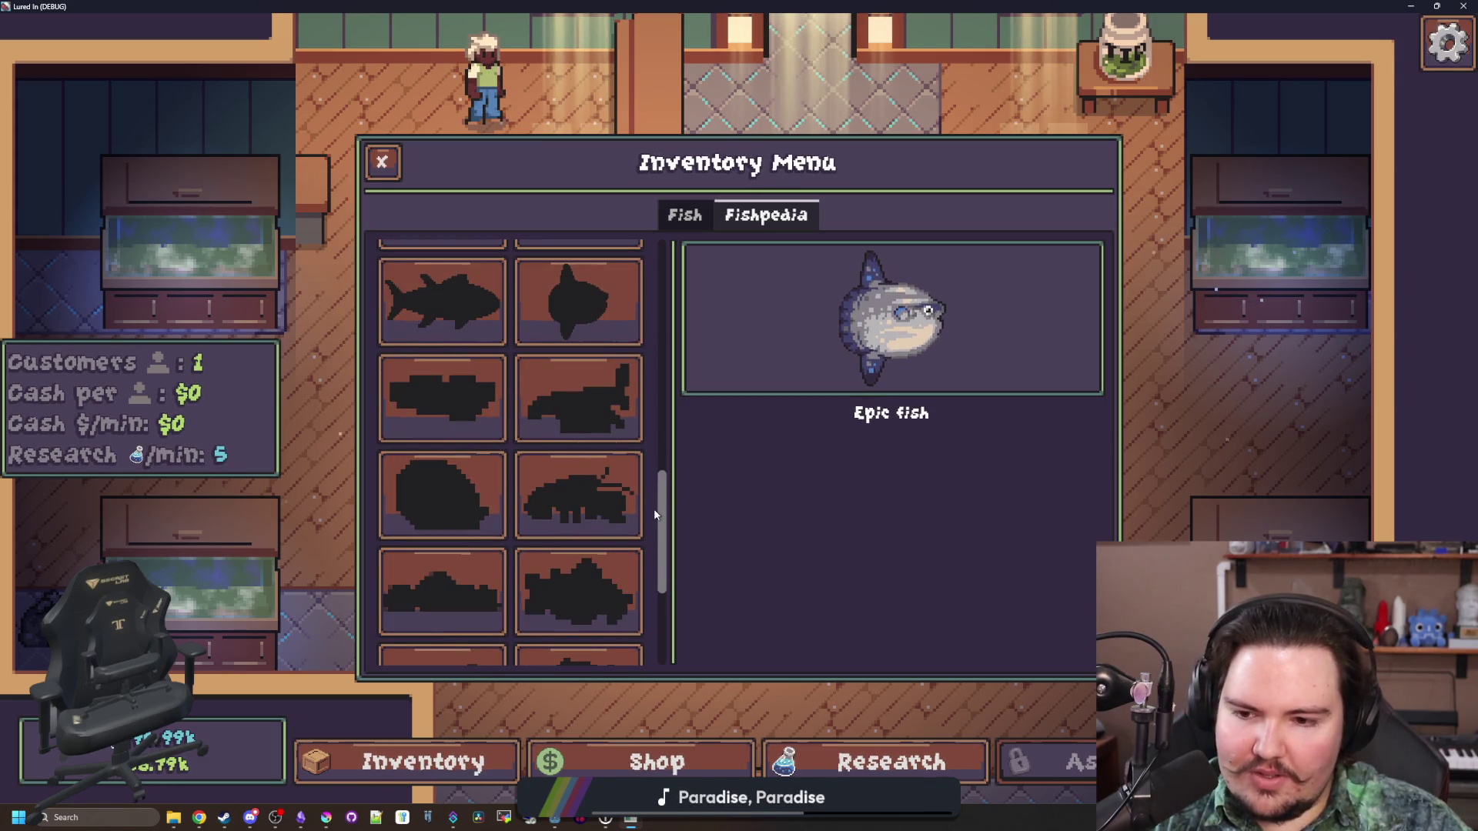
scroll(655, 512, "down", 1)
scroll(654, 512, "down", 1)
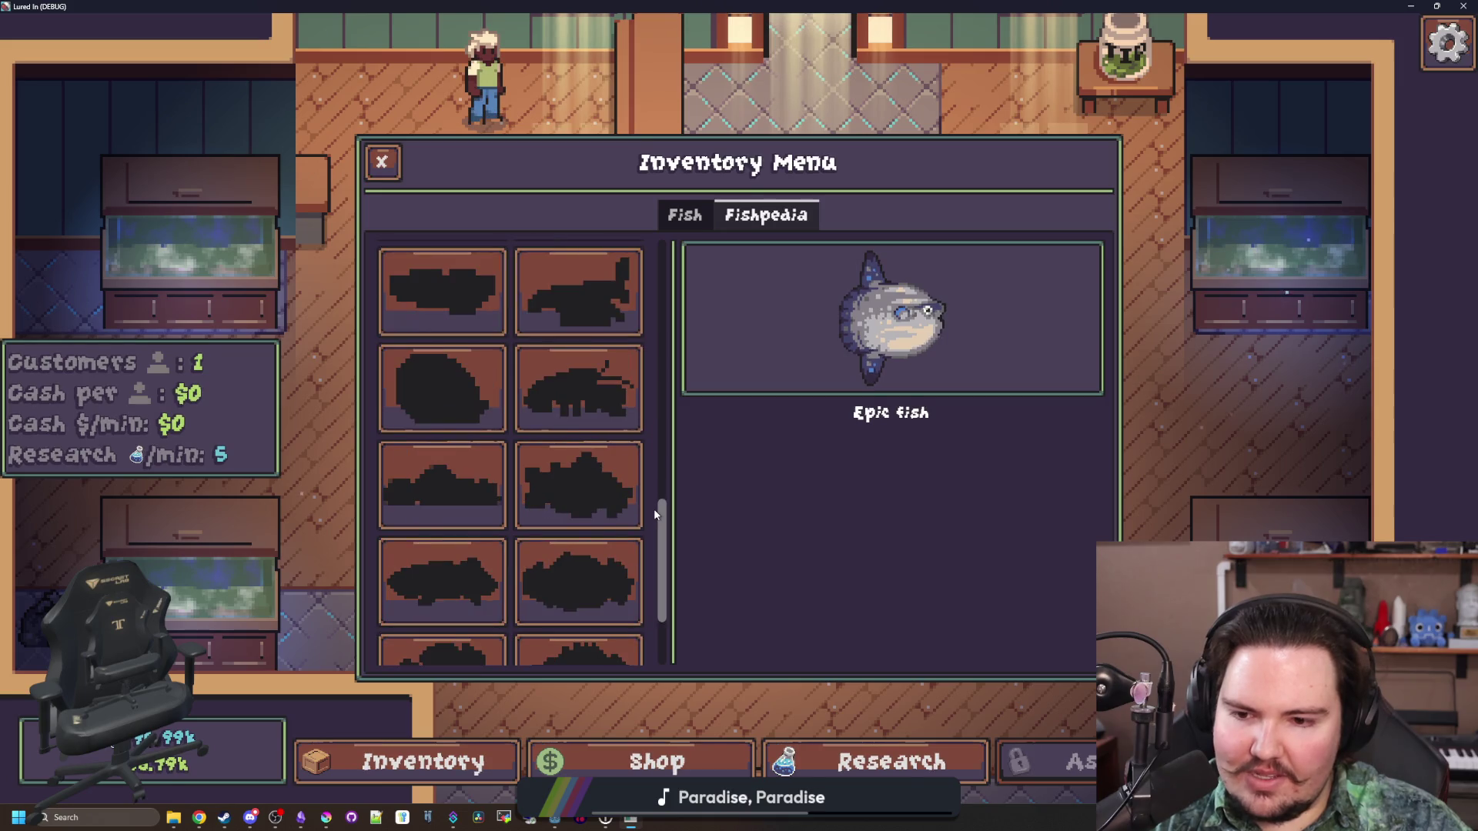
scroll(647, 509, "down", 1)
scroll(645, 509, "down", 1)
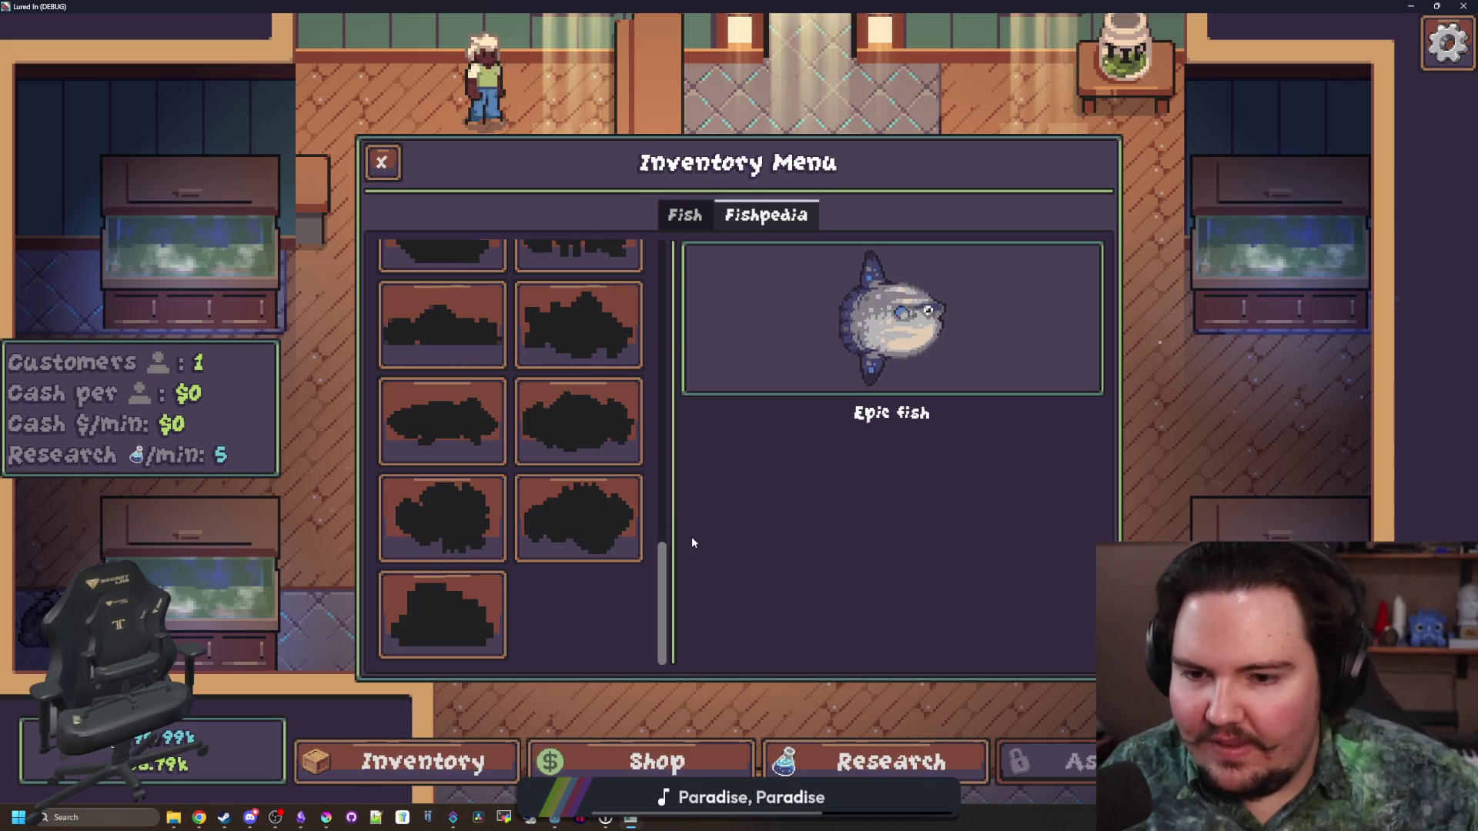
Preview the grey-spotted fish, red crab, red lobster, tuna-like fish and green bass sprites
left_click(616, 520)
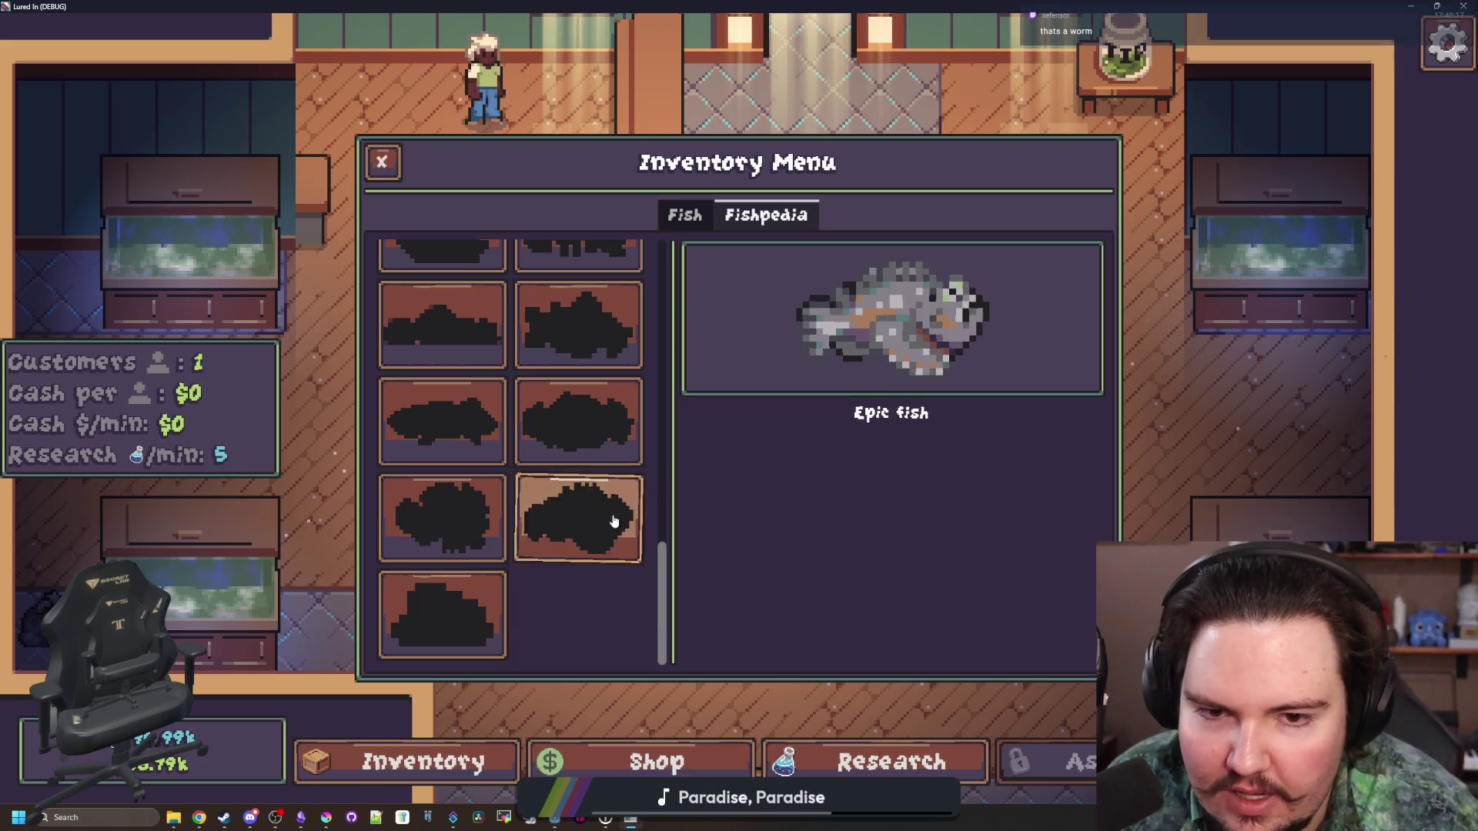
left_click(613, 427)
left_click(614, 337)
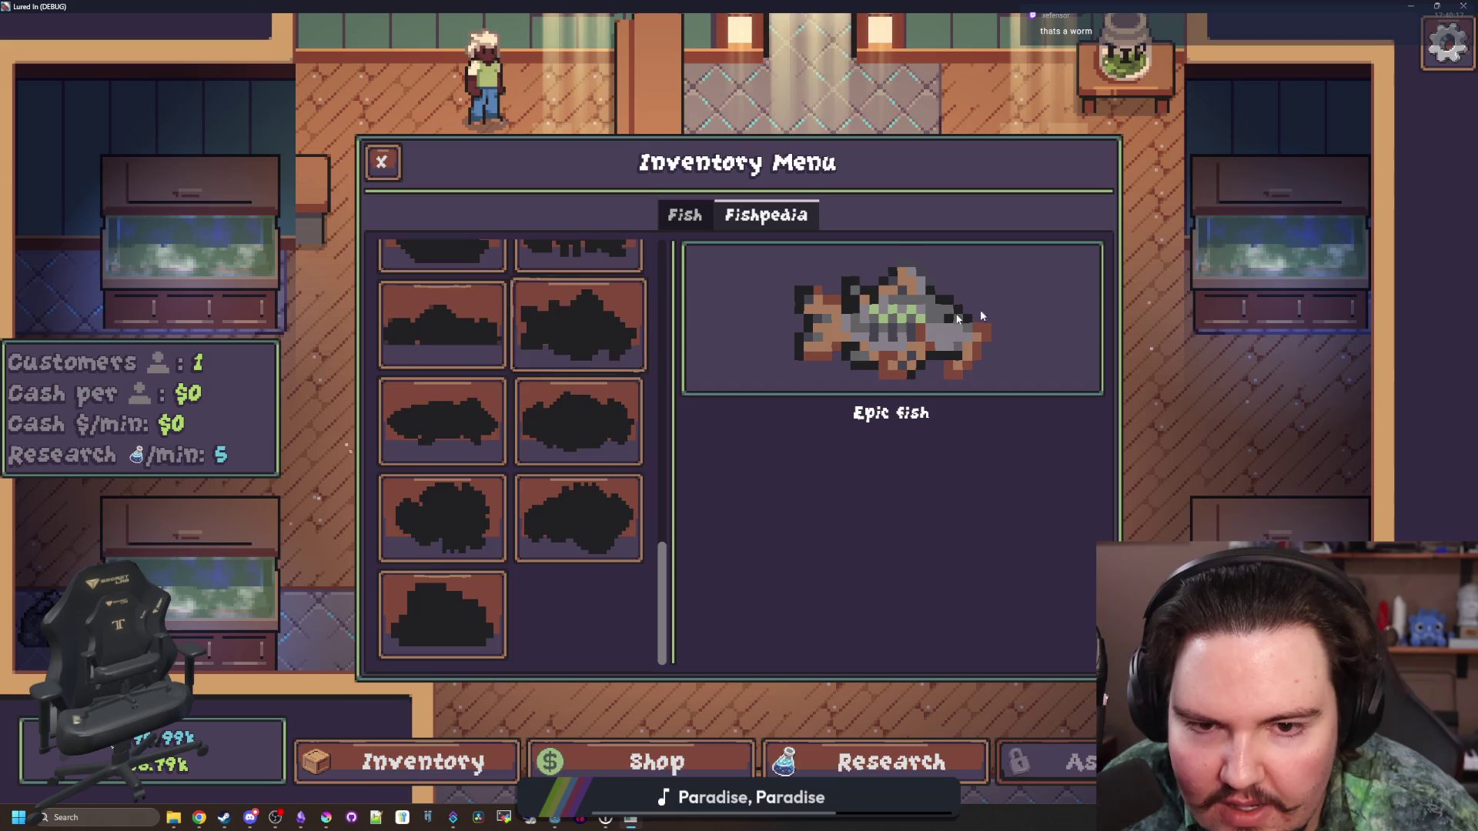
left_click(602, 422)
scroll(509, 446, "up", 3)
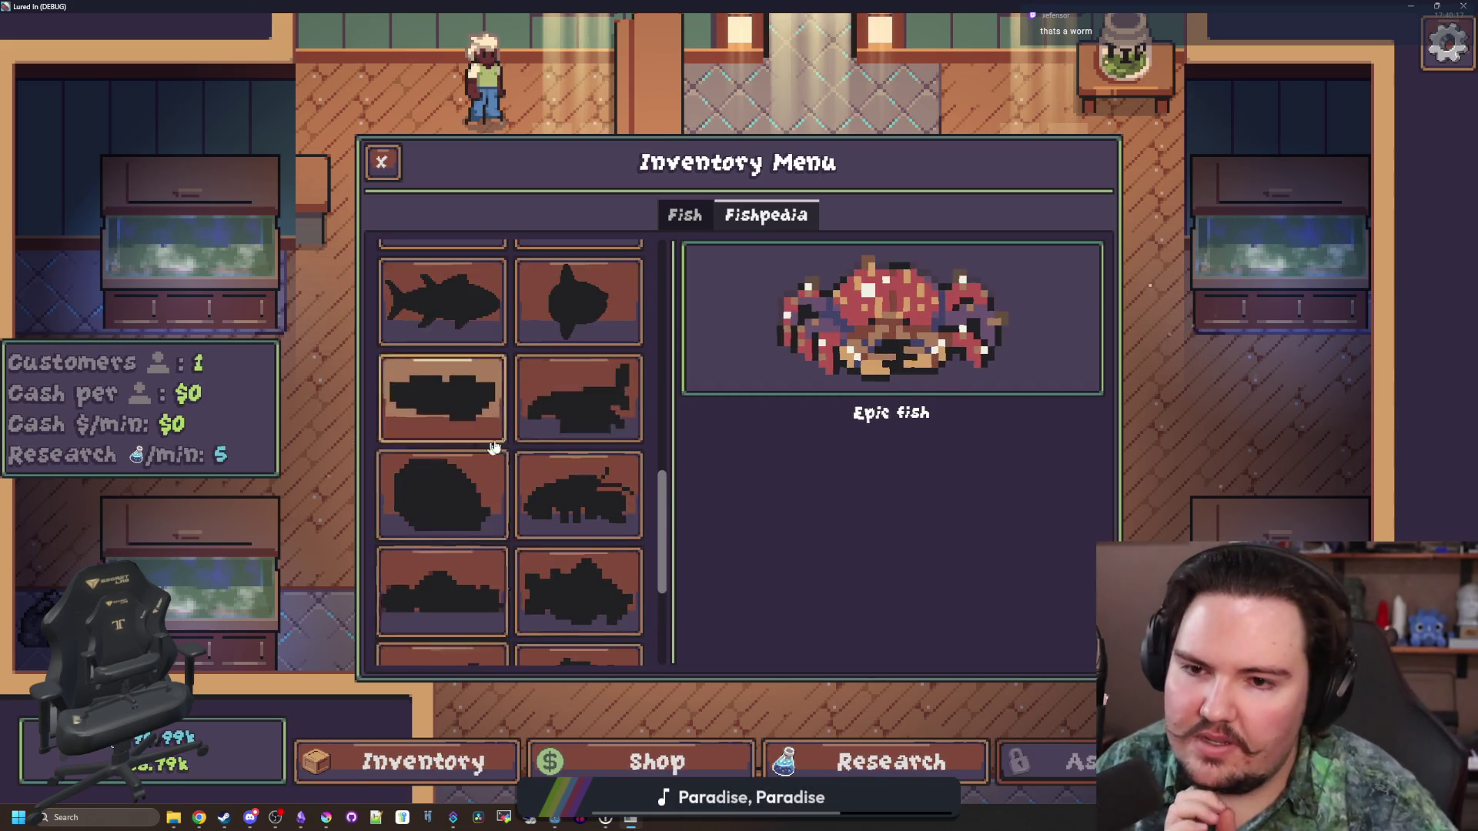
left_click(574, 416)
scroll(589, 455, "up", 2)
left_click(596, 462)
scroll(585, 423, "up", 1)
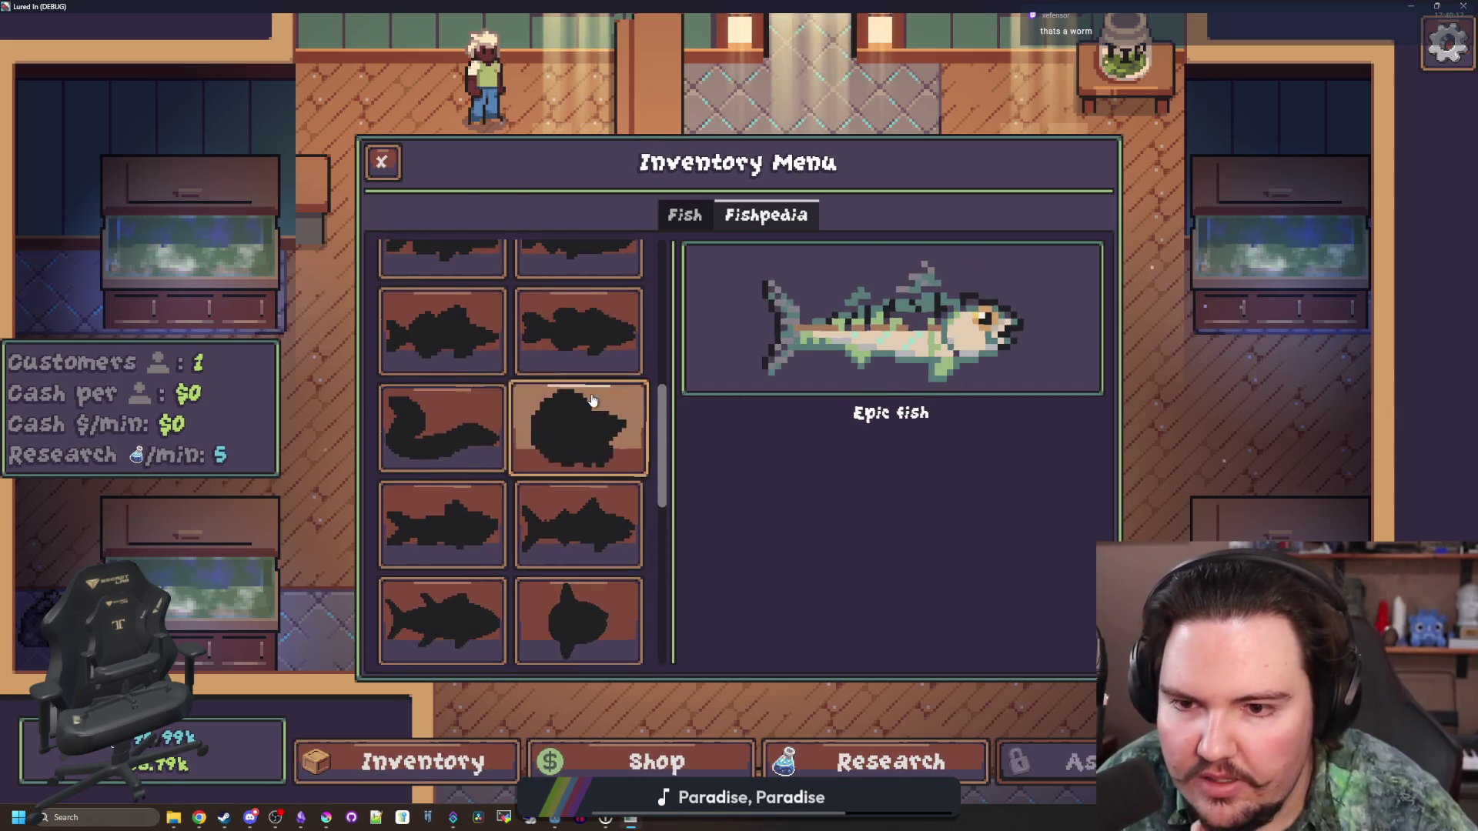
left_click(581, 327)
Preview the pike, spotted trout, yellow-green, orange and green fish, then the bass and trout again
scroll(607, 420, "up", 2)
left_click(607, 419)
scroll(609, 414, "up", 1)
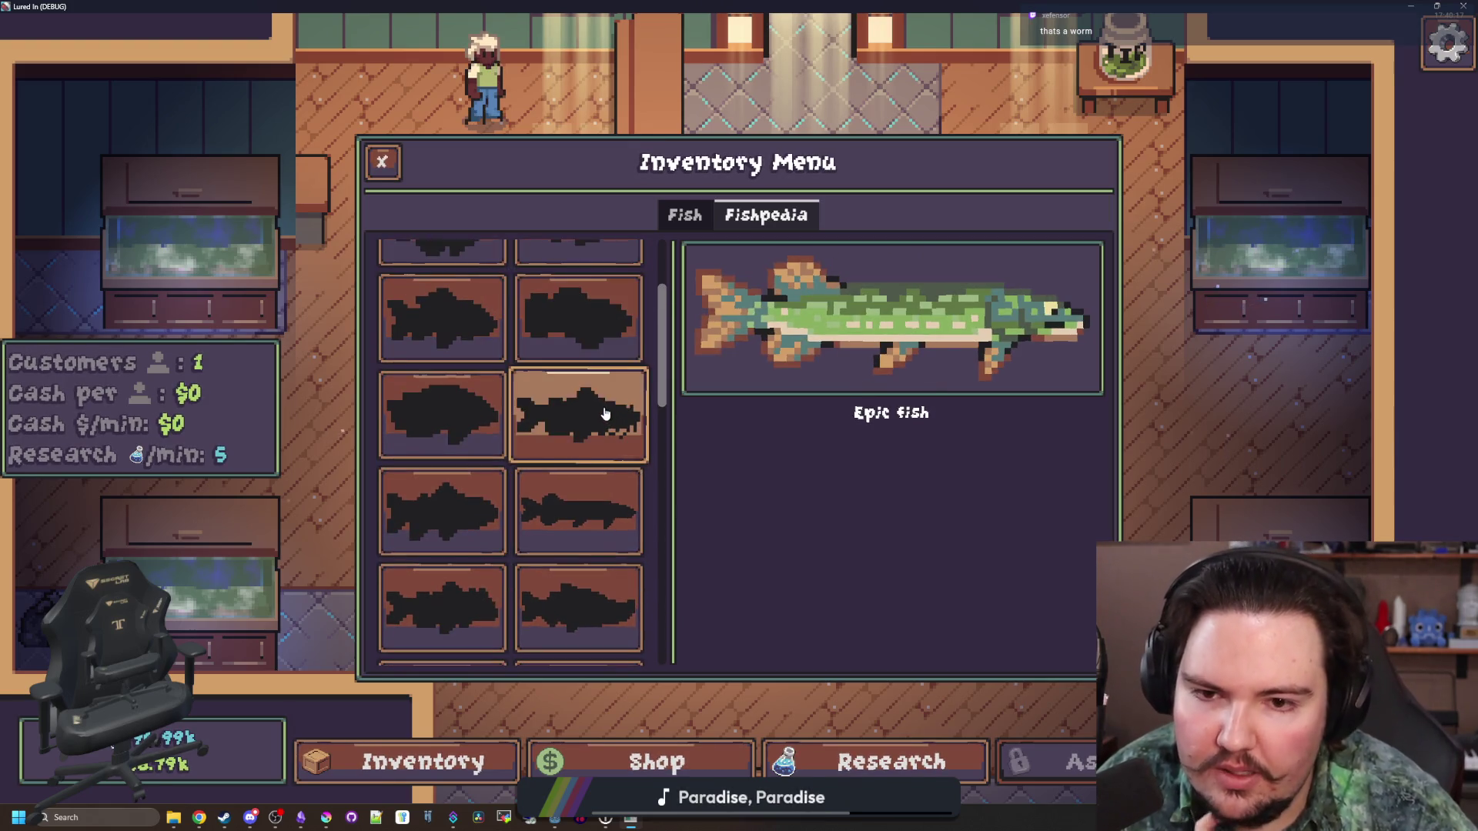
left_click(609, 414)
scroll(627, 385, "up", 2)
left_click(628, 382)
scroll(623, 401, "up", 2)
left_click(608, 474)
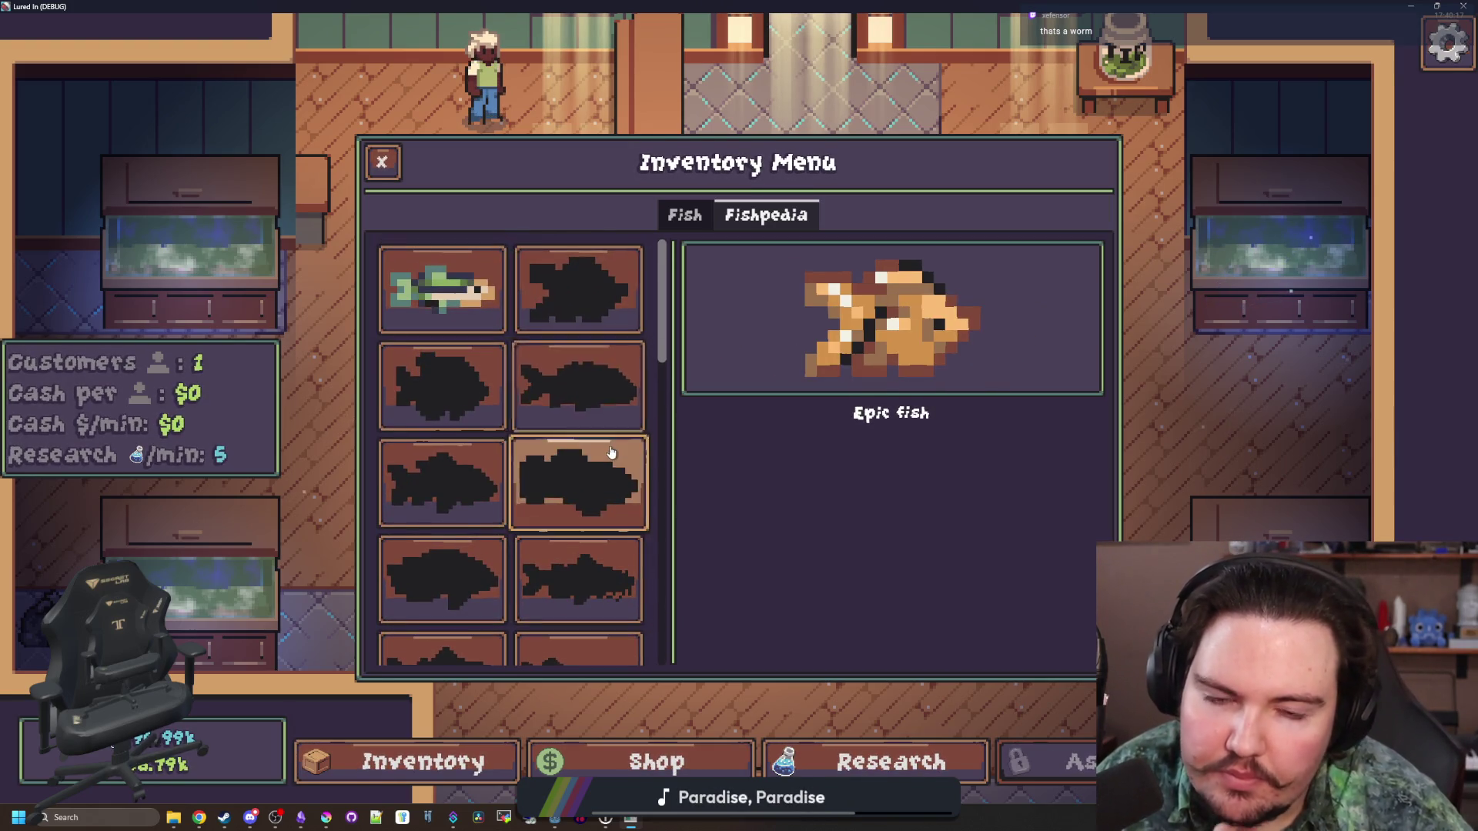
left_click(456, 322)
left_click(580, 389)
left_click(573, 408)
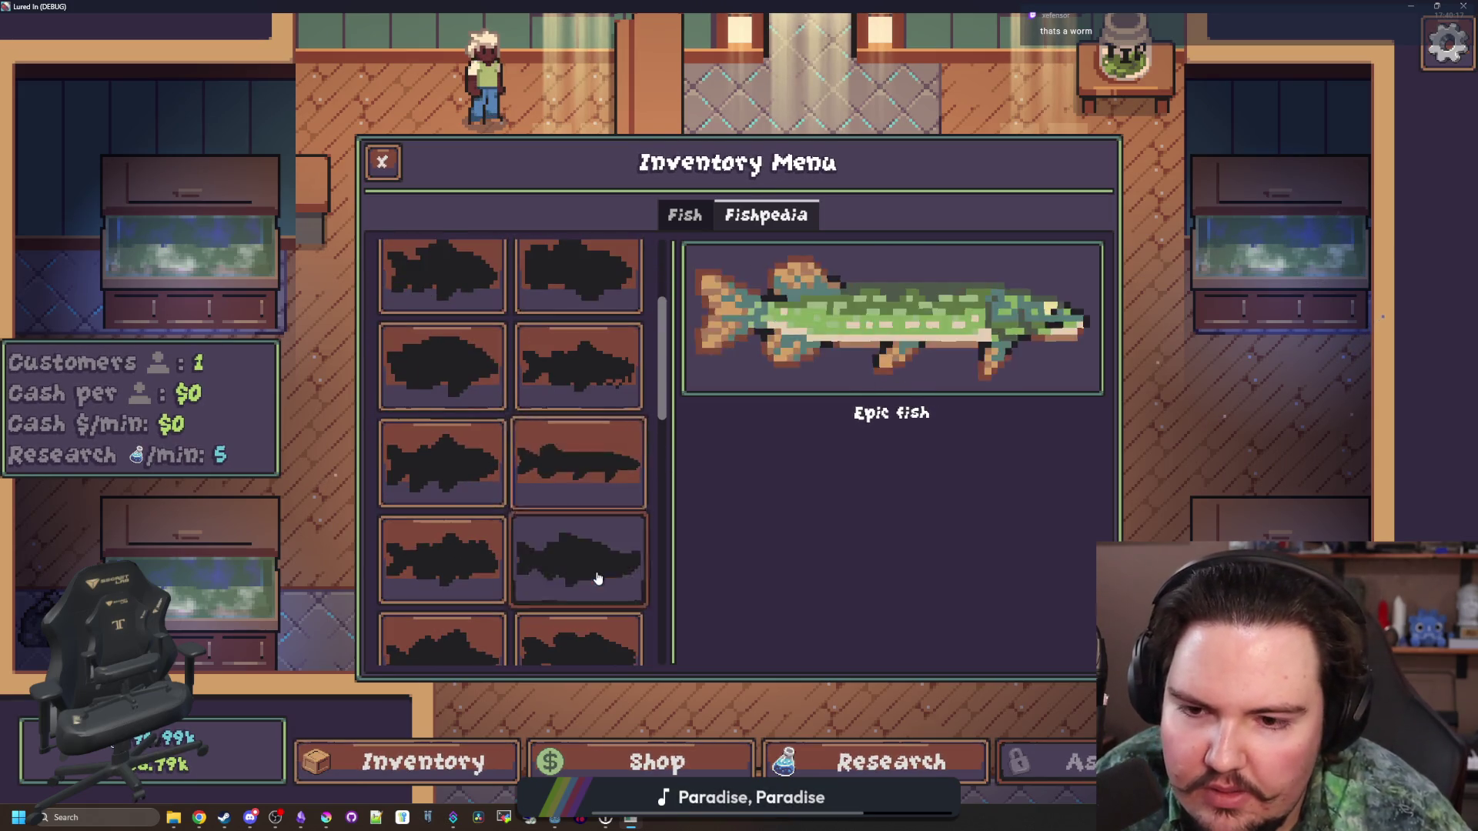
Scroll the Fishpedia grid once more and minimise the game to return to the editor
scroll(598, 562, "down", 2)
scroll(589, 531, "up", 5)
scroll(539, 462, "down", 1)
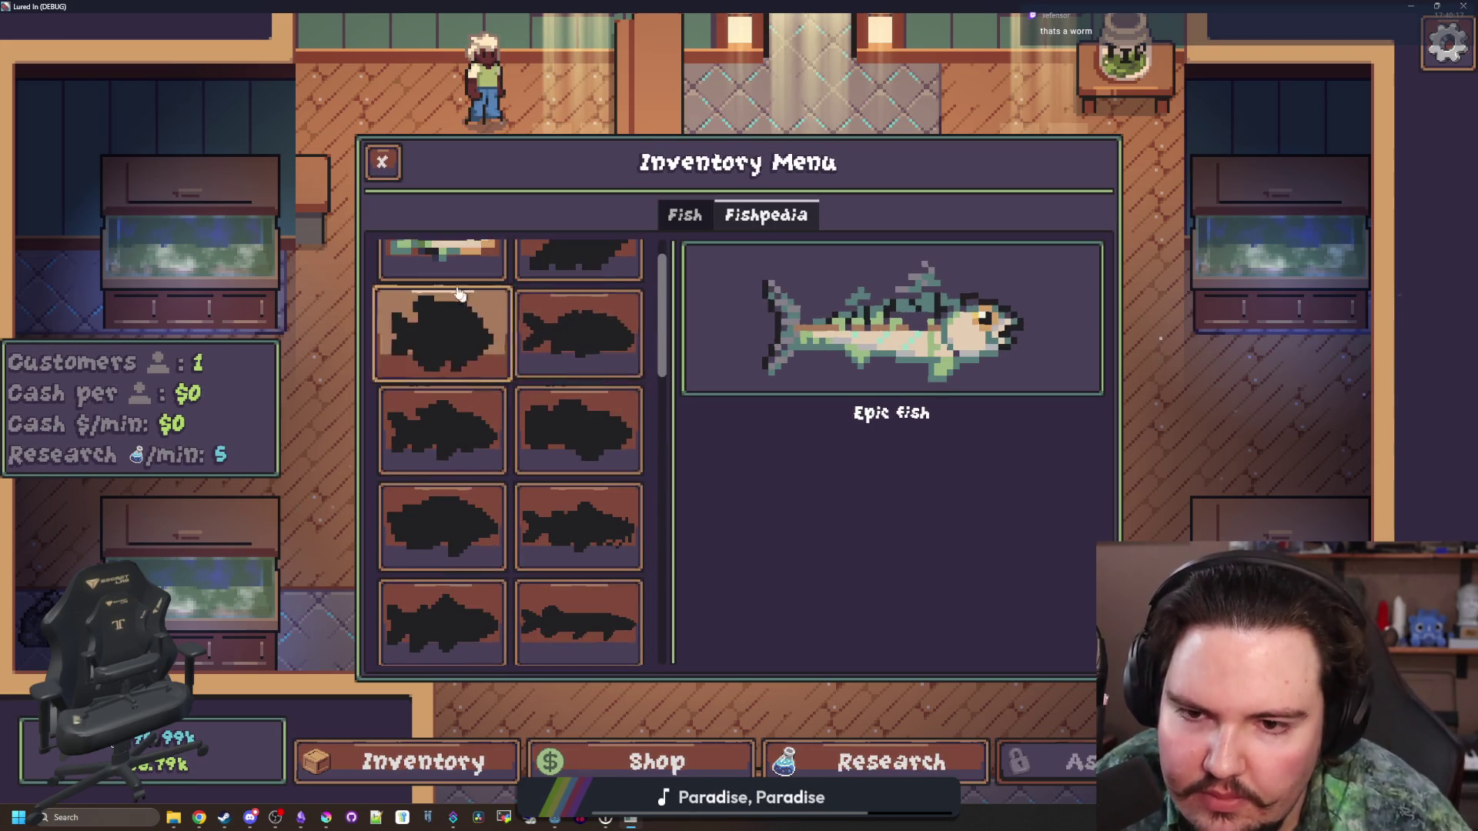
scroll(454, 331, "up", 1)
left_click(1410, 6)
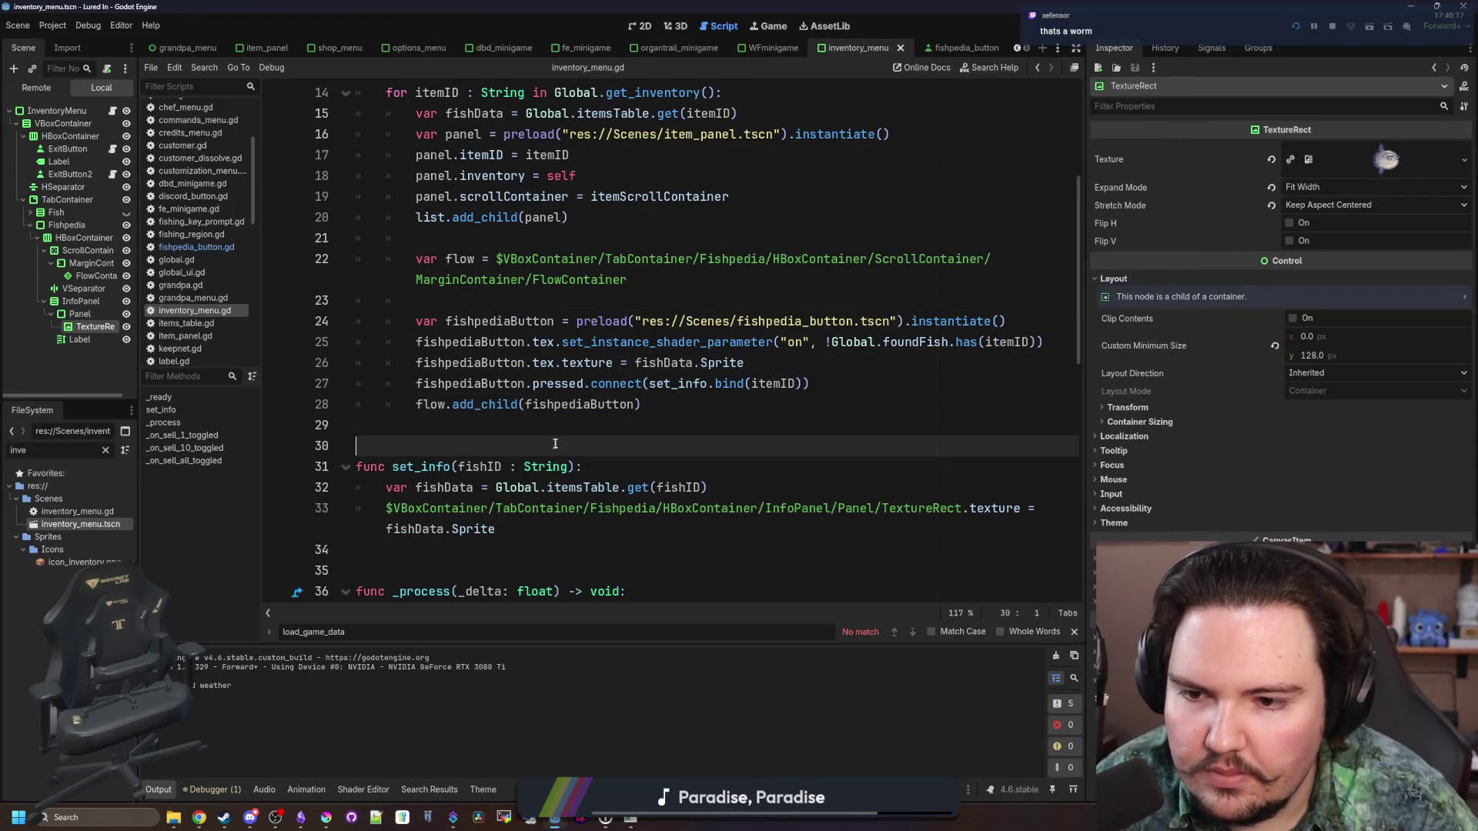
Save the current scene and open fishpedia_button.tscn by filtering FileSystem for 'fishped'
key("ctrl+s")
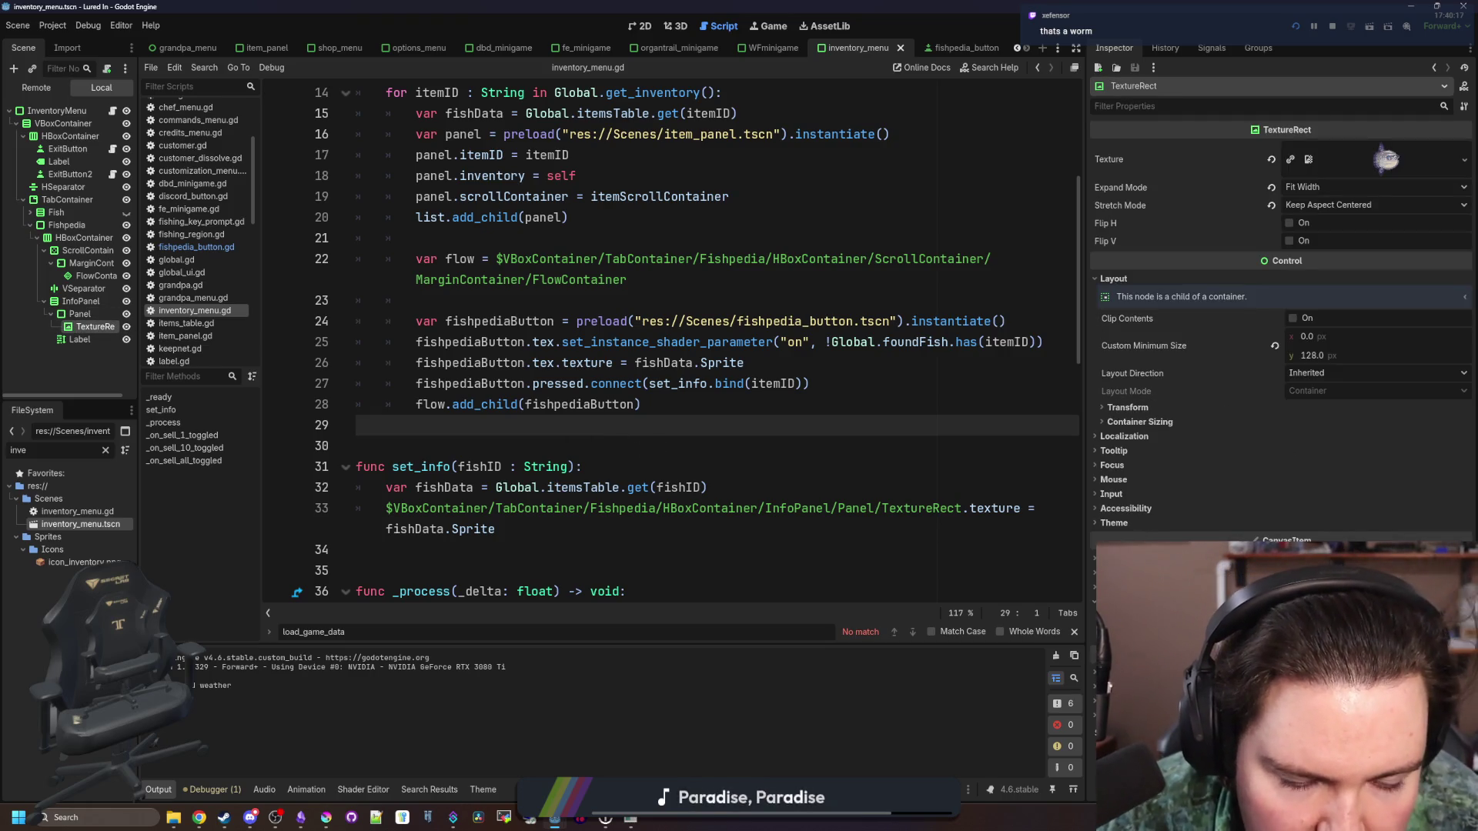
left_click(628, 279)
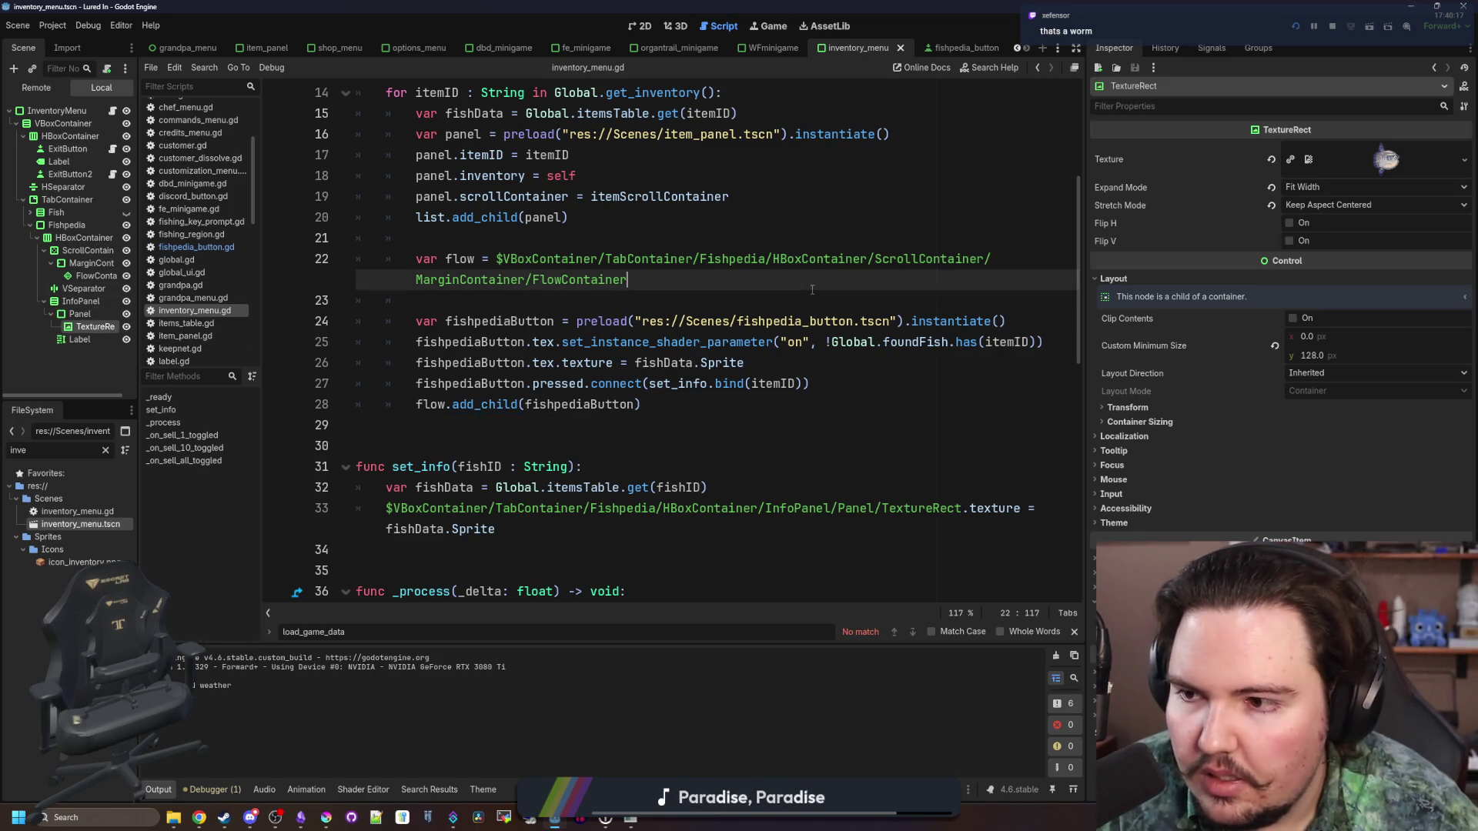
key("ctrl+s")
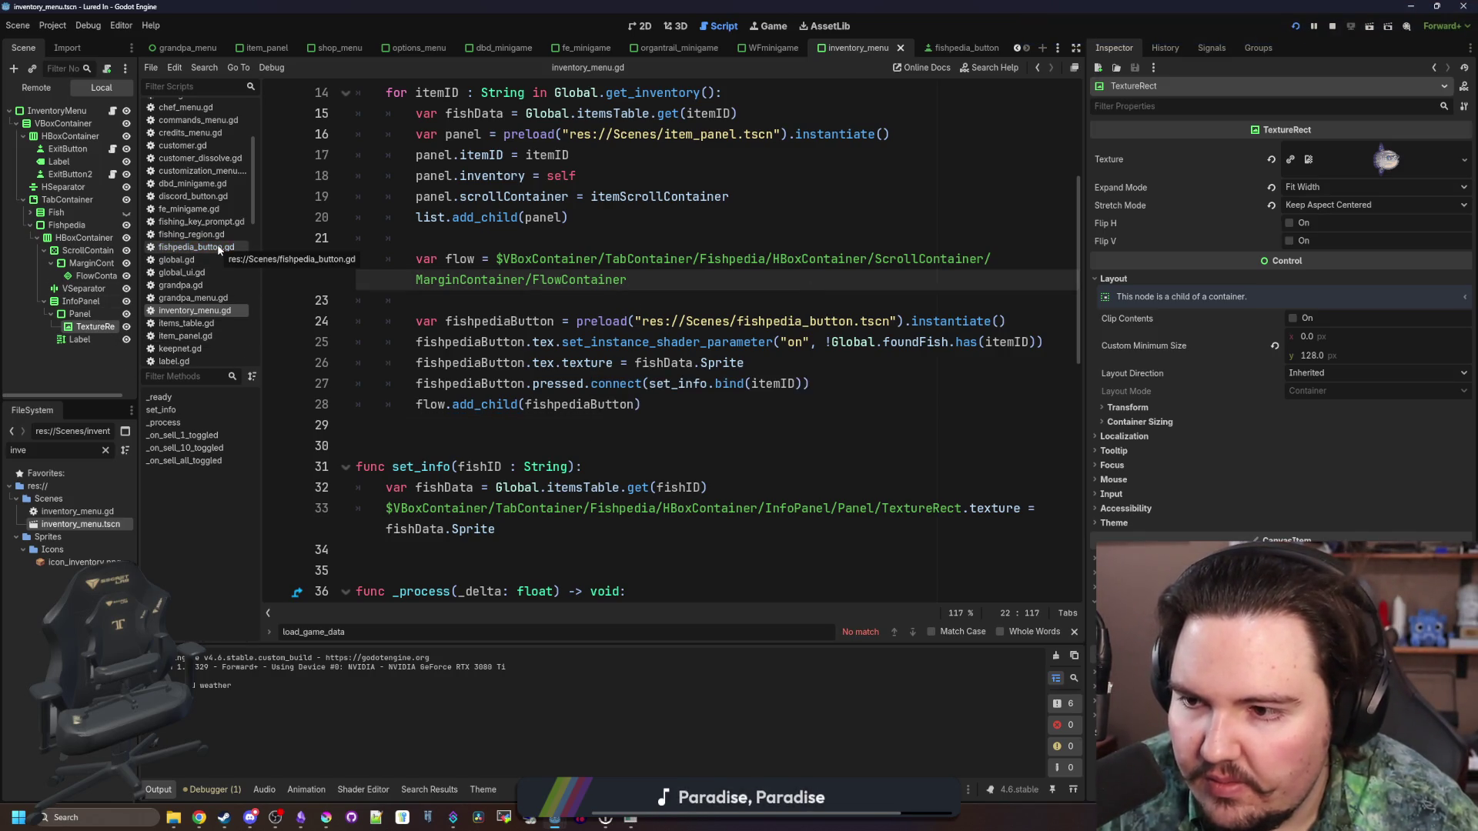
left_click(105, 450)
type("f")
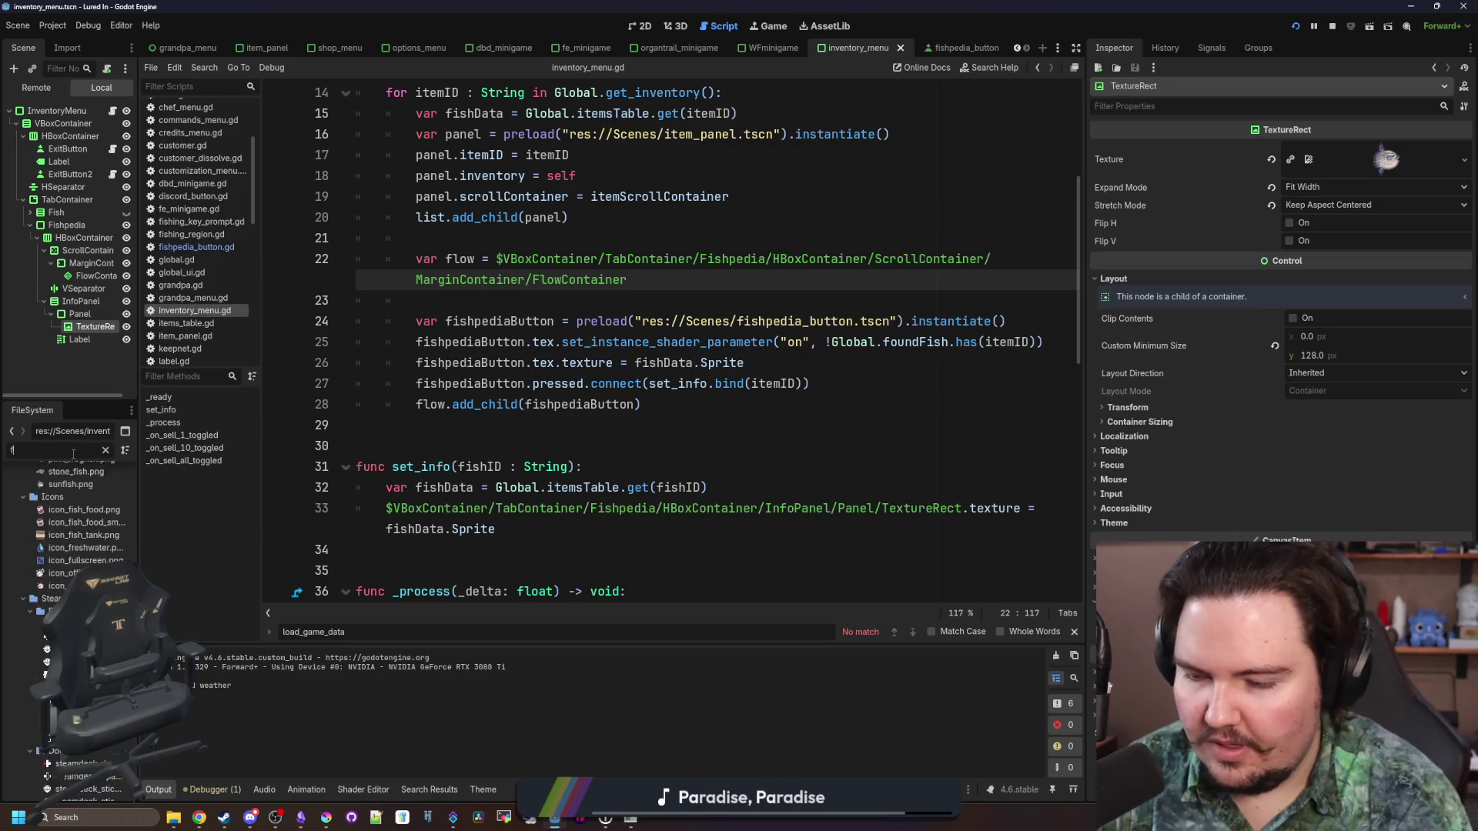
type("ishped")
left_click(109, 530)
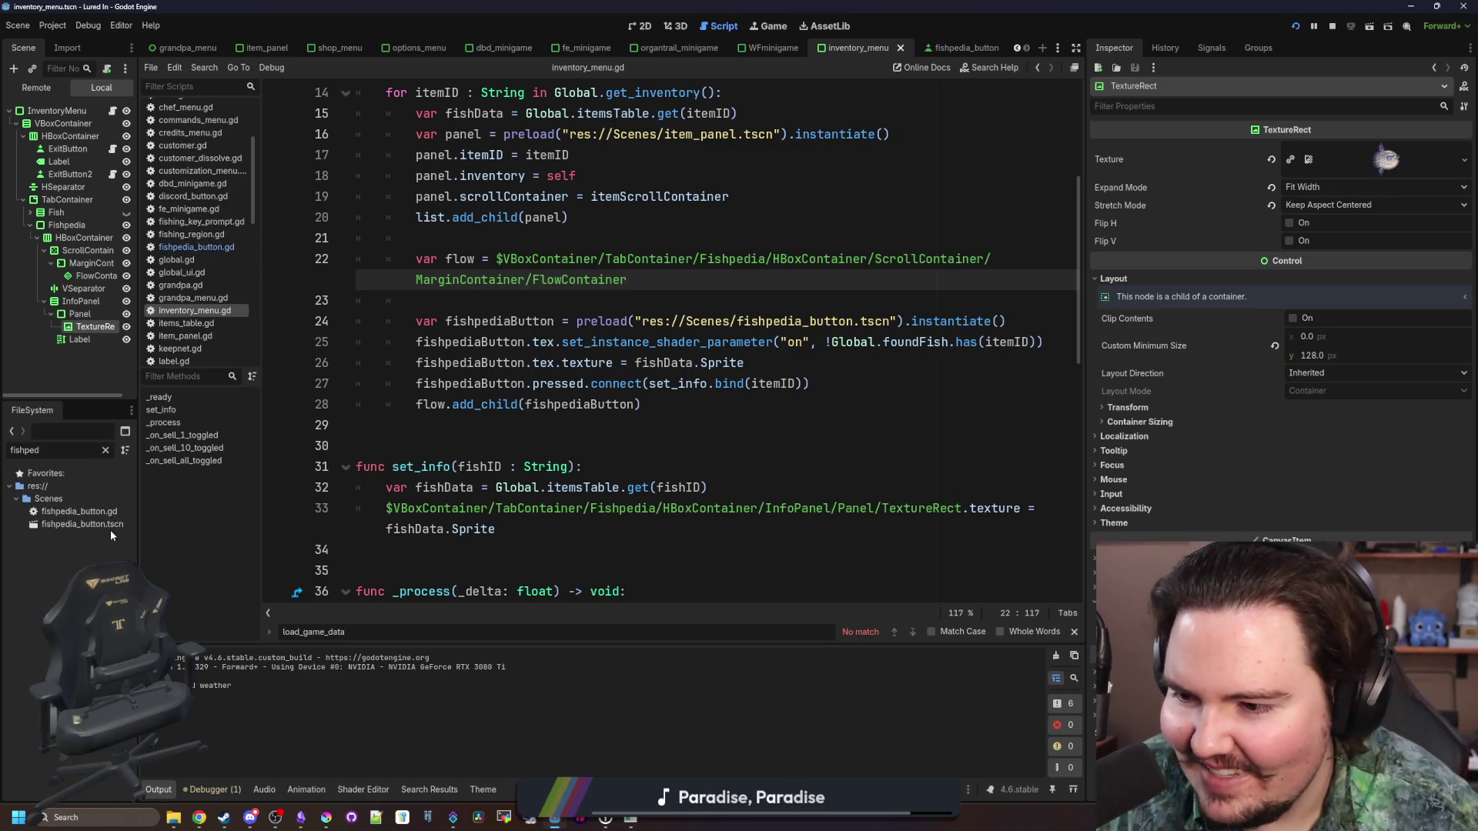
double_click(99, 525)
Check the button's Material uses silhouette.gdshader and save the fishpedia_button scene
left_click(610, 347)
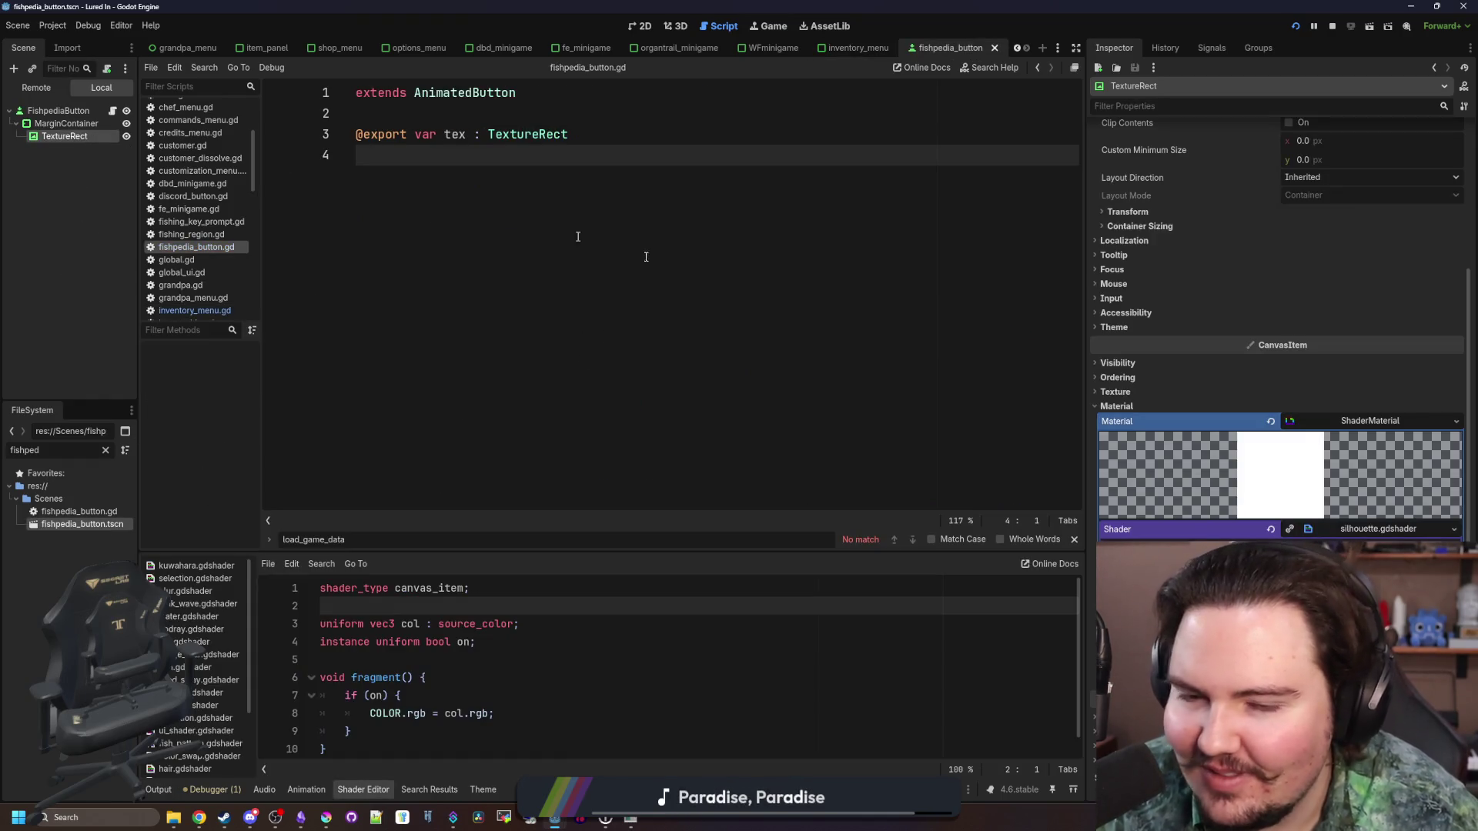
right_click(1381, 428)
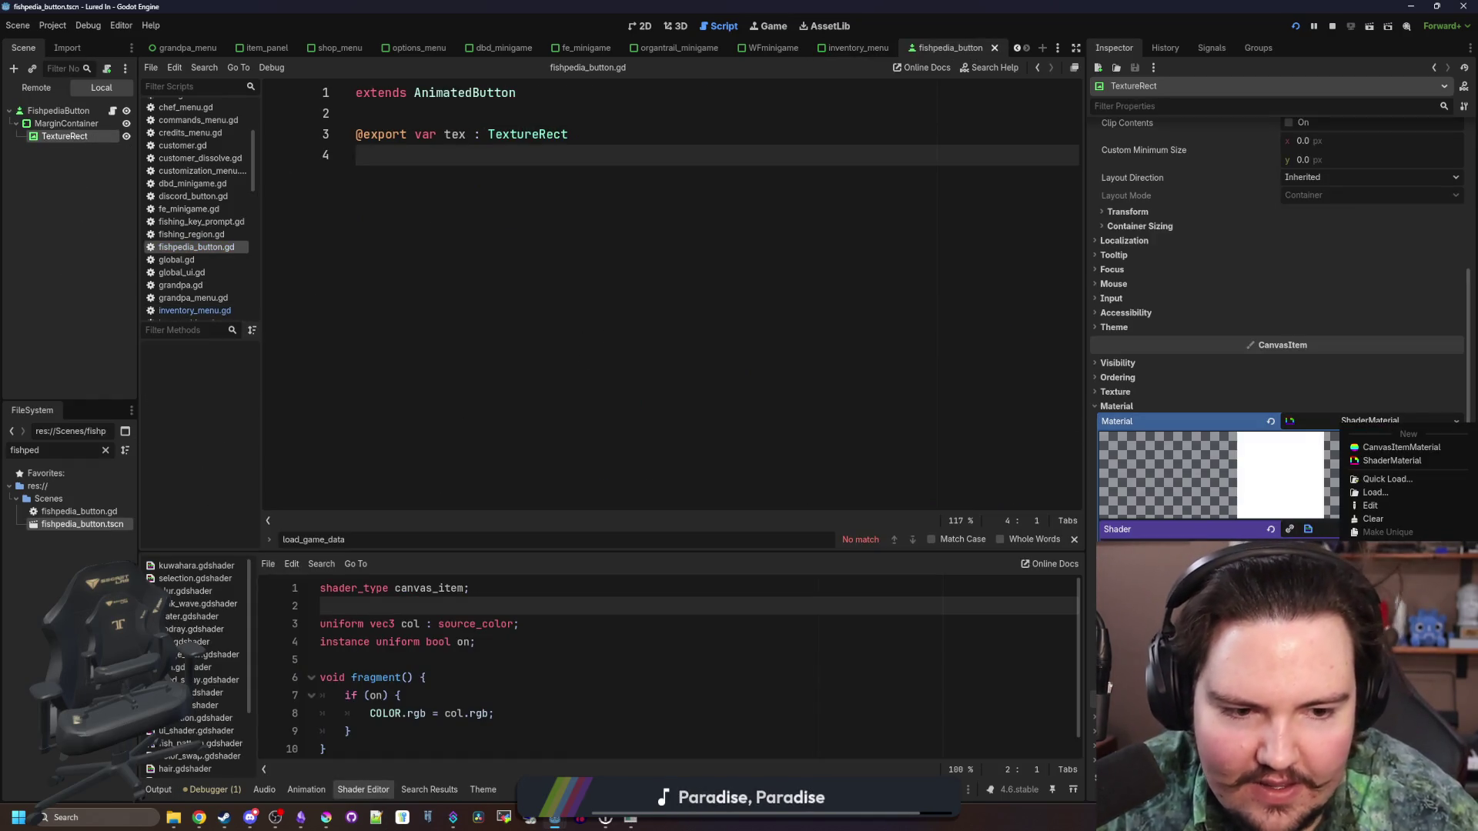
key("Escape")
key("ctrl+s")
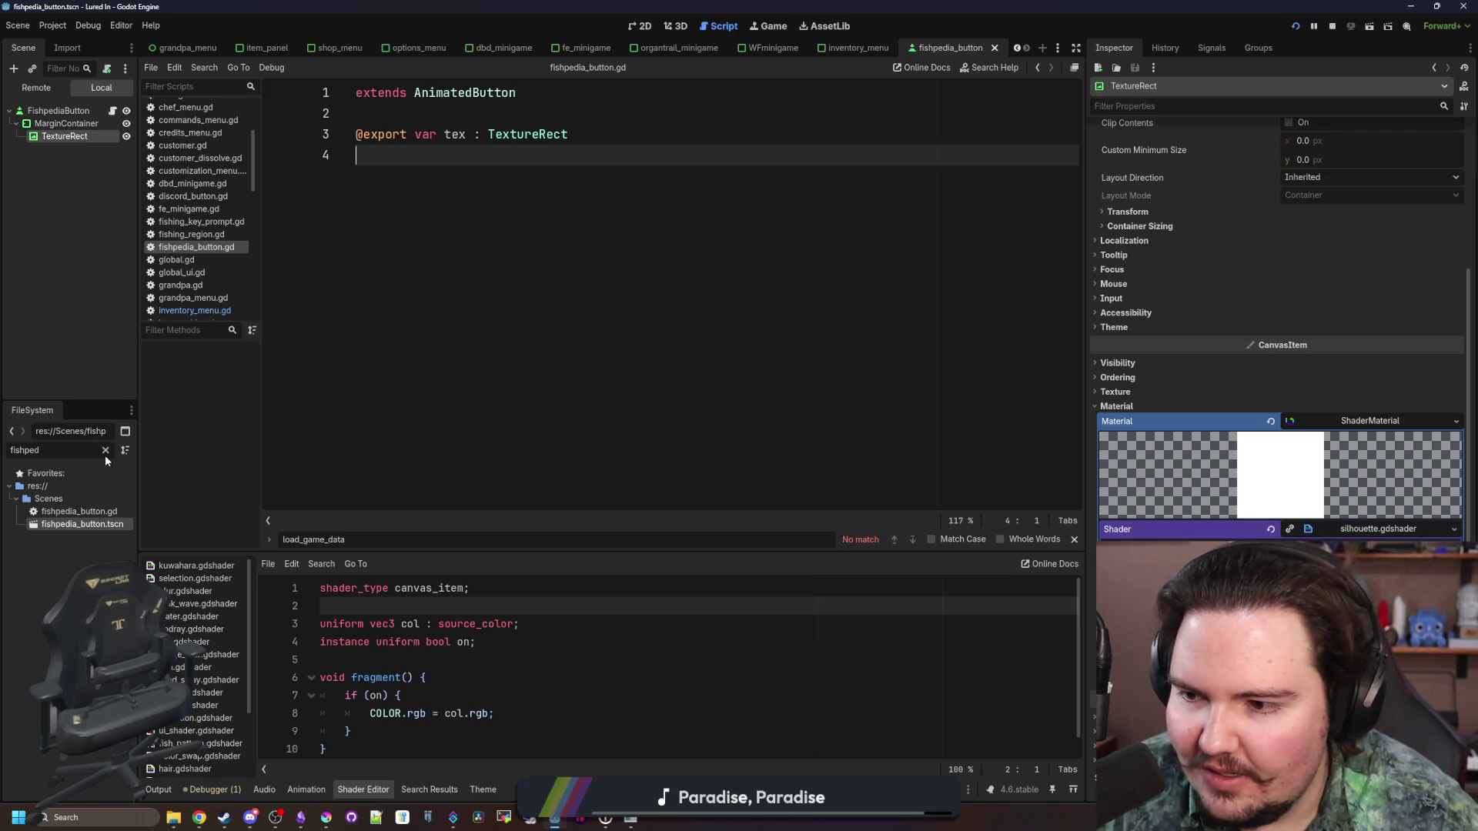
Reopen inventory_menu.tscn via the 'inventory' filter and show it in the 2D view
left_click(106, 451)
type("inventory")
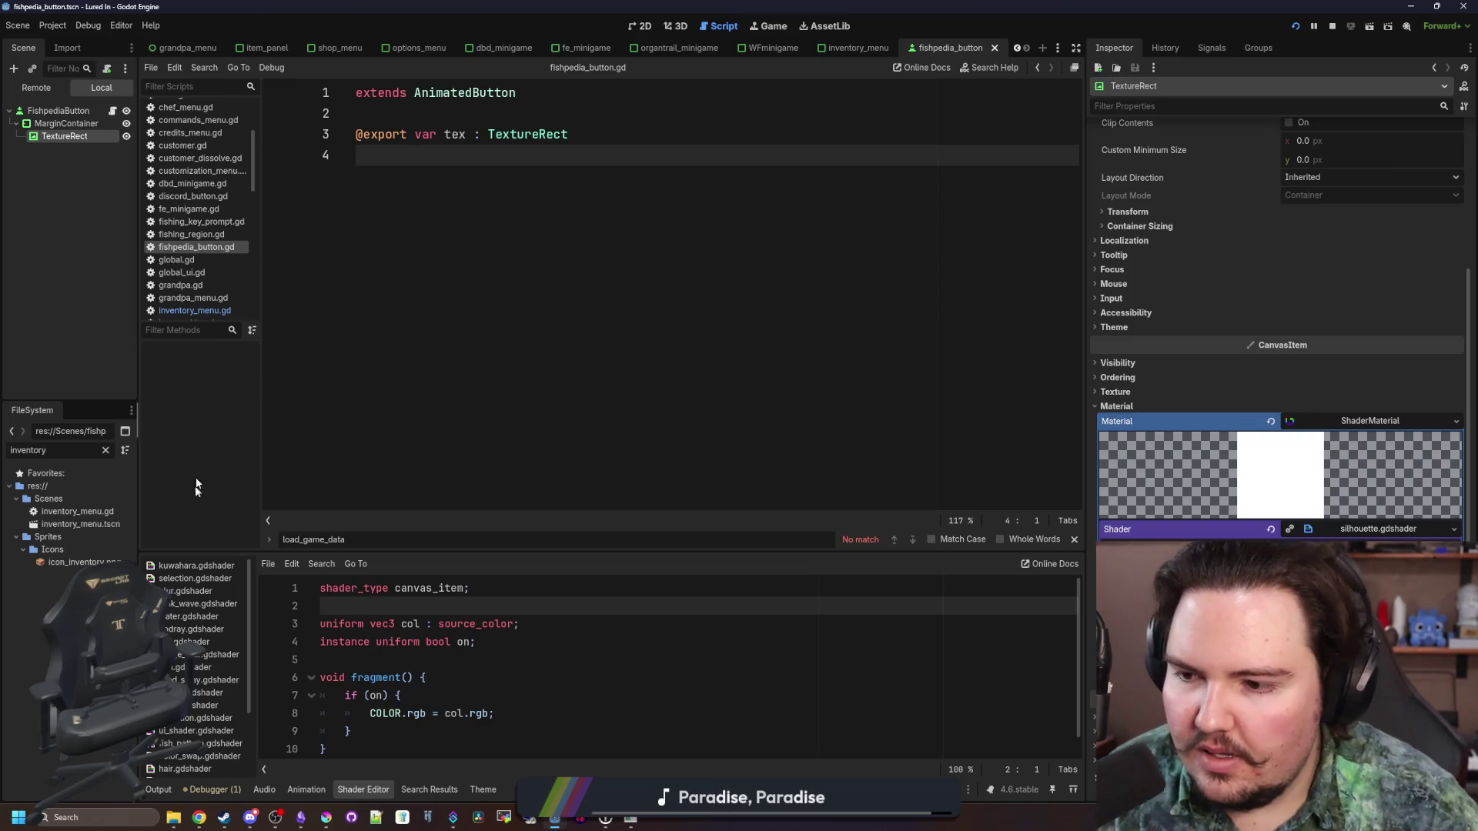
double_click(80, 525)
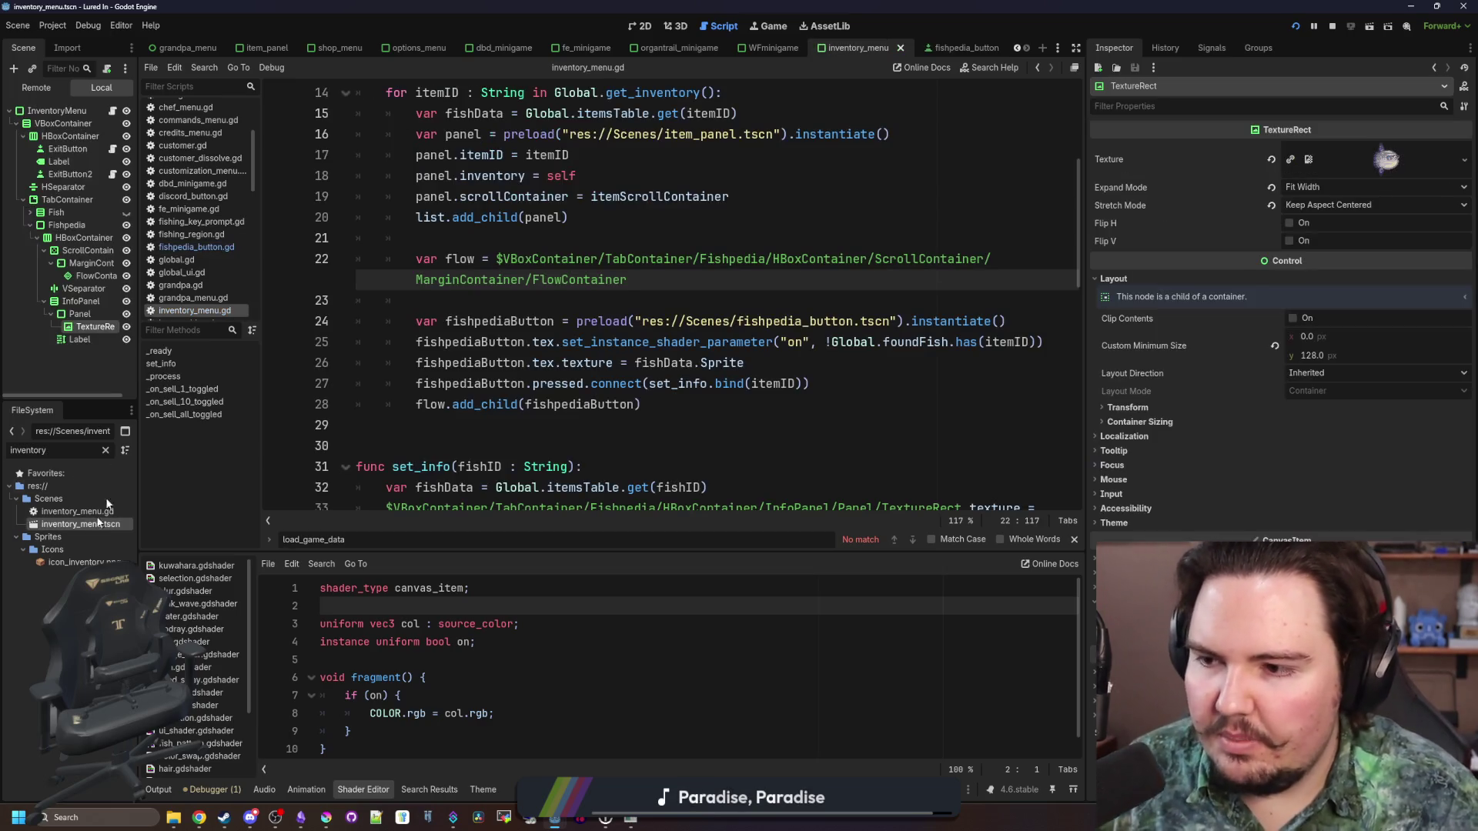
left_click(645, 29)
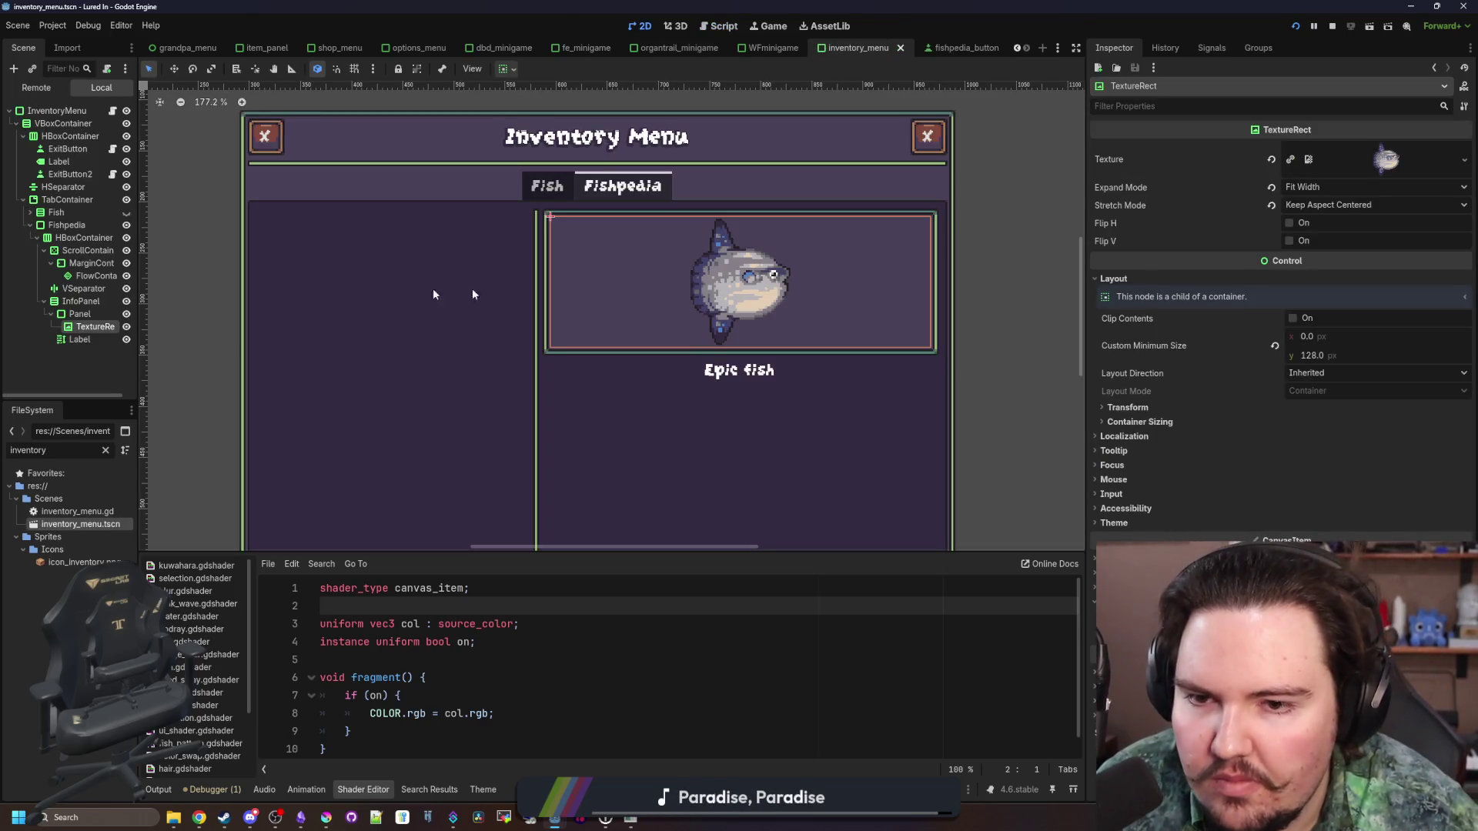
Select the info panel's TextureRect, save, and widen the scene tree to read node names
left_click(86, 316)
left_click(90, 325)
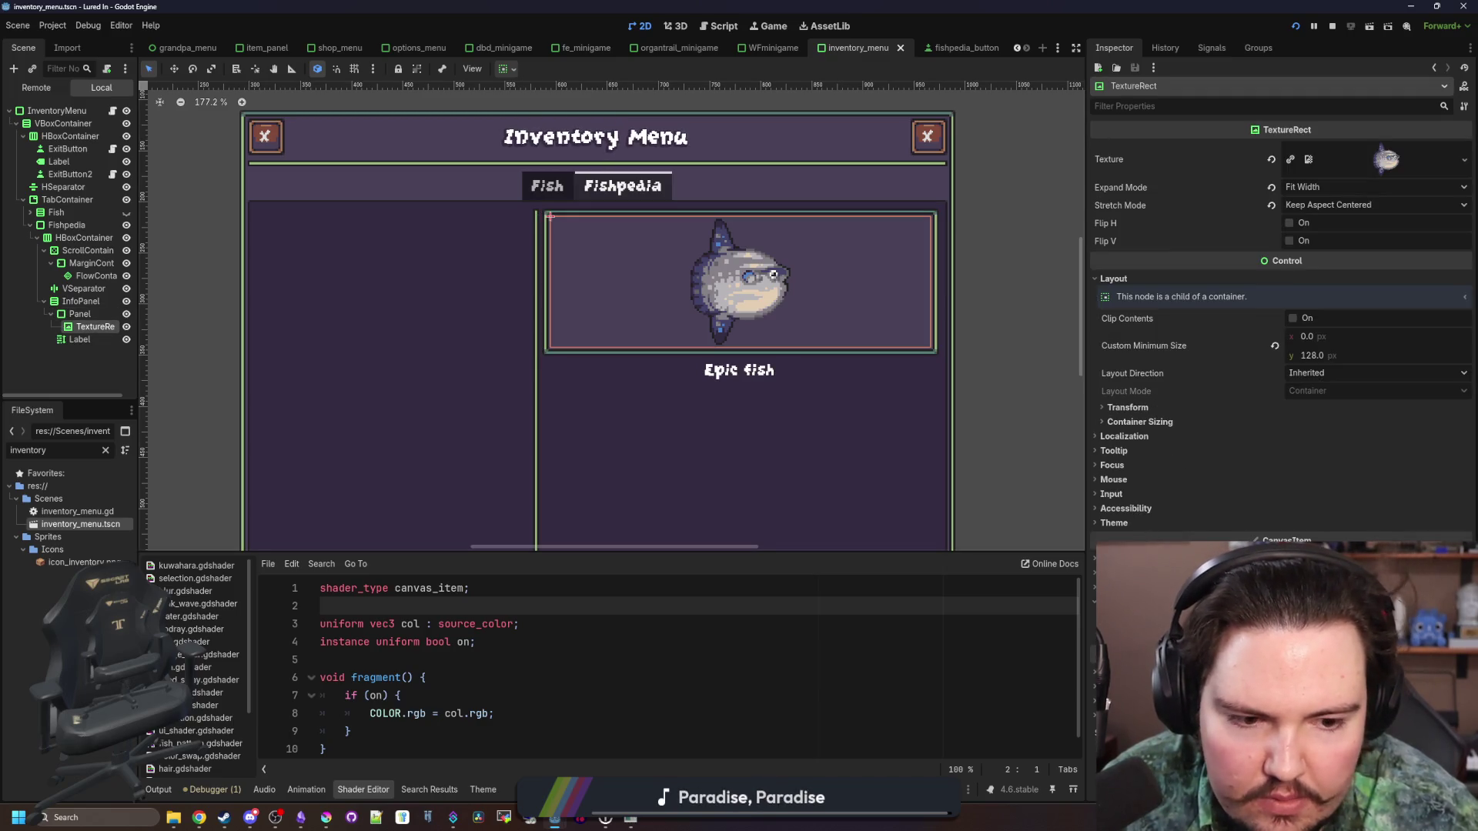
scroll(696, 272, "down", 1)
scroll(696, 272, "up", 5)
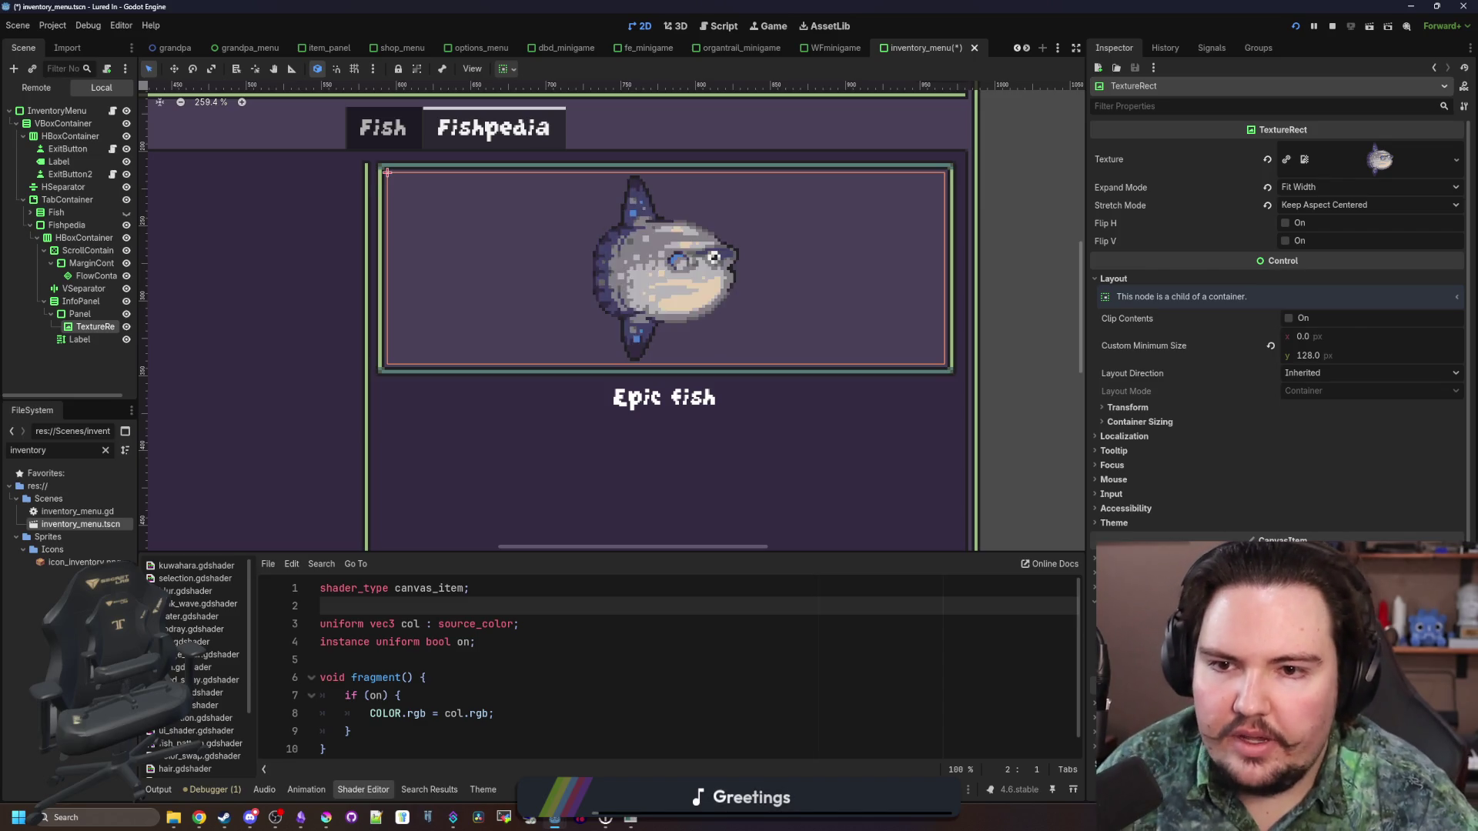
scroll(688, 338, "down", 5)
key("ctrl+s")
left_click_drag(143, 358, 273, 350)
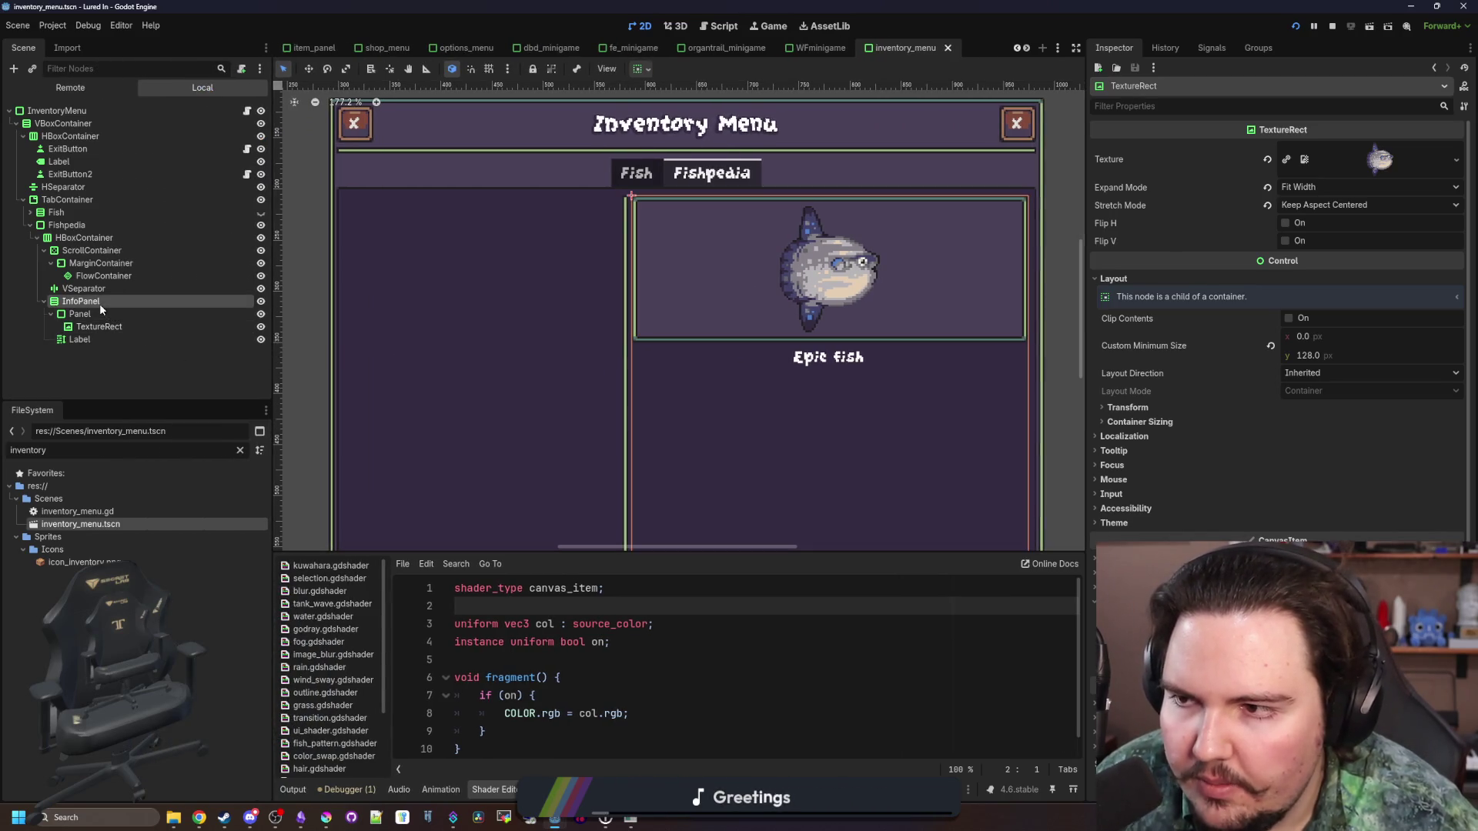
Clear the TextureRect's placeholder fish texture in the 2D canvas and save the scene
left_click(99, 303)
left_click(246, 112)
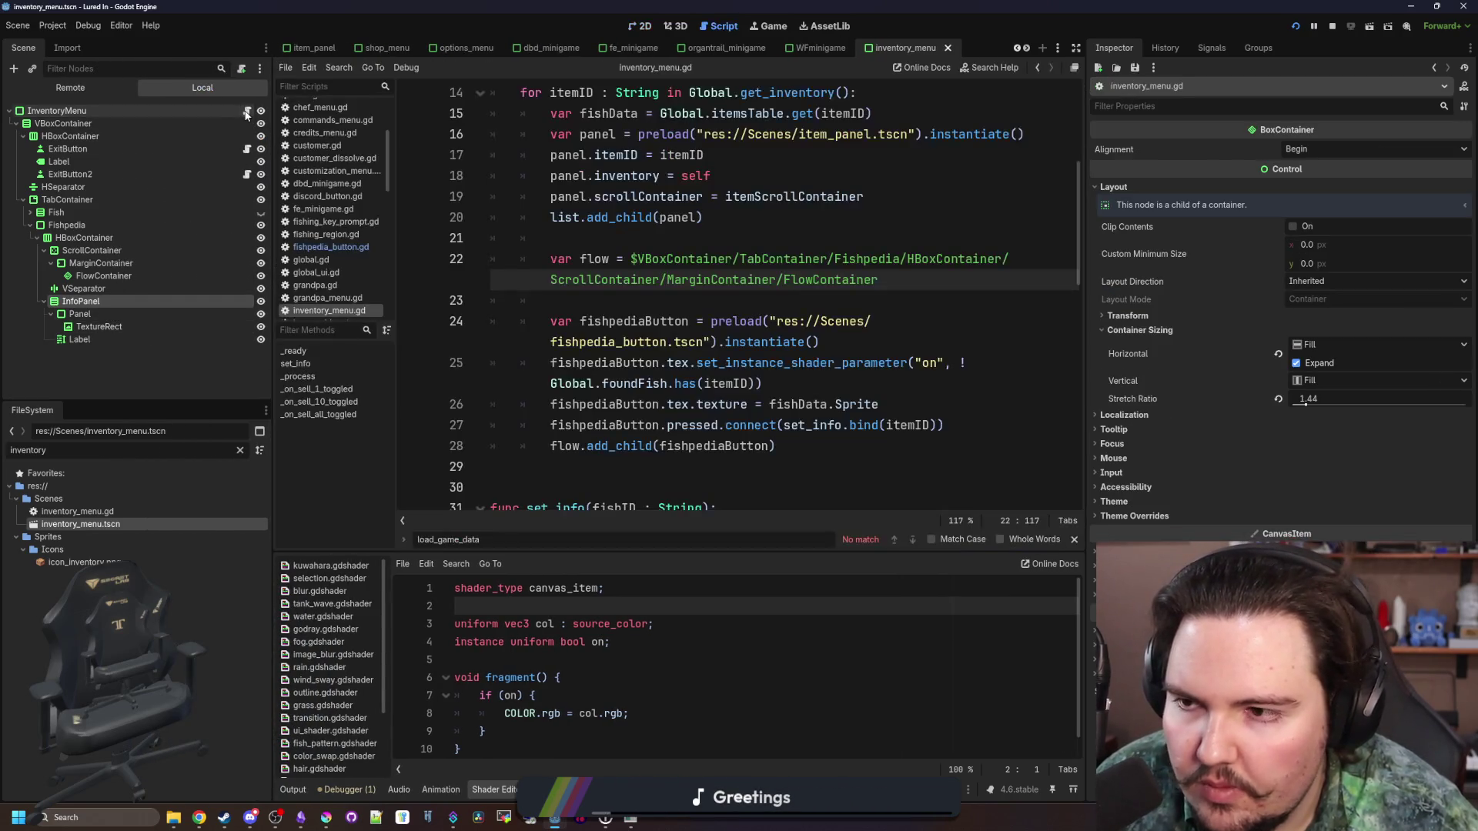
left_click(94, 327)
left_click(644, 26)
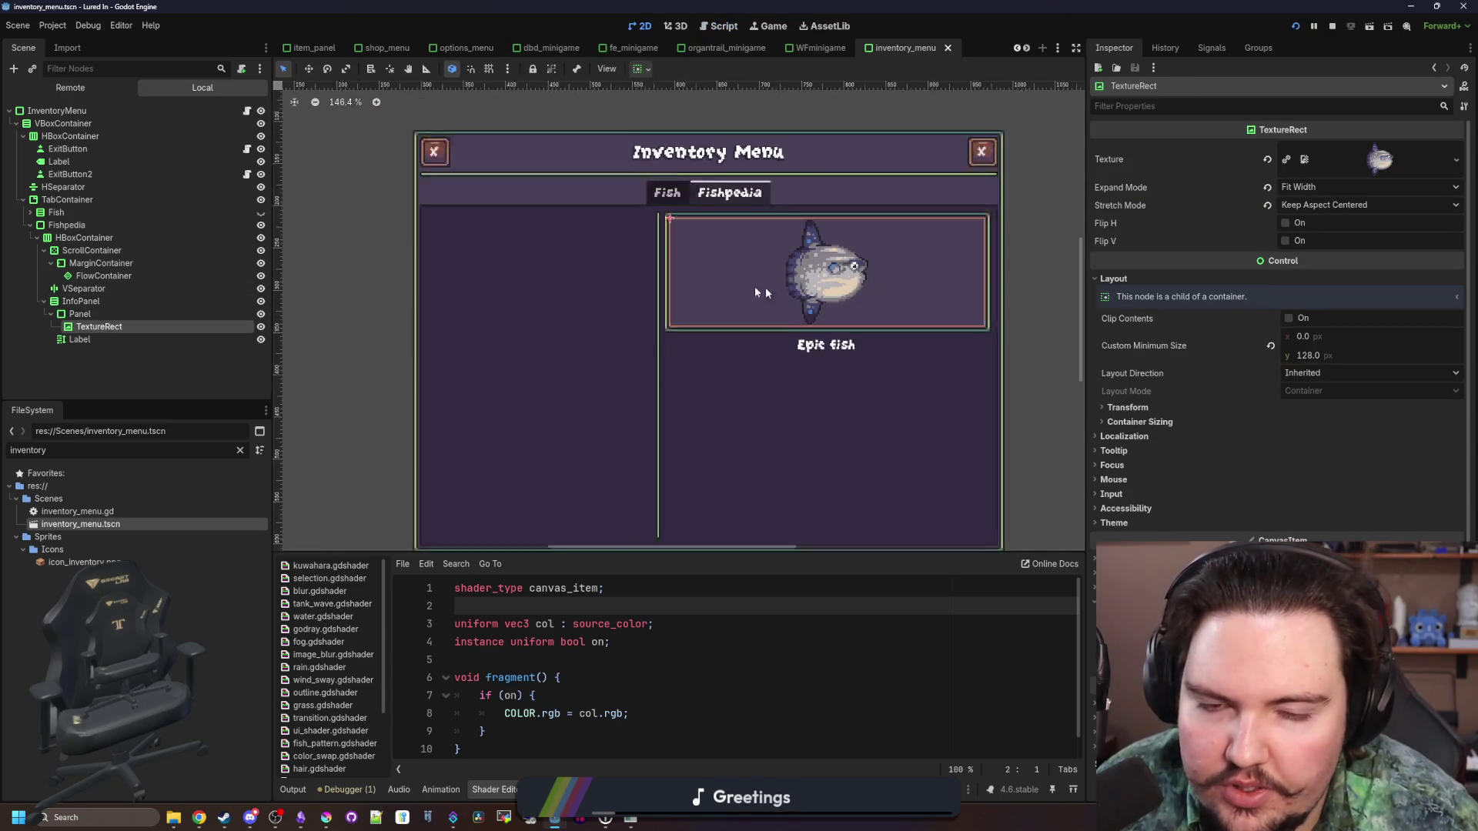
scroll(763, 293, "up", 2)
left_click(1268, 160)
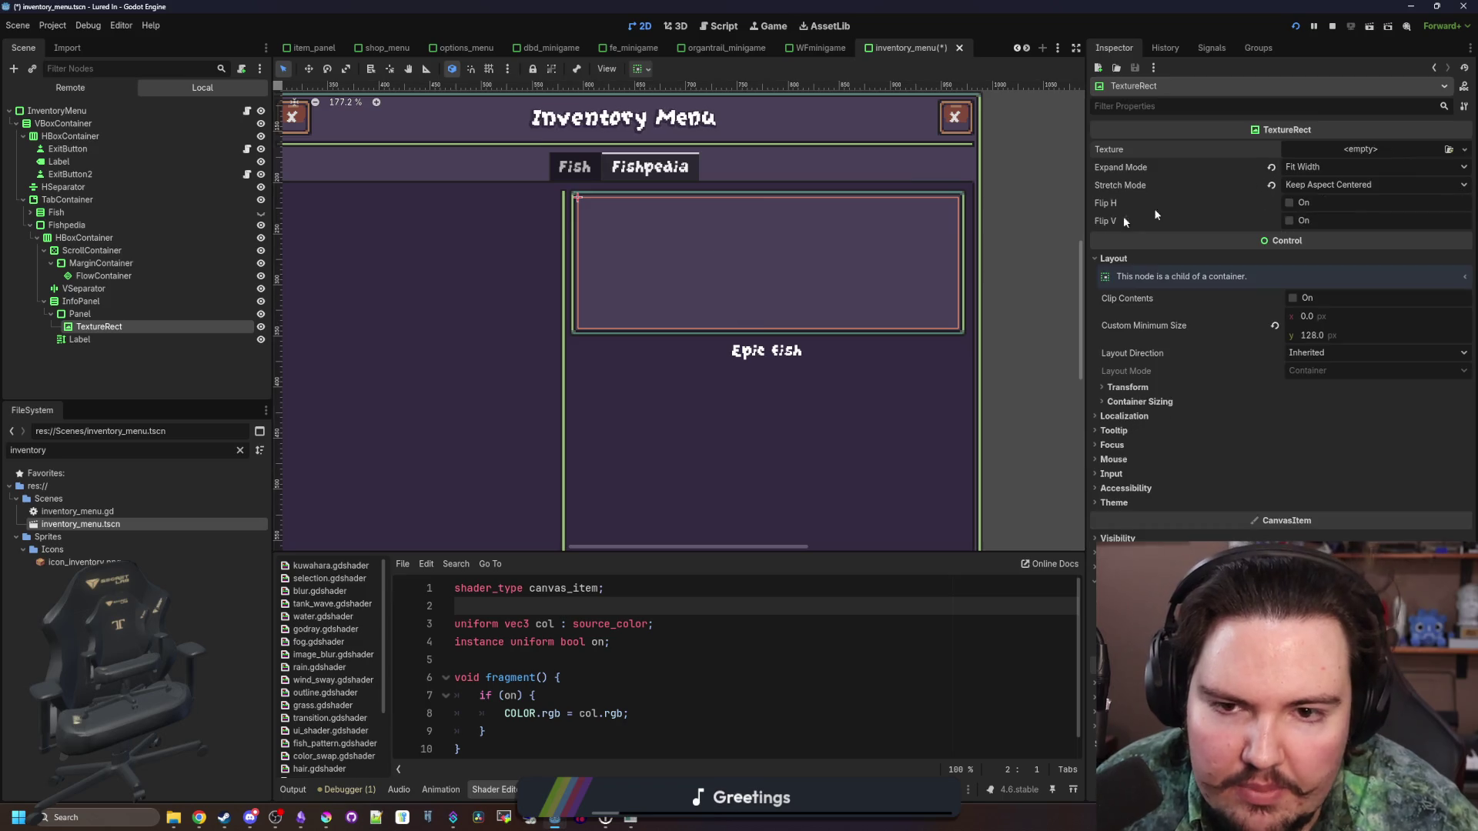
scroll(759, 316, "down", 1)
key("ctrl+s")
Set the Label's text to 'Select a fish!' and save inventory_menu.tscn
left_click(93, 341)
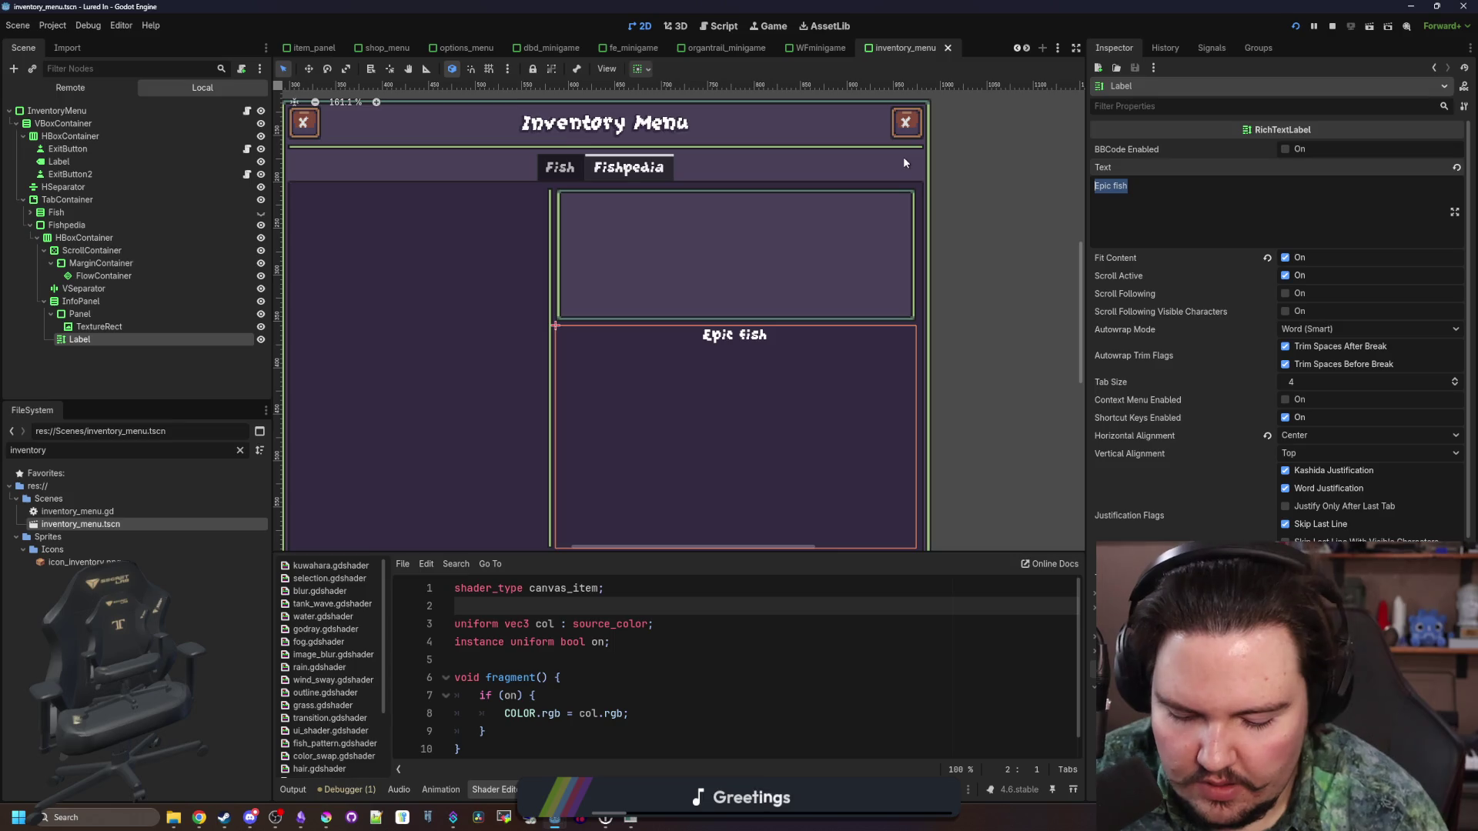
type("Select a fish!")
scroll(705, 363, "down", 5)
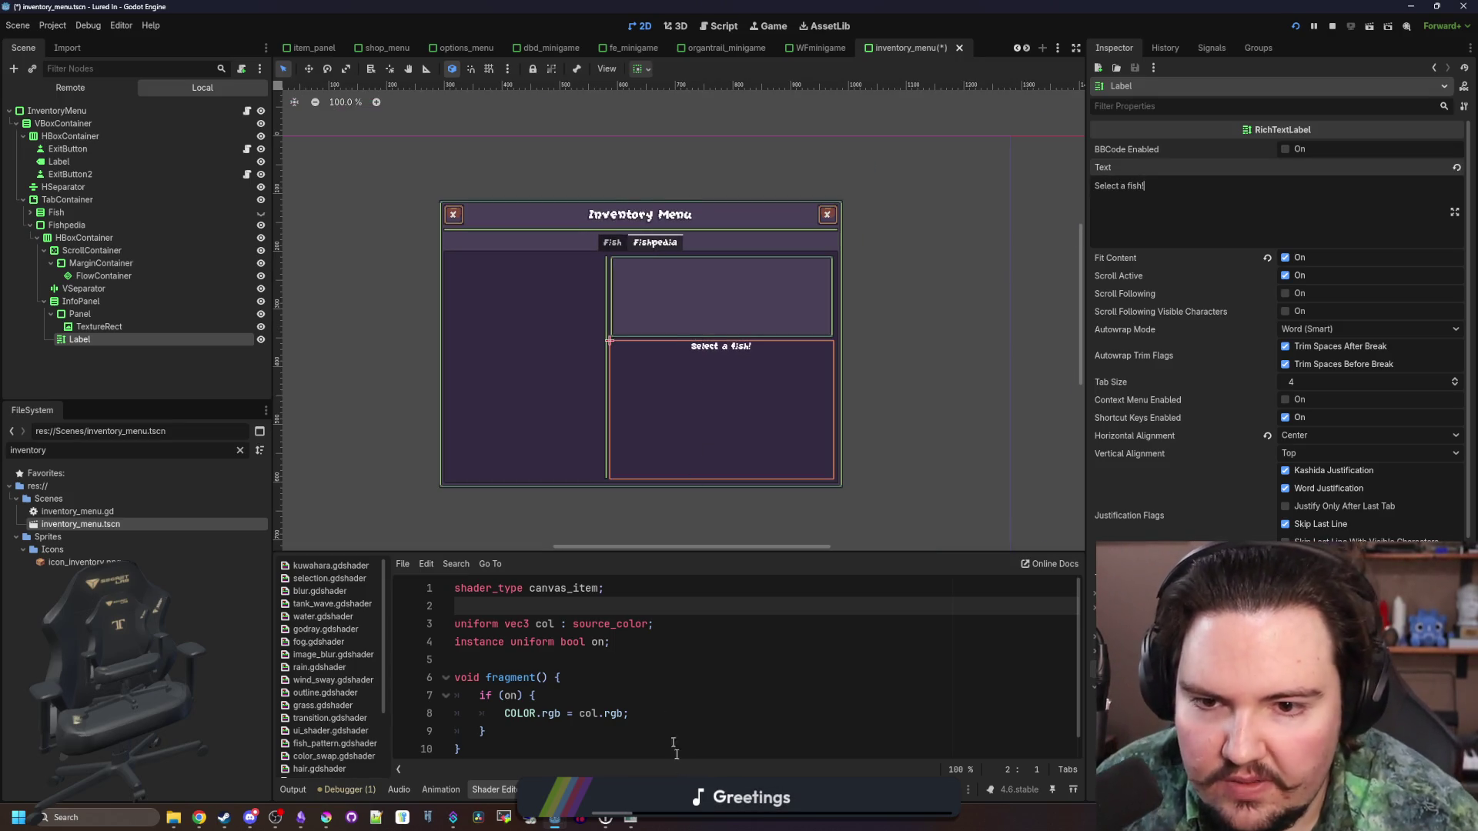
left_click(163, 382)
scroll(648, 432, "up", 2)
key("ctrl+s")
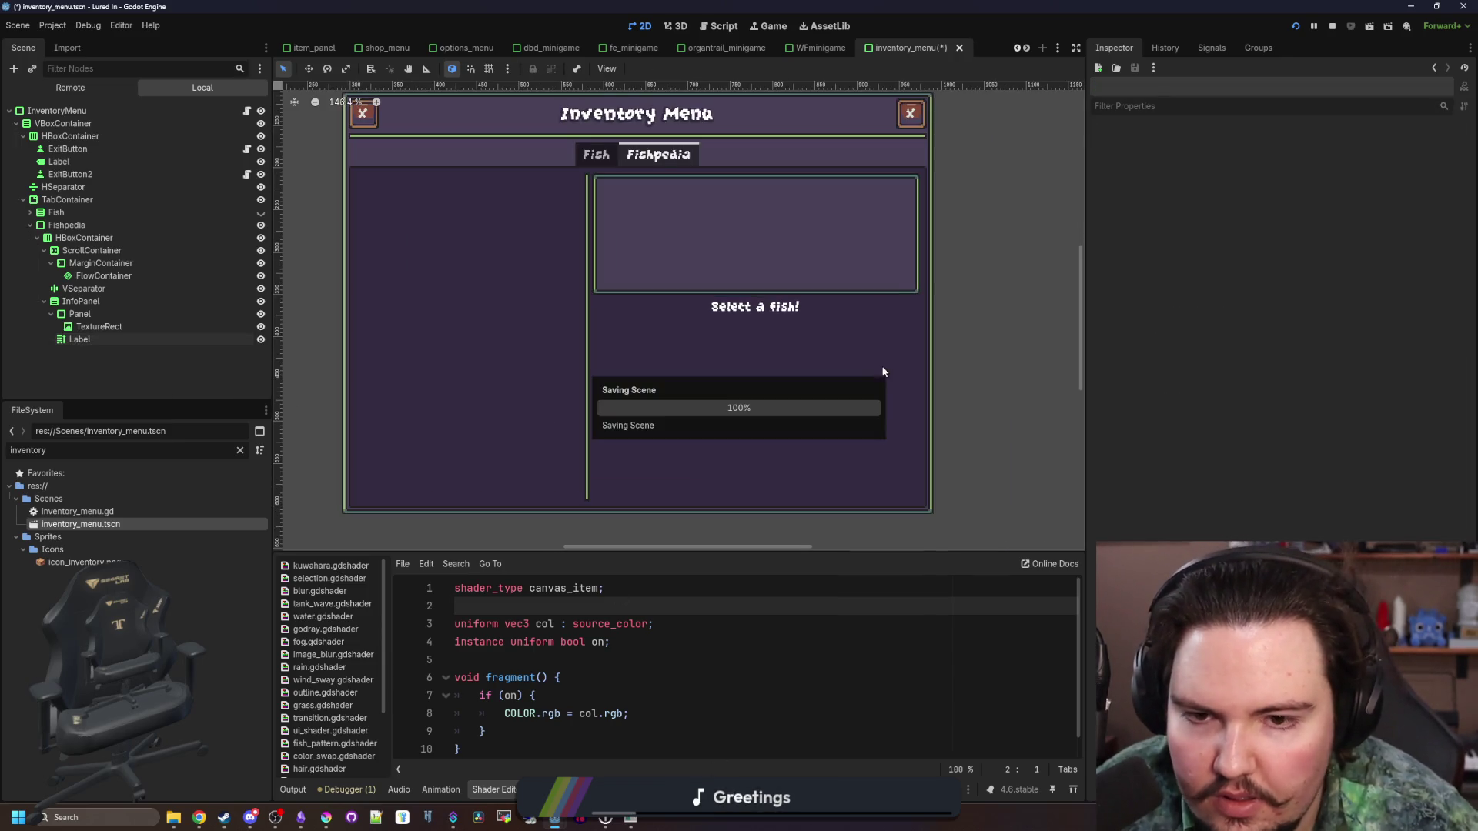
scroll(810, 266, "up", 1)
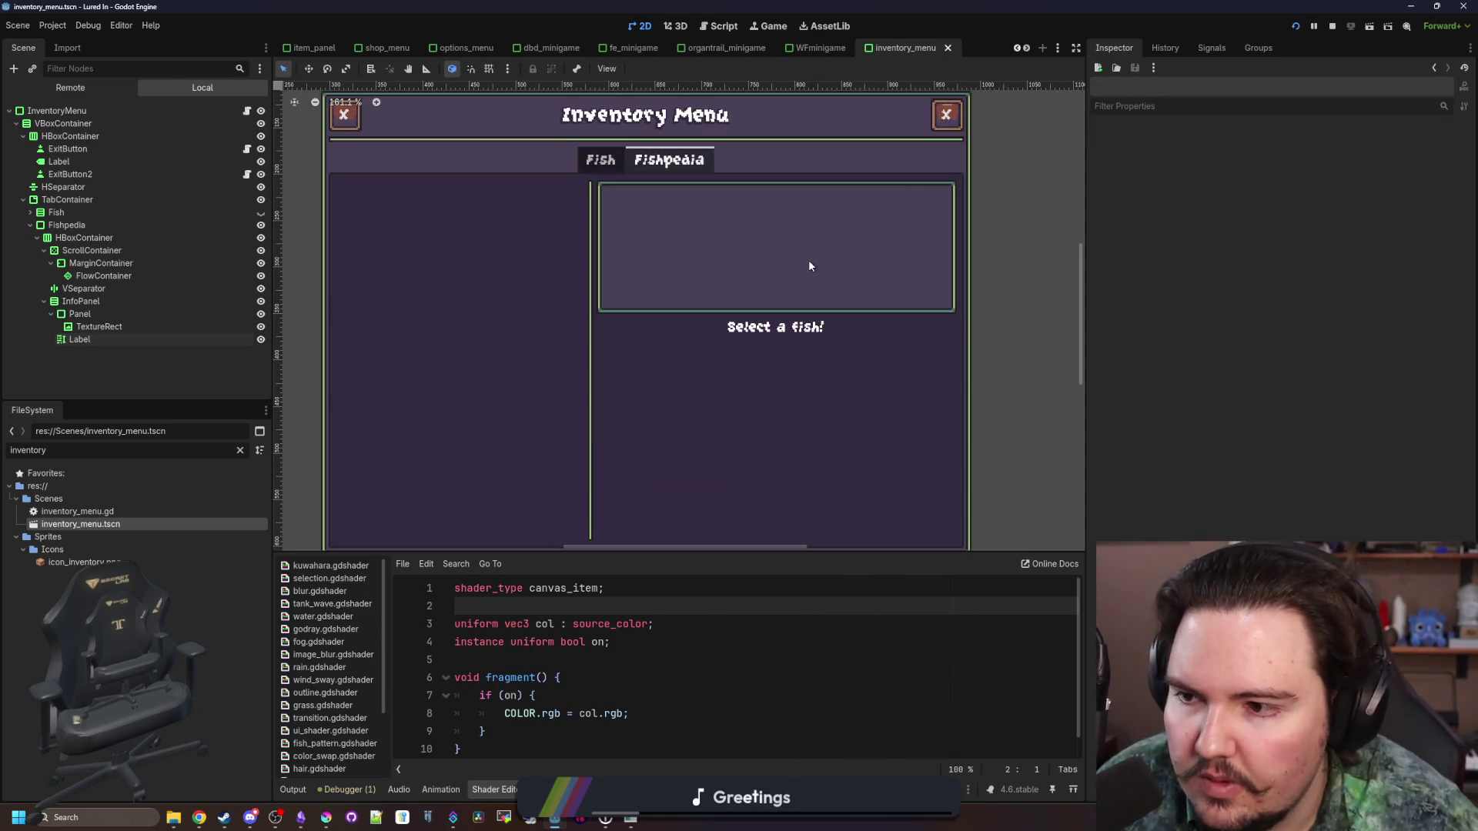
In set_info, add a found variable checking Global.foundFish.has(fishID)
left_click(246, 111)
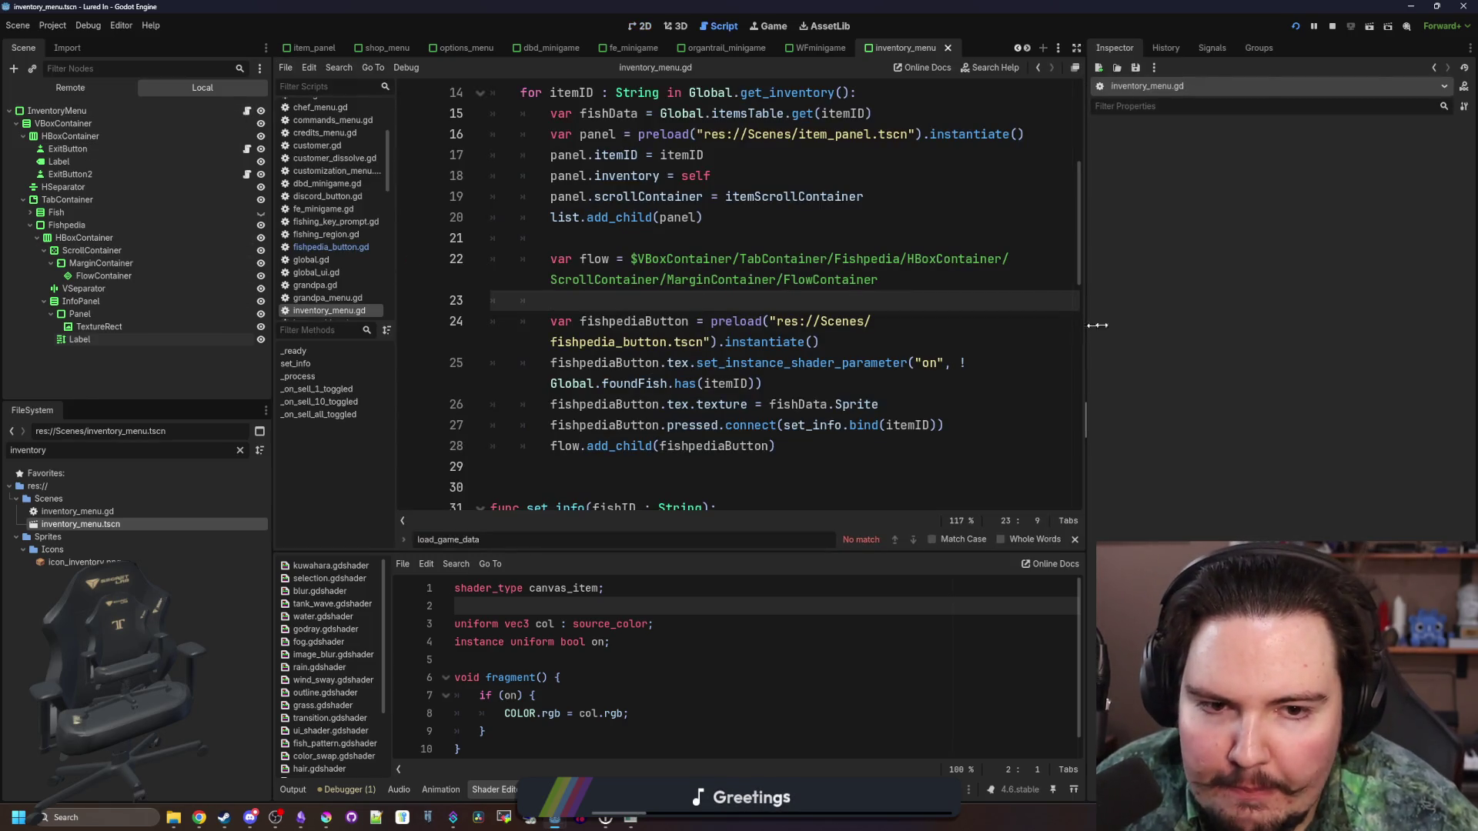
left_click_drag(1089, 332, 1347, 332)
left_click_drag(272, 345, 140, 349)
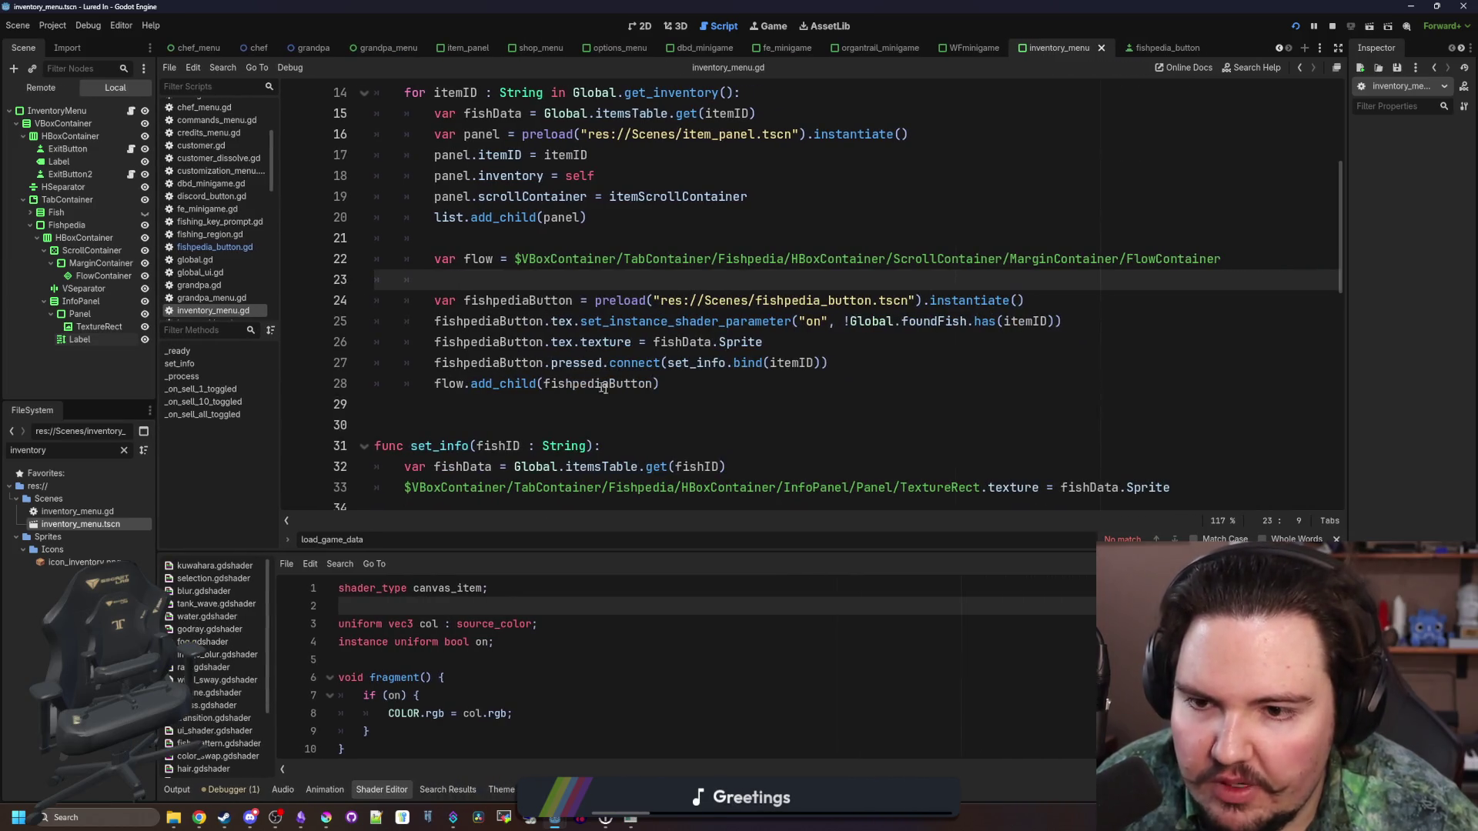
left_click(713, 373, "ctrl")
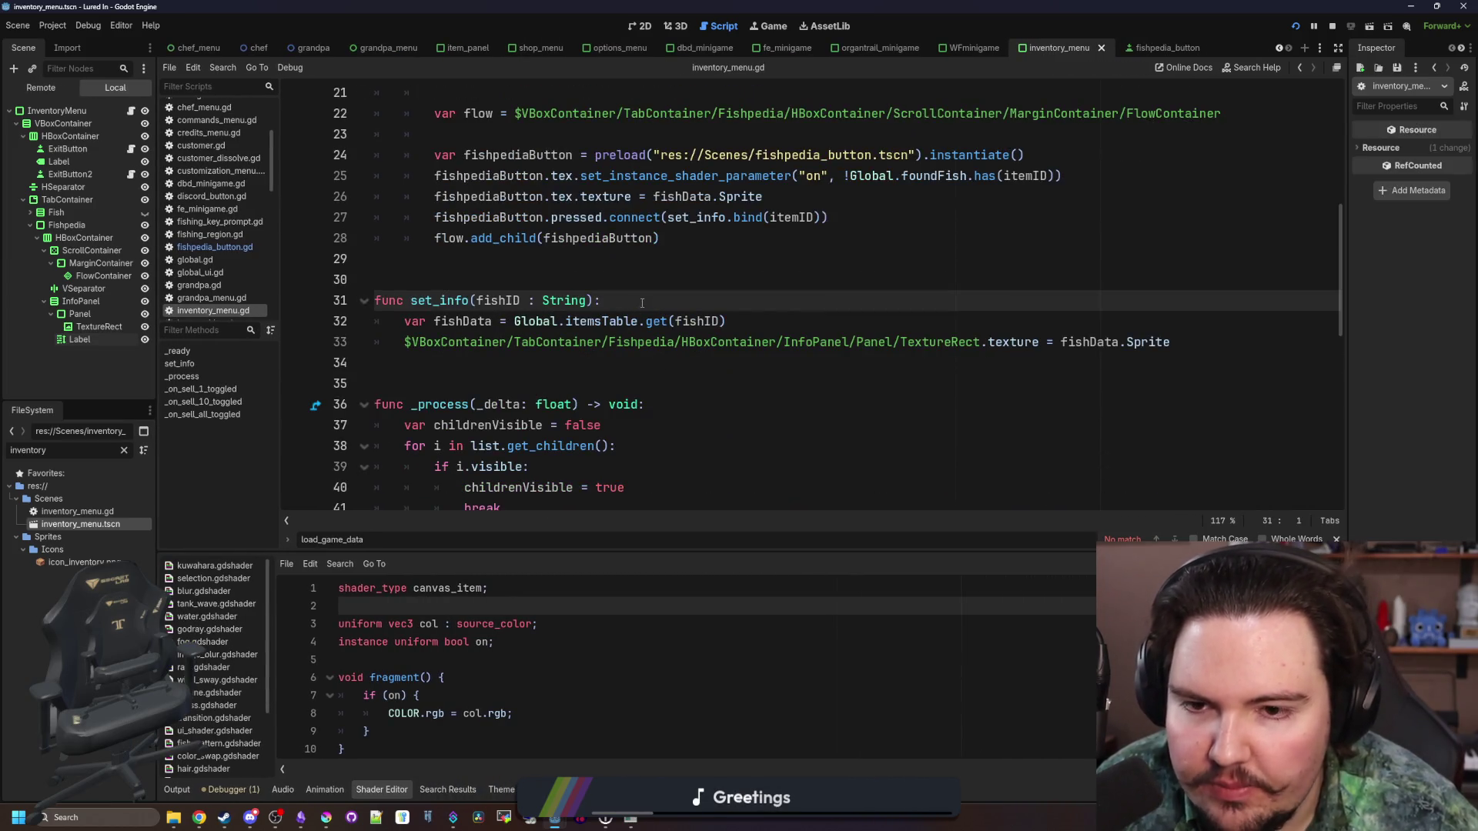
key("Return")
type("if Gl")
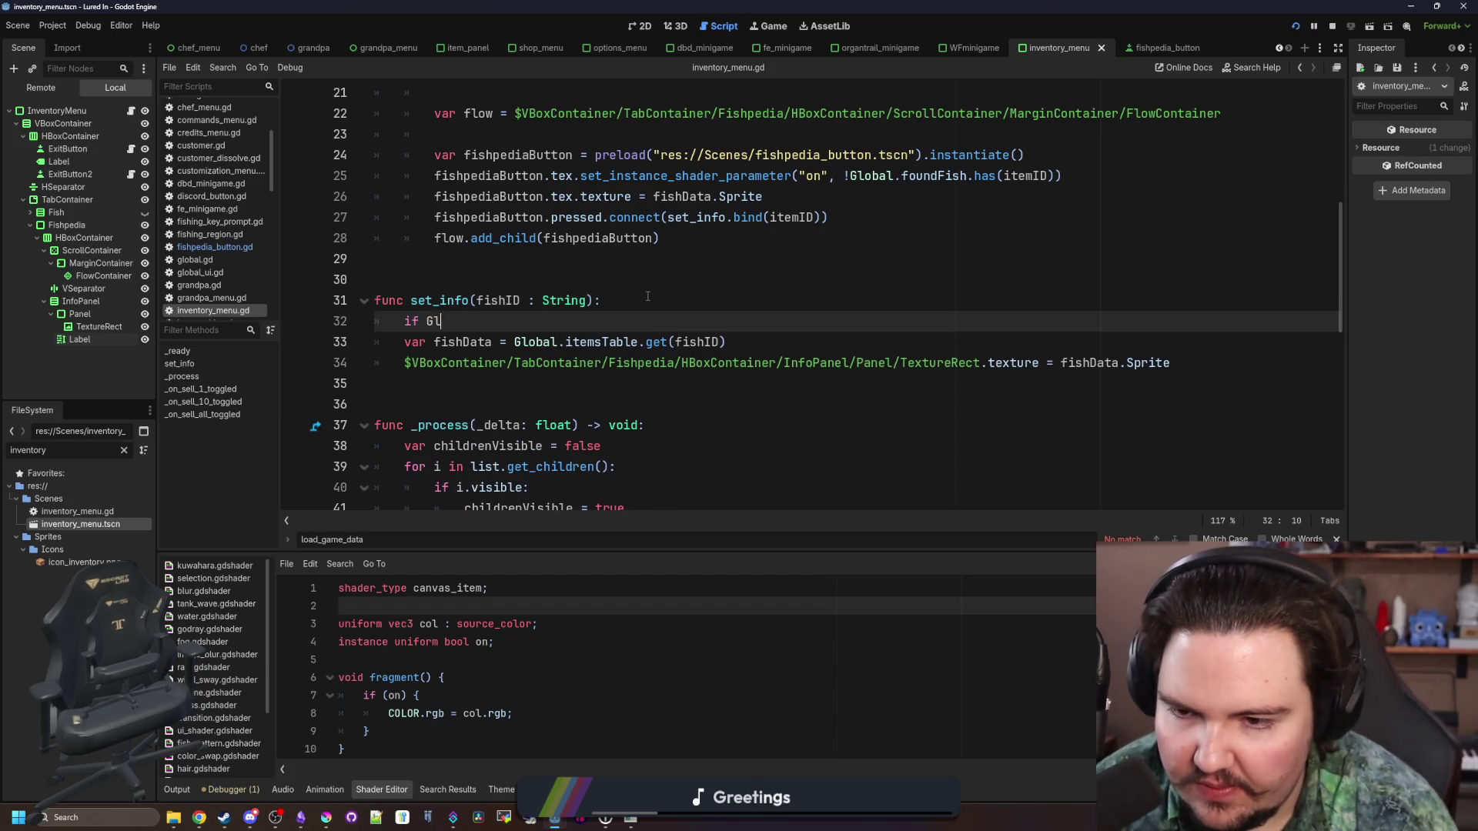
key("BackSpace")
key("BackSpace")
key("BackSpace")
type("var lock")
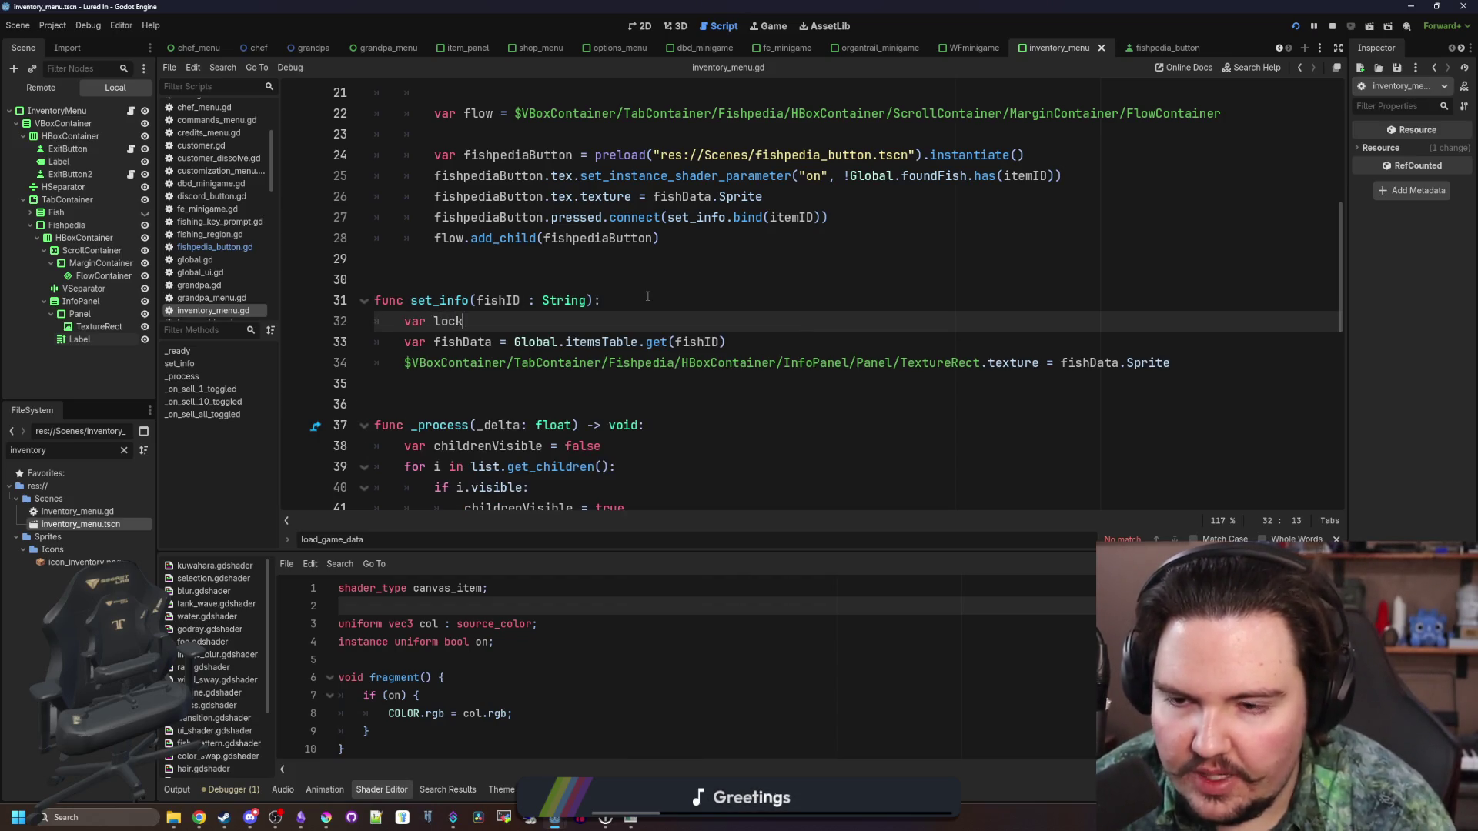
type("foun")
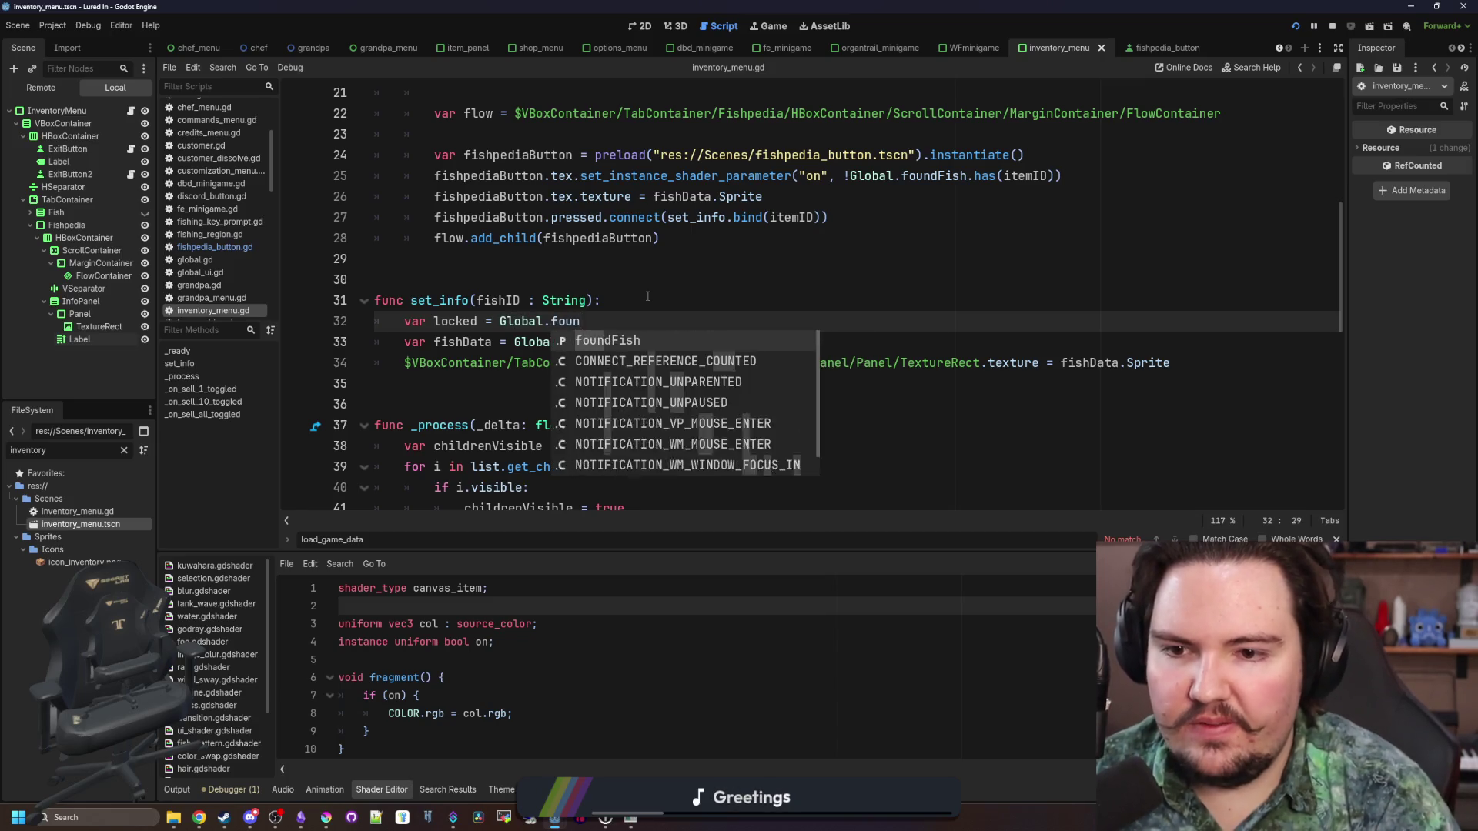
key("Return")
type(".has(fishID")
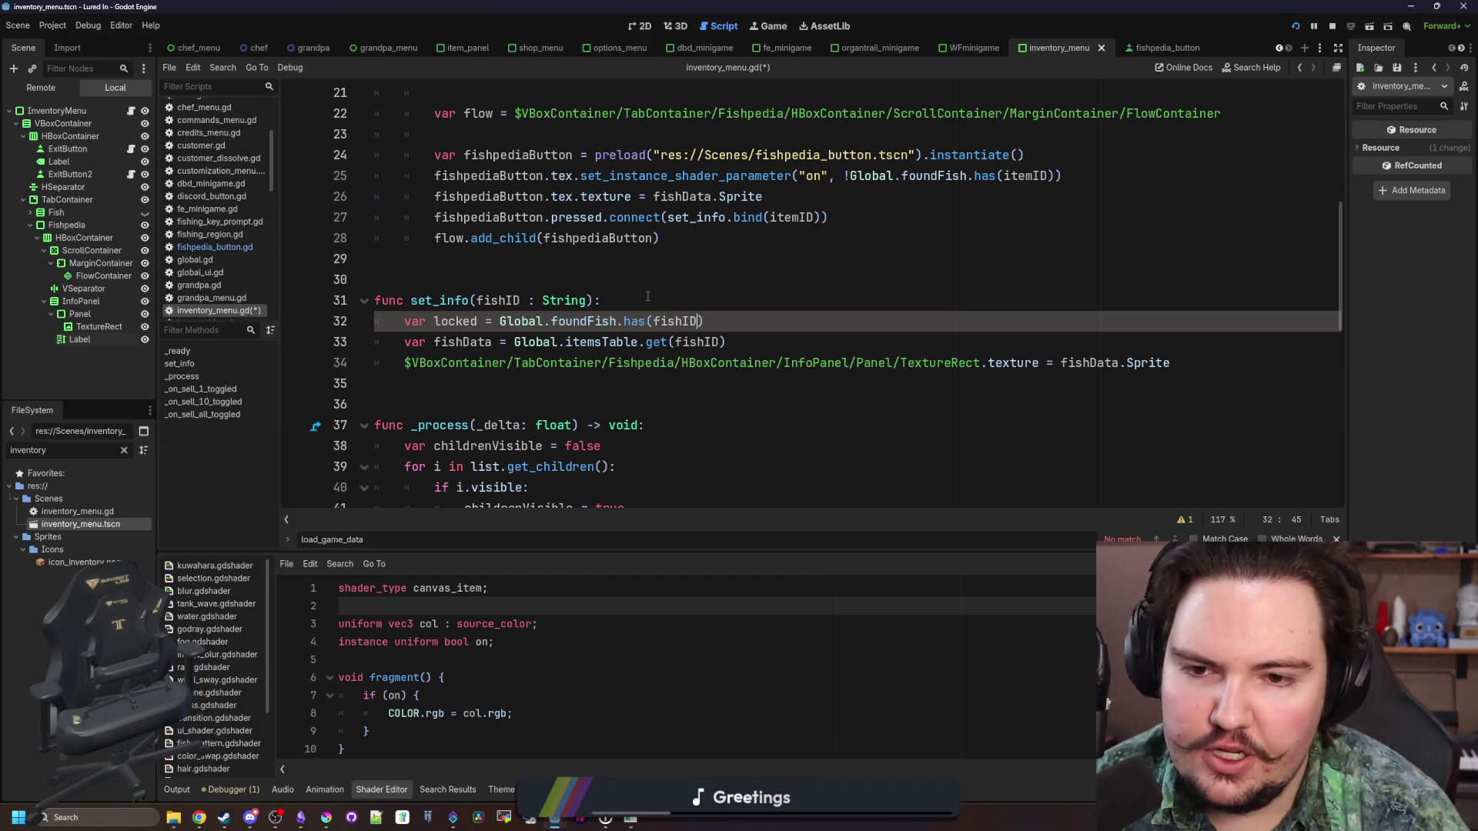
key("Return")
key("Return")
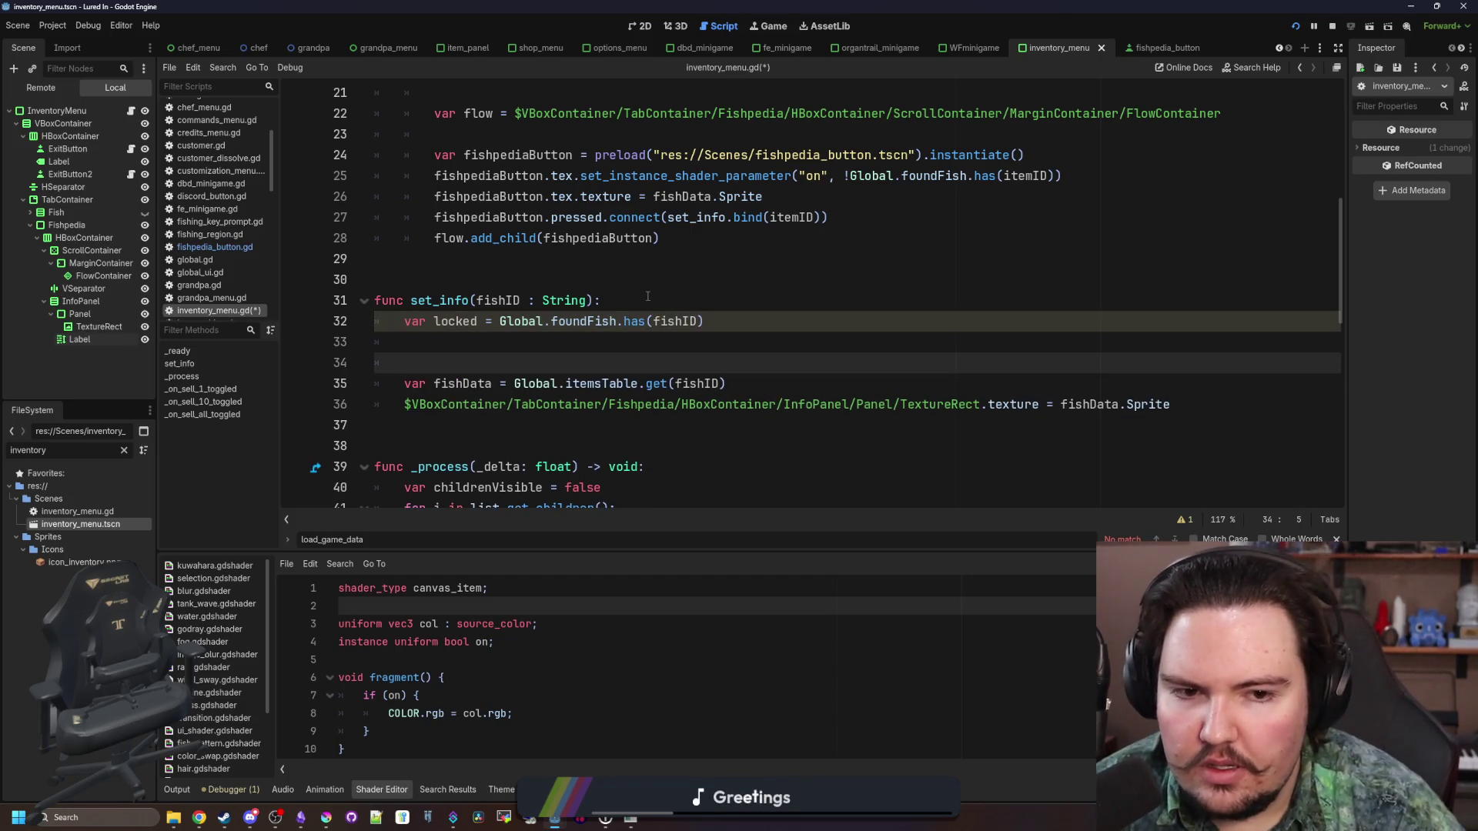
key("BackSpace")
key("BackSpace")
key("BackSpace")
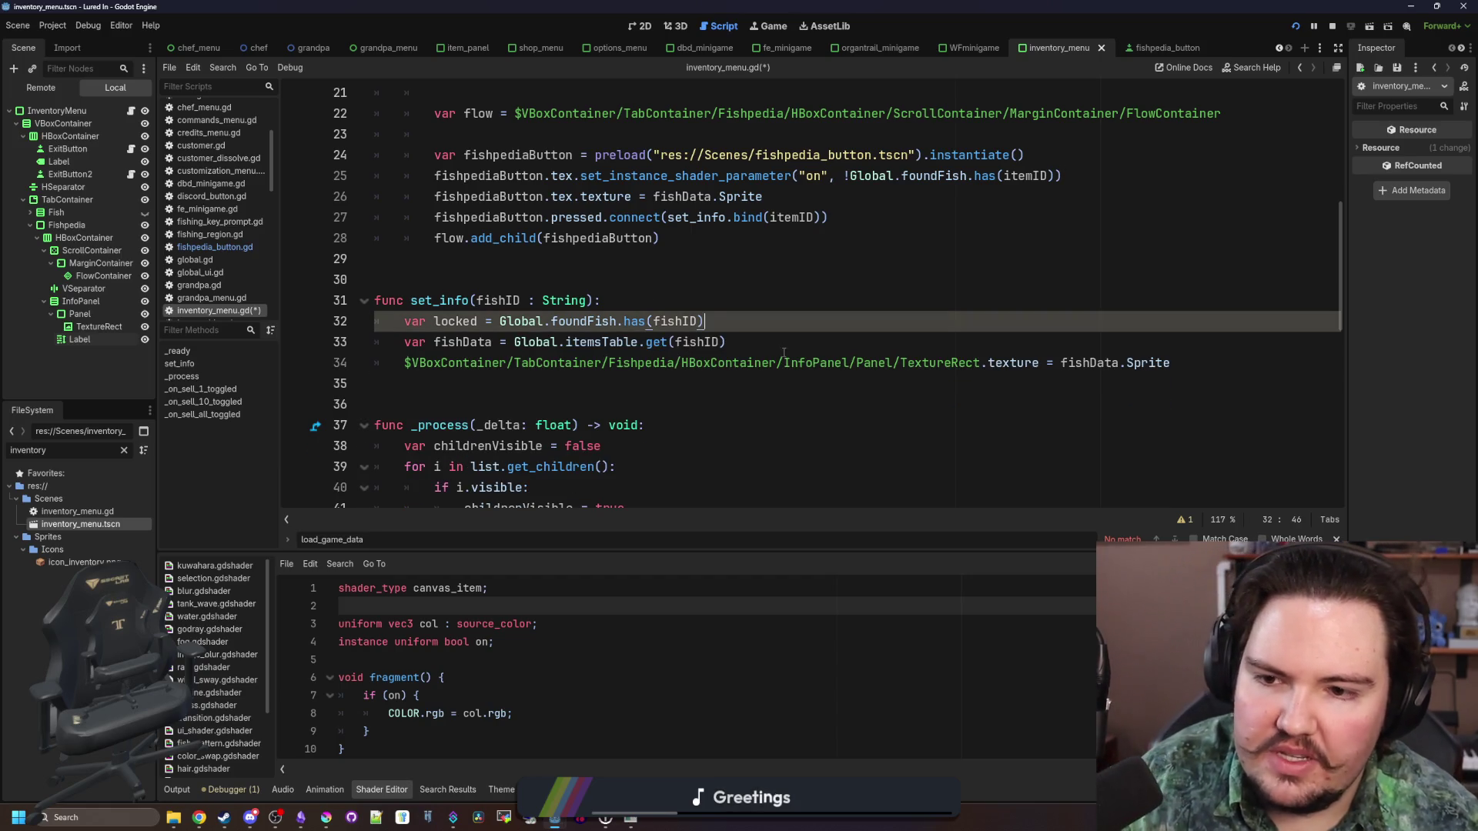
Store the TextureRect node path in a texture variable and use it for the sprite assignment
left_click(1197, 365)
key("Return")
left_click_drag(983, 364, 403, 364)
key("ctrl+x")
left_click(753, 348)
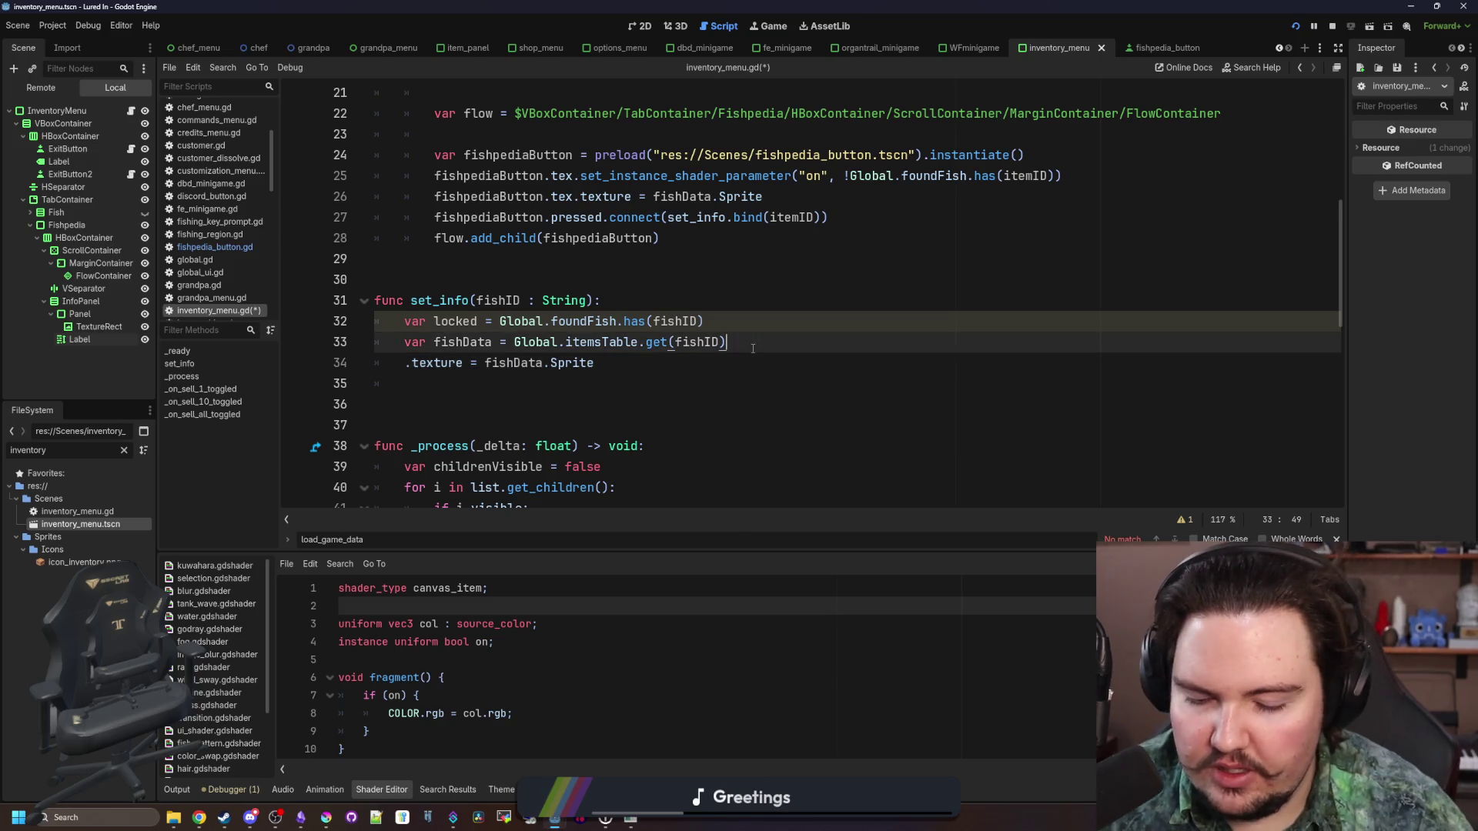
key("Return")
type("var texture =")
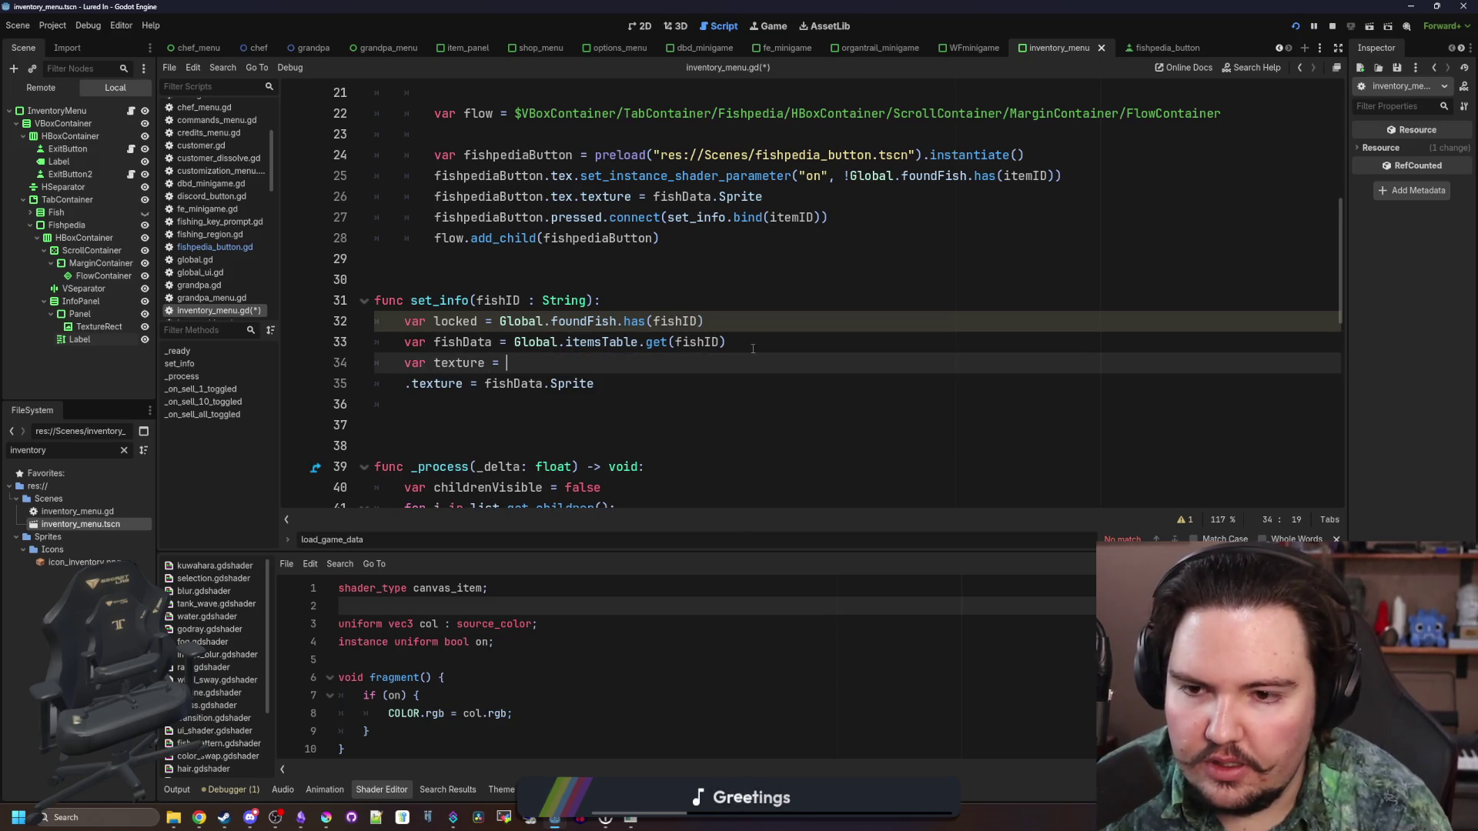
key("ctrl+v")
left_click(401, 376)
type("texture")
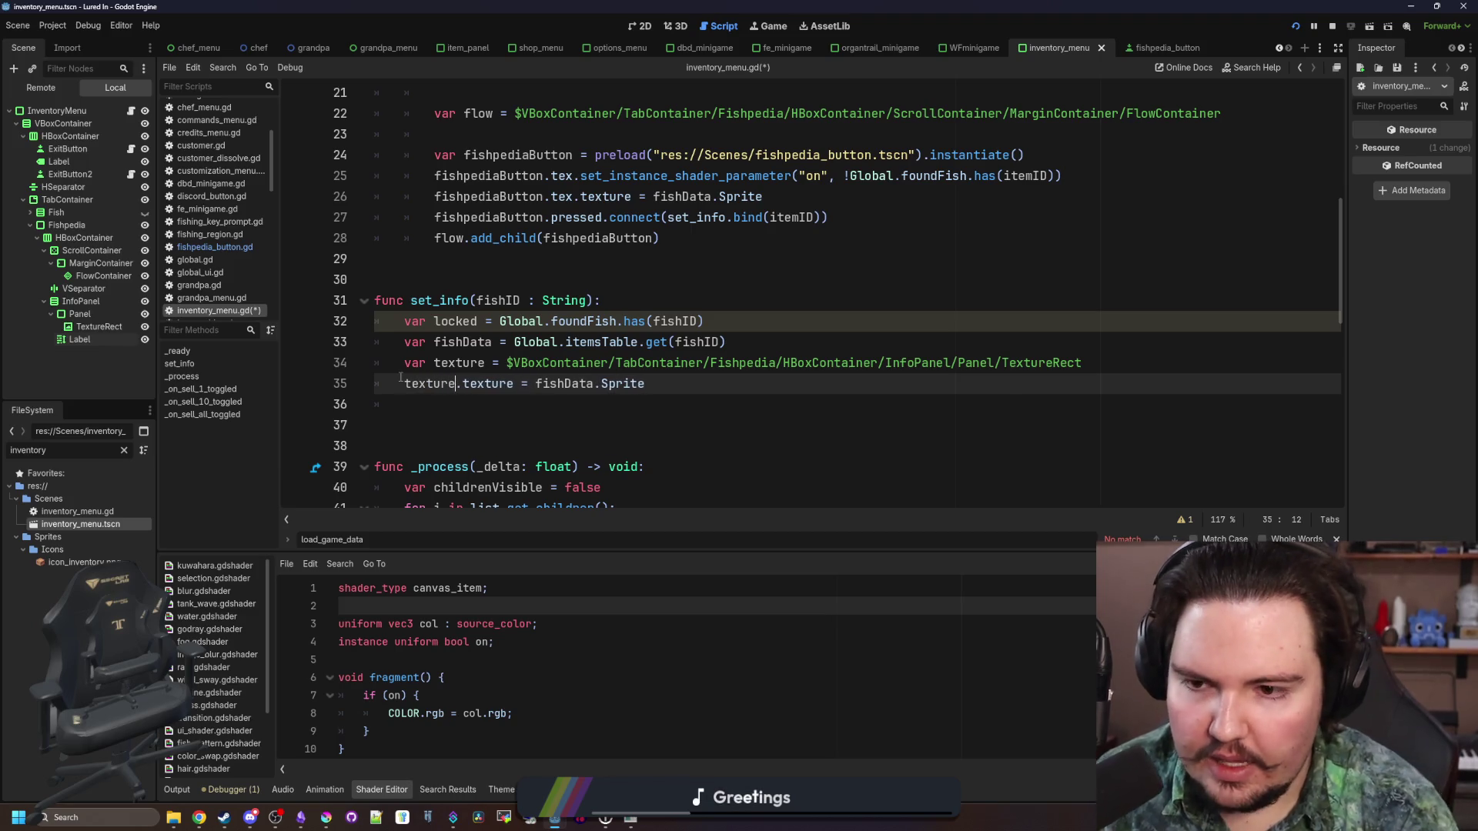
left_click(668, 392)
key("Return")
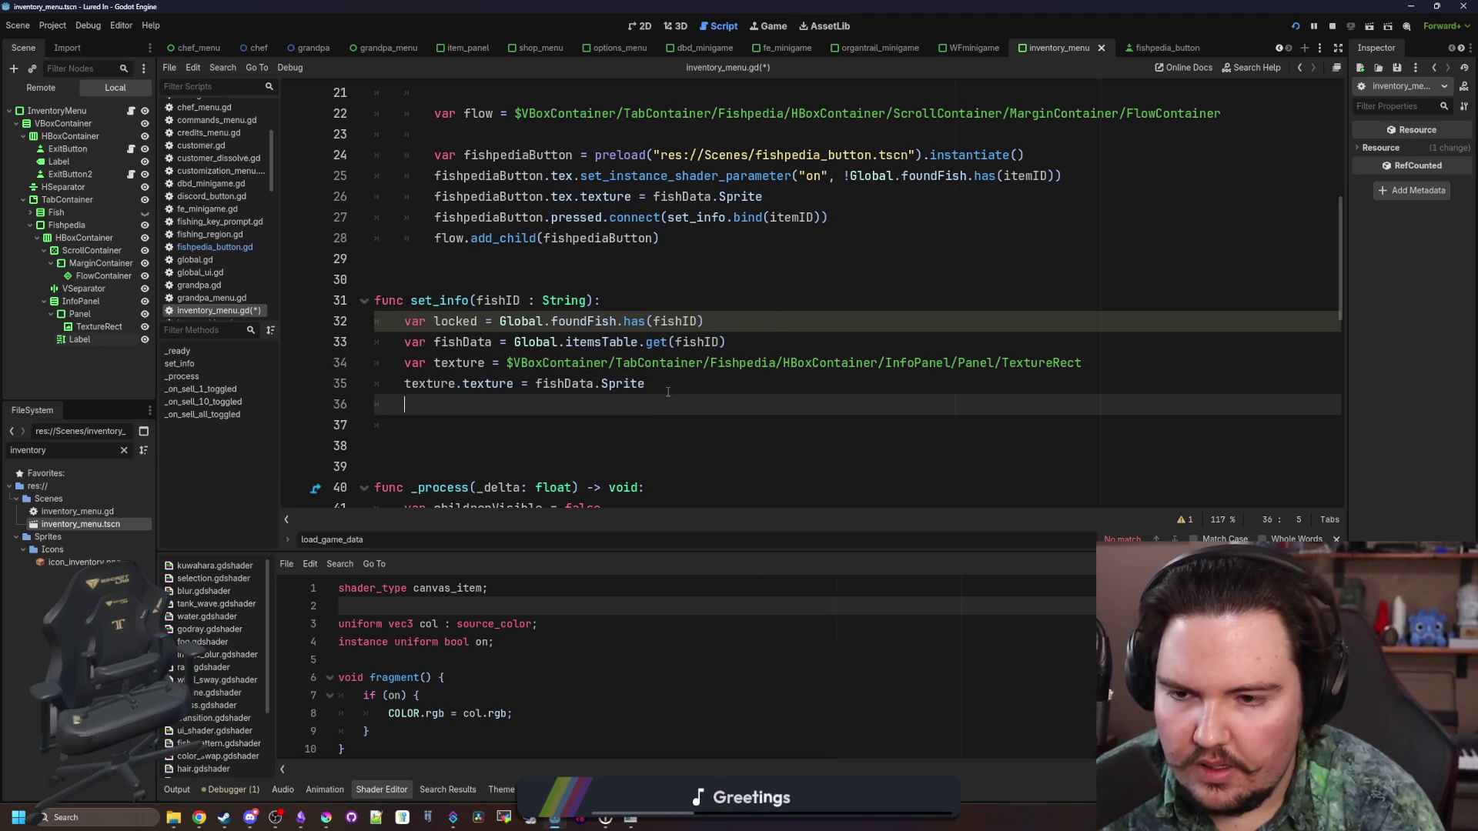
type("if loa")
key("BackSpace")
type("c")
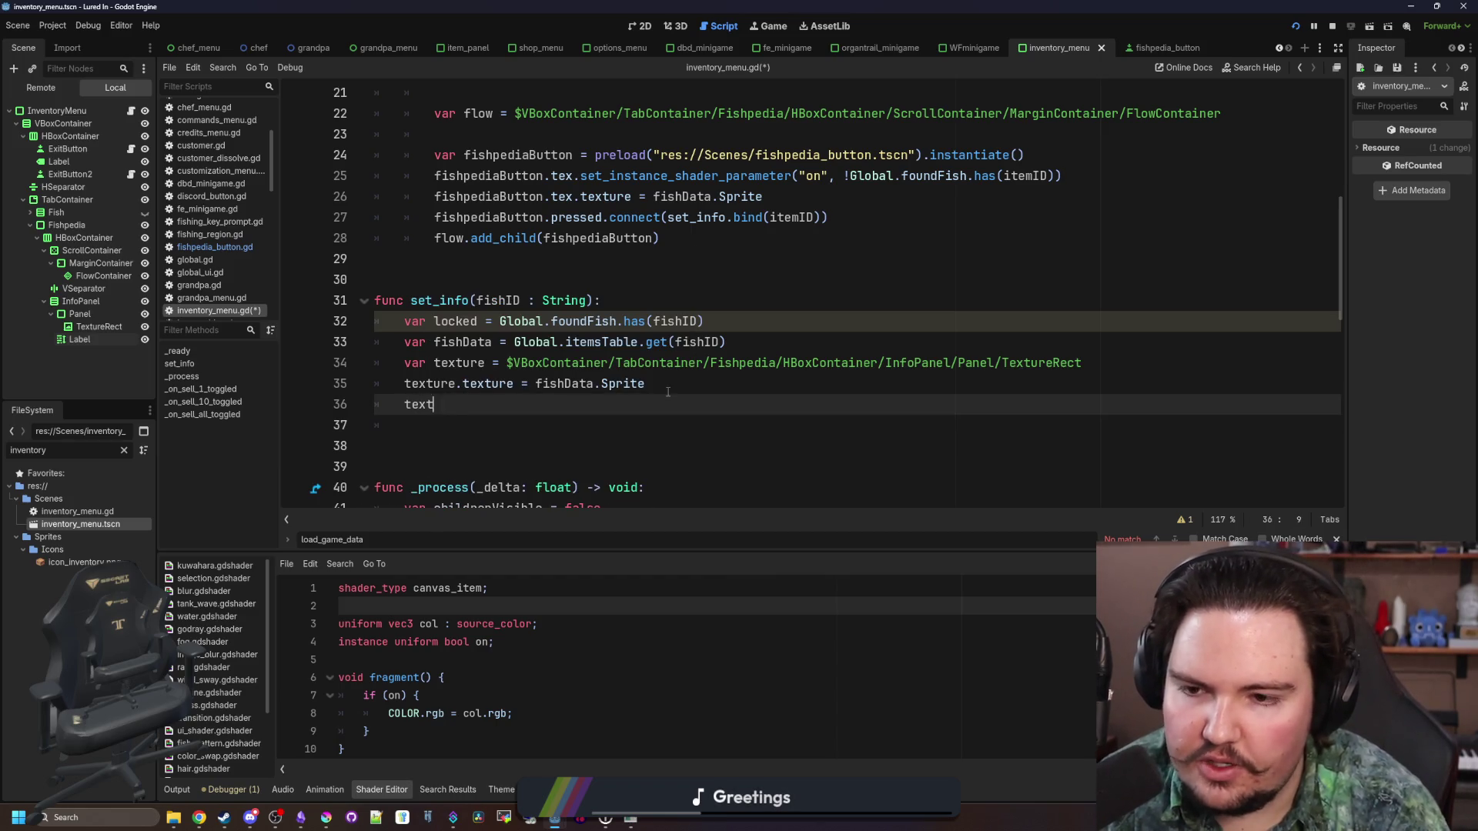
Add texture.set_instance_shader_parameter("on", ...) with a negated locked argument below the sprite line
scroll(668, 397, "up", 2)
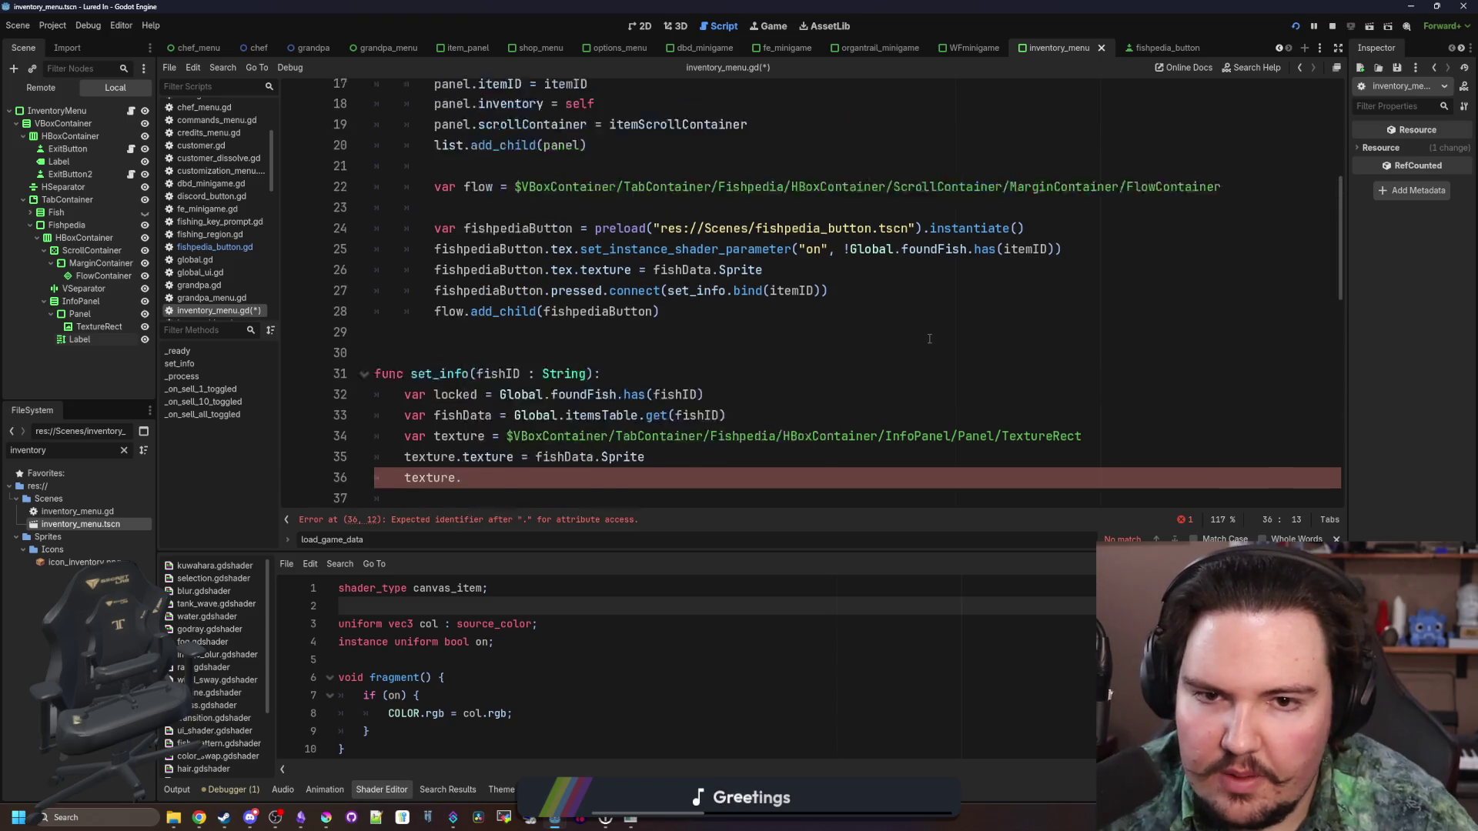
left_click(662, 363)
mouse_move(1062, 300)
left_mouse_down()
mouse_move(610, 279)
mouse_move(574, 301)
left_mouse_up()
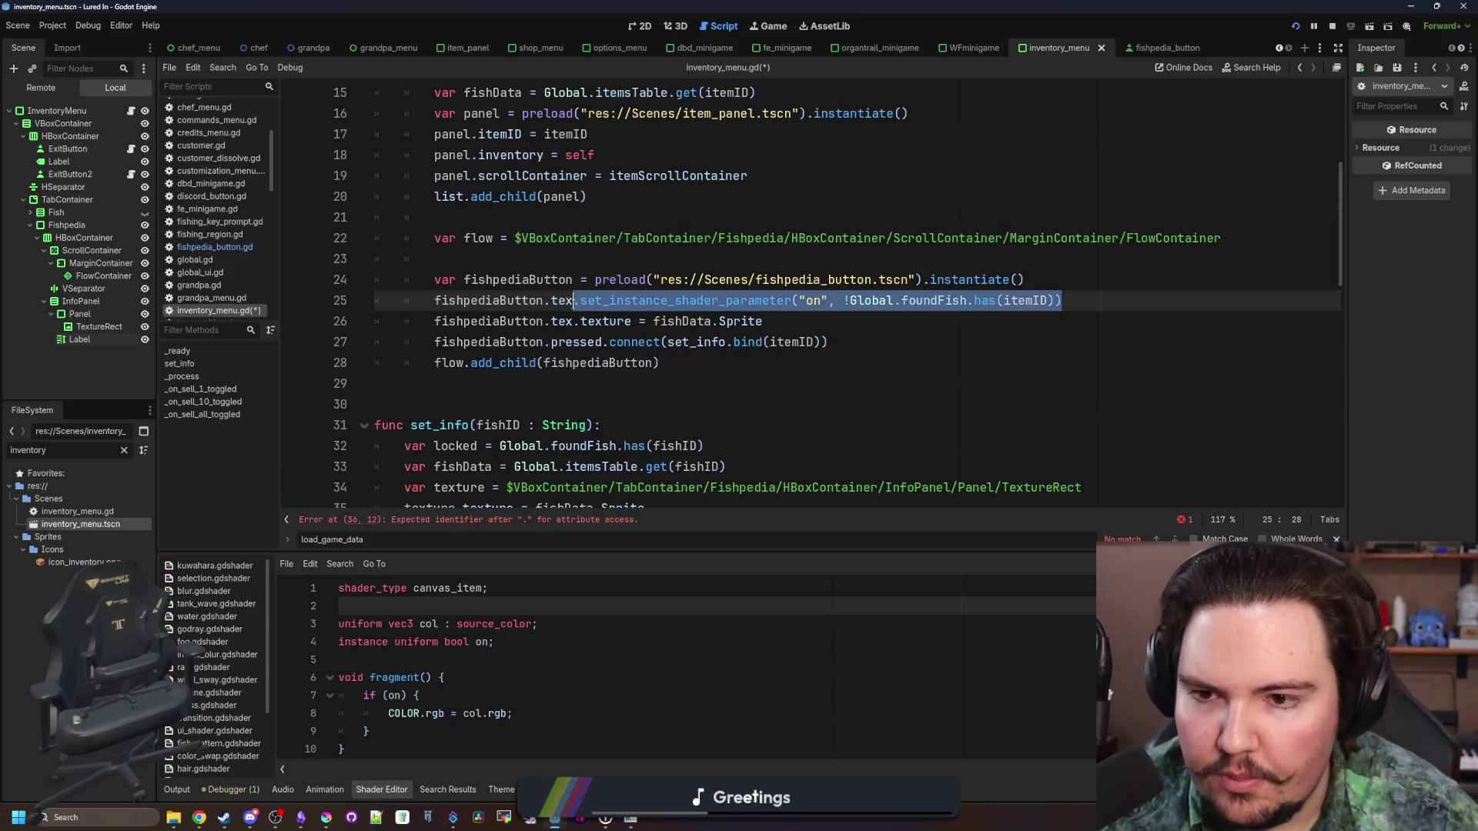
scroll(537, 406, "down", 2)
left_click(509, 406)
key("ctrl+v")
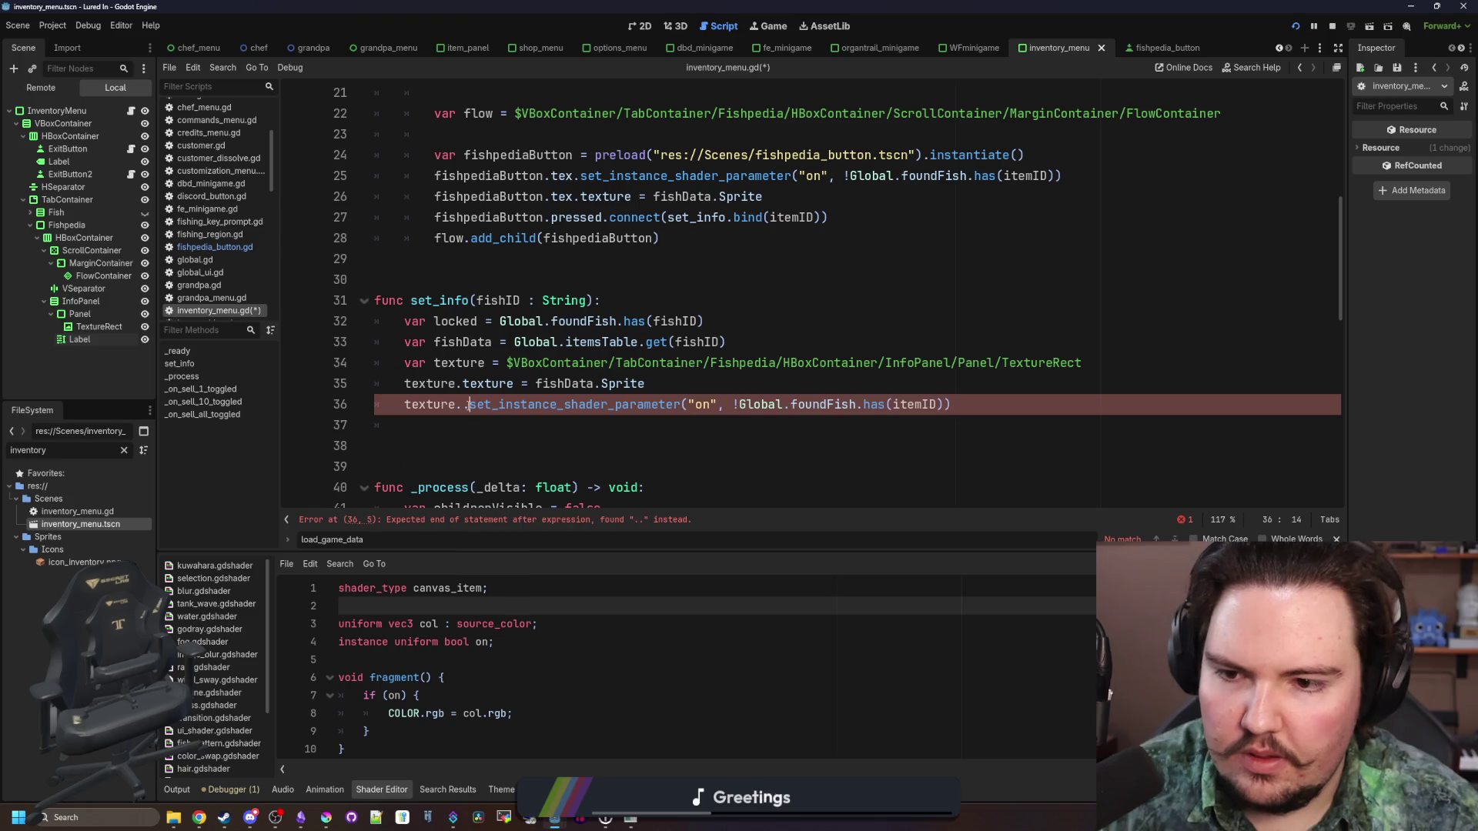
key("Return")
left_click_drag(937, 406, 729, 406)
key("BackSpace")
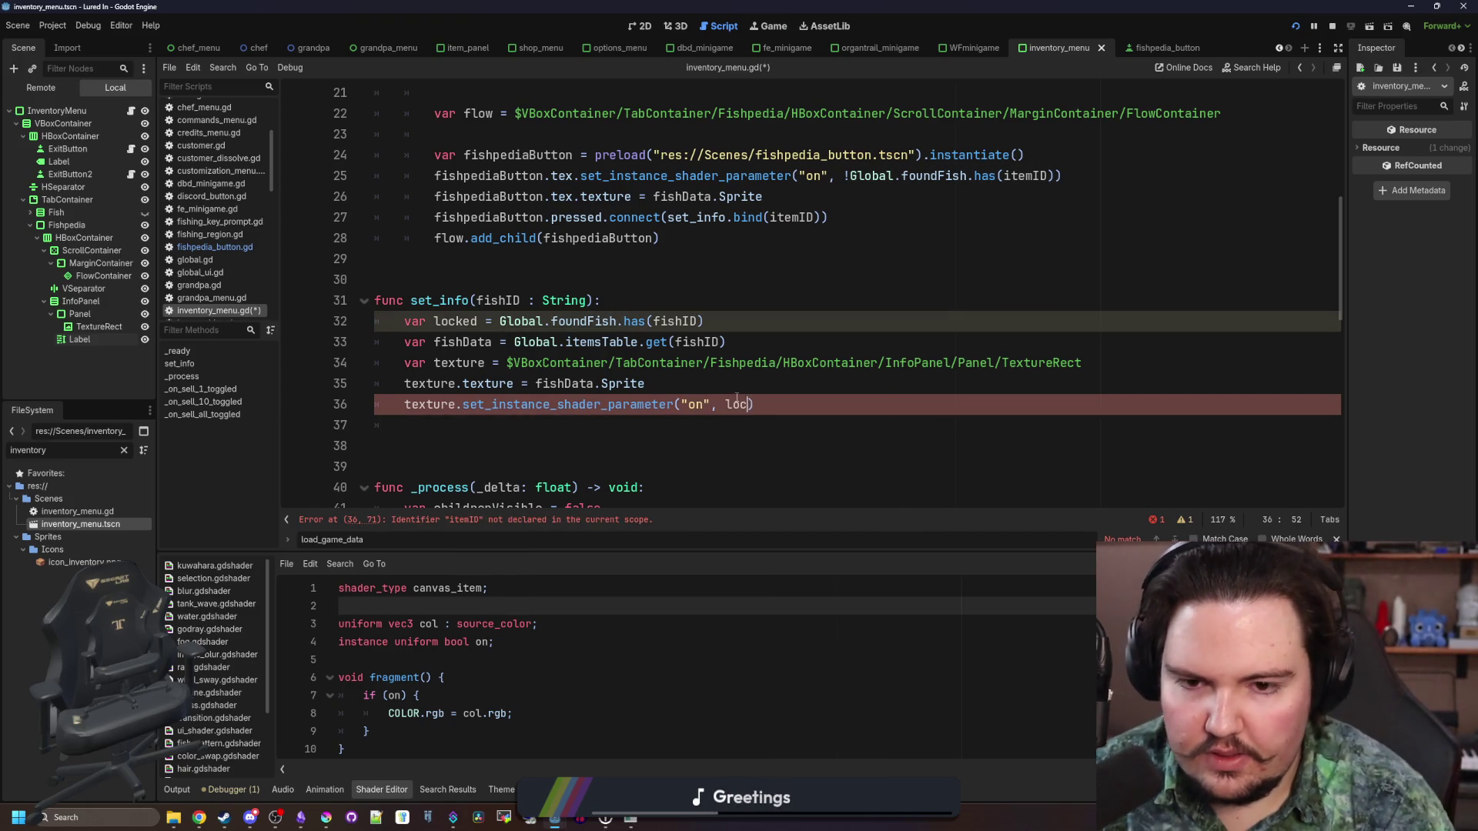
type("ked")
left_click(726, 404)
type("!")
Save the inventory_menu script and scene
left_click(760, 388)
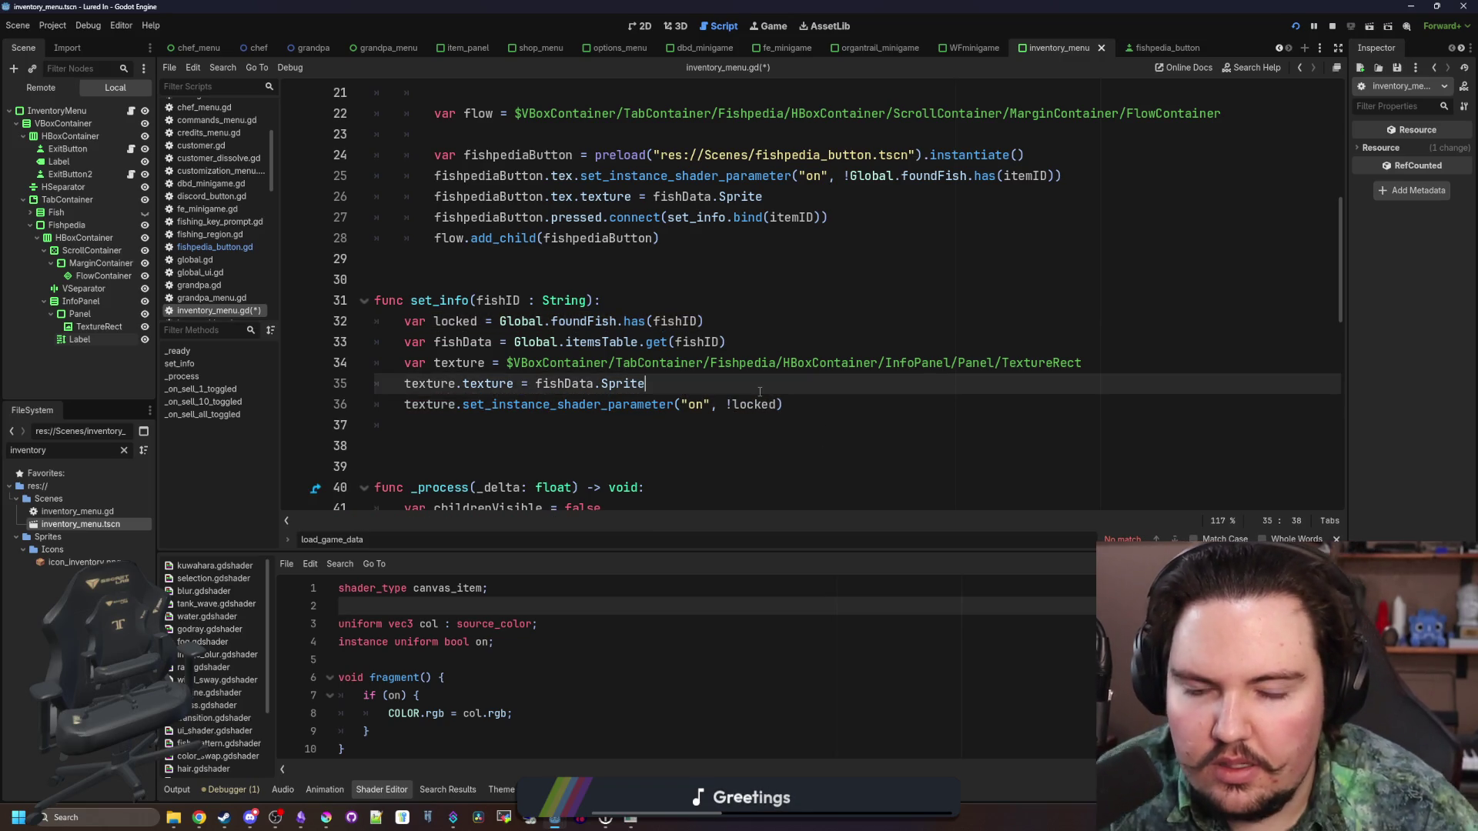
key("Down")
key("Down")
key("ctrl+s")
left_click(643, 286)
key("ctrl+s")
left_click(541, 422)
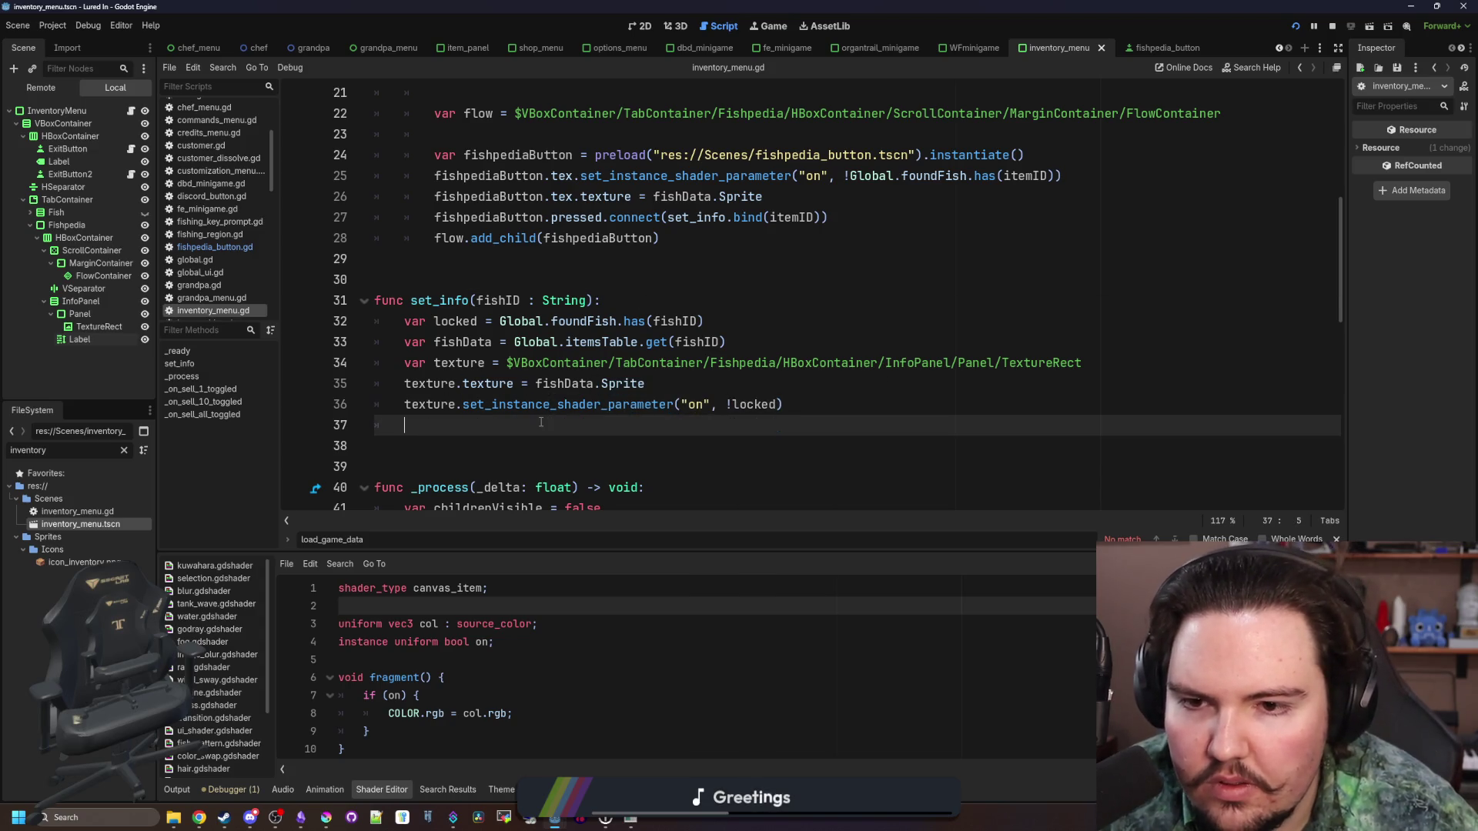
key("ctrl+s")
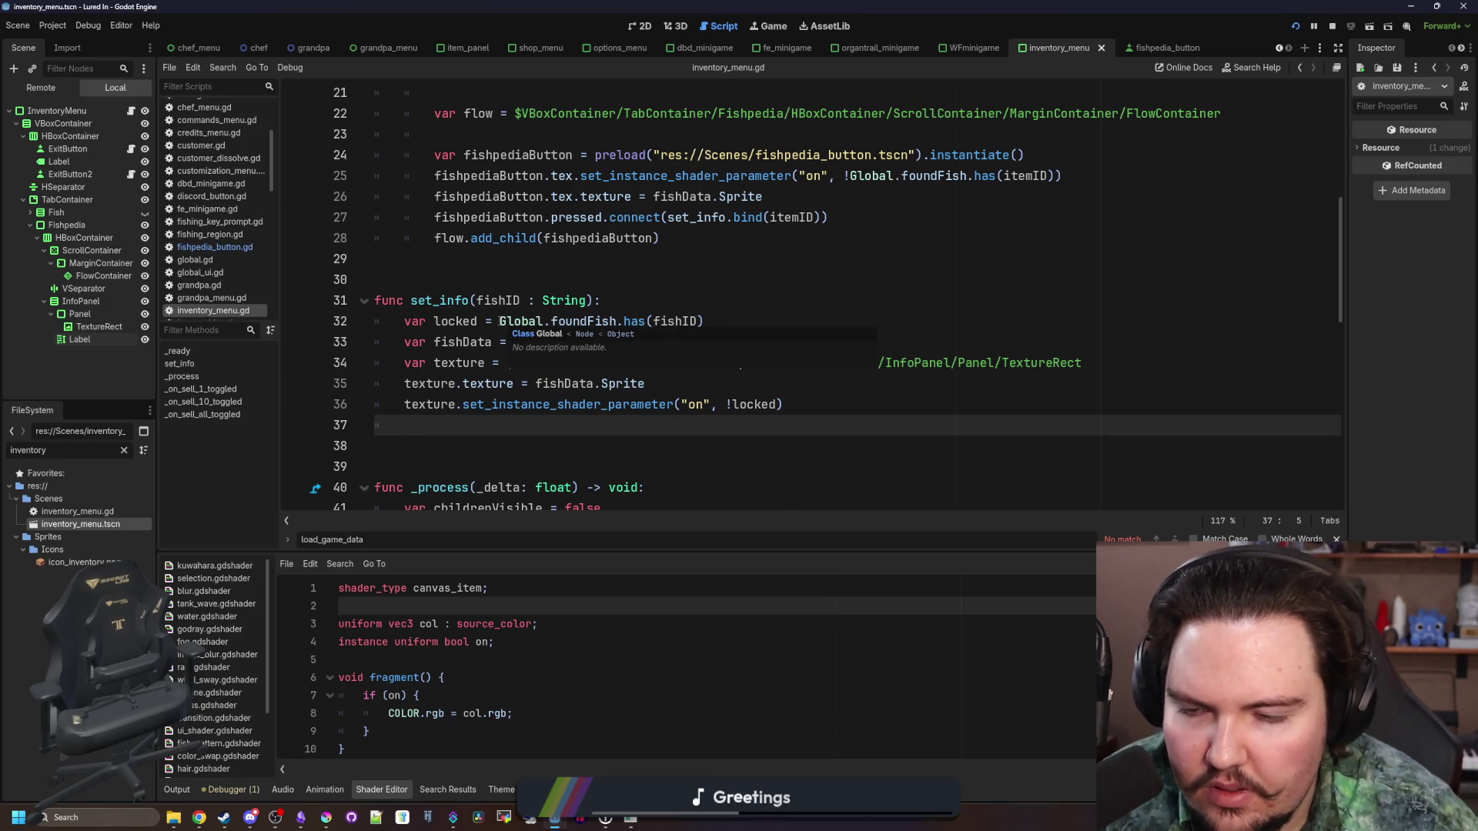
Rename the variable to found so the call reads !found, save, and relaunch the game
double_click(460, 323)
type("unlocked")
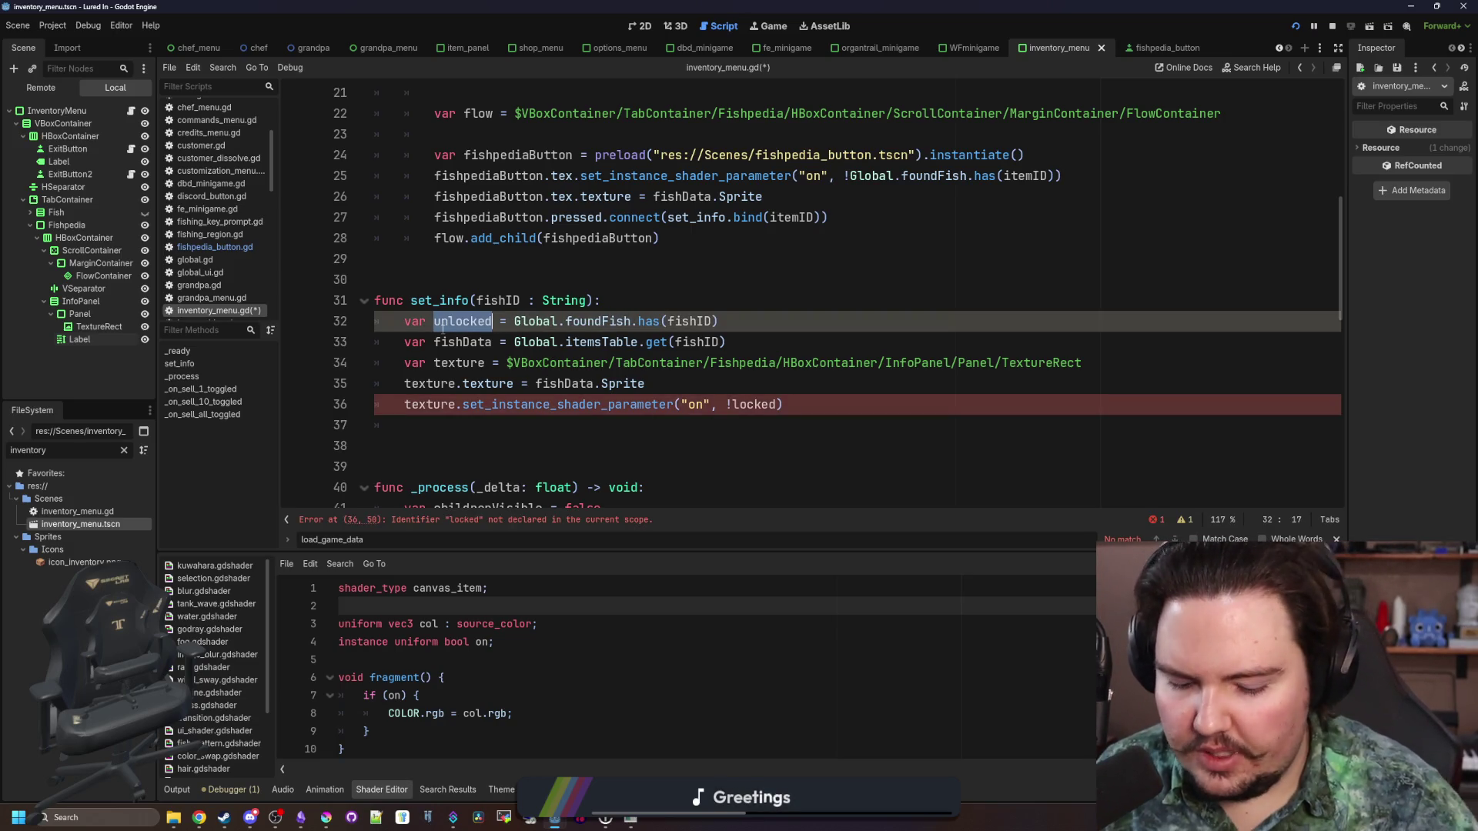
type("found")
double_click(442, 324)
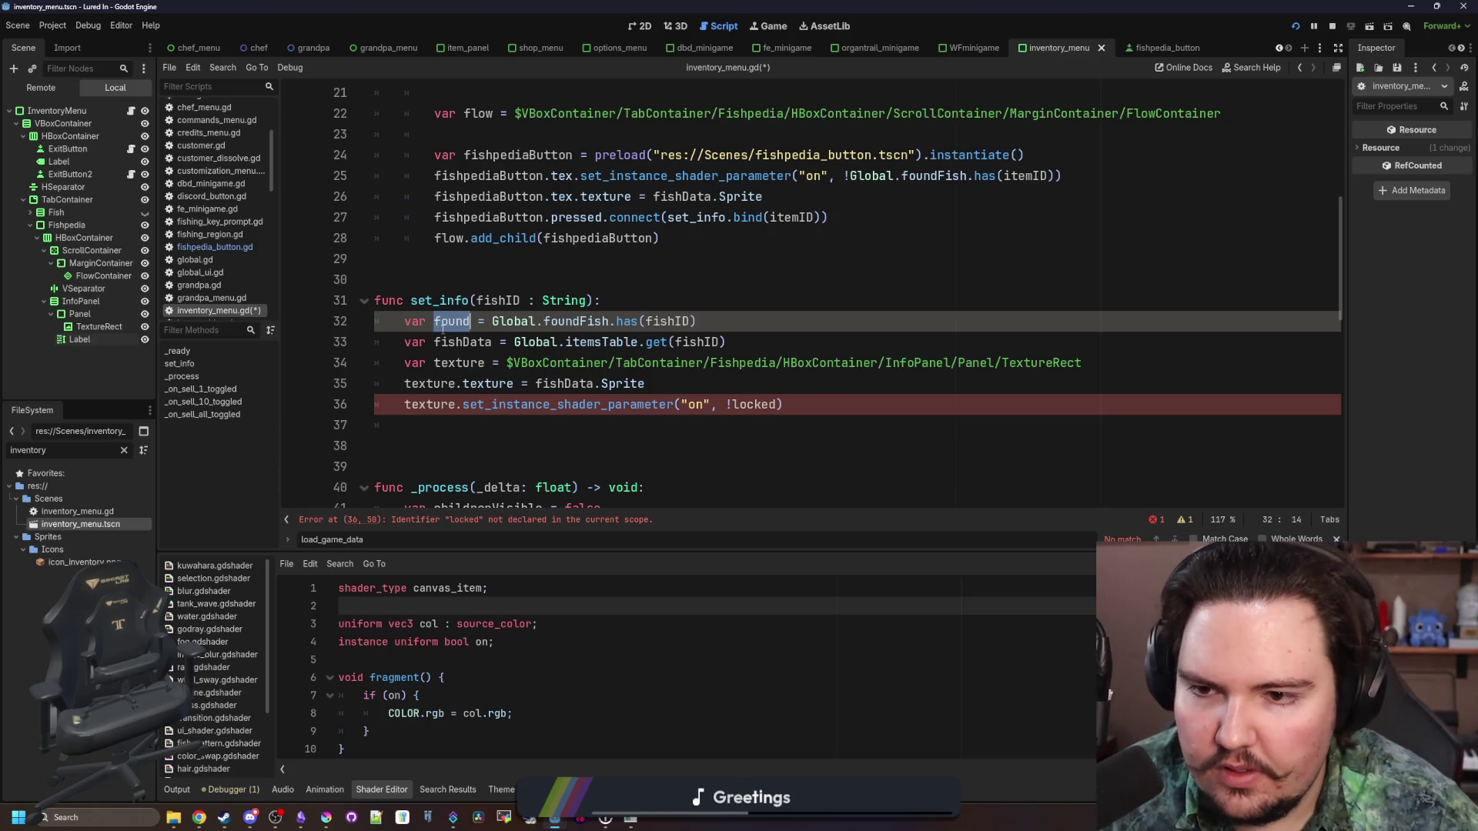
double_click(755, 404)
type("found")
key("ctrl+s")
left_click(1295, 29)
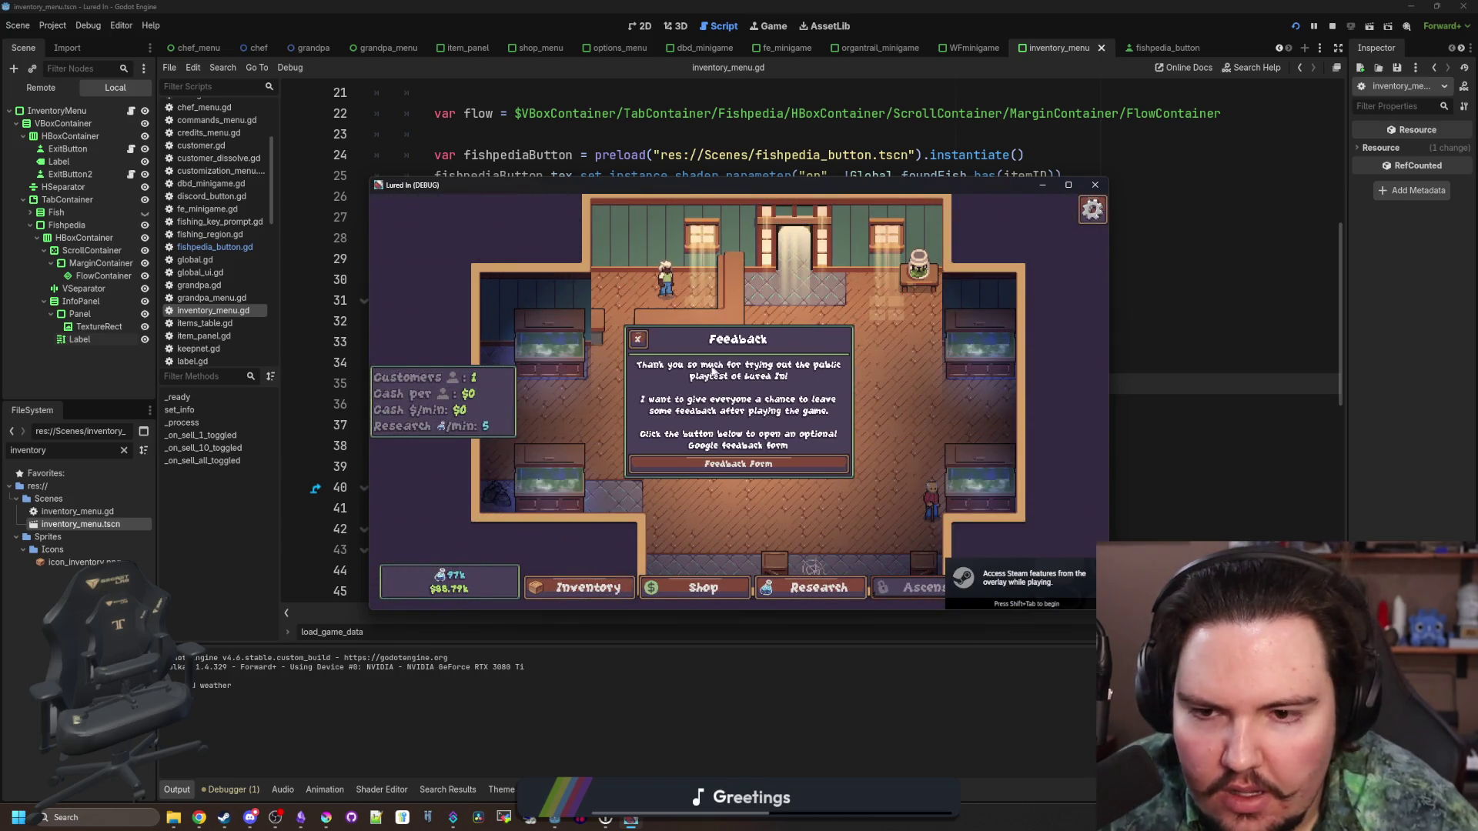
Dismiss the game popups, scroll the Inventory's Fishpedia silhouettes, close it and Alt-Tab to the editor
left_click(739, 455)
left_click(740, 454)
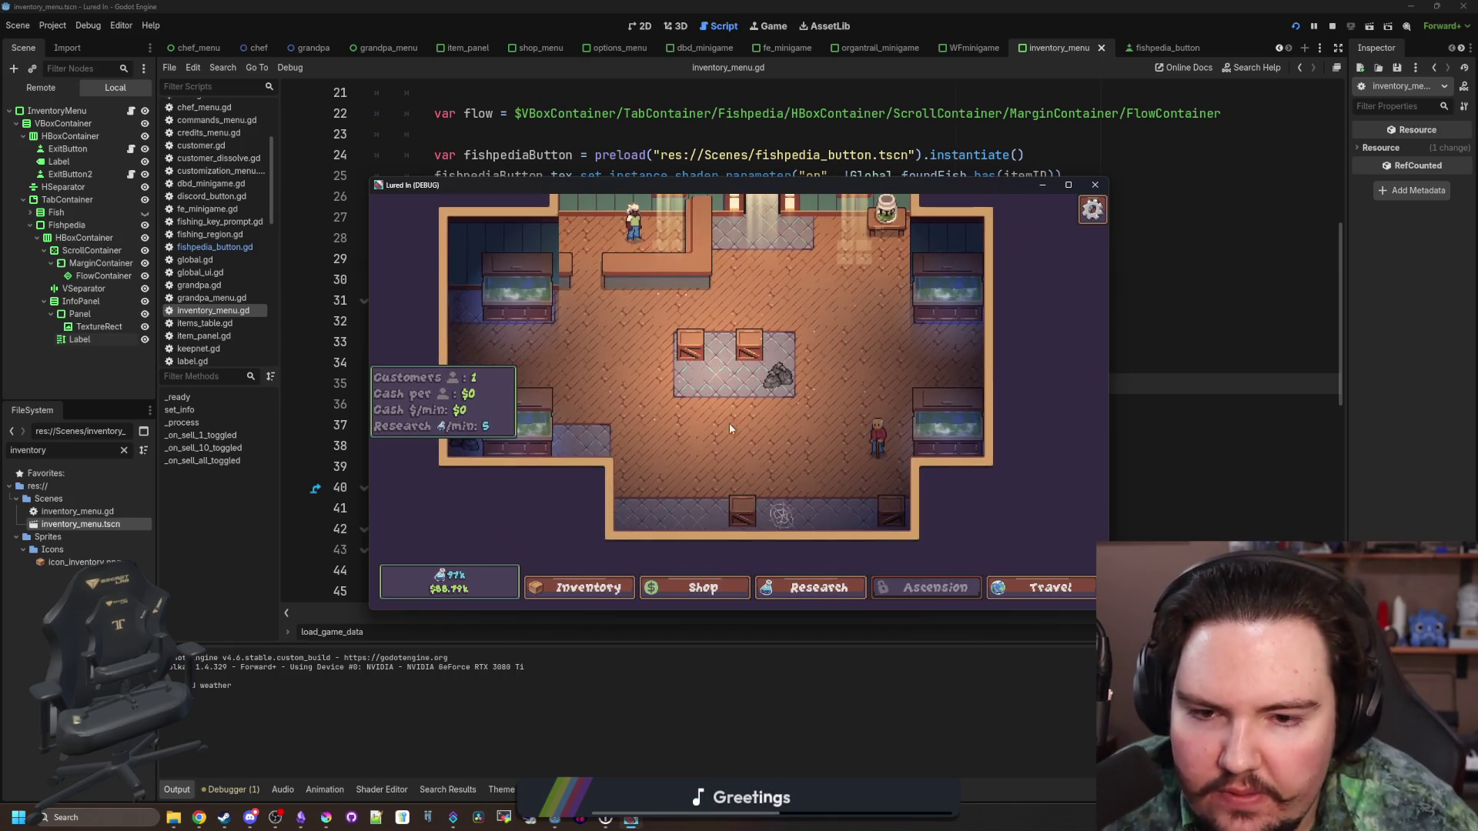
left_click(569, 582)
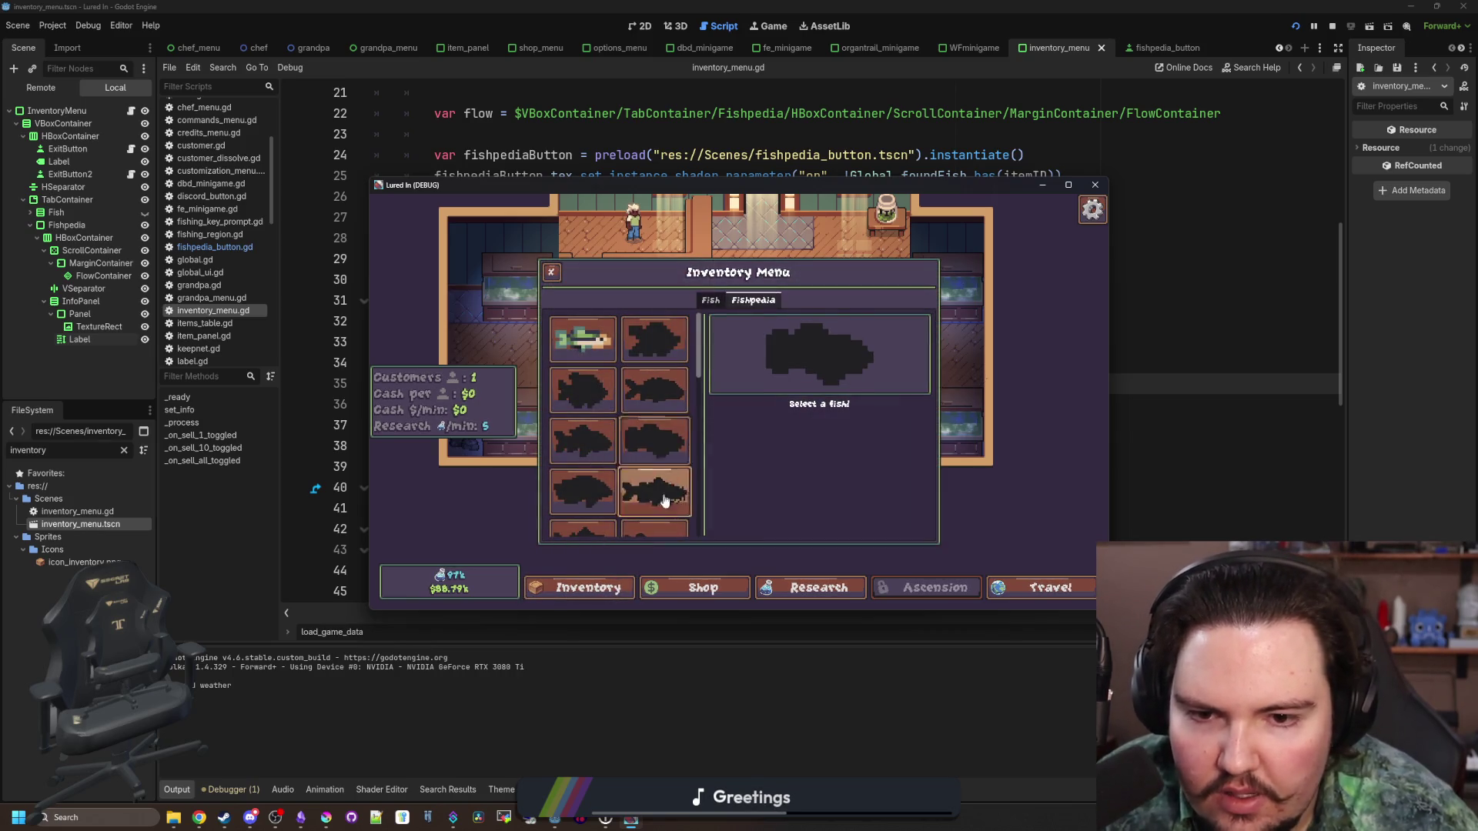
scroll(580, 475, "down", 1)
scroll(639, 493, "down", 3)
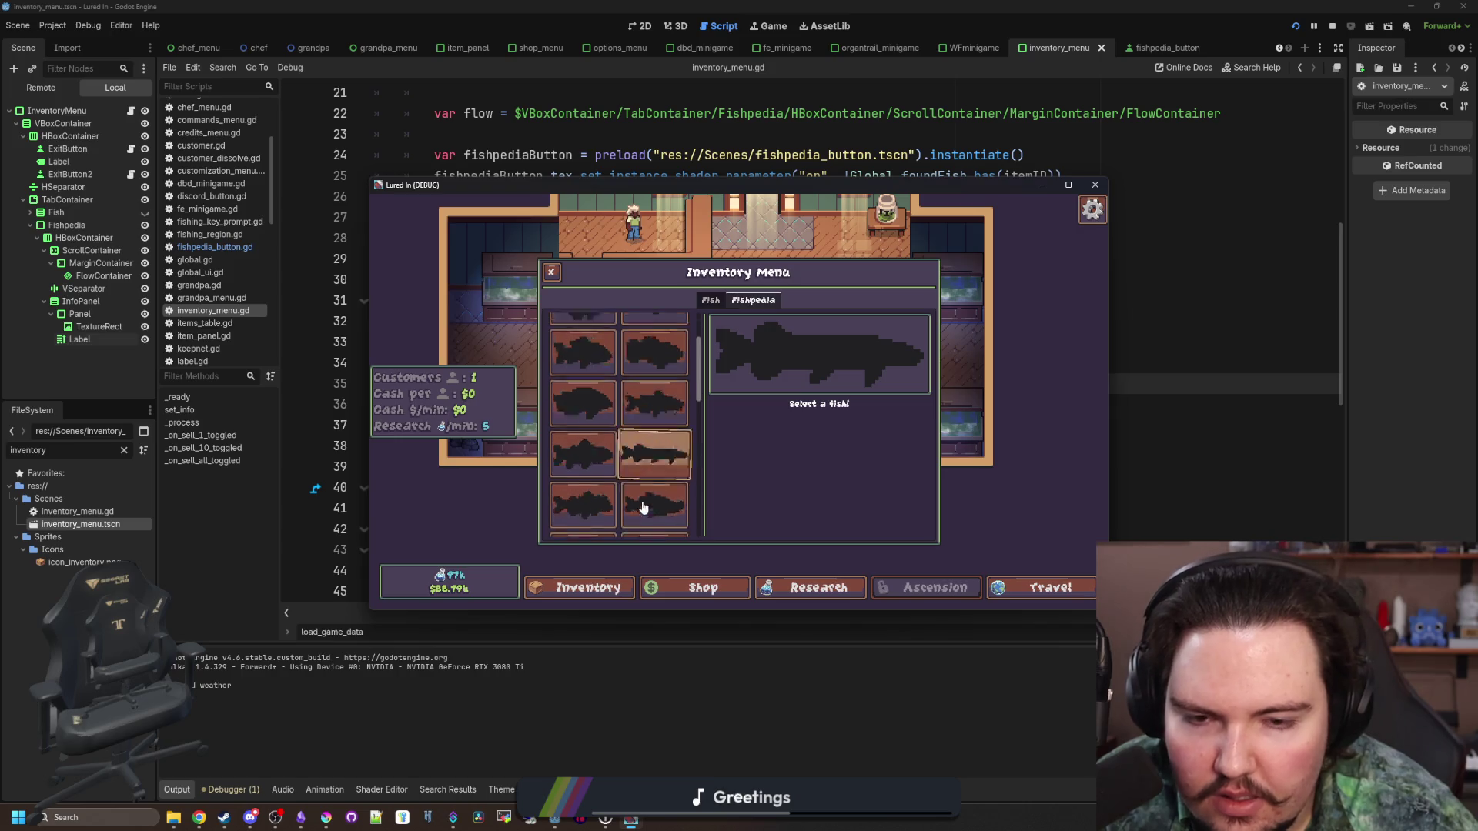
scroll(656, 500, "down", 3)
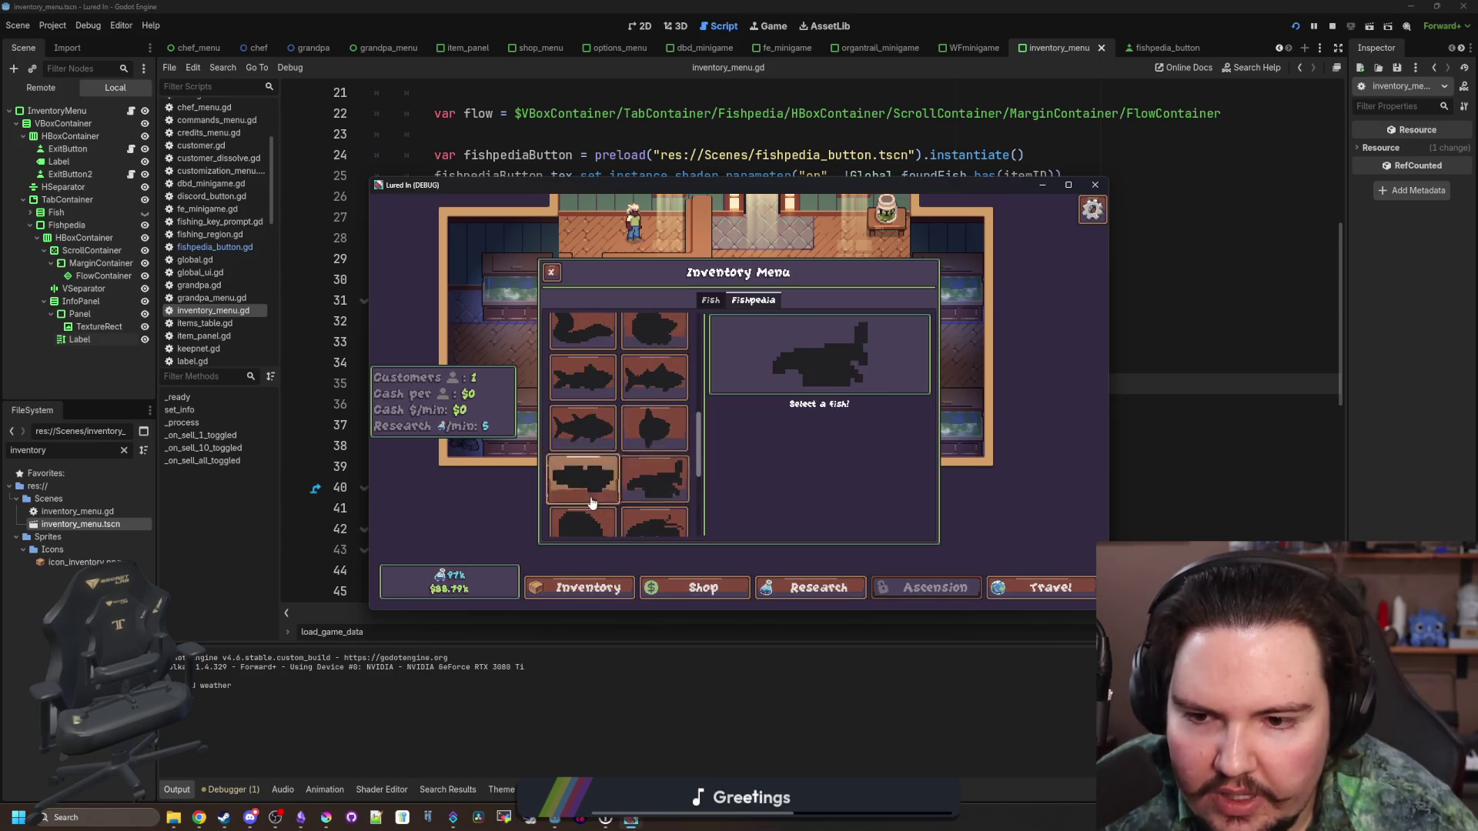
scroll(651, 522, "down", 2)
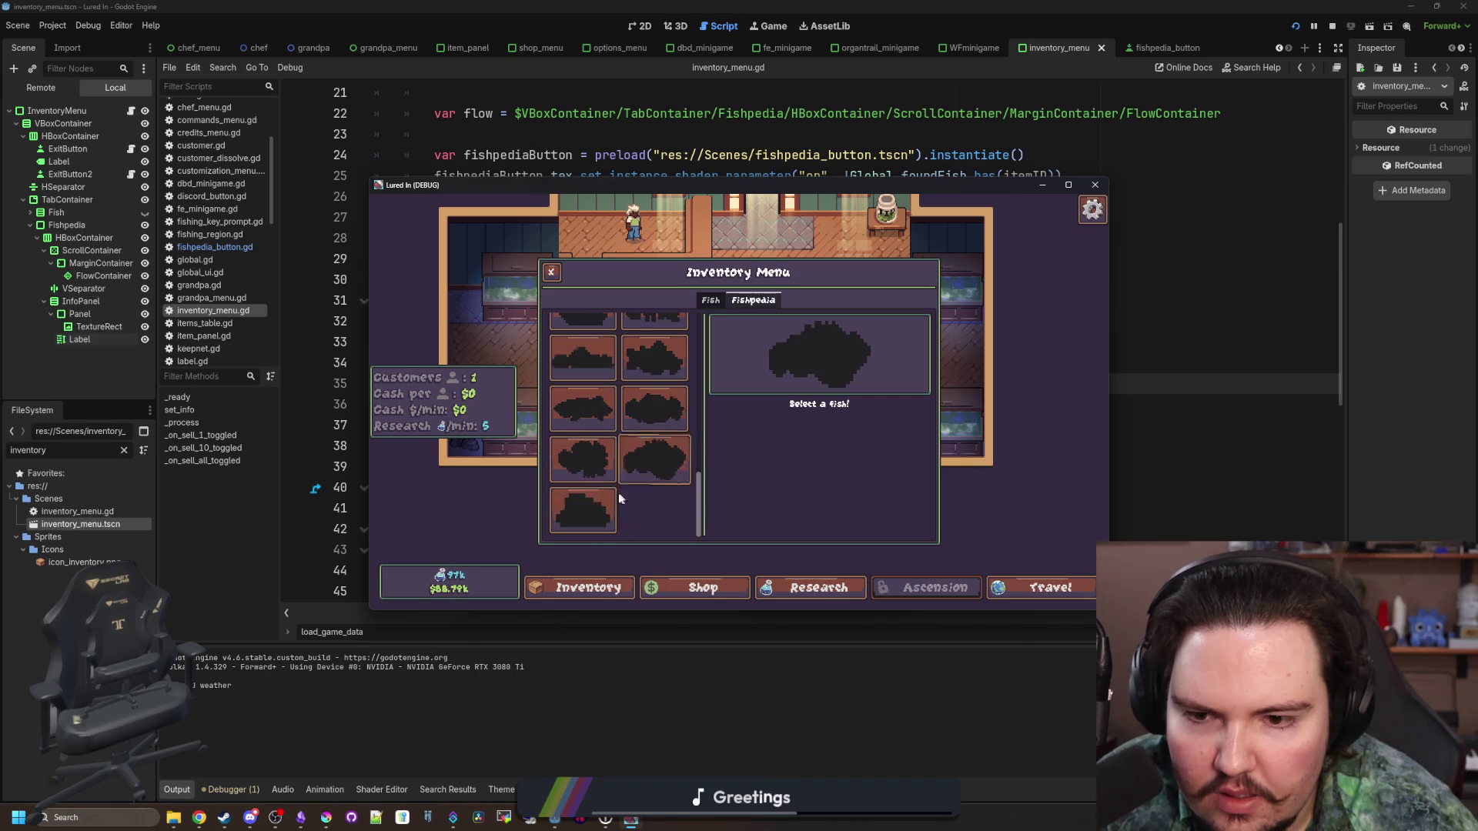
left_click(588, 588)
key("alt+Tab")
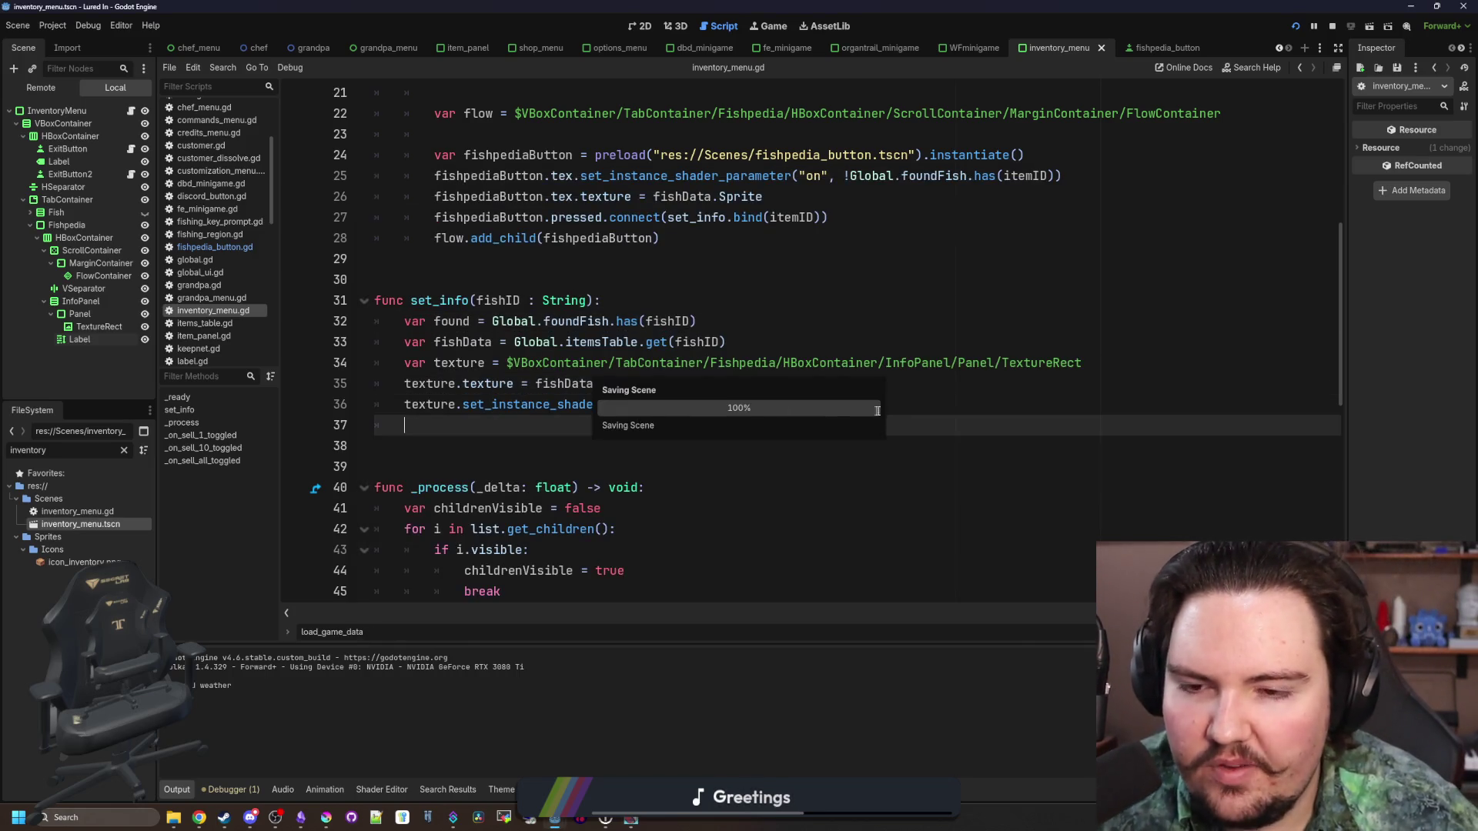
Add a `label` variable referencing the info Label node in set_info
left_click(901, 405)
key("Return")
mouse_move(80, 339)
left_mouse_down()
mouse_move(506, 440)
mouse_move(421, 432)
left_mouse_up()
type("var label =")
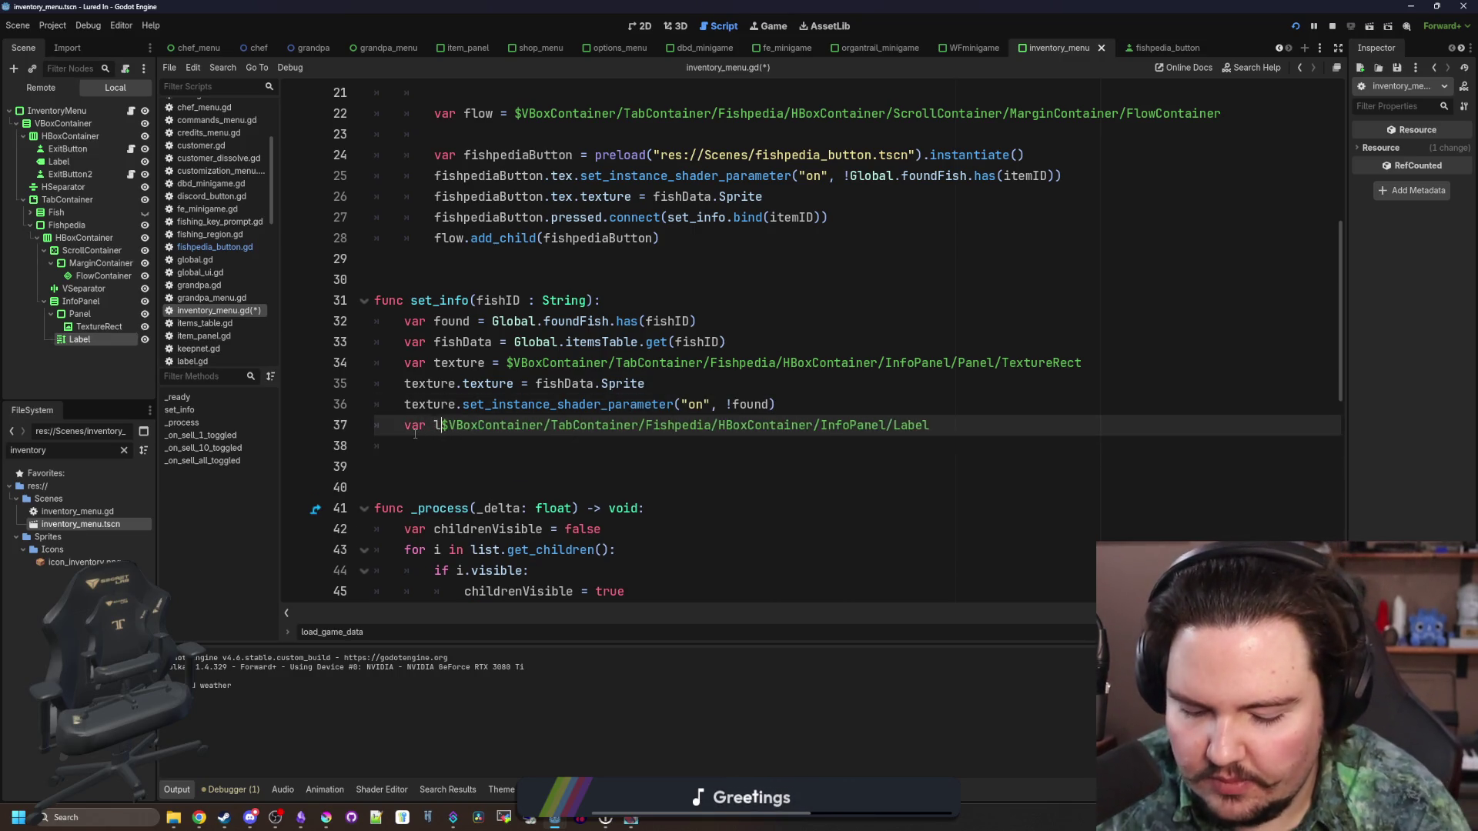
left_click(1023, 429)
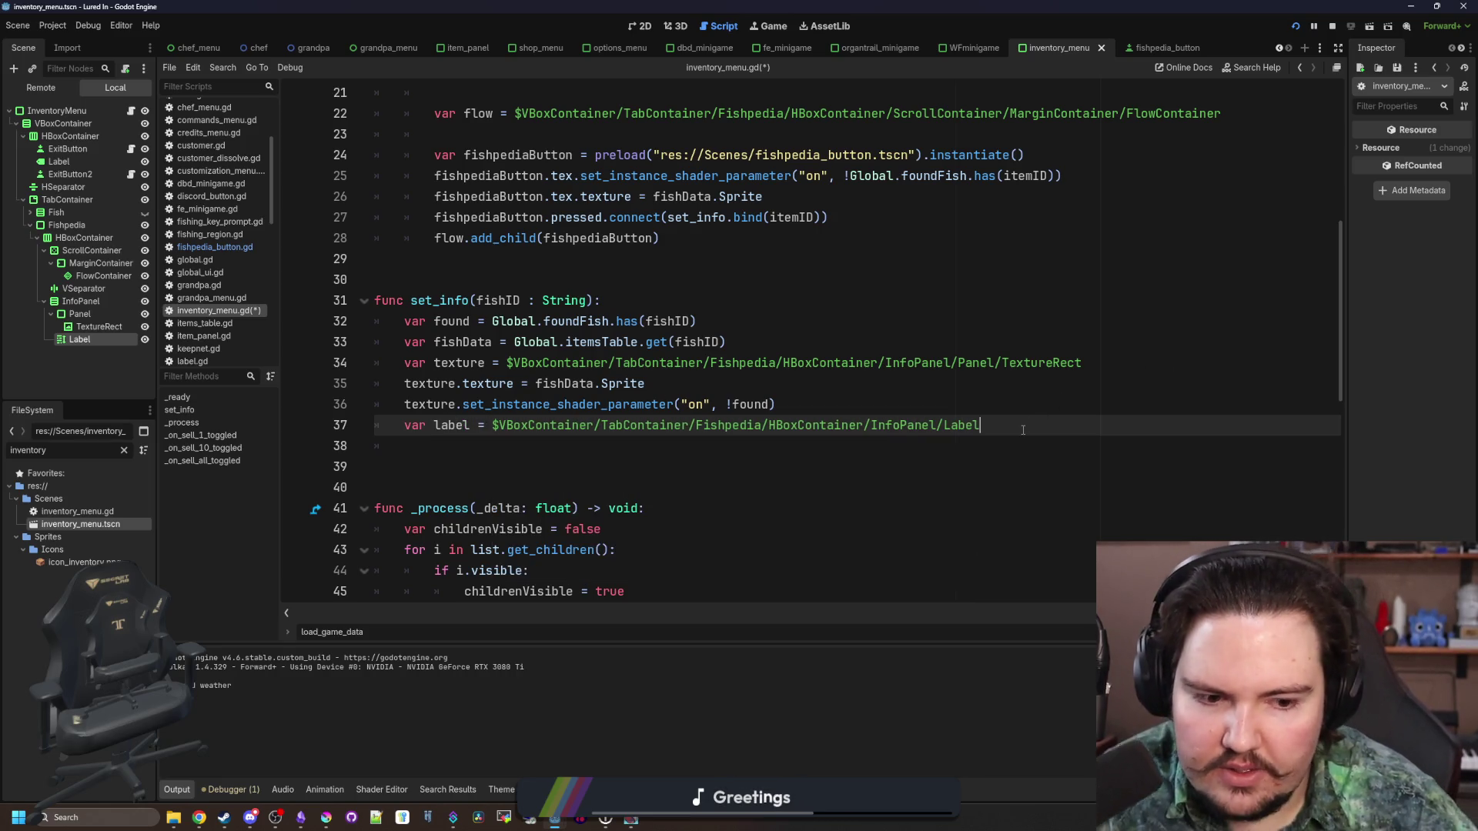
key("Return")
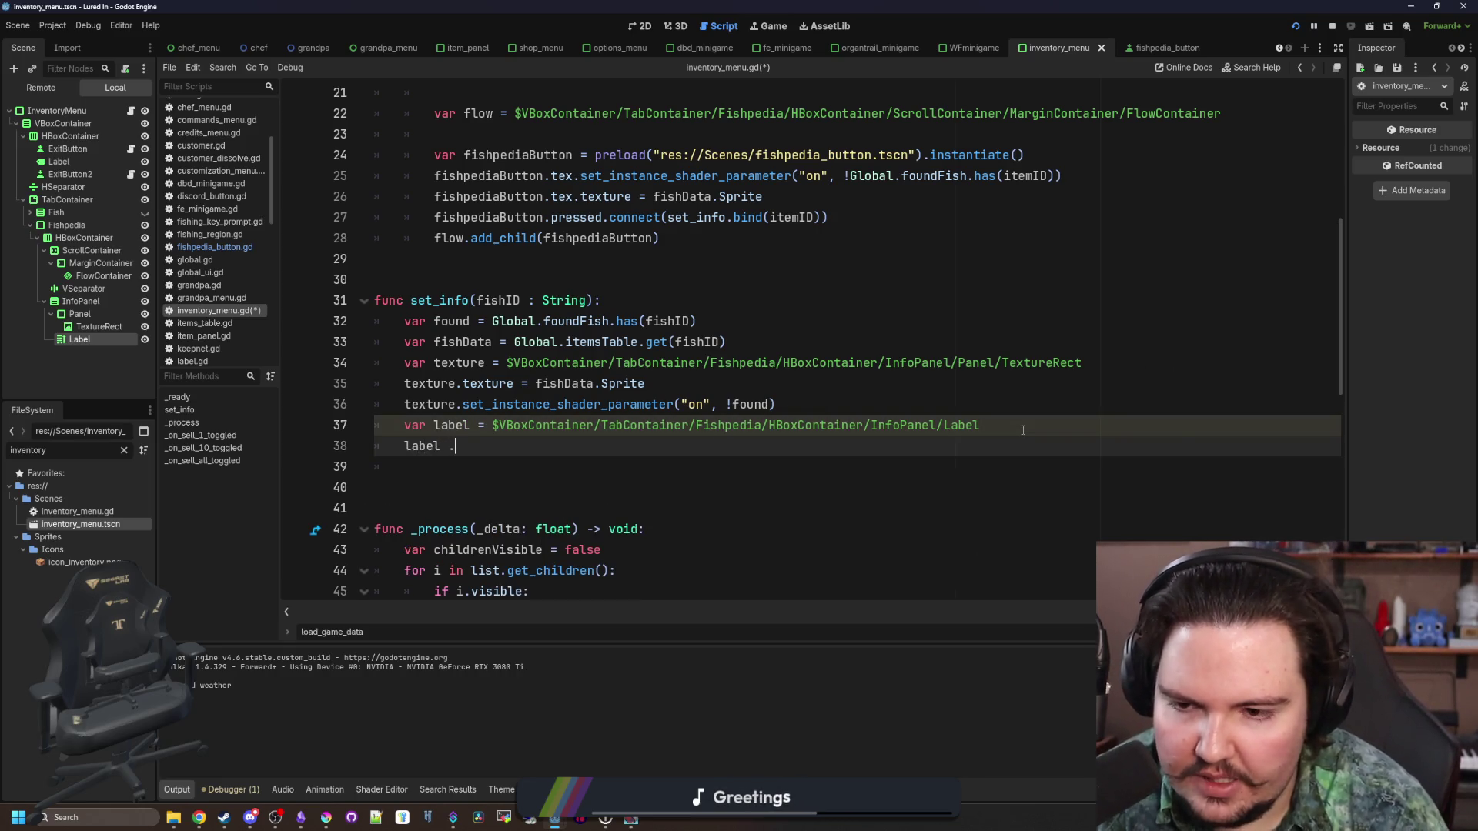
Set label.text to the fish's Data name wrapped in a [font_size=32] tag
type("text = \"[font_size=32")
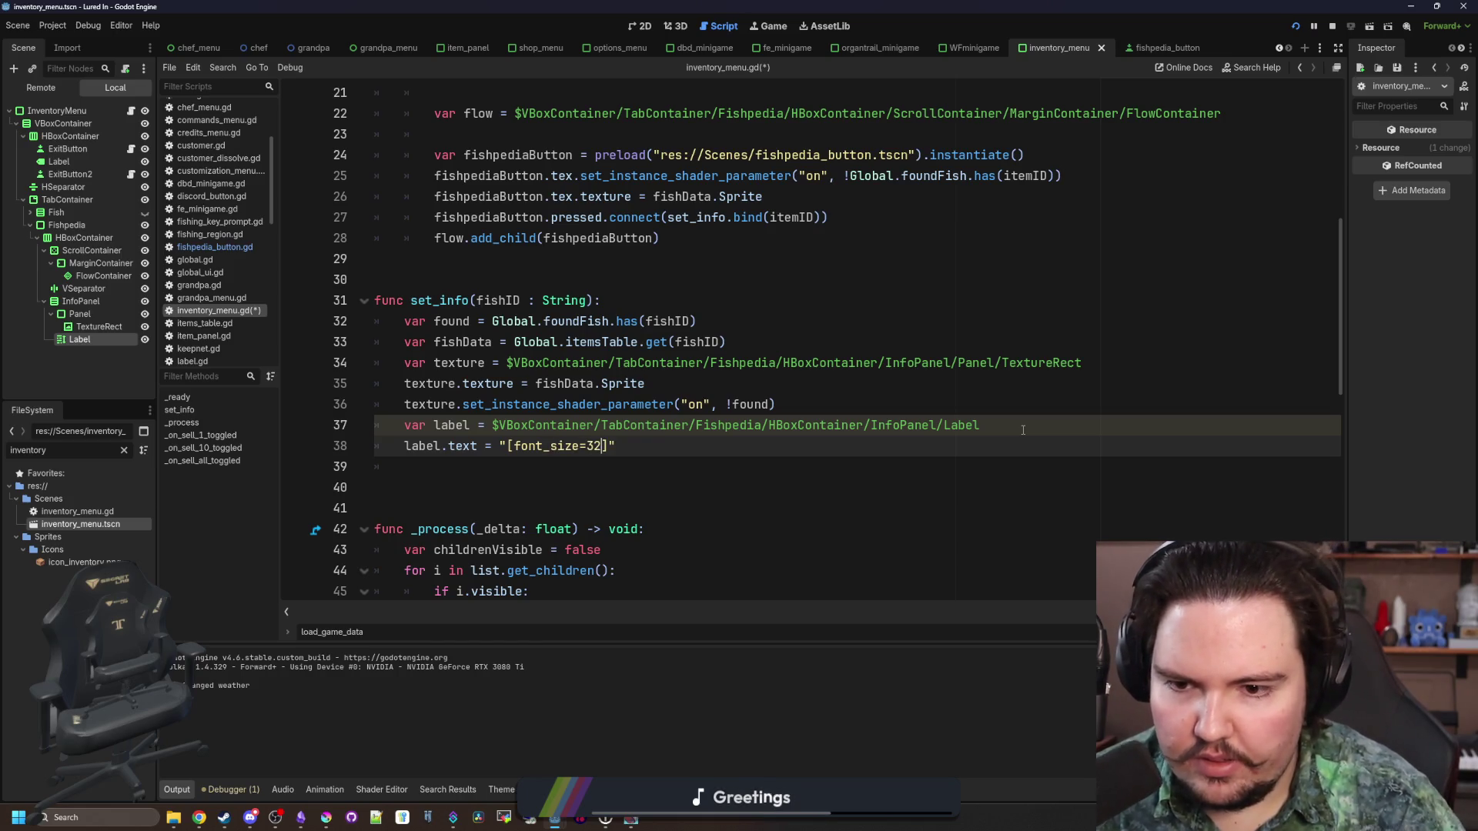
type("]")
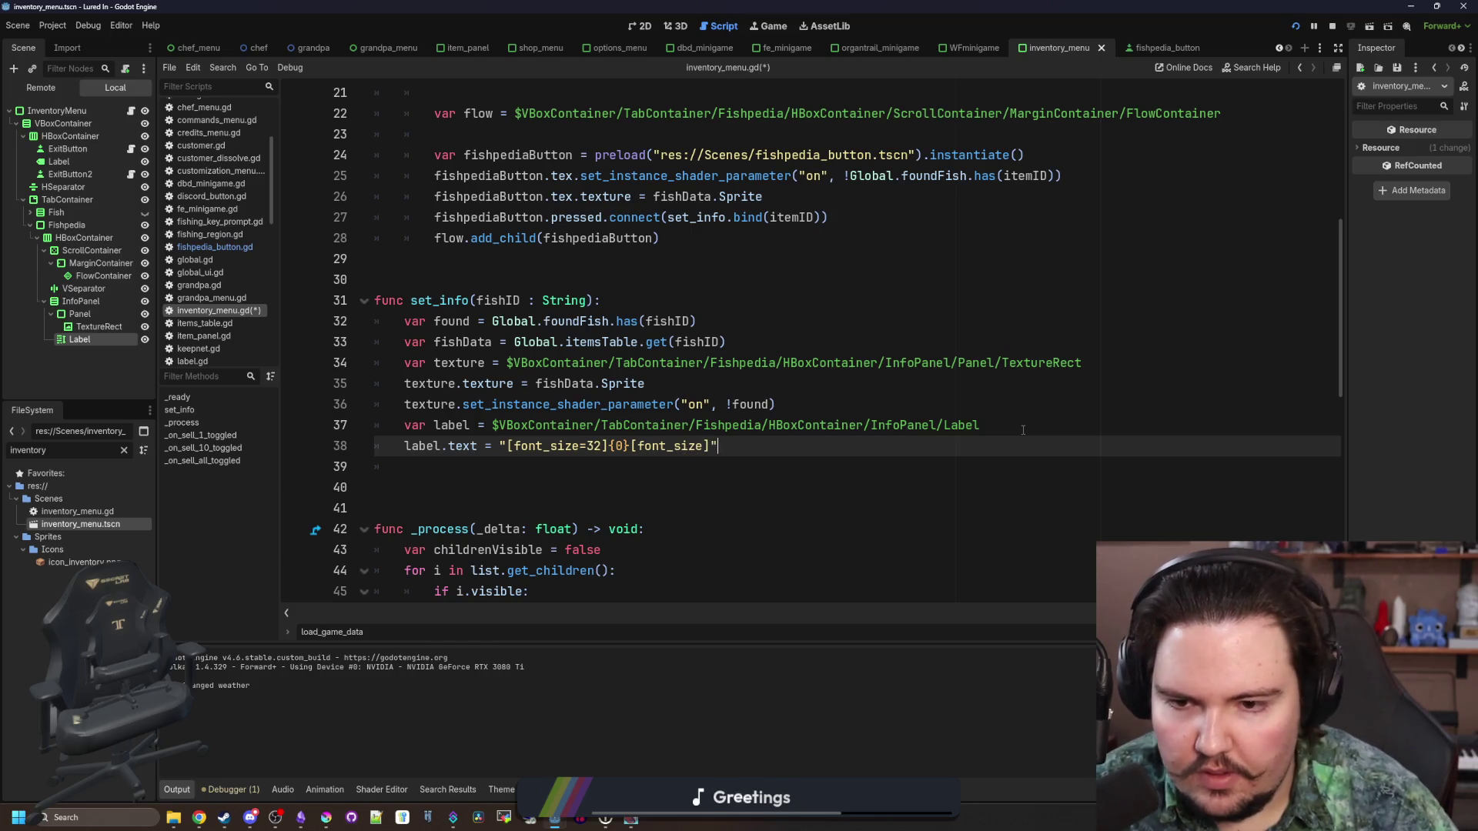
type("t()")
key("Return")
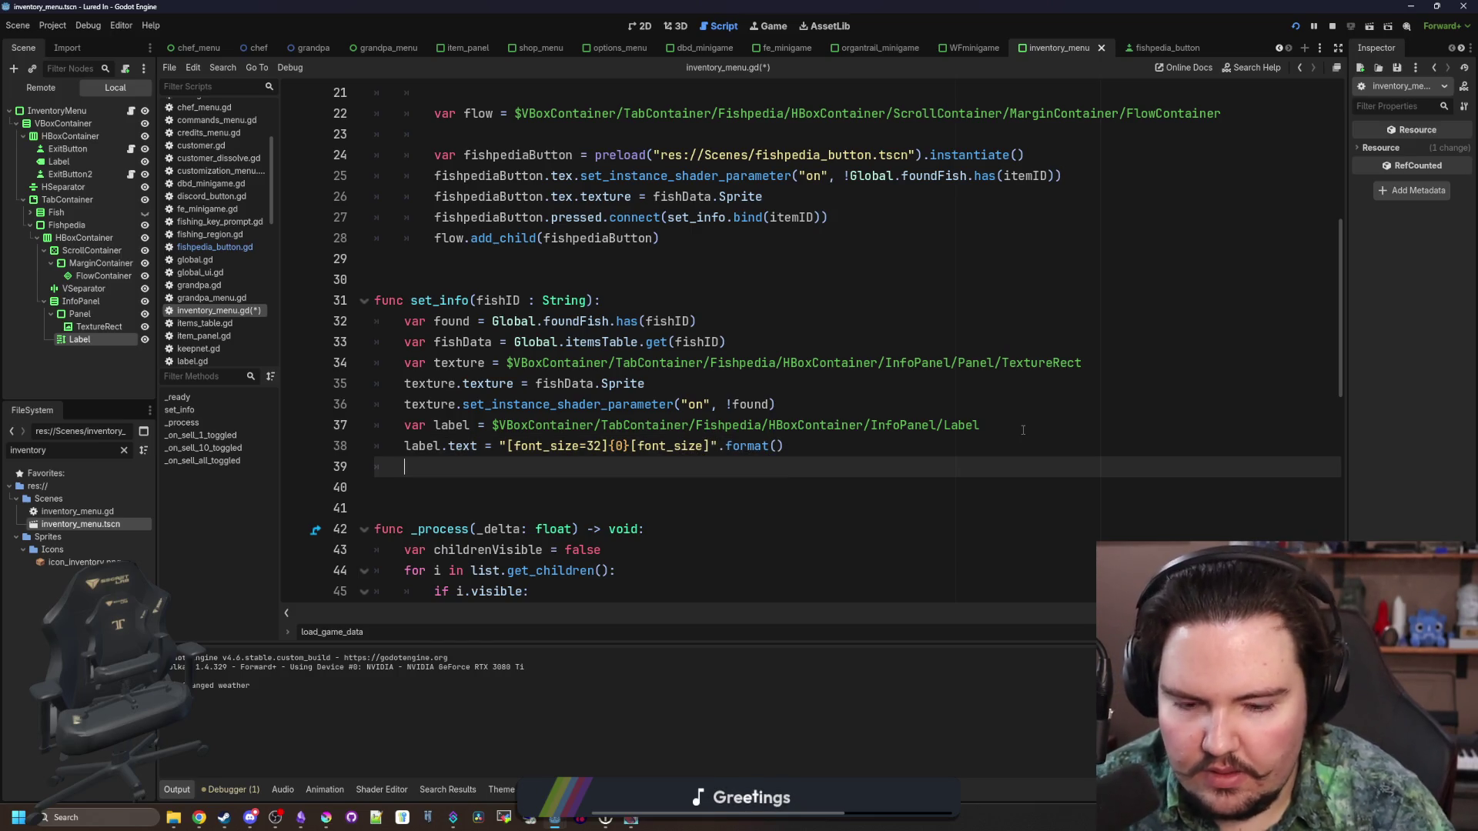
left_click(775, 445)
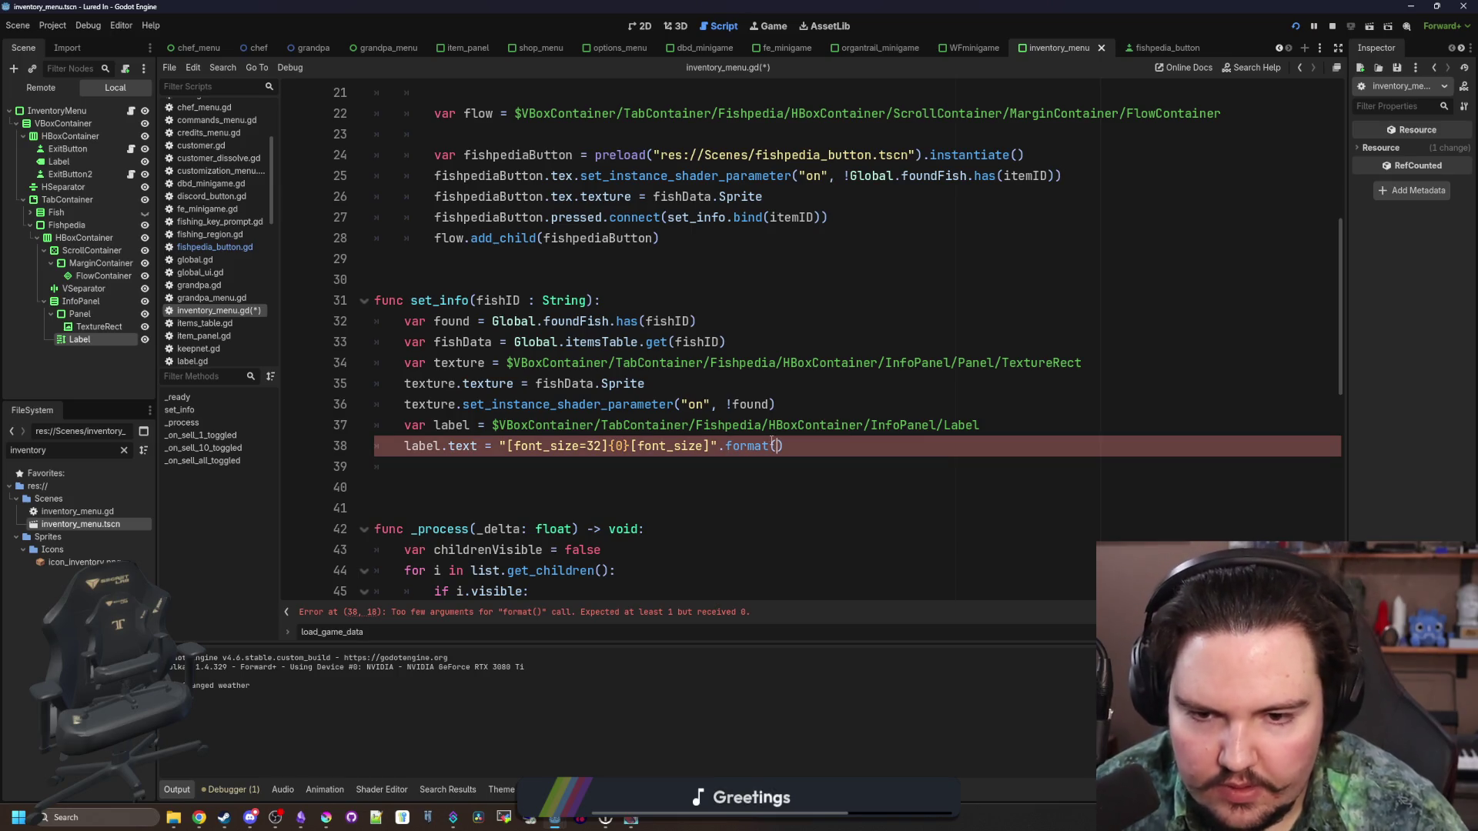
type("[fishData.Name]")
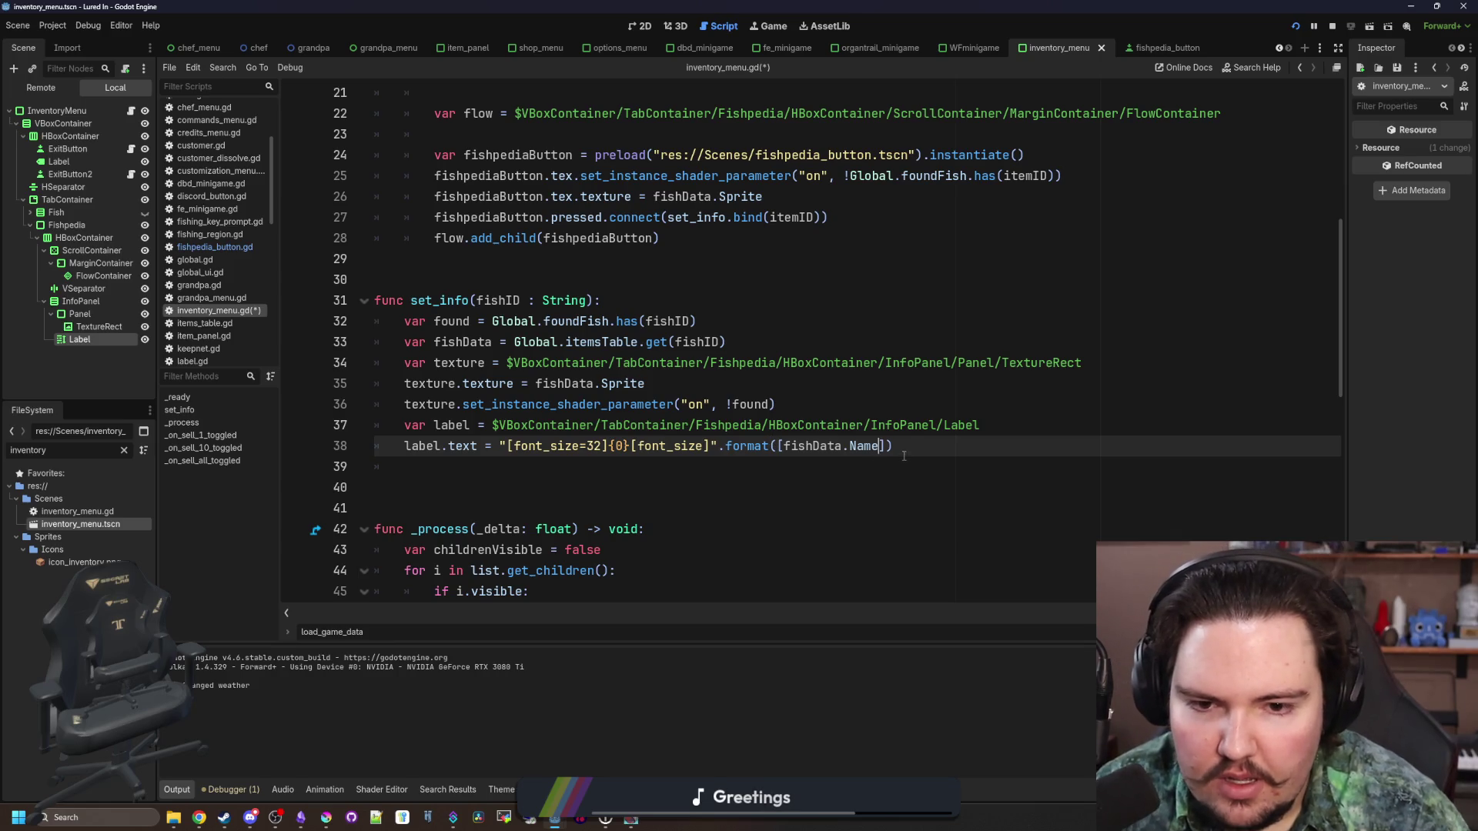
key("Return")
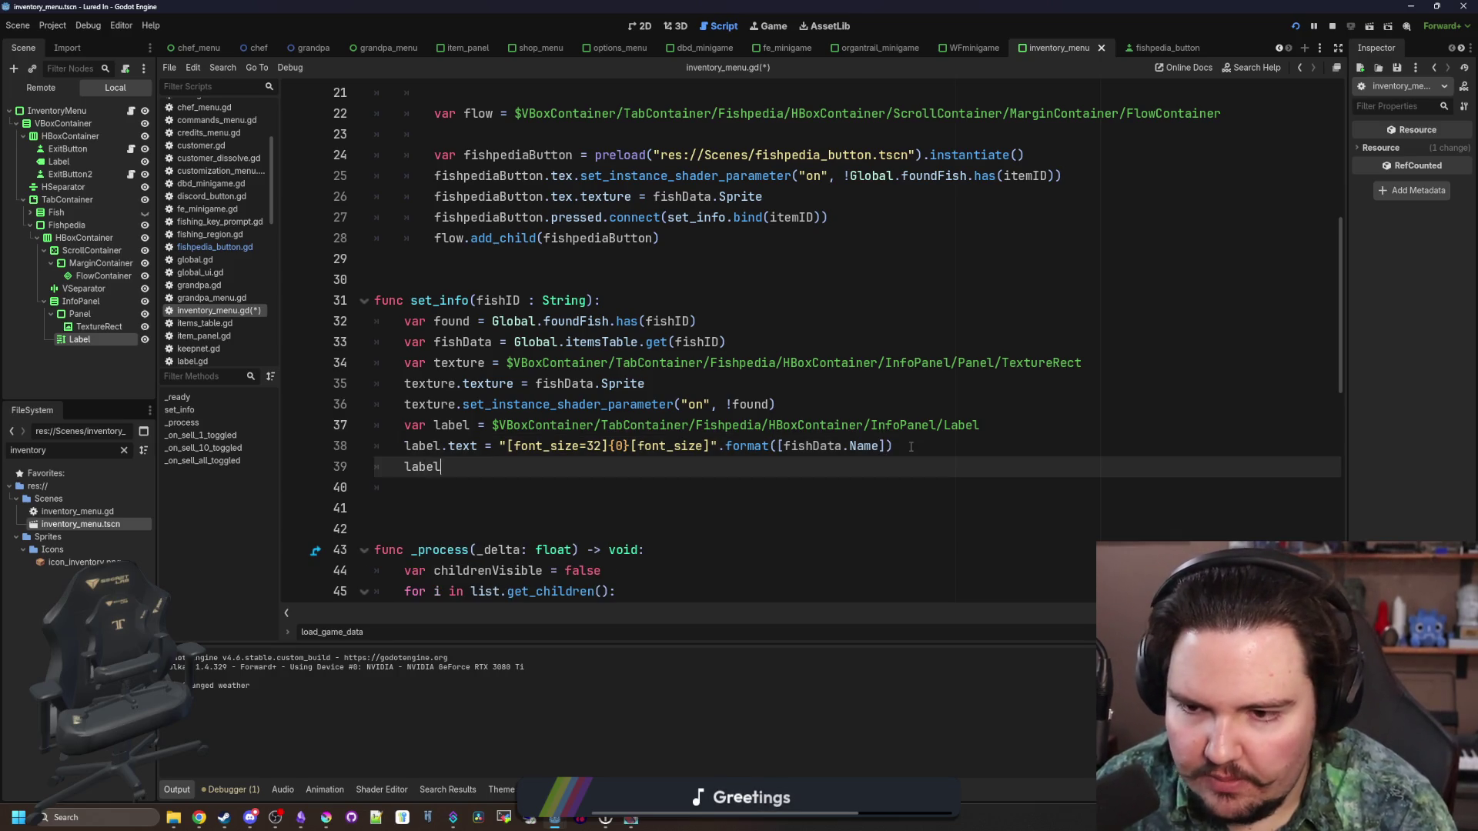
Start a `label.text +=` line for the description and escape the quote on line 38
type(".text")
key("Escape")
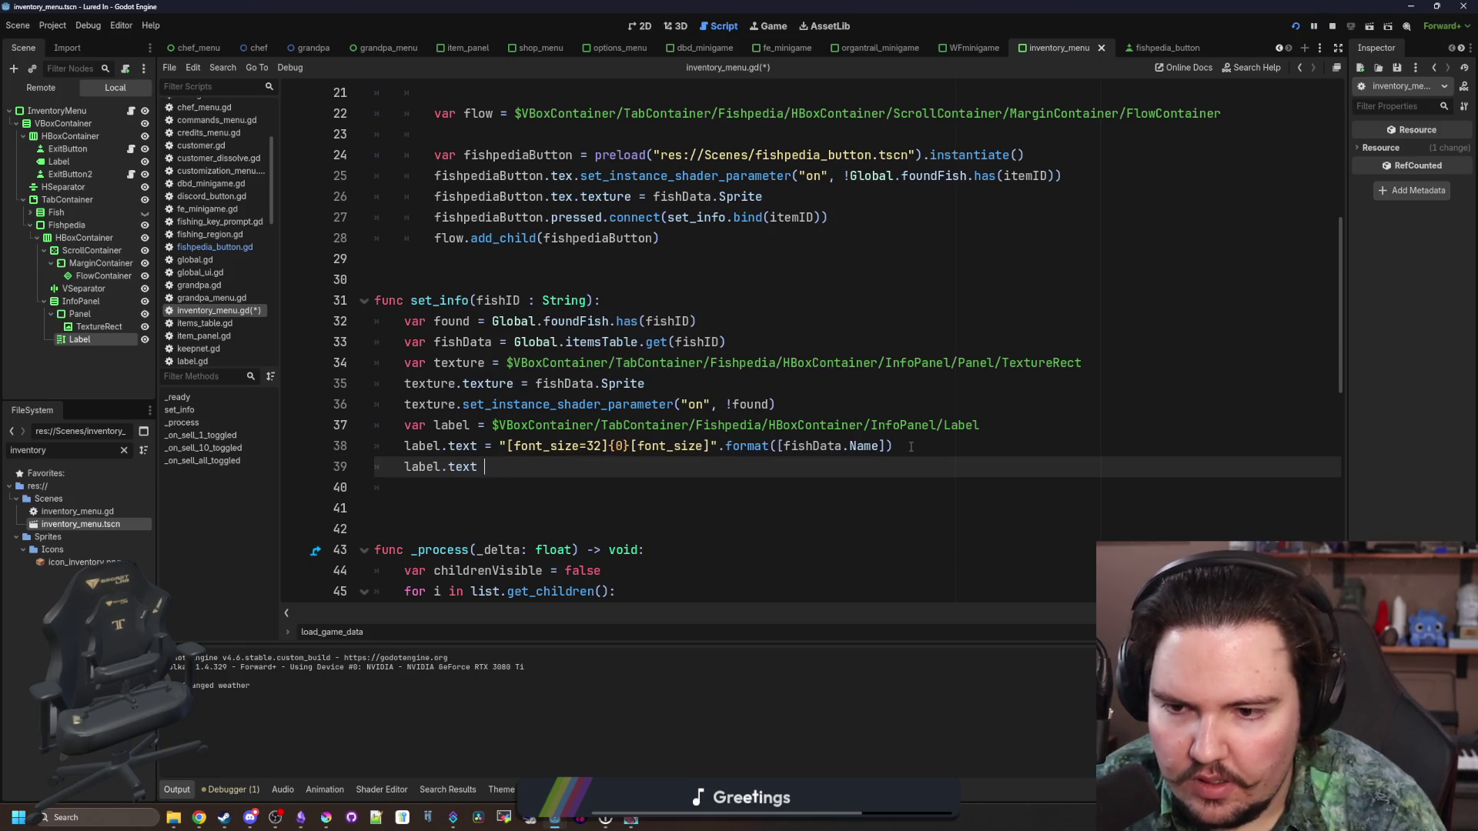
type("+=")
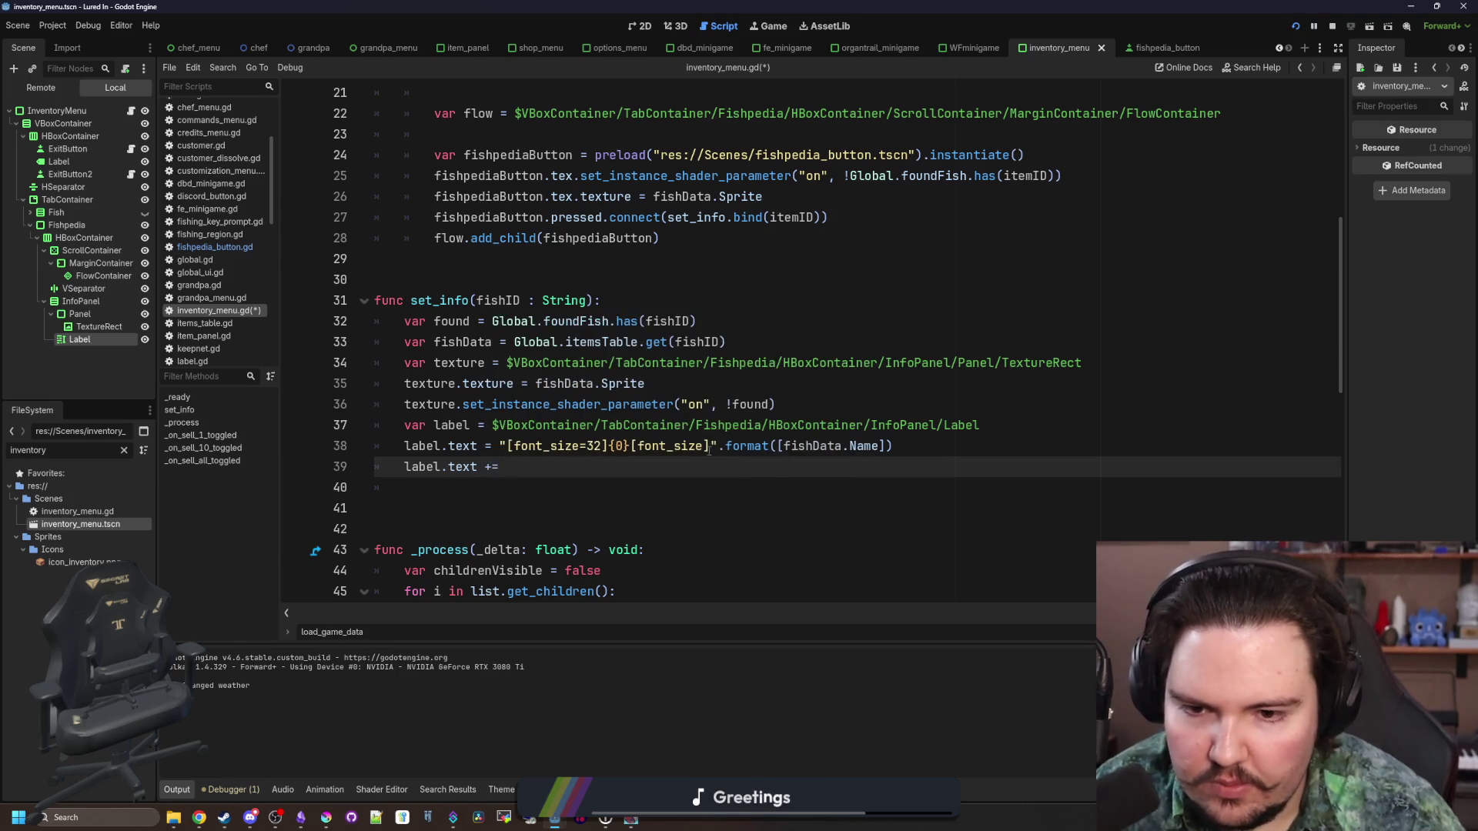
left_click(711, 446)
type("\\")
Reuse the format string on line 39 for the Description, without the font_size tags
left_click_drag(959, 446, 502, 445)
key("ctrl+c")
left_click(856, 466)
key("ctrl+v")
left_click(900, 466)
scroll(899, 466, "up", 3)
scroll(900, 471, "down", 3)
double_click(899, 466)
type("D")
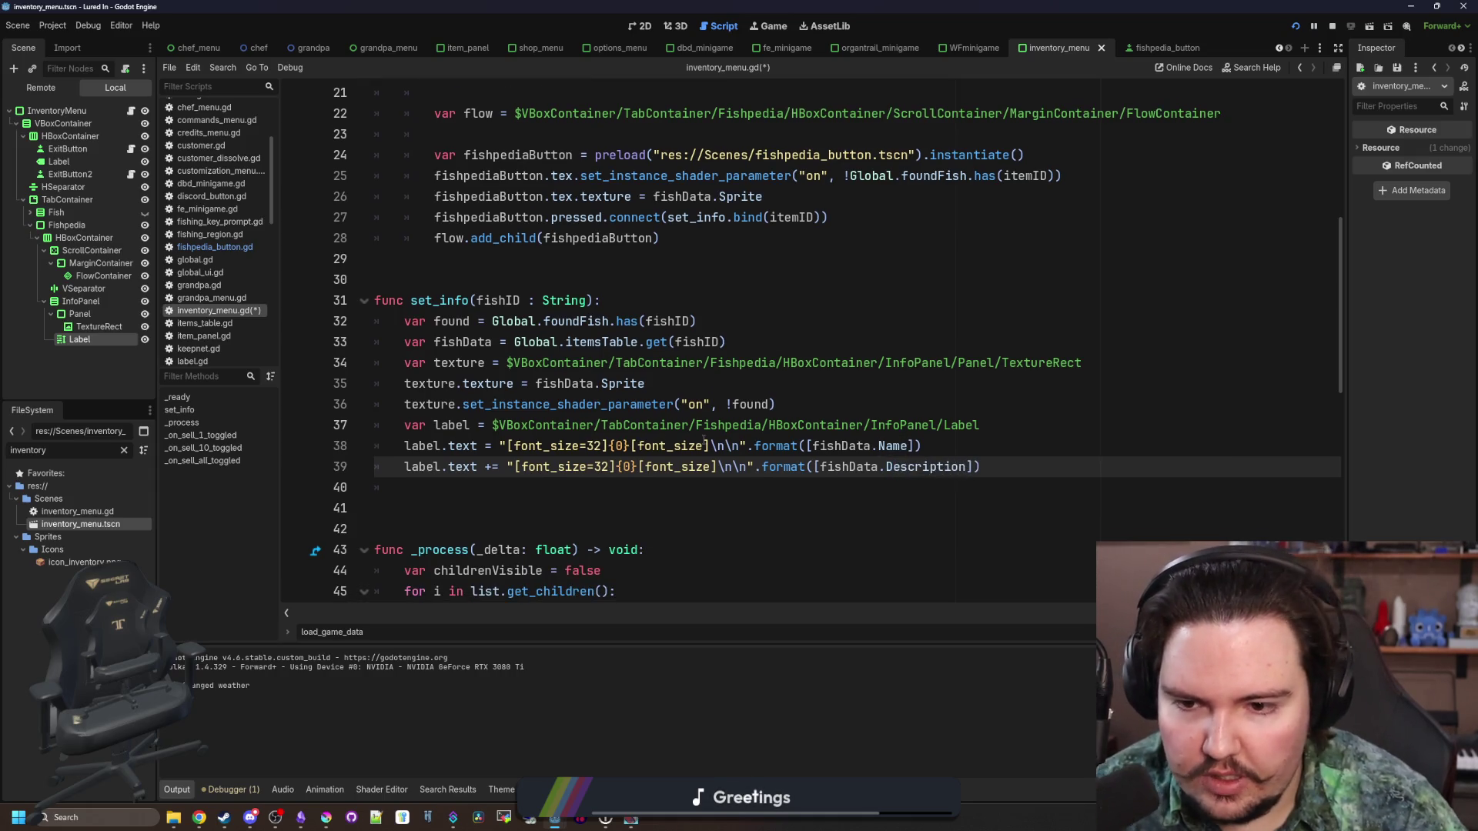
left_click_drag(616, 466, 510, 467)
key("BackSpace")
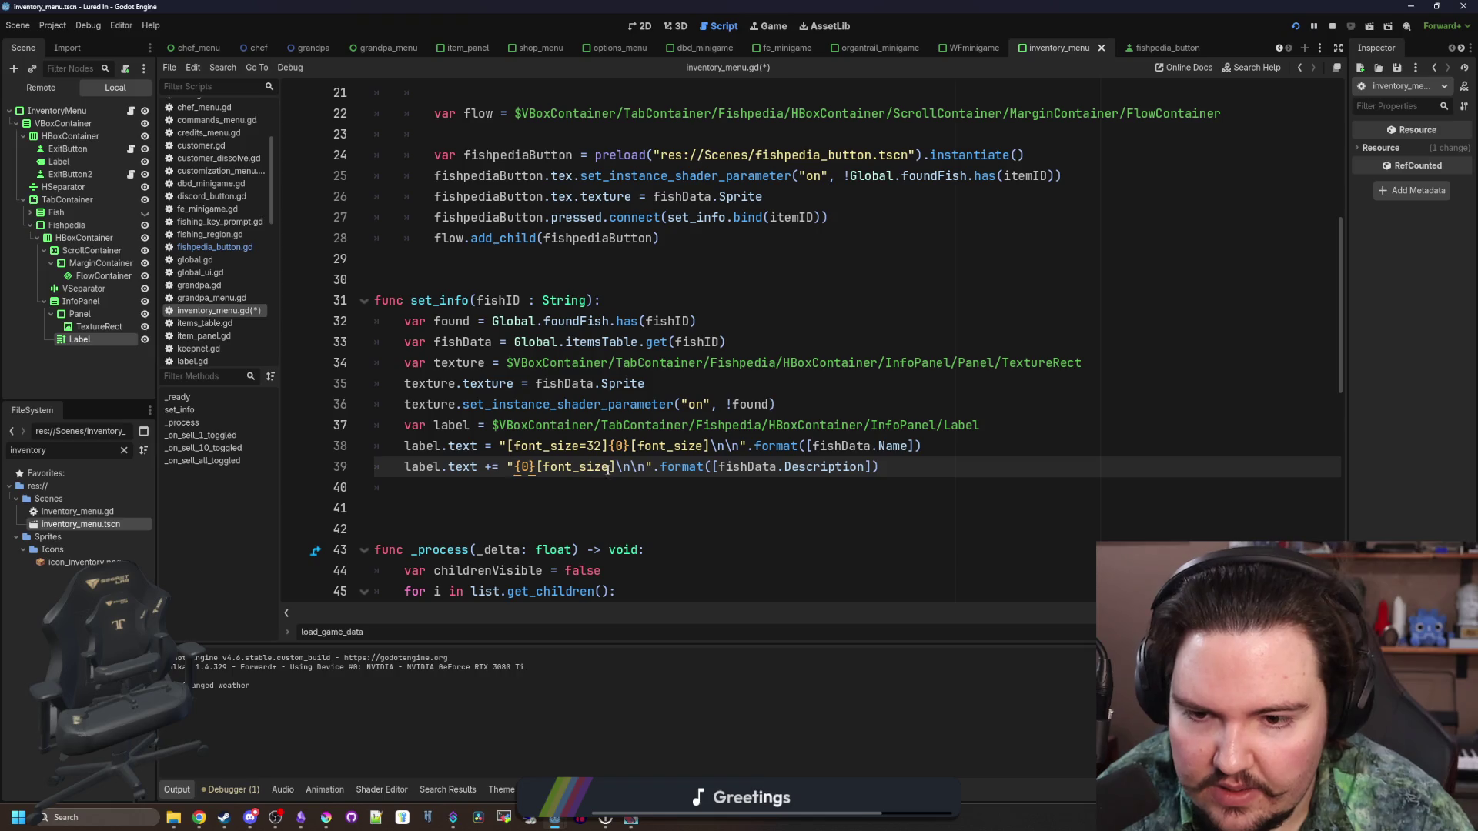
left_click_drag(615, 467, 528, 467)
key("BackSpace")
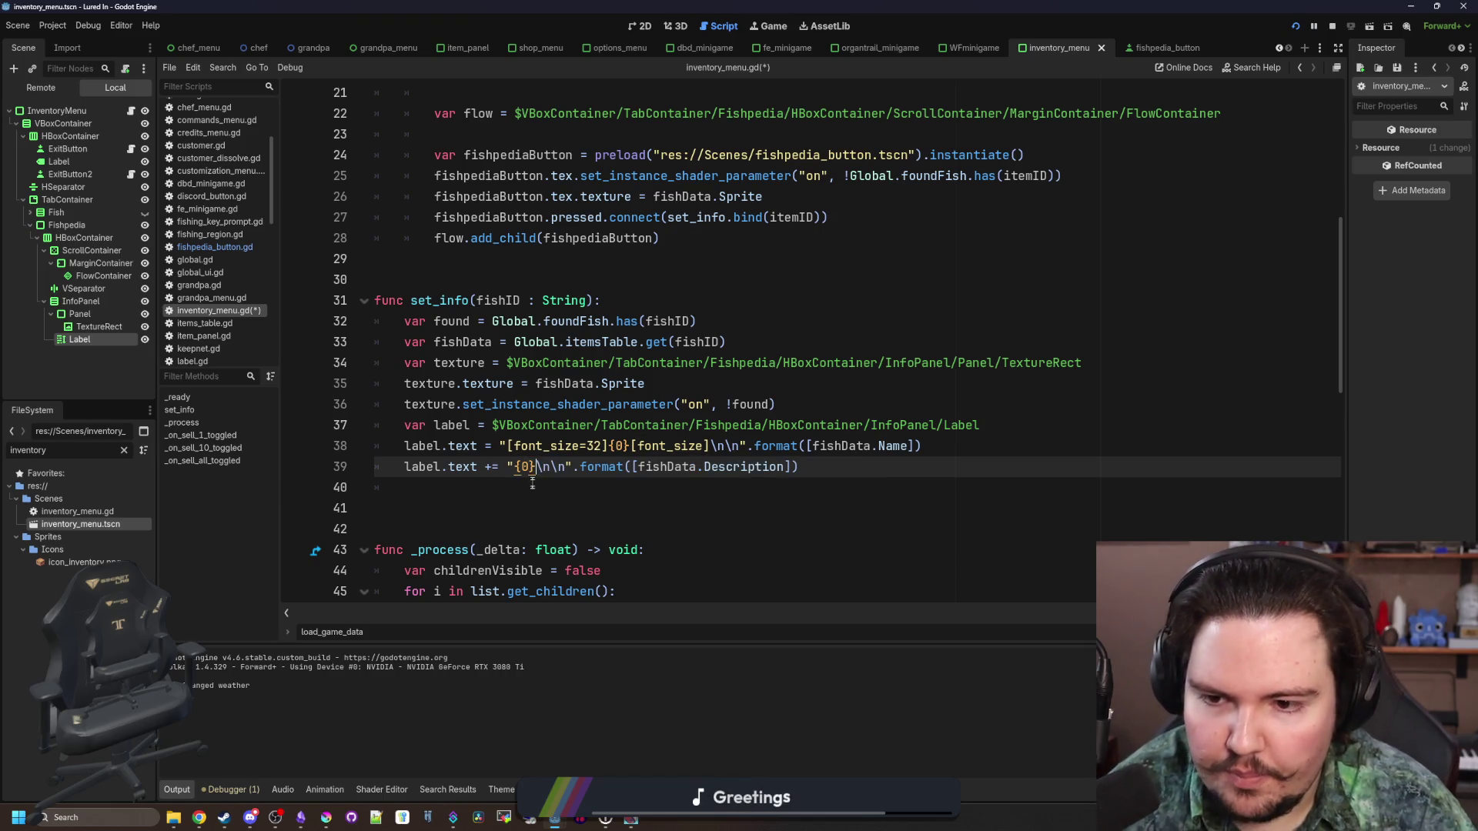
Save inventory_menu.gd and relaunch the game
key("Down")
key("ctrl+s")
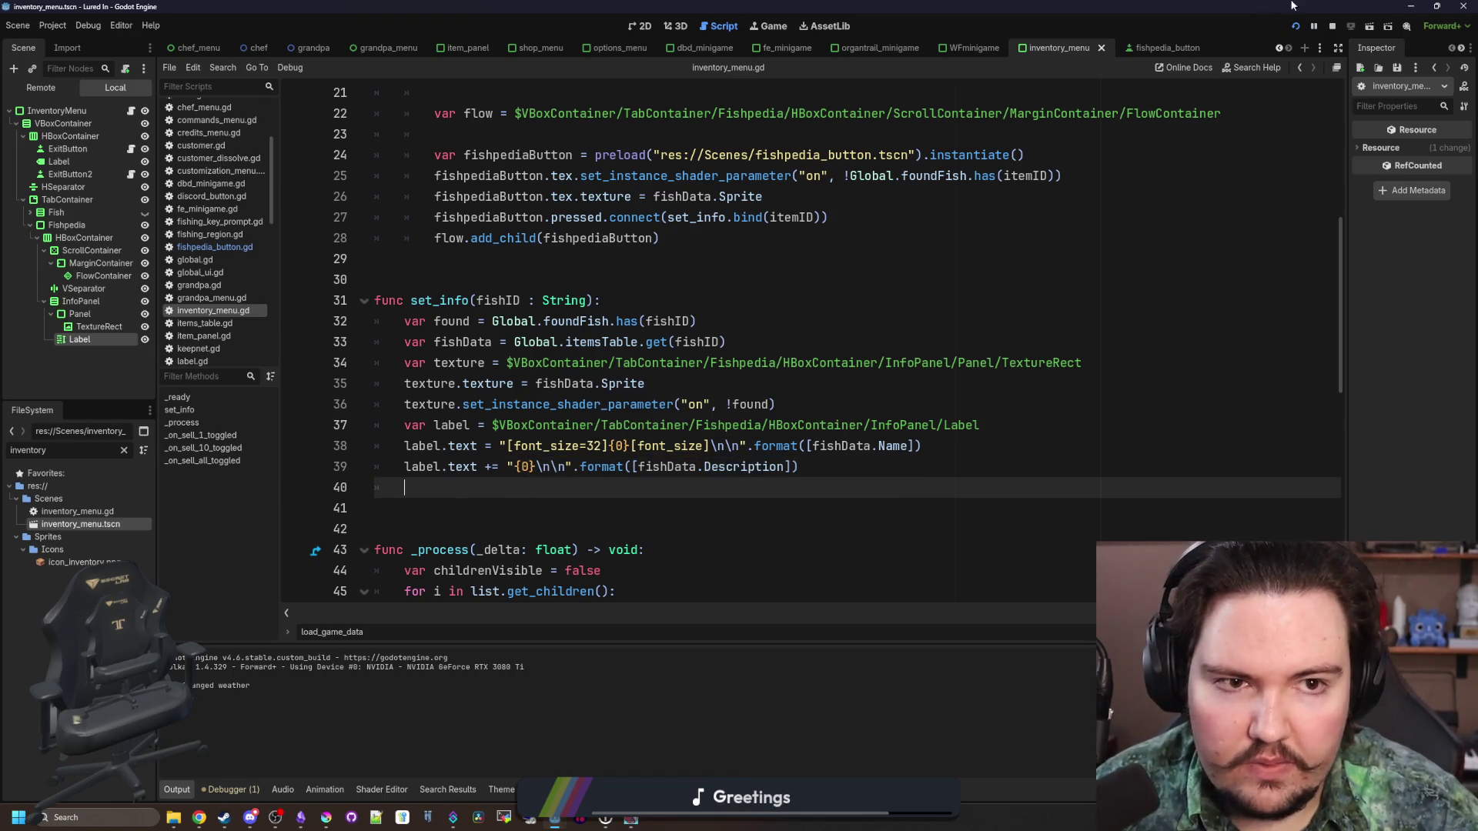
left_click(1333, 33)
key("F5")
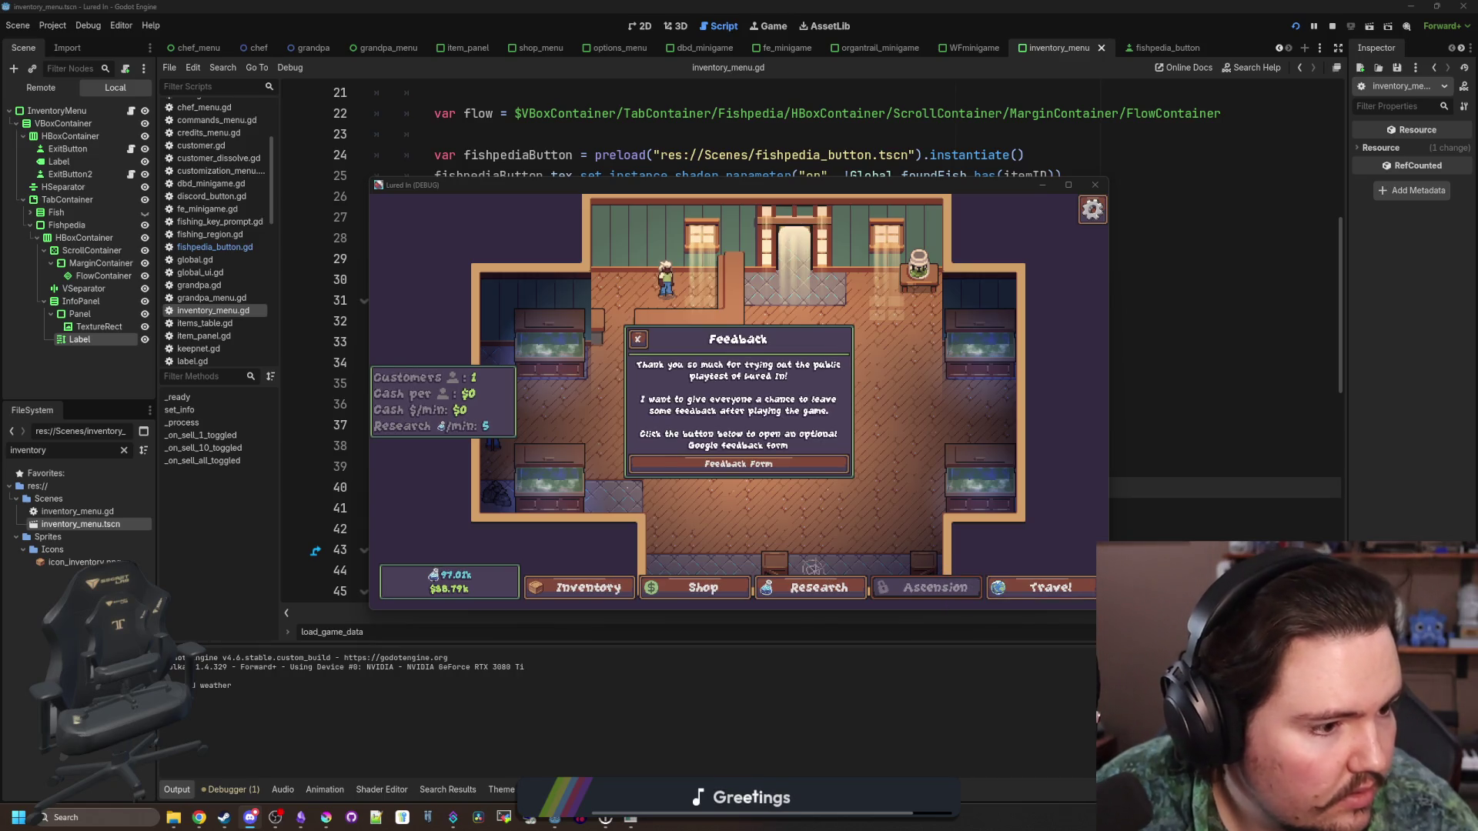
Check the second fish's info in the Fishpedia, then close the game
left_click(638, 339)
left_click(716, 457)
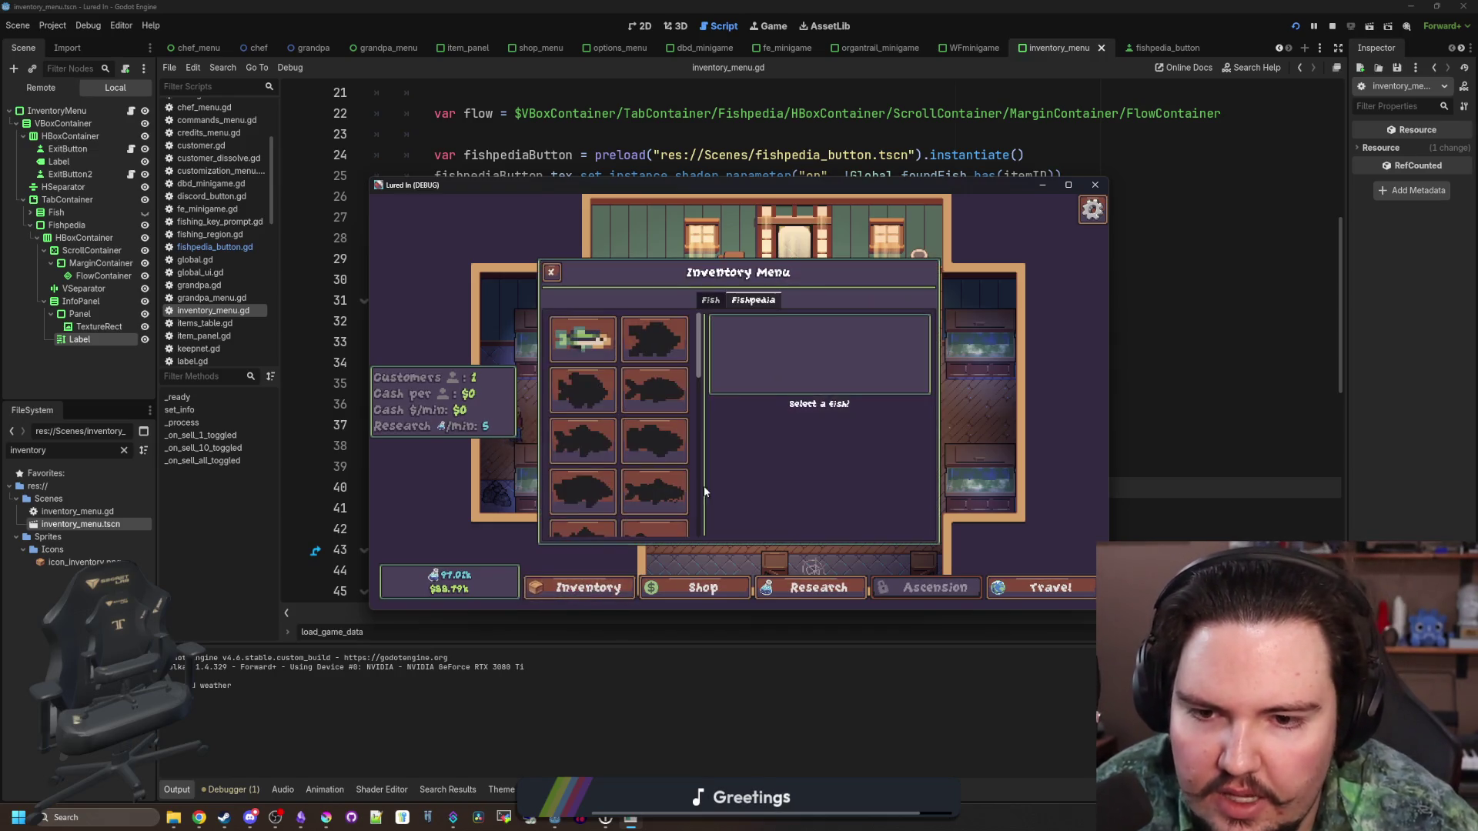
left_click(655, 339)
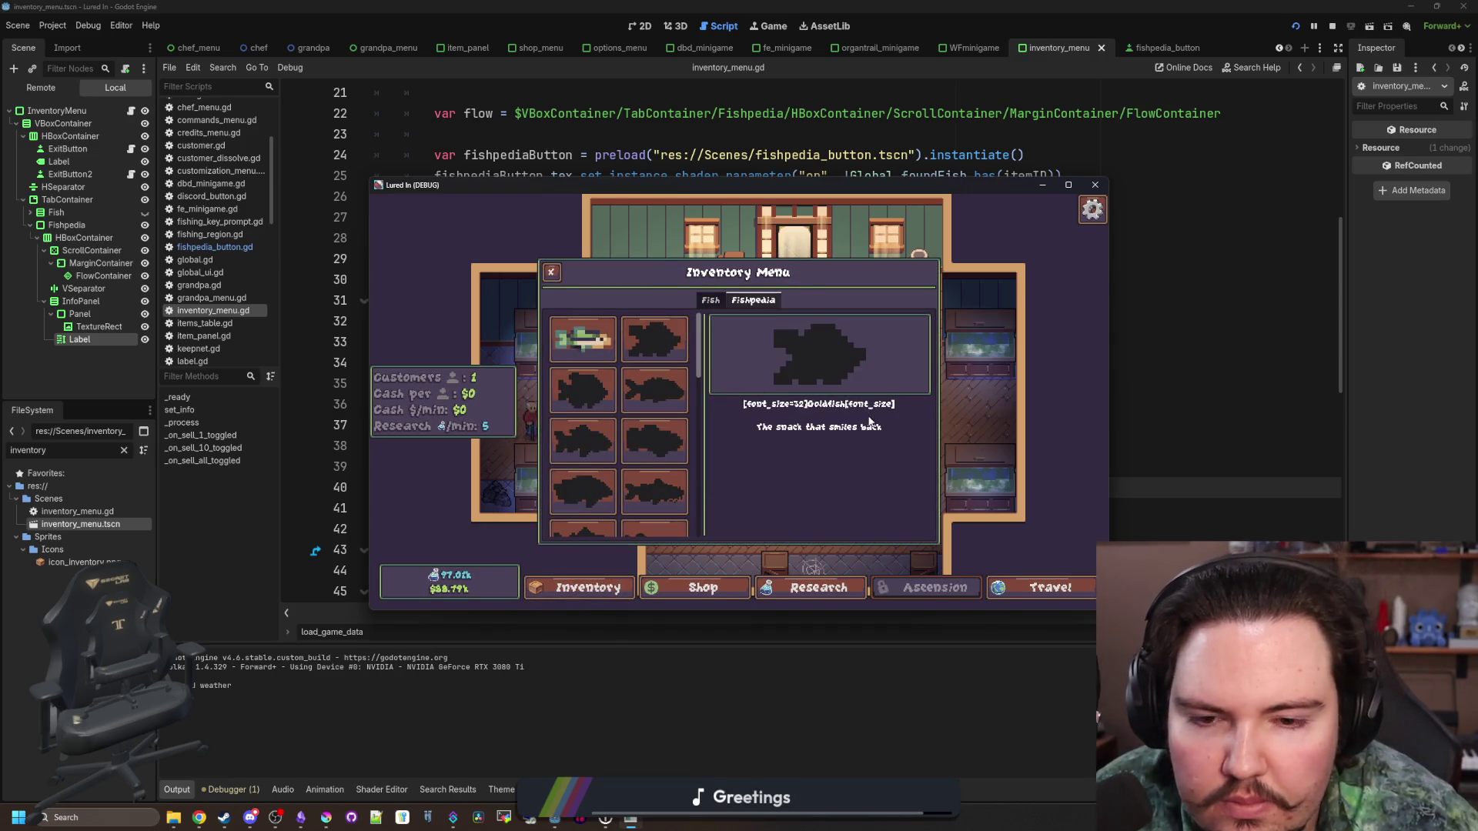
left_click(1094, 185)
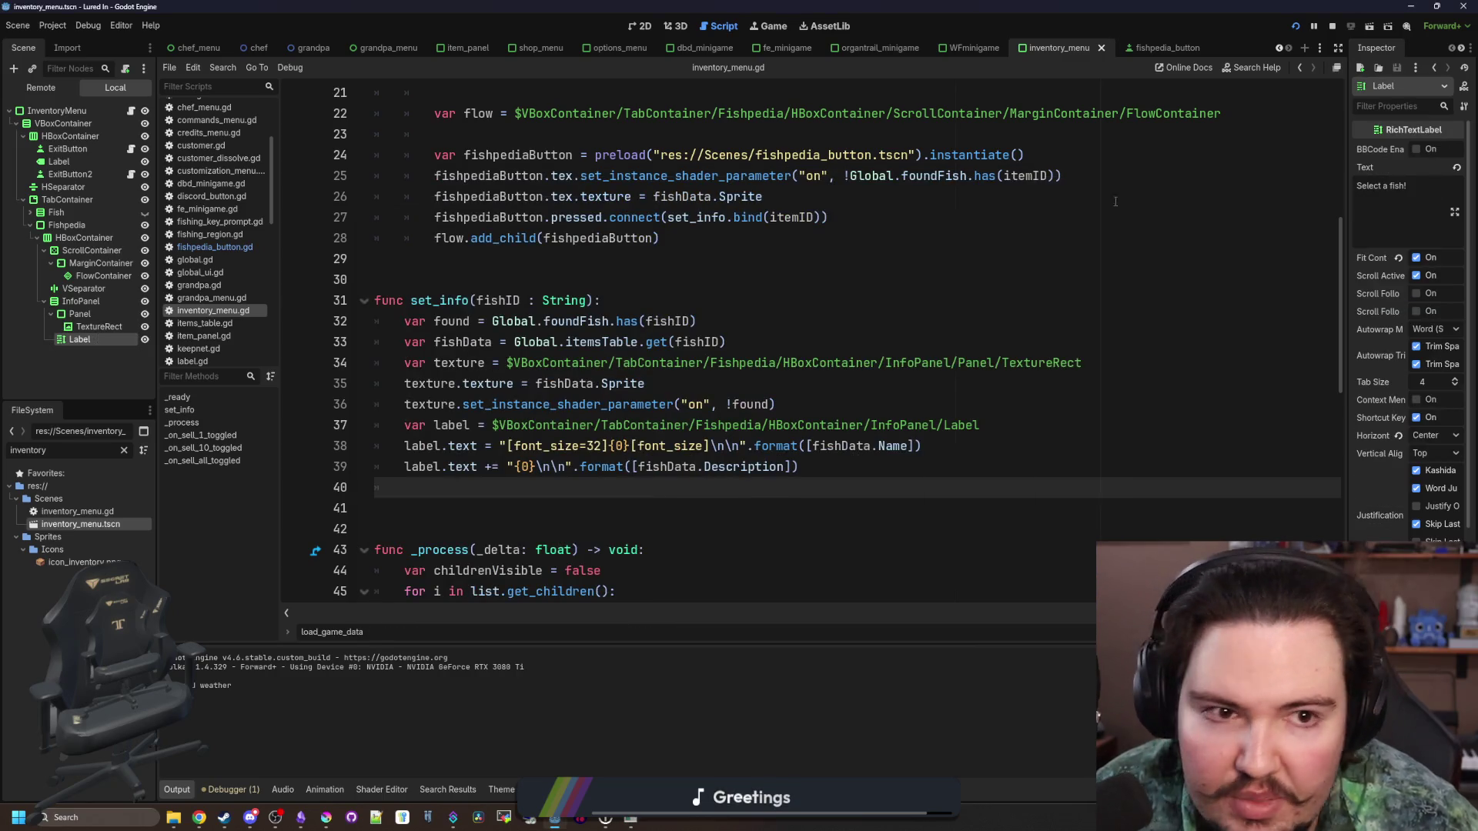
Enable BBCode on the info Label, save the scene and run again
left_click(1416, 149)
left_click(1416, 149)
left_click(846, 196)
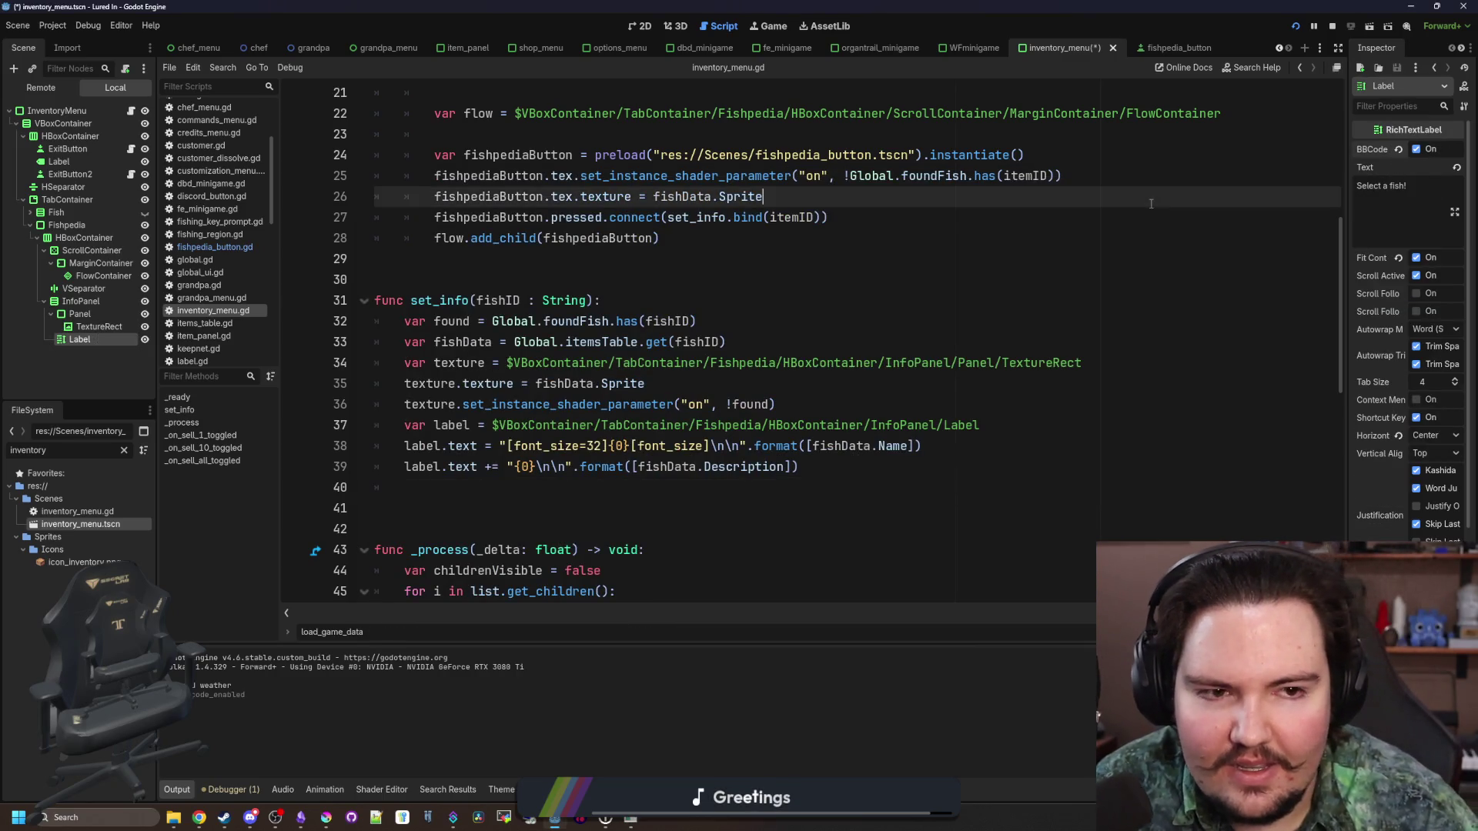
key("ctrl+s")
left_click(1271, 140)
key("F5")
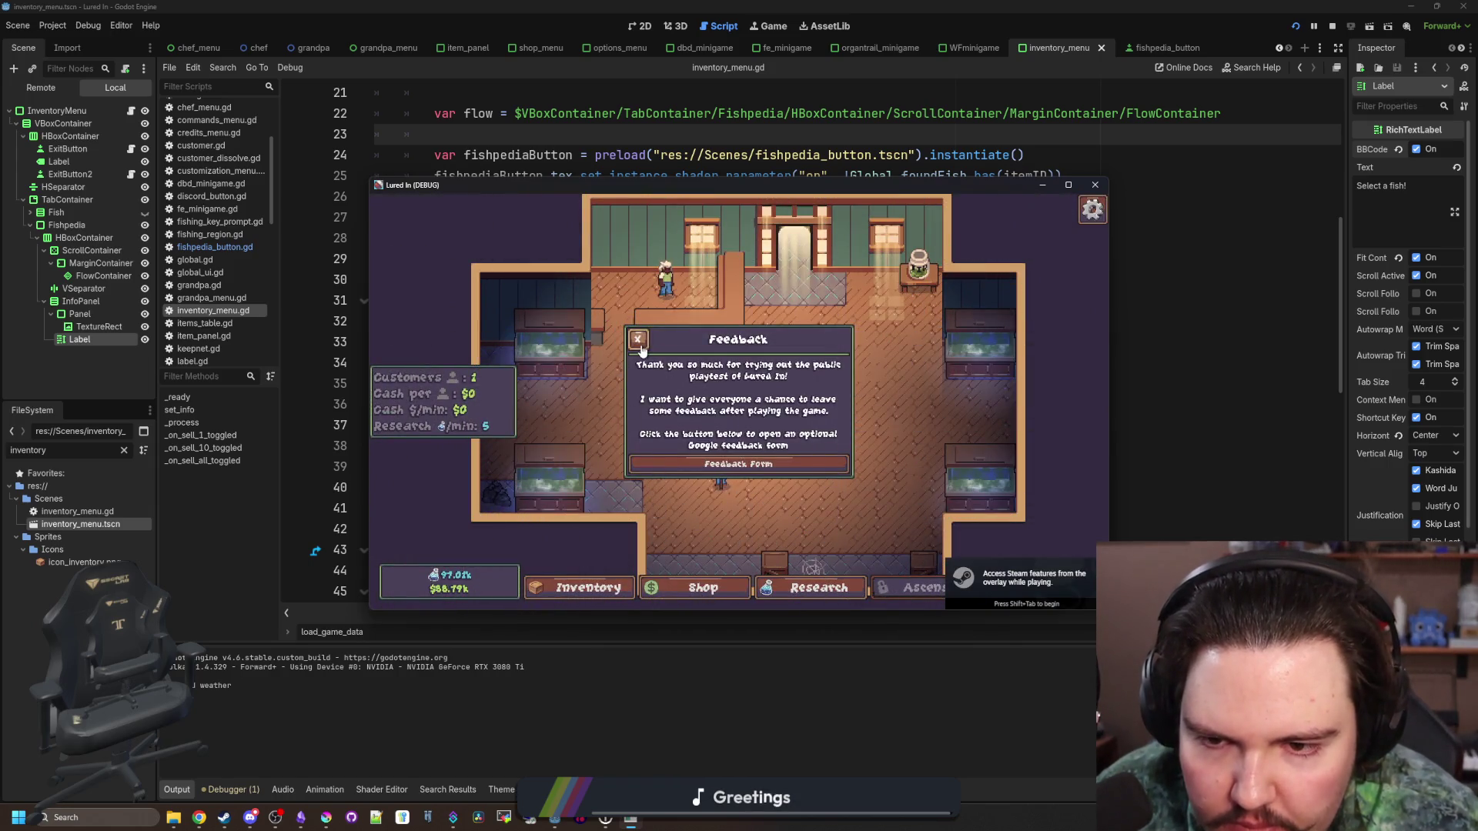
View the Minnow's info, then fix the closing tag to [/font_size] and relaunch
left_click(639, 343)
left_click(1069, 185)
left_click(736, 501)
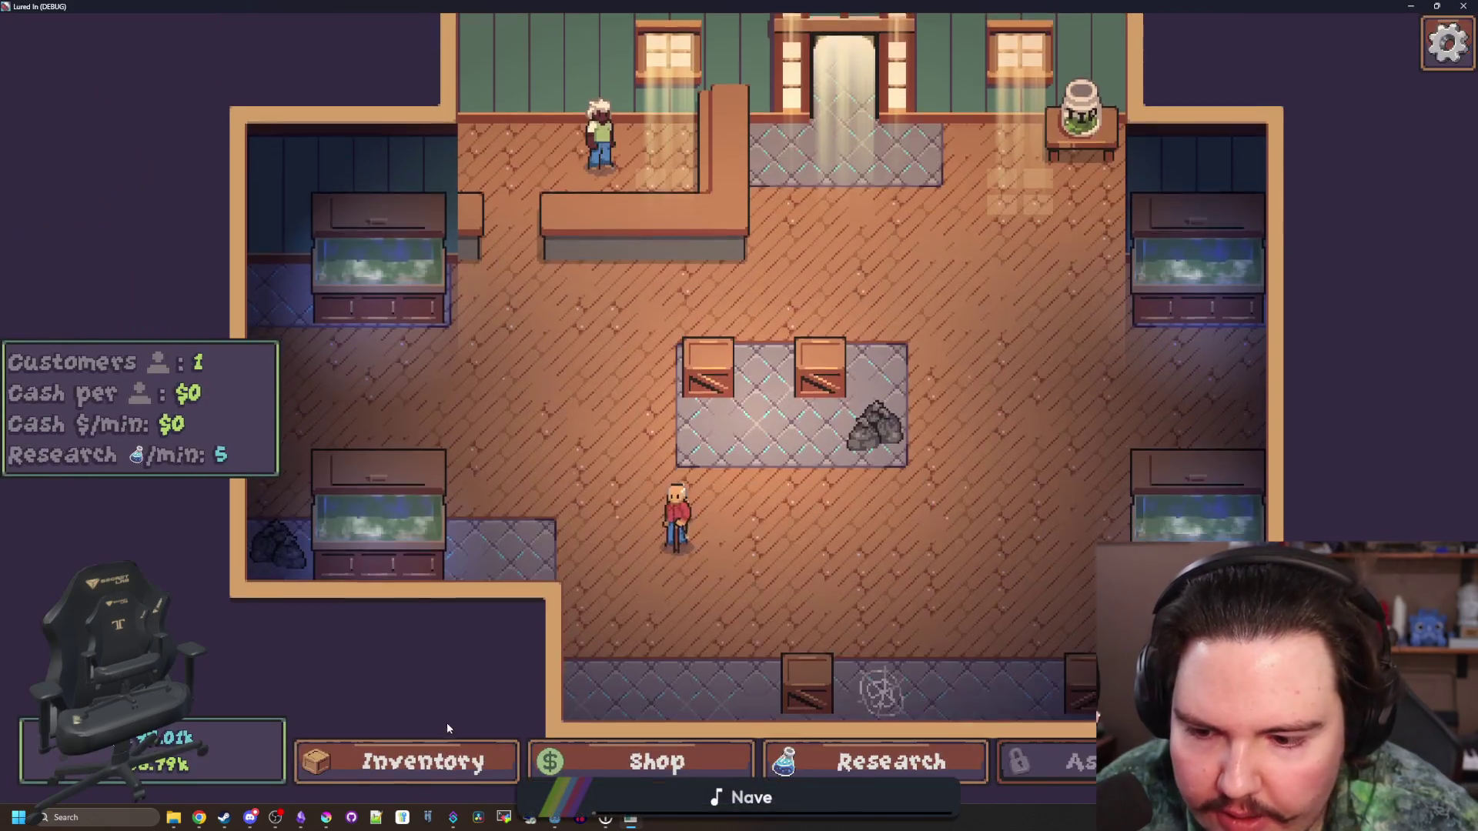
left_click(431, 762)
left_click(475, 317)
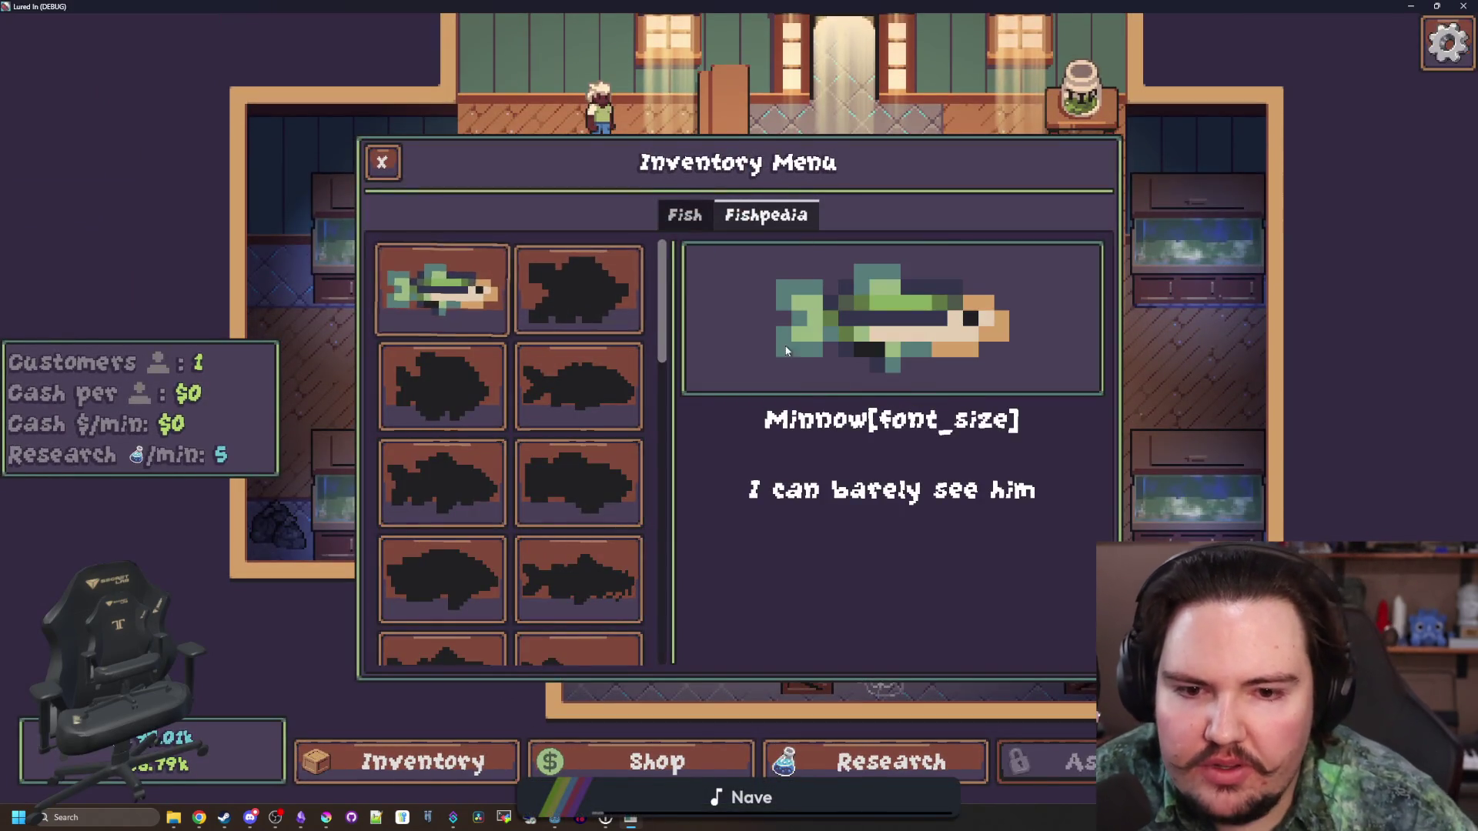
key("alt+Tab")
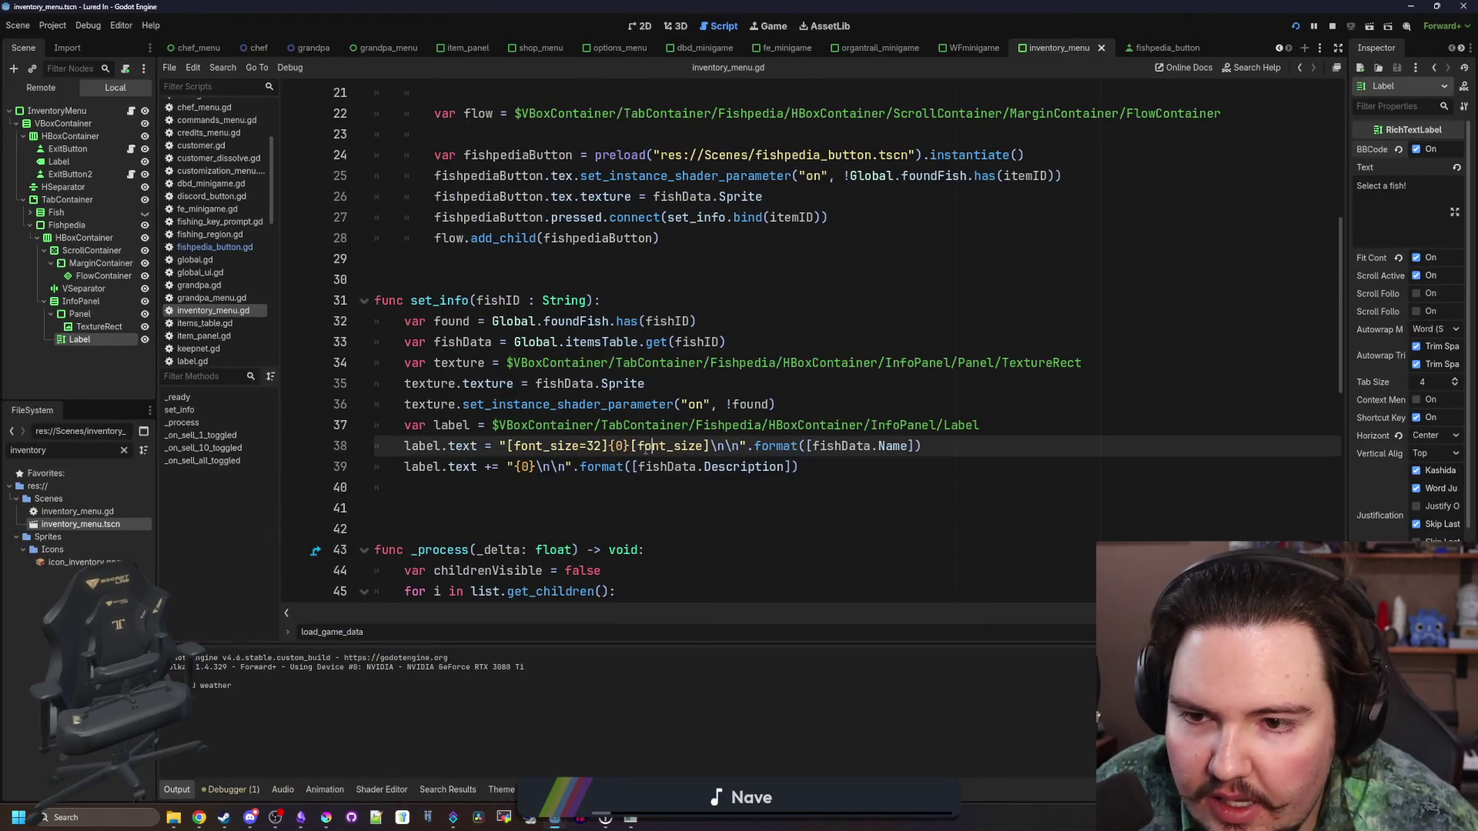
type("/")
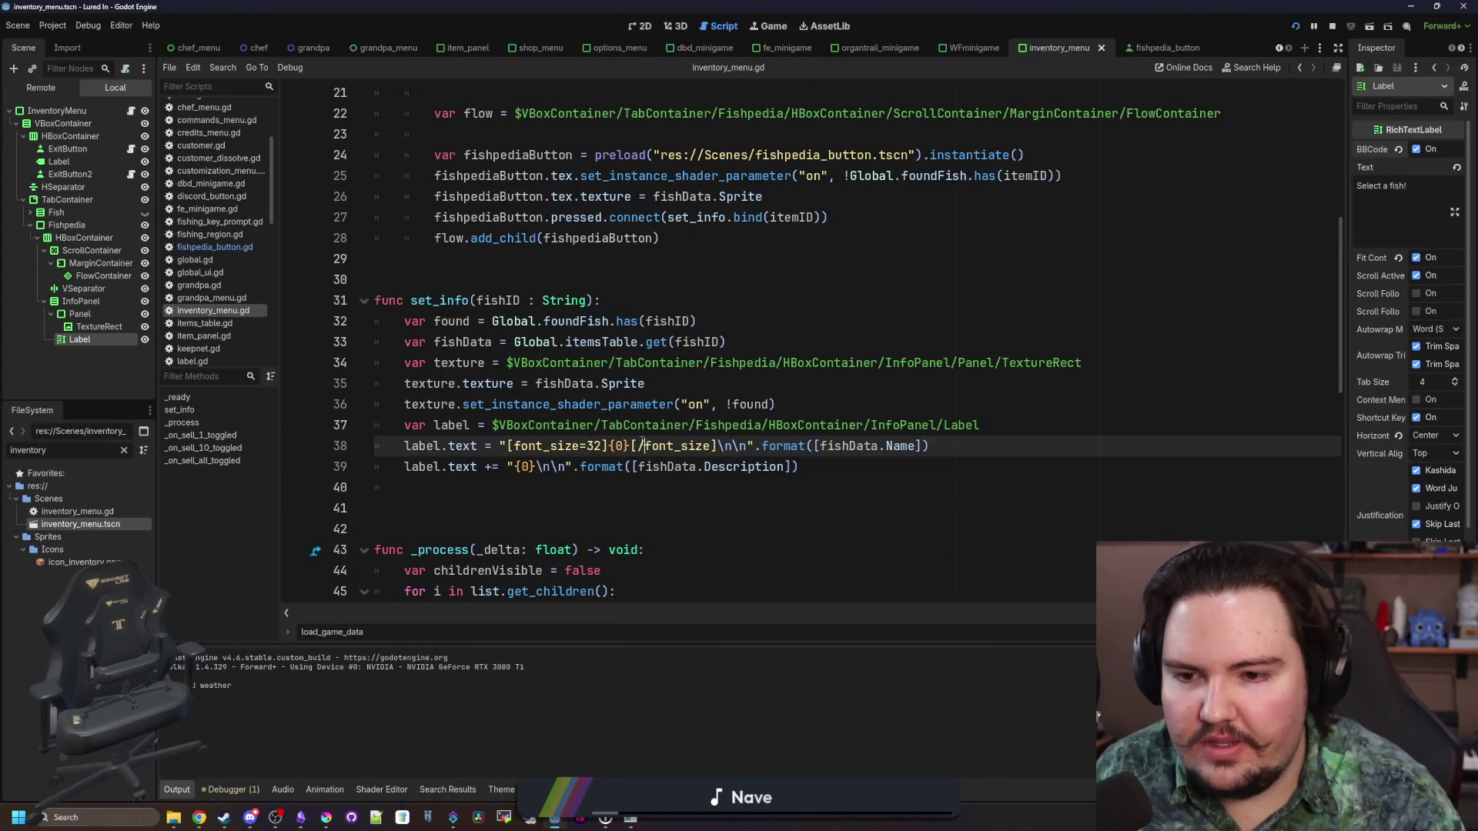
key("F6")
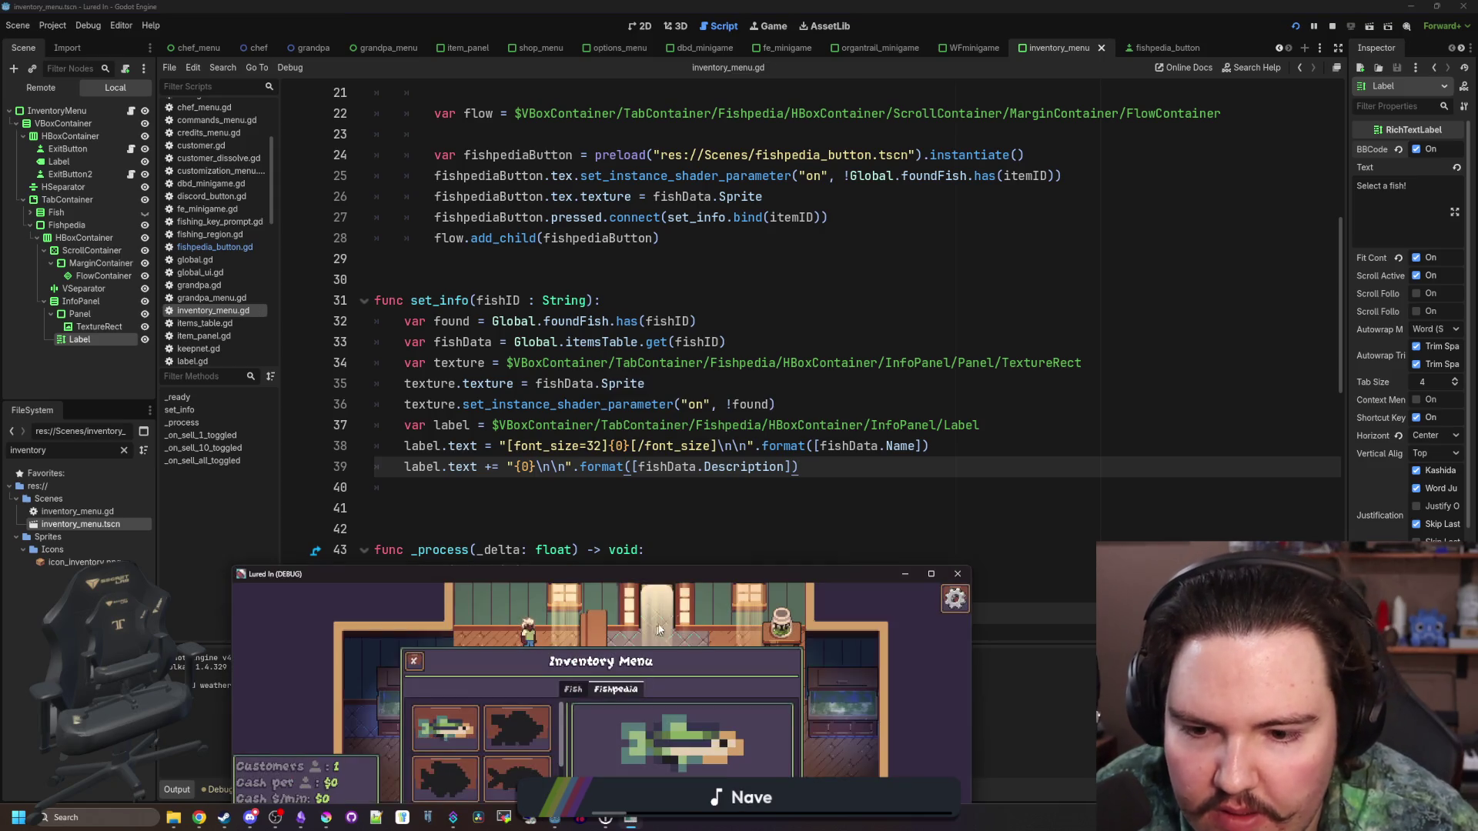